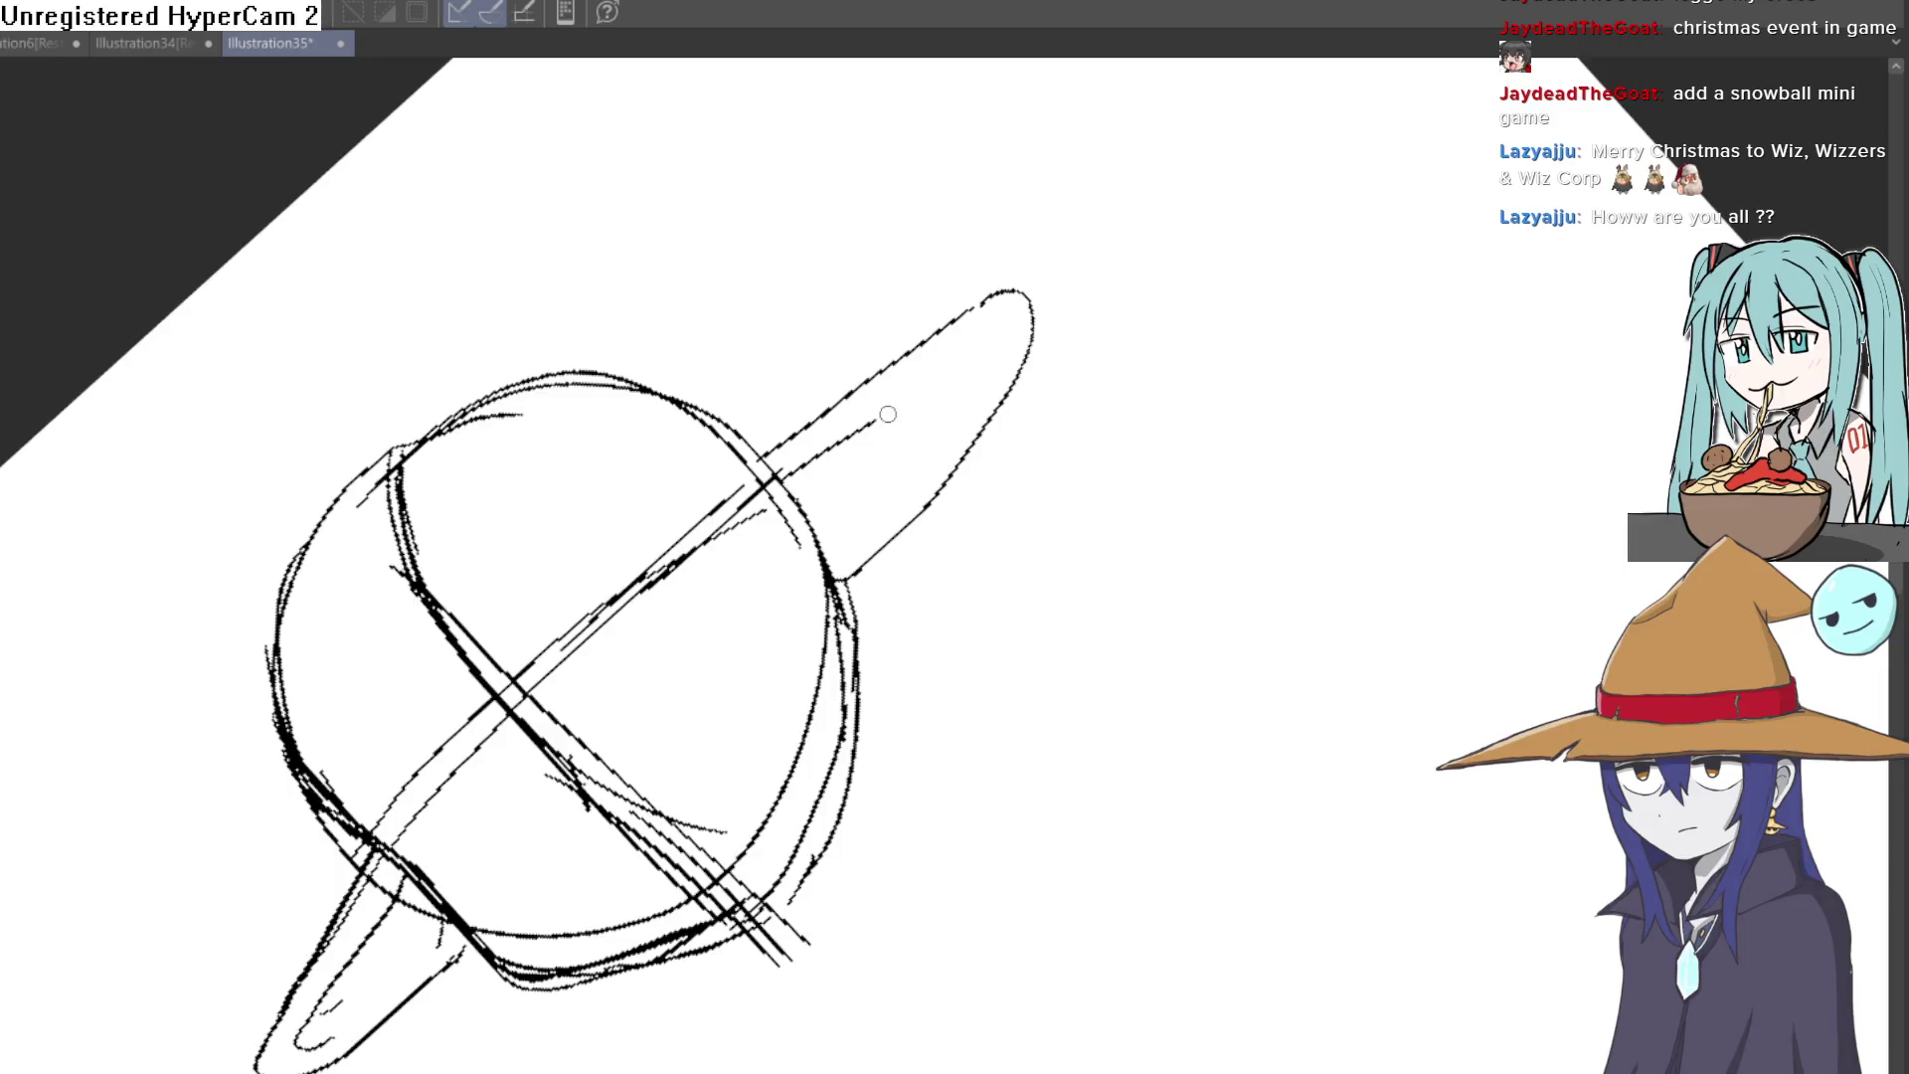
# Step: Add a line along the head's upper-right outline
pyautogui.moveTo(1178, 467)
pyautogui.mouseDown()
pyautogui.moveTo(1185, 554)
pyautogui.moveTo(1176, 435)
pyautogui.moveTo(920, 562)
pyautogui.mouseUp()
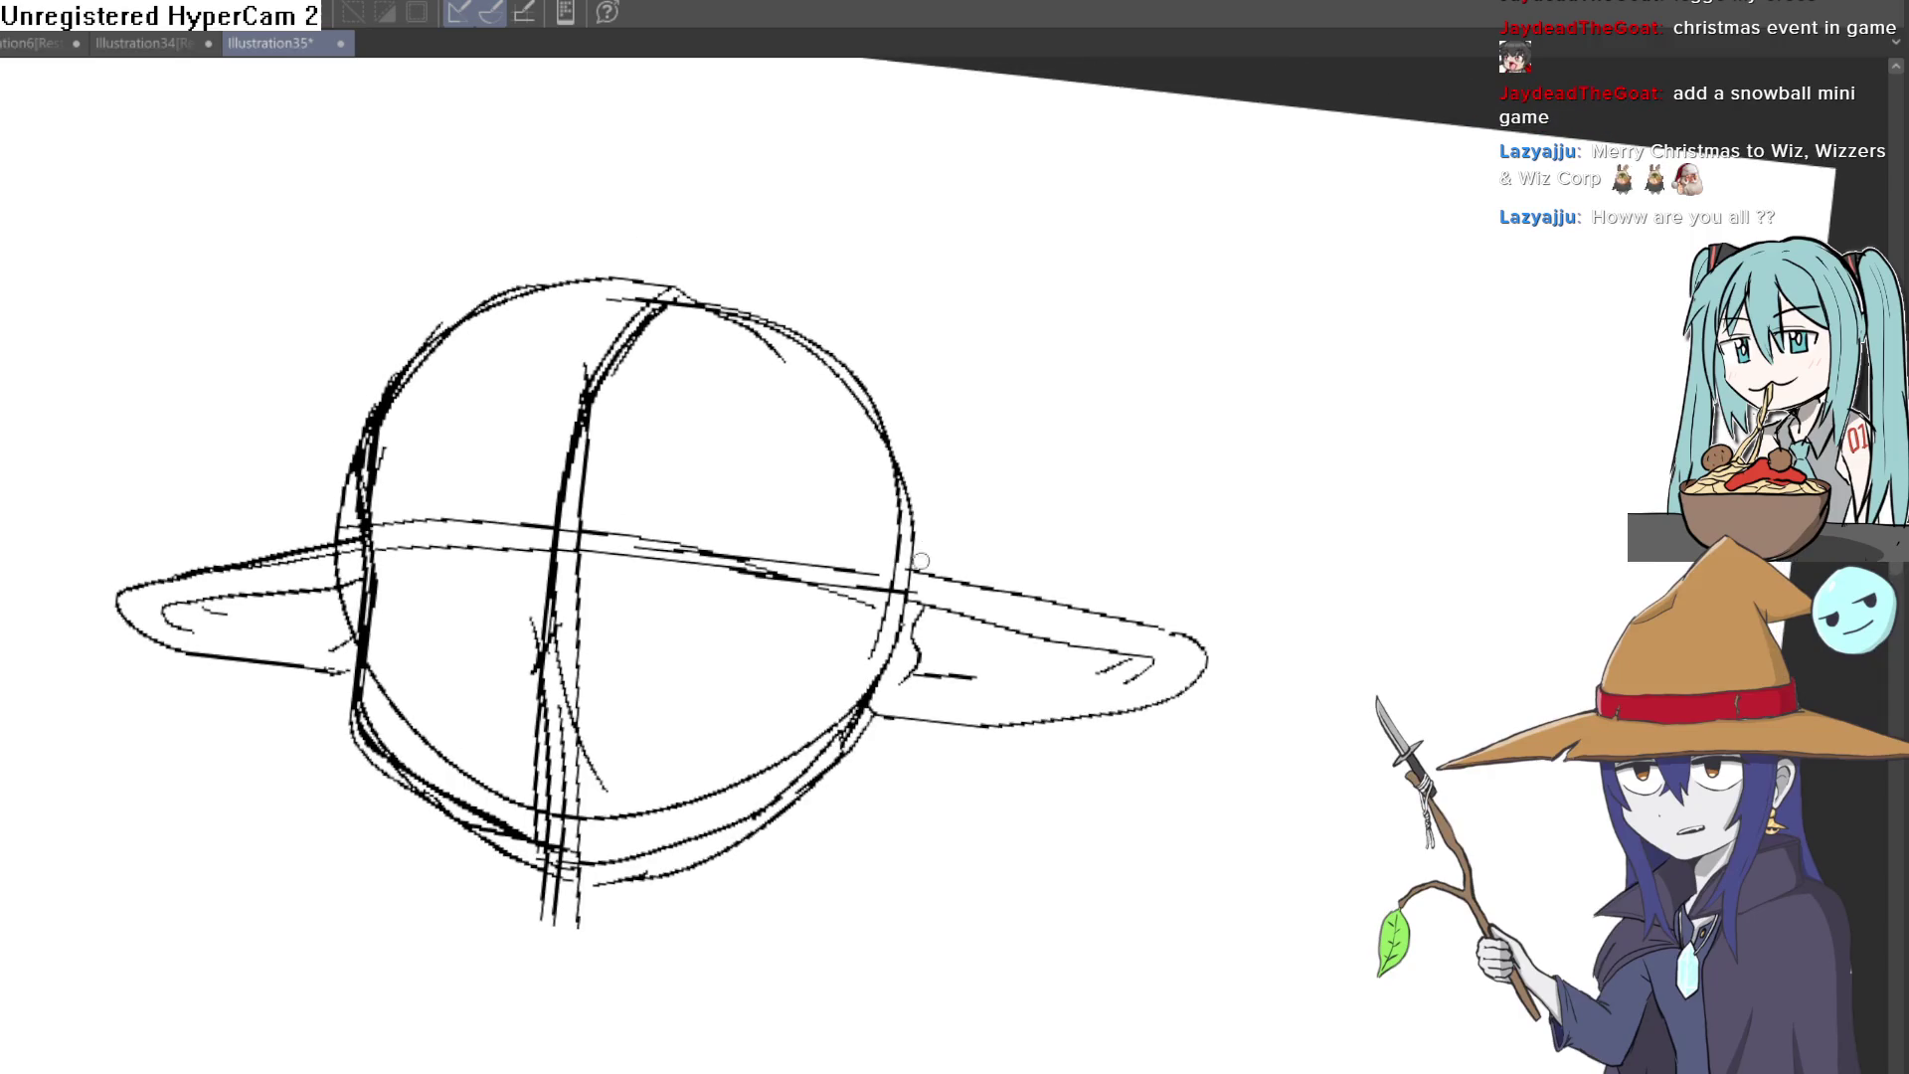
pyautogui.moveTo(884, 399)
pyautogui.mouseDown()
pyautogui.moveTo(771, 316)
pyautogui.moveTo(661, 286)
pyautogui.mouseUp()
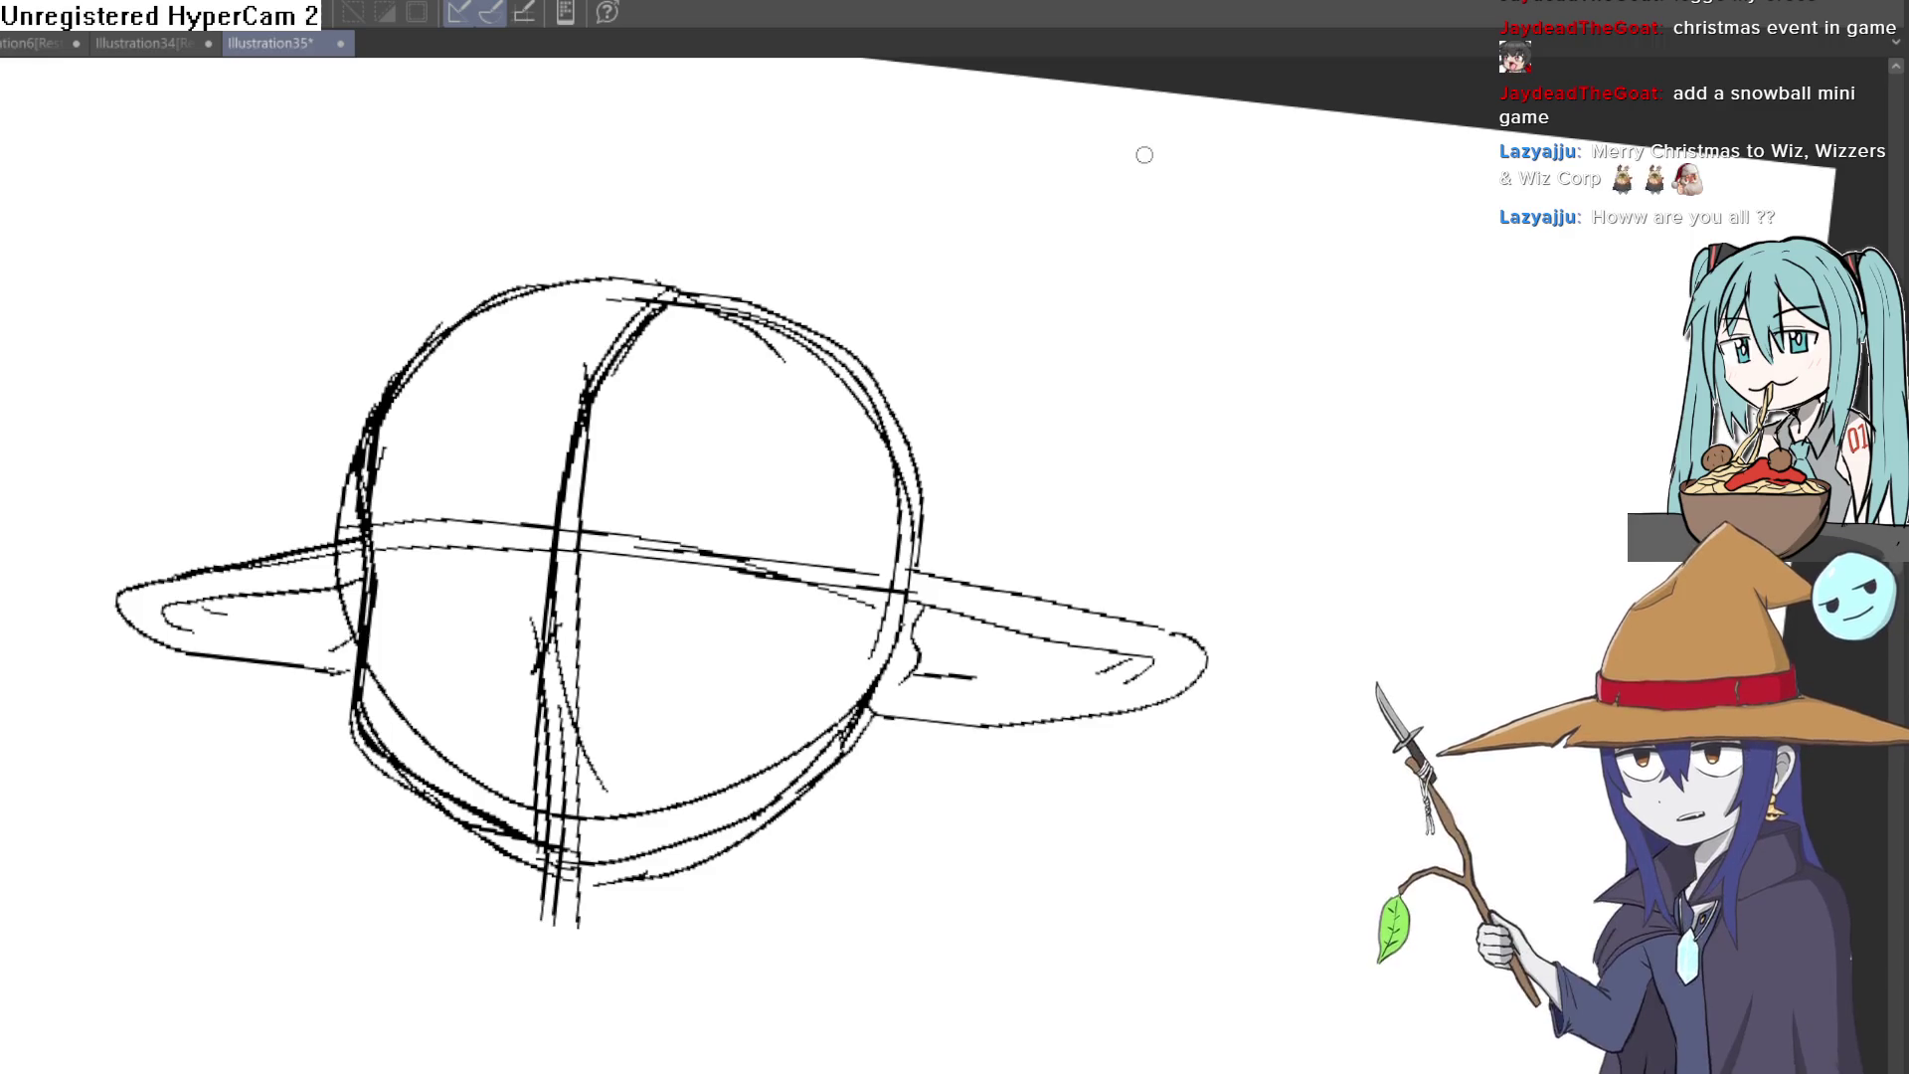
pyautogui.moveTo(985, 461); pyautogui.dragTo(968, 333)
pyautogui.scroll(-5, 968, 333)
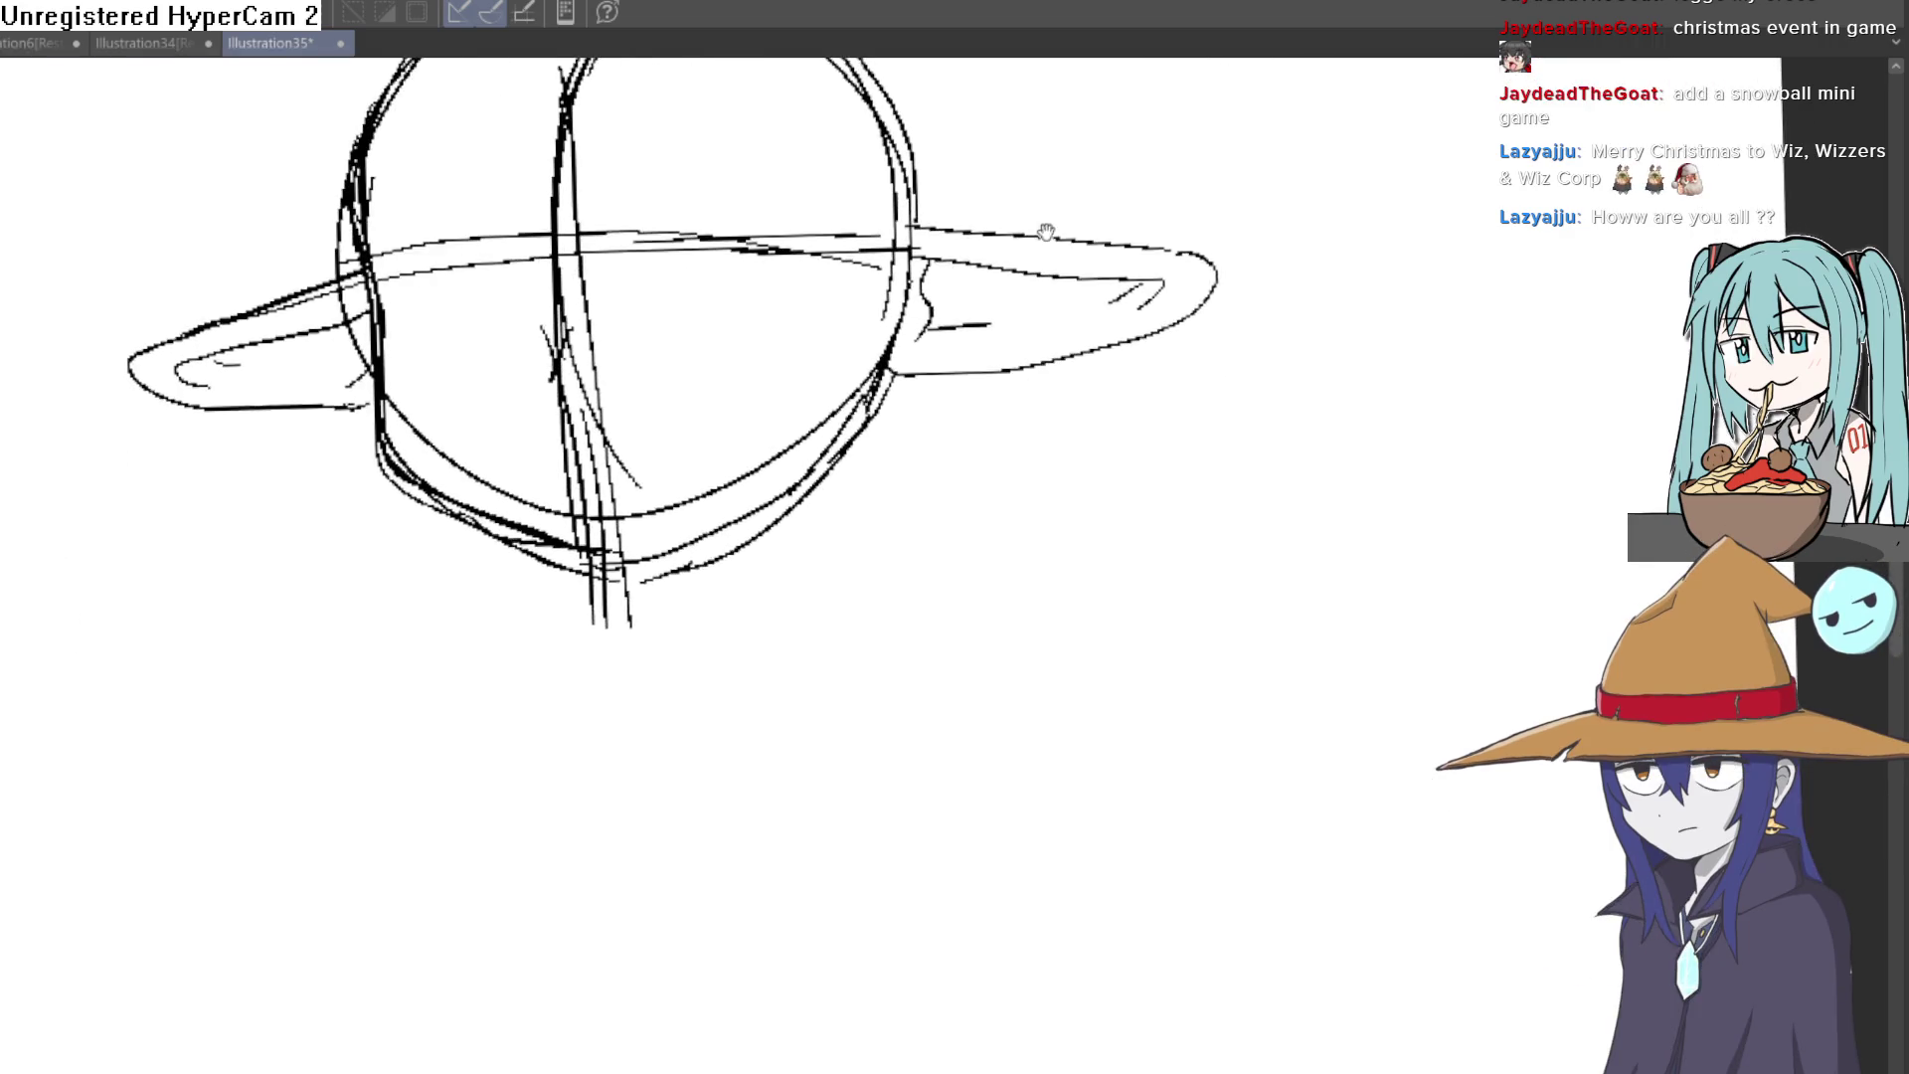
# Step: Sketch the left and right sides of the neck below the head
pyautogui.moveTo(681, 574); pyautogui.dragTo(655, 664)
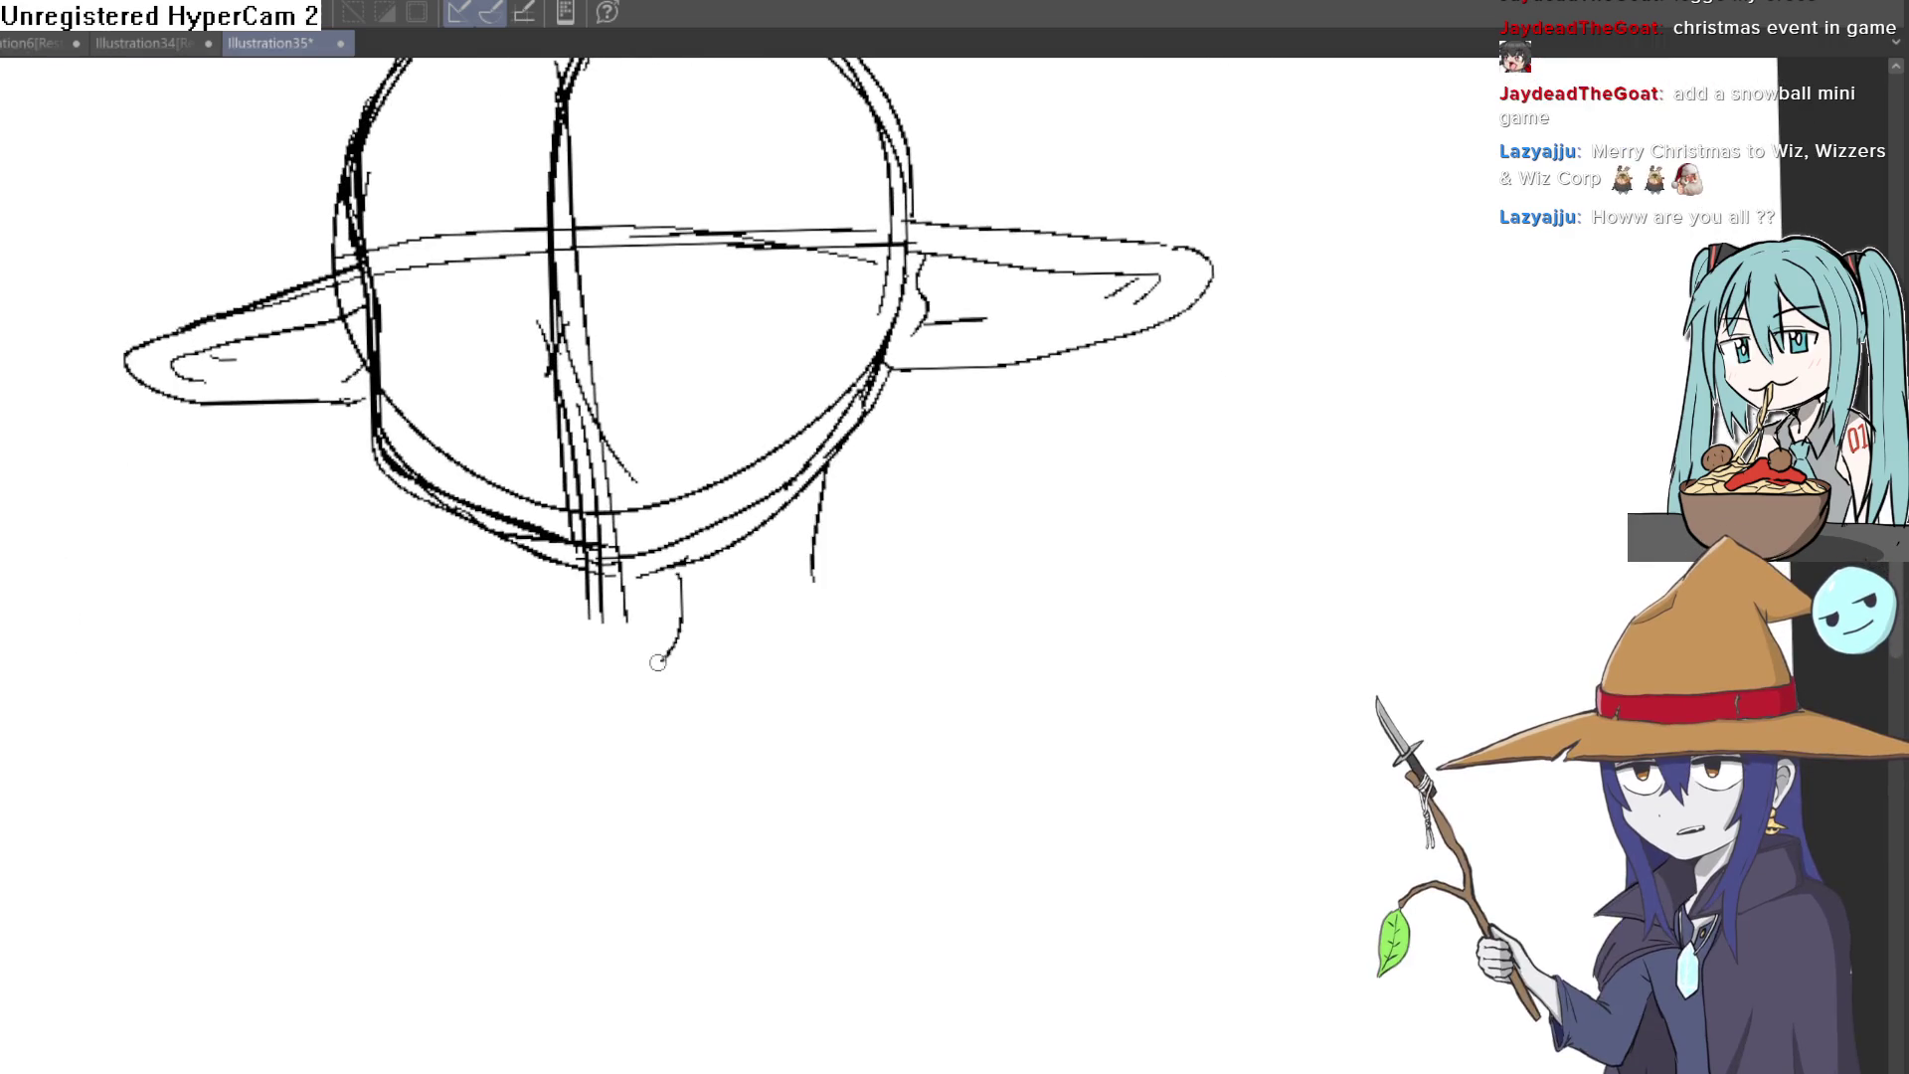
pyautogui.moveTo(822, 471)
pyautogui.mouseDown()
pyautogui.moveTo(814, 581)
pyautogui.moveTo(892, 613)
pyautogui.mouseUp()
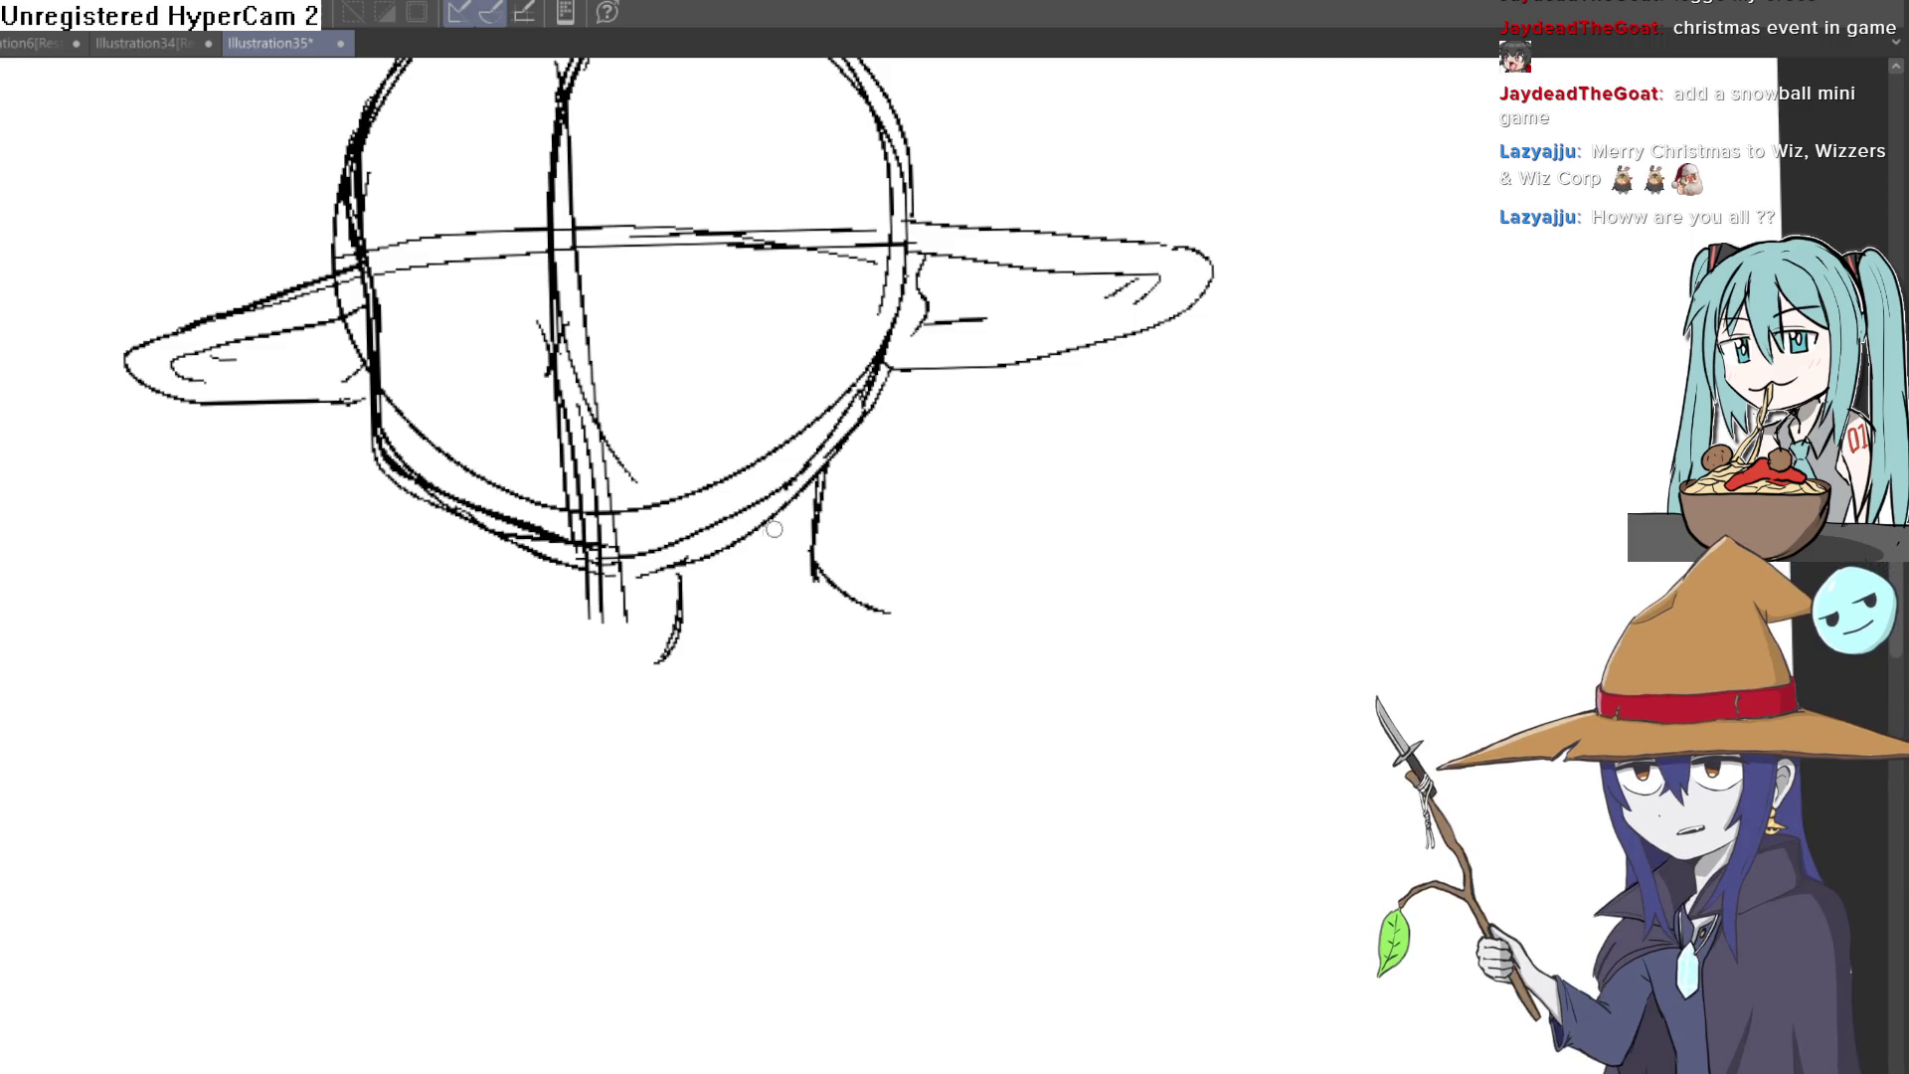
pyautogui.moveTo(751, 545); pyautogui.dragTo(676, 596)
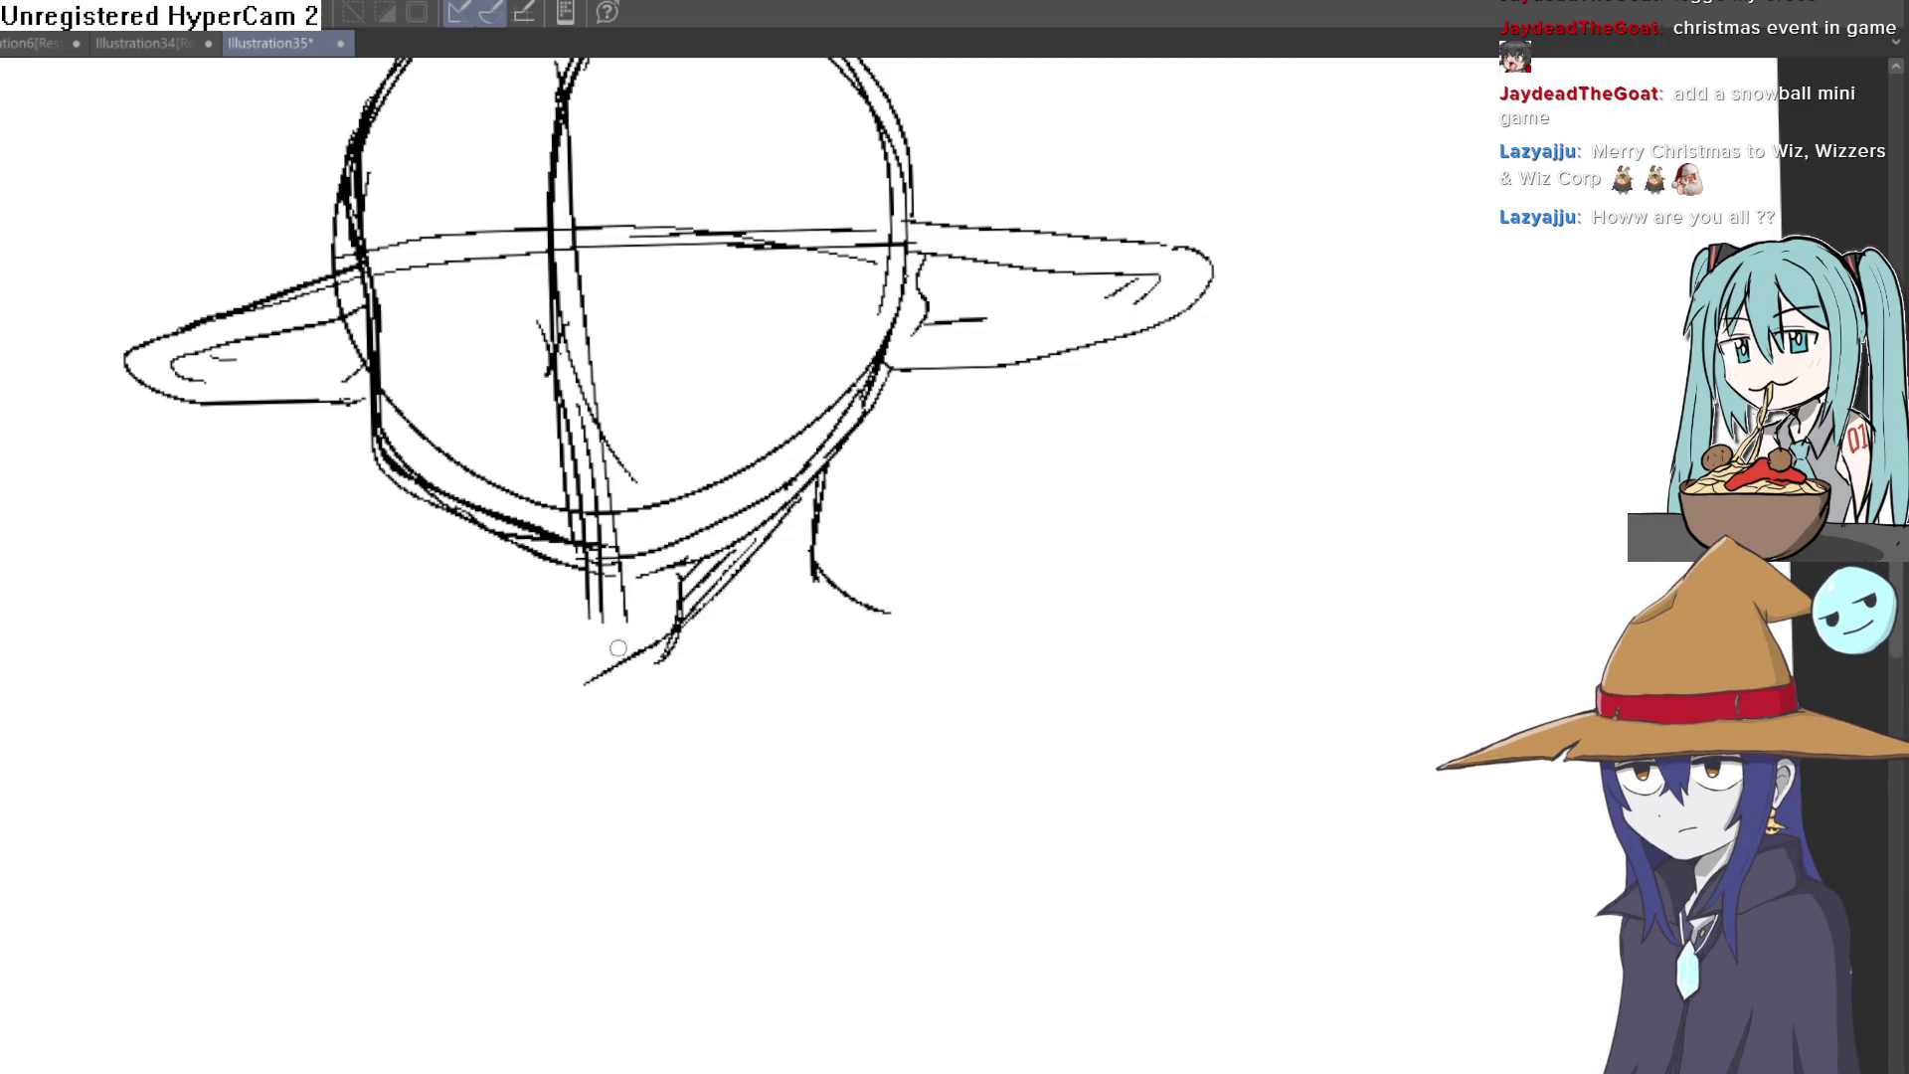
# Step: Sketch both shoulders sloping down from the neck, redrawing the right one until it curves properly
pyautogui.moveTo(875, 607); pyautogui.dragTo(1062, 856)
pyautogui.hotkey('ctrl', 'z')
pyautogui.moveTo(900, 621); pyautogui.dragTo(1071, 621)
pyautogui.hotkey('ctrl', 'z')
pyautogui.moveTo(900, 619)
pyautogui.mouseDown()
pyautogui.moveTo(963, 622)
pyautogui.moveTo(1102, 838)
pyautogui.moveTo(1092, 893)
pyautogui.mouseUp()
pyautogui.moveTo(527, 686); pyautogui.dragTo(503, 841)
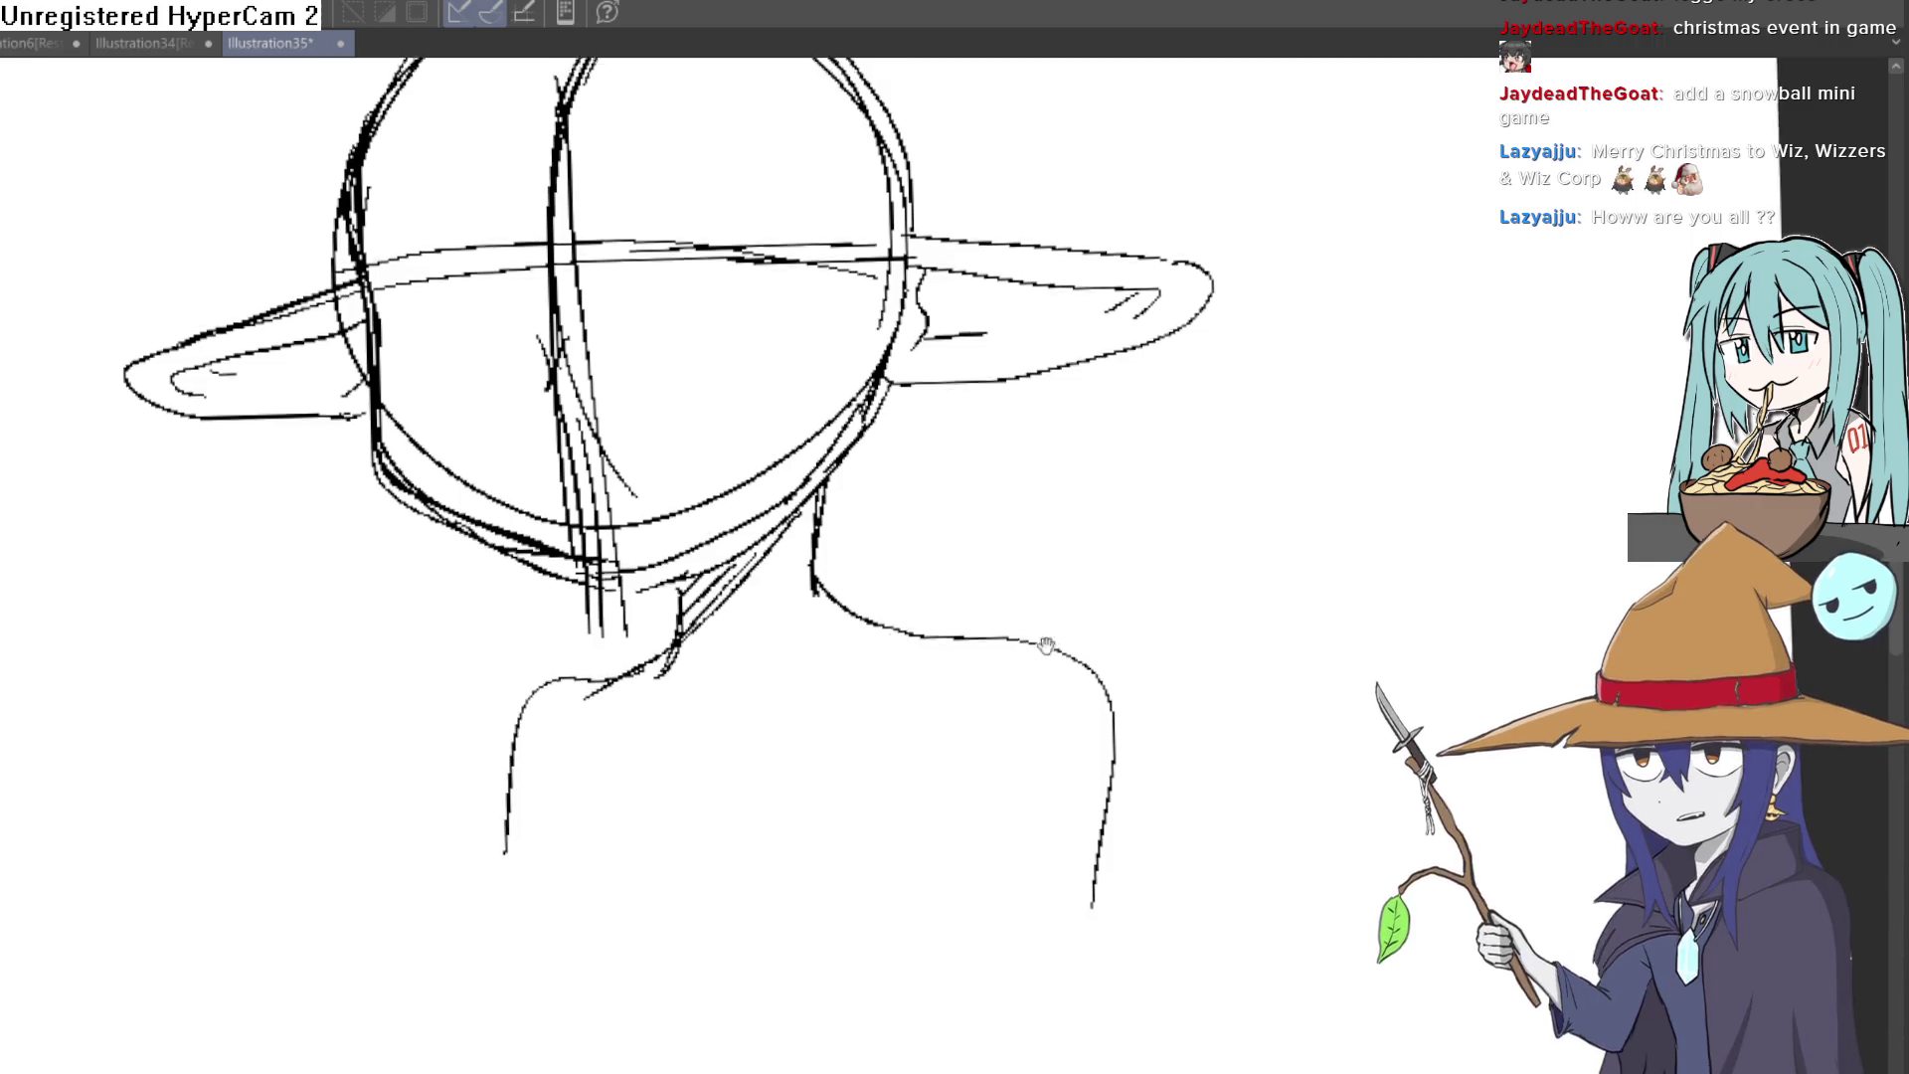
pyautogui.hotkey('ctrl', 'z')
pyautogui.hotkey('ctrl', 'z')
pyautogui.moveTo(857, 657); pyautogui.dragTo(1027, 889)
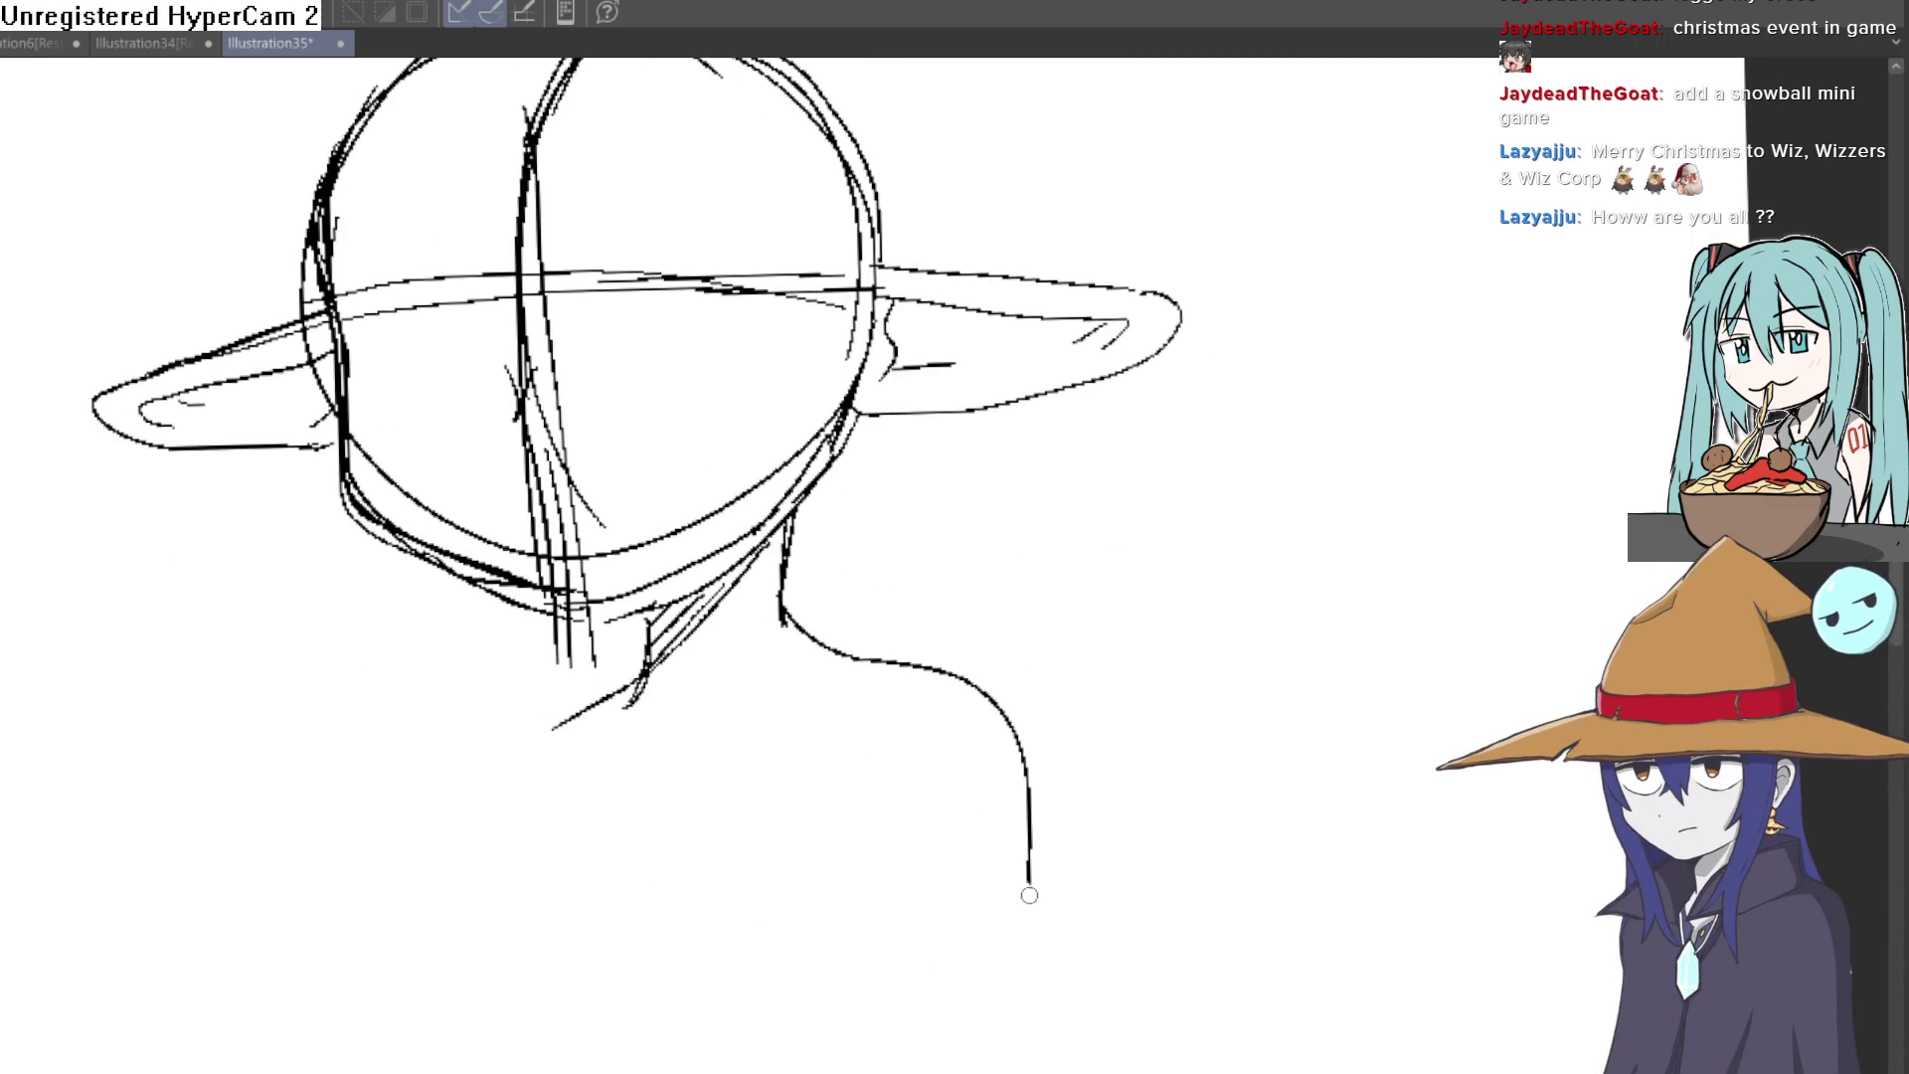
pyautogui.moveTo(636, 684)
pyautogui.mouseDown()
pyautogui.moveTo(512, 717)
pyautogui.moveTo(460, 891)
pyautogui.mouseUp()
pyautogui.moveTo(1107, 538); pyautogui.dragTo(1150, 669)
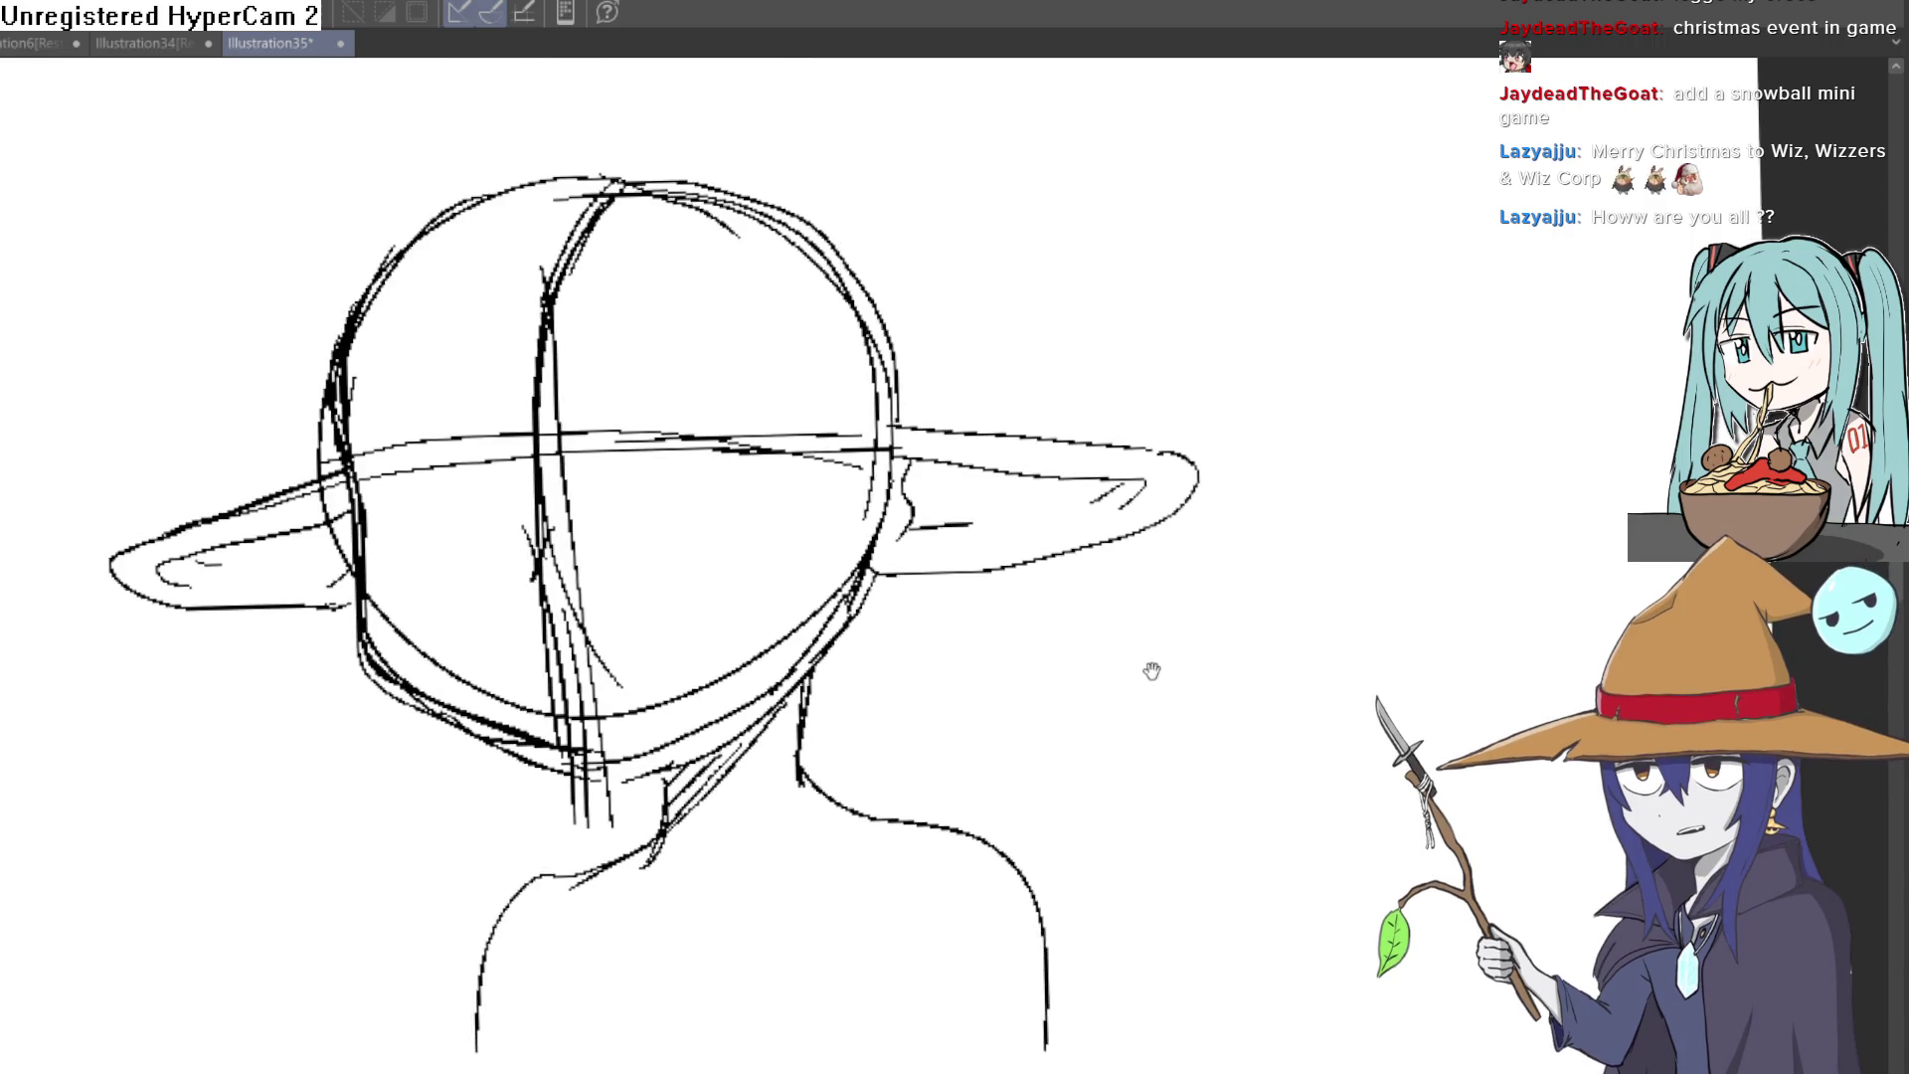
pyautogui.moveTo(1032, 492); pyautogui.dragTo(1031, 536)
pyautogui.moveTo(958, 474)
pyautogui.mouseDown()
pyautogui.moveTo(977, 490)
pyautogui.moveTo(1045, 380)
pyautogui.moveTo(1045, 334)
pyautogui.moveTo(1036, 370)
pyautogui.mouseUp()
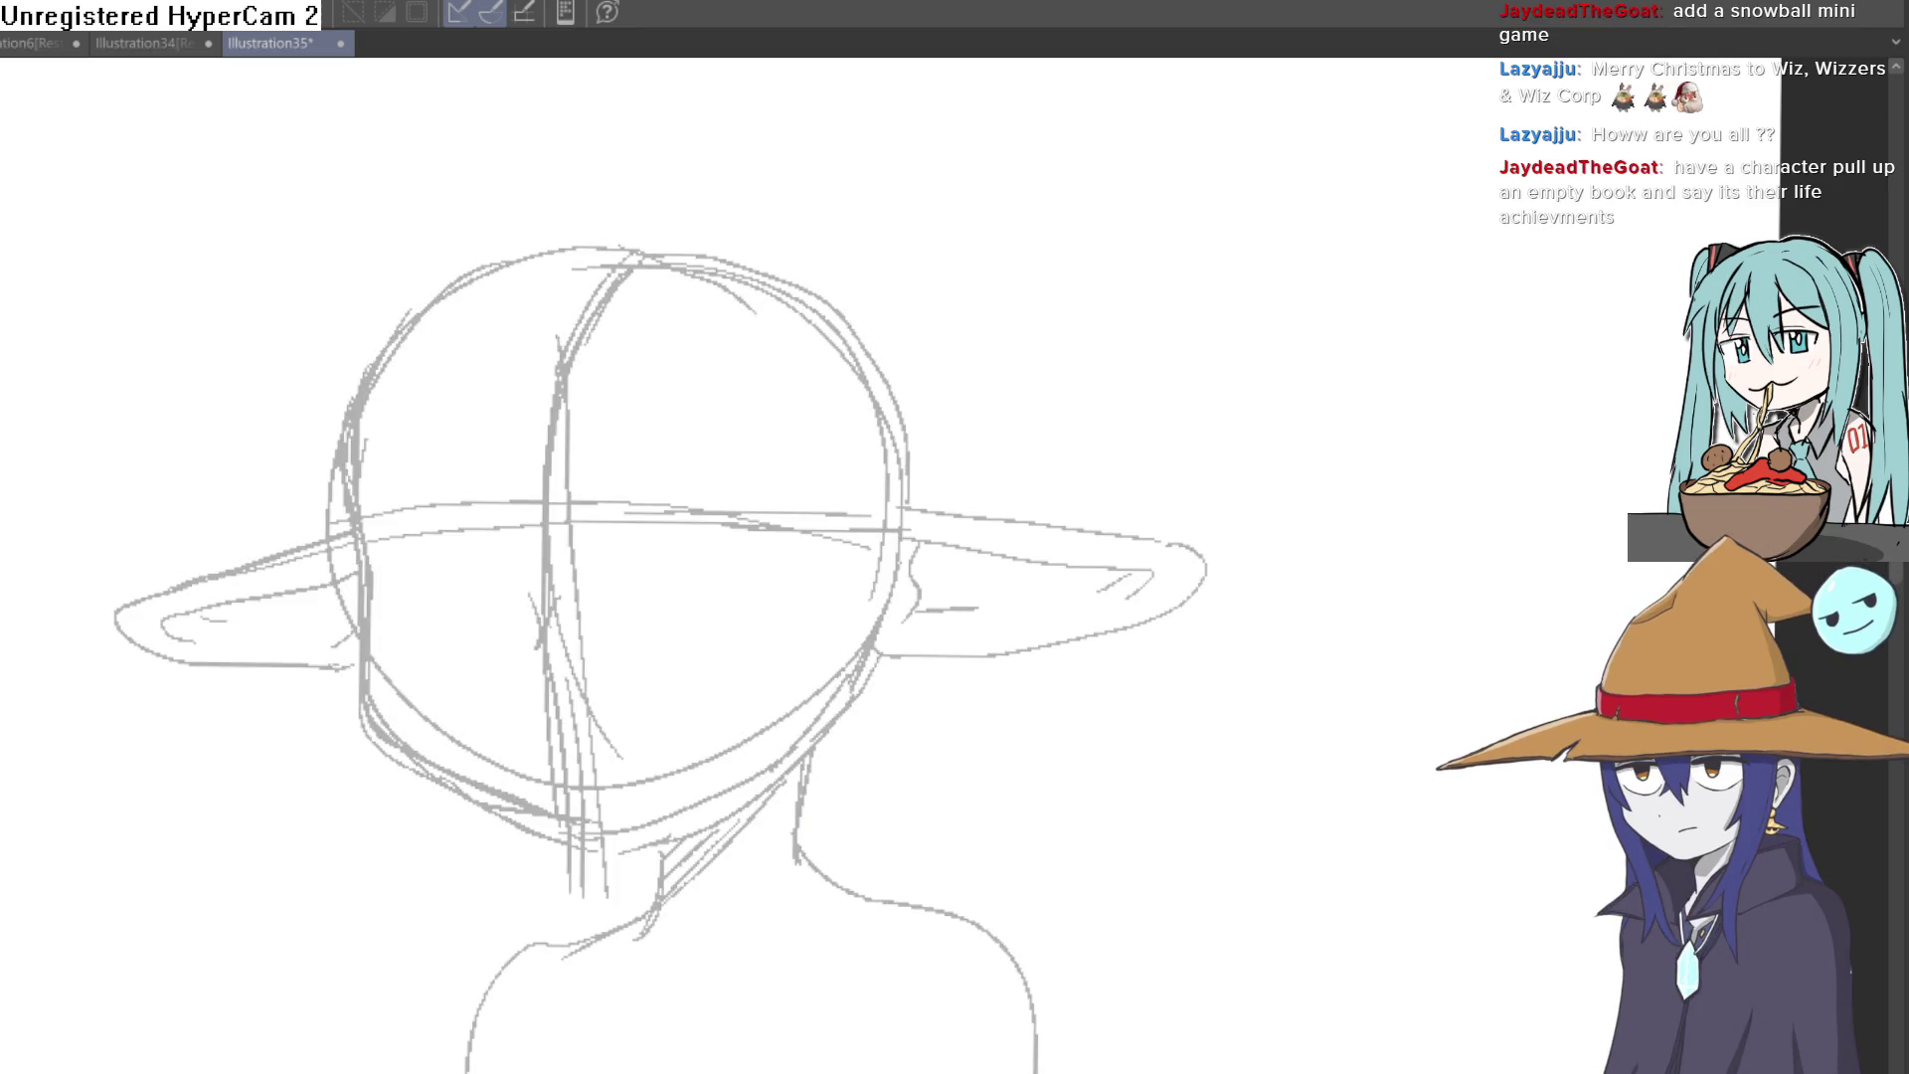
# Step: Ink the jawline up toward the right ear
pyautogui.moveTo(648, 481); pyautogui.dragTo(690, 295)
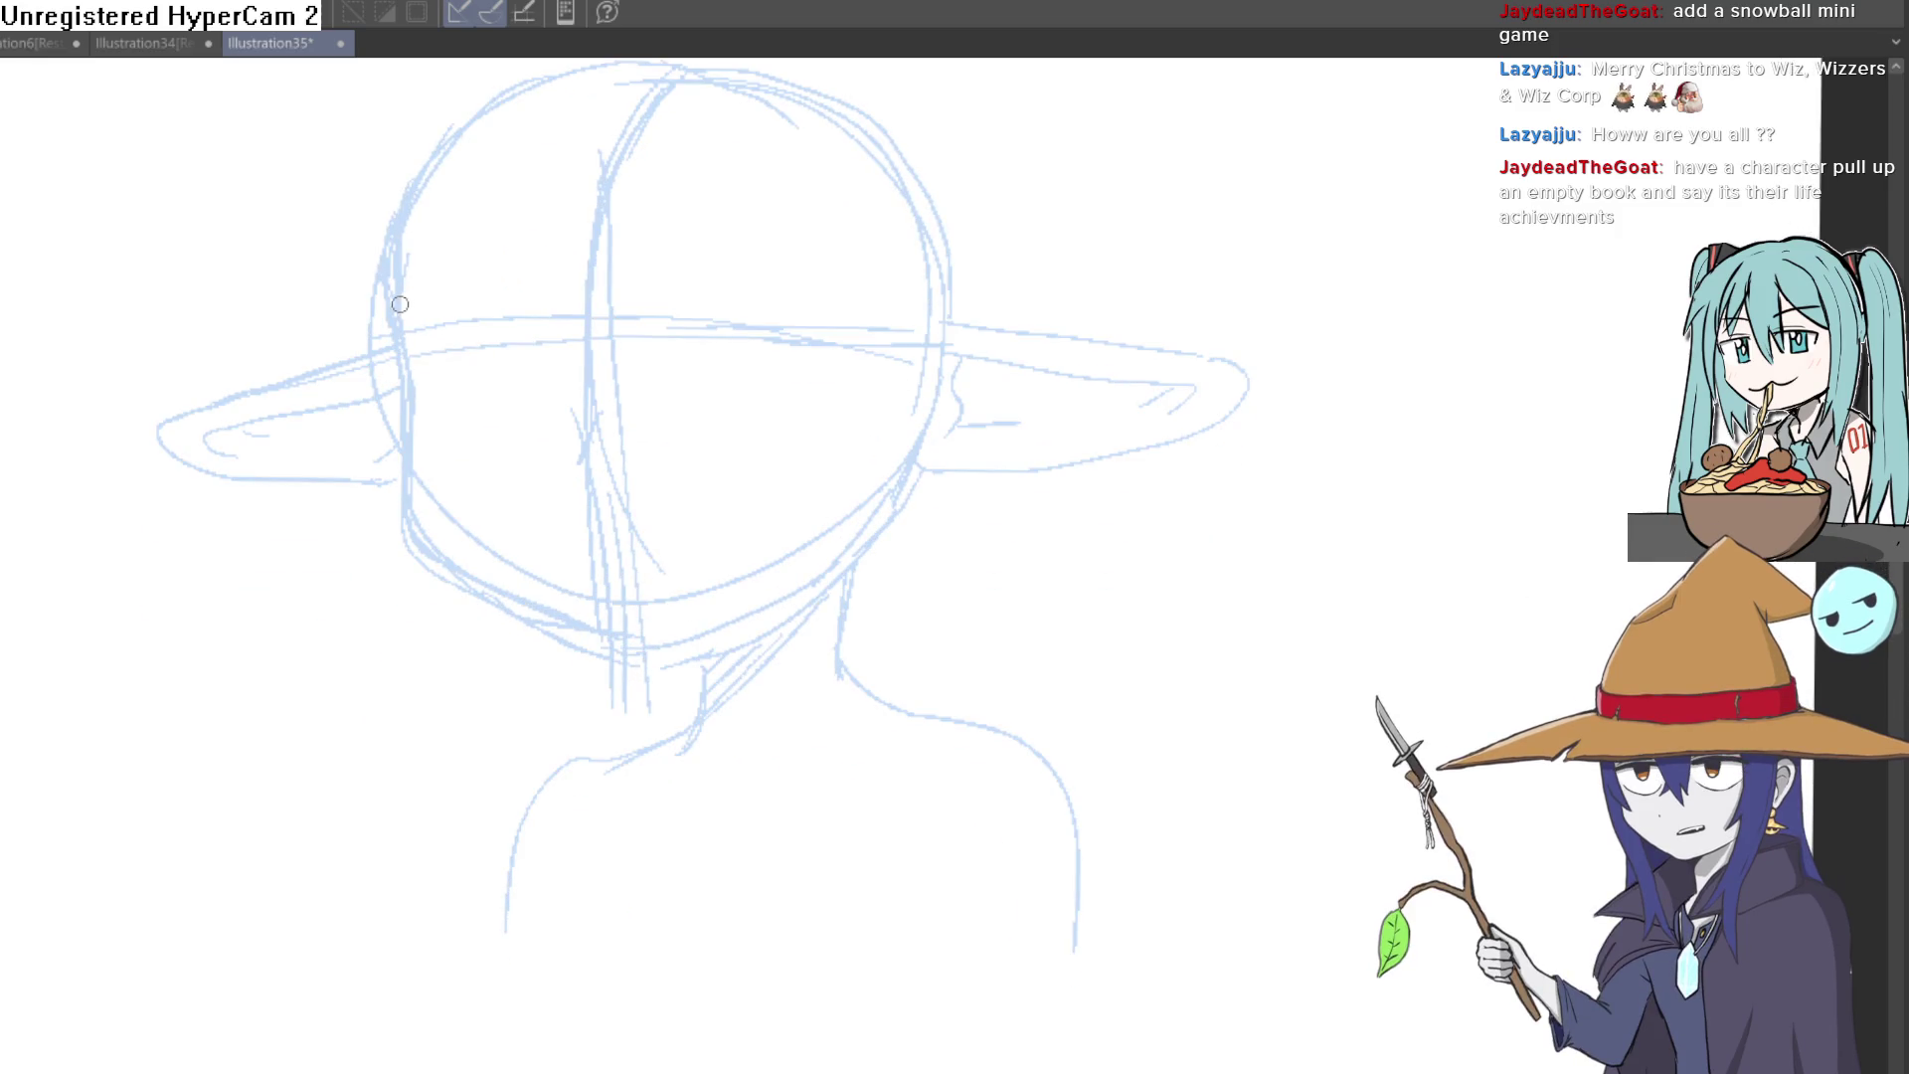
pyautogui.moveTo(924, 586)
pyautogui.mouseDown()
pyautogui.moveTo(614, 388)
pyautogui.moveTo(707, 639)
pyautogui.moveTo(491, 485)
pyautogui.mouseUp()
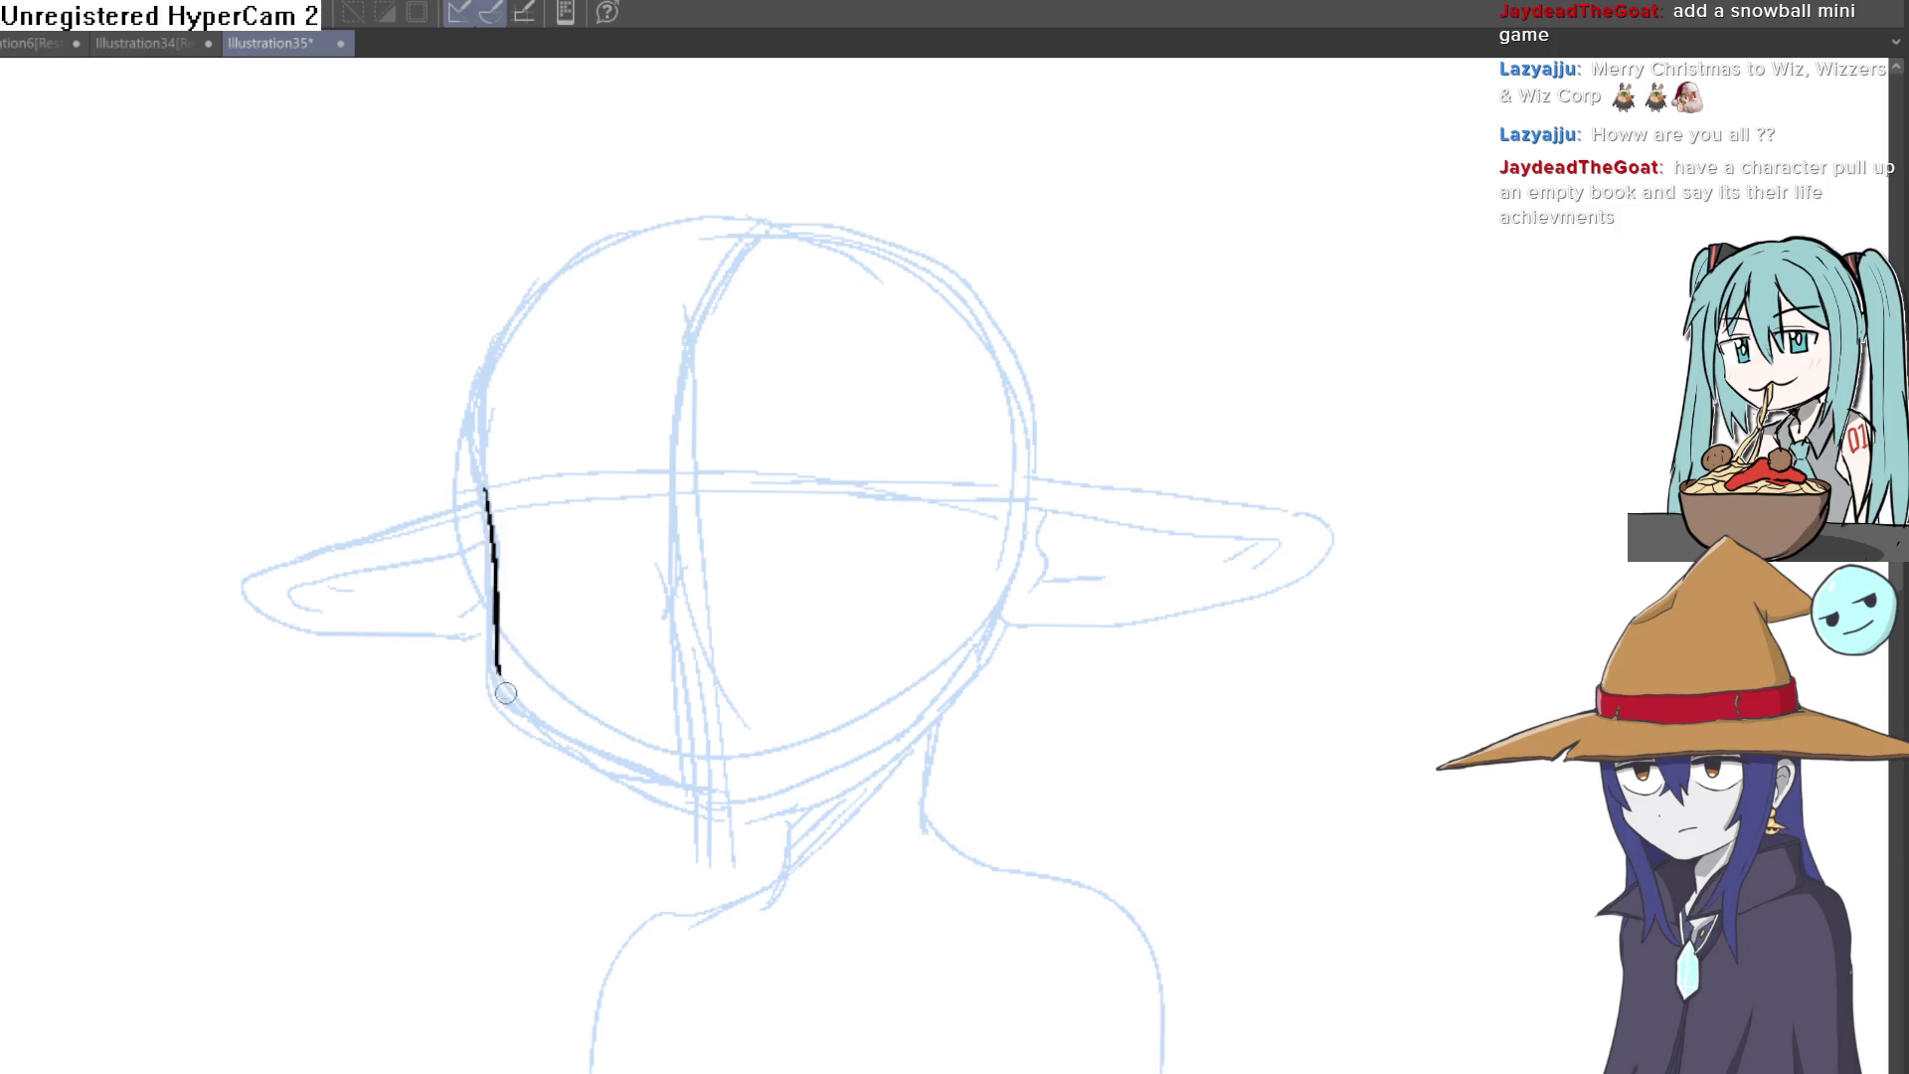
pyautogui.moveTo(838, 750); pyautogui.dragTo(976, 632)
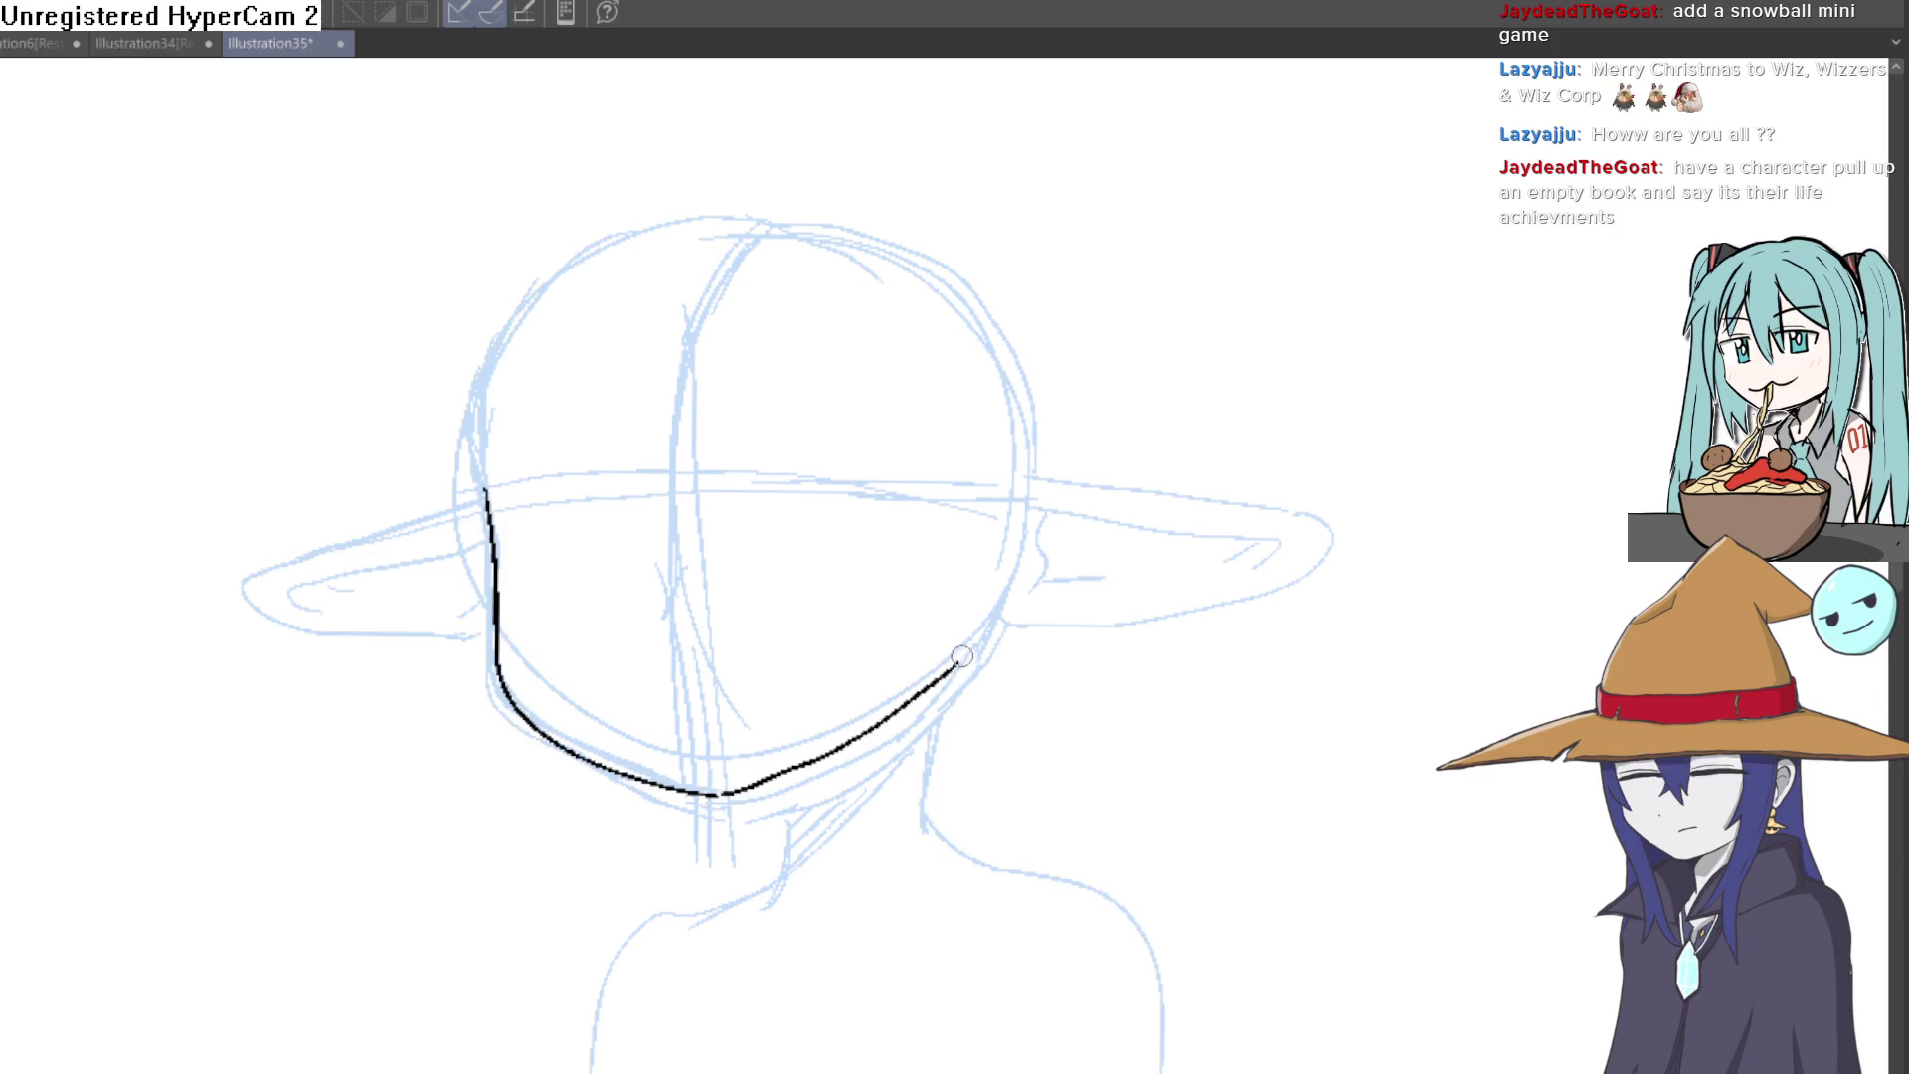
# Step: Ink one eye's upper lash line, thickening its start and extending it down-left
pyautogui.moveTo(567, 333)
pyautogui.mouseDown()
pyautogui.moveTo(886, 405)
pyautogui.moveTo(818, 388)
pyautogui.moveTo(848, 346)
pyautogui.moveTo(690, 623)
pyautogui.mouseUp()
pyautogui.click(691, 624)
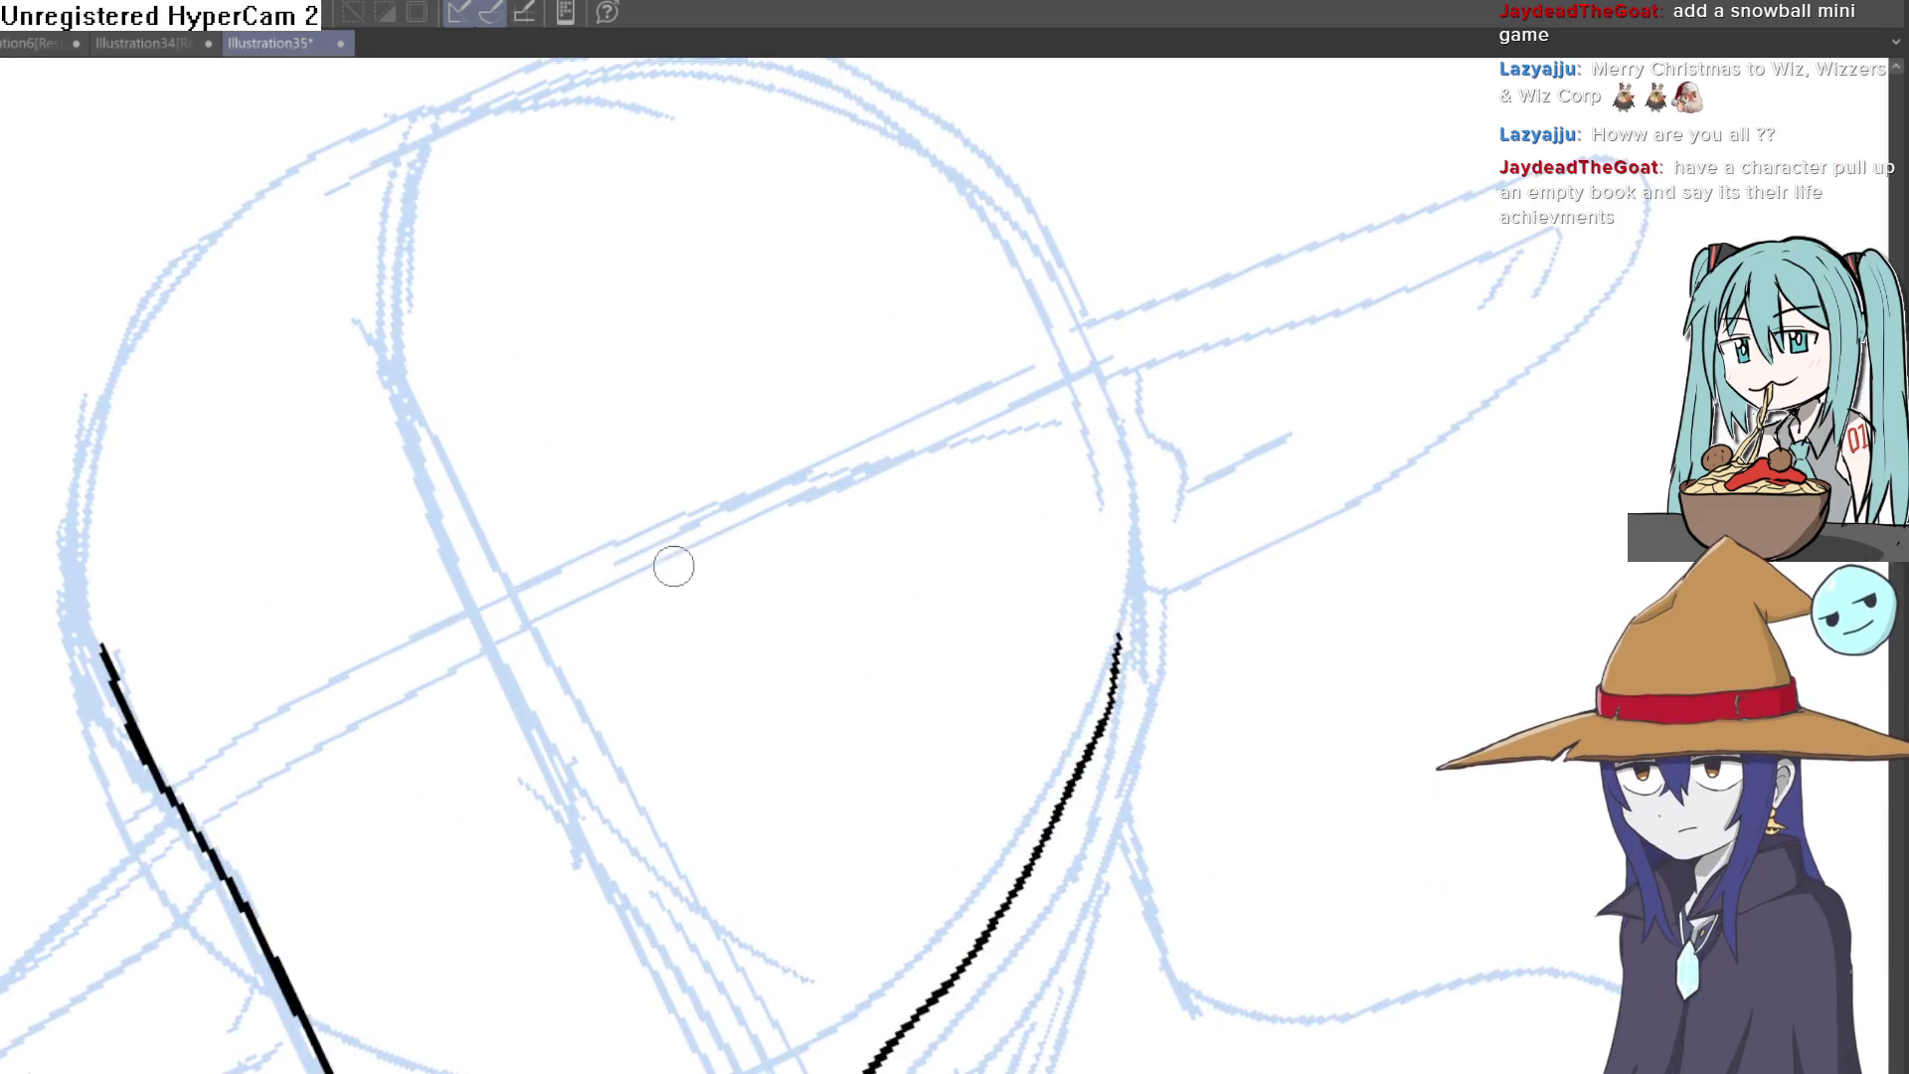
pyautogui.moveTo(731, 538); pyautogui.dragTo(968, 456)
pyautogui.moveTo(716, 550); pyautogui.dragTo(878, 418)
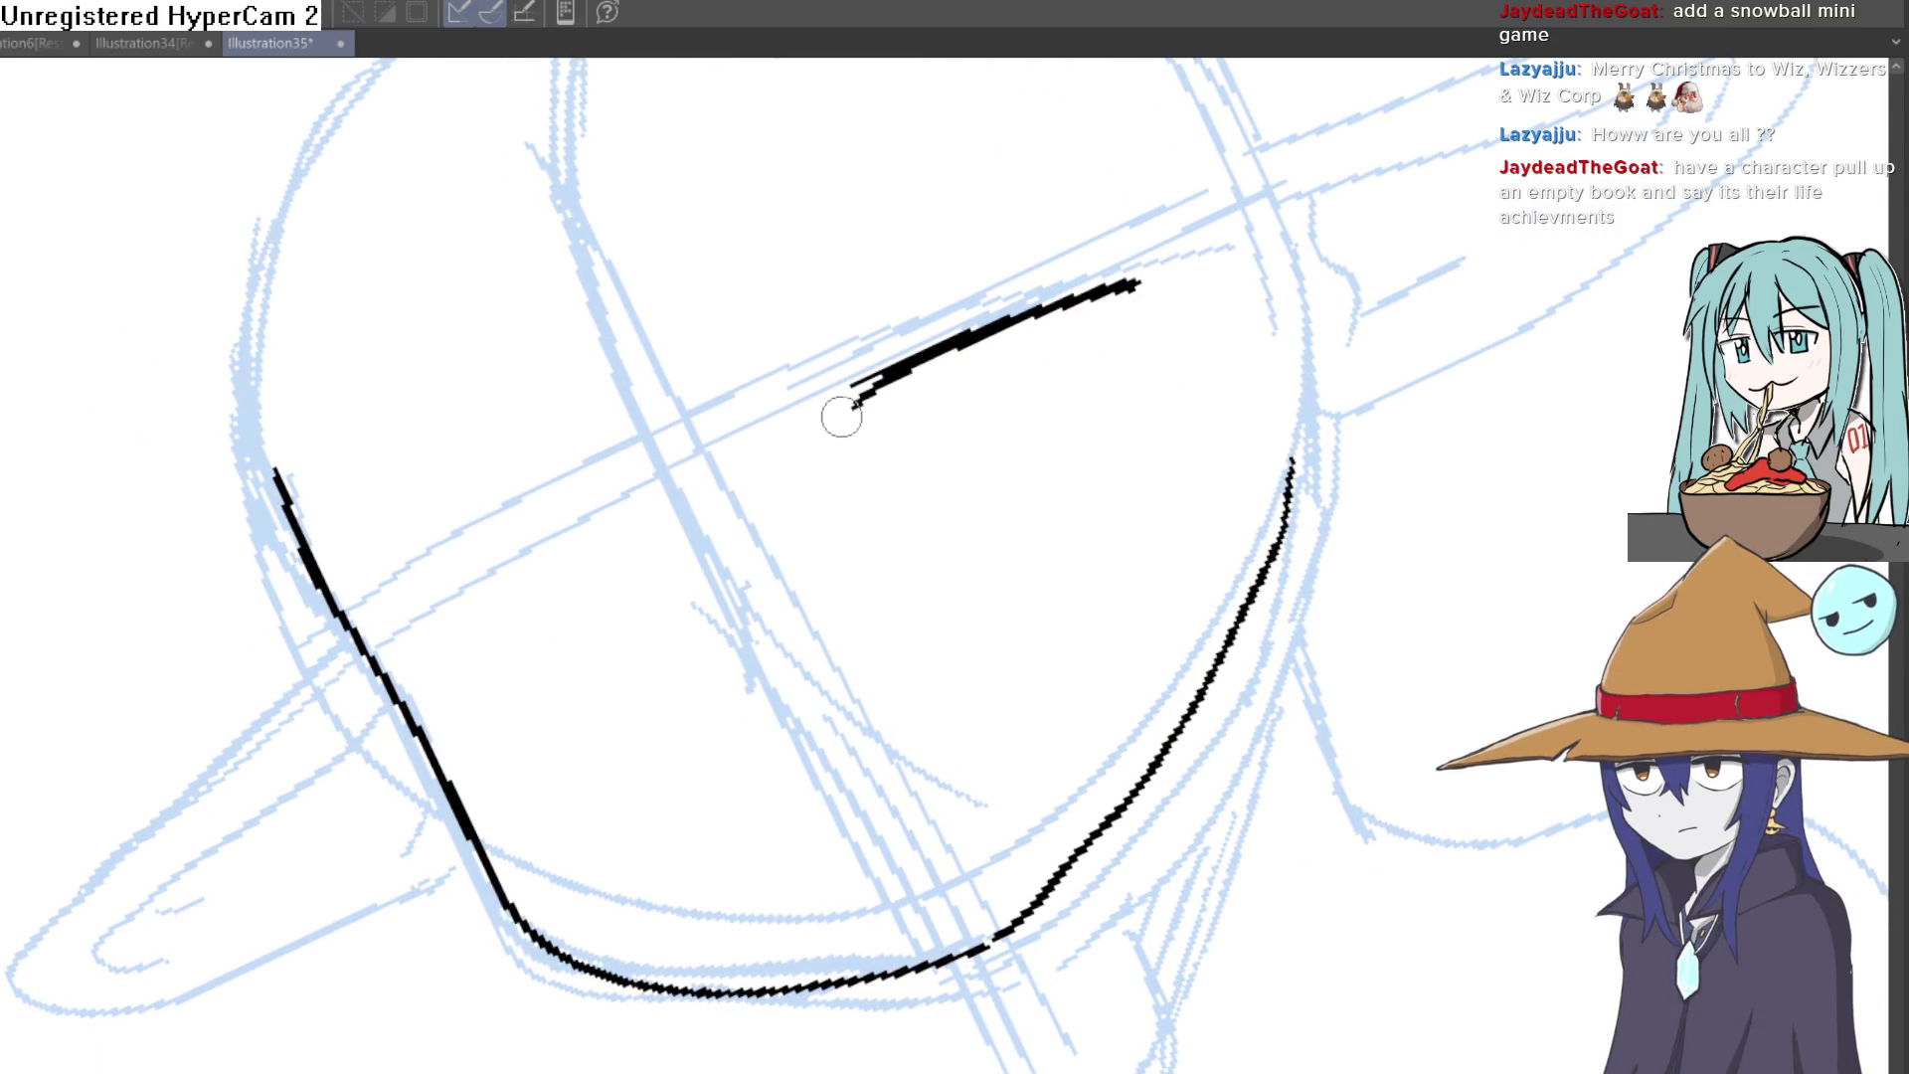
pyautogui.moveTo(605, 538)
pyautogui.mouseDown()
pyautogui.moveTo(456, 669)
pyautogui.moveTo(535, 599)
pyautogui.mouseUp()
pyautogui.moveTo(466, 670); pyautogui.dragTo(554, 745)
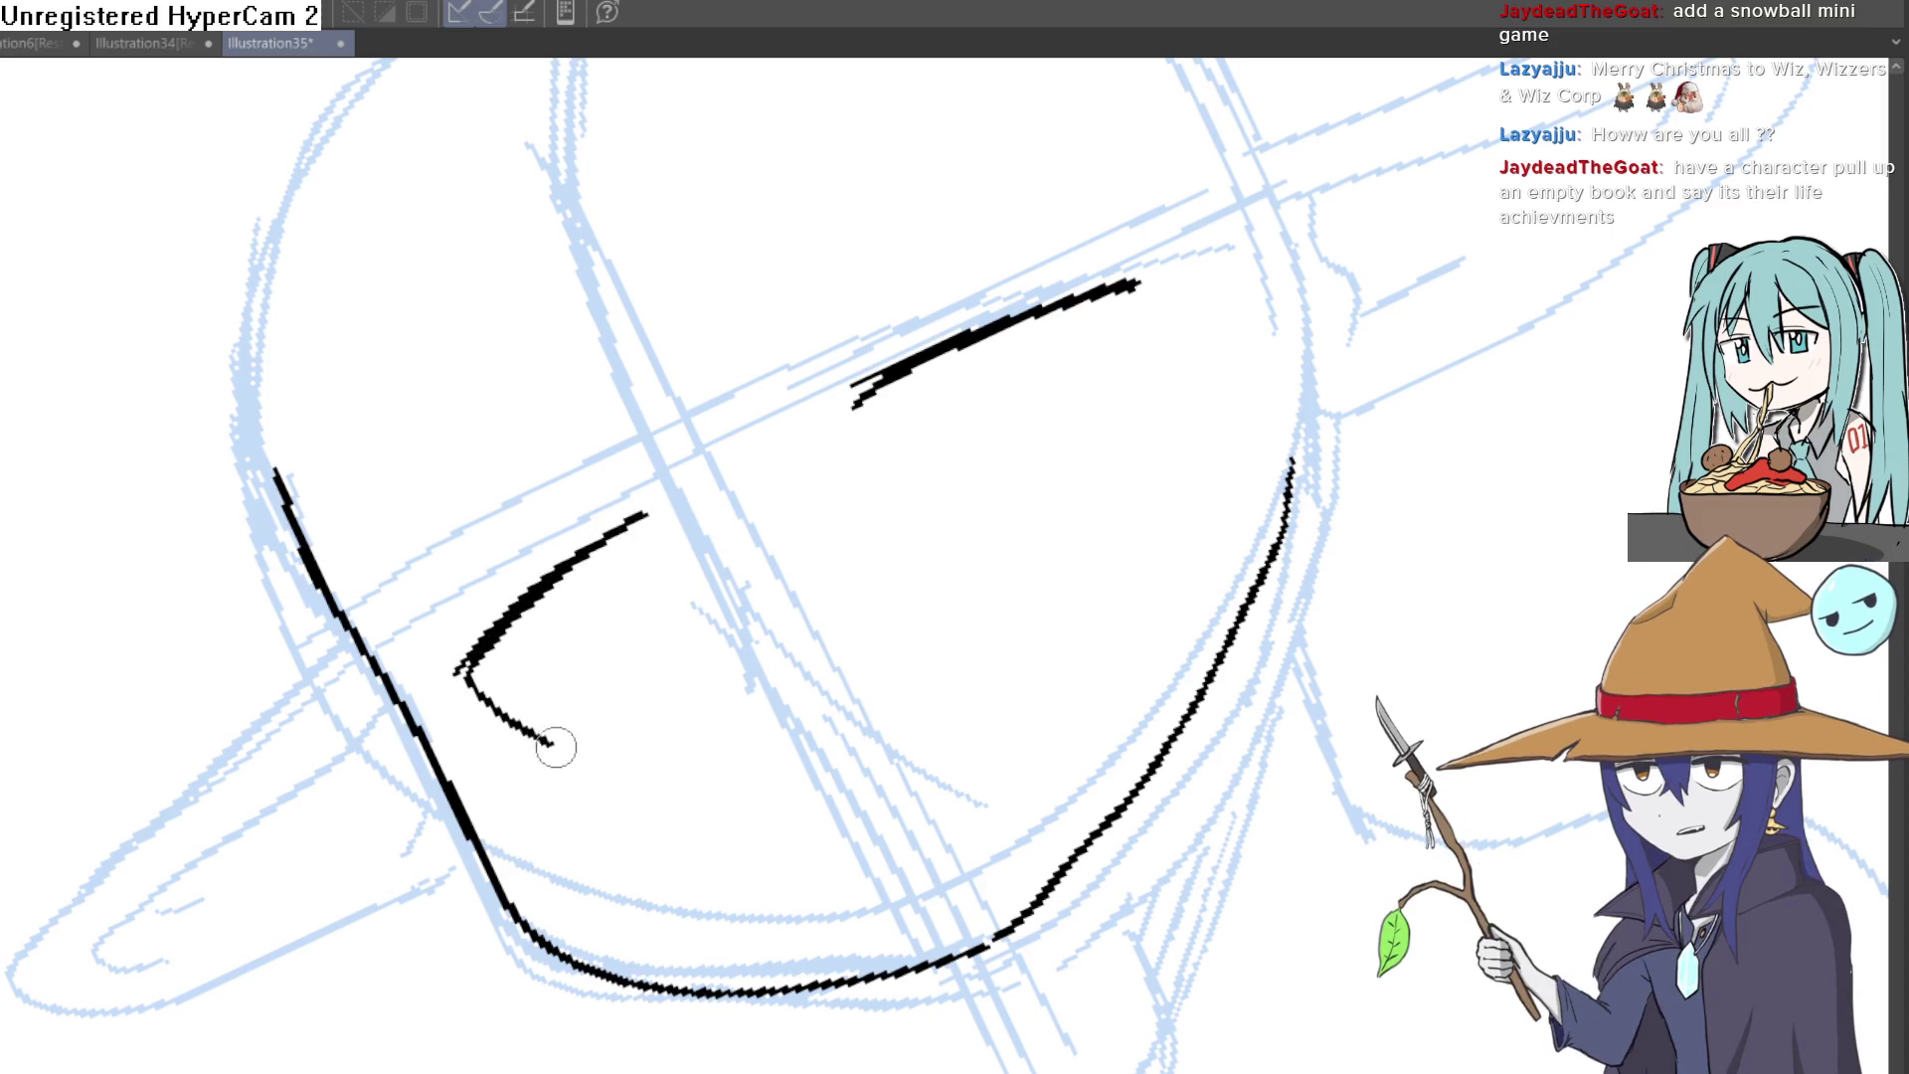
pyautogui.hotkey('ctrl', 'z')
# Step: Extend the other eye's lash line and add its downward and inner-corner strokes
pyautogui.moveTo(937, 469)
pyautogui.mouseDown()
pyautogui.moveTo(1363, 541)
pyautogui.moveTo(1044, 256)
pyautogui.moveTo(743, 440)
pyautogui.mouseUp()
pyautogui.moveTo(626, 721); pyautogui.dragTo(682, 639)
pyautogui.press('e')
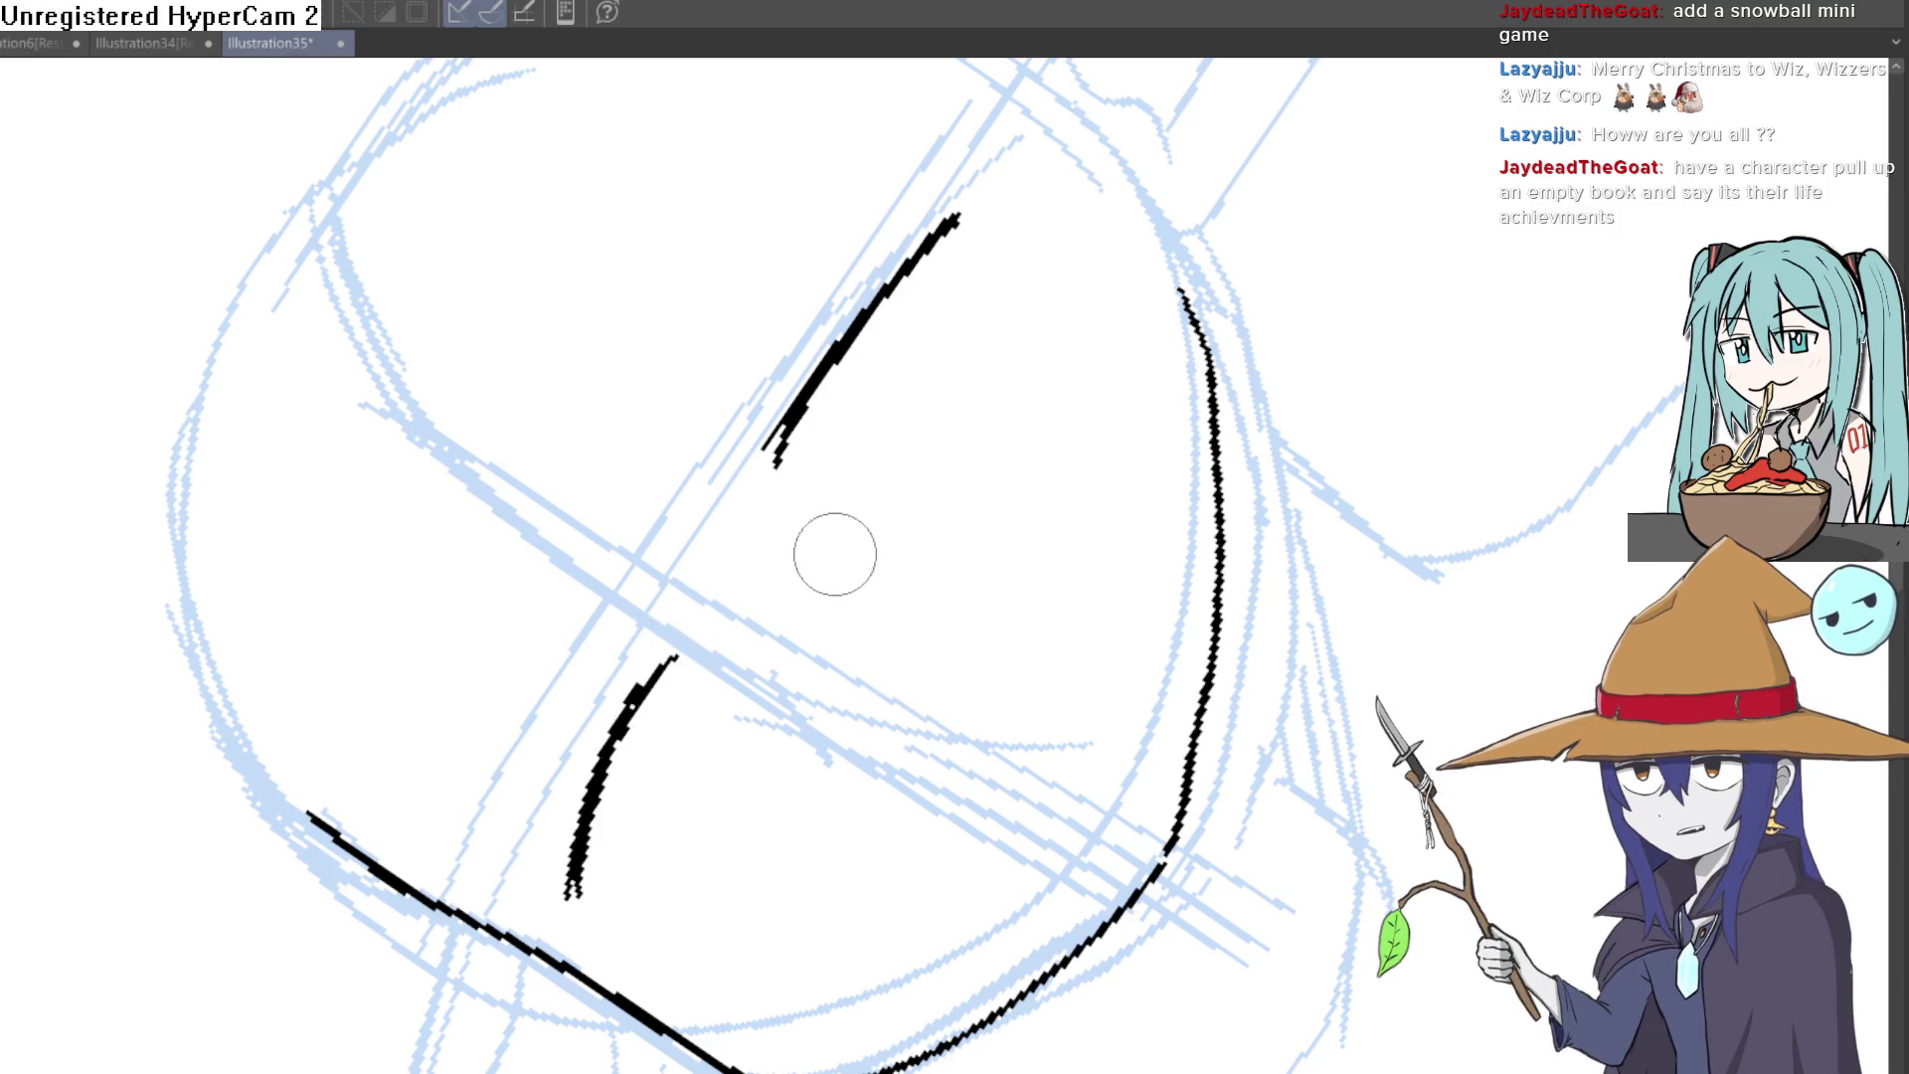
pyautogui.moveTo(995, 229)
pyautogui.mouseDown()
pyautogui.moveTo(1095, 298)
pyautogui.moveTo(1167, 580)
pyautogui.moveTo(1056, 460)
pyautogui.moveTo(1087, 469)
pyautogui.moveTo(972, 213)
pyautogui.mouseUp()
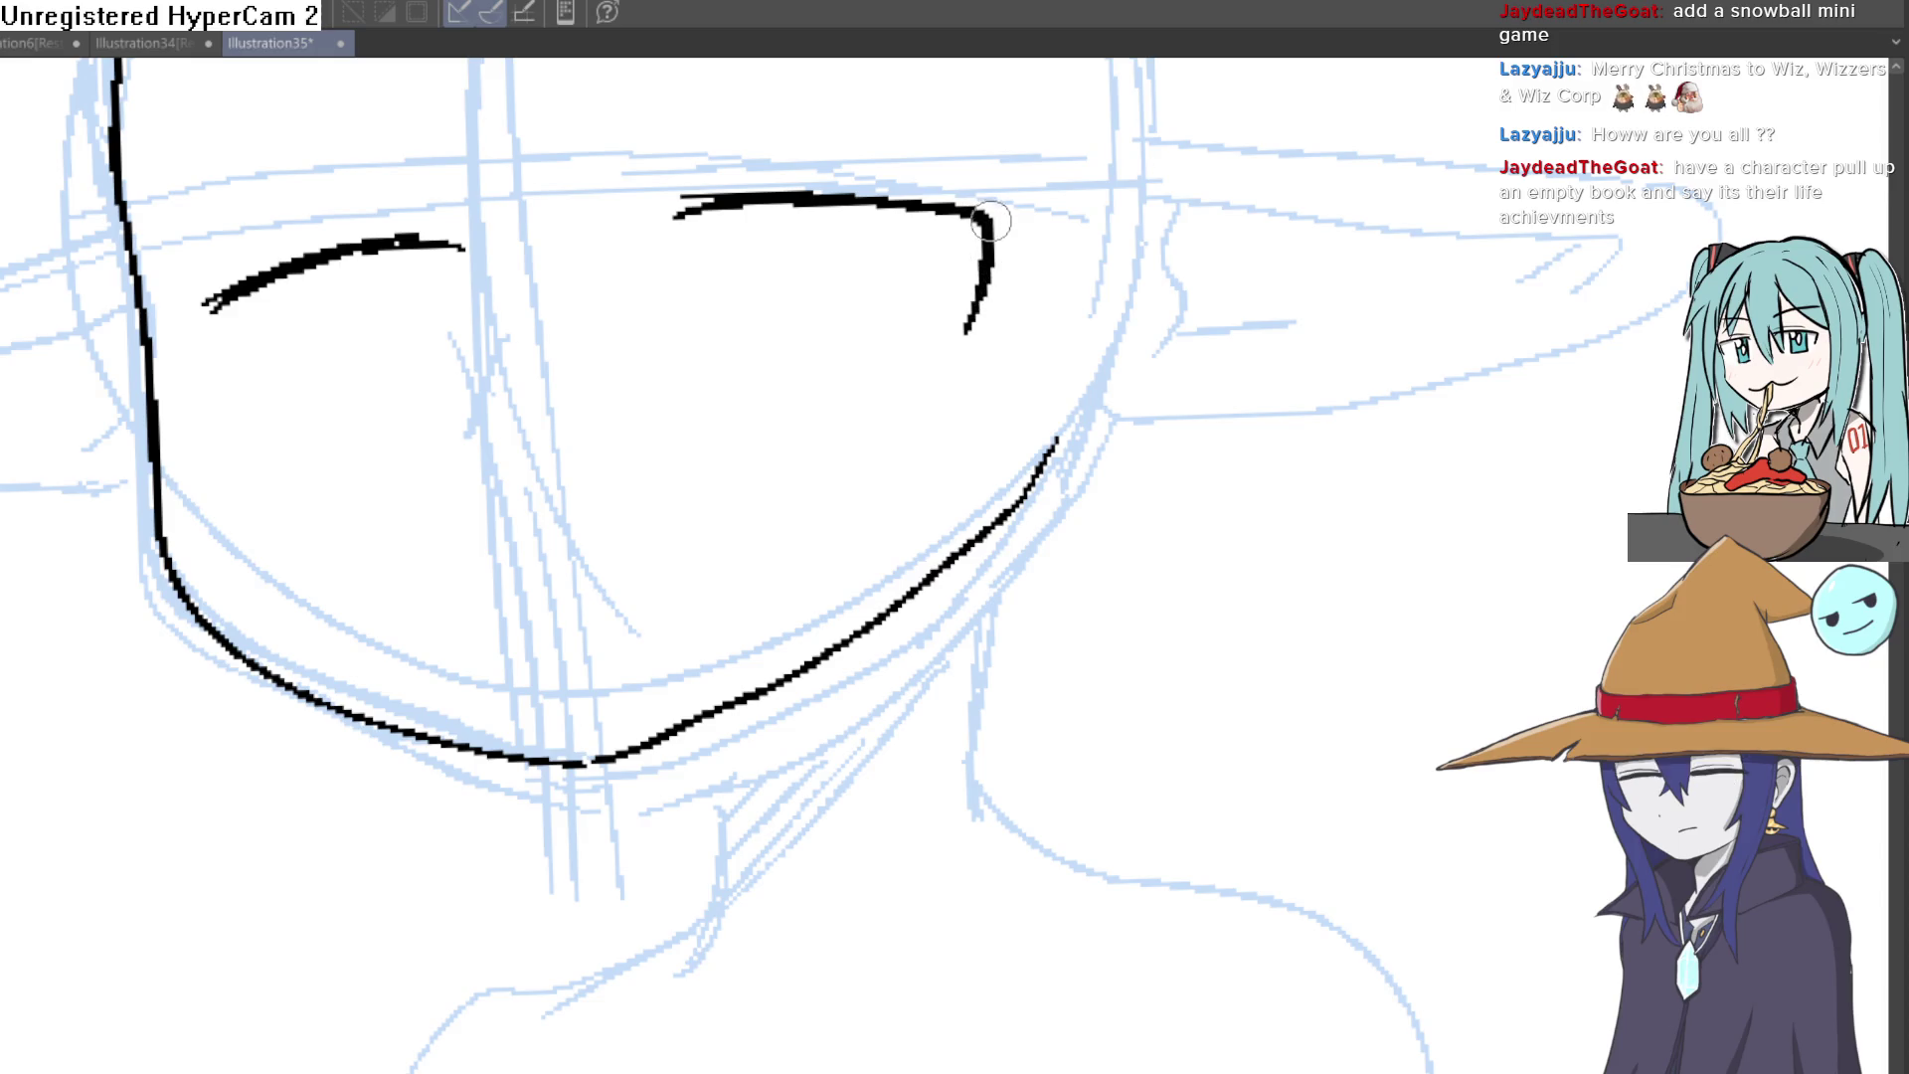
pyautogui.moveTo(246, 393); pyautogui.dragTo(255, 419)
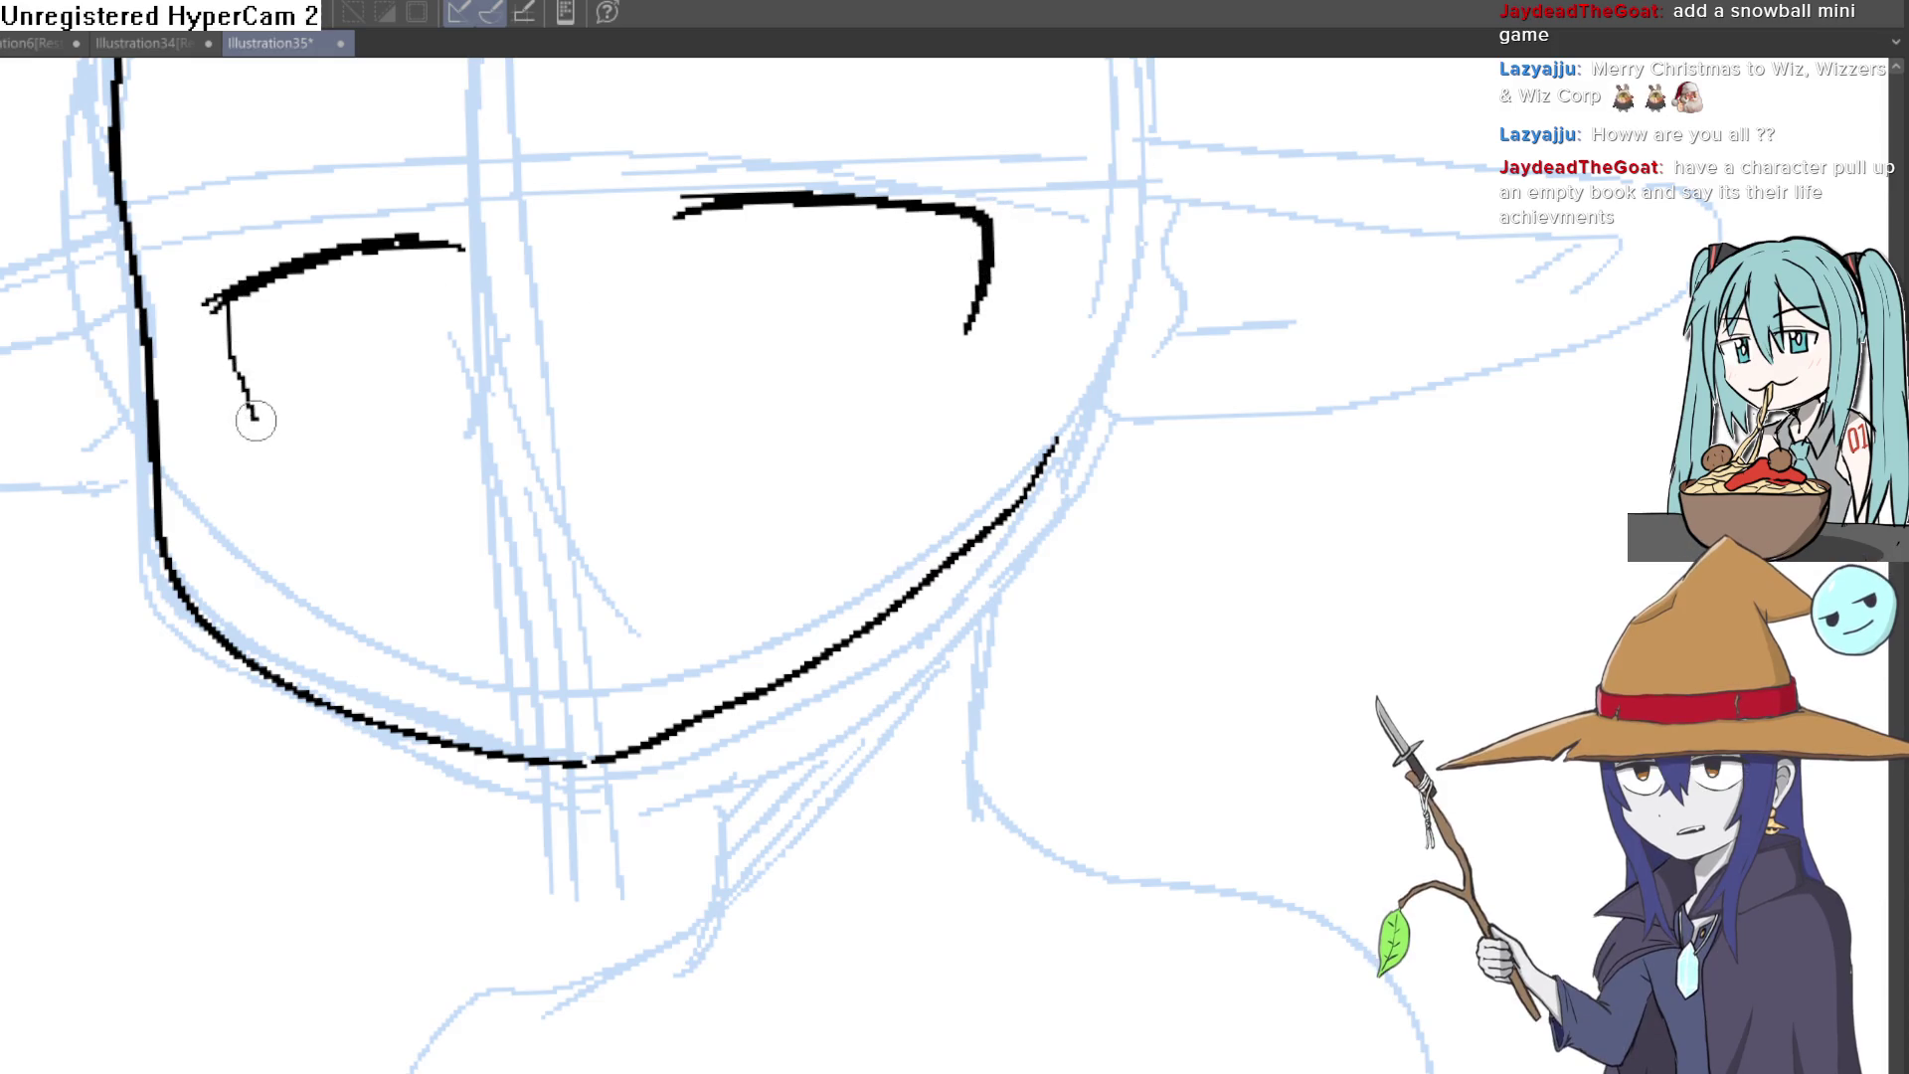
pyautogui.moveTo(213, 304); pyautogui.dragTo(228, 323)
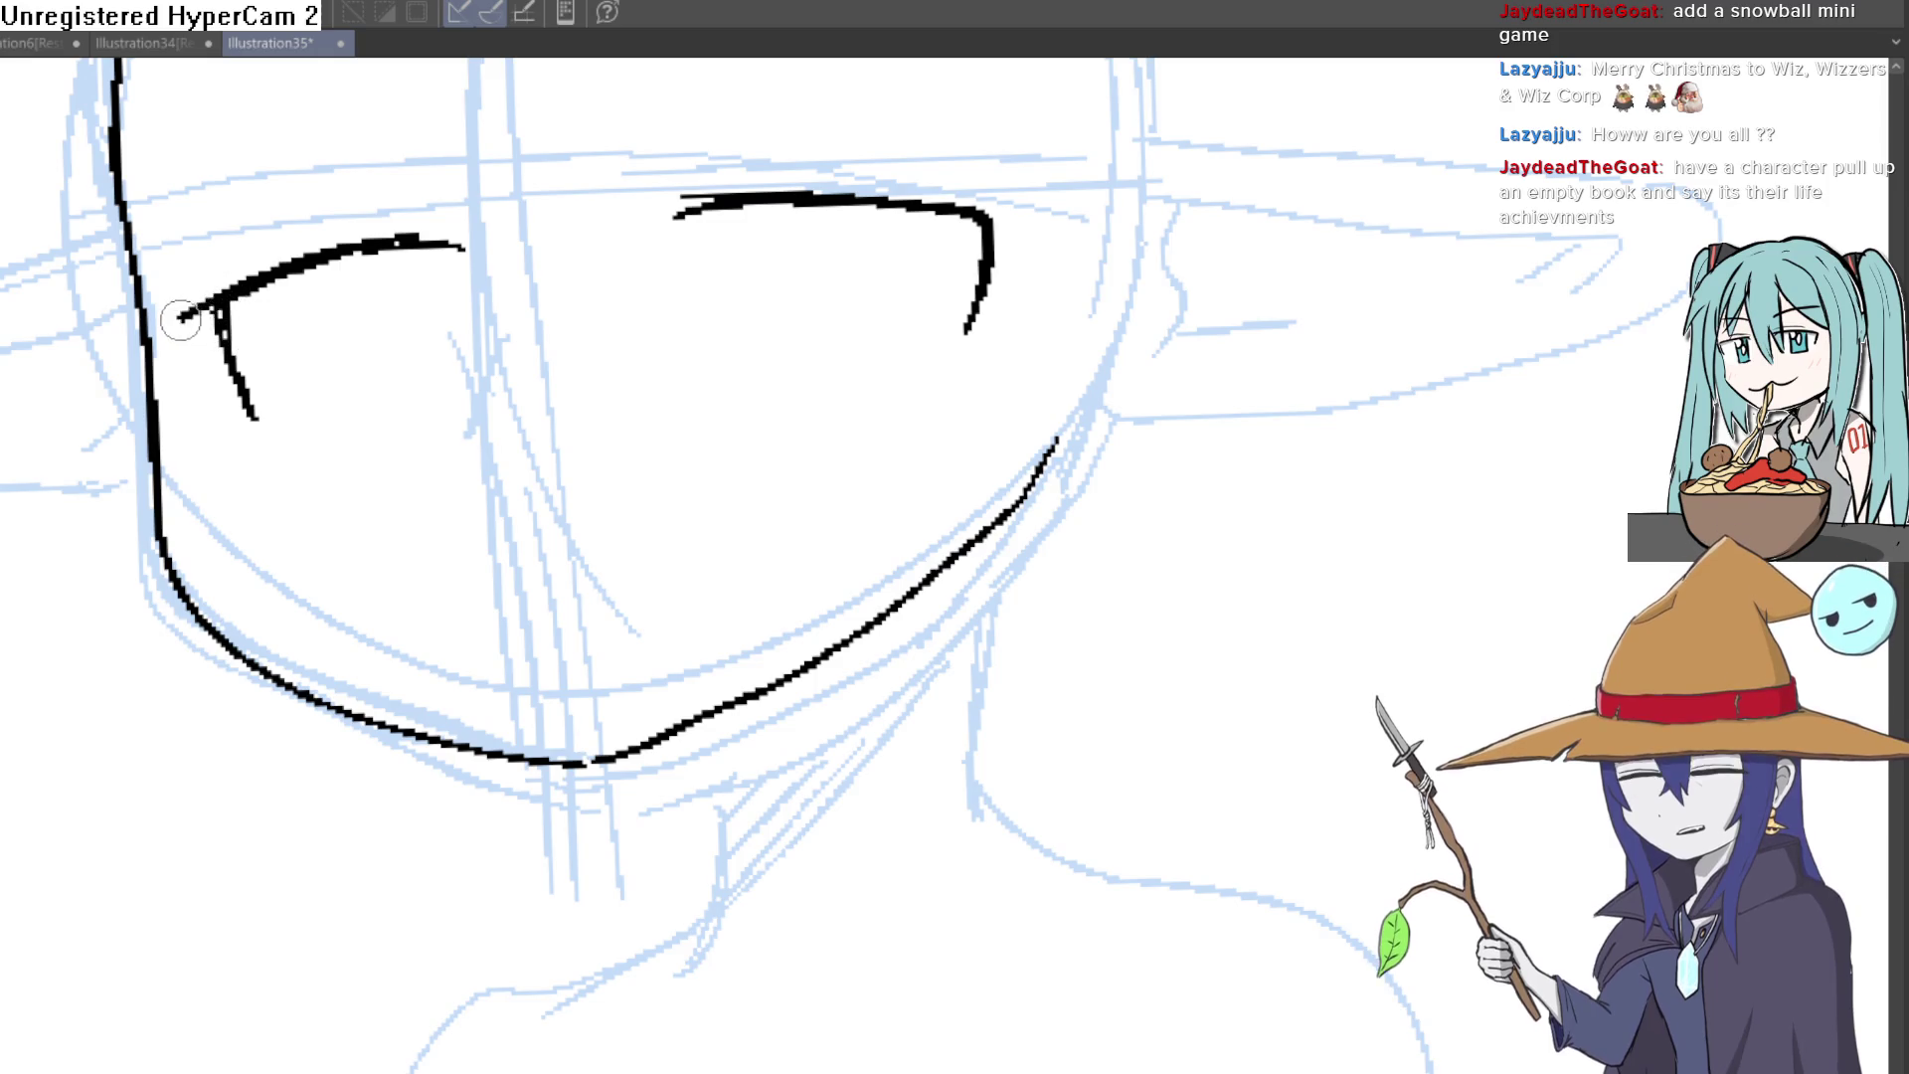
# Step: Extend the upper eye line's peak and touch up its tip
pyautogui.moveTo(736, 259); pyautogui.dragTo(753, 244)
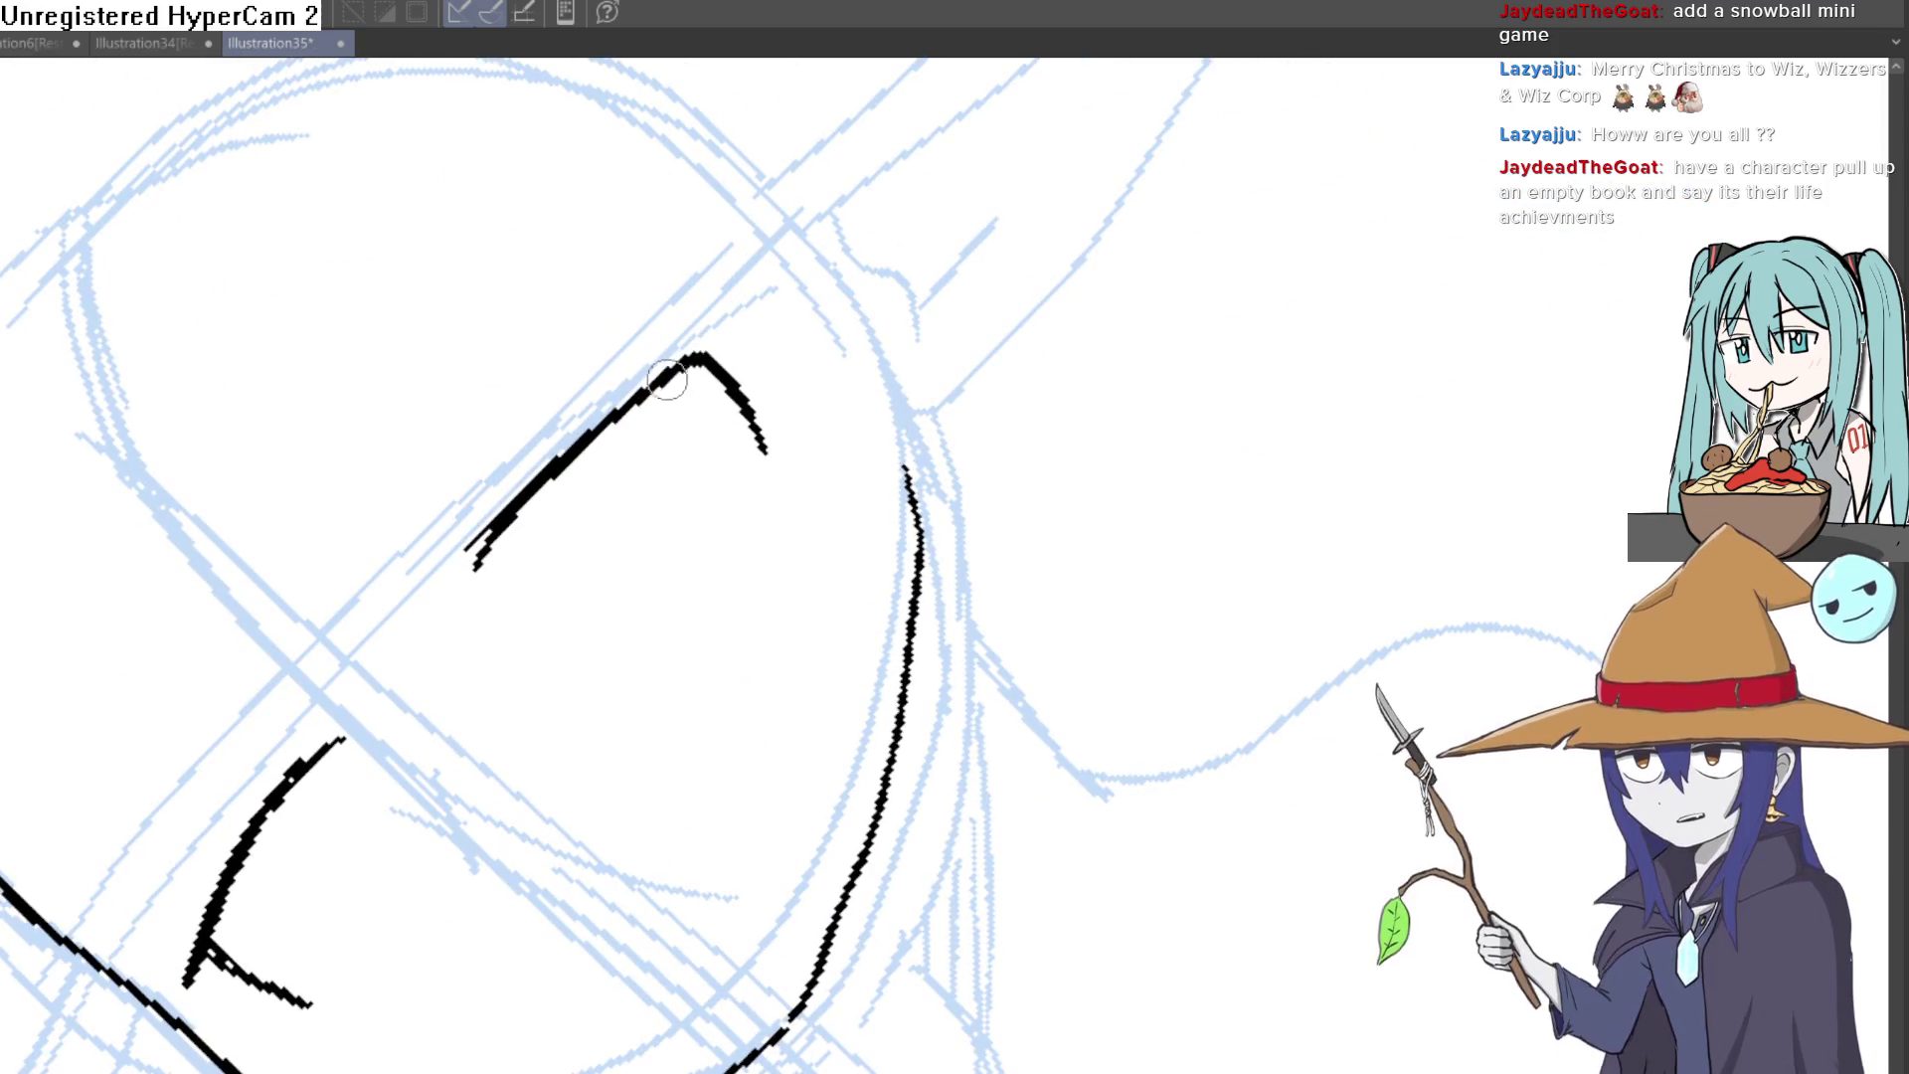
pyautogui.moveTo(744, 321); pyautogui.dragTo(691, 366)
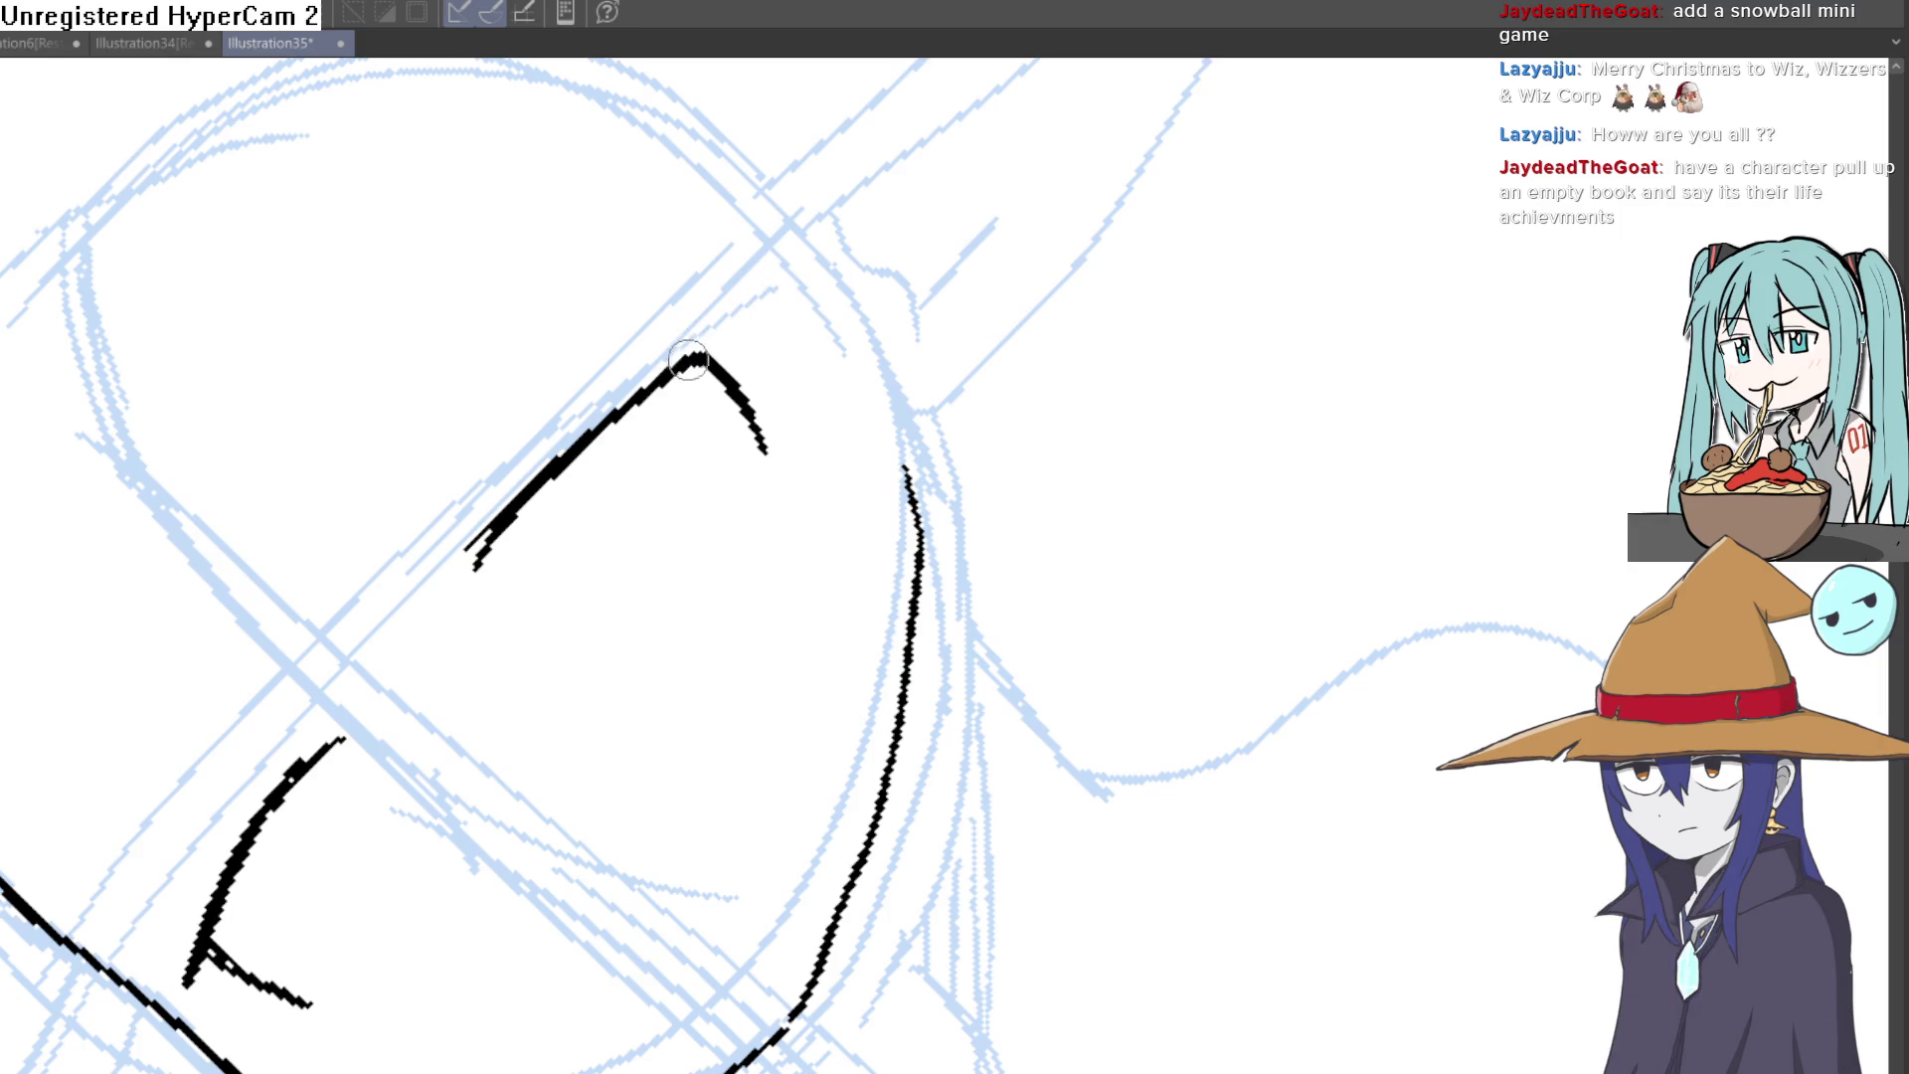
pyautogui.moveTo(771, 468); pyautogui.dragTo(781, 475)
pyautogui.moveTo(939, 408); pyautogui.dragTo(1189, 529)
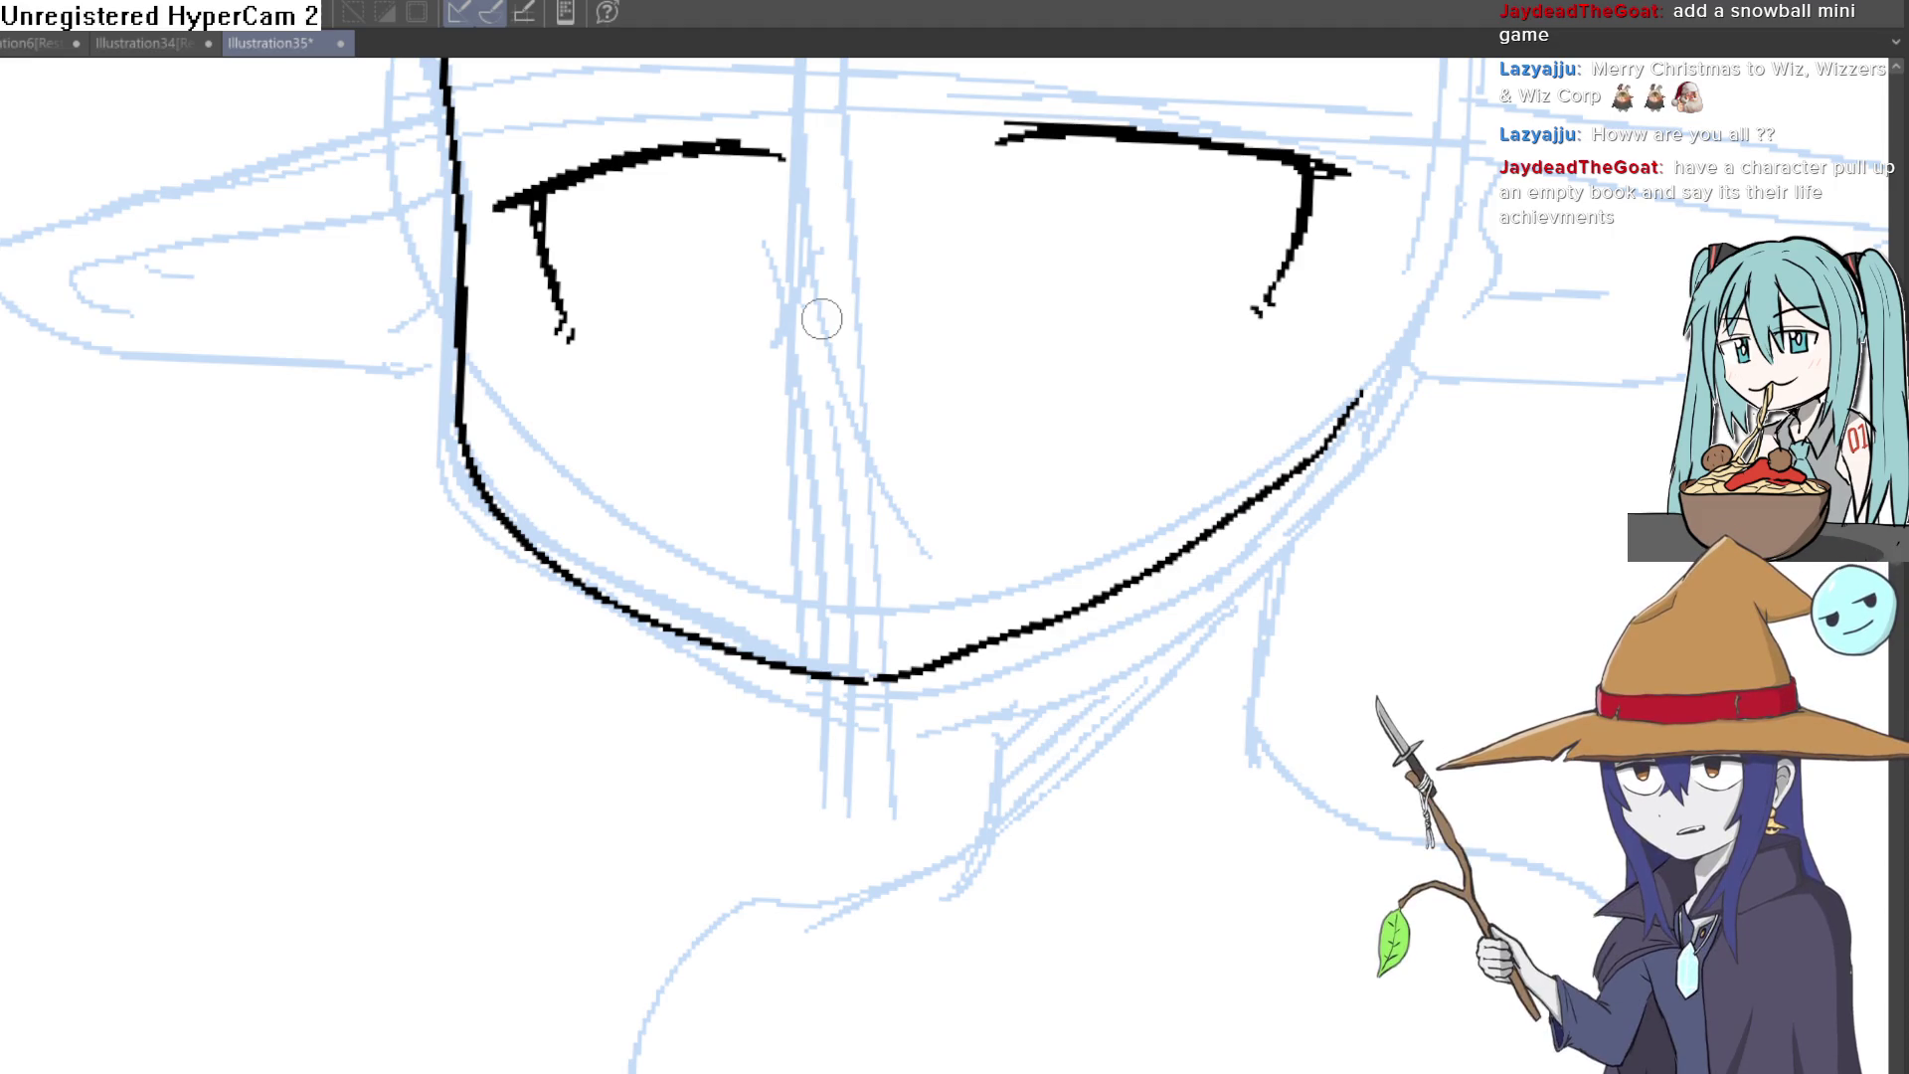
# Step: Replace the stray vertical line with U-shaped iris outlines in both eyes
pyautogui.moveTo(1147, 227)
pyautogui.mouseDown()
pyautogui.moveTo(908, 243)
pyautogui.moveTo(926, 389)
pyautogui.mouseUp()
pyautogui.hotkey('ctrl', 'z')
pyautogui.hotkey('ctrl', 'z')
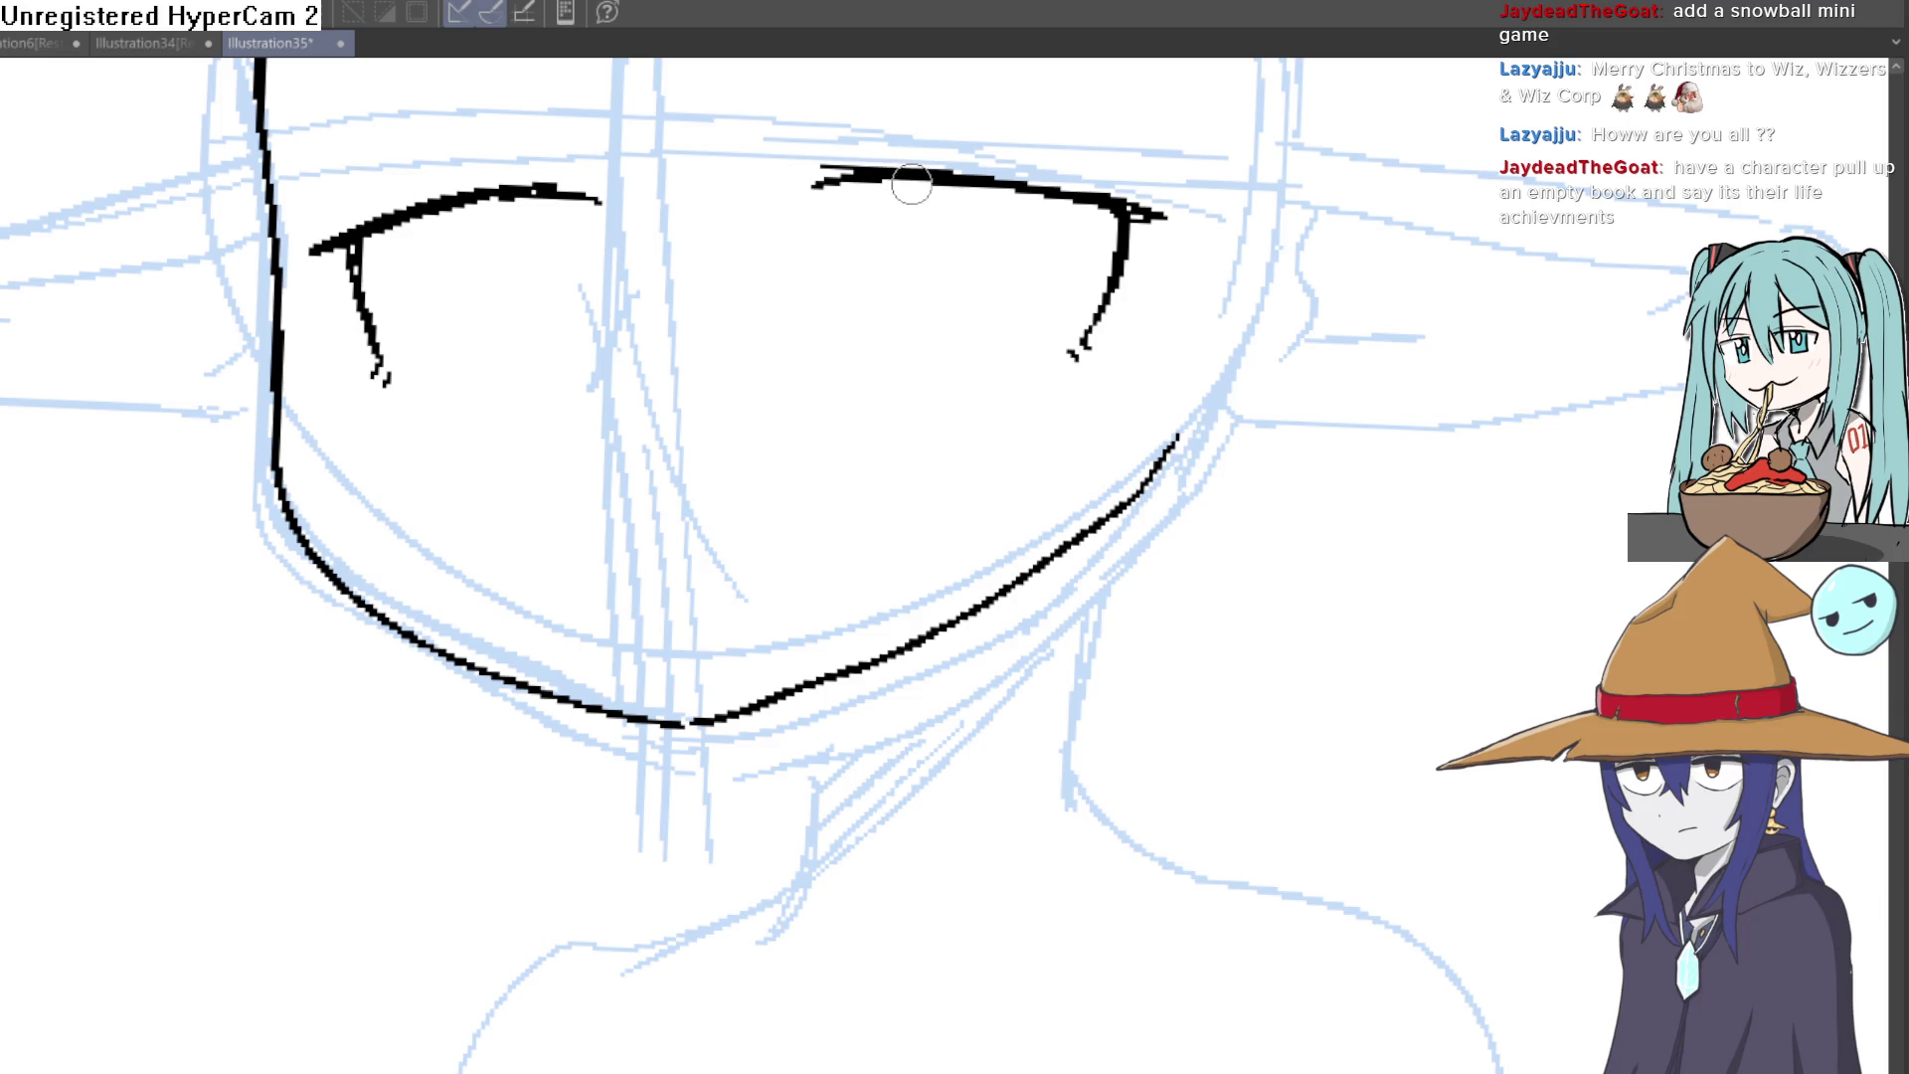
pyautogui.moveTo(914, 293)
pyautogui.mouseDown()
pyautogui.moveTo(980, 307)
pyautogui.moveTo(996, 176)
pyautogui.mouseUp()
pyautogui.moveTo(497, 203); pyautogui.dragTo(538, 384)
pyautogui.moveTo(577, 223); pyautogui.dragTo(576, 348)
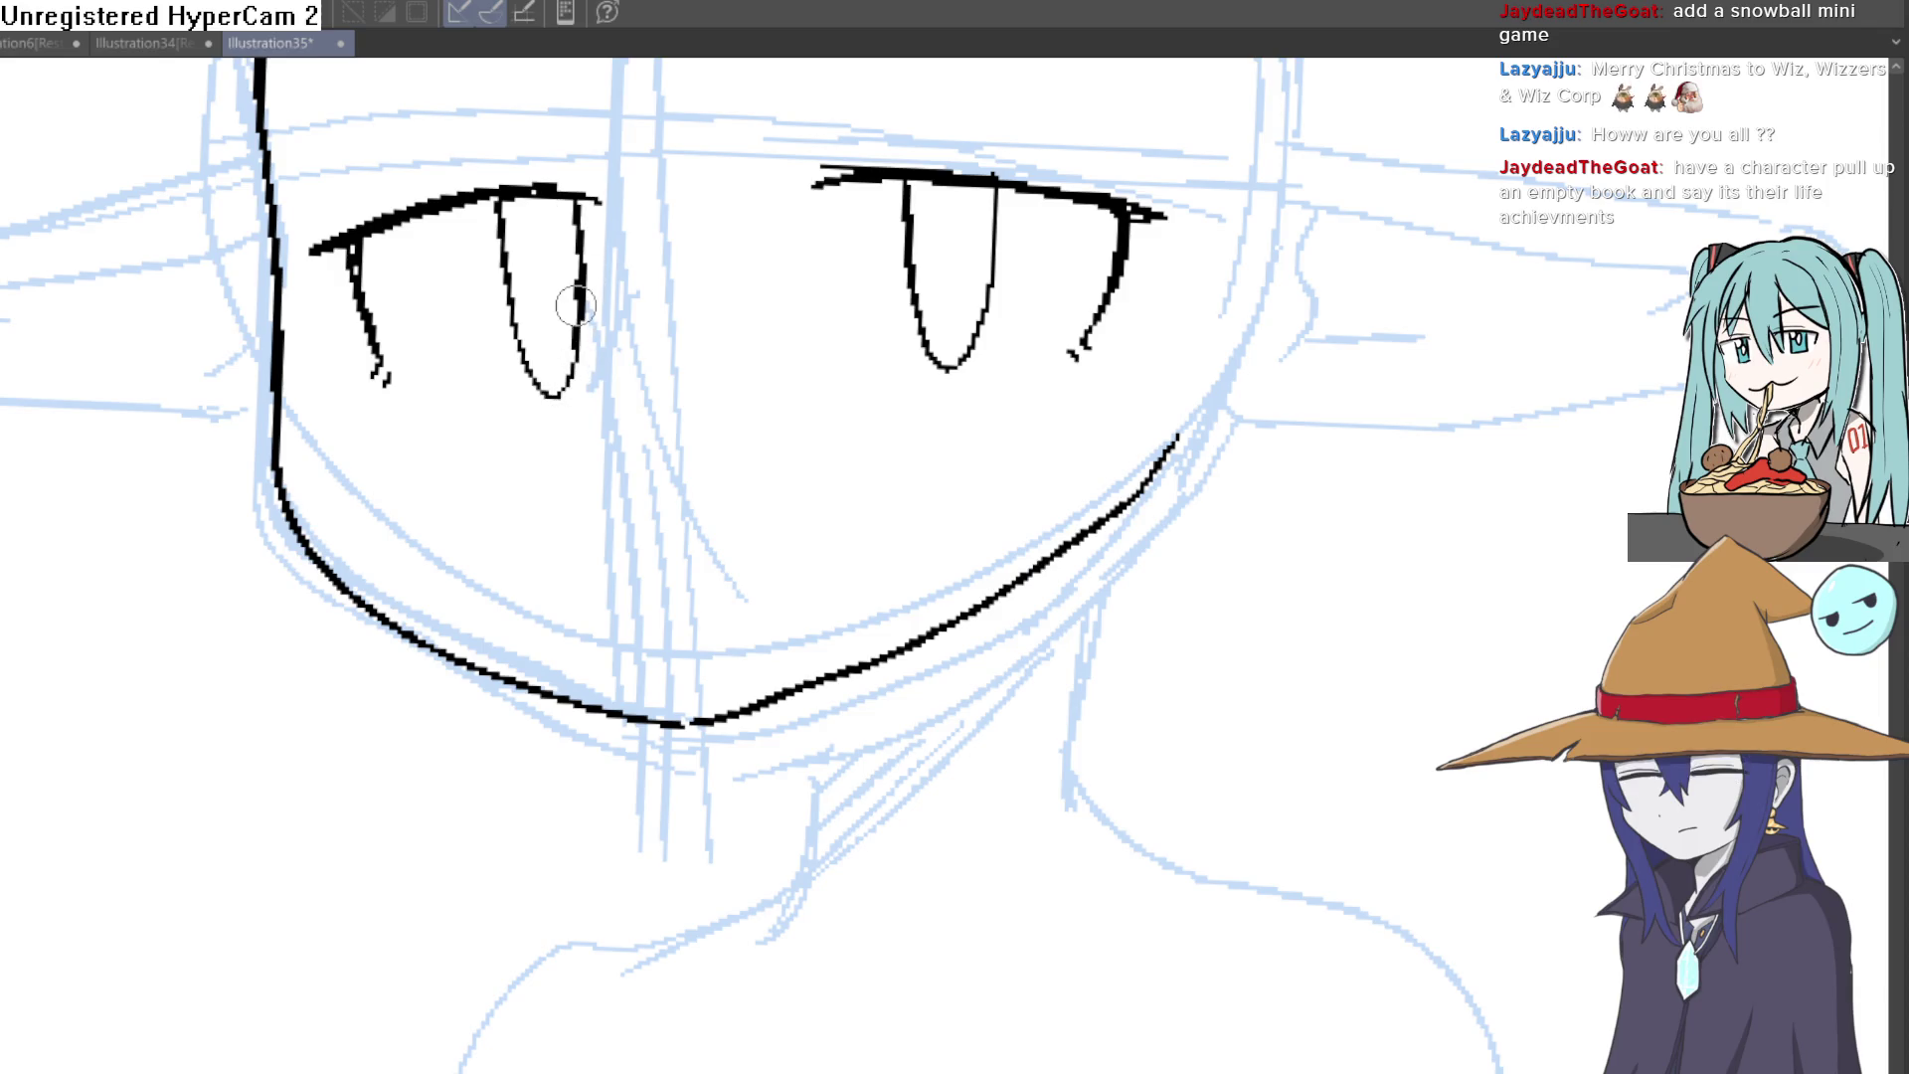
# Step: Outline a pointed ear in black ink from its base up to the tip
pyautogui.moveTo(1193, 375); pyautogui.dragTo(1168, 541)
pyautogui.moveTo(1220, 361)
pyautogui.mouseDown()
pyautogui.moveTo(1275, 405)
pyautogui.moveTo(815, 511)
pyautogui.mouseUp()
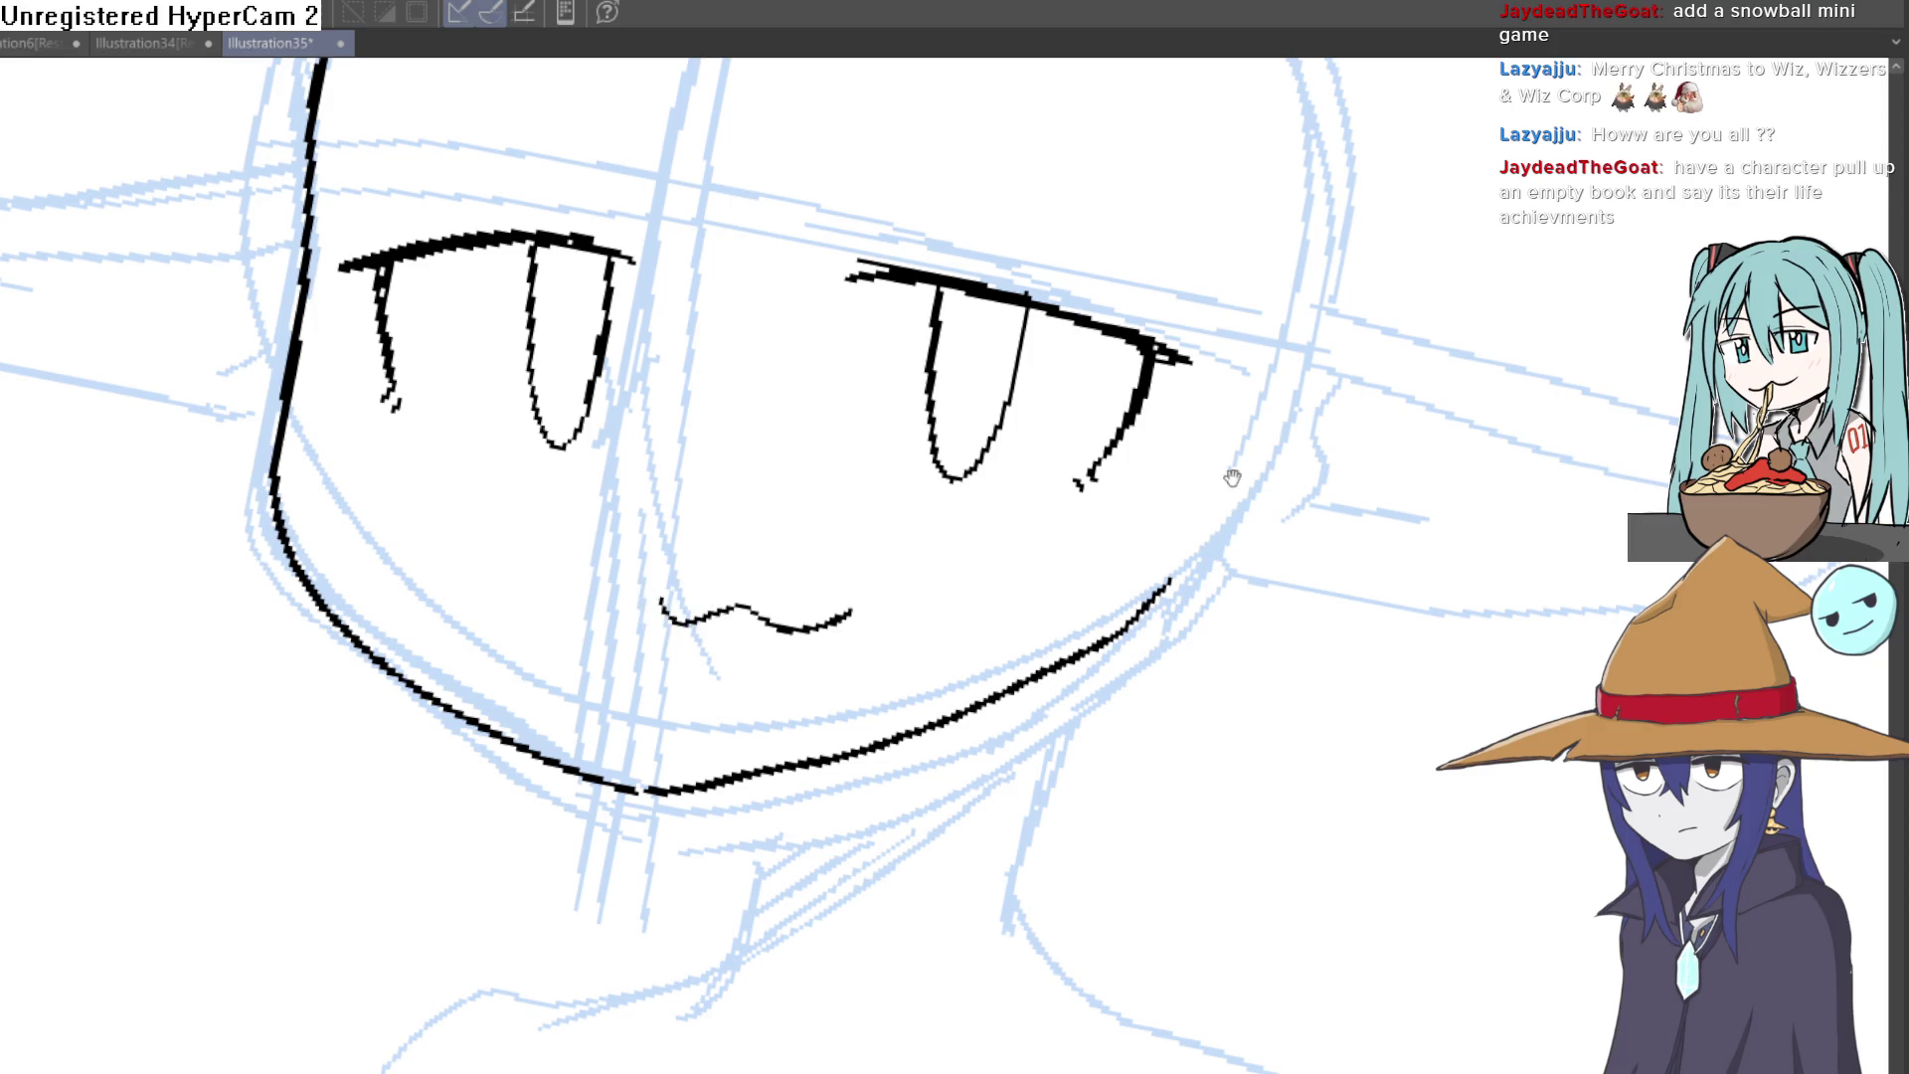
pyautogui.scroll(-3, 1232, 478)
pyautogui.moveTo(1257, 405)
pyautogui.mouseDown()
pyautogui.moveTo(1095, 298)
pyautogui.moveTo(886, 404)
pyautogui.moveTo(1088, 267)
pyautogui.mouseUp()
pyautogui.moveTo(934, 514)
pyautogui.mouseDown()
pyautogui.moveTo(818, 925)
pyautogui.moveTo(955, 696)
pyautogui.moveTo(1023, 384)
pyautogui.moveTo(889, 490)
pyautogui.moveTo(847, 346)
pyautogui.mouseUp()
pyautogui.hotkey('ctrl', 'z')
pyautogui.hotkey('ctrl', 'z')
pyautogui.moveTo(888, 490)
pyautogui.mouseDown()
pyautogui.moveTo(853, 301)
pyautogui.moveTo(790, 243)
pyautogui.moveTo(761, 478)
pyautogui.mouseUp()
pyautogui.moveTo(981, 319)
pyautogui.mouseDown()
pyautogui.moveTo(1007, 442)
pyautogui.moveTo(1104, 278)
pyautogui.moveTo(1090, 251)
pyautogui.mouseUp()
pyautogui.moveTo(1187, 339)
pyautogui.mouseDown()
pyautogui.moveTo(1176, 307)
pyautogui.moveTo(1087, 319)
pyautogui.mouseUp()
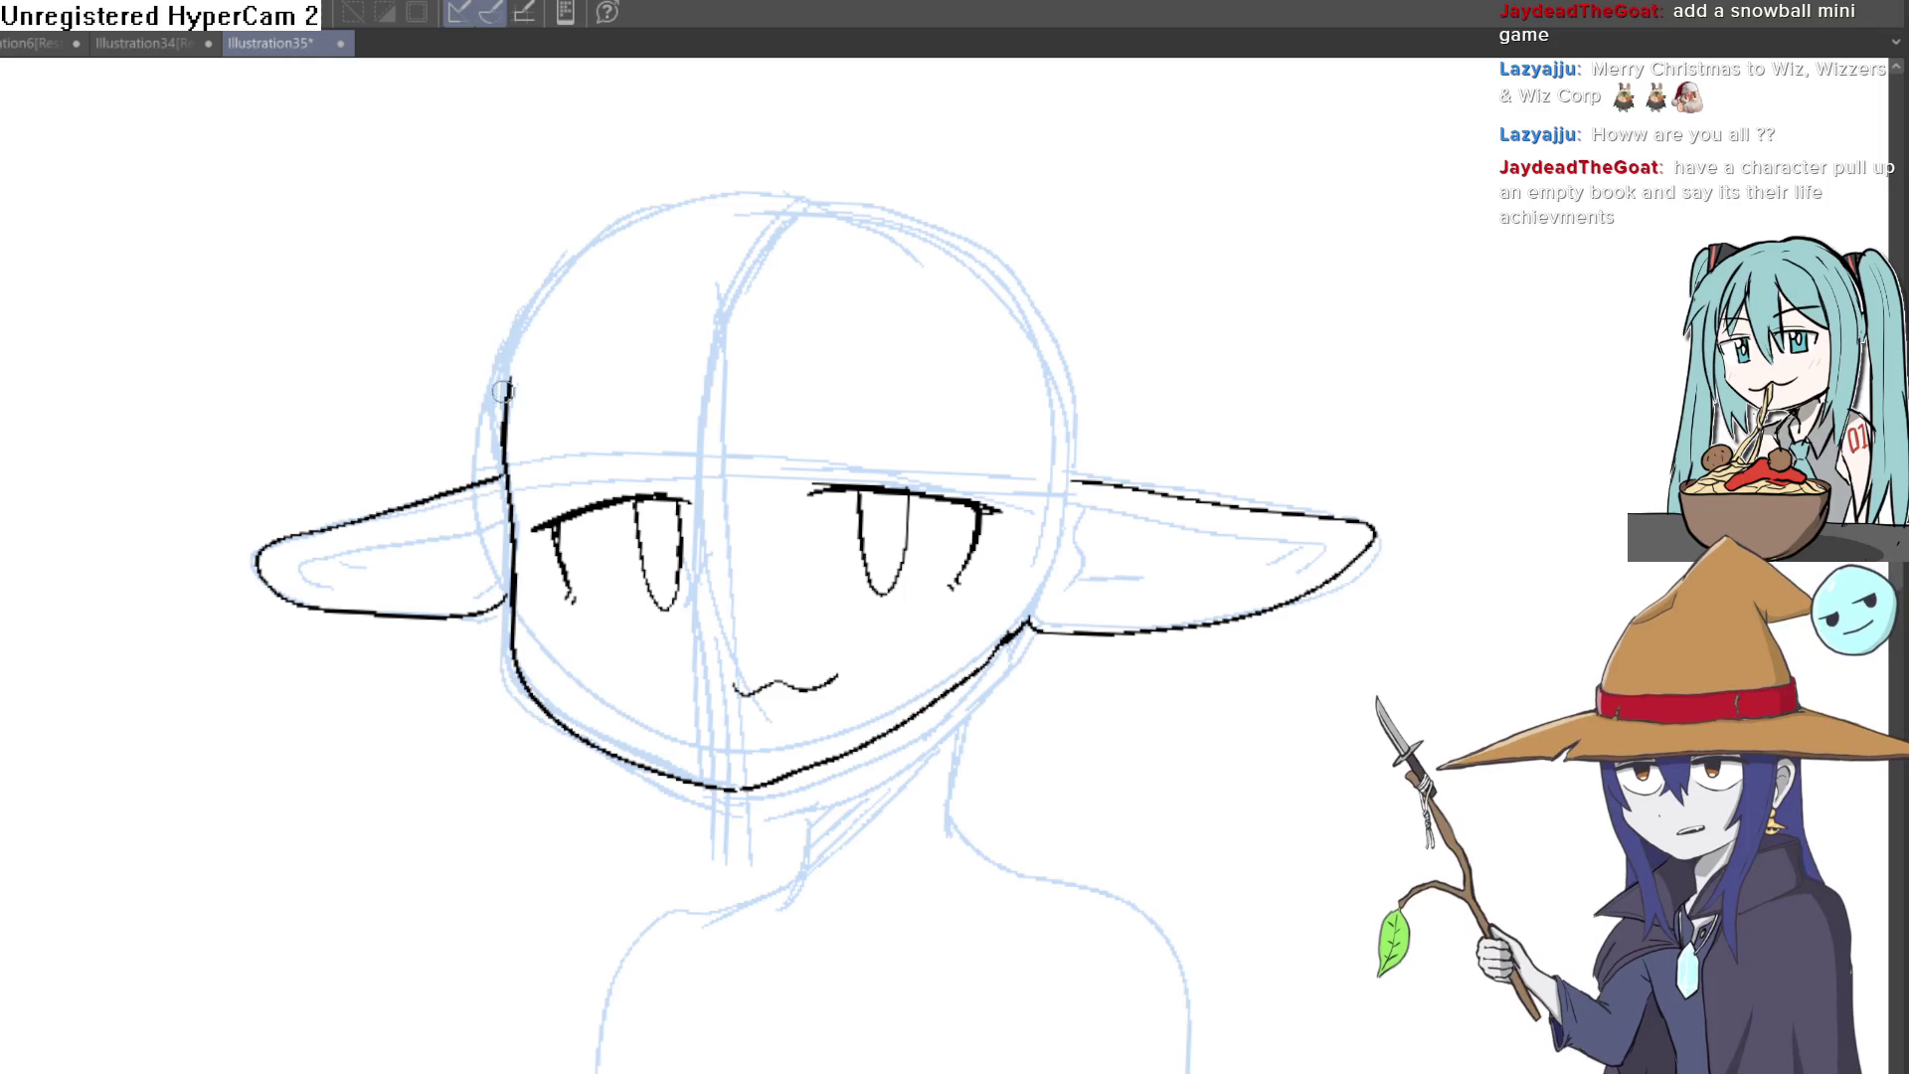
# Step: Extend the face's left outline and ink a band across the top of the head with its corner
pyautogui.moveTo(503, 391); pyautogui.dragTo(503, 363)
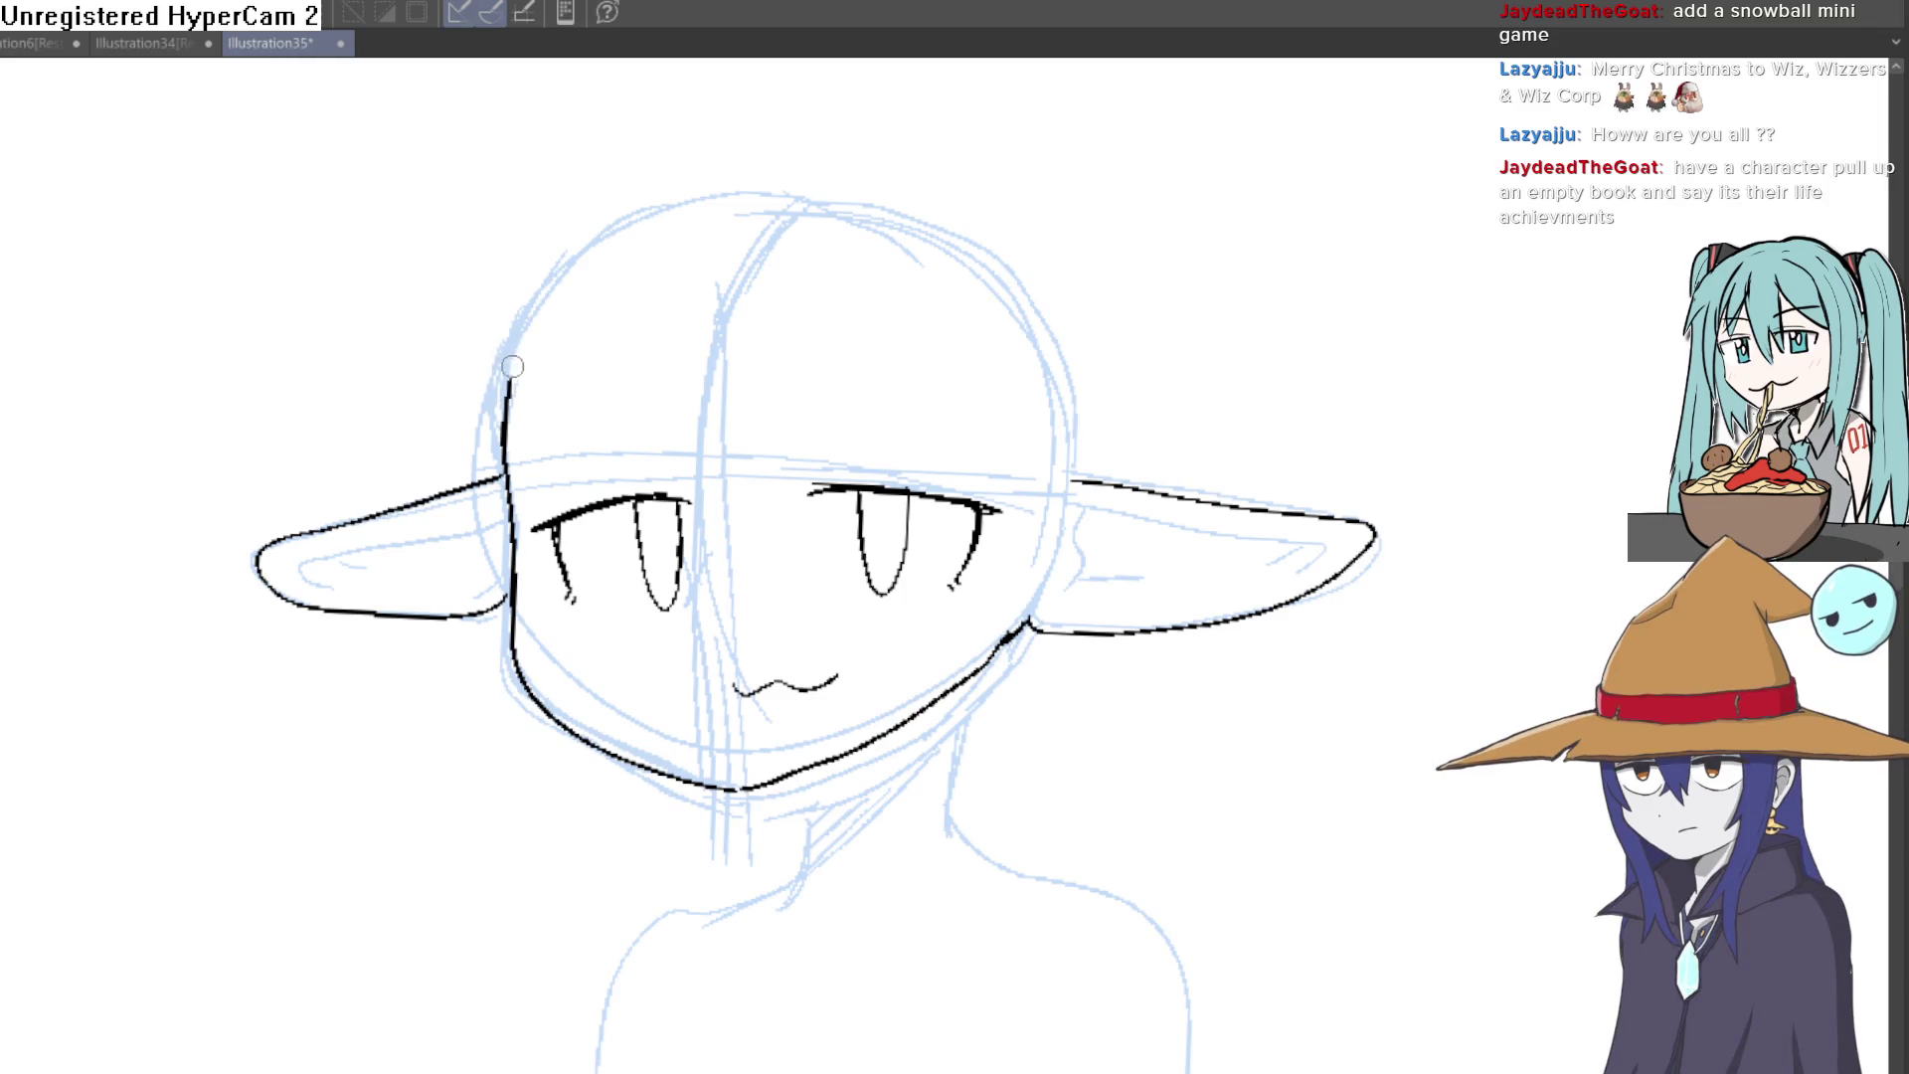
pyautogui.moveTo(527, 297); pyautogui.dragTo(611, 312)
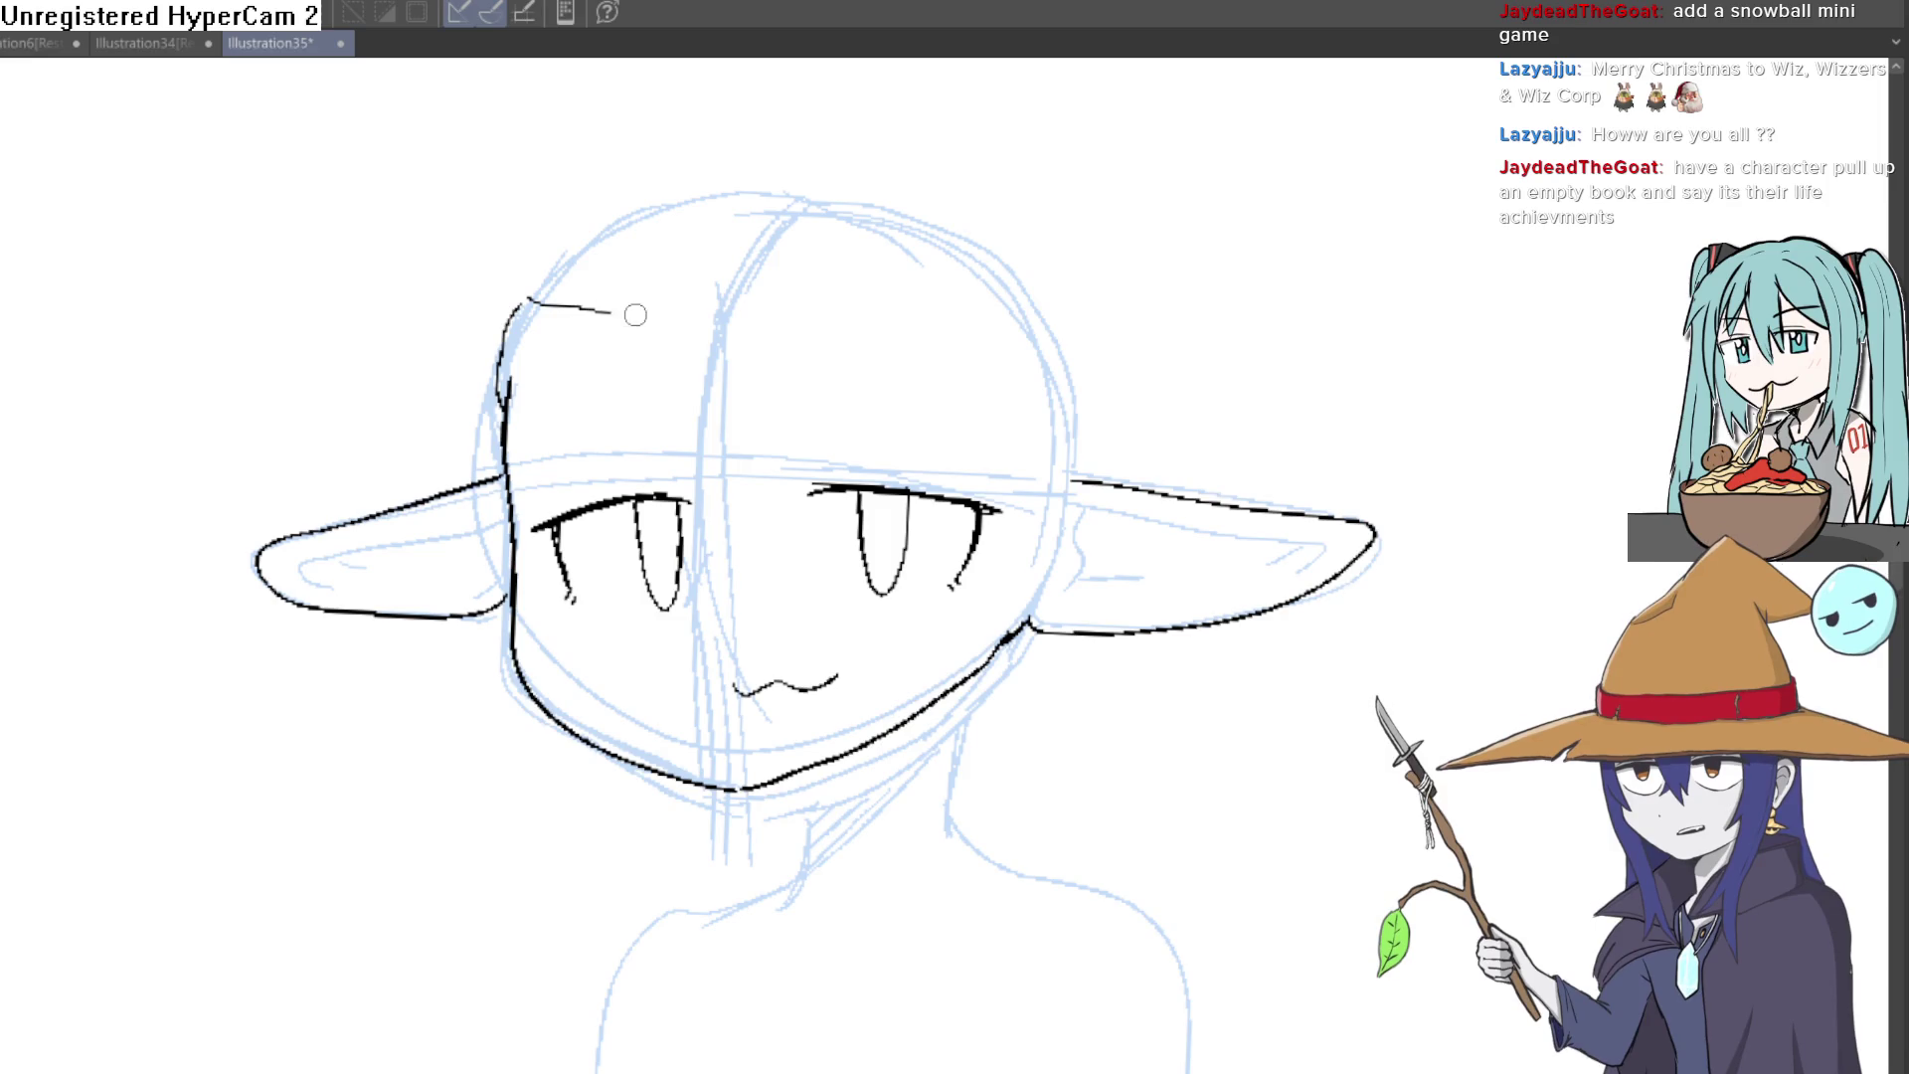
pyautogui.moveTo(821, 301)
pyautogui.mouseDown()
pyautogui.moveTo(1037, 284)
pyautogui.moveTo(1089, 393)
pyautogui.moveTo(1044, 417)
pyautogui.moveTo(765, 438)
pyautogui.moveTo(537, 428)
pyautogui.mouseUp()
pyautogui.moveTo(528, 288); pyautogui.dragTo(538, 287)
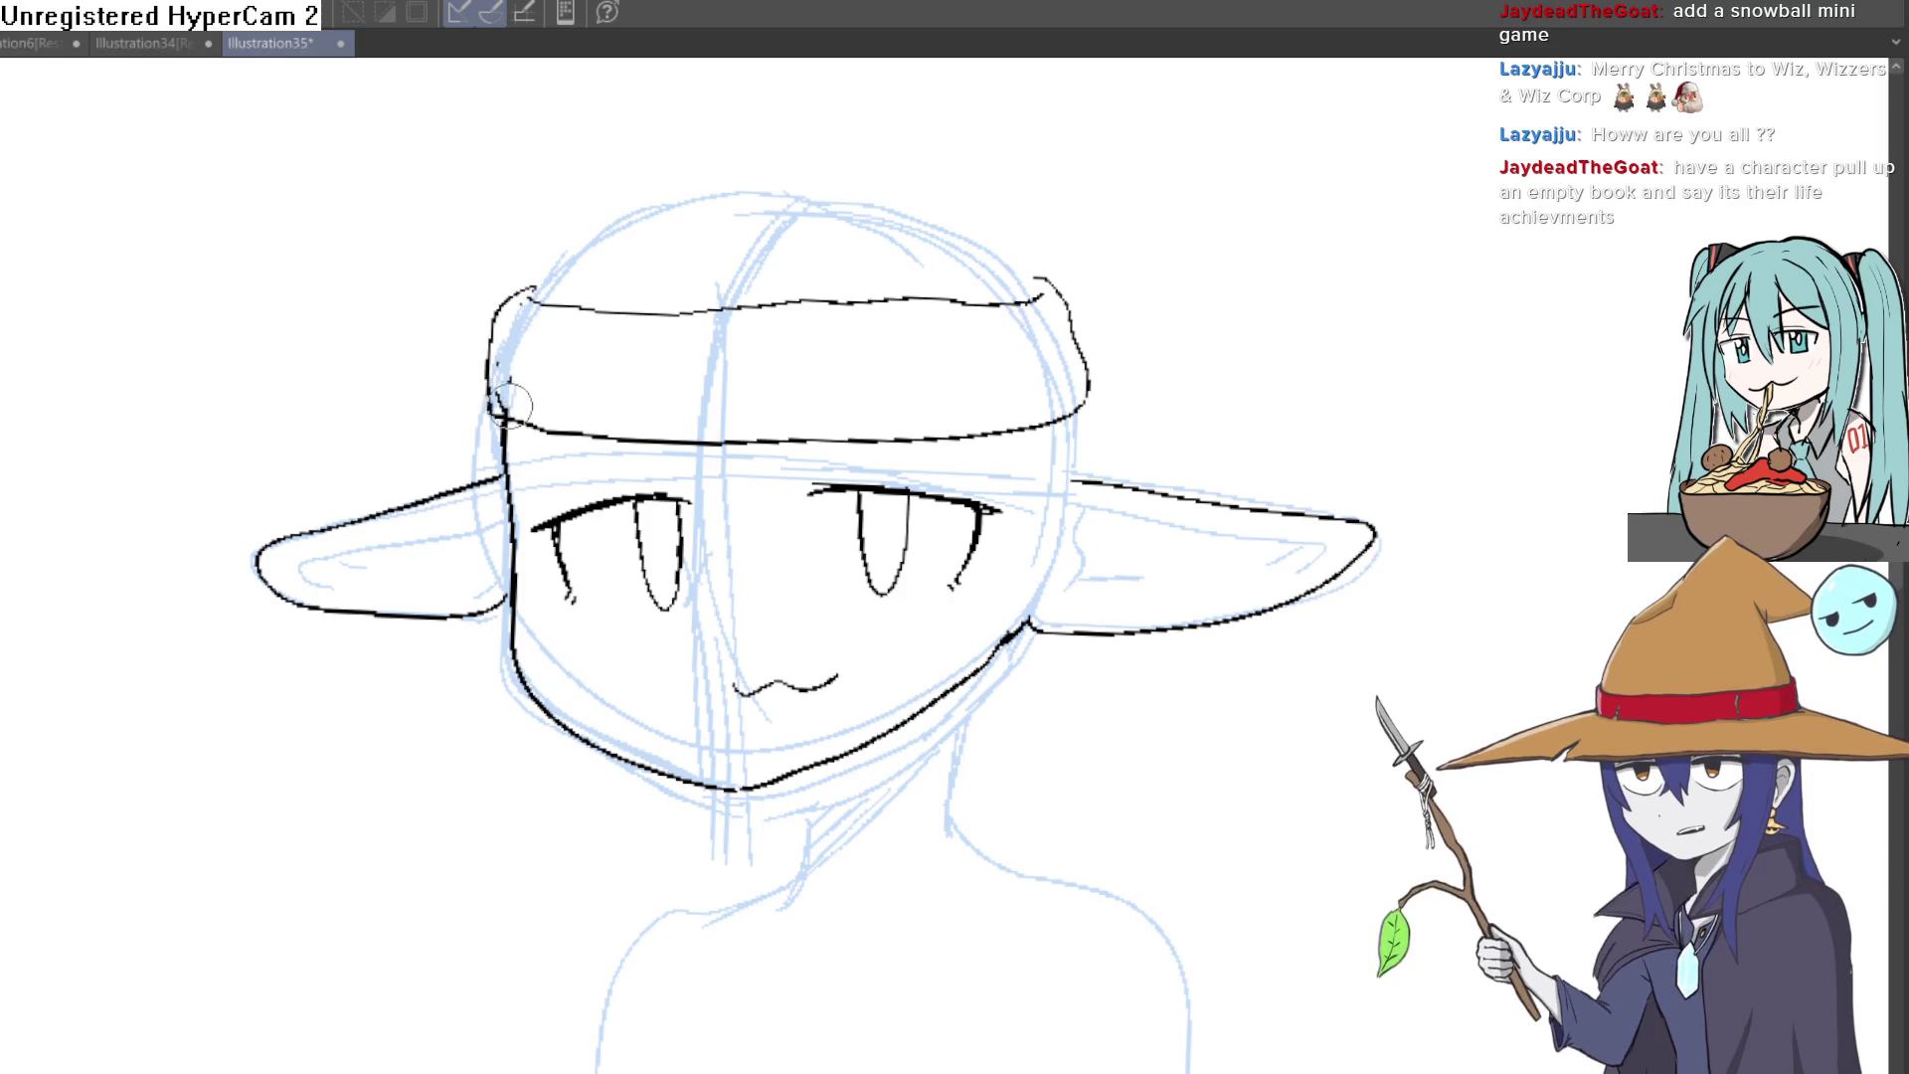
pyautogui.moveTo(520, 287); pyautogui.dragTo(494, 317)
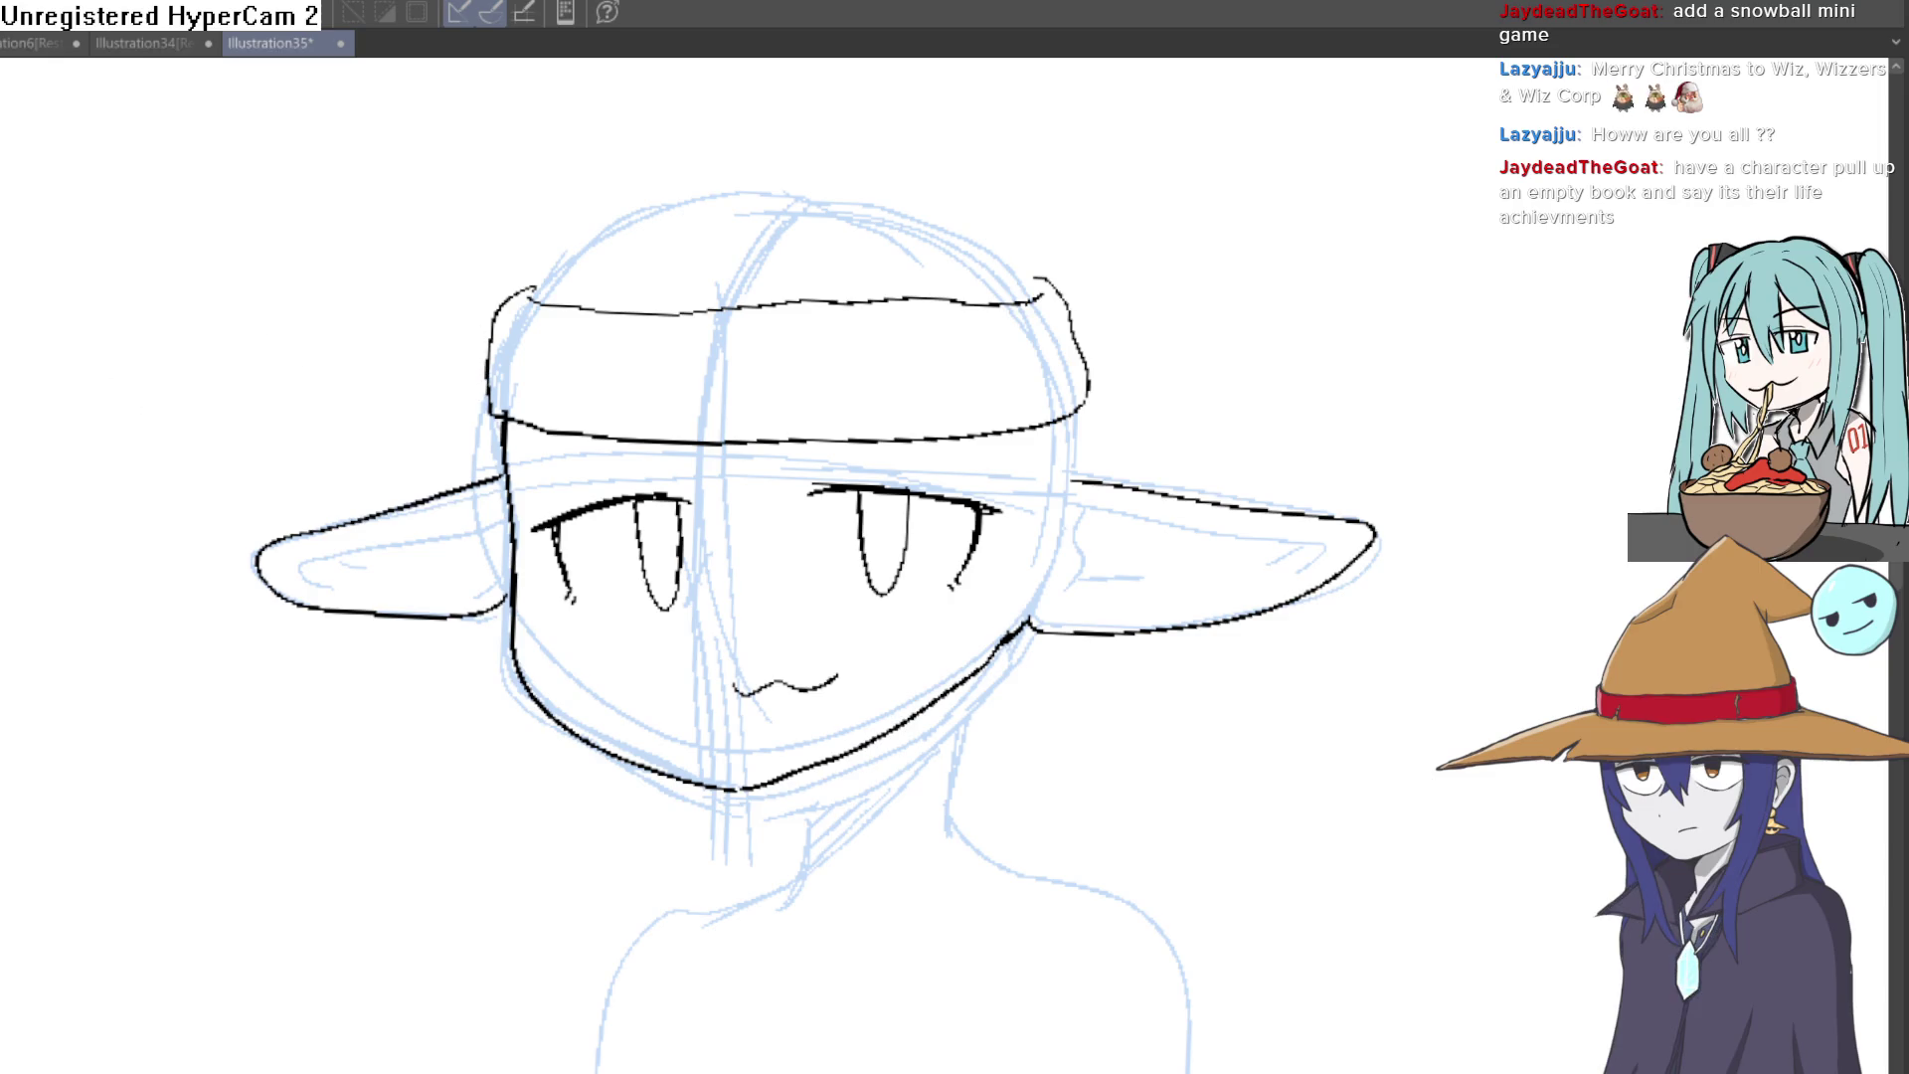
# Step: Replace the overlong stroke at the eye with a shorter line along its right edge
pyautogui.moveTo(1218, 287)
pyautogui.mouseDown()
pyautogui.moveTo(1190, 298)
pyautogui.moveTo(1214, 243)
pyautogui.moveTo(690, 157)
pyautogui.moveTo(856, 295)
pyautogui.moveTo(772, 334)
pyautogui.moveTo(845, 418)
pyautogui.moveTo(941, 618)
pyautogui.moveTo(1034, 383)
pyautogui.mouseUp()
pyautogui.hotkey('ctrl', 'z')
pyautogui.moveTo(944, 592); pyautogui.dragTo(1015, 456)
pyautogui.moveTo(1123, 347)
pyautogui.mouseDown()
pyautogui.moveTo(1154, 321)
pyautogui.moveTo(1358, 497)
pyautogui.mouseUp()
pyautogui.moveTo(1348, 470)
pyautogui.mouseDown()
pyautogui.moveTo(1320, 517)
pyautogui.moveTo(1184, 527)
pyautogui.moveTo(1263, 460)
pyautogui.mouseUp()
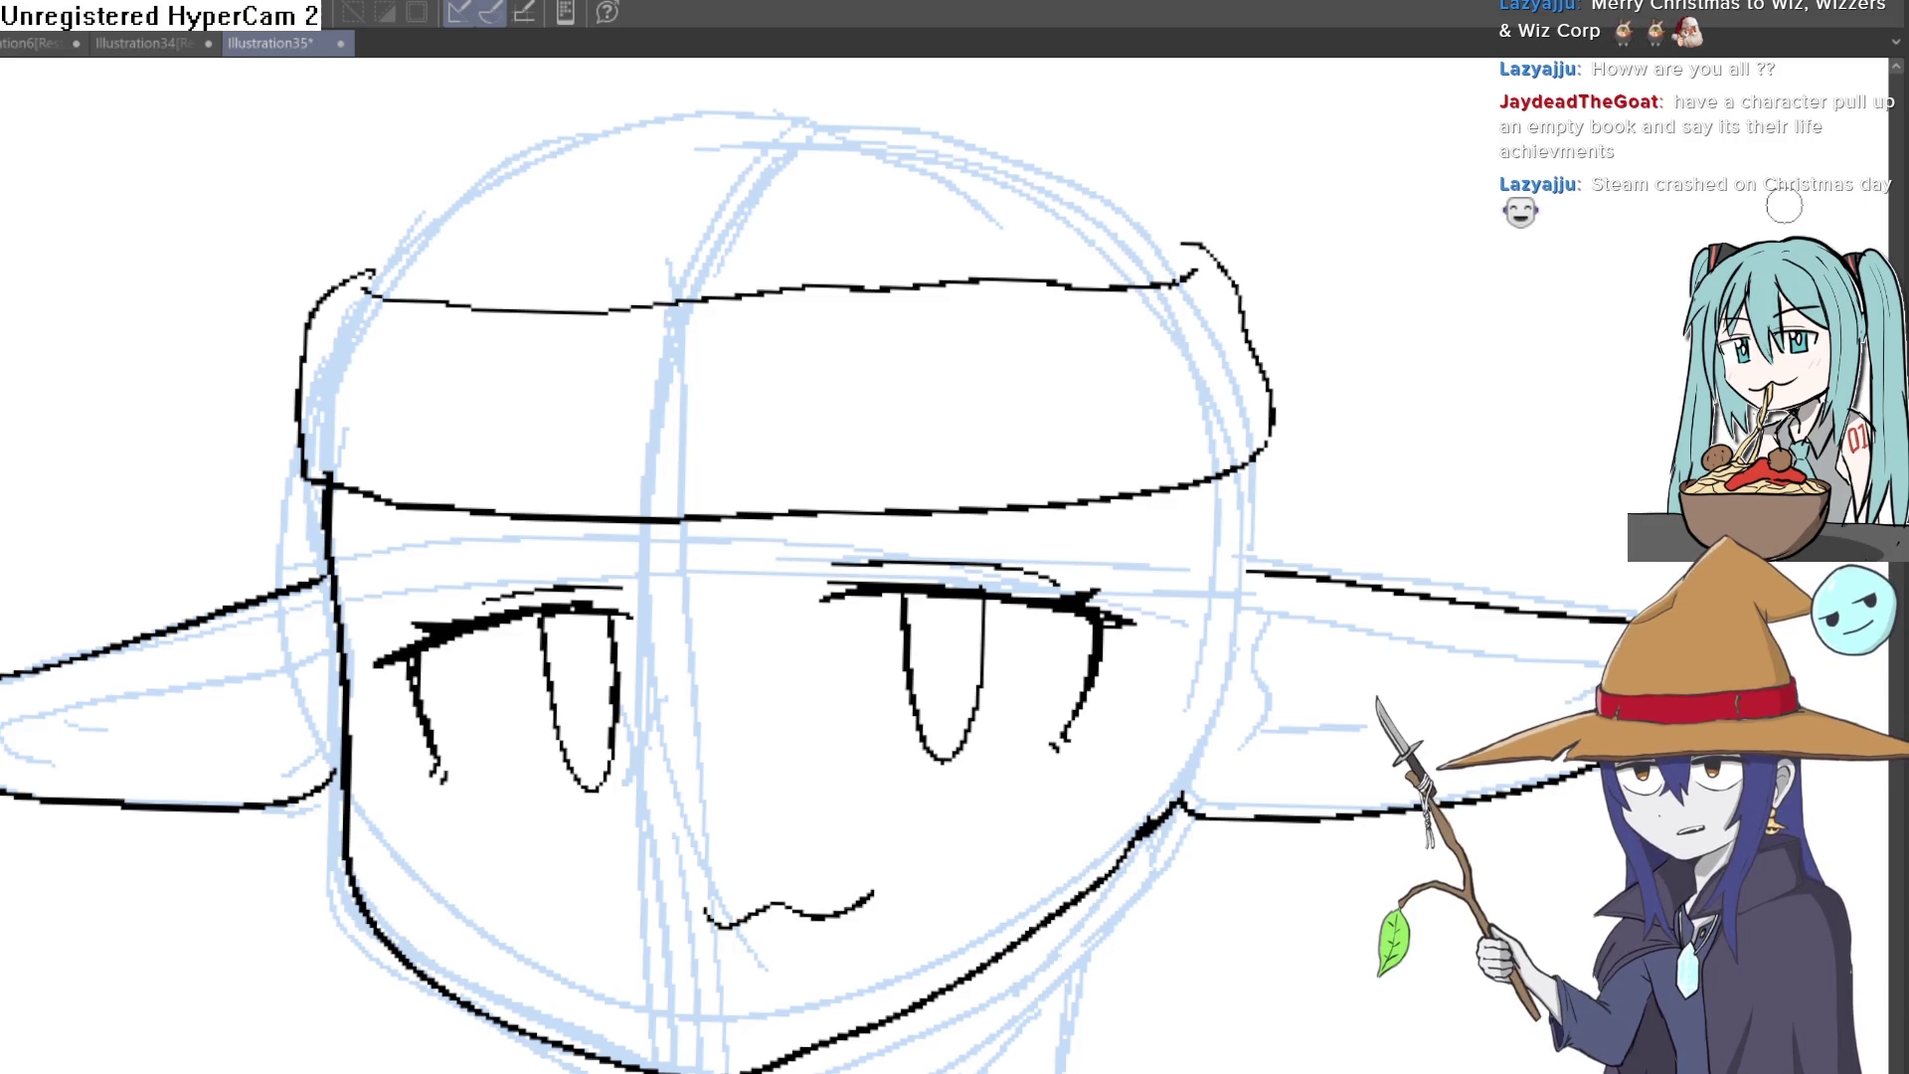
# Step: Draw the N-shaped bang strands between the eyes
pyautogui.moveTo(1022, 450)
pyautogui.mouseDown()
pyautogui.moveTo(1016, 325)
pyautogui.moveTo(1061, 336)
pyautogui.mouseUp()
pyautogui.moveTo(664, 360)
pyautogui.mouseDown()
pyautogui.moveTo(788, 702)
pyautogui.moveTo(800, 388)
pyautogui.moveTo(844, 412)
pyautogui.mouseUp()
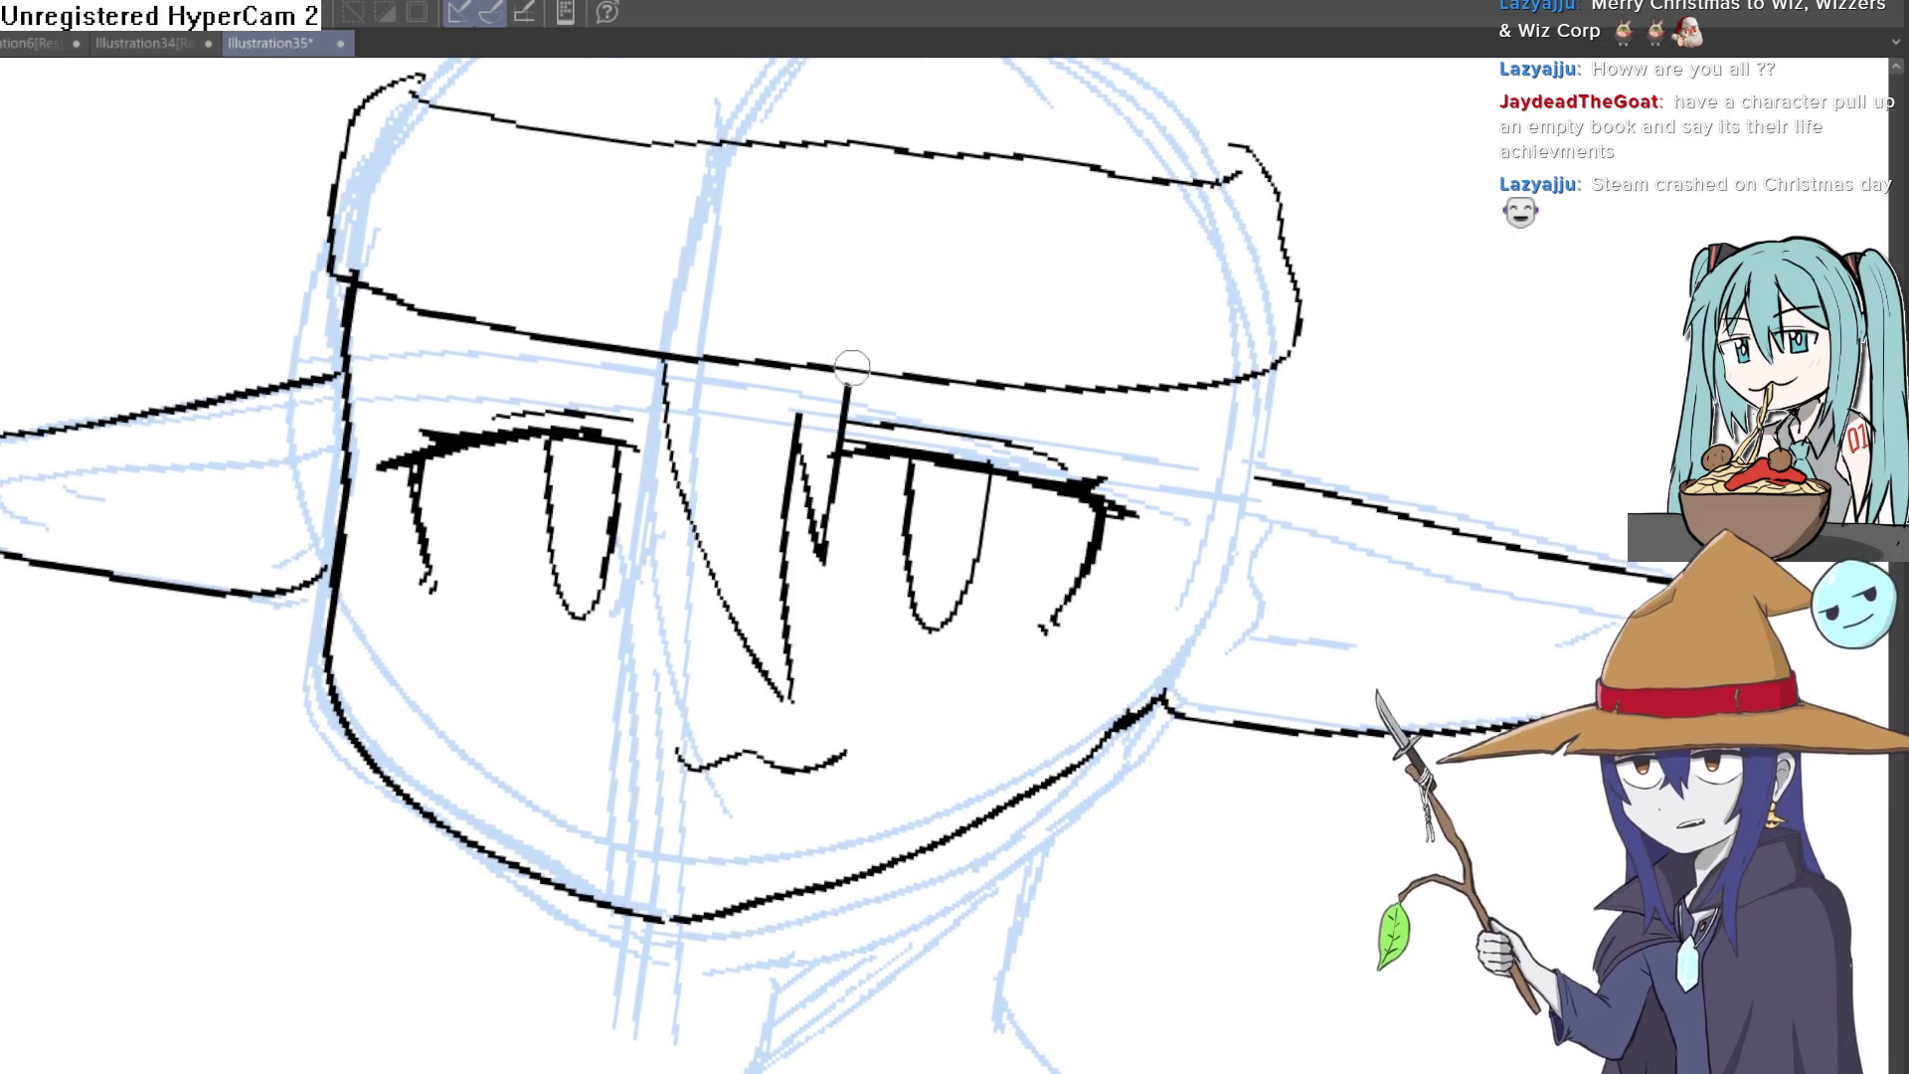
pyautogui.scroll(-1, 1143, 303)
pyautogui.moveTo(1144, 303)
pyautogui.mouseDown()
pyautogui.moveTo(1302, 272)
pyautogui.moveTo(1250, 292)
pyautogui.mouseUp()
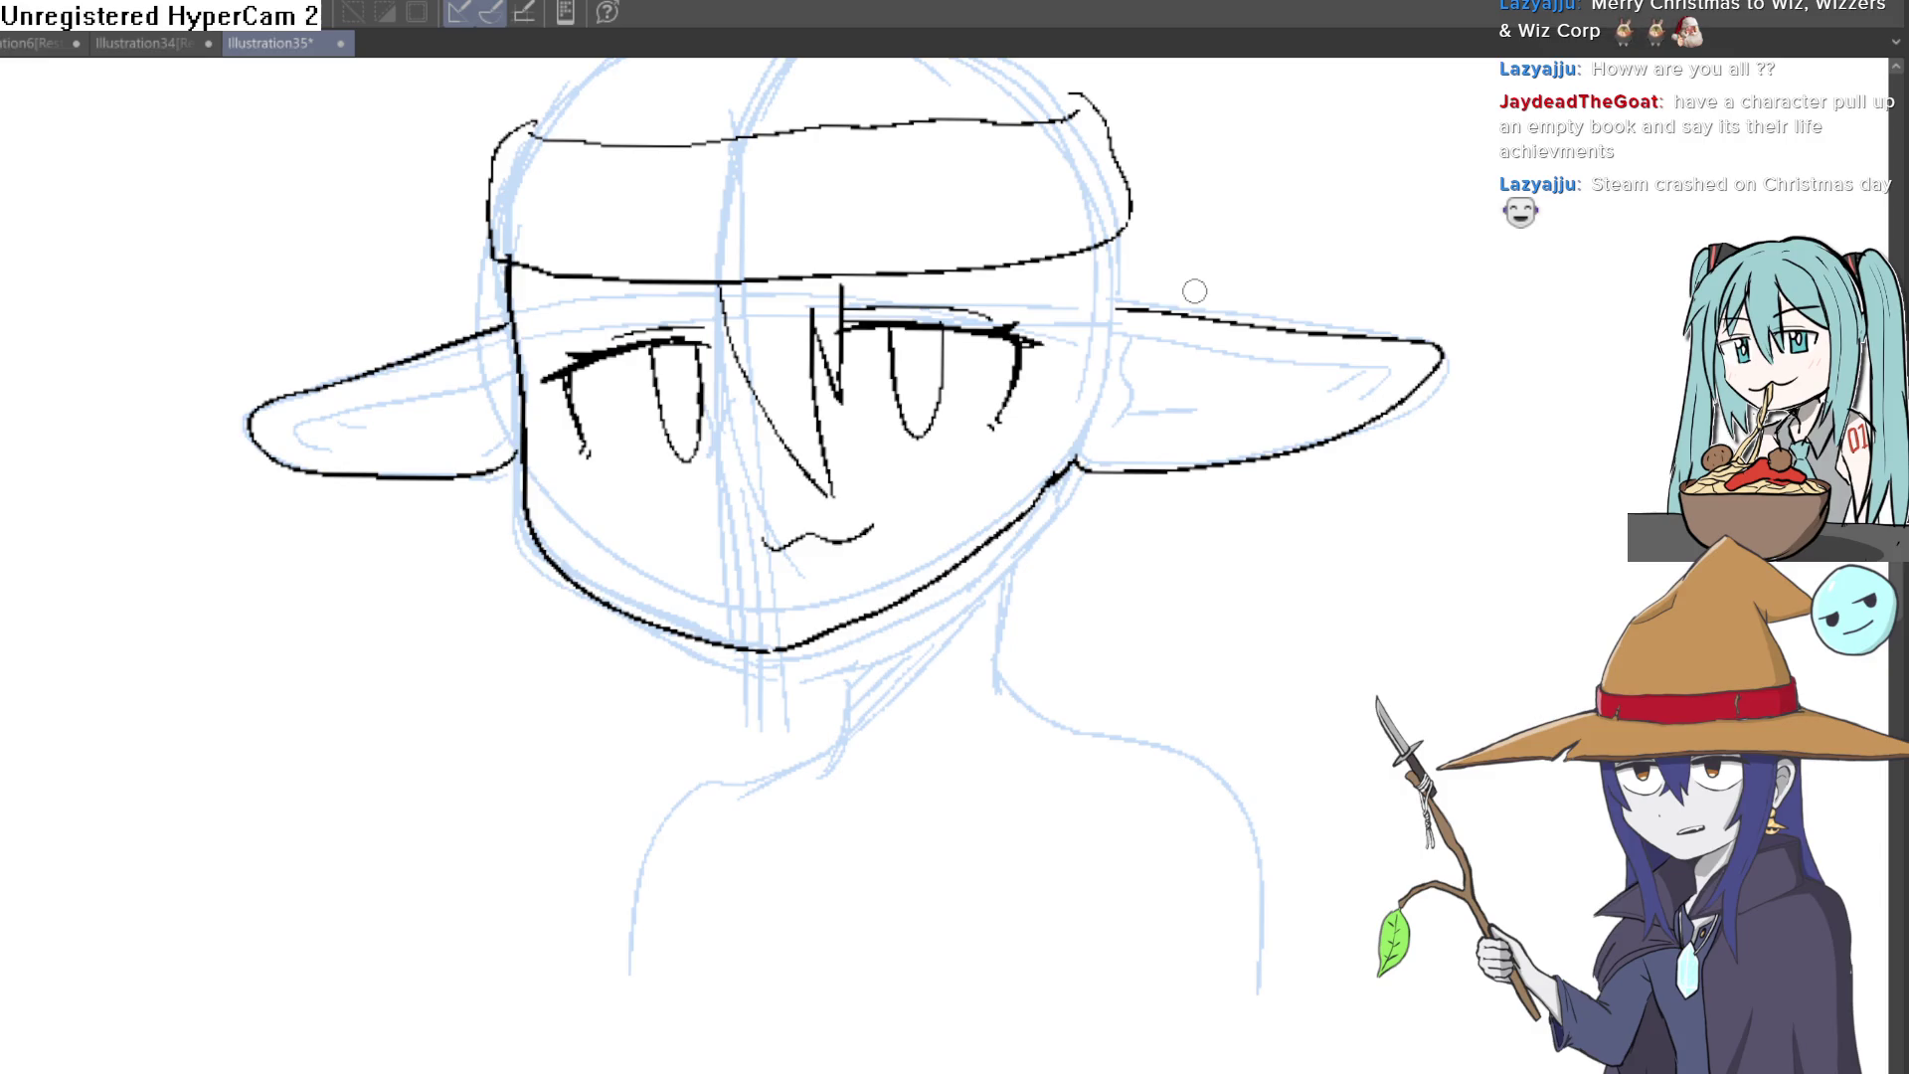
pyautogui.moveTo(1194, 291)
pyautogui.mouseDown()
pyautogui.moveTo(1270, 404)
pyautogui.moveTo(944, 233)
pyautogui.moveTo(941, 248)
pyautogui.mouseUp()
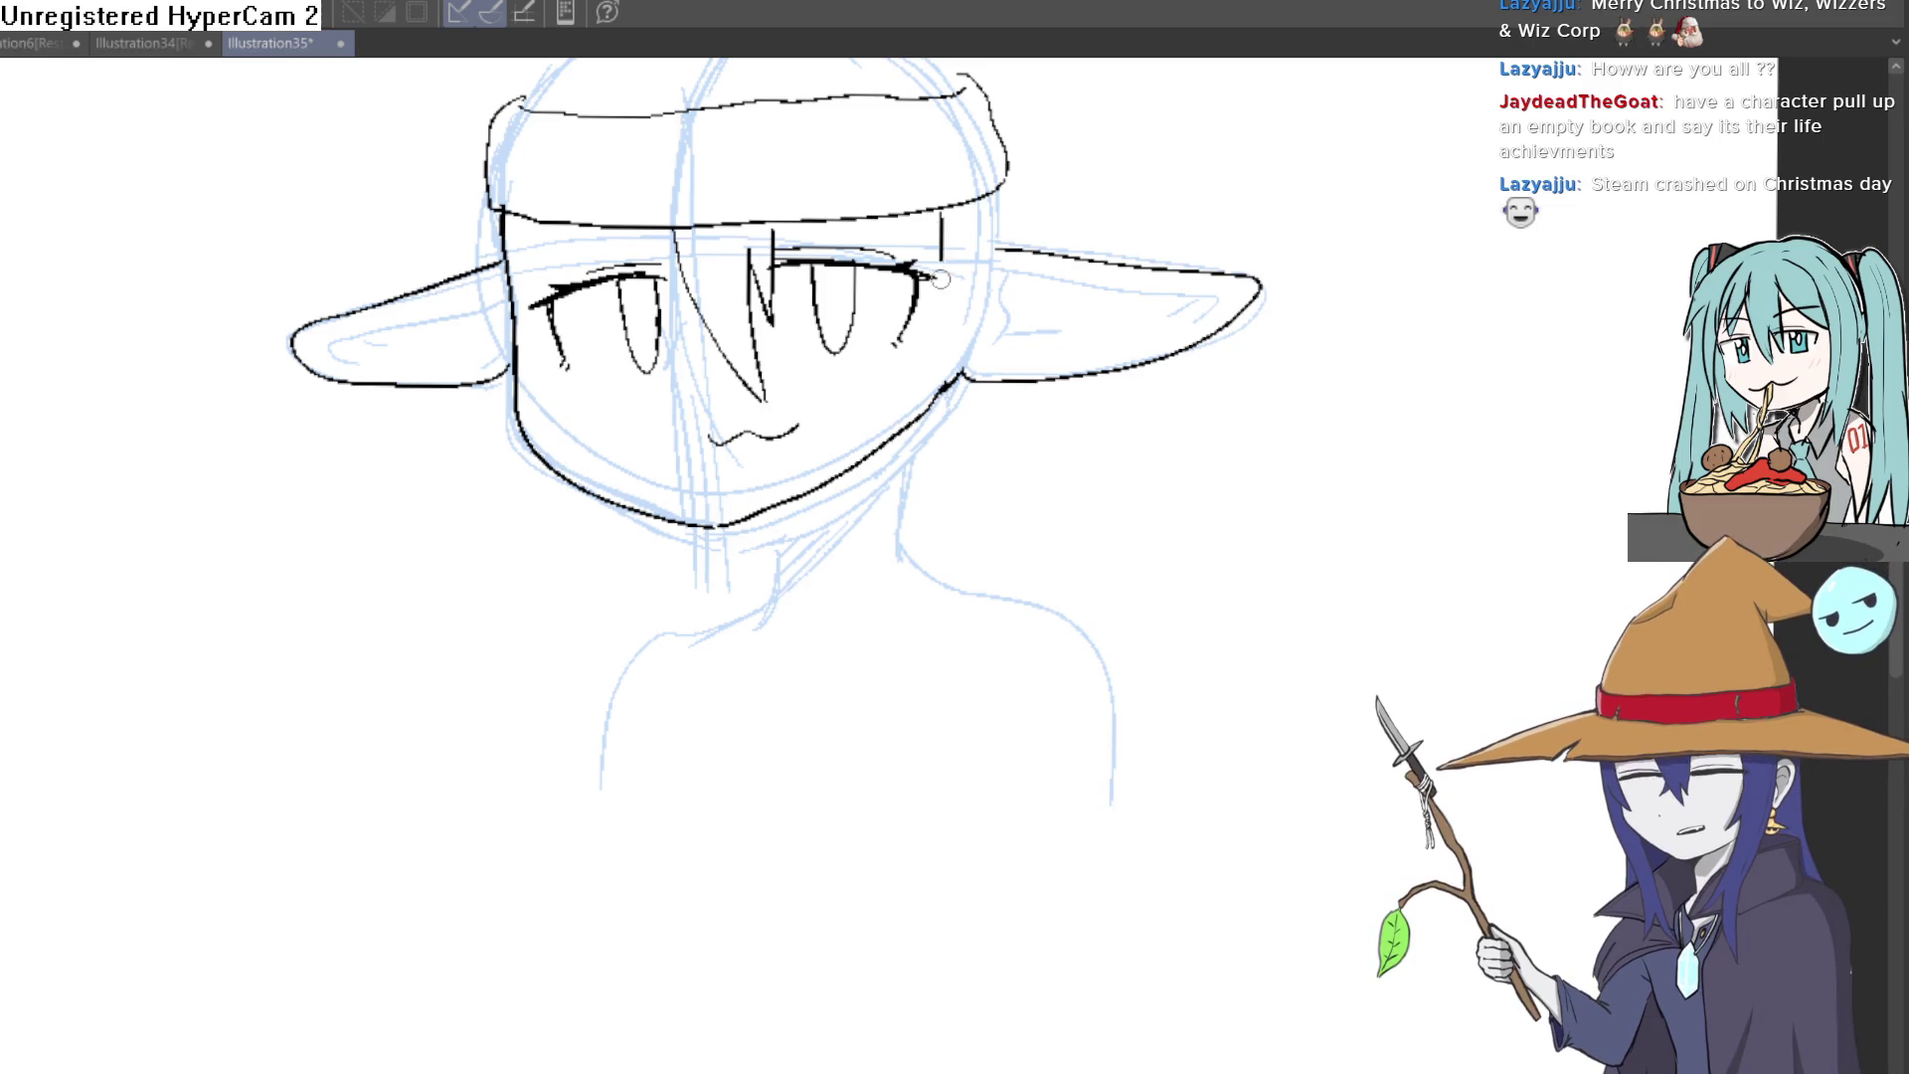
# Step: Draw long hair locks down both sides of the face, erasing where the right ear meets the hair
pyautogui.moveTo(881, 621)
pyautogui.mouseDown()
pyautogui.moveTo(965, 478)
pyautogui.moveTo(1012, 249)
pyautogui.mouseUp()
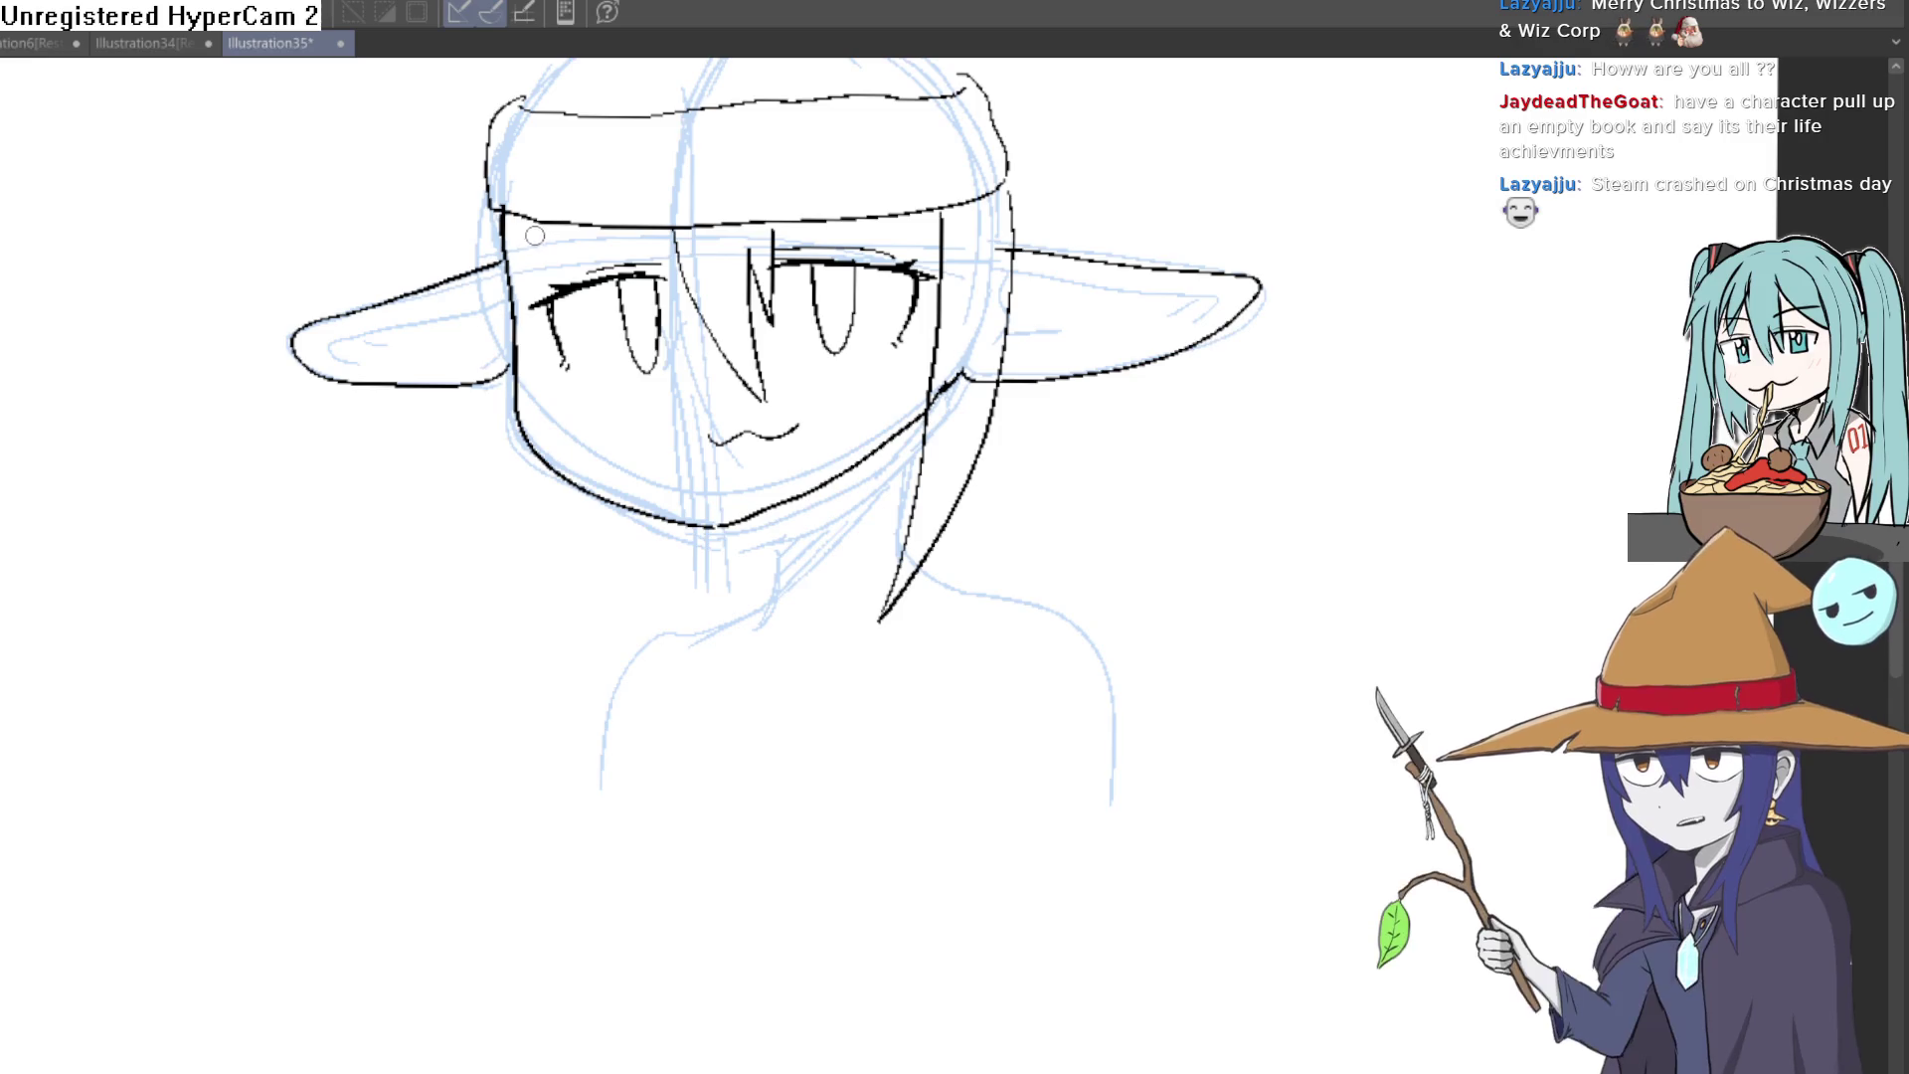
pyautogui.moveTo(970, 376)
pyautogui.mouseDown()
pyautogui.moveTo(947, 413)
pyautogui.moveTo(985, 376)
pyautogui.mouseUp()
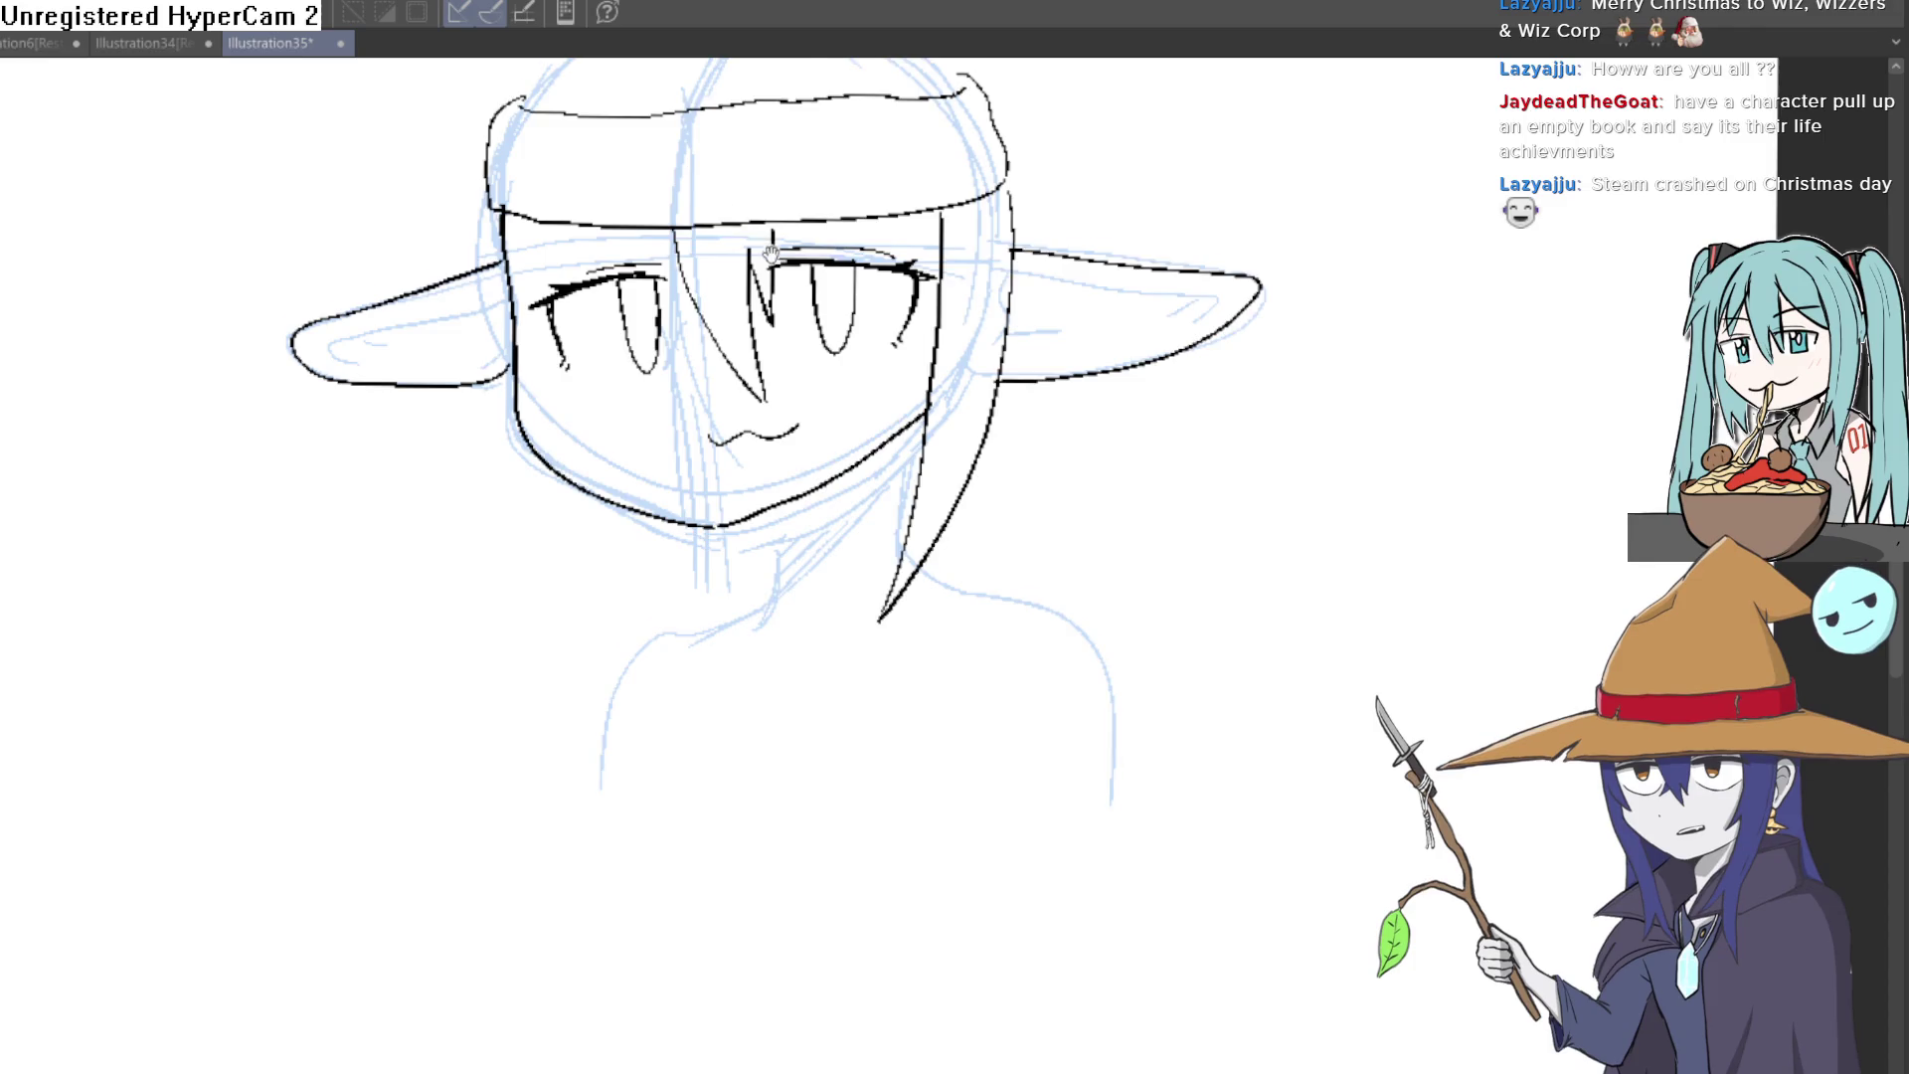
pyautogui.moveTo(696, 497); pyautogui.dragTo(684, 449)
pyautogui.moveTo(504, 383)
pyautogui.mouseDown()
pyautogui.moveTo(546, 565)
pyautogui.moveTo(503, 464)
pyautogui.mouseUp()
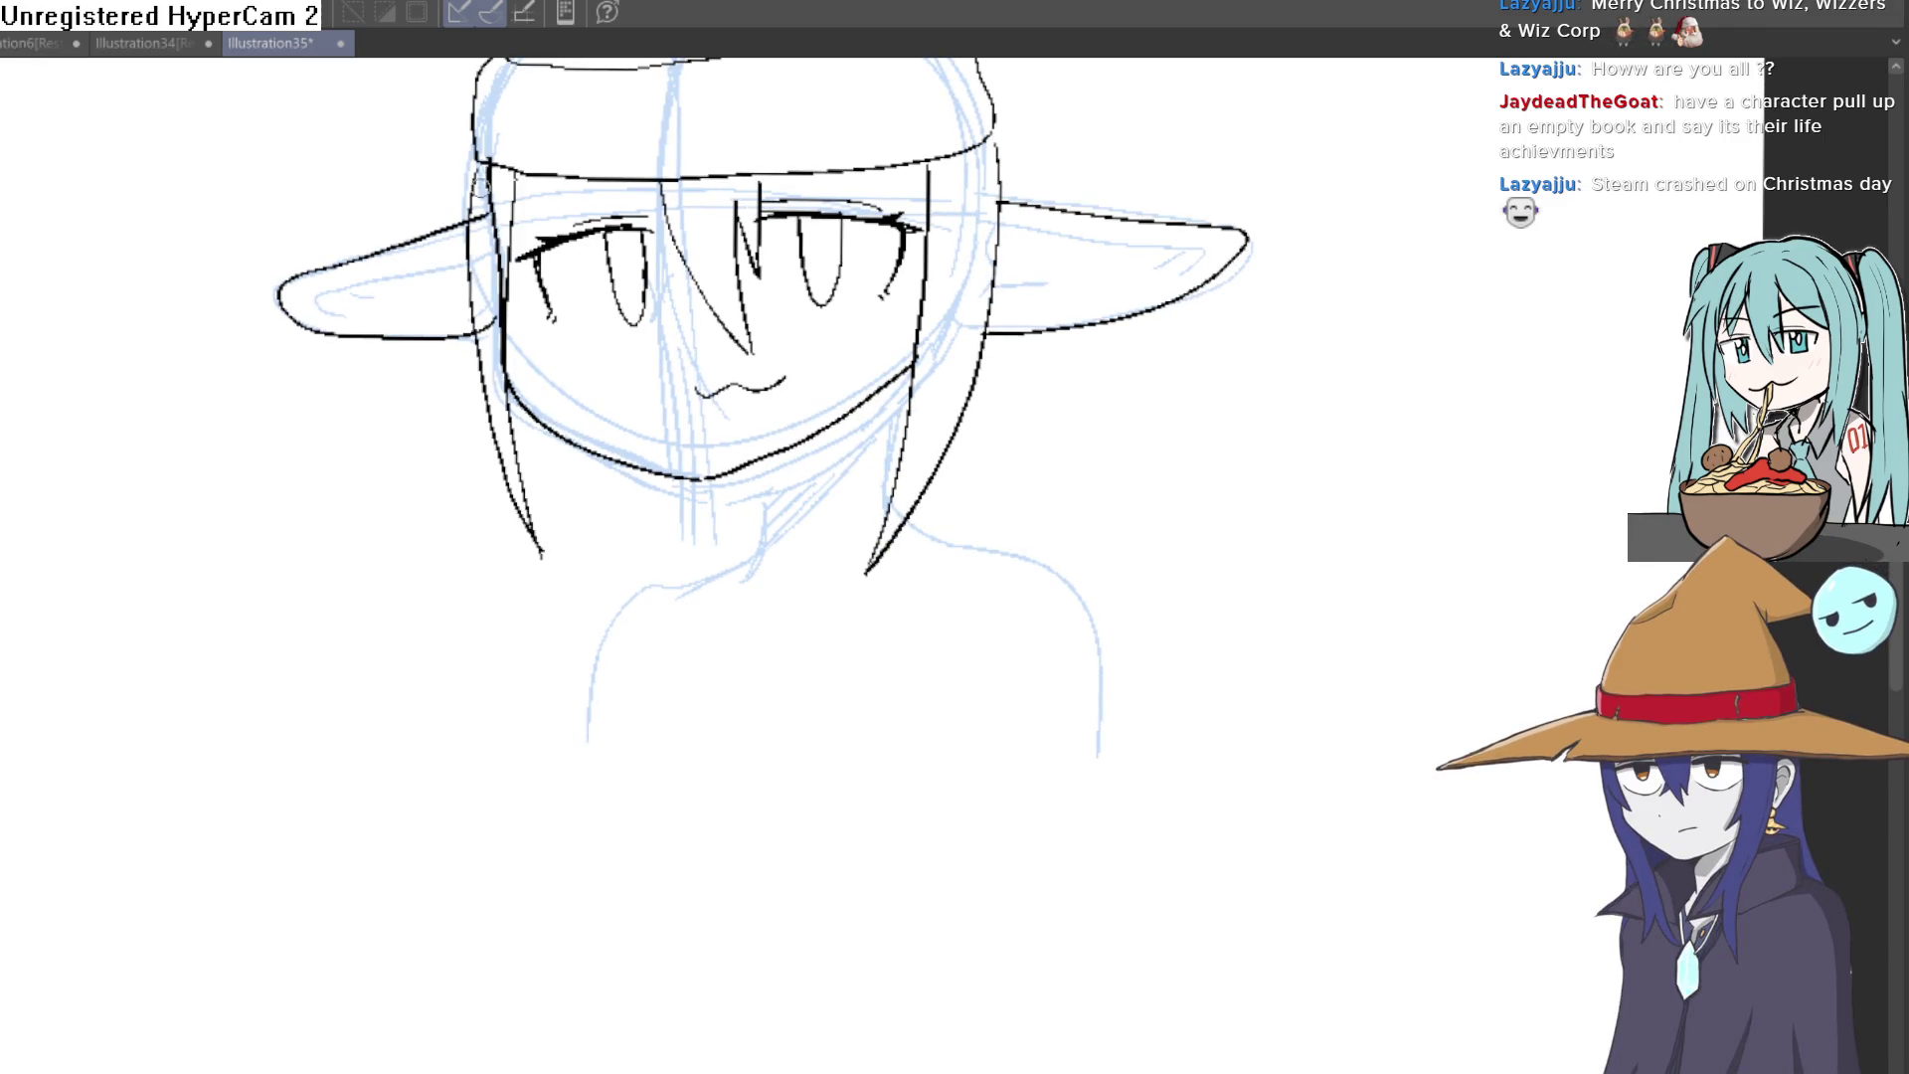
# Step: Redraw the headband's upper-left edge and corner
pyautogui.moveTo(832, 194); pyautogui.dragTo(933, 429)
pyautogui.moveTo(974, 315)
pyautogui.mouseDown()
pyautogui.moveTo(980, 394)
pyautogui.moveTo(934, 482)
pyautogui.mouseUp()
pyautogui.moveTo(437, 390); pyautogui.dragTo(415, 467)
pyautogui.moveTo(455, 358)
pyautogui.mouseDown()
pyautogui.moveTo(467, 386)
pyautogui.moveTo(448, 390)
pyautogui.mouseUp()
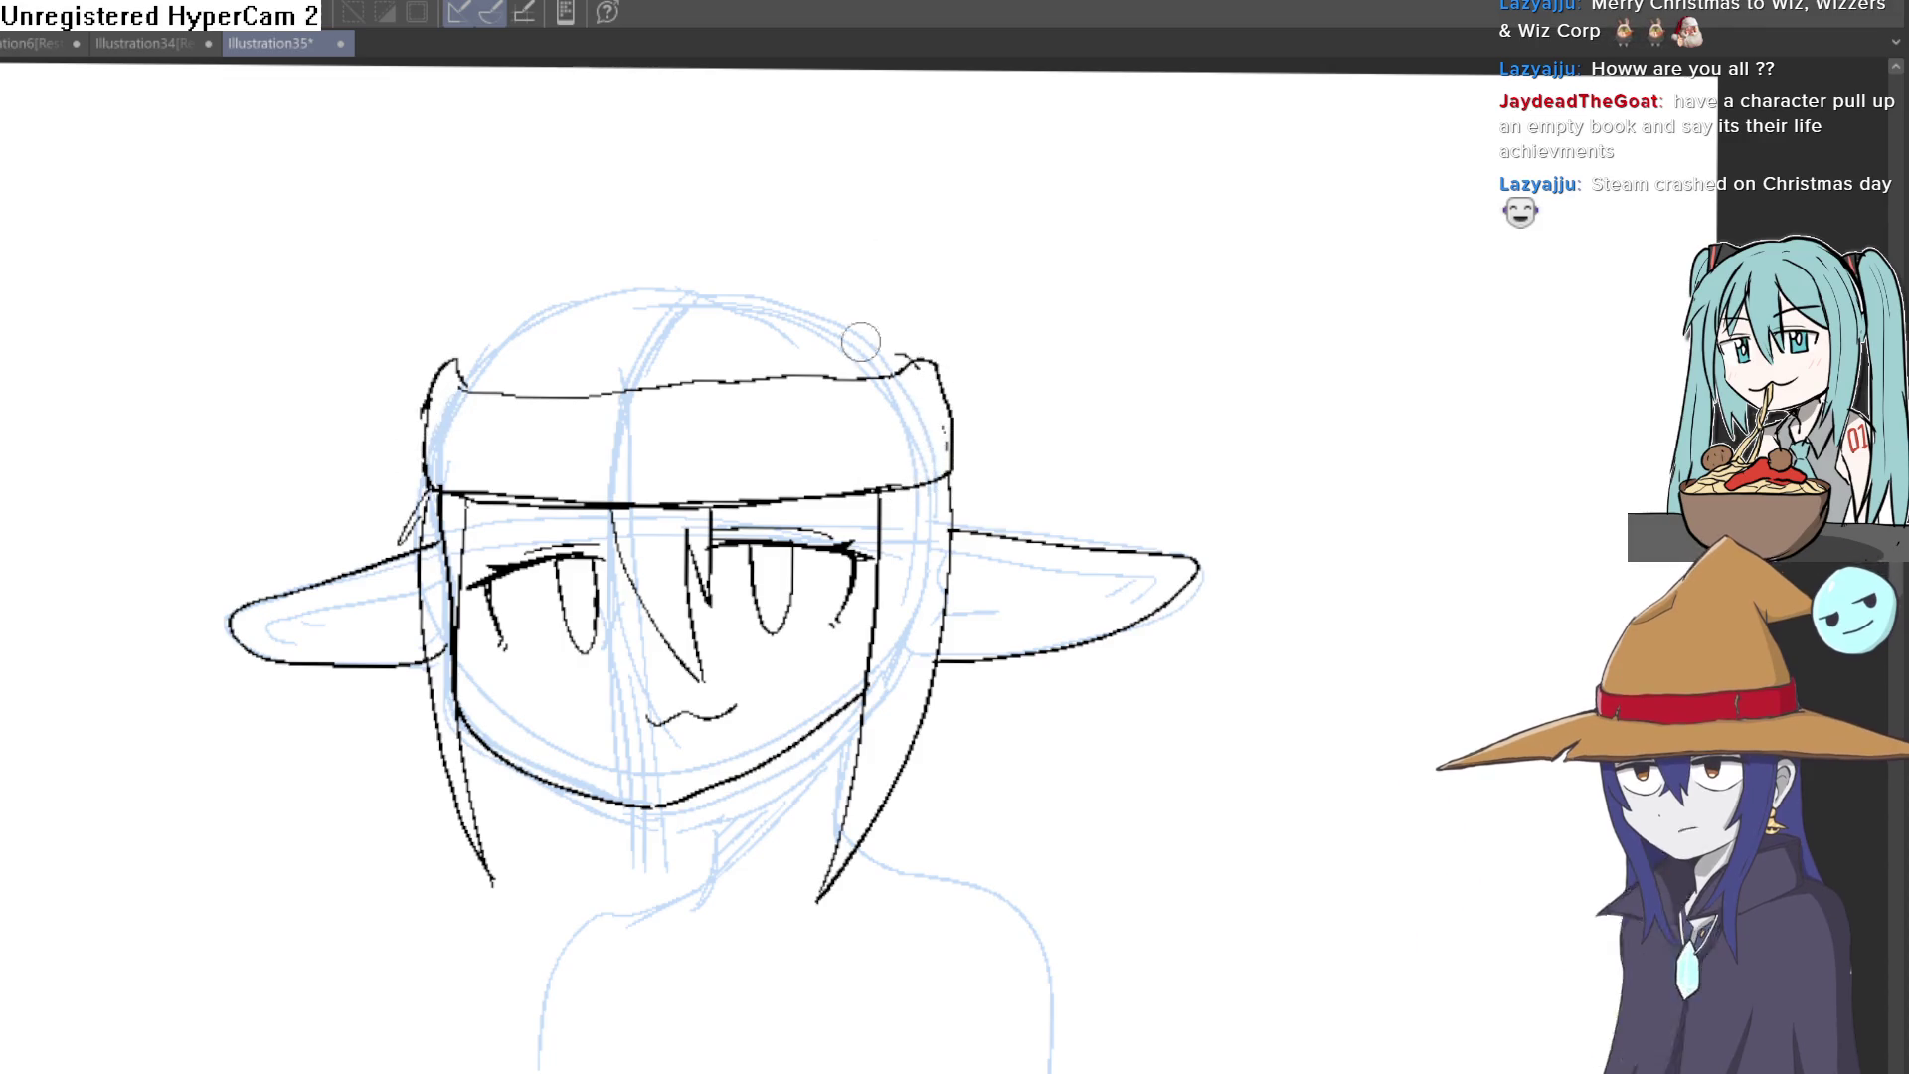
# Step: Erase the doubled chin line to leave a sharp tip, then zoom out to the whole head
pyautogui.moveTo(652, 598); pyautogui.dragTo(553, 465)
pyautogui.scroll(5, 553, 465)
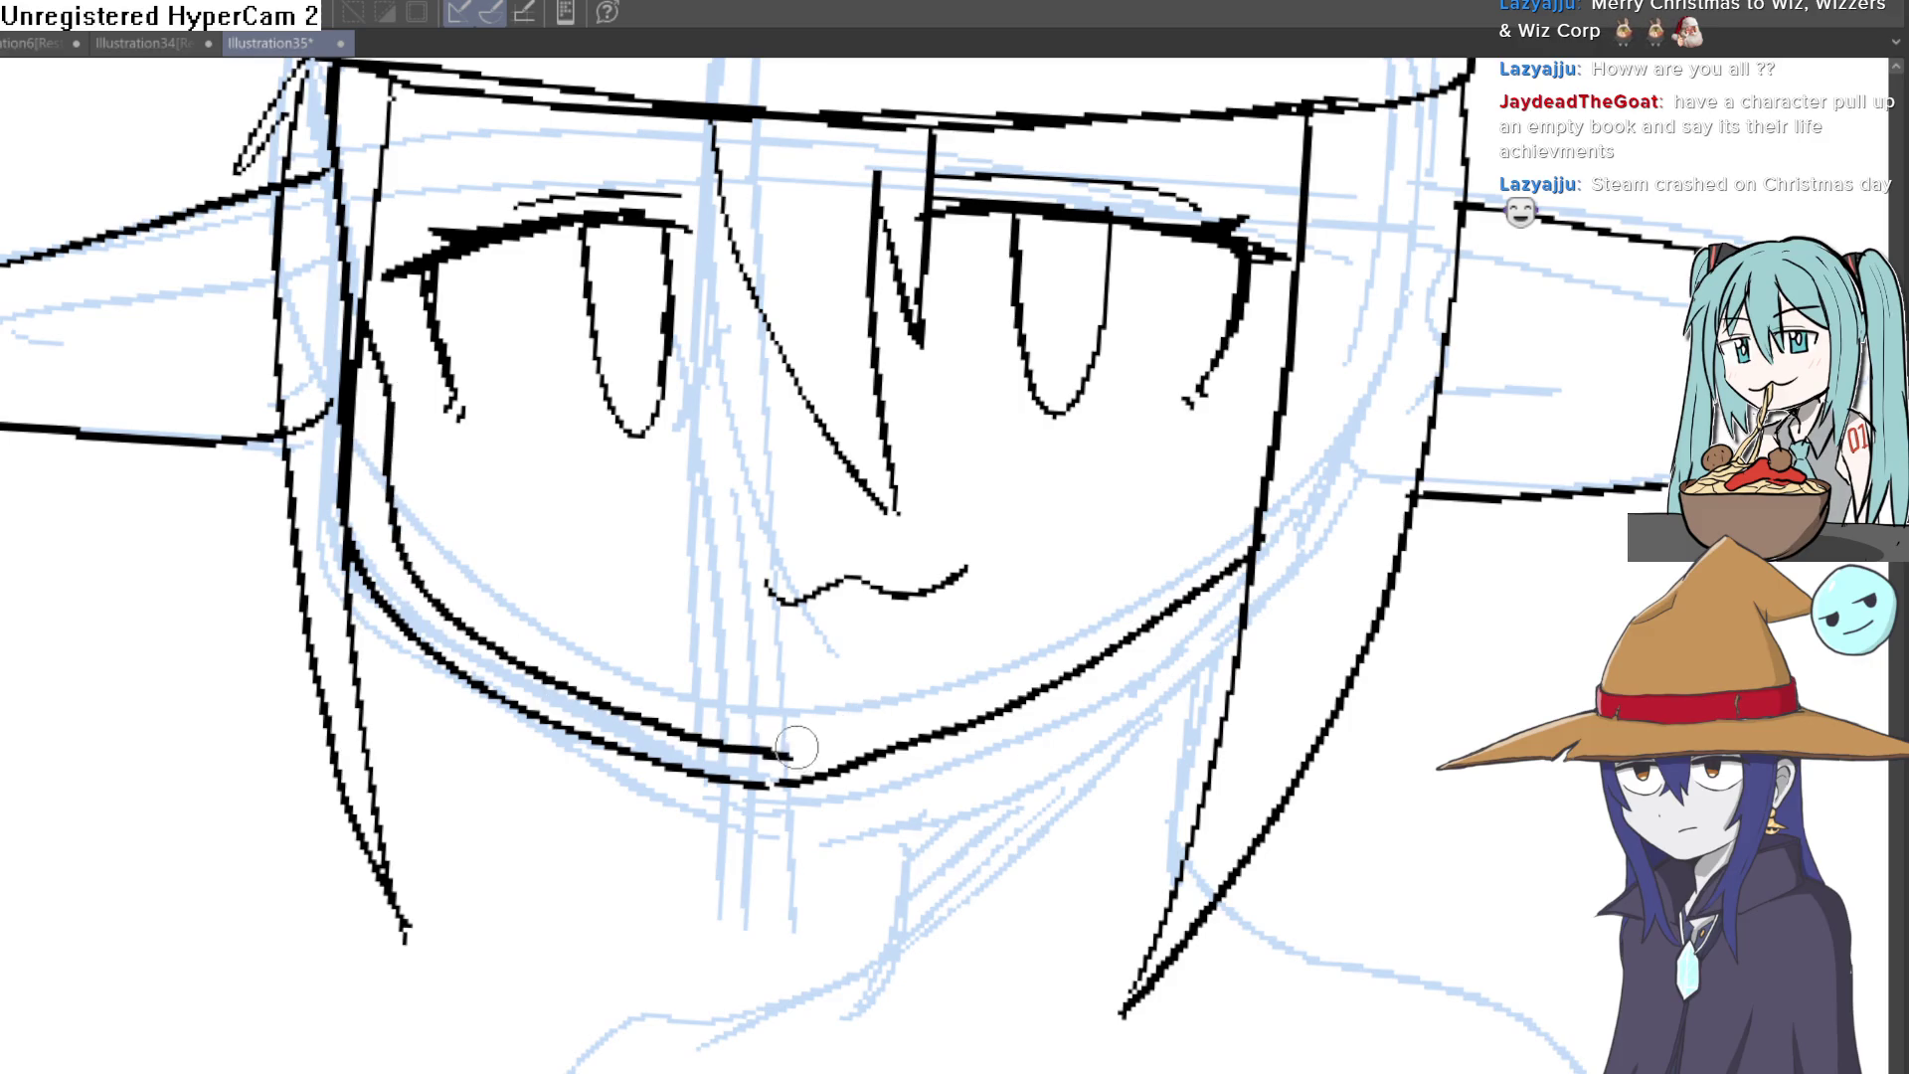
pyautogui.moveTo(795, 785); pyautogui.dragTo(810, 781)
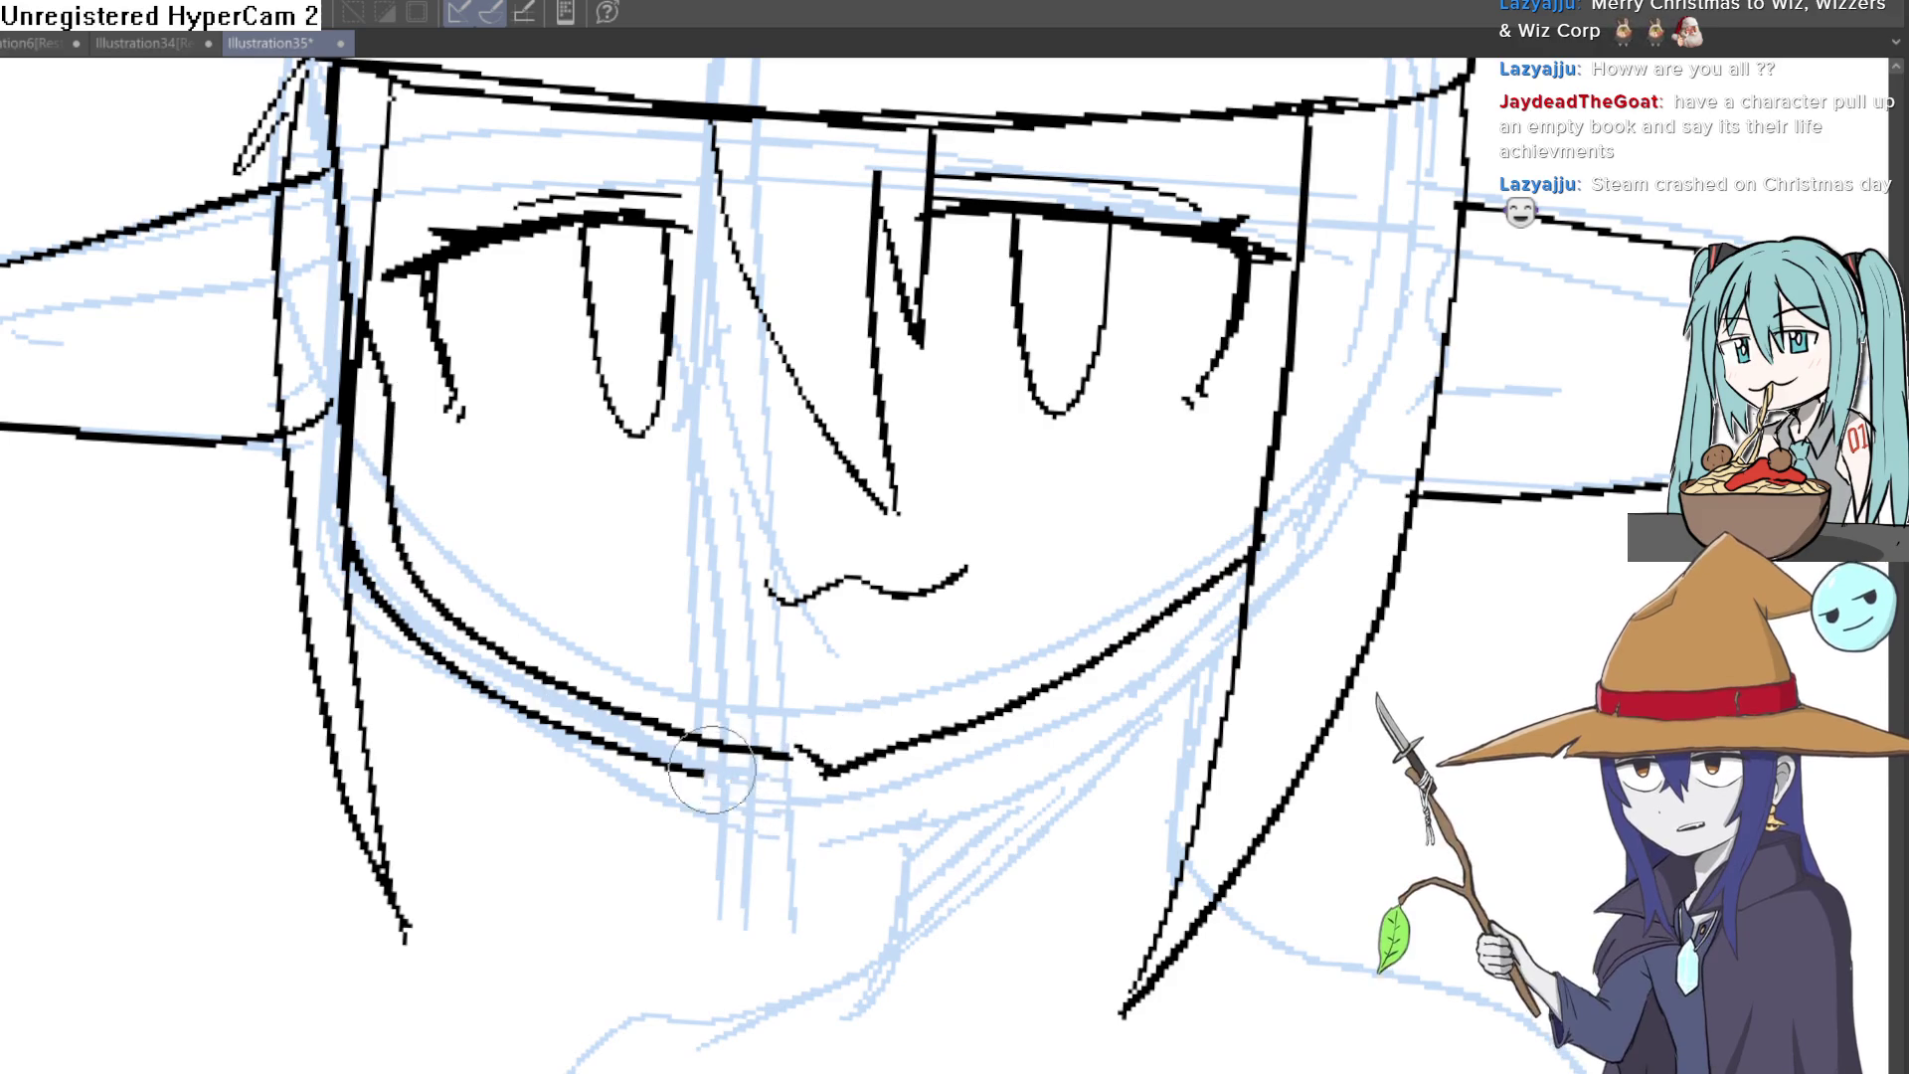
pyautogui.hotkey('ctrl', '0')
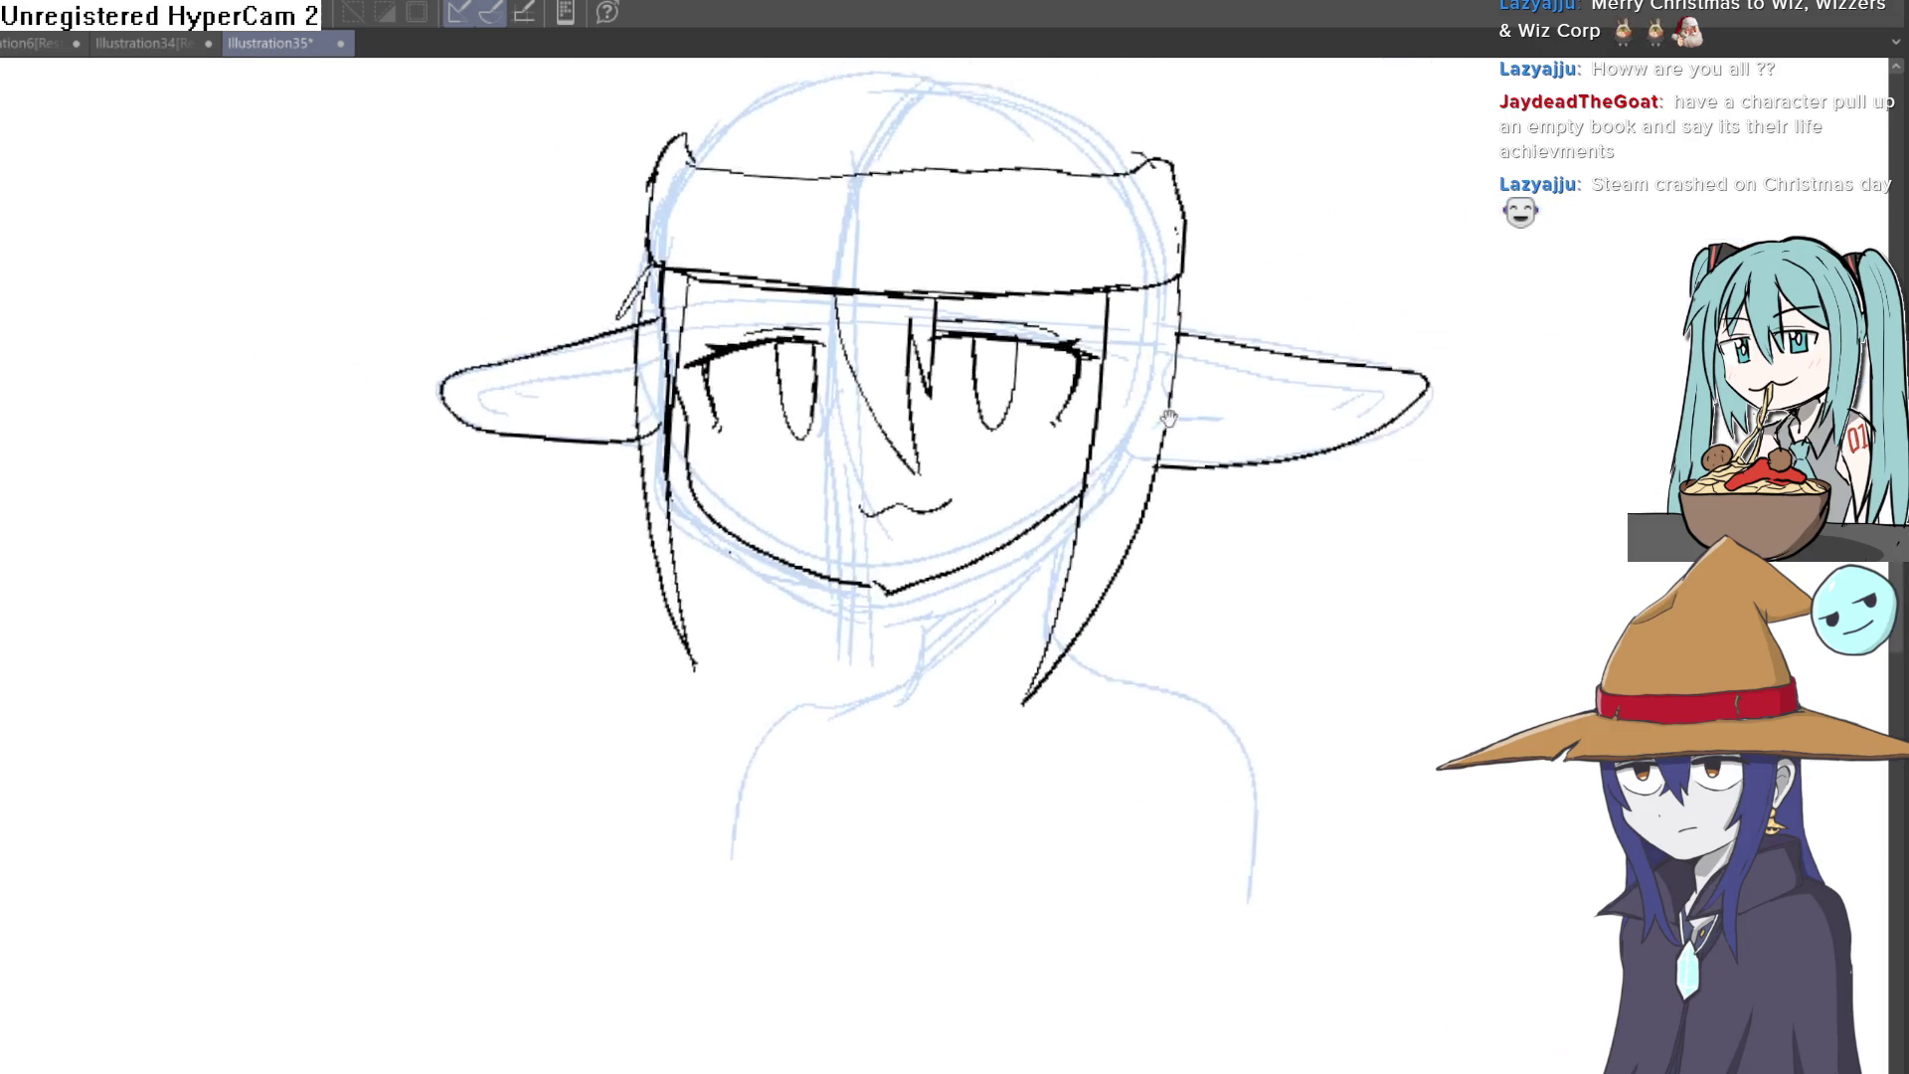
pyautogui.moveTo(1044, 149); pyautogui.dragTo(532, 305)
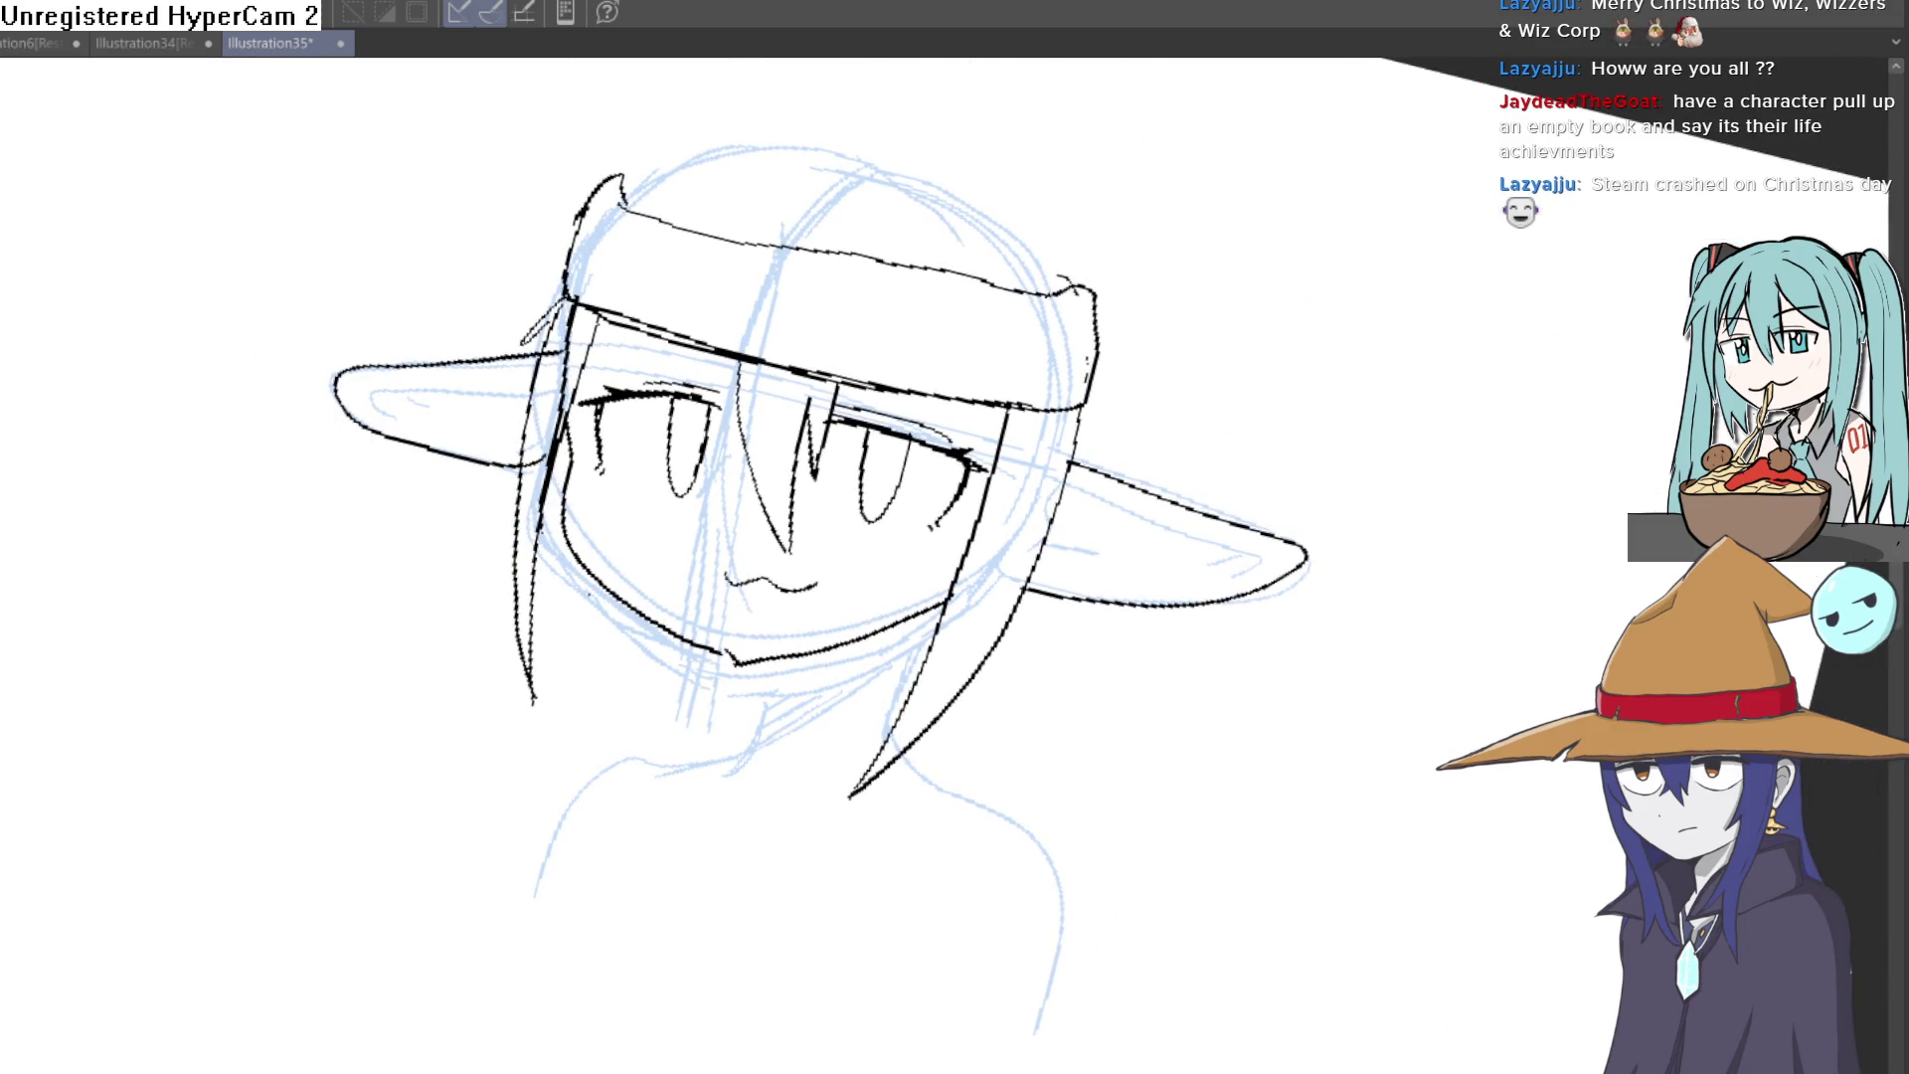
pyautogui.press('^')
pyautogui.press('^')
pyautogui.scroll(5, 737, 524)
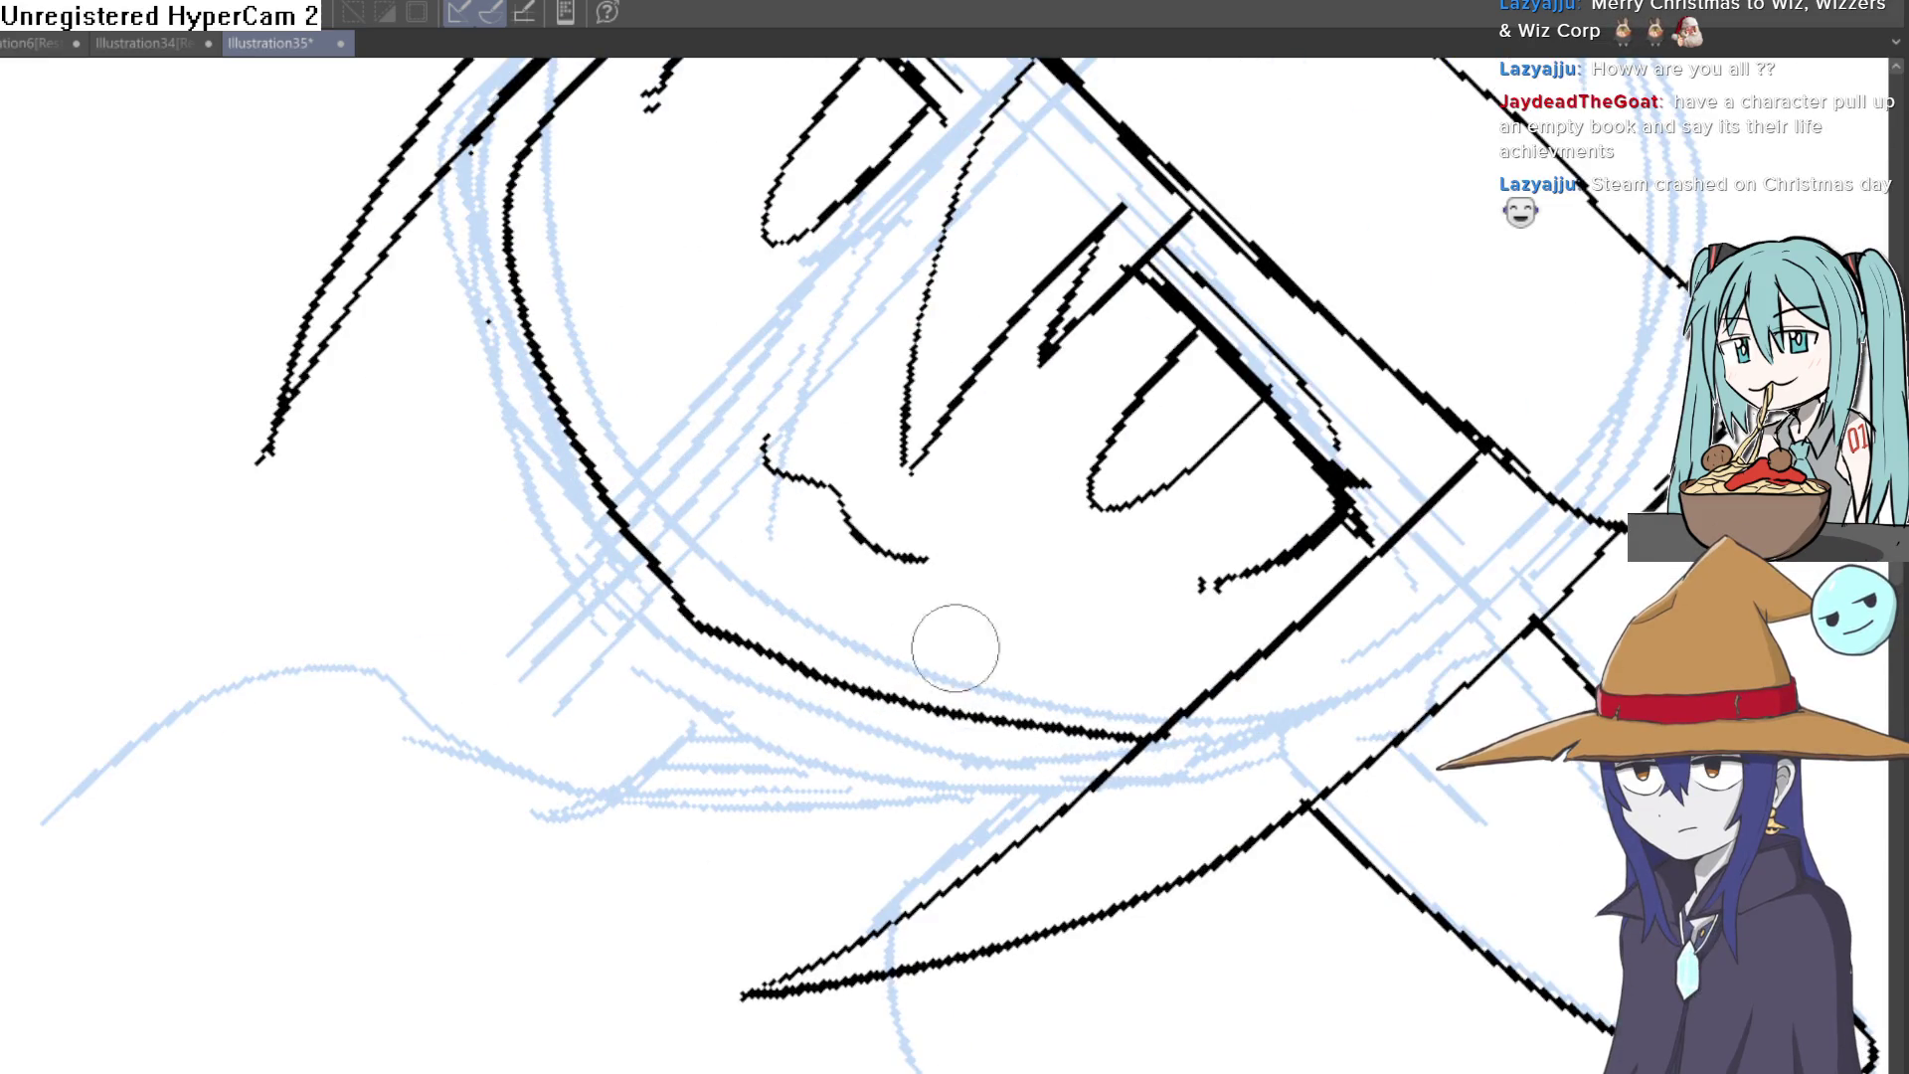
pyautogui.scroll(-5, 955, 647)
pyautogui.press('-')
pyautogui.press('-')
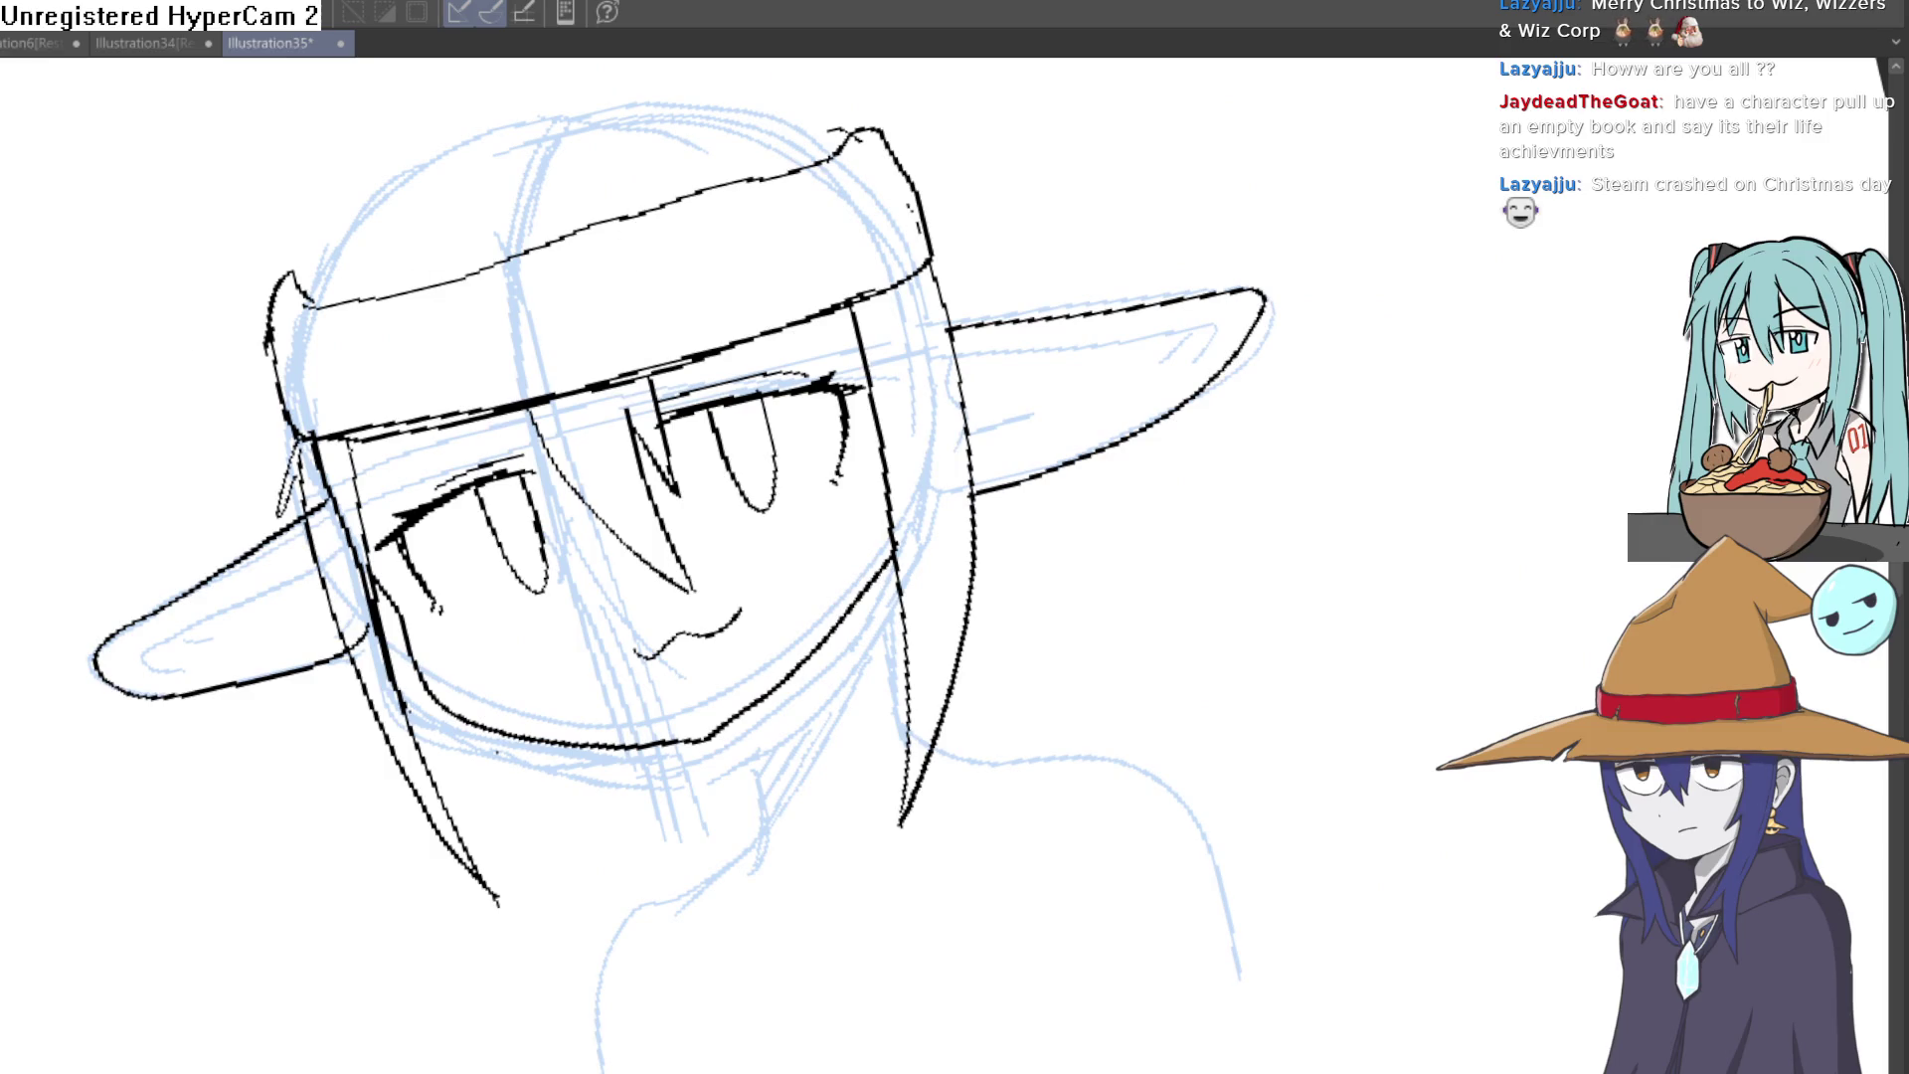
pyautogui.press('-')
pyautogui.press('-')
pyautogui.scroll(-3, 1312, 366)
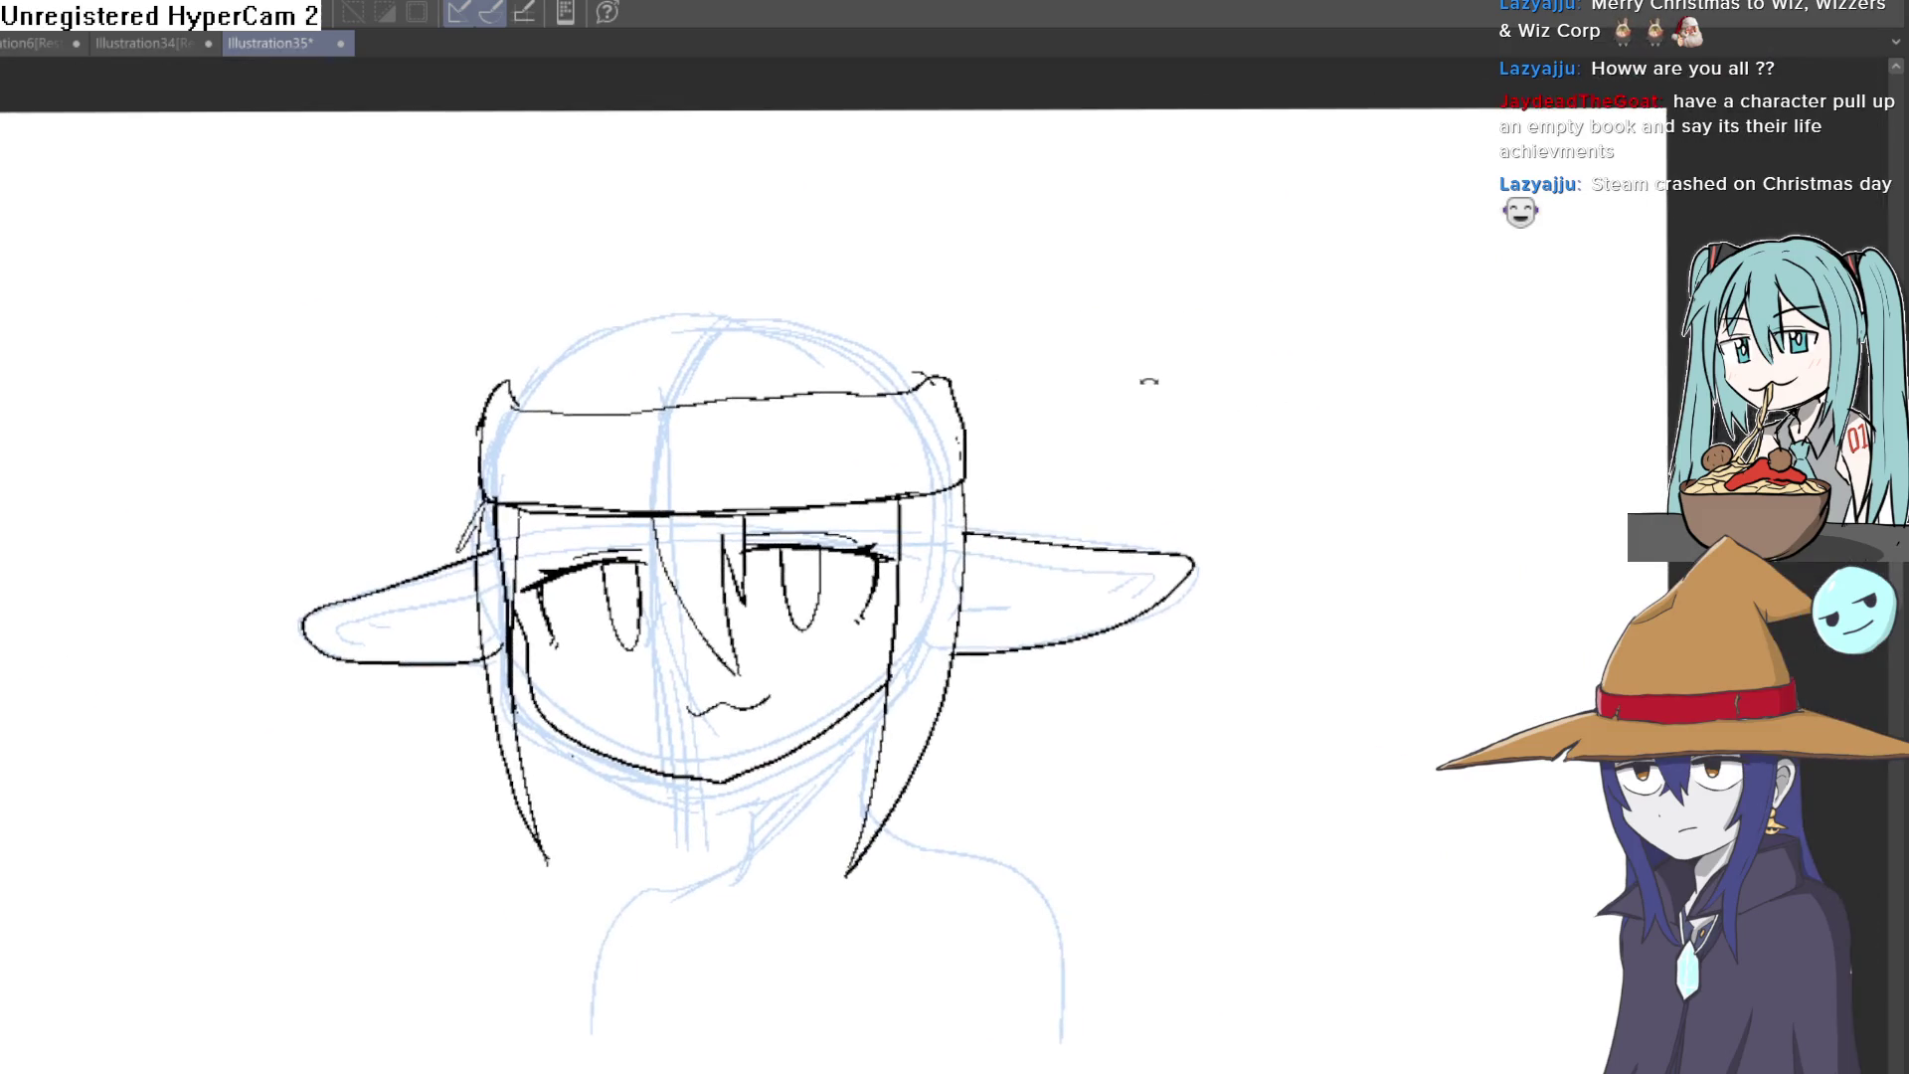
# Step: Draw the hat's left side rising from the headband and the long lower edge of its tip
pyautogui.scroll(2, 1001, 513)
pyautogui.moveTo(562, 406); pyautogui.dragTo(640, 257)
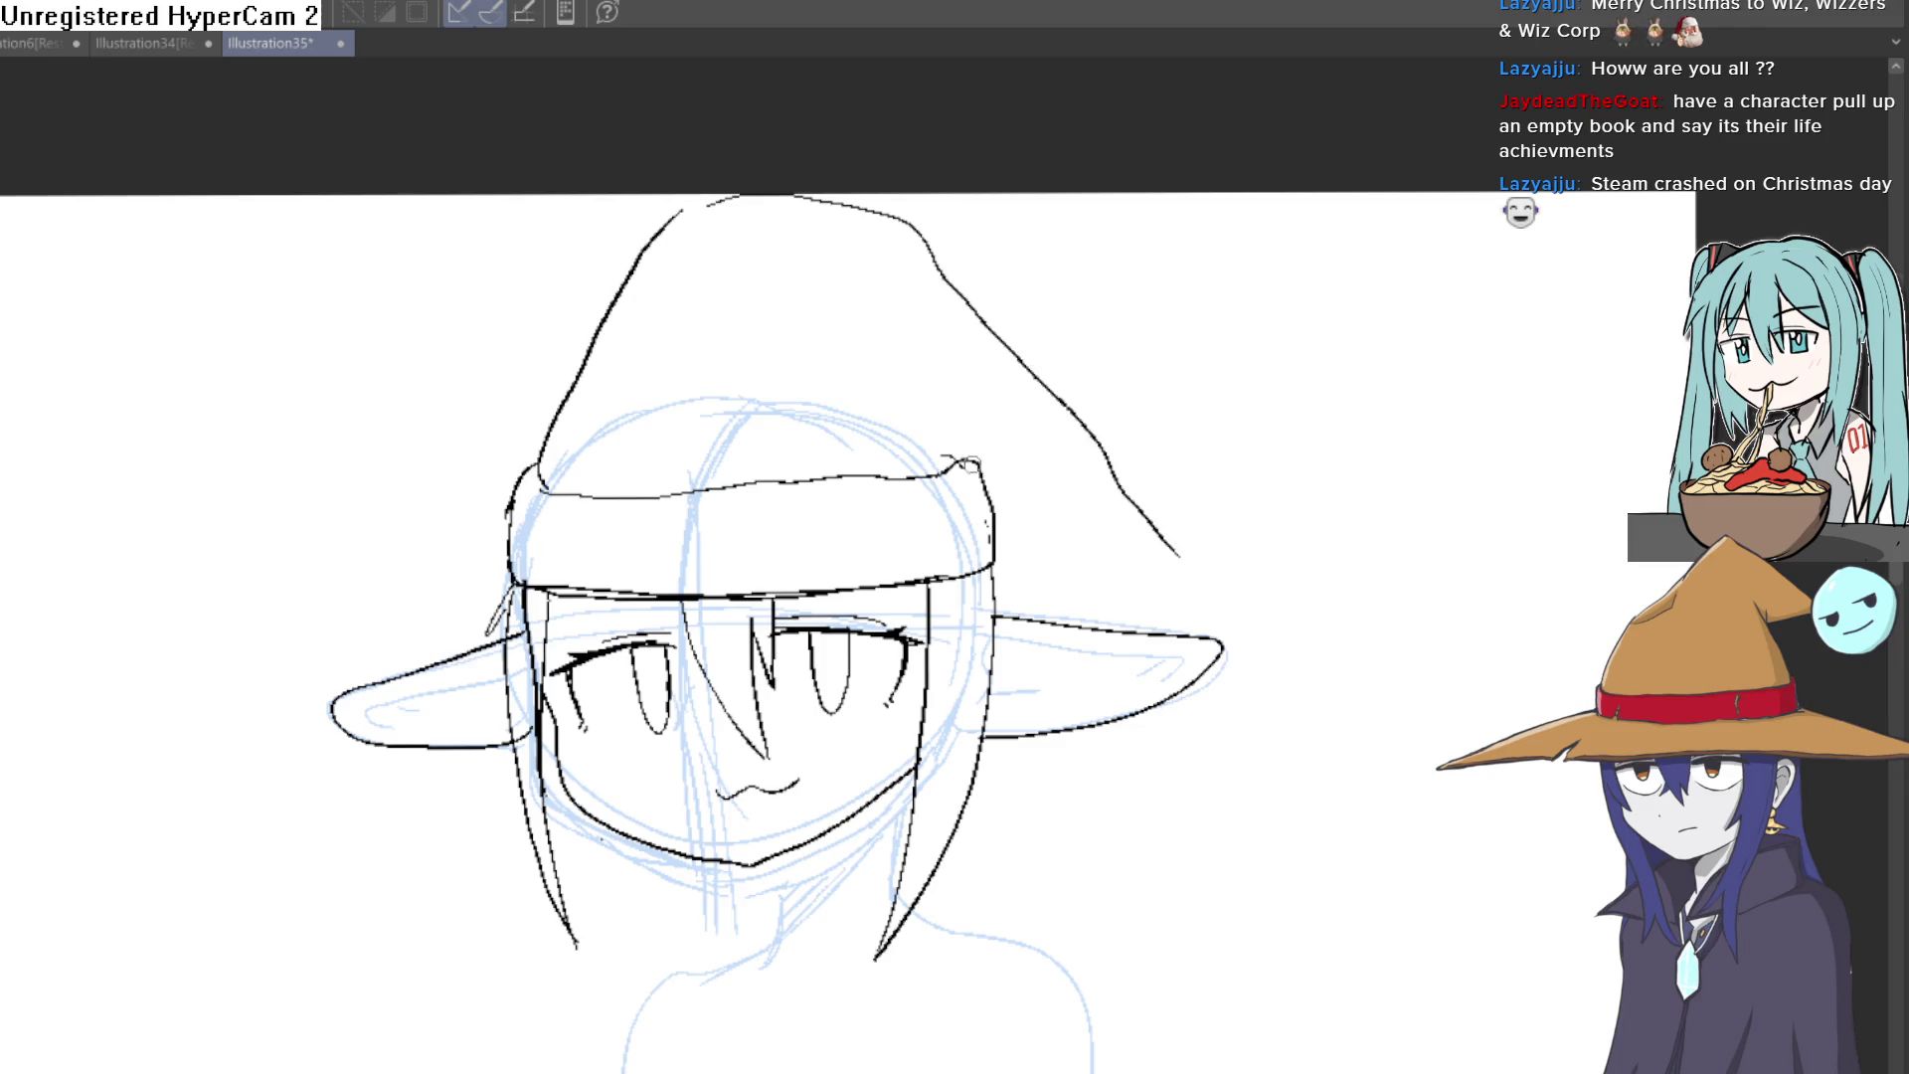
pyautogui.scroll(-2, 1156, 467)
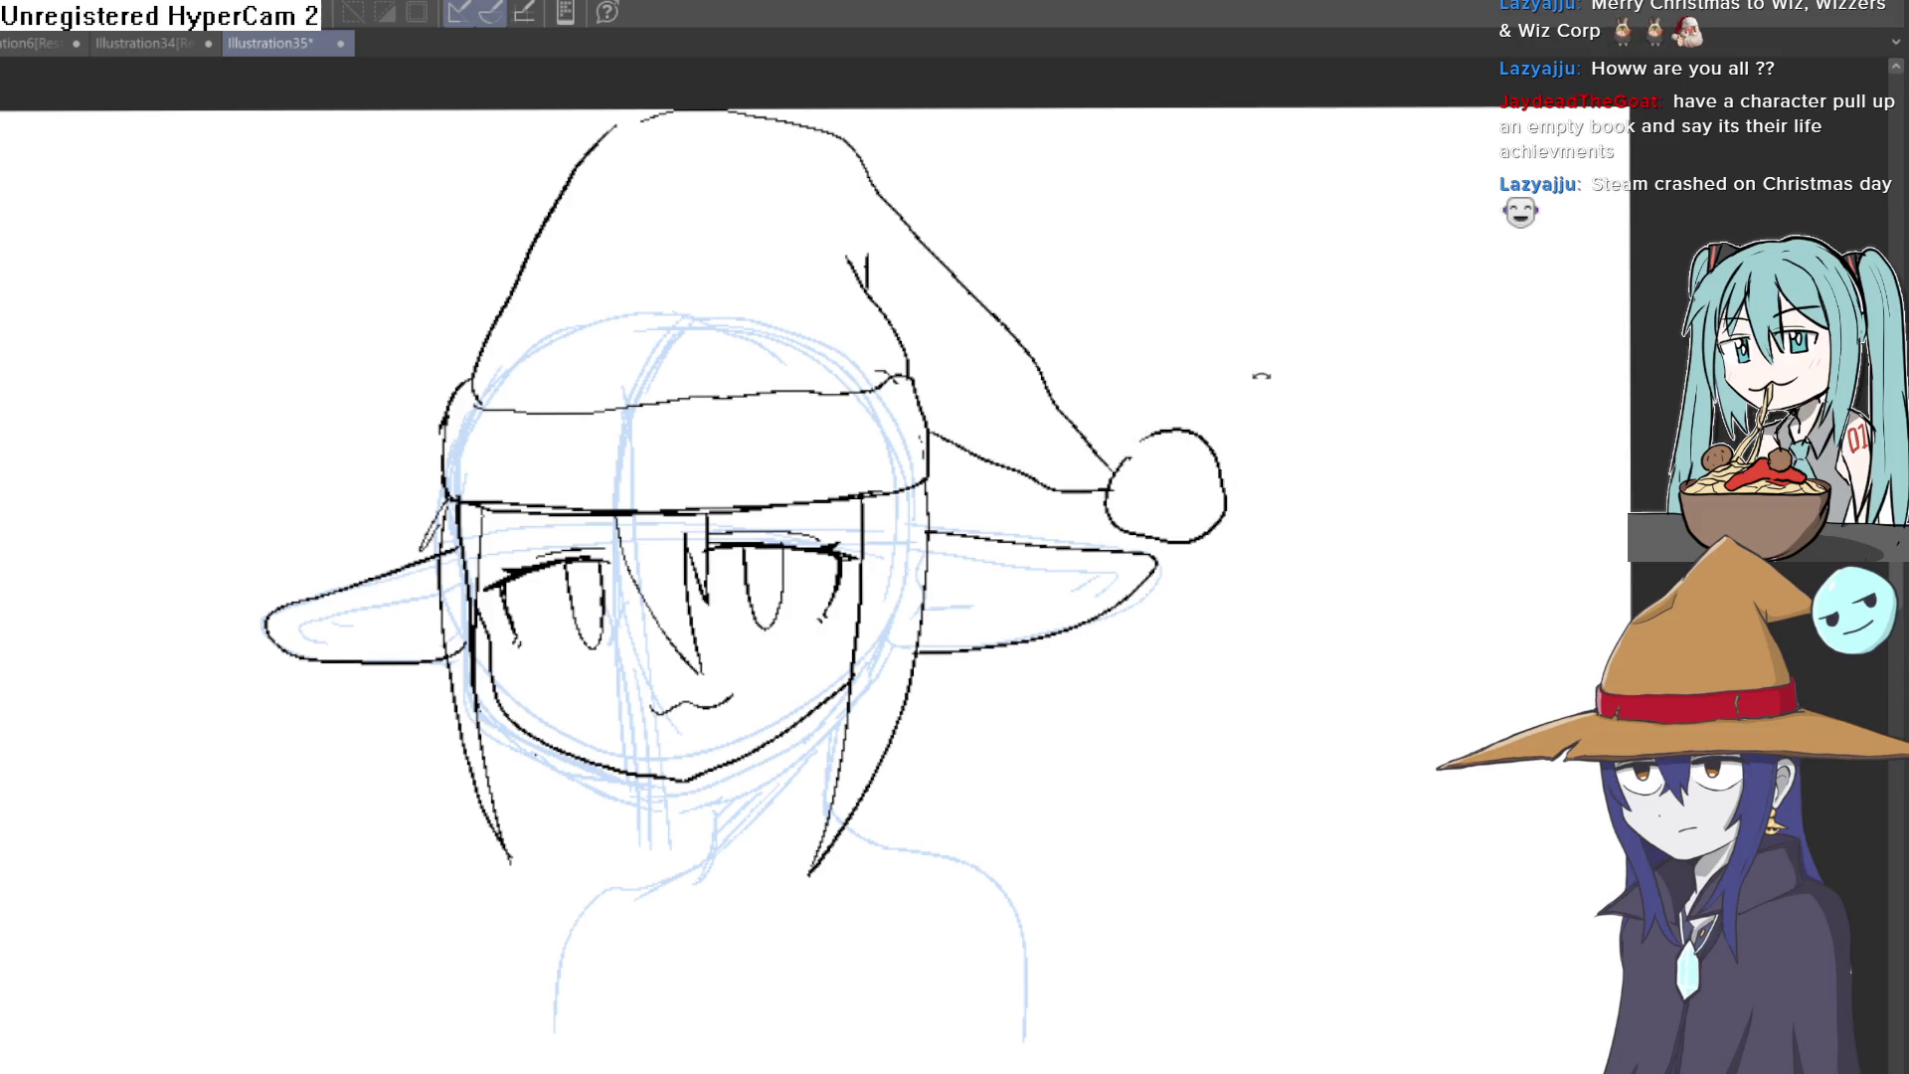
pyautogui.moveTo(1261, 376); pyautogui.dragTo(995, 517)
pyautogui.scroll(5, 873, 554)
pyautogui.moveTo(726, 560); pyautogui.dragTo(1104, 260)
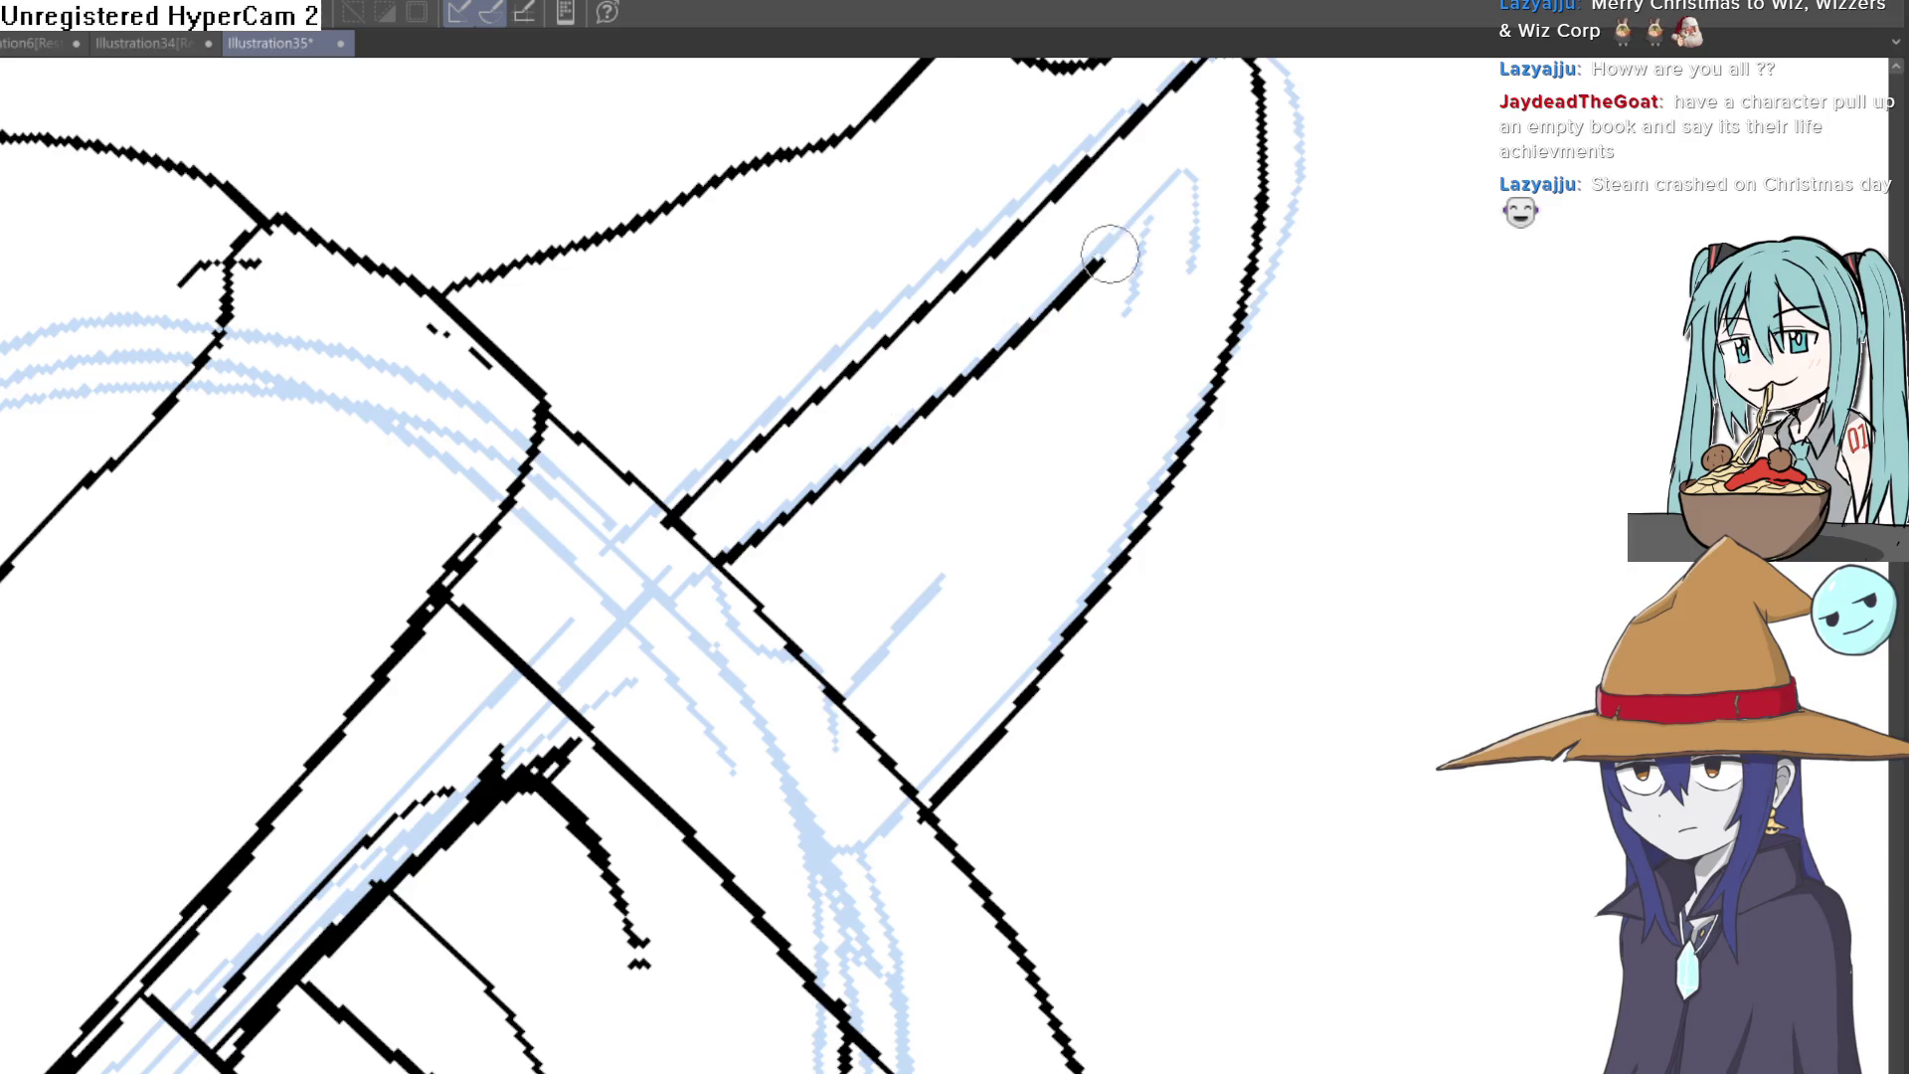
# Step: Add a short fold line inside the hat, replacing an overlong stroke
pyautogui.moveTo(1146, 450); pyautogui.dragTo(930, 763)
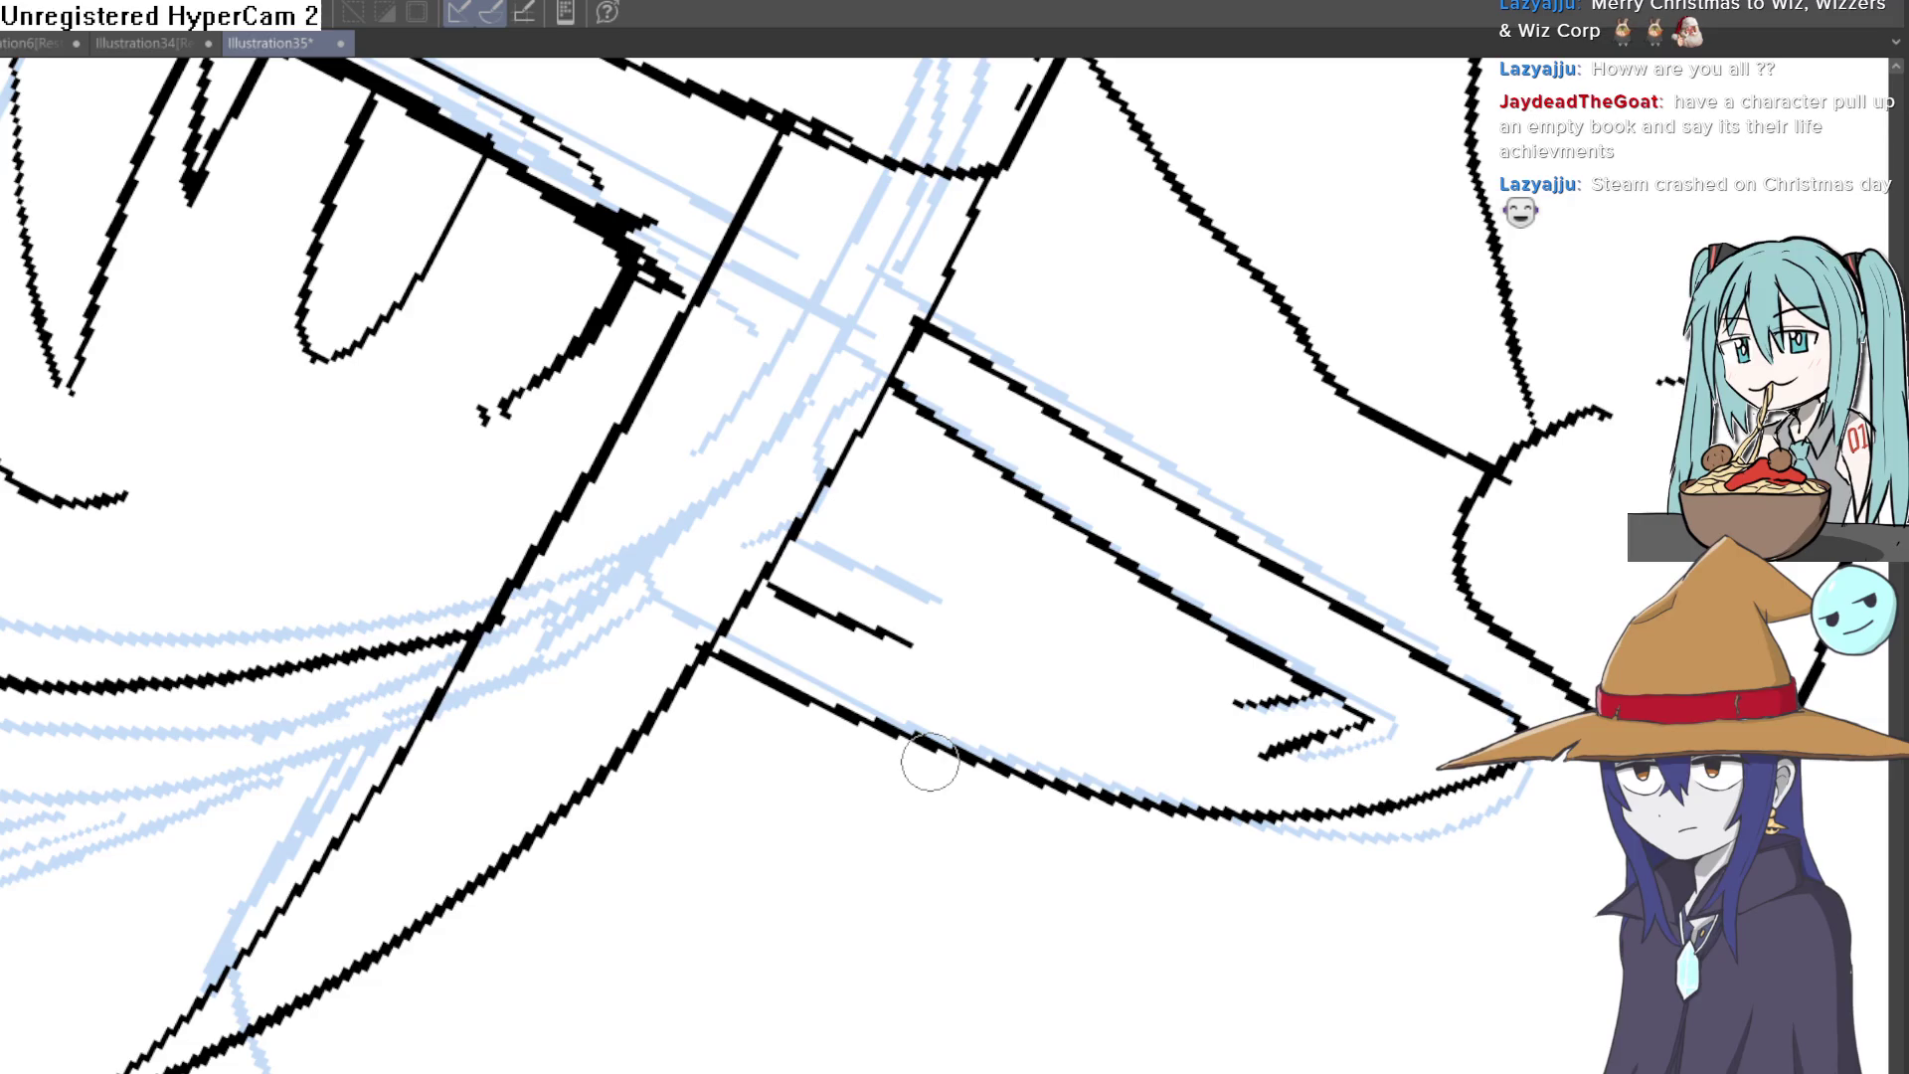
pyautogui.moveTo(930, 763)
pyautogui.mouseDown()
pyautogui.moveTo(1250, 580)
pyautogui.moveTo(1262, 916)
pyautogui.moveTo(1079, 530)
pyautogui.mouseUp()
pyautogui.moveTo(1023, 636); pyautogui.dragTo(901, 181)
pyautogui.hotkey('ctrl', 'z')
pyautogui.moveTo(965, 602)
pyautogui.mouseDown()
pyautogui.moveTo(843, 219)
pyautogui.moveTo(865, 343)
pyautogui.mouseUp()
pyautogui.moveTo(1112, 368); pyautogui.dragTo(1042, 339)
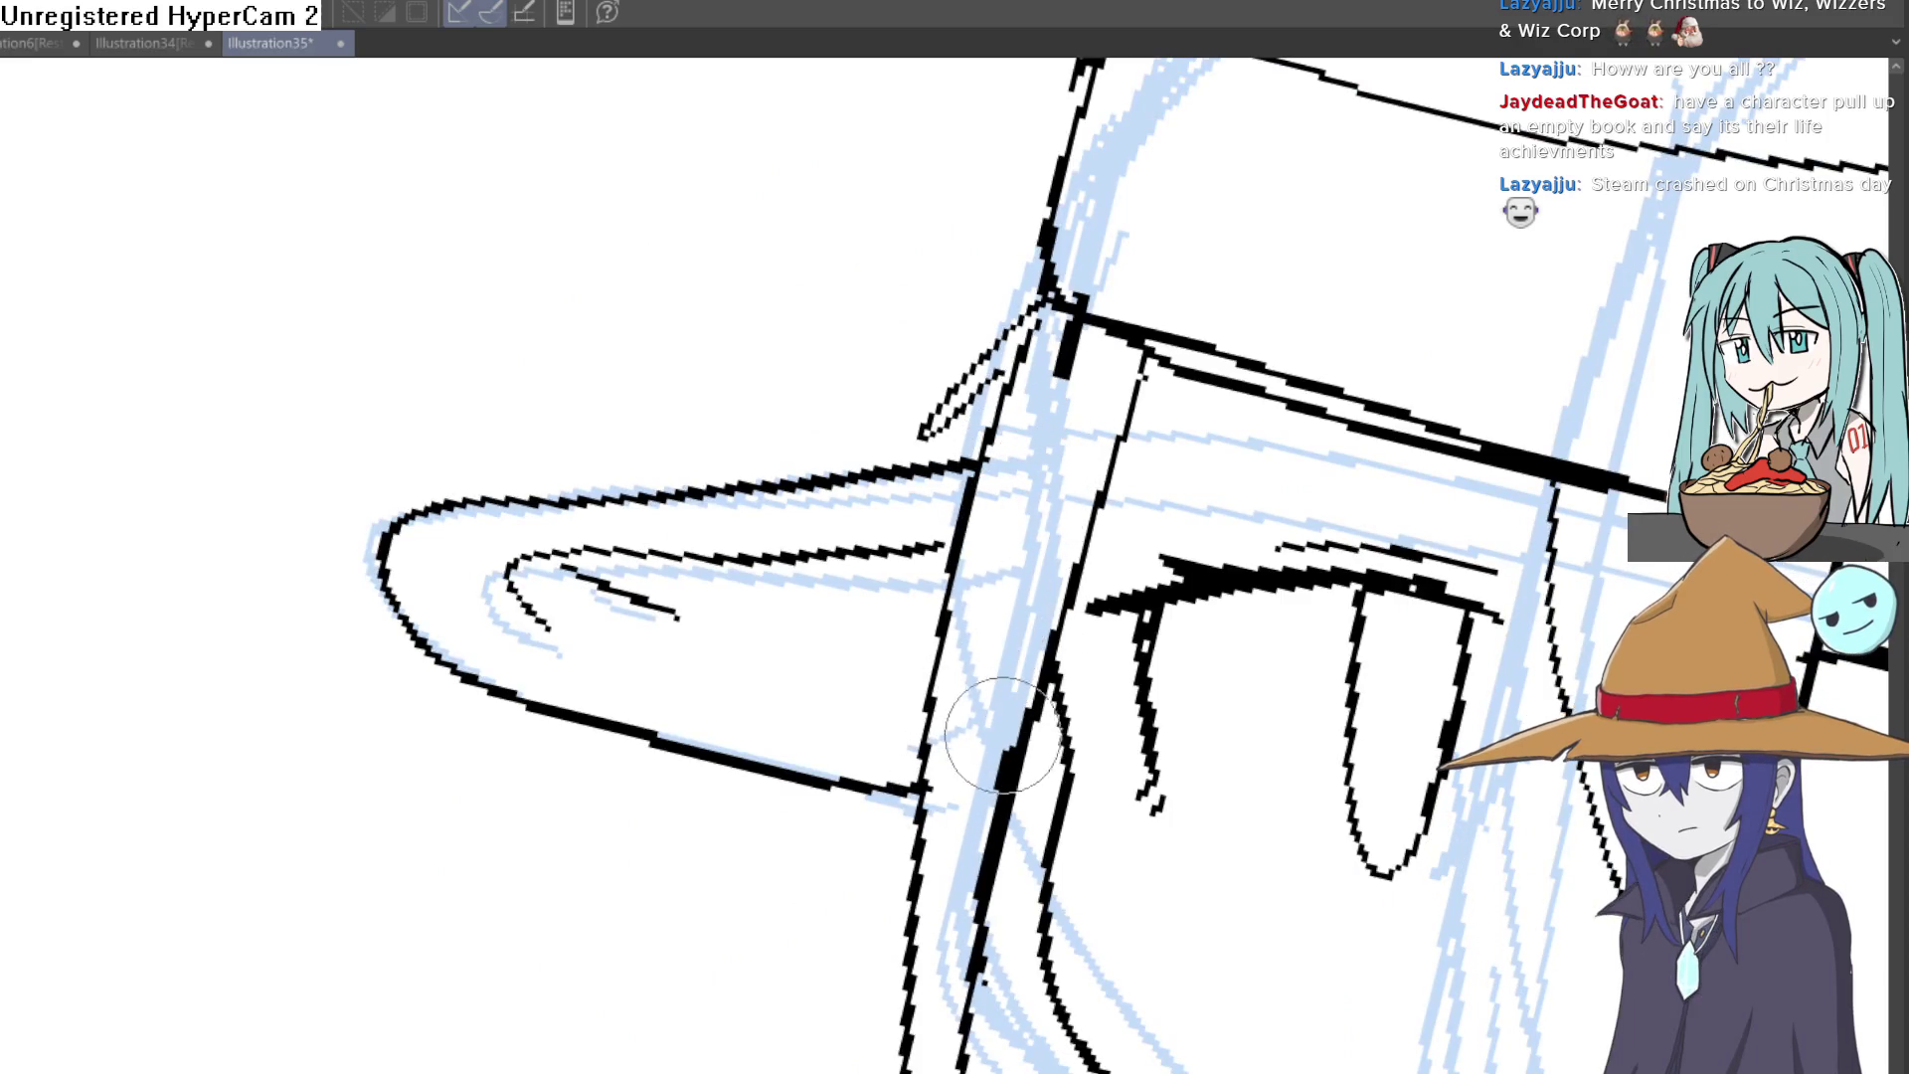
pyautogui.hotkey('ctrl', '0')
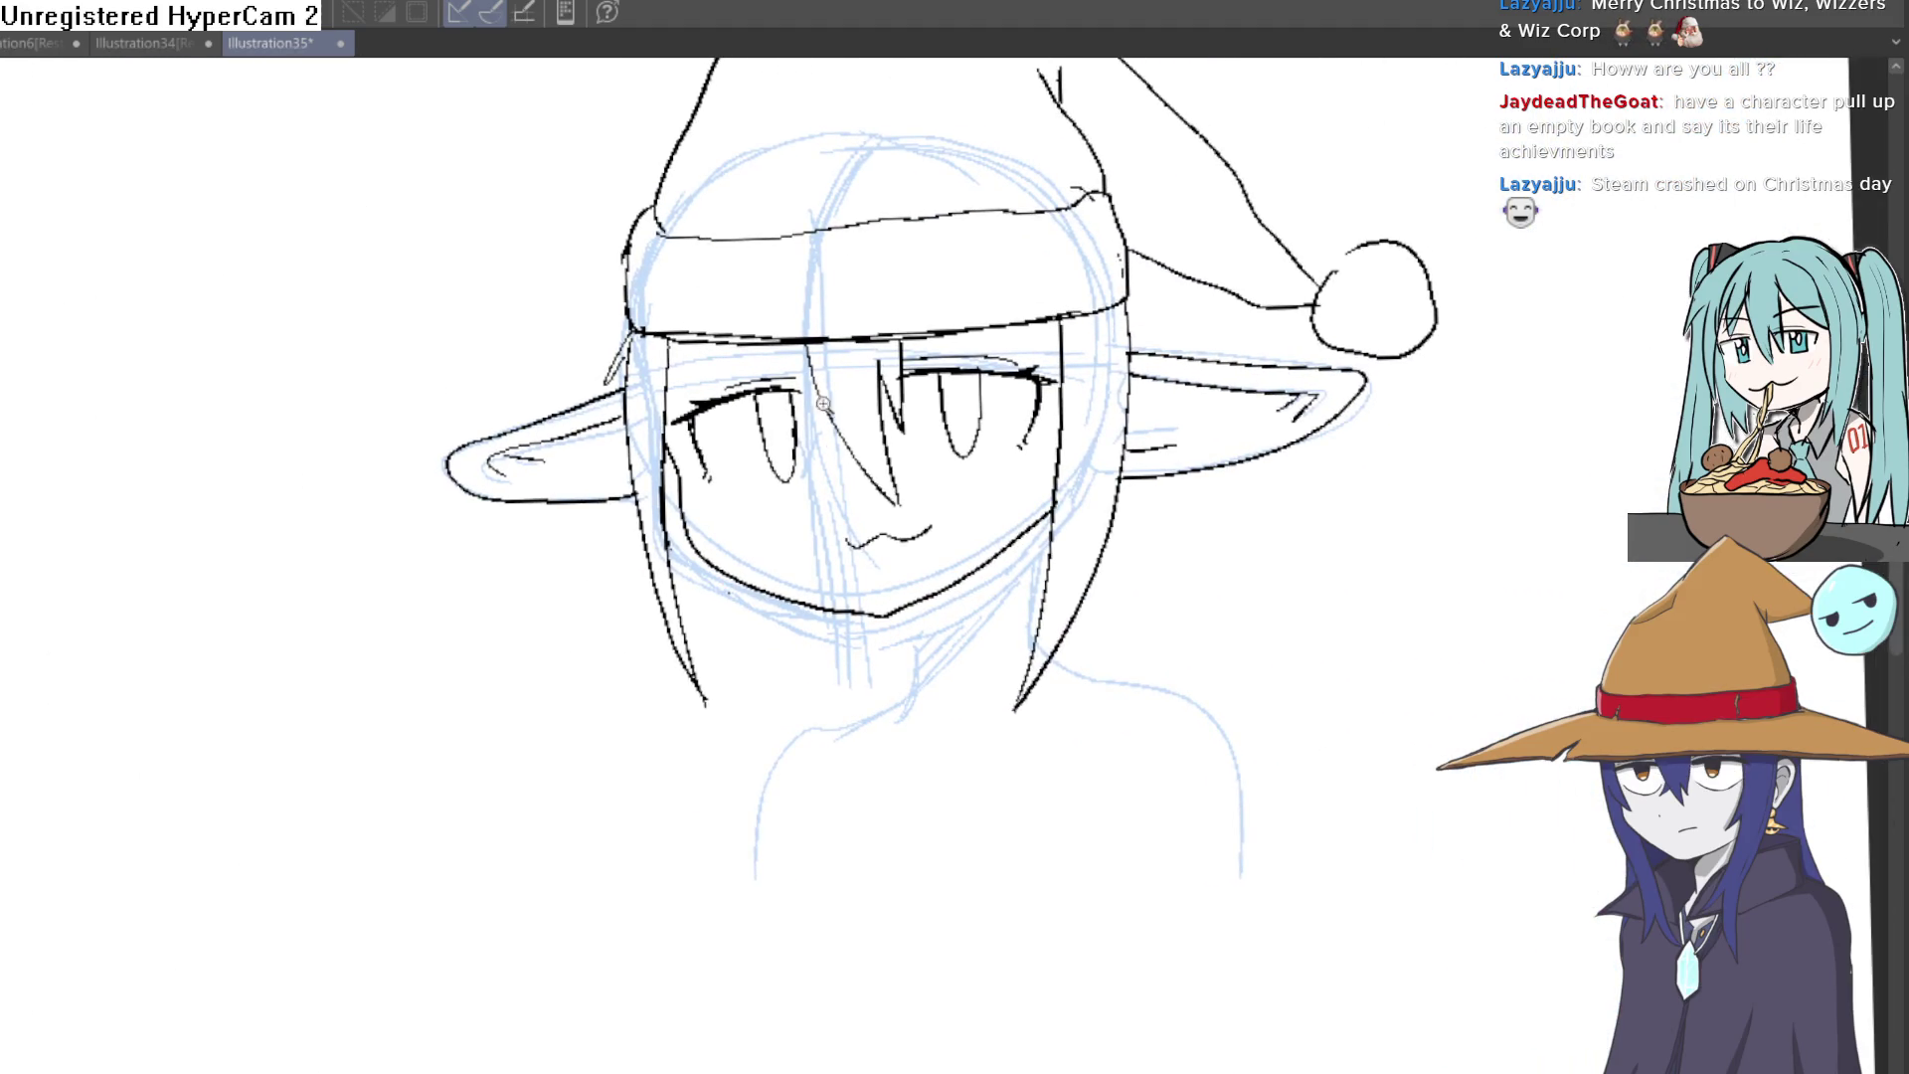
# Step: Draw pupil outlines and highlight shapes inside both eyes
pyautogui.scroll(3, 824, 403)
pyautogui.moveTo(1164, 610); pyautogui.dragTo(1083, 554)
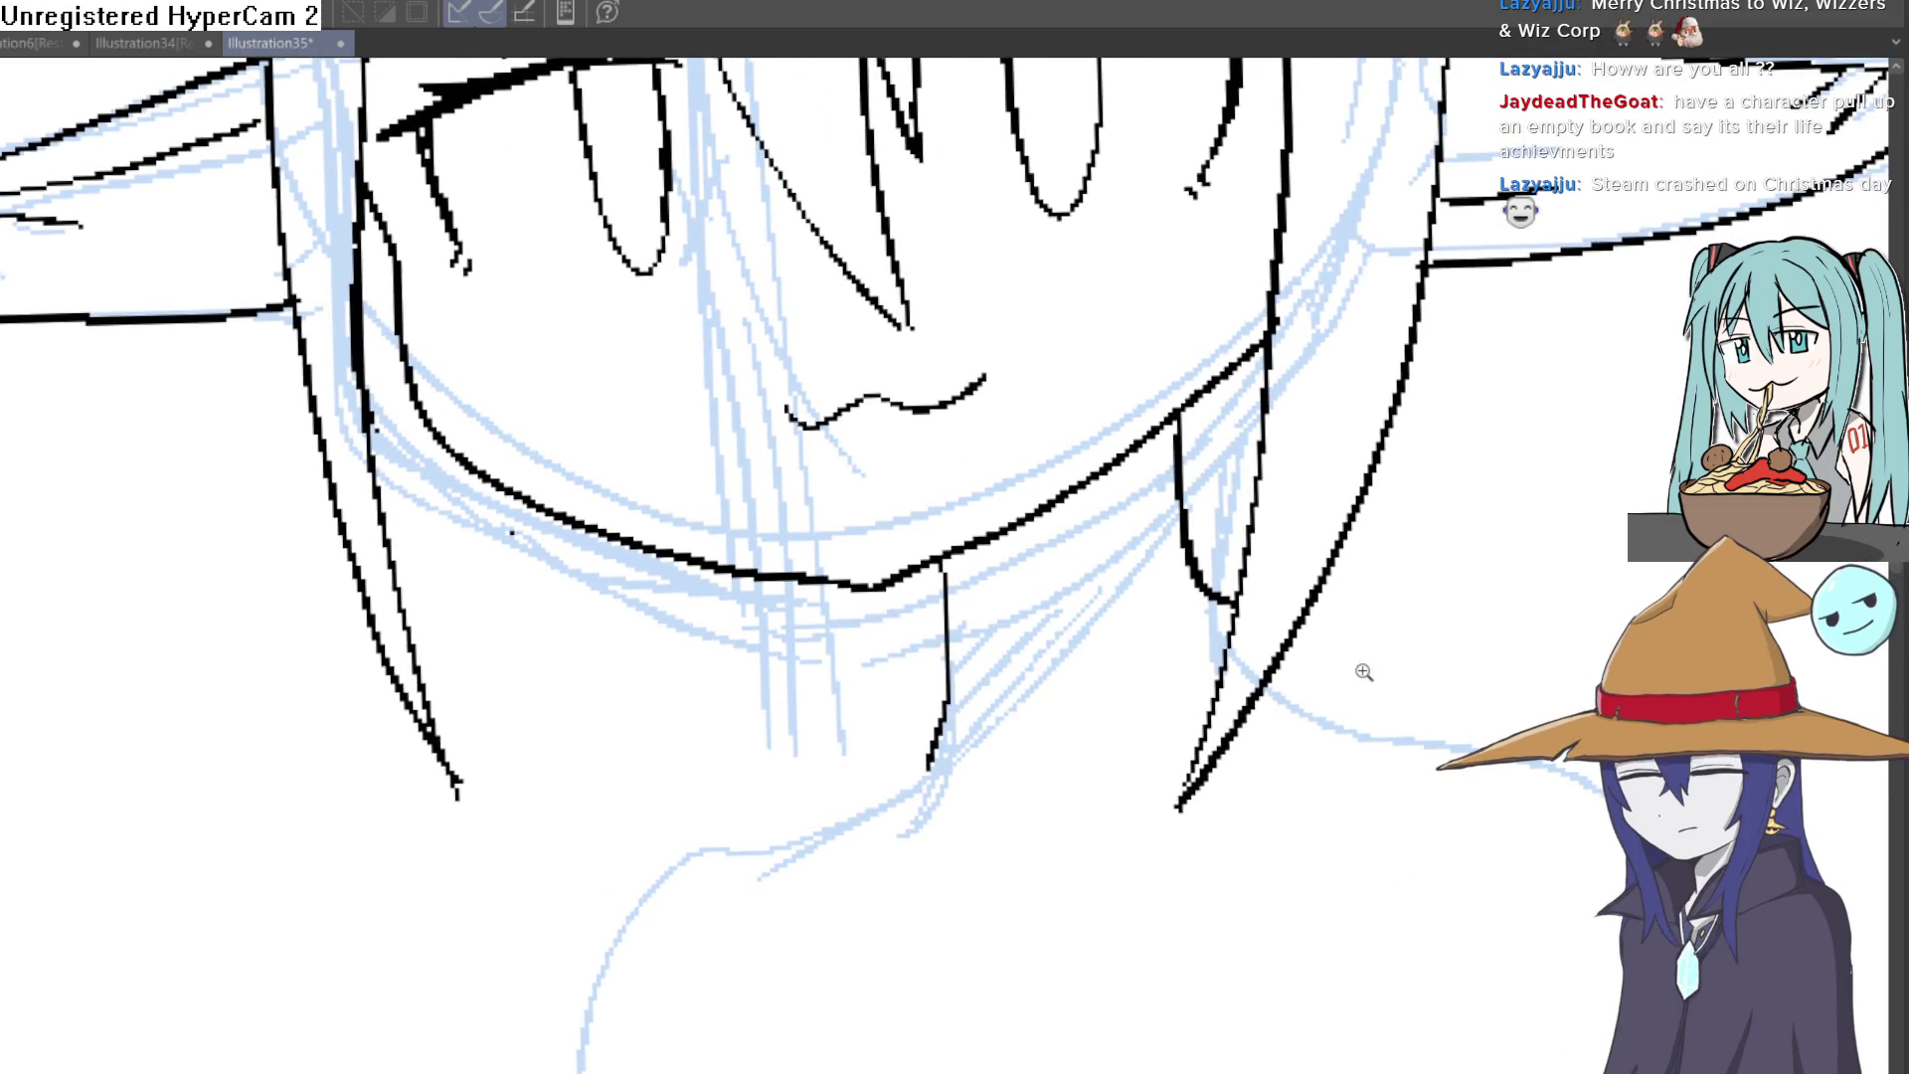
pyautogui.scroll(-3, 1364, 670)
pyautogui.moveTo(1107, 764); pyautogui.dragTo(1080, 781)
pyautogui.scroll(3, 906, 577)
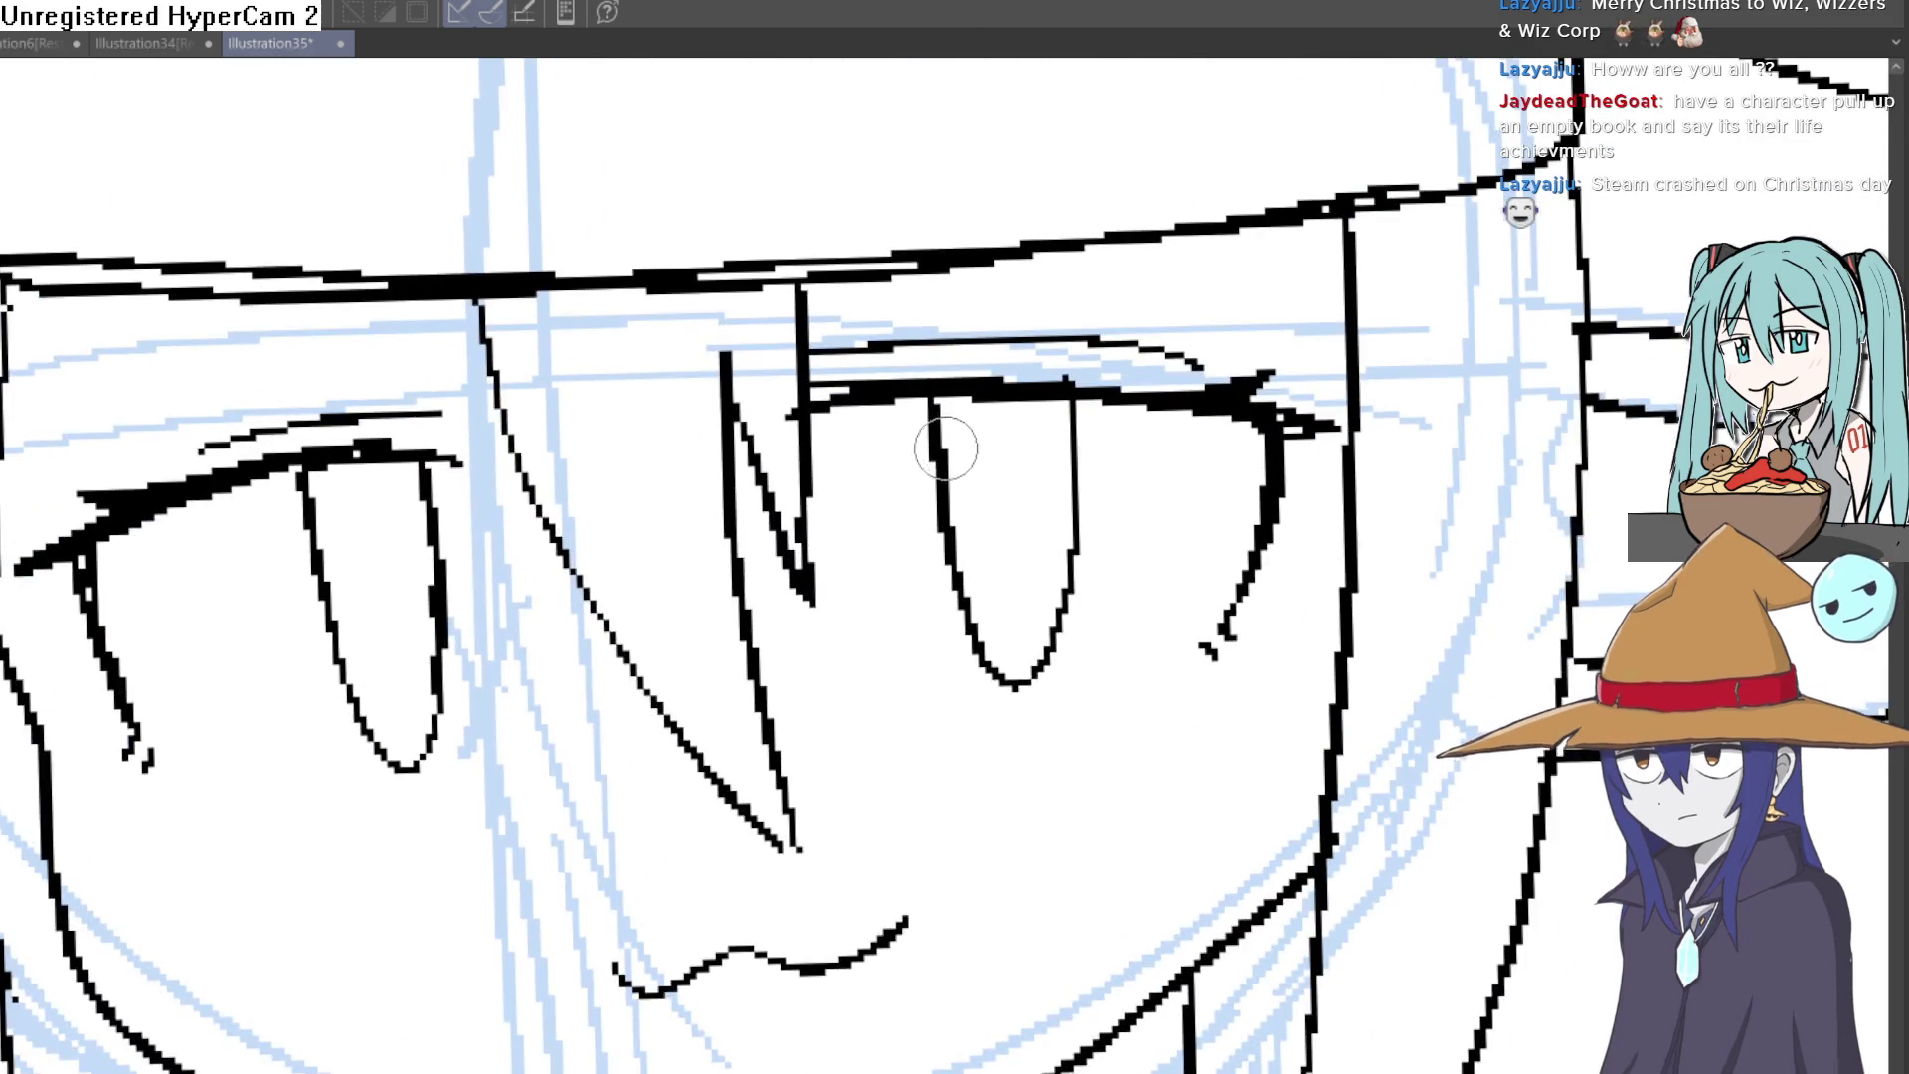
pyautogui.moveTo(962, 404); pyautogui.dragTo(947, 448)
pyautogui.moveTo(306, 471); pyautogui.dragTo(326, 518)
pyautogui.moveTo(338, 634); pyautogui.dragTo(438, 608)
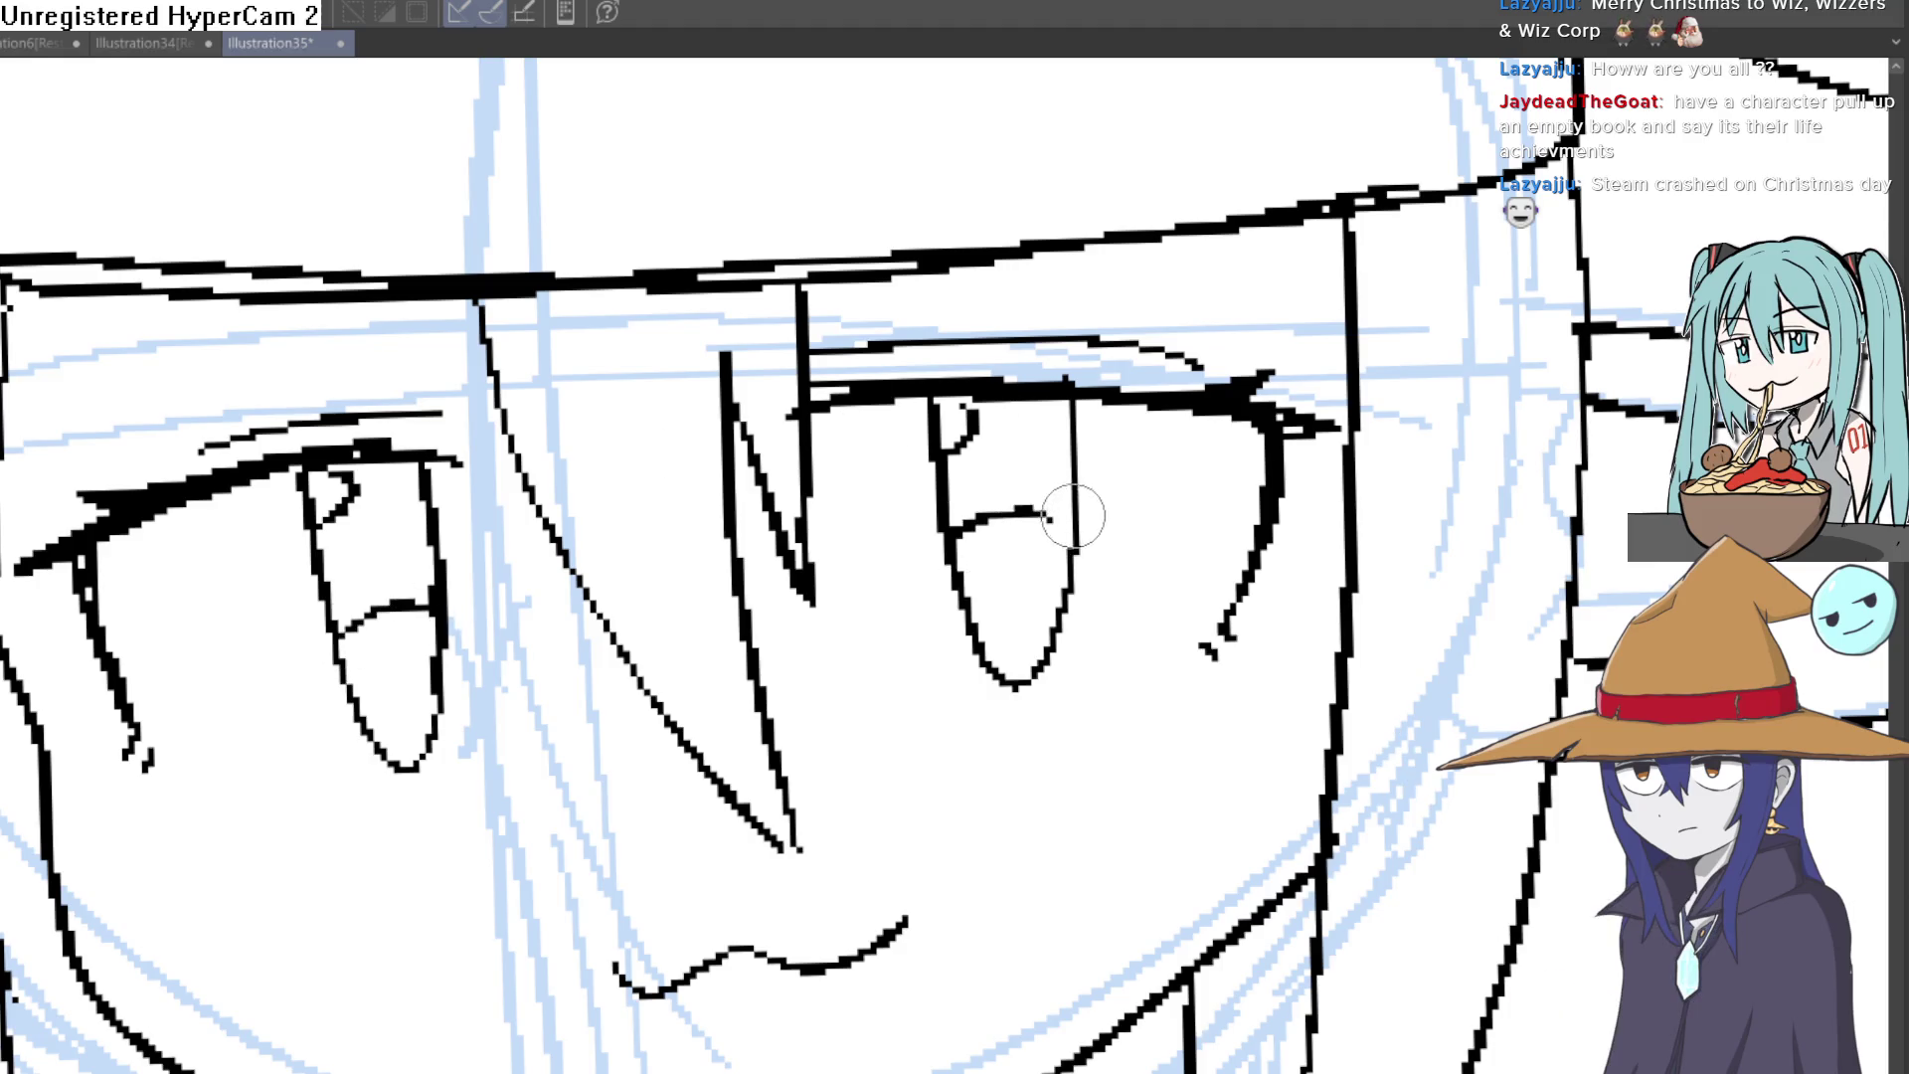
pyautogui.moveTo(1049, 517); pyautogui.dragTo(1079, 539)
# Step: Hide the blue sketch layer and fill both pupils with black
pyautogui.hotkey('ctrl', 'shift', 'h')
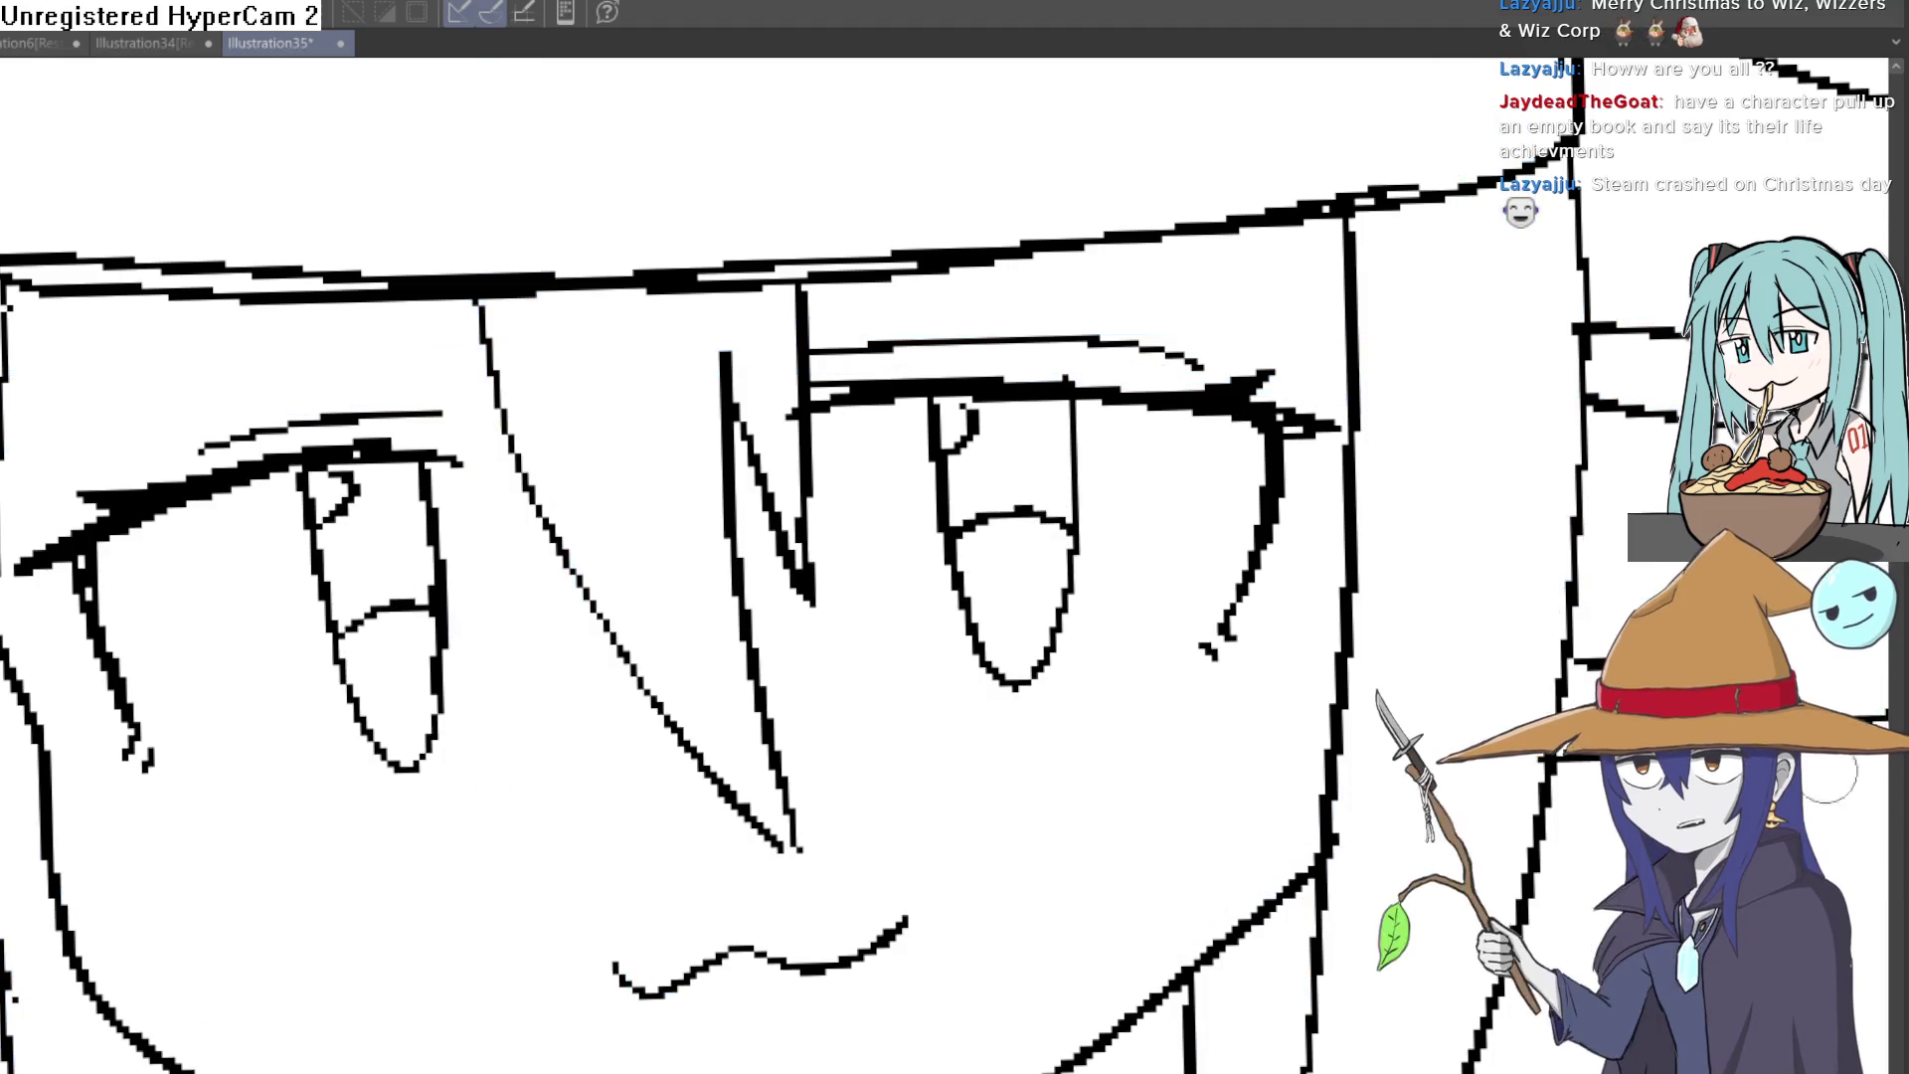
pyautogui.click(1011, 482)
pyautogui.click(400, 517)
pyautogui.scroll(-3, 797, 476)
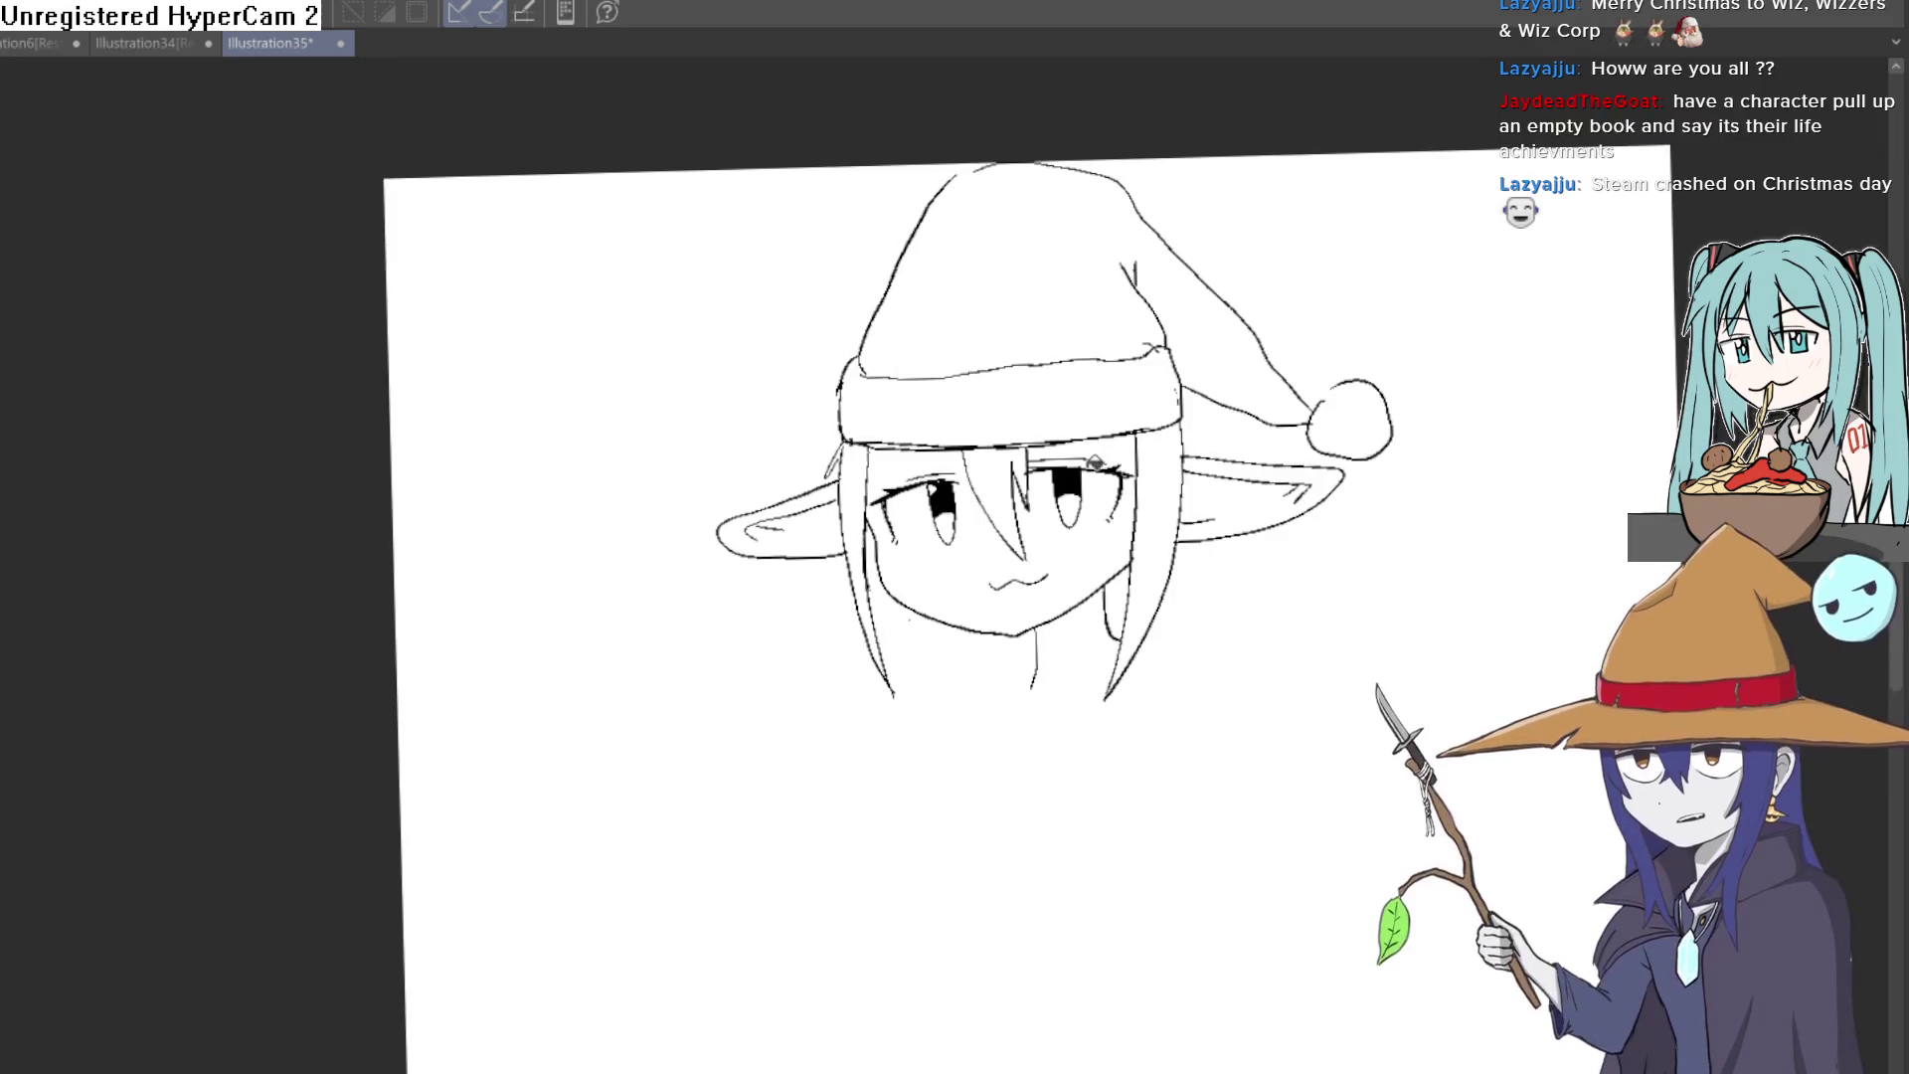
pyautogui.scroll(3, 1200, 444)
pyautogui.scroll(2, 1201, 444)
# Step: Paint white highlights into both pupils and check the drawing by tilting and mirroring the view
pyautogui.moveTo(1070, 376); pyautogui.dragTo(1116, 384)
pyautogui.moveTo(174, 453); pyautogui.dragTo(129, 477)
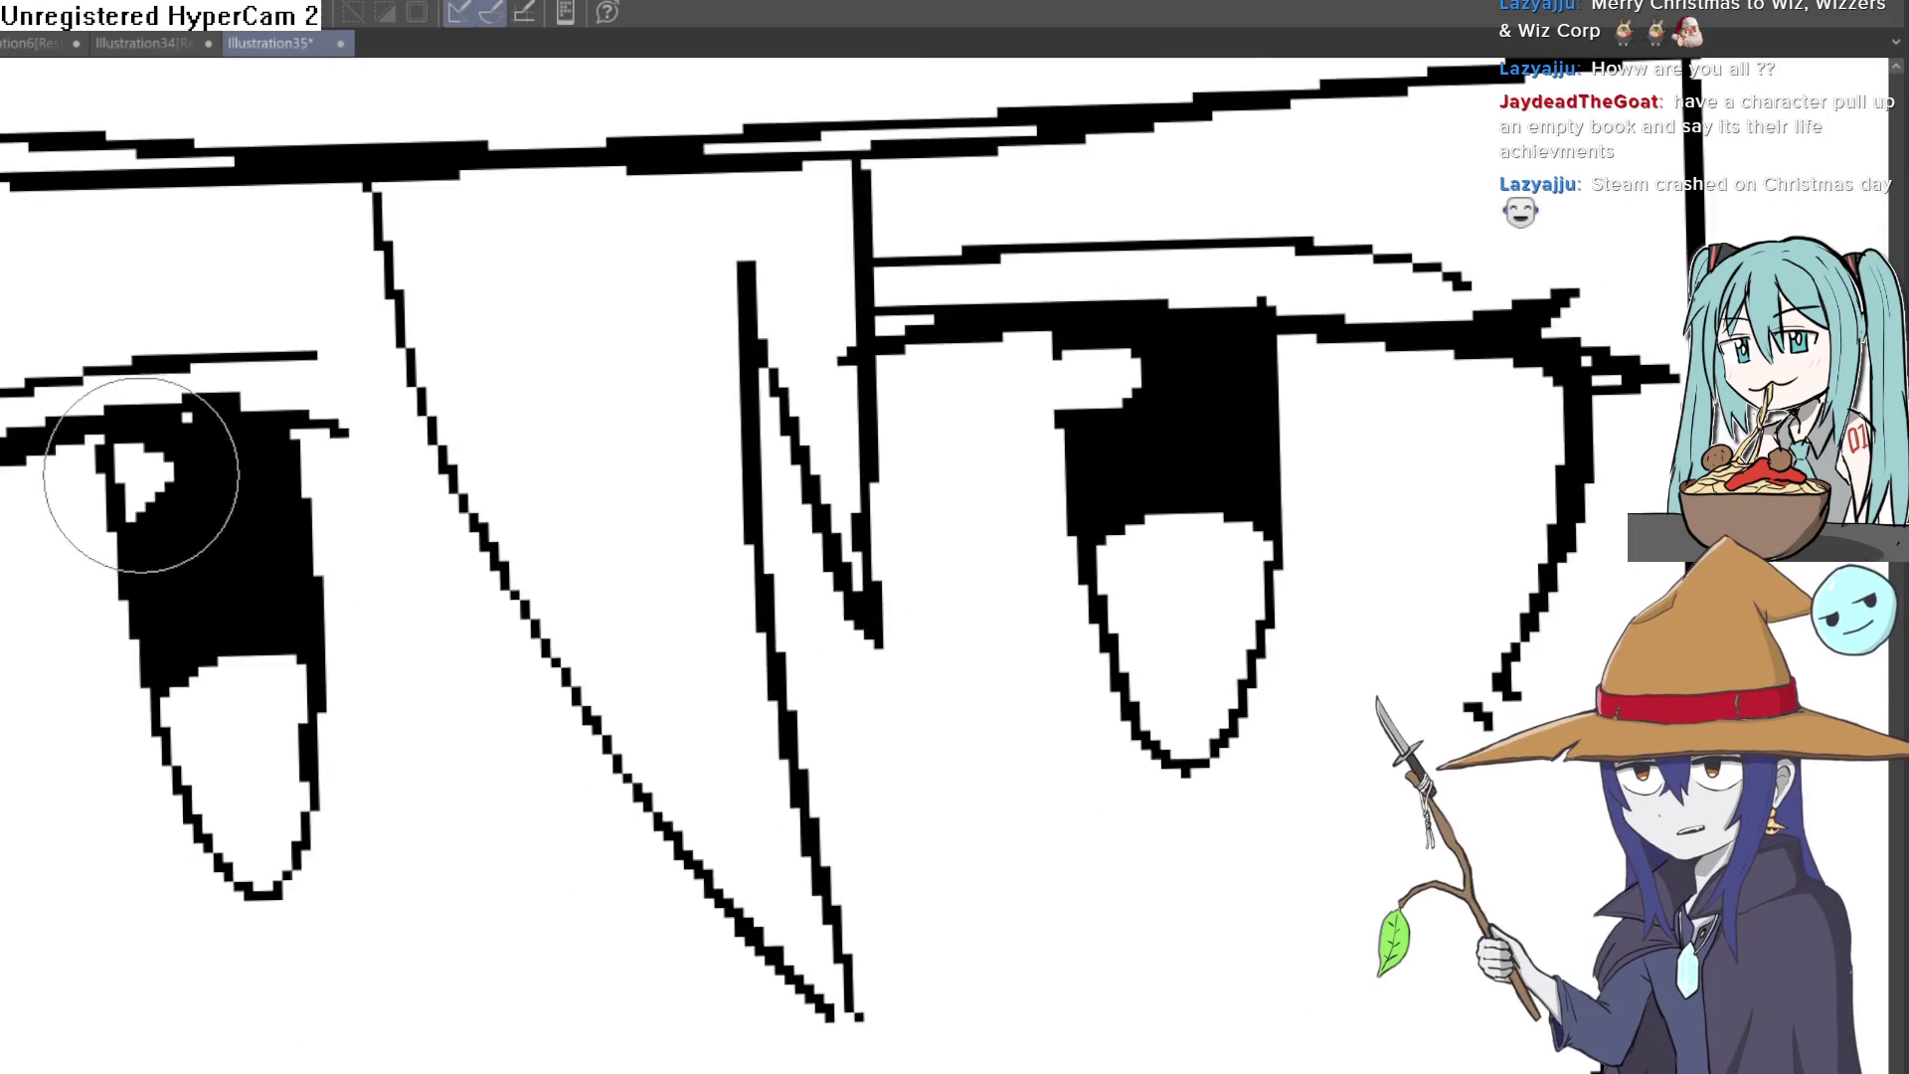
pyautogui.scroll(-5, 955, 537)
pyautogui.moveTo(1243, 298)
pyautogui.mouseDown()
pyautogui.moveTo(1350, 377)
pyautogui.moveTo(1369, 333)
pyautogui.mouseUp()
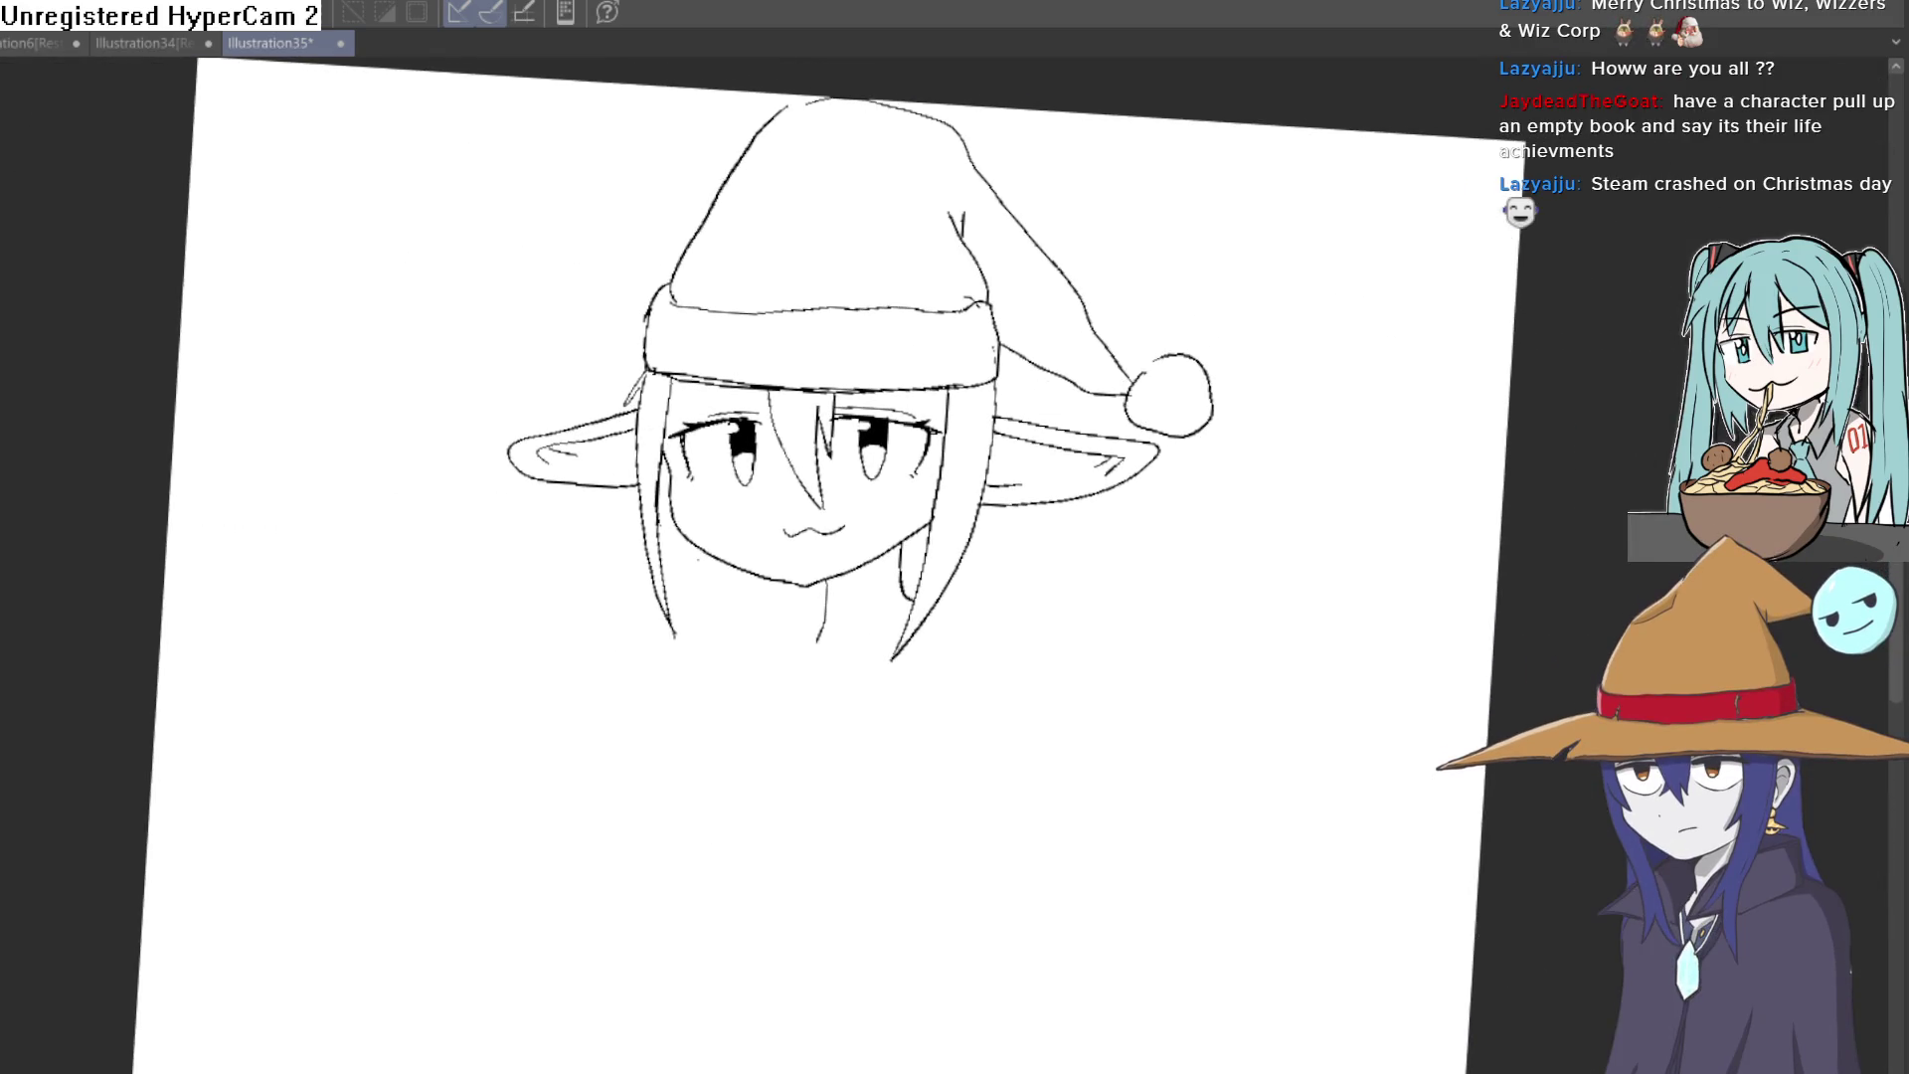
pyautogui.moveTo(895, 276); pyautogui.dragTo(1117, 494)
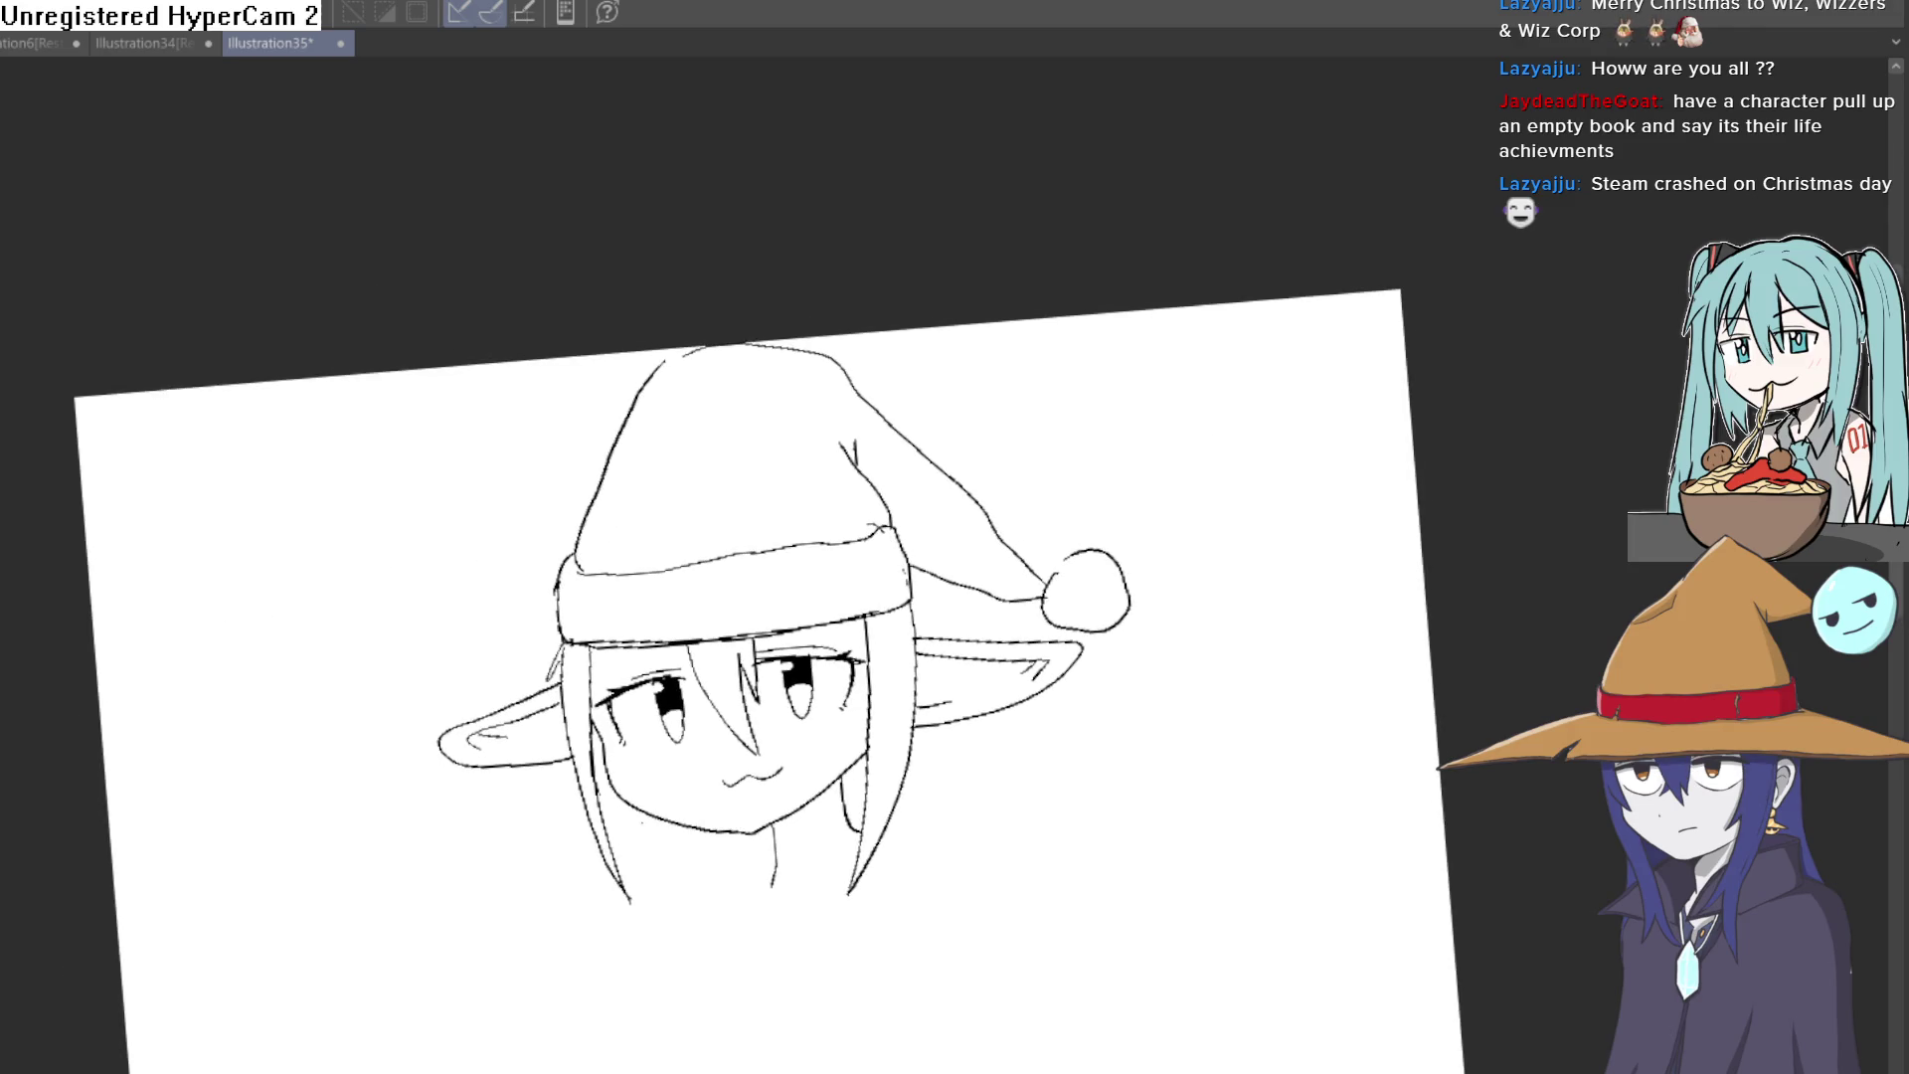
pyautogui.press('h')
pyautogui.press('h')
pyautogui.press('h')
pyautogui.press('h')
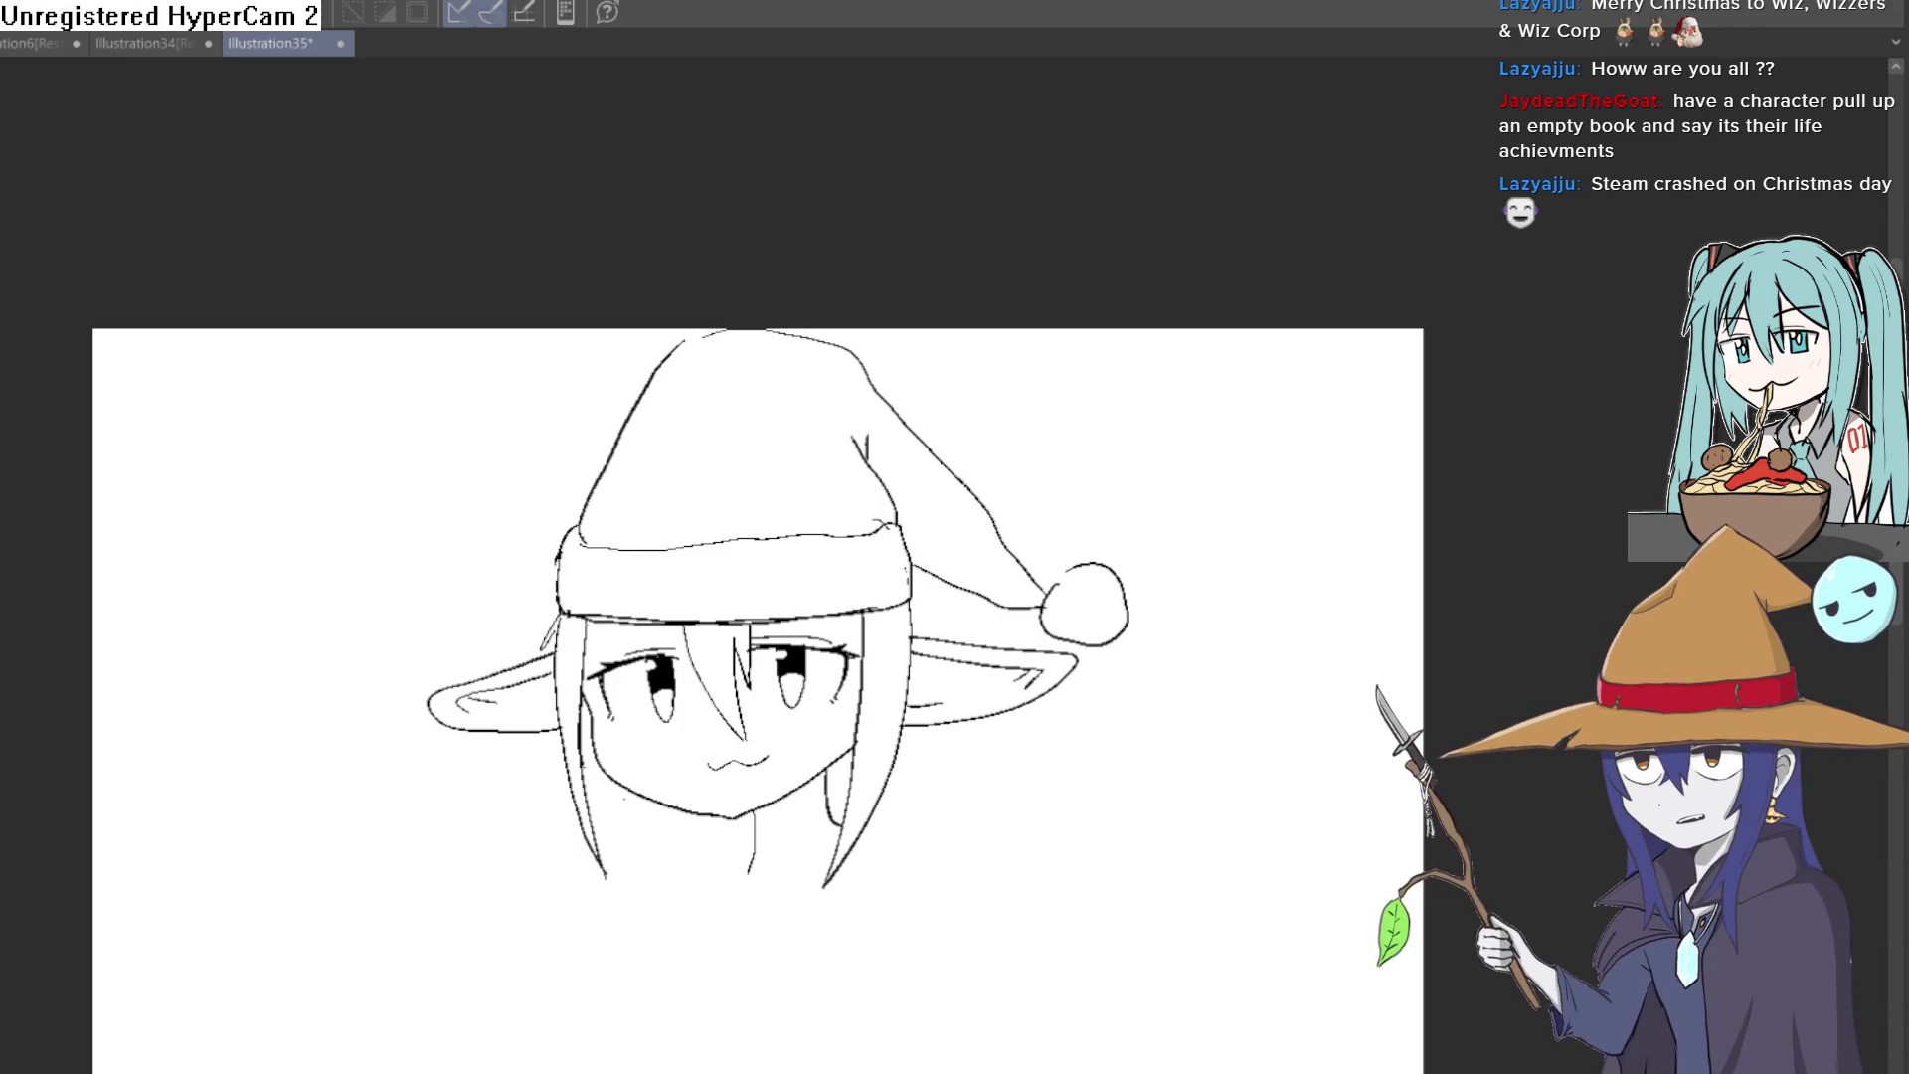
pyautogui.hotkey('alt', 'Tab')
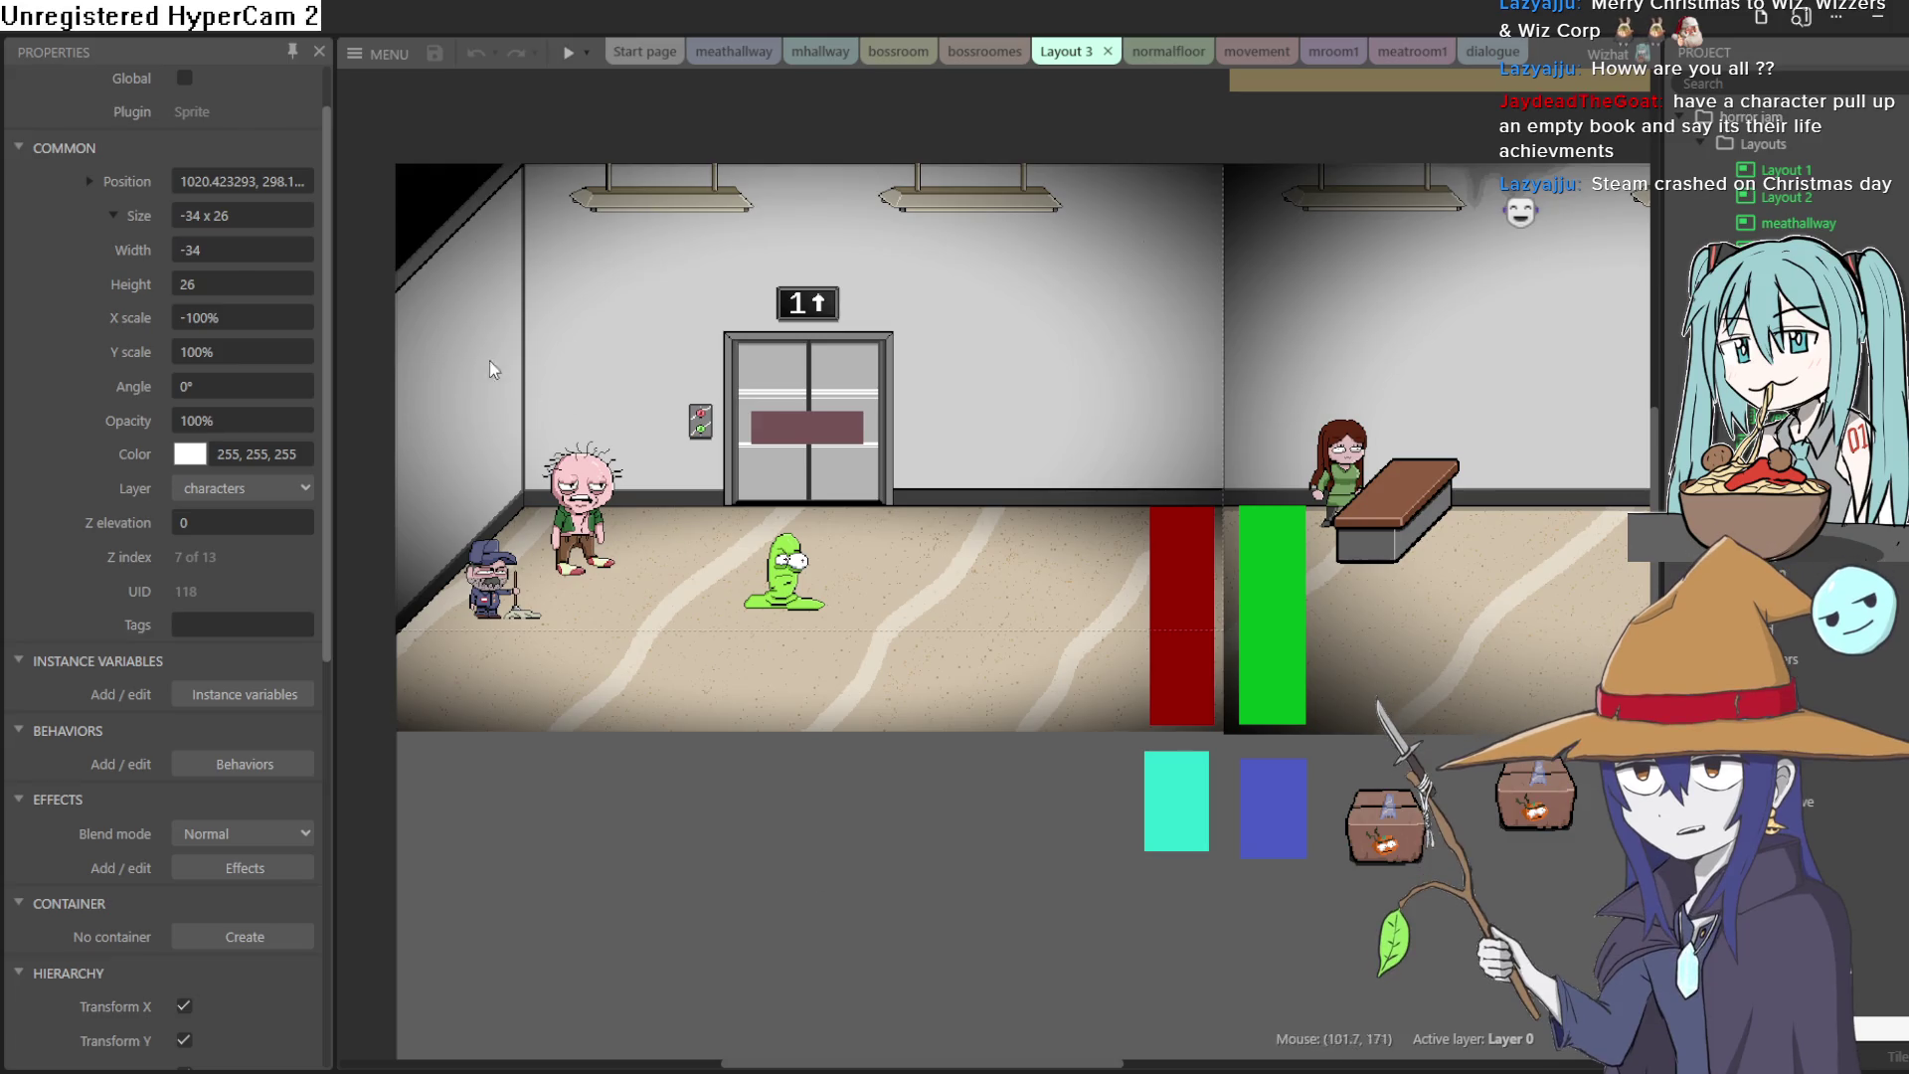
# Step: Test-run the game and walk the sword character left through the elevator hallway
pyautogui.hscroll(-3, 596, 259)
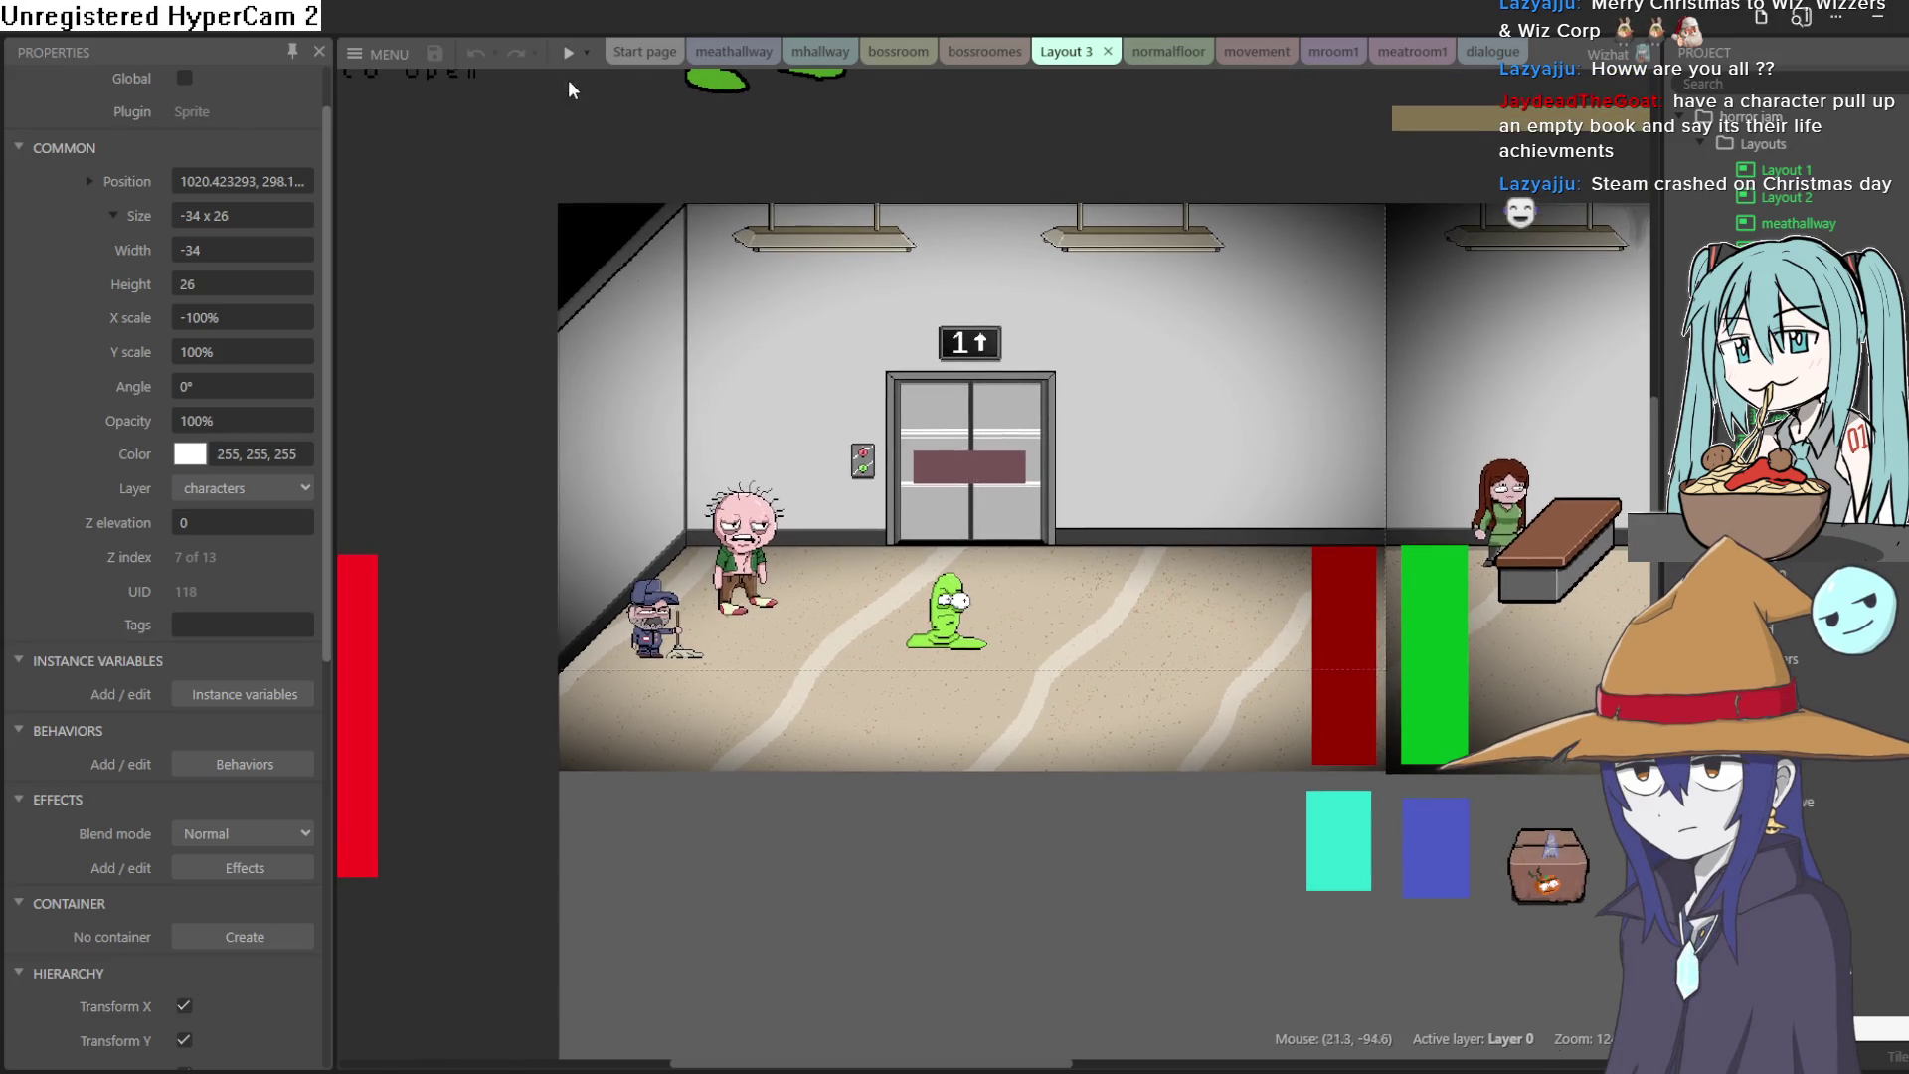
pyautogui.click(568, 52)
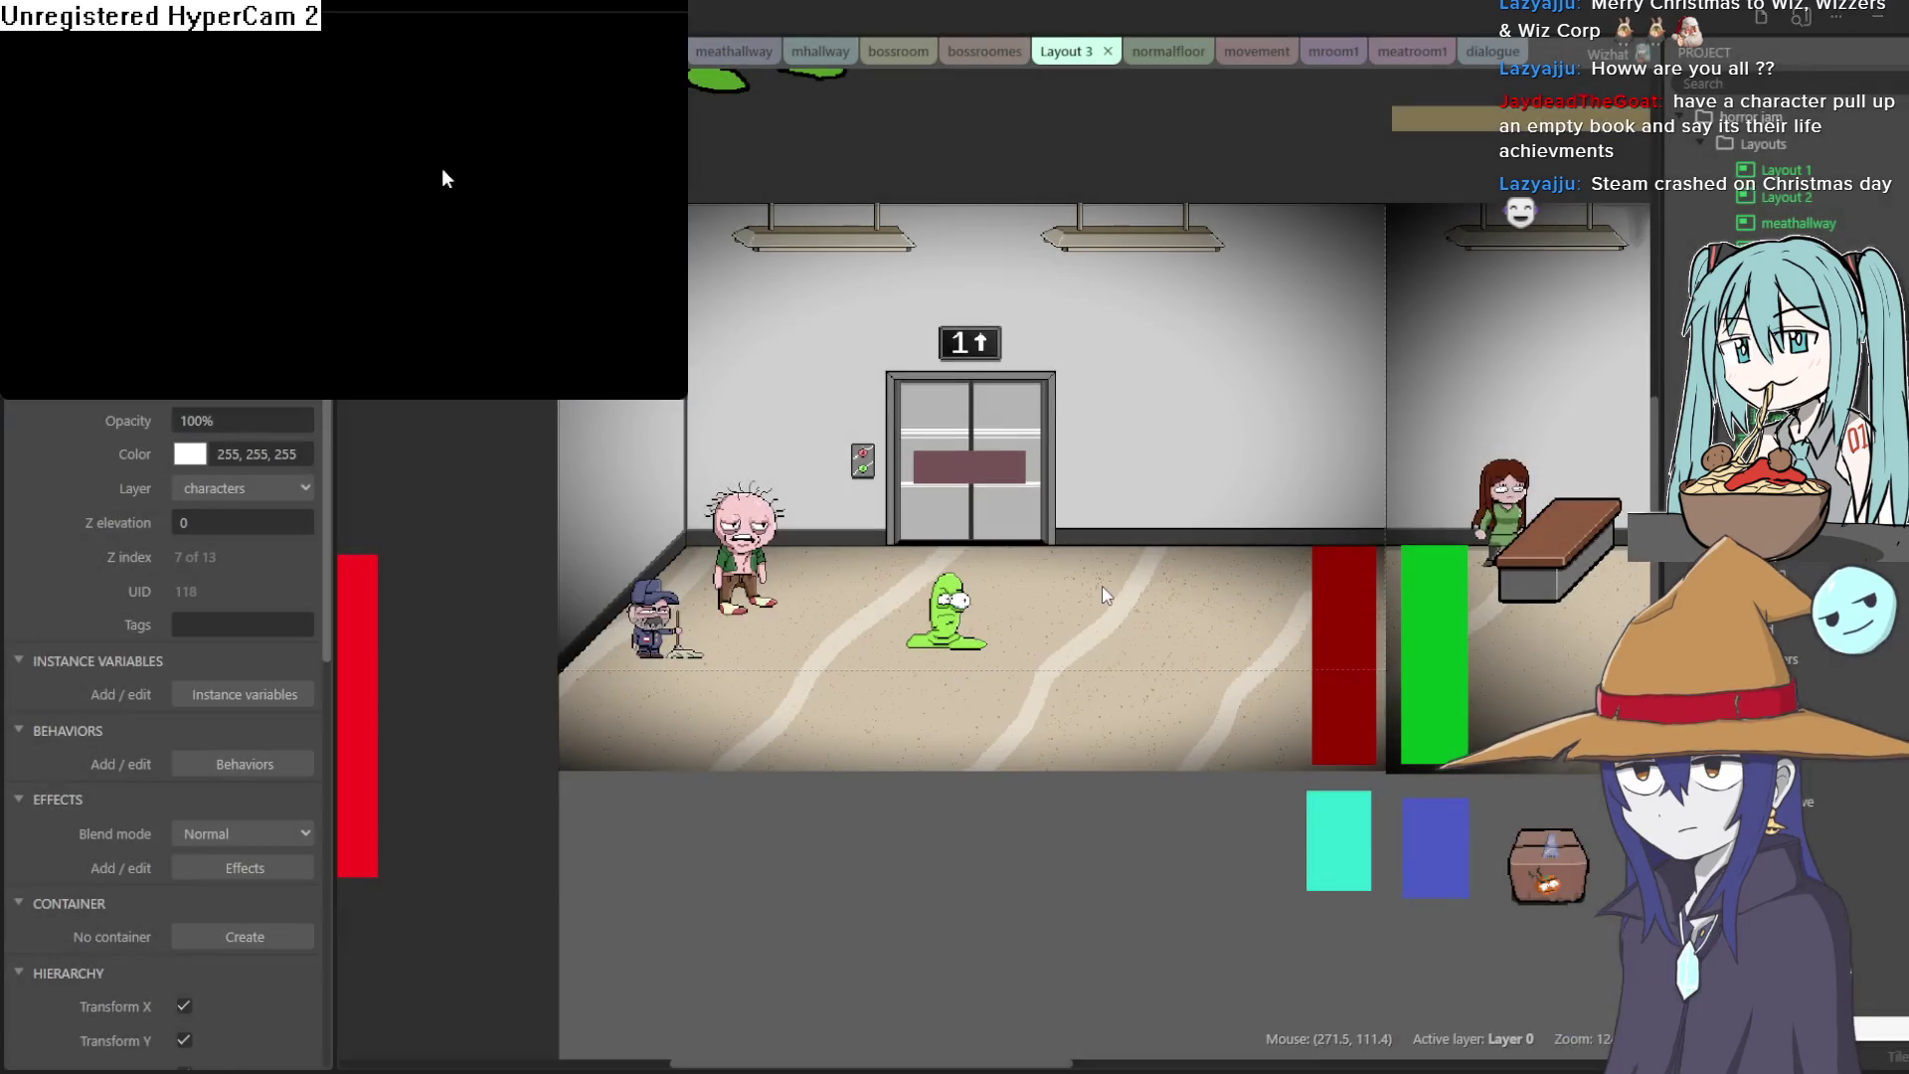
pyautogui.press('Left')
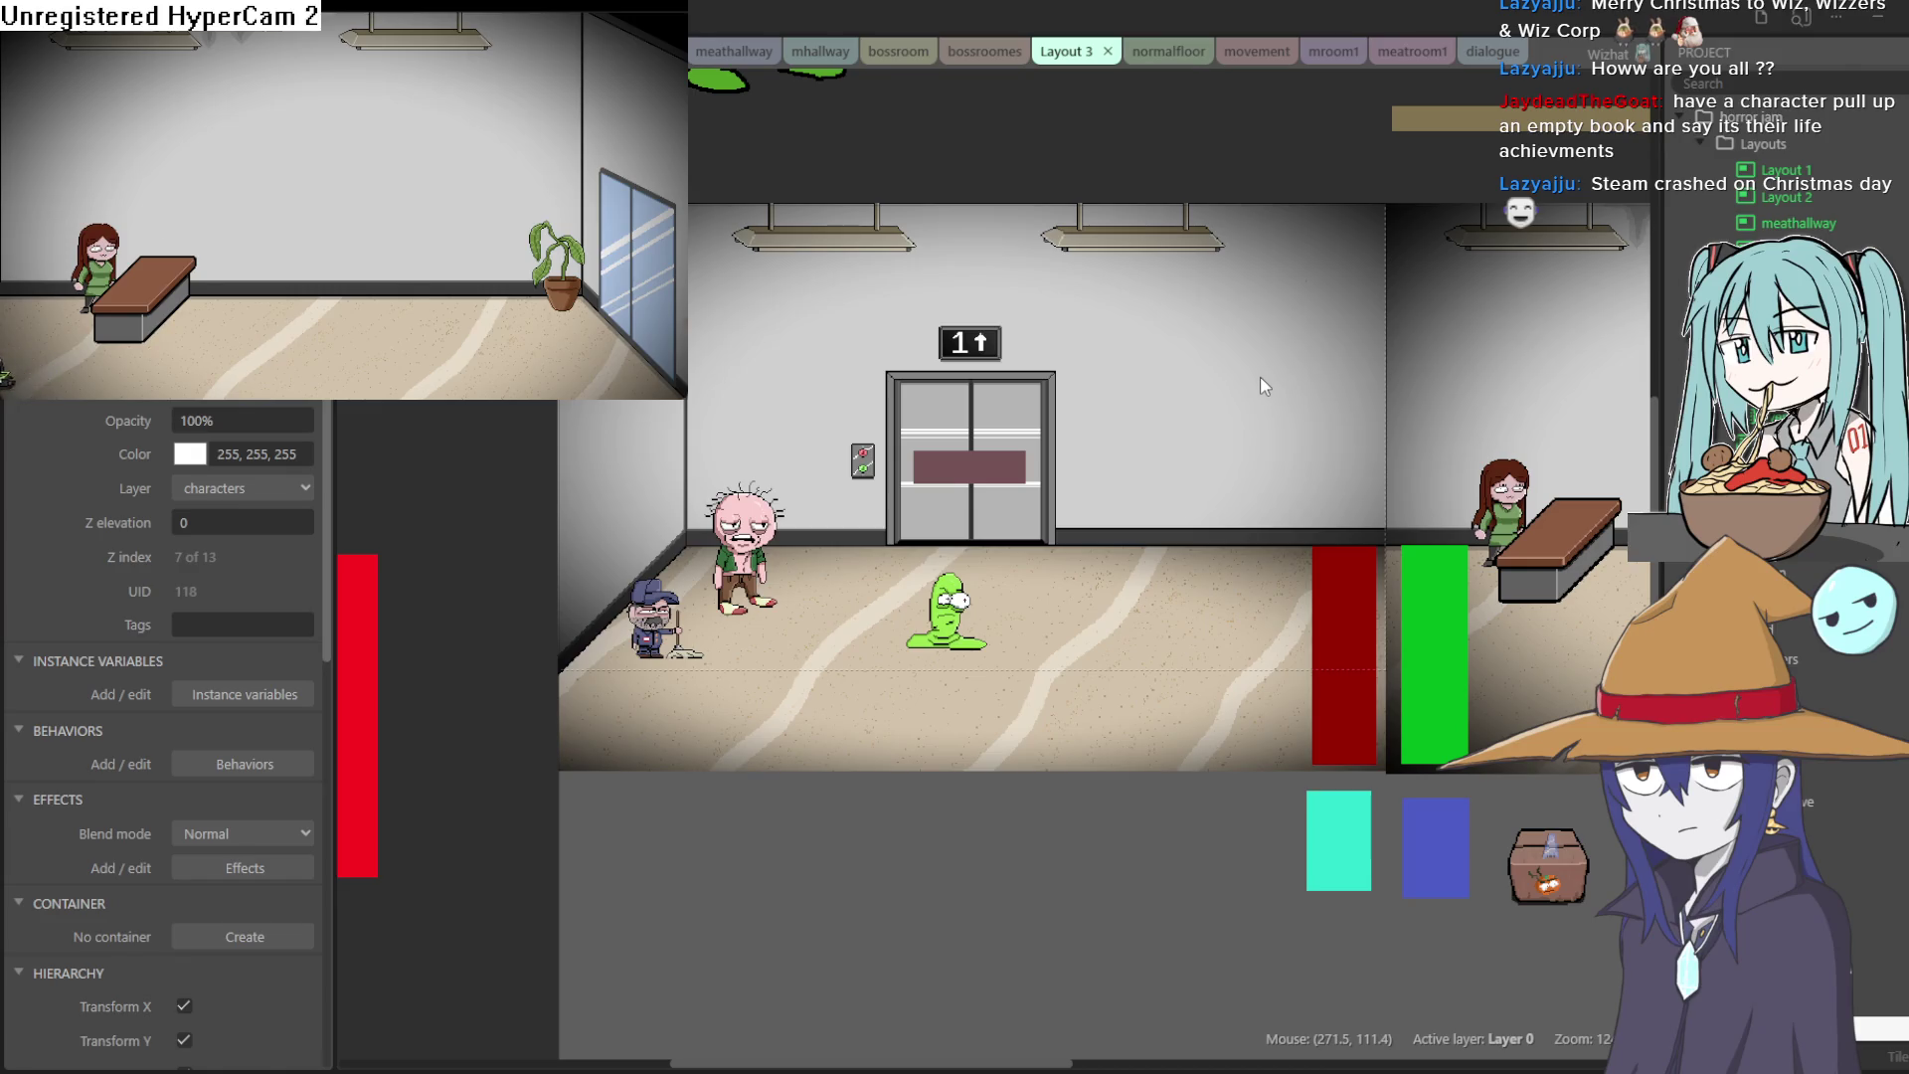
pyautogui.press('Left')
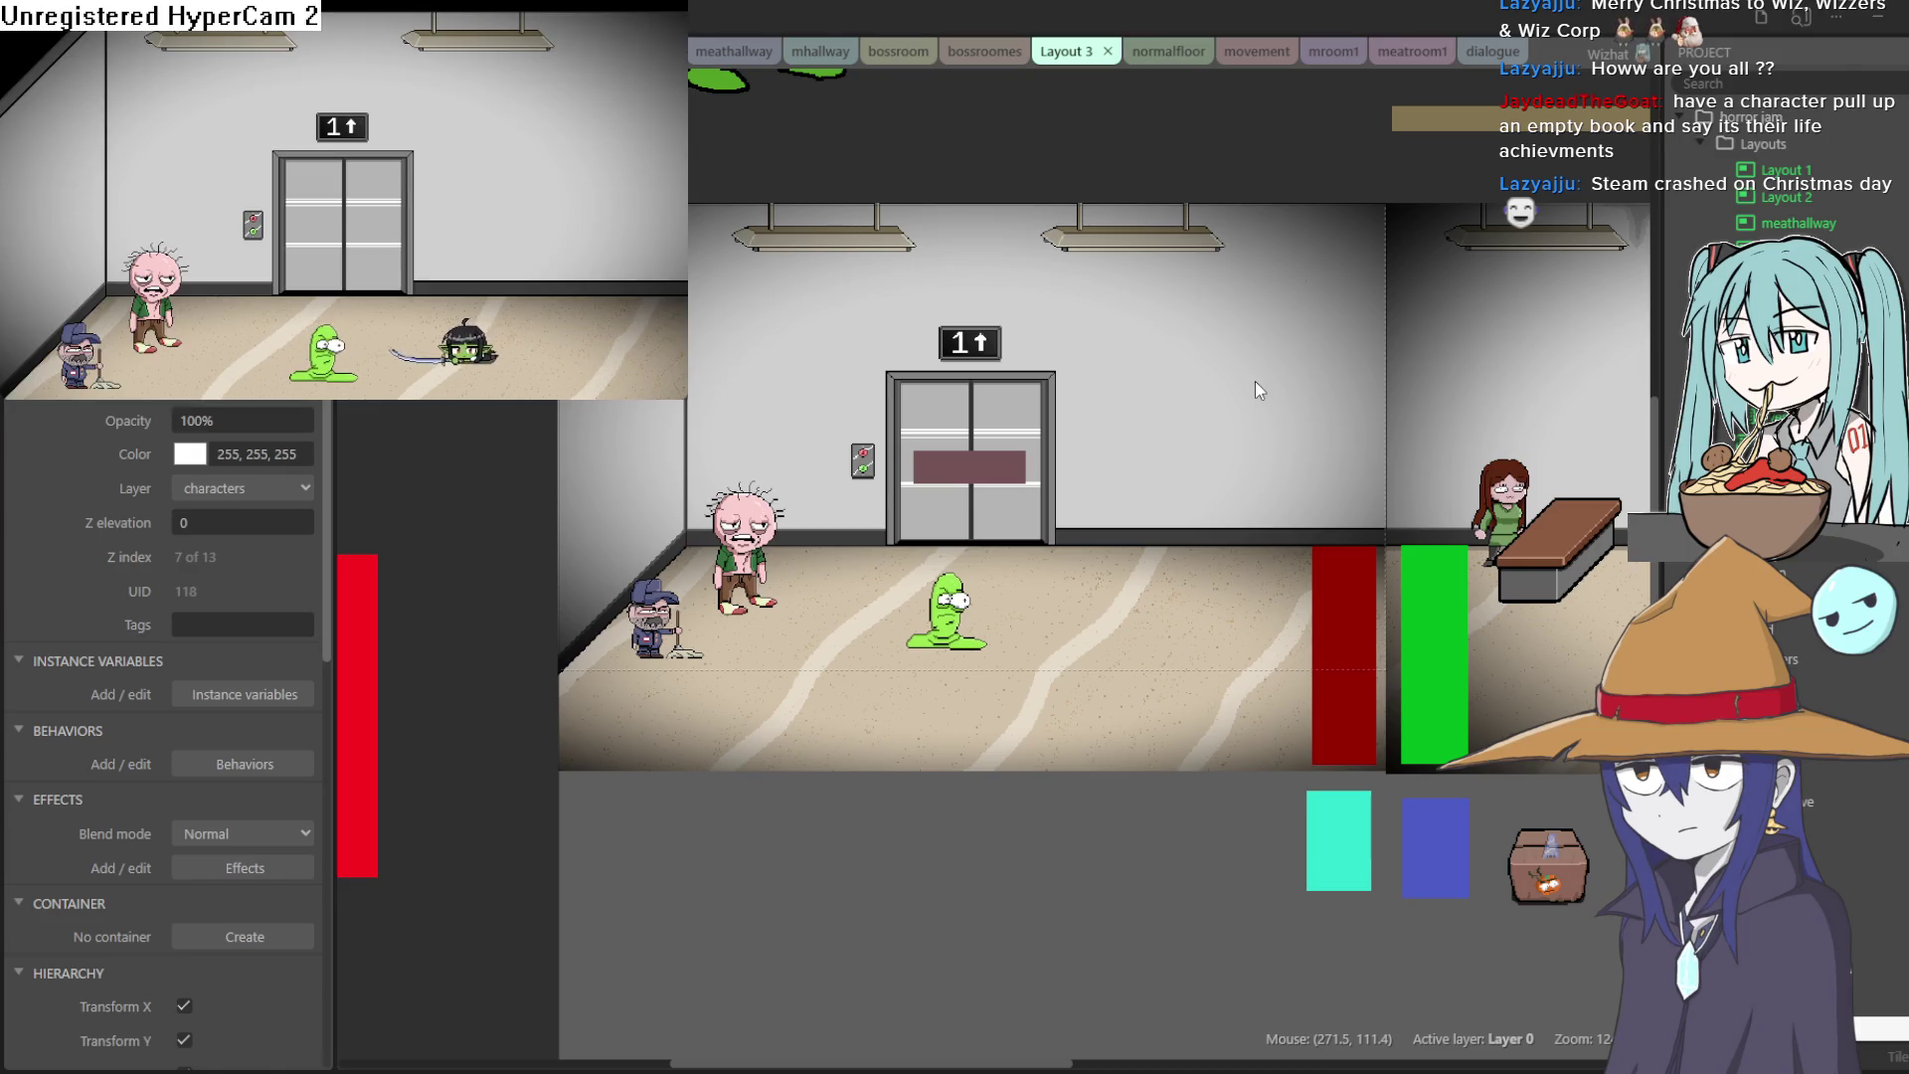
pyautogui.press('Left')
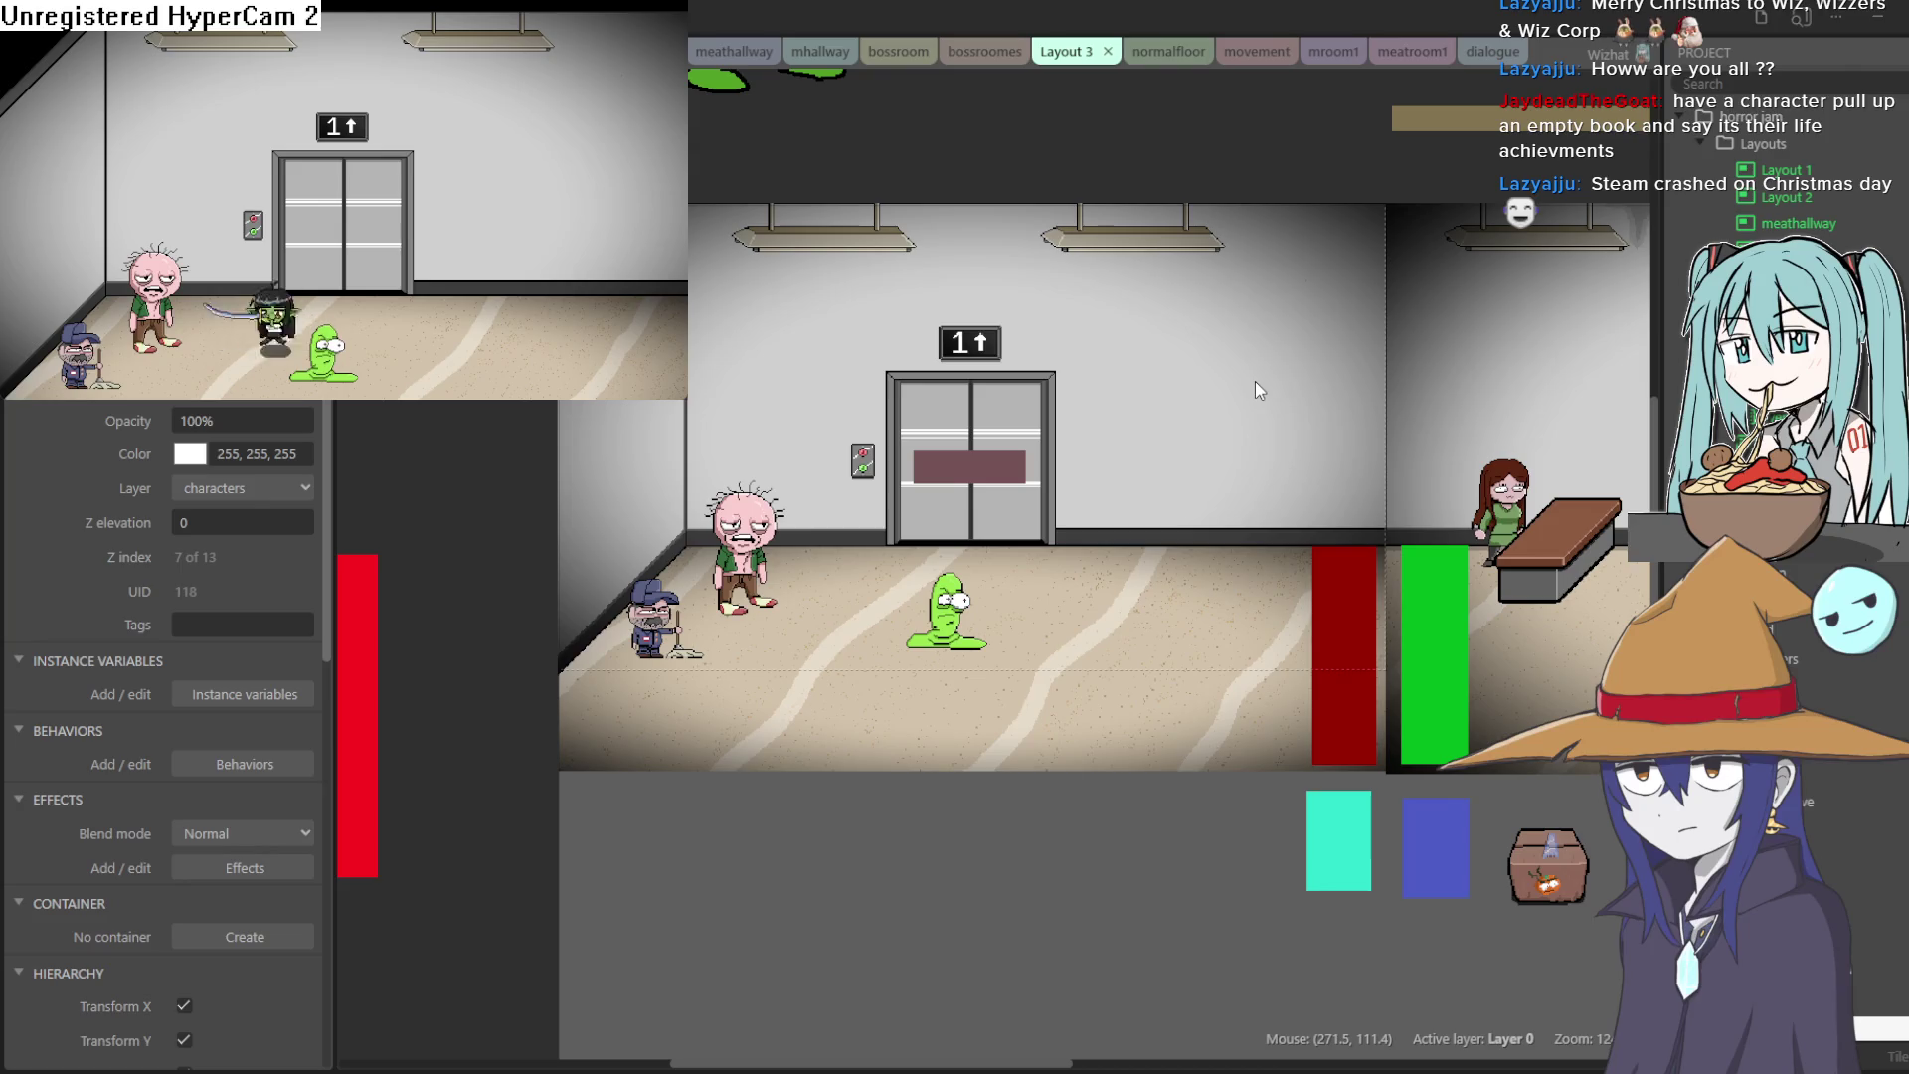
pyautogui.press('Left')
pyautogui.press('Left')
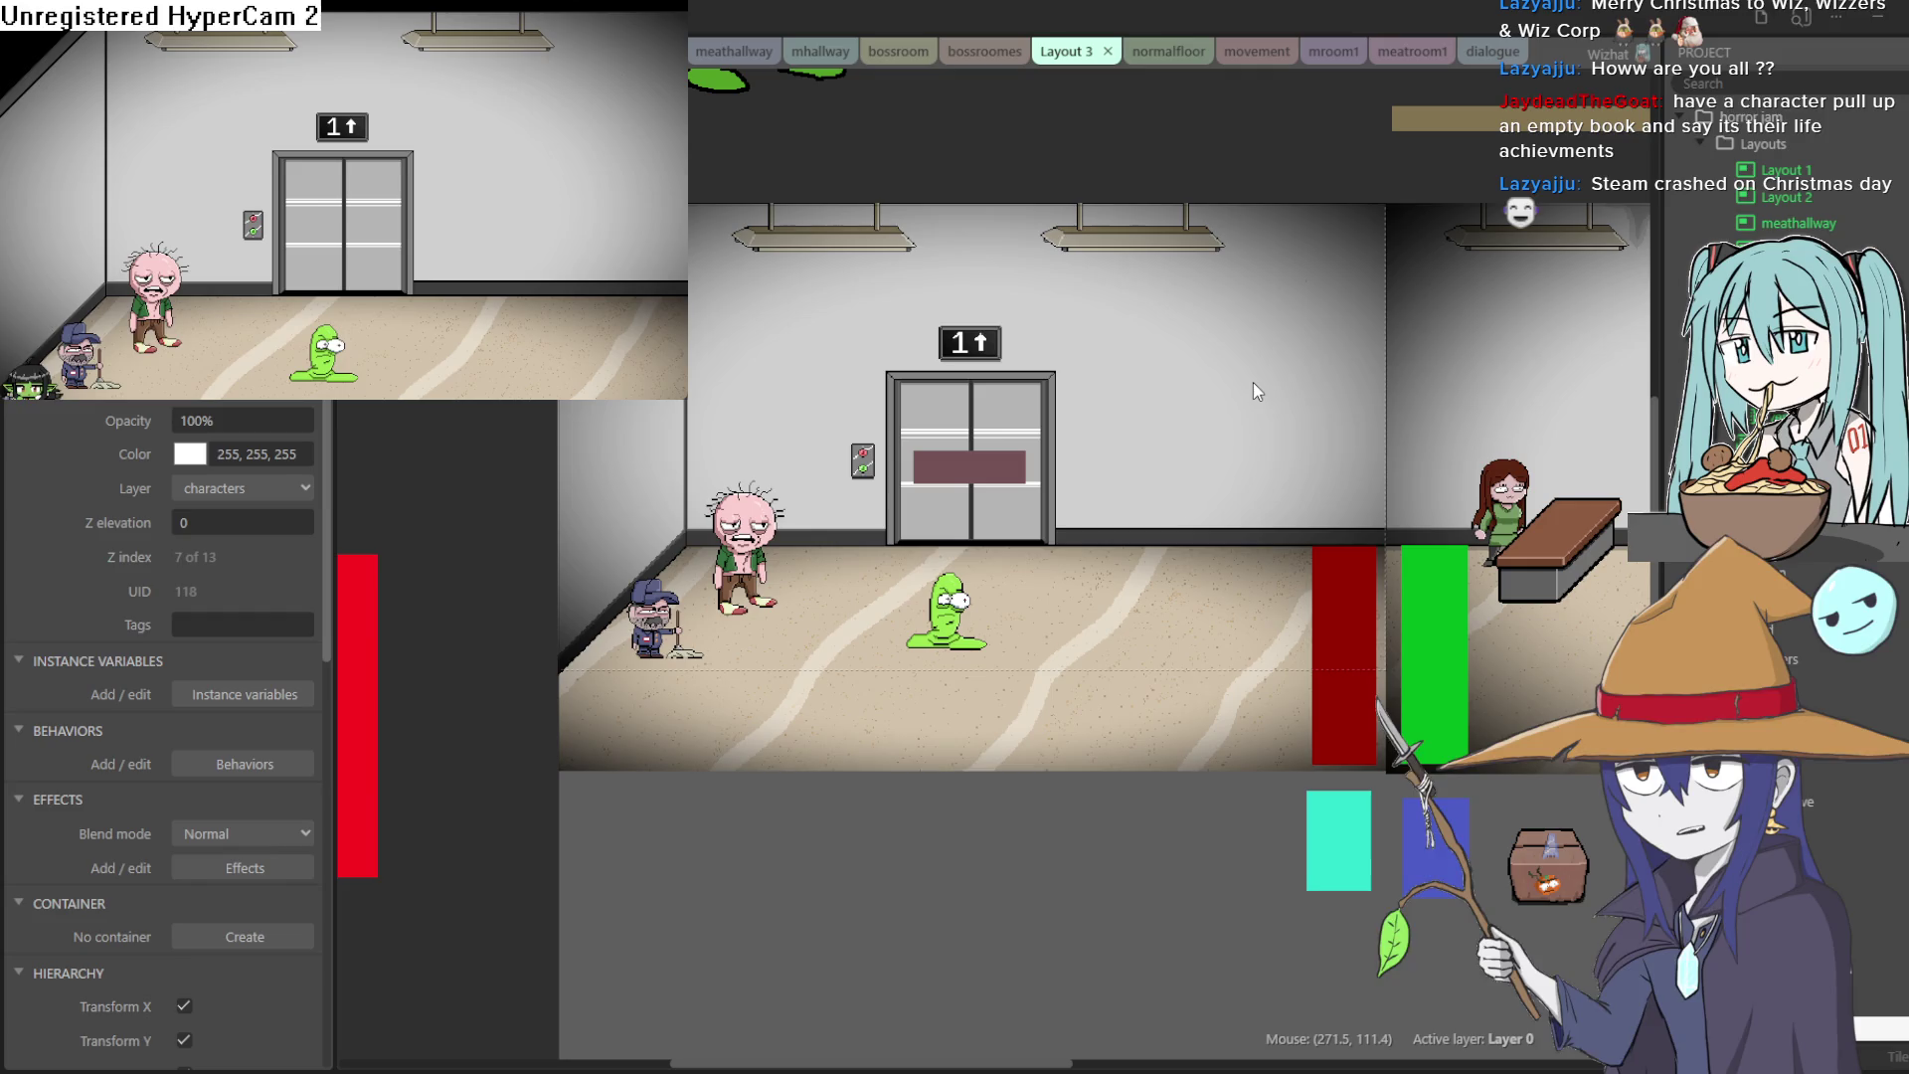
# Step: Move the character up beside the janitor and back down, then close the enlarged preview
pyautogui.press('Up')
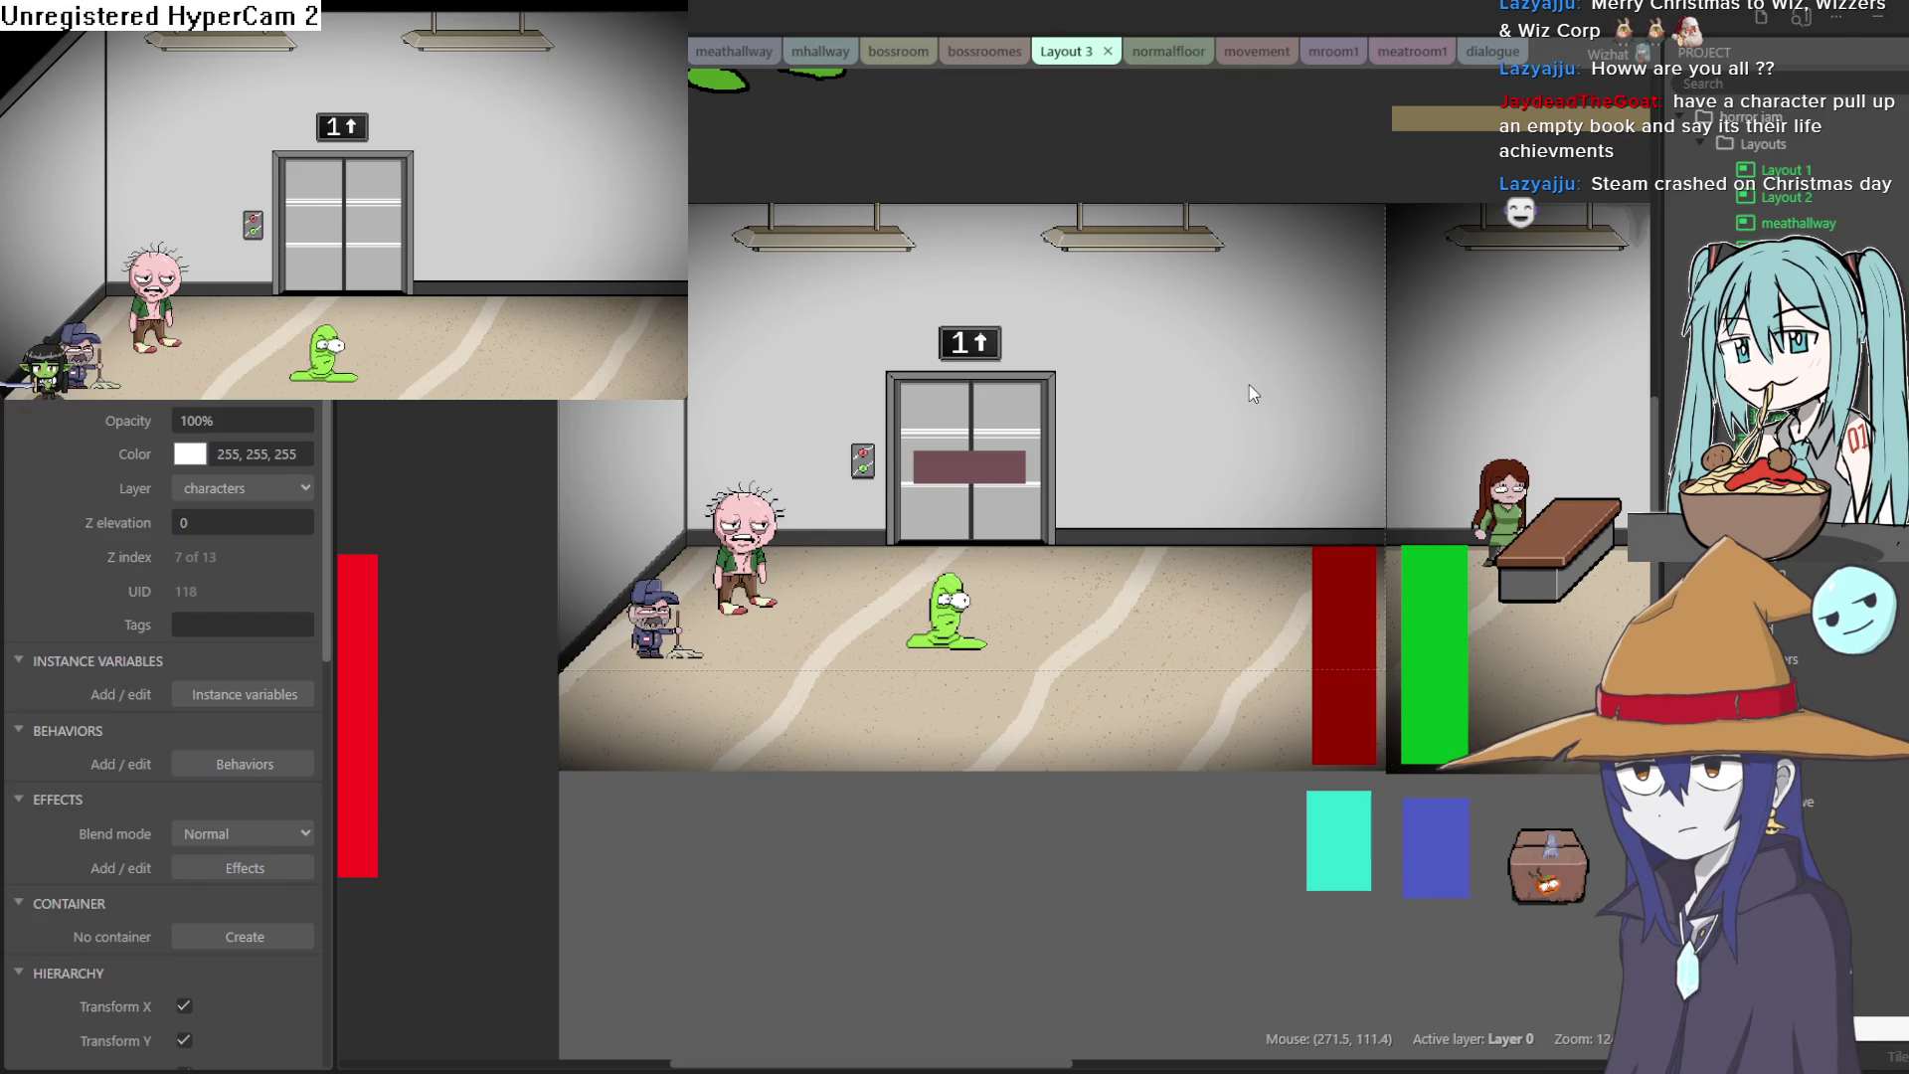
pyautogui.press('Up')
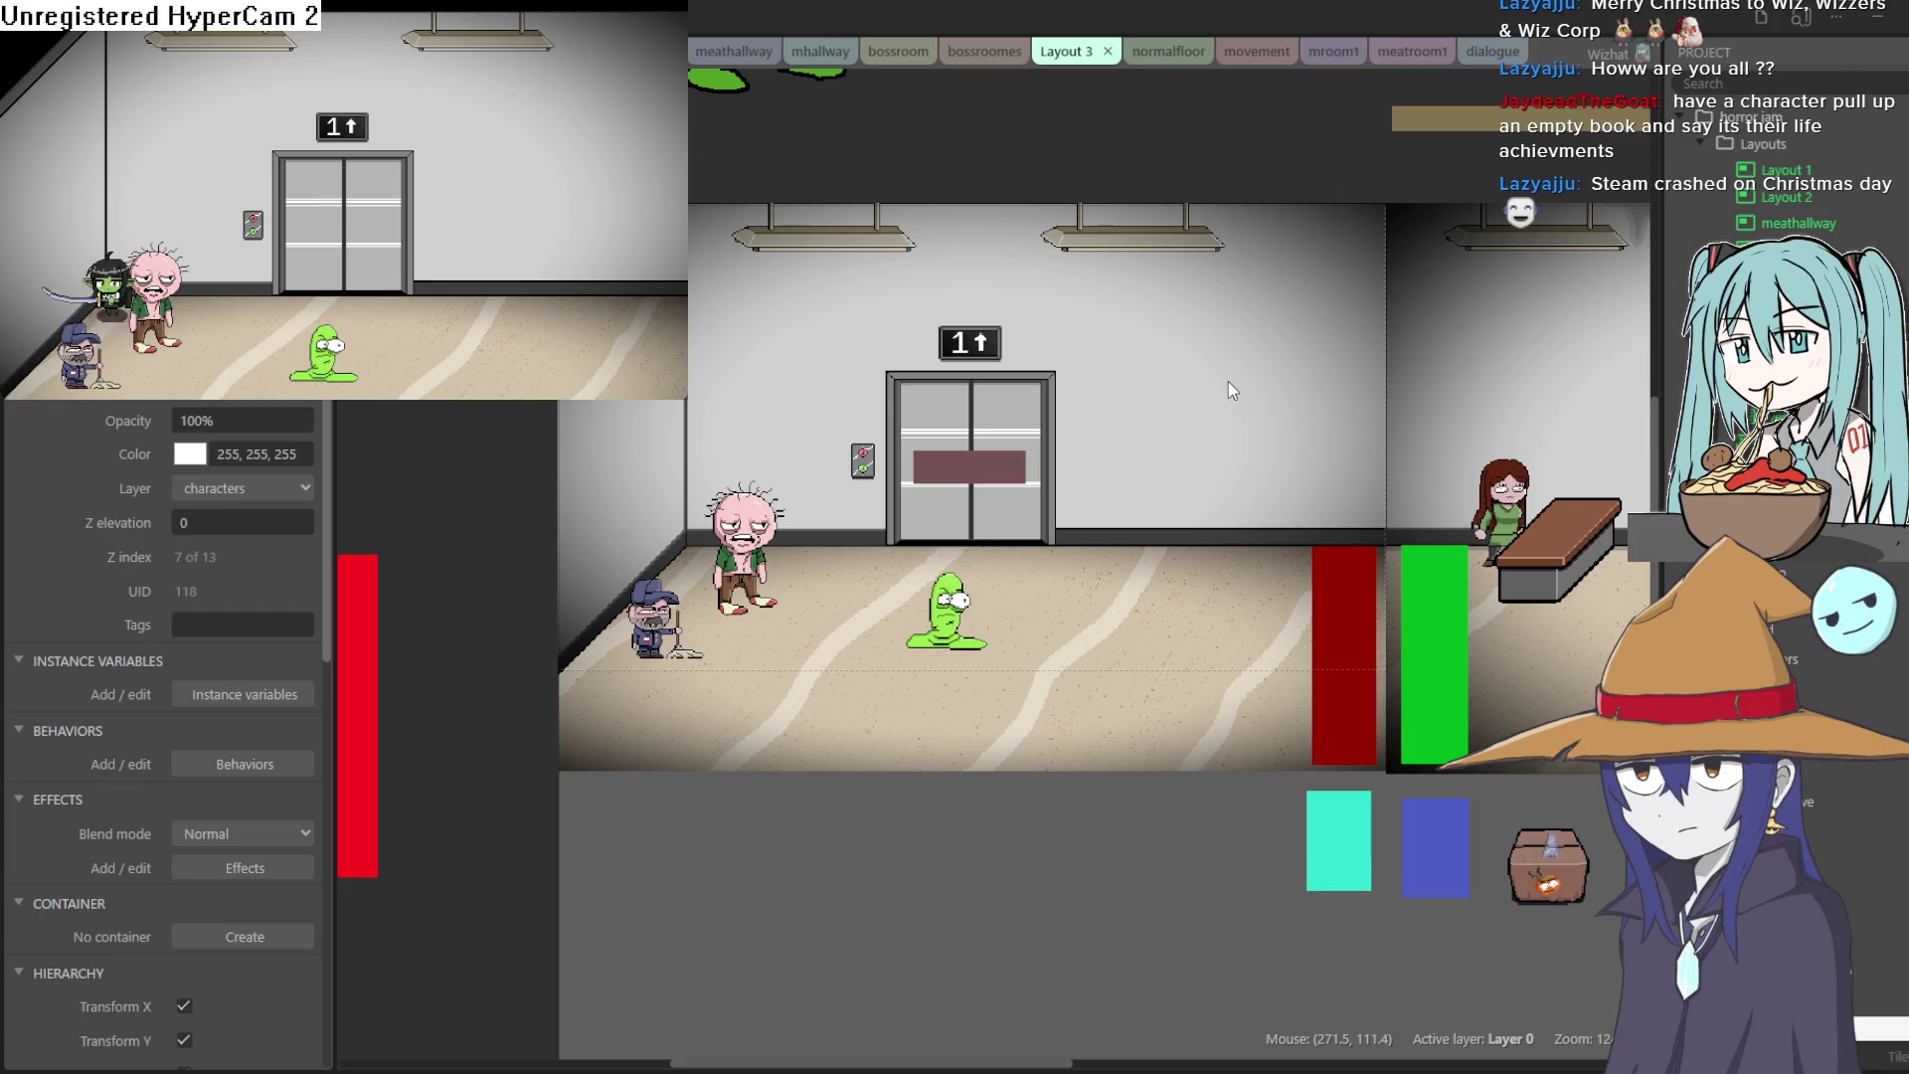
pyautogui.press('Down')
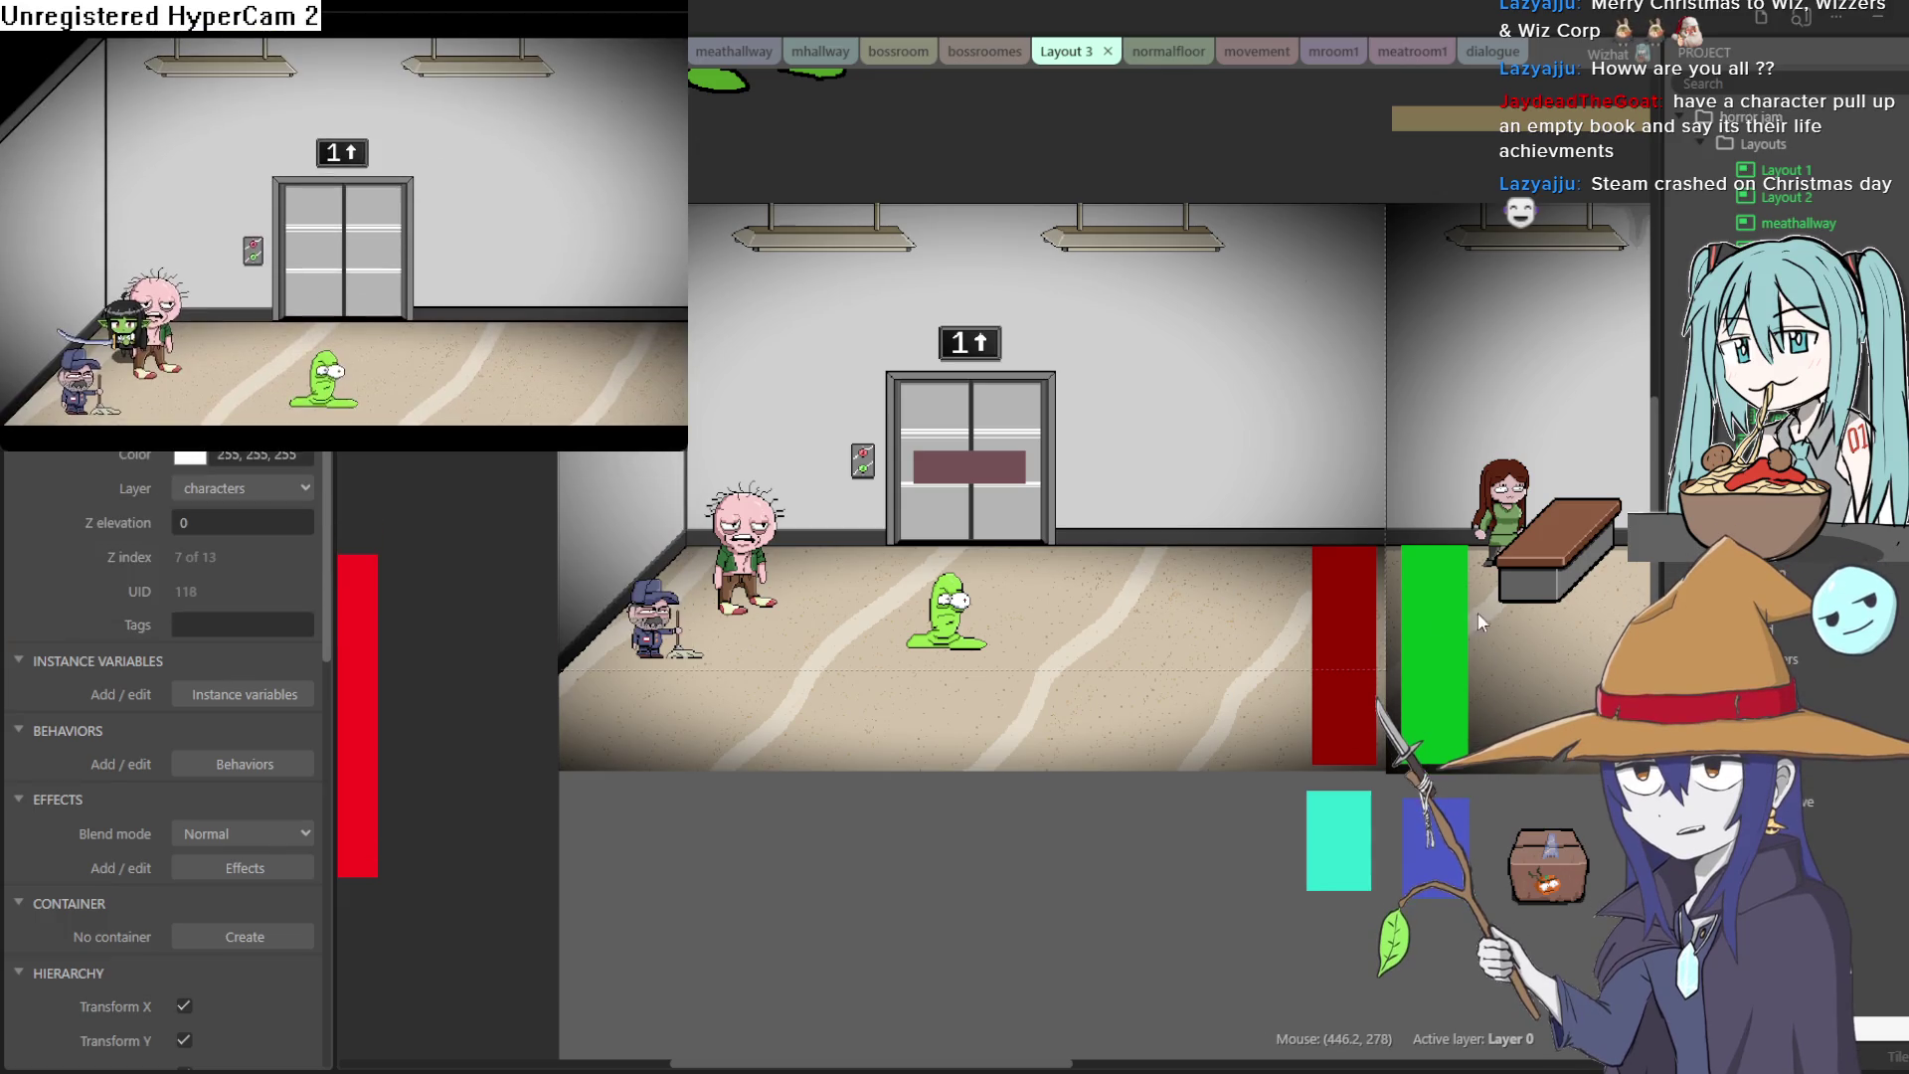
pyautogui.moveTo(1532, 778); pyautogui.dragTo(1366, 782)
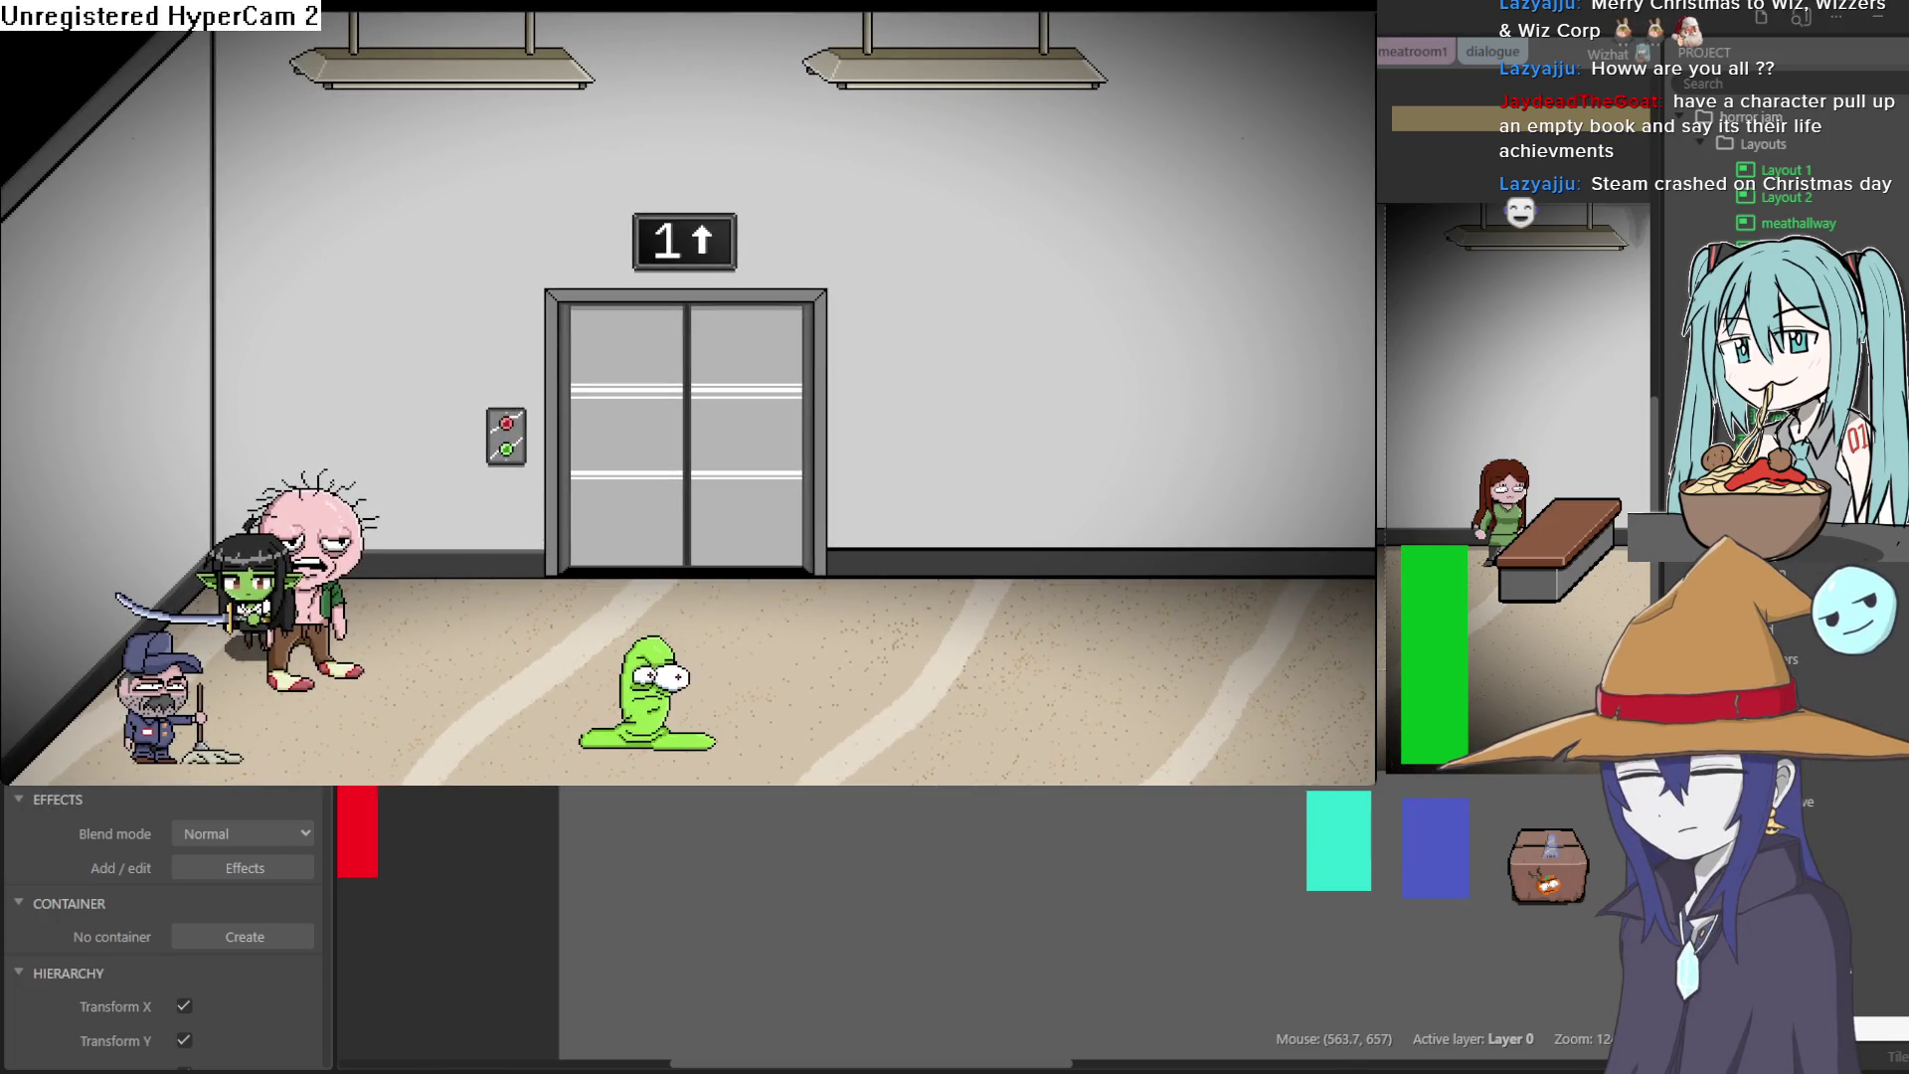
pyautogui.click(1788, 121)
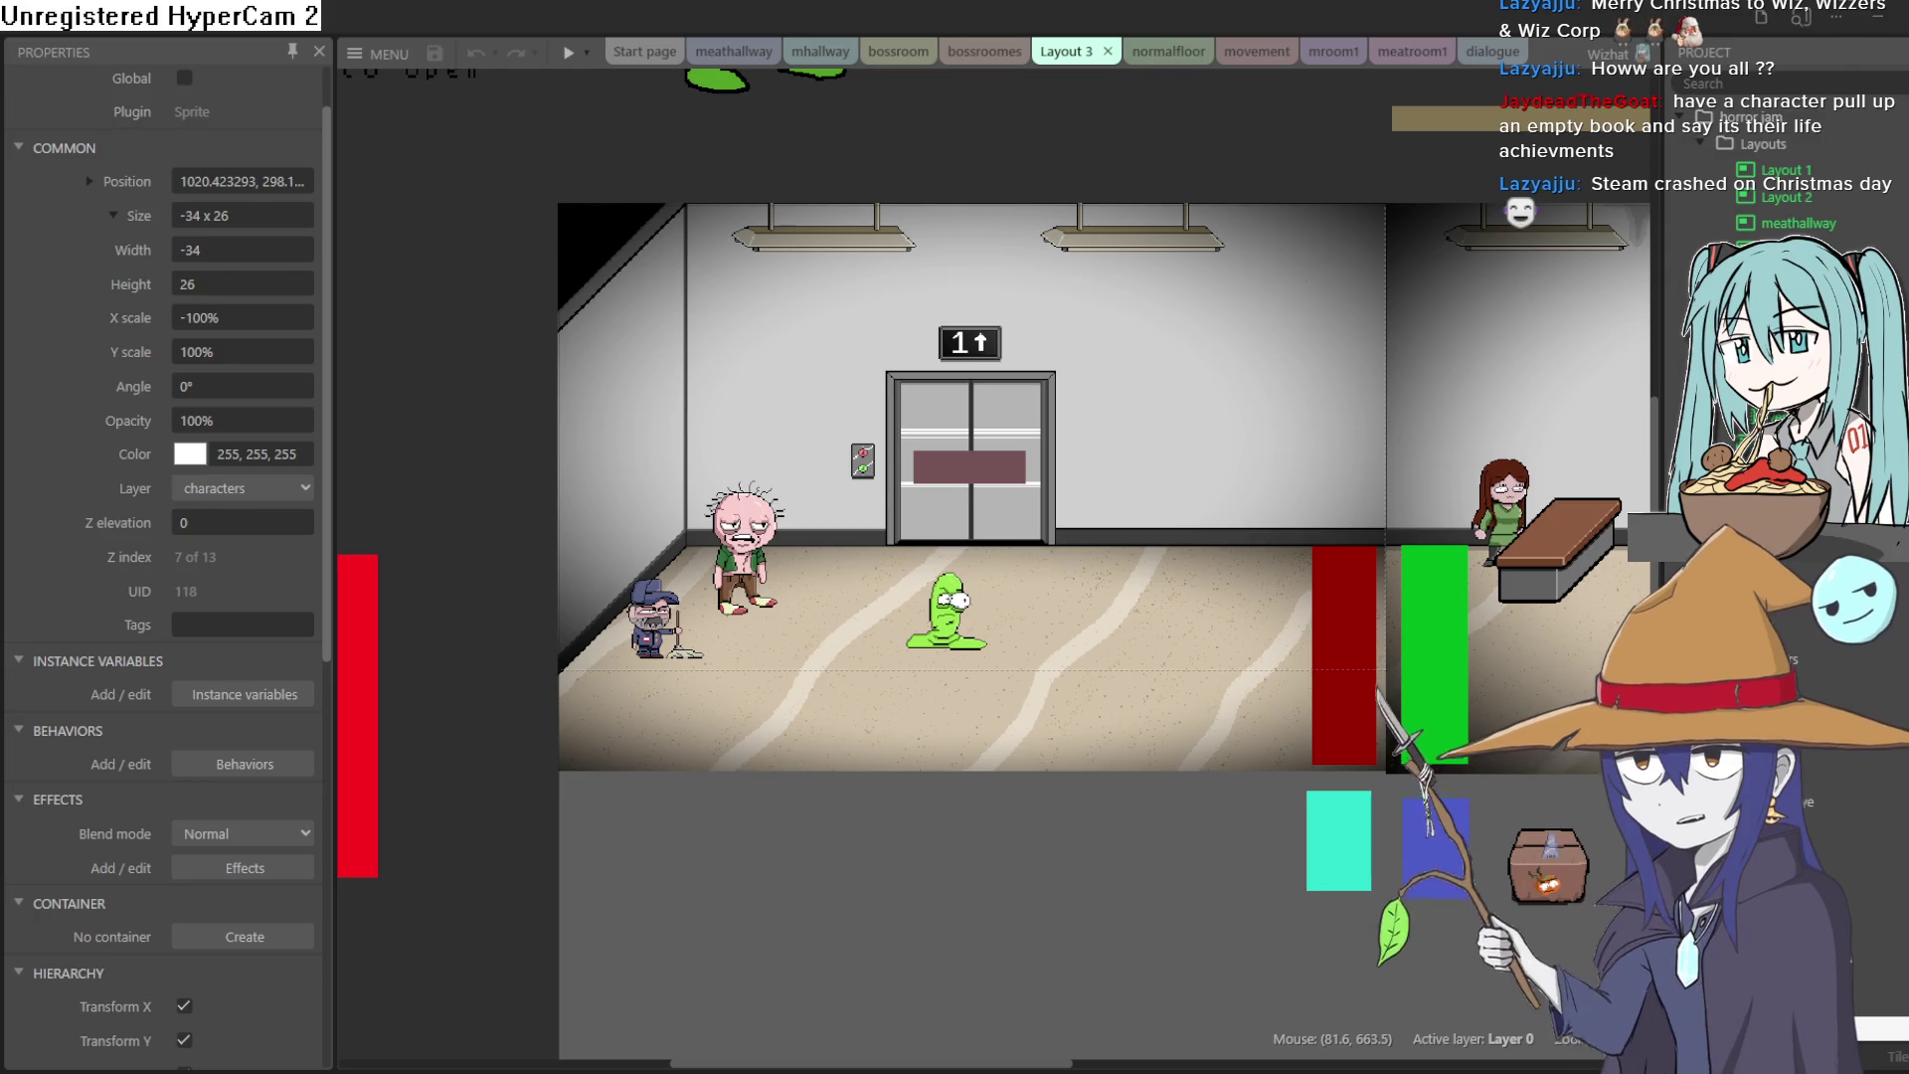
pyautogui.hotkey('alt', 'Tab')
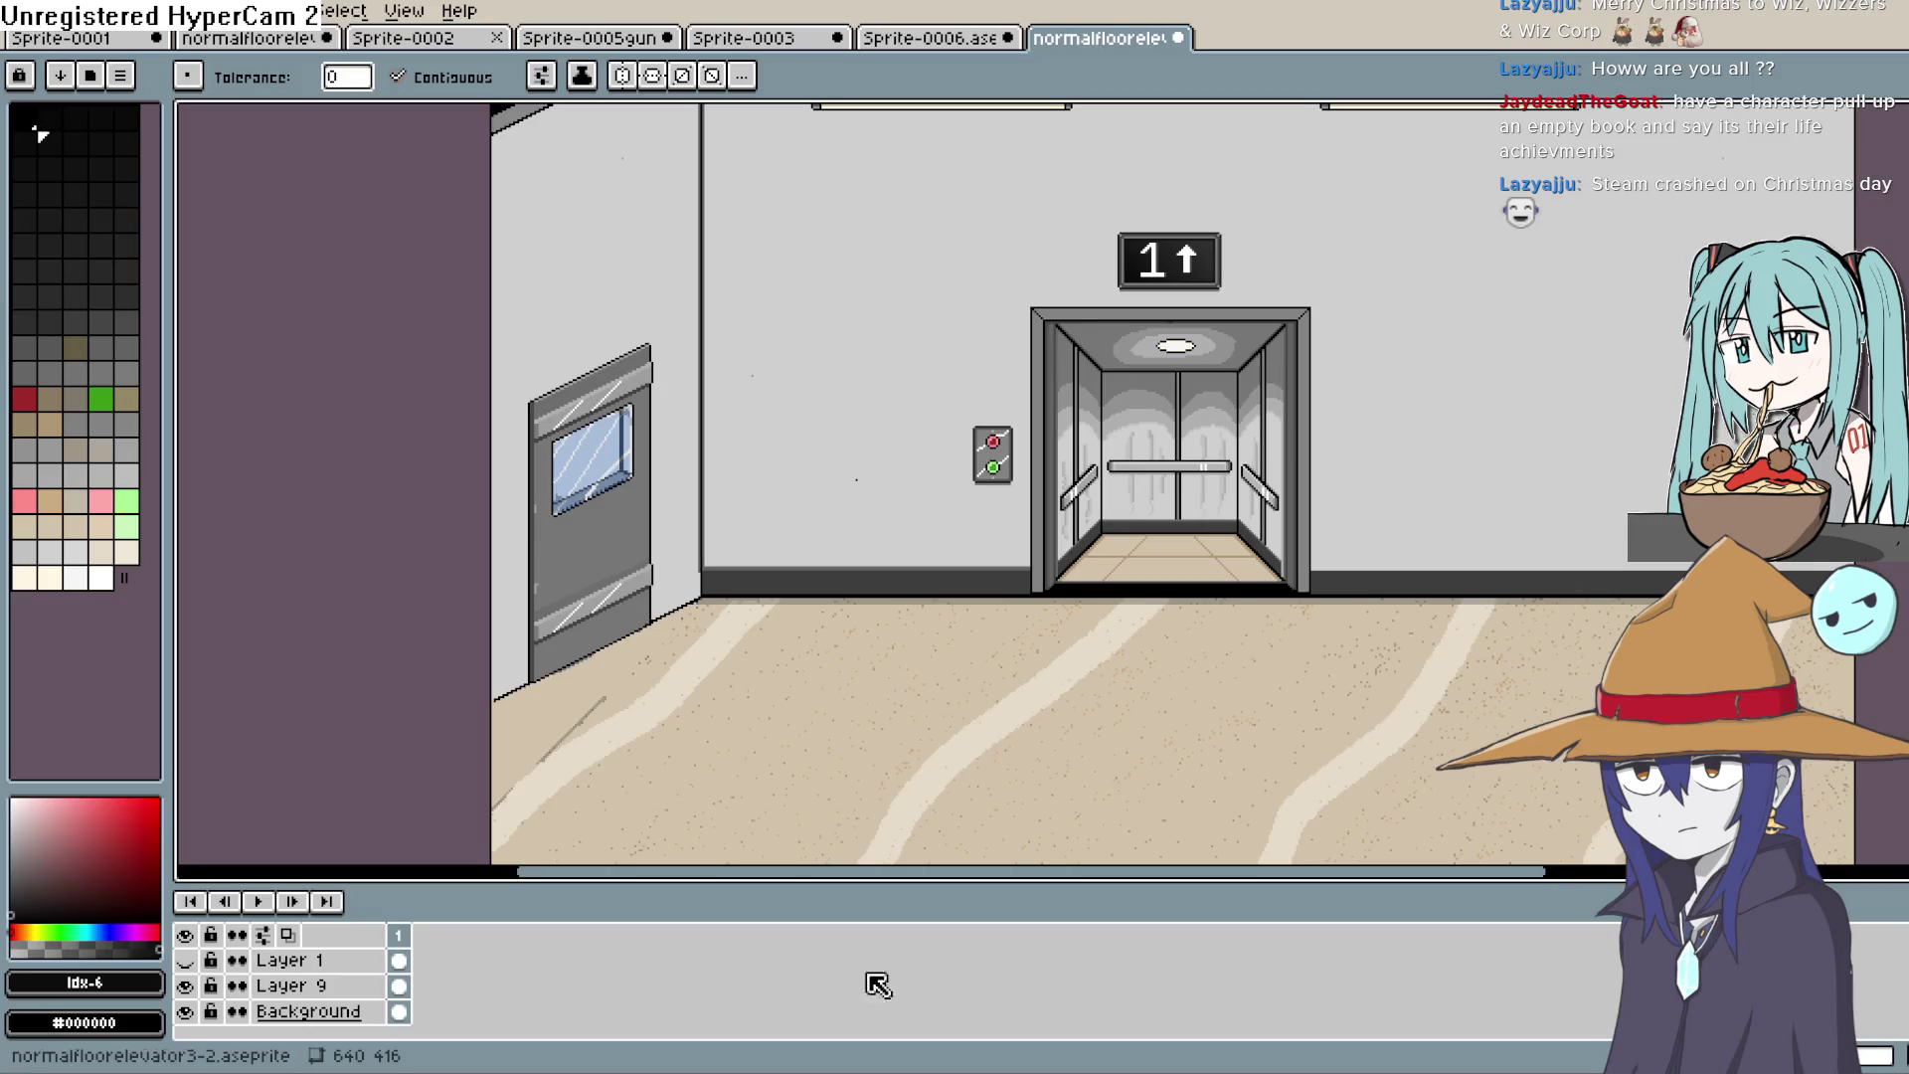
pyautogui.moveTo(656, 458); pyautogui.dragTo(845, 483)
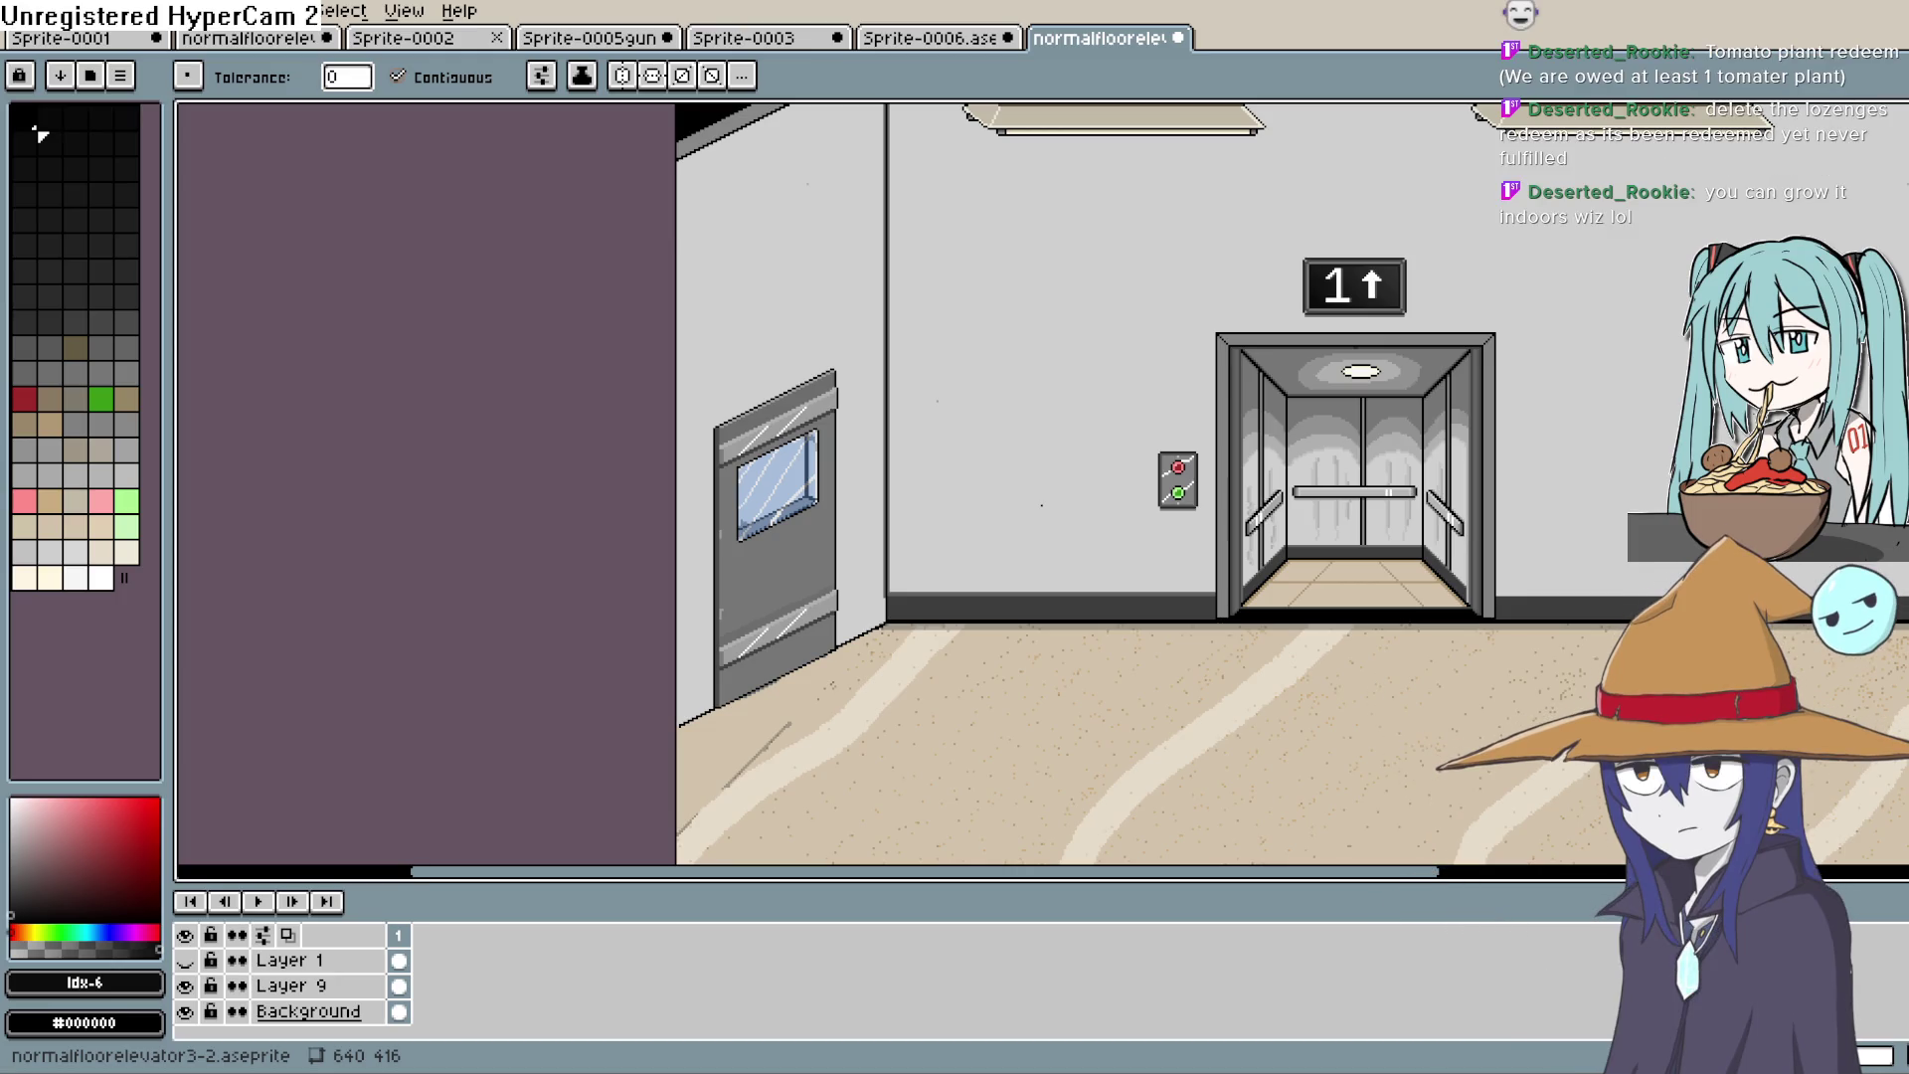
# Step: Pan and zoom over the hallway image in Aseprite, then select officewallfront in Construct 3's layout
pyautogui.moveTo(1184, 533)
pyautogui.mouseDown()
pyautogui.moveTo(1040, 552)
pyautogui.moveTo(992, 533)
pyautogui.mouseUp()
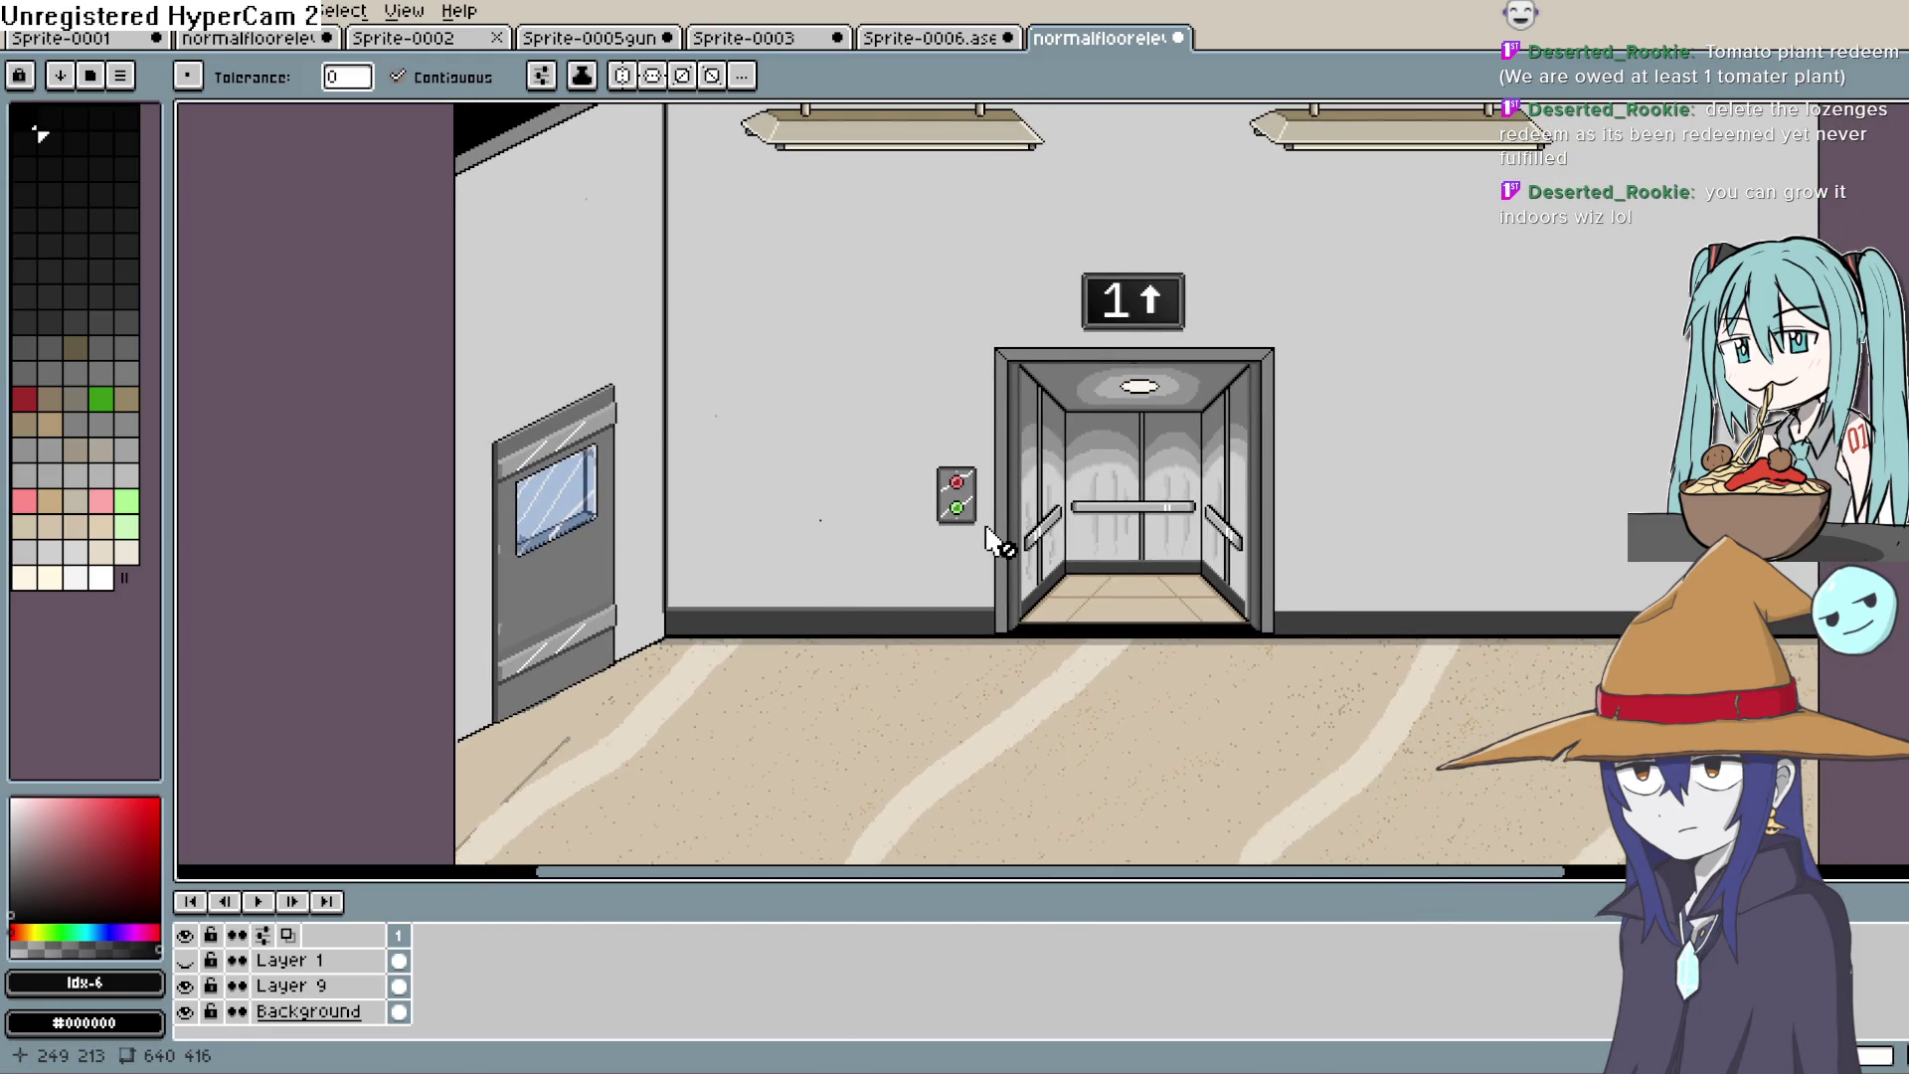
pyautogui.scroll(-2, 993, 538)
pyautogui.scroll(2, 992, 538)
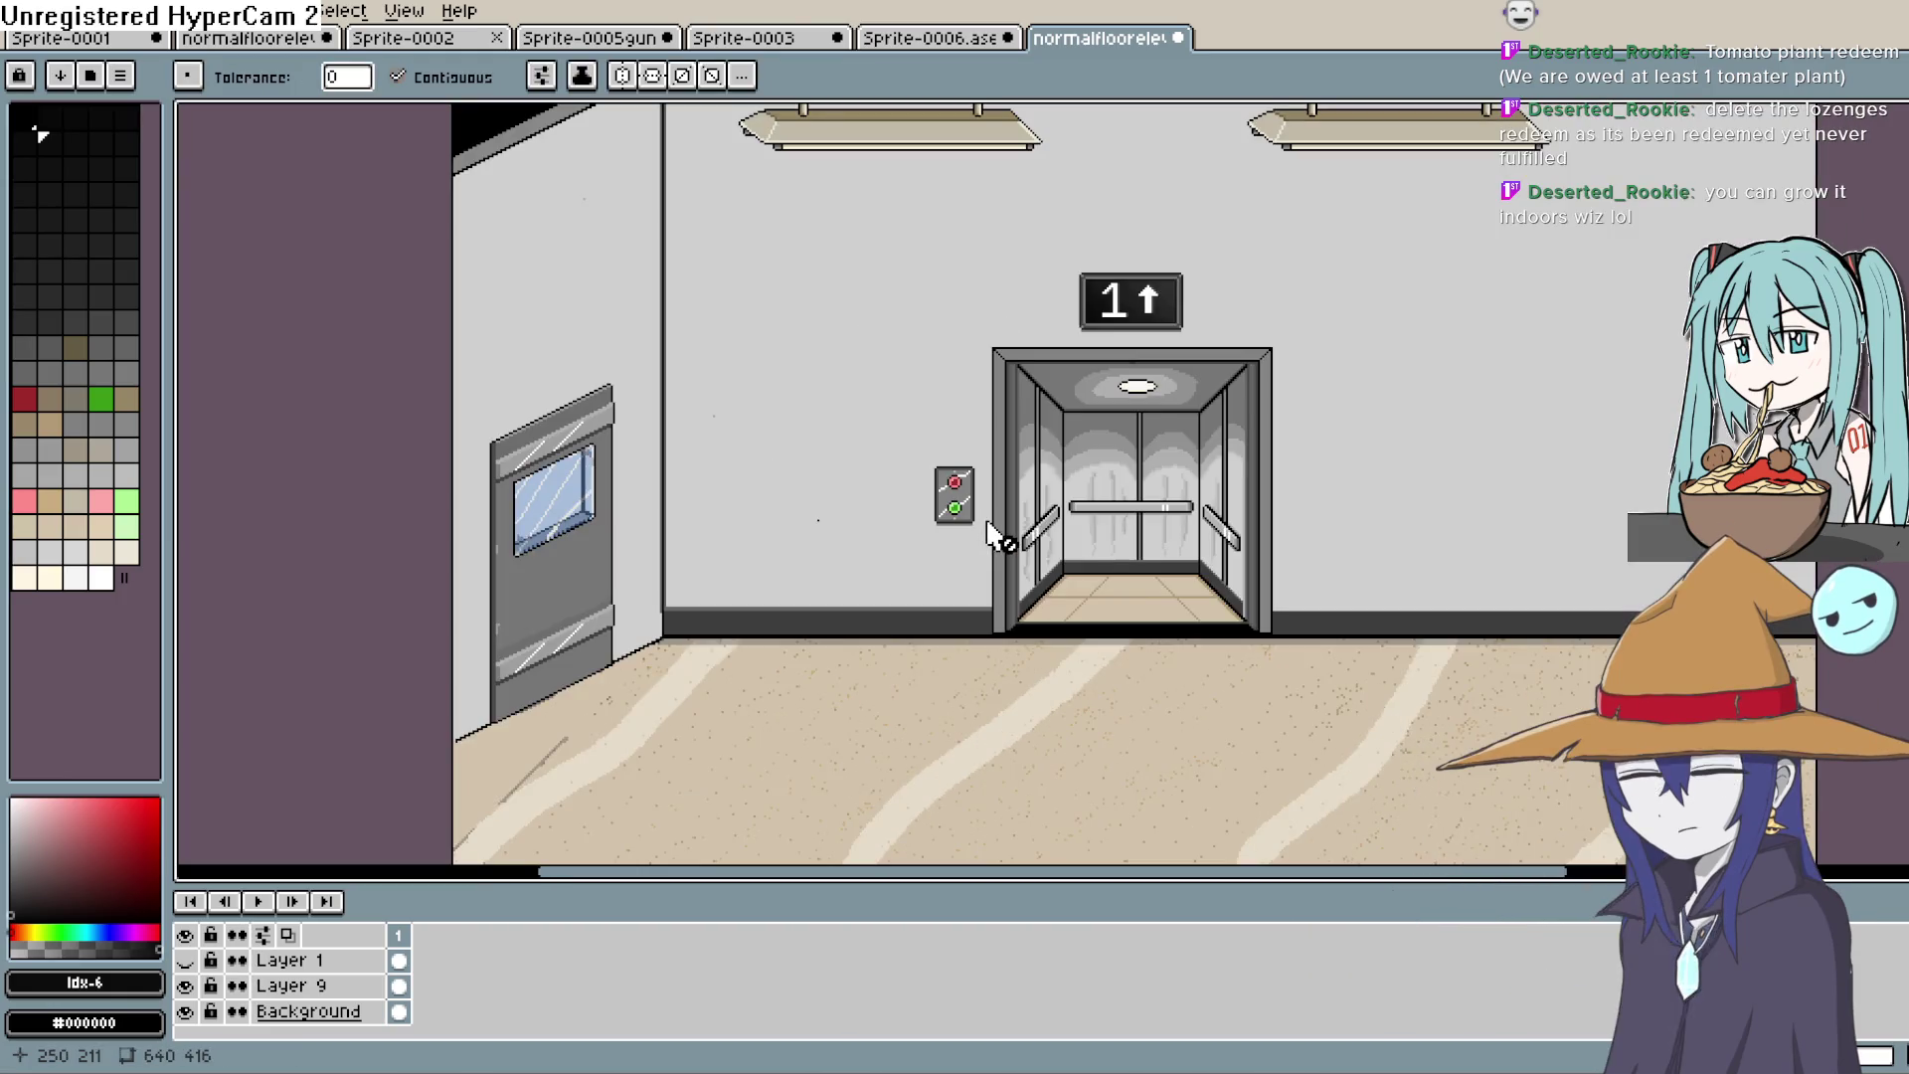
pyautogui.scroll(-2, 992, 538)
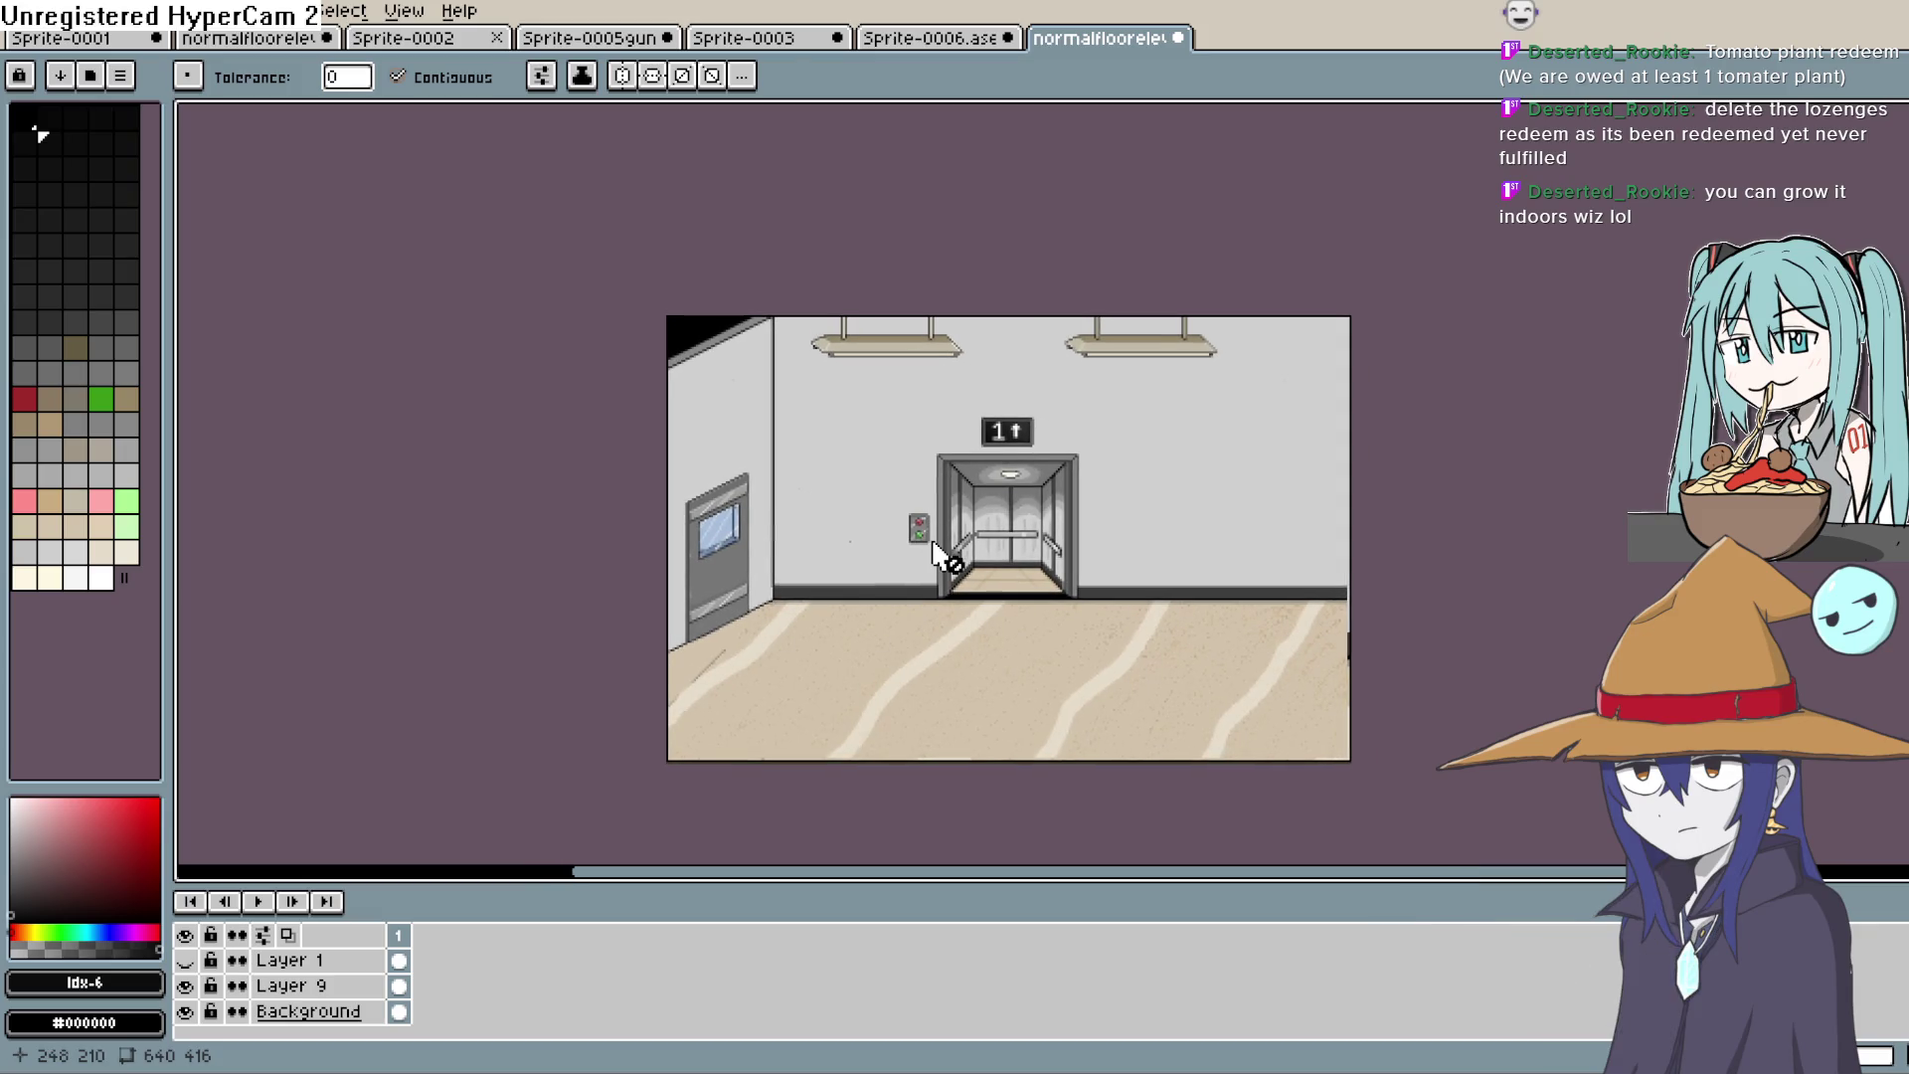
pyautogui.scroll(1, 930, 557)
pyautogui.scroll(-1, 925, 553)
pyautogui.scroll(1, 925, 559)
pyautogui.scroll(-2, 925, 559)
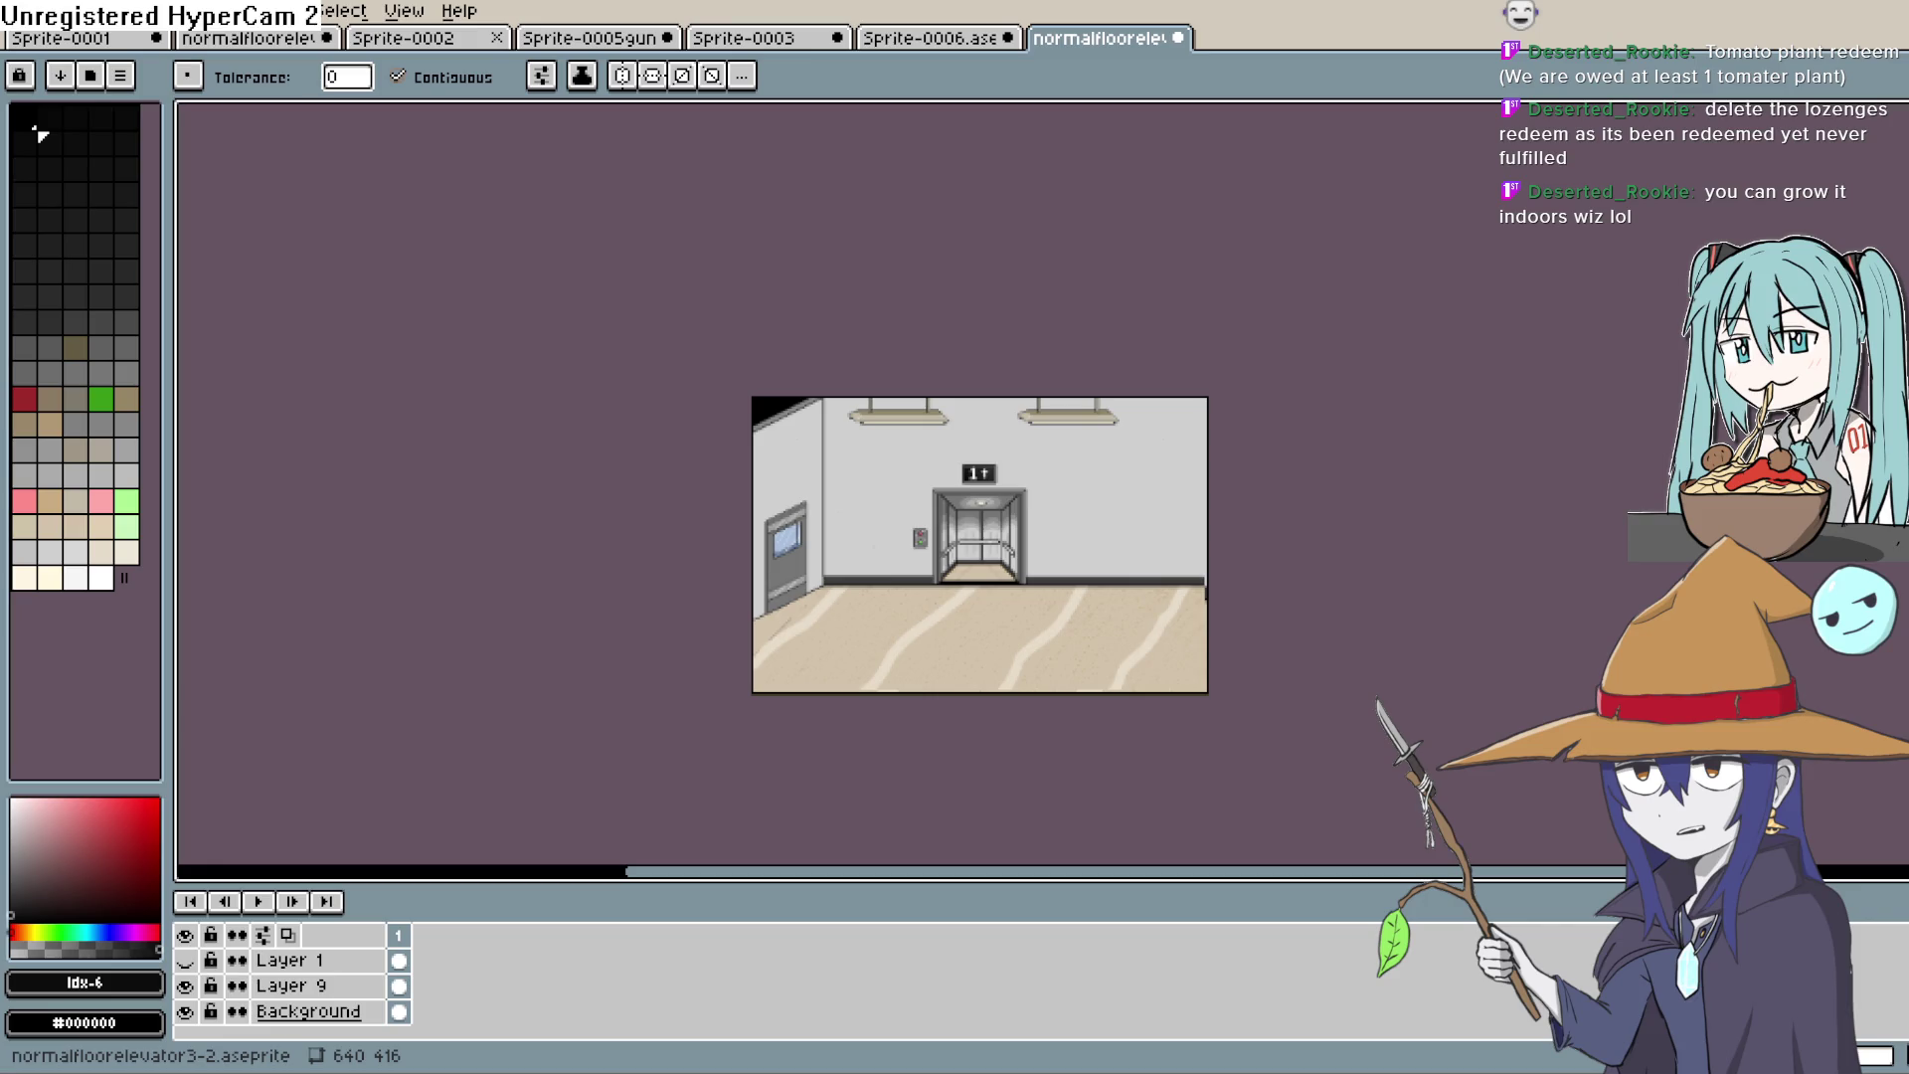
pyautogui.hotkey('alt', 'Tab')
pyautogui.click(778, 367)
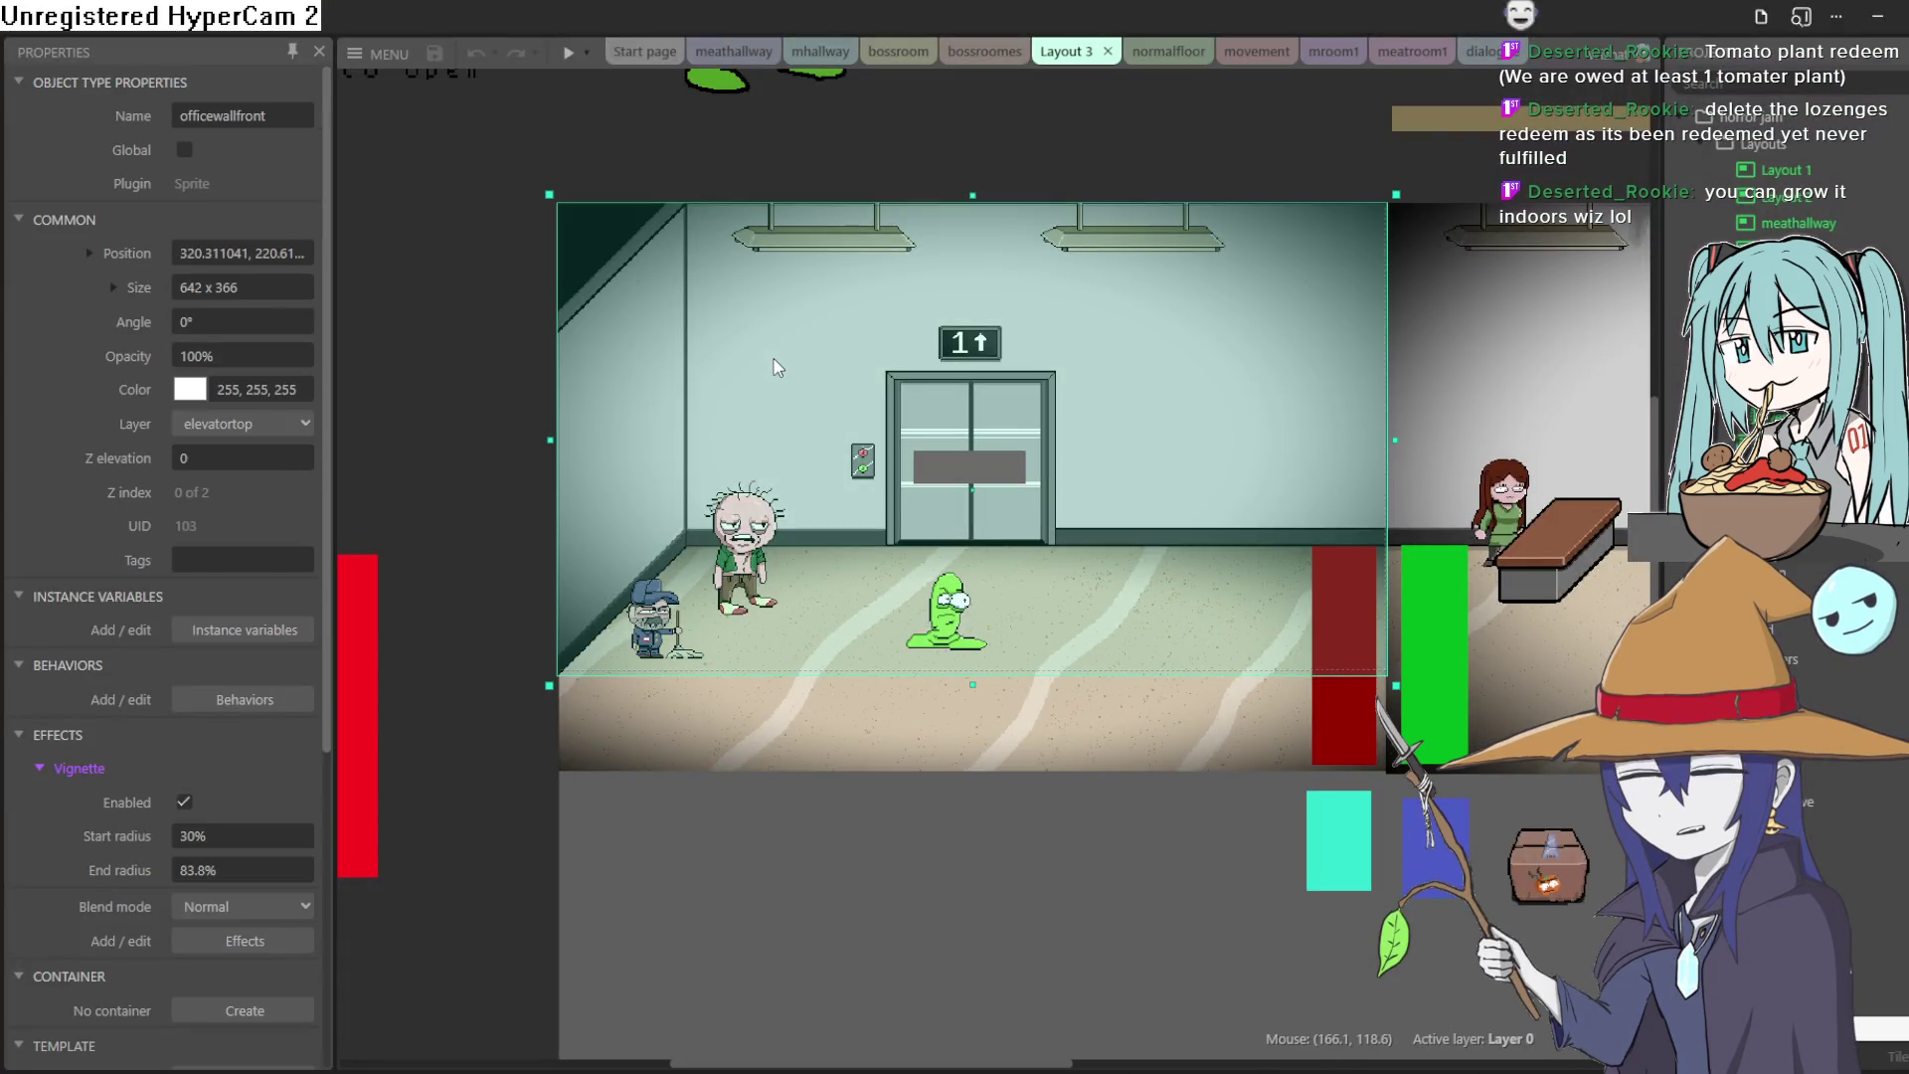
# Step: Open the officewallfront sprite in Construct 3's Animations Editor
pyautogui.doubleClick(777, 367)
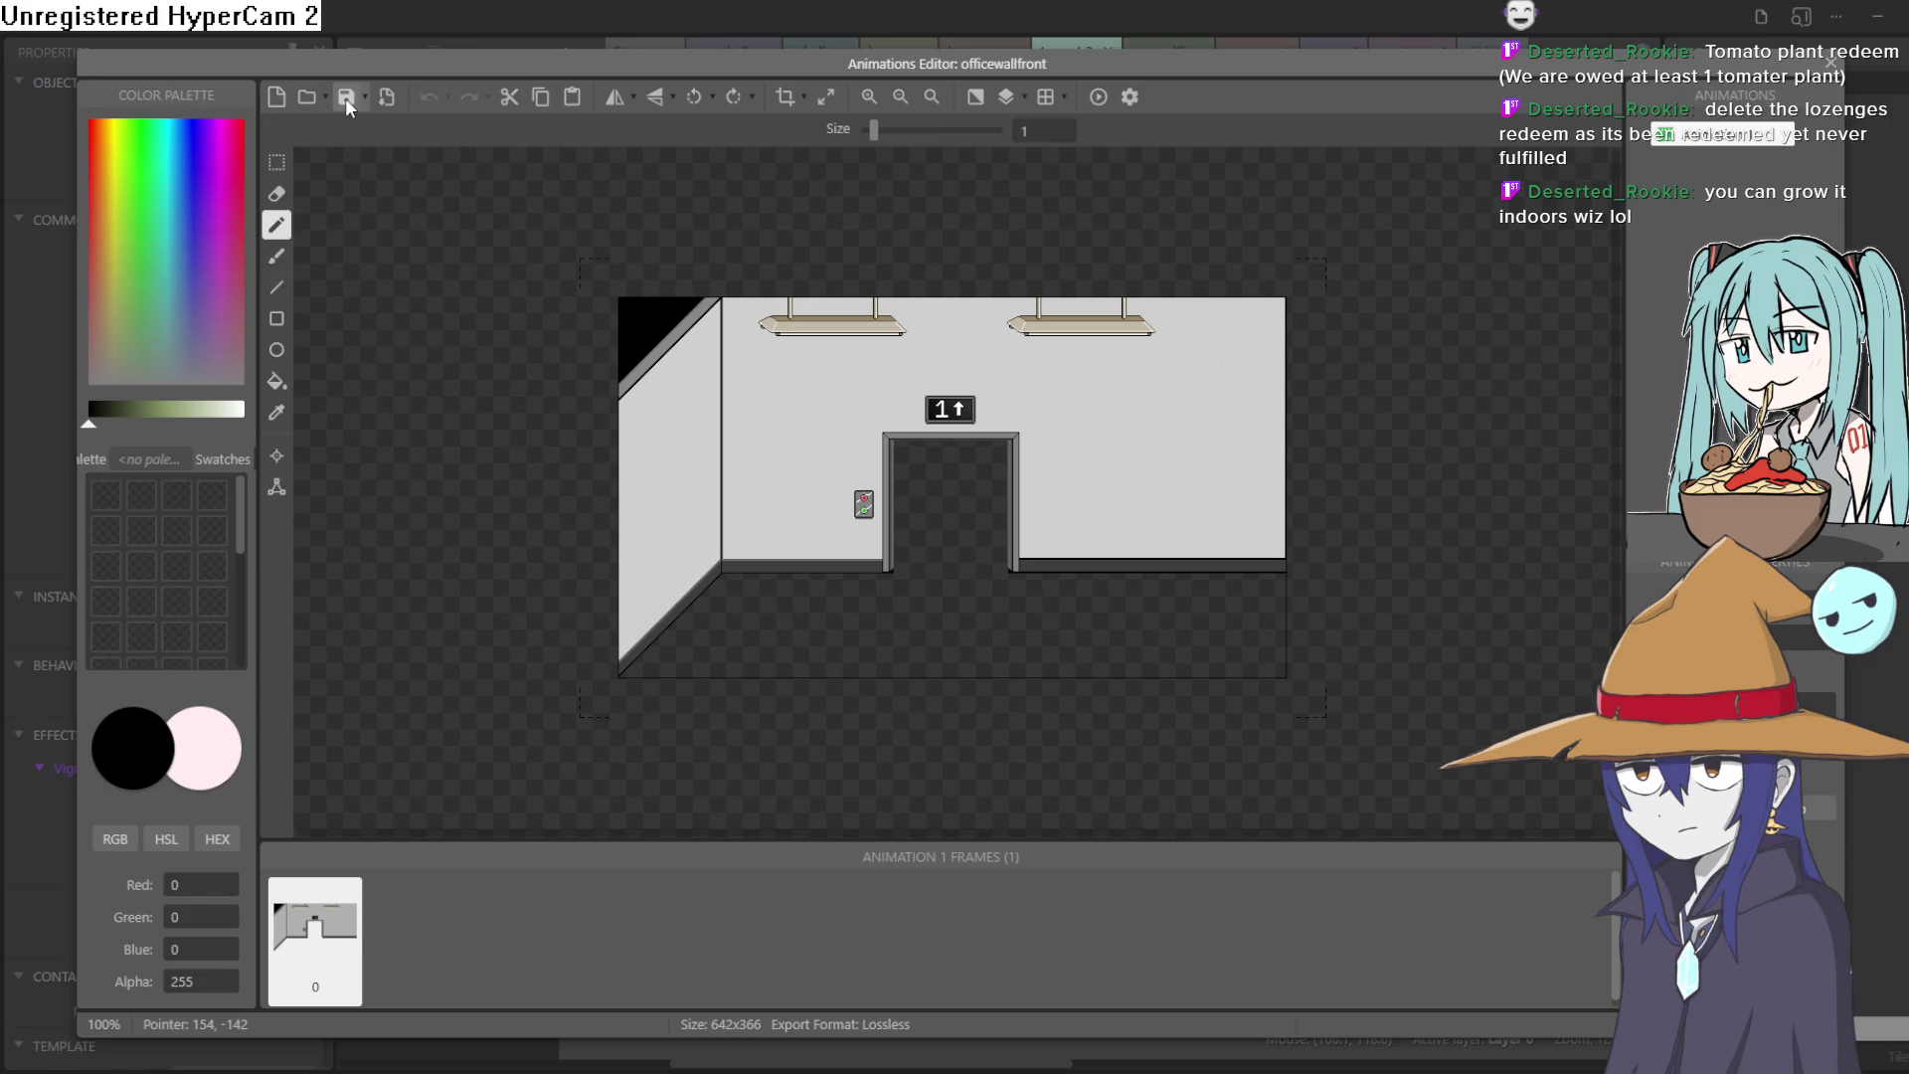
# Step: Export the officewallfront image to a file, close its editor and minimise Construct 3
pyautogui.click(346, 97)
pyautogui.click(1858, 62)
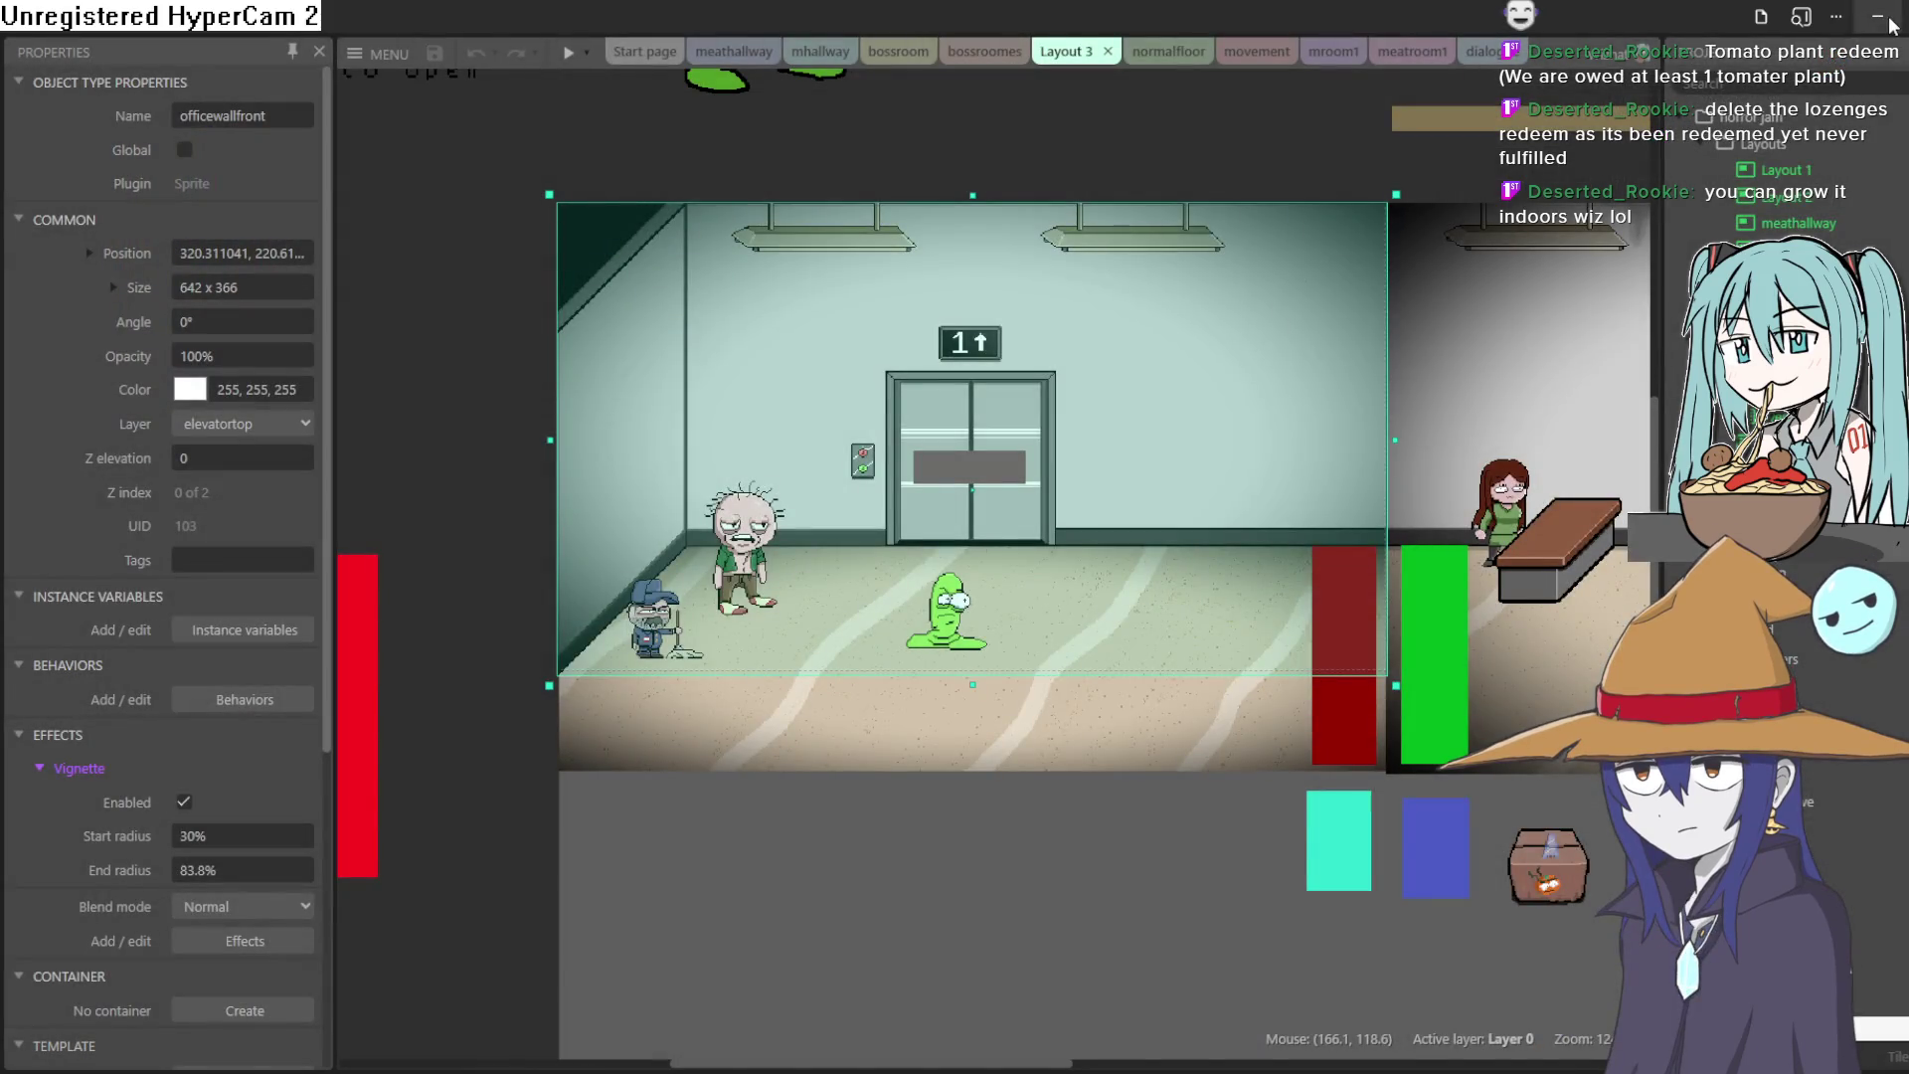
pyautogui.click(1888, 19)
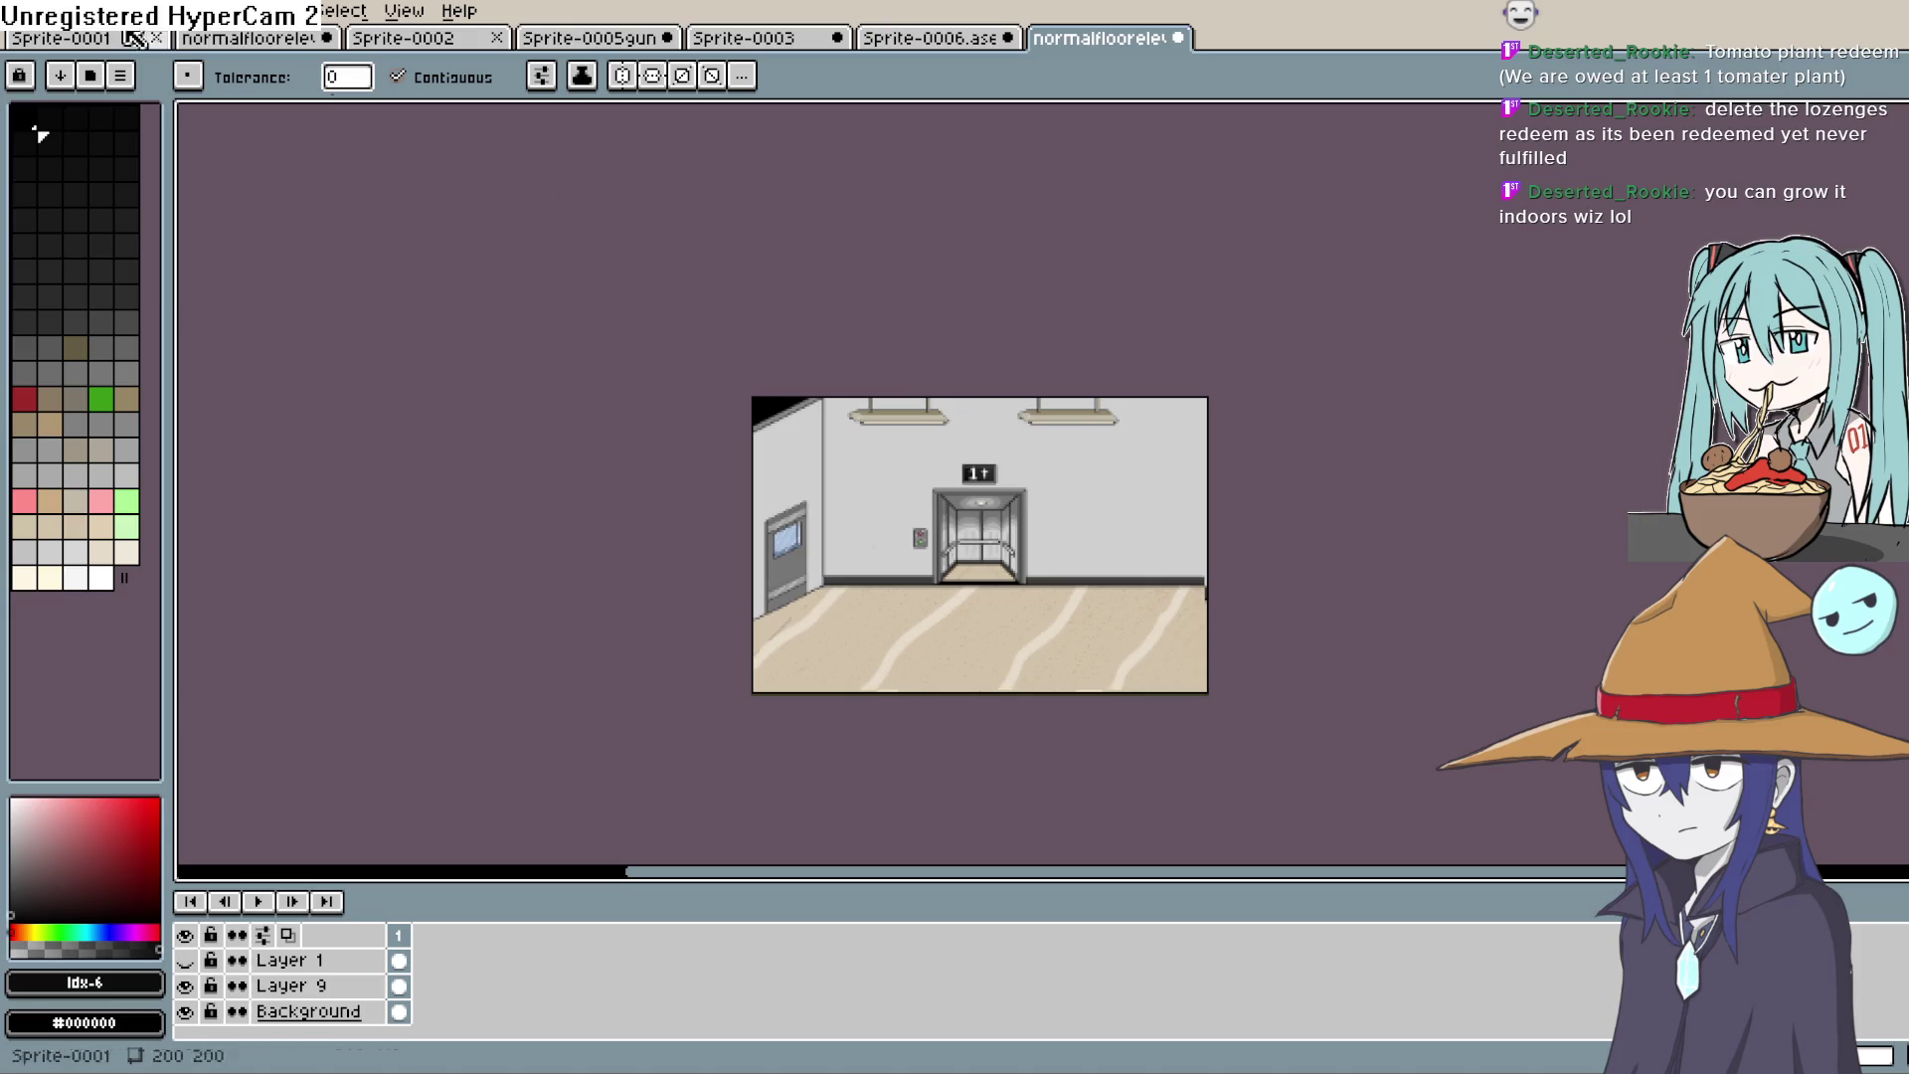
# Step: Open TEMplate.png in Aseprite and pan around the hallway image with its transparent elevator
pyautogui.click(25, 11)
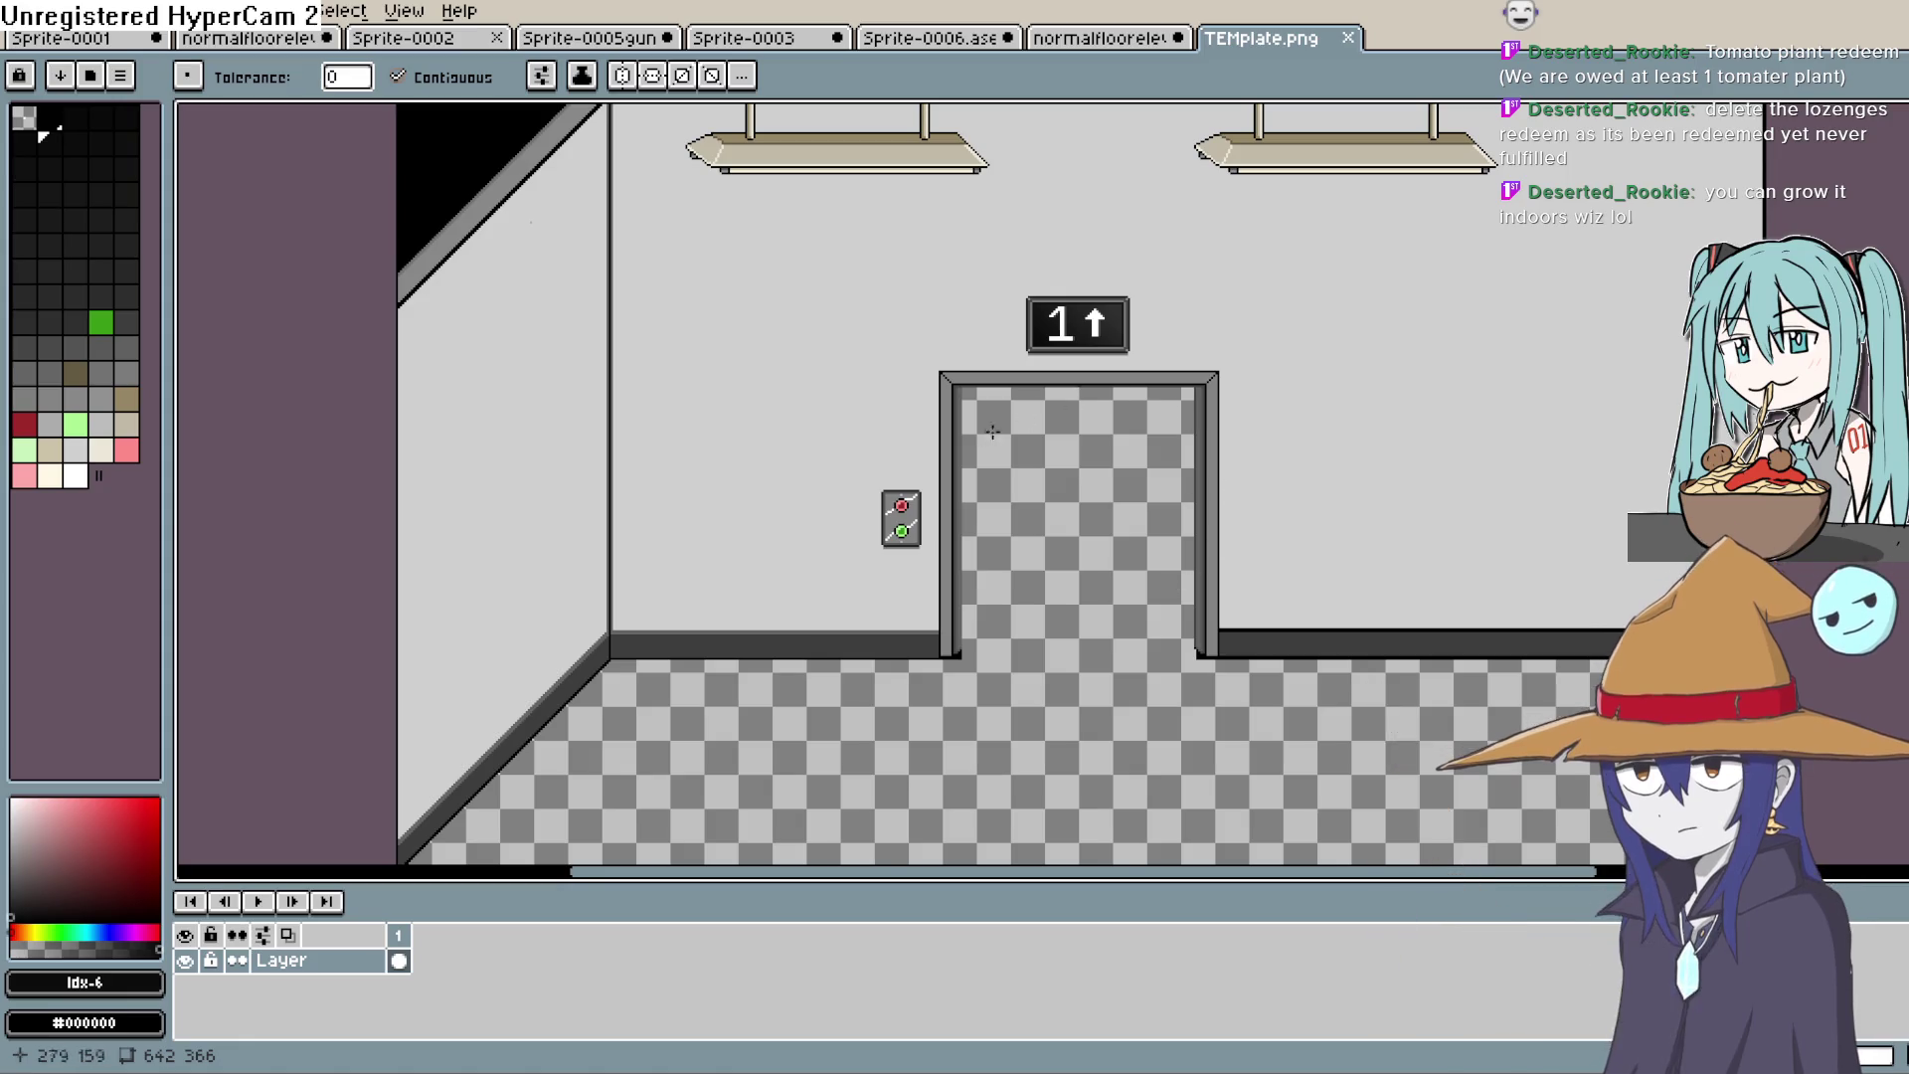
pyautogui.moveTo(772, 403)
pyautogui.mouseDown()
pyautogui.moveTo(860, 408)
pyautogui.moveTo(853, 387)
pyautogui.mouseUp()
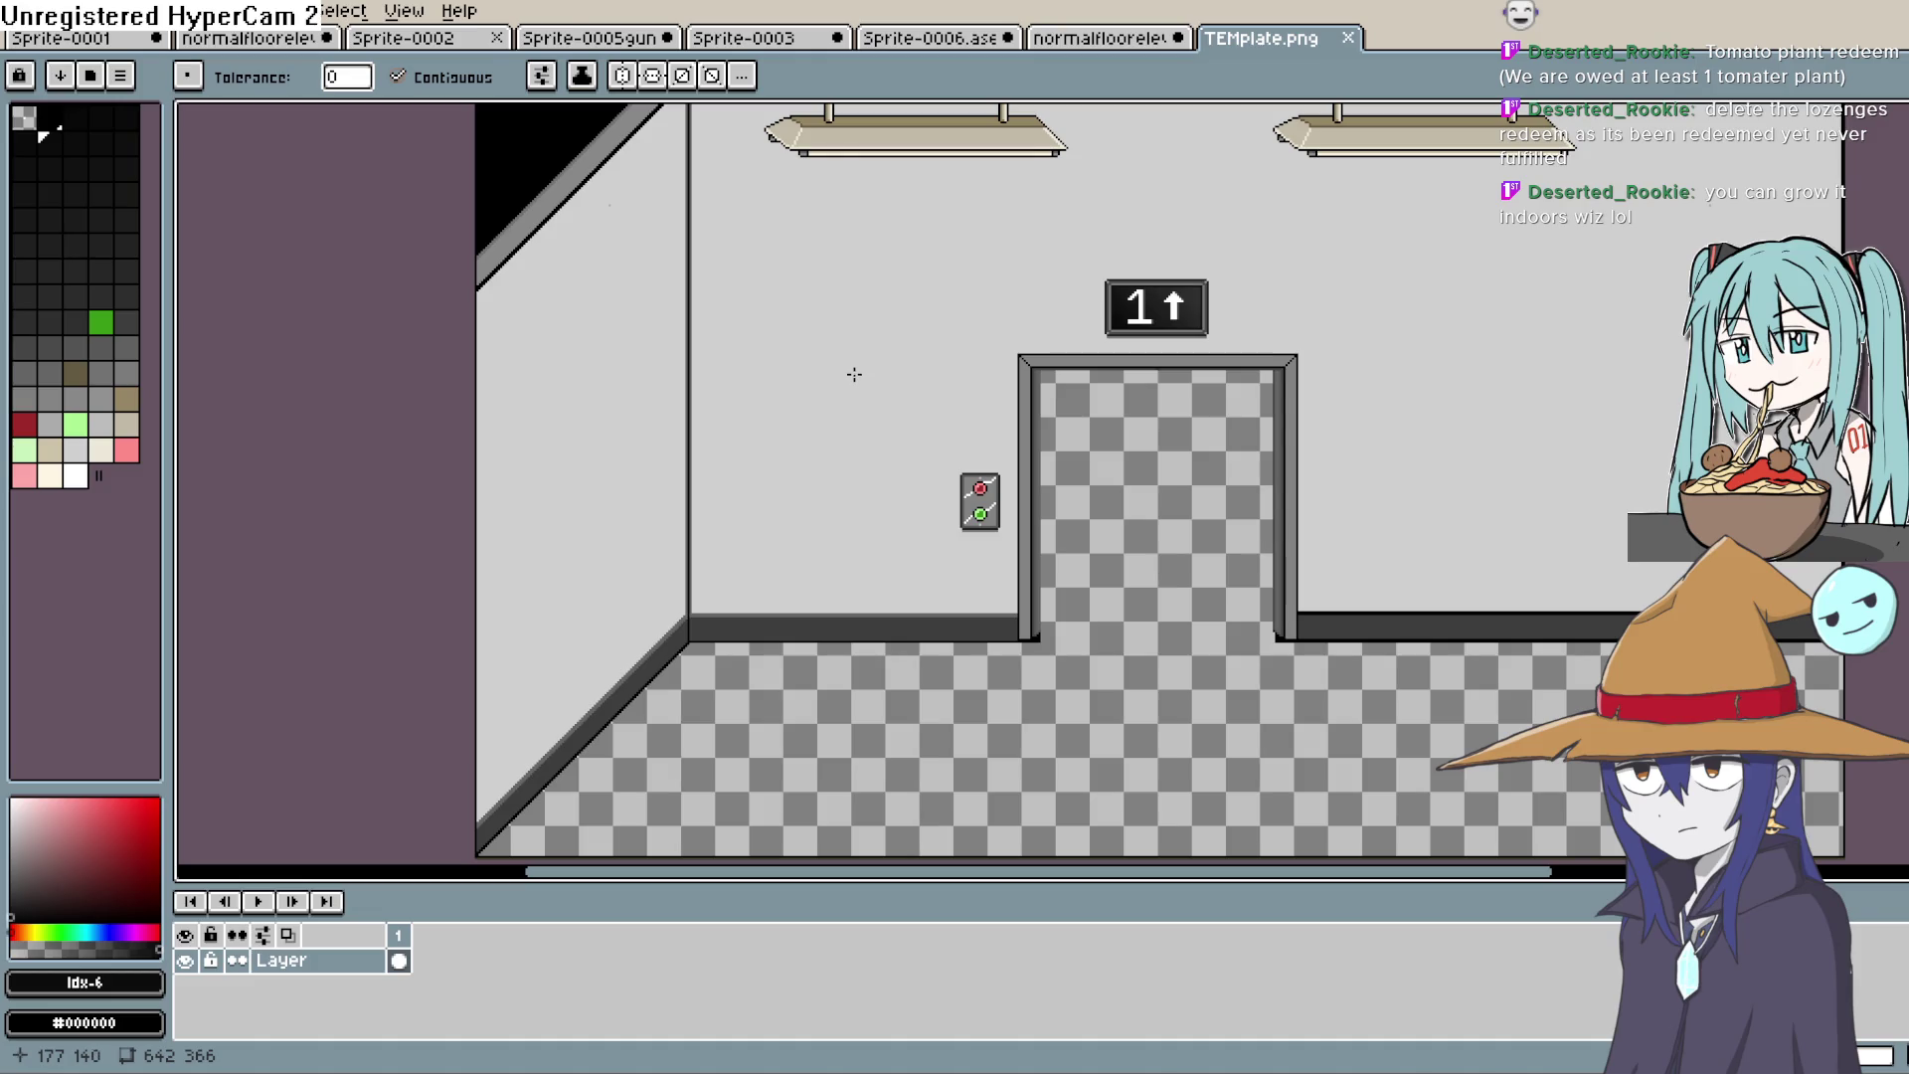
pyautogui.scroll(-1, 853, 374)
pyautogui.scroll(1, 854, 374)
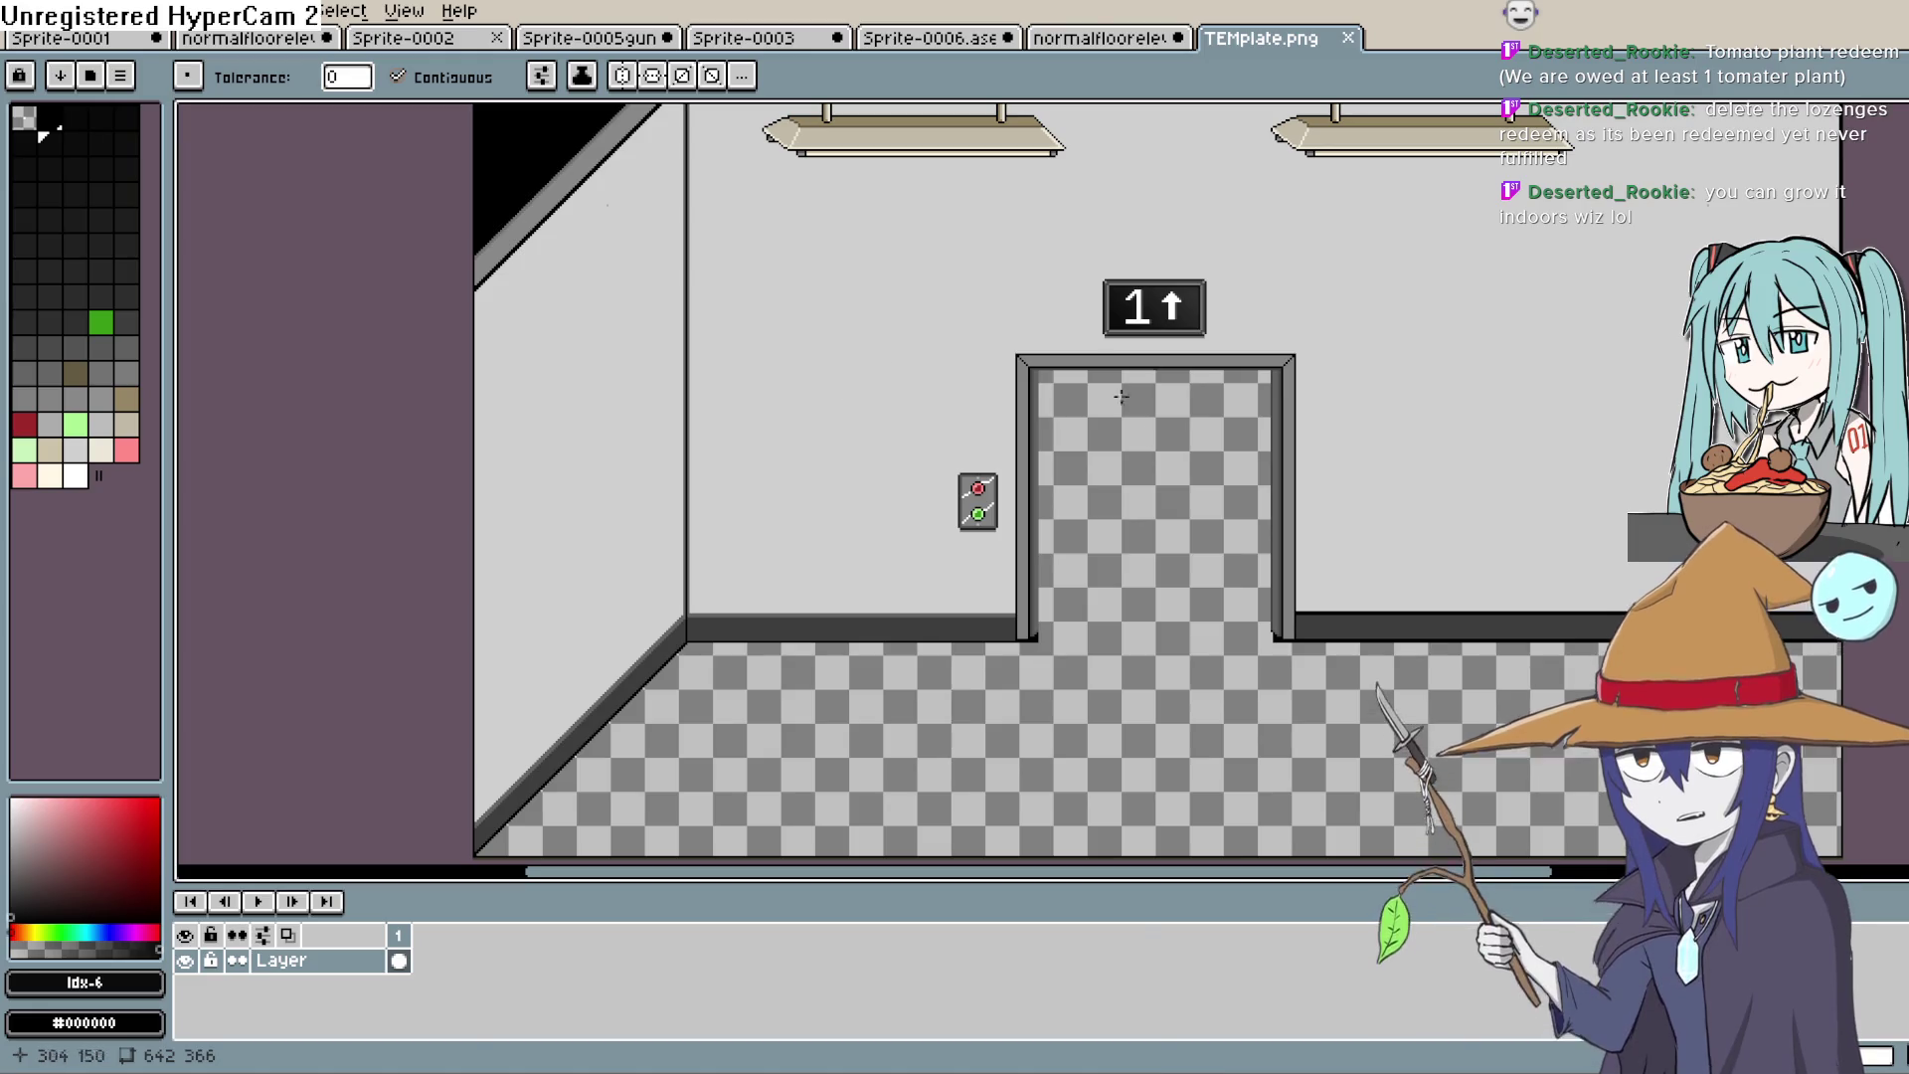
pyautogui.moveTo(971, 299)
pyautogui.mouseDown()
pyautogui.moveTo(929, 312)
pyautogui.moveTo(863, 286)
pyautogui.mouseUp()
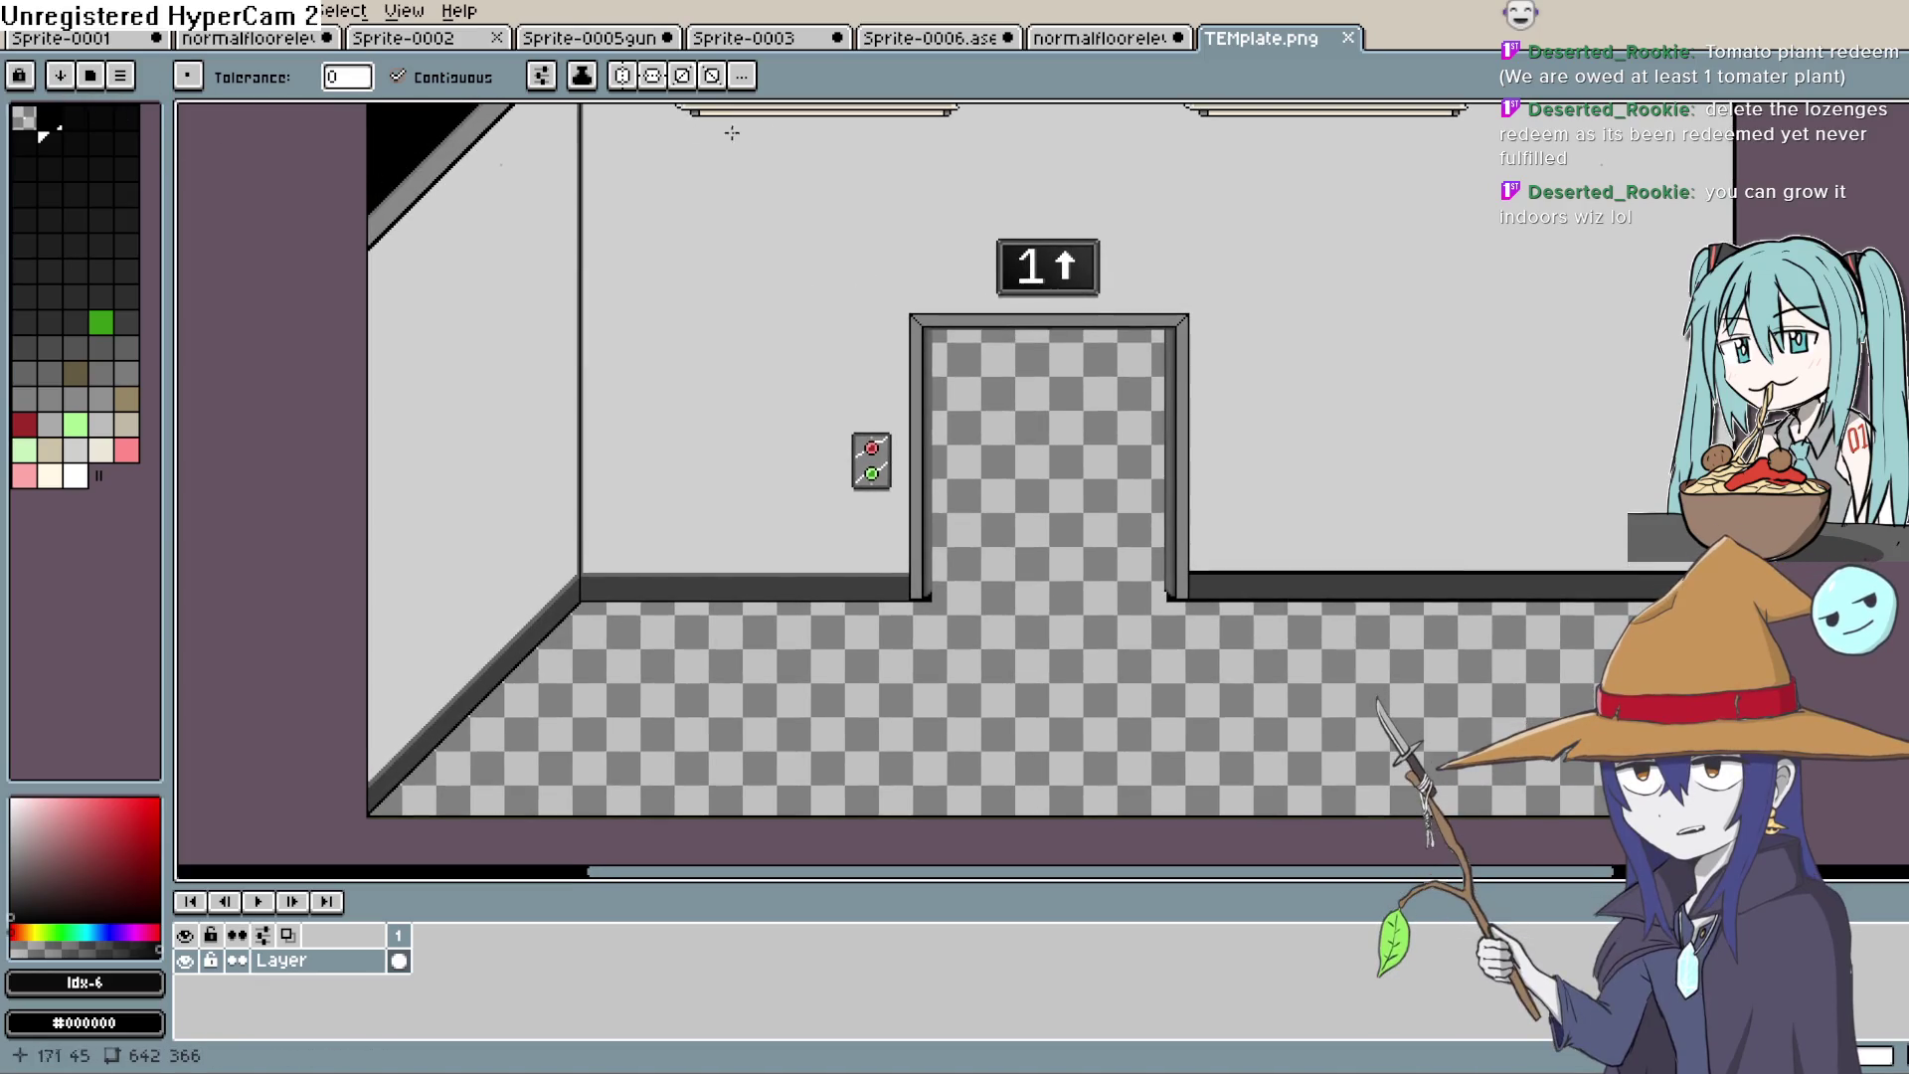
# Step: Add a new empty layer above the hallway and fade the hallway layer to 36% opacity
pyautogui.click(373, 967)
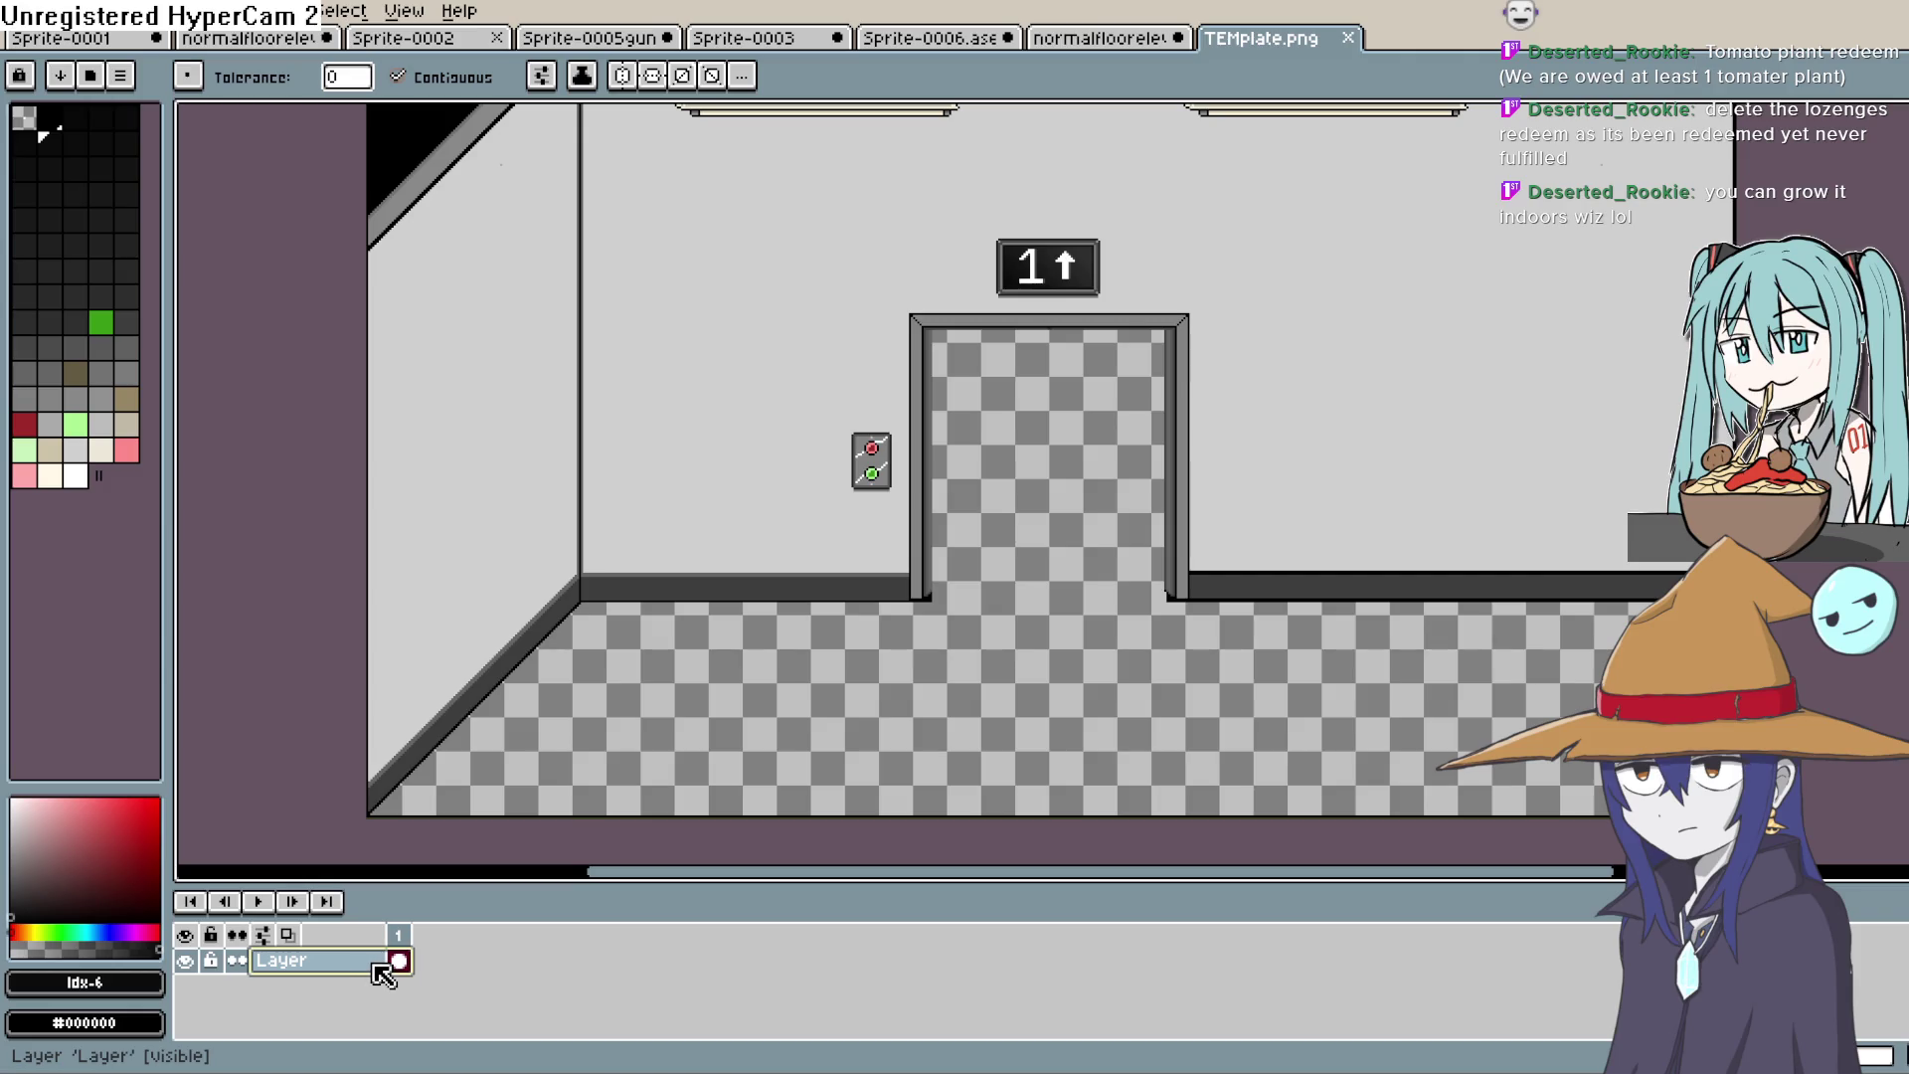
pyautogui.hotkey('shift', 'n')
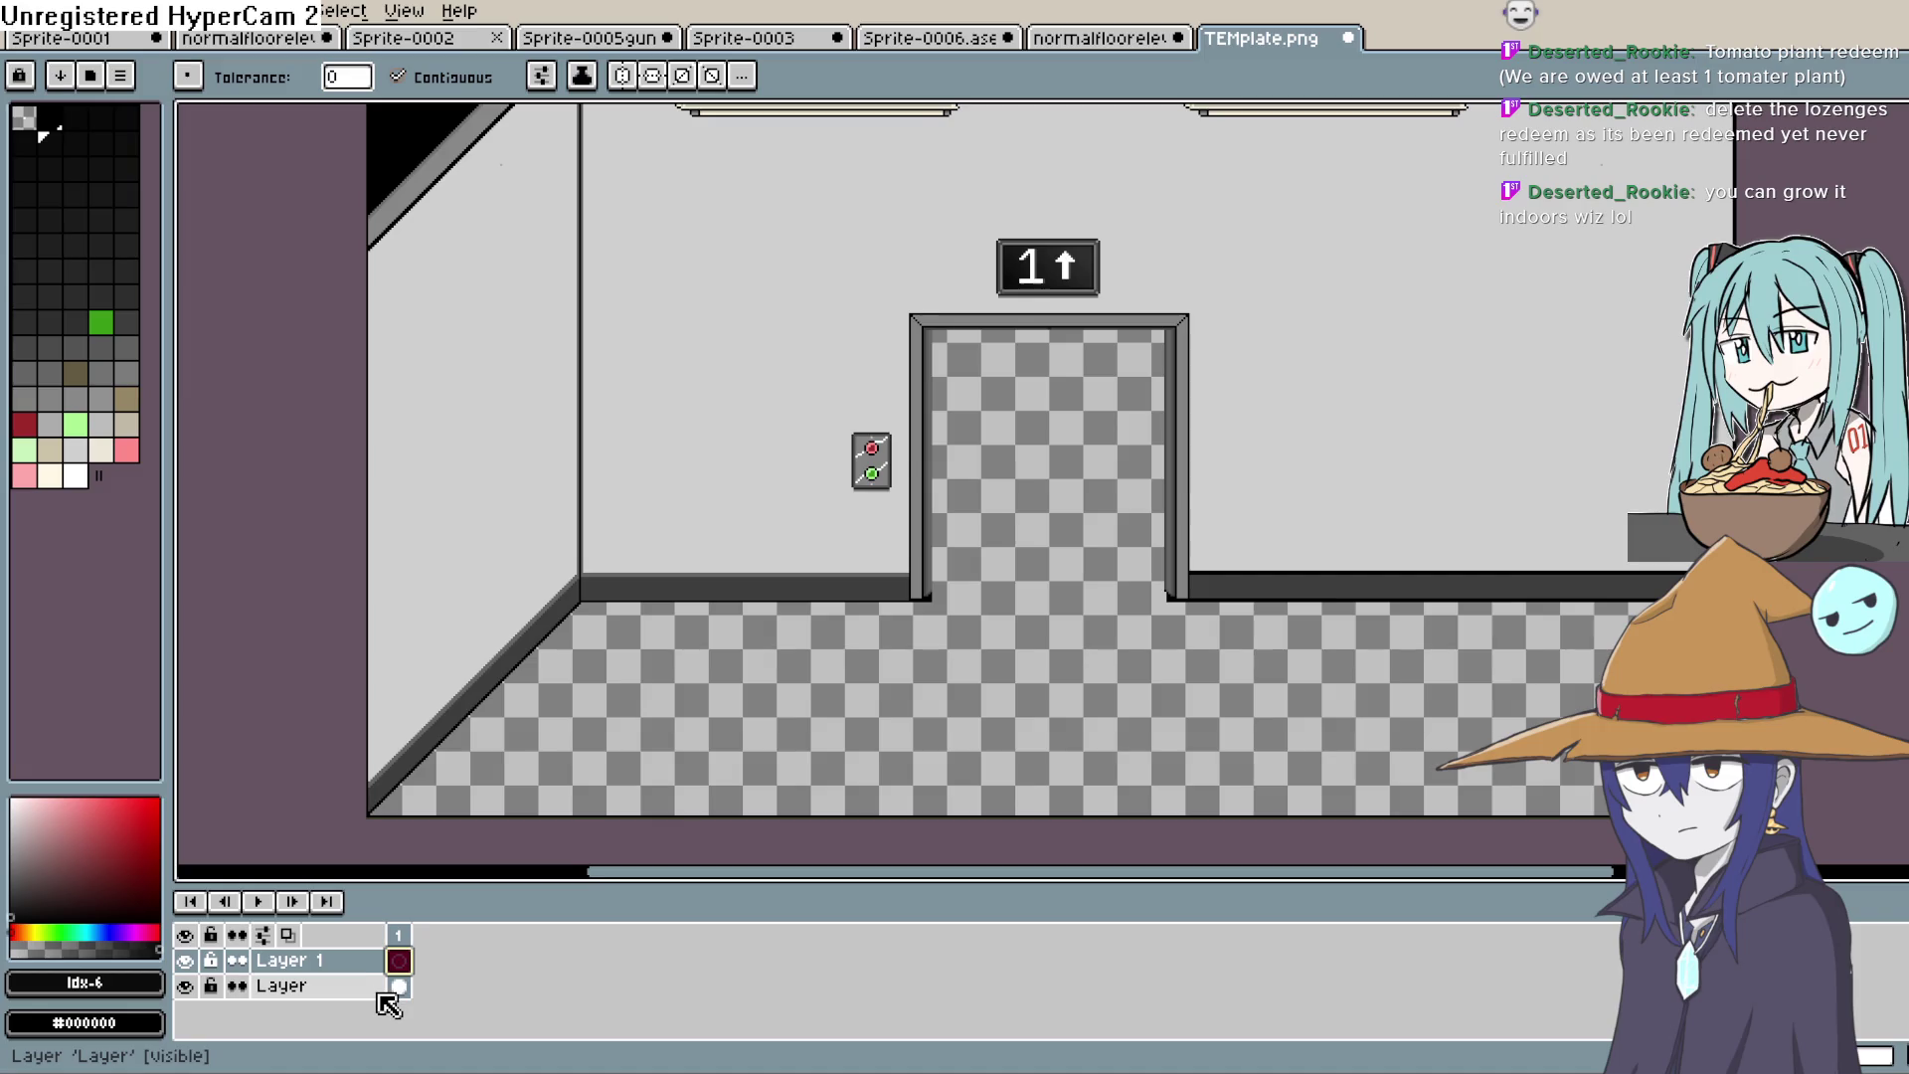
pyautogui.doubleClick(382, 988)
pyautogui.moveTo(1065, 593); pyautogui.dragTo(1065, 593)
pyautogui.click(1213, 477)
# Step: Switch to the Pencil tool with black as the drawing colour
pyautogui.scroll(4, 1362, 477)
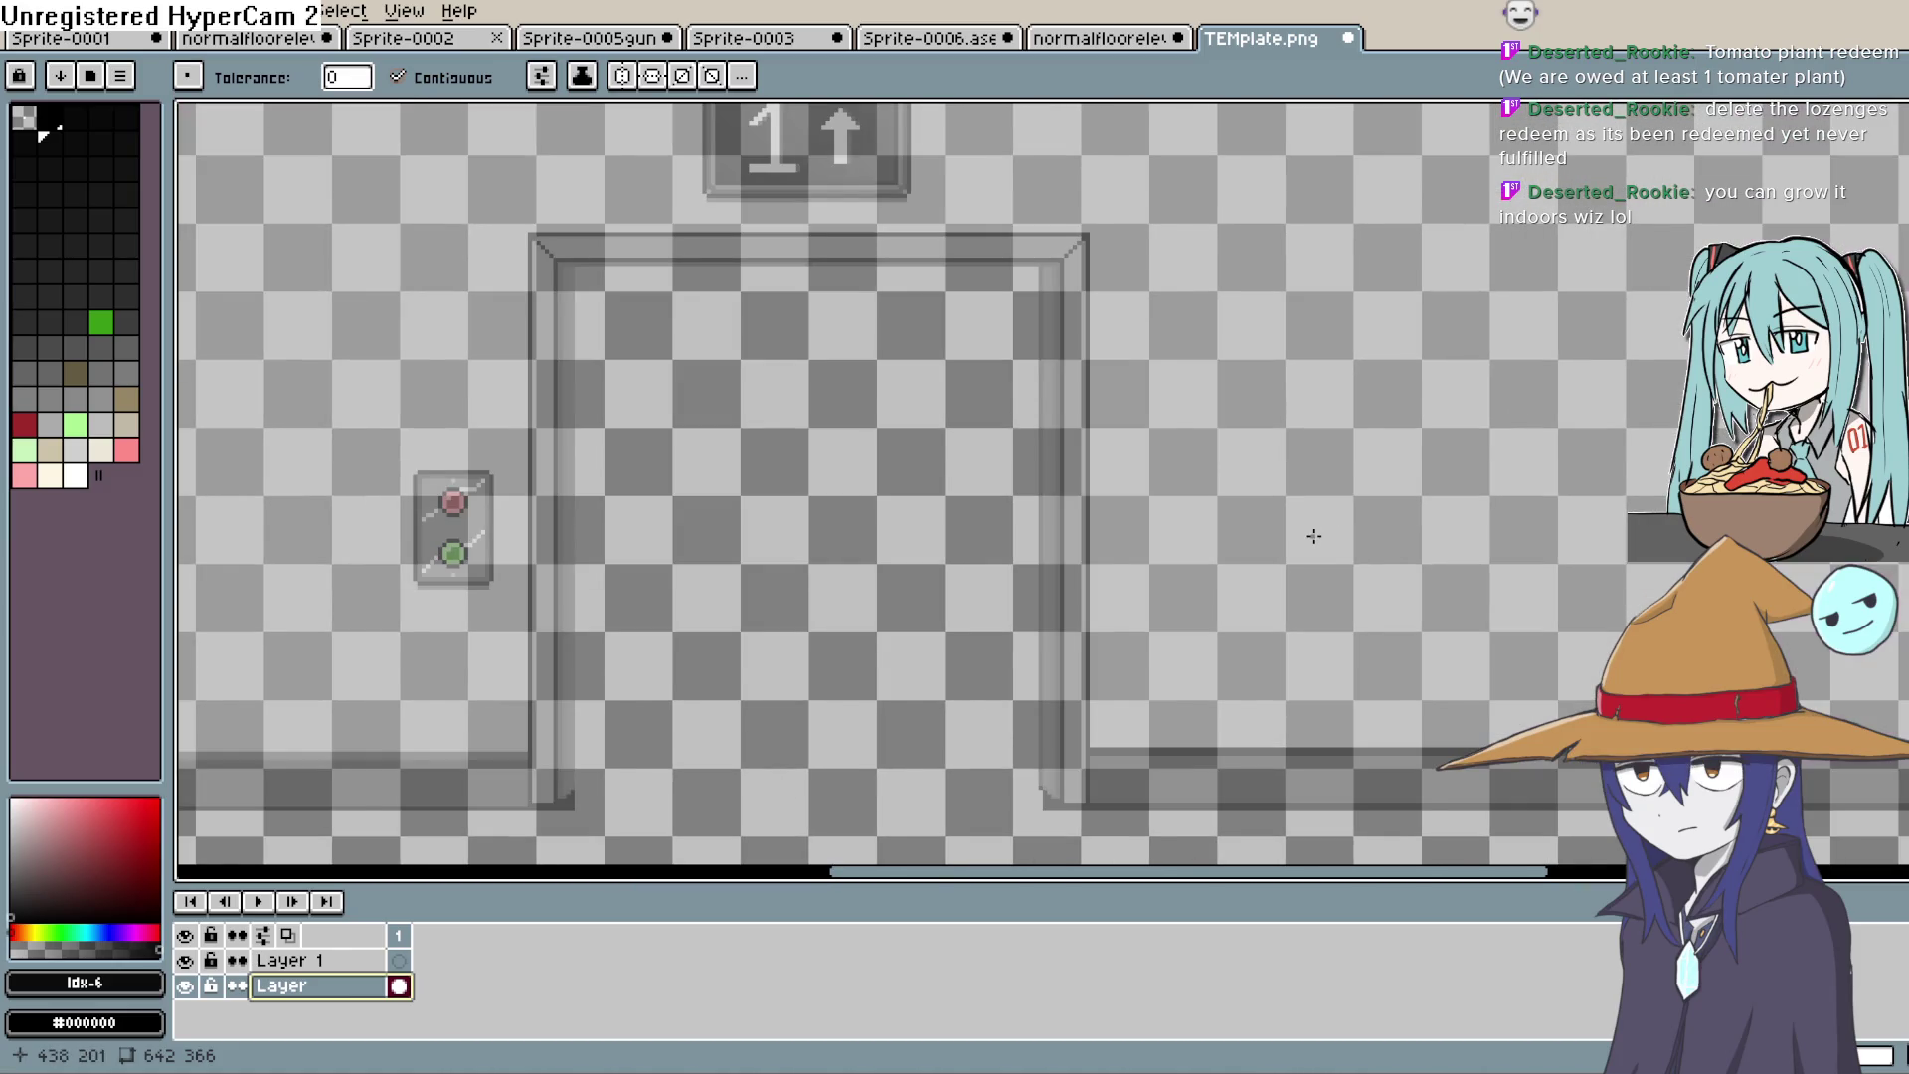
pyautogui.scroll(-2, 1311, 534)
pyautogui.press('b')
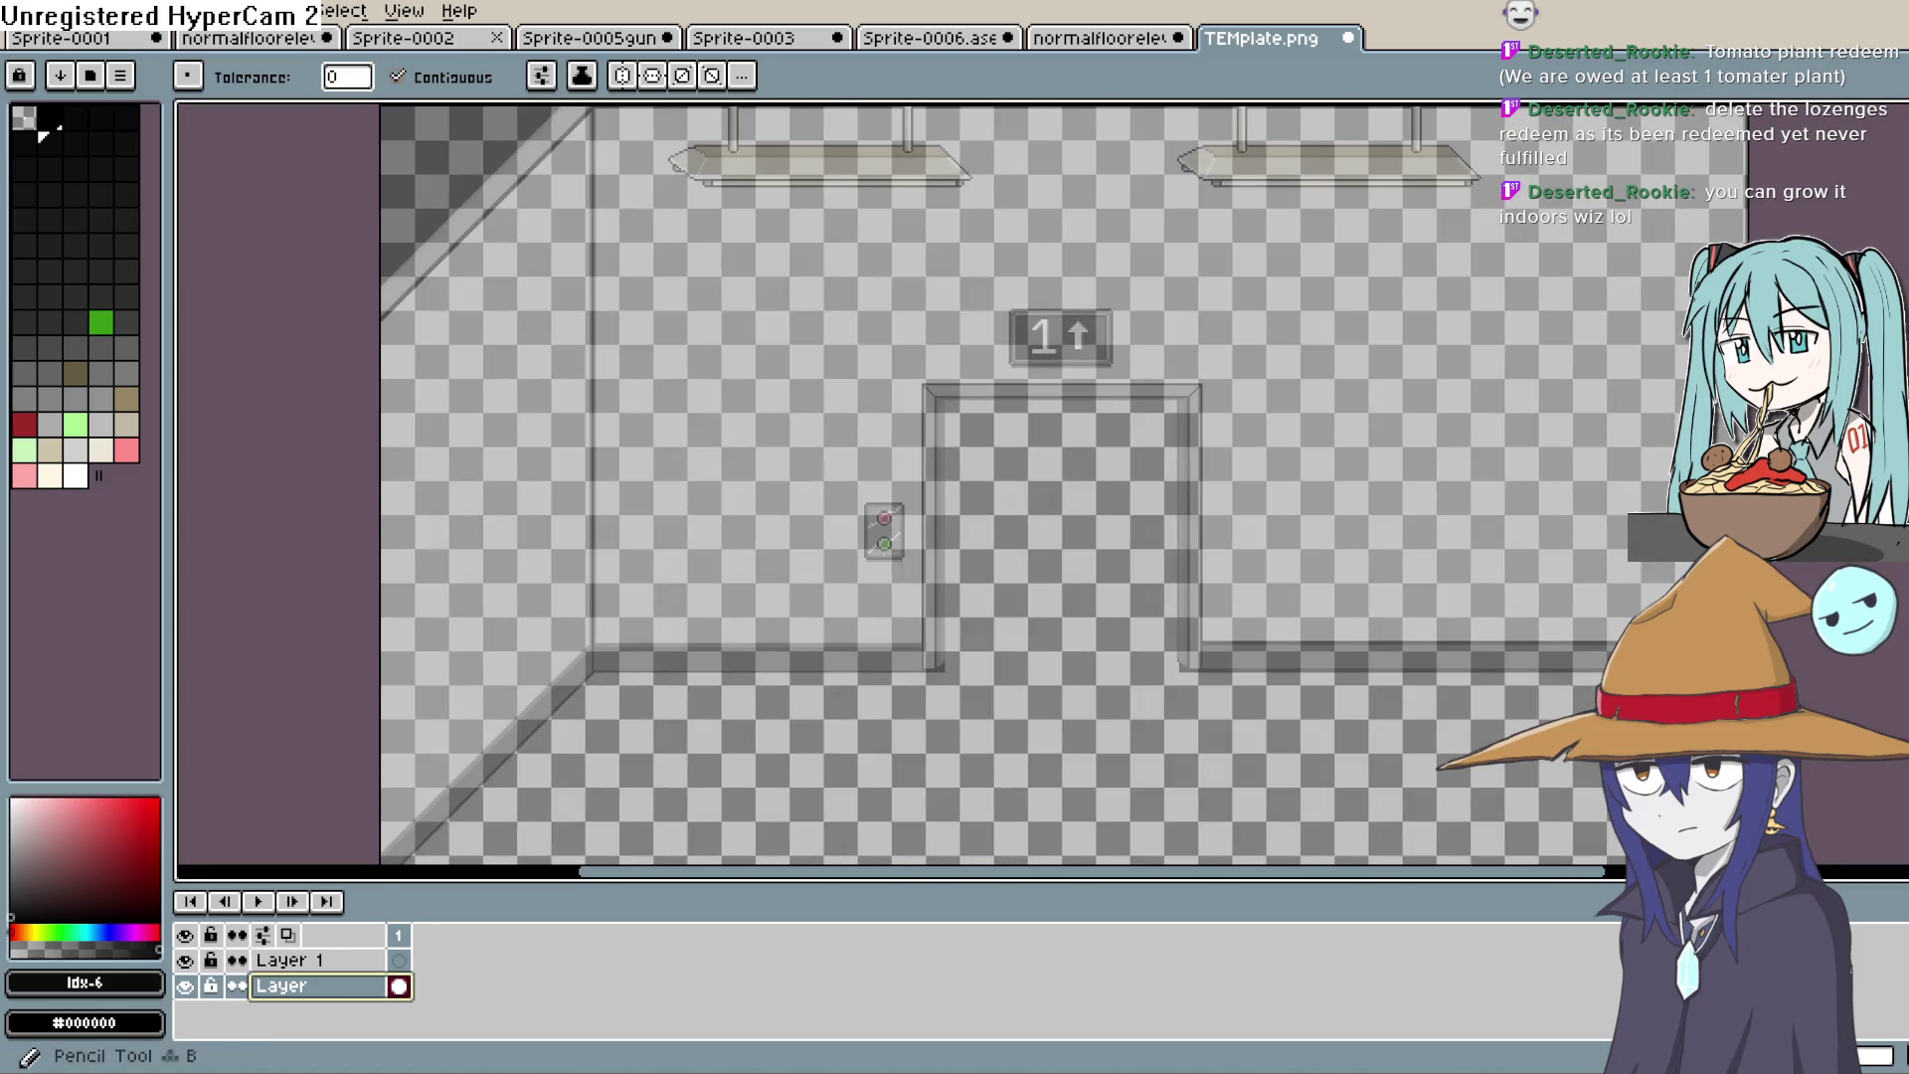
pyautogui.click(49, 118)
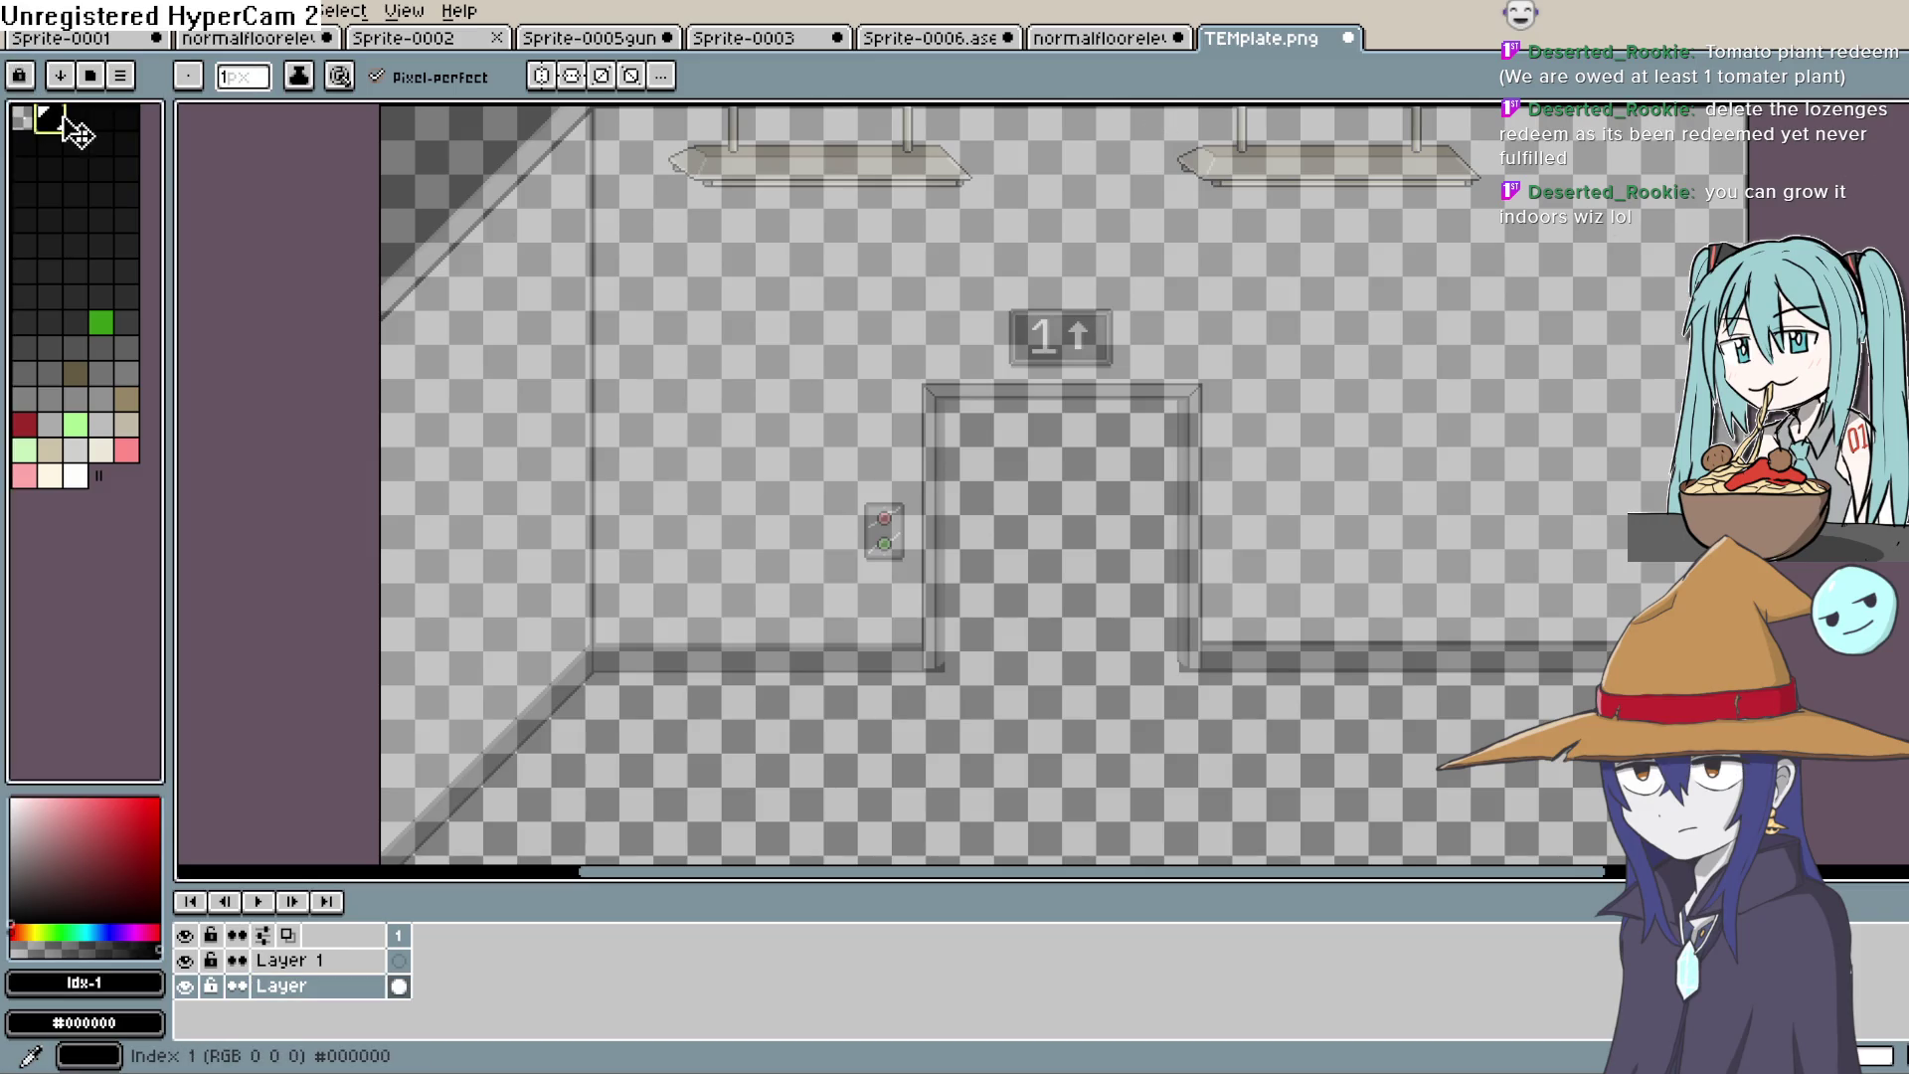
pyautogui.moveTo(1000, 658); pyautogui.dragTo(980, 779)
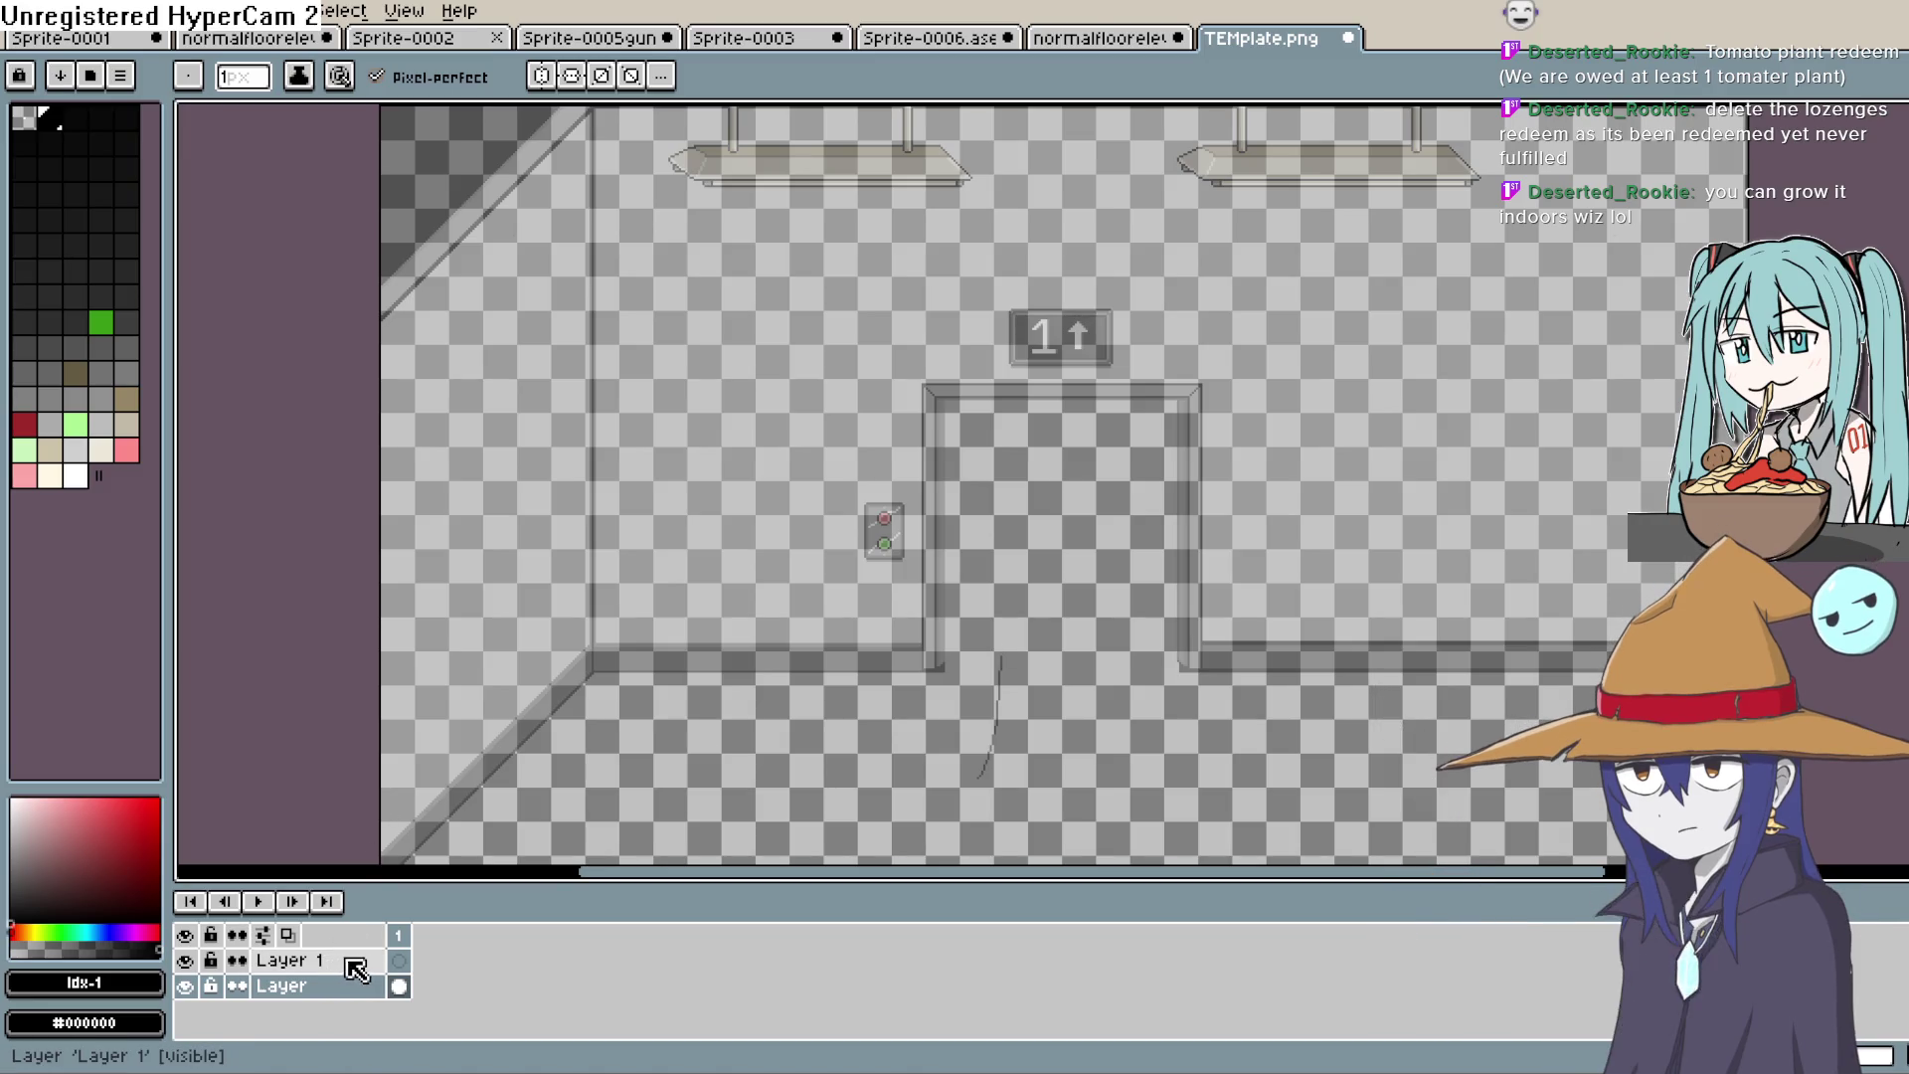
pyautogui.click(412, 962)
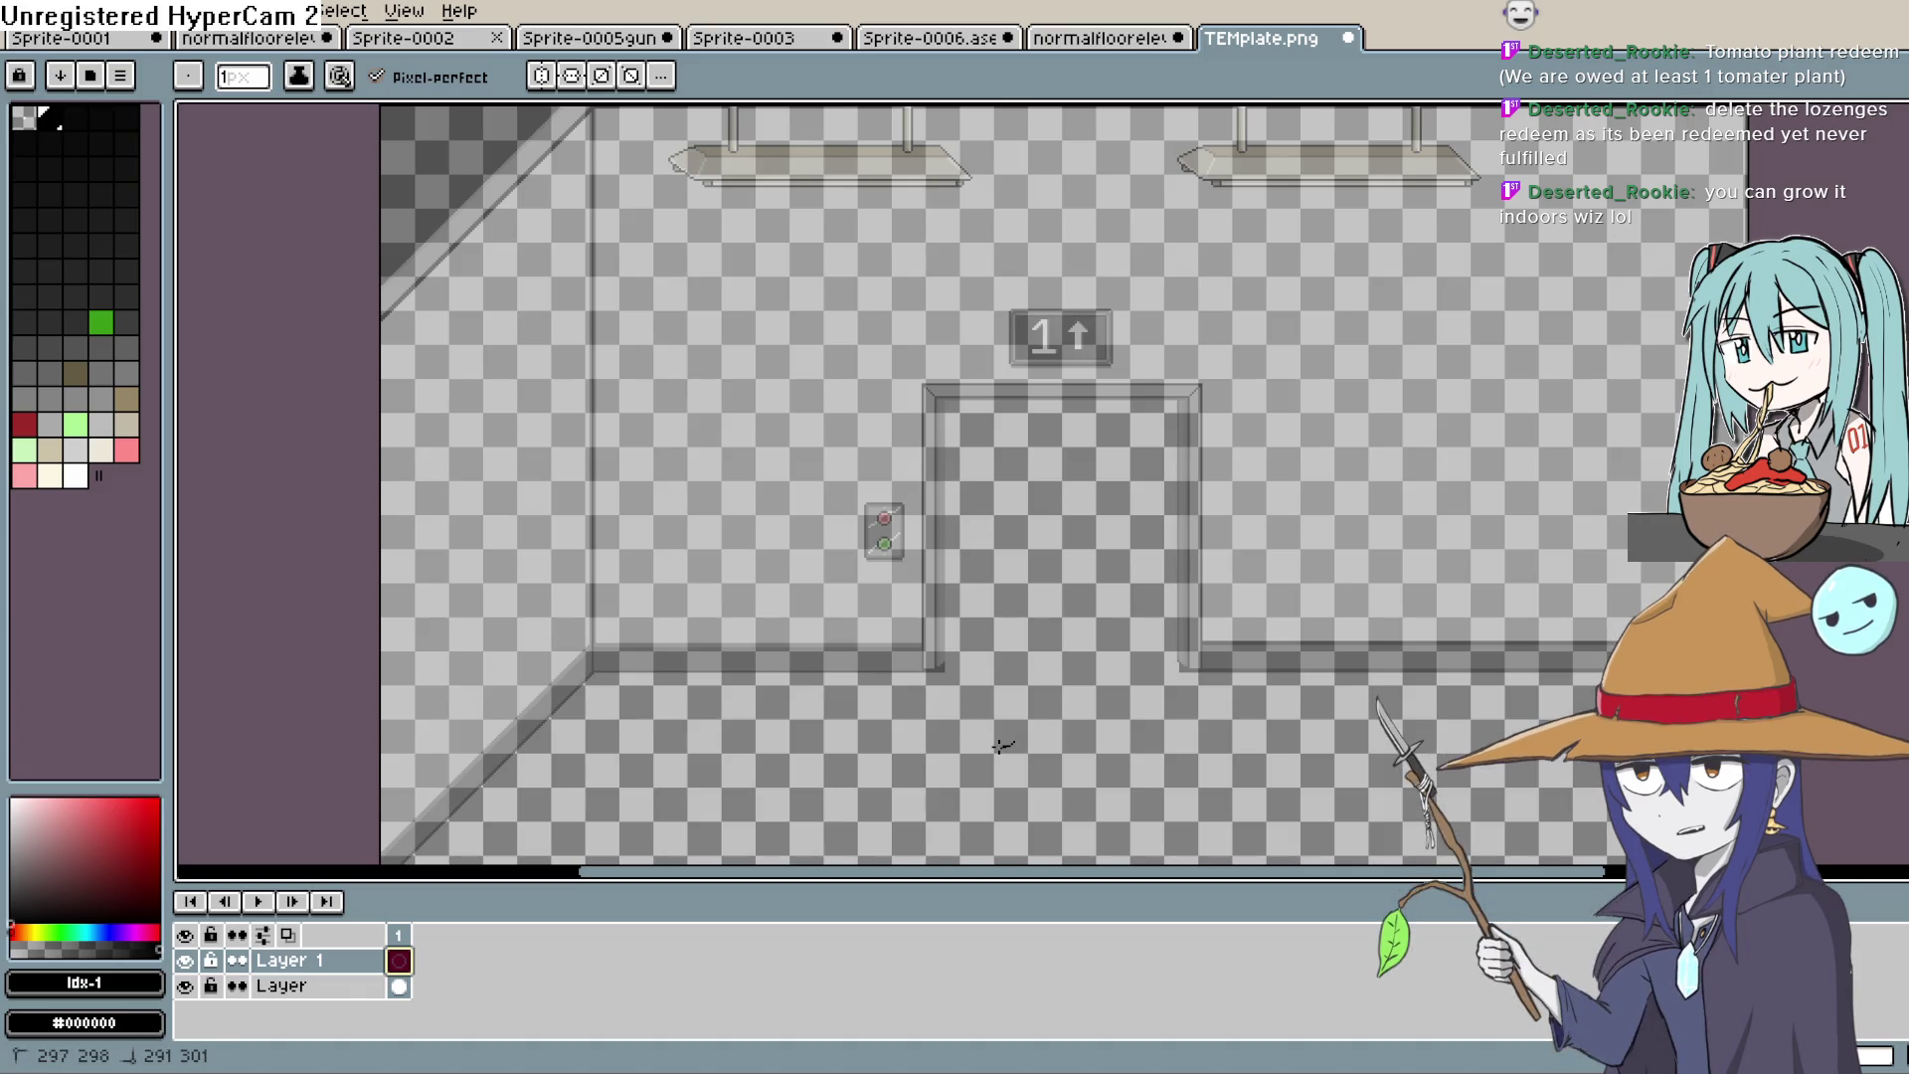
pyautogui.moveTo(1014, 726); pyautogui.dragTo(1030, 779)
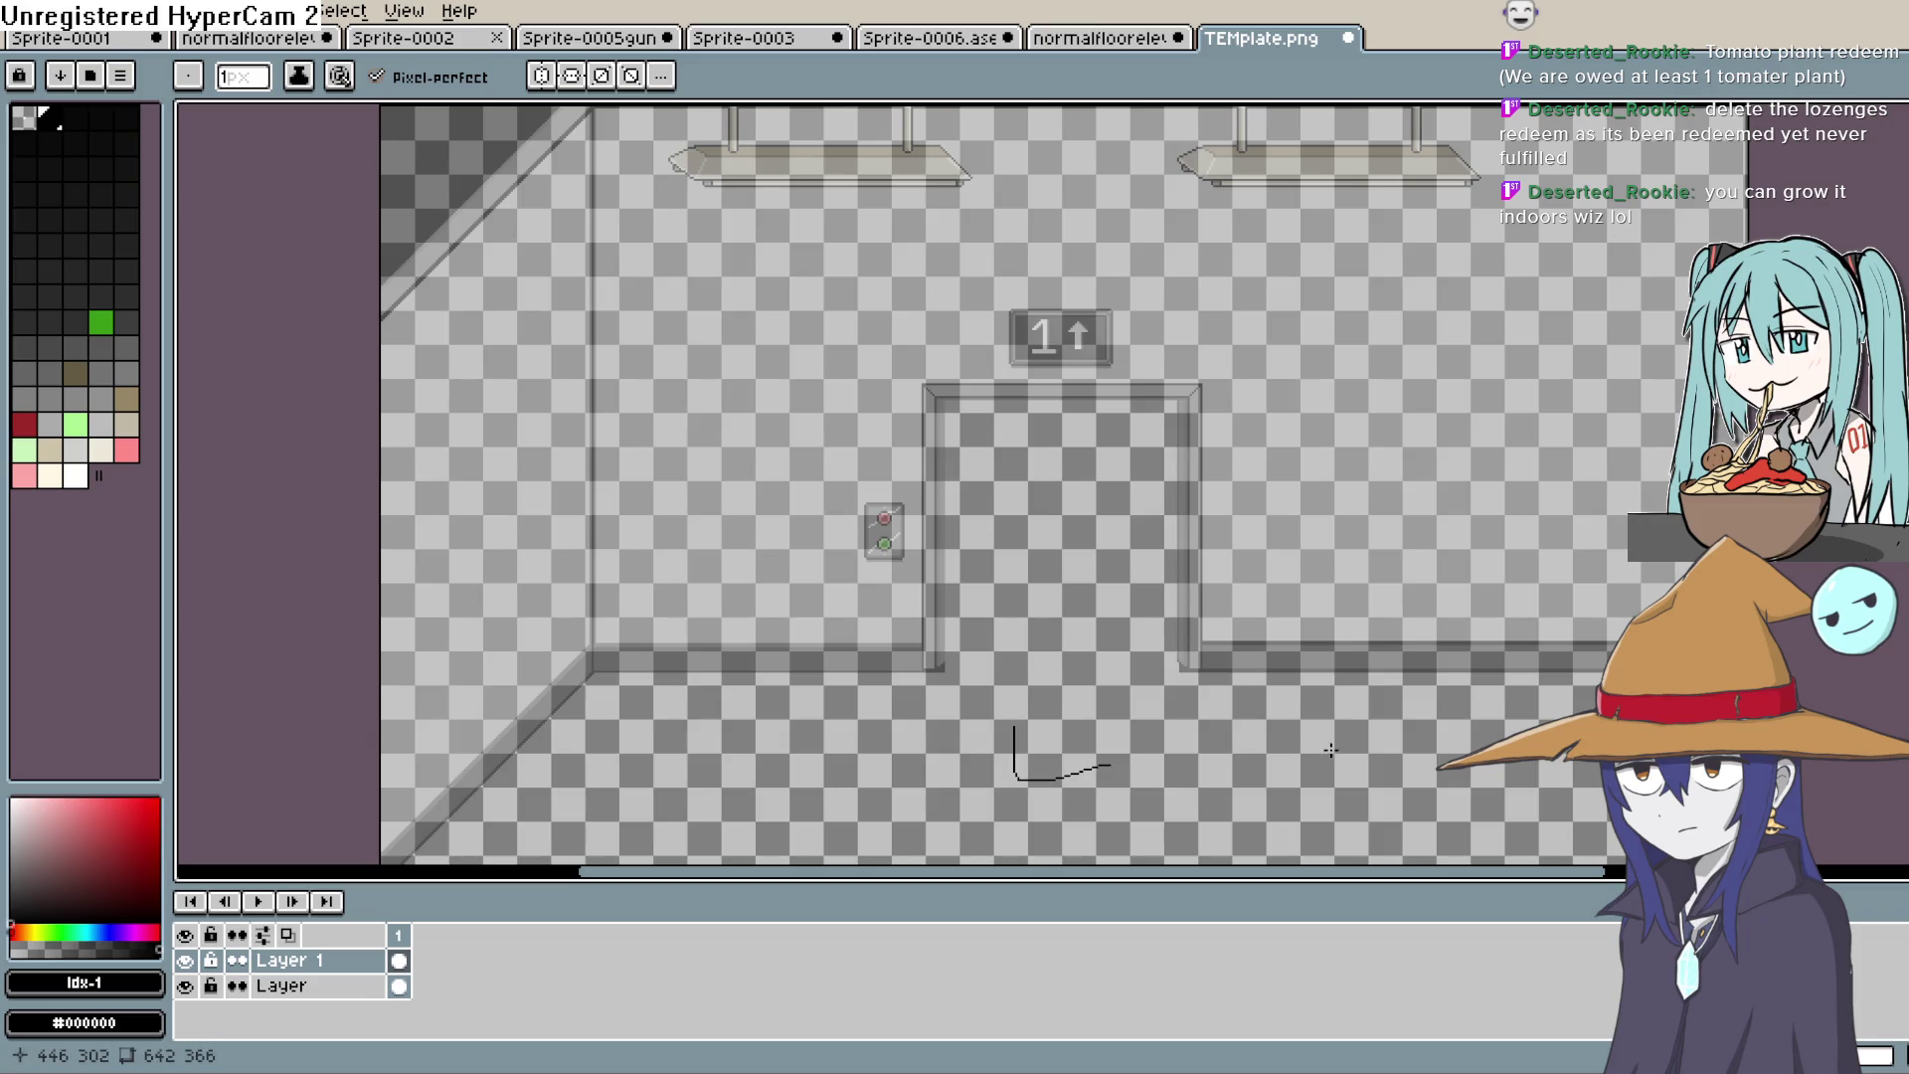
pyautogui.hotkey('ctrl', 'z')
pyautogui.hotkey('ctrl', 'z')
pyautogui.hotkey('ctrl', 'z')
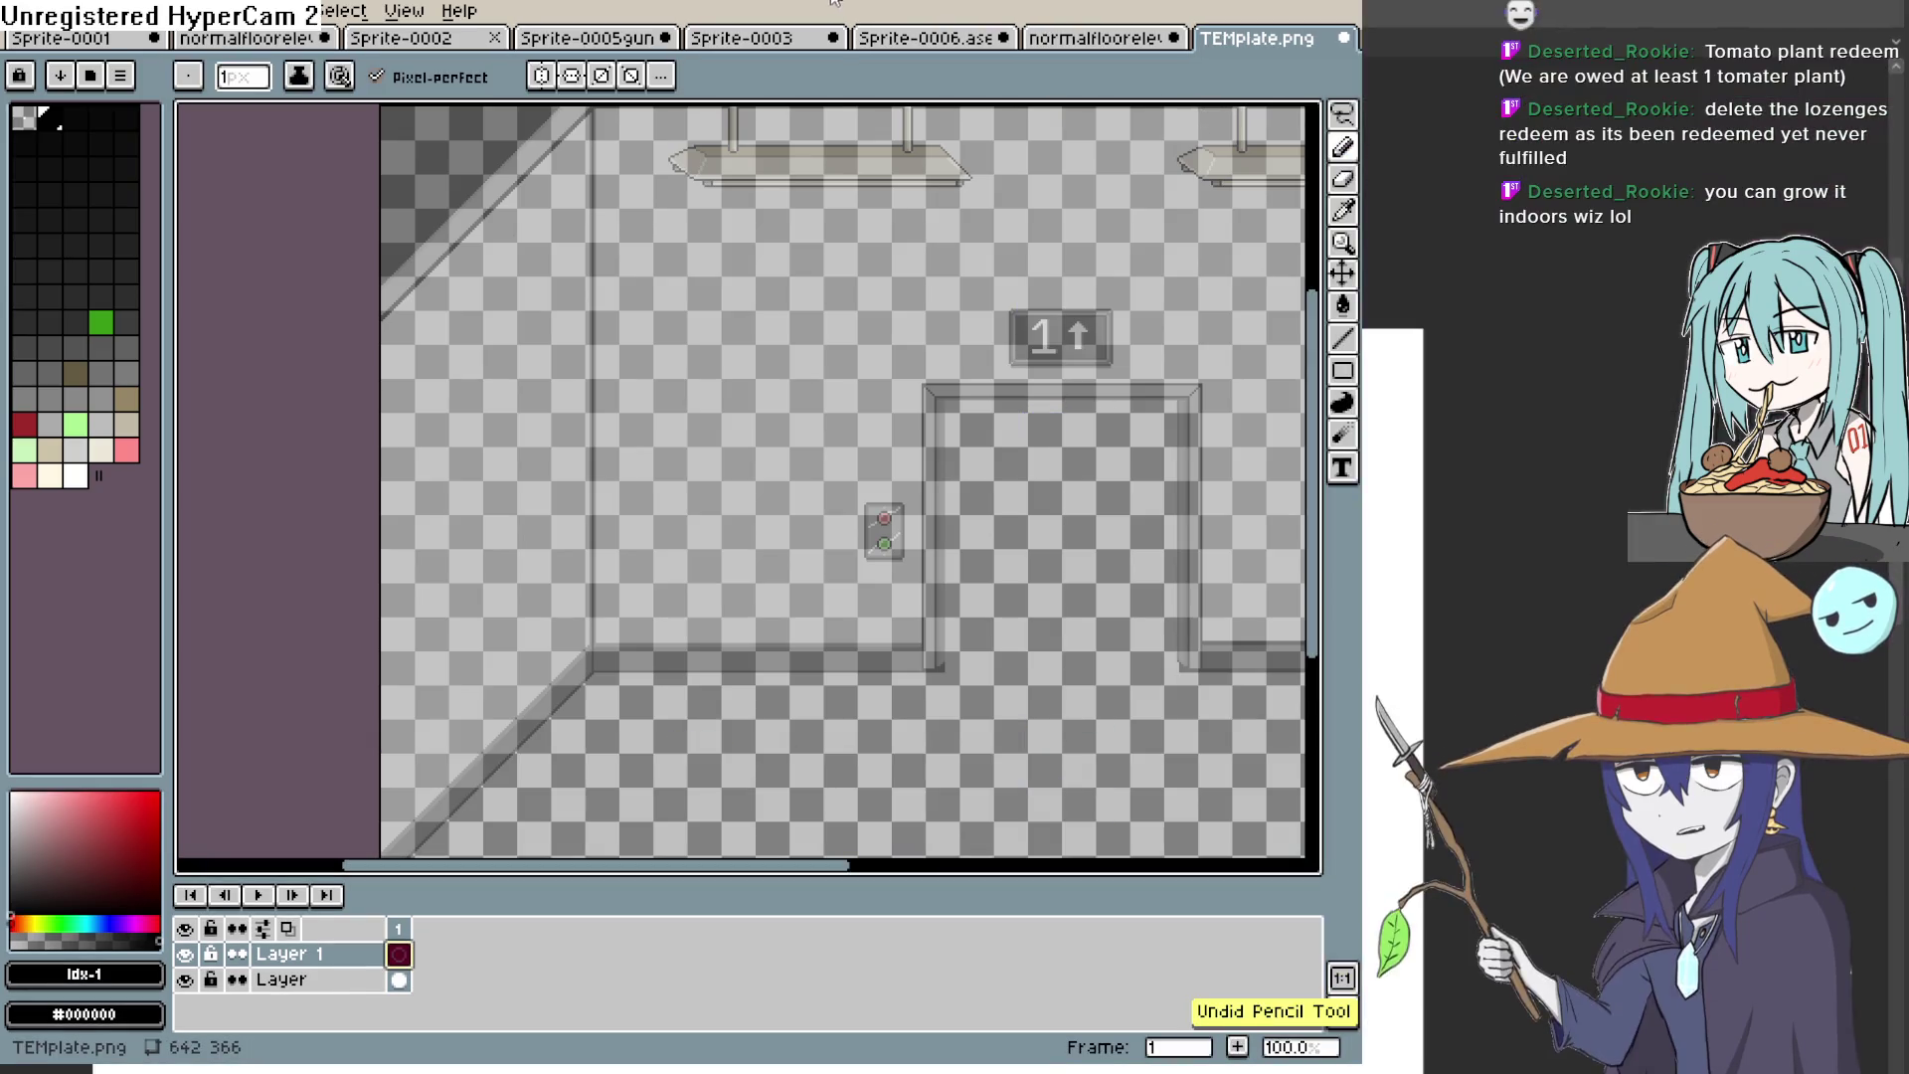
pyautogui.doubleClick(833, 2)
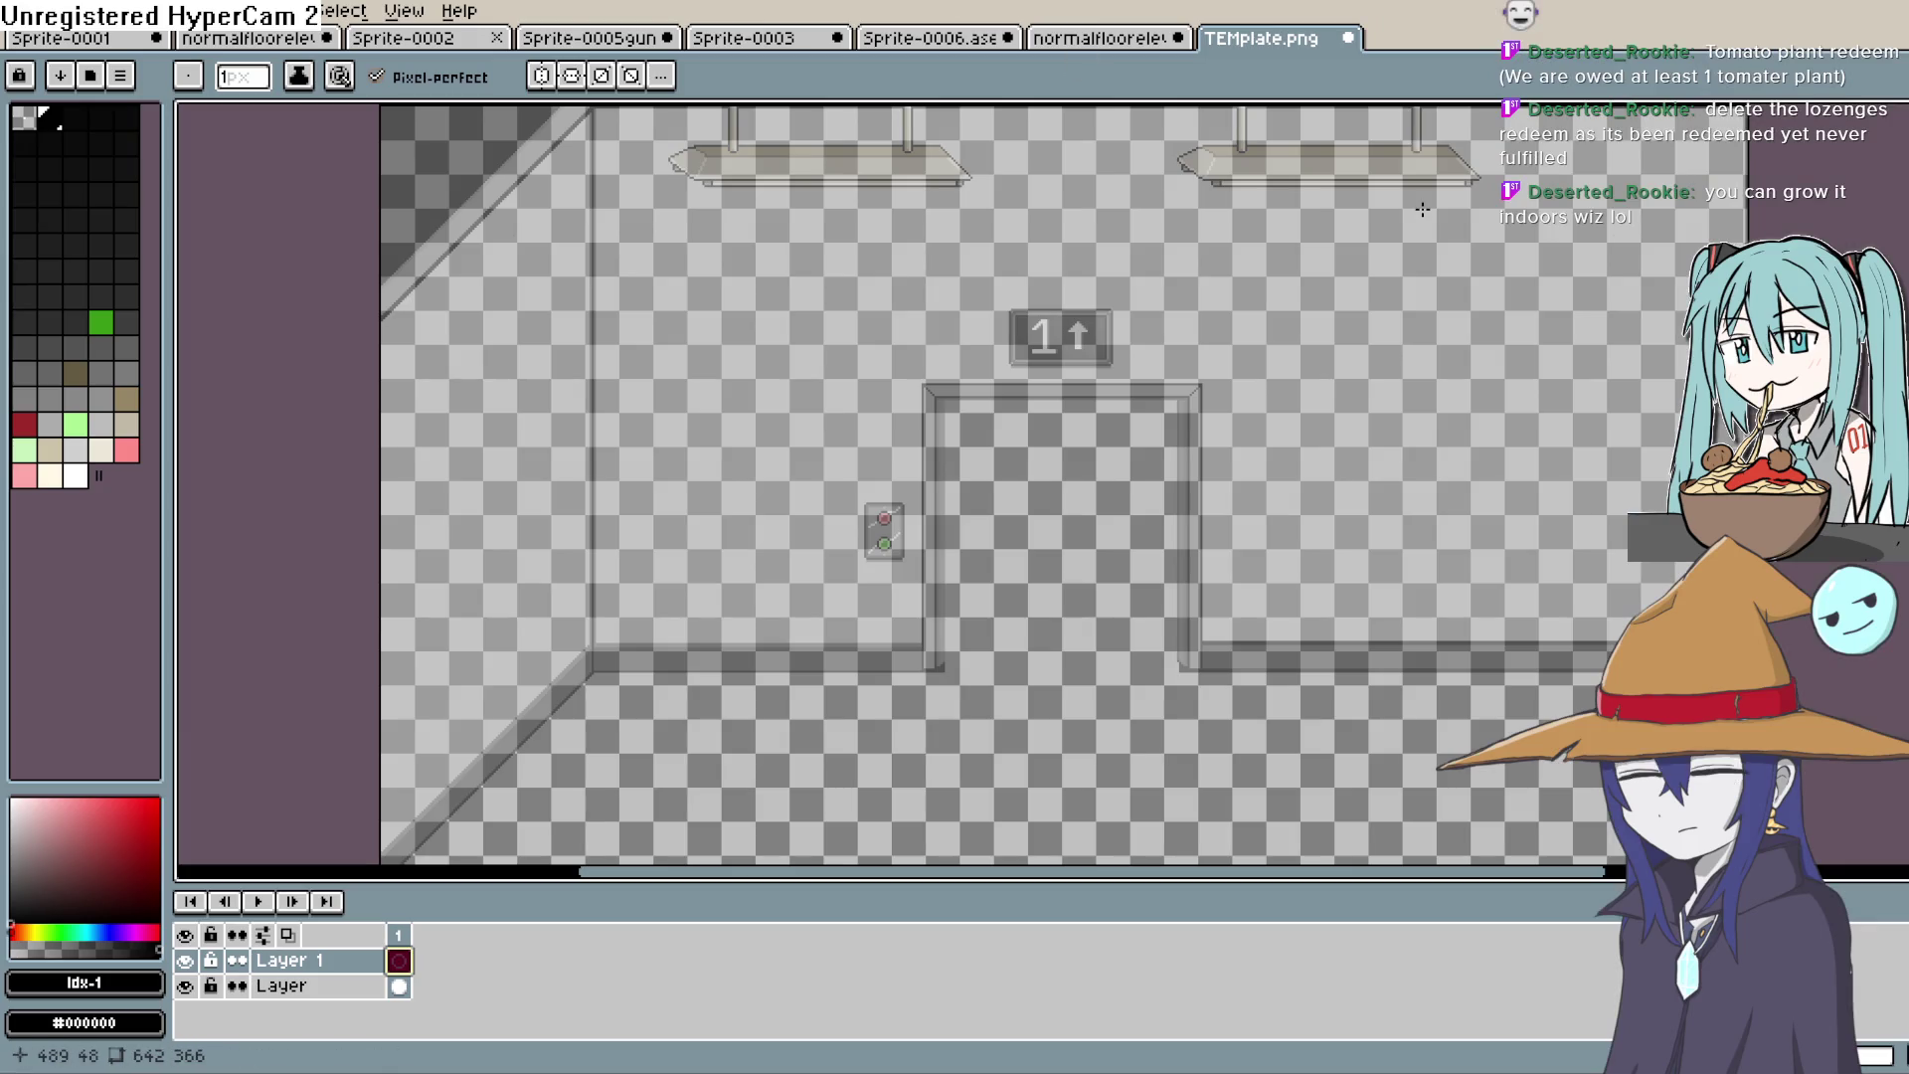
pyautogui.press('h')
pyautogui.moveTo(1098, 579); pyautogui.dragTo(986, 463)
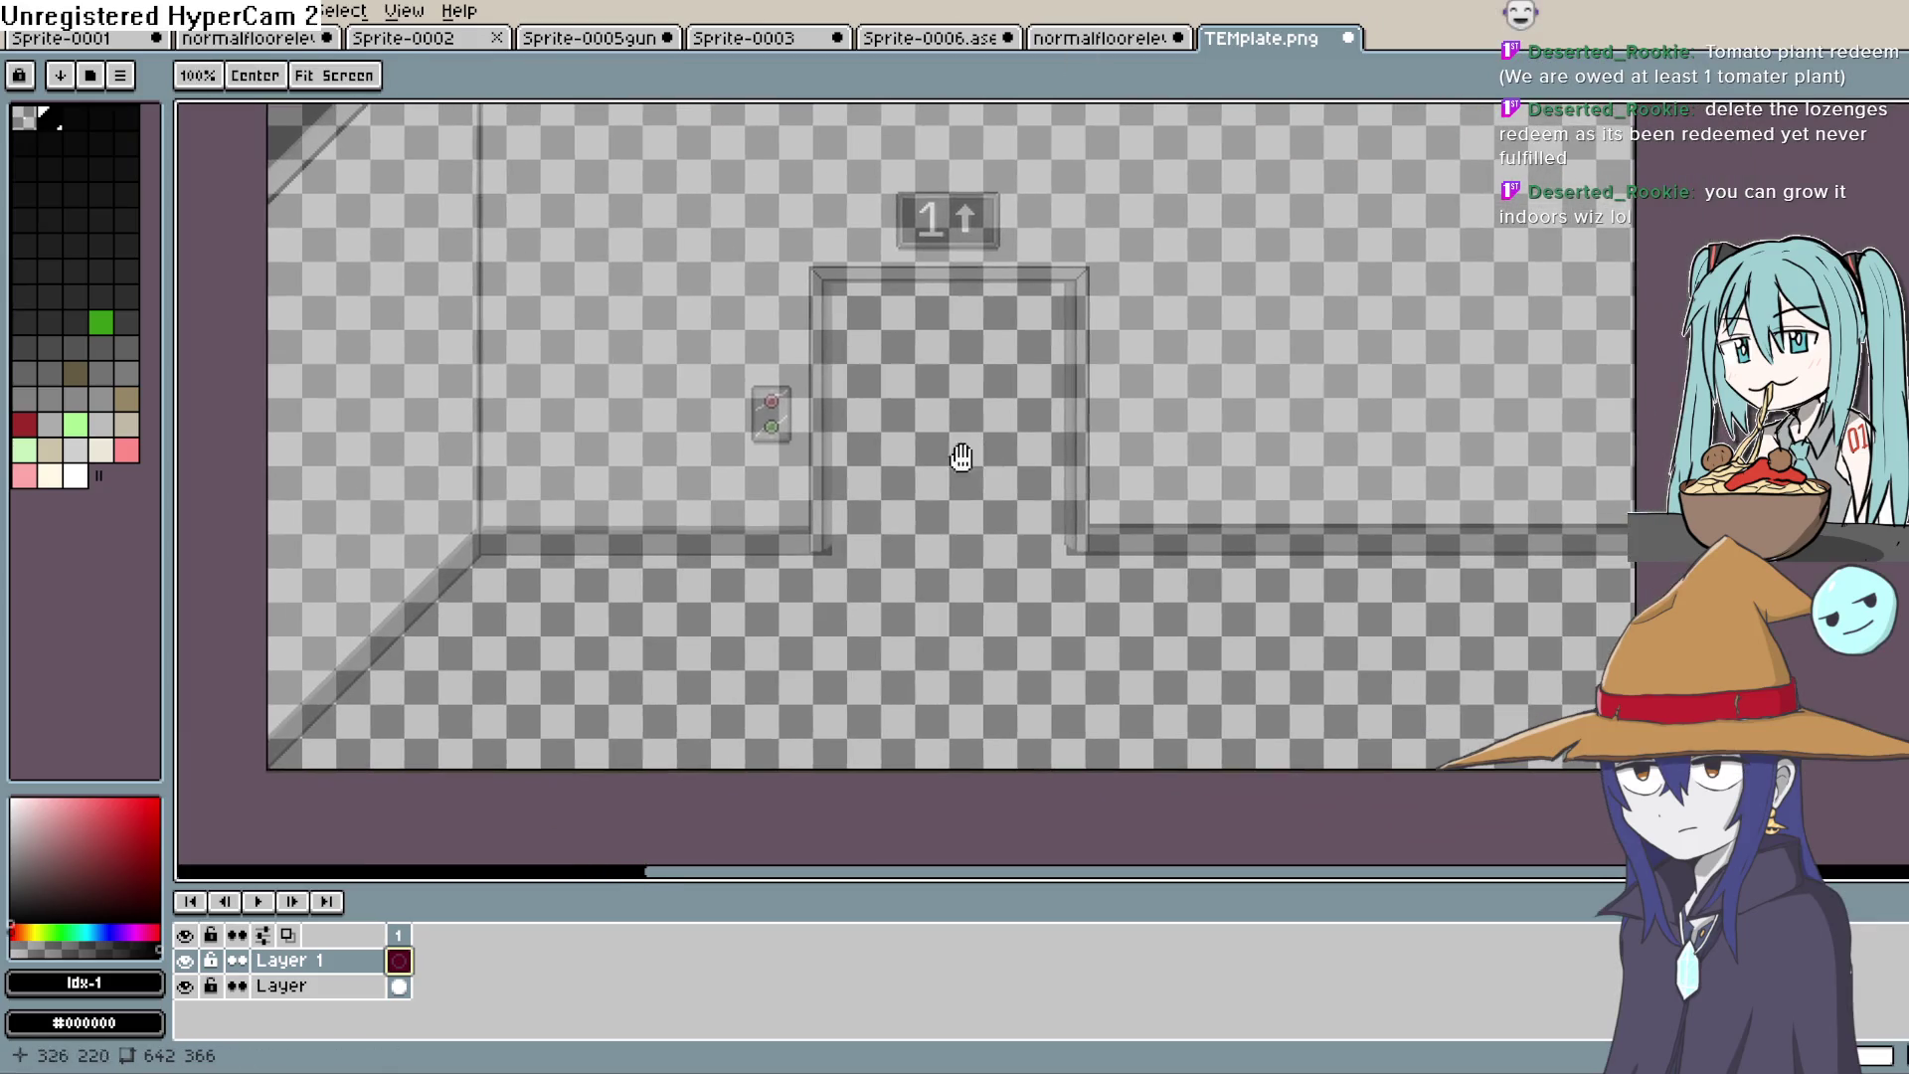
pyautogui.press('b')
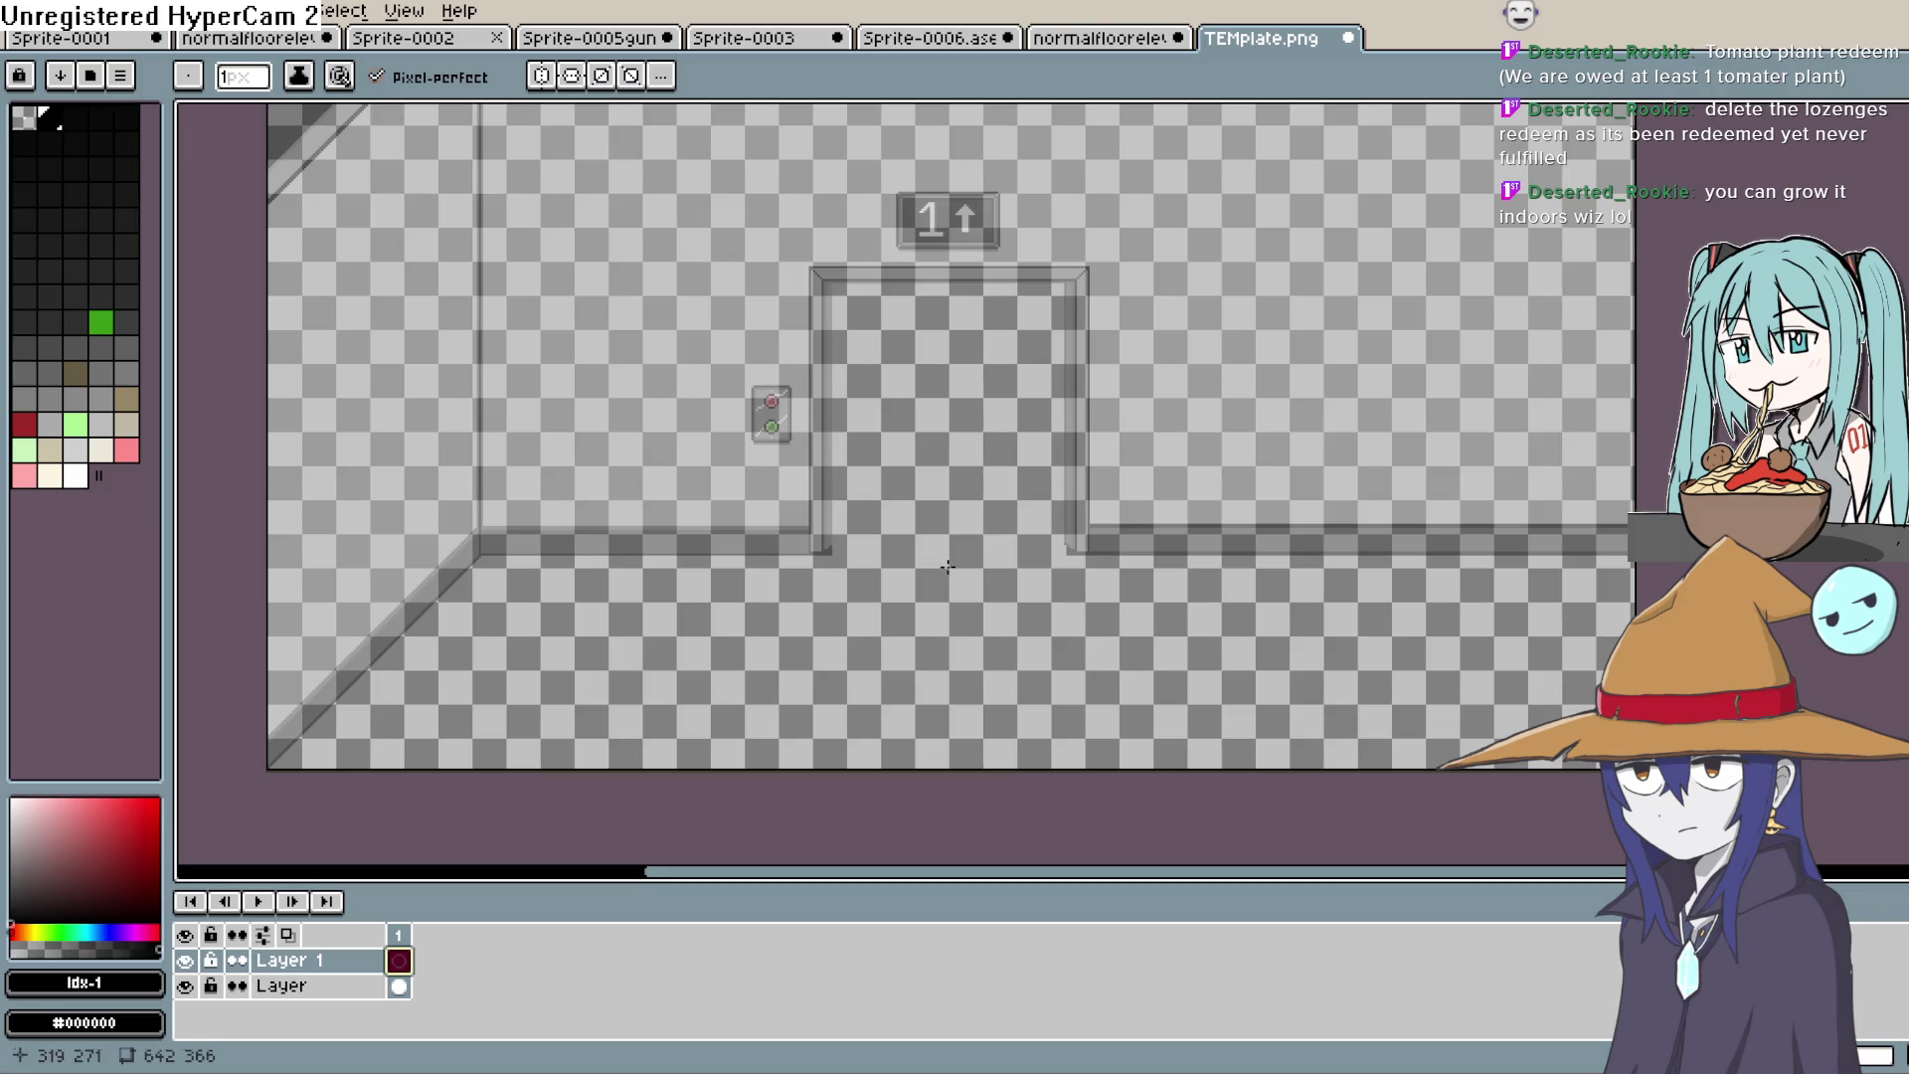
pyautogui.scroll(1, 971, 567)
pyautogui.scroll(1, 847, 512)
pyautogui.moveTo(832, 498); pyautogui.dragTo(873, 634)
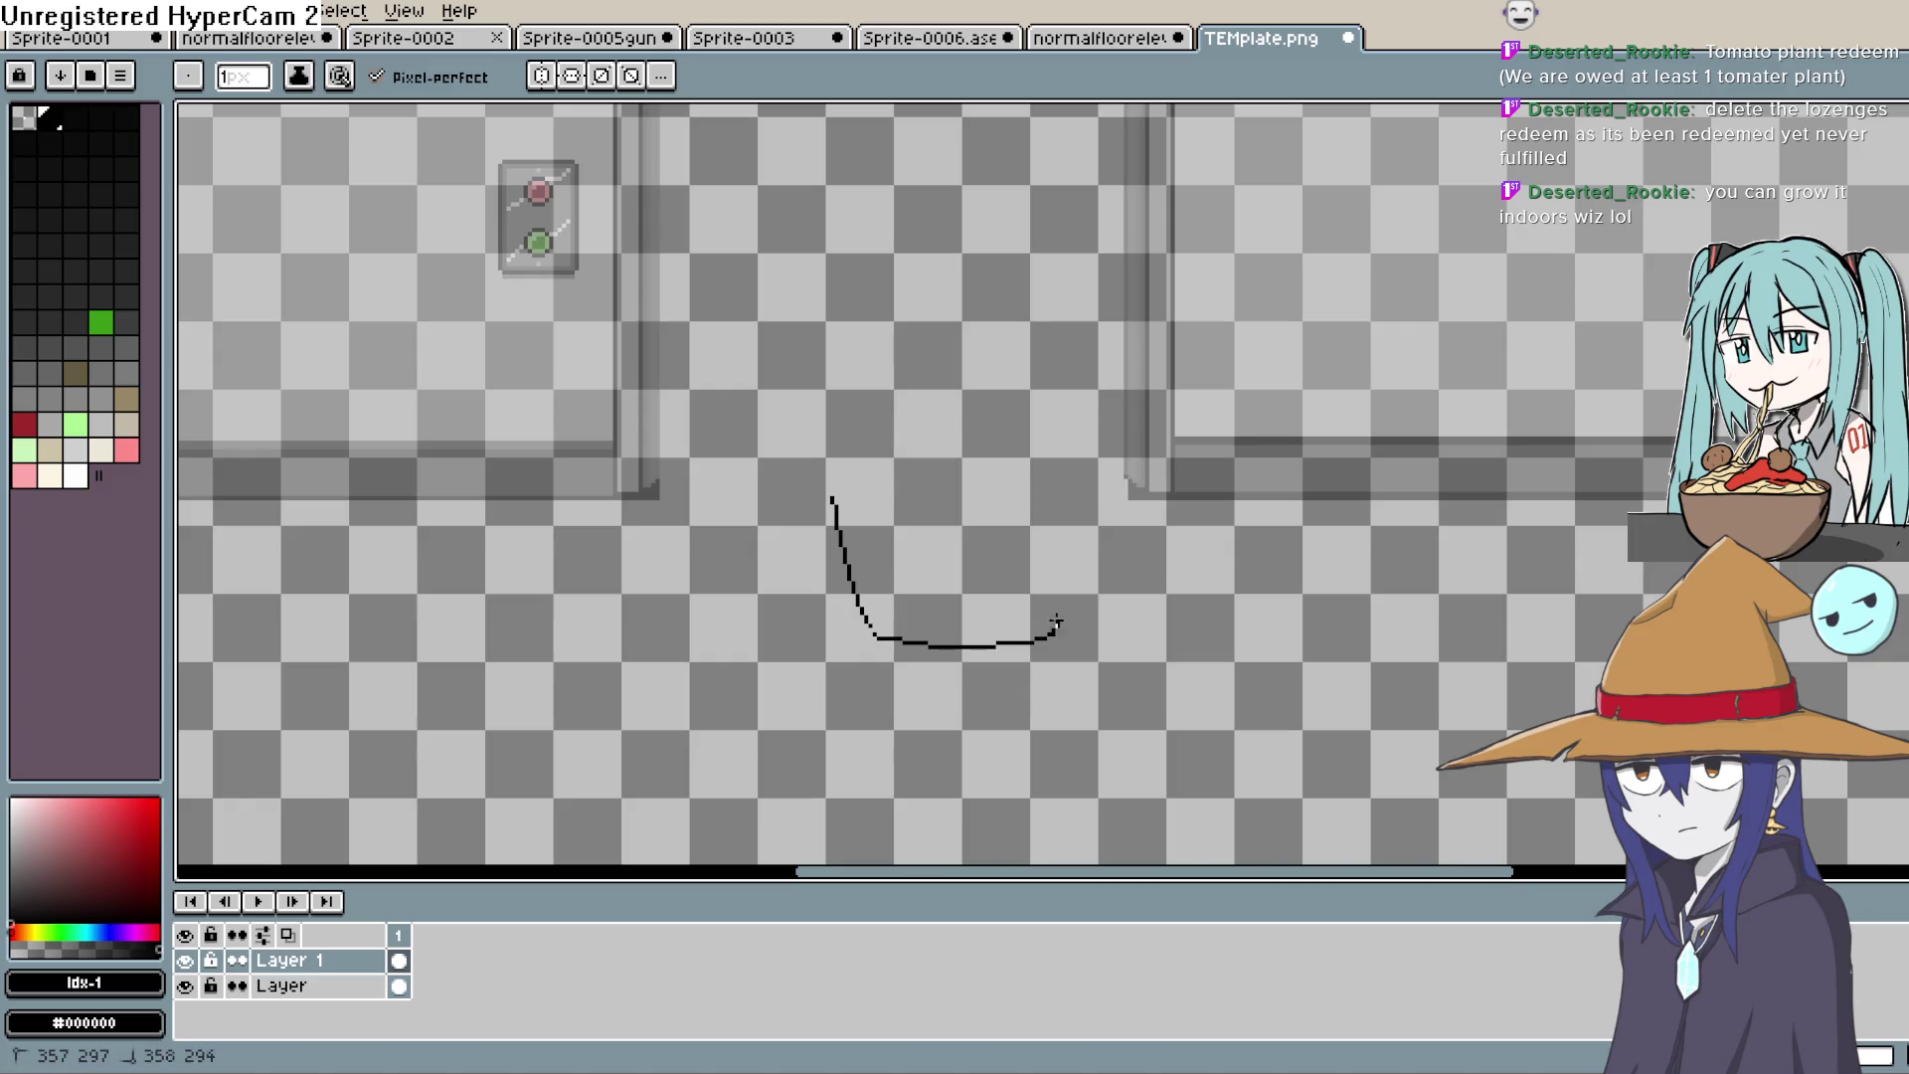
pyautogui.moveTo(1072, 487)
pyautogui.mouseDown()
pyautogui.moveTo(954, 463)
pyautogui.moveTo(827, 484)
pyautogui.mouseUp()
pyautogui.hotkey('ctrl', 'z')
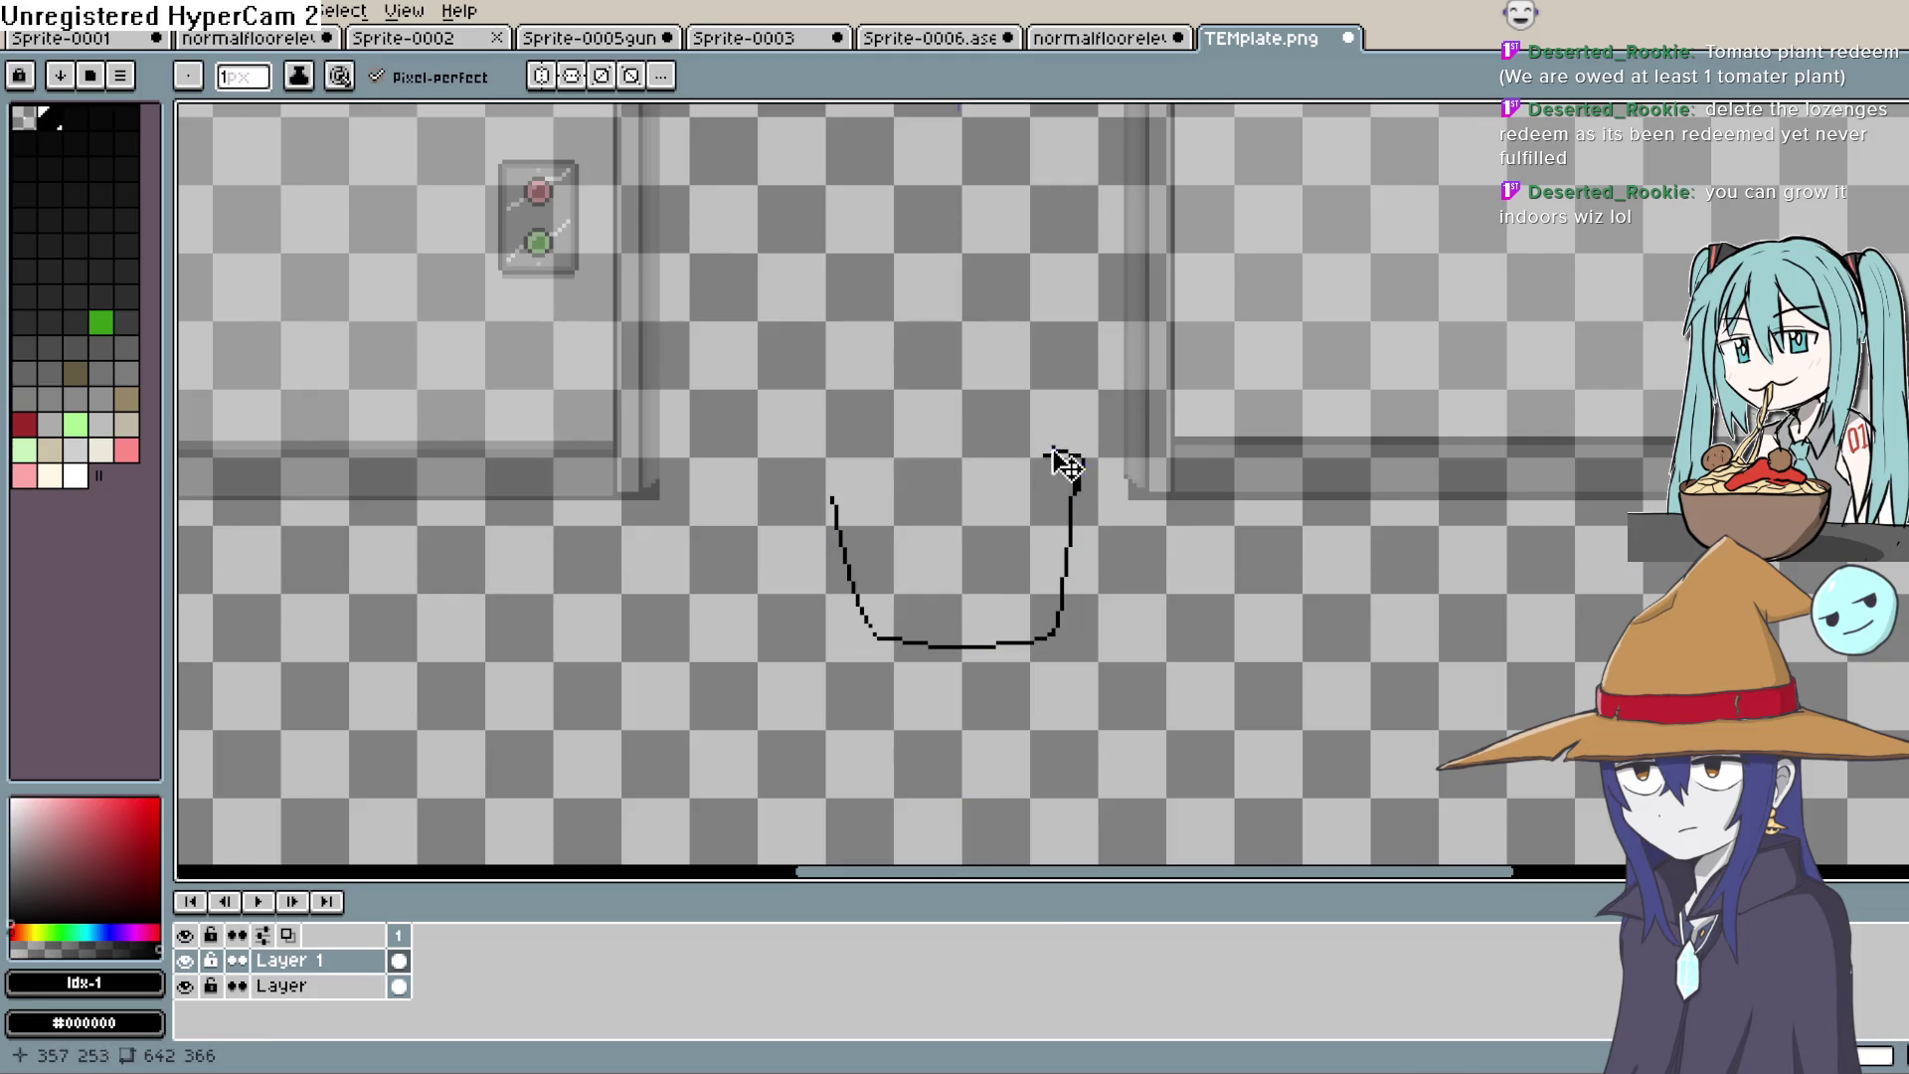
pyautogui.hotkey('ctrl', 'z')
pyautogui.hotkey('ctrl', 'z')
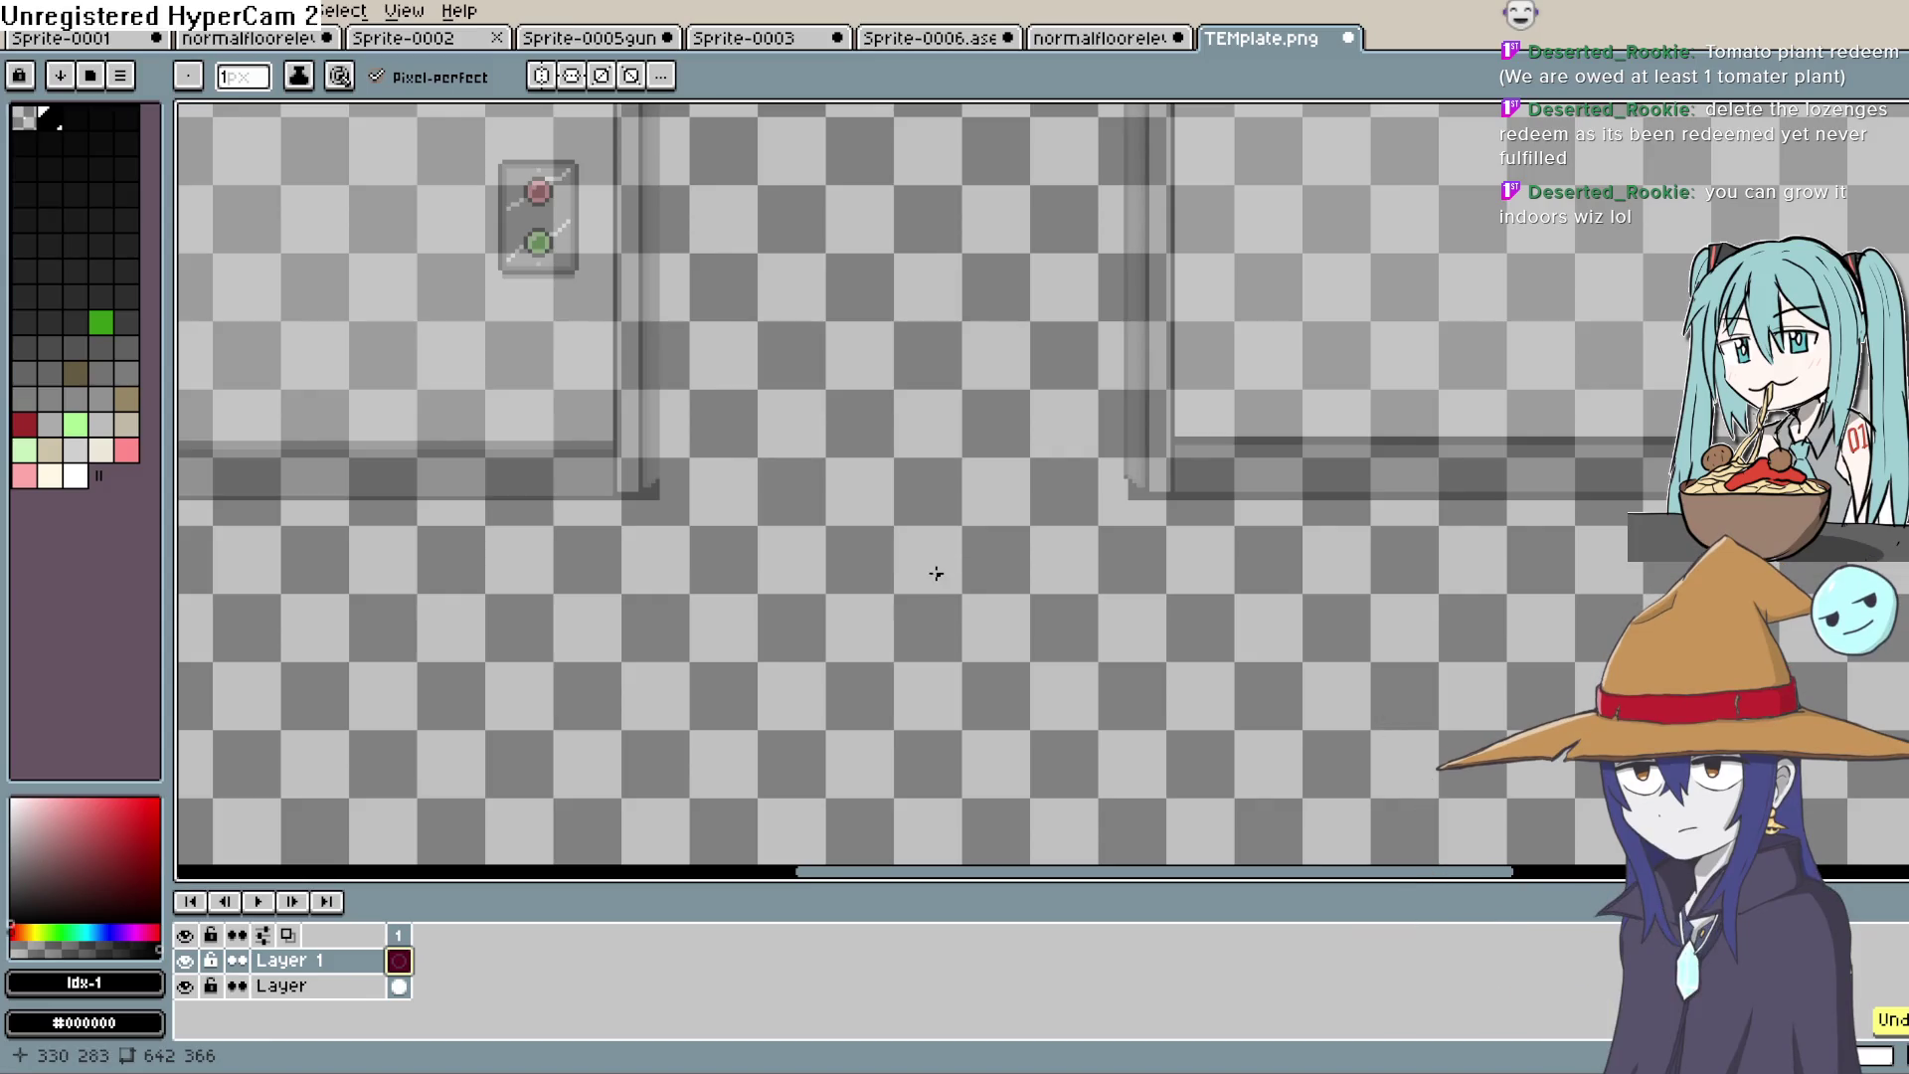
pyautogui.moveTo(933, 557)
pyautogui.mouseDown()
pyautogui.moveTo(878, 599)
pyautogui.moveTo(1022, 609)
pyautogui.moveTo(920, 558)
pyautogui.mouseUp()
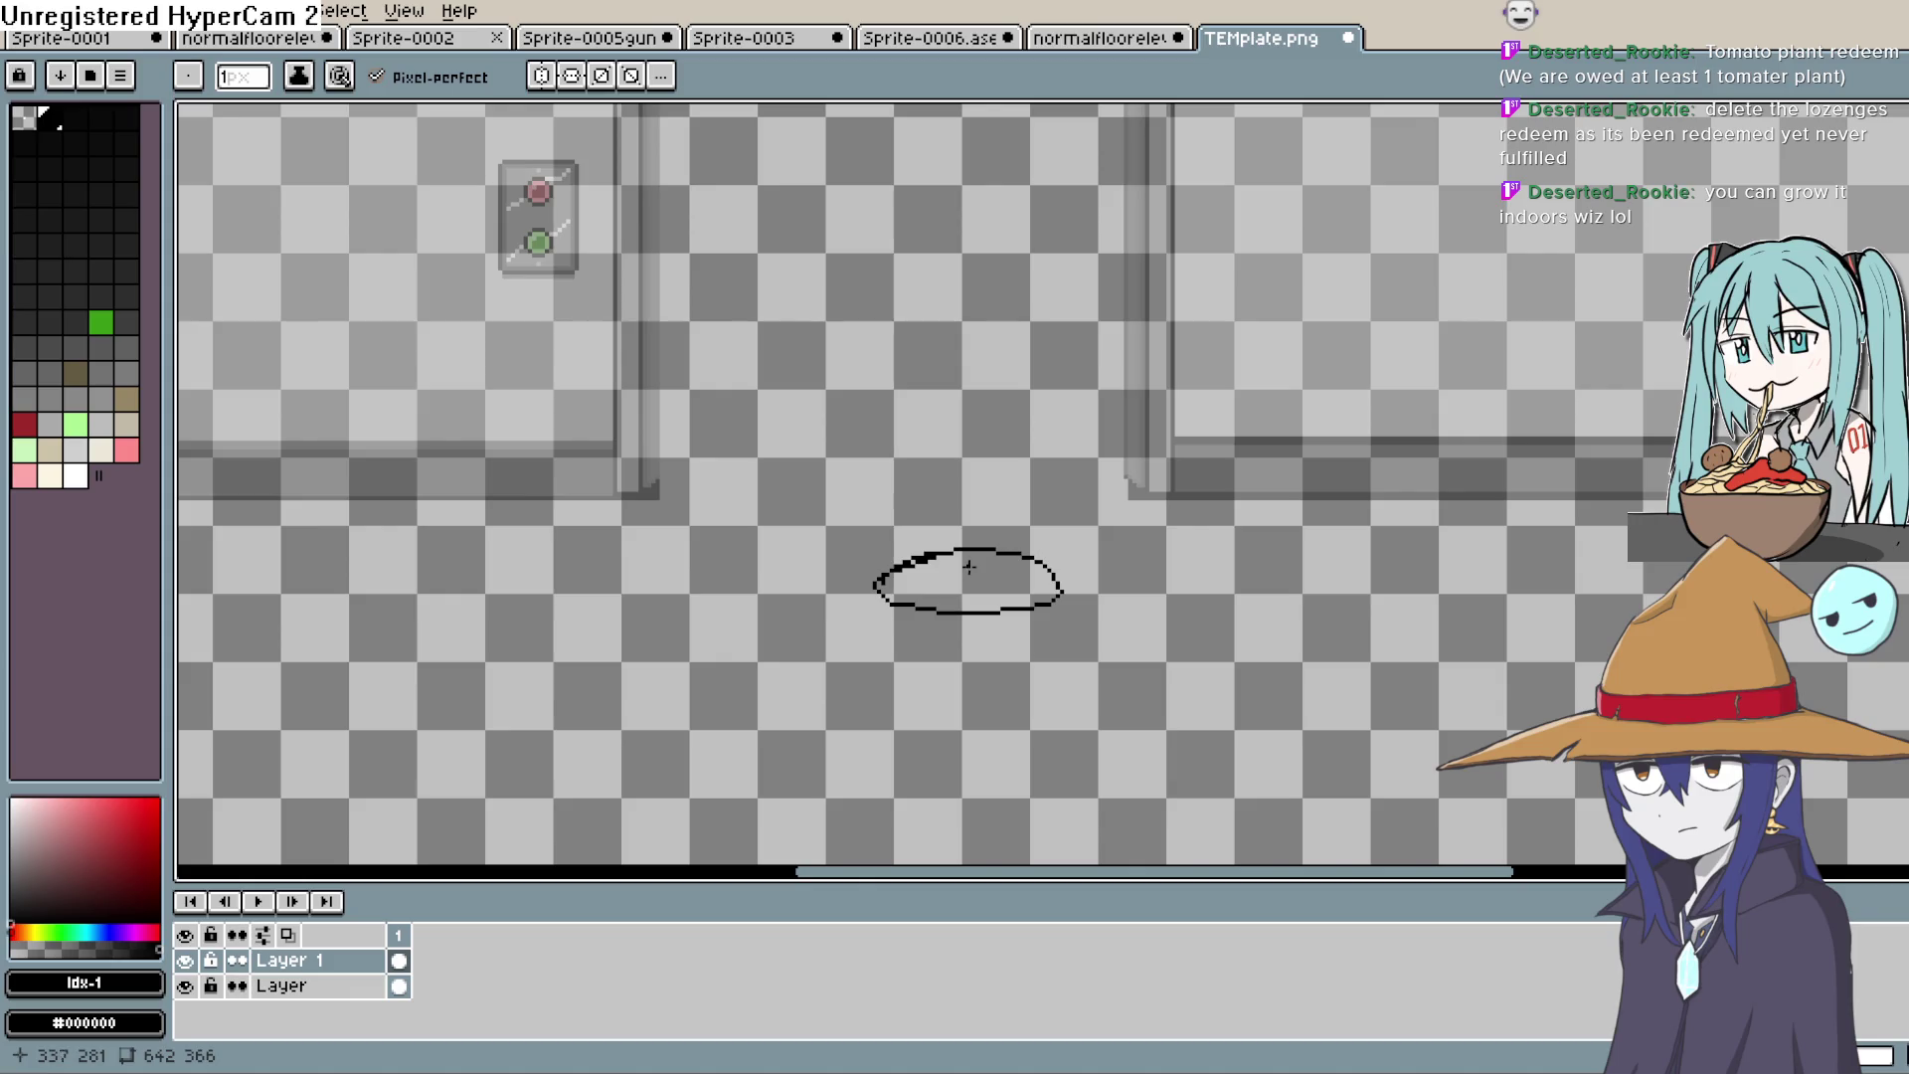
# Step: Draw the stand's left and right legs beneath the oval, undoing the short right leg
pyautogui.moveTo(884, 598)
pyautogui.mouseDown()
pyautogui.moveTo(849, 643)
pyautogui.moveTo(900, 631)
pyautogui.moveTo(910, 606)
pyautogui.mouseUp()
pyautogui.moveTo(1052, 603)
pyautogui.mouseDown()
pyautogui.moveTo(1087, 654)
pyautogui.moveTo(1041, 615)
pyautogui.moveTo(958, 680)
pyautogui.moveTo(991, 614)
pyautogui.moveTo(964, 594)
pyautogui.mouseUp()
pyautogui.hotkey('ctrl', 'z')
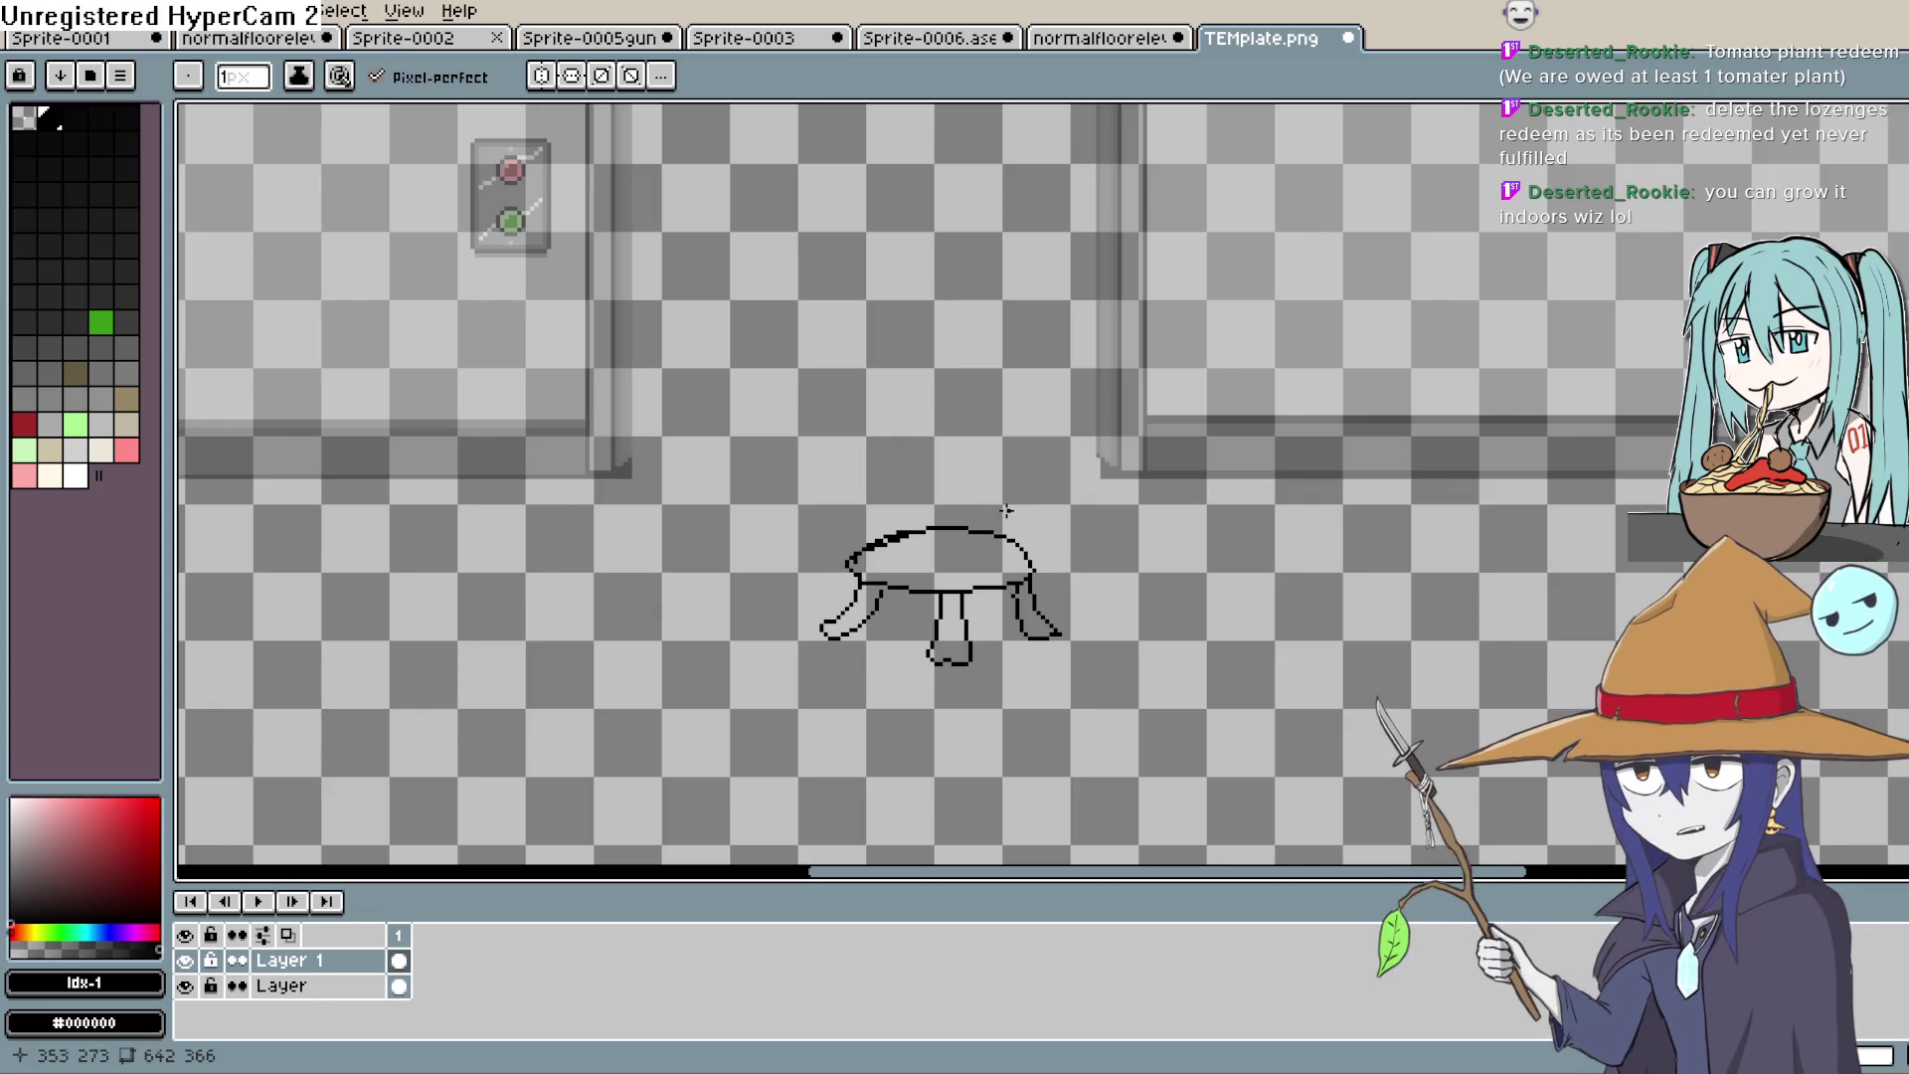
# Step: Remove a stray line and draw a vertical trunk side rising from the stand
pyautogui.hscroll(2, 1006, 511)
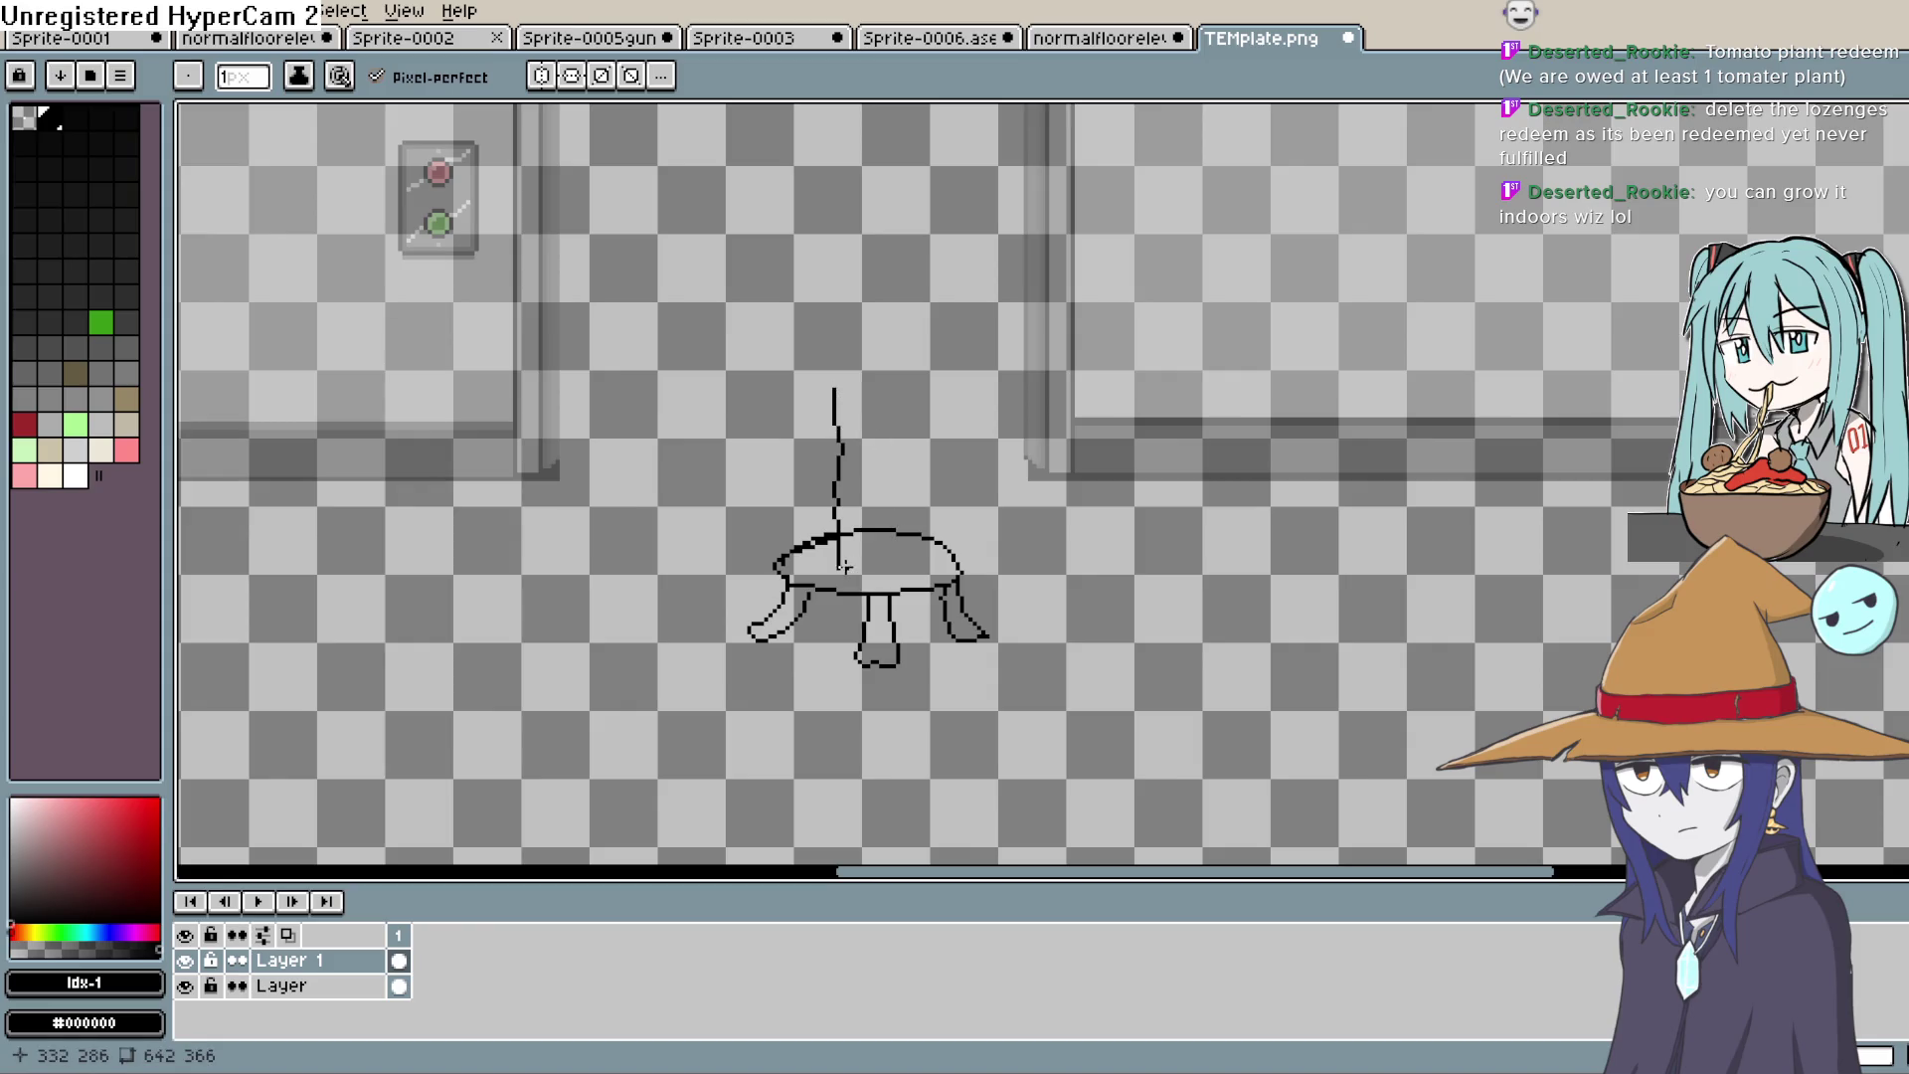
pyautogui.hotkey('ctrl', 'z')
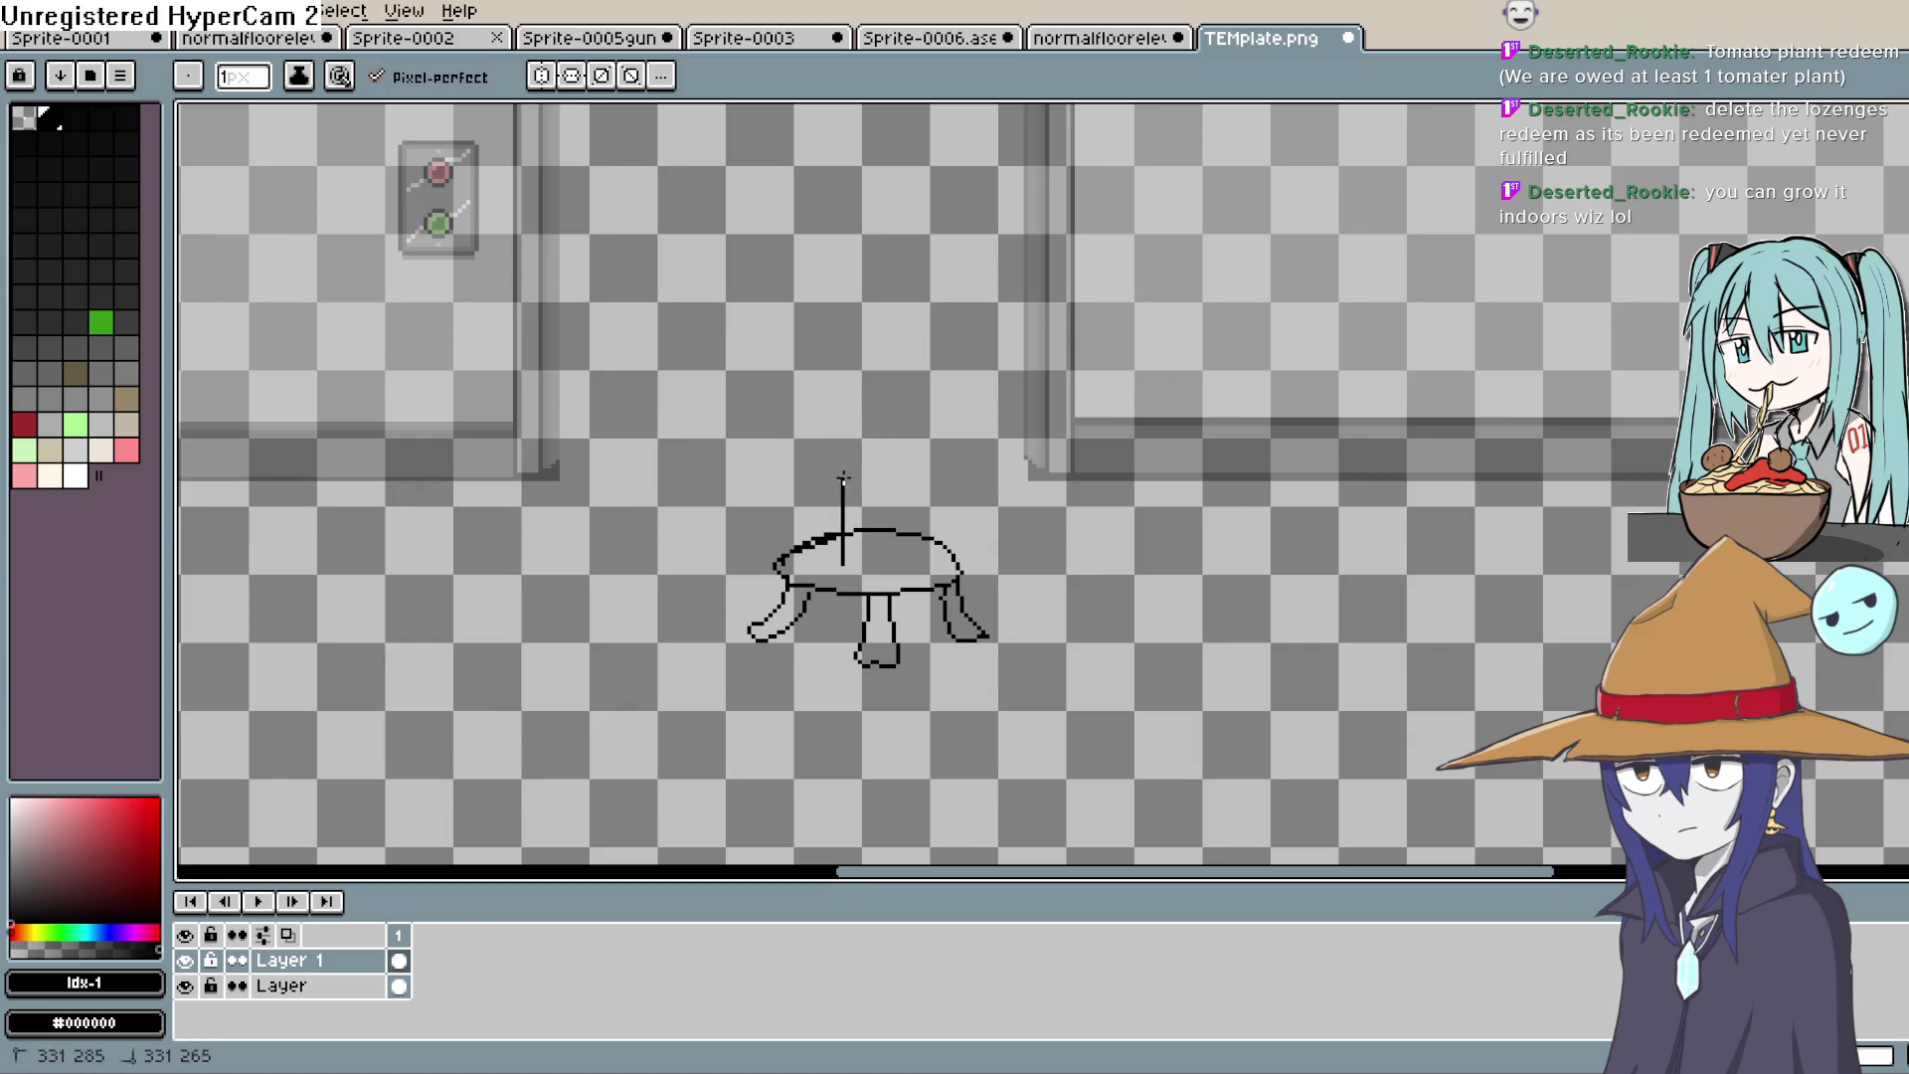
pyautogui.moveTo(898, 554); pyautogui.dragTo(893, 419)
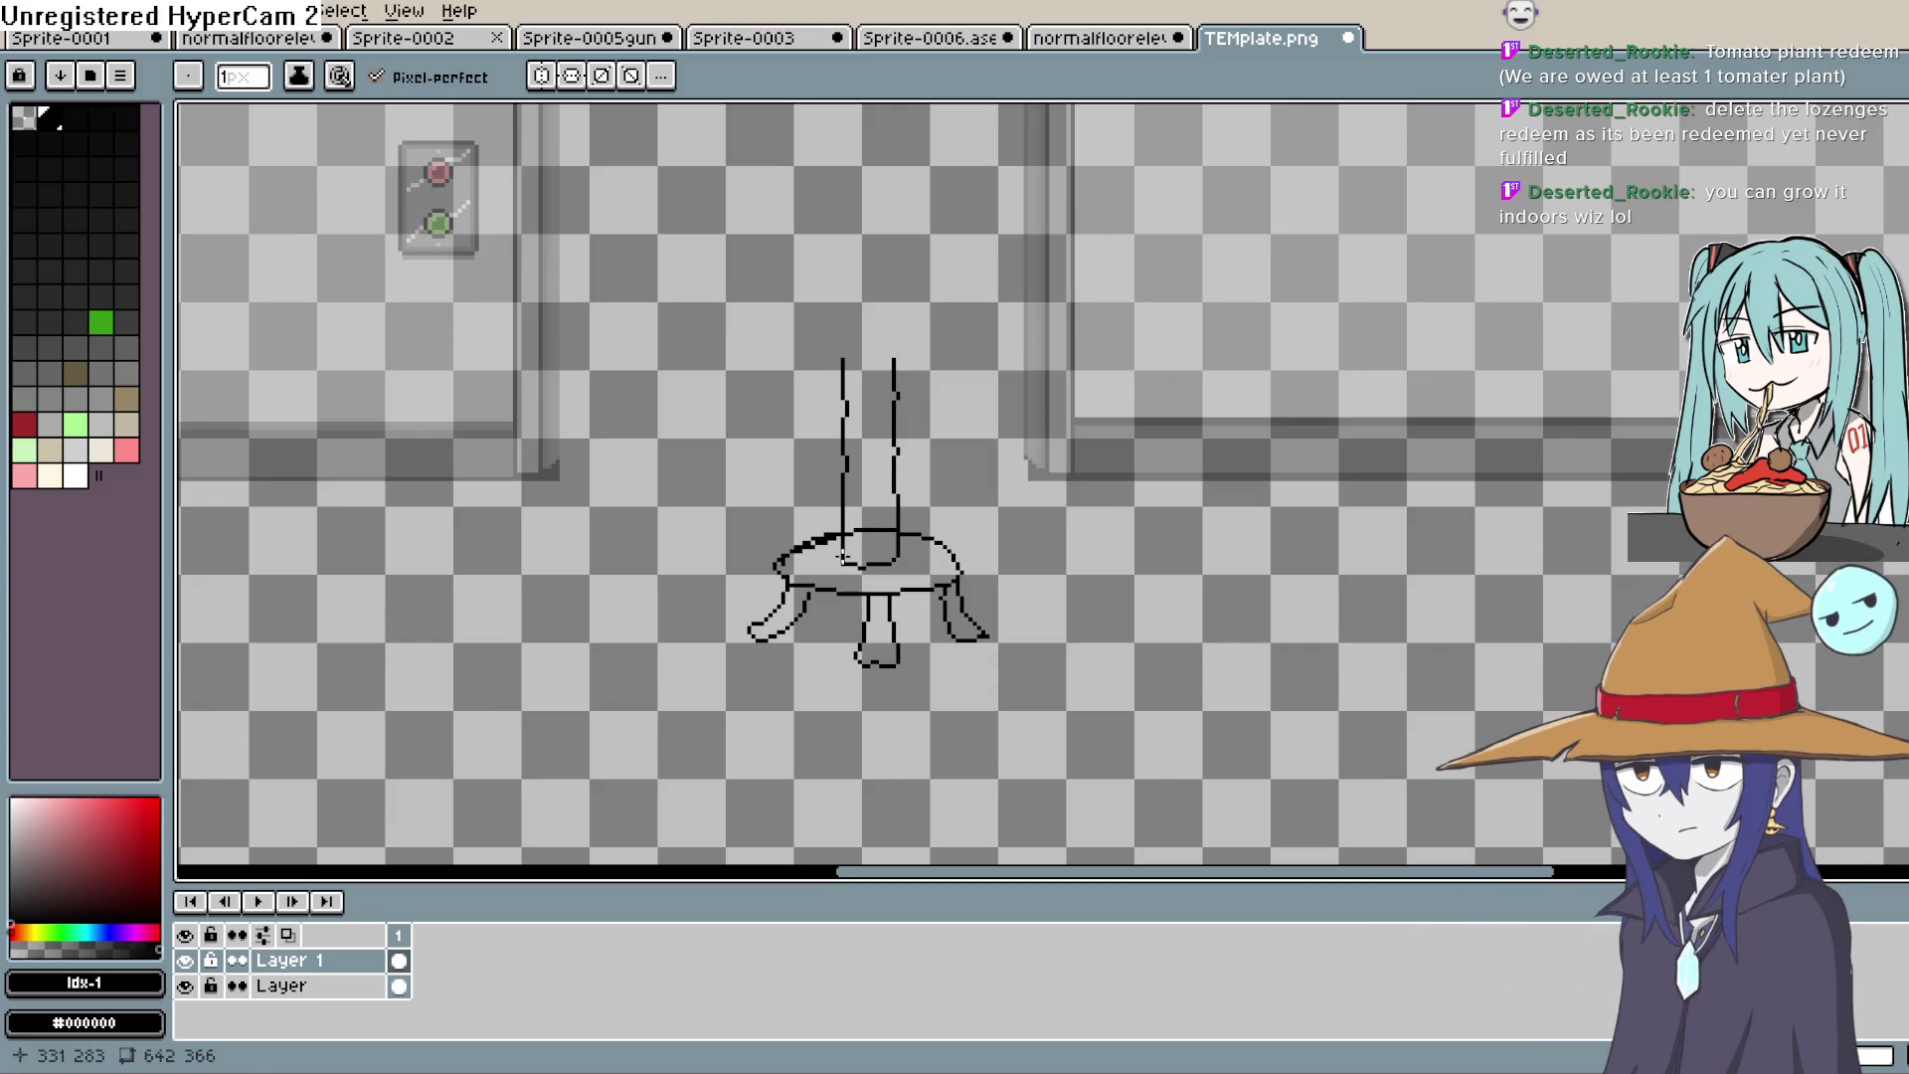
pyautogui.moveTo(1005, 430); pyautogui.dragTo(998, 528)
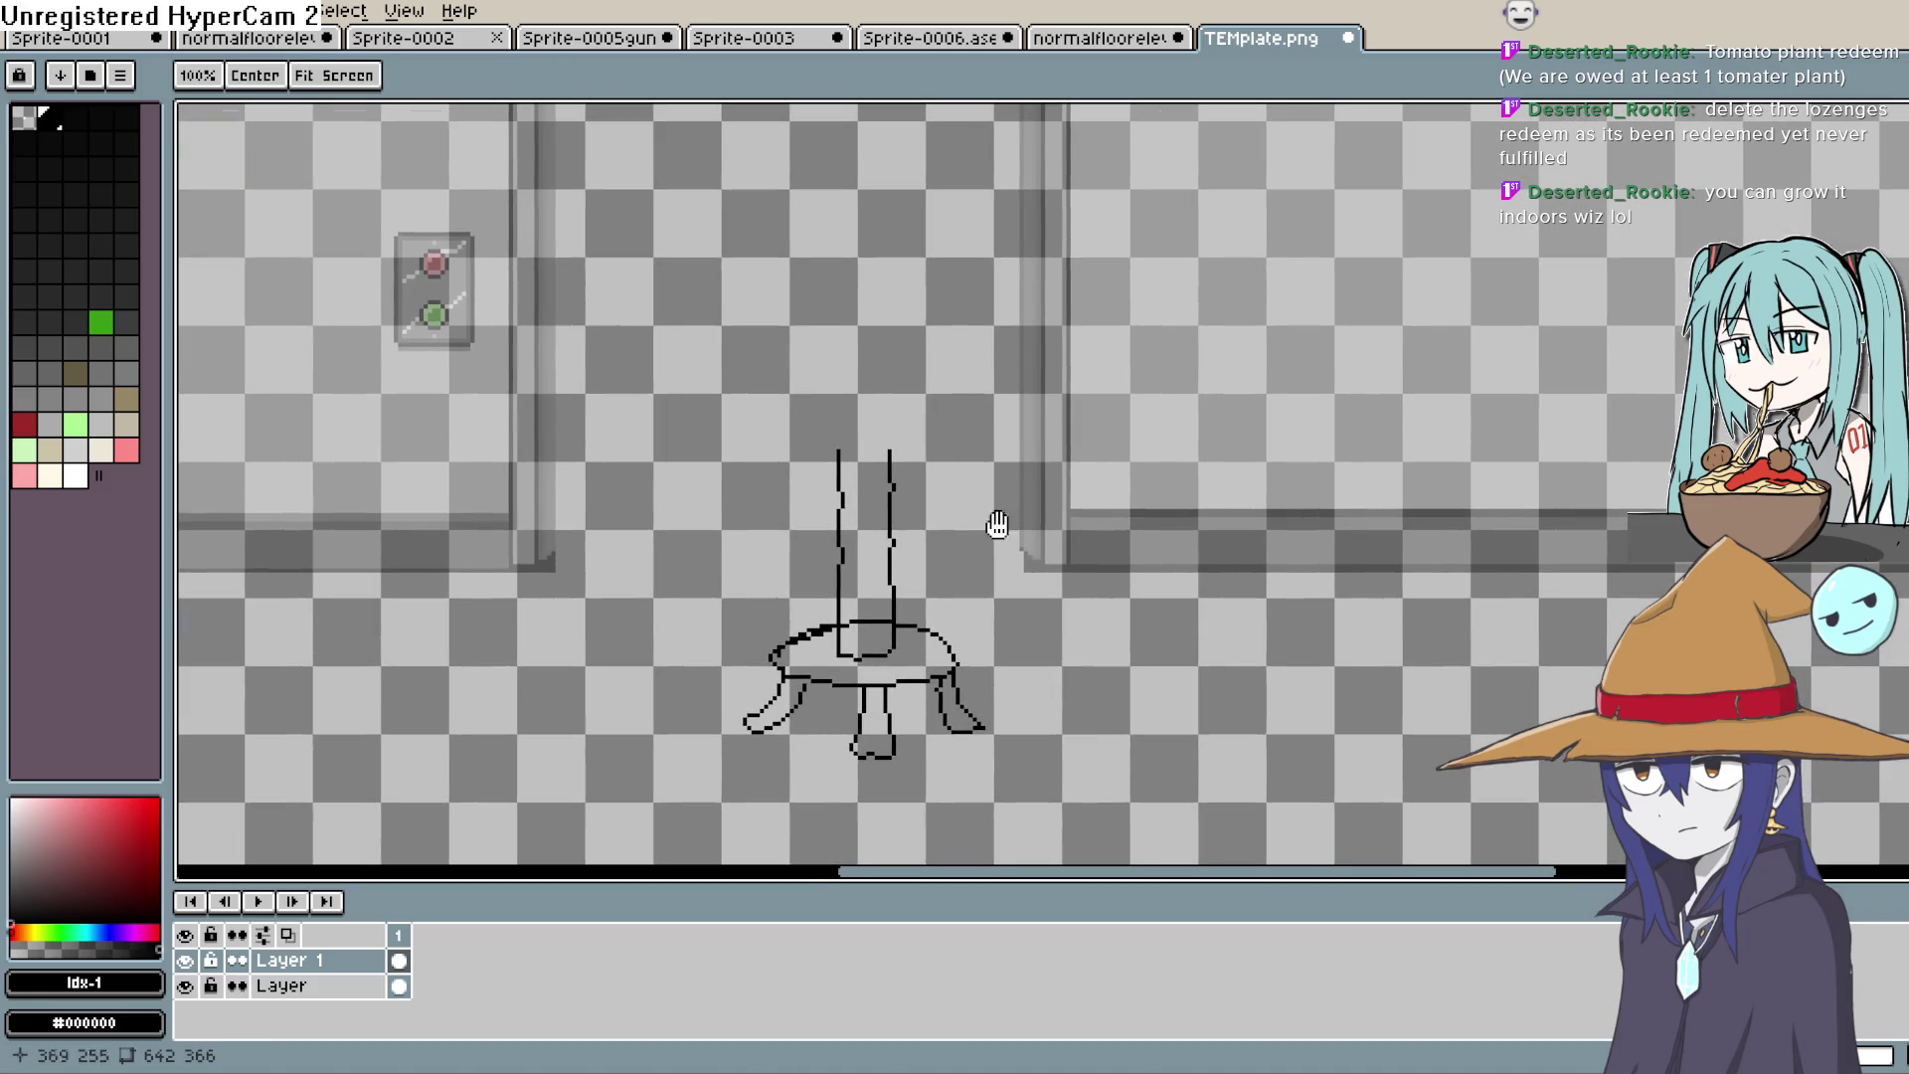
# Step: Pan the canvas to reveal the area above the stand using the Hand tool
pyautogui.press('e')
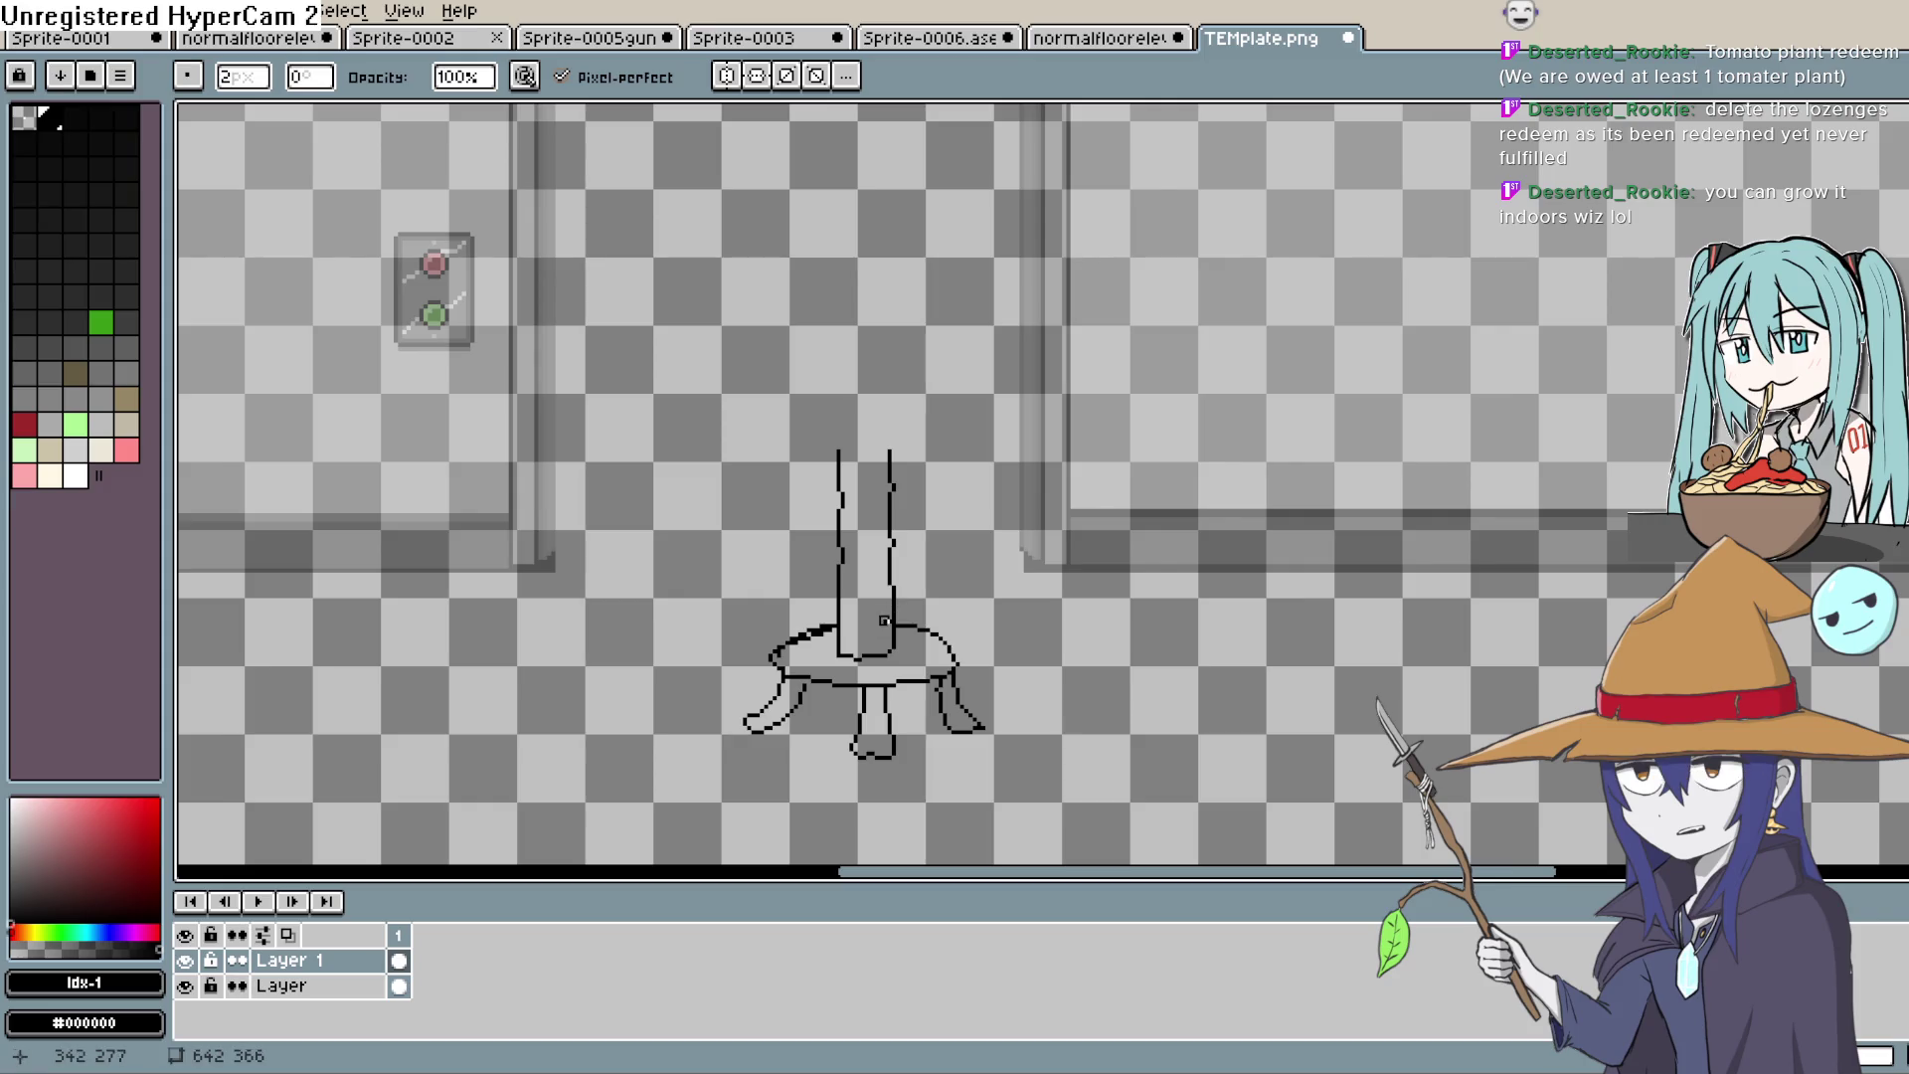
pyautogui.scroll(3, 1004, 577)
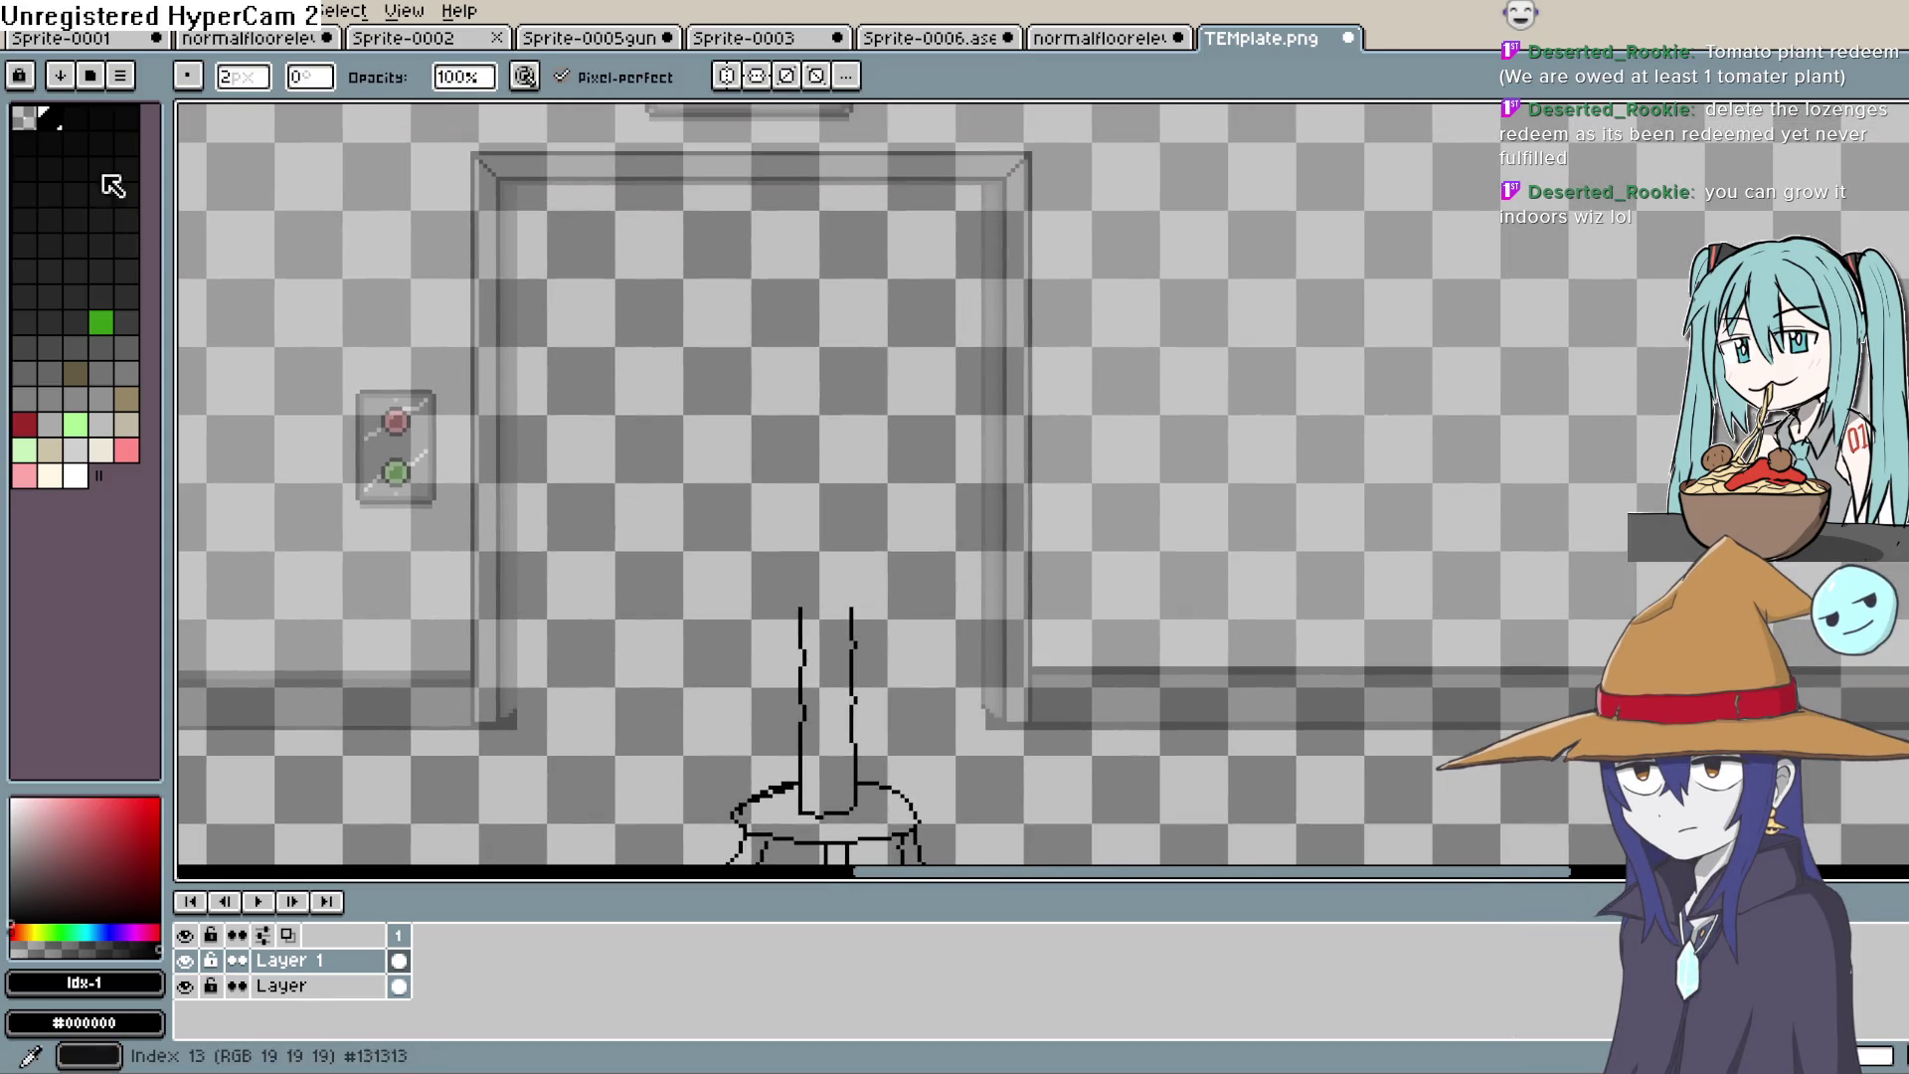
pyautogui.press('h')
pyautogui.moveTo(954, 510); pyautogui.dragTo(962, 614)
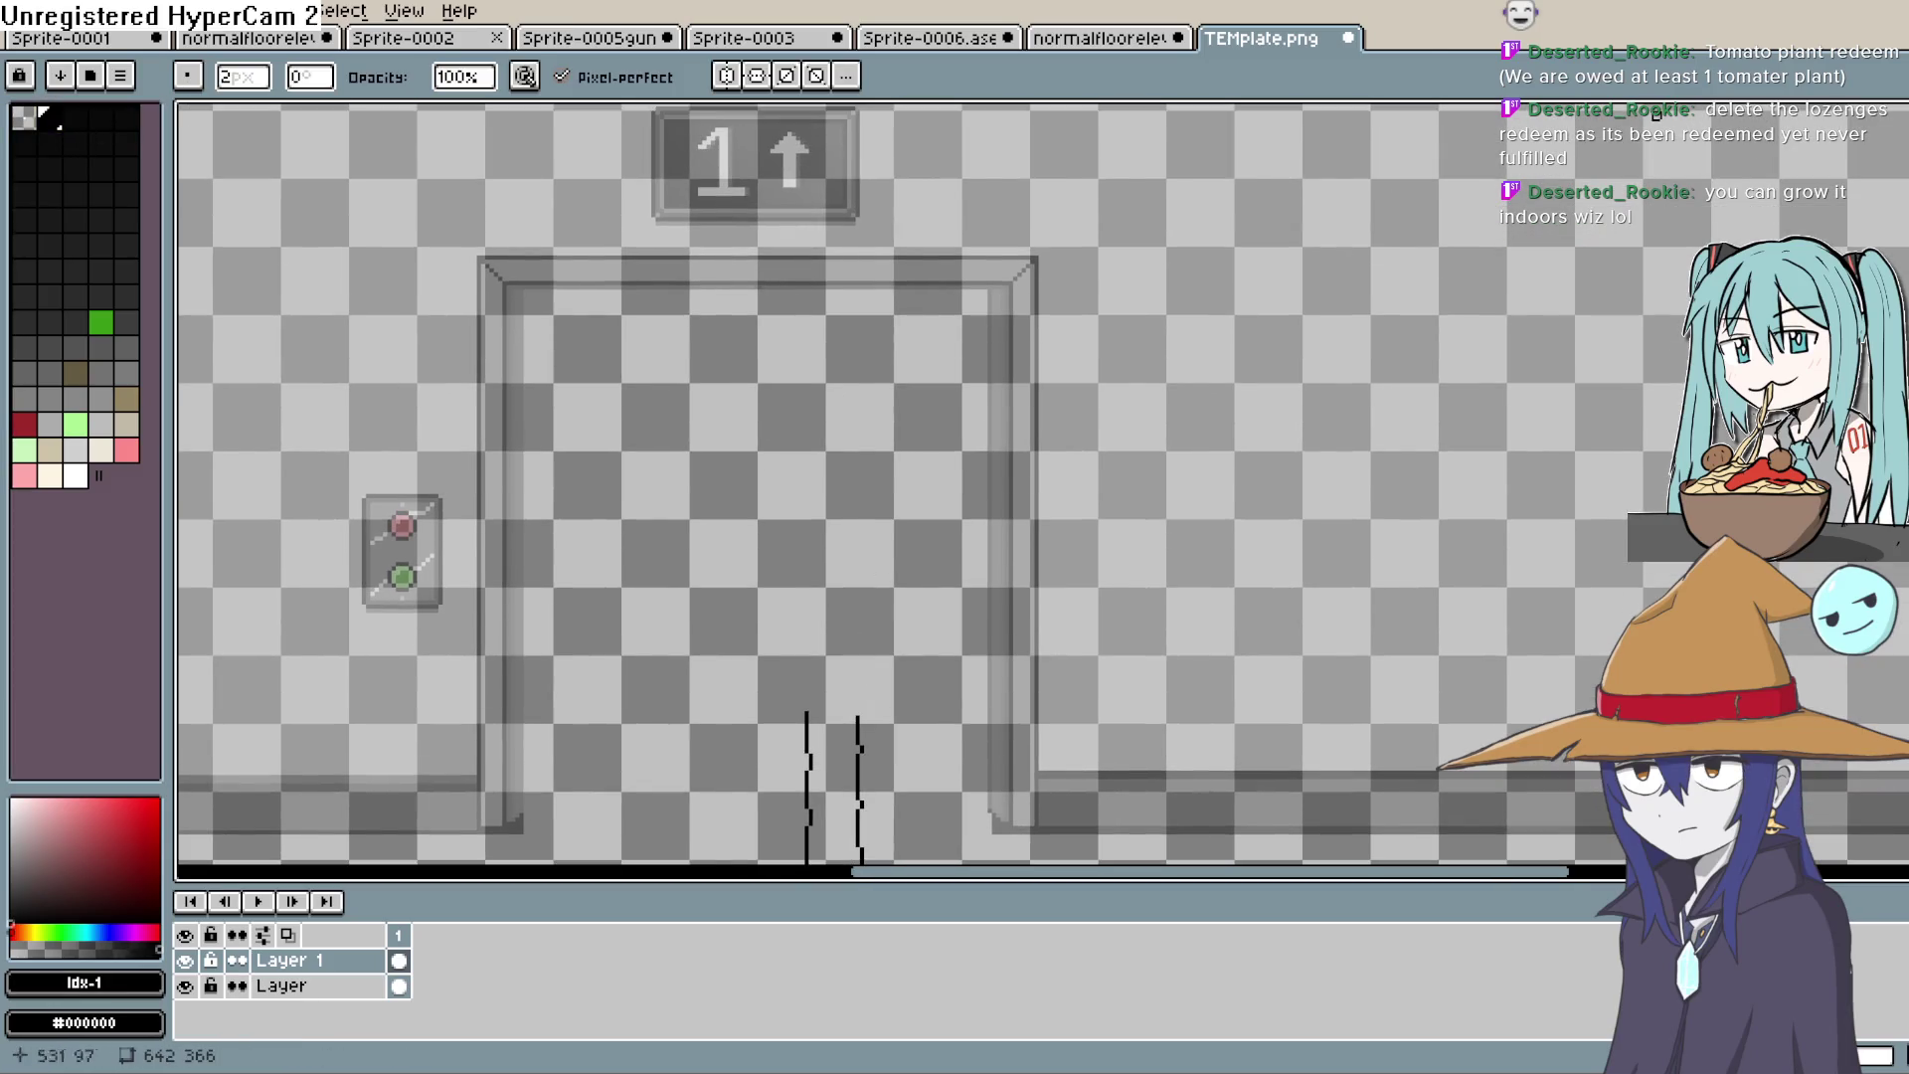
pyautogui.press('e')
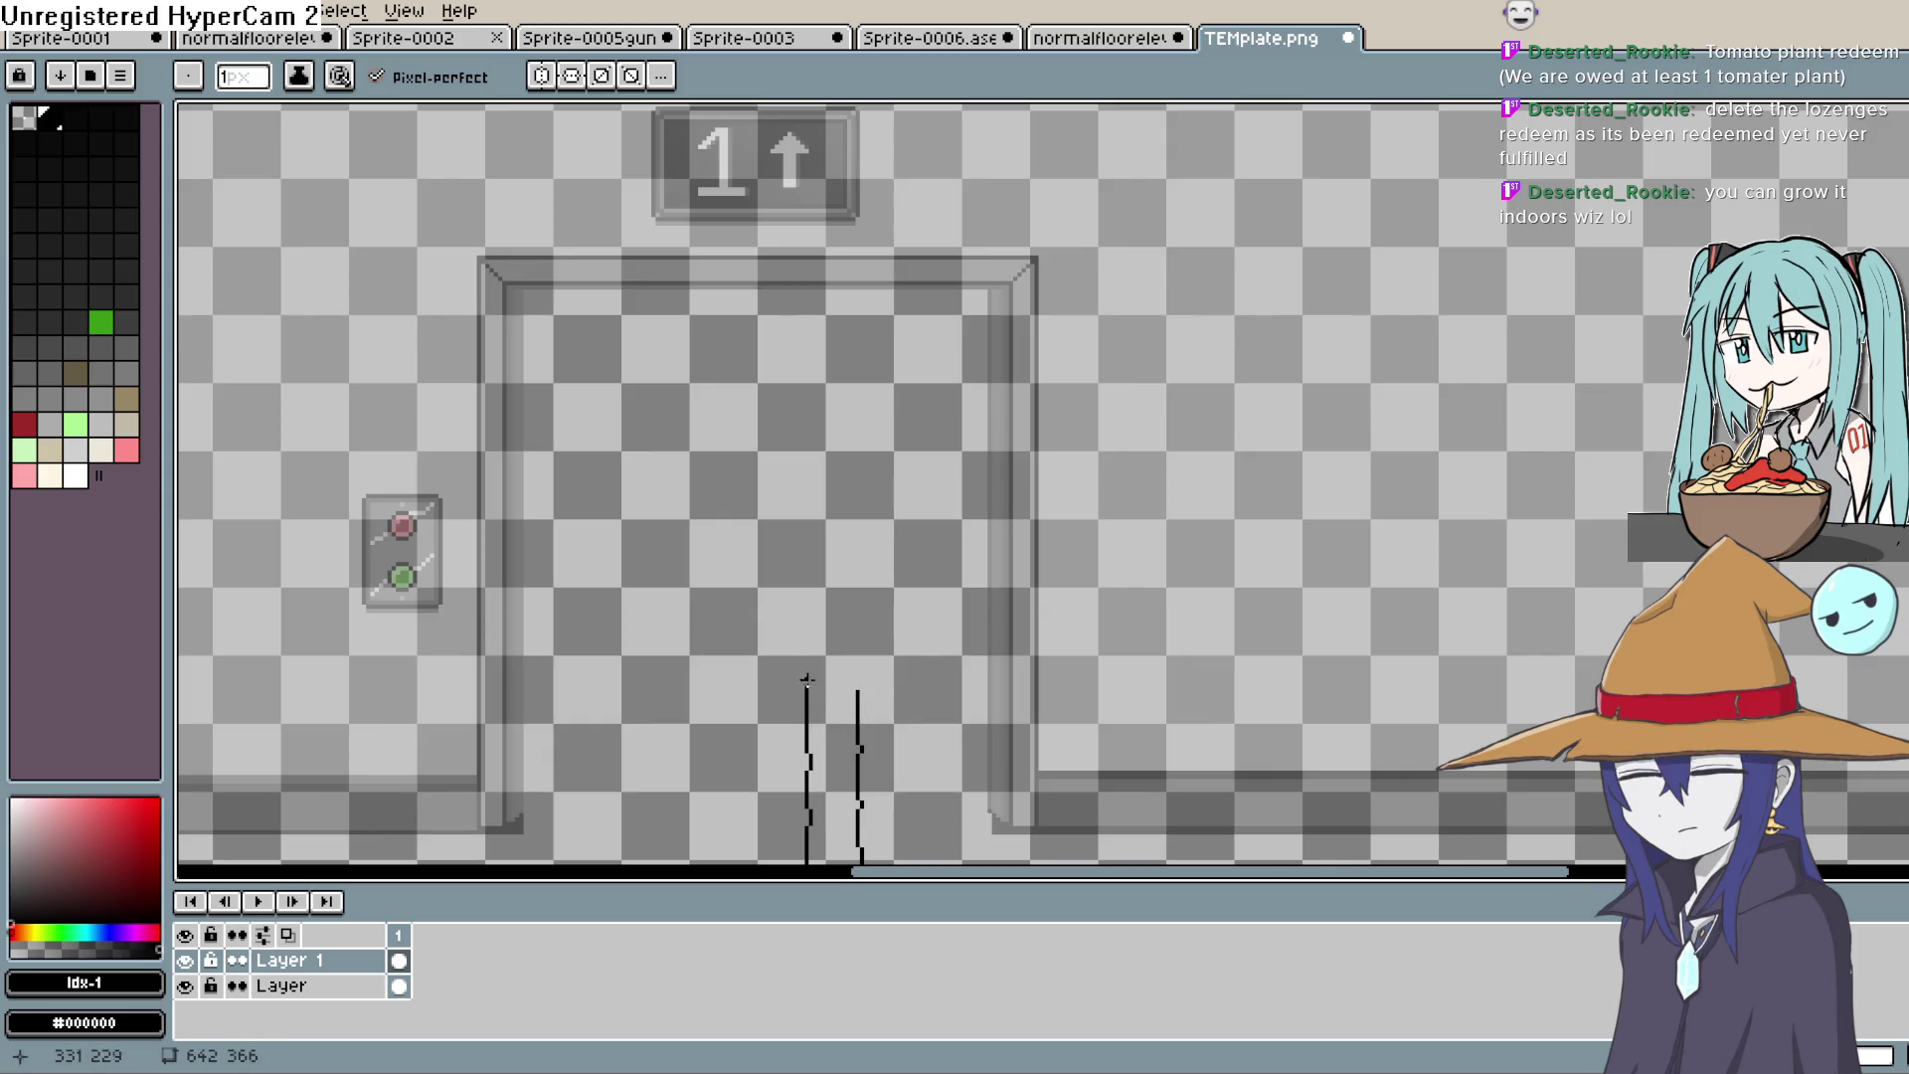
pyautogui.press('space')
pyautogui.moveTo(869, 682); pyautogui.dragTo(870, 491)
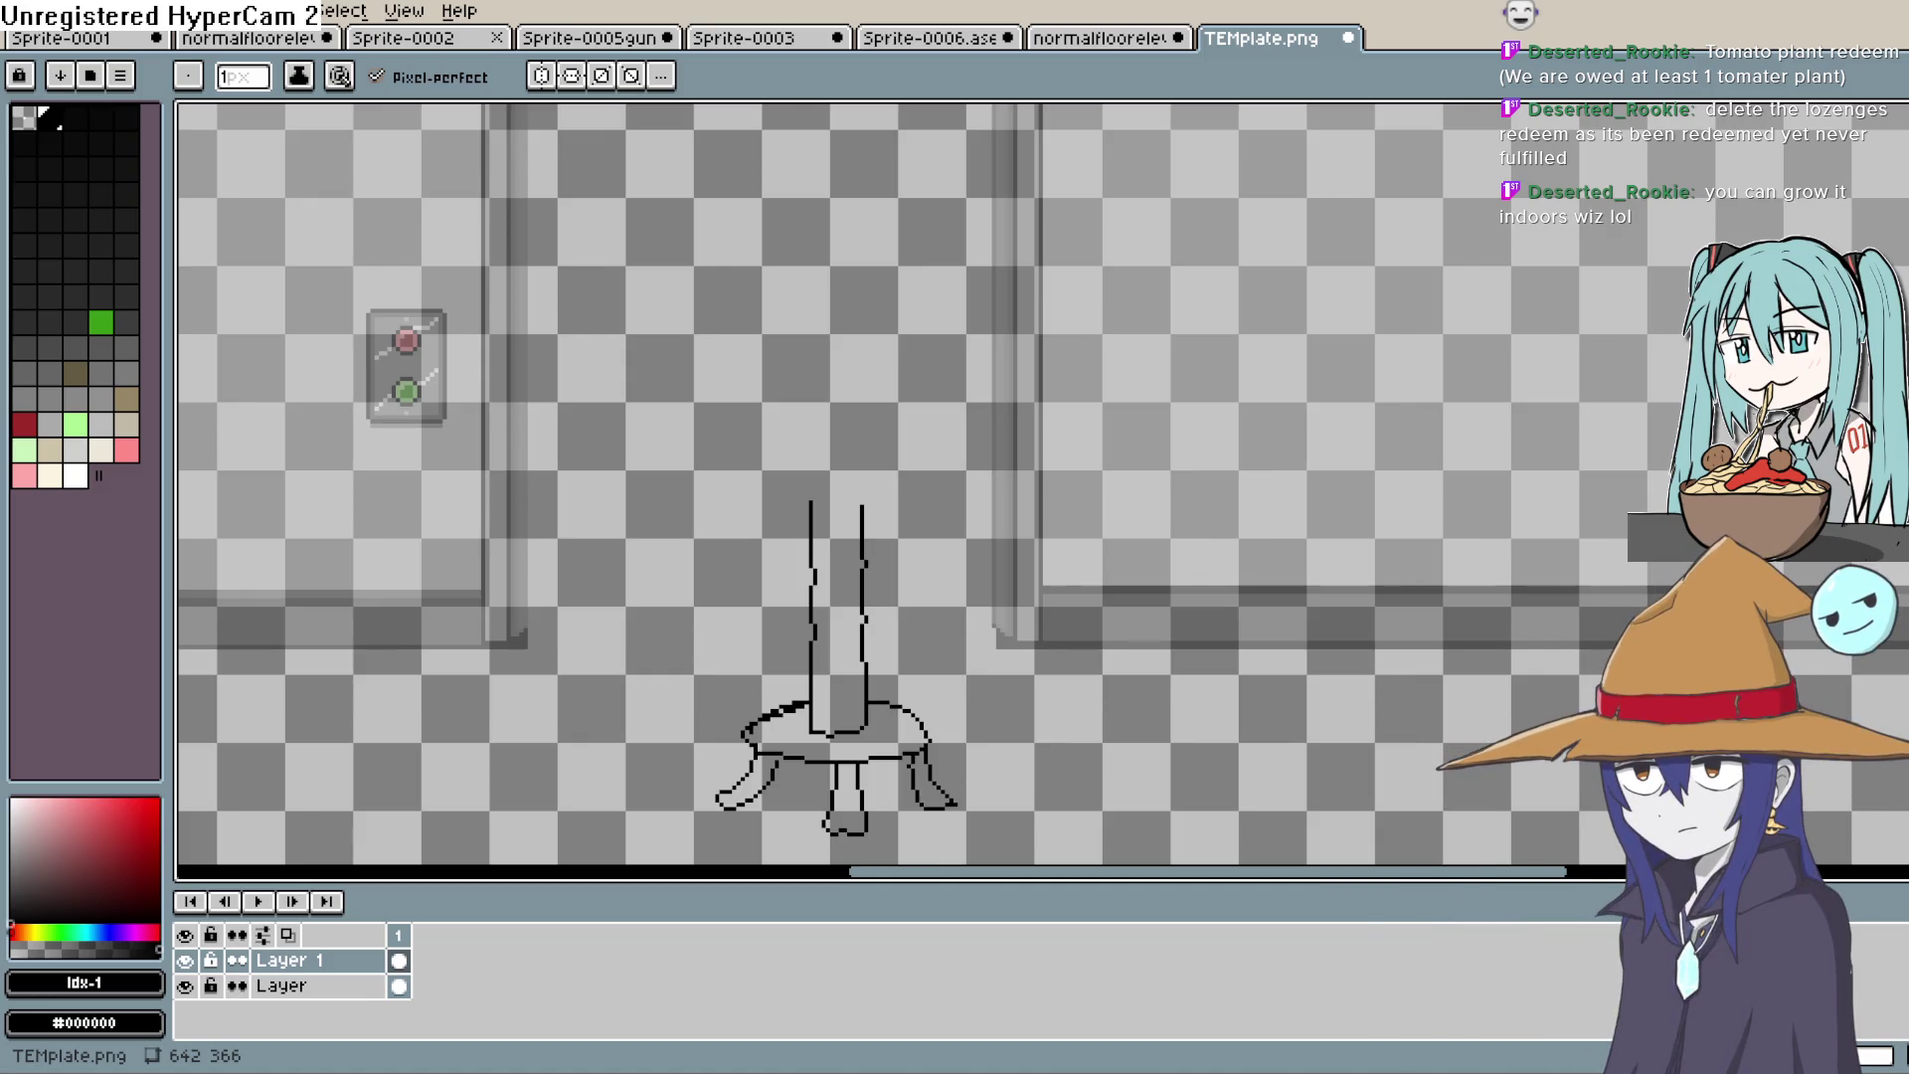
# Step: Extend both trunk sides upward and undo the old short crossbar
pyautogui.moveTo(978, 517); pyautogui.dragTo(1014, 558)
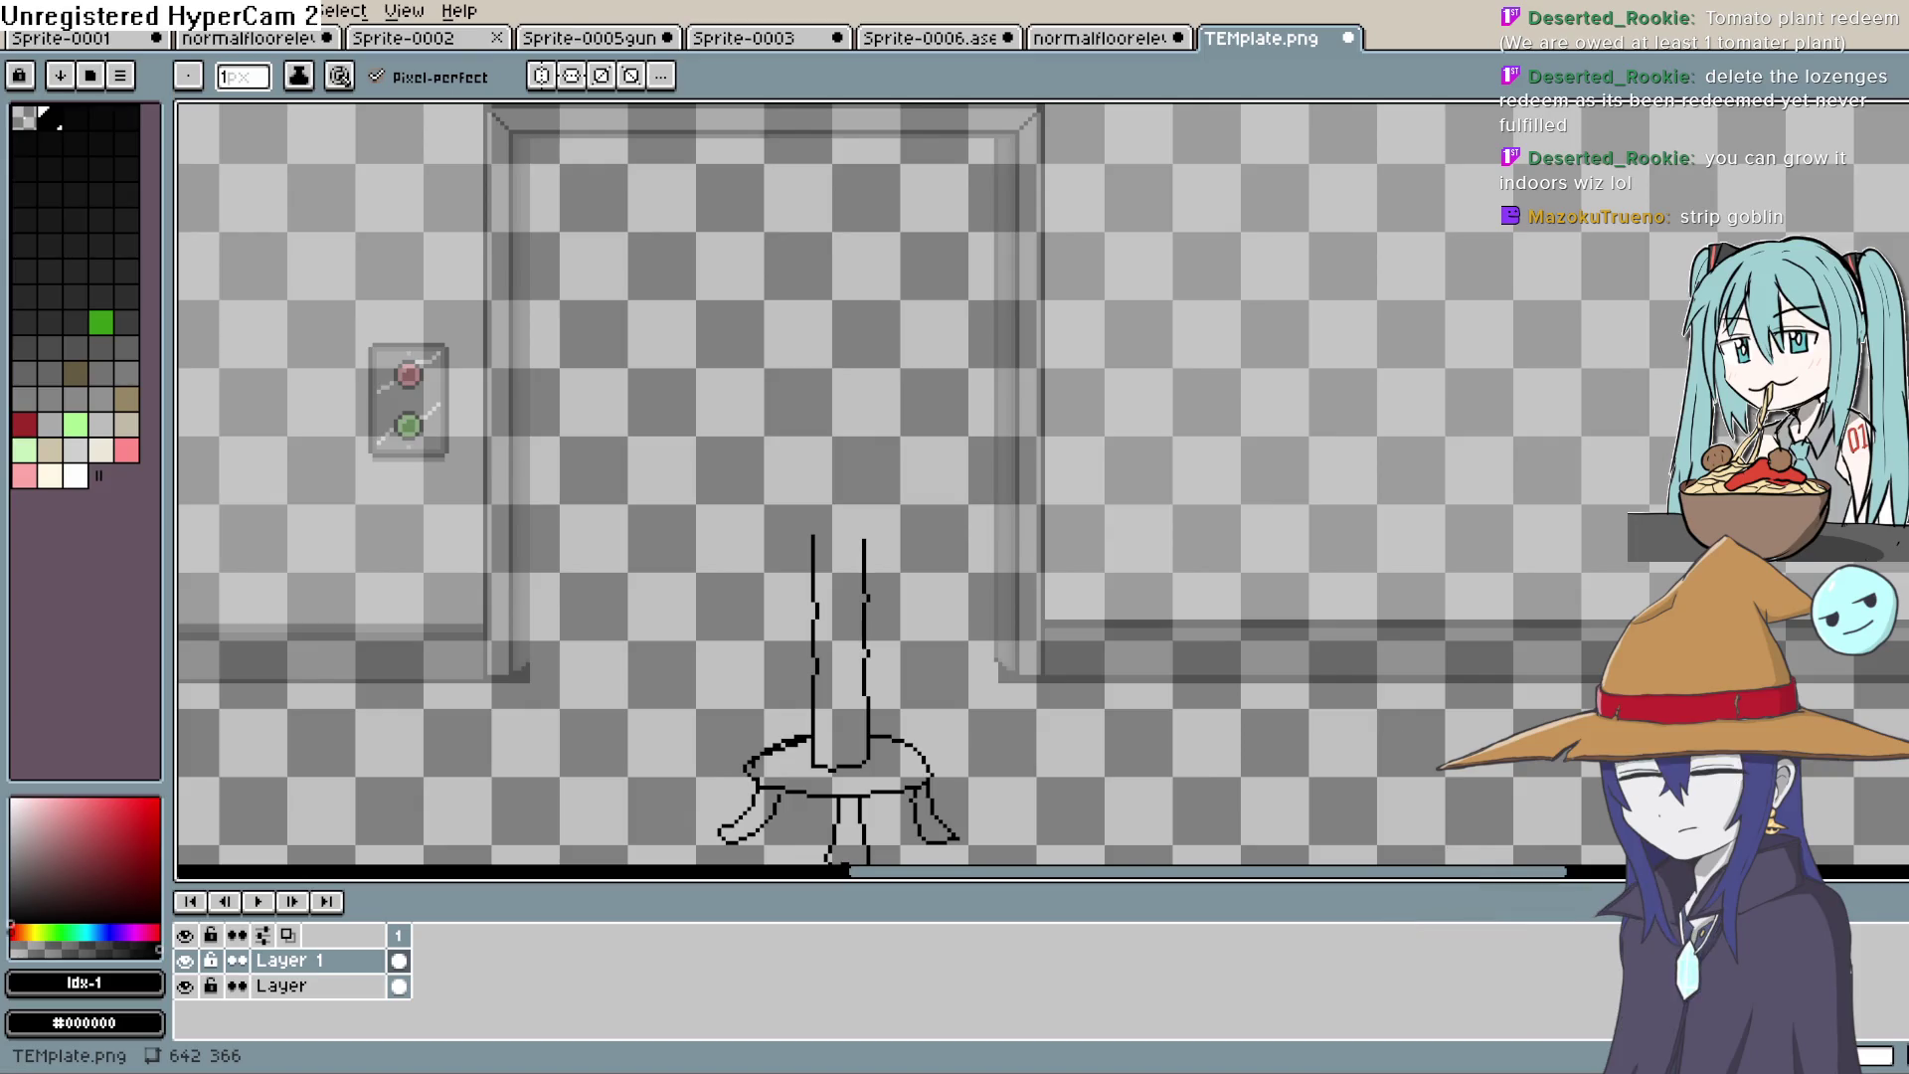
pyautogui.moveTo(864, 540)
pyautogui.mouseDown()
pyautogui.moveTo(864, 521)
pyautogui.moveTo(814, 515)
pyautogui.moveTo(861, 497)
pyautogui.mouseUp()
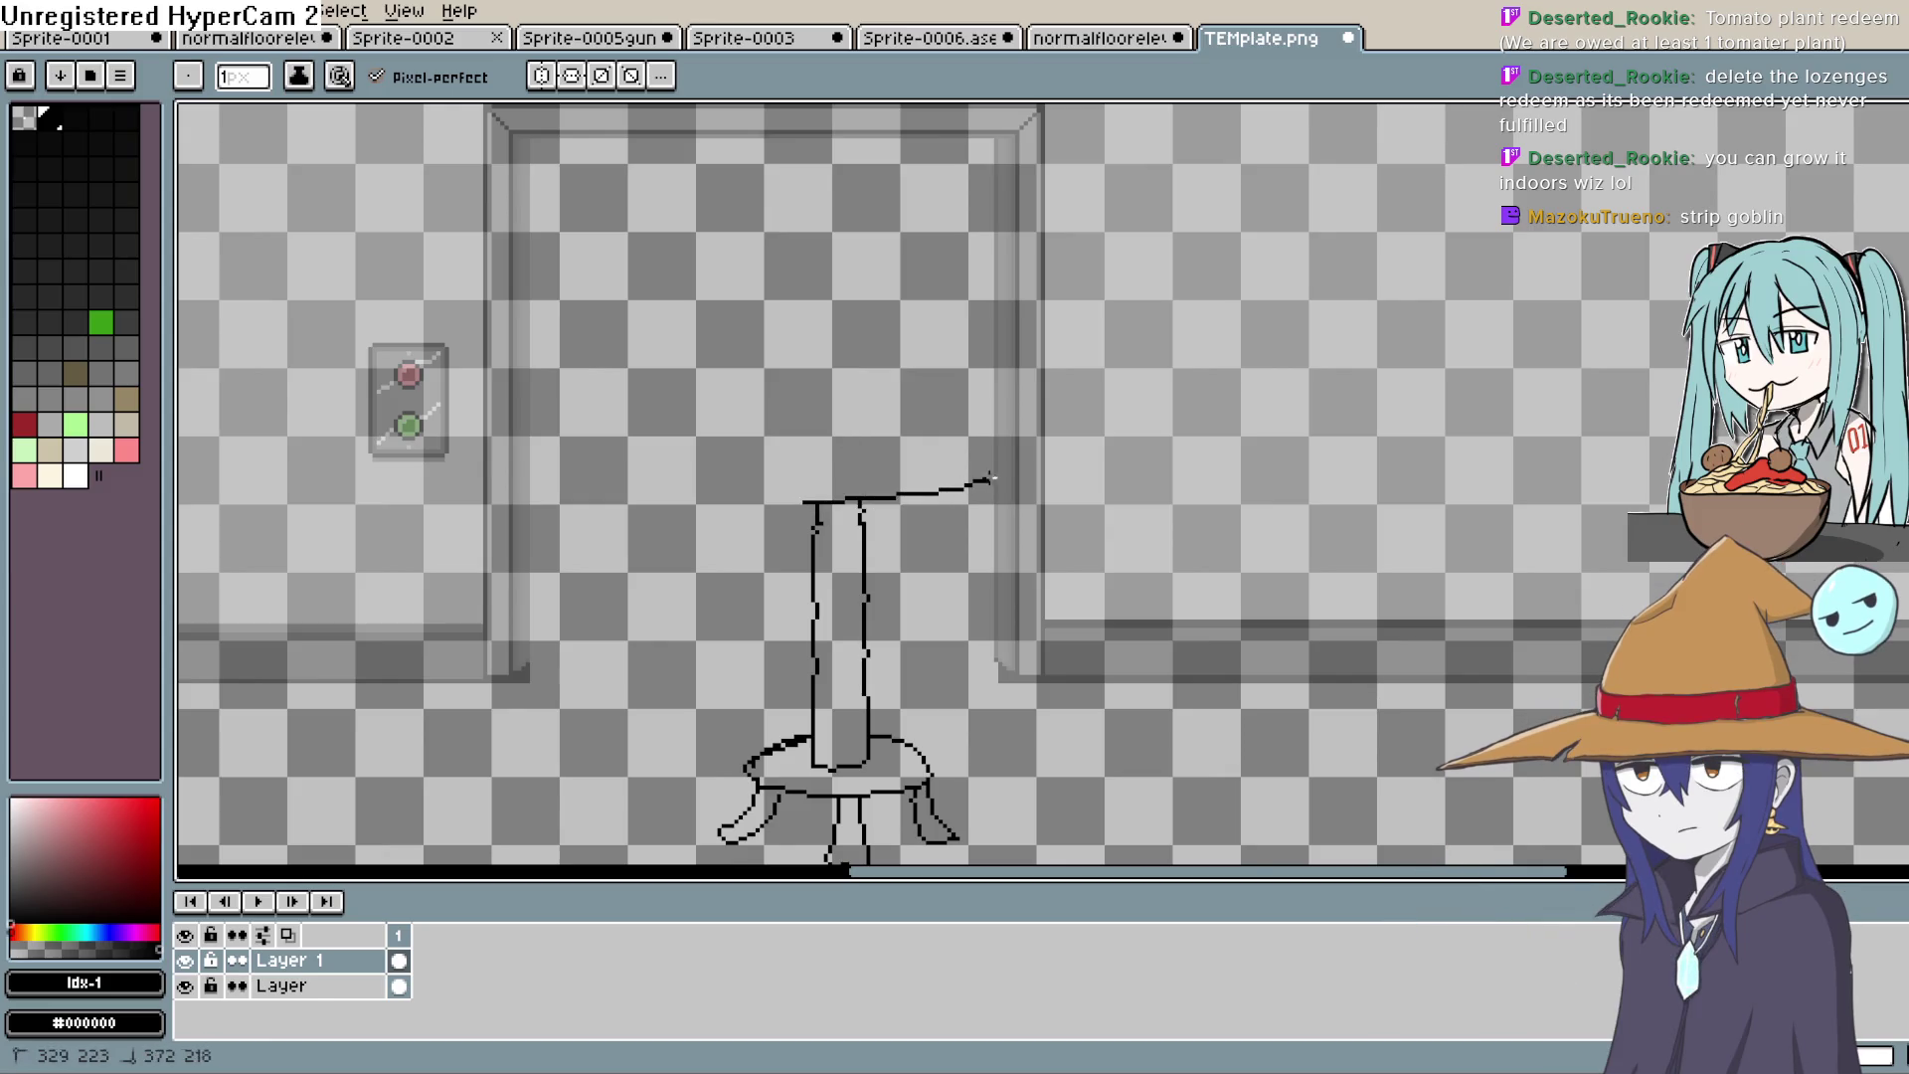
pyautogui.hotkey('ctrl', 'z')
# Step: Draw a long wavy line across the trunk top and raise both outlines to a peak
pyautogui.moveTo(731, 494)
pyautogui.mouseDown()
pyautogui.moveTo(943, 499)
pyautogui.moveTo(1004, 478)
pyautogui.moveTo(992, 457)
pyautogui.mouseUp()
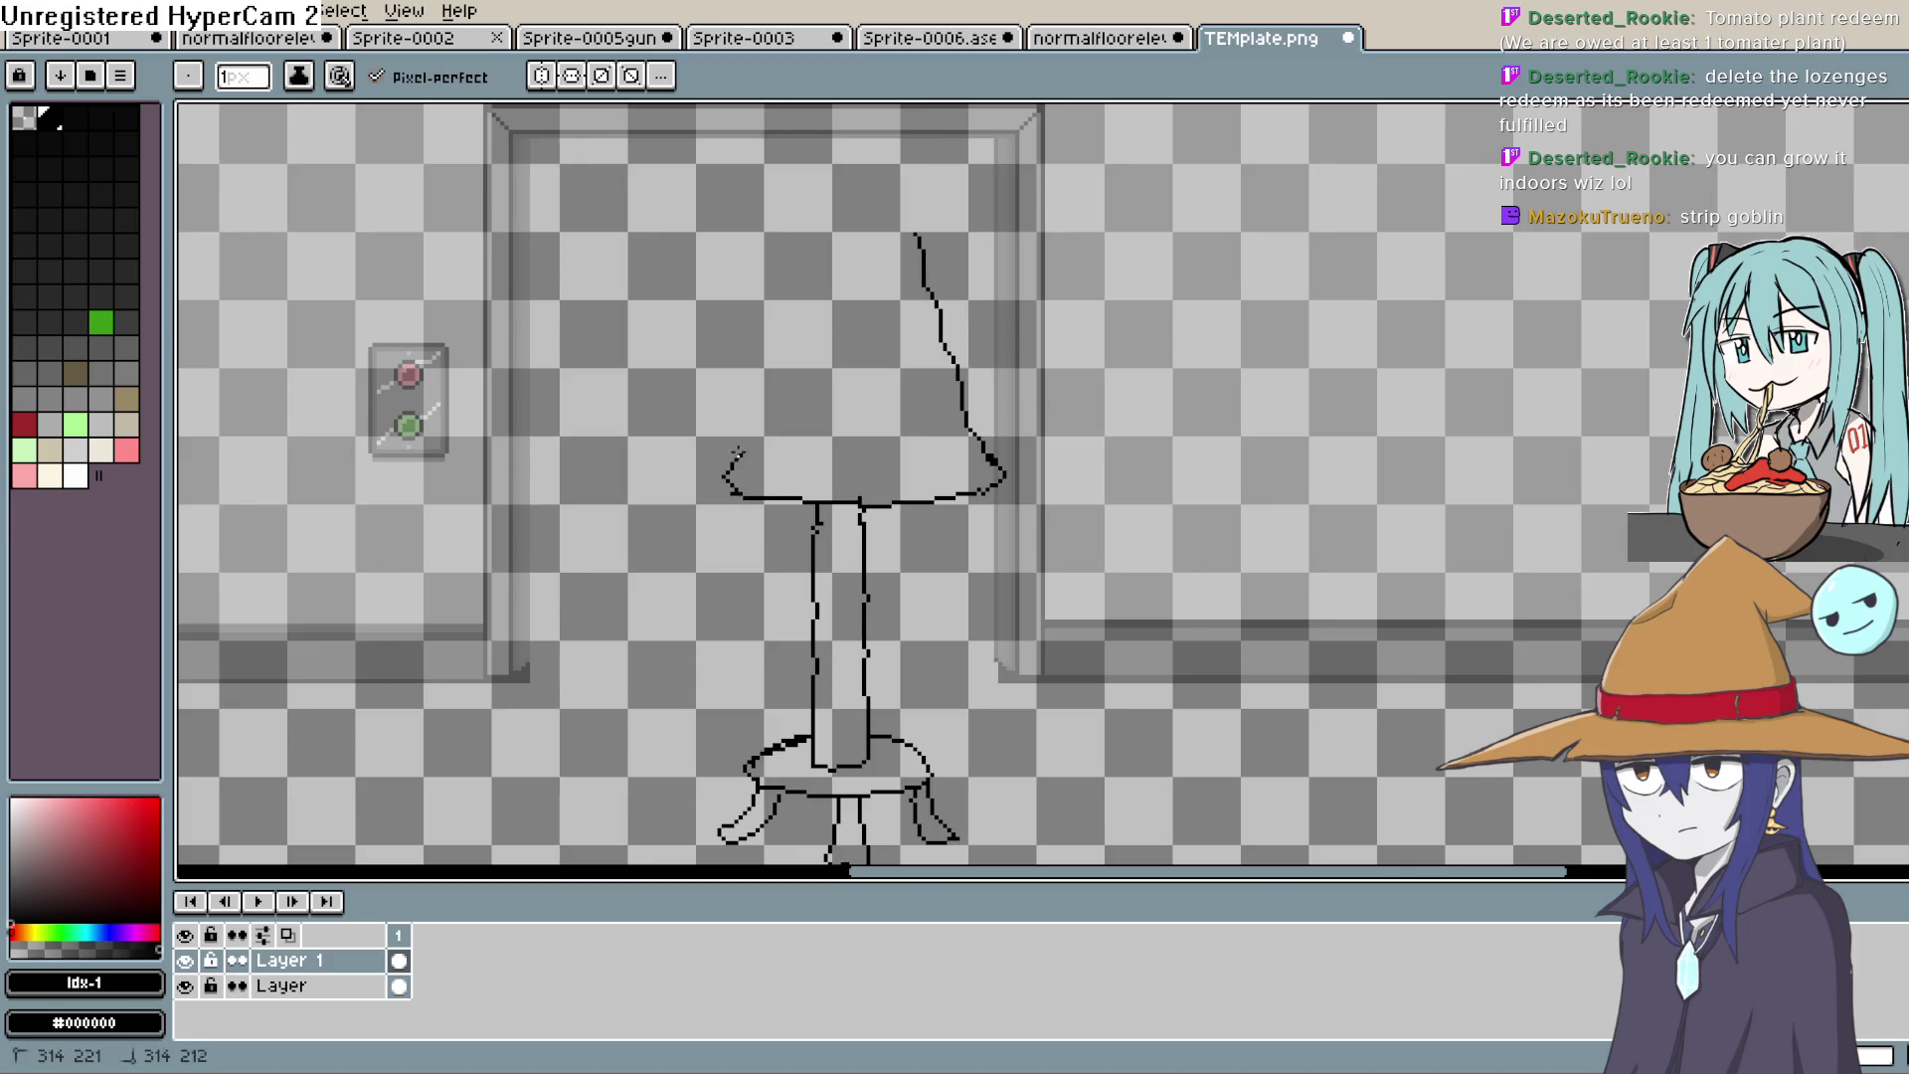
pyautogui.moveTo(769, 376)
pyautogui.mouseDown()
pyautogui.moveTo(826, 239)
pyautogui.moveTo(902, 418)
pyautogui.moveTo(865, 264)
pyautogui.mouseUp()
pyautogui.moveTo(808, 423); pyautogui.dragTo(845, 283)
pyautogui.moveTo(862, 219); pyautogui.dragTo(863, 263)
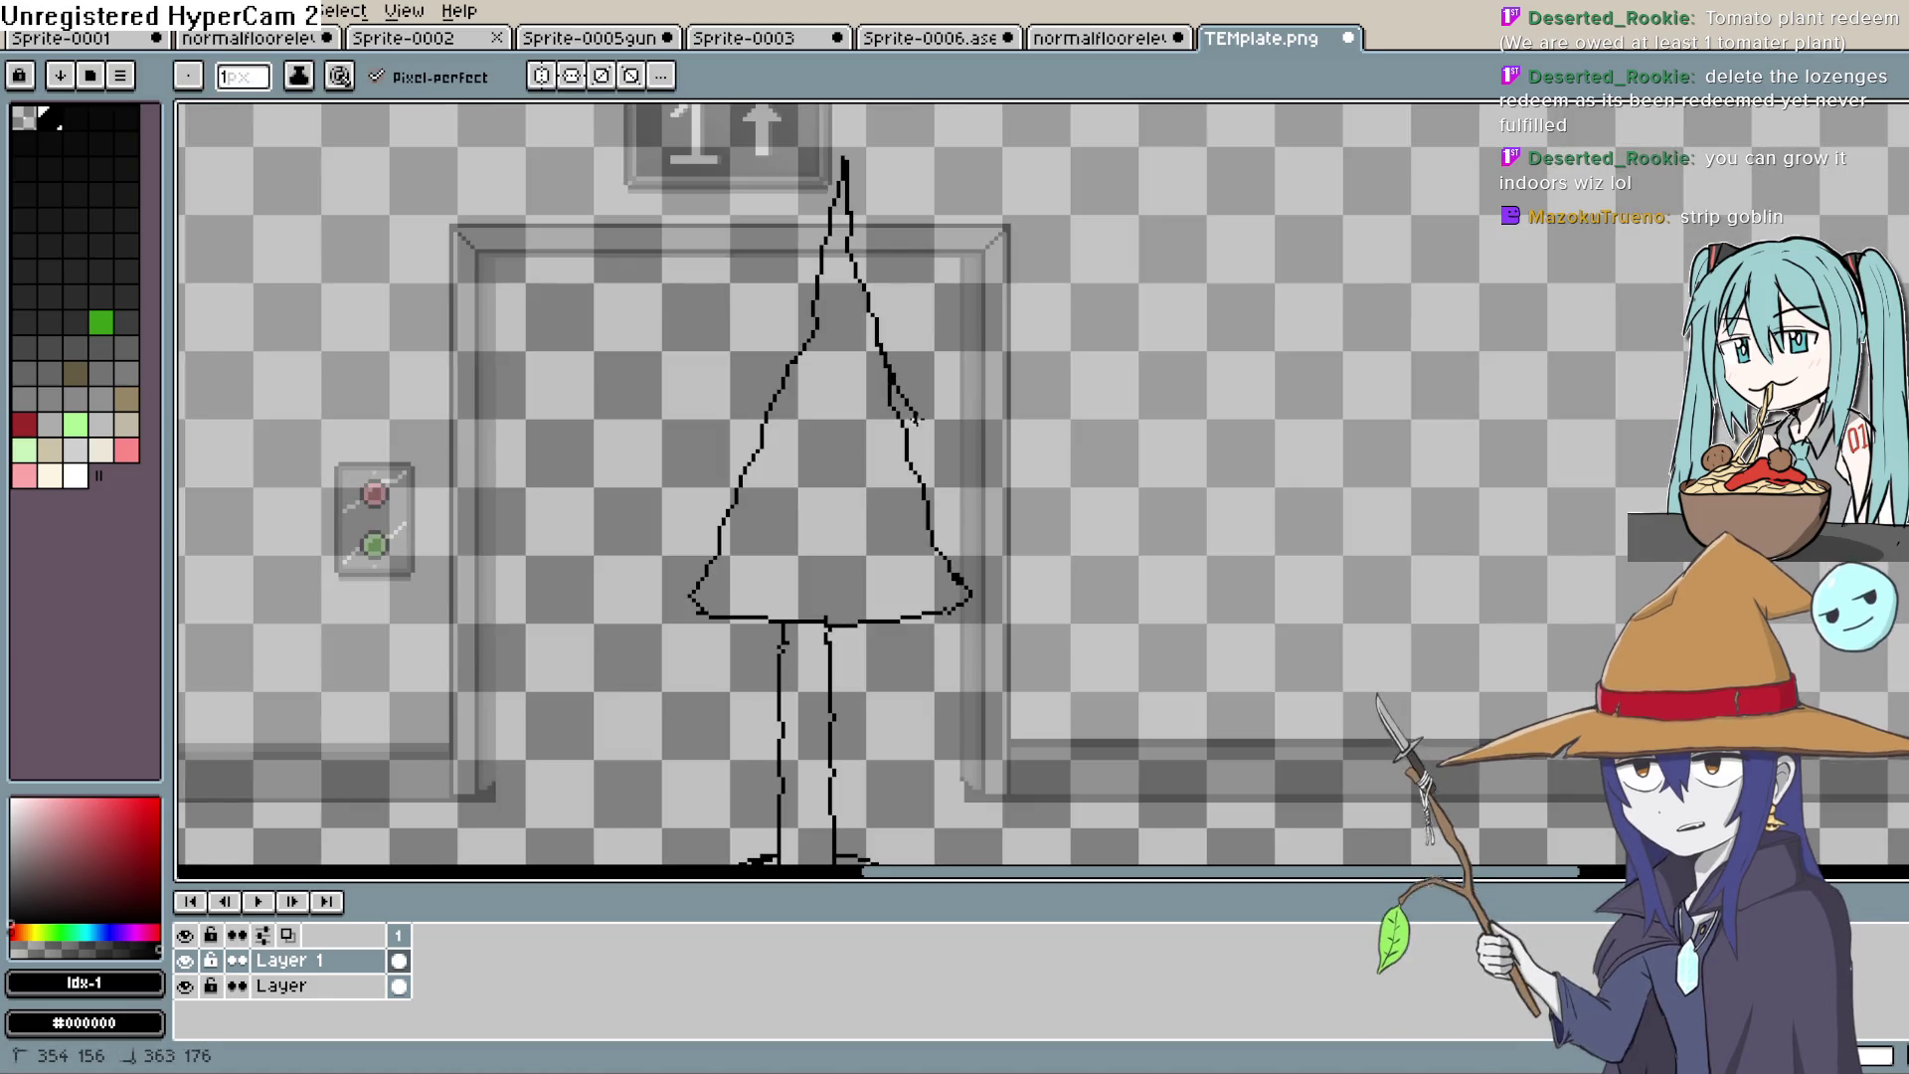
# Step: Draw the tier lines across the tree's middle, redoing strokes that went wrong
pyautogui.moveTo(920, 417); pyautogui.dragTo(710, 419)
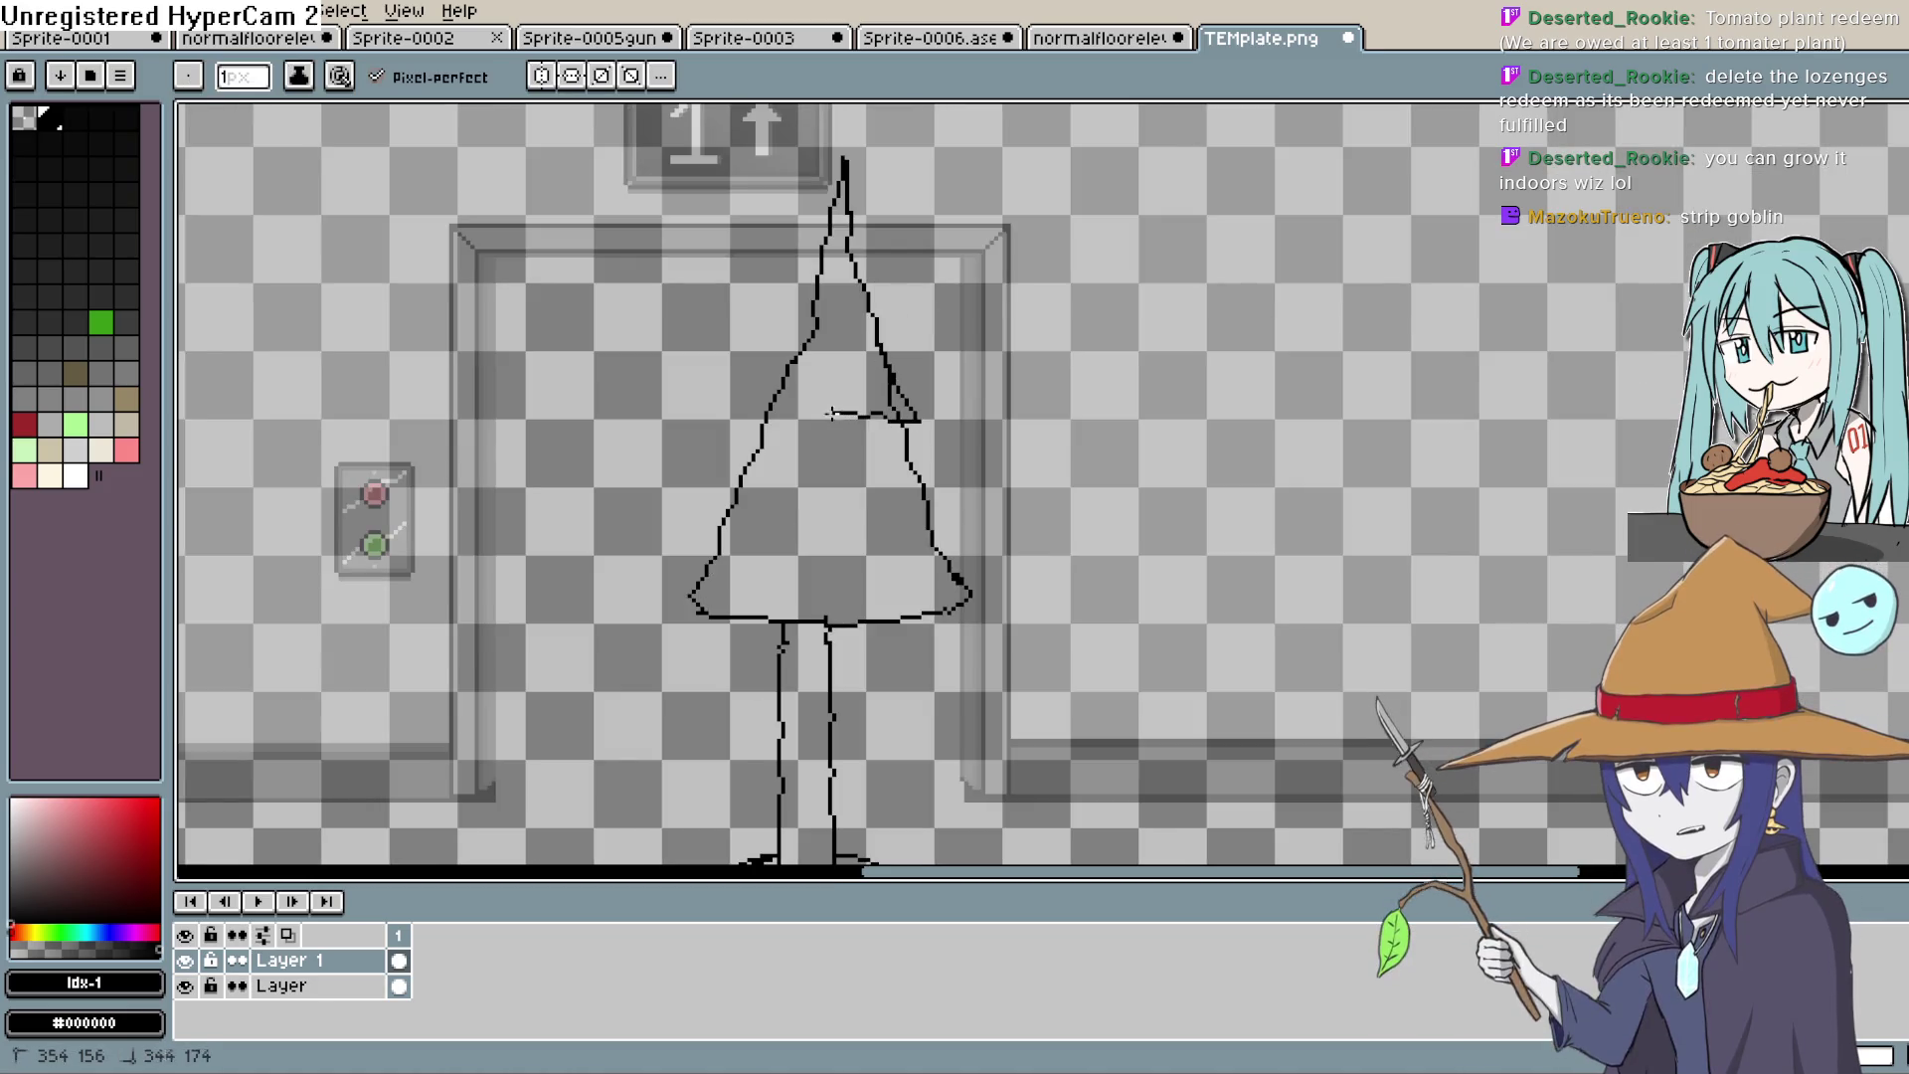
pyautogui.hotkey('ctrl', 'z')
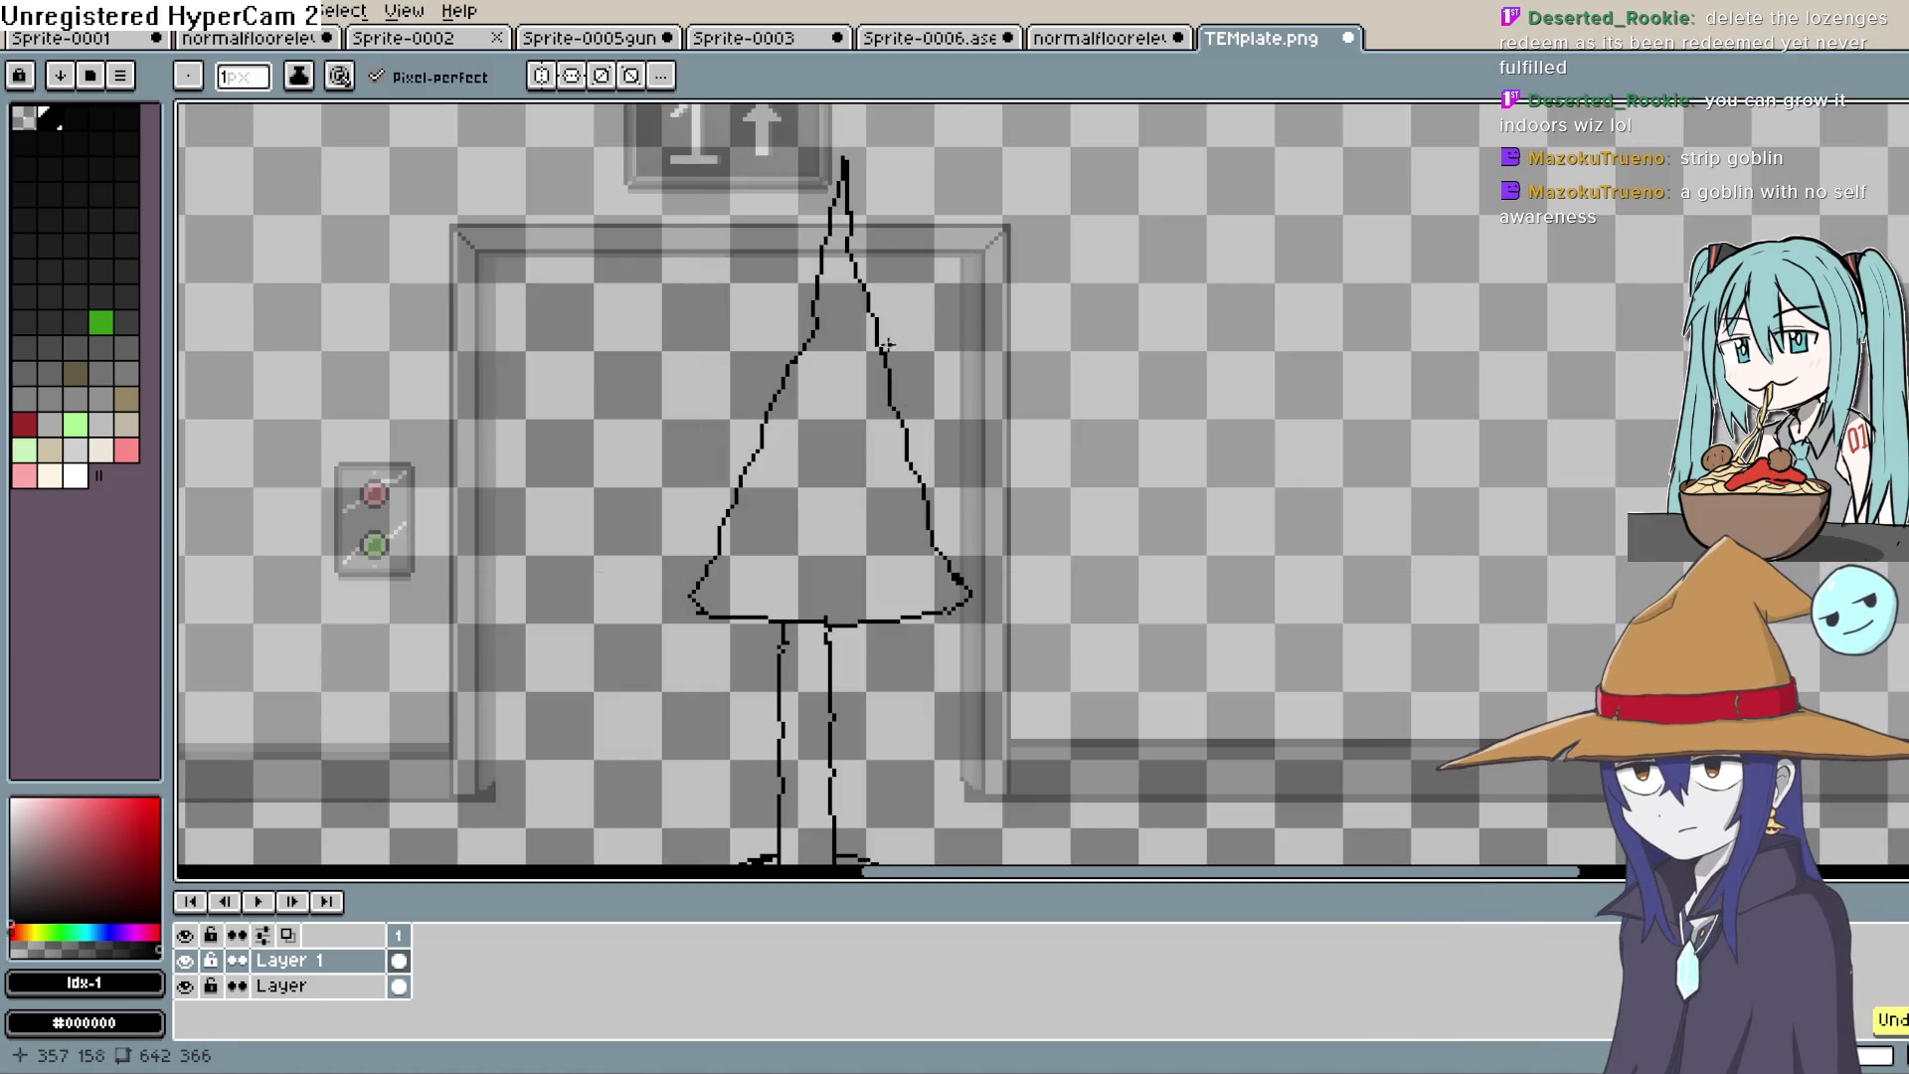
pyautogui.moveTo(807, 430)
pyautogui.mouseDown()
pyautogui.moveTo(754, 424)
pyautogui.moveTo(799, 330)
pyautogui.mouseUp()
pyautogui.moveTo(924, 491)
pyautogui.mouseDown()
pyautogui.moveTo(957, 568)
pyautogui.moveTo(831, 591)
pyautogui.mouseUp()
pyautogui.hotkey('ctrl', 'z')
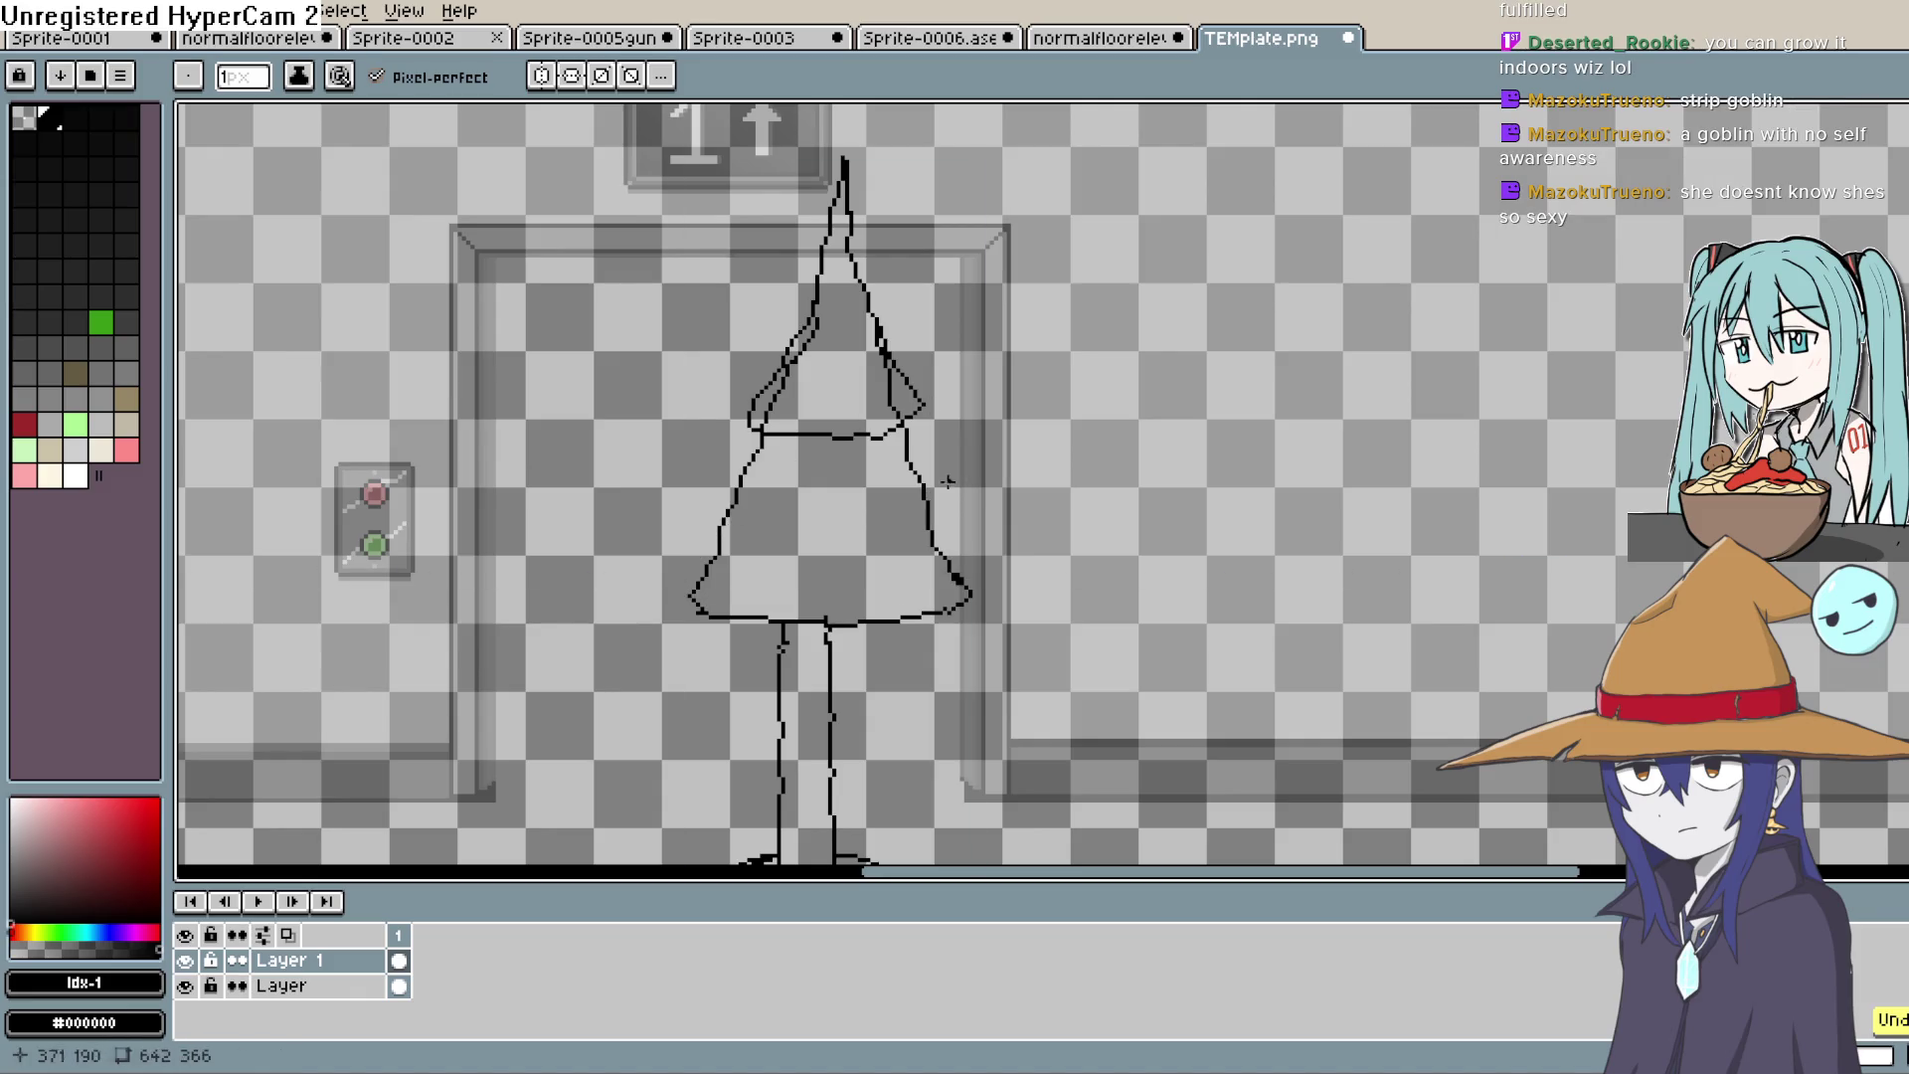
pyautogui.moveTo(935, 497)
pyautogui.mouseDown()
pyautogui.moveTo(731, 512)
pyautogui.moveTo(753, 435)
pyautogui.mouseUp()
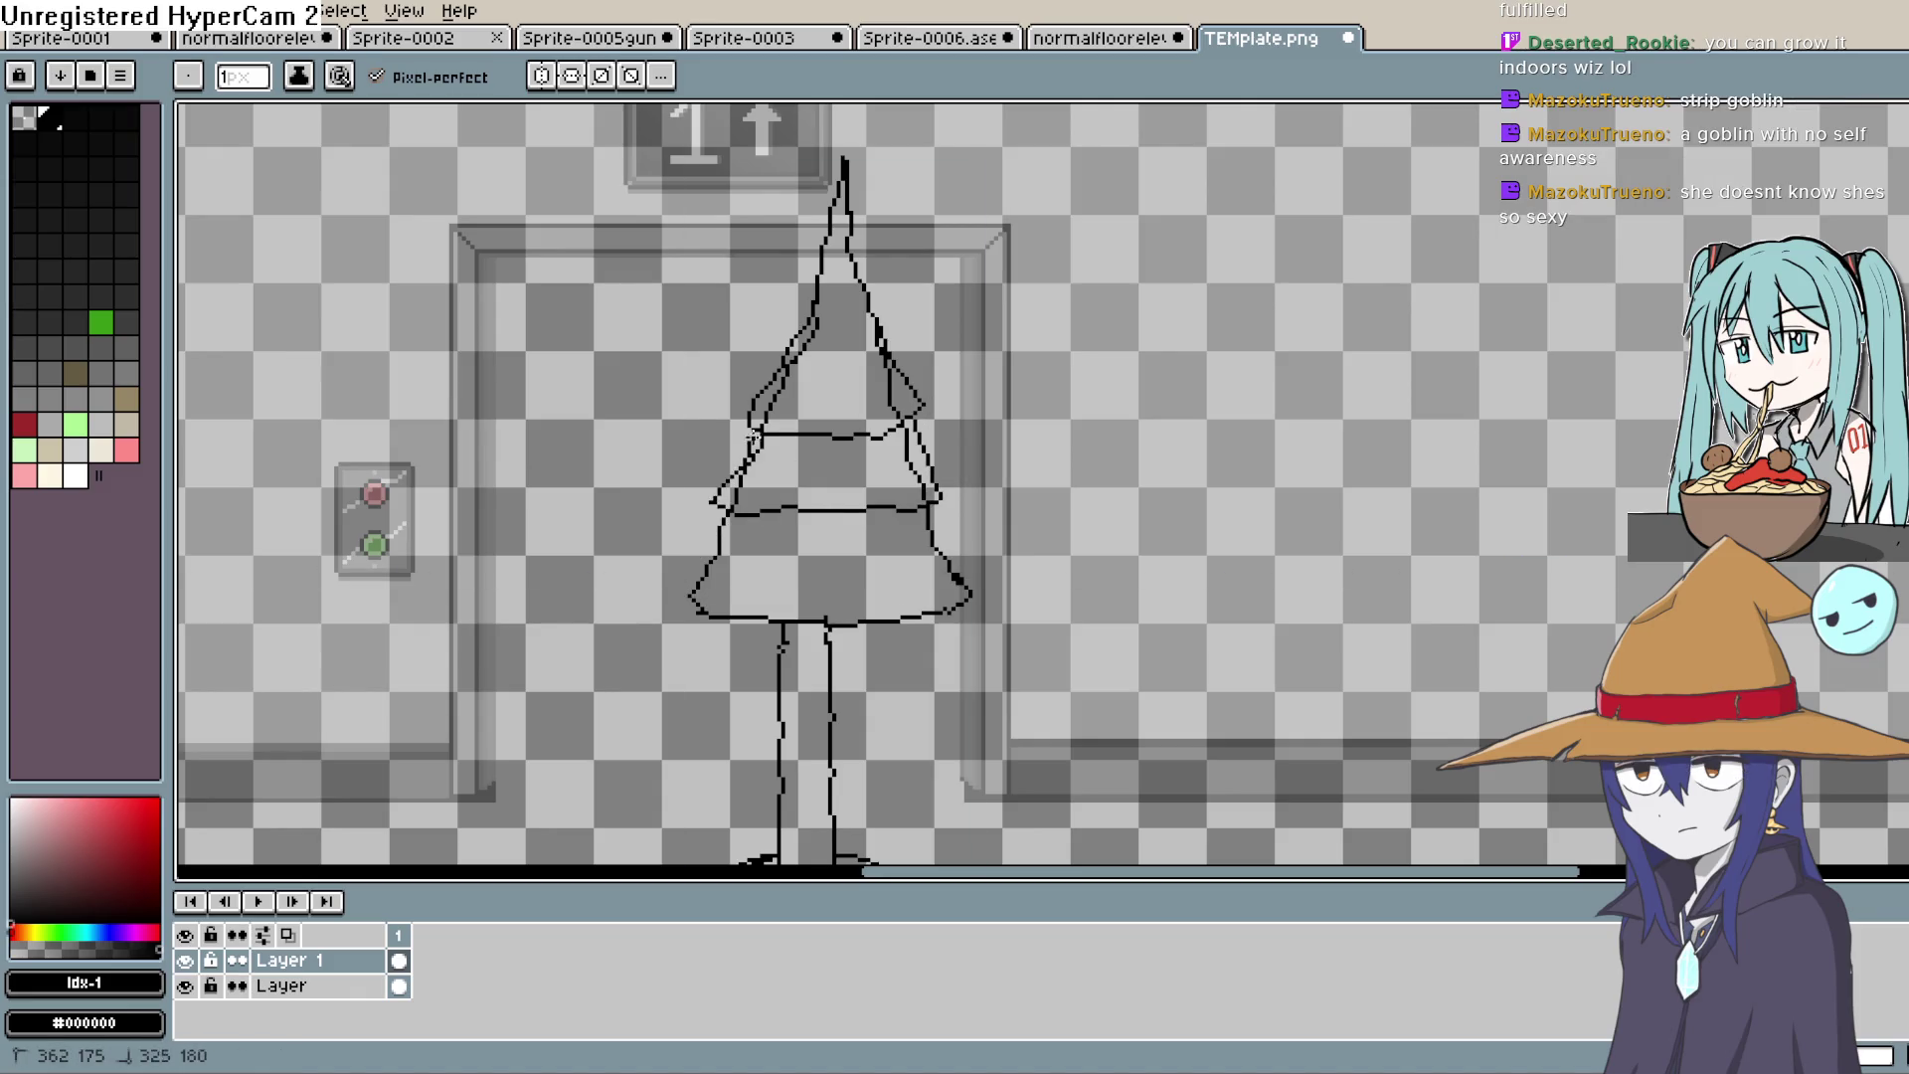
pyautogui.moveTo(766, 554); pyautogui.dragTo(718, 549)
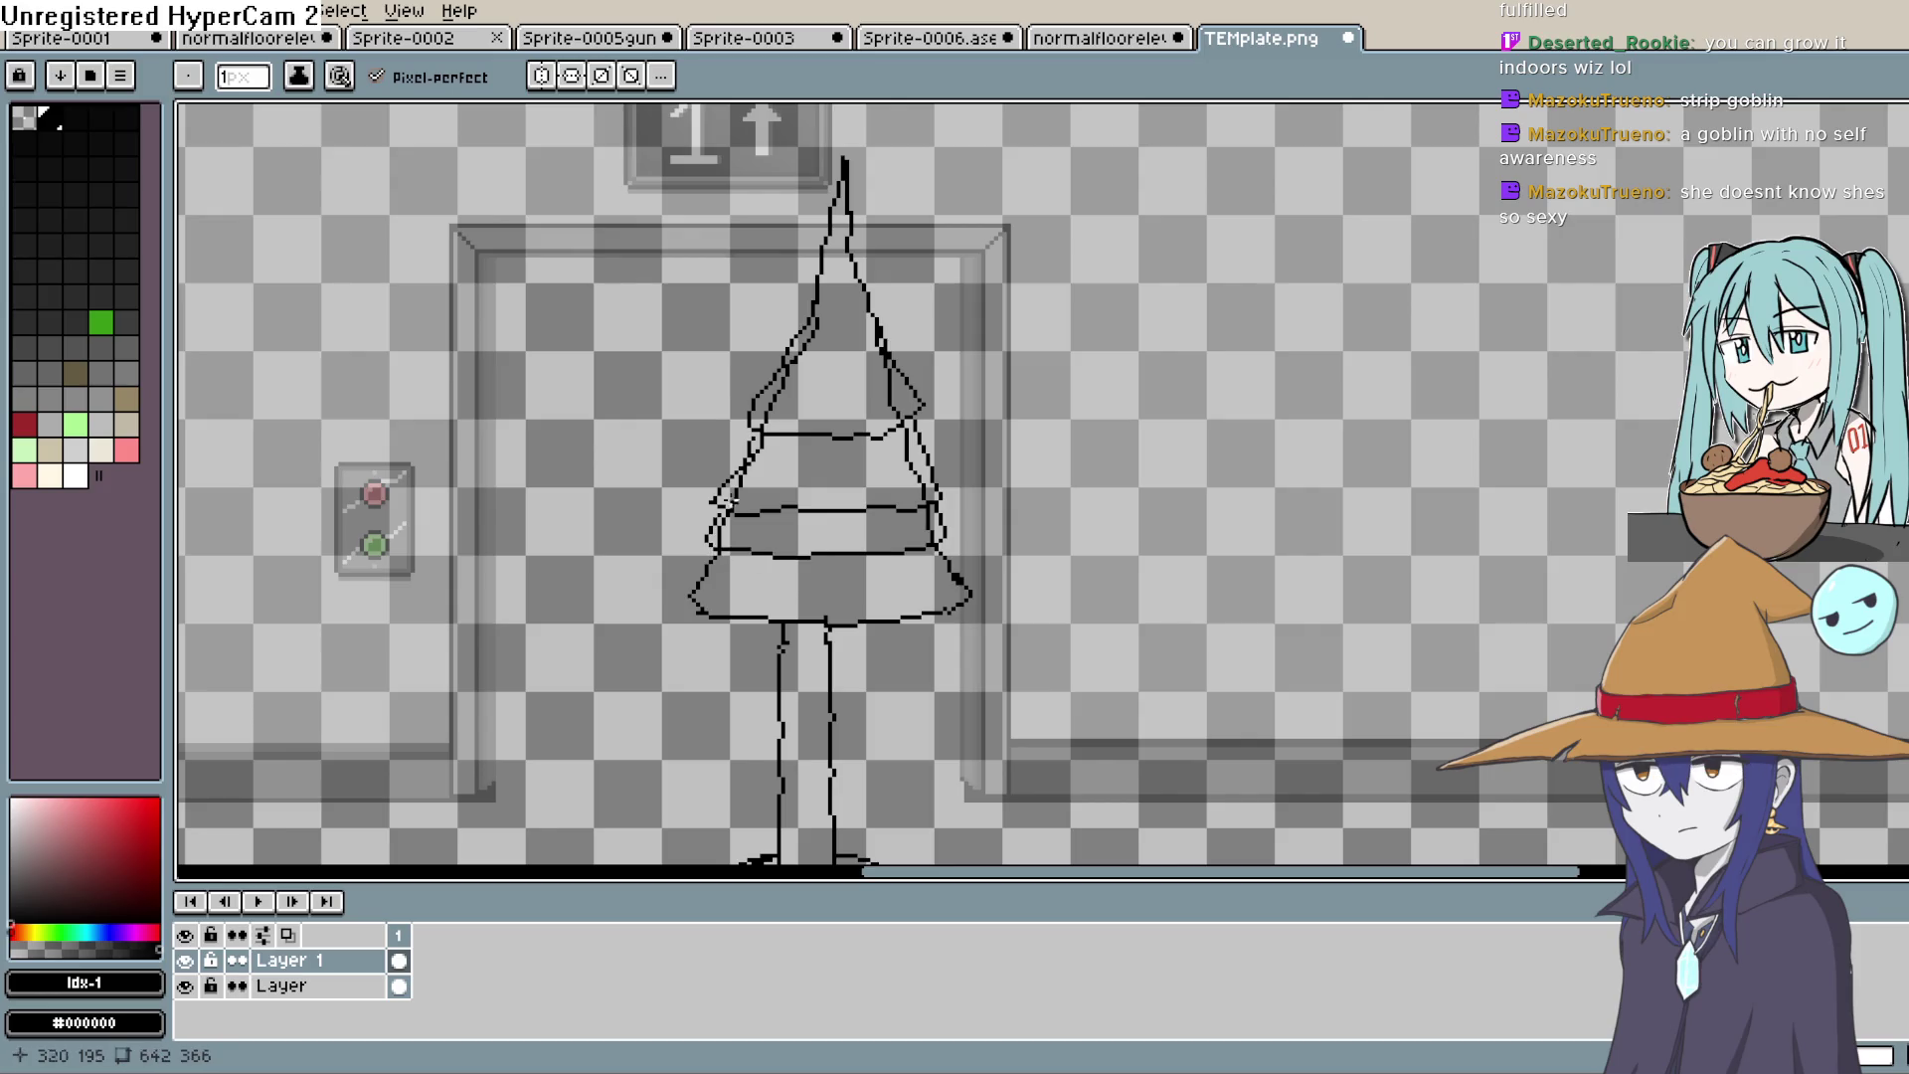
# Step: Erase stray pixels along the tree's left outline and near its base
pyautogui.press('e')
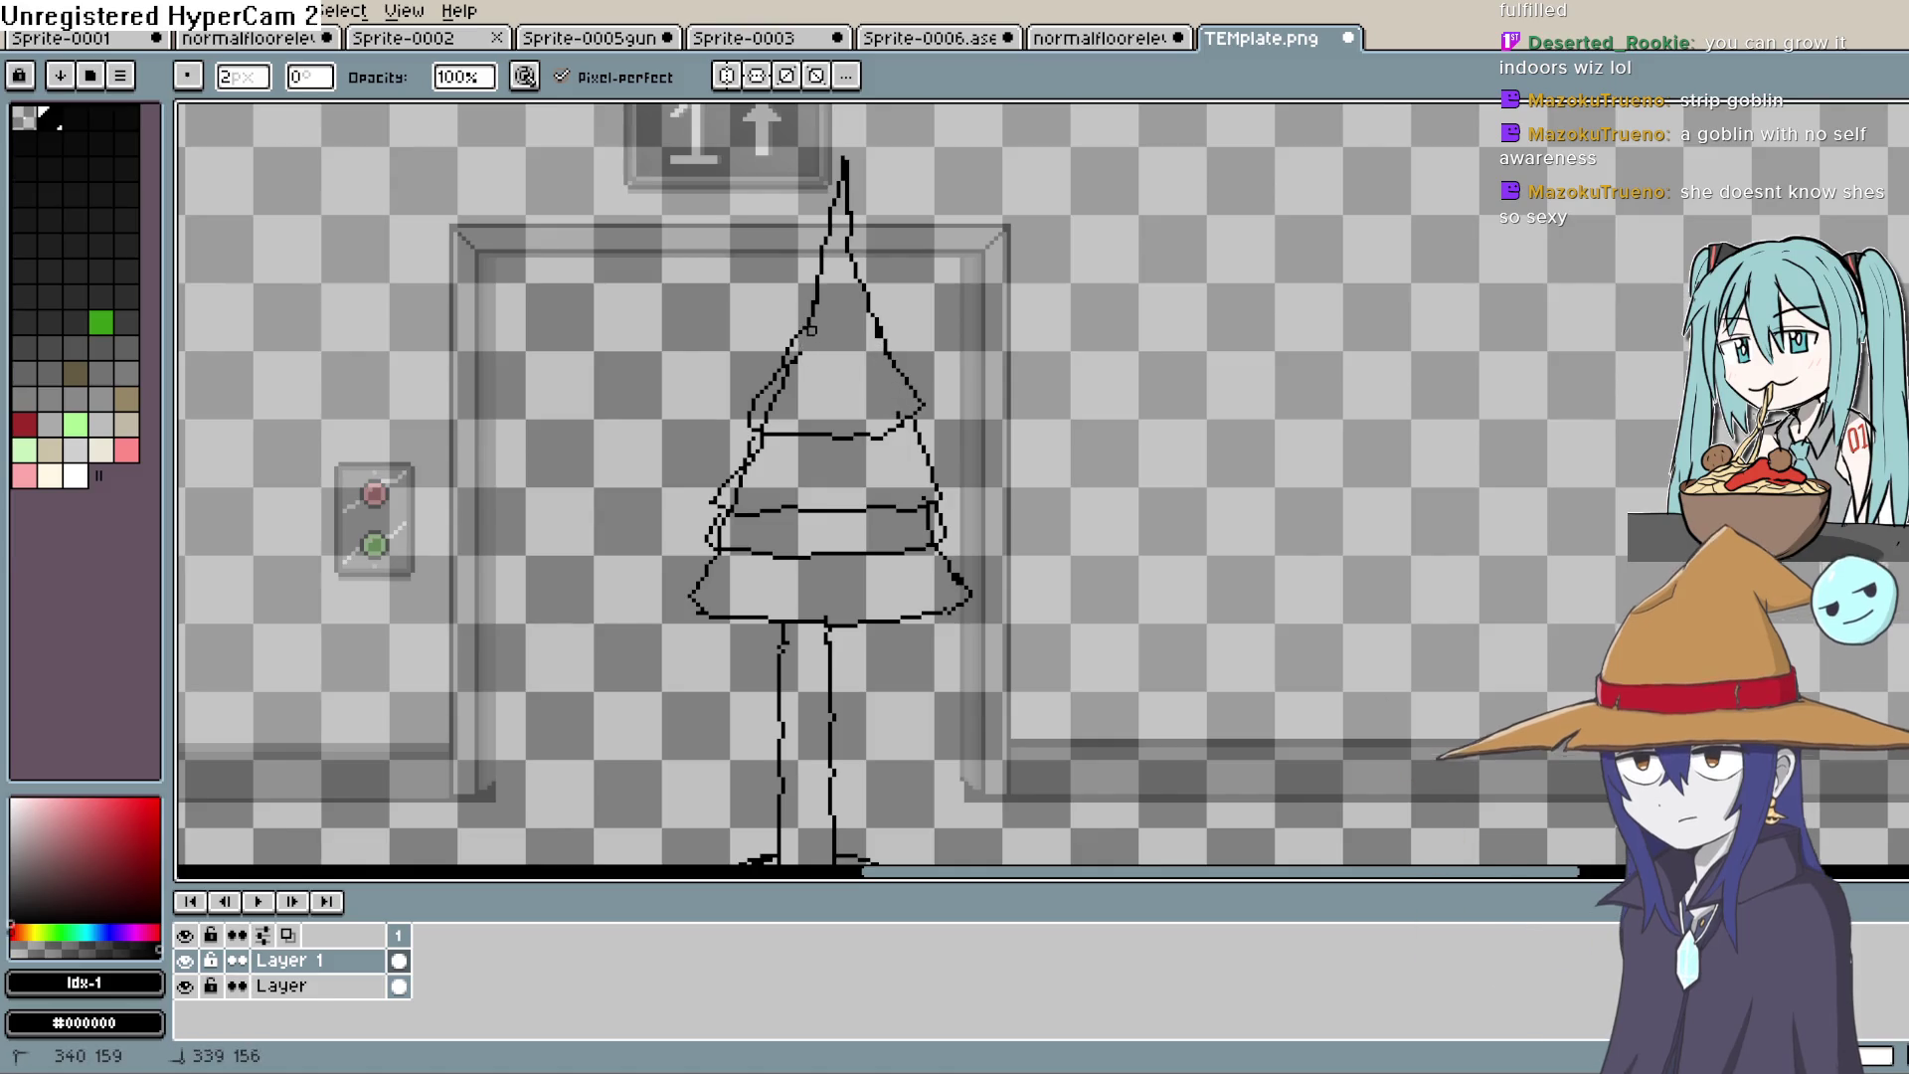
pyautogui.moveTo(784, 391); pyautogui.dragTo(766, 422)
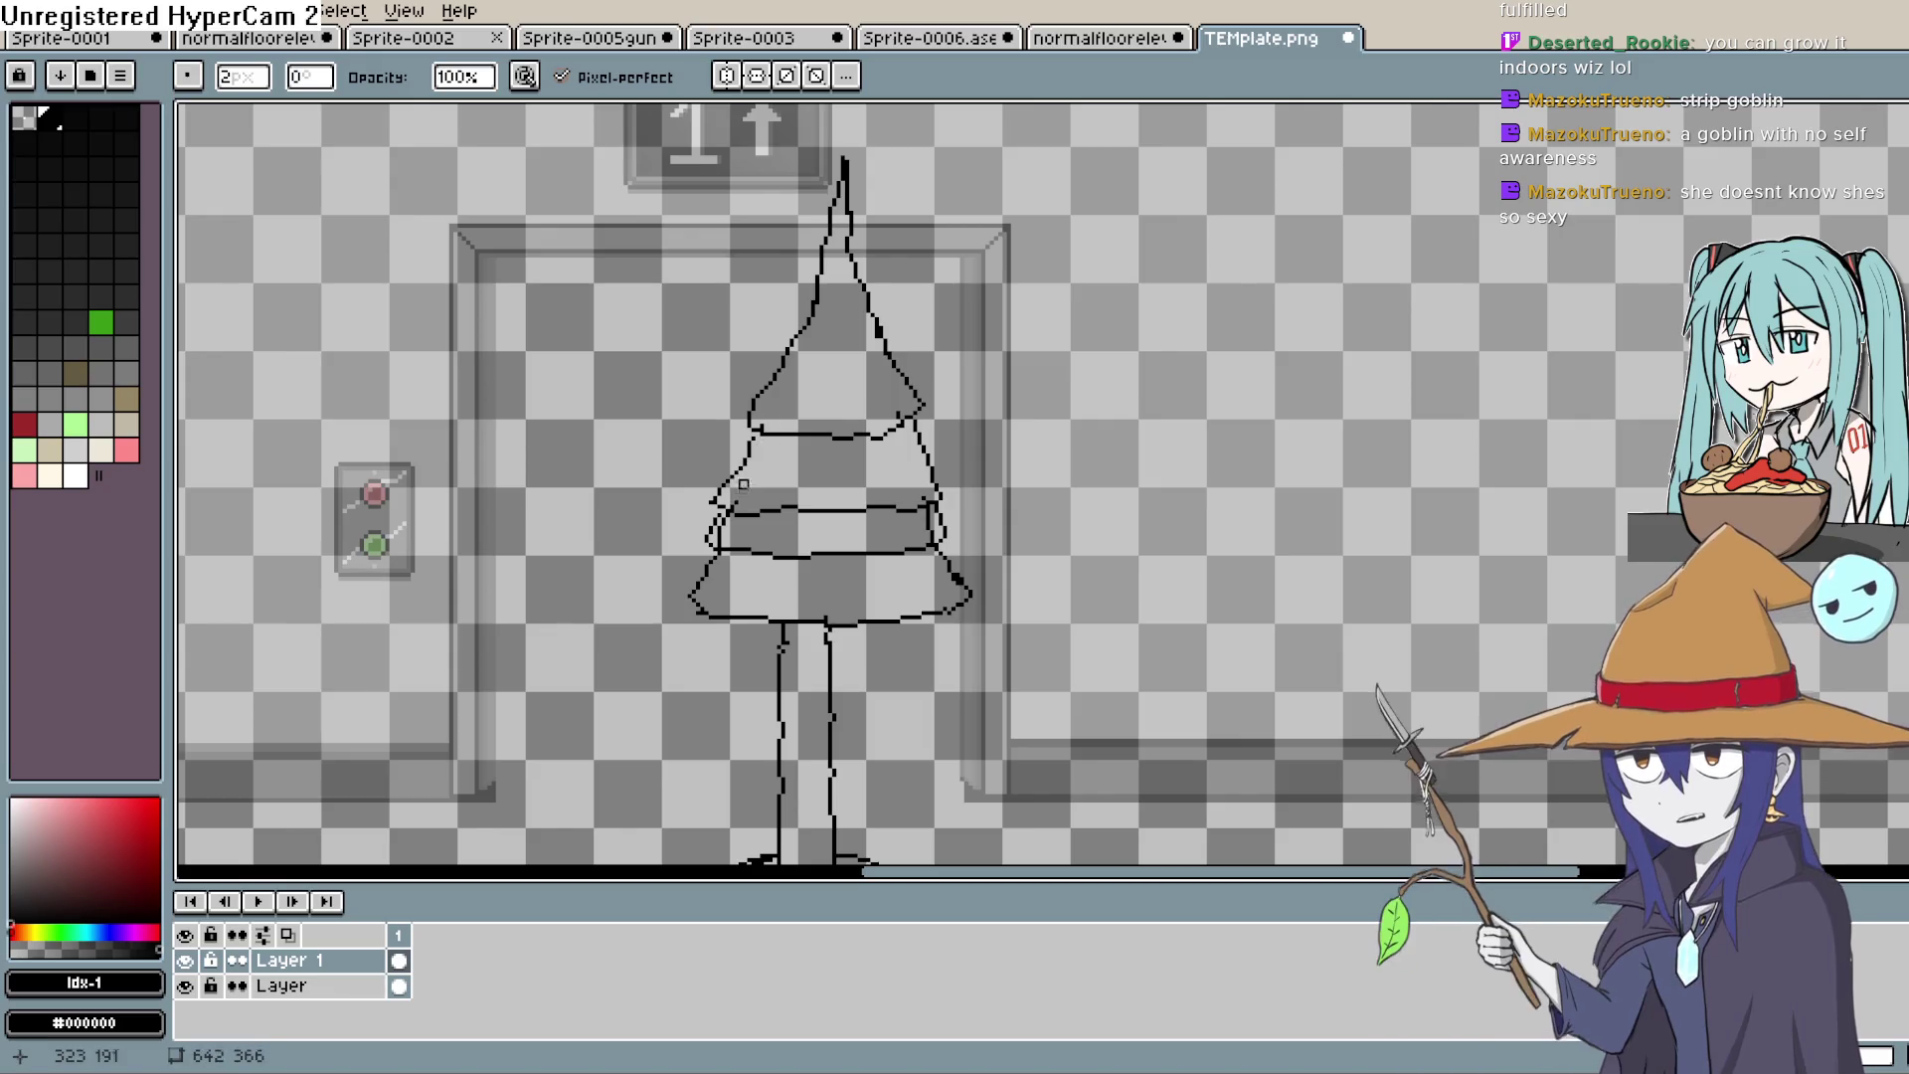
pyautogui.moveTo(731, 505); pyautogui.dragTo(708, 461)
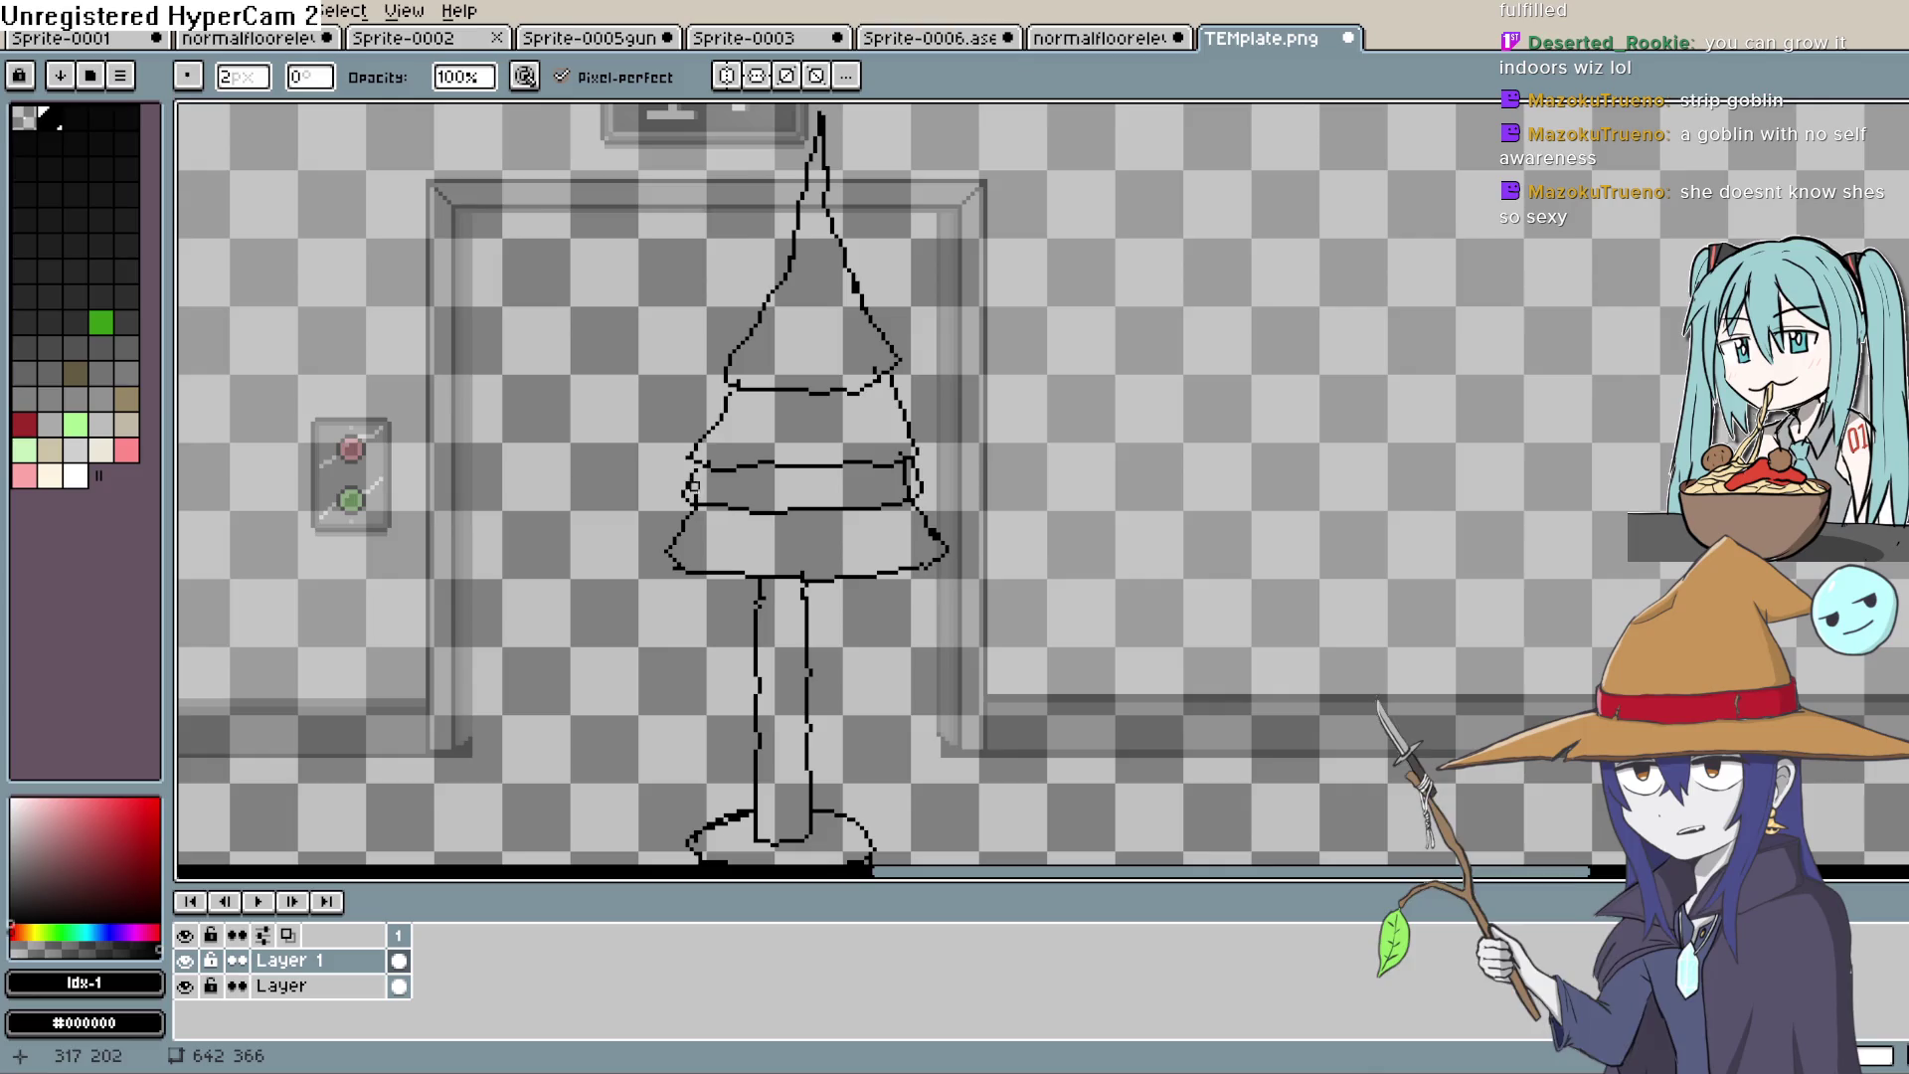
pyautogui.click(699, 496)
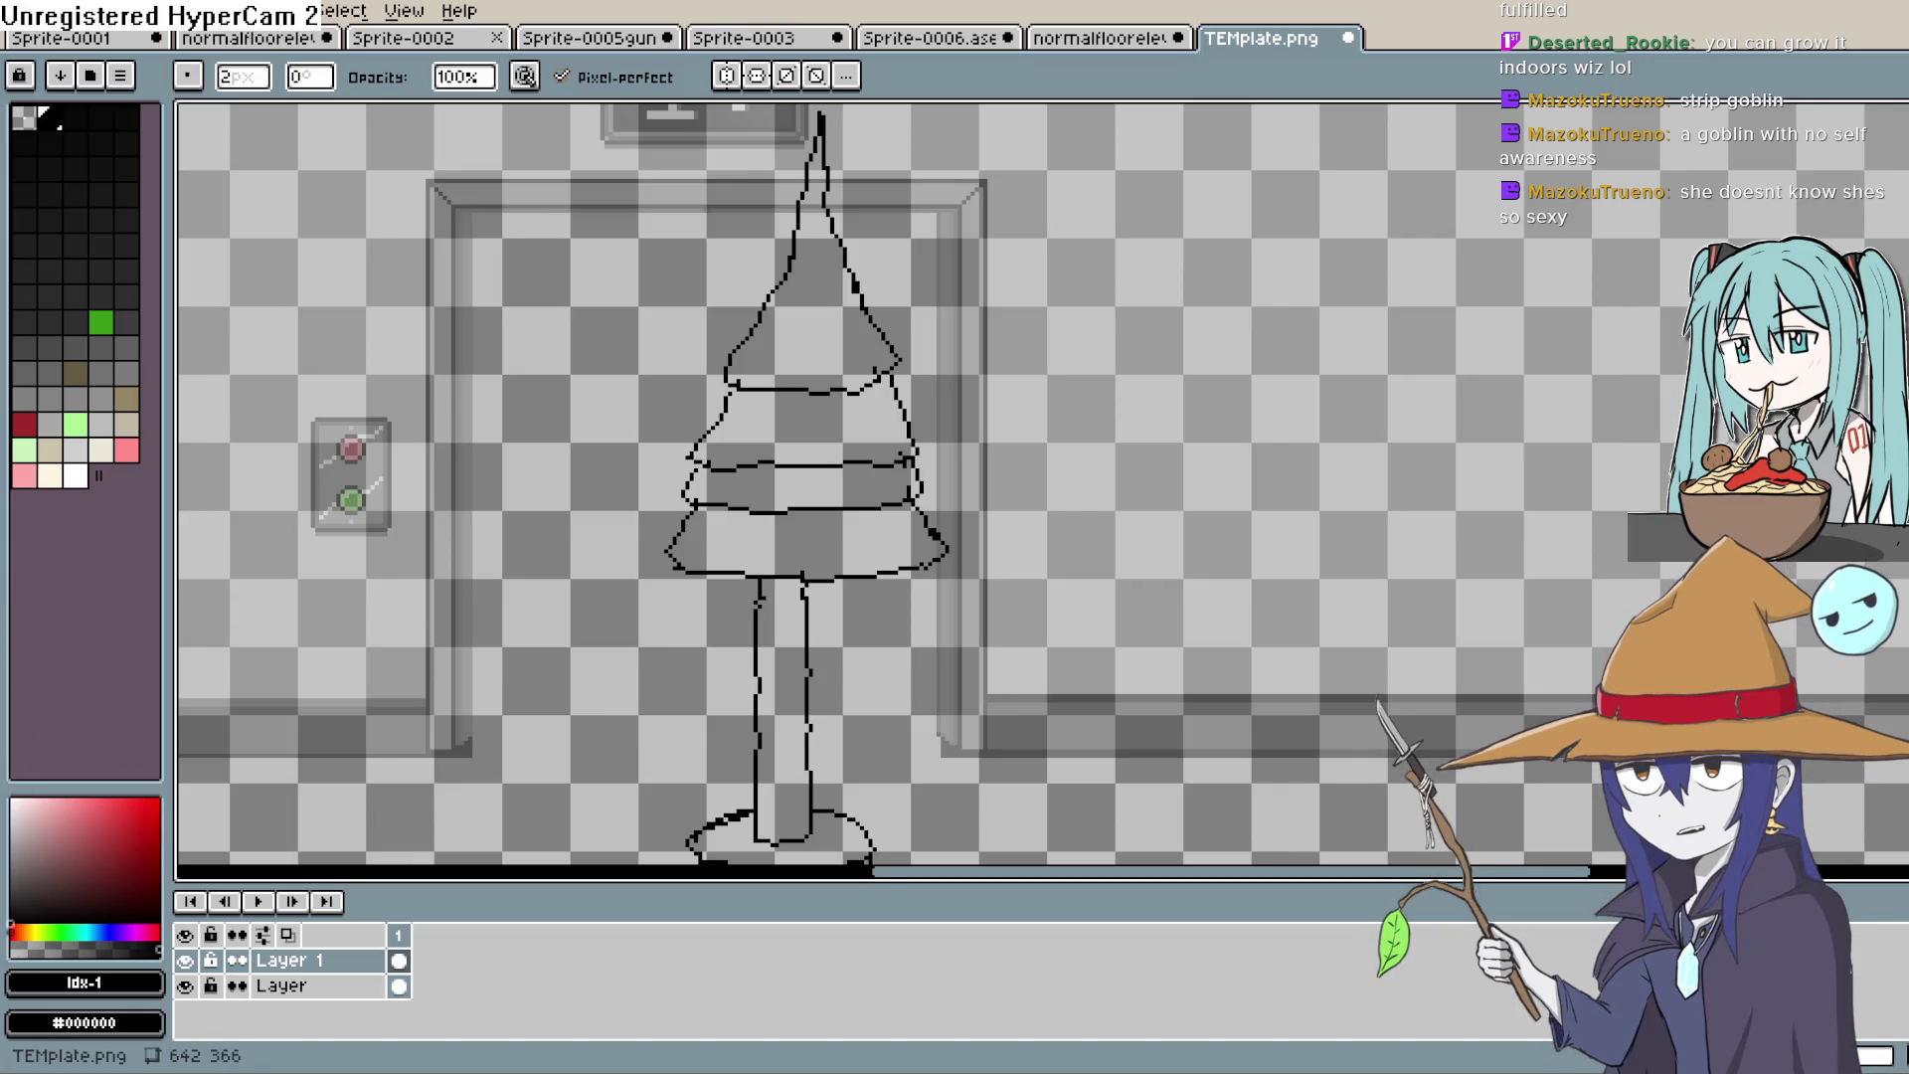
pyautogui.hotkey('alt', 'Tab')
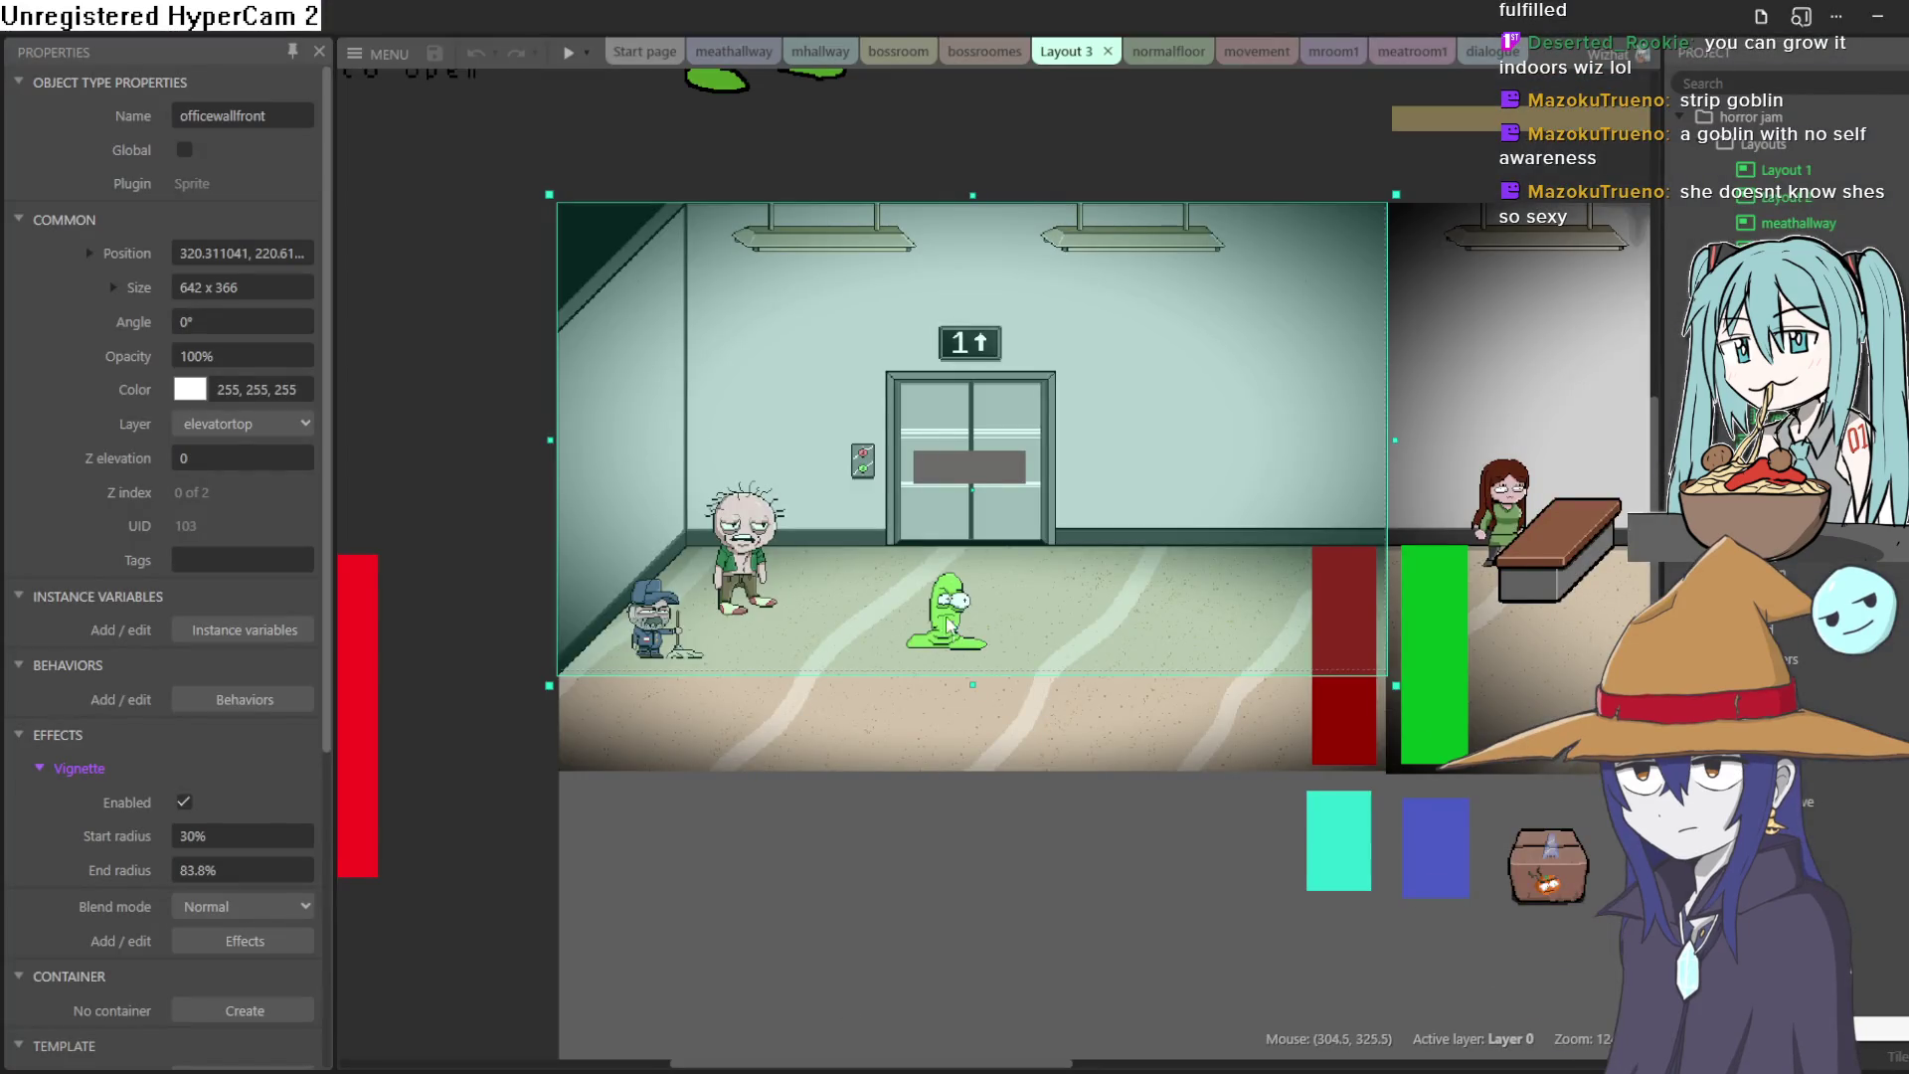
# Step: Browse the mroom1, movement and normalfloor event sheet tabs, returning to Layout 3
pyautogui.click(1412, 58)
pyautogui.click(1302, 60)
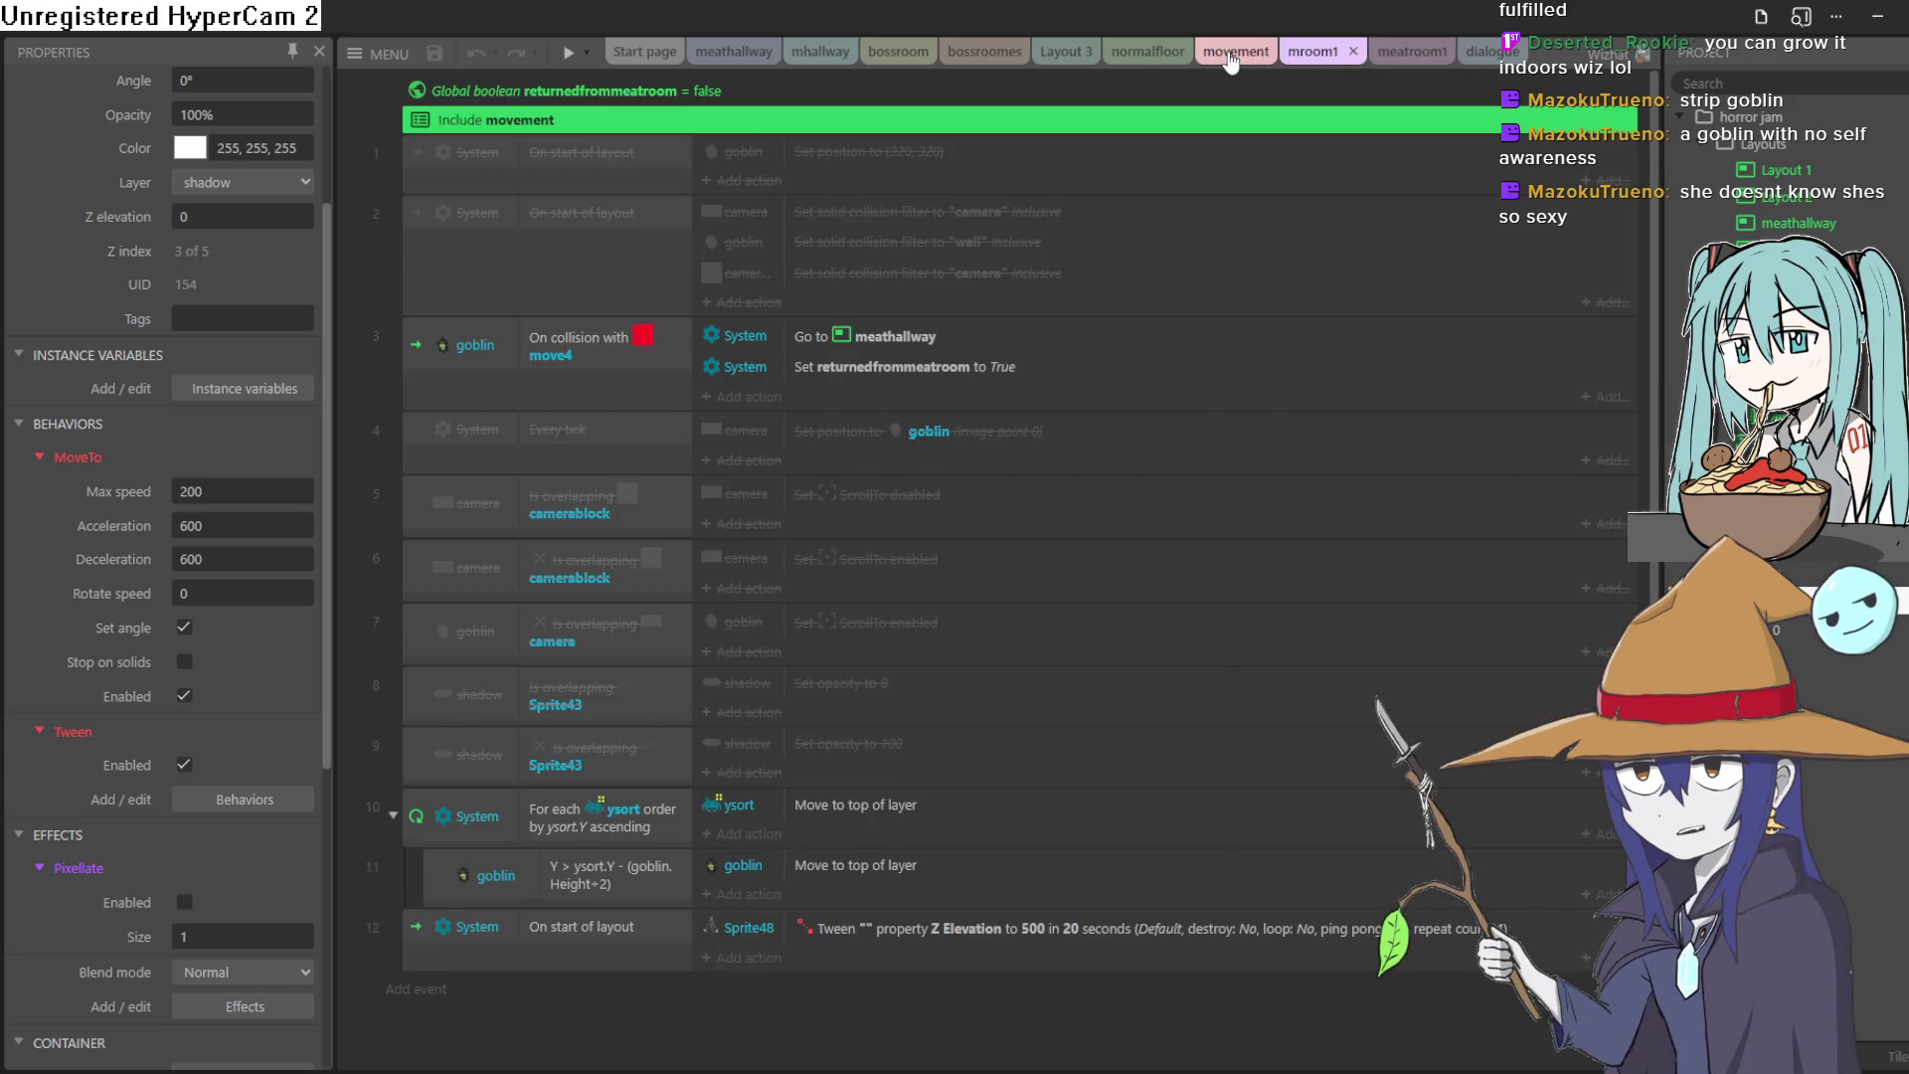
pyautogui.click(1233, 55)
pyautogui.click(1143, 54)
pyautogui.click(1074, 54)
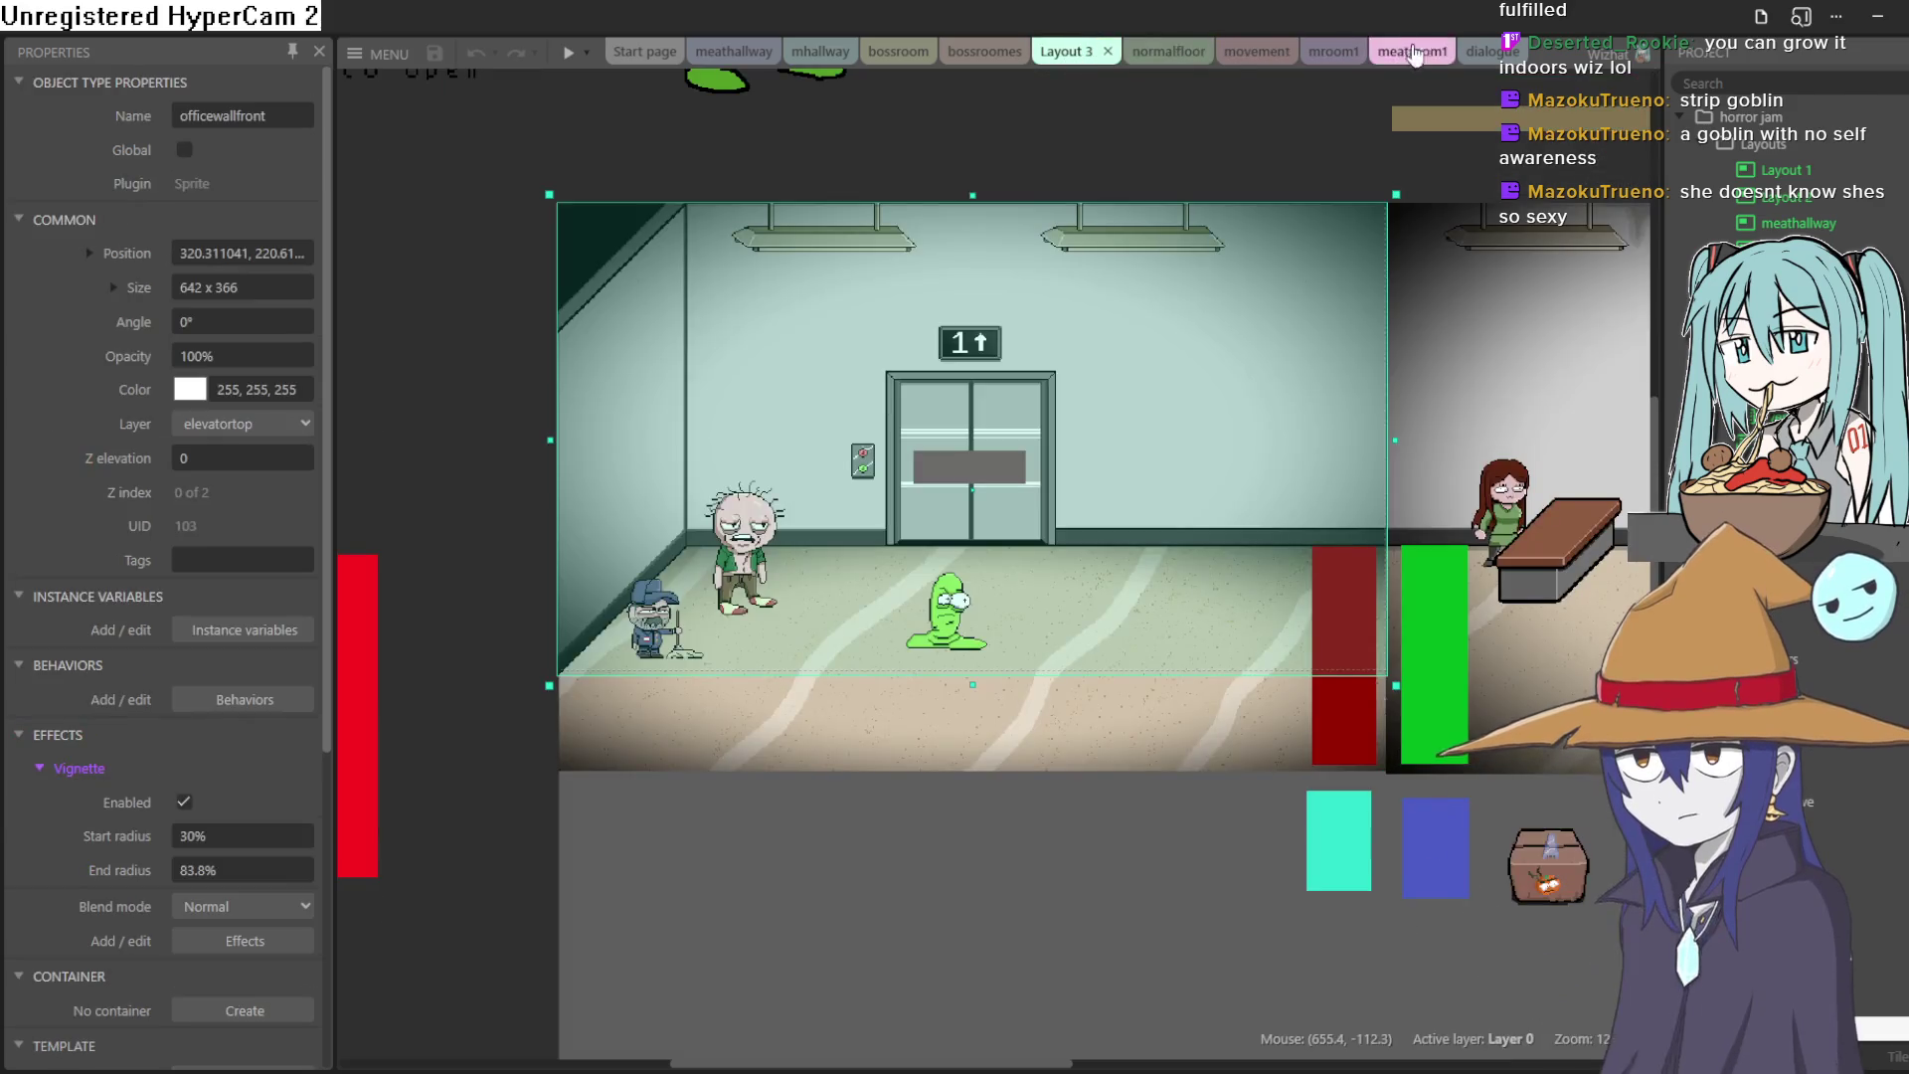
pyautogui.click(1473, 55)
pyautogui.click(1412, 52)
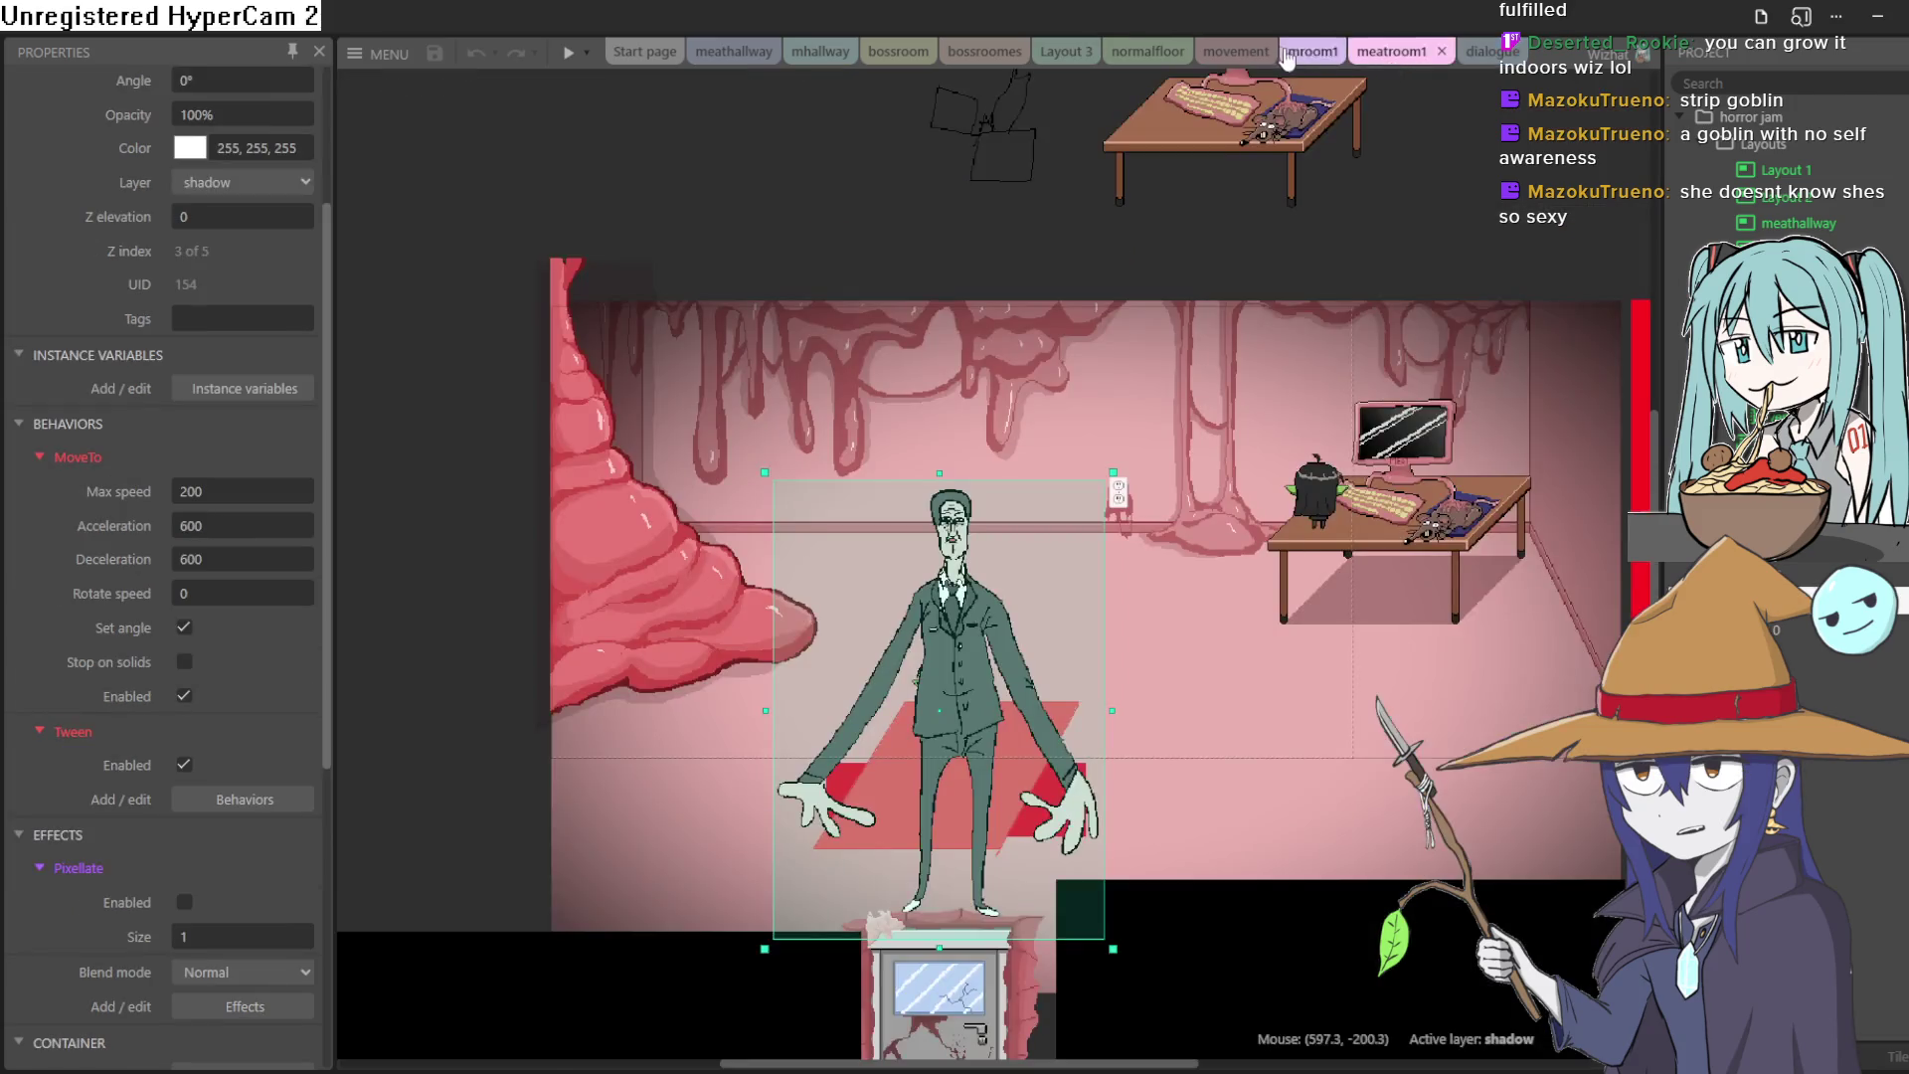
pyautogui.click(1236, 51)
pyautogui.click(1159, 55)
pyautogui.click(1064, 52)
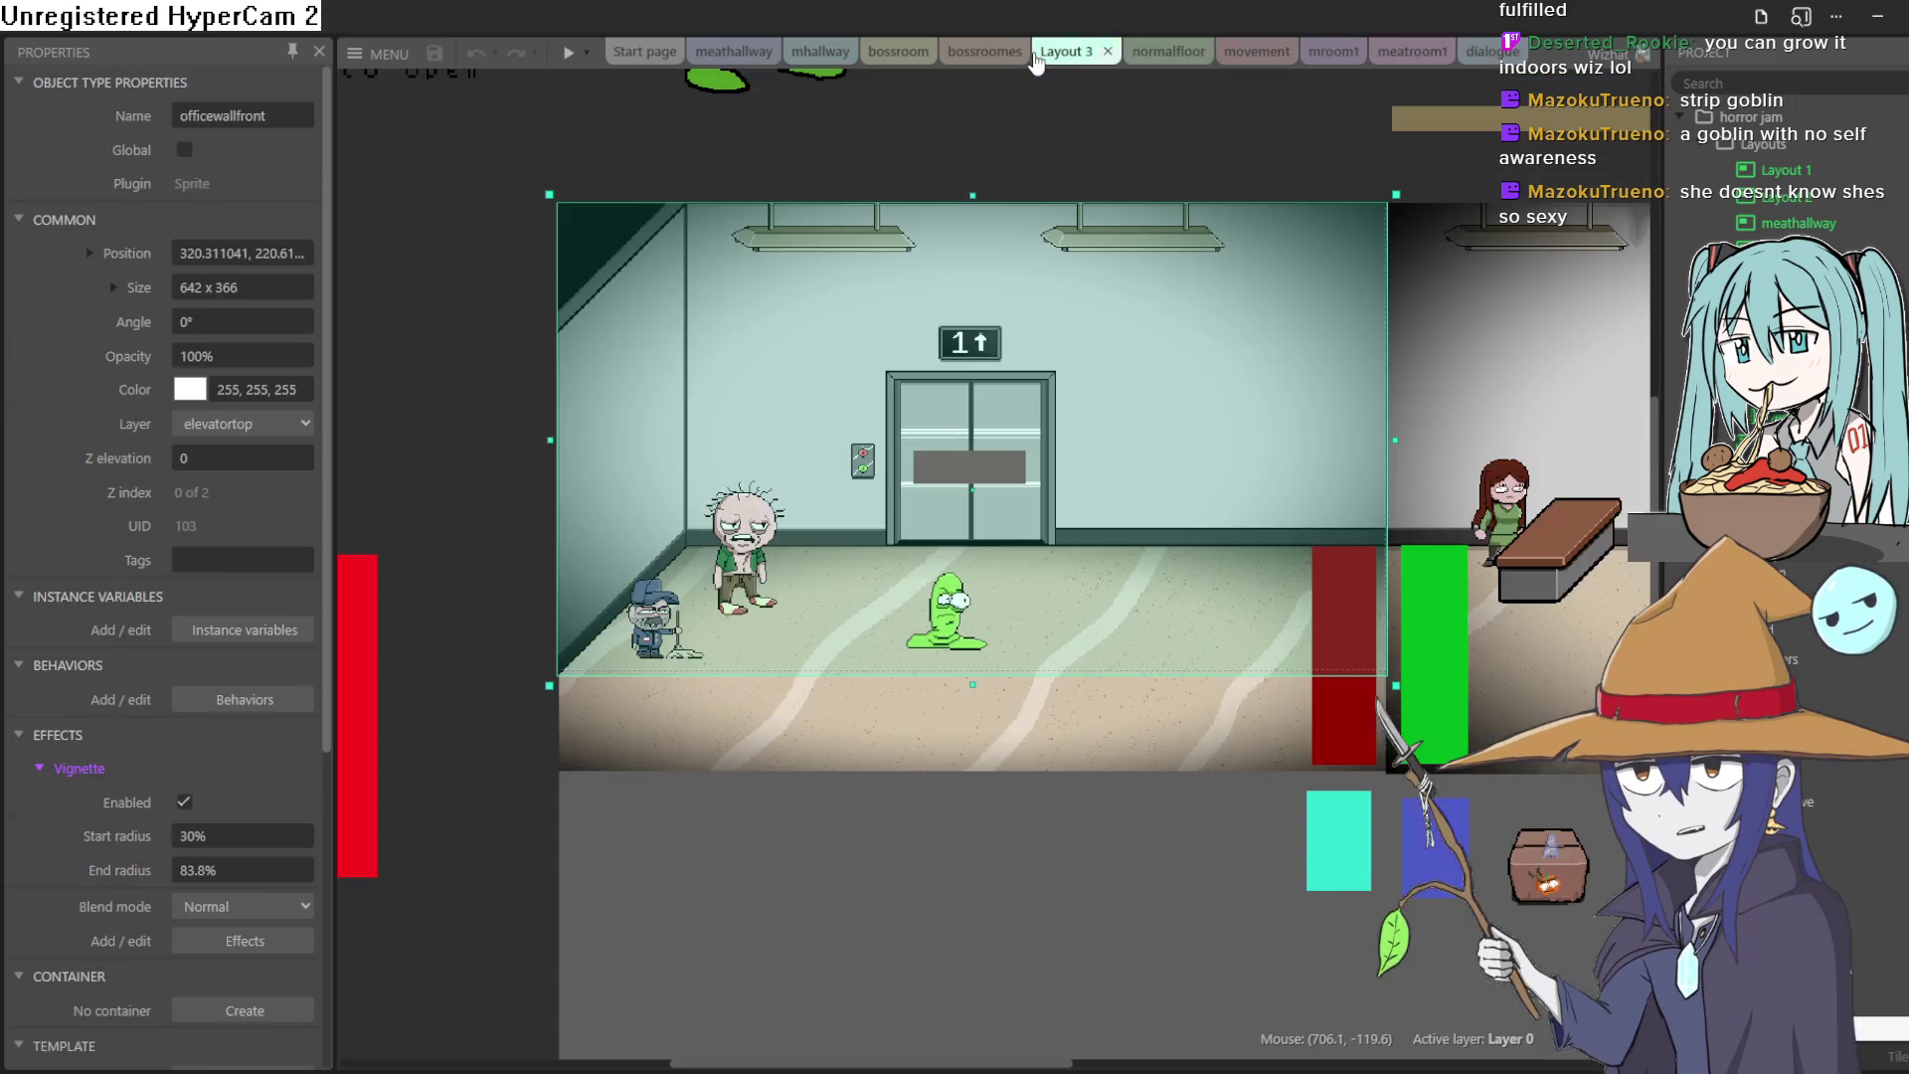
# Step: Open the meathallway layout and zoom around its scene
pyautogui.click(820, 52)
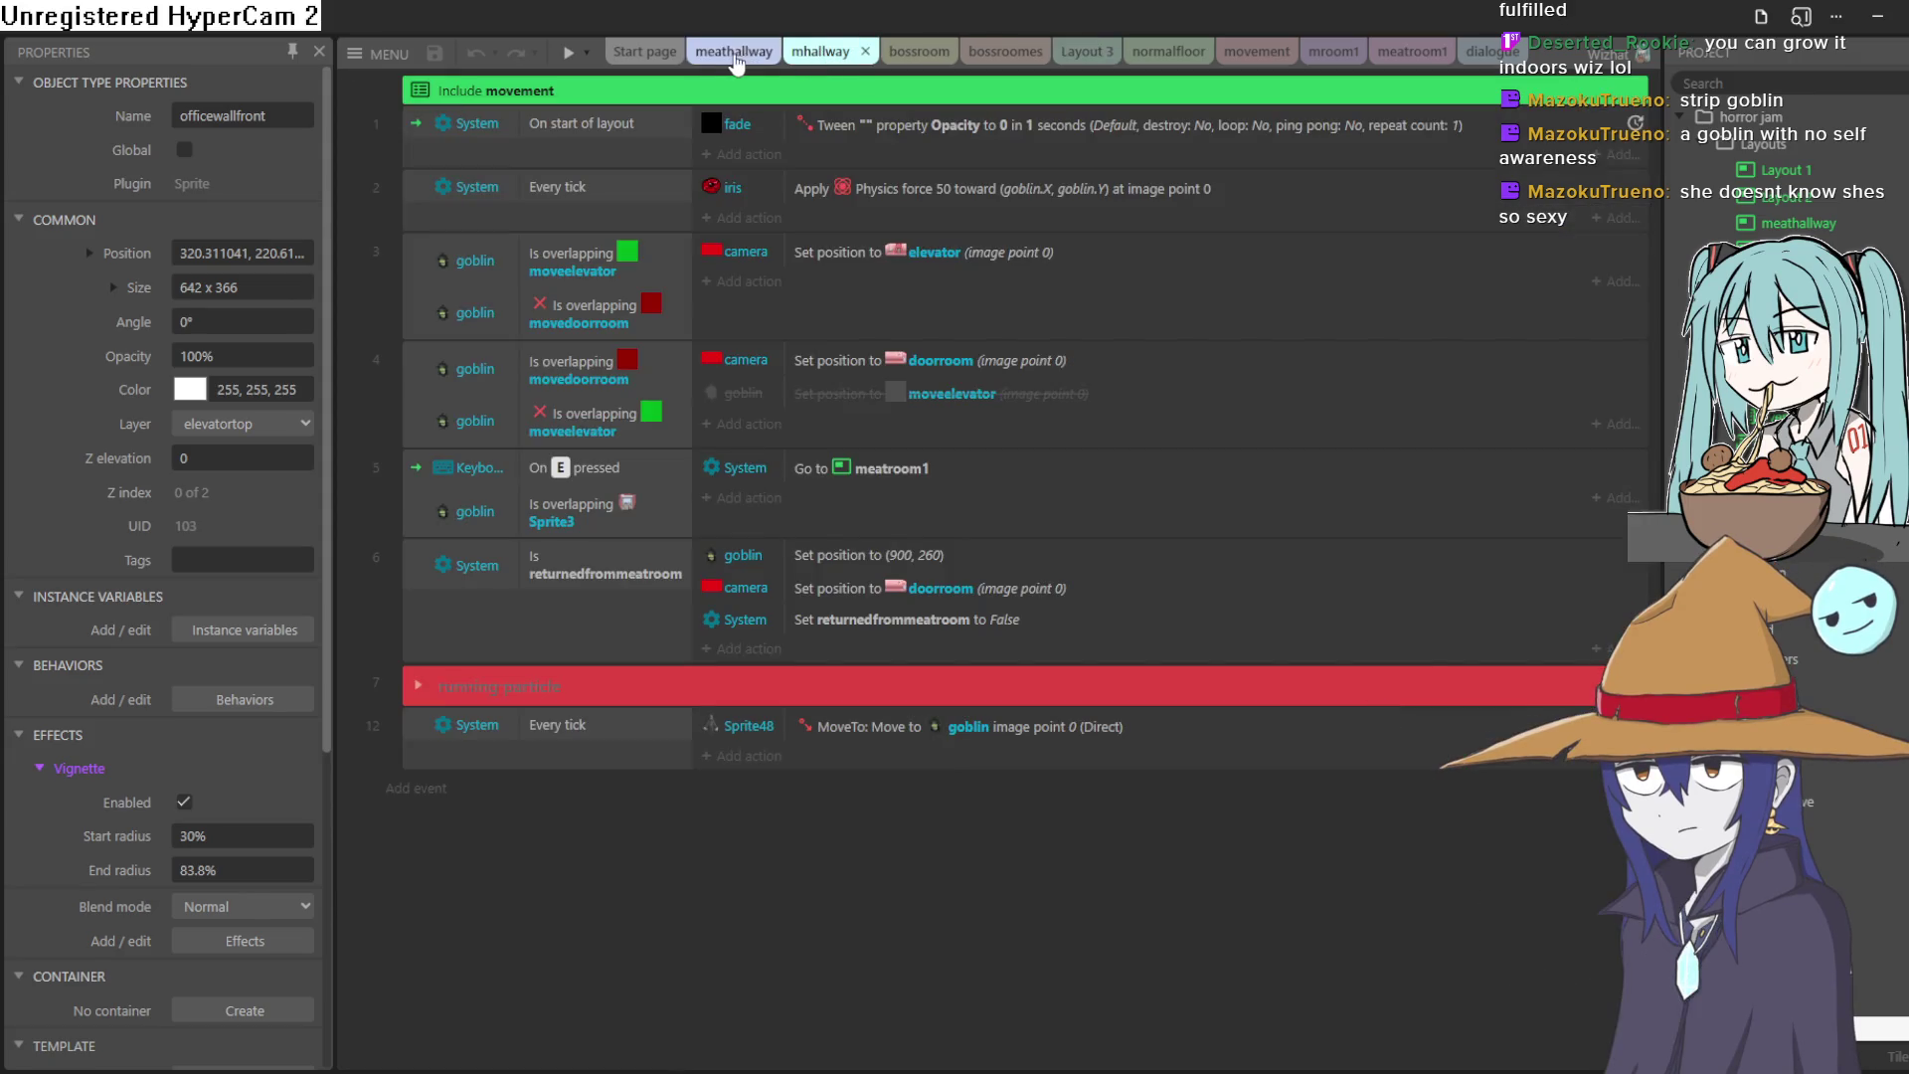
pyautogui.click(731, 55)
pyautogui.scroll(-2, 945, 690)
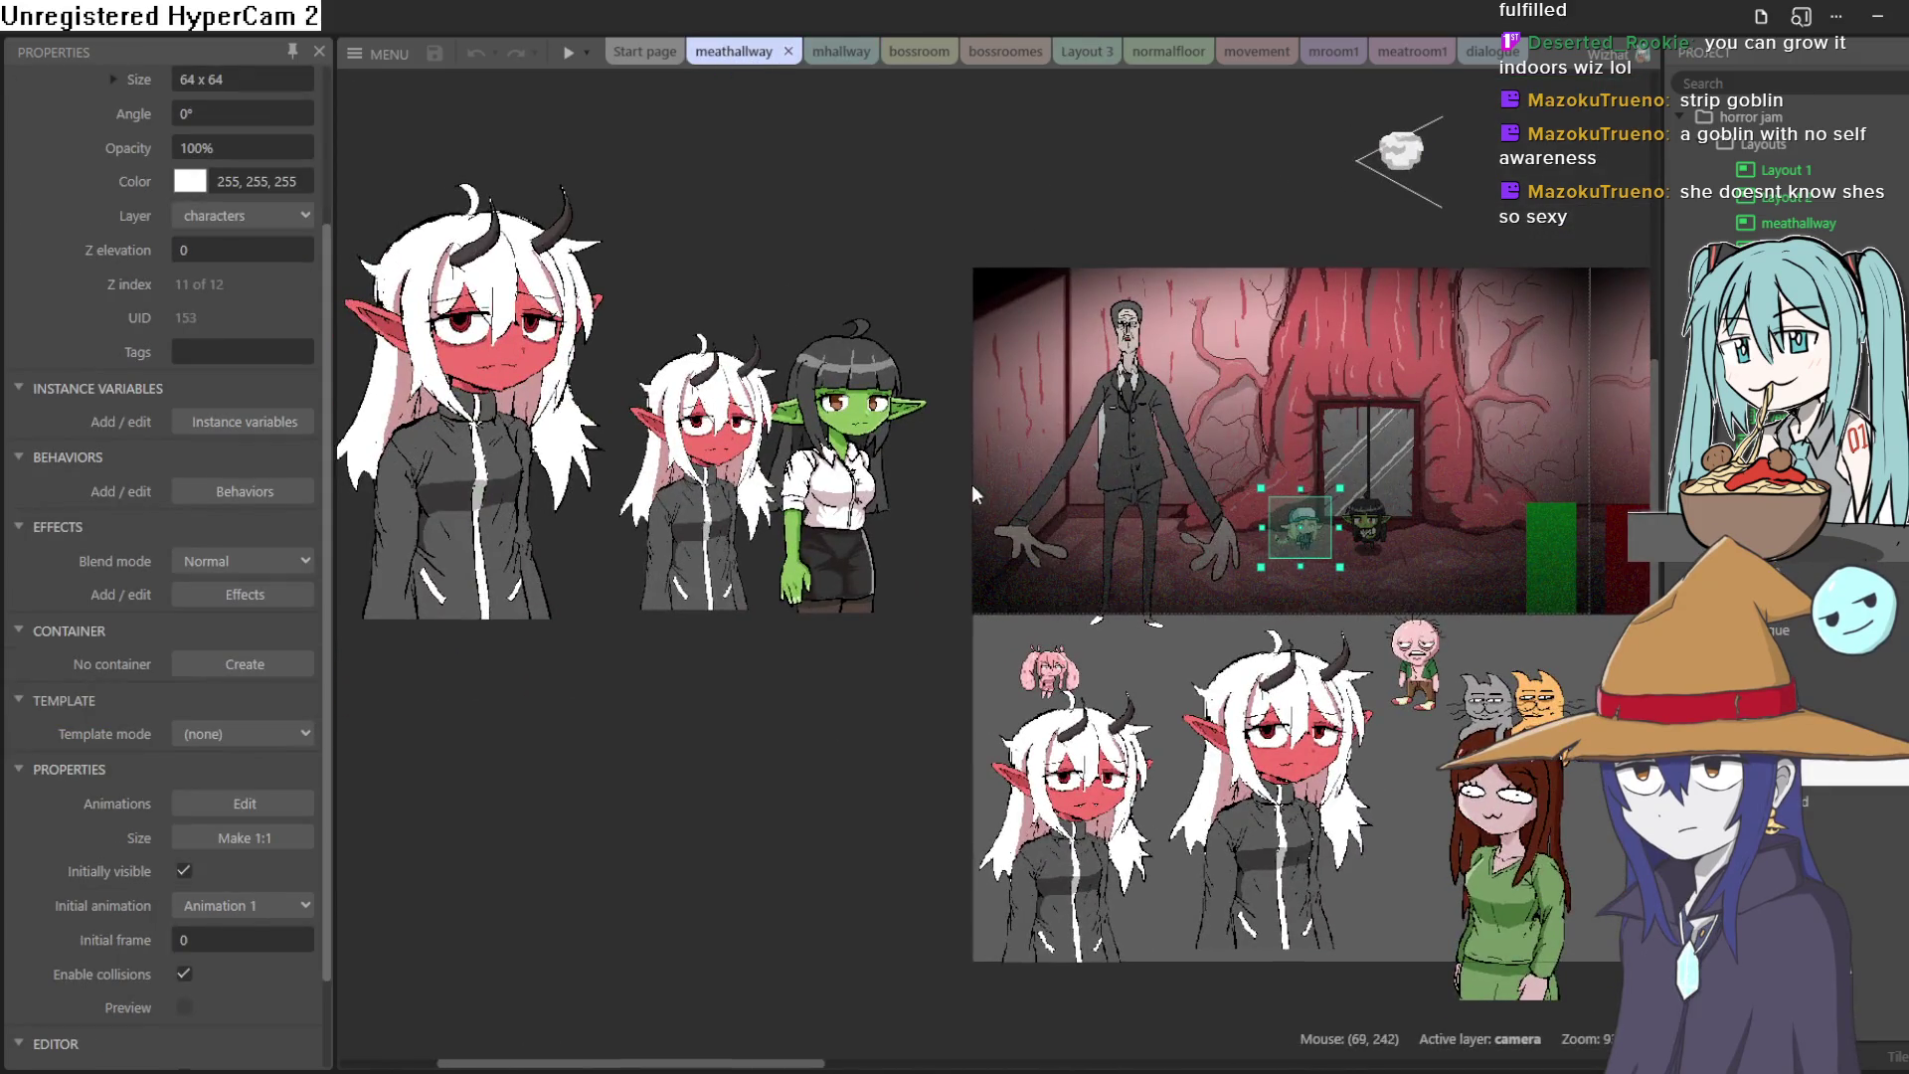
pyautogui.scroll(4, 851, 408)
pyautogui.scroll(5, 853, 405)
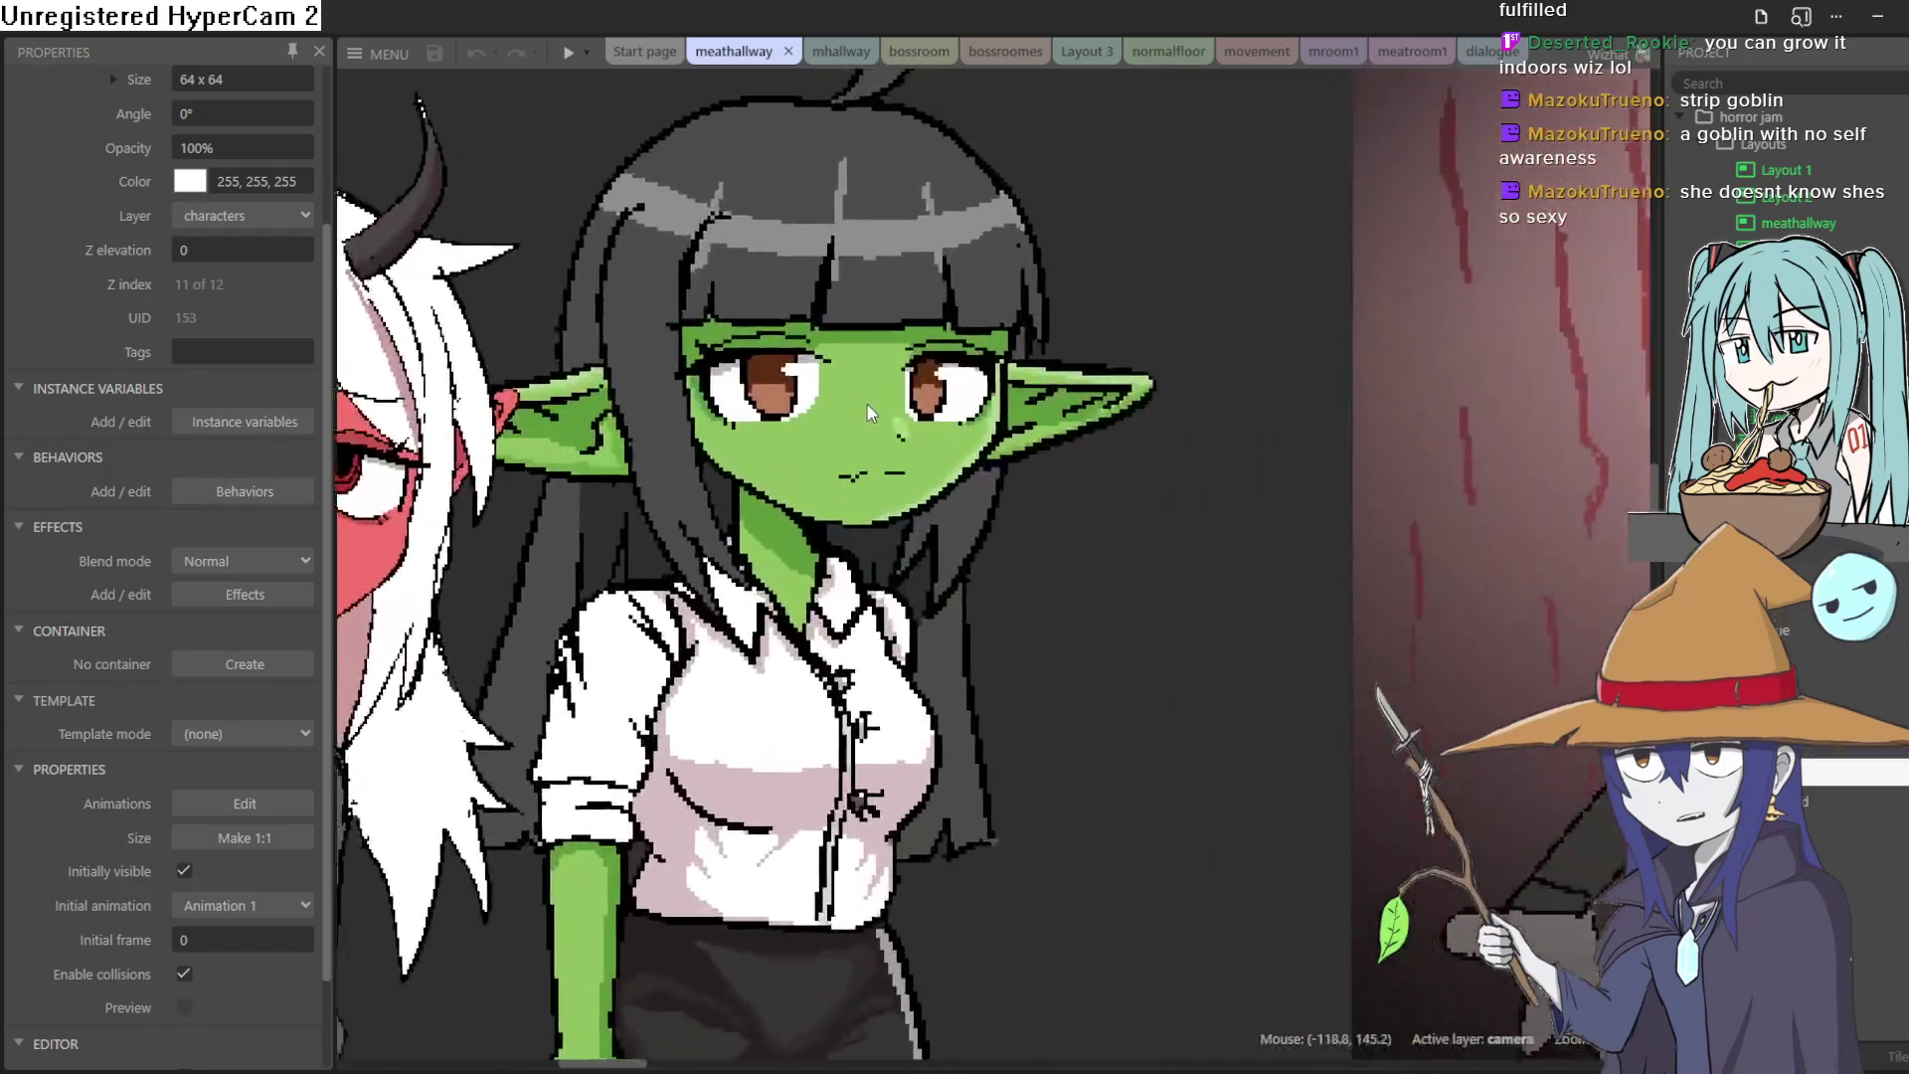
pyautogui.scroll(3, 874, 408)
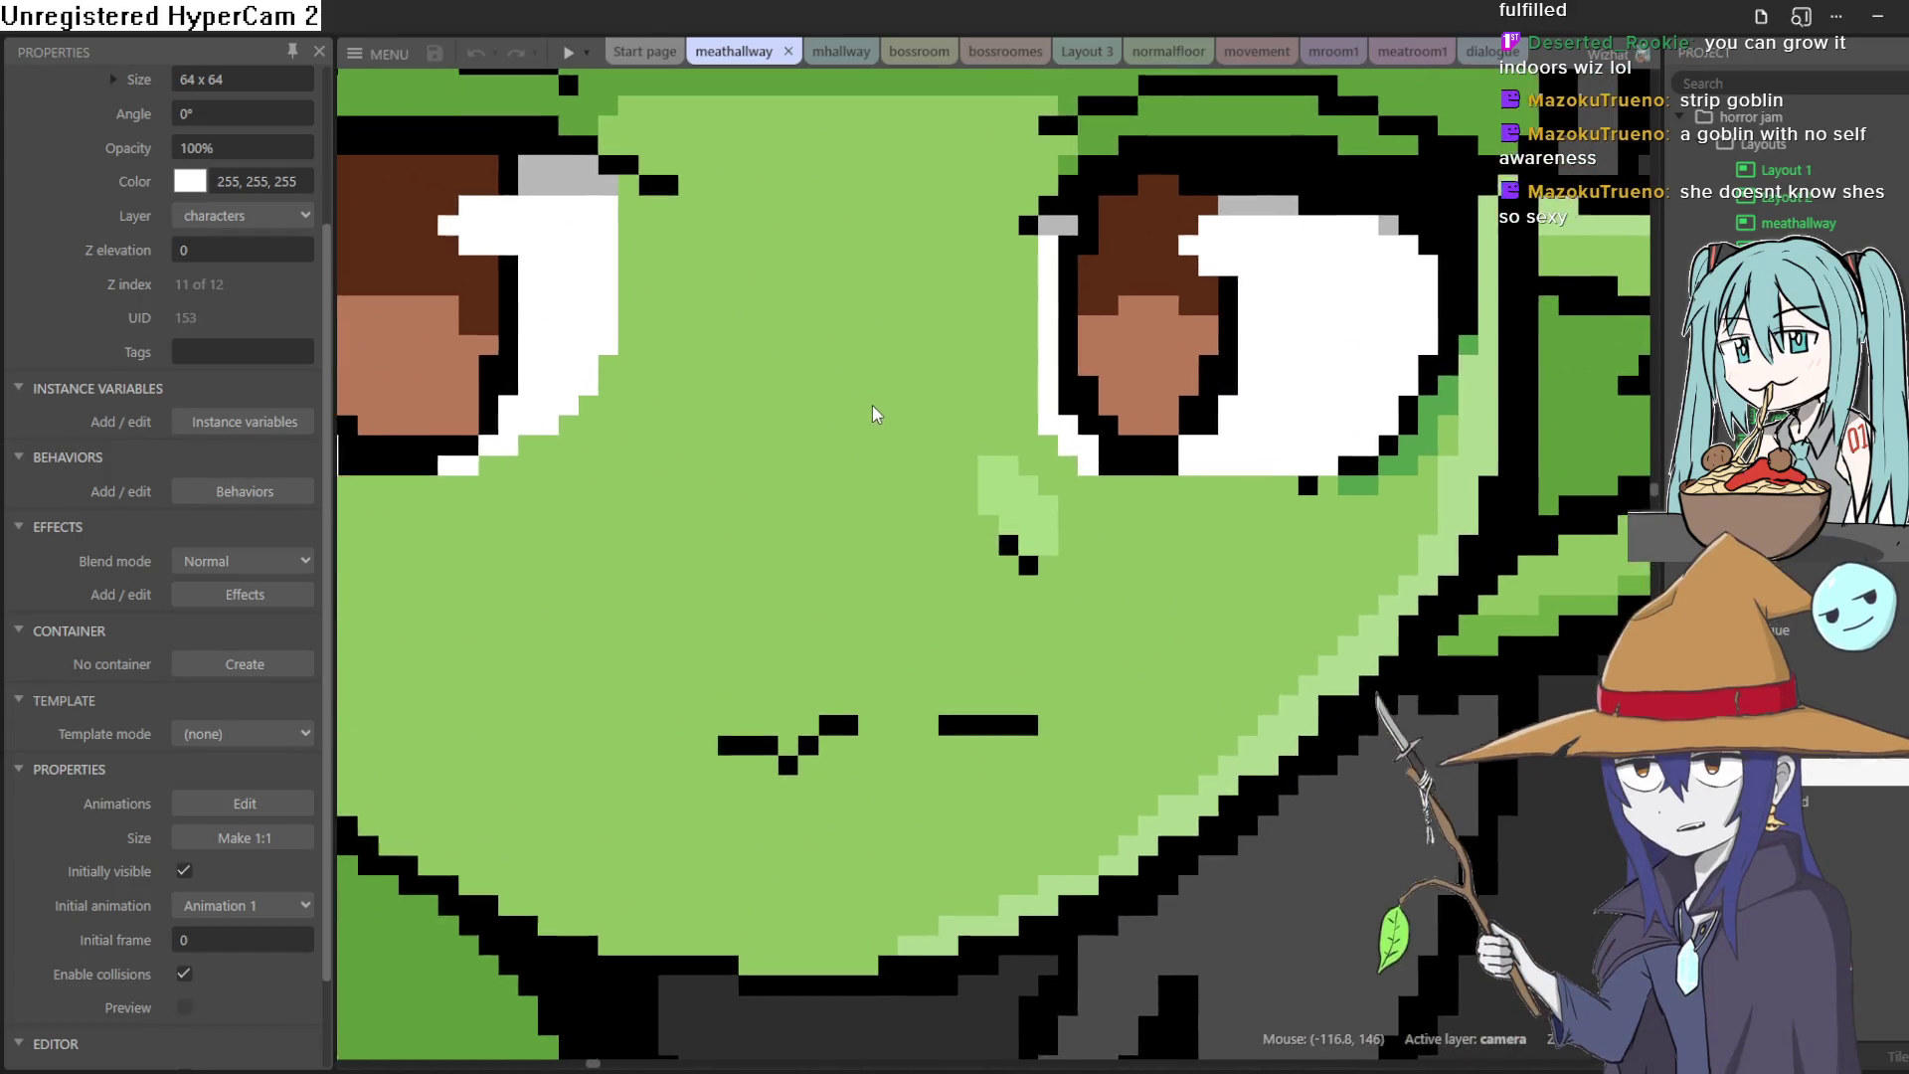
pyautogui.scroll(-4, 873, 403)
pyautogui.scroll(-5, 870, 414)
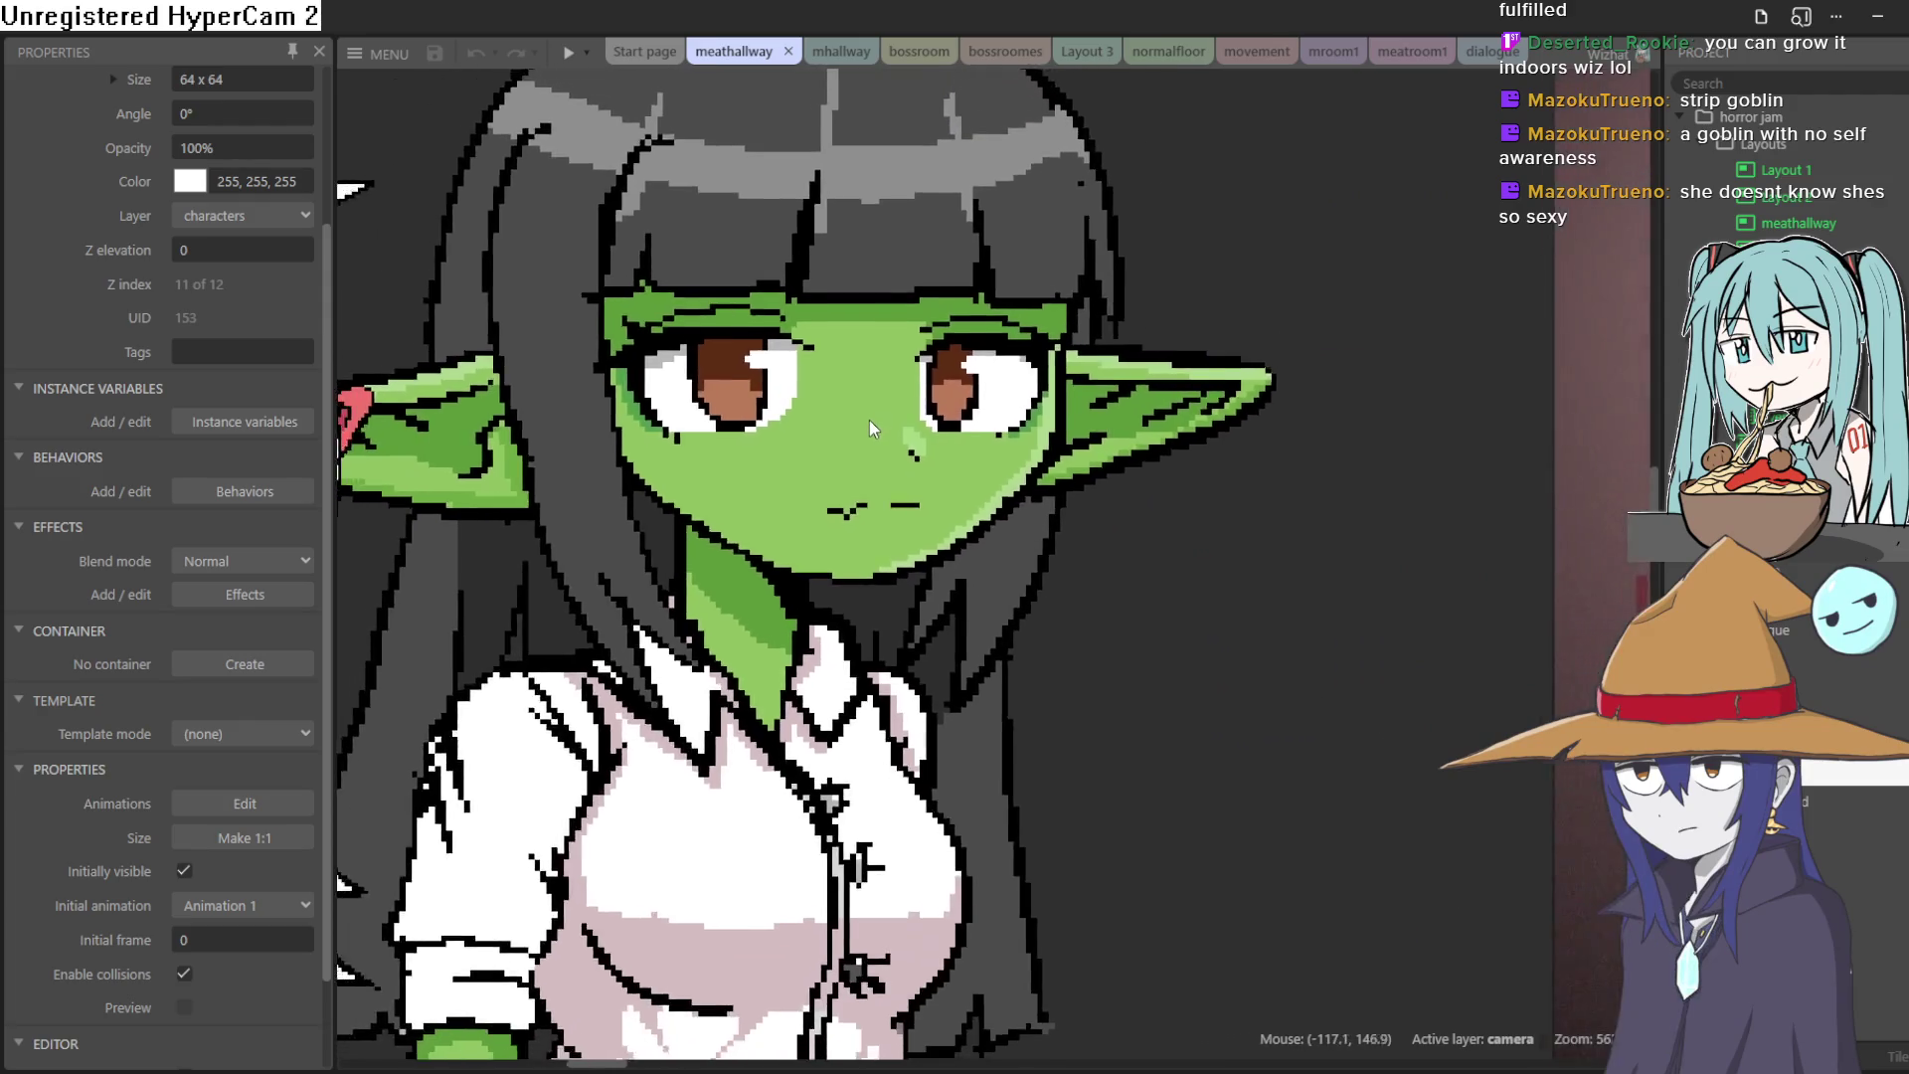
pyautogui.scroll(1, 868, 420)
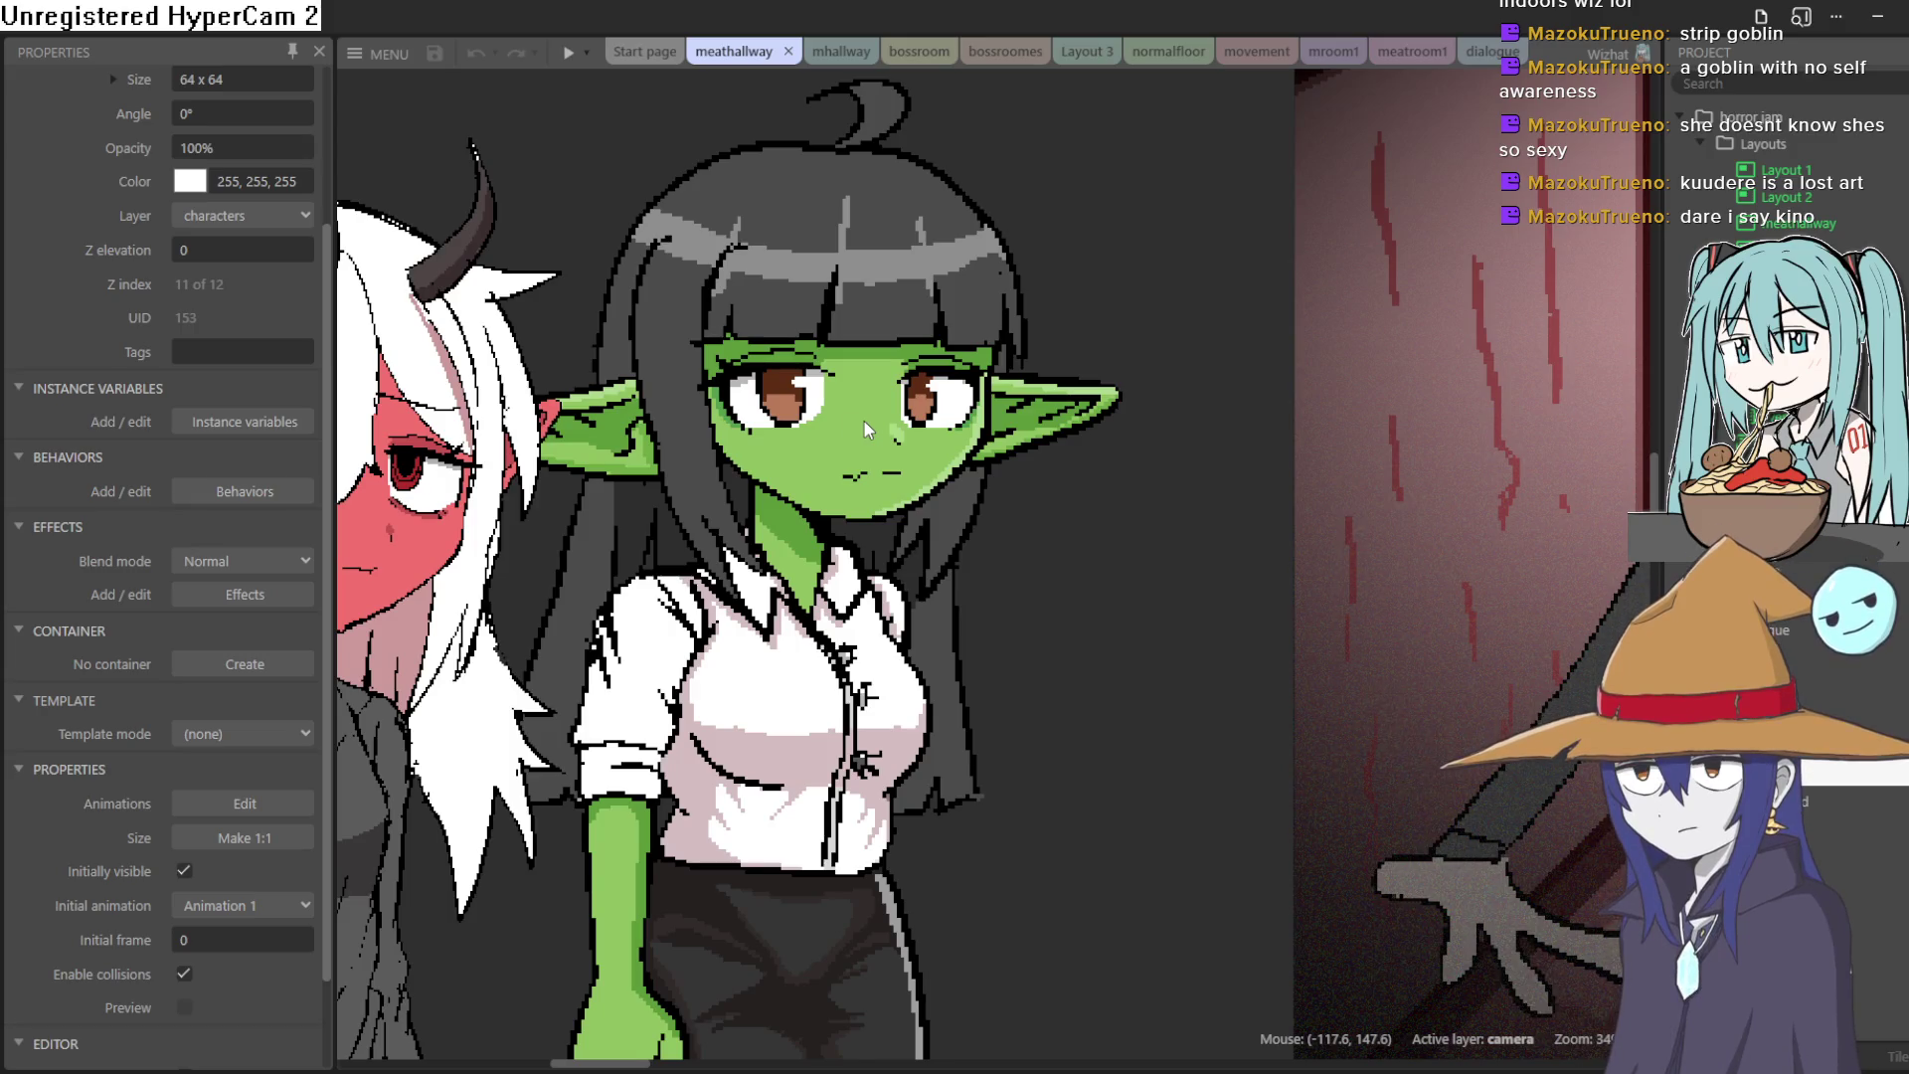
# Step: Move the goblin's dialogue portrait slightly left, then deselect it
pyautogui.click(839, 443)
pyautogui.moveTo(980, 369)
pyautogui.mouseDown()
pyautogui.moveTo(1006, 349)
pyautogui.moveTo(888, 389)
pyautogui.moveTo(941, 398)
pyautogui.moveTo(925, 449)
pyautogui.moveTo(983, 423)
pyautogui.moveTo(929, 433)
pyautogui.moveTo(933, 401)
pyautogui.moveTo(898, 386)
pyautogui.moveTo(905, 406)
pyautogui.mouseUp()
pyautogui.scroll(-5, 904, 404)
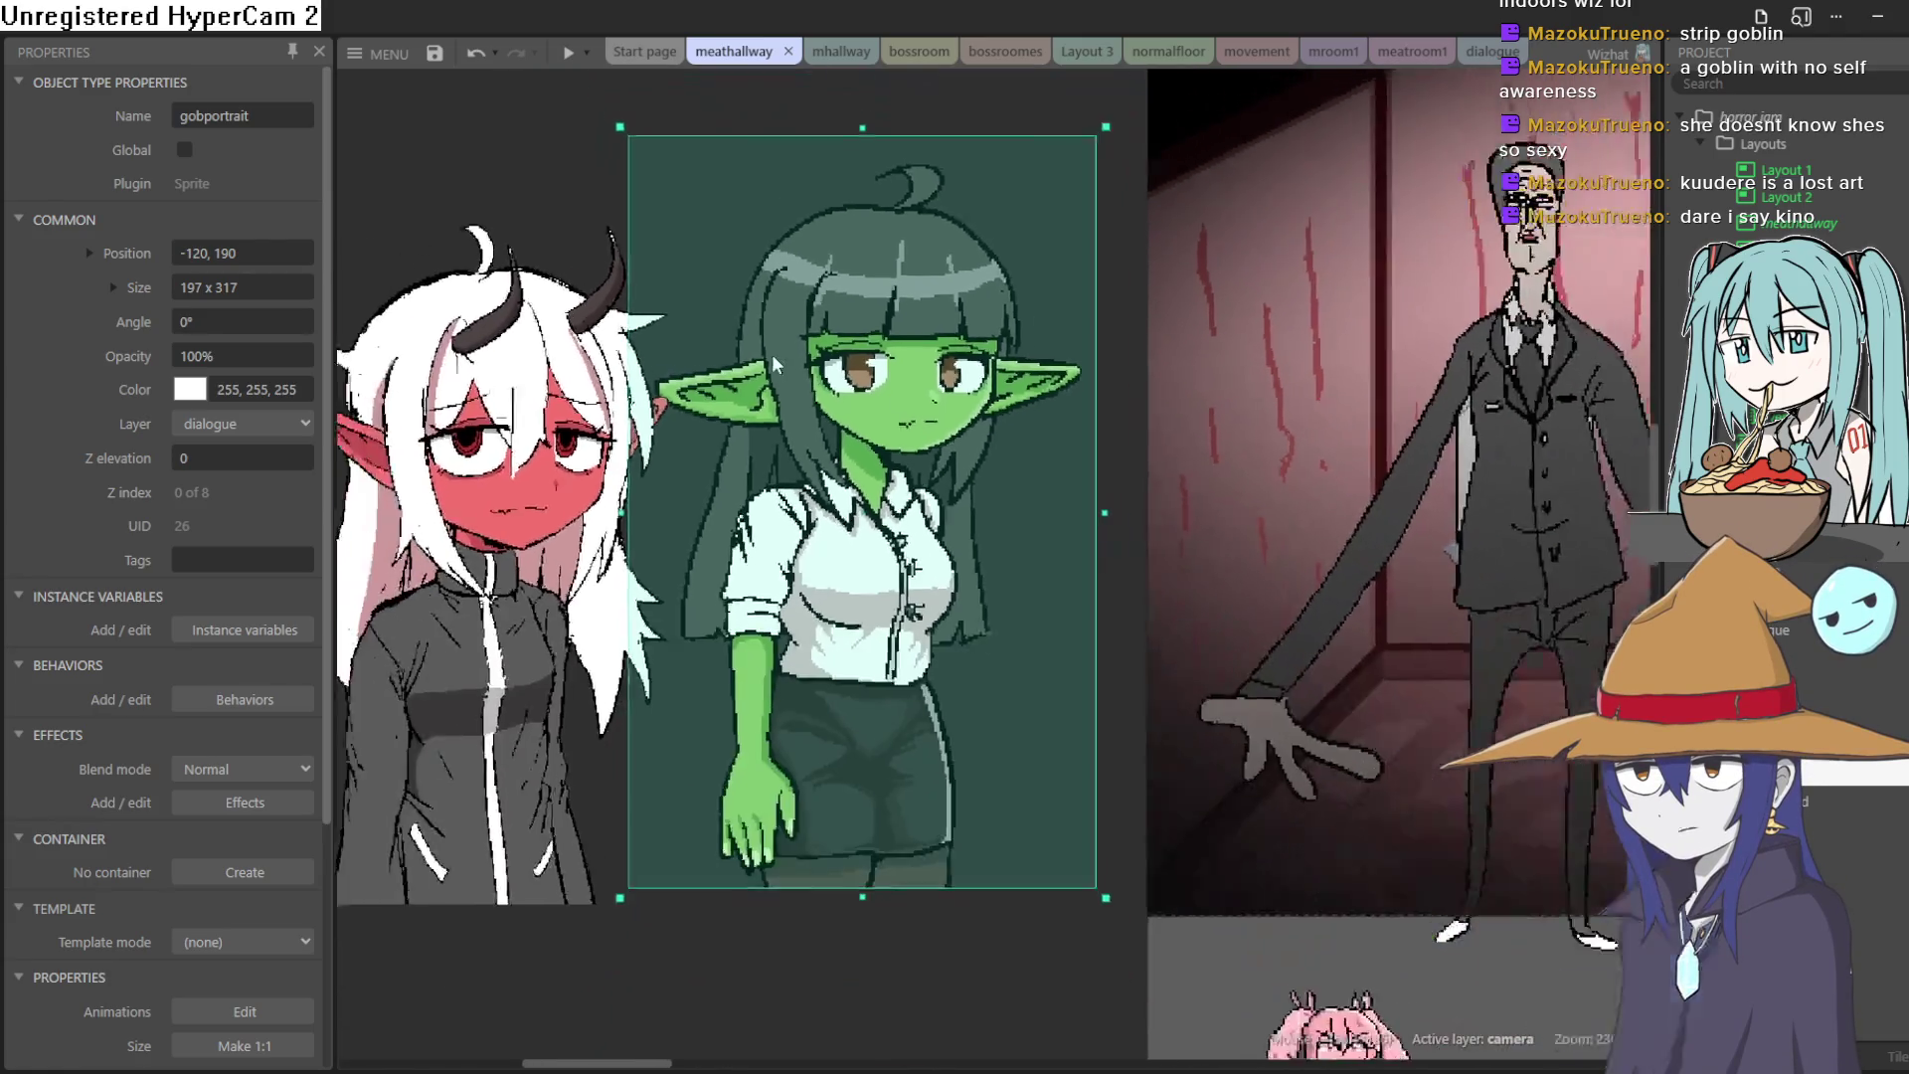
pyautogui.click(607, 211)
pyautogui.scroll(3, 868, 224)
# Step: Pan across the layout to the demon girl portrait and reselect the goblin portrait
pyautogui.moveTo(867, 224)
pyautogui.mouseDown()
pyautogui.moveTo(1031, 196)
pyautogui.moveTo(929, 239)
pyautogui.moveTo(766, 240)
pyautogui.moveTo(832, 252)
pyautogui.moveTo(657, 384)
pyautogui.moveTo(807, 299)
pyautogui.mouseUp()
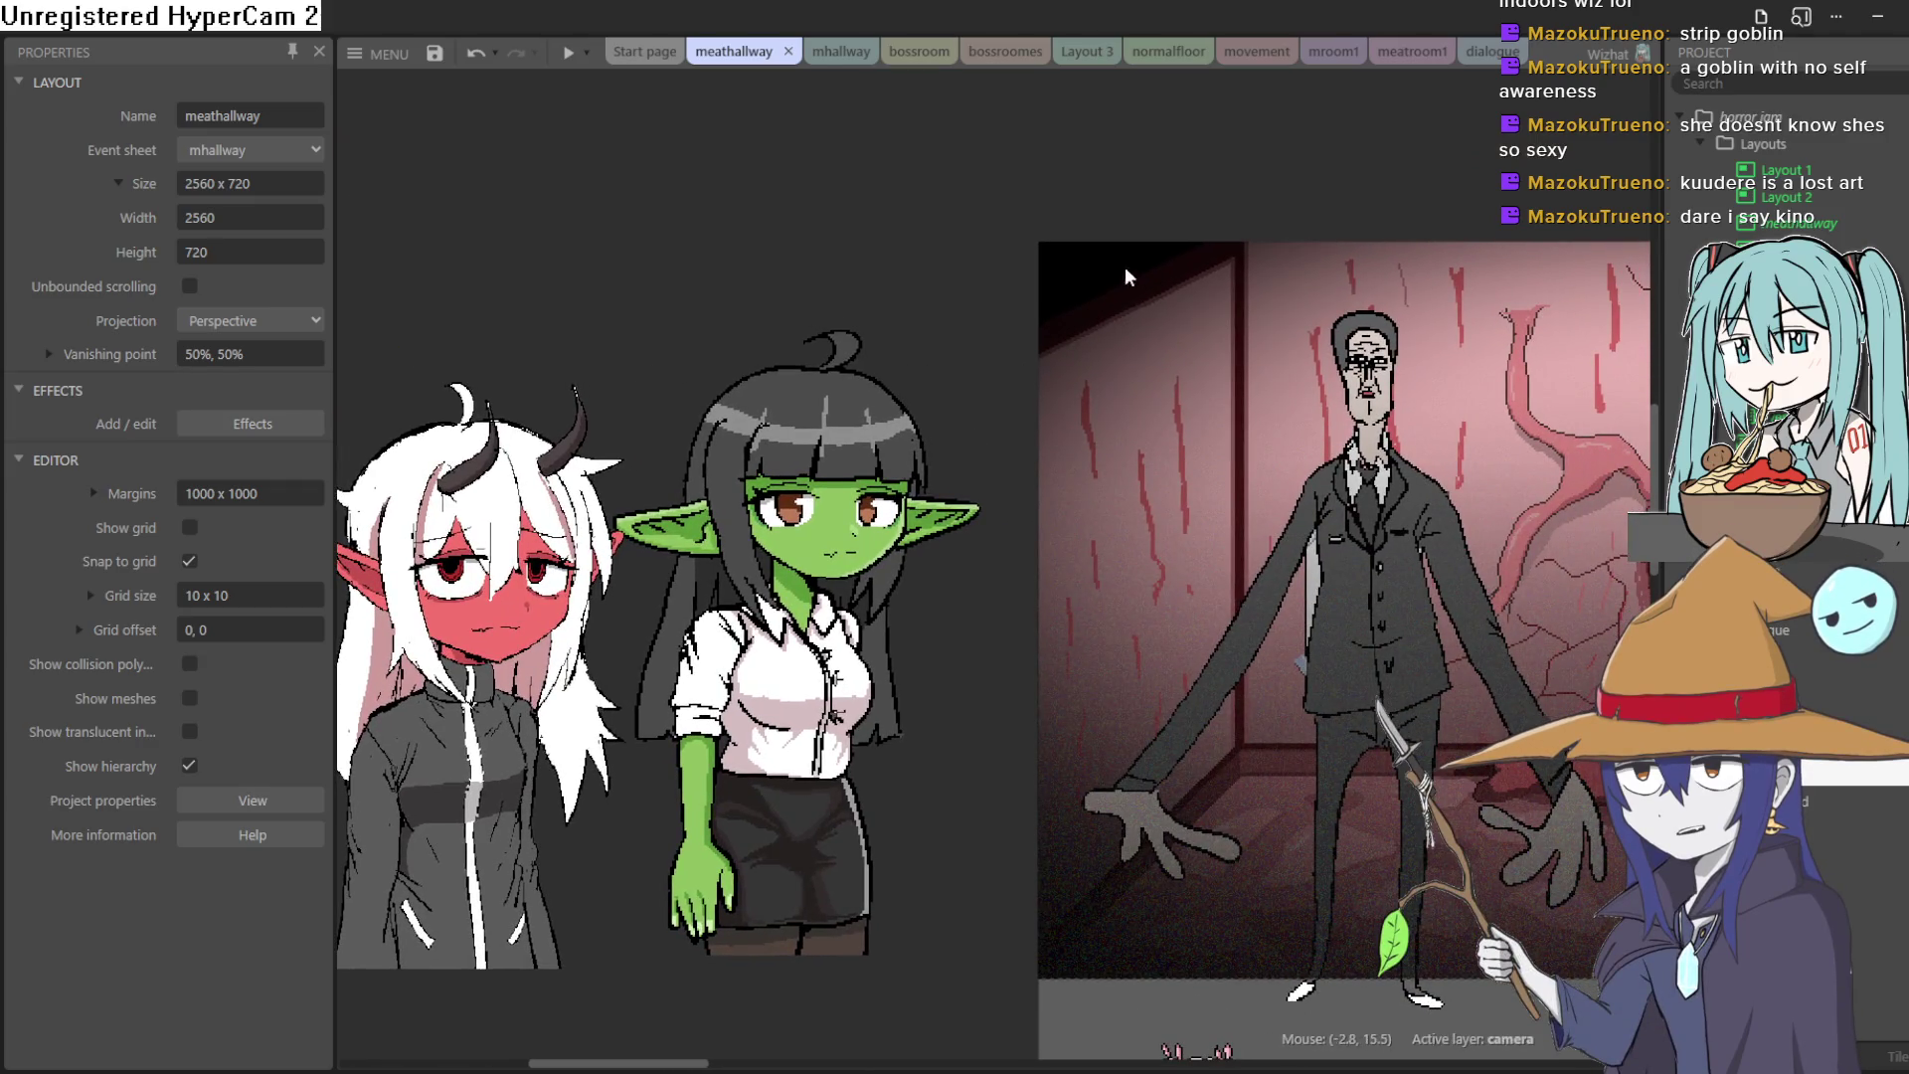
pyautogui.moveTo(1253, 230); pyautogui.dragTo(733, 251)
pyautogui.moveTo(660, 235); pyautogui.dragTo(640, 231)
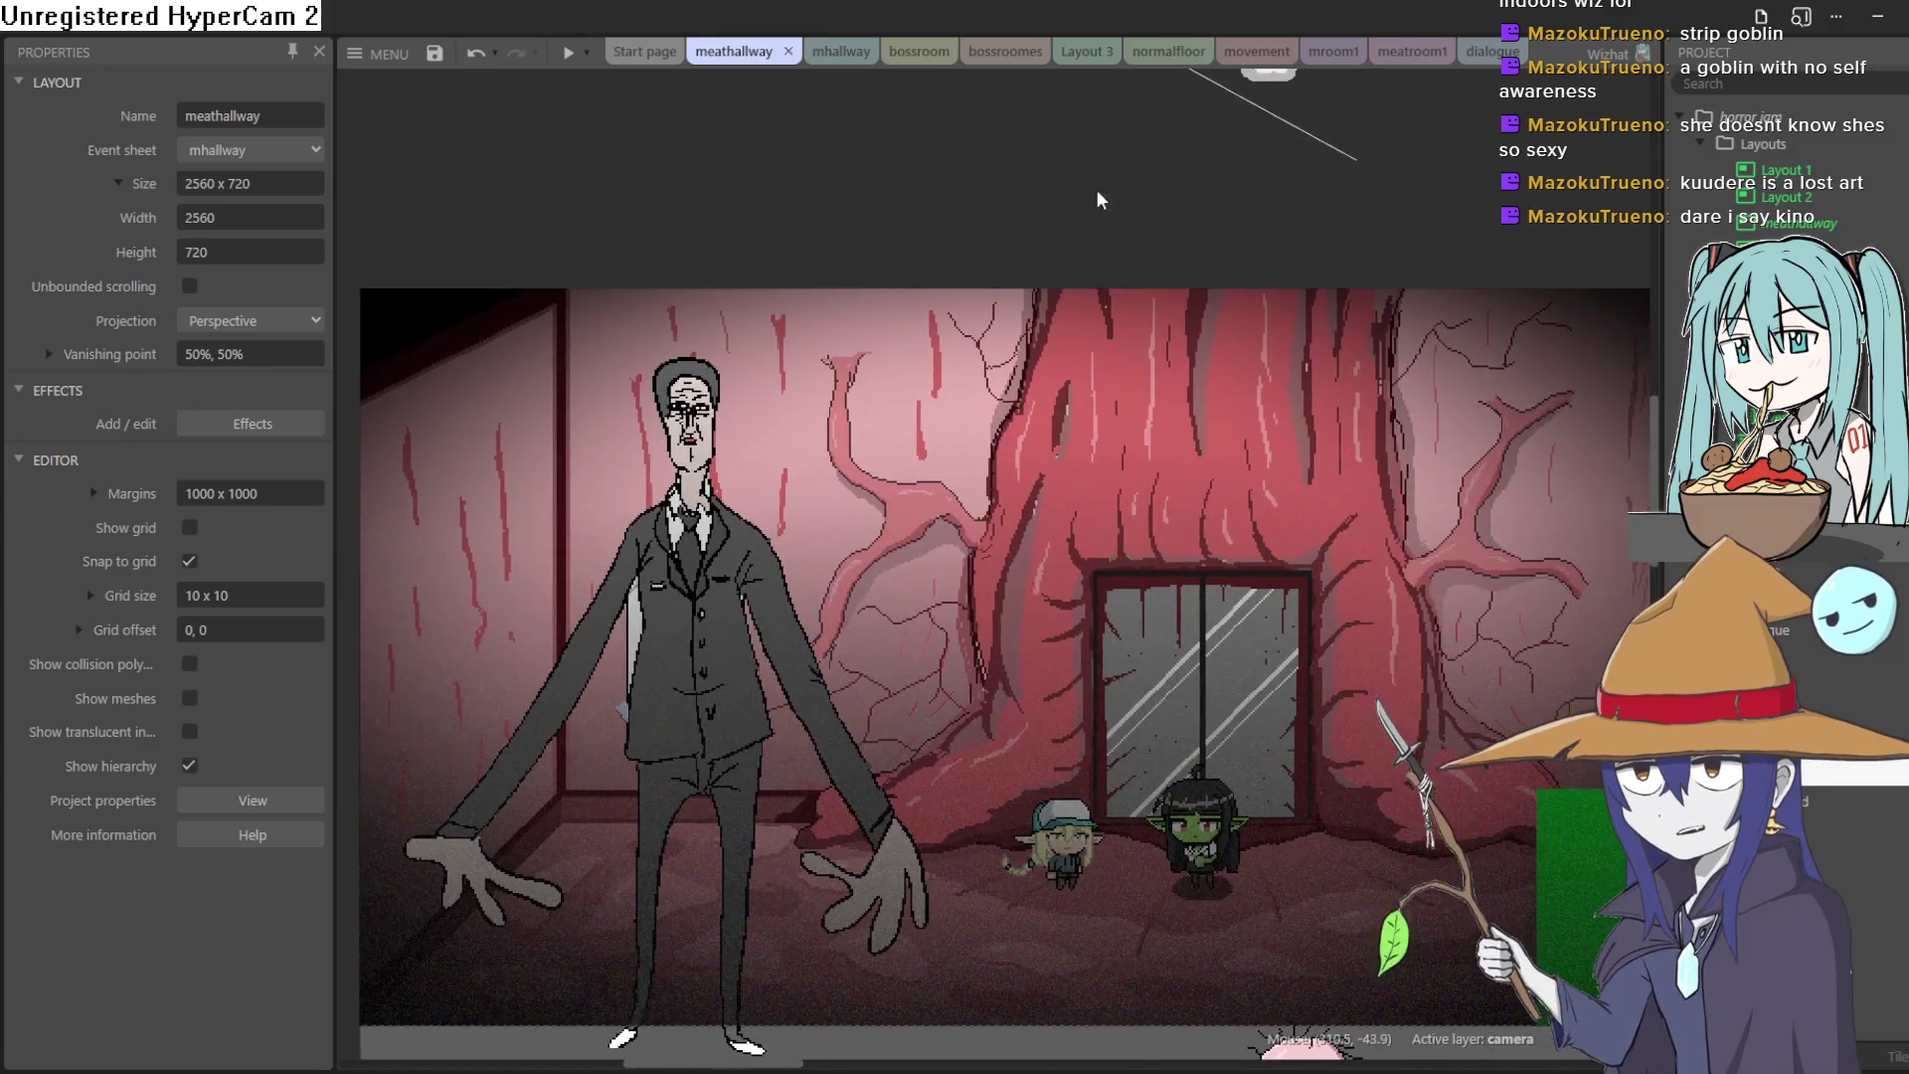
pyautogui.moveTo(1377, 210); pyautogui.dragTo(972, 222)
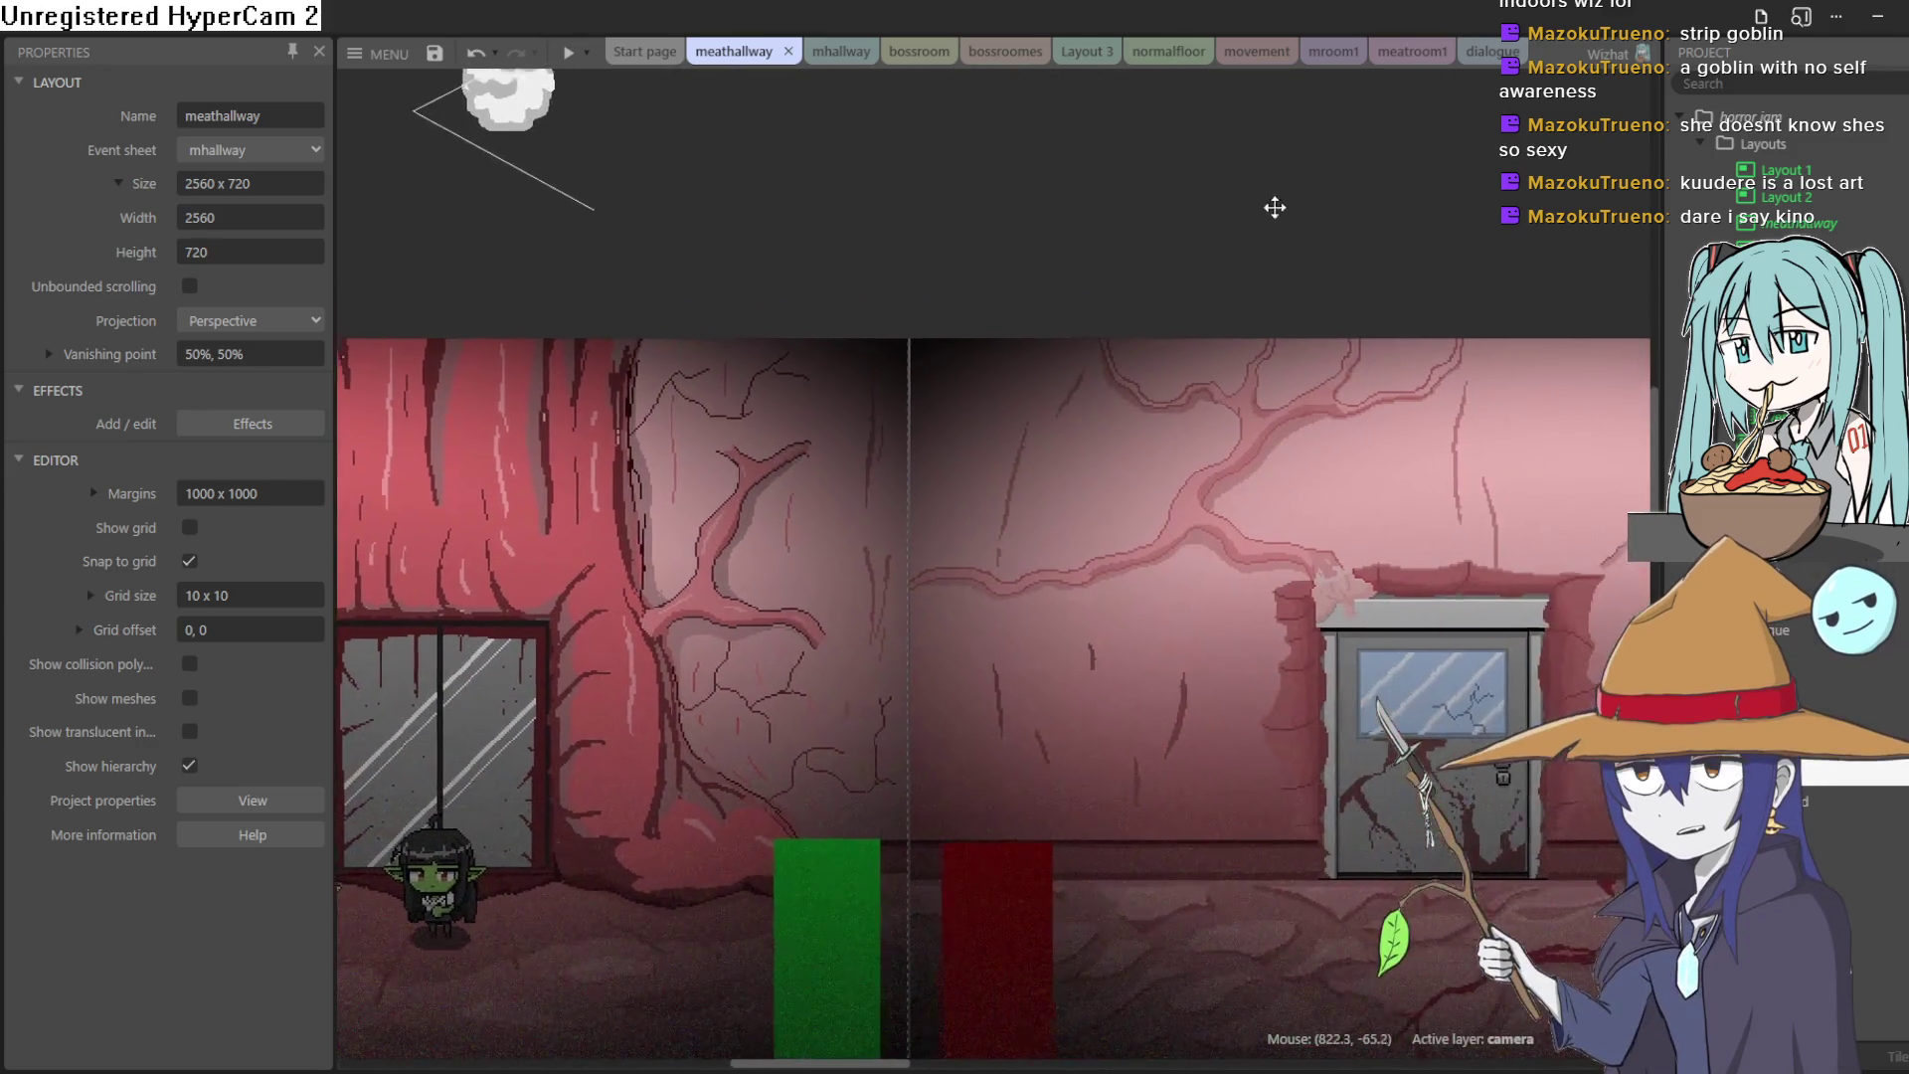
pyautogui.moveTo(1274, 205)
pyautogui.mouseDown()
pyautogui.moveTo(882, 226)
pyautogui.moveTo(1147, 227)
pyautogui.moveTo(1065, 222)
pyautogui.moveTo(1143, 238)
pyautogui.moveTo(1117, 268)
pyautogui.moveTo(1164, 205)
pyautogui.moveTo(1159, 228)
pyautogui.mouseUp()
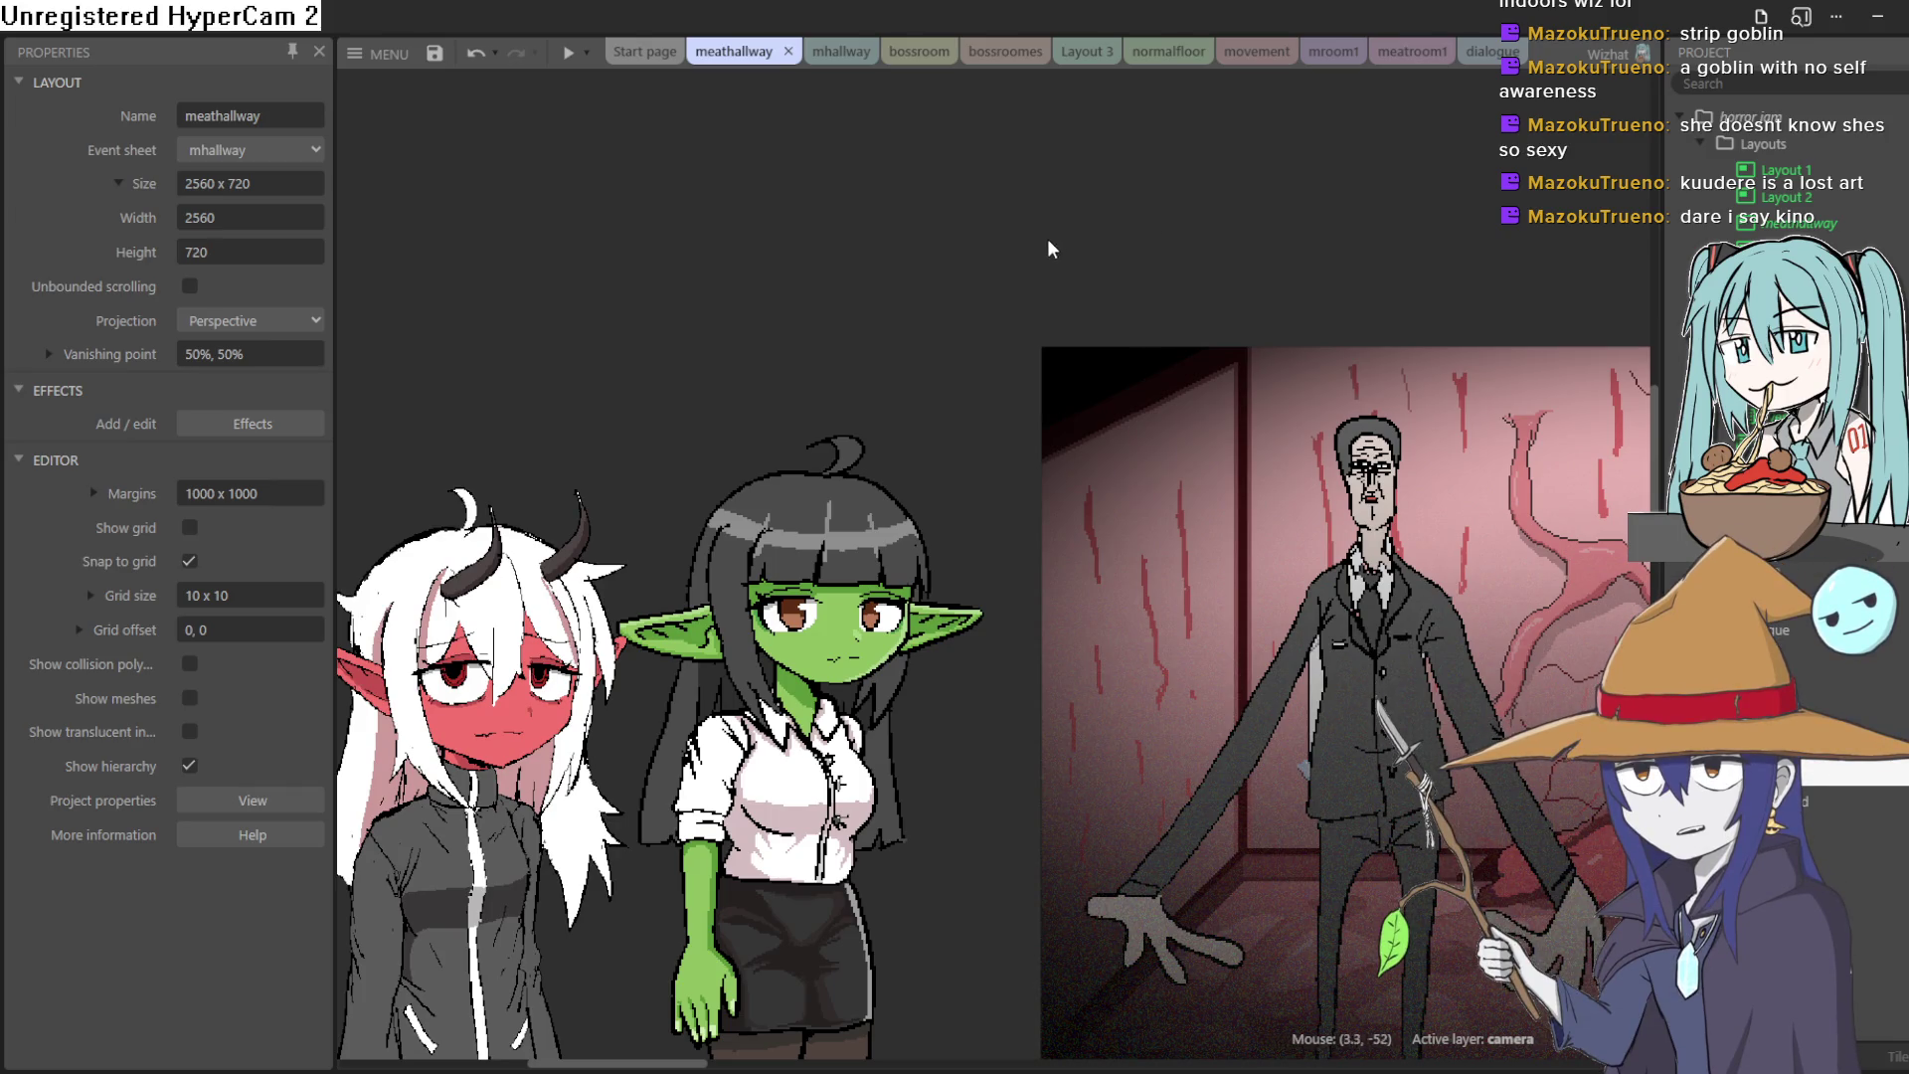
pyautogui.scroll(-2, 1023, 307)
pyautogui.scroll(2, 946, 293)
pyautogui.moveTo(852, 325)
pyautogui.mouseDown()
pyautogui.moveTo(902, 303)
pyautogui.moveTo(897, 331)
pyautogui.mouseUp()
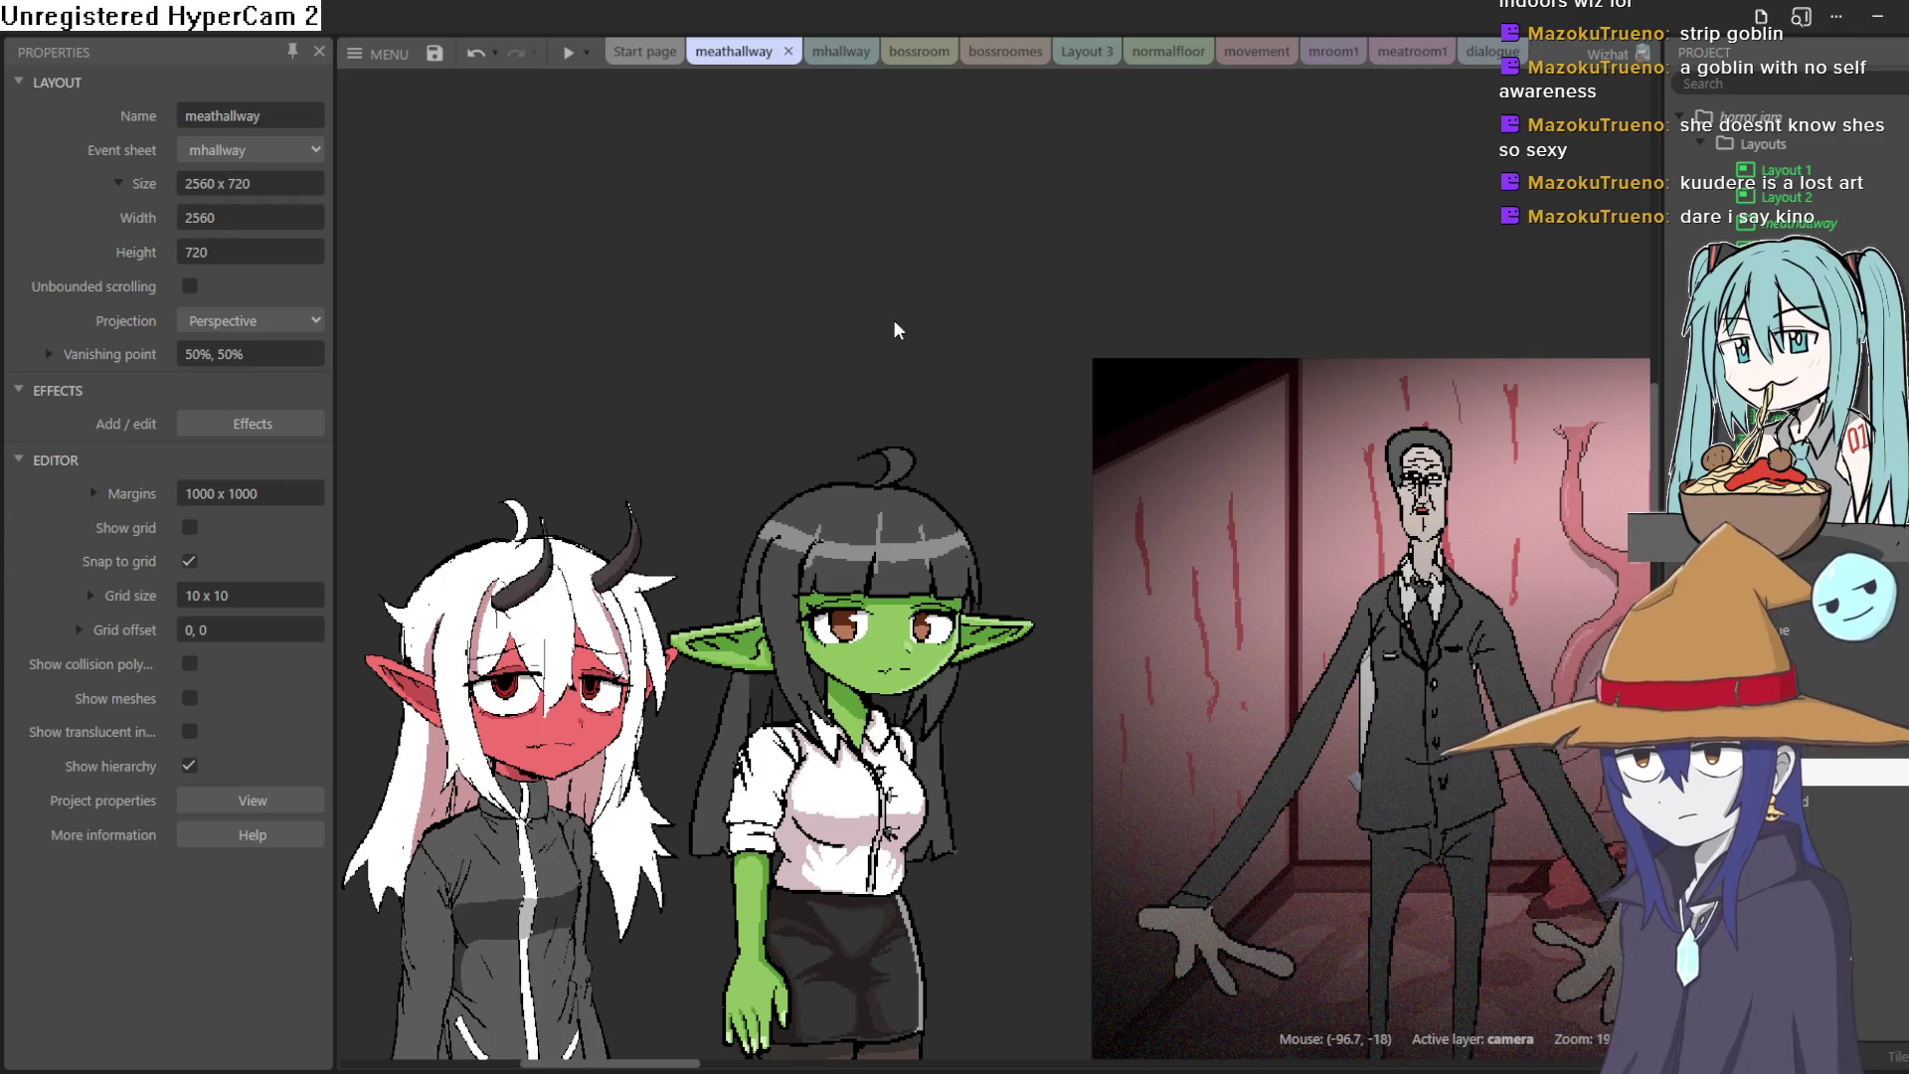
pyautogui.moveTo(885, 338)
pyautogui.mouseDown()
pyautogui.moveTo(899, 311)
pyautogui.moveTo(1364, 229)
pyautogui.moveTo(1198, 252)
pyautogui.moveTo(1087, 315)
pyautogui.mouseUp()
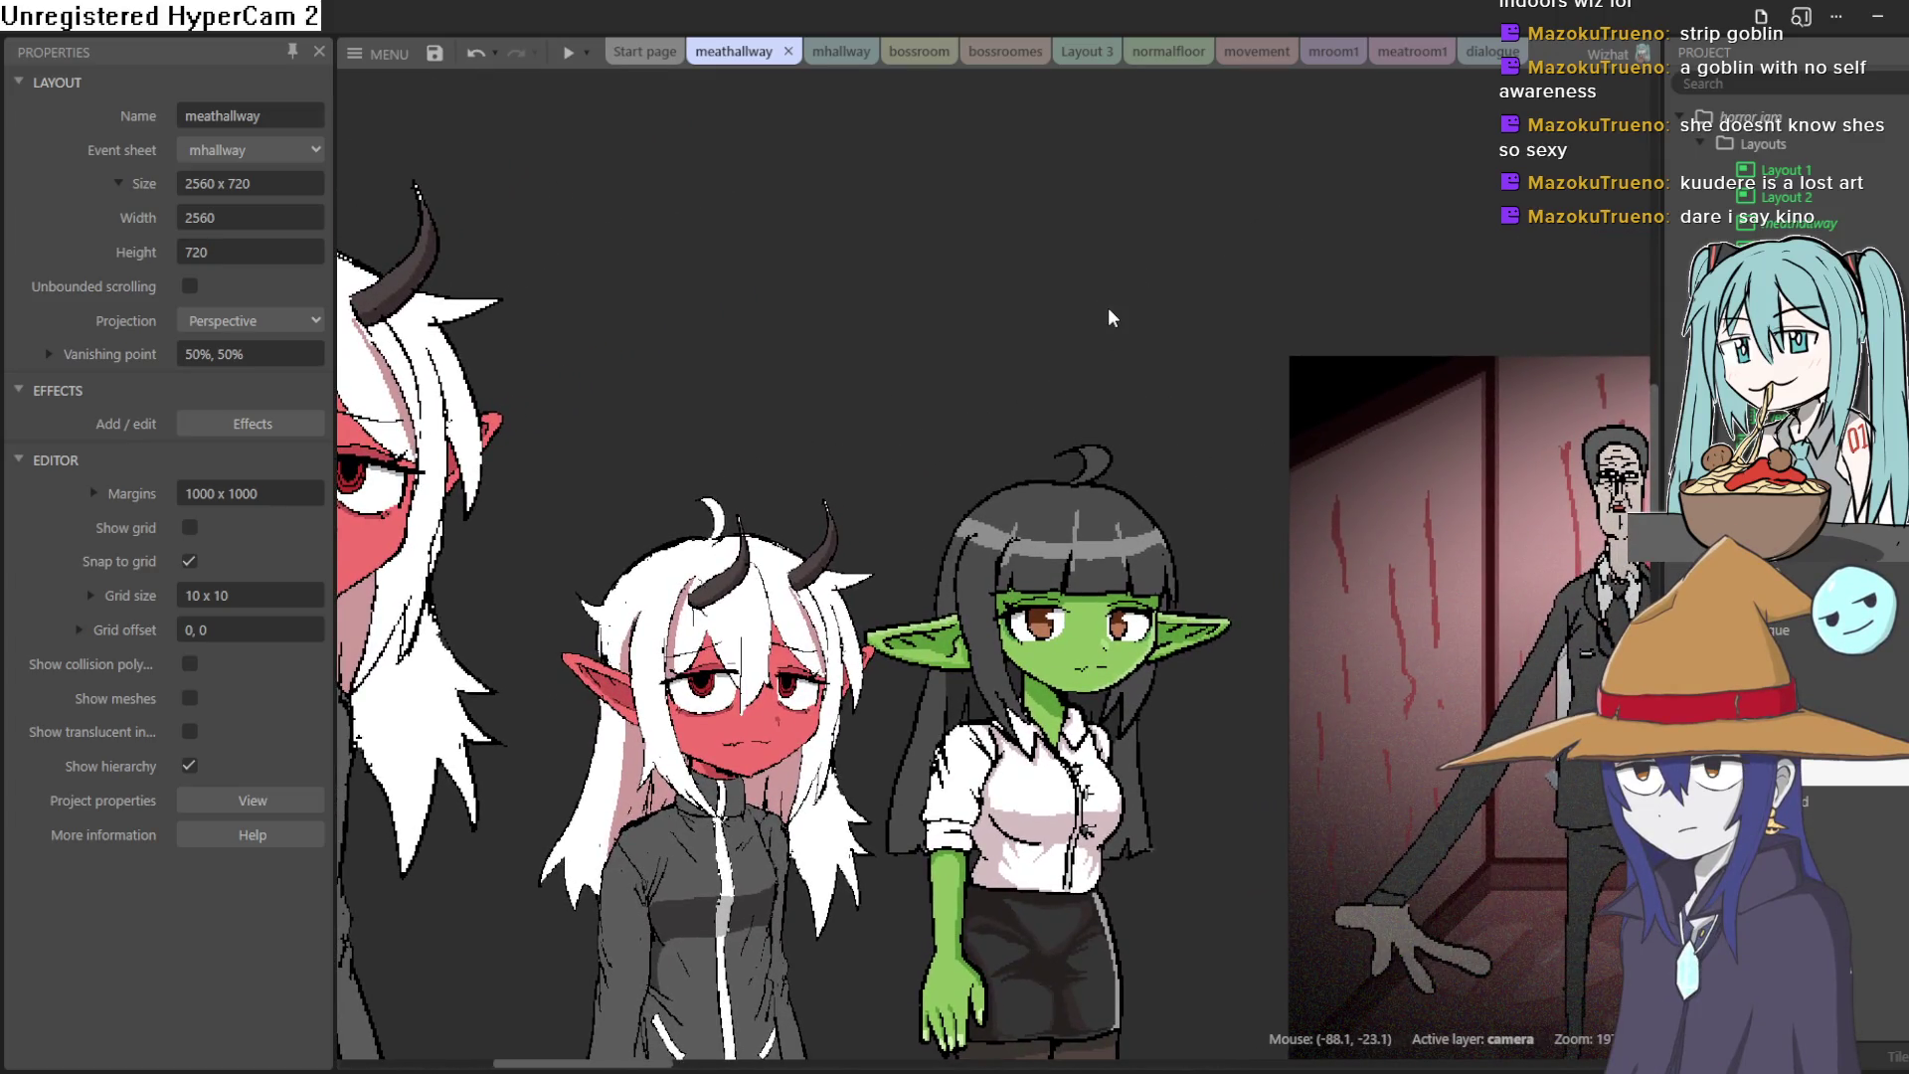
pyautogui.click(1118, 830)
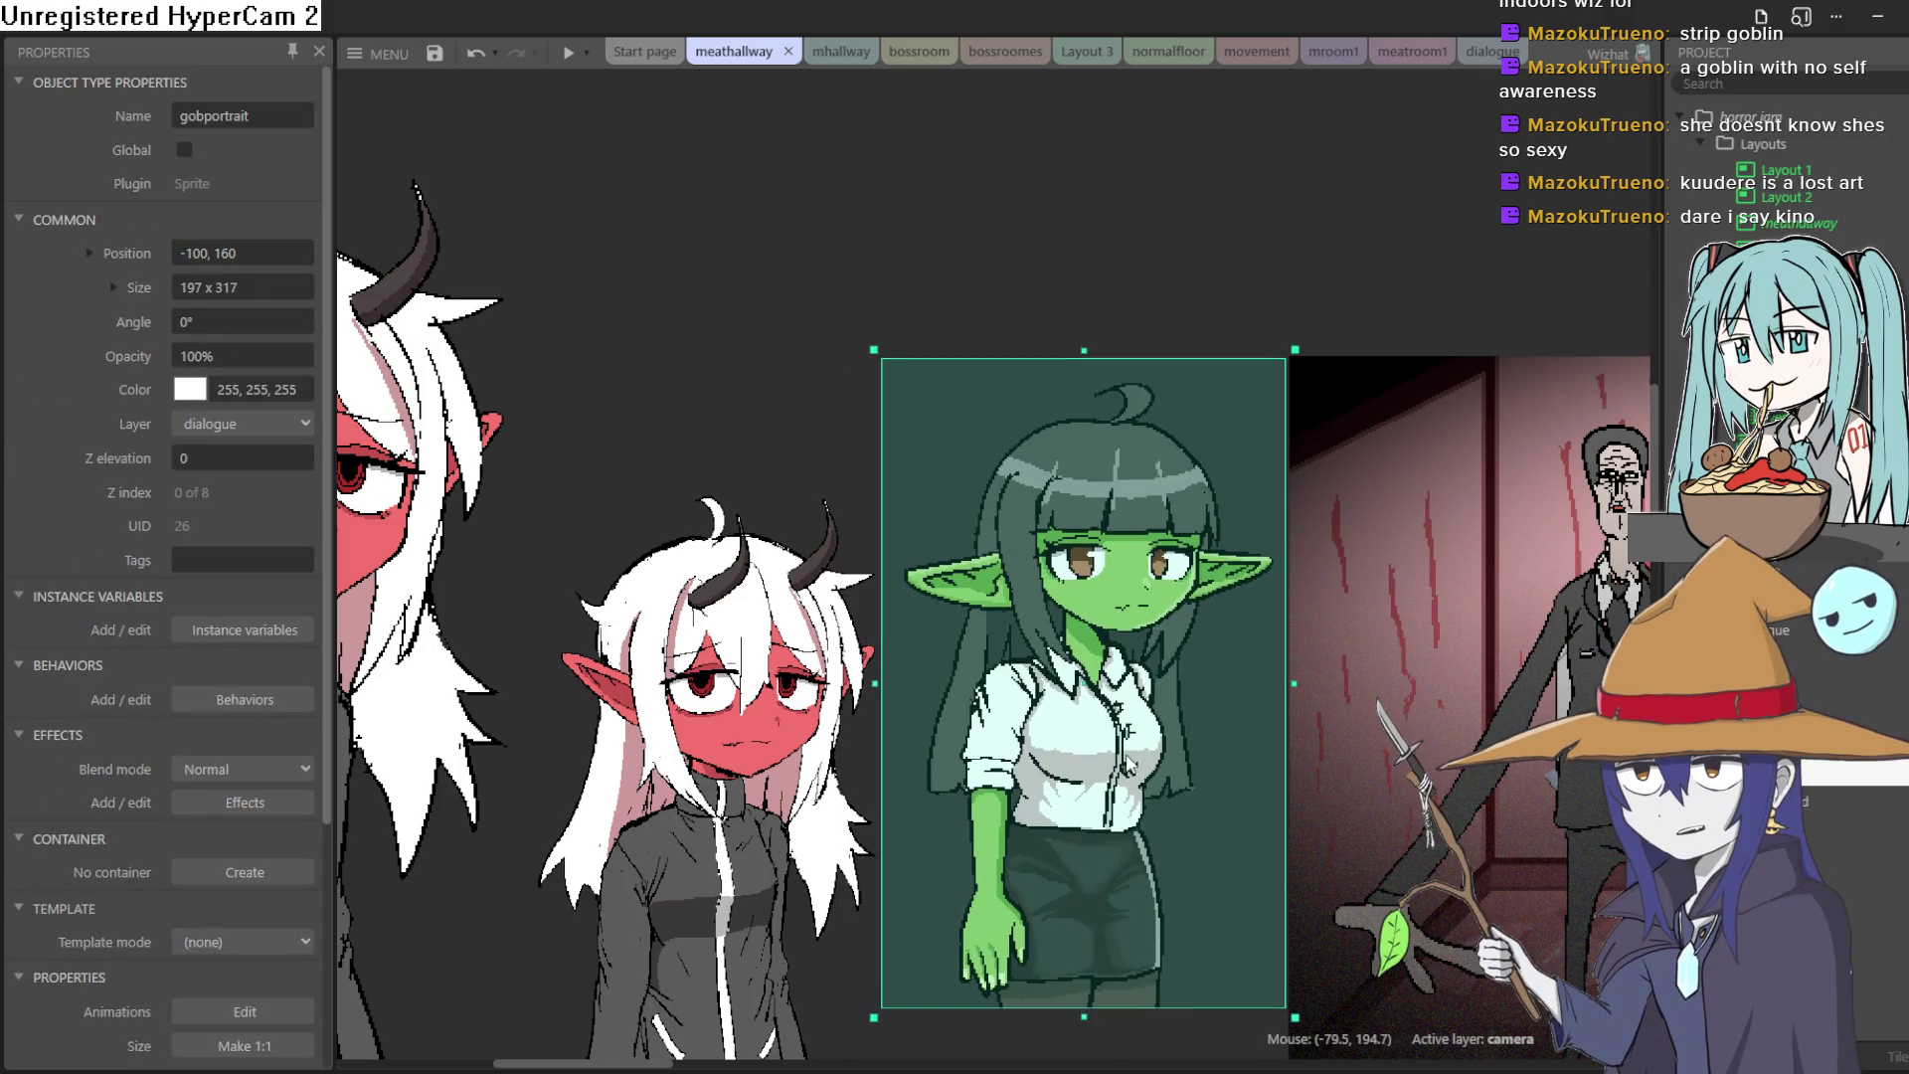
# Step: Nudge the goblin portrait and move the demon girl portrait beside it
pyautogui.moveTo(1118, 831)
pyautogui.mouseDown()
pyautogui.moveTo(1138, 845)
pyautogui.moveTo(1090, 819)
pyautogui.moveTo(1107, 857)
pyautogui.moveTo(1120, 832)
pyautogui.mouseUp()
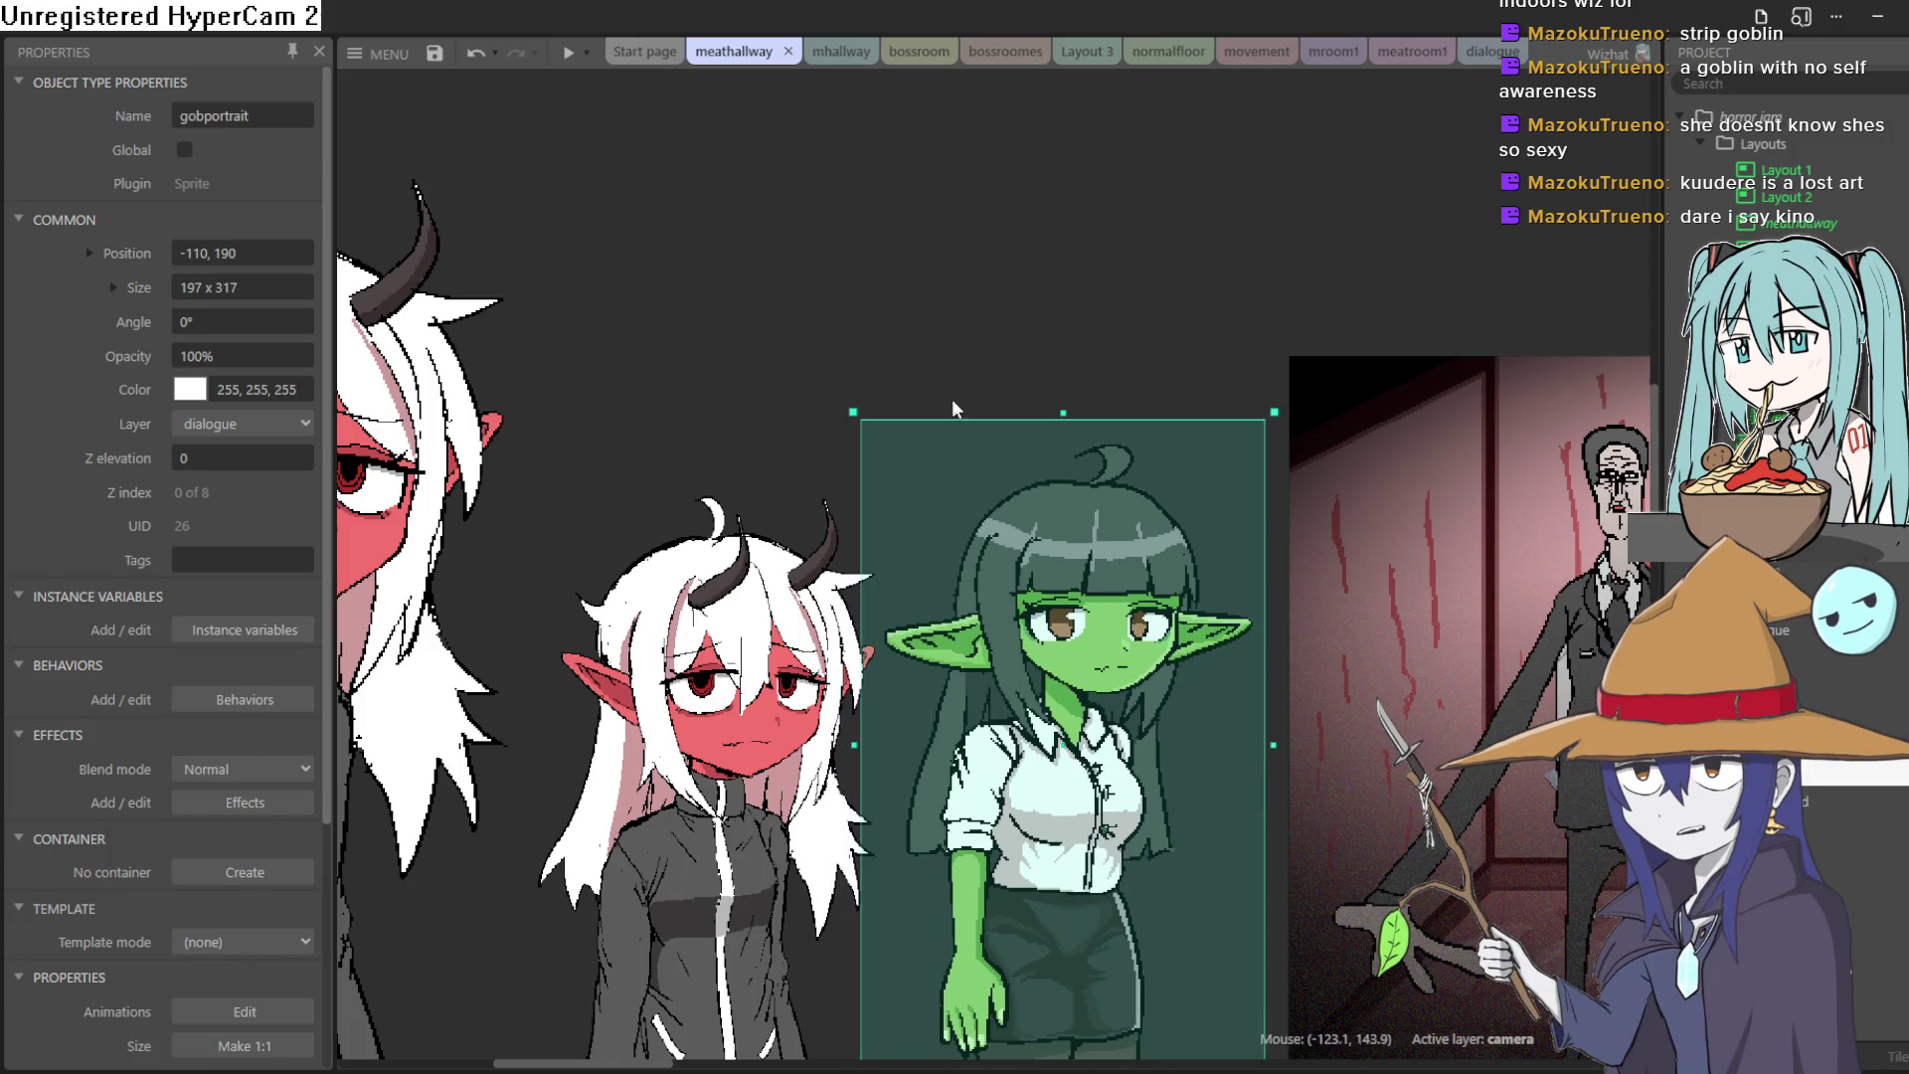
pyautogui.click(945, 332)
pyautogui.moveTo(741, 597)
pyautogui.mouseDown()
pyautogui.moveTo(708, 659)
pyautogui.moveTo(726, 654)
pyautogui.moveTo(730, 582)
pyautogui.moveTo(732, 645)
pyautogui.mouseUp()
pyautogui.click(953, 337)
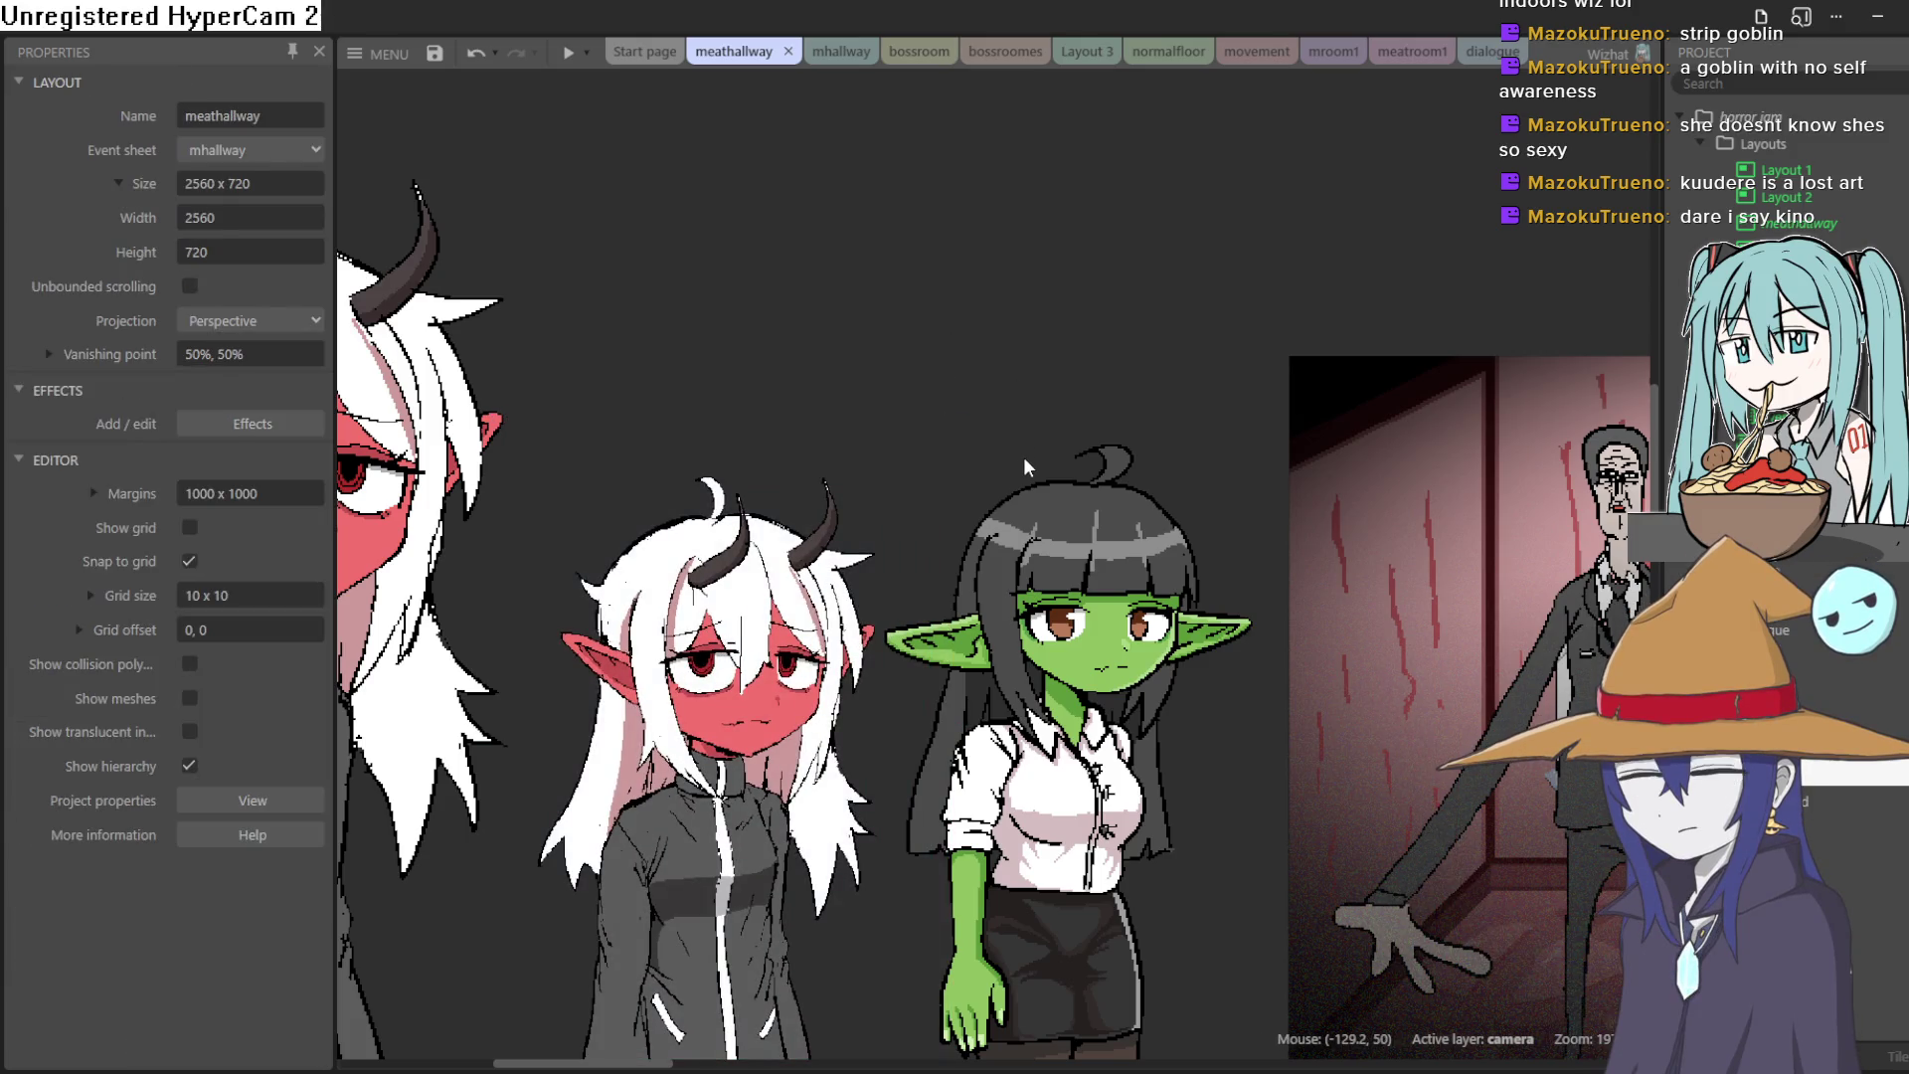
# Step: Scroll around the layout and move the brunette portrait up and to the right
pyautogui.scroll(-5, 1027, 467)
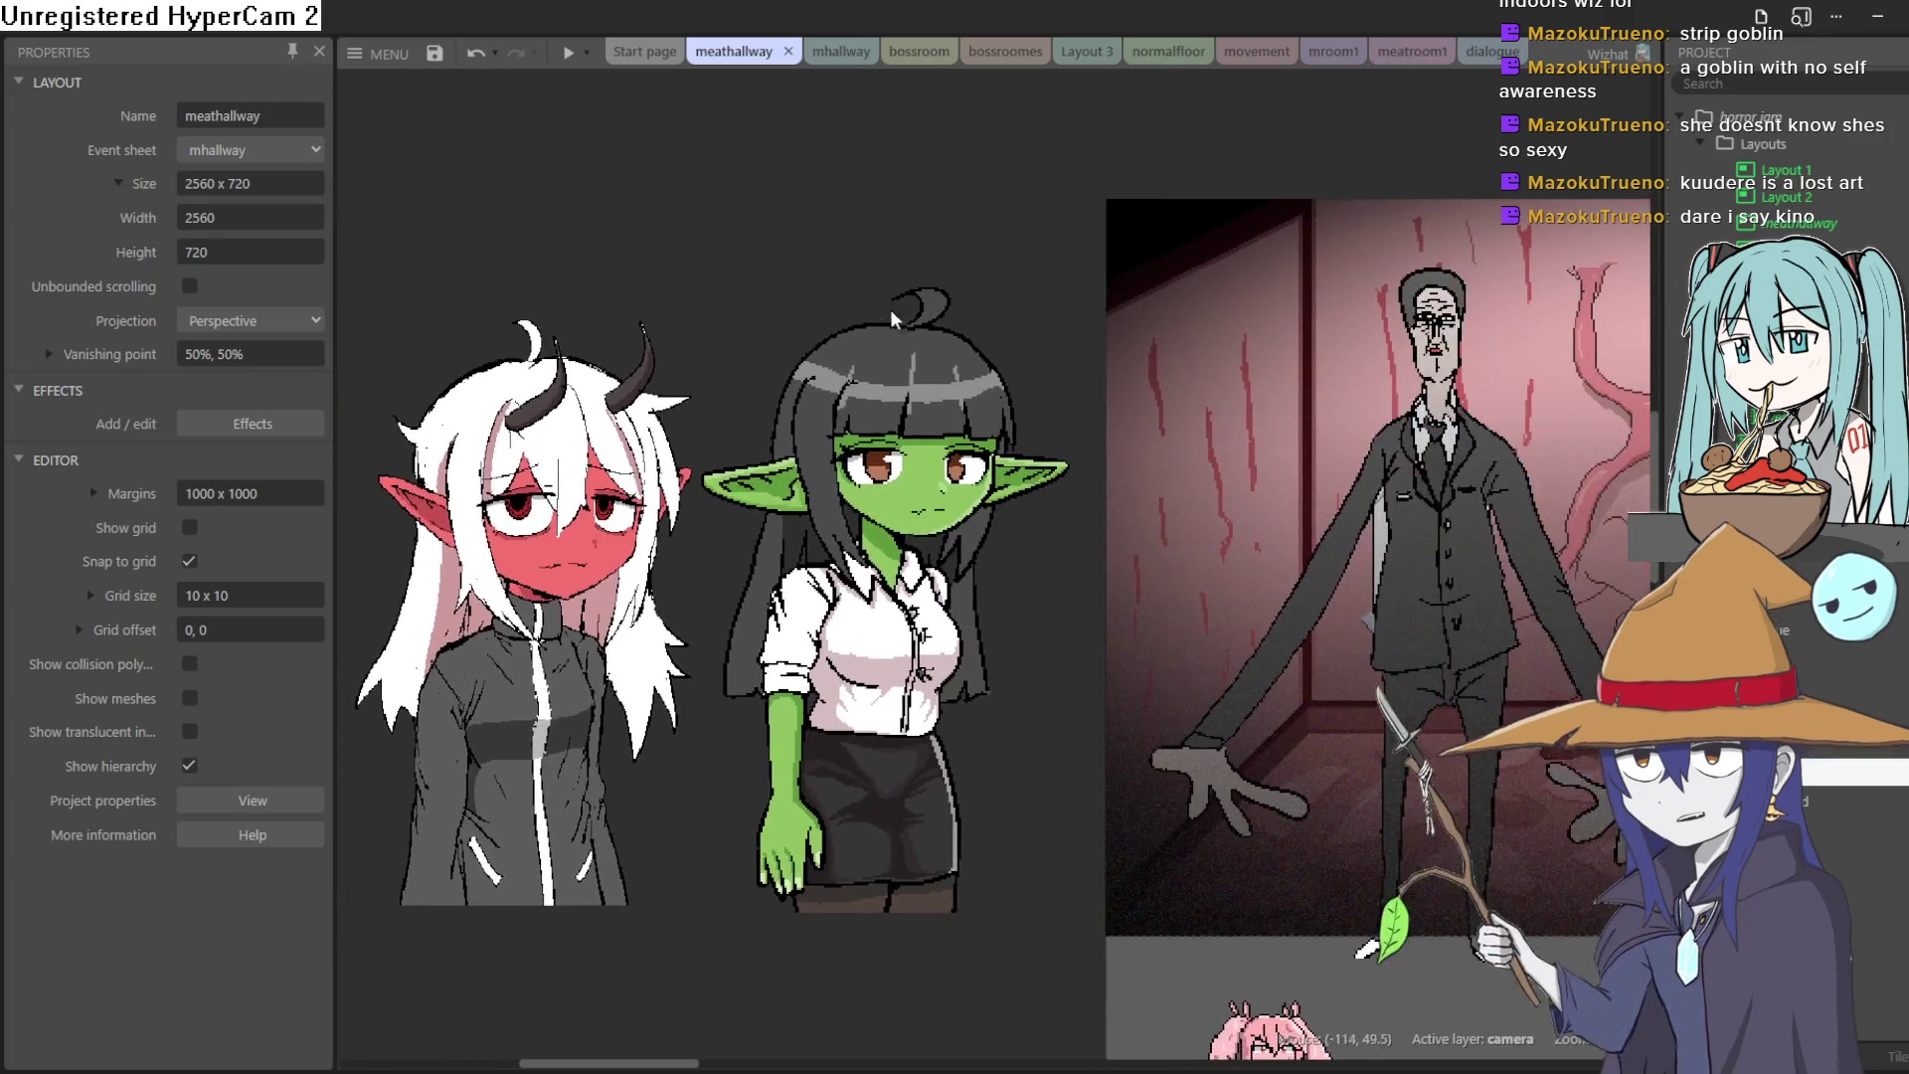
pyautogui.scroll(-10, 863, 676)
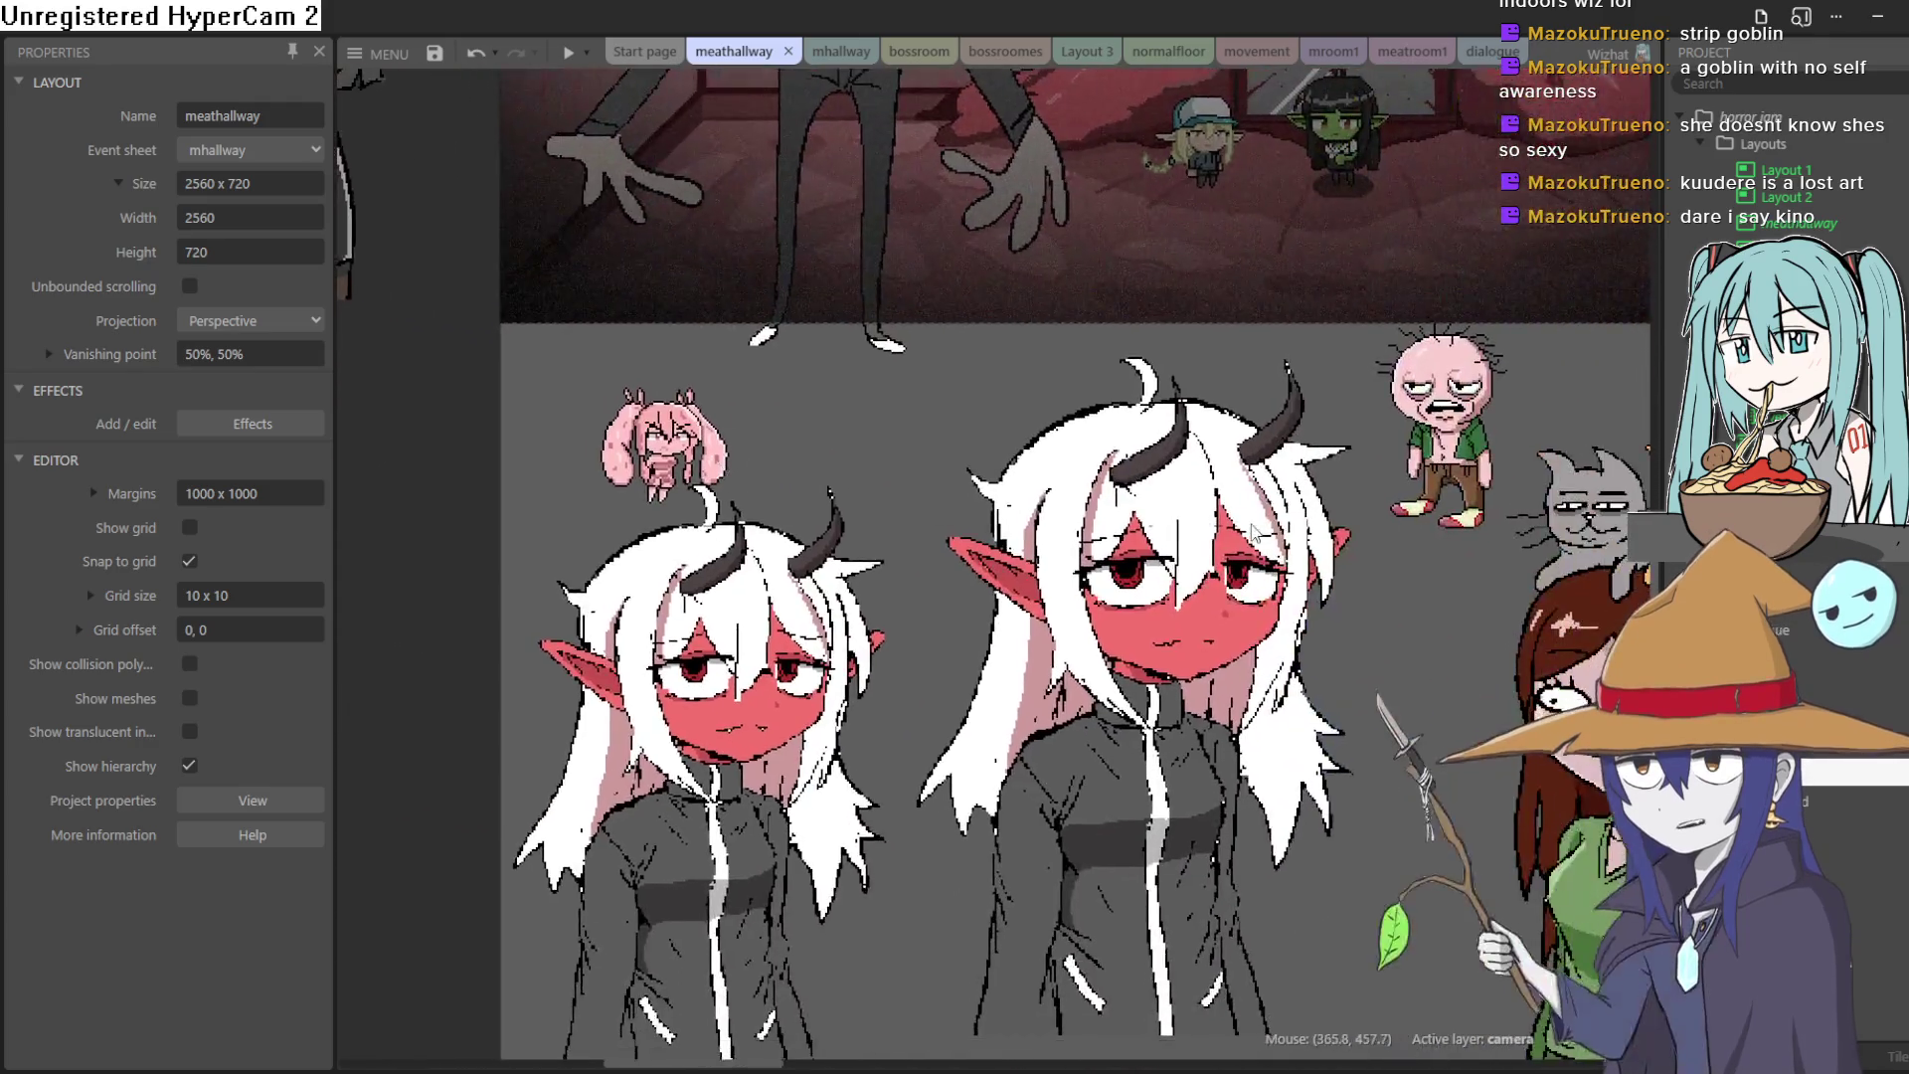
pyautogui.hscroll(3, 999, 484)
pyautogui.hscroll(-3, 895, 447)
pyautogui.hscroll(4, 846, 398)
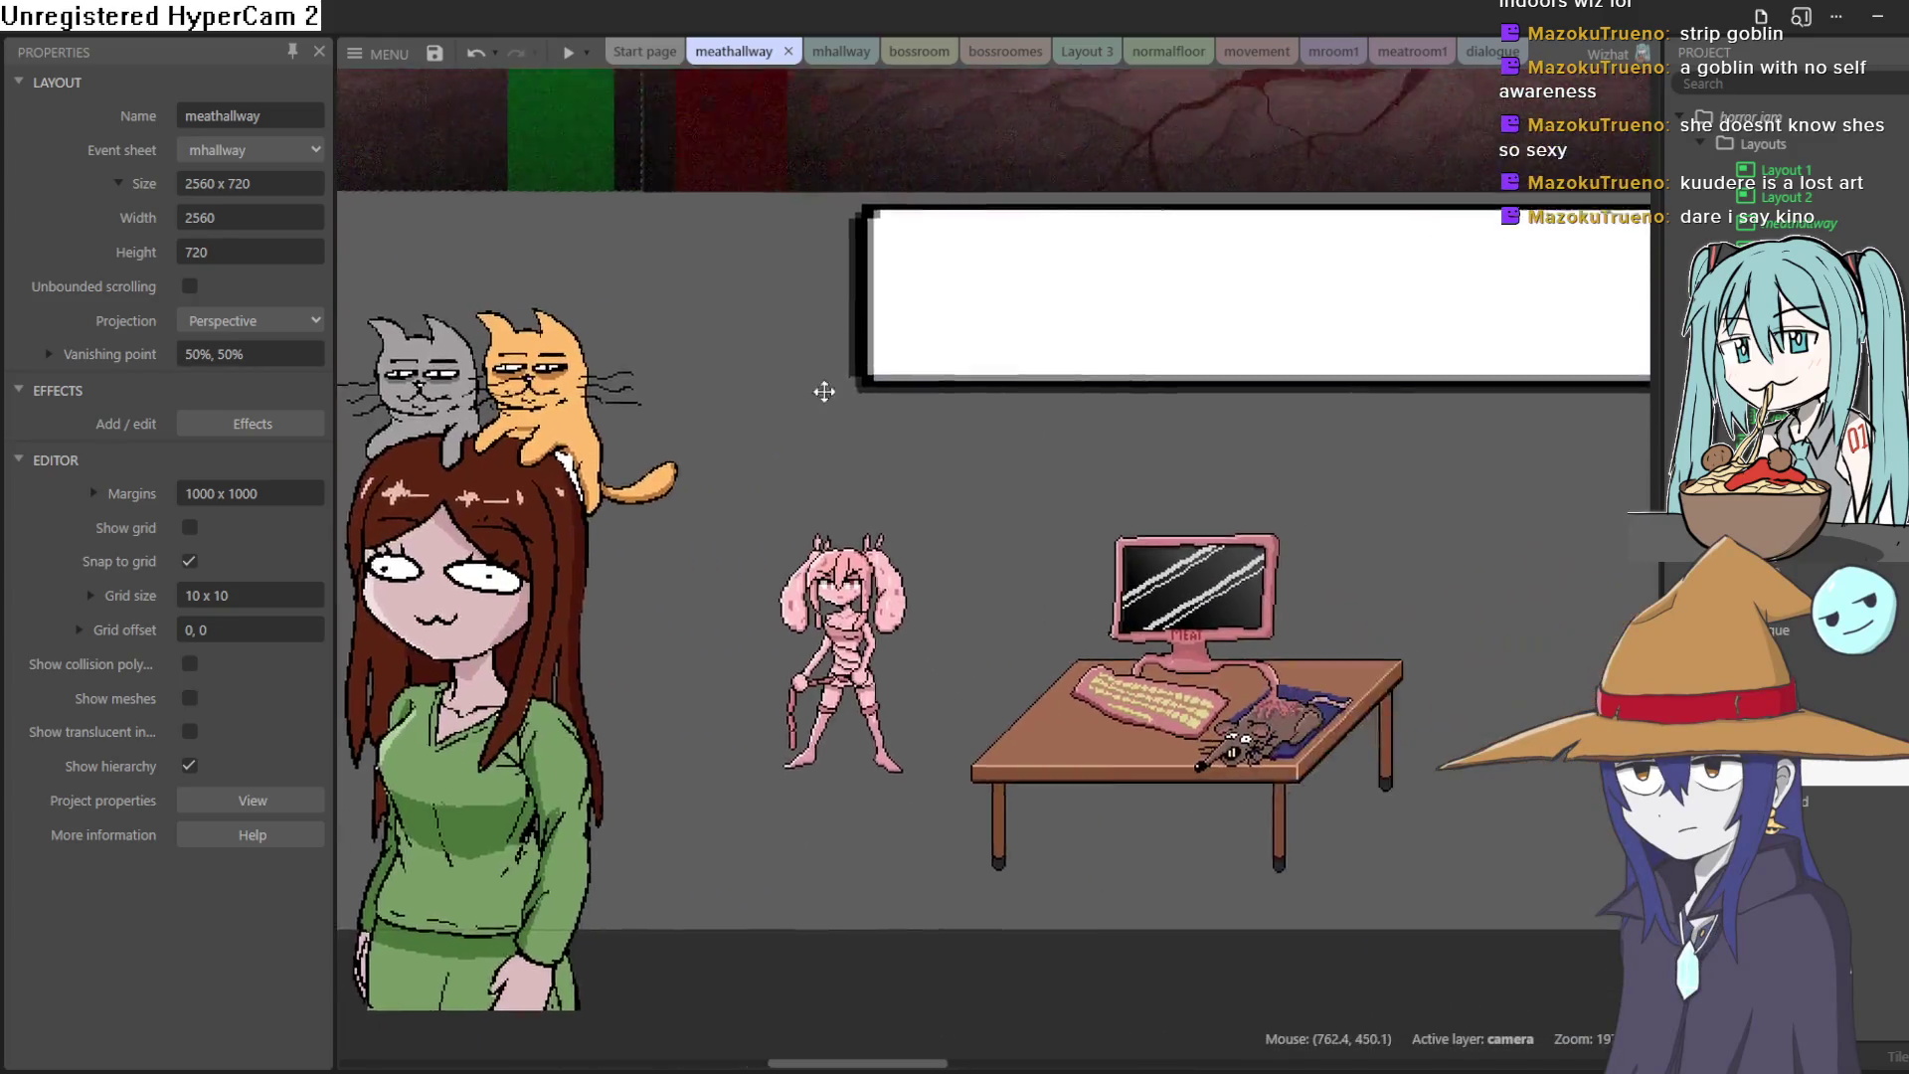
pyautogui.scroll(3, 823, 388)
pyautogui.hscroll(-10, 806, 553)
pyautogui.scroll(-2, 805, 553)
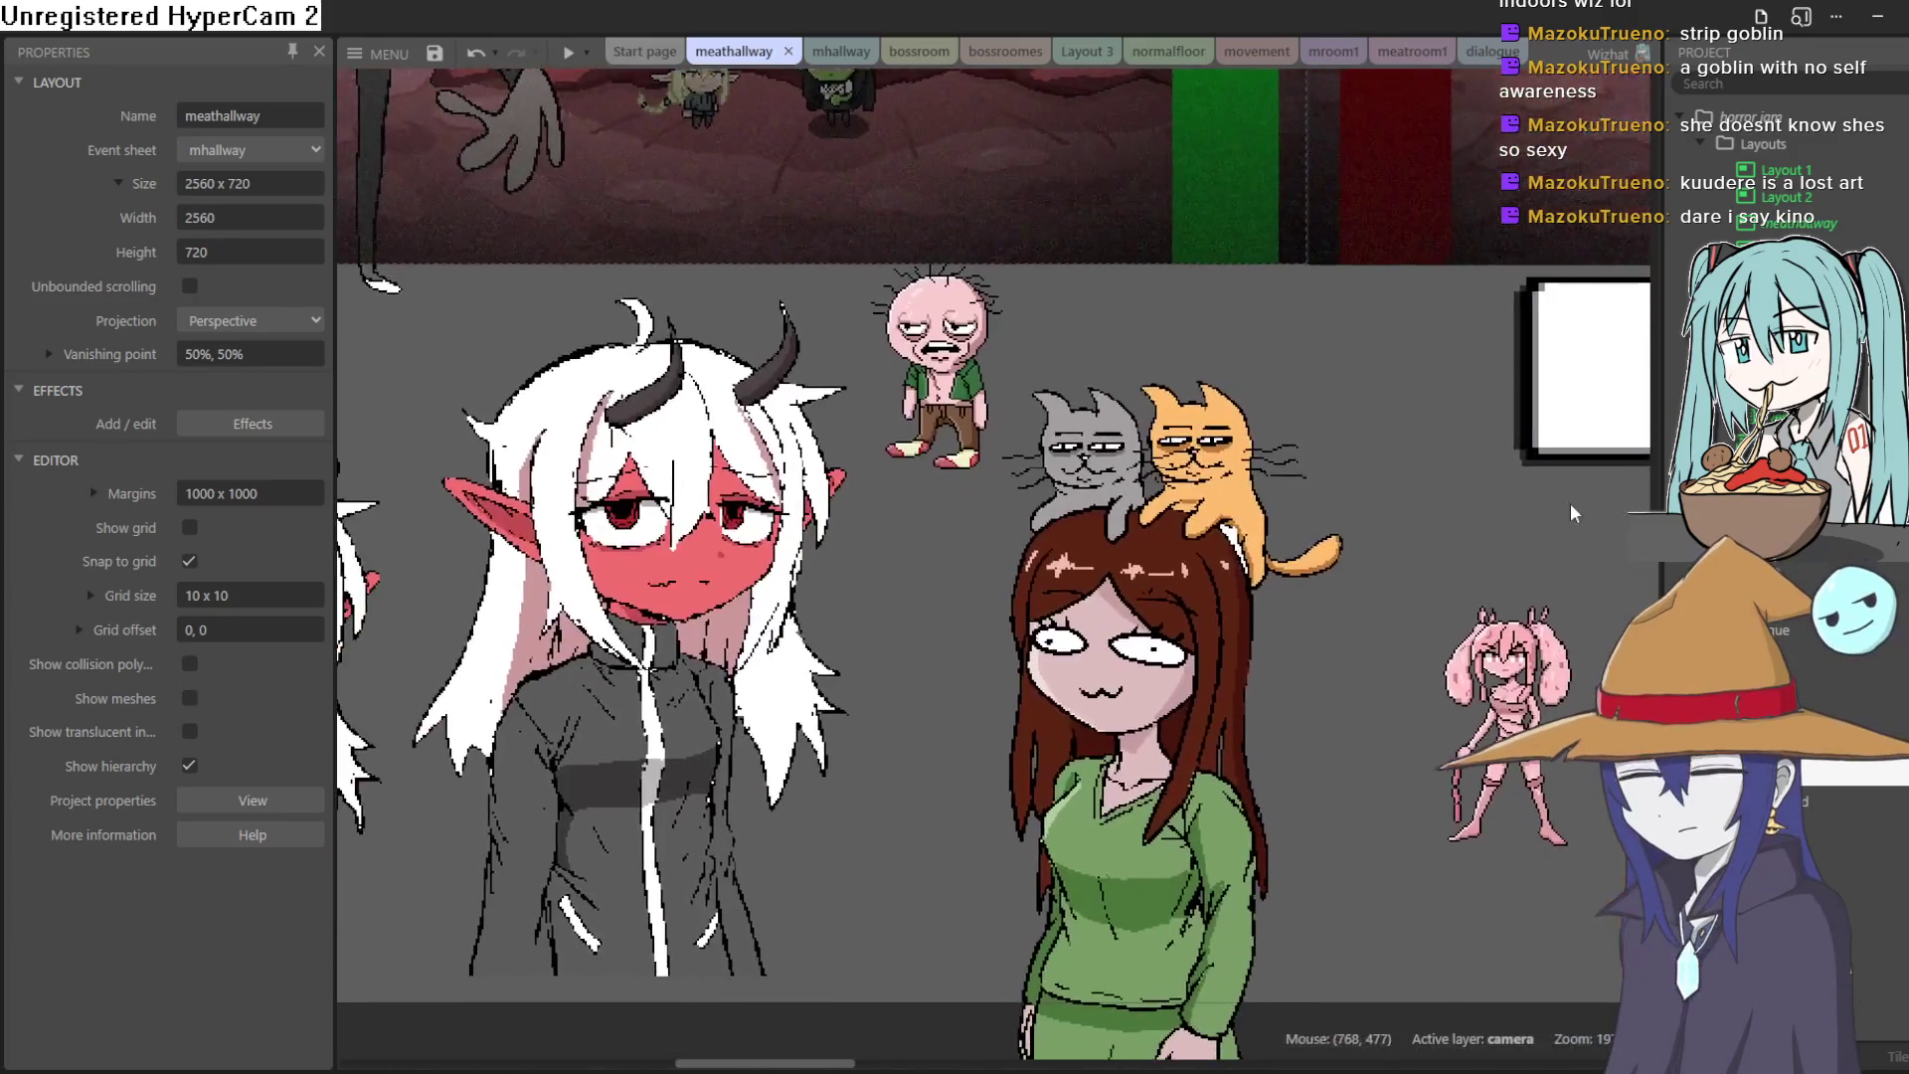
pyautogui.moveTo(1208, 672)
pyautogui.mouseDown()
pyautogui.moveTo(1250, 581)
pyautogui.moveTo(1244, 610)
pyautogui.mouseUp()
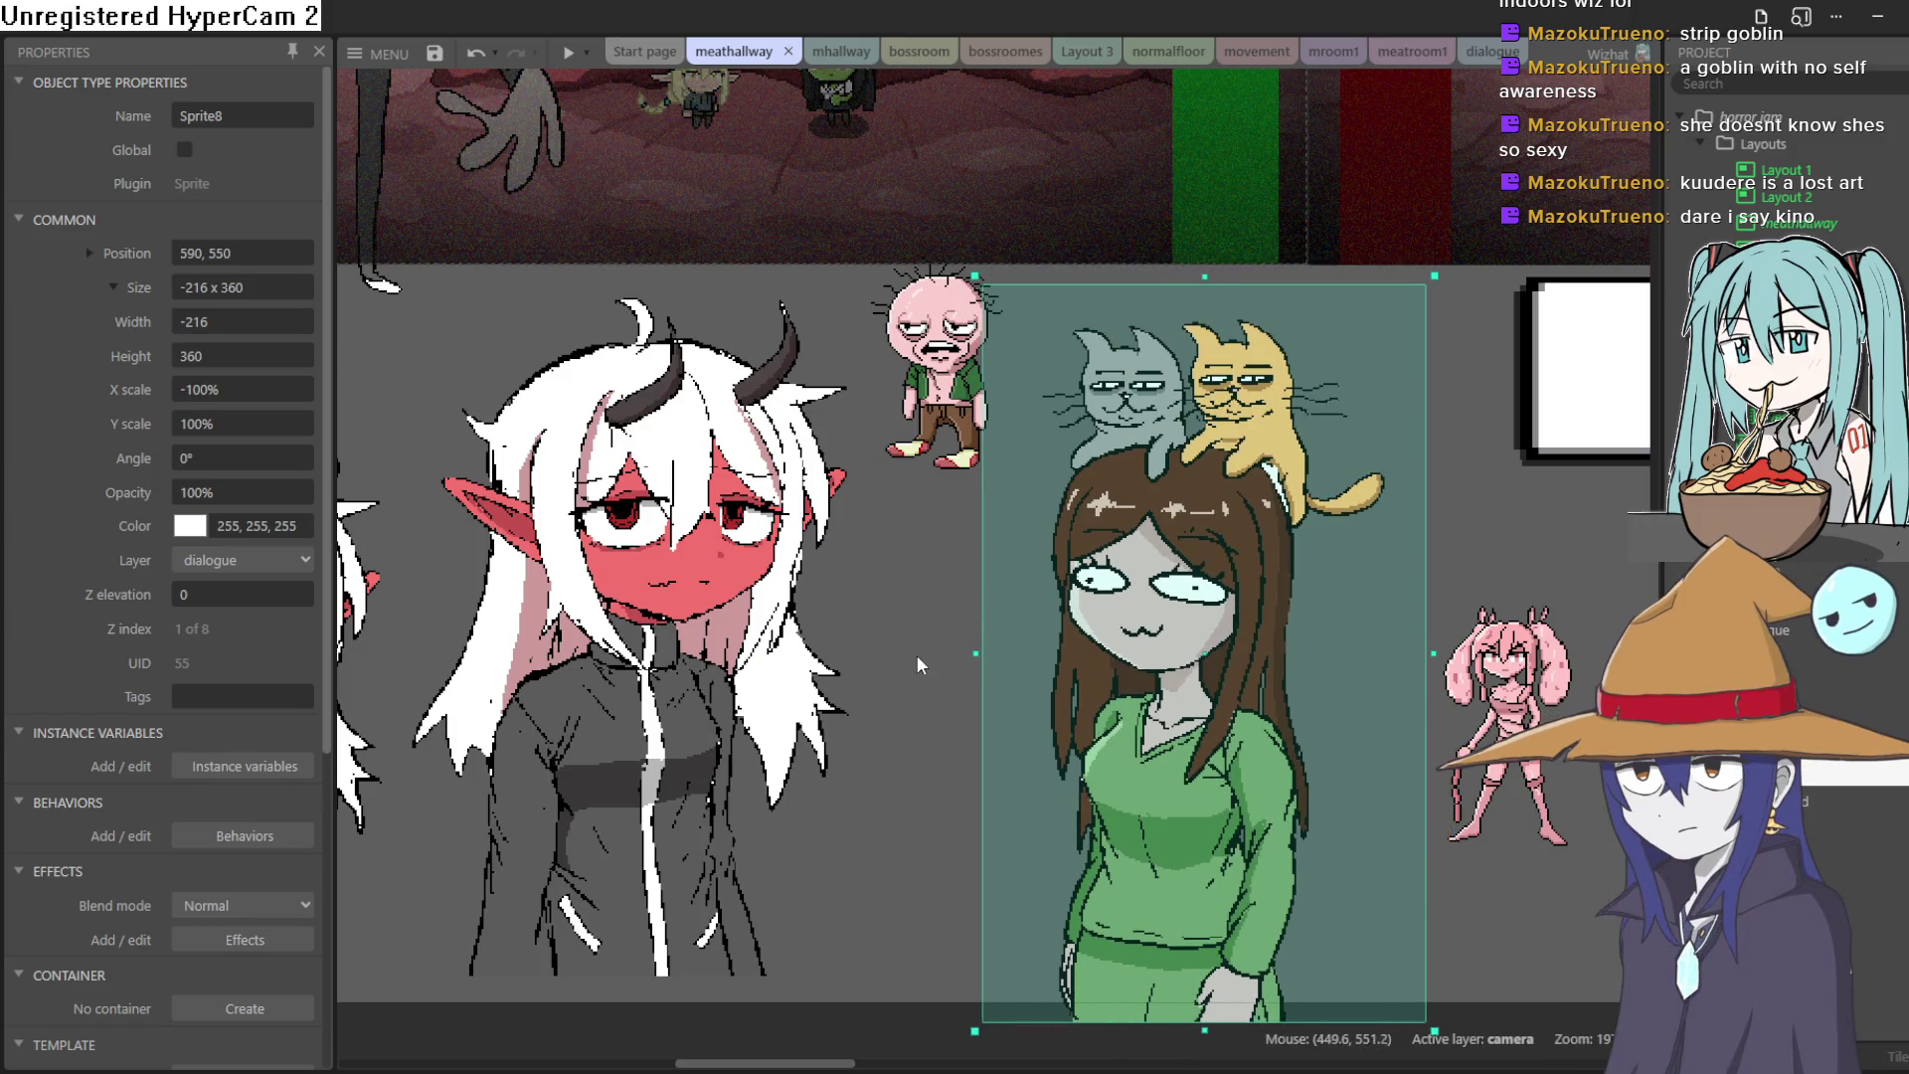
# Step: Shift the small capped girl character slightly right, then clear the selection
pyautogui.scroll(4, 916, 654)
pyautogui.hscroll(-3, 916, 655)
pyautogui.scroll(3, 1112, 938)
pyautogui.hscroll(-3, 1111, 938)
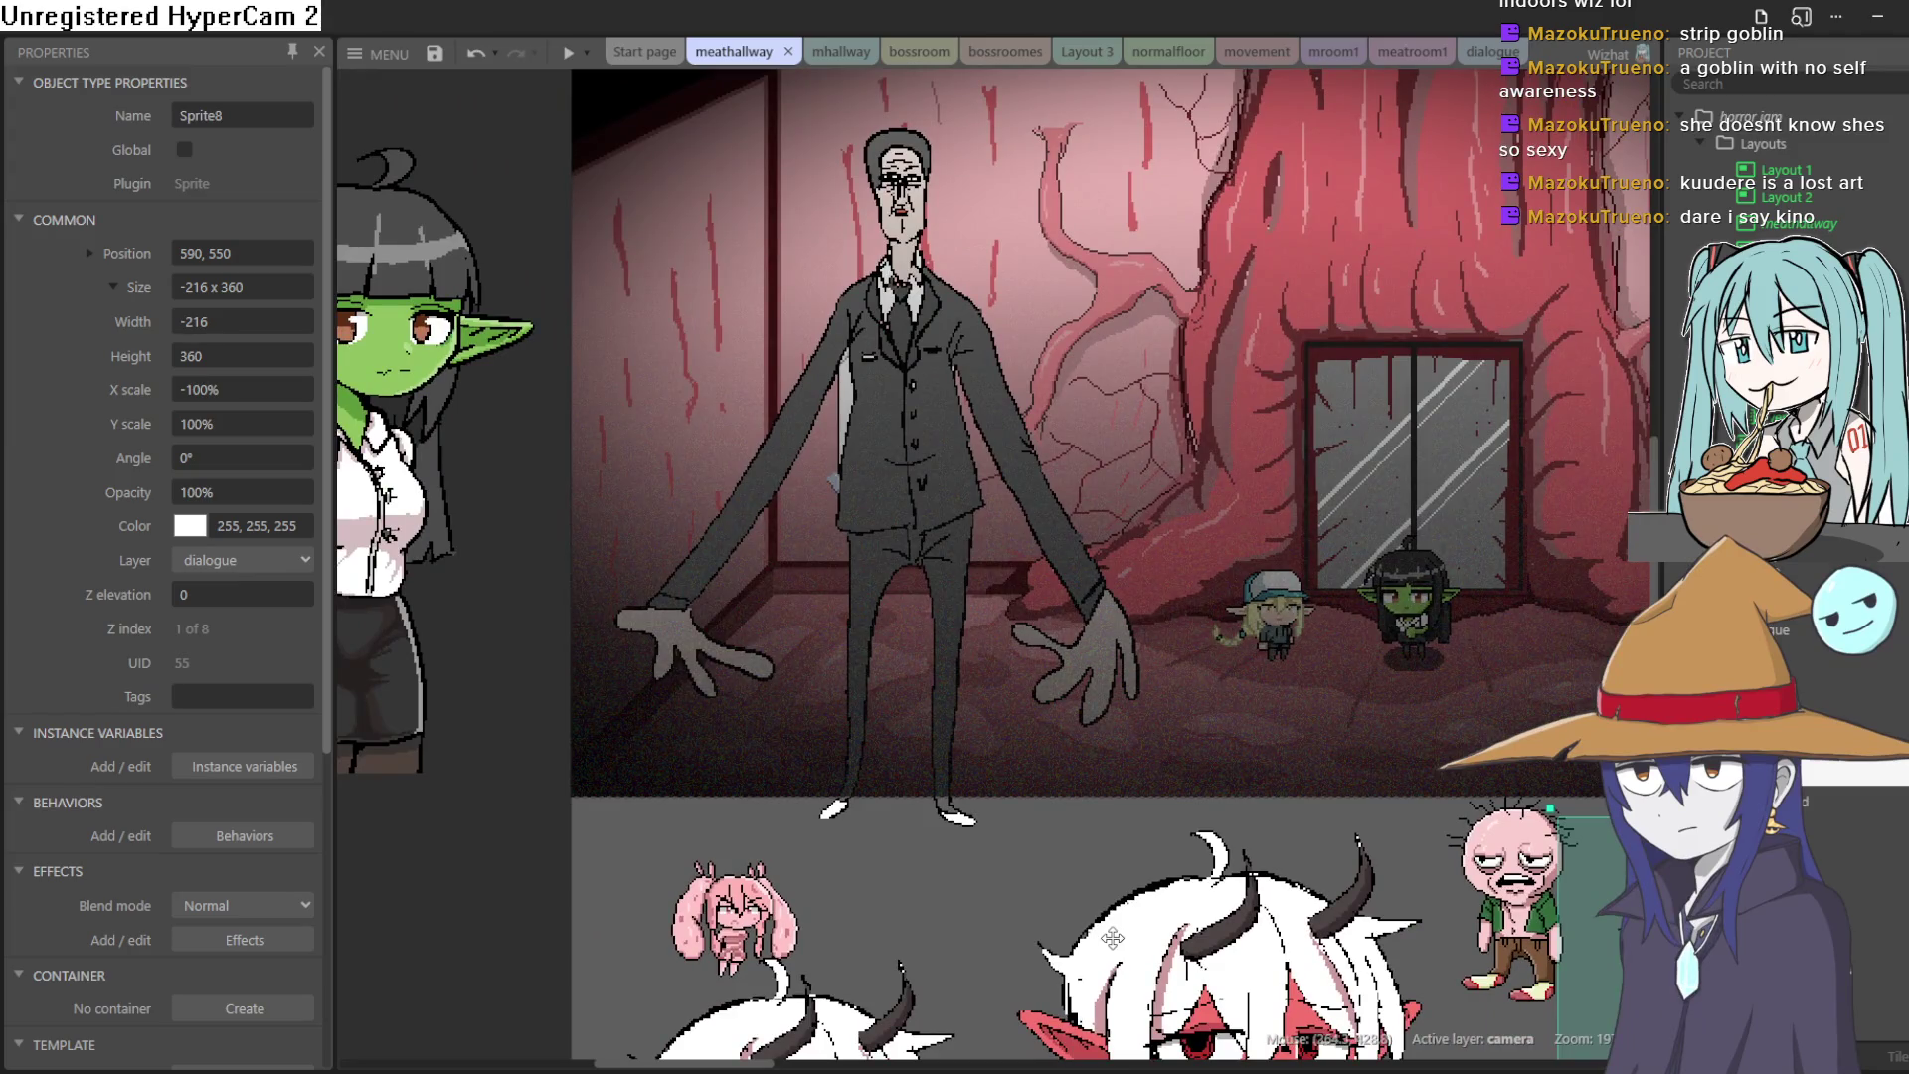
pyautogui.click(1267, 631)
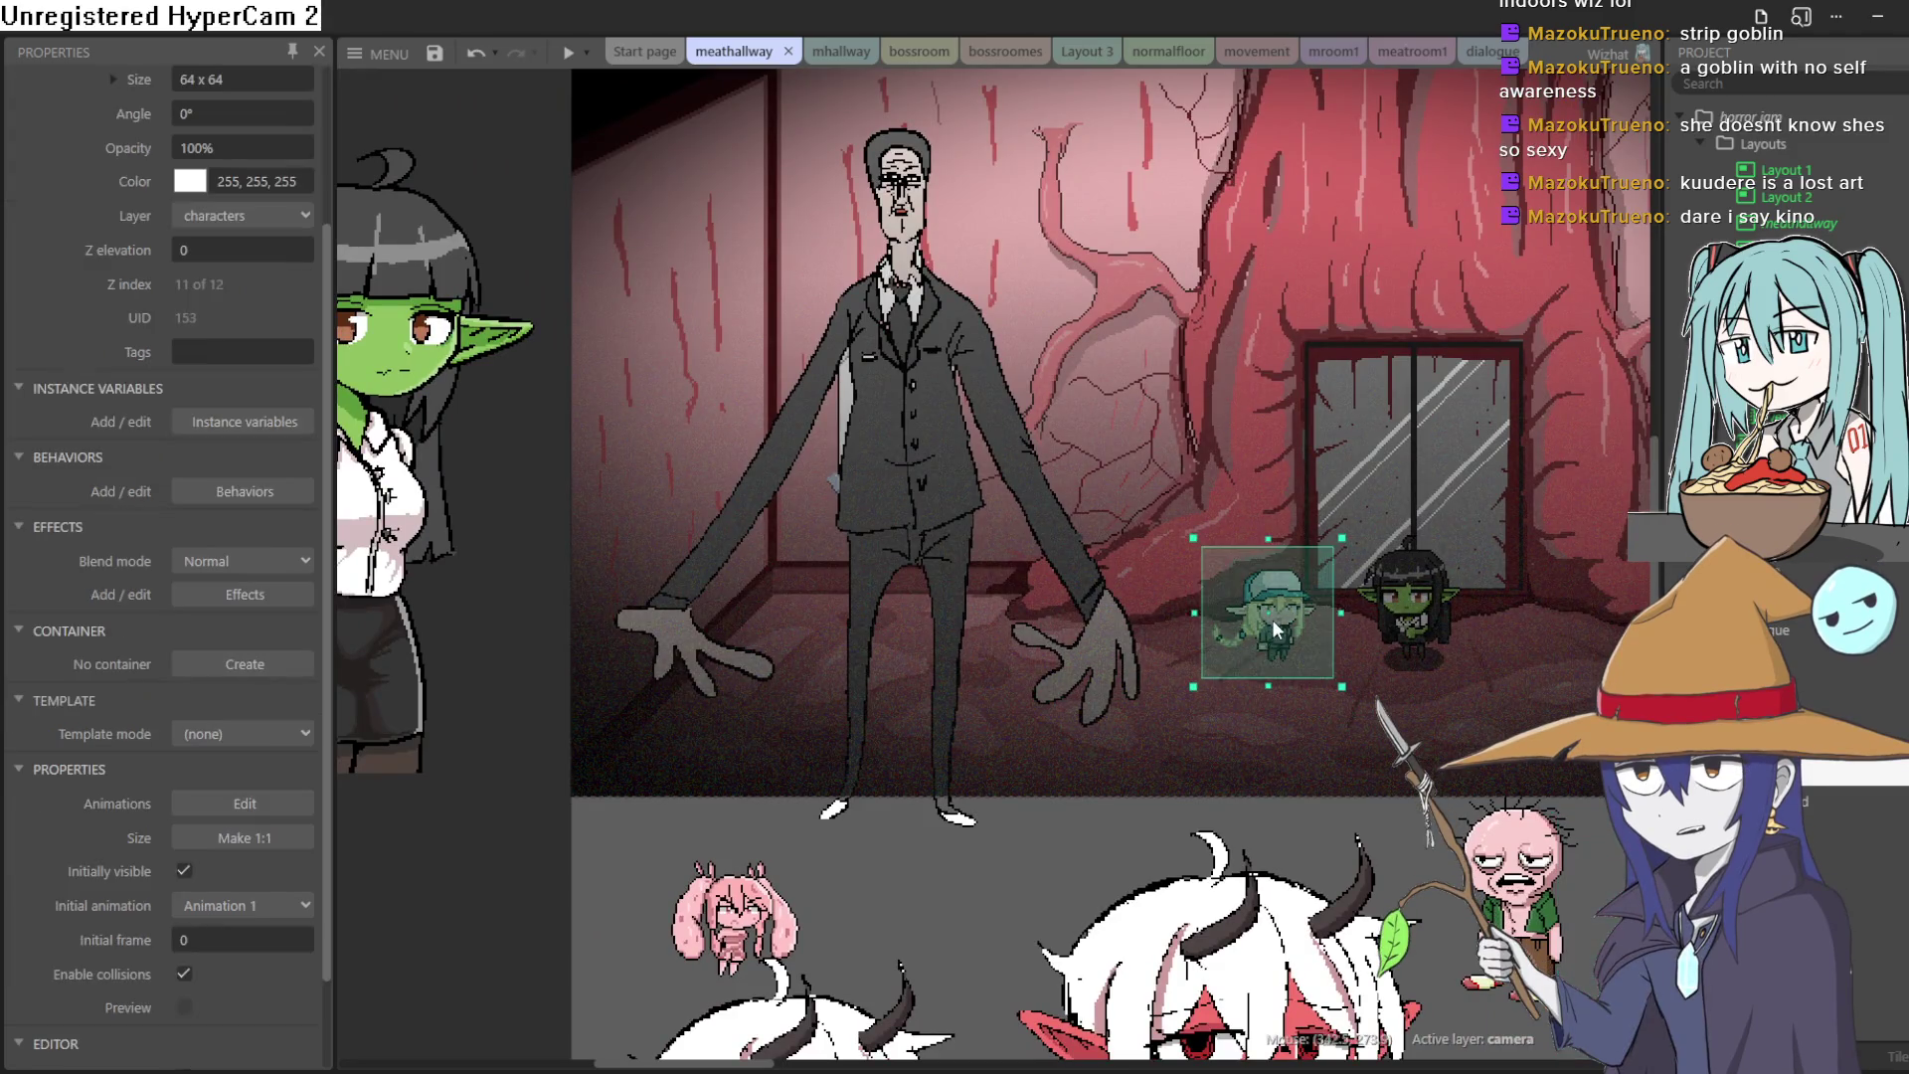
pyautogui.moveTo(1267, 631); pyautogui.dragTo(1309, 640)
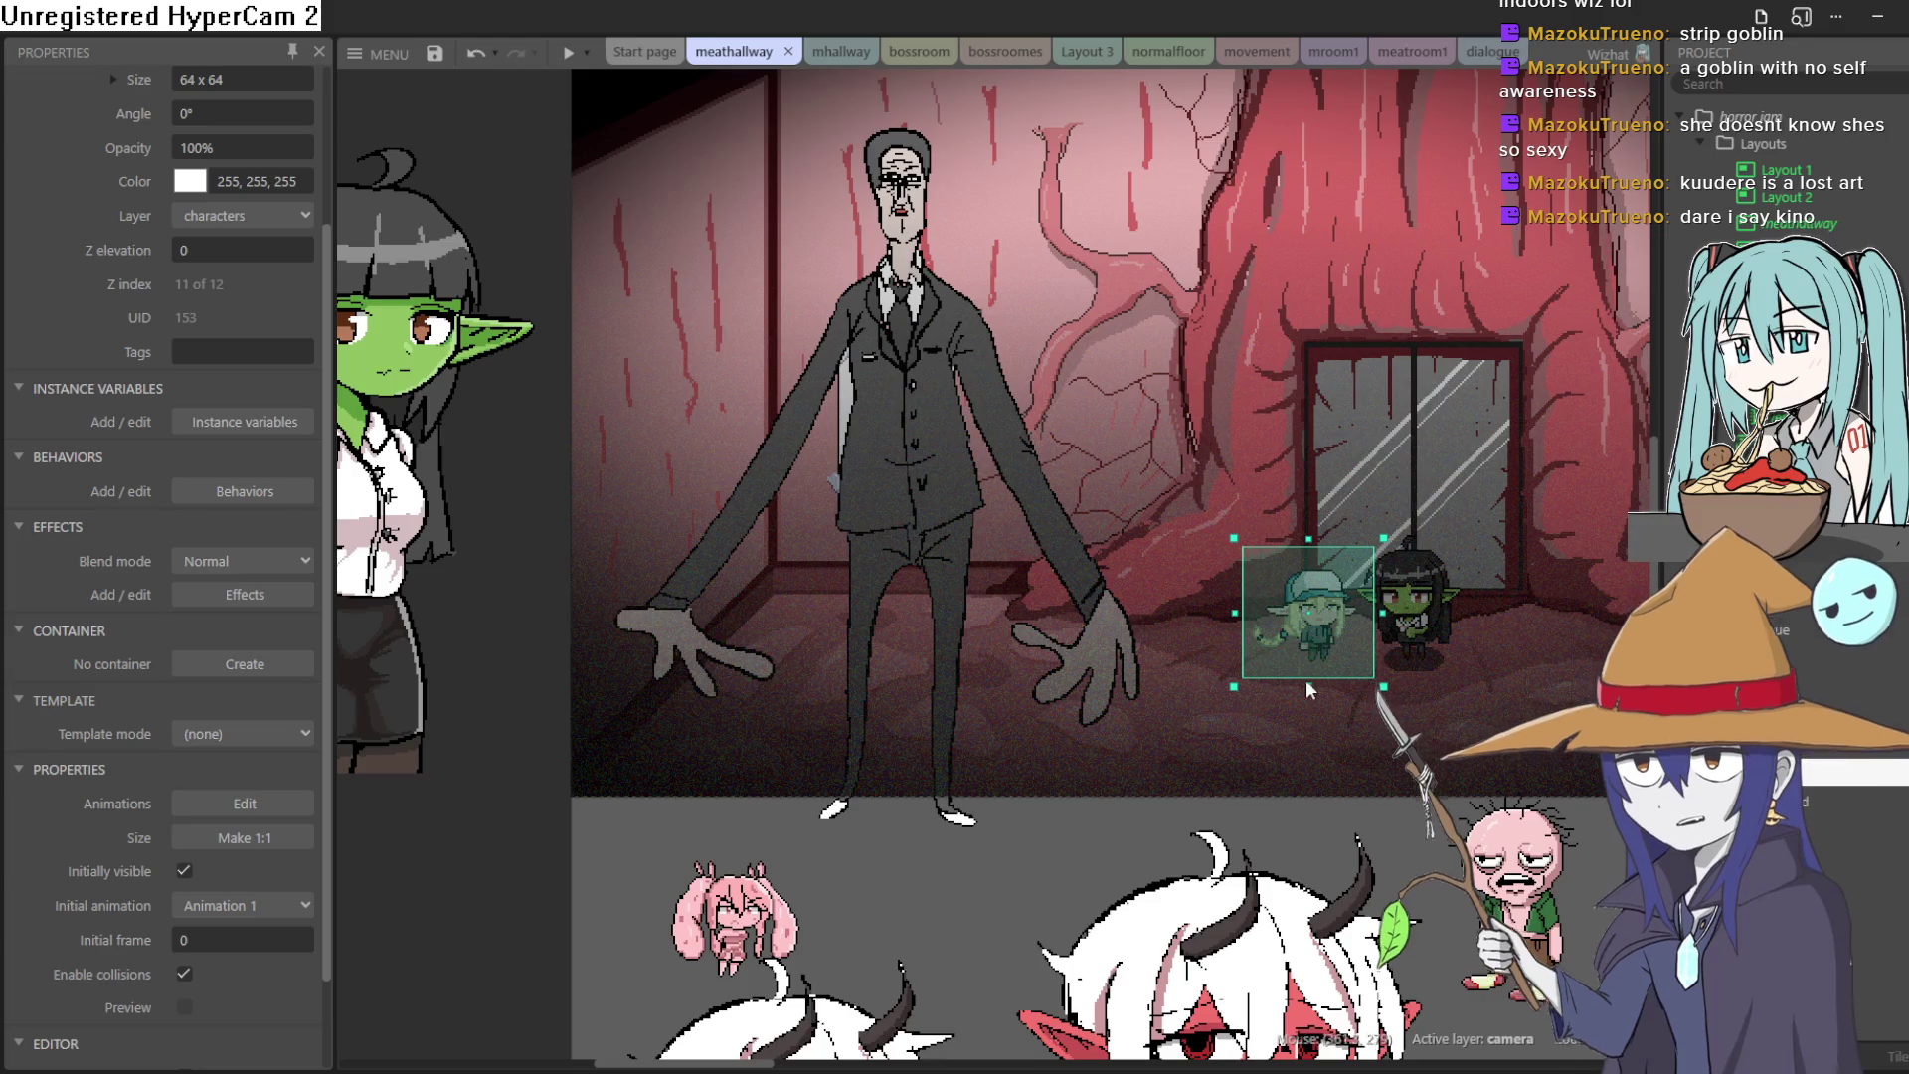
pyautogui.click(1305, 827)
pyautogui.click(867, 863)
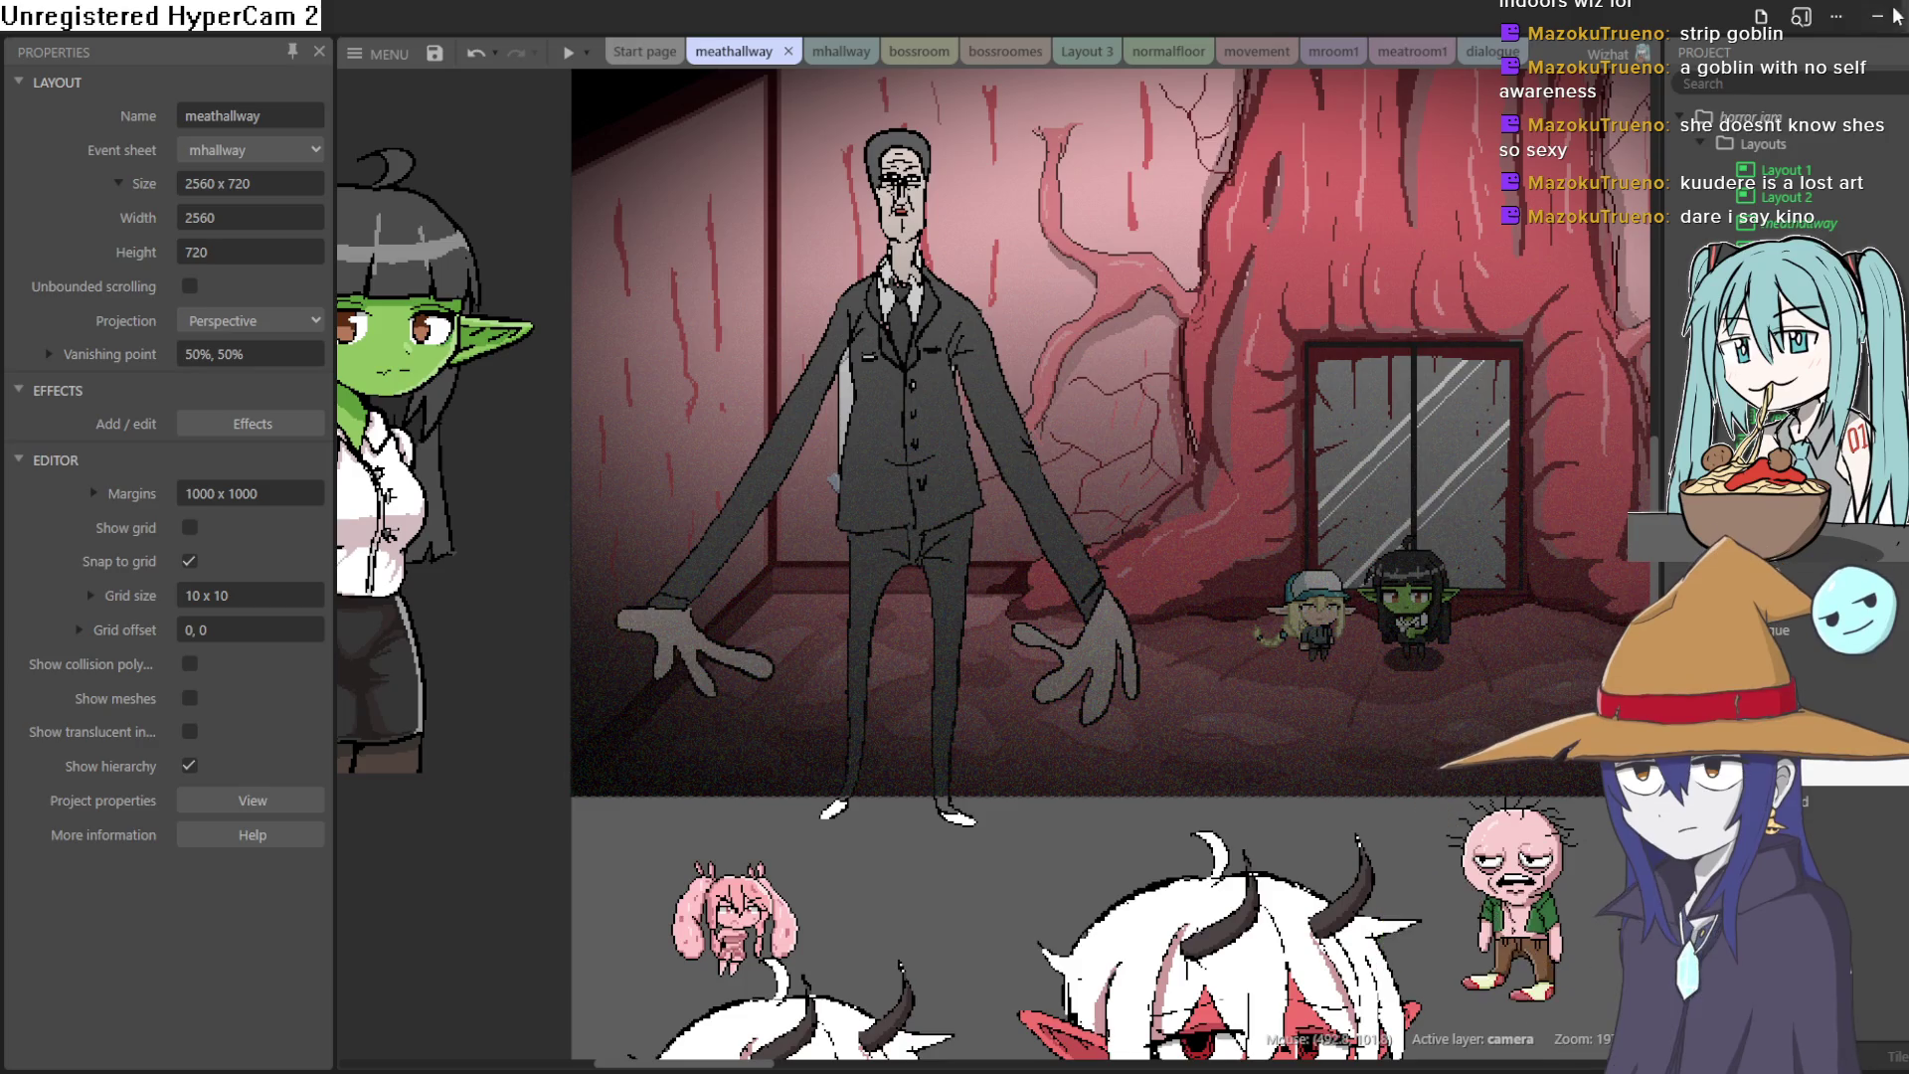
# Step: Glance at the tree sketch, scroll the layout once more, then minimise Construct 3
pyautogui.hotkey('alt', 'Tab')
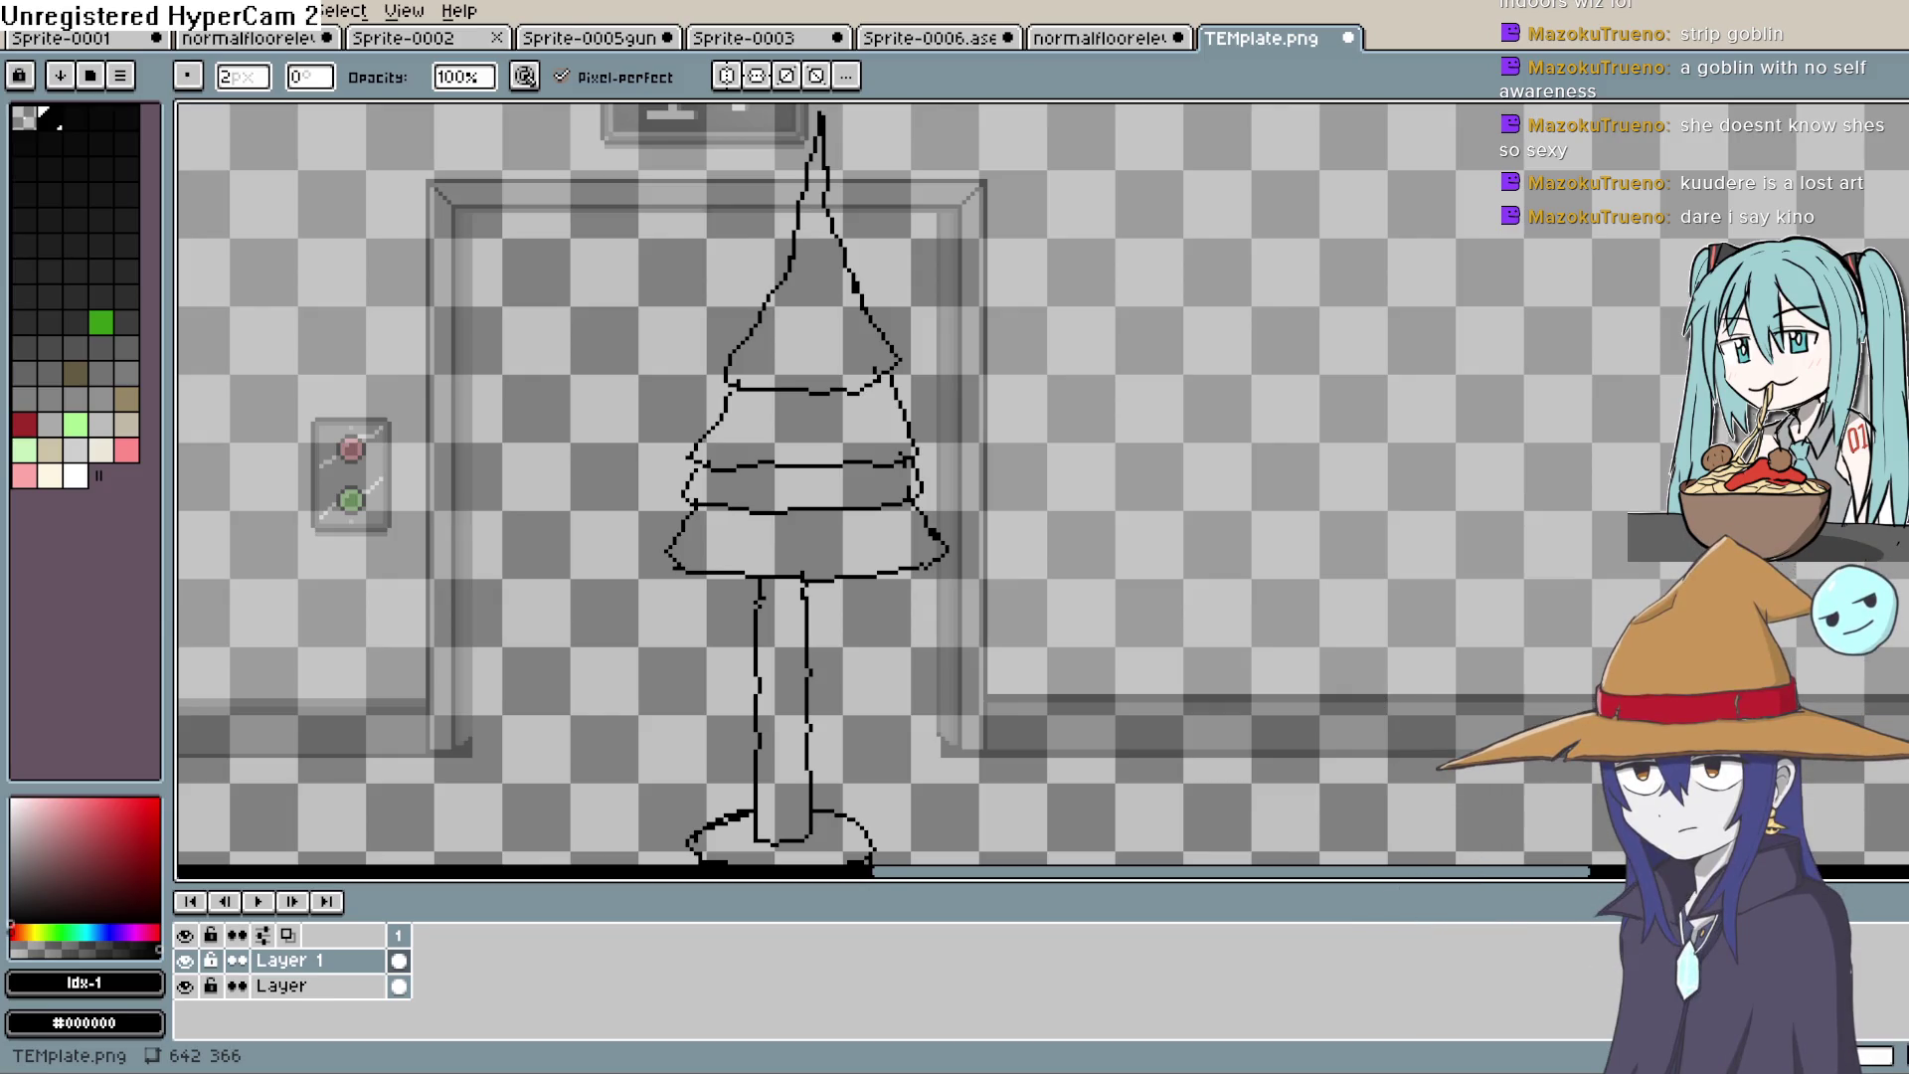
pyautogui.hotkey('alt', 'Tab')
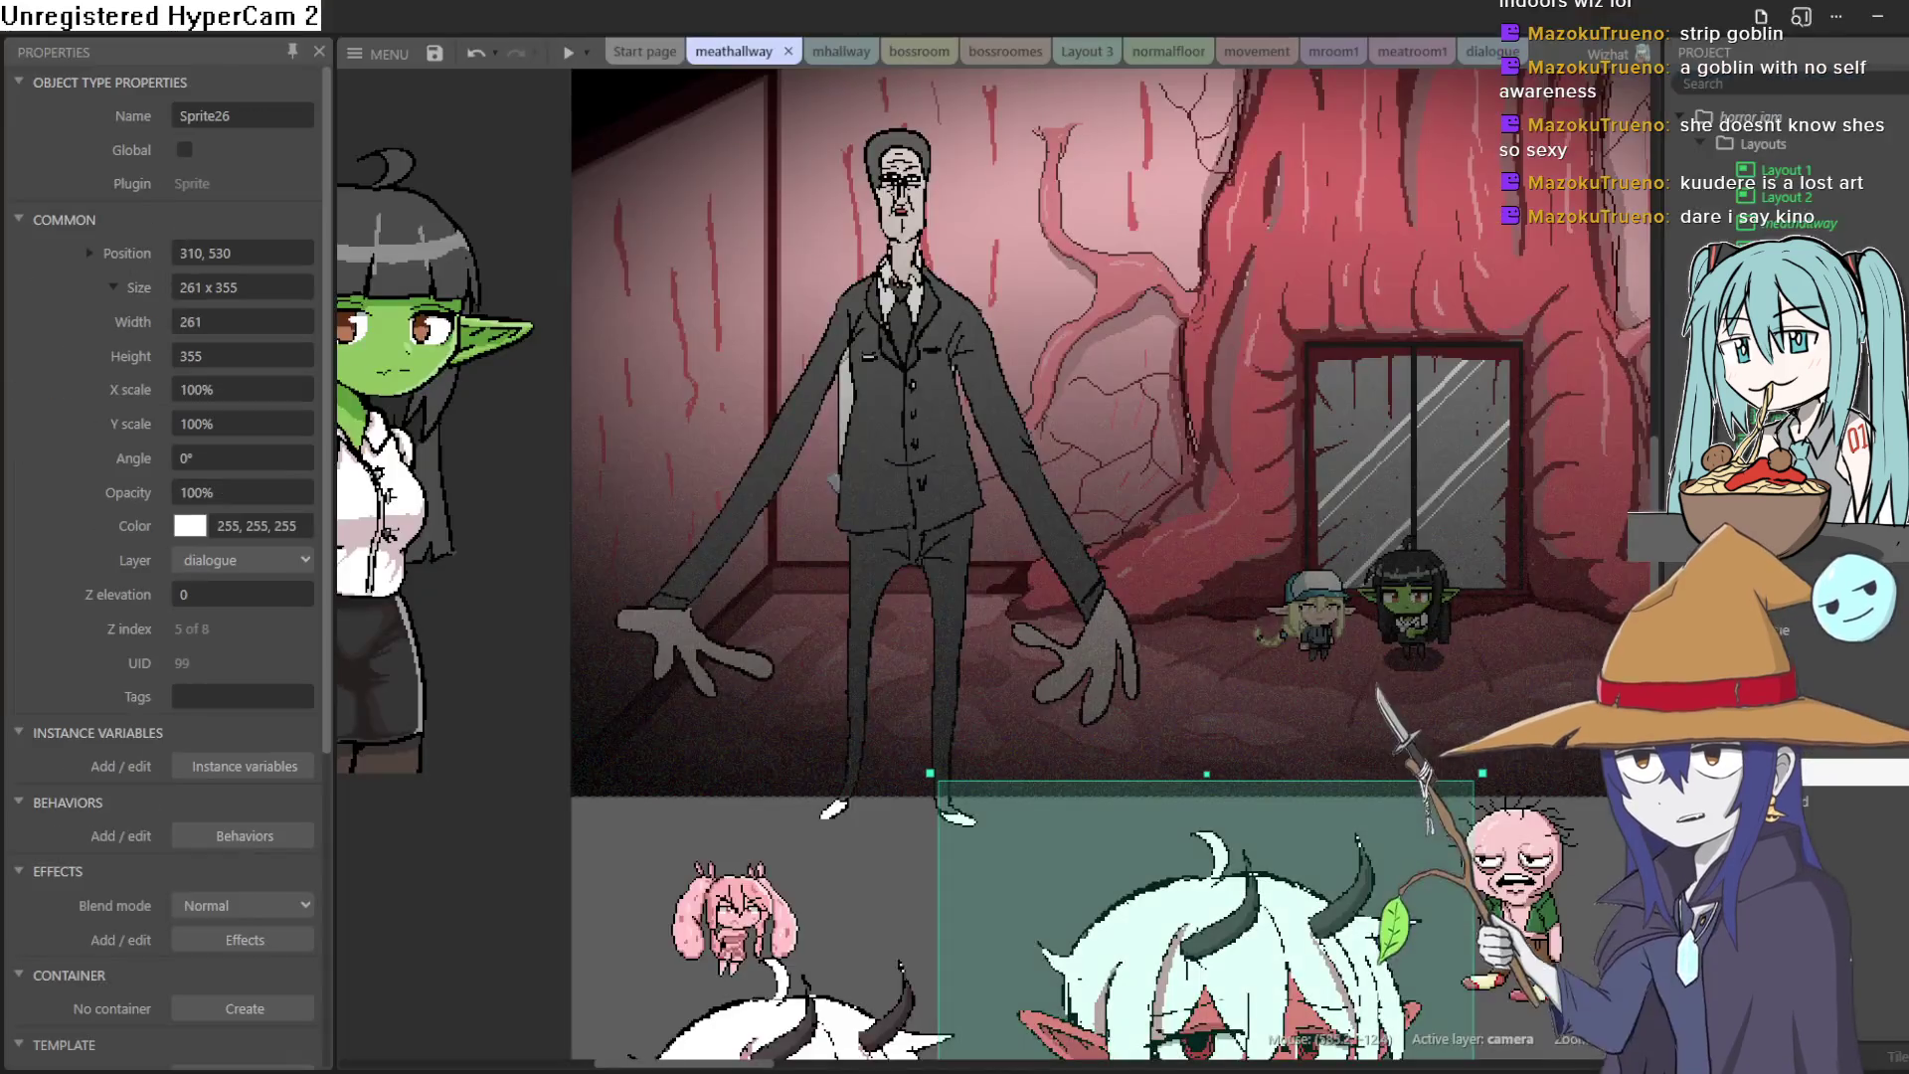
pyautogui.scroll(4, 683, 866)
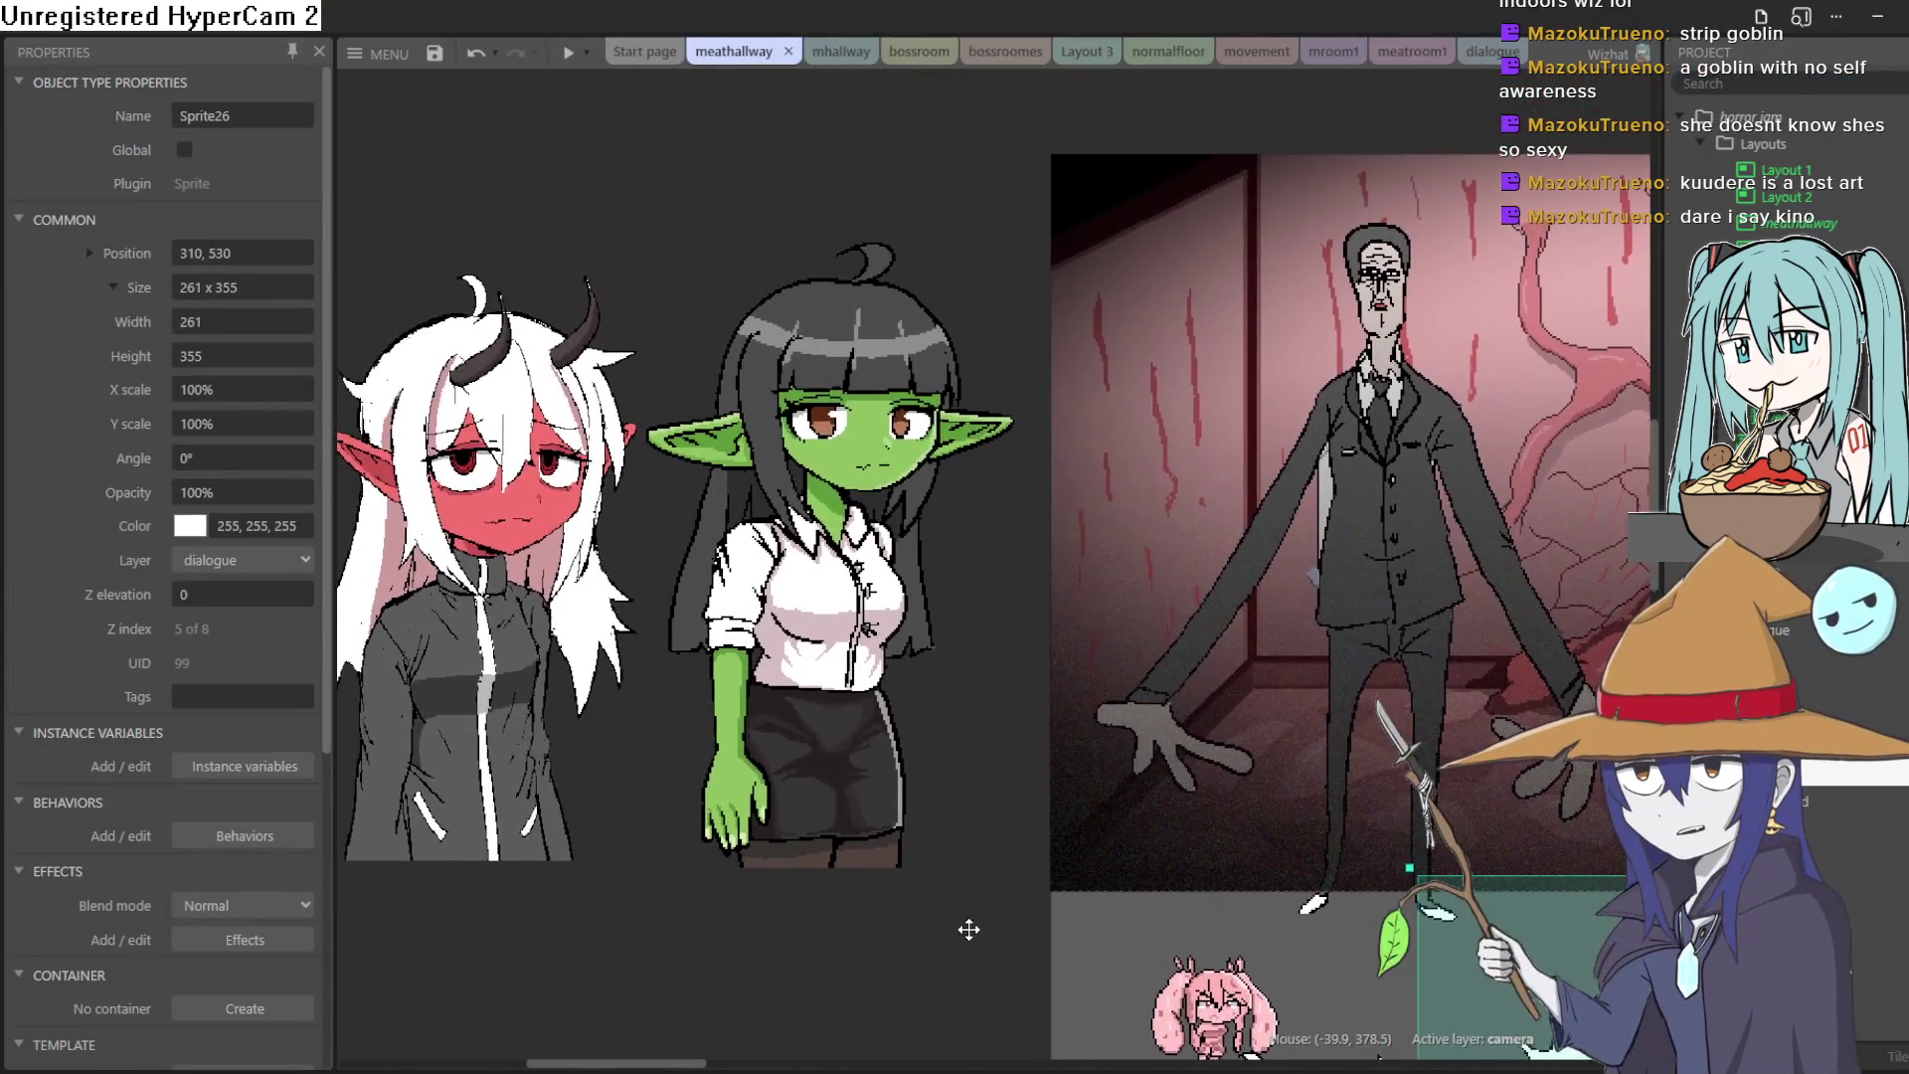
pyautogui.scroll(5, 968, 925)
pyautogui.scroll(-4, 1100, 929)
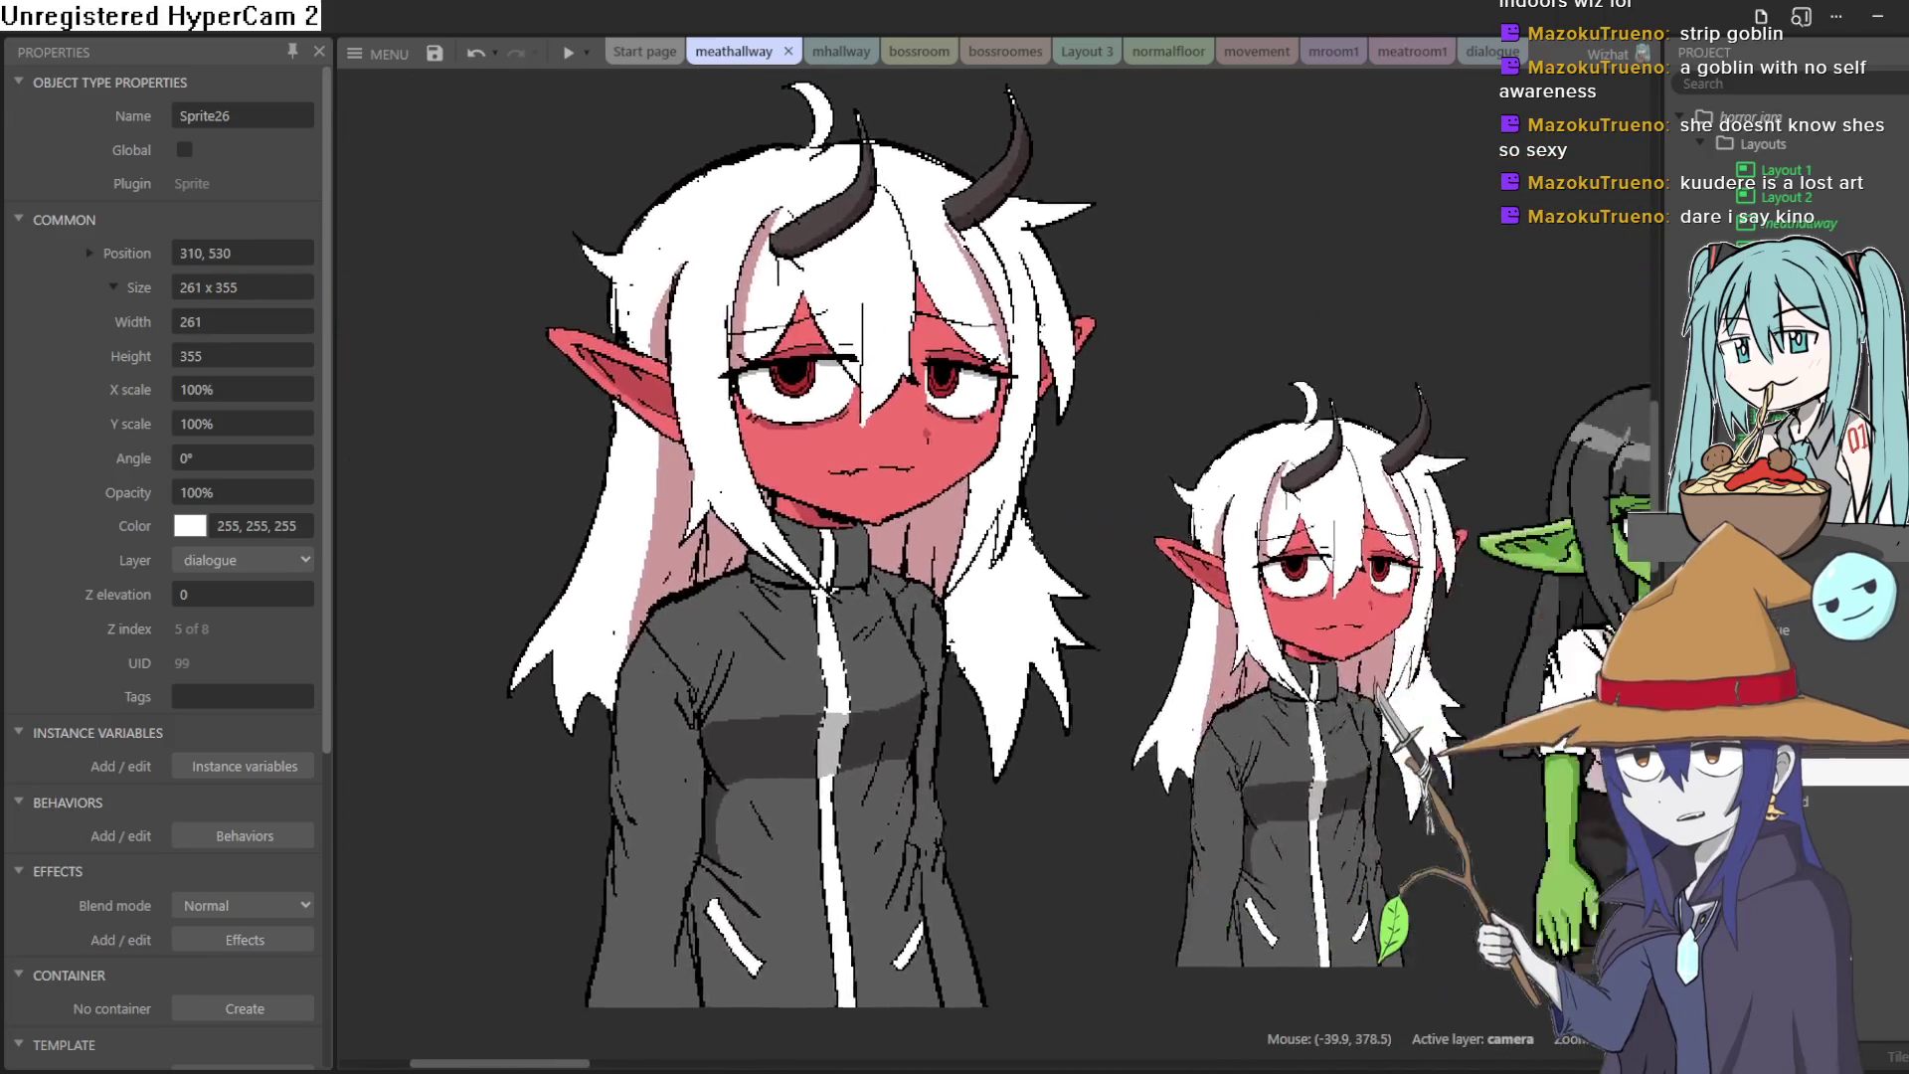
pyautogui.hscroll(3, 1061, 929)
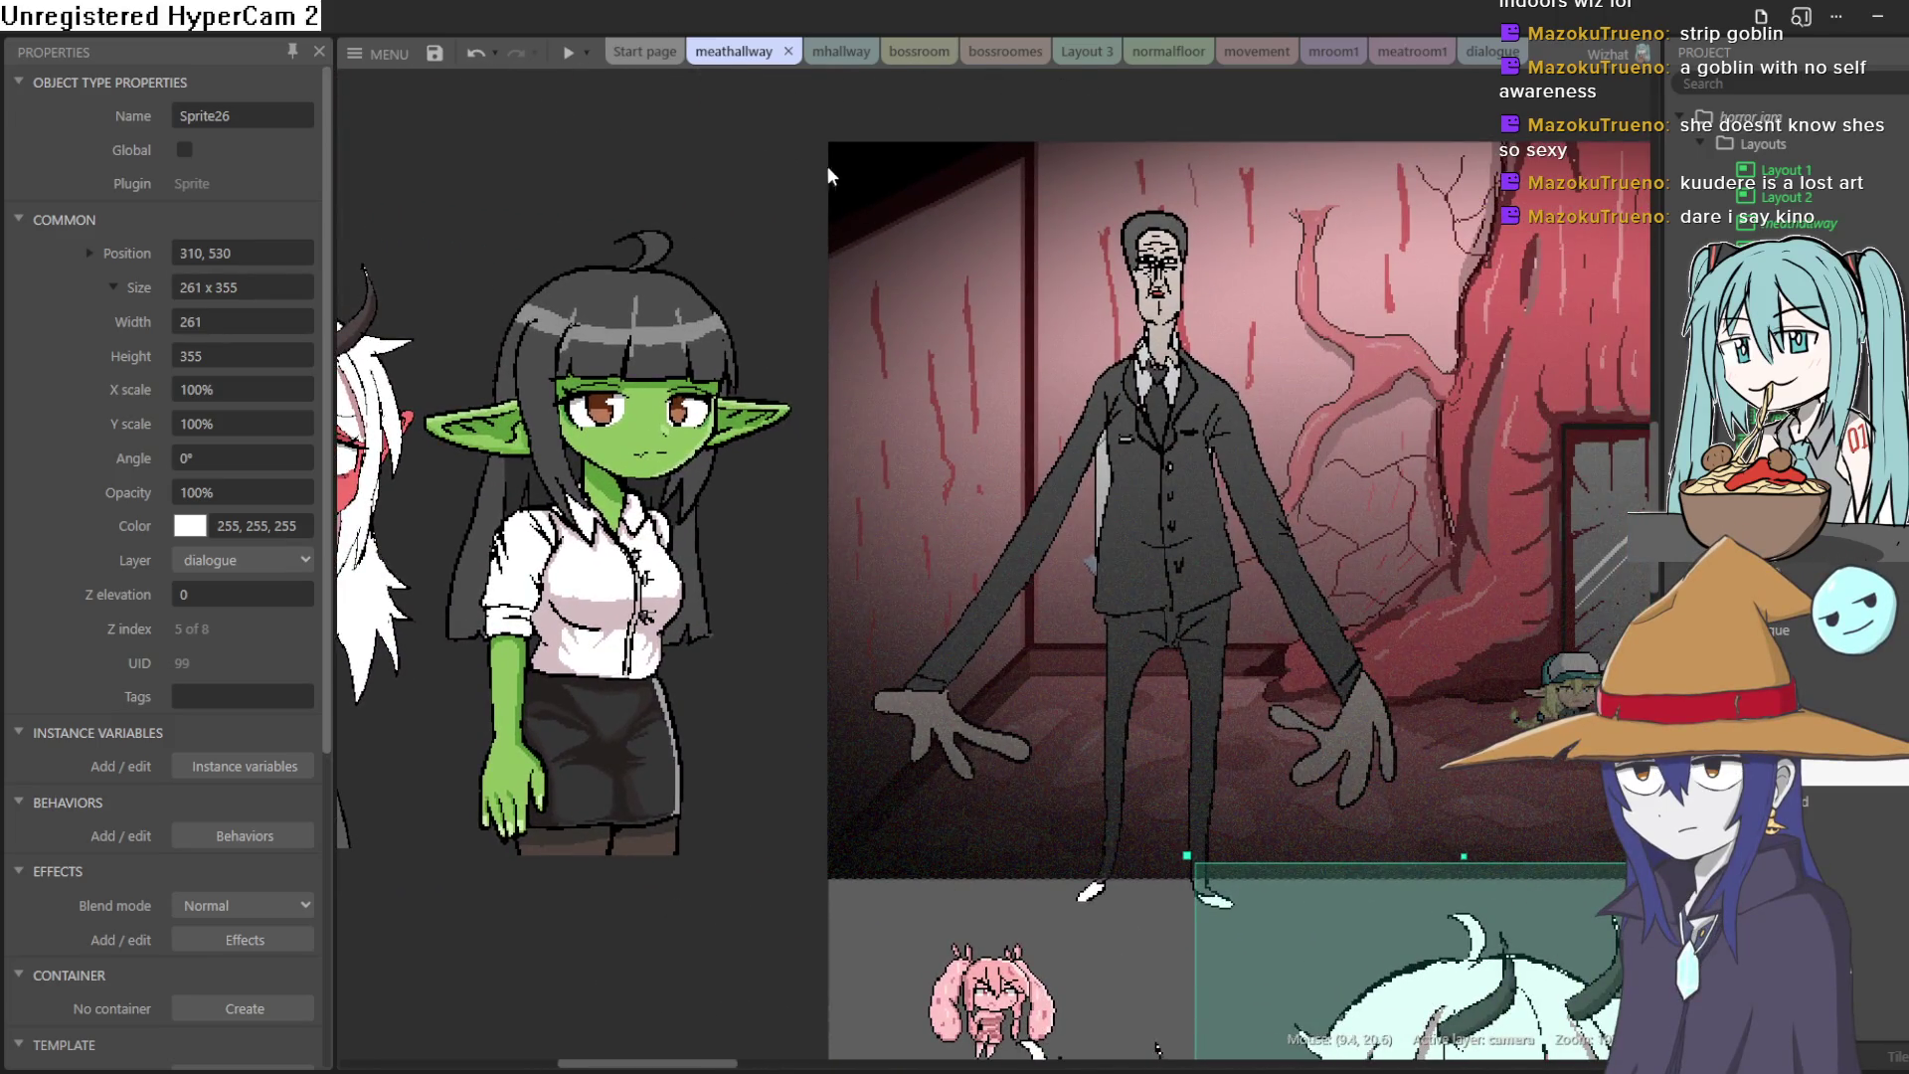
pyautogui.hscroll(3, 438, 175)
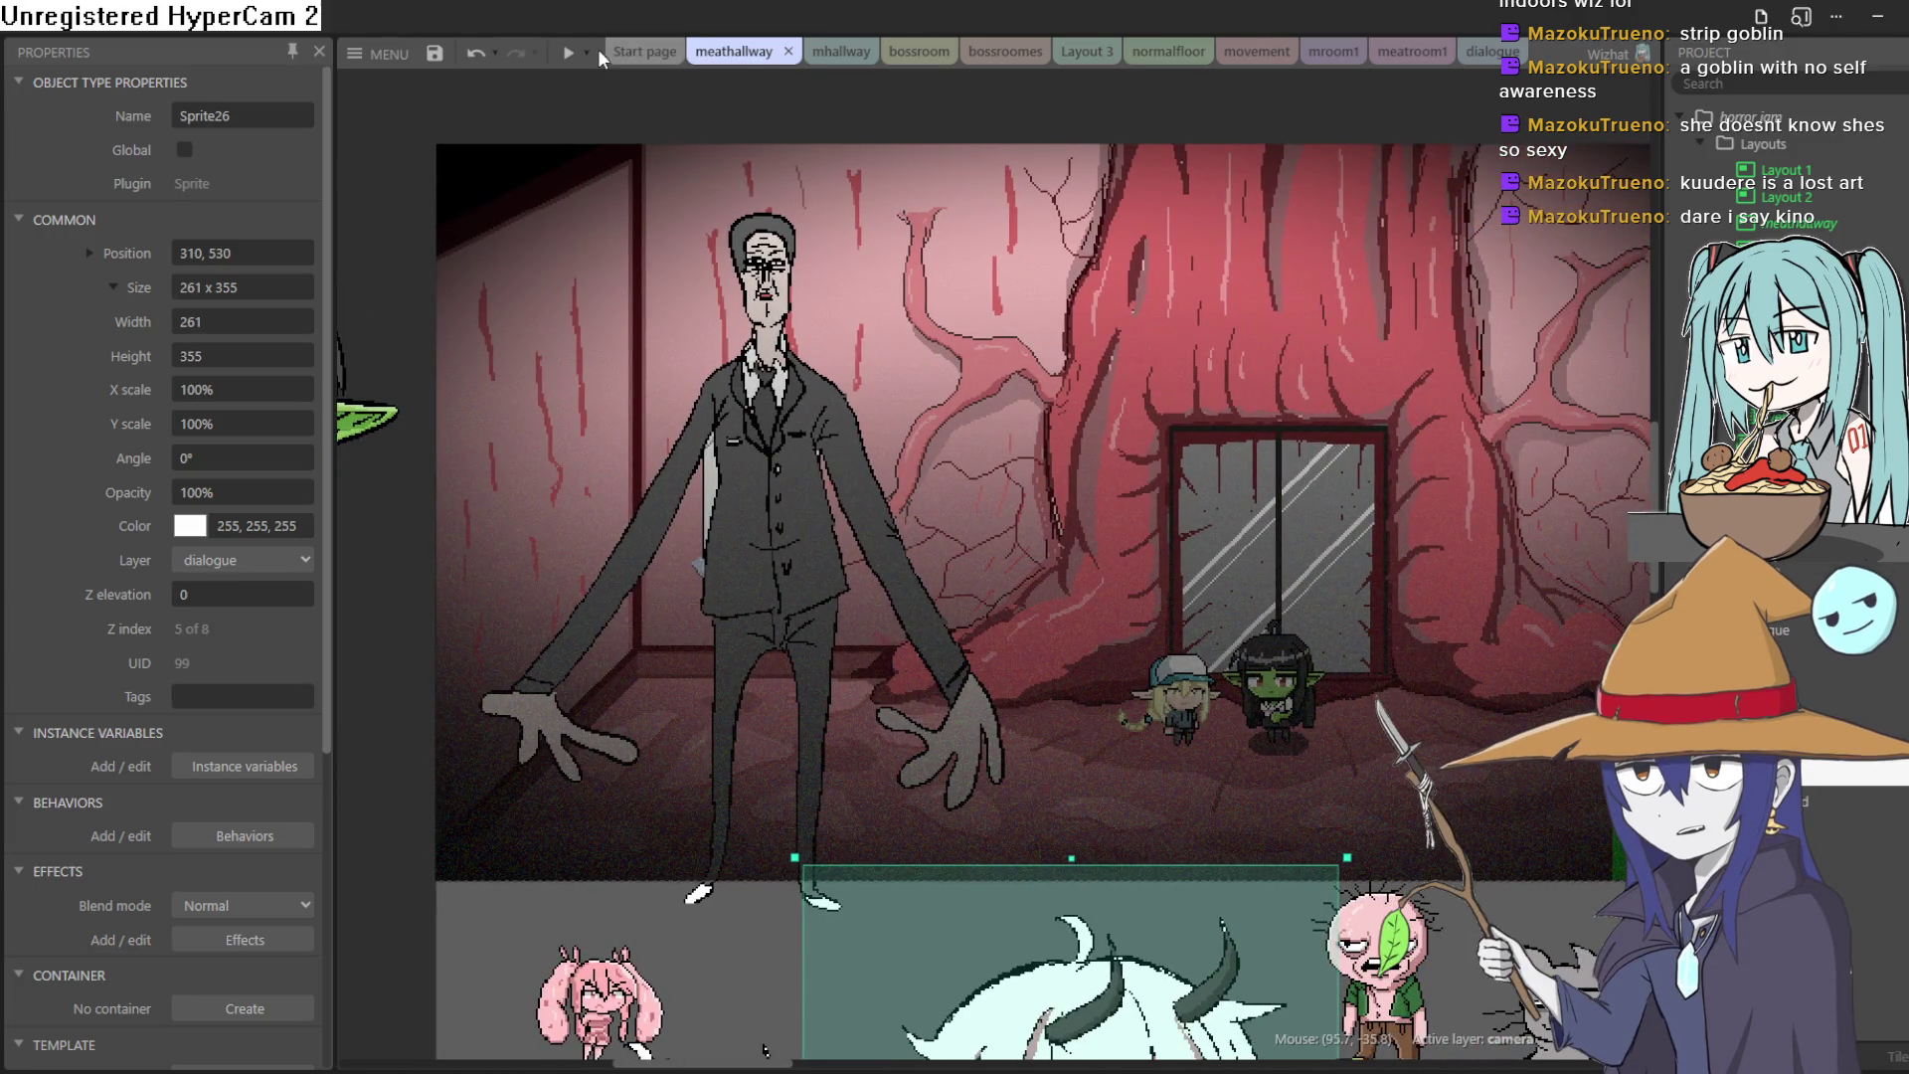
pyautogui.click(1862, 27)
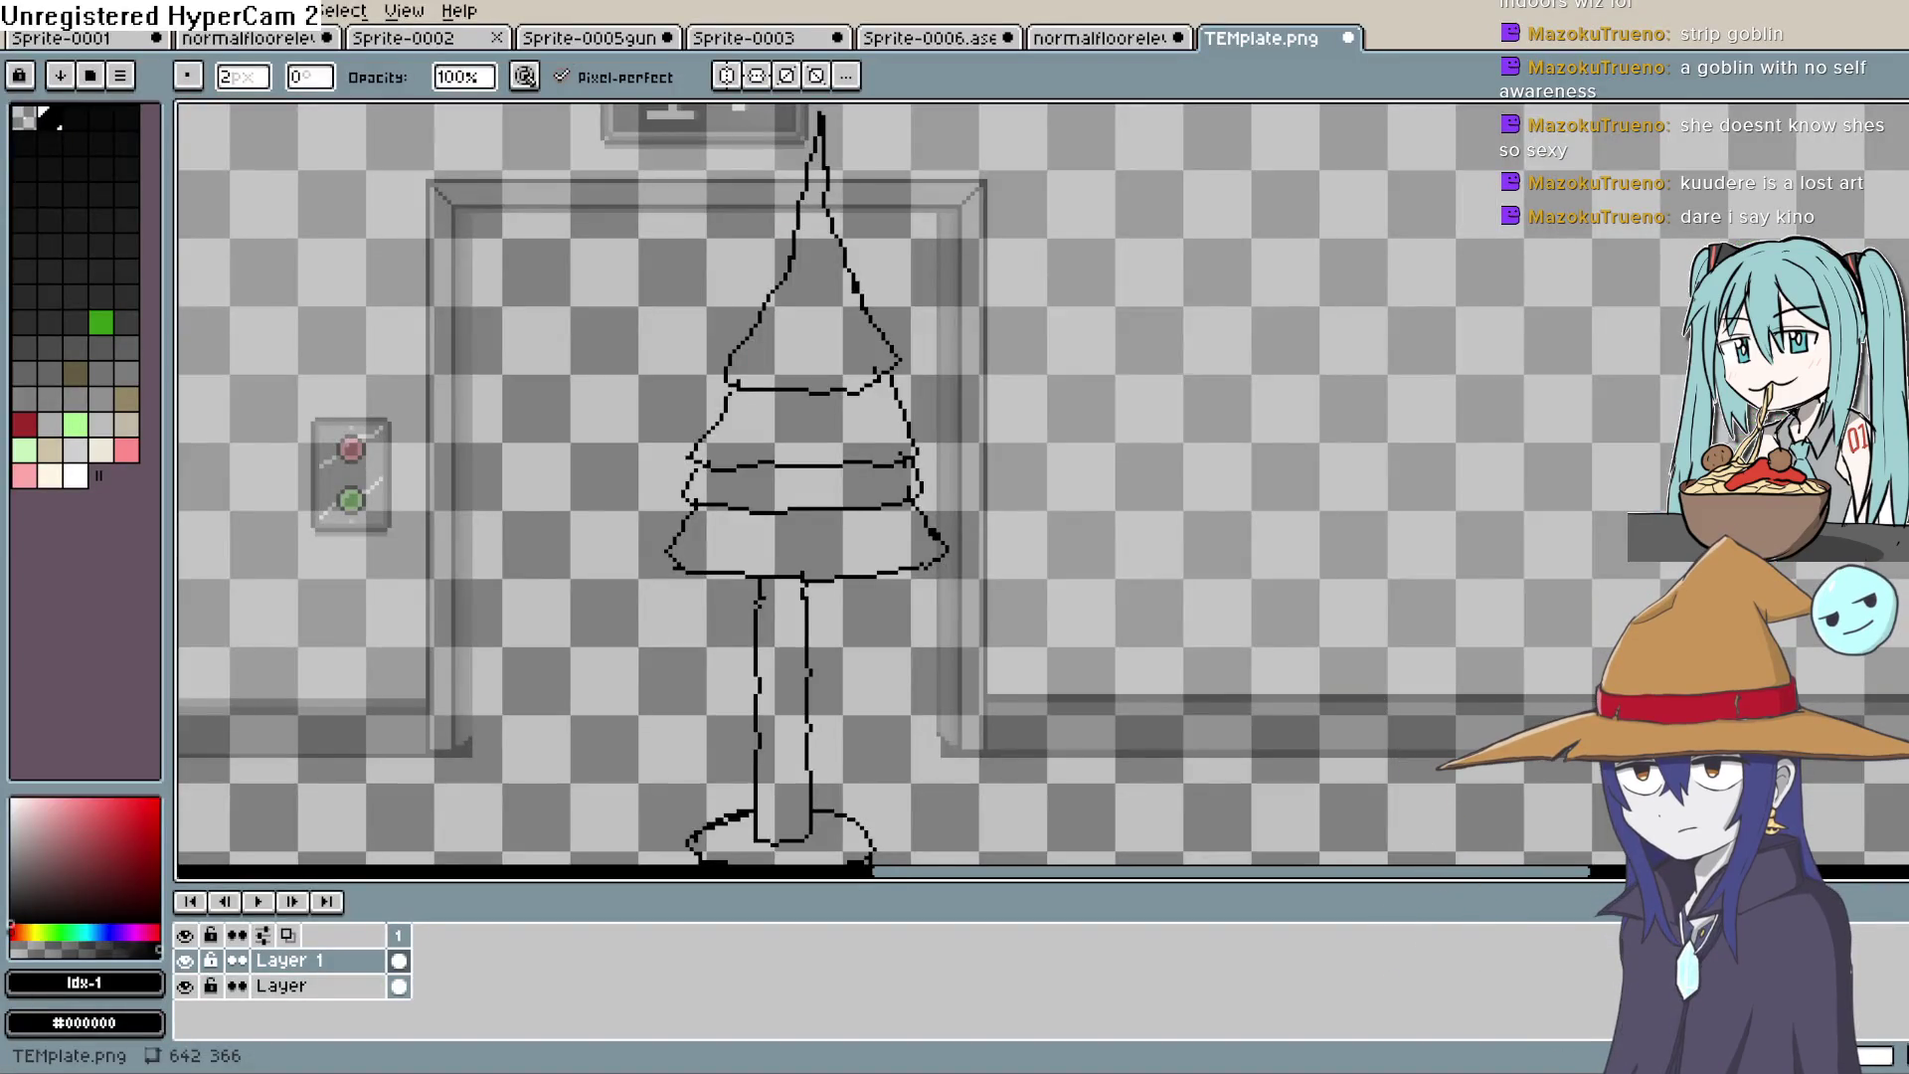
# Step: Lasso the foliage, move it left and nudge it 1px right, then deselect
pyautogui.press('m')
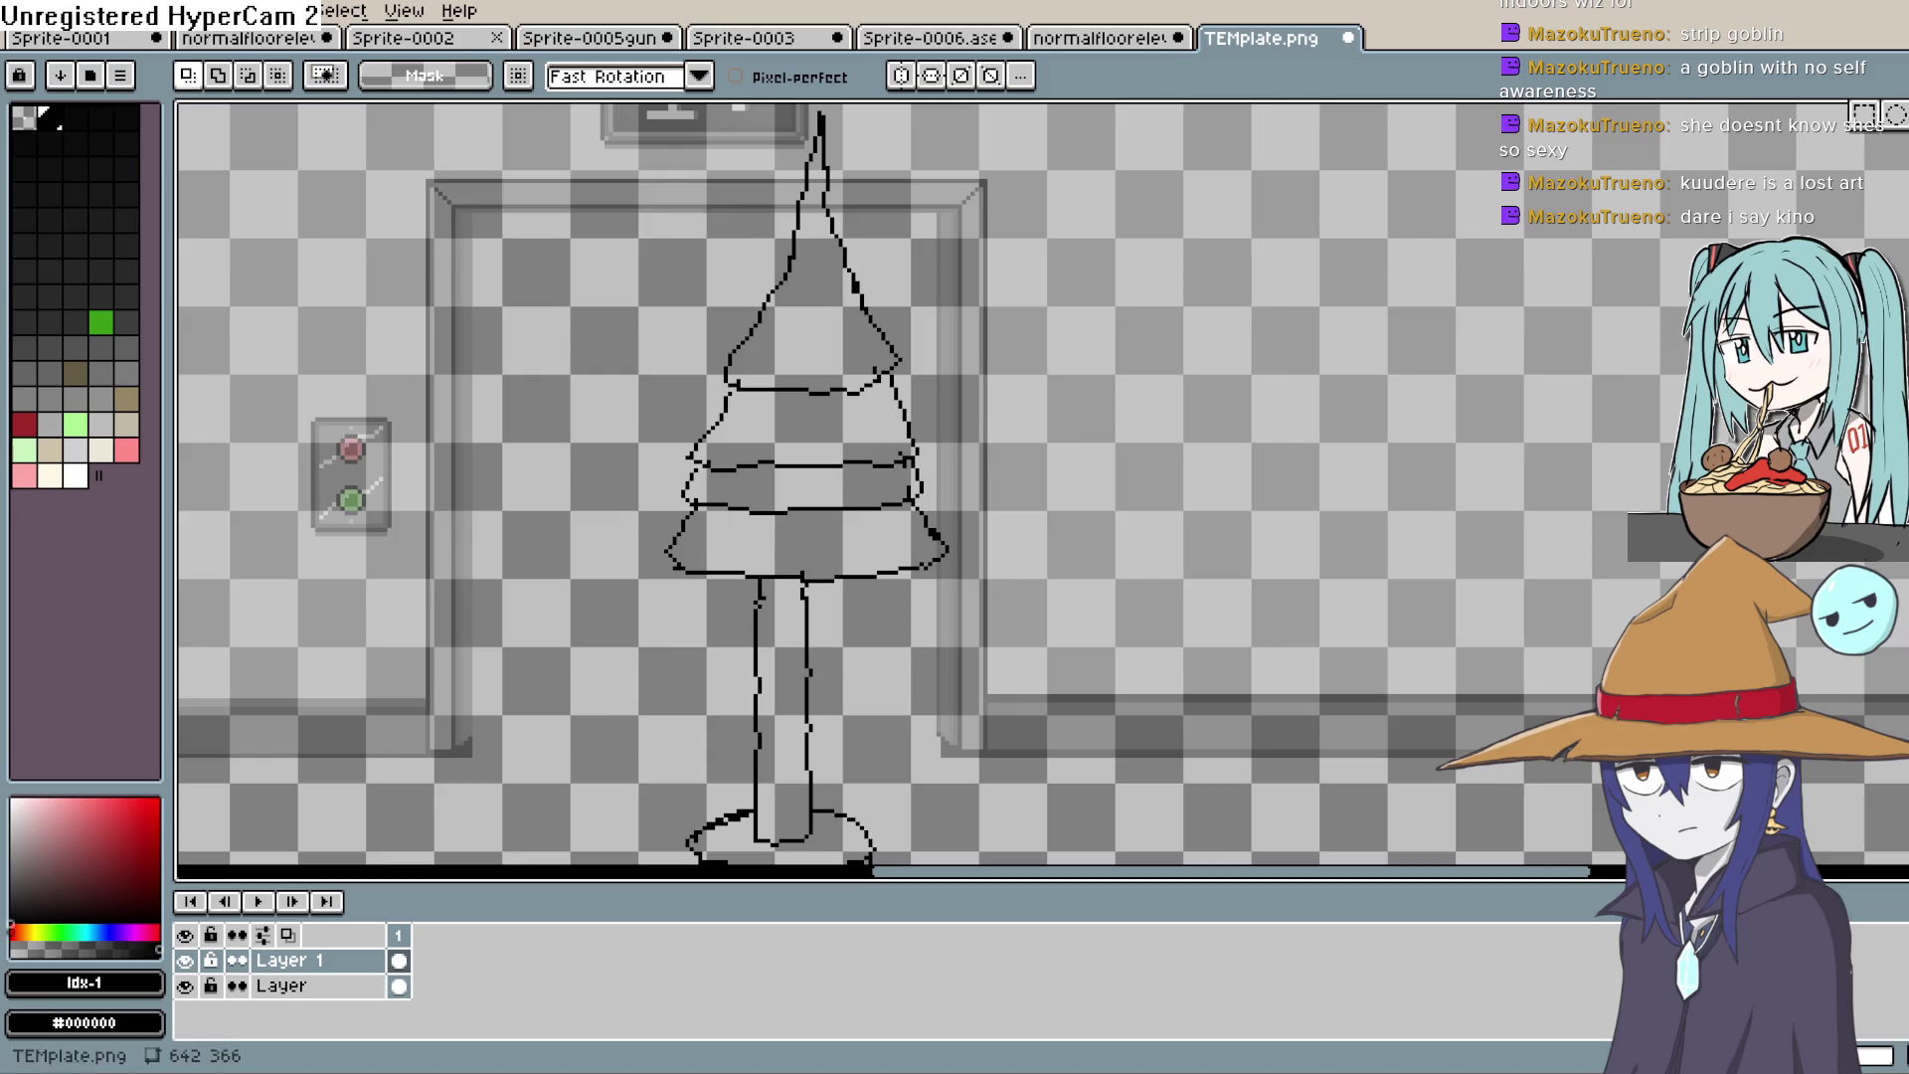
pyautogui.scroll(1, 895, 199)
pyautogui.moveTo(907, 156)
pyautogui.mouseDown()
pyautogui.moveTo(986, 448)
pyautogui.moveTo(1082, 430)
pyautogui.mouseUp()
pyautogui.click(1281, 286)
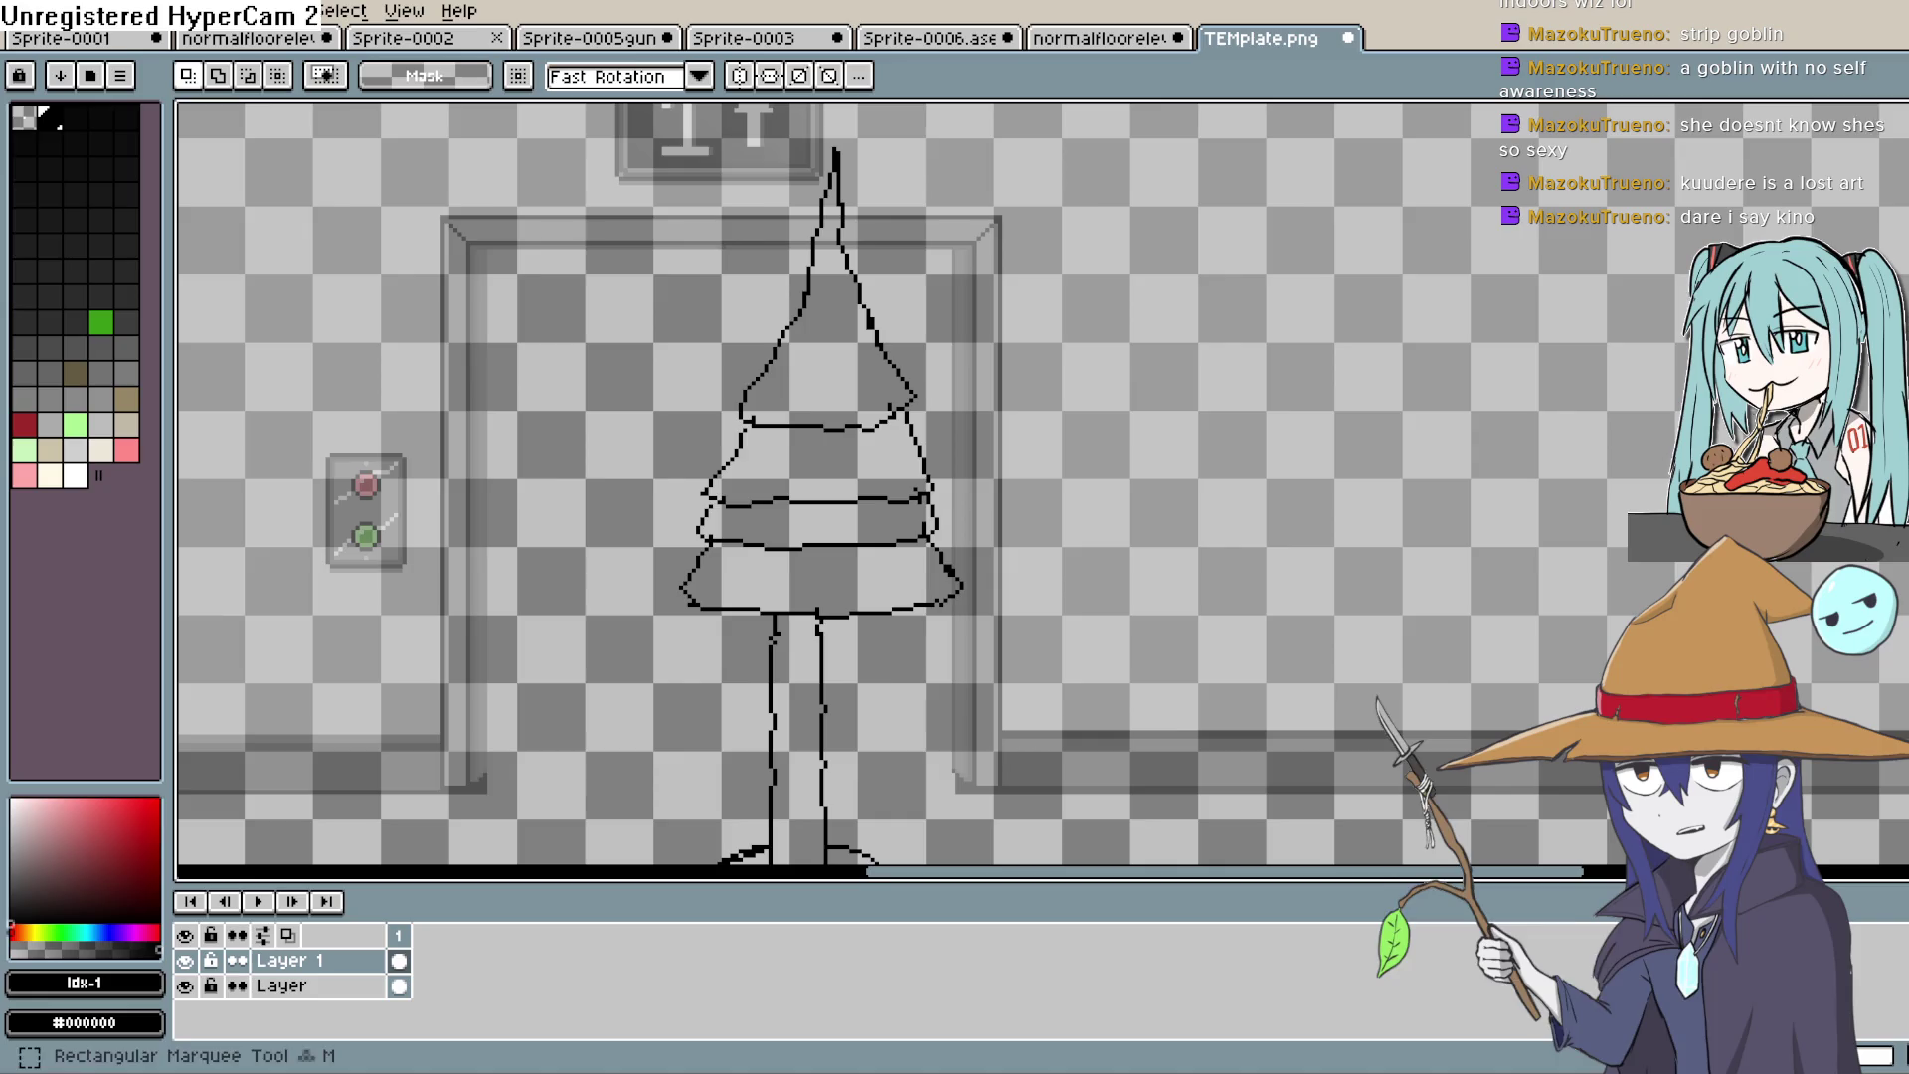
pyautogui.press('q')
pyautogui.press('q')
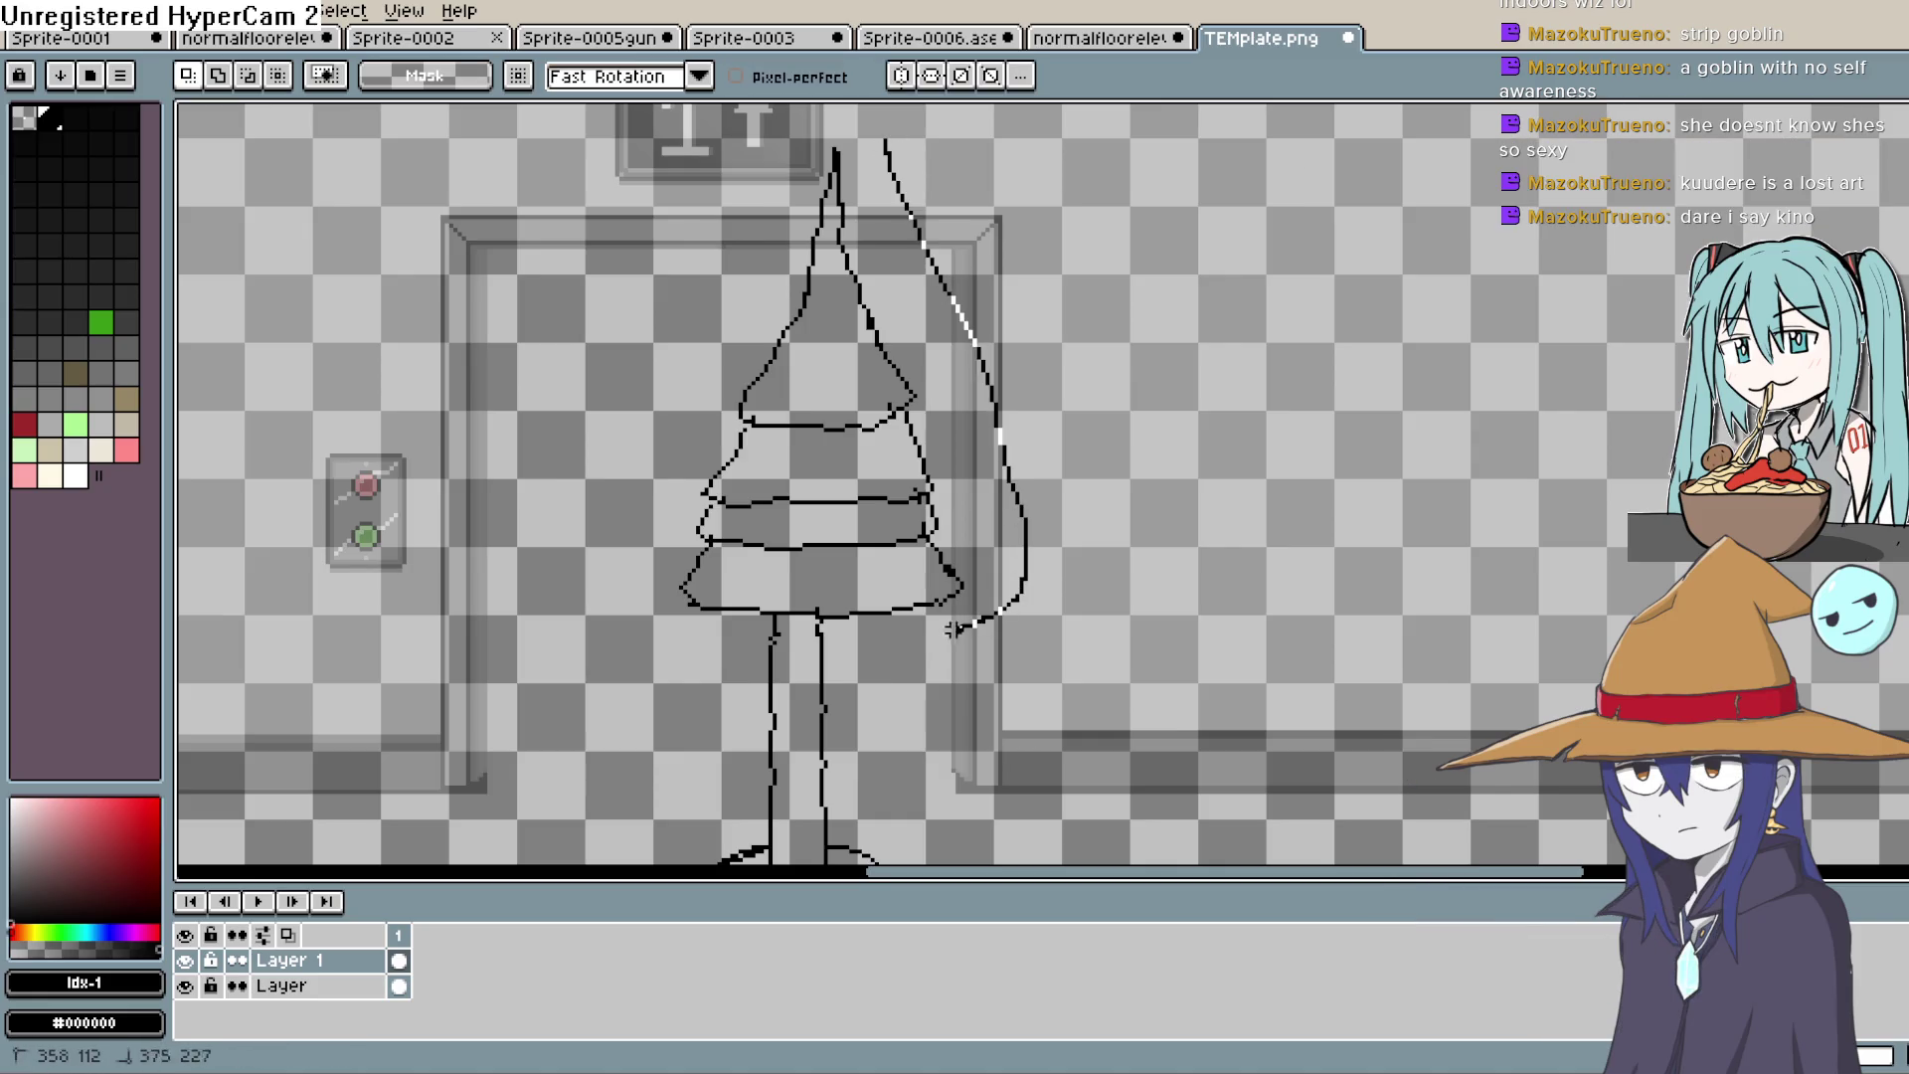
pyautogui.moveTo(897, 131); pyautogui.dragTo(899, 137)
pyautogui.moveTo(895, 392); pyautogui.dragTo(875, 406)
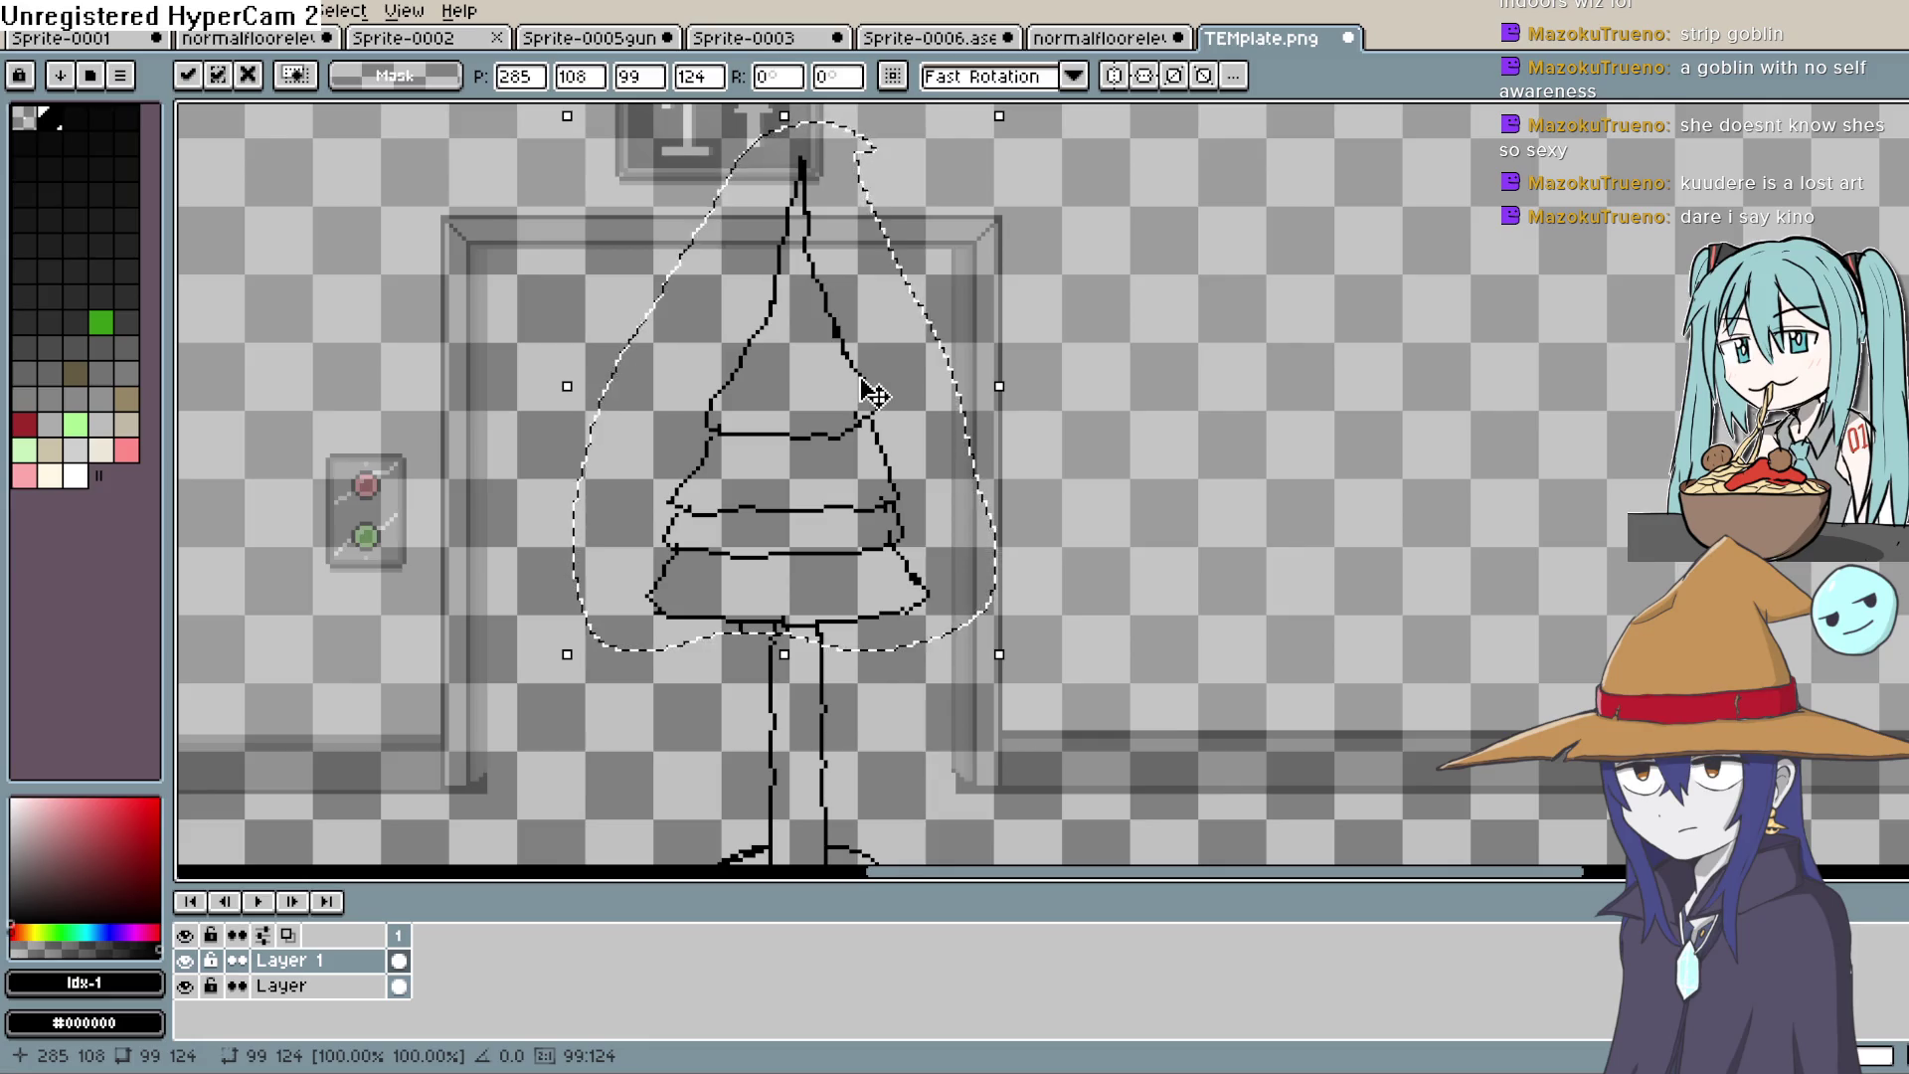
pyautogui.moveTo(903, 499); pyautogui.dragTo(904, 504)
pyautogui.moveTo(908, 617); pyautogui.dragTo(912, 618)
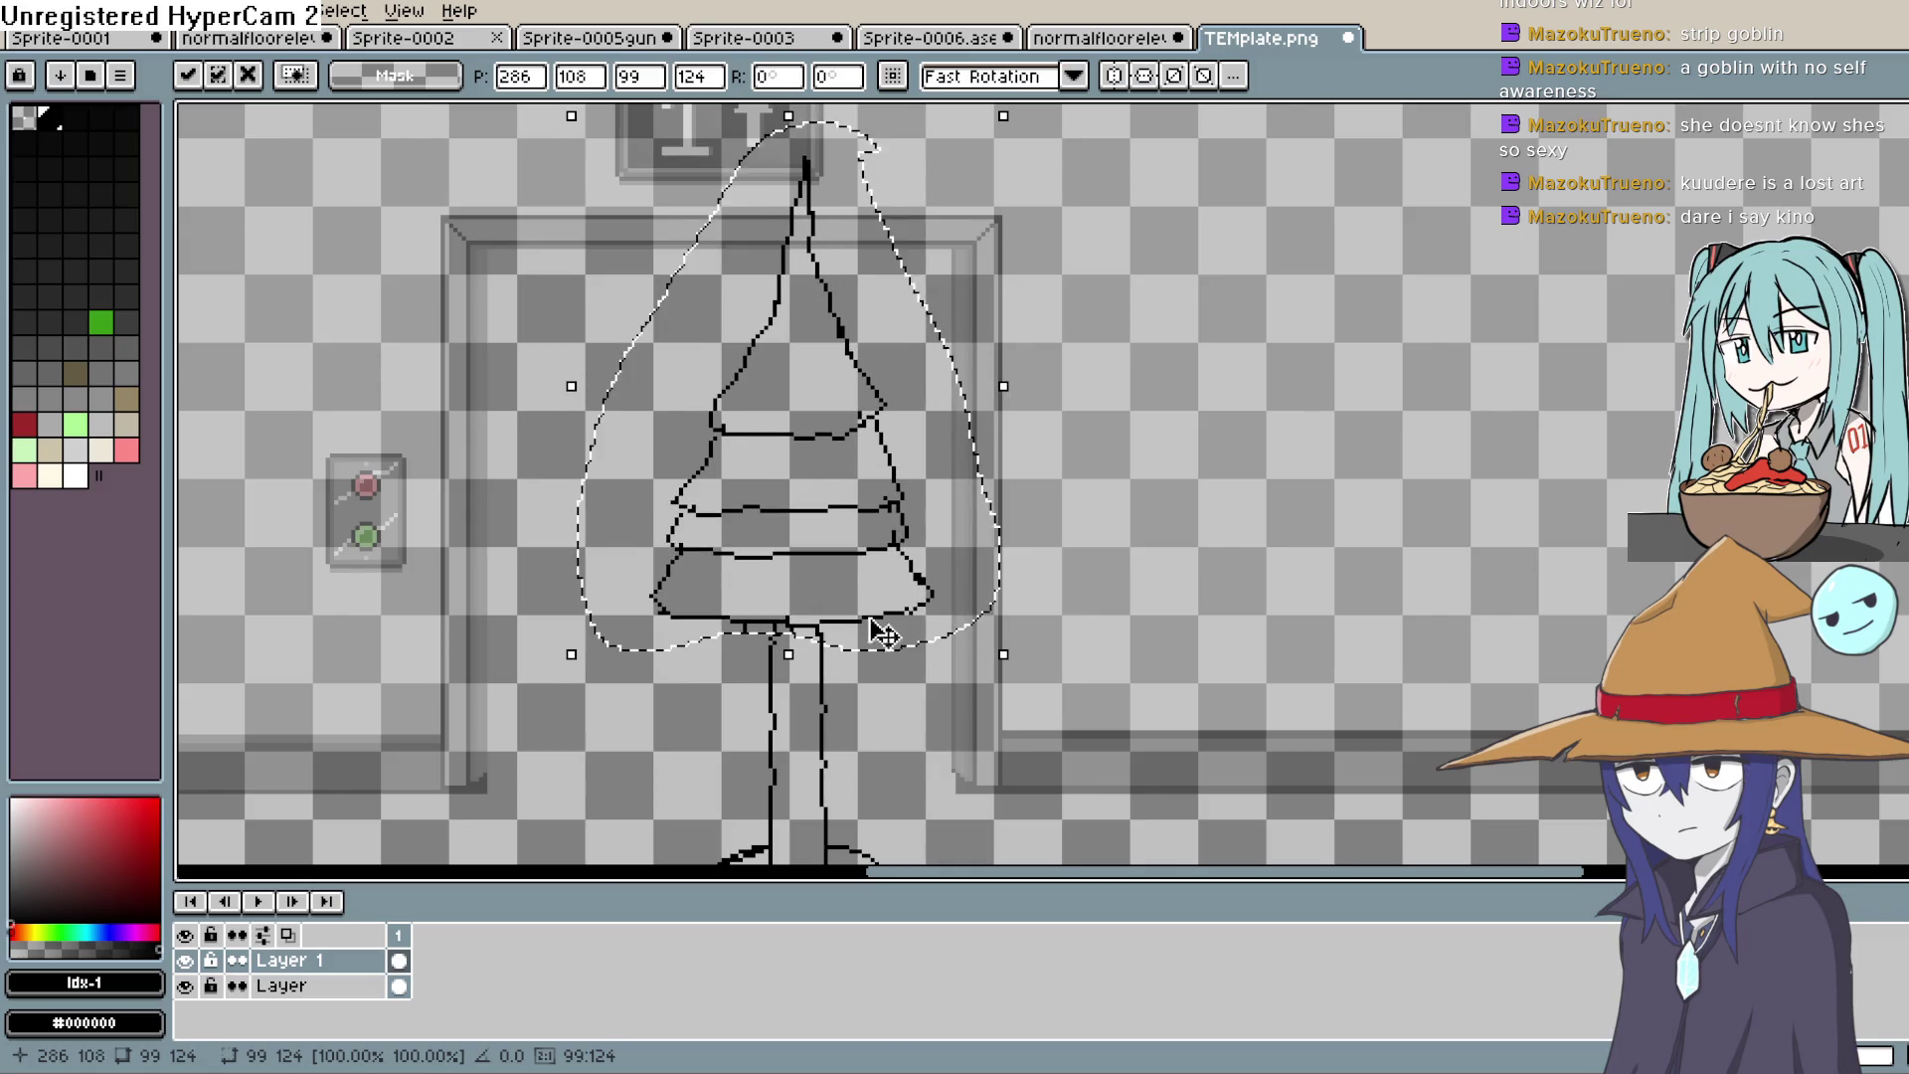
pyautogui.hotkey('ctrl', 'd')
pyautogui.press('b')
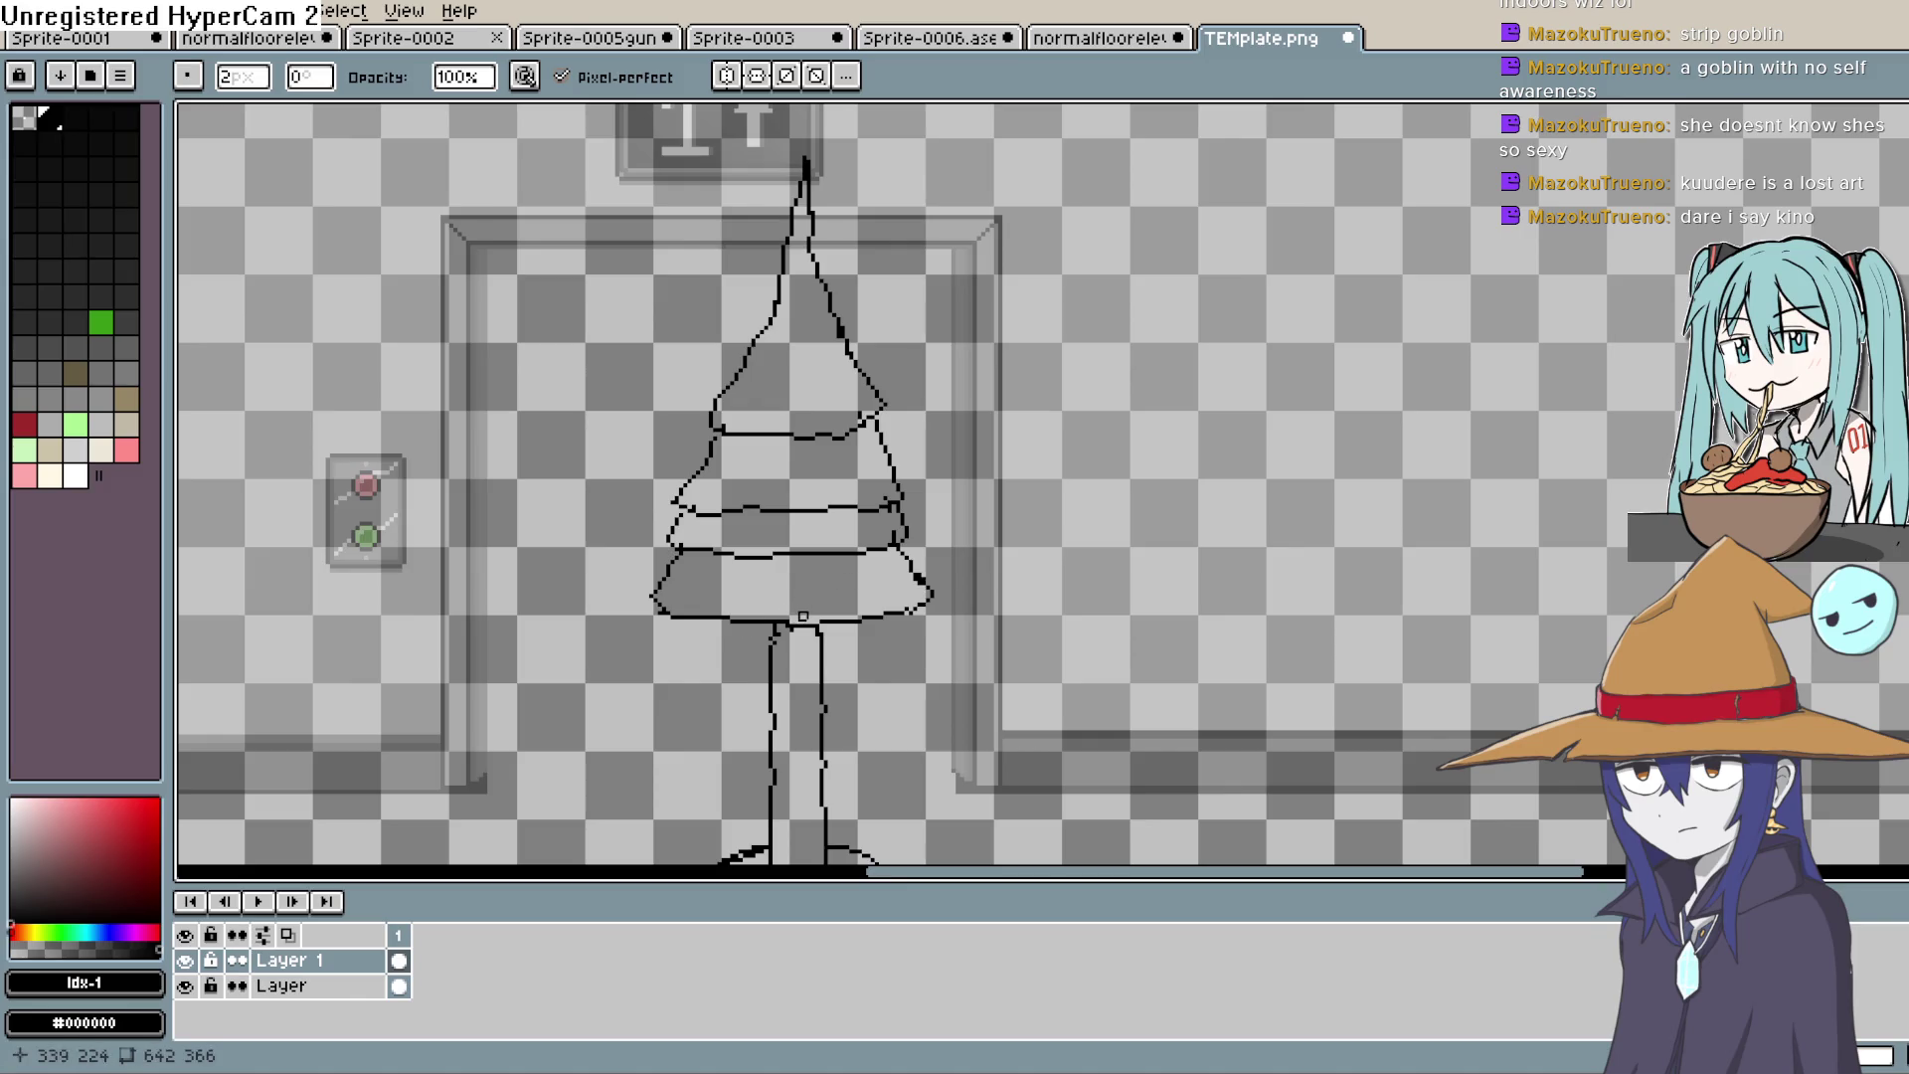
# Step: Switch to the Paint Bucket and mix a muted, greyish-brown in the colour picker
pyautogui.scroll(-3, 833, 556)
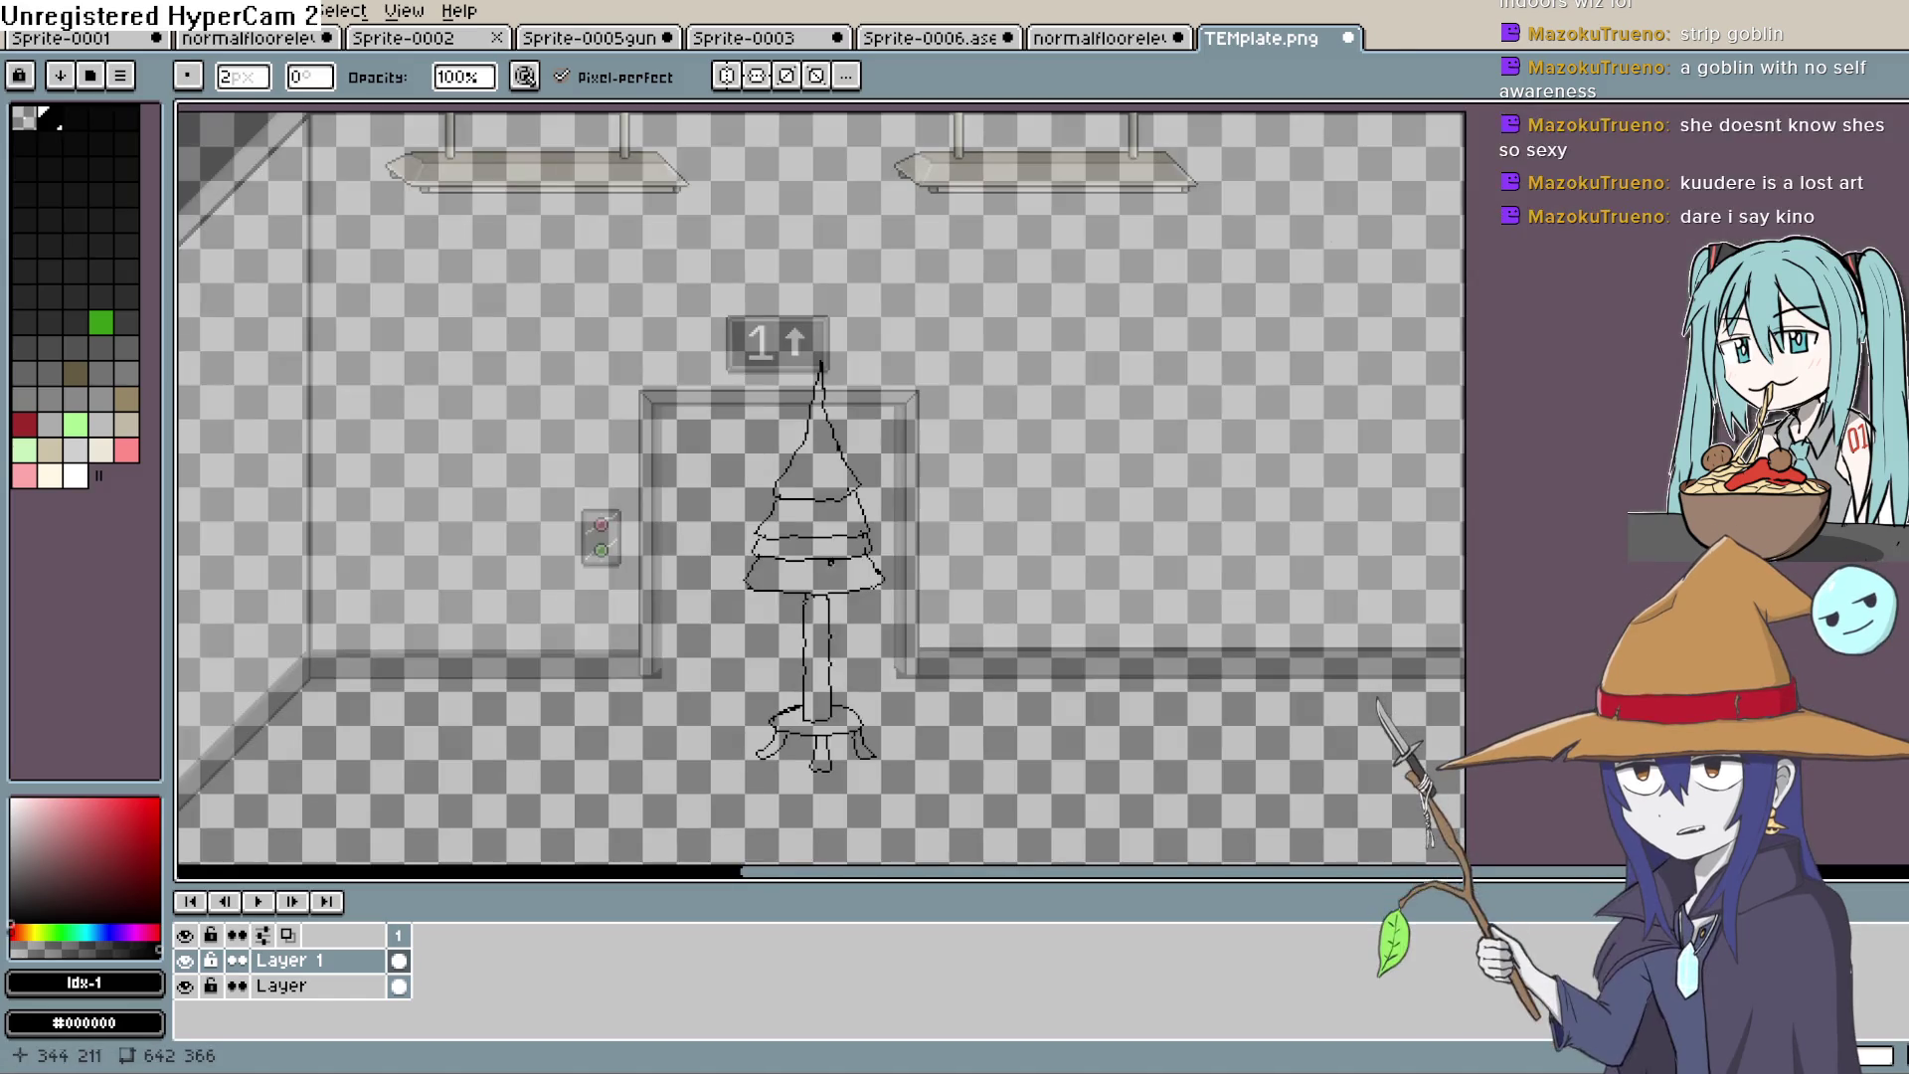
pyautogui.scroll(3, 836, 617)
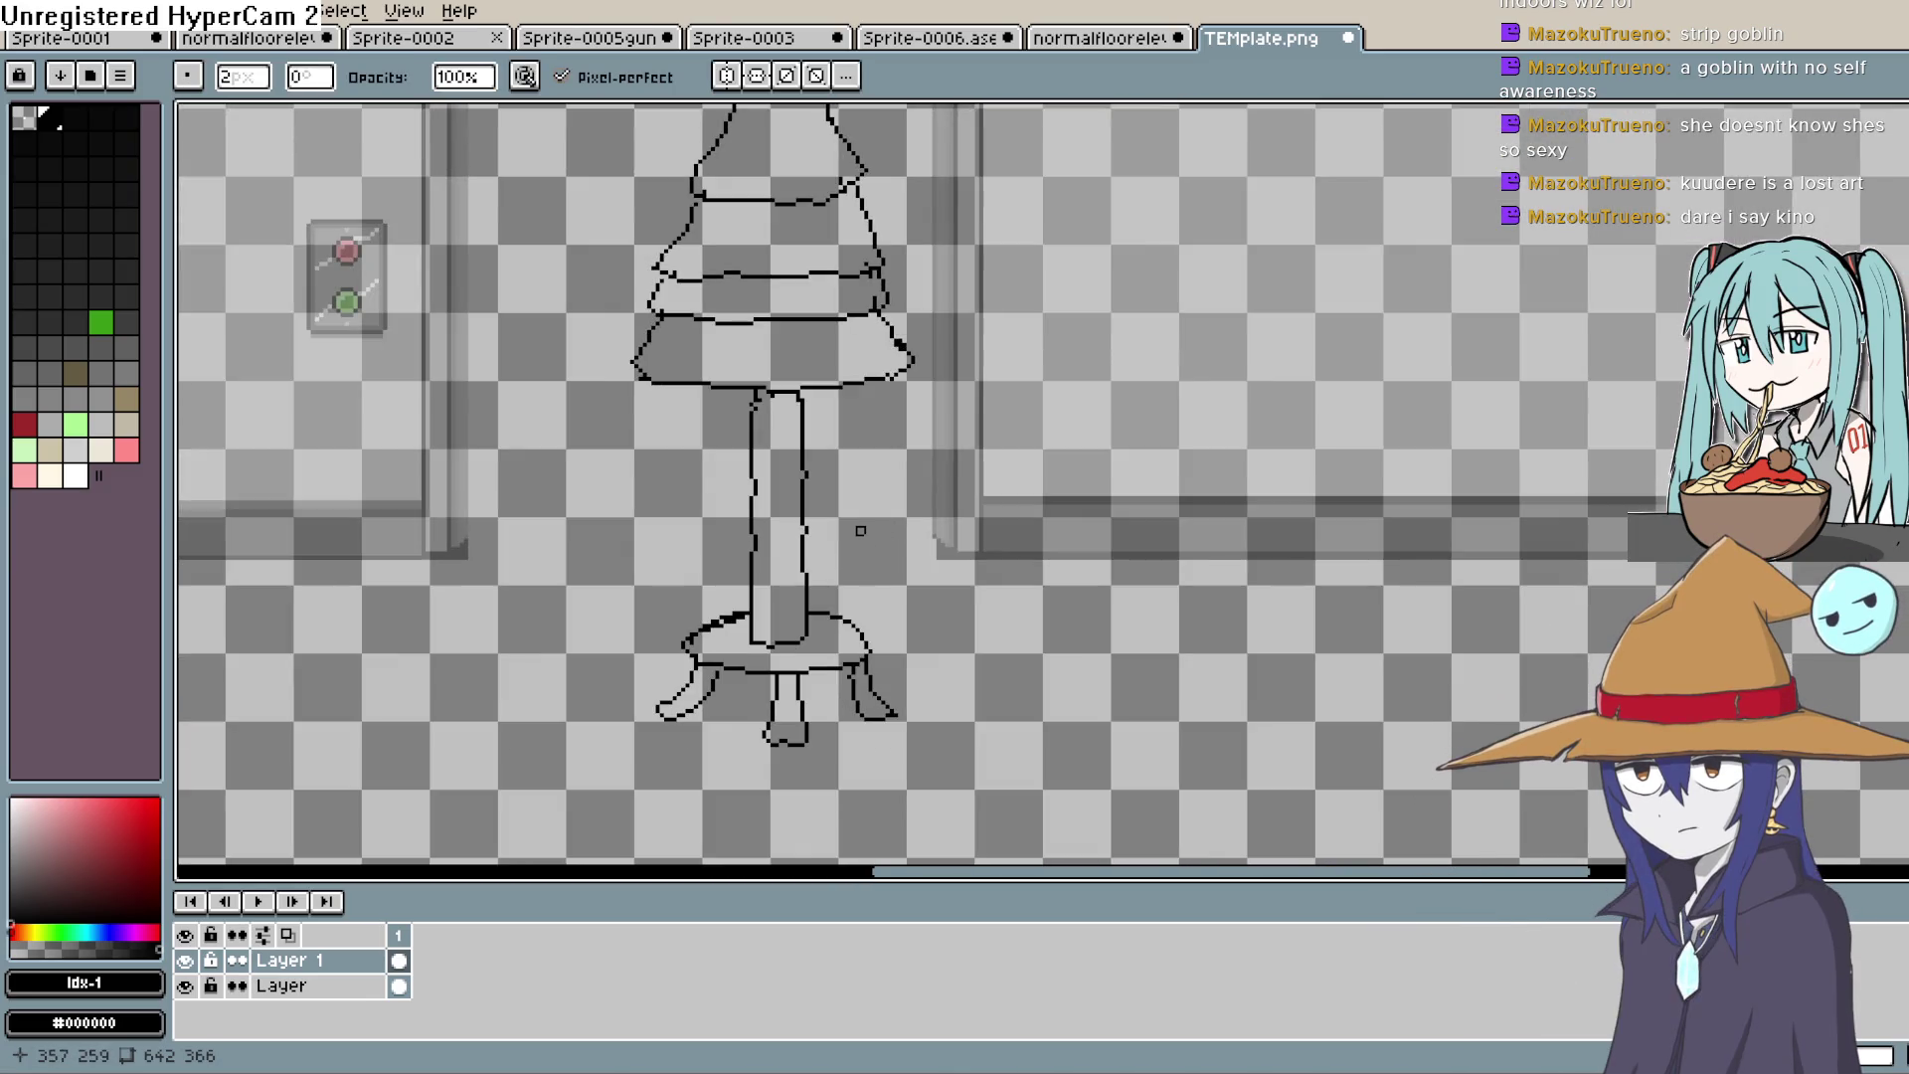
pyautogui.press('g')
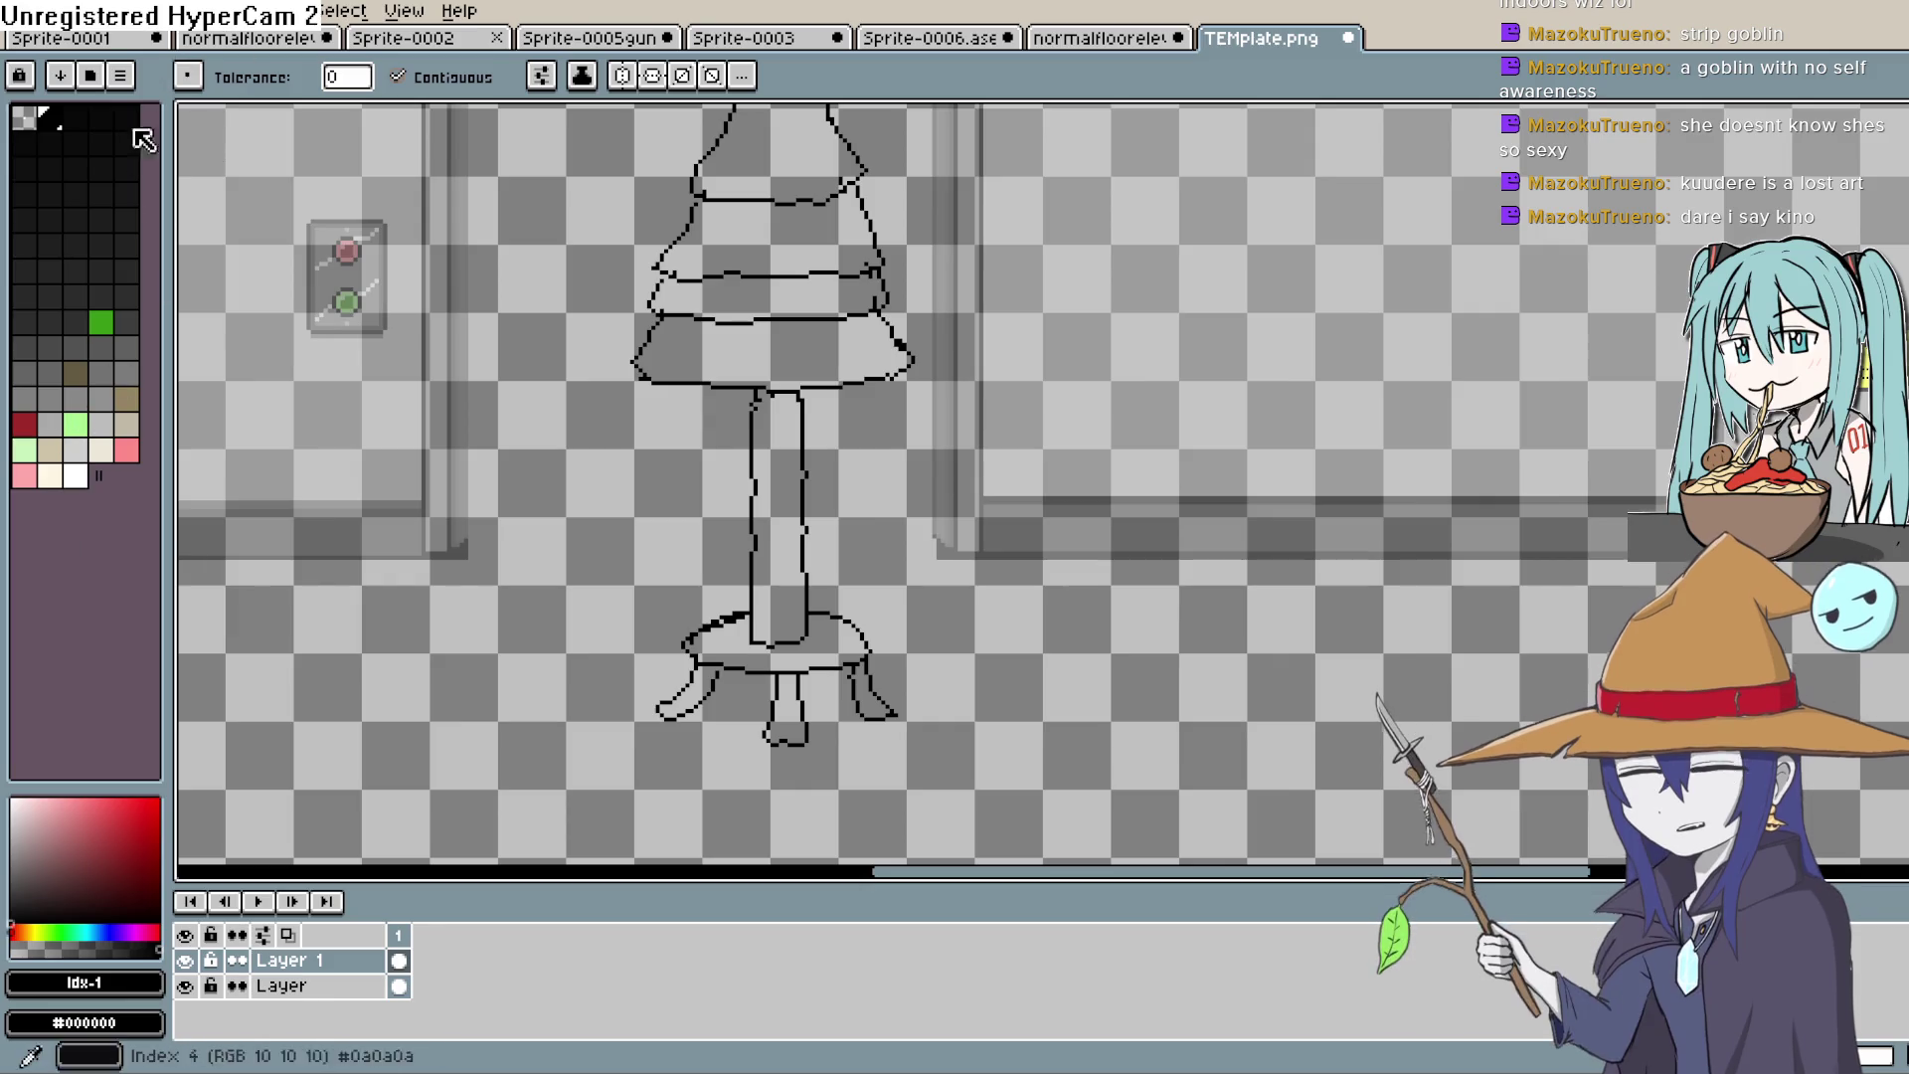
pyautogui.click(28, 932)
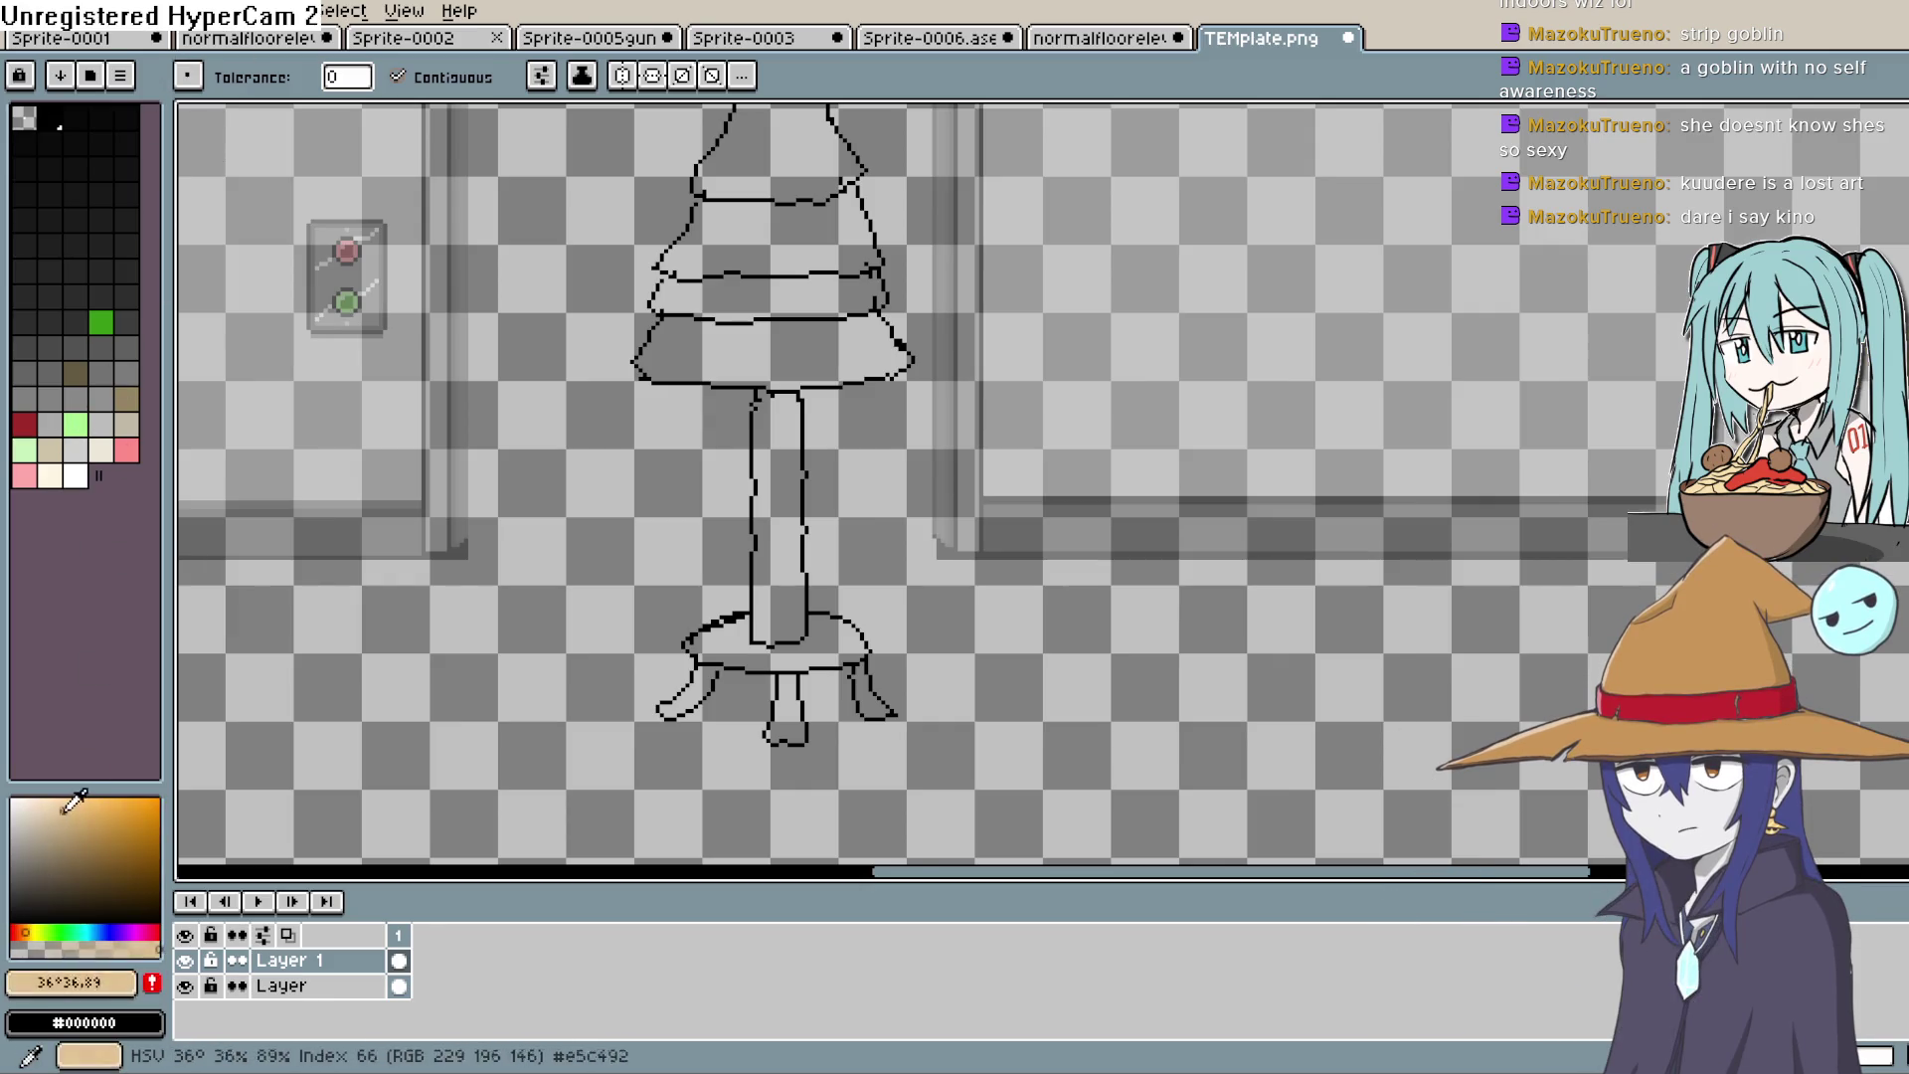
pyautogui.click(45, 863)
pyautogui.click(30, 928)
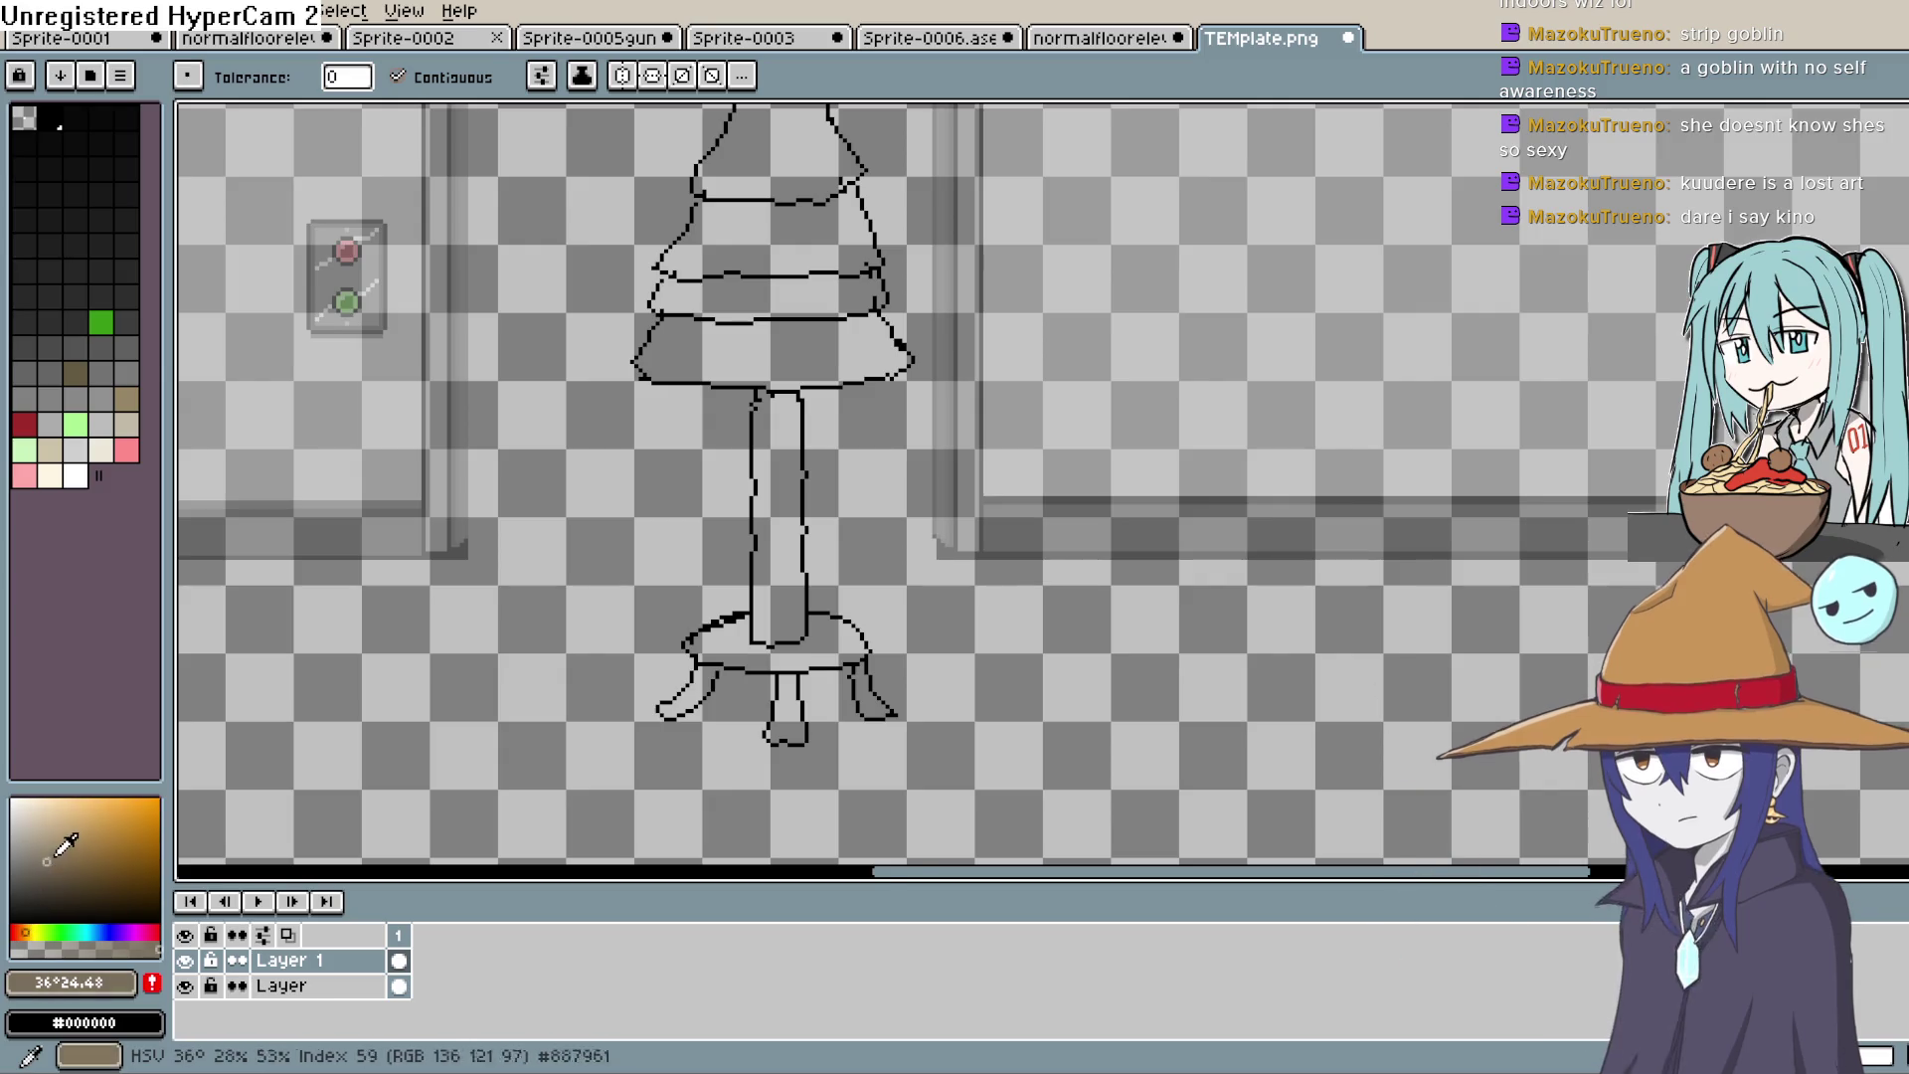
pyautogui.click(59, 853)
pyautogui.moveTo(64, 846); pyautogui.dragTo(69, 824)
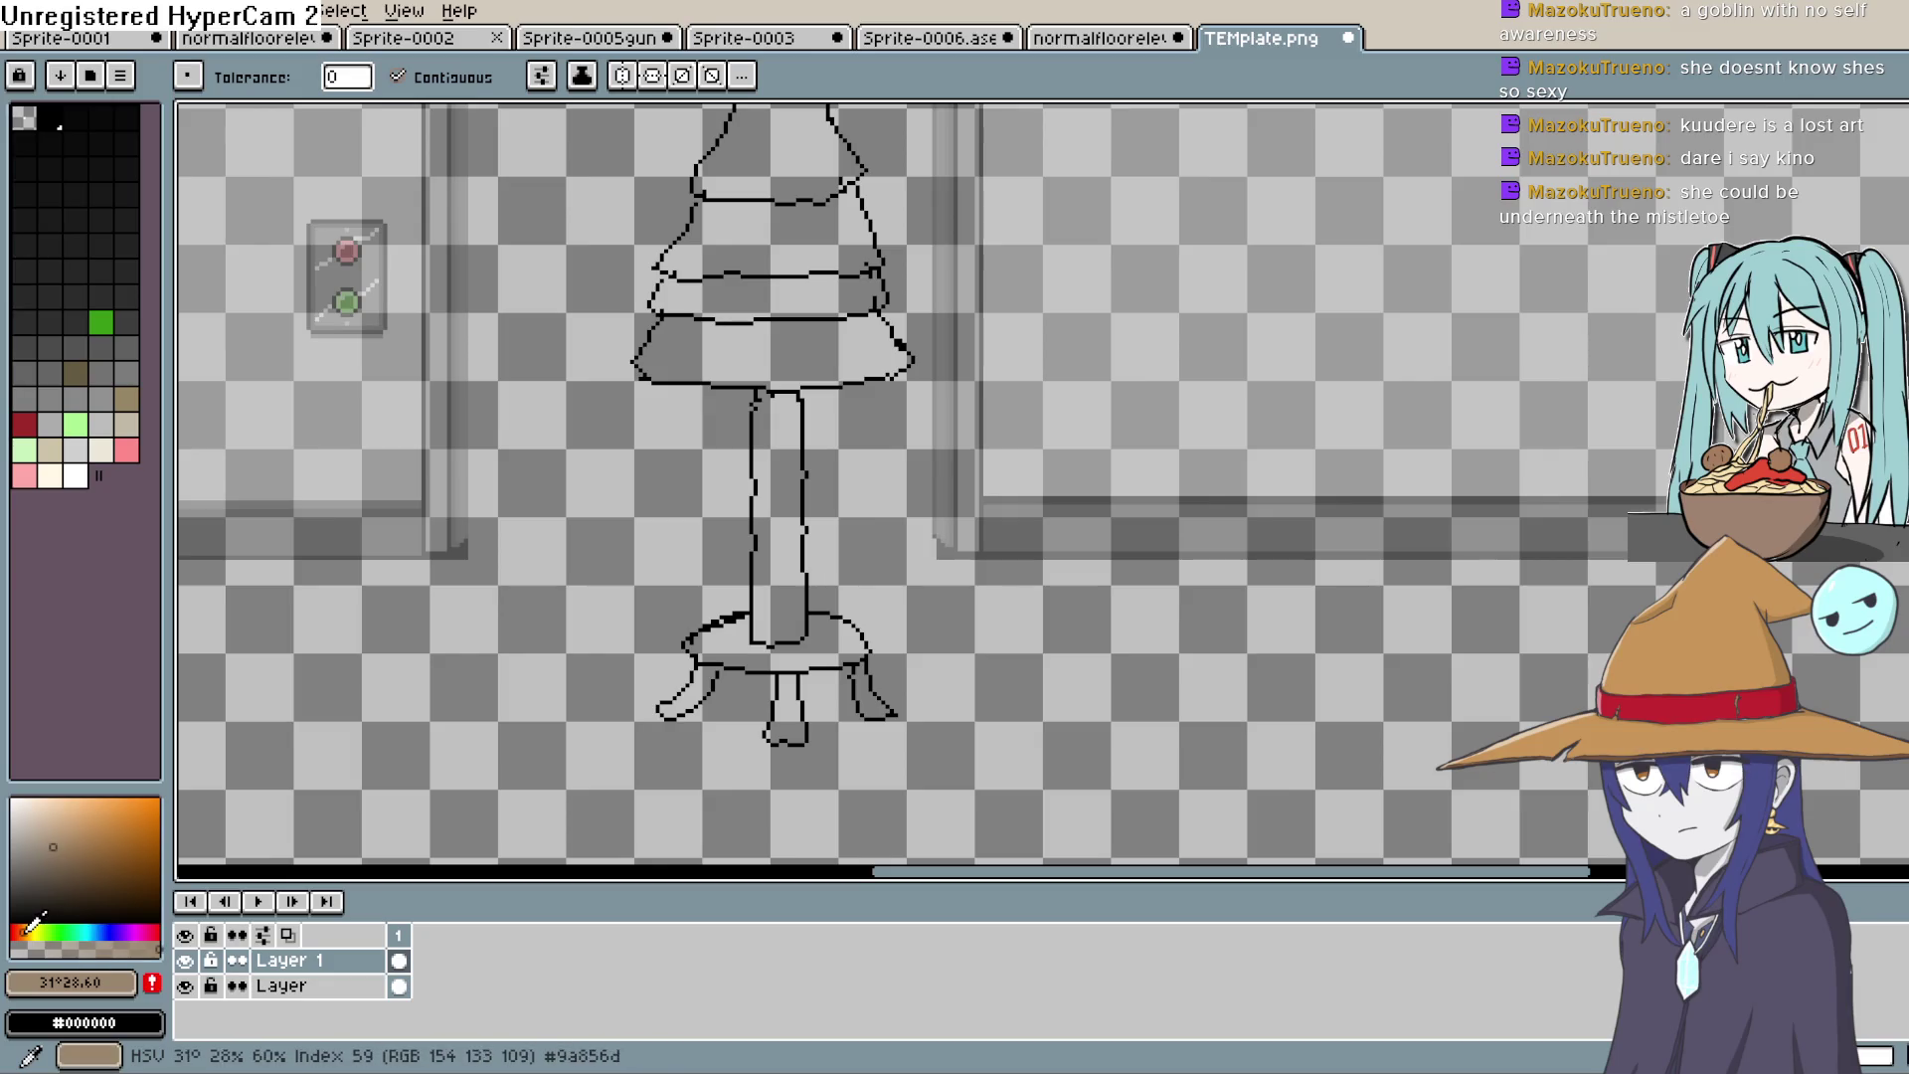
pyautogui.click(71, 847)
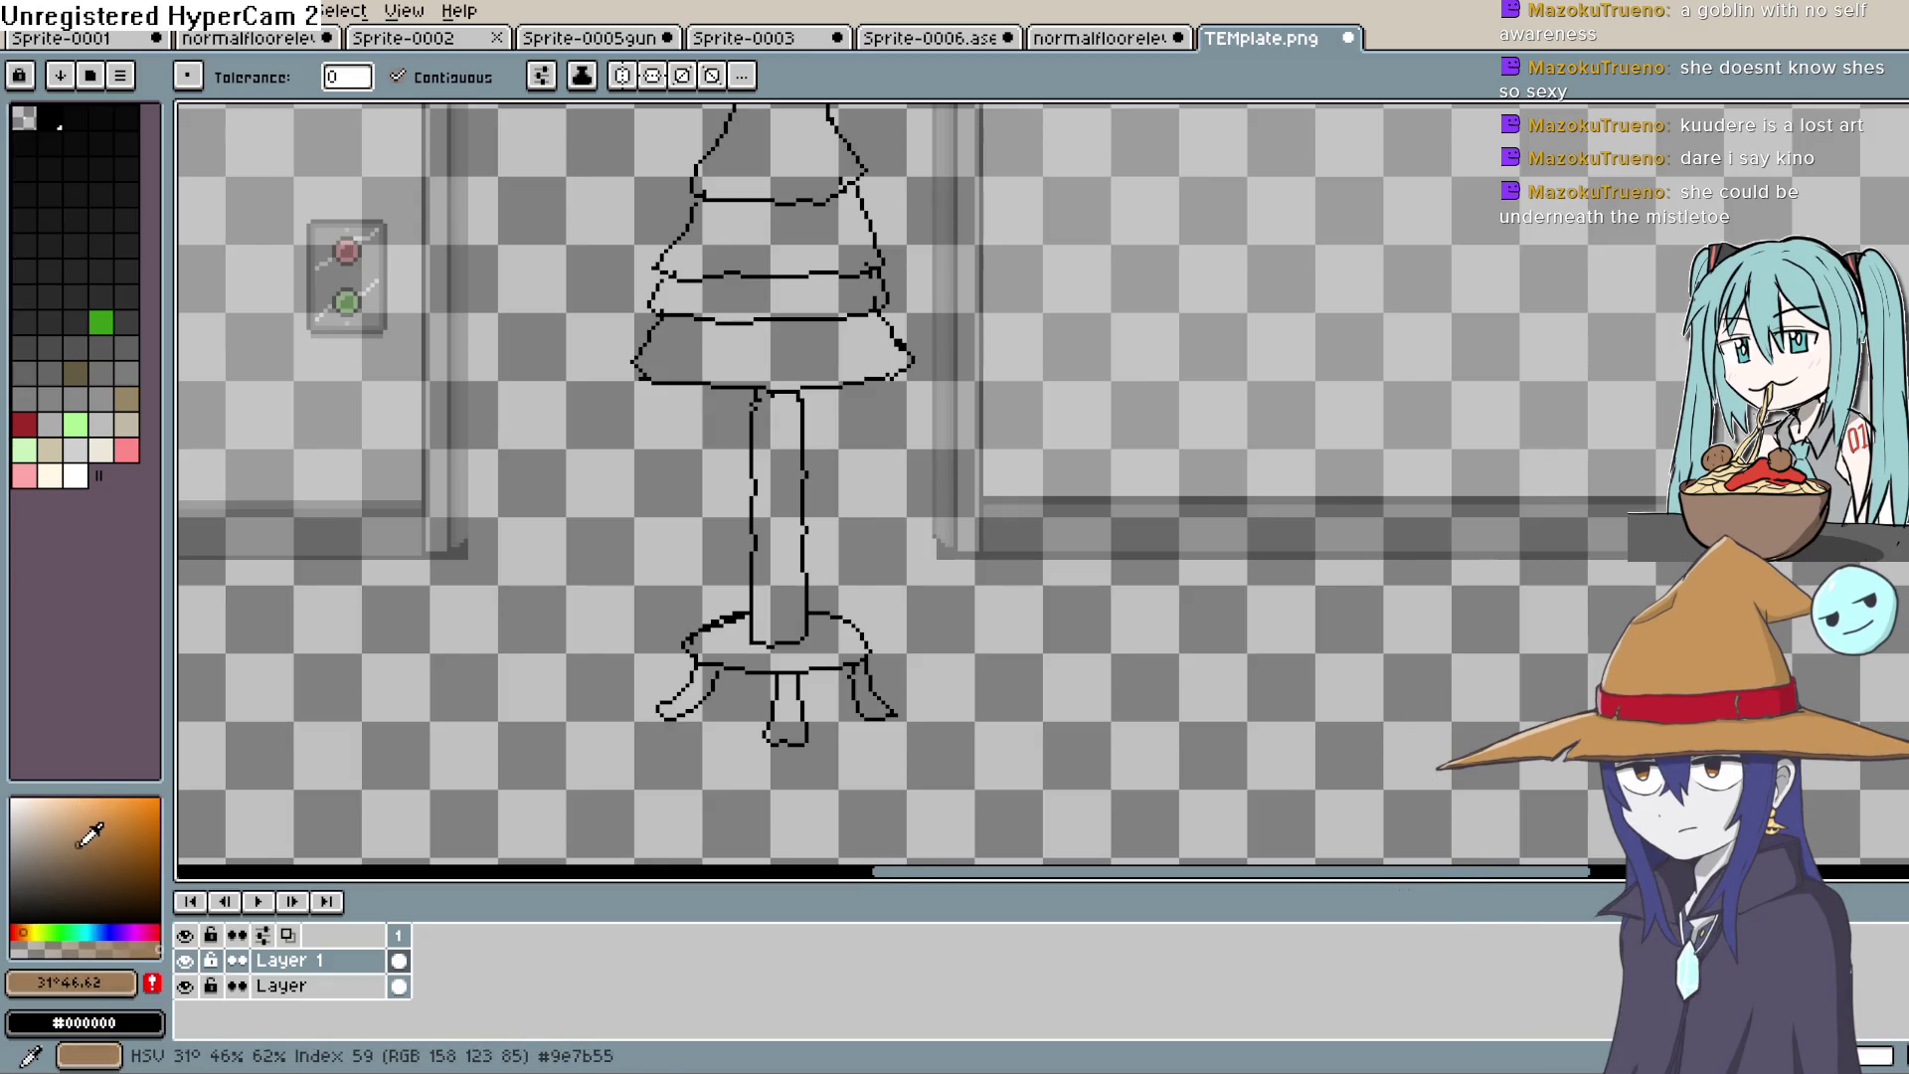
pyautogui.moveTo(55, 848); pyautogui.dragTo(30, 872)
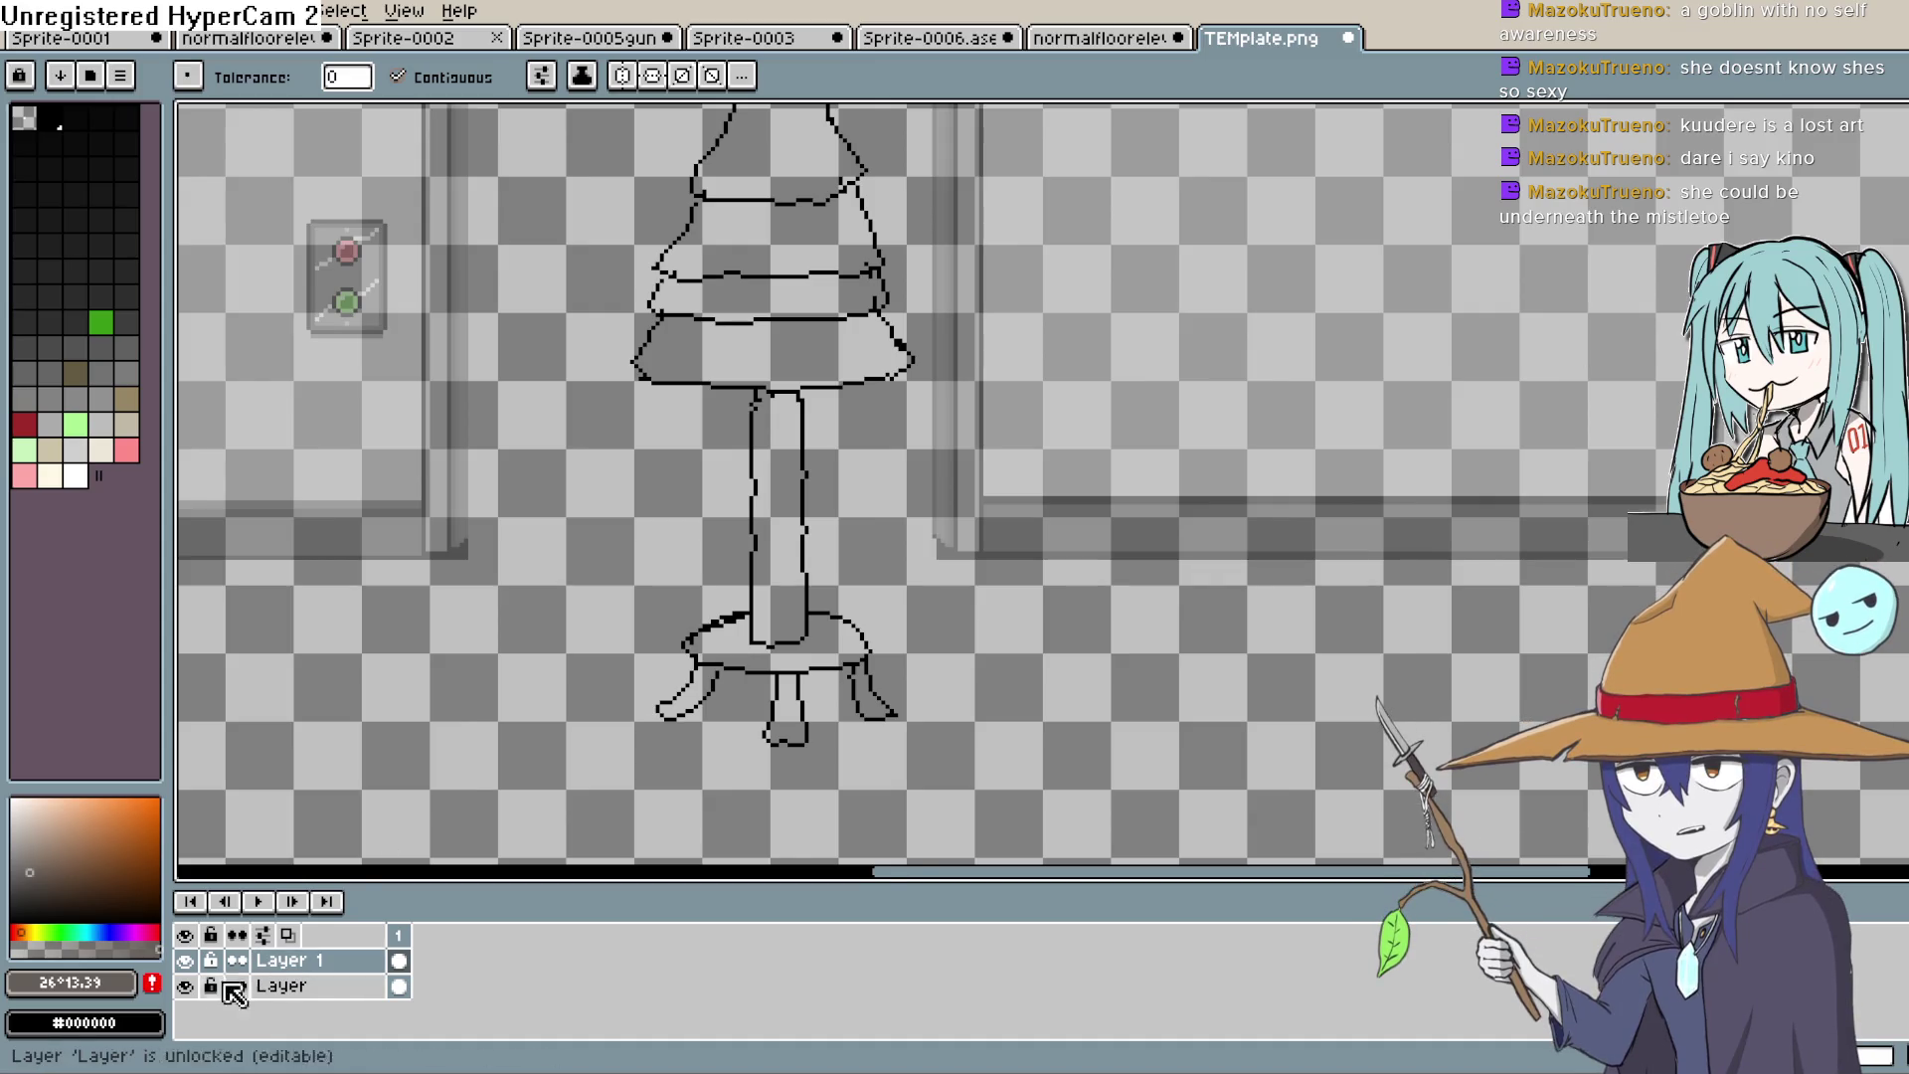
# Step: Hide the room background layer and flood-fill the trunk with the grey-brown
pyautogui.click(185, 986)
pyautogui.click(798, 500)
pyautogui.hotkey('ctrl', 'z')
pyautogui.scroll(2, 756, 557)
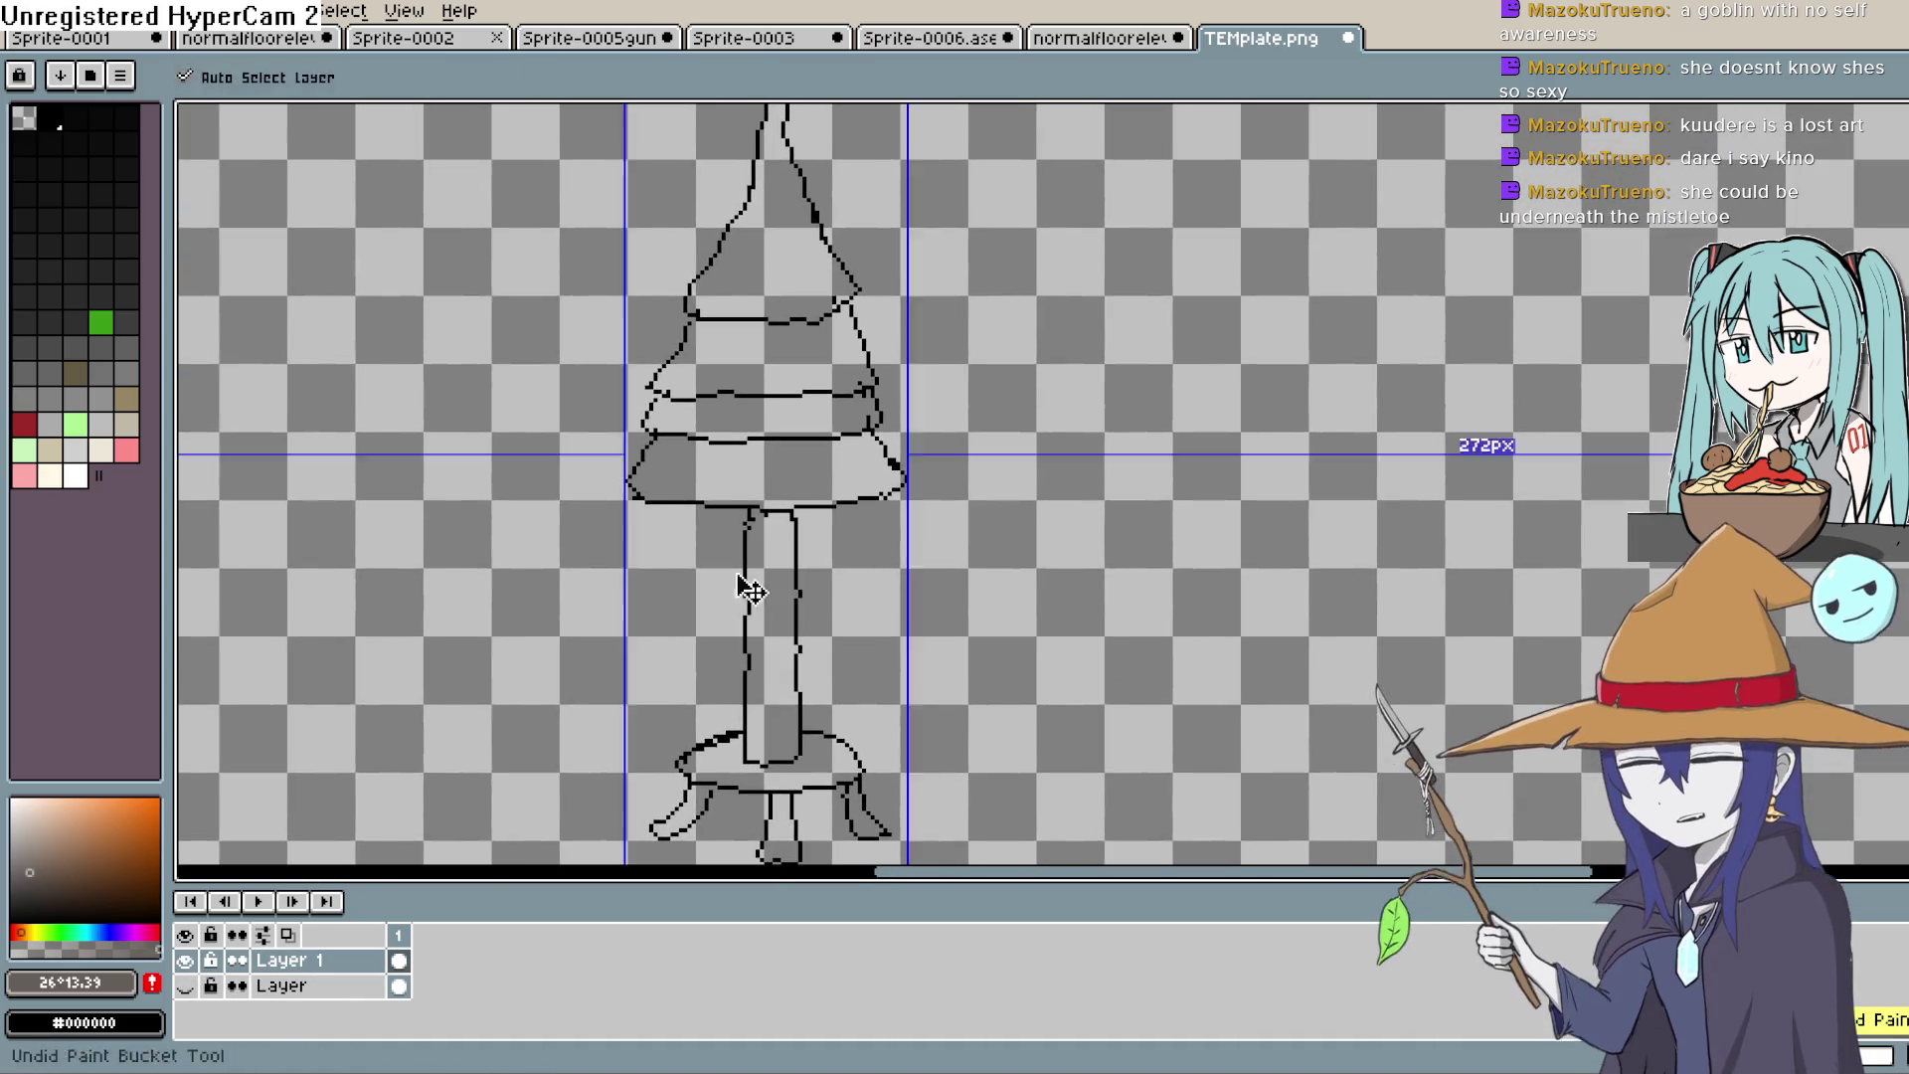
pyautogui.click(125, 11)
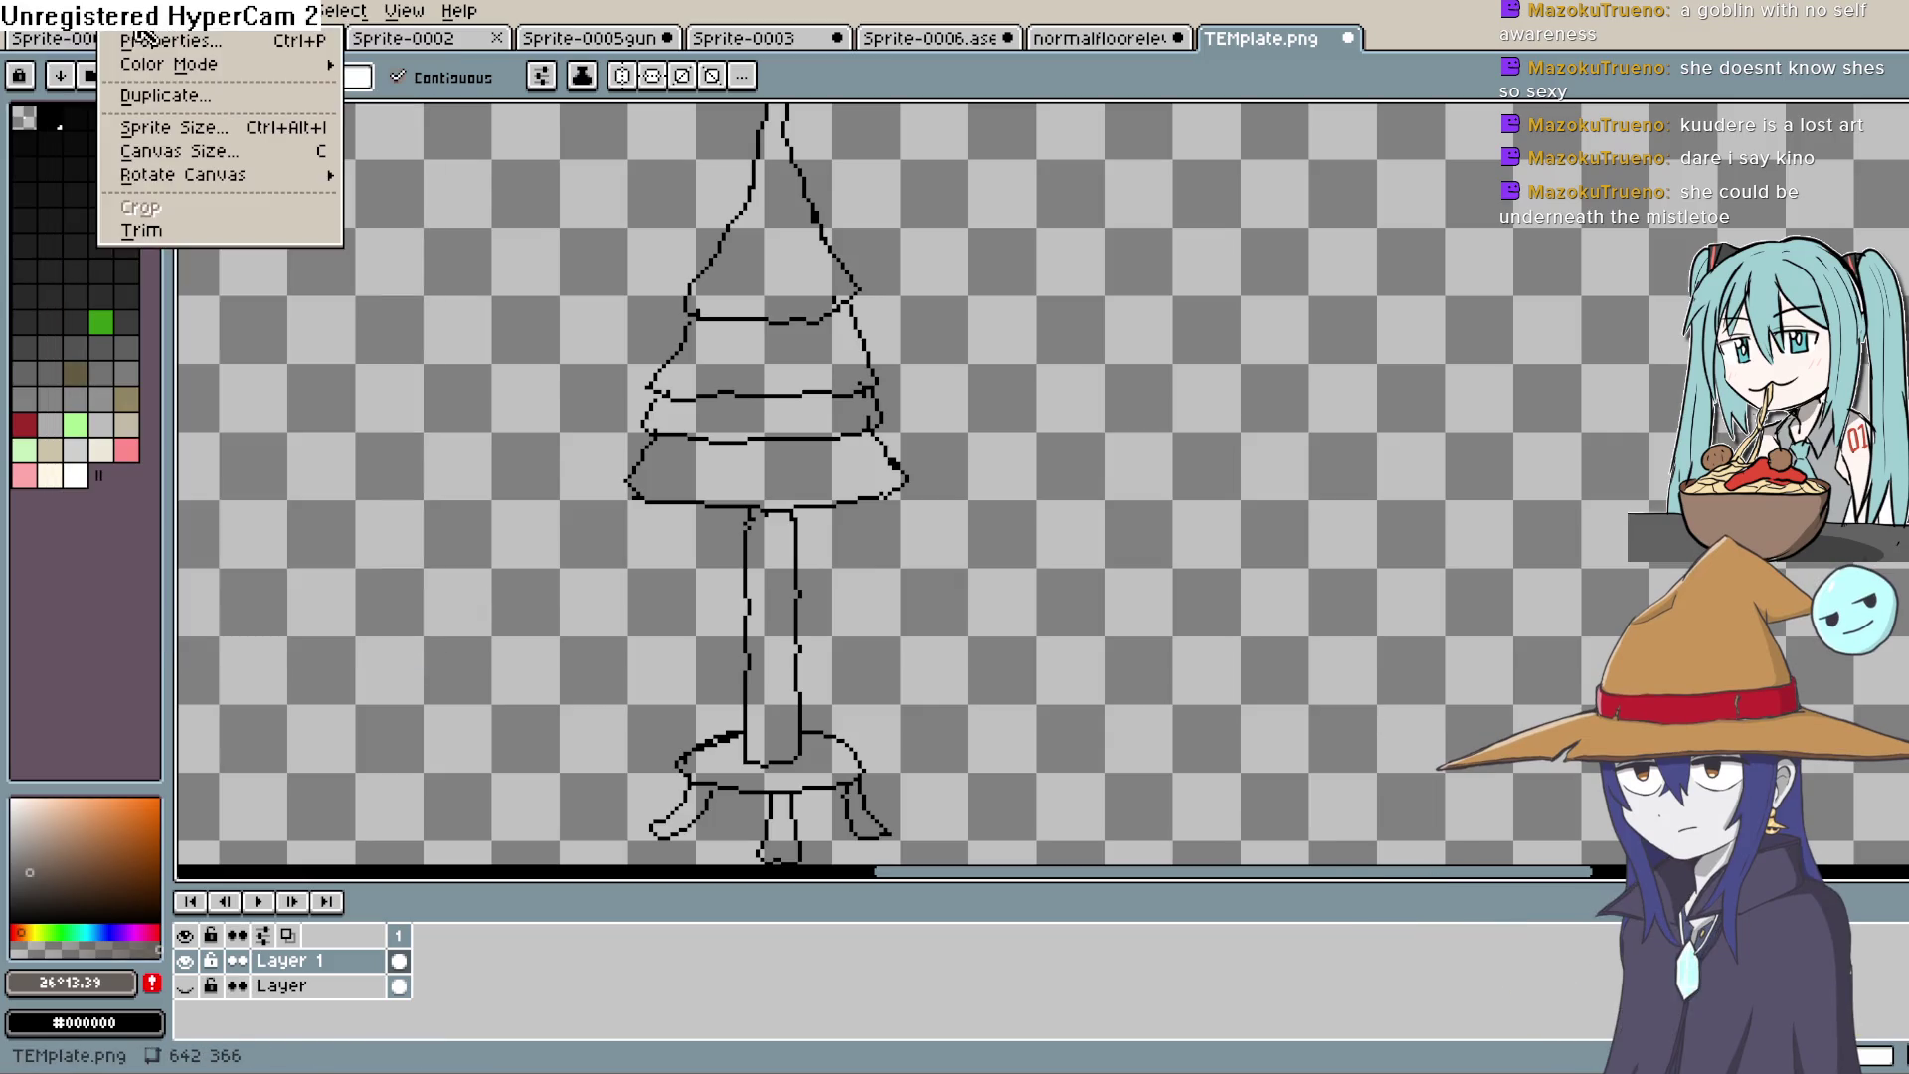
pyautogui.moveTo(225, 77)
pyautogui.click(467, 89)
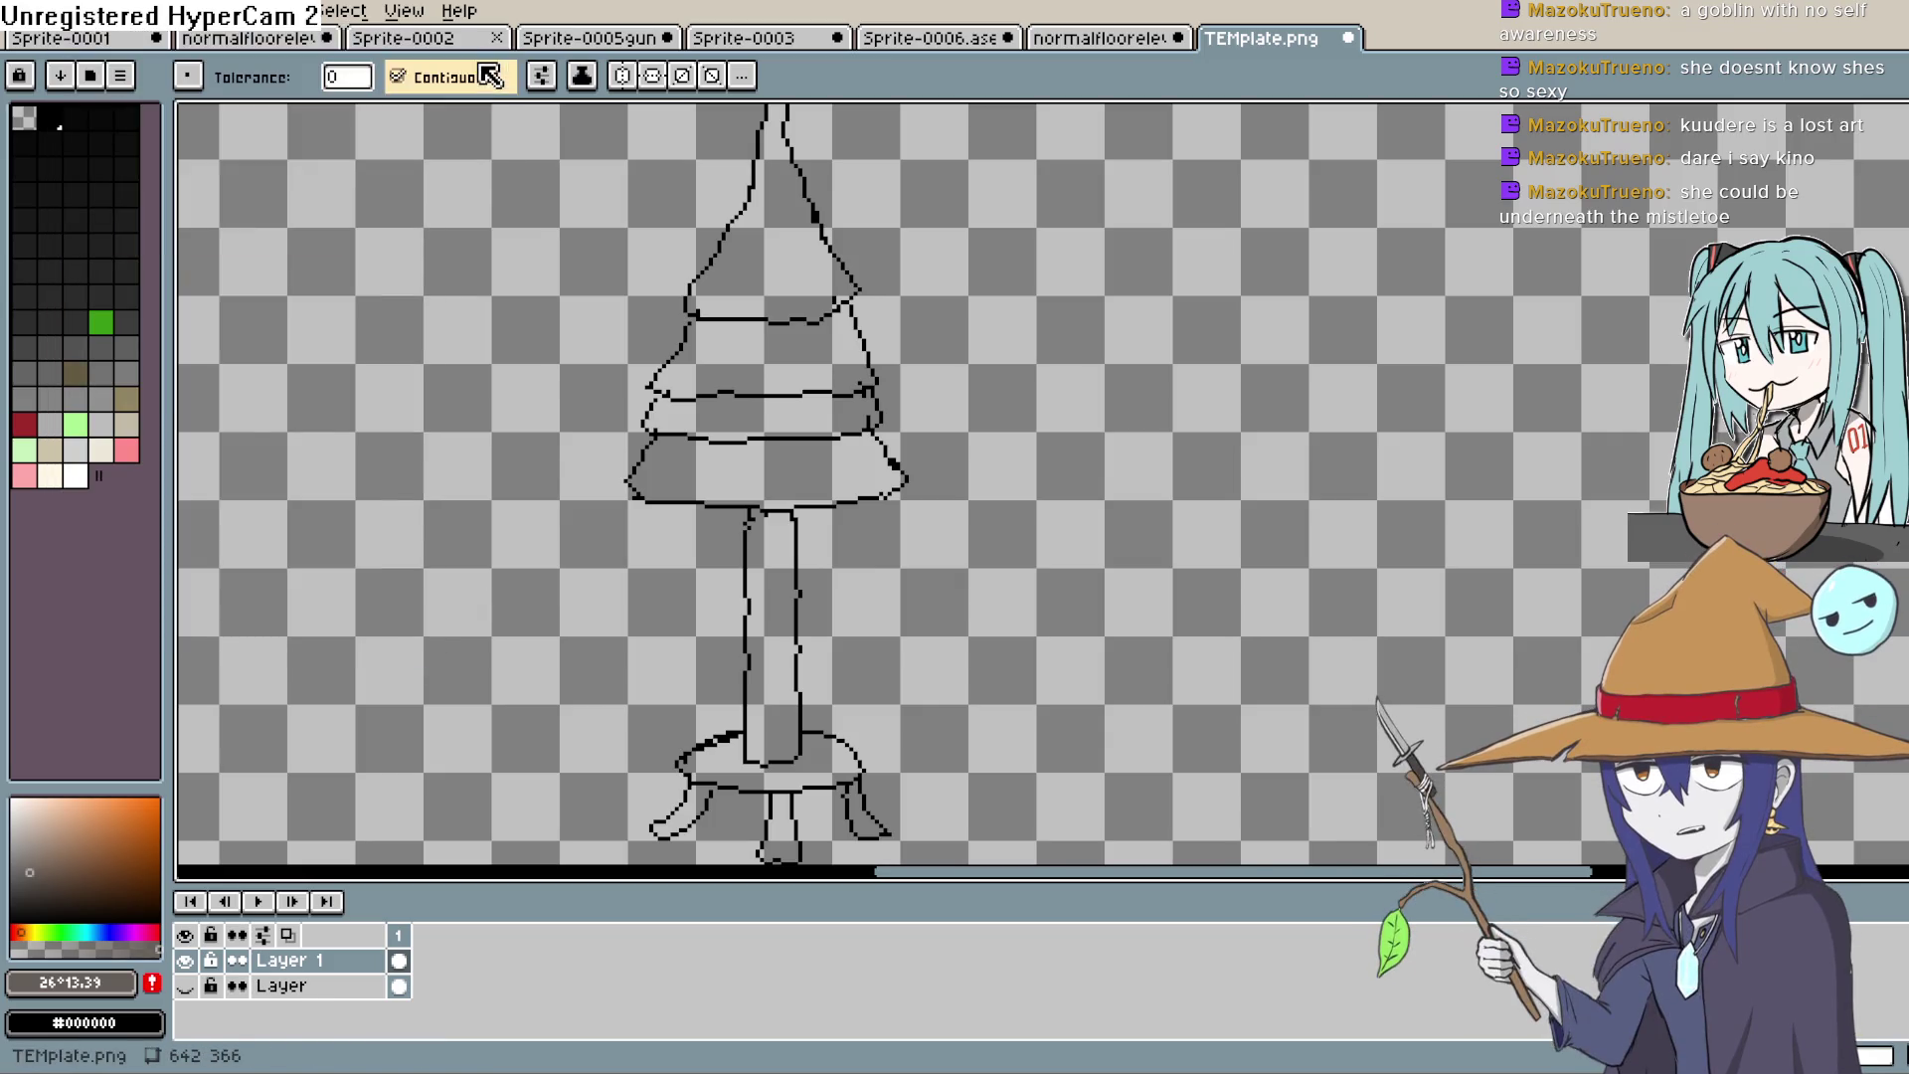
pyautogui.click(775, 617)
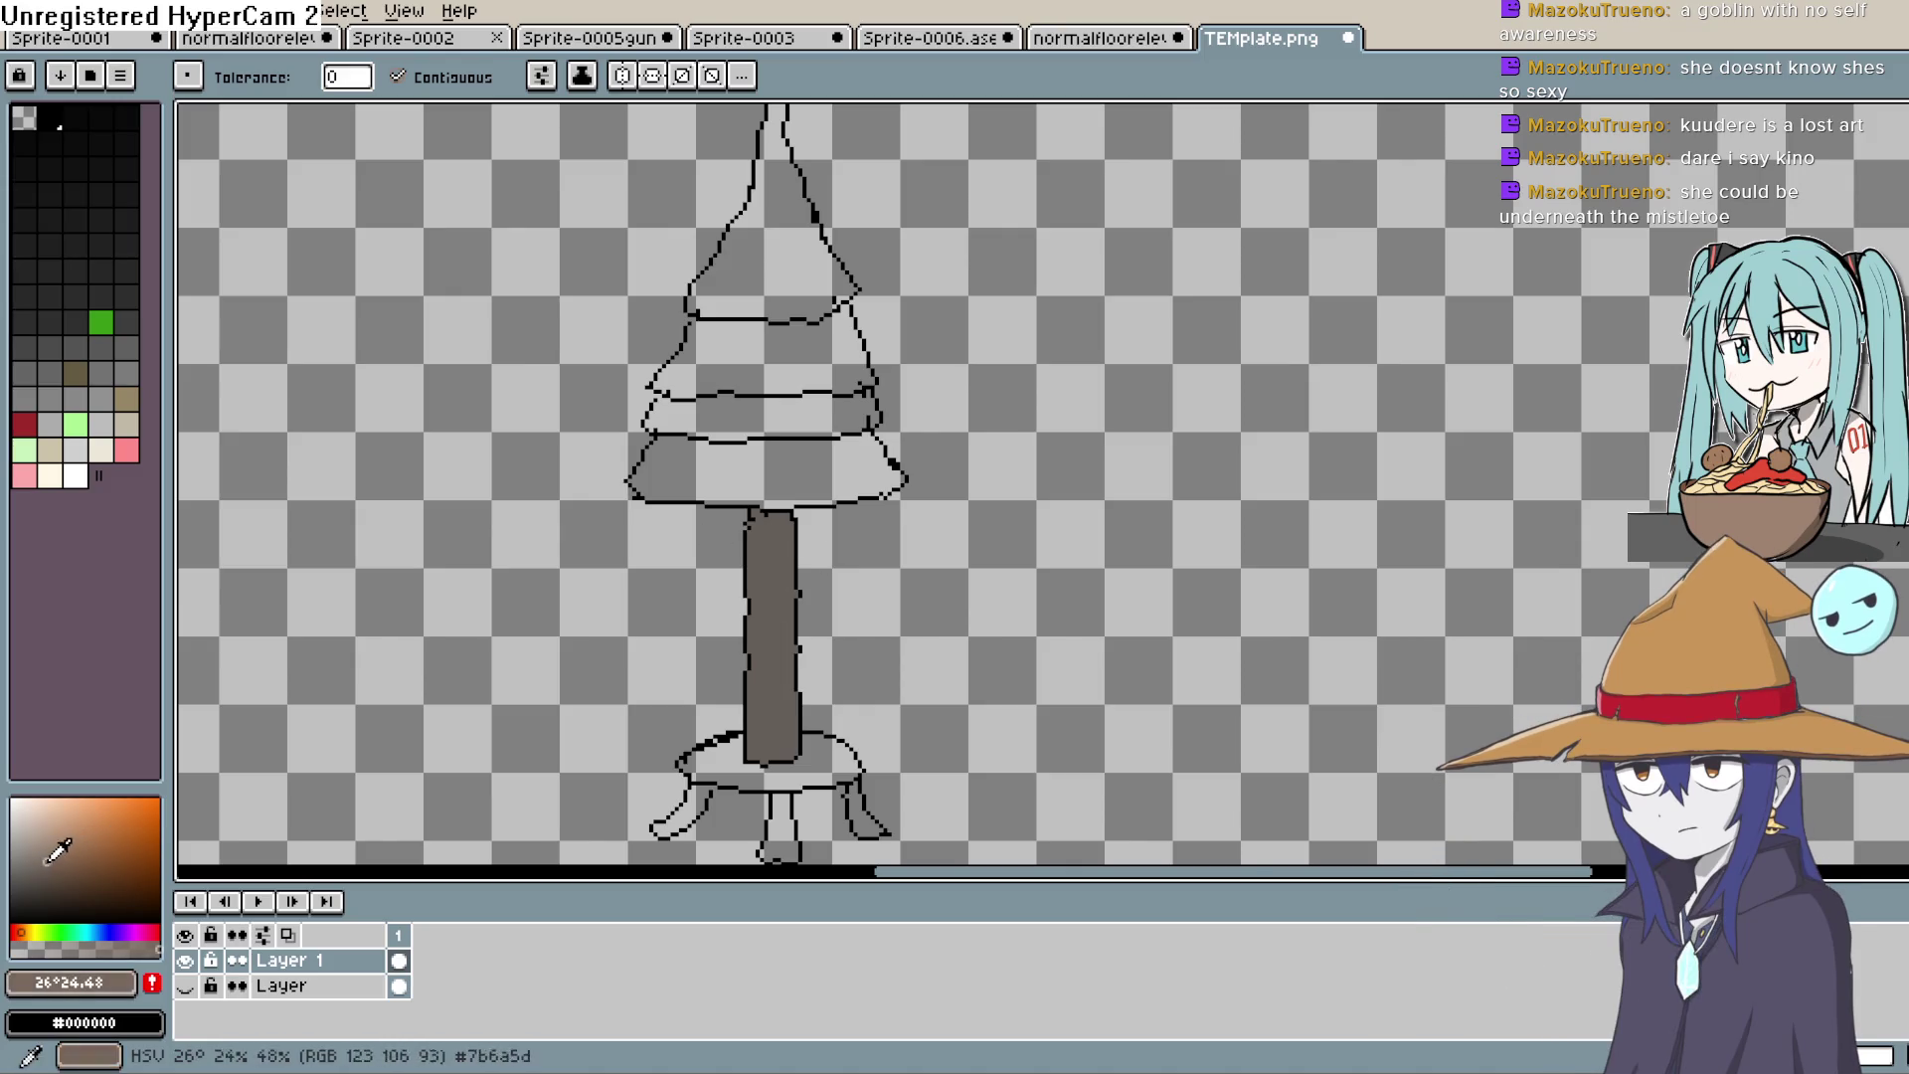
# Step: Fill the bottom foliage tier with dark green
pyautogui.moveTo(30, 928); pyautogui.dragTo(21, 926)
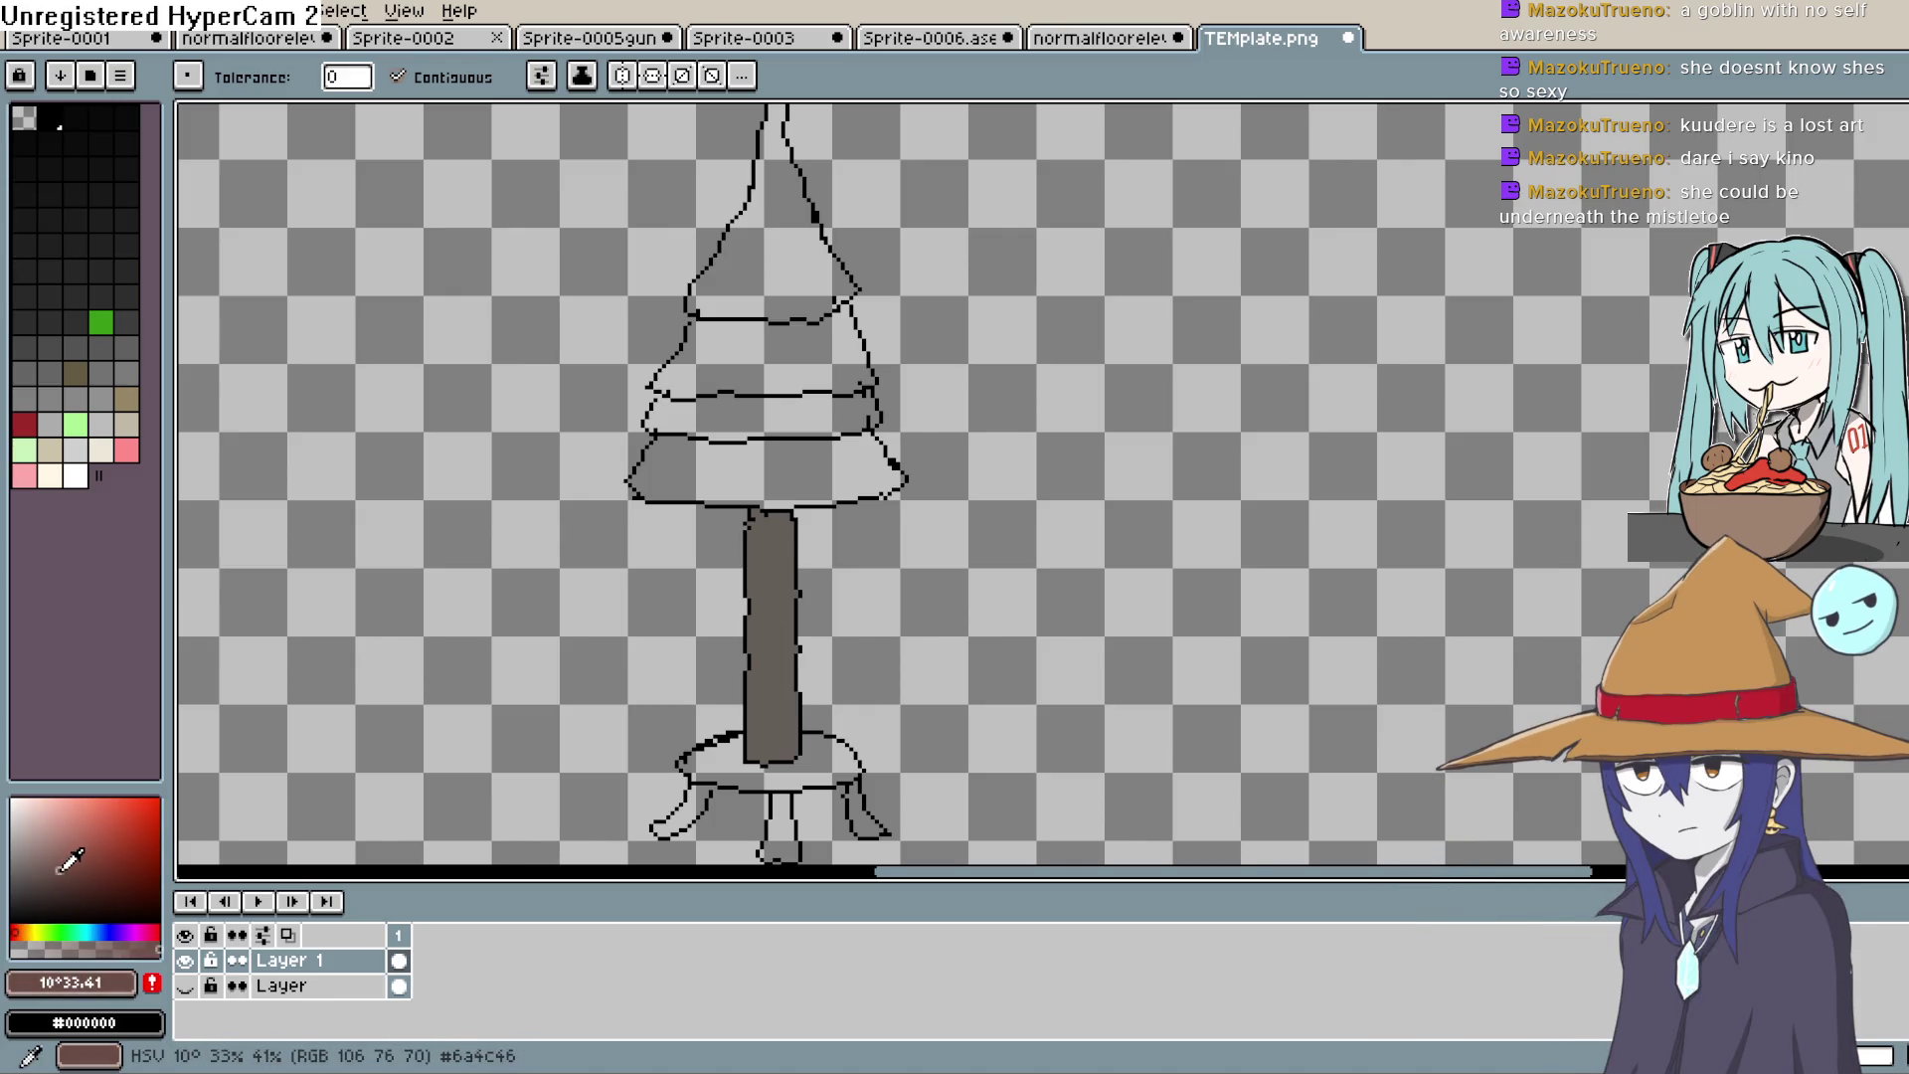
pyautogui.scroll(3, 883, 694)
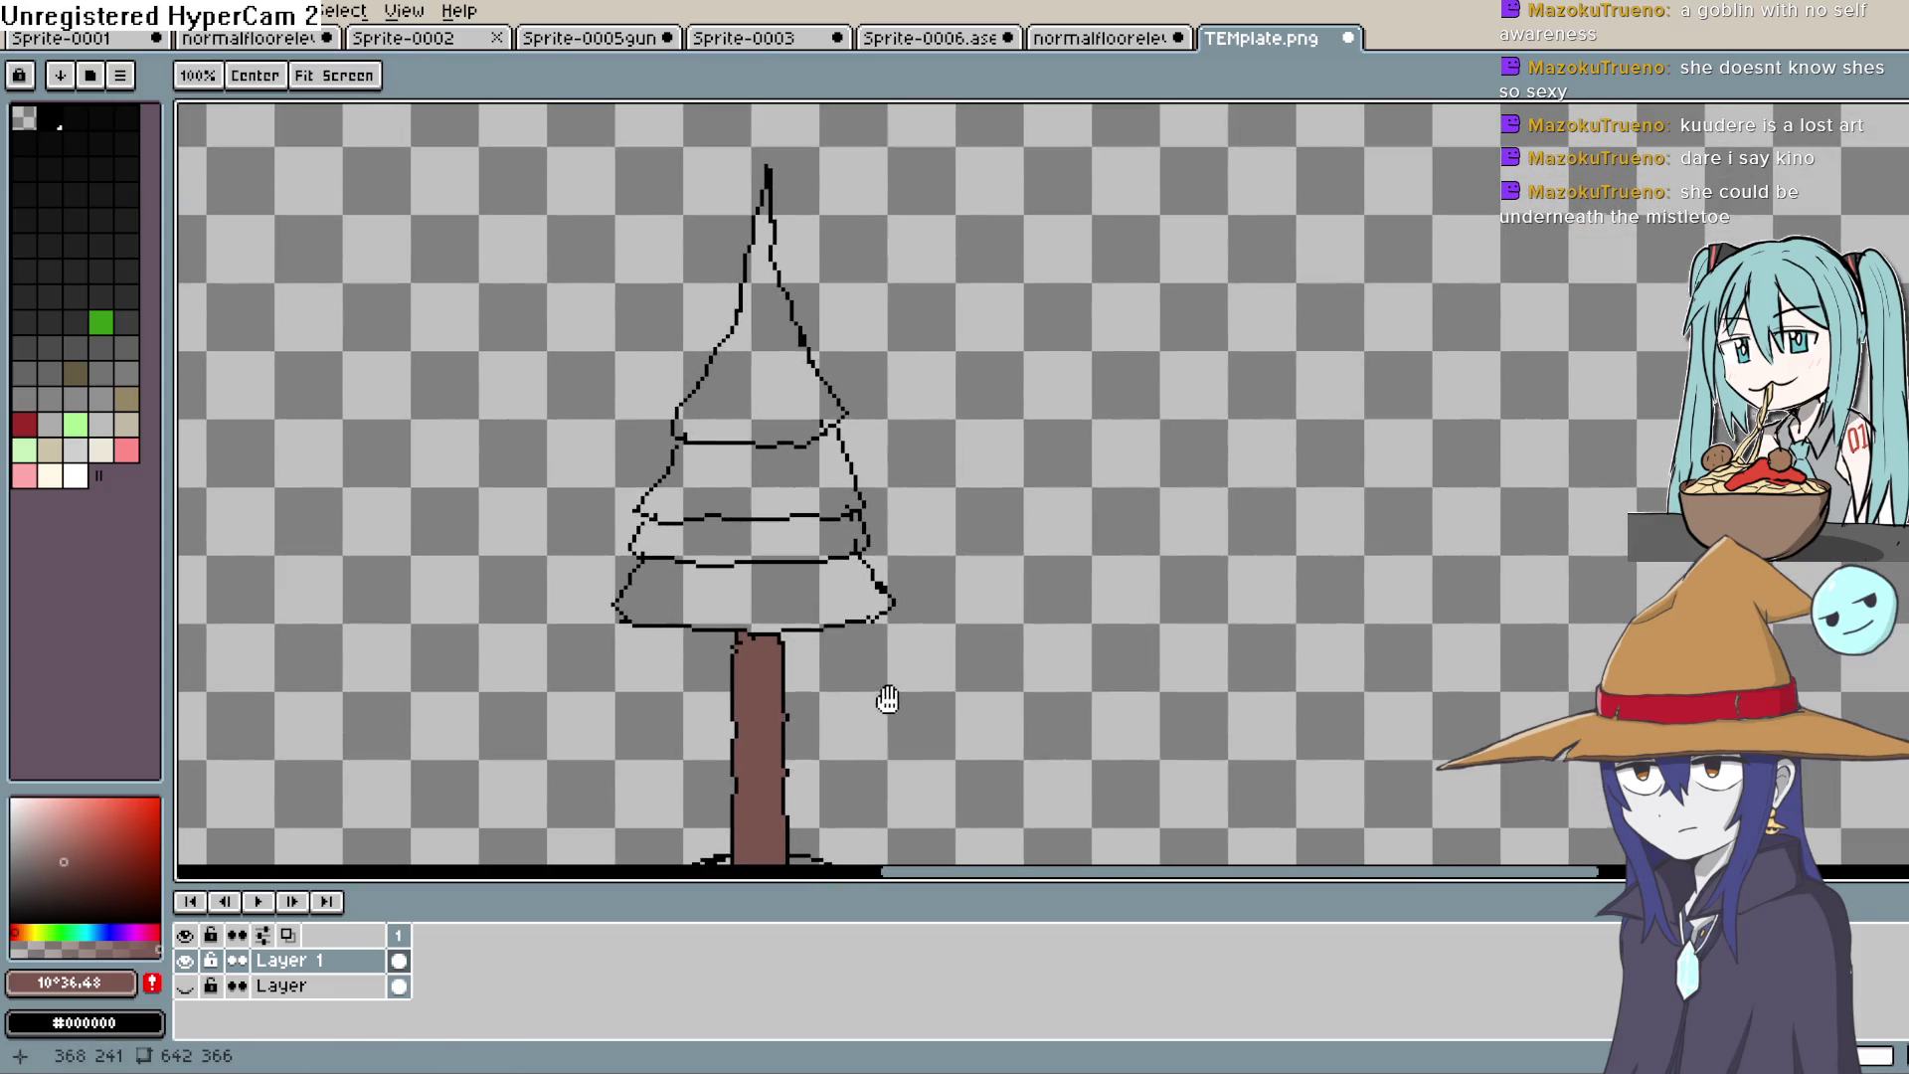
pyautogui.click(45, 931)
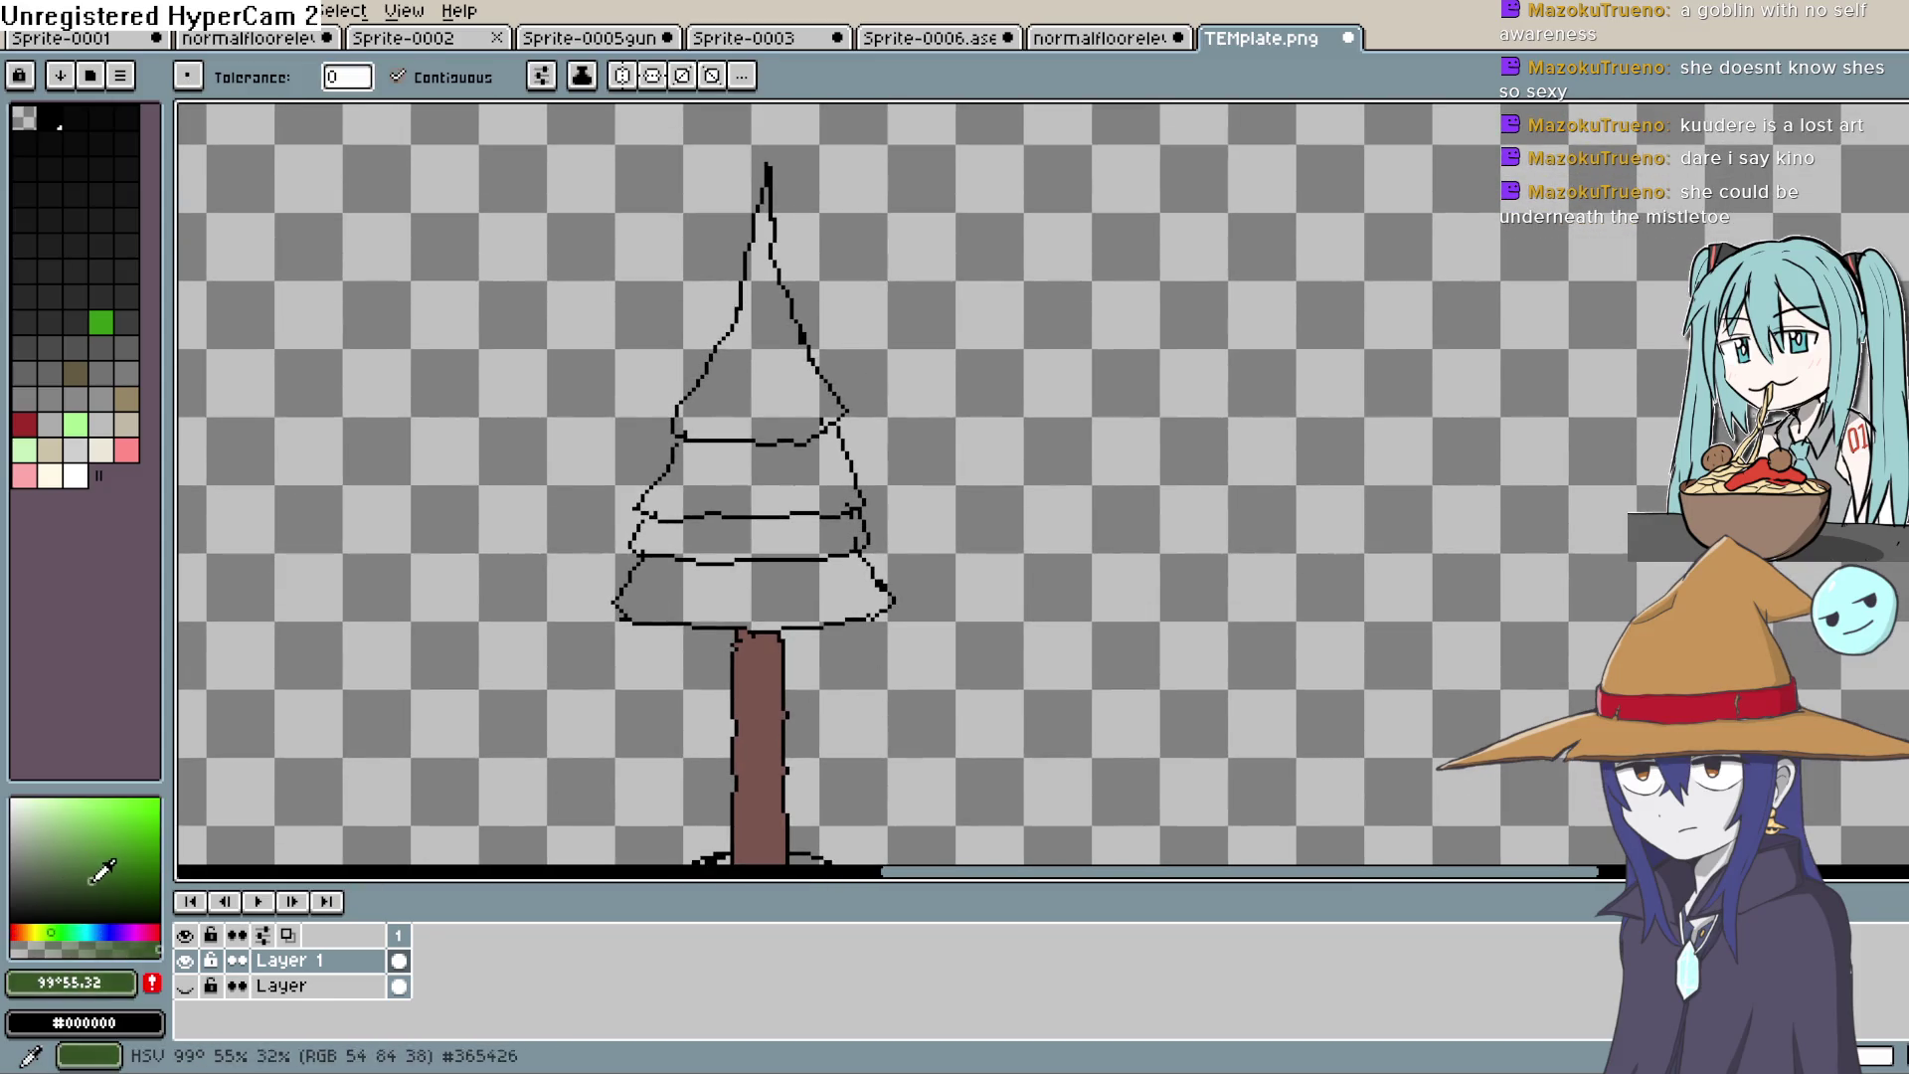
pyautogui.click(731, 569)
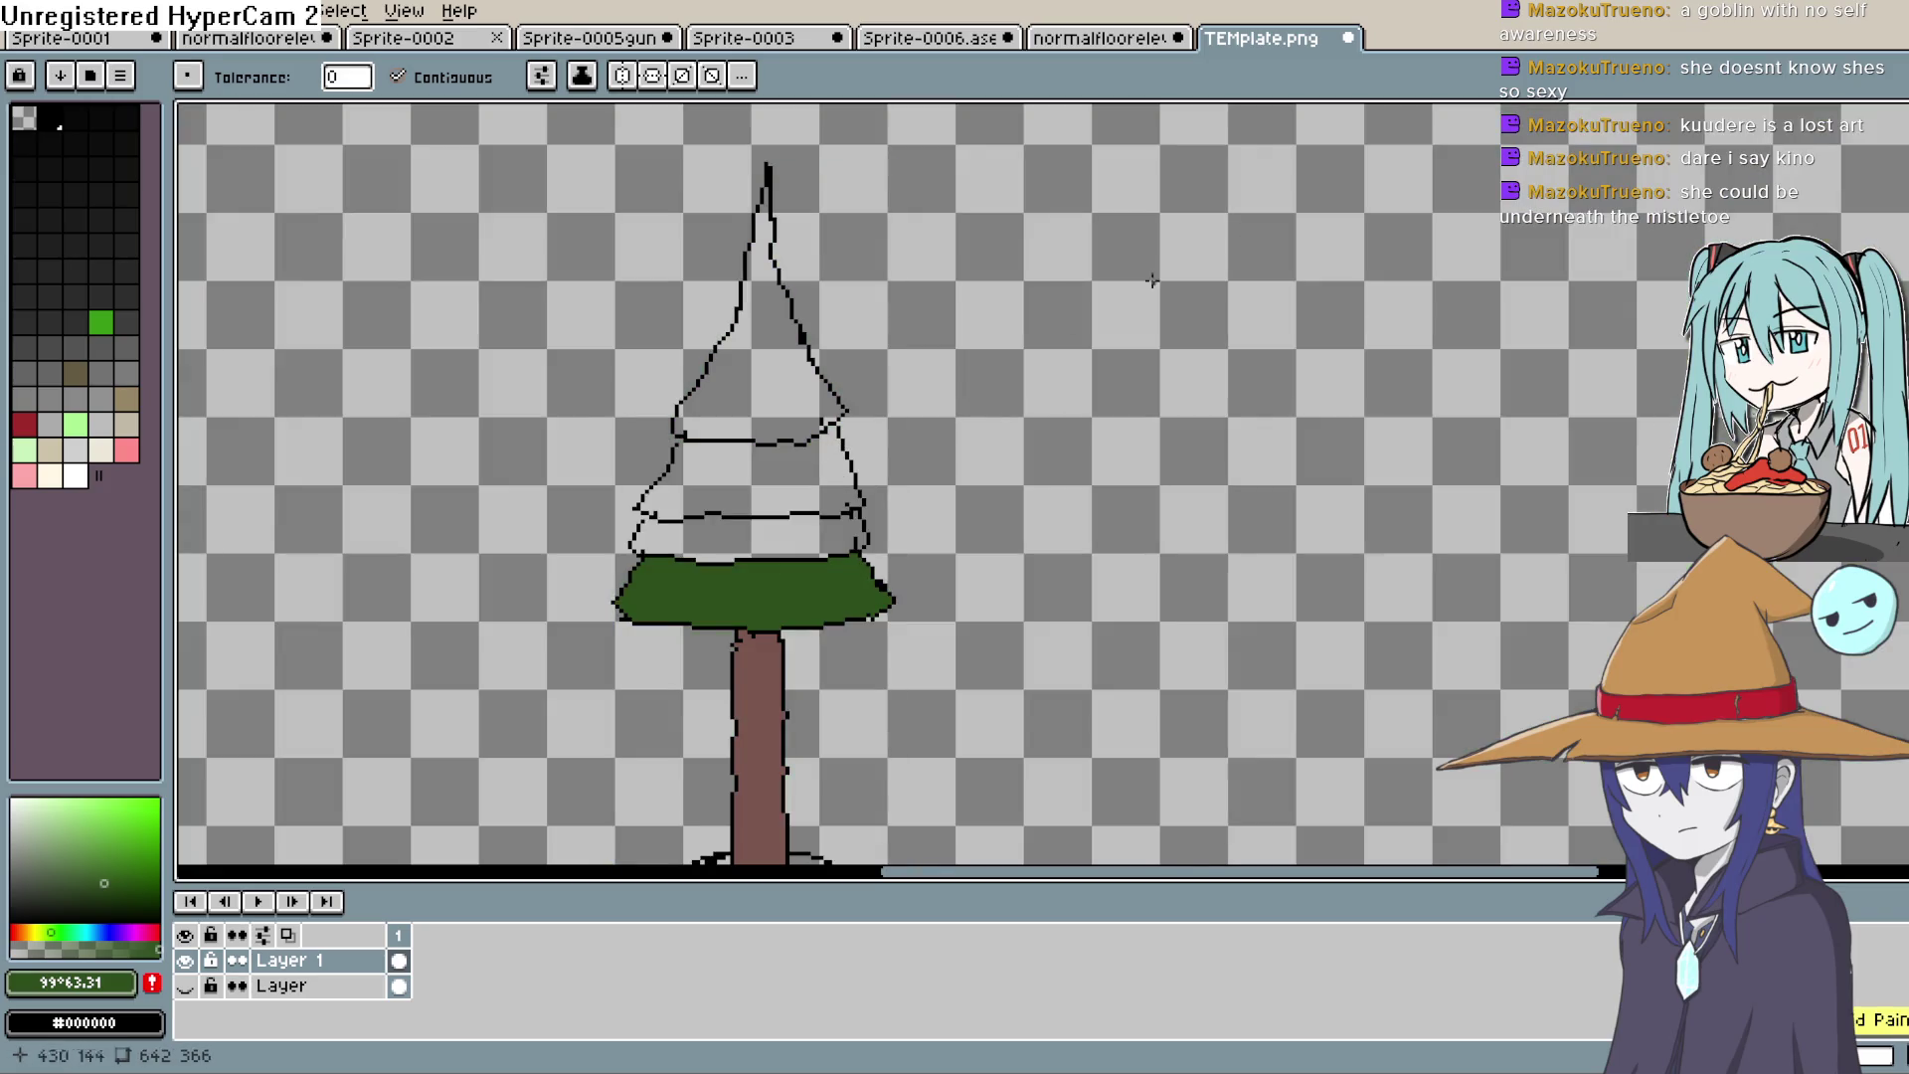
# Step: Touch up two outline pixels at the bottom tier's right edge with the pencil
pyautogui.press('b')
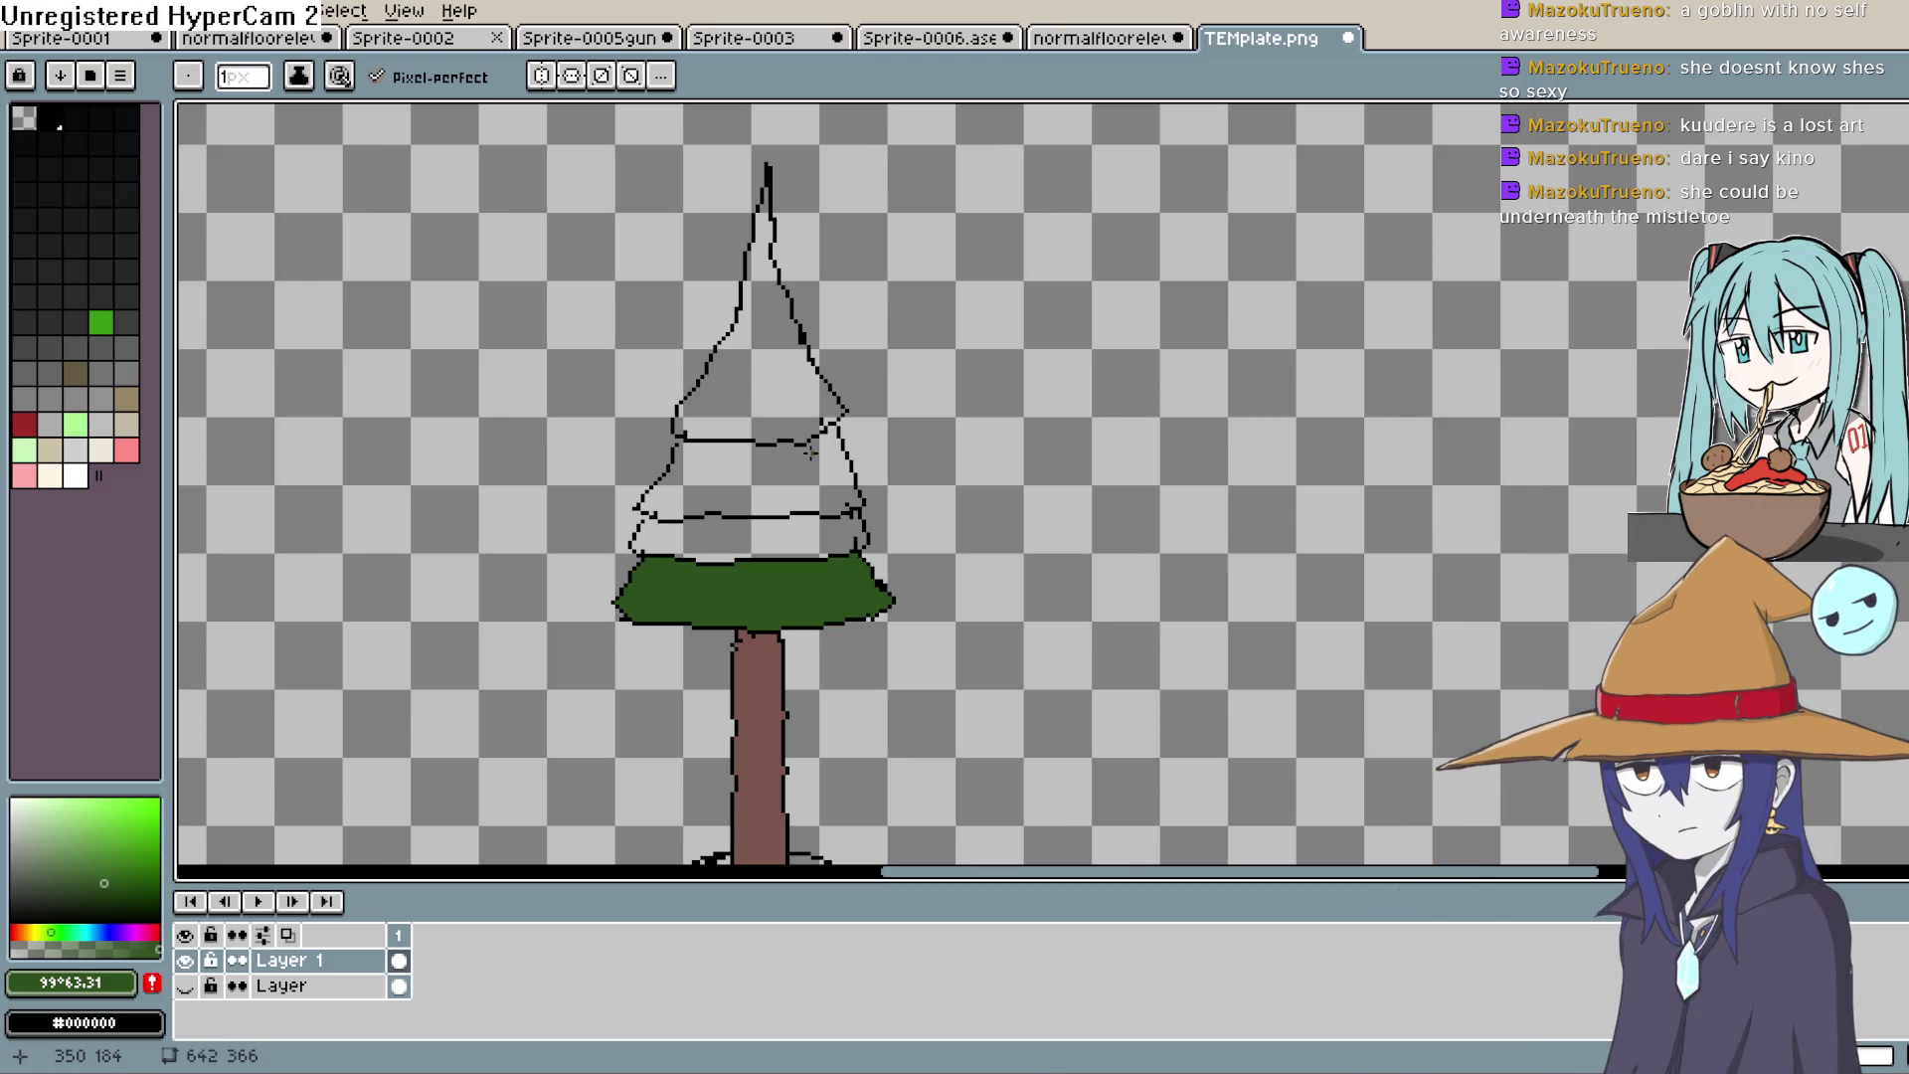
pyautogui.scroll(-2, 810, 453)
pyautogui.scroll(4, 561, 440)
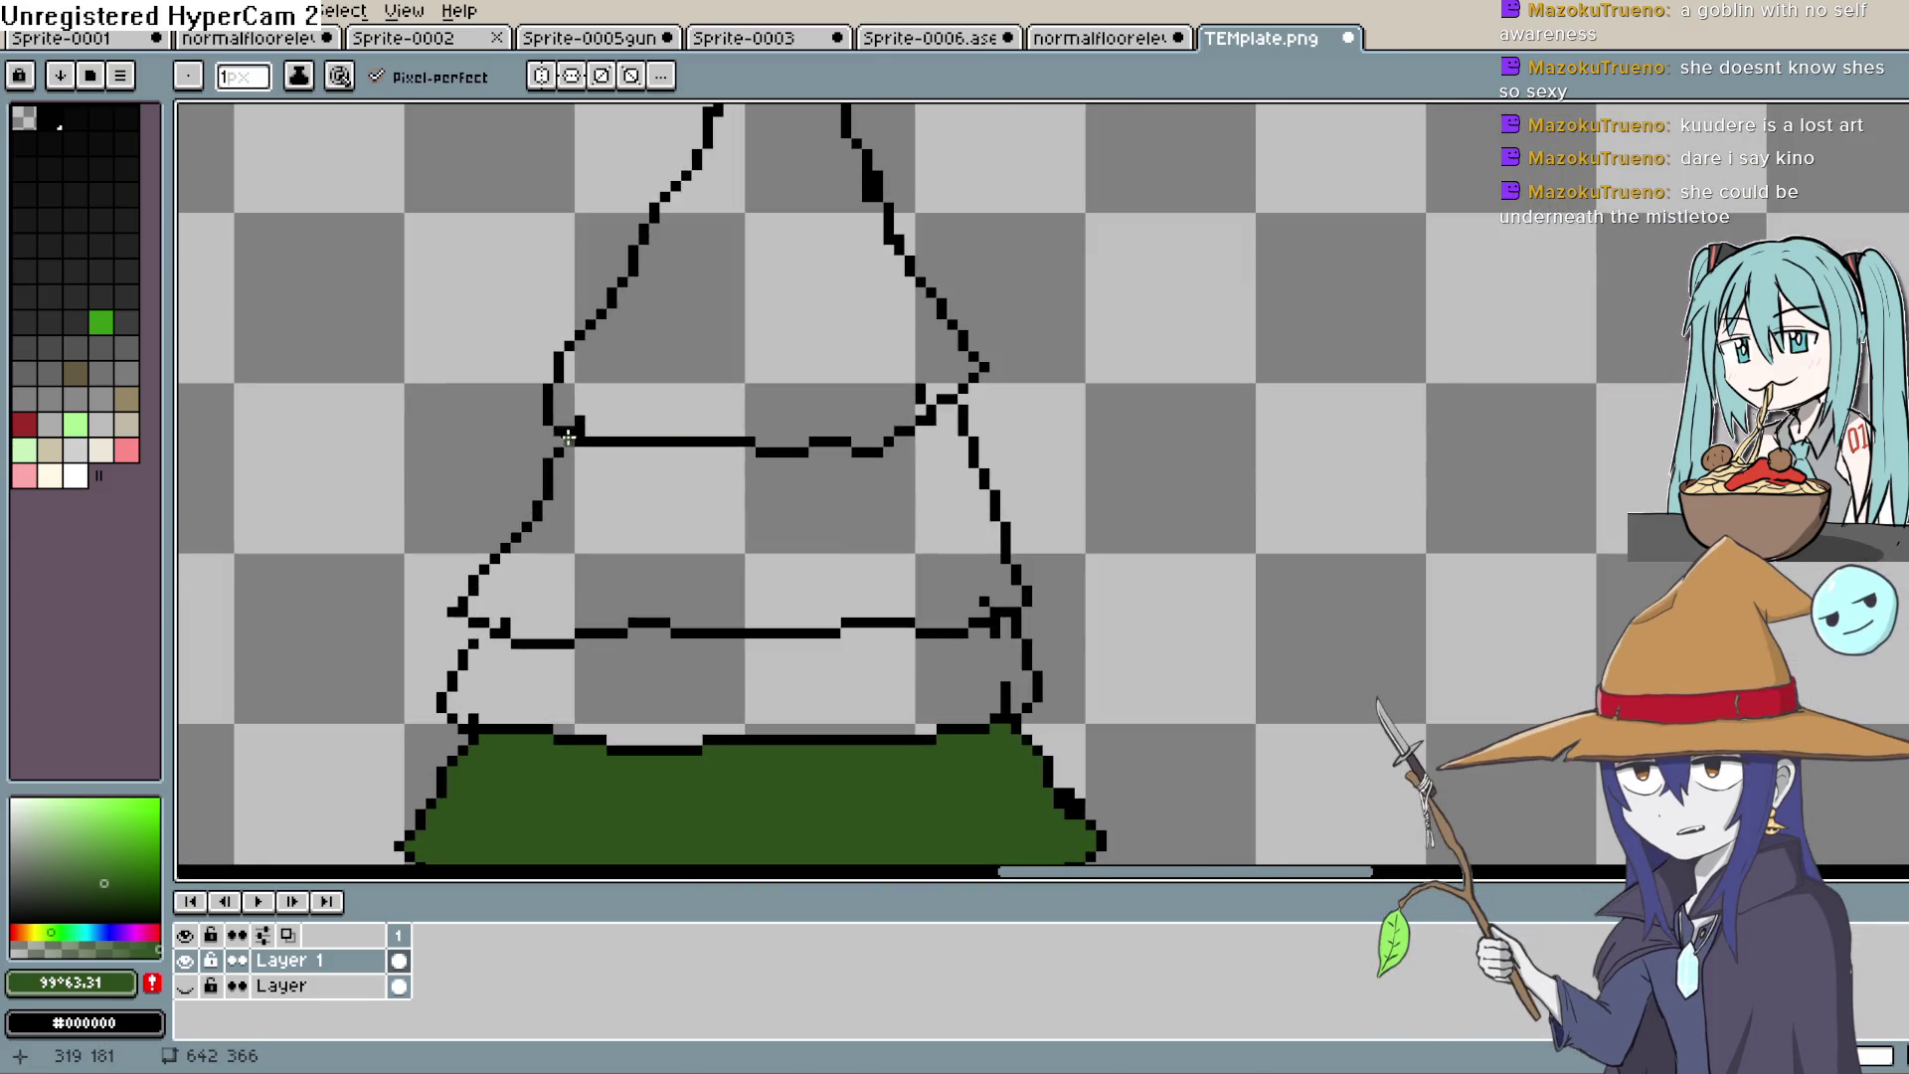
pyautogui.click(560, 440)
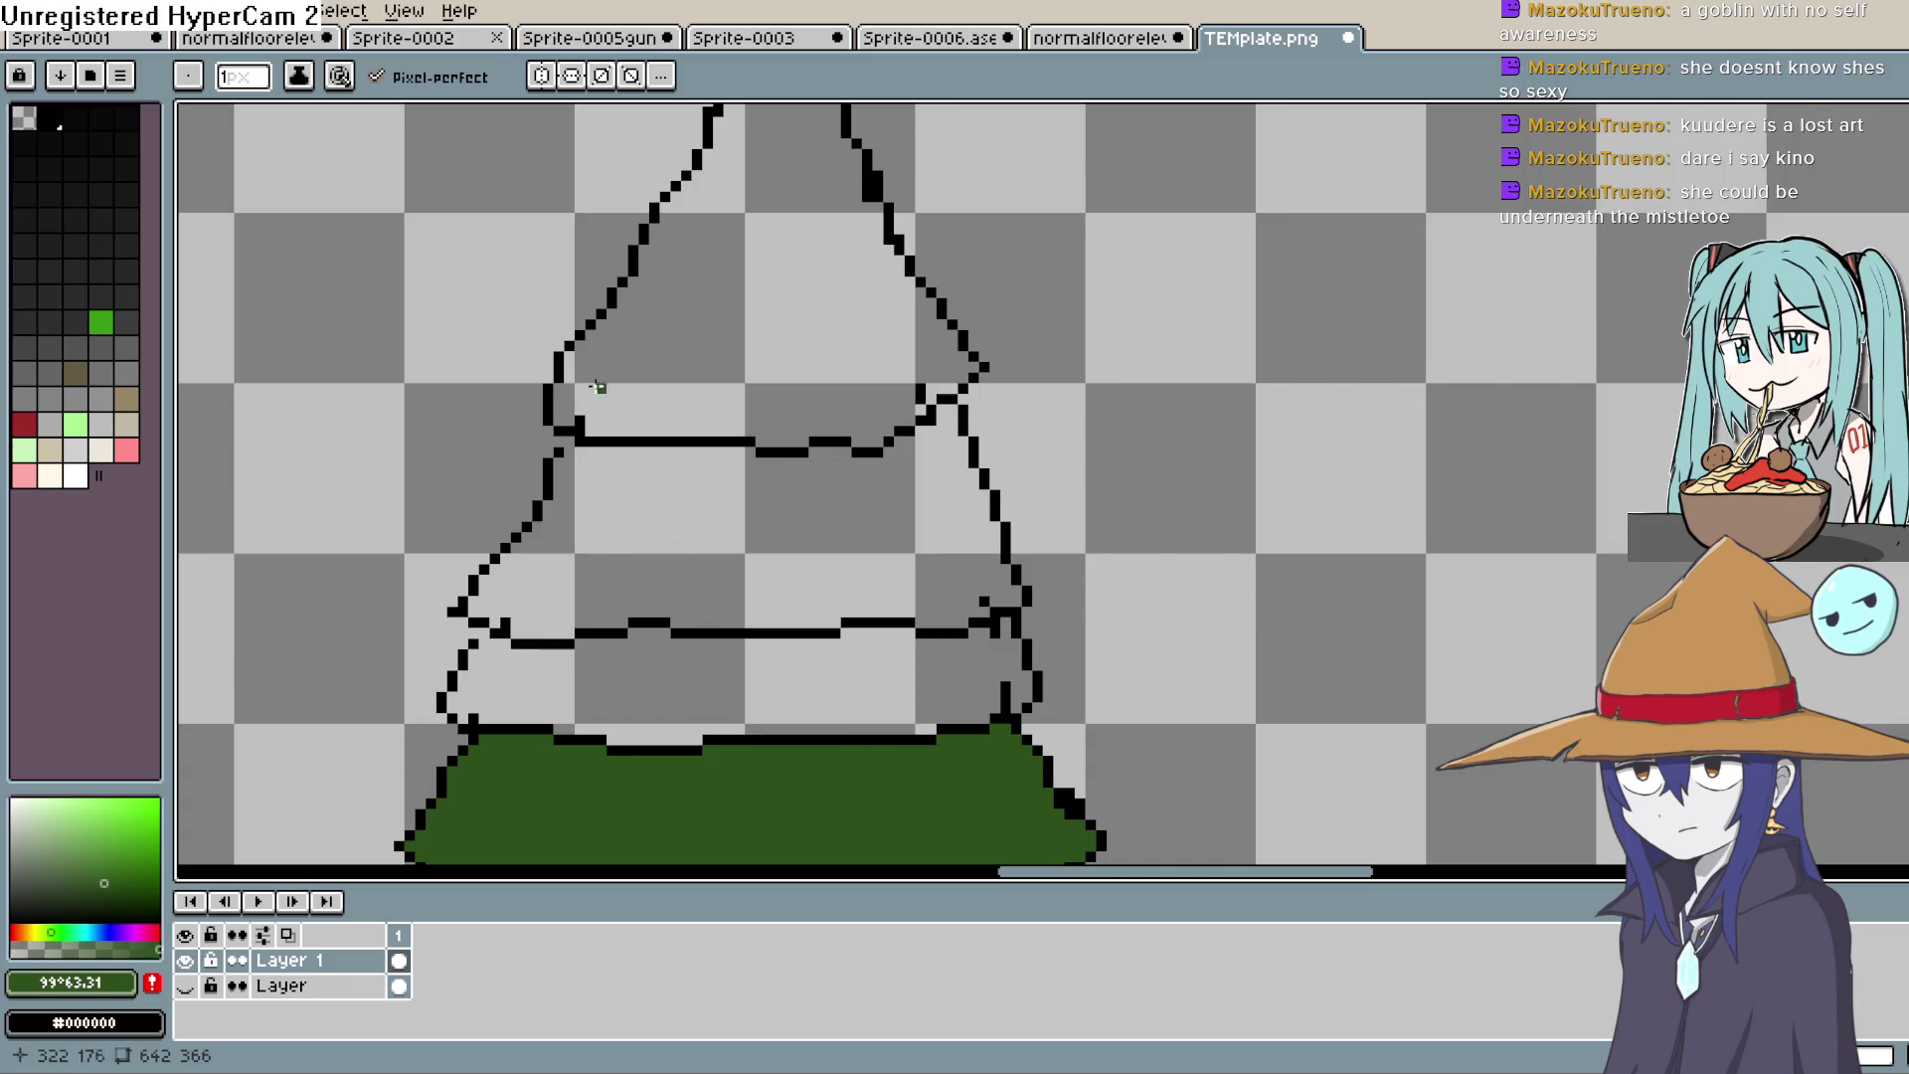
pyautogui.click(563, 440)
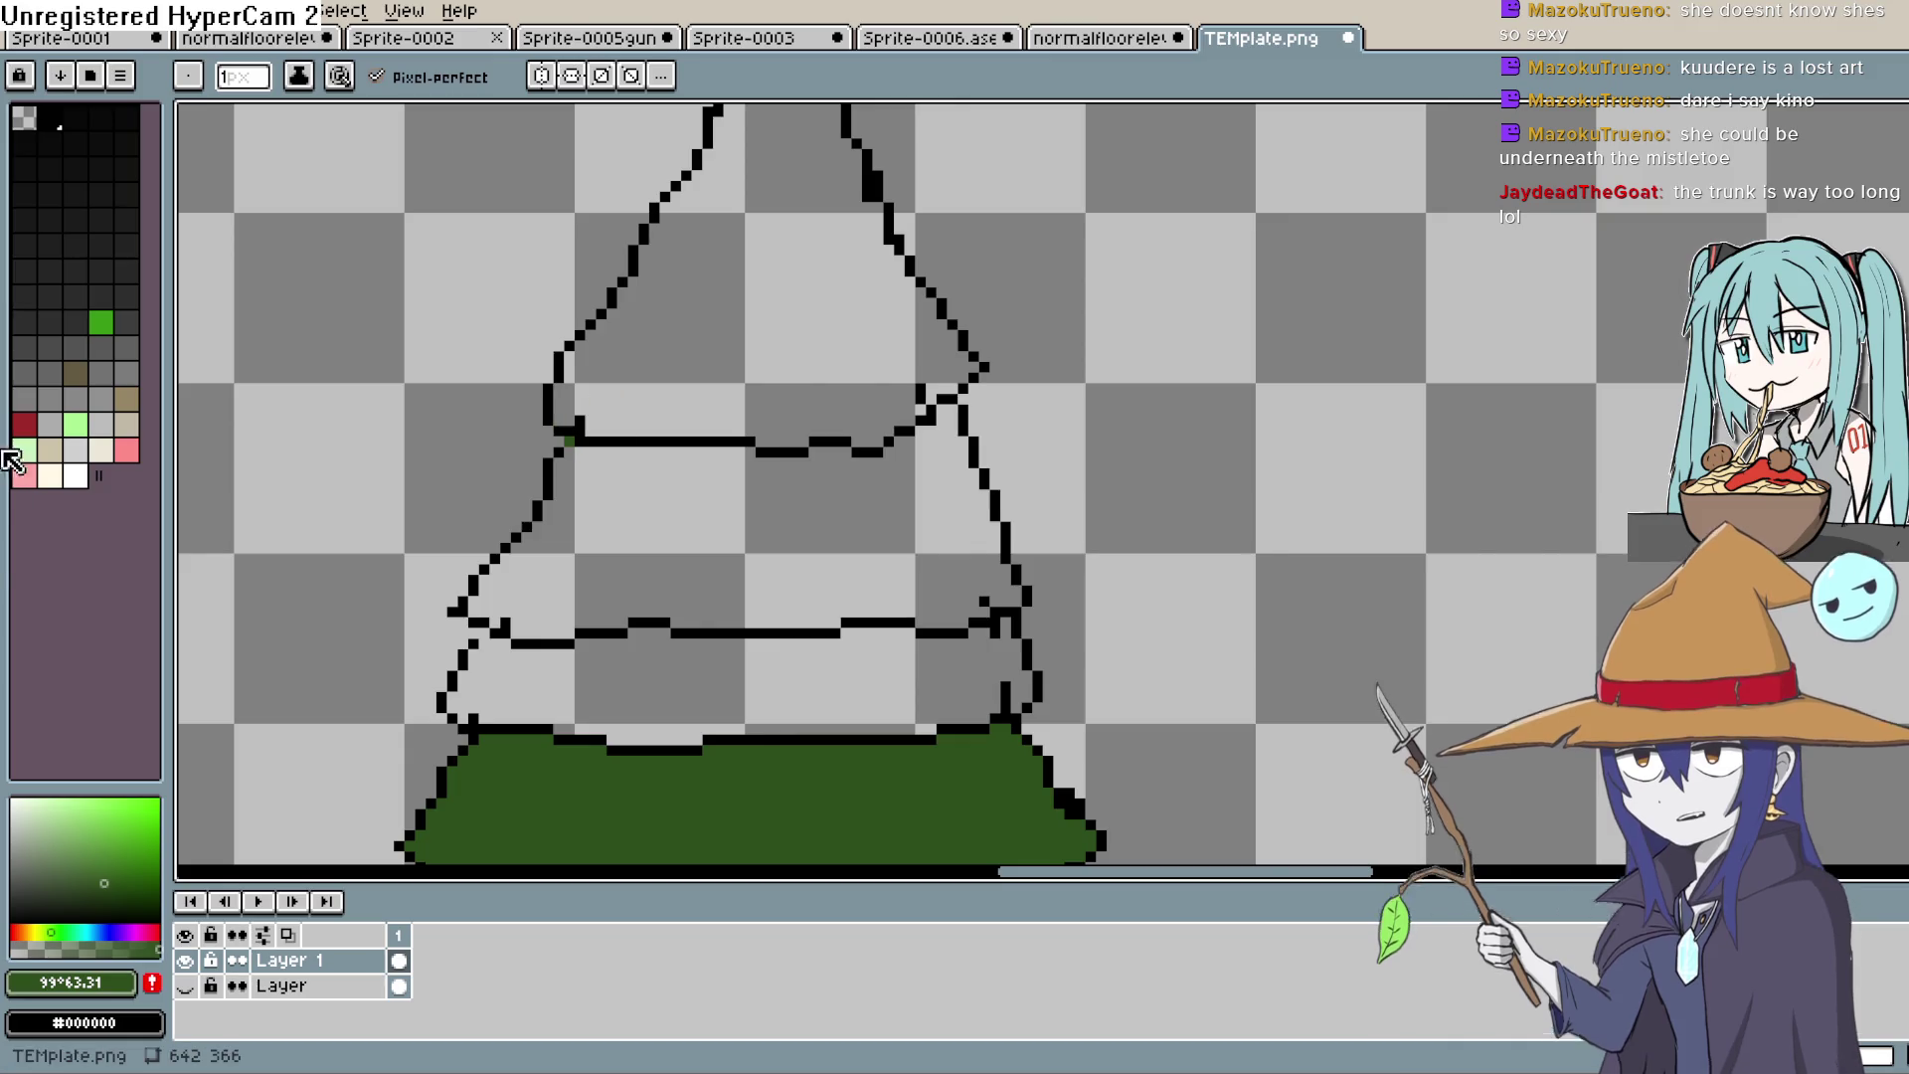
pyautogui.hotkey('alt', 'Tab')
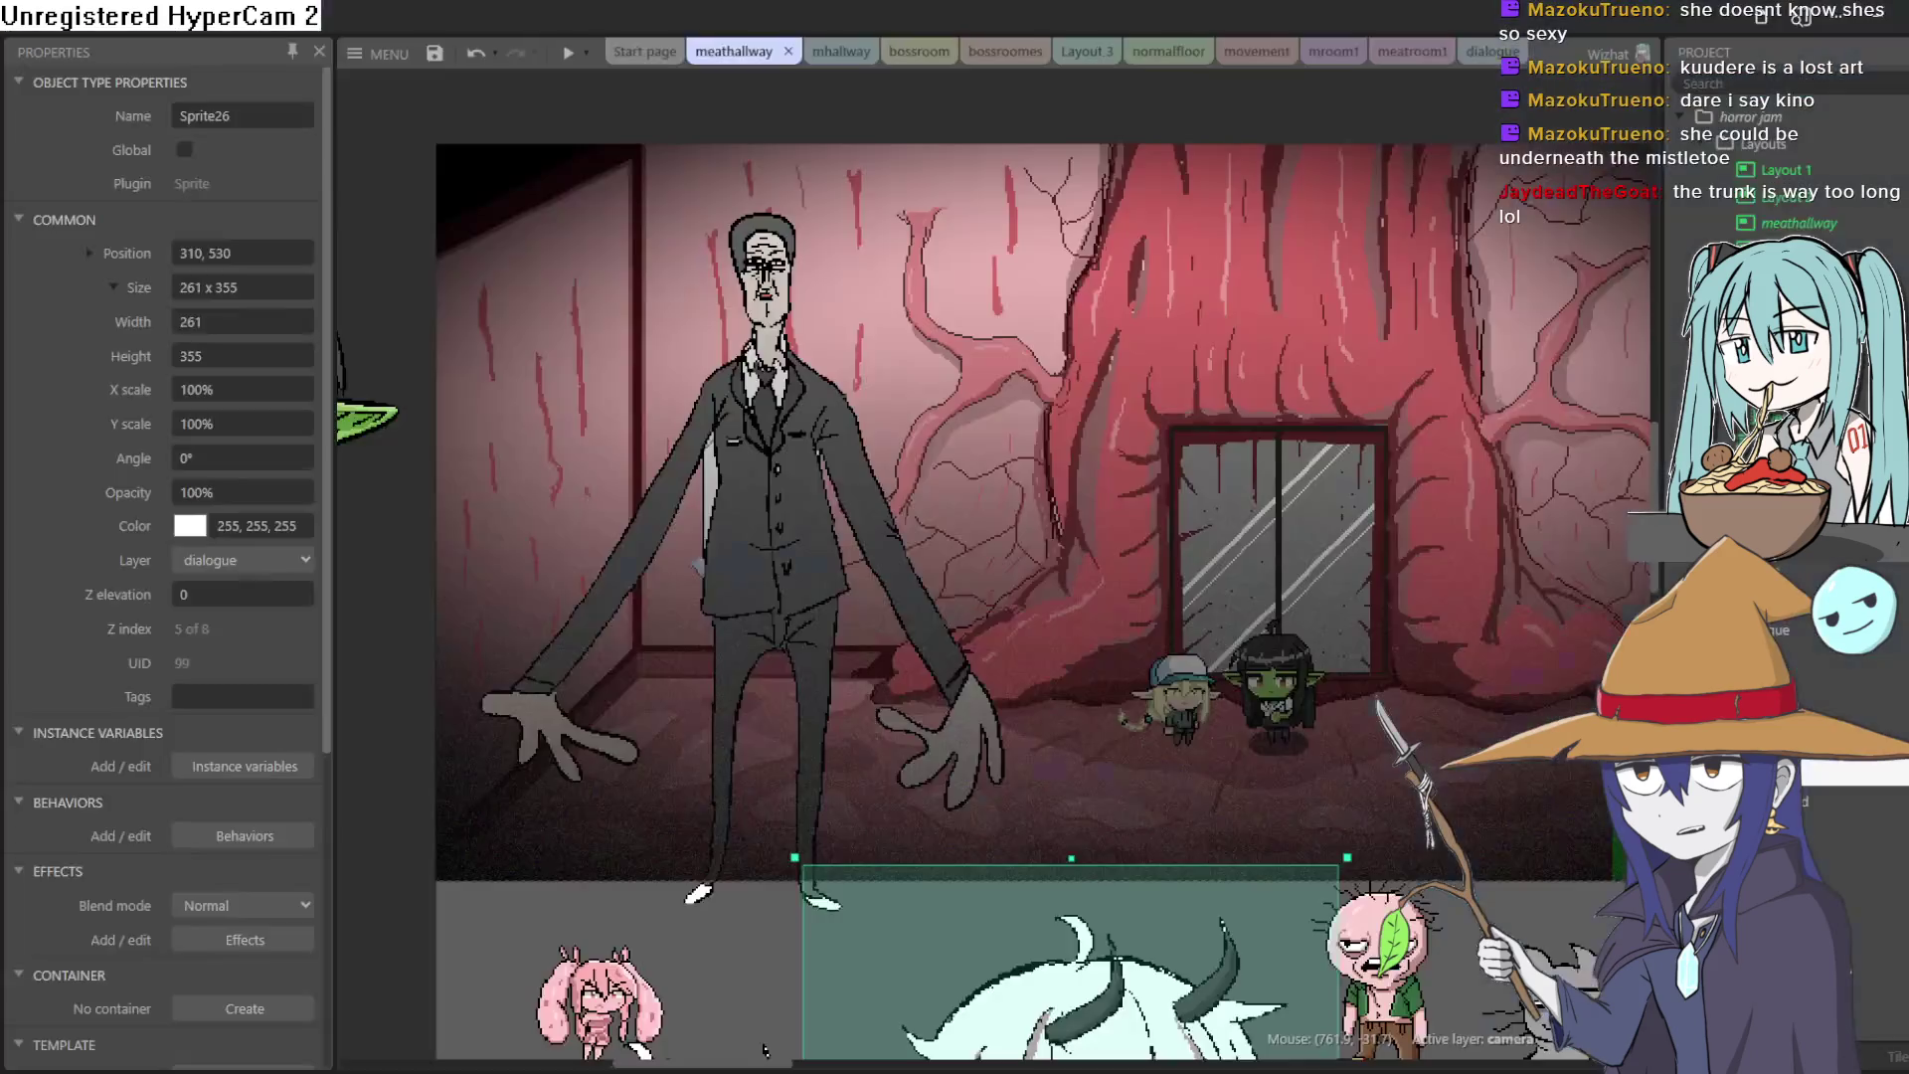
# Step: Reposition the tall suited man in the hallway layout, ending slightly left and up
pyautogui.moveTo(772, 518)
pyautogui.mouseDown()
pyautogui.moveTo(775, 537)
pyautogui.moveTo(750, 501)
pyautogui.moveTo(771, 501)
pyautogui.moveTo(764, 524)
pyautogui.moveTo(680, 504)
pyautogui.moveTo(755, 468)
pyautogui.moveTo(767, 507)
pyautogui.moveTo(718, 495)
pyautogui.moveTo(783, 497)
pyautogui.moveTo(761, 498)
pyautogui.mouseUp()
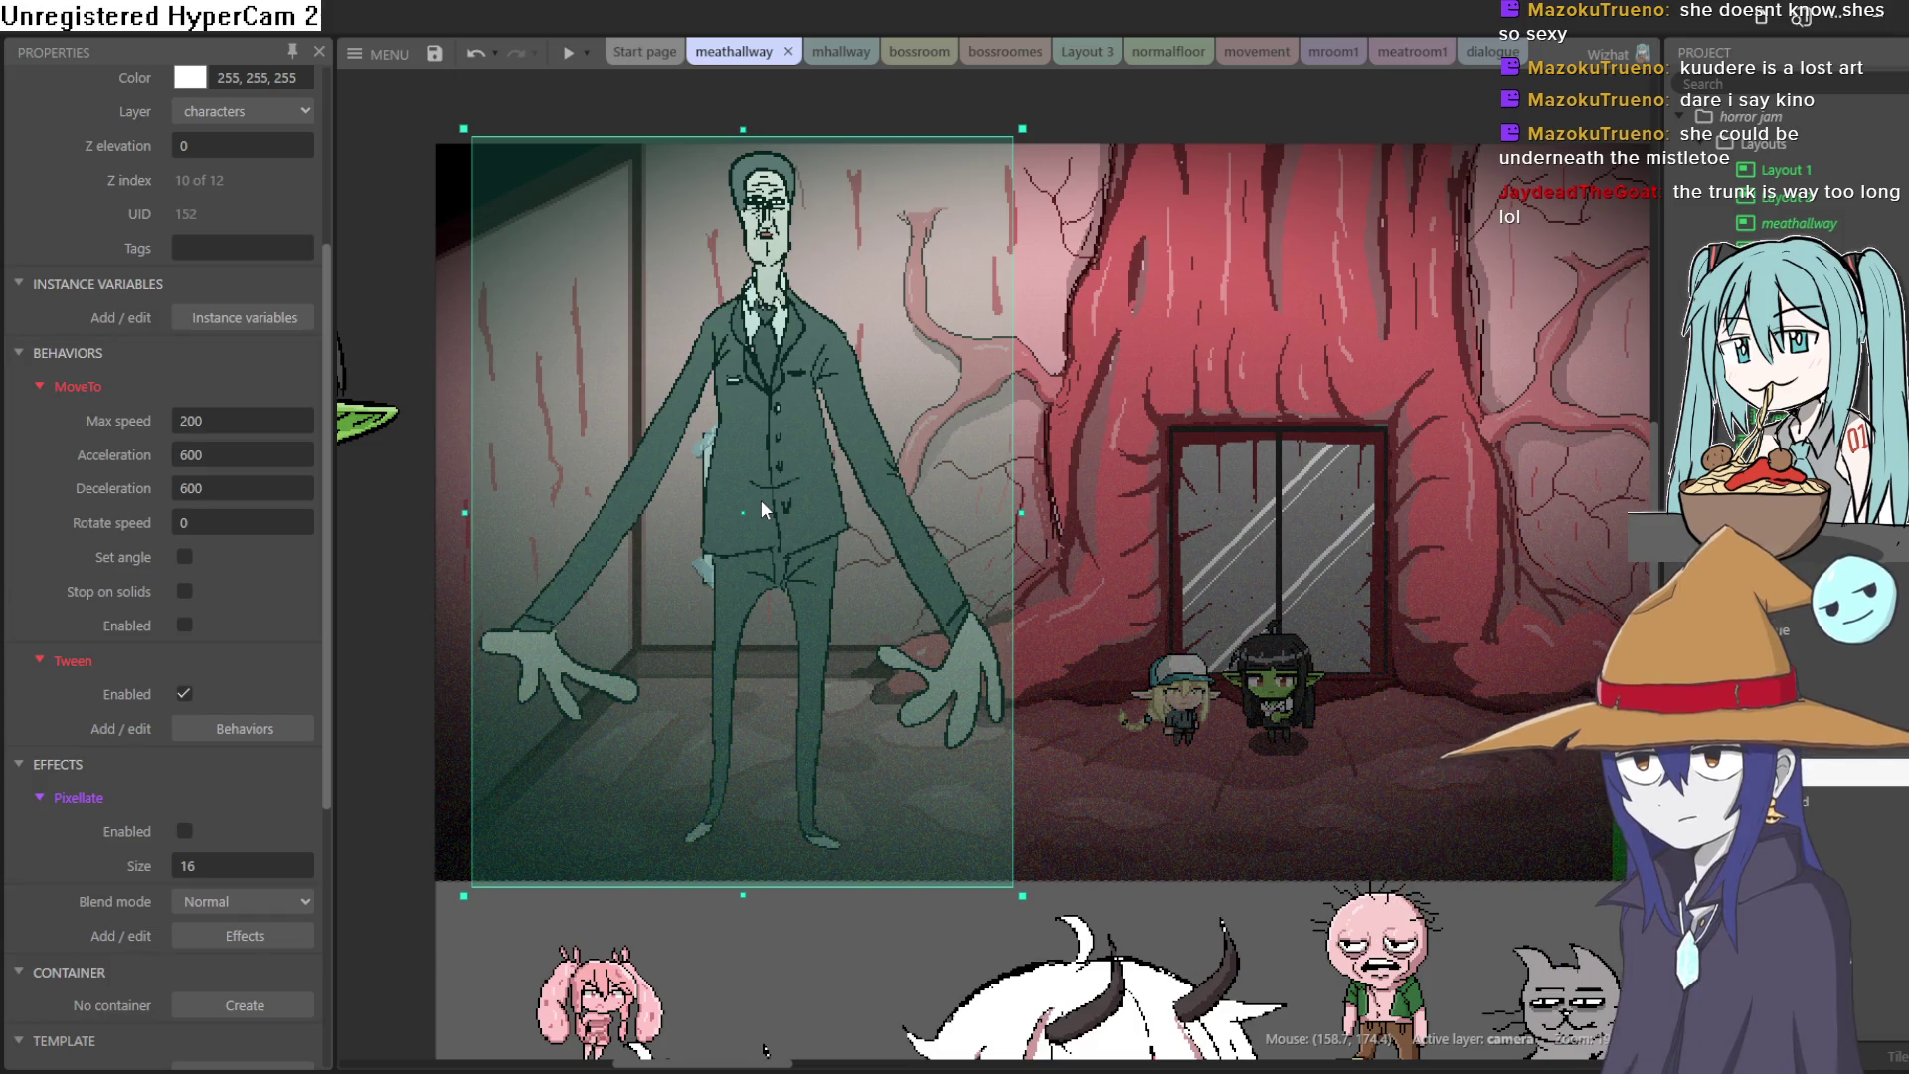
pyautogui.moveTo(762, 487); pyautogui.dragTo(847, 485)
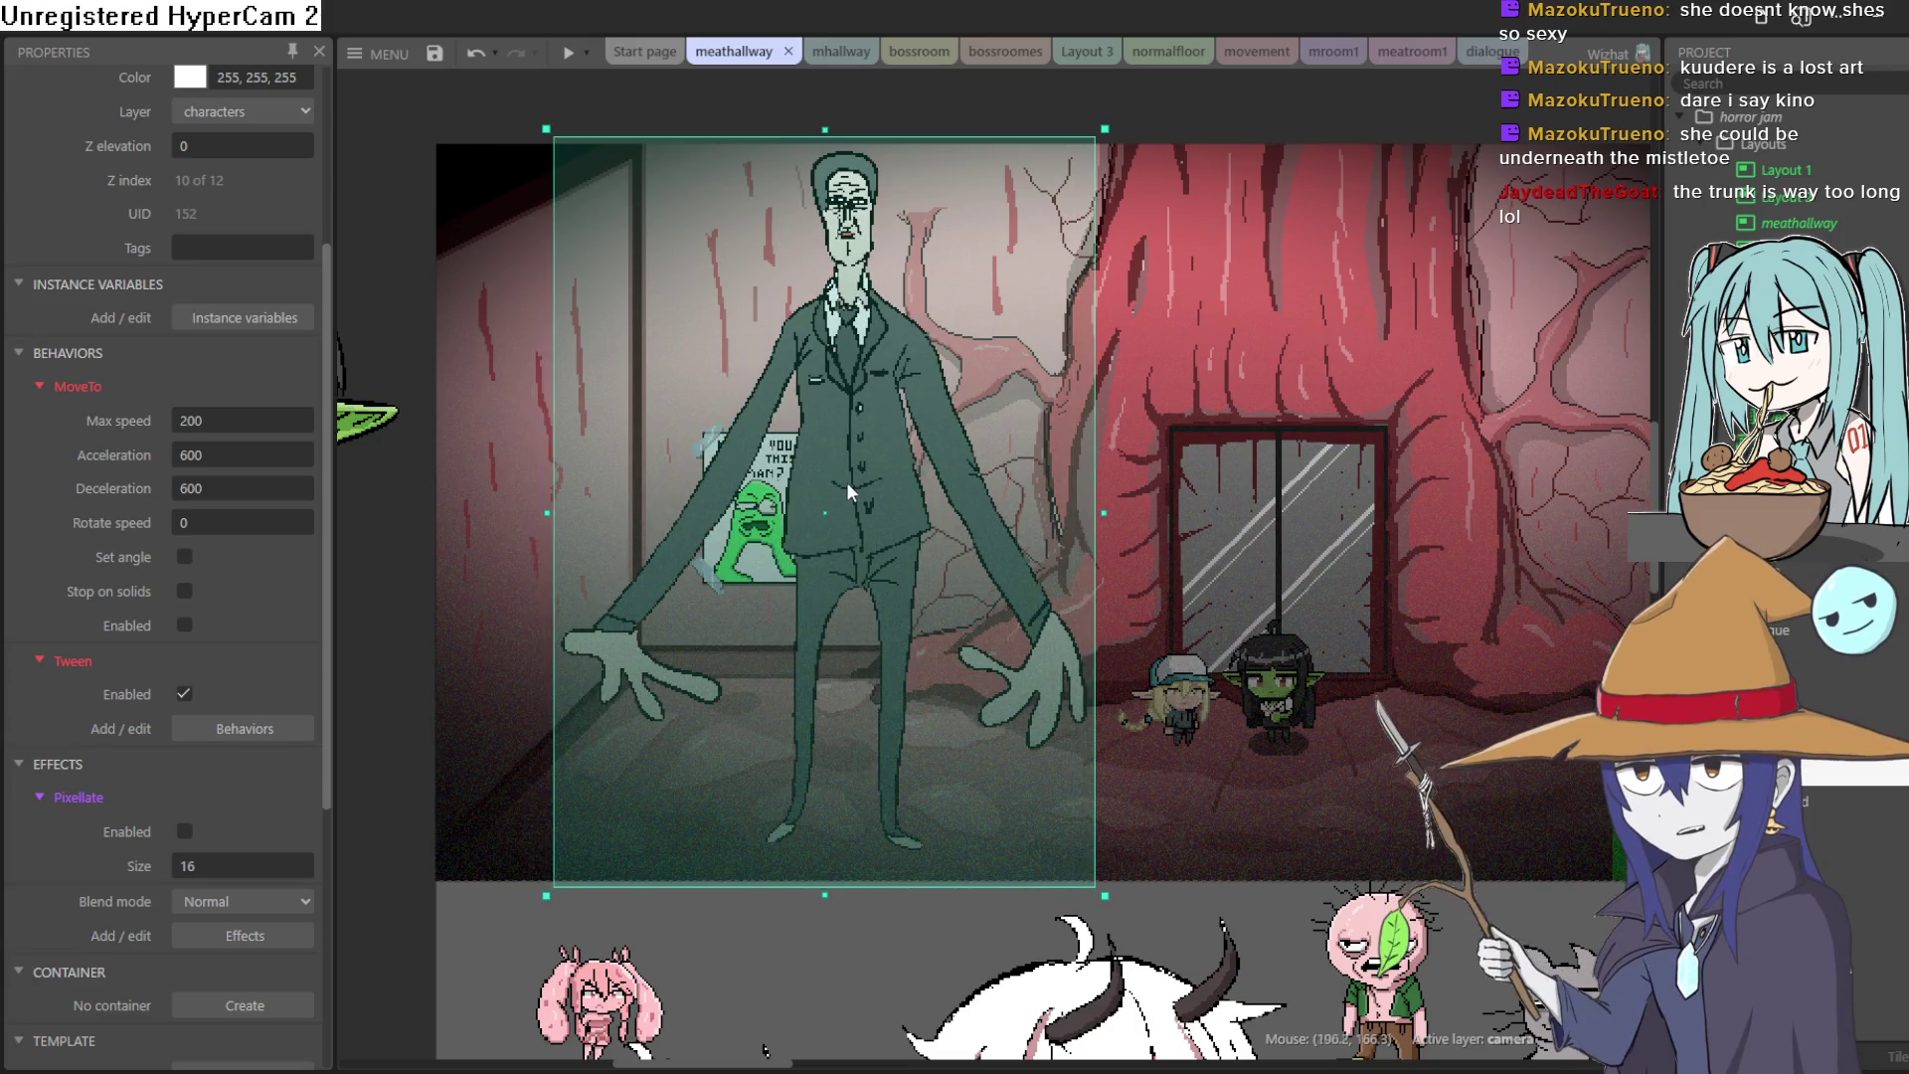
pyautogui.click(978, 98)
pyautogui.moveTo(851, 401); pyautogui.dragTo(765, 394)
# Step: Nudge the blonde elf sprite, then go back to the Aseprite tree sprite
pyautogui.hscroll(5, 1365, 553)
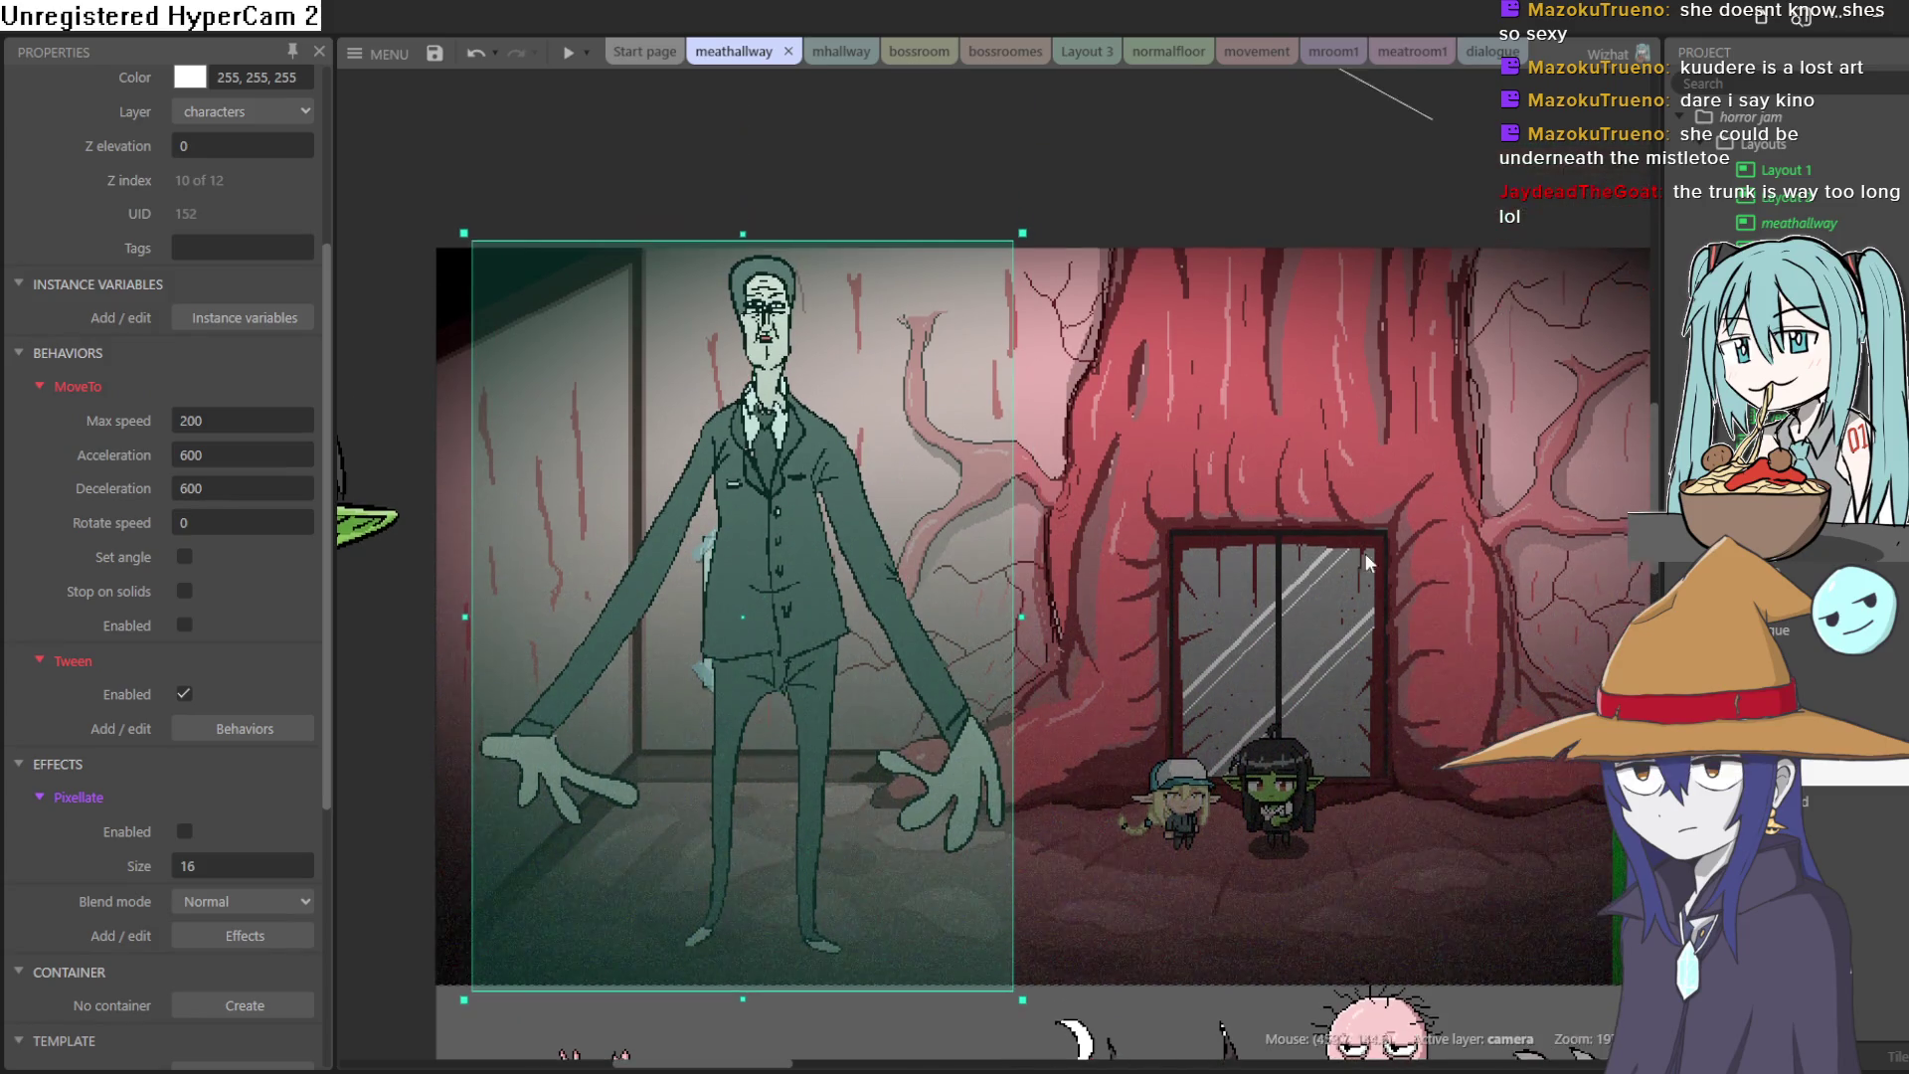
pyautogui.scroll(3, 1102, 678)
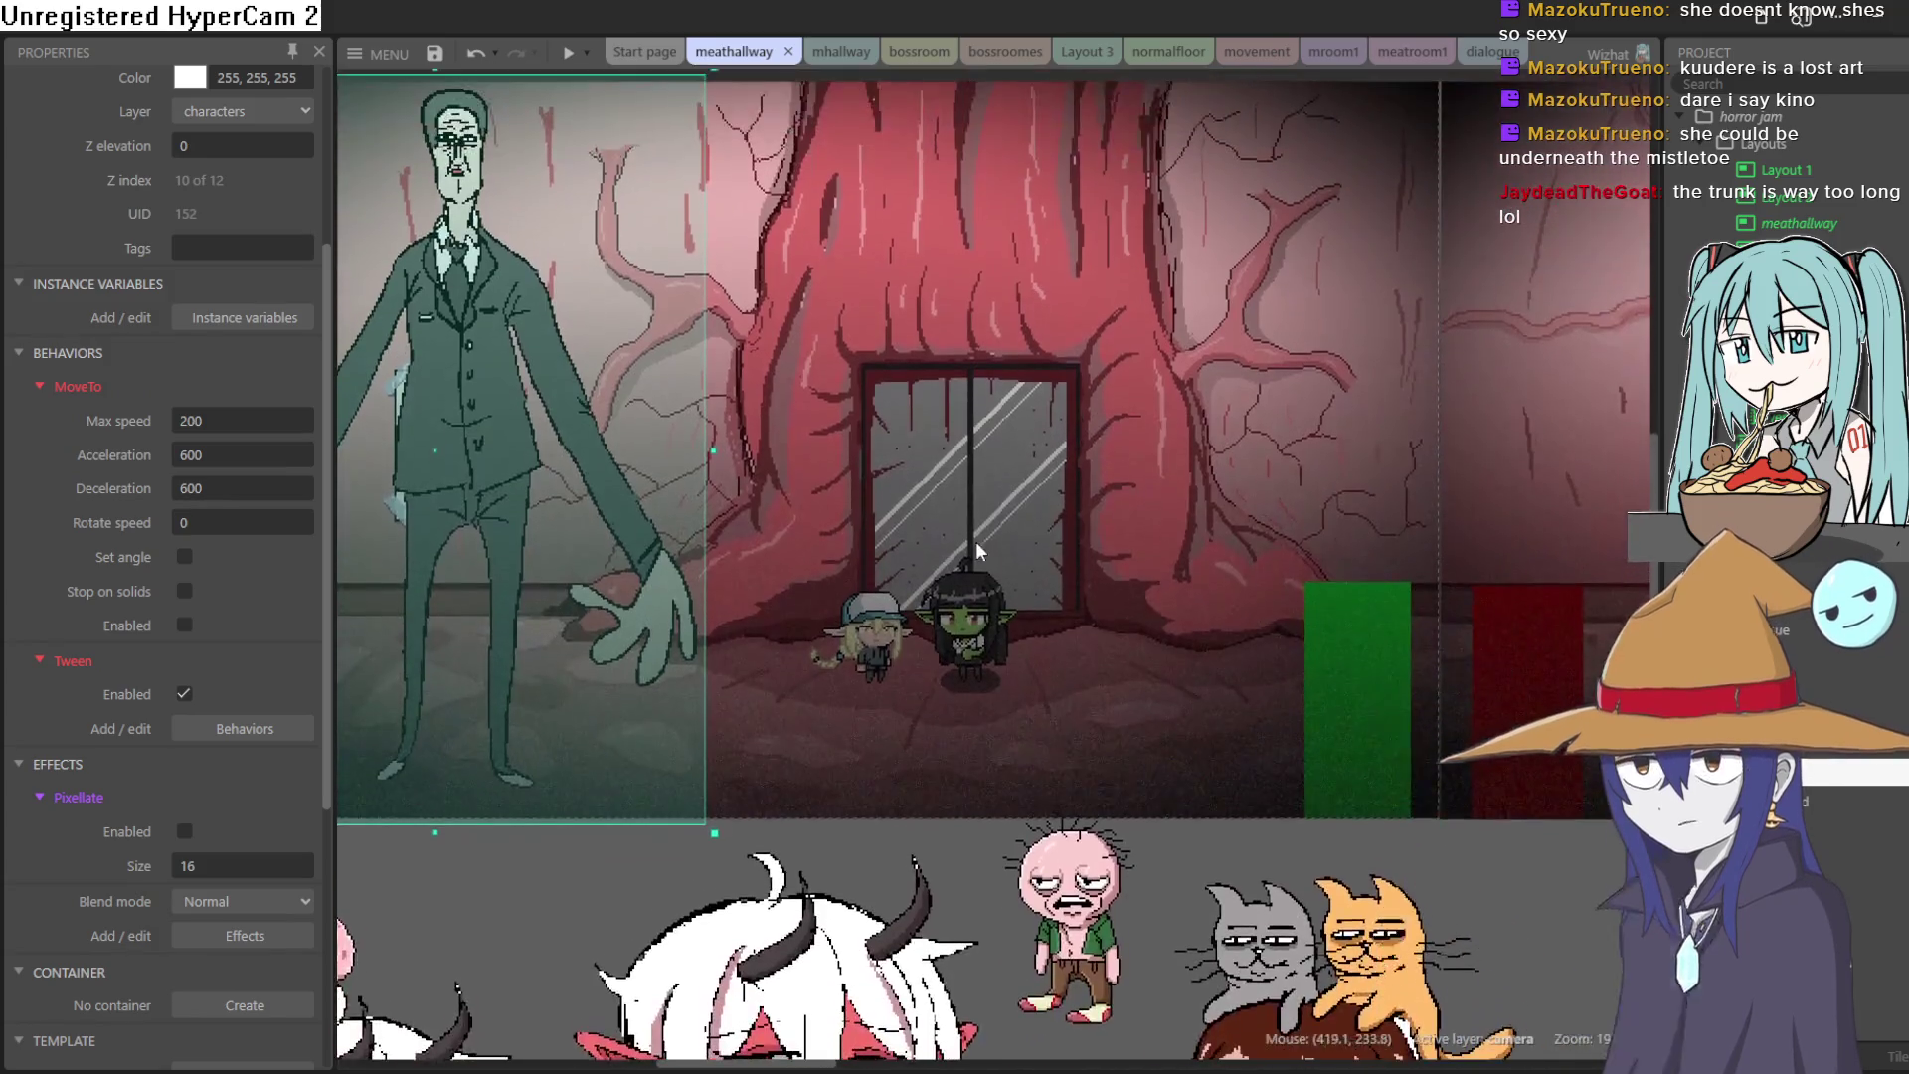
pyautogui.scroll(4, 989, 640)
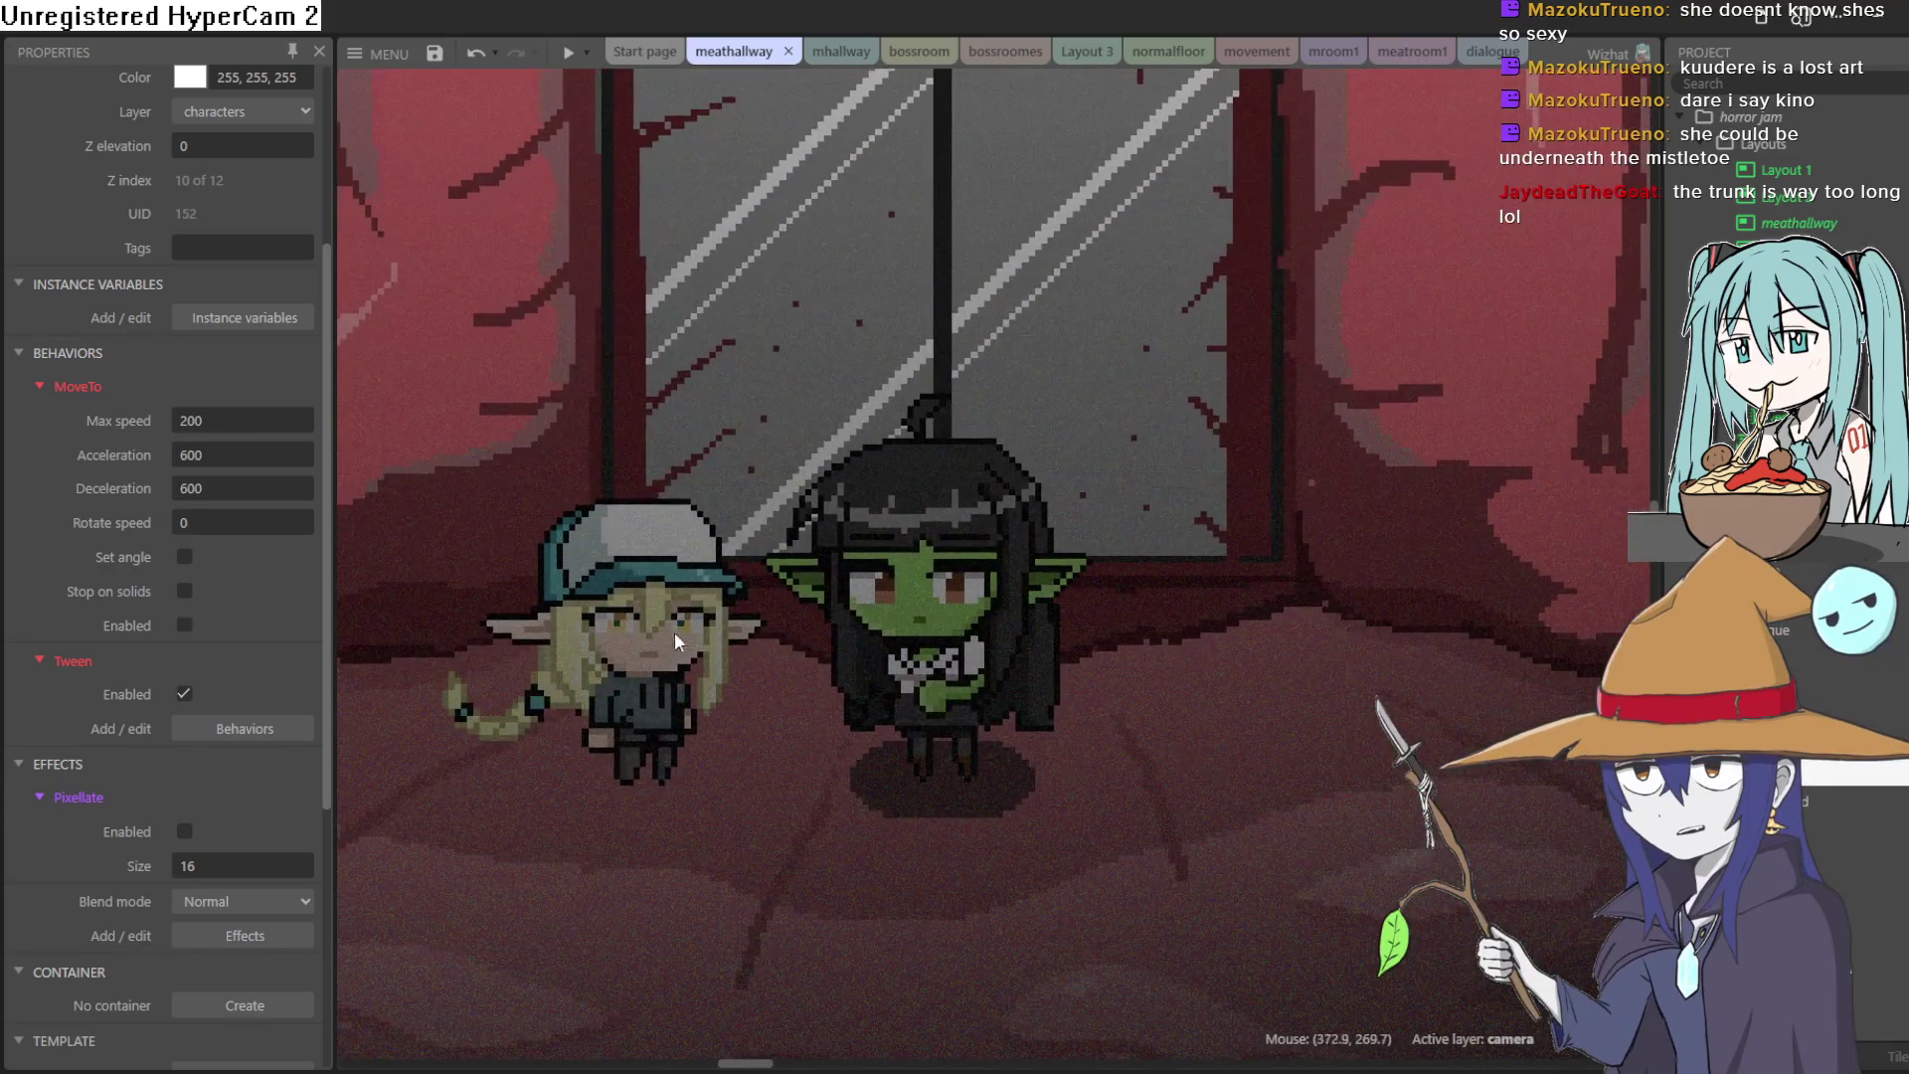
pyautogui.click(660, 666)
pyautogui.moveTo(660, 665)
pyautogui.mouseDown()
pyautogui.moveTo(766, 658)
pyautogui.moveTo(659, 666)
pyautogui.mouseUp()
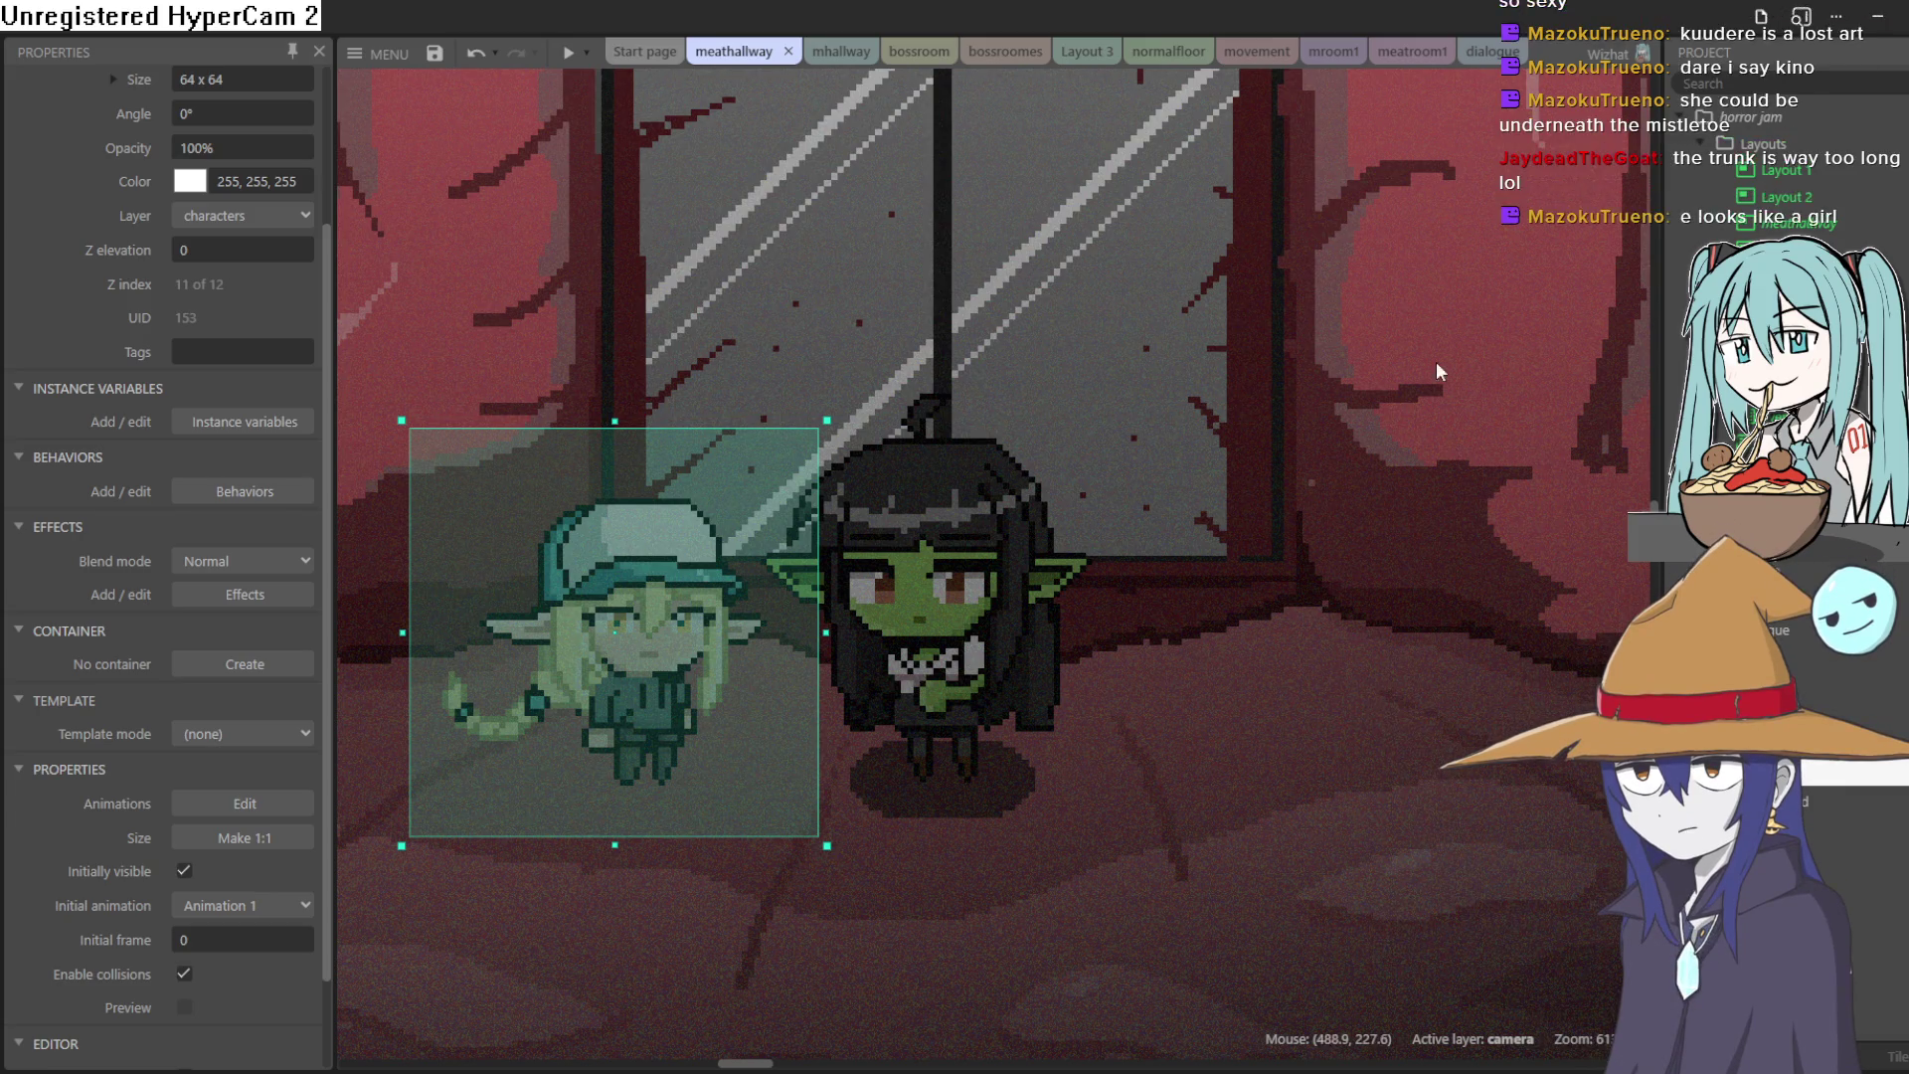
pyautogui.click(1879, 20)
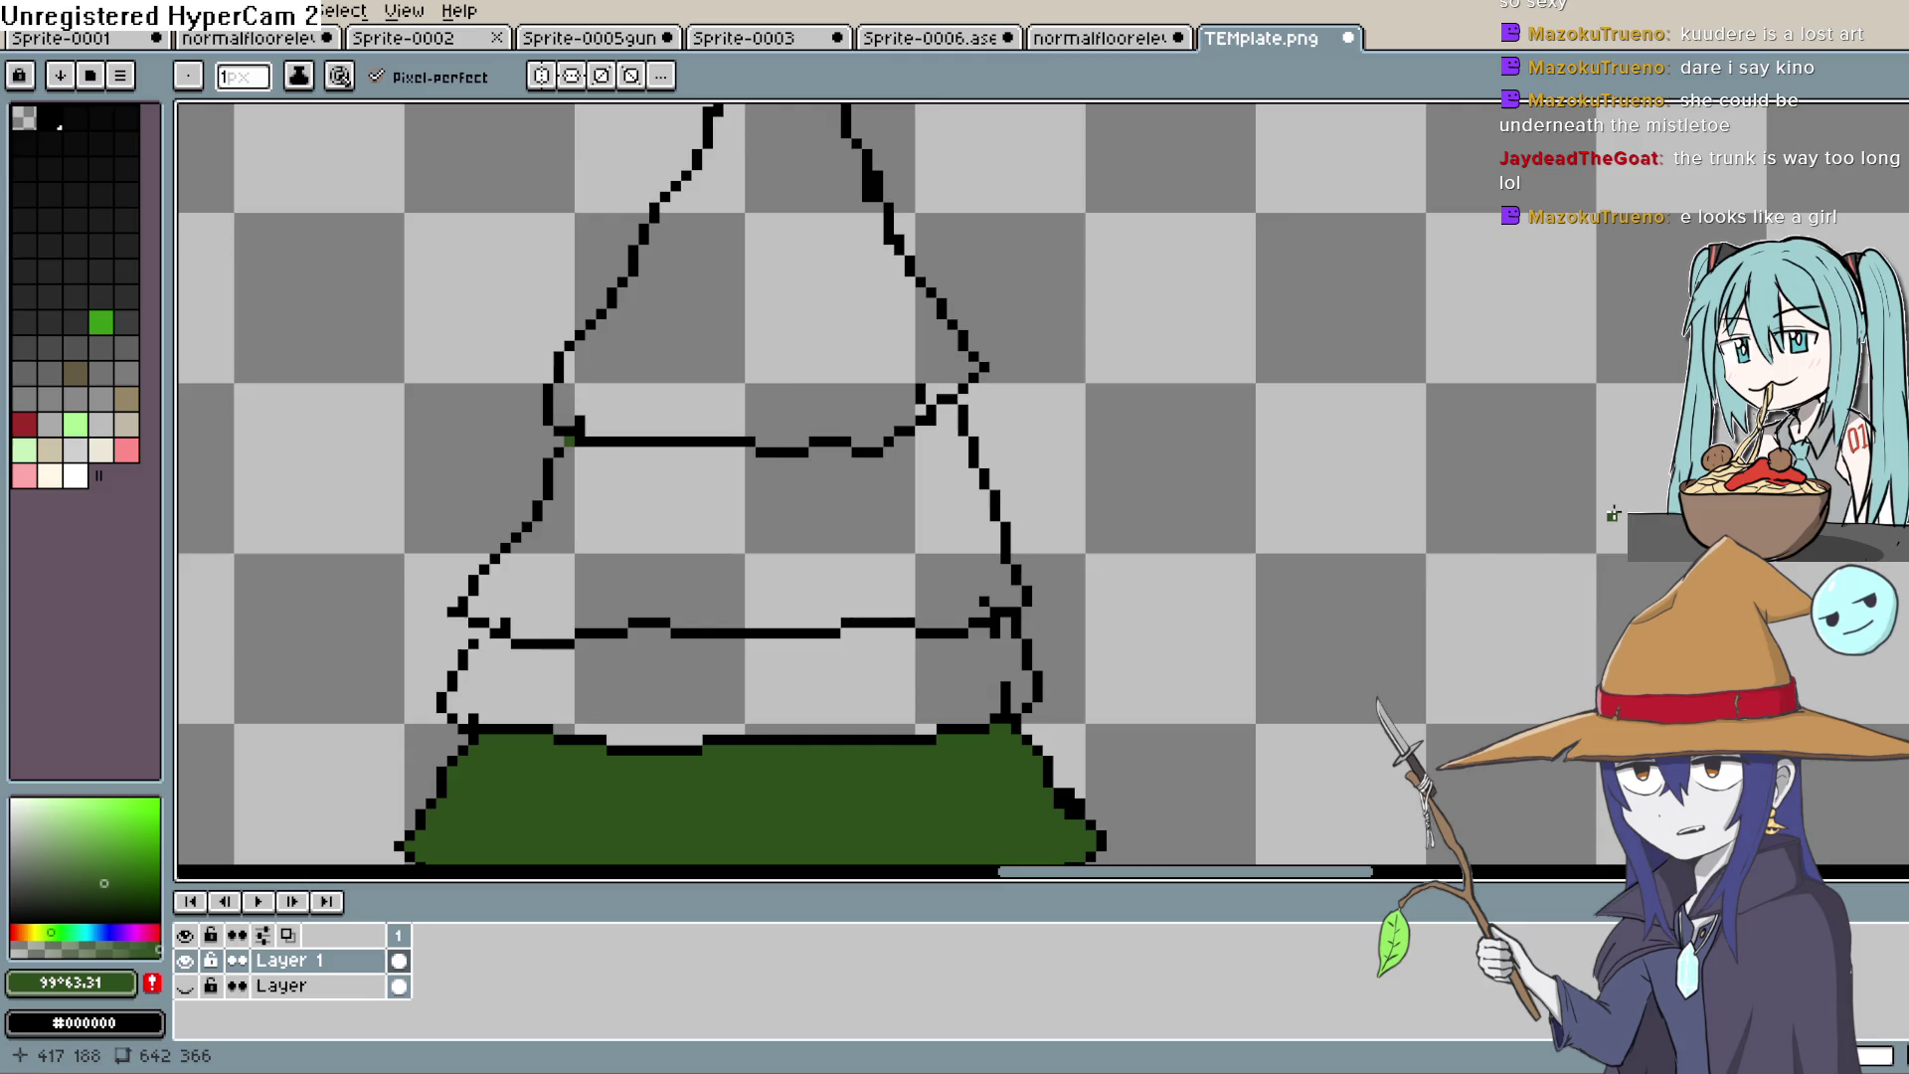
# Step: Open Aseprite's File menu and dismiss it without choosing anything
pyautogui.click(22, 11)
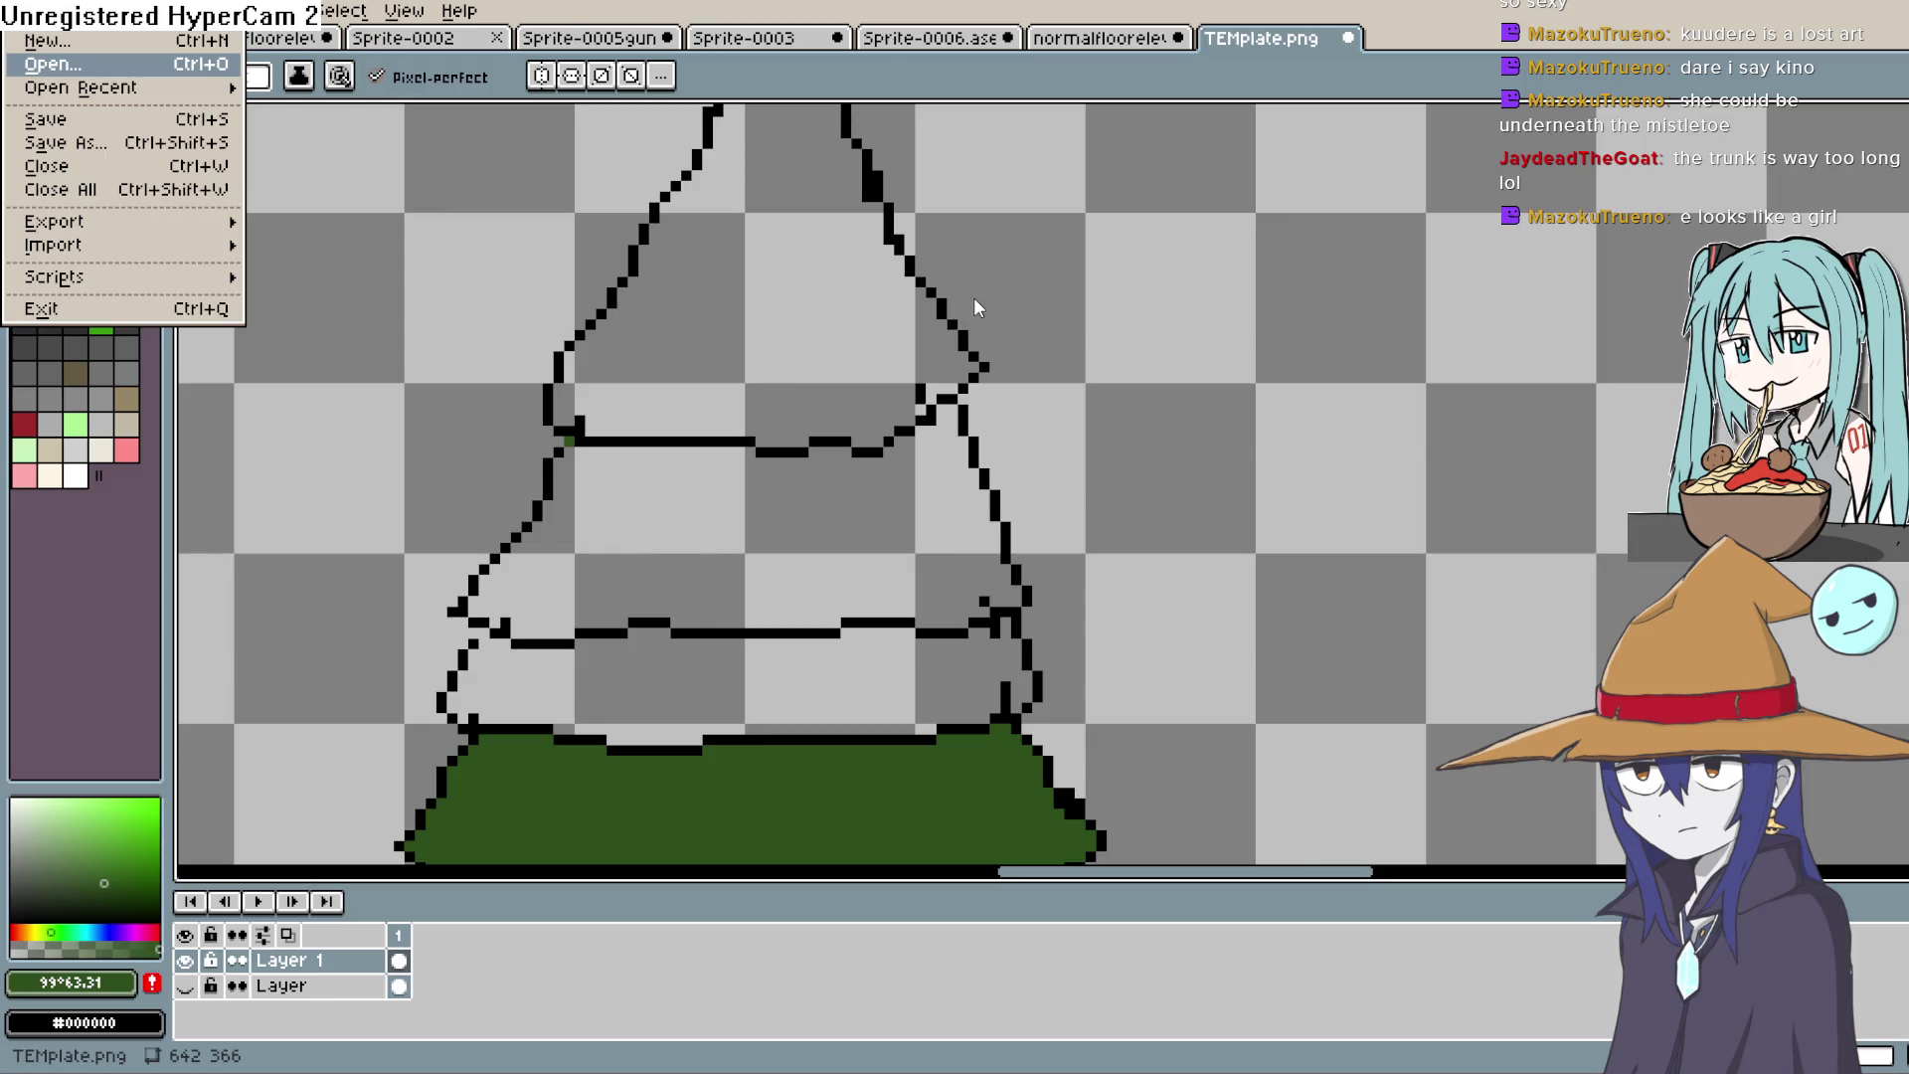
pyautogui.press('Escape')
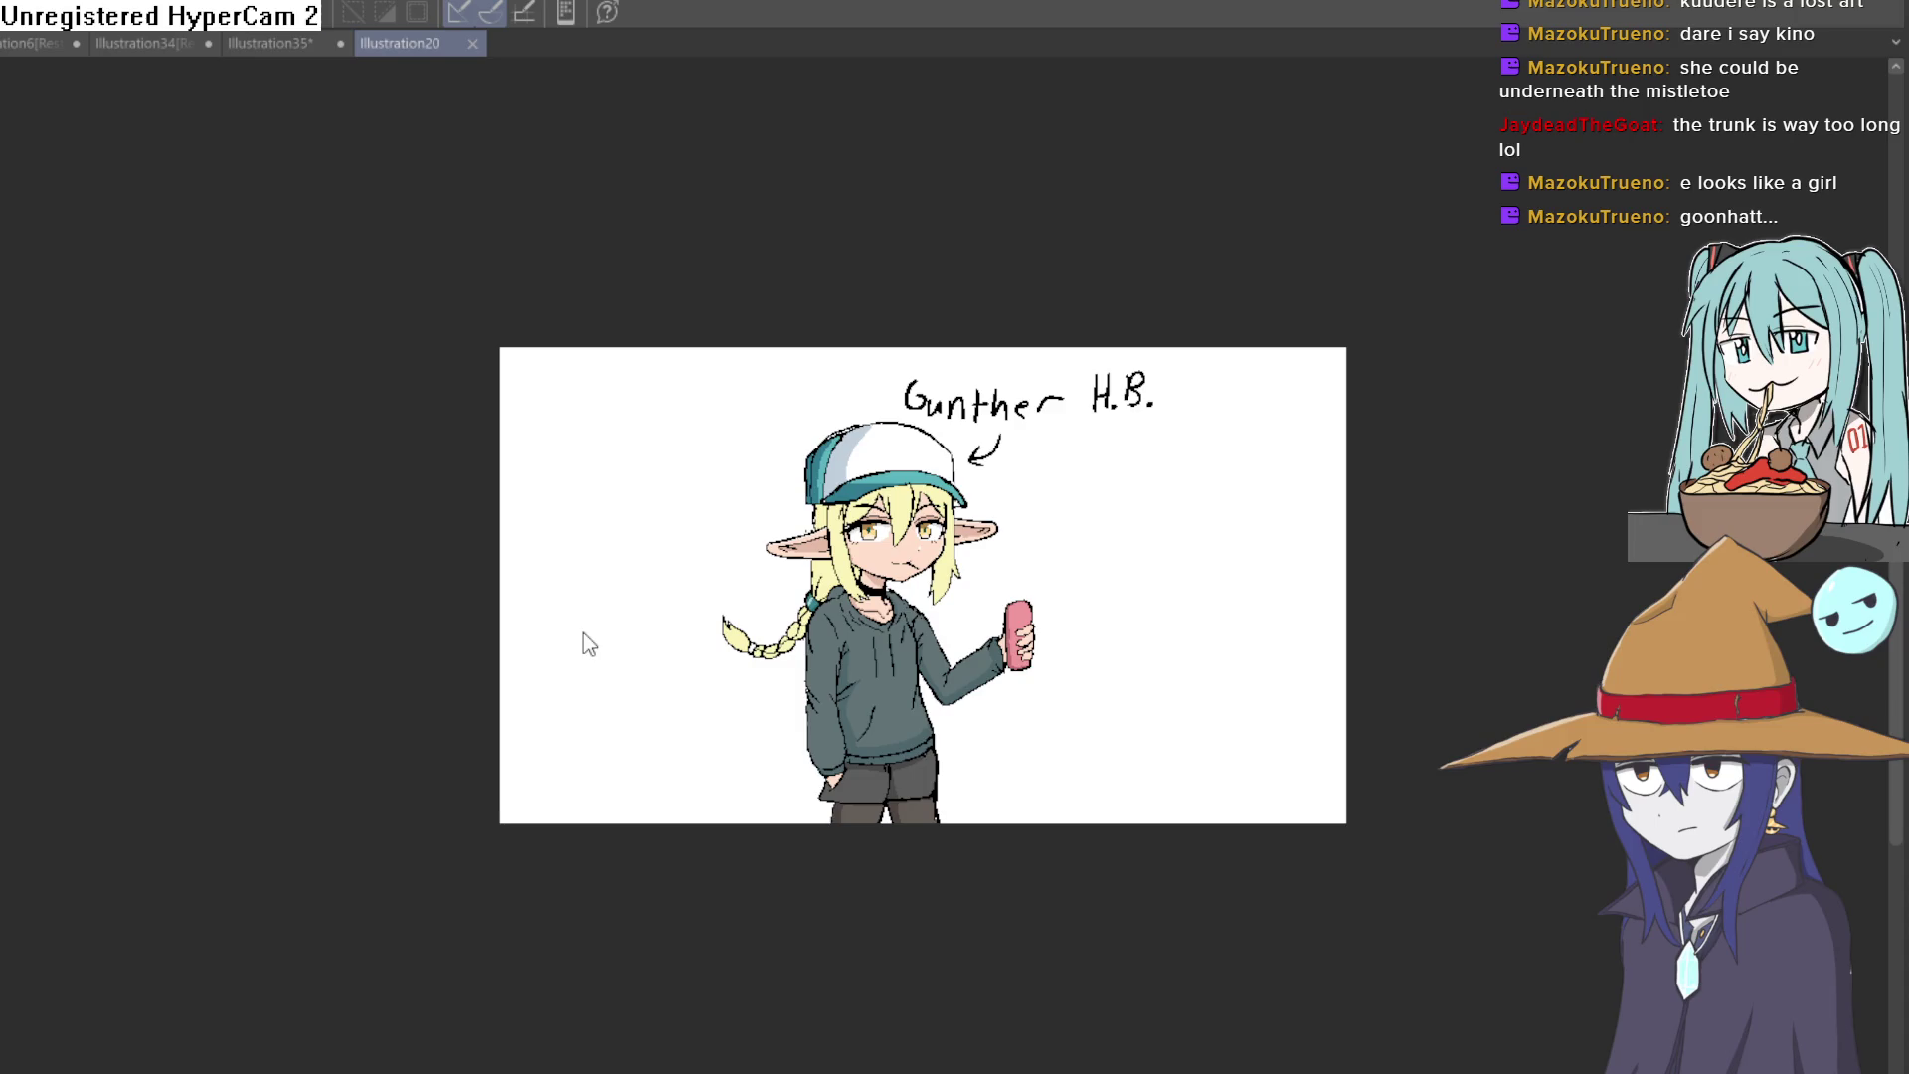
# Step: Zoom into the elf illustration, briefly flip it, glance at the hallway layout, then return to Aseprite
pyautogui.scroll(2, 1344, 624)
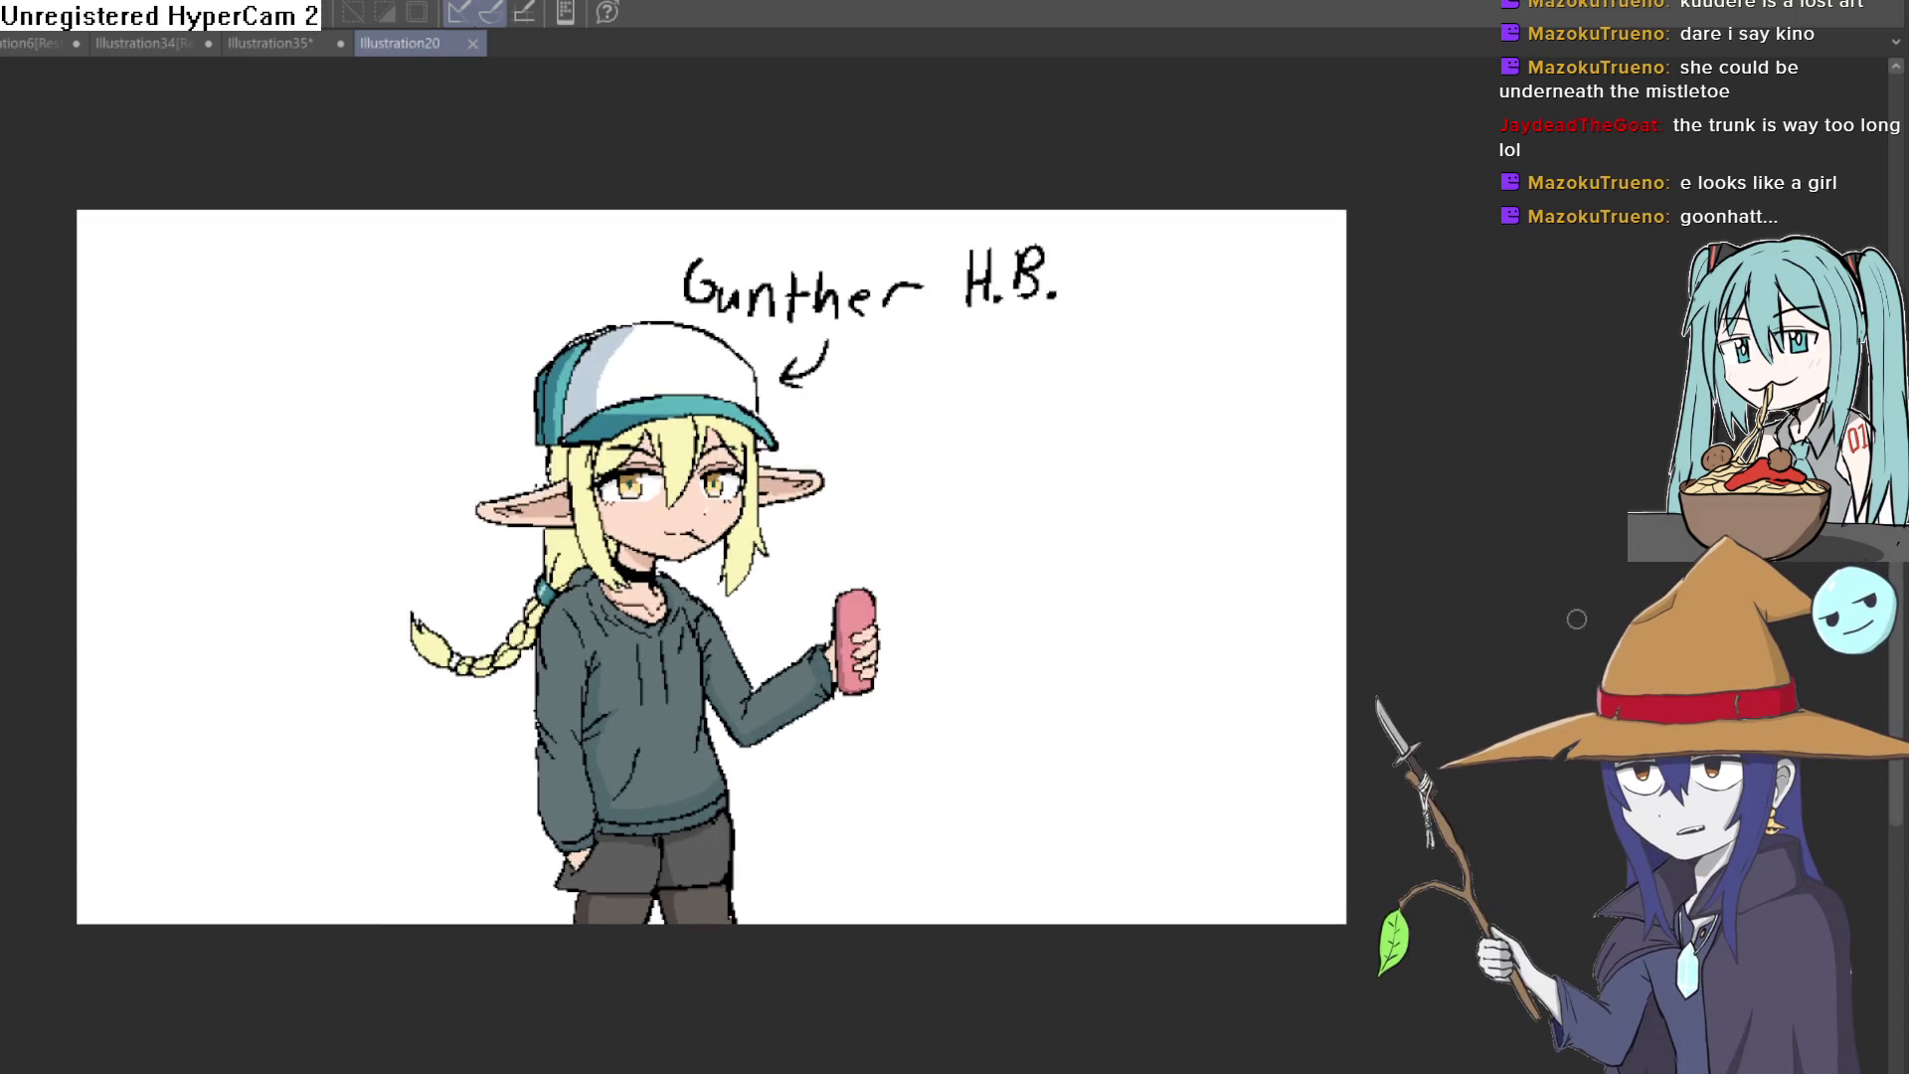
pyautogui.scroll(1, 1551, 618)
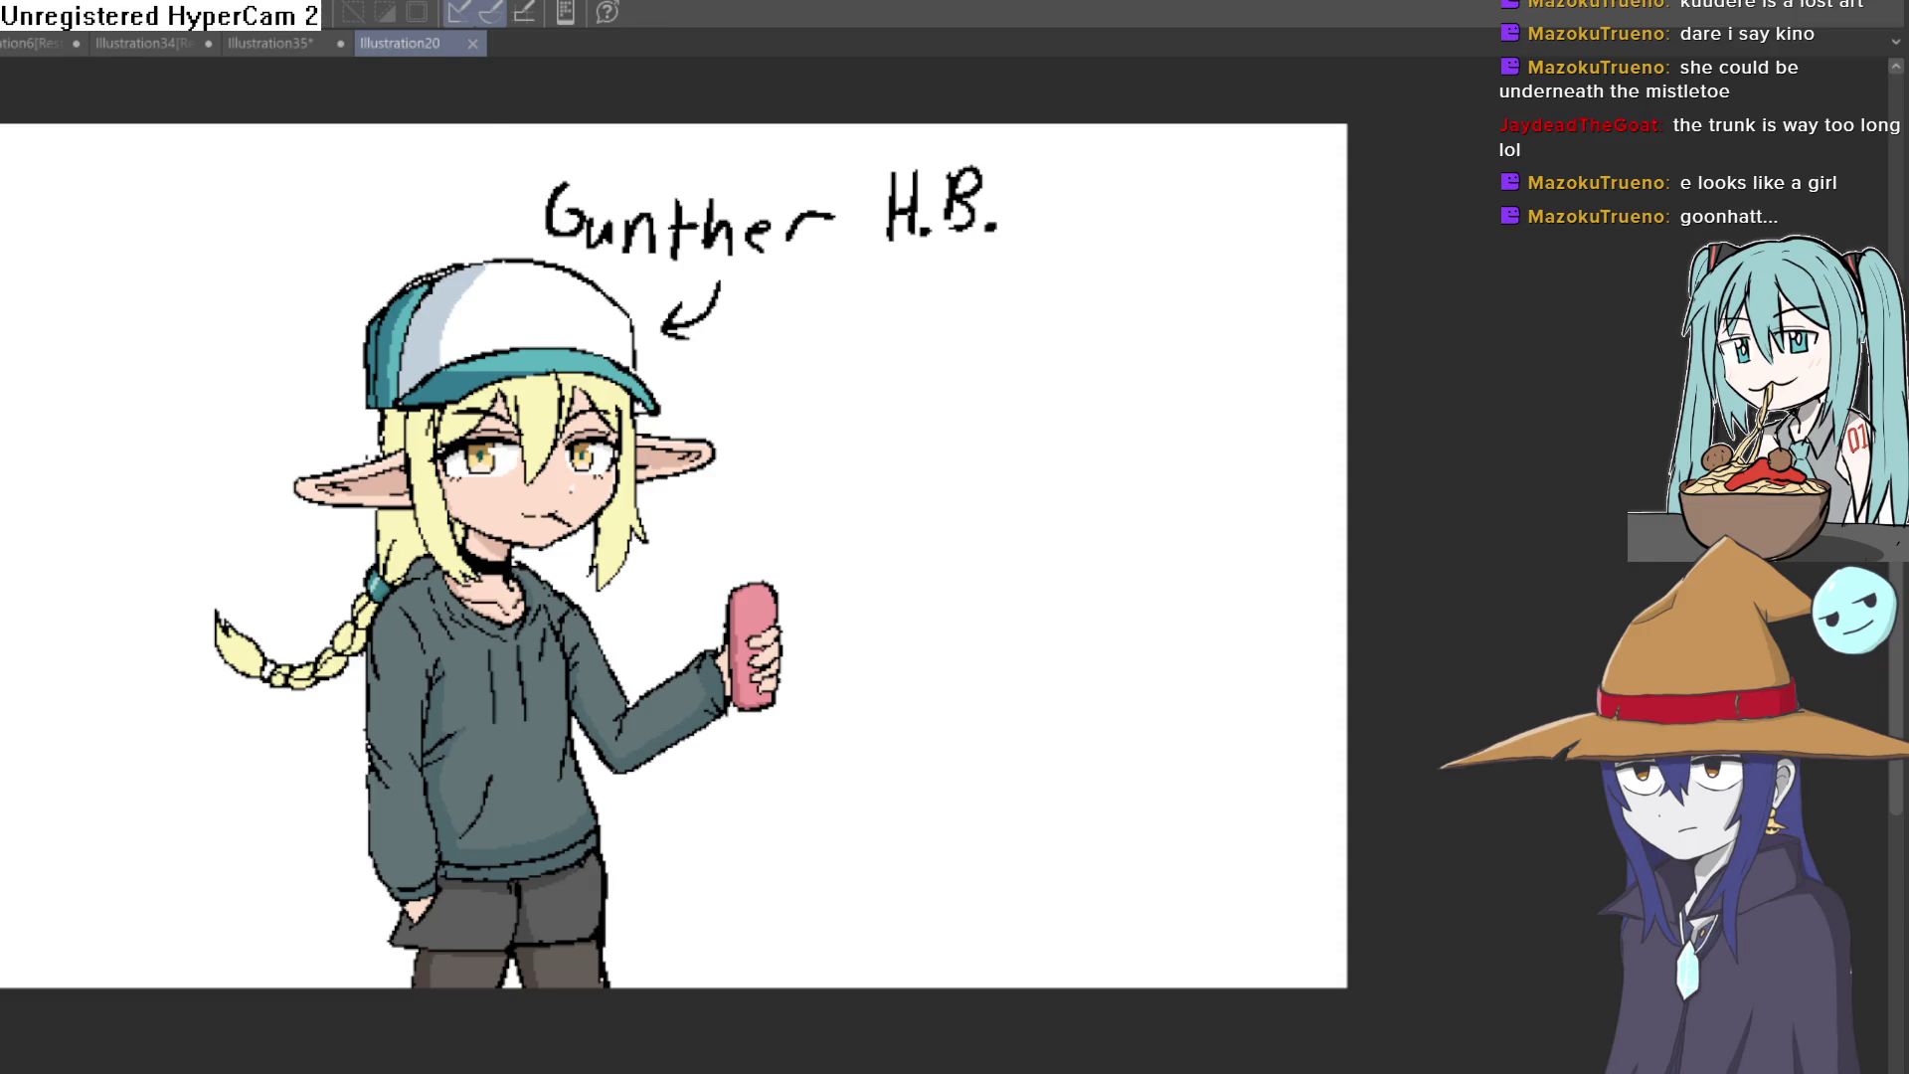
pyautogui.press('h')
pyautogui.press('h')
pyautogui.press('h')
pyautogui.press('h')
pyautogui.press('h')
pyautogui.press('h')
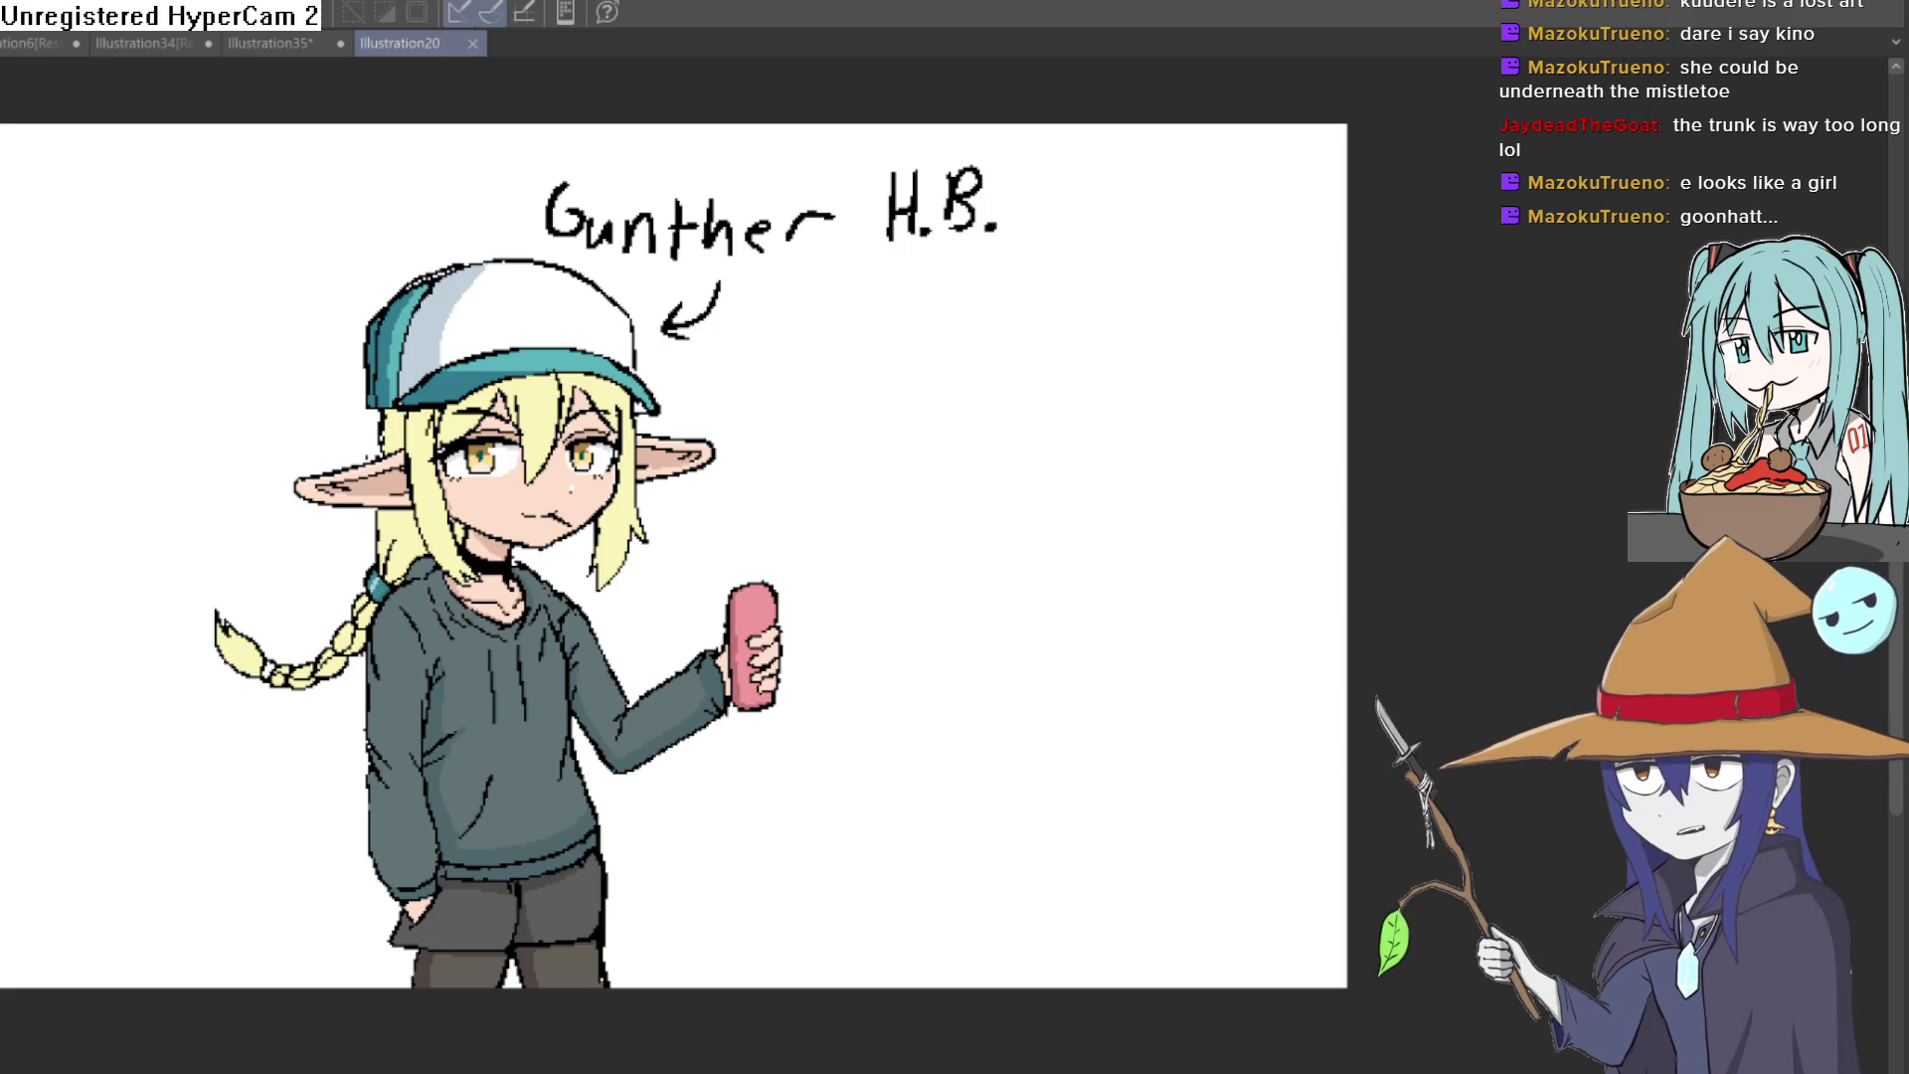
pyautogui.hotkey('alt', 'Tab')
pyautogui.moveTo(917, 669)
pyautogui.mouseDown()
pyautogui.moveTo(1061, 590)
pyautogui.moveTo(1048, 640)
pyautogui.moveTo(994, 662)
pyautogui.mouseUp()
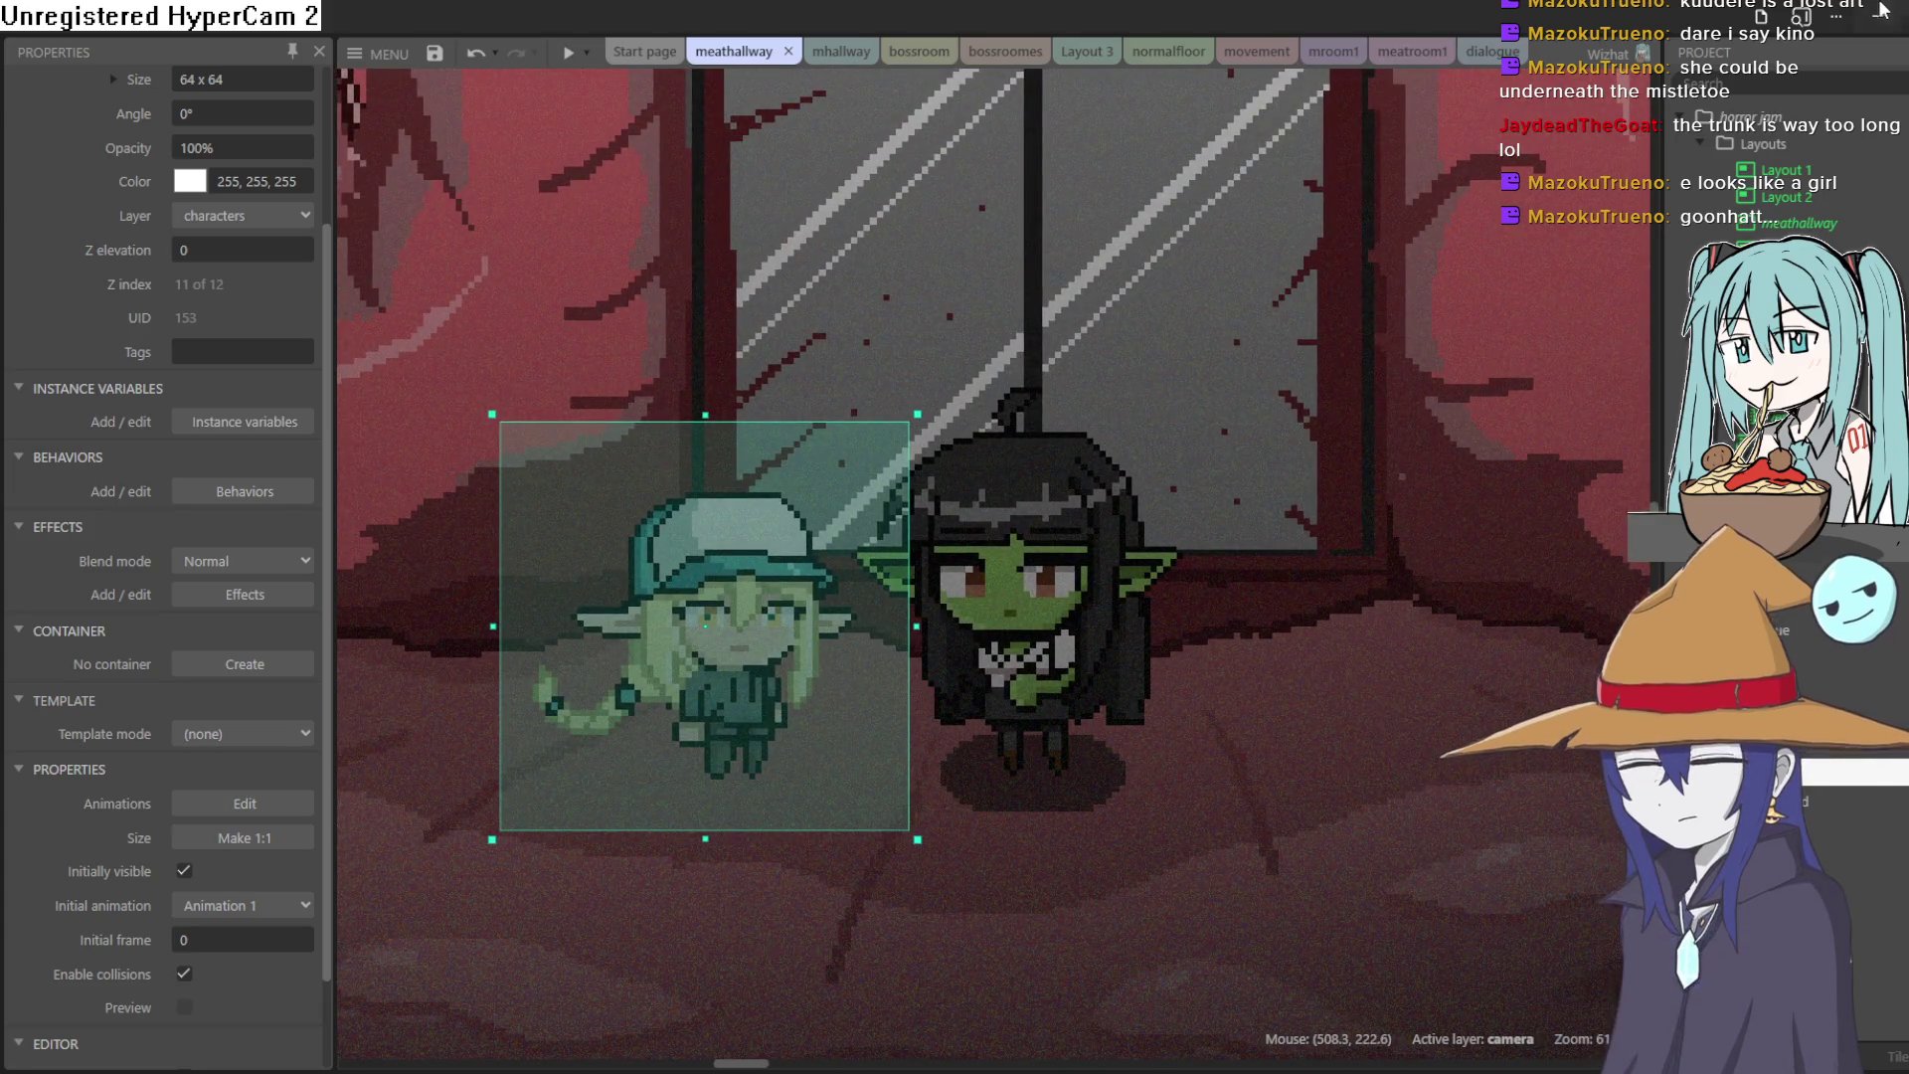
pyautogui.hotkey('alt', 'Tab')
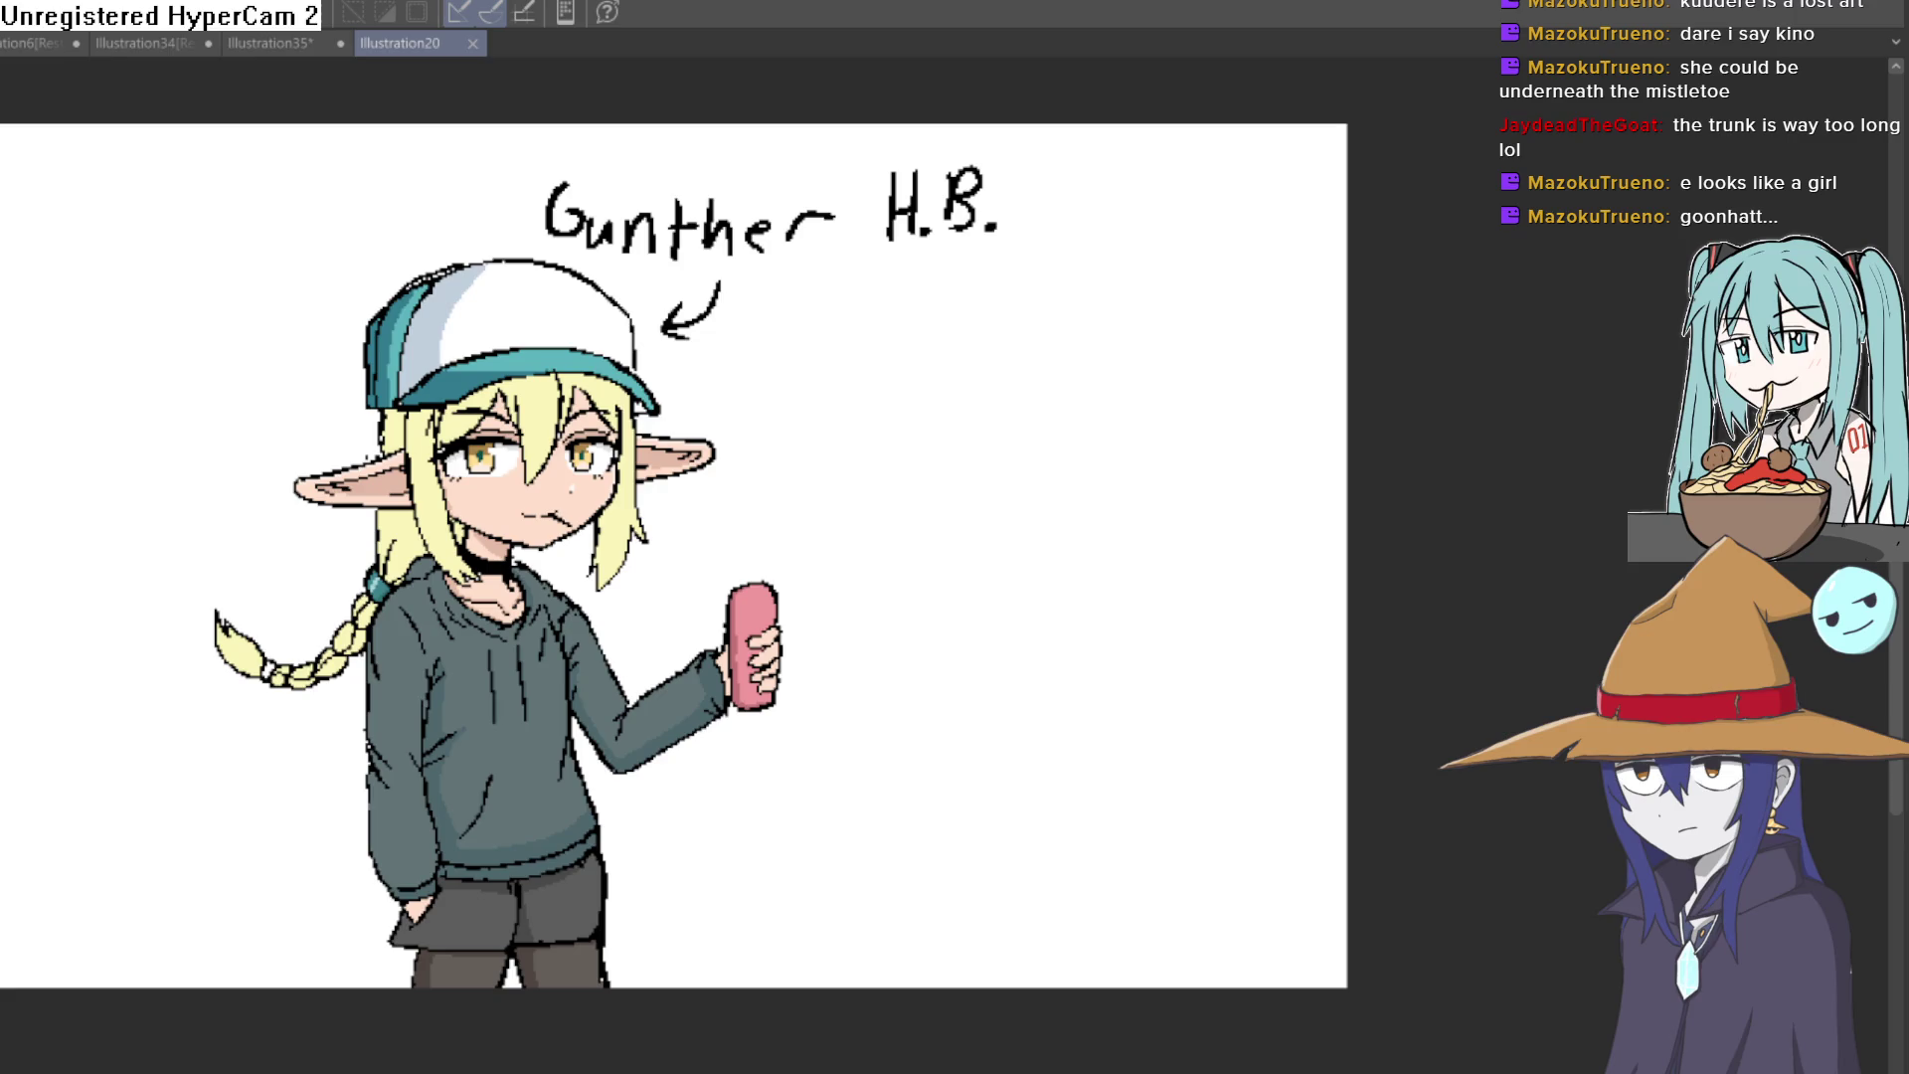
pyautogui.hotkey('alt', 'Tab')
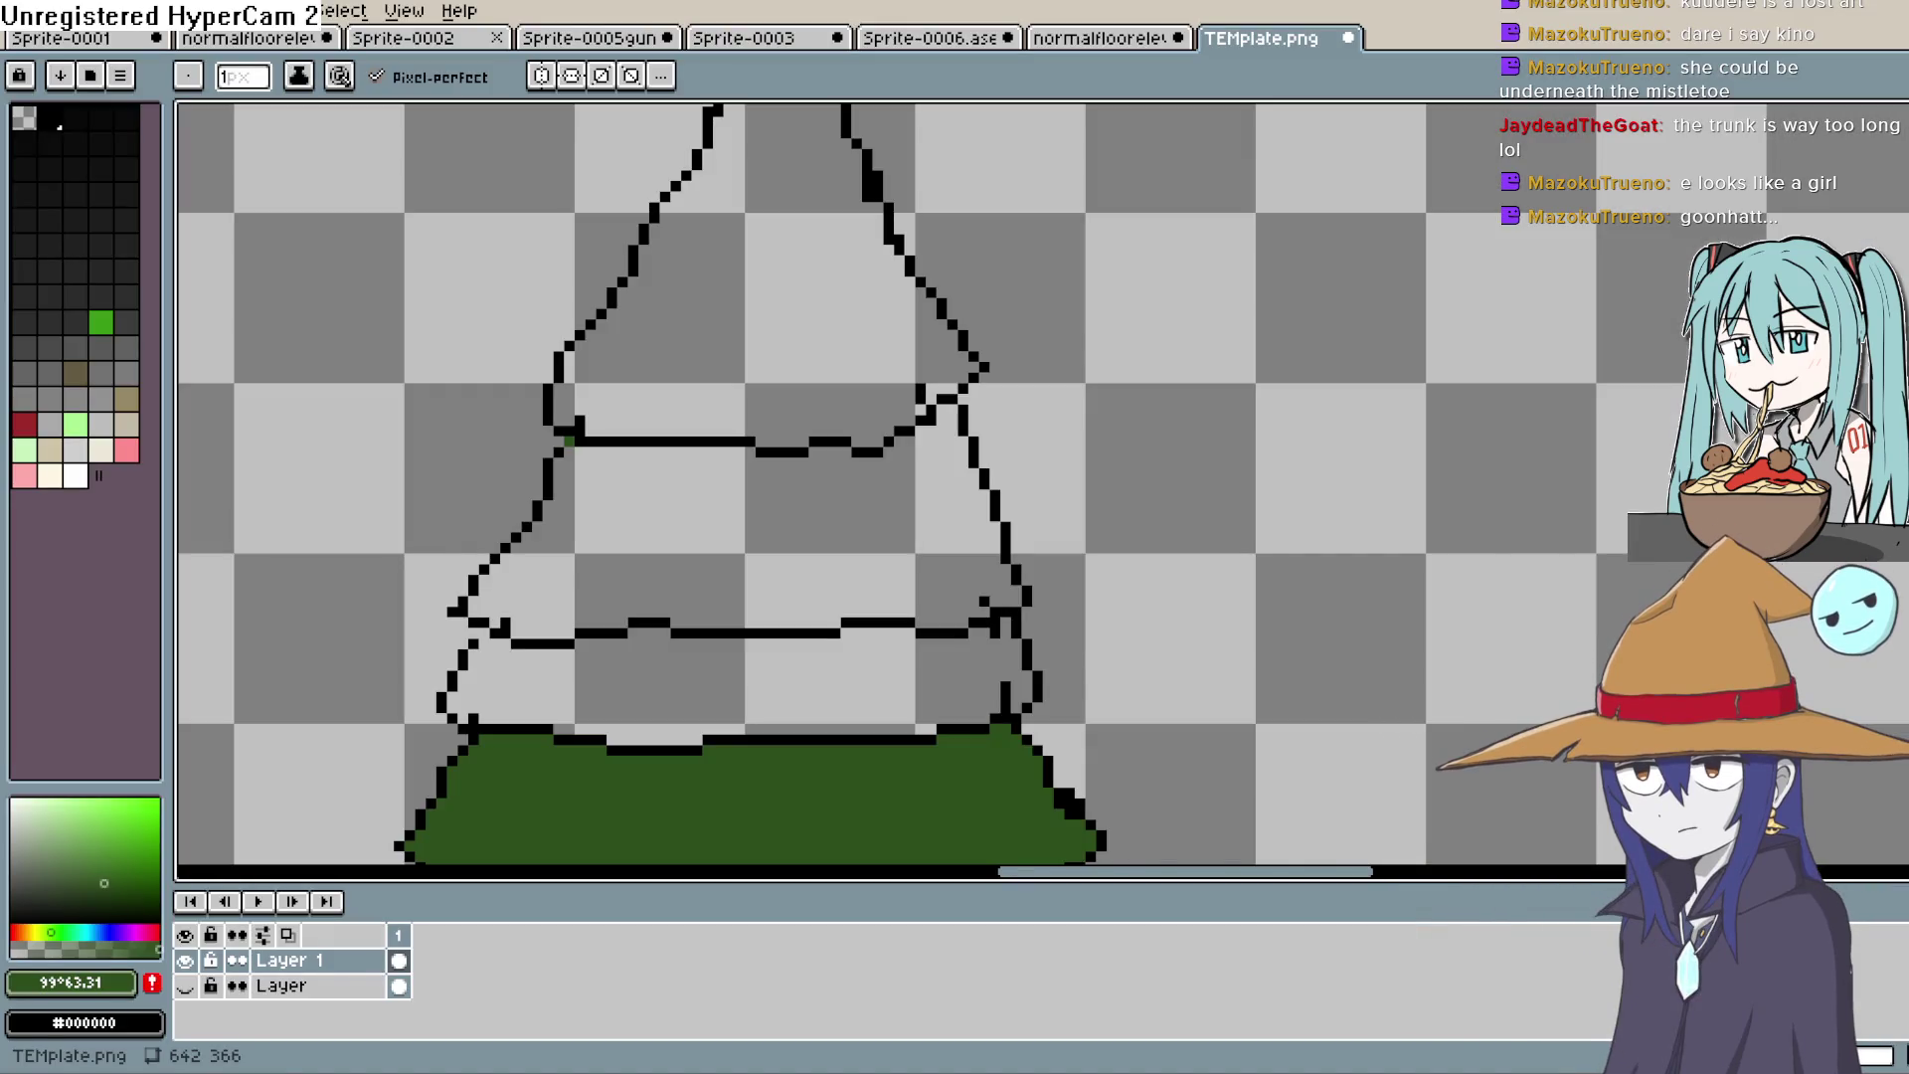
# Step: Sample the bottom tier's dark green and choose a slightly lighter green
pyautogui.scroll(-1, 1078, 426)
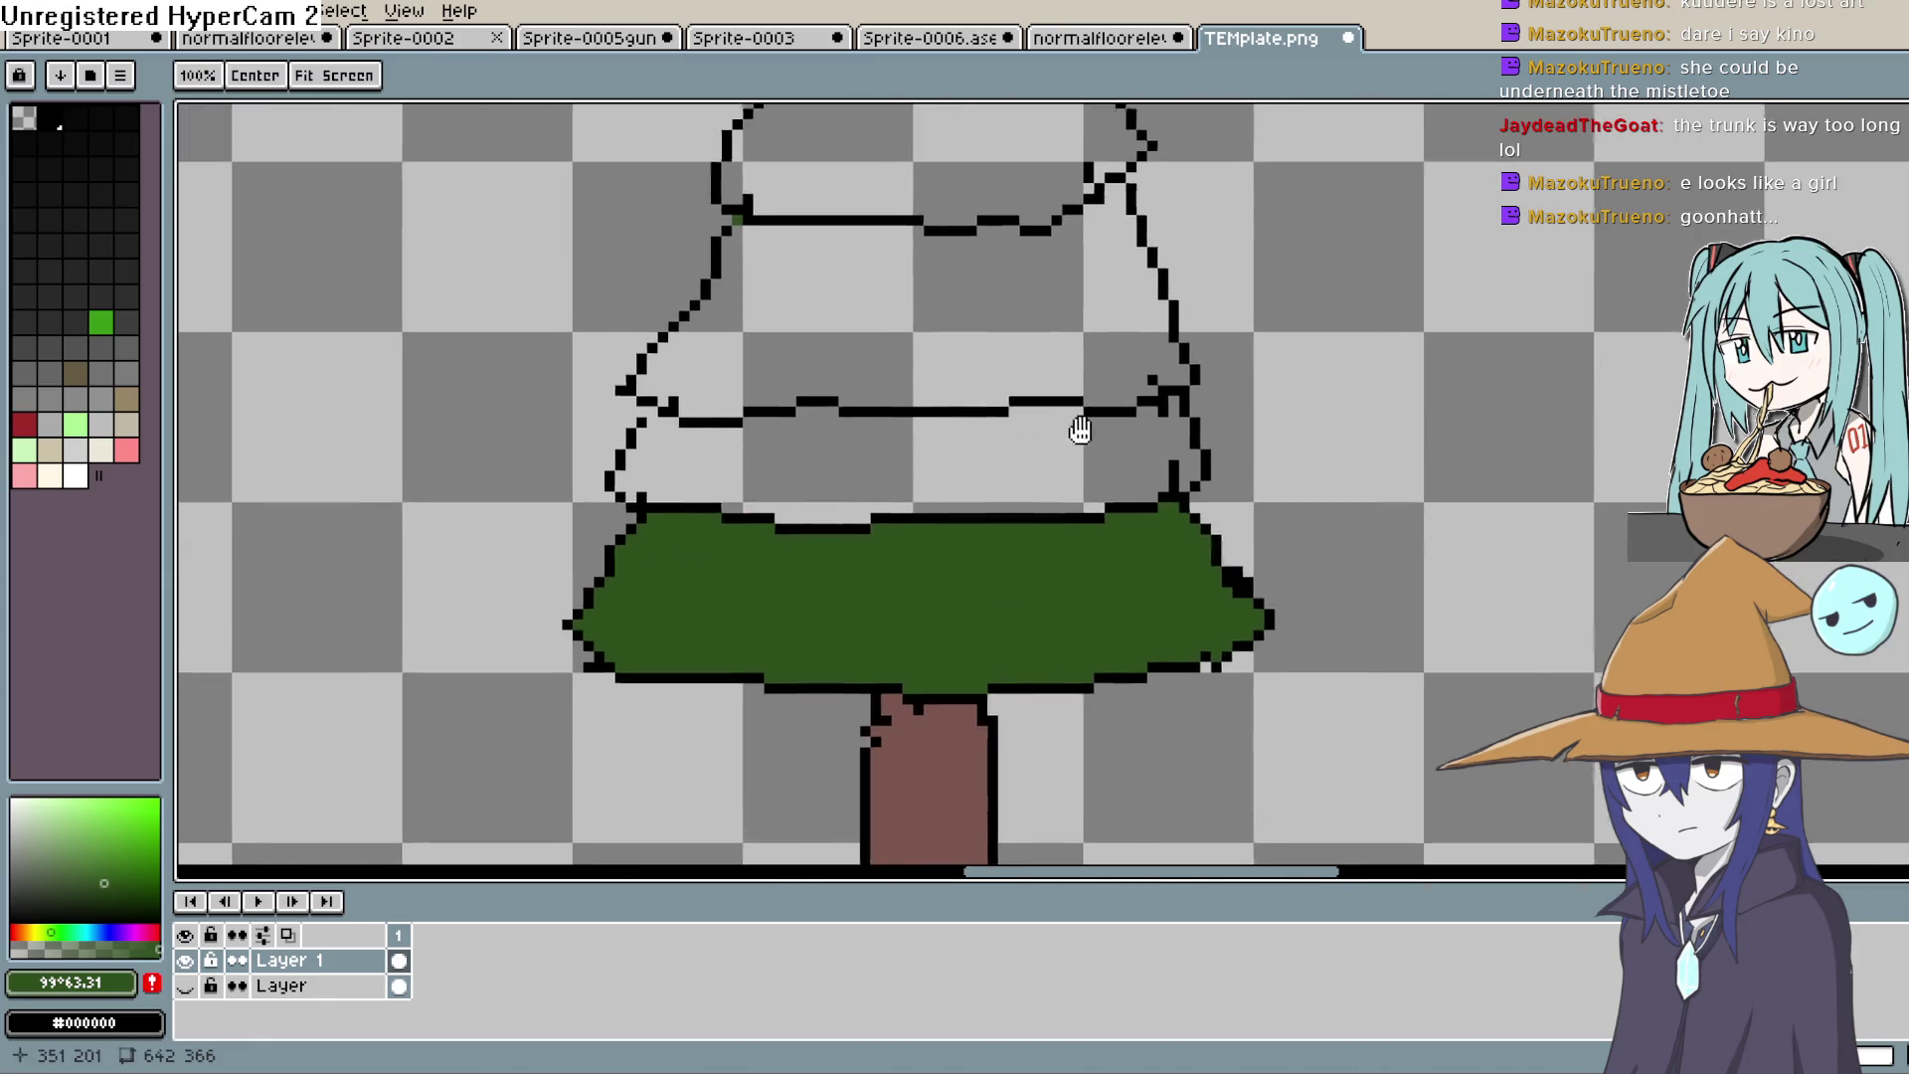
pyautogui.scroll(-1, 1199, 435)
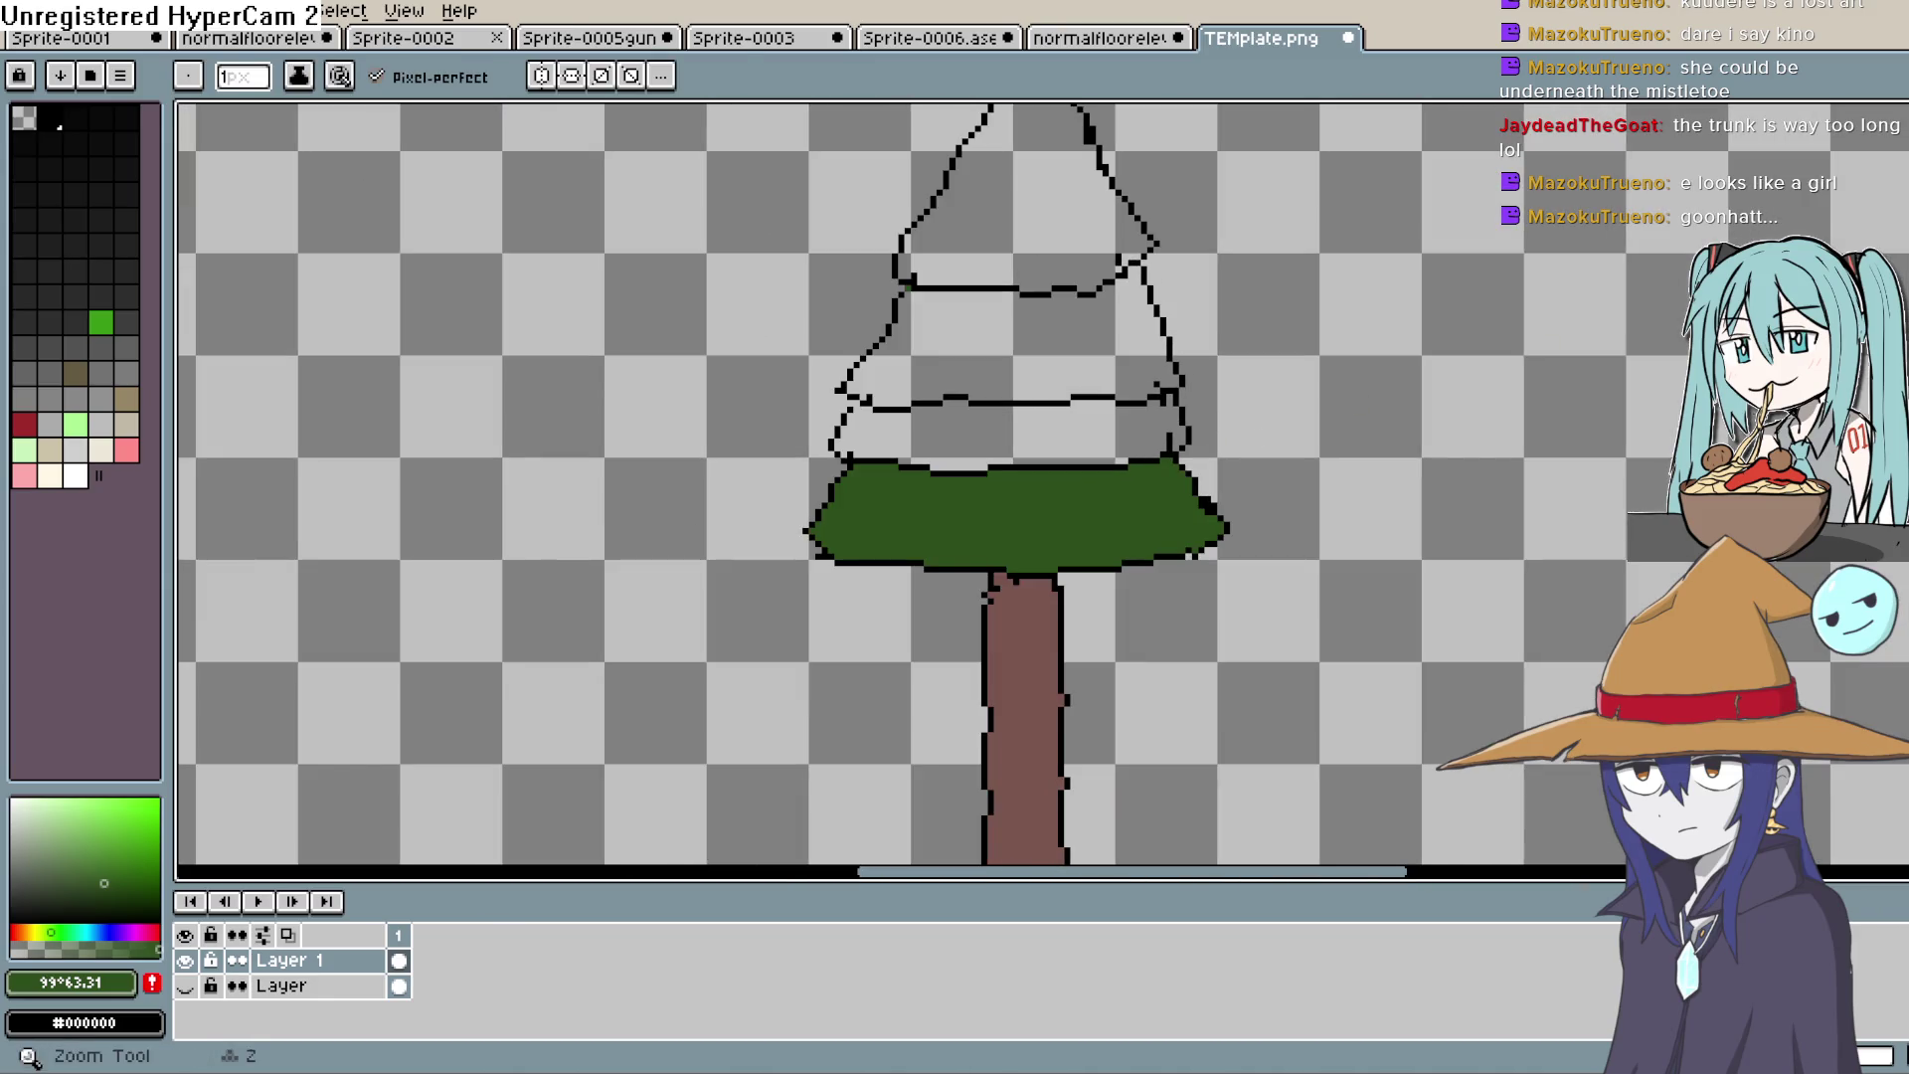
pyautogui.press('i')
pyautogui.click(833, 545)
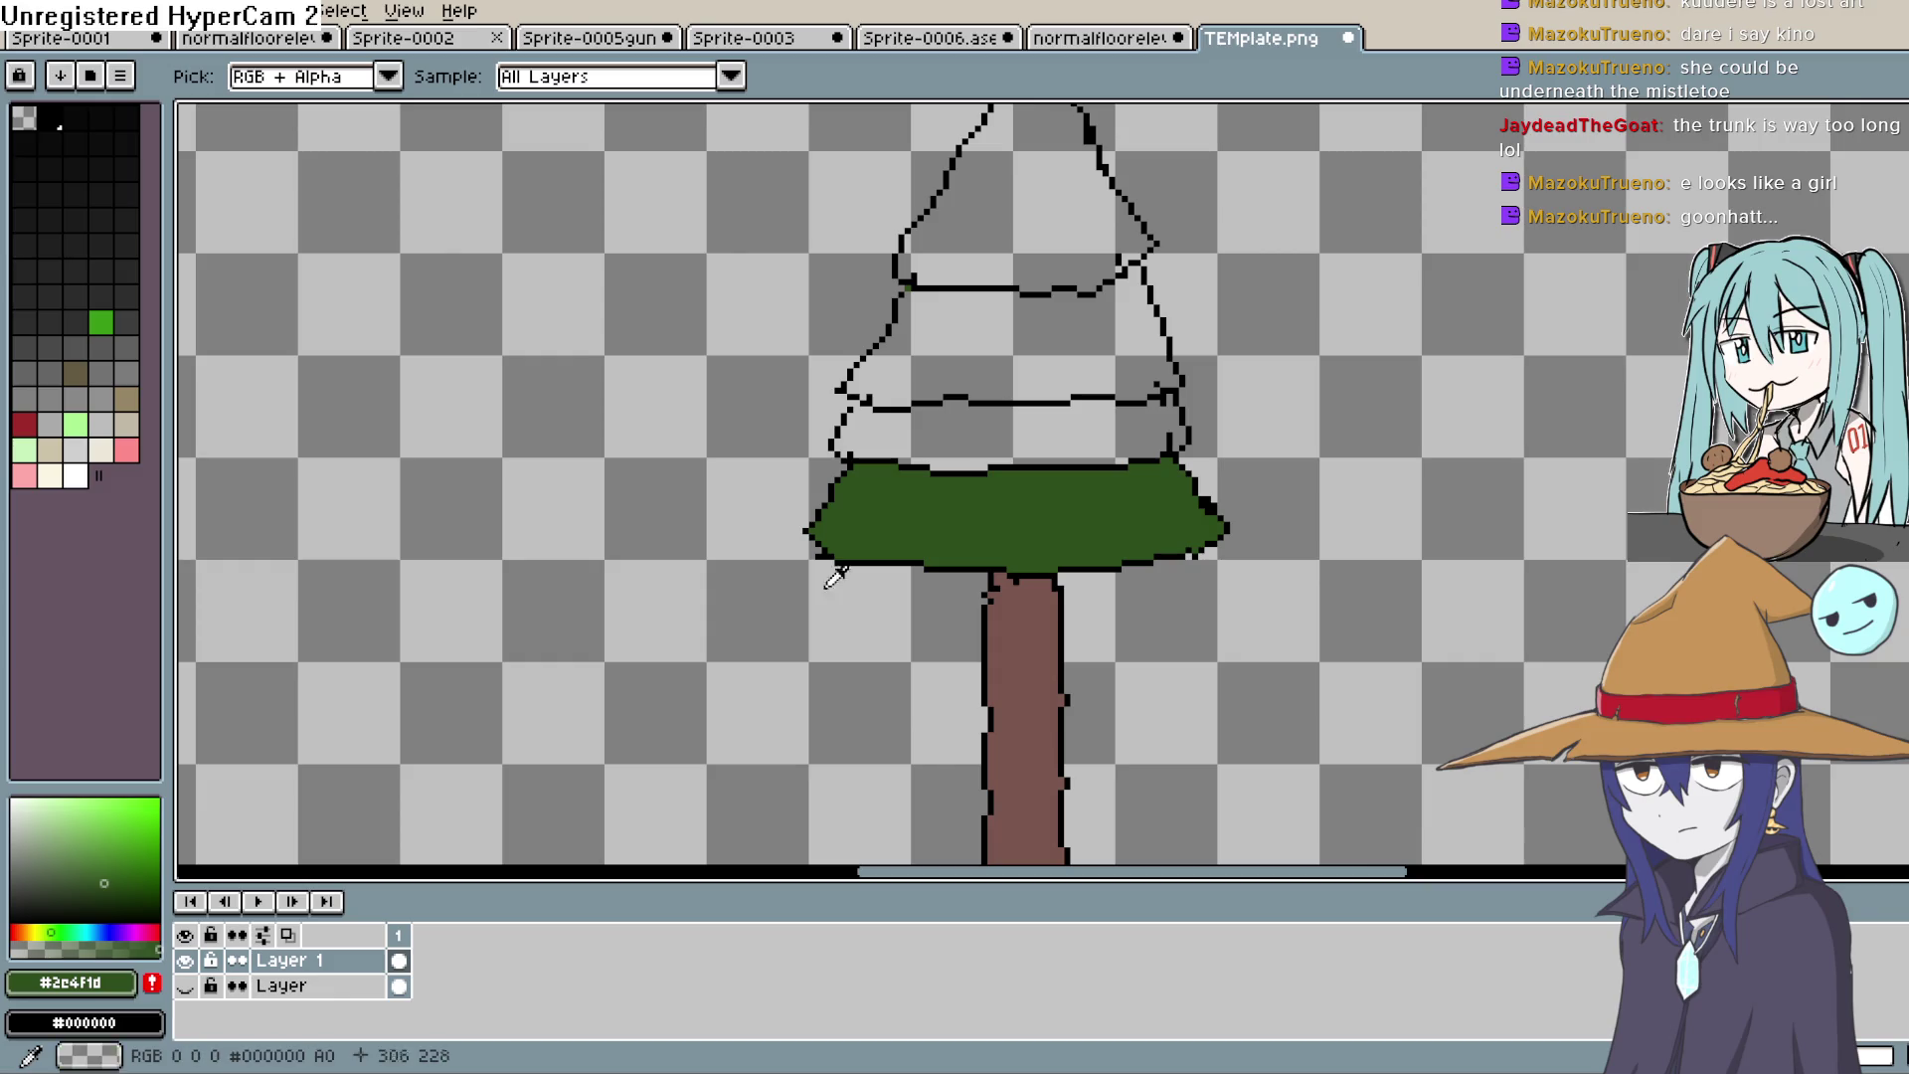
pyautogui.click(97, 857)
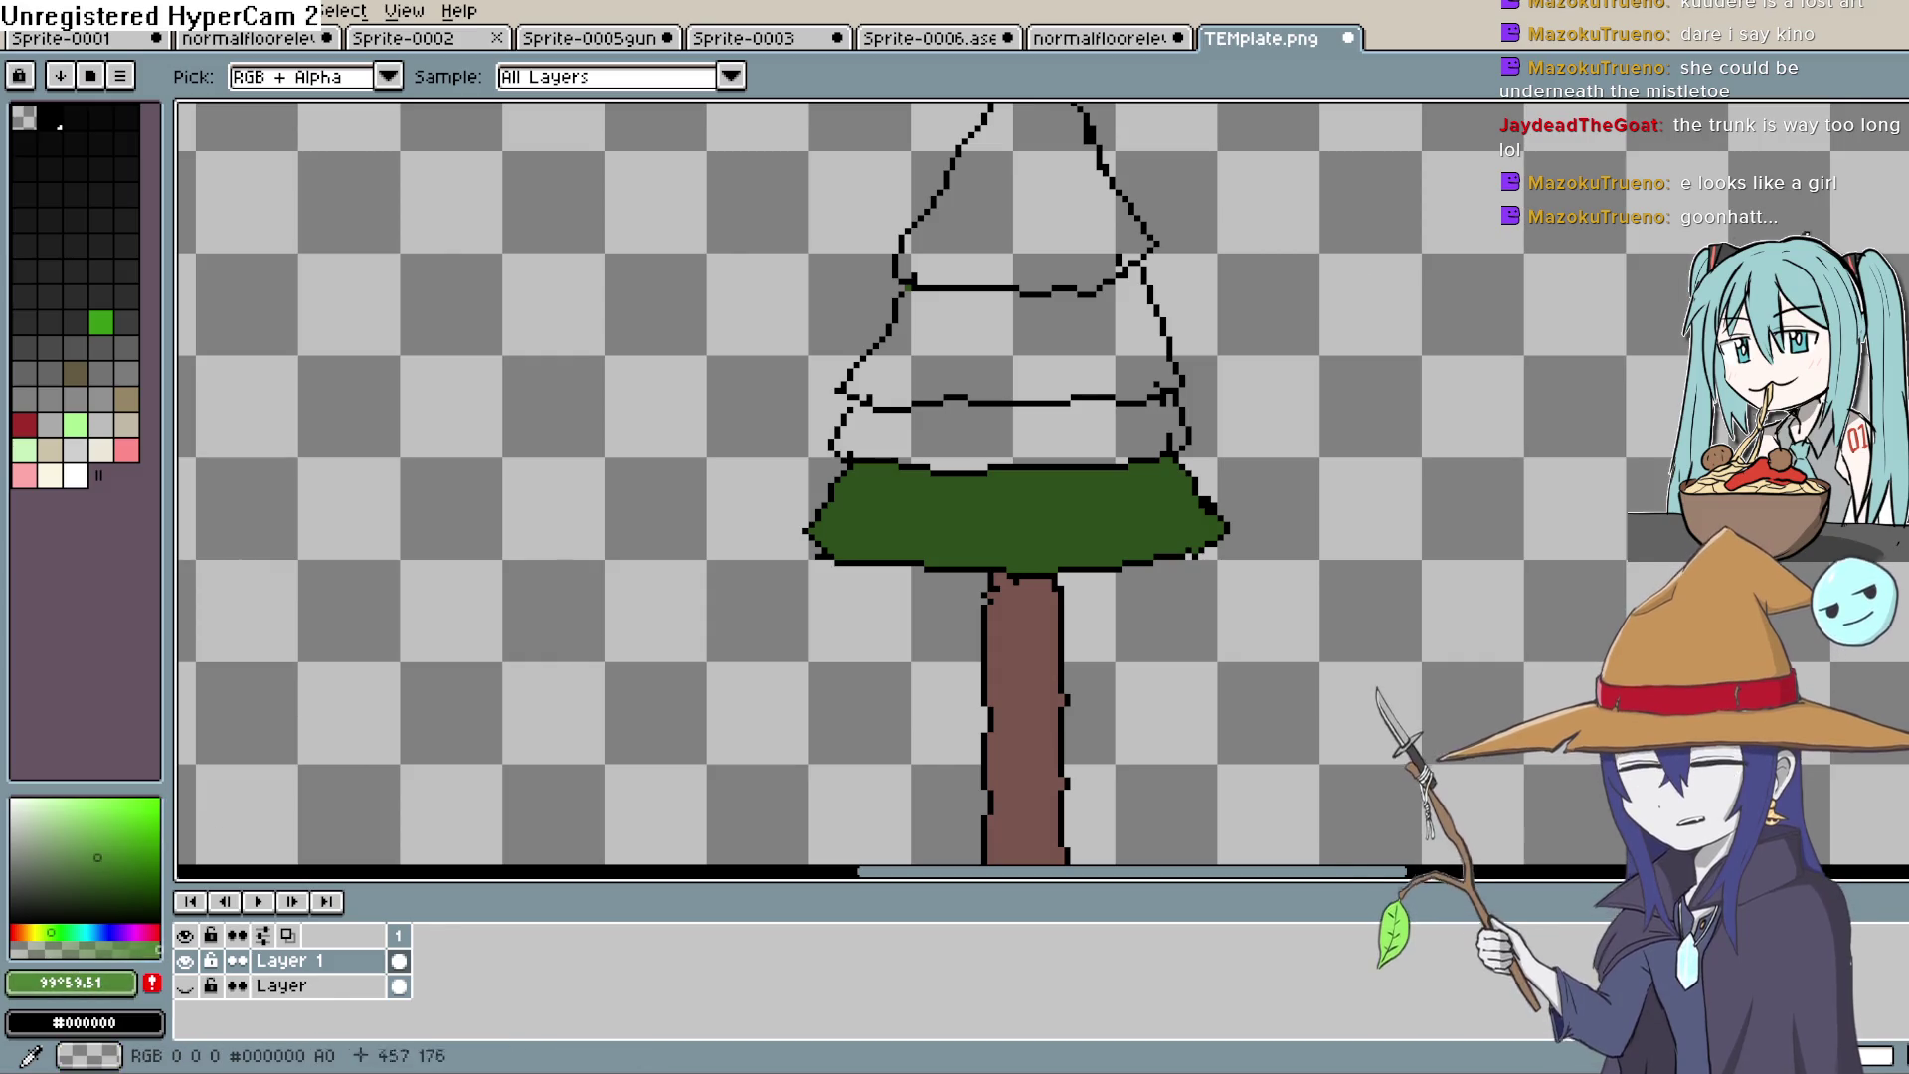
# Step: Flood-fill the second, third and top tiers with progressively lighter greens
pyautogui.press('g')
pyautogui.moveTo(1454, 372); pyautogui.dragTo(1422, 478)
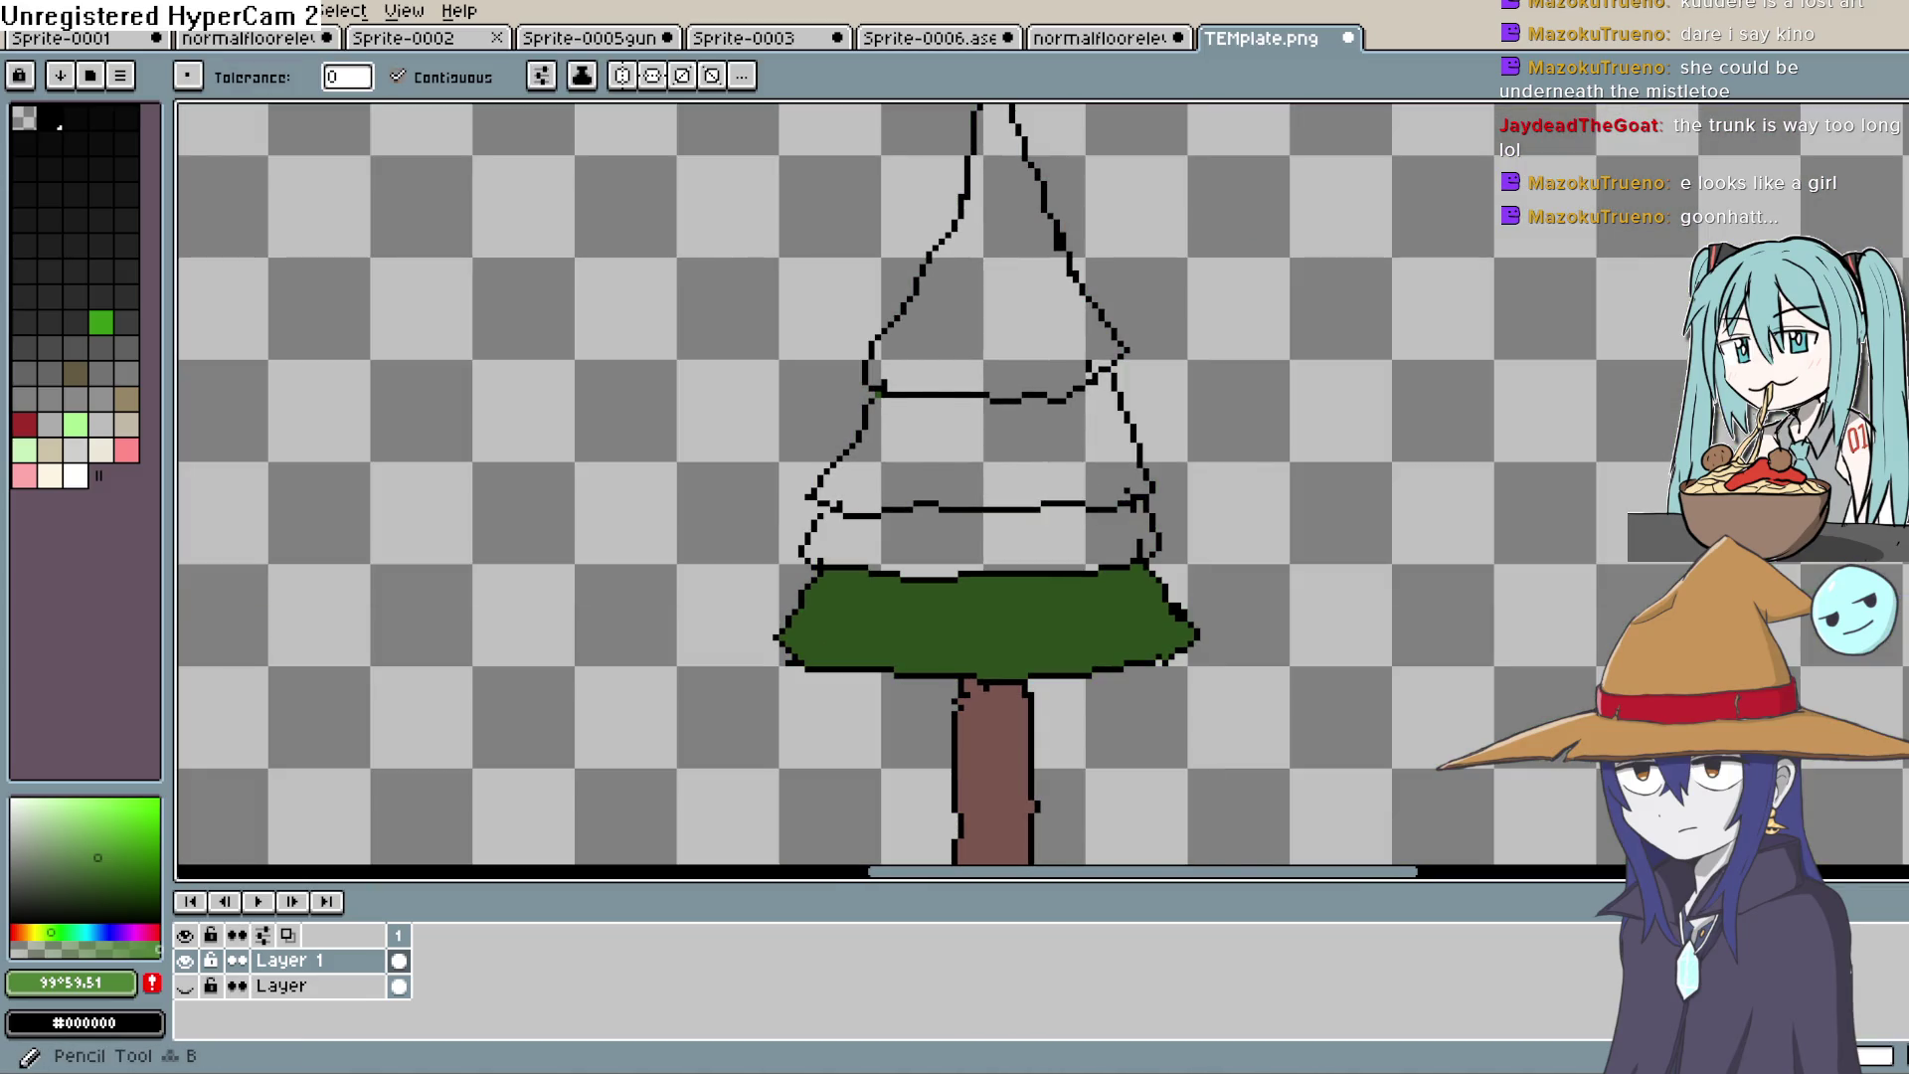
pyautogui.scroll(2, 1074, 394)
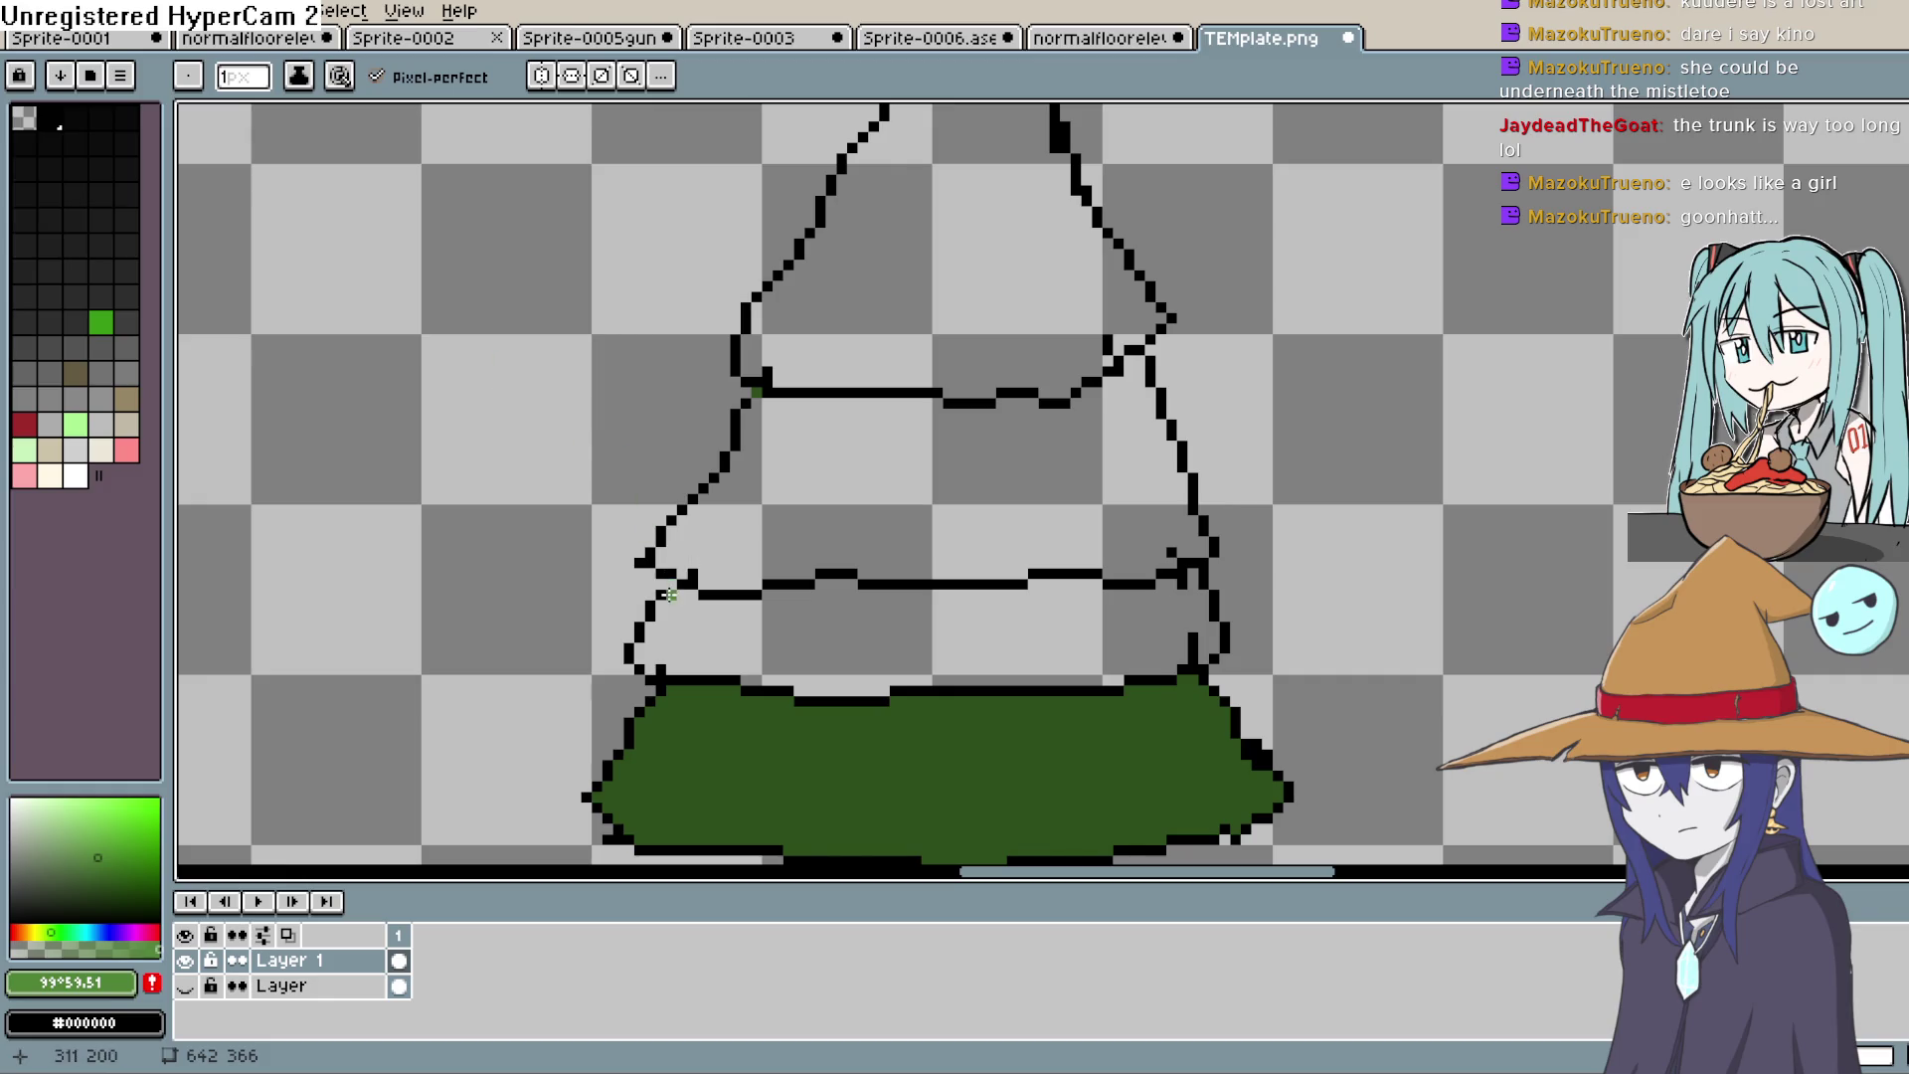
pyautogui.press('g')
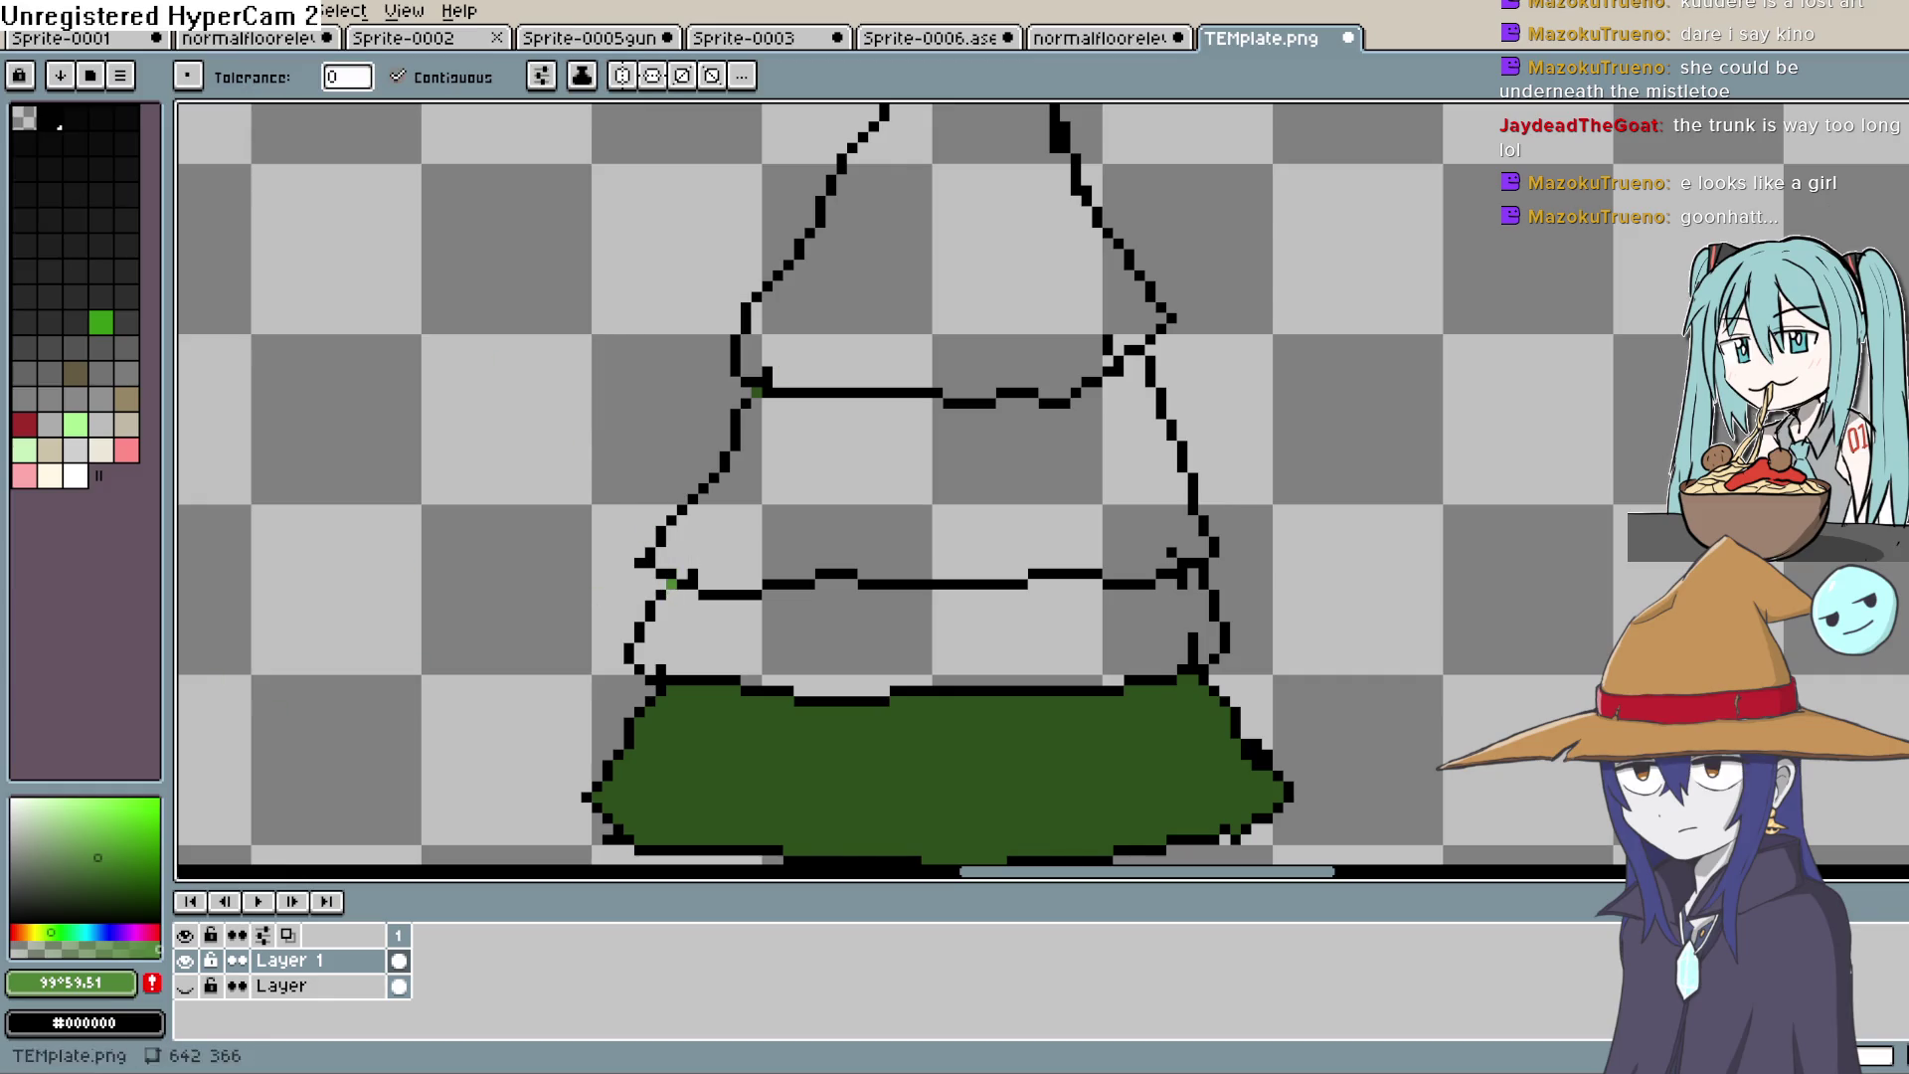
pyautogui.click(1040, 596)
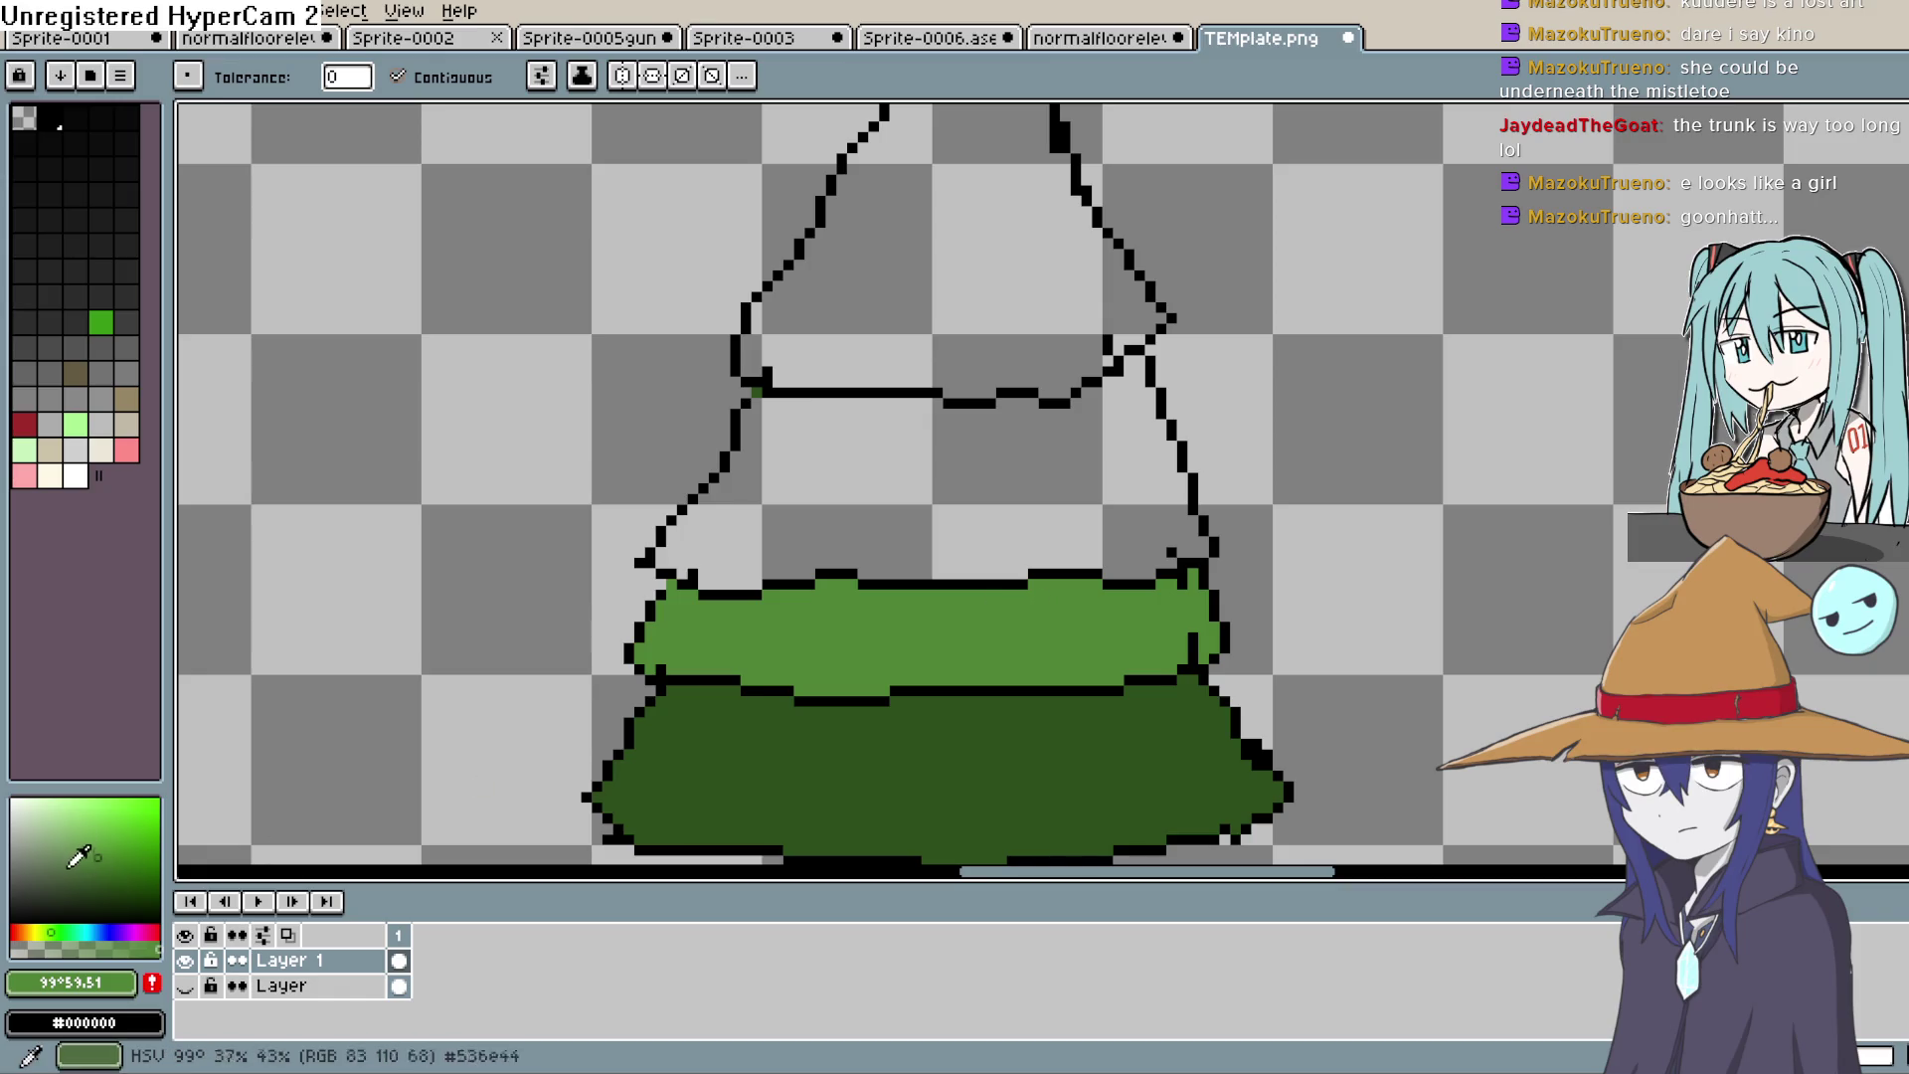
pyautogui.click(80, 830)
pyautogui.click(982, 445)
pyautogui.click(61, 809)
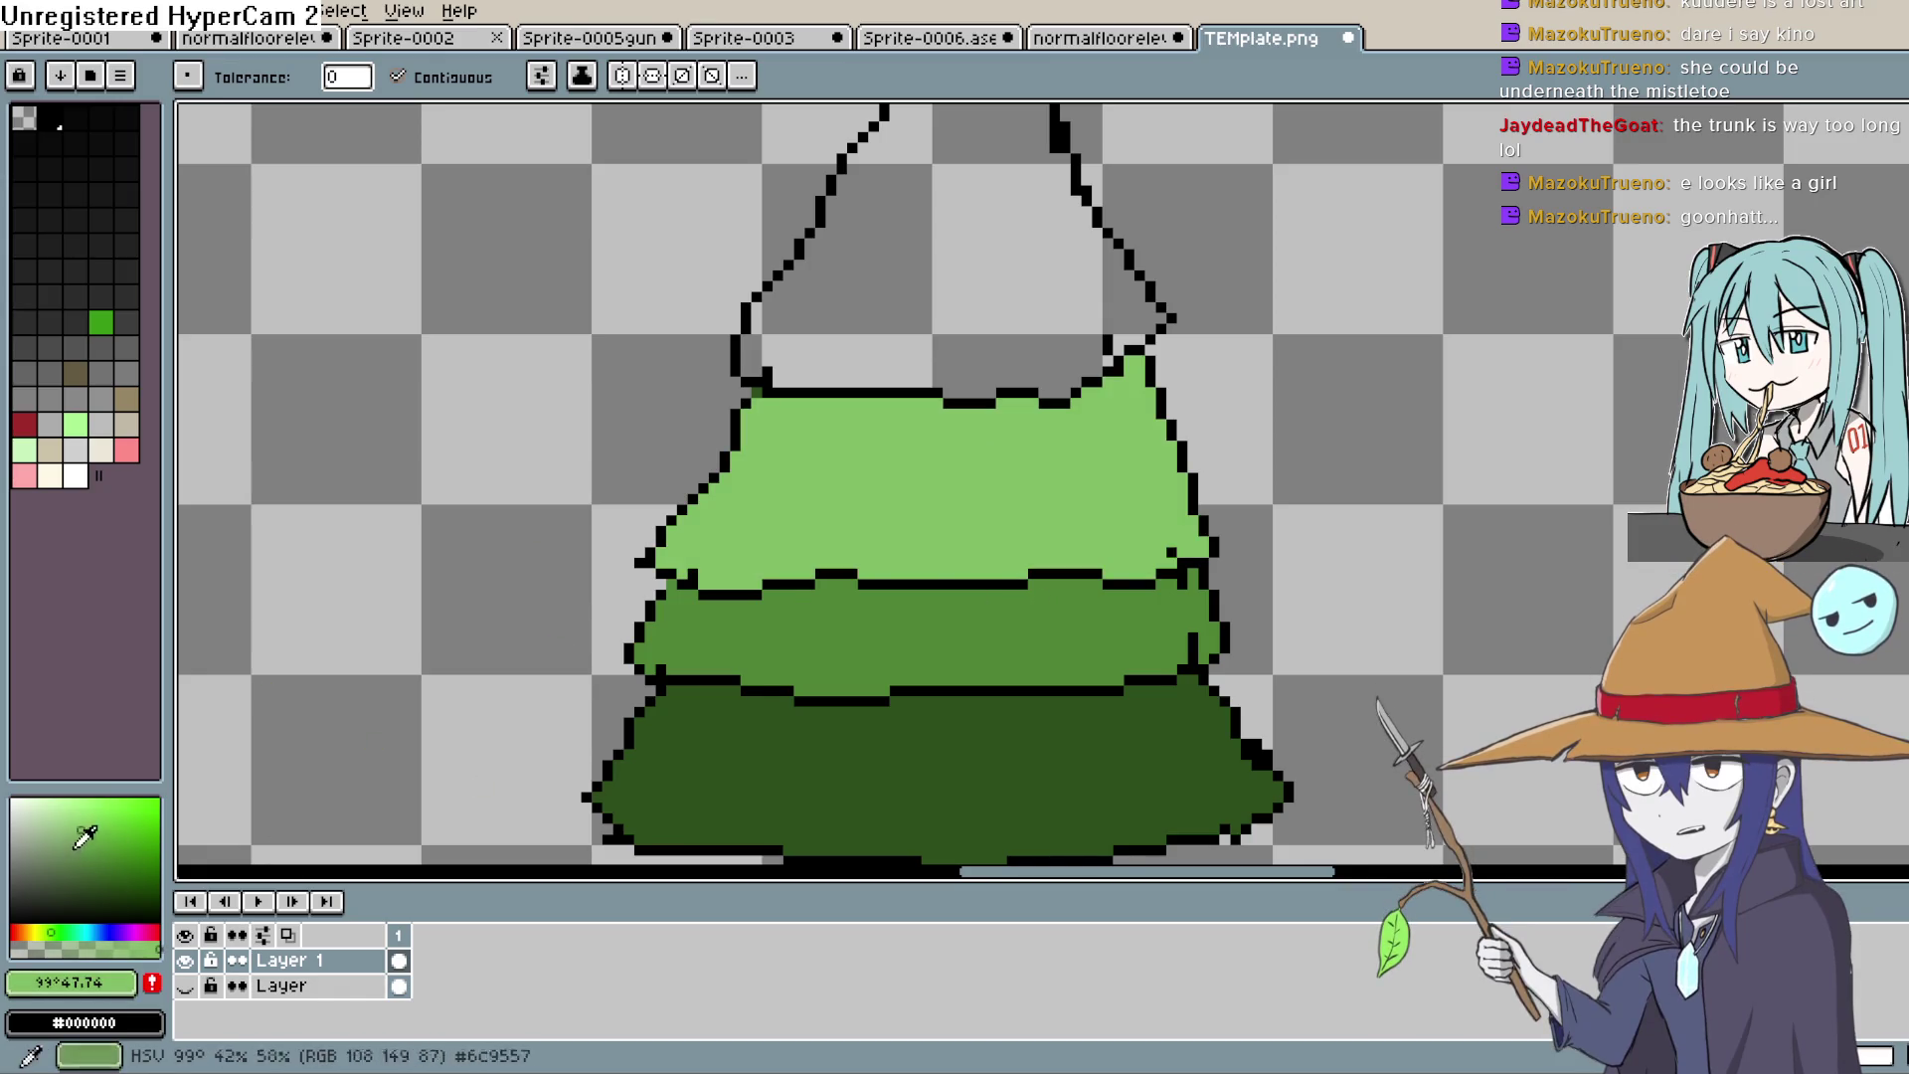
pyautogui.click(955, 258)
# Step: Bring the tree's tip into view and re-centre the tree on the canvas
pyautogui.scroll(2, 995, 478)
pyautogui.press('b')
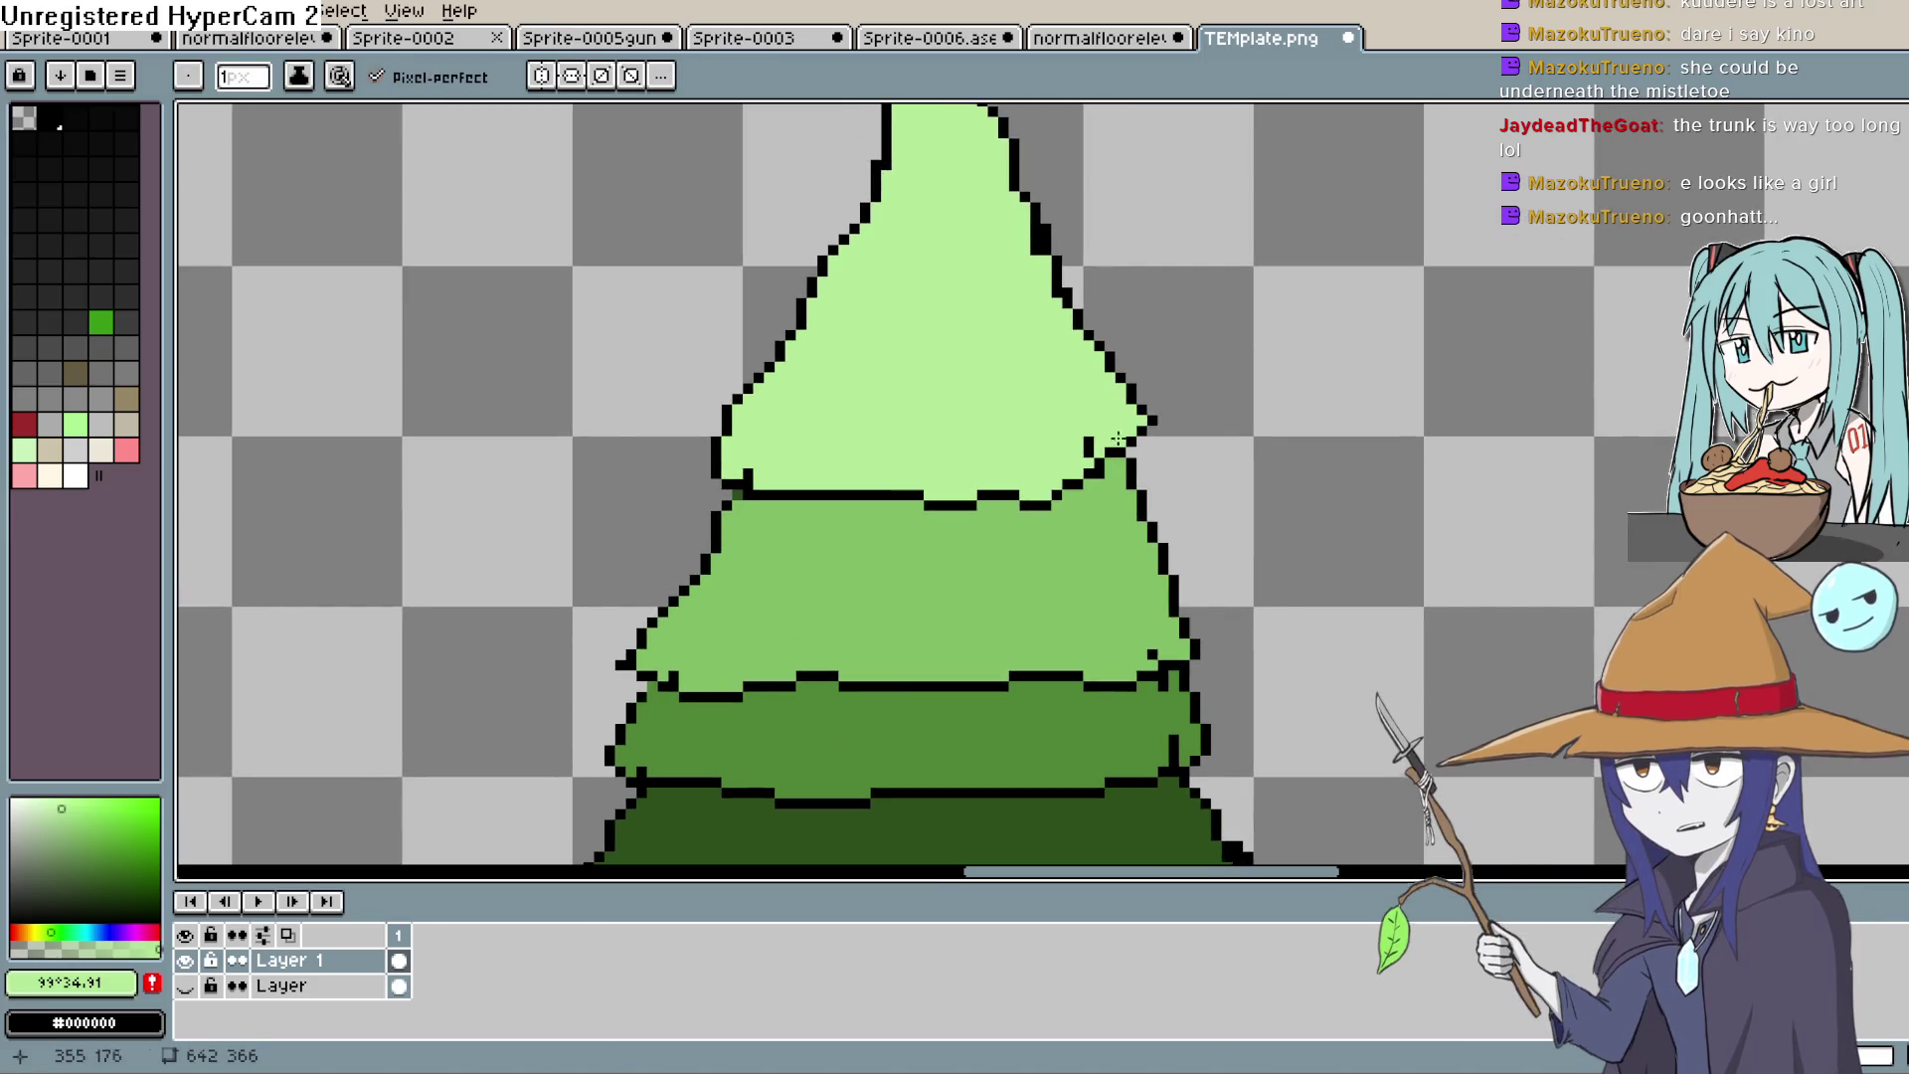
pyautogui.moveTo(1182, 316); pyautogui.dragTo(1181, 552)
pyautogui.scroll(-5, 1181, 552)
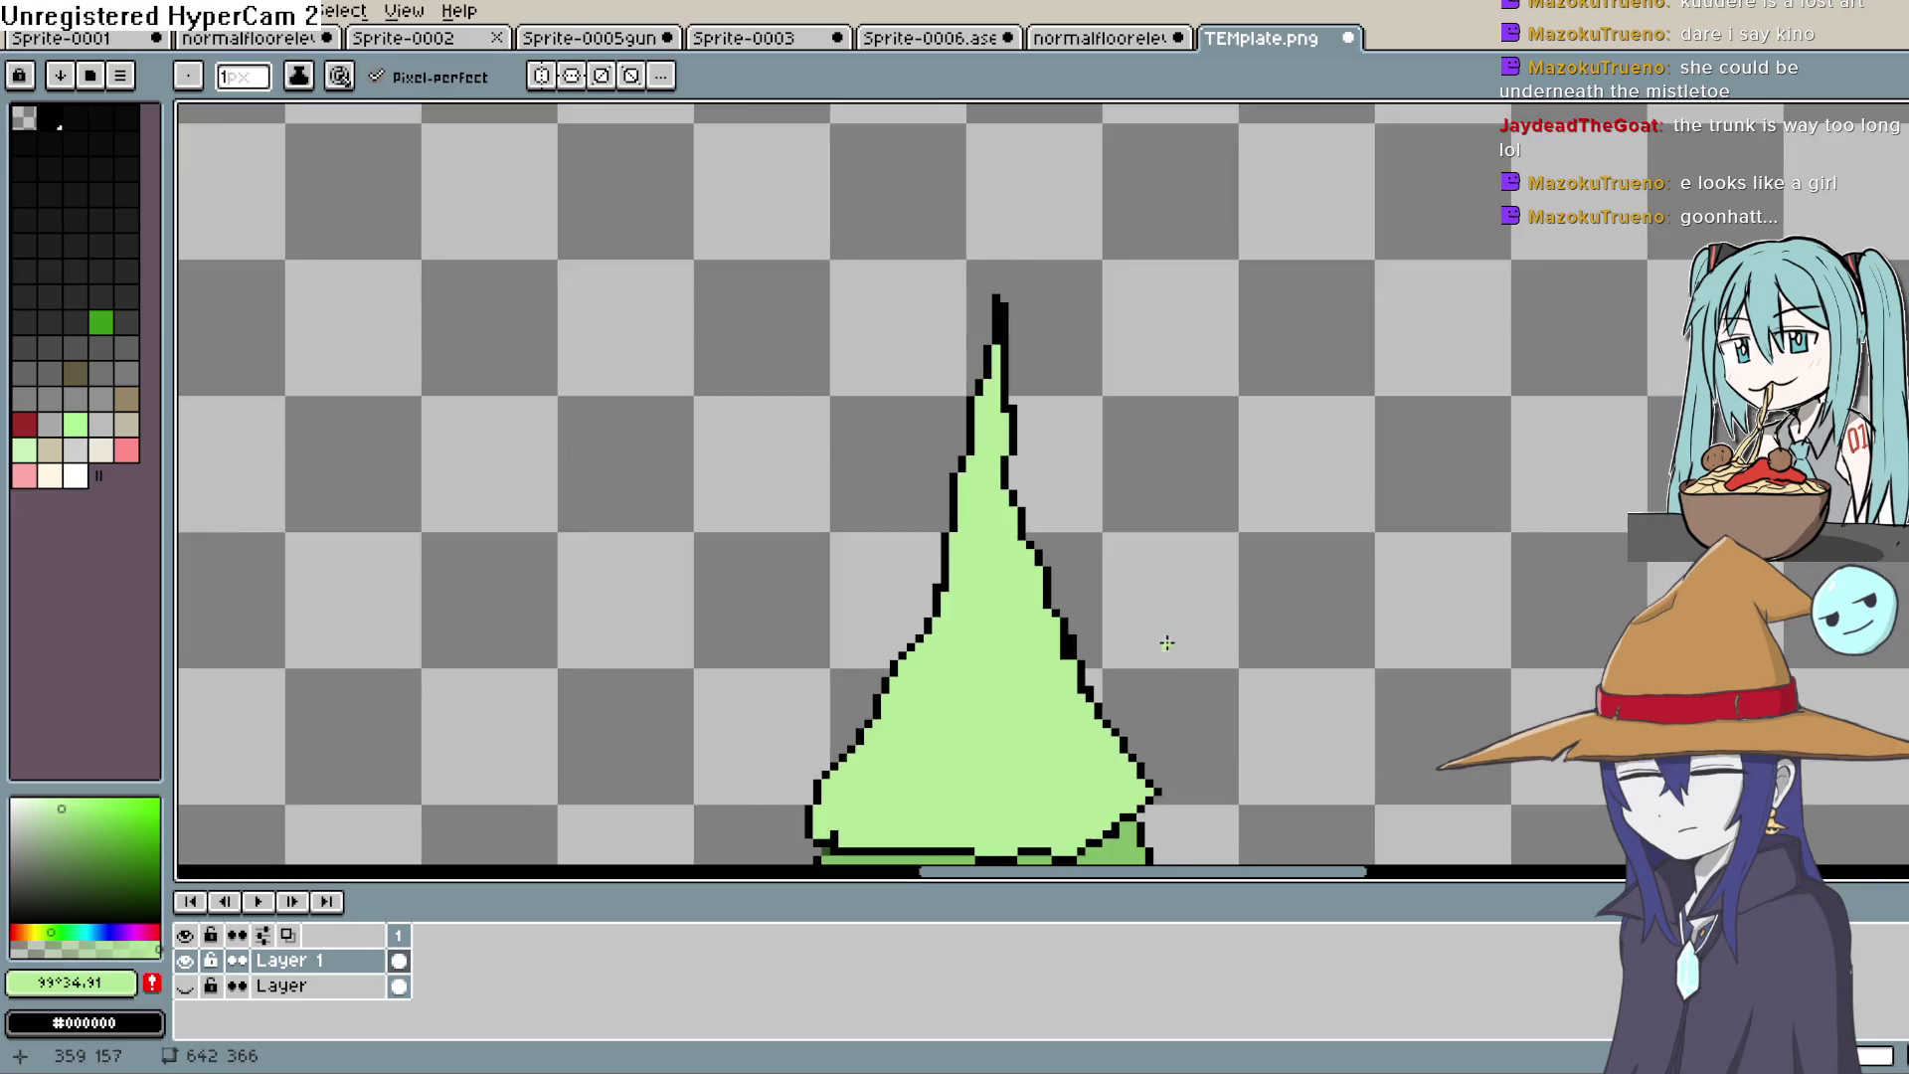
pyautogui.scroll(1, 1193, 537)
pyautogui.scroll(4, 1194, 537)
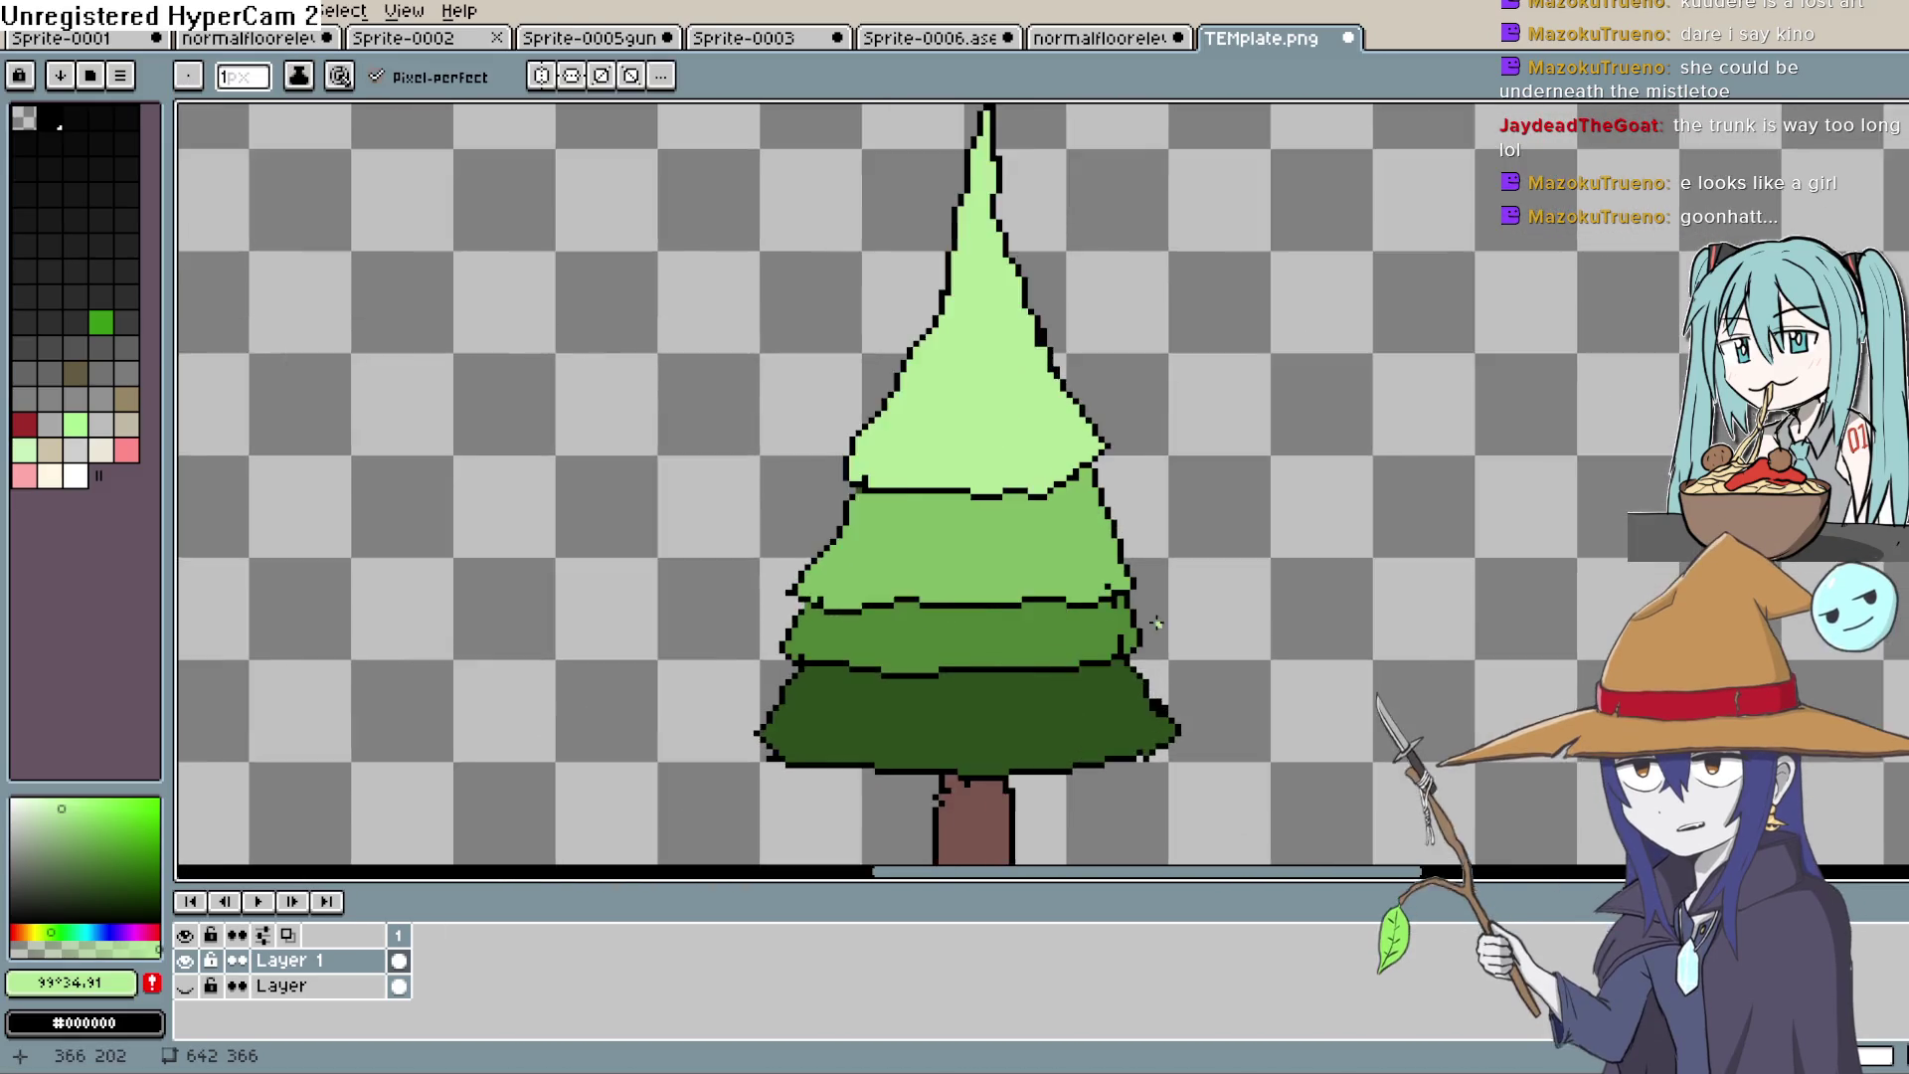
pyautogui.press('alt')
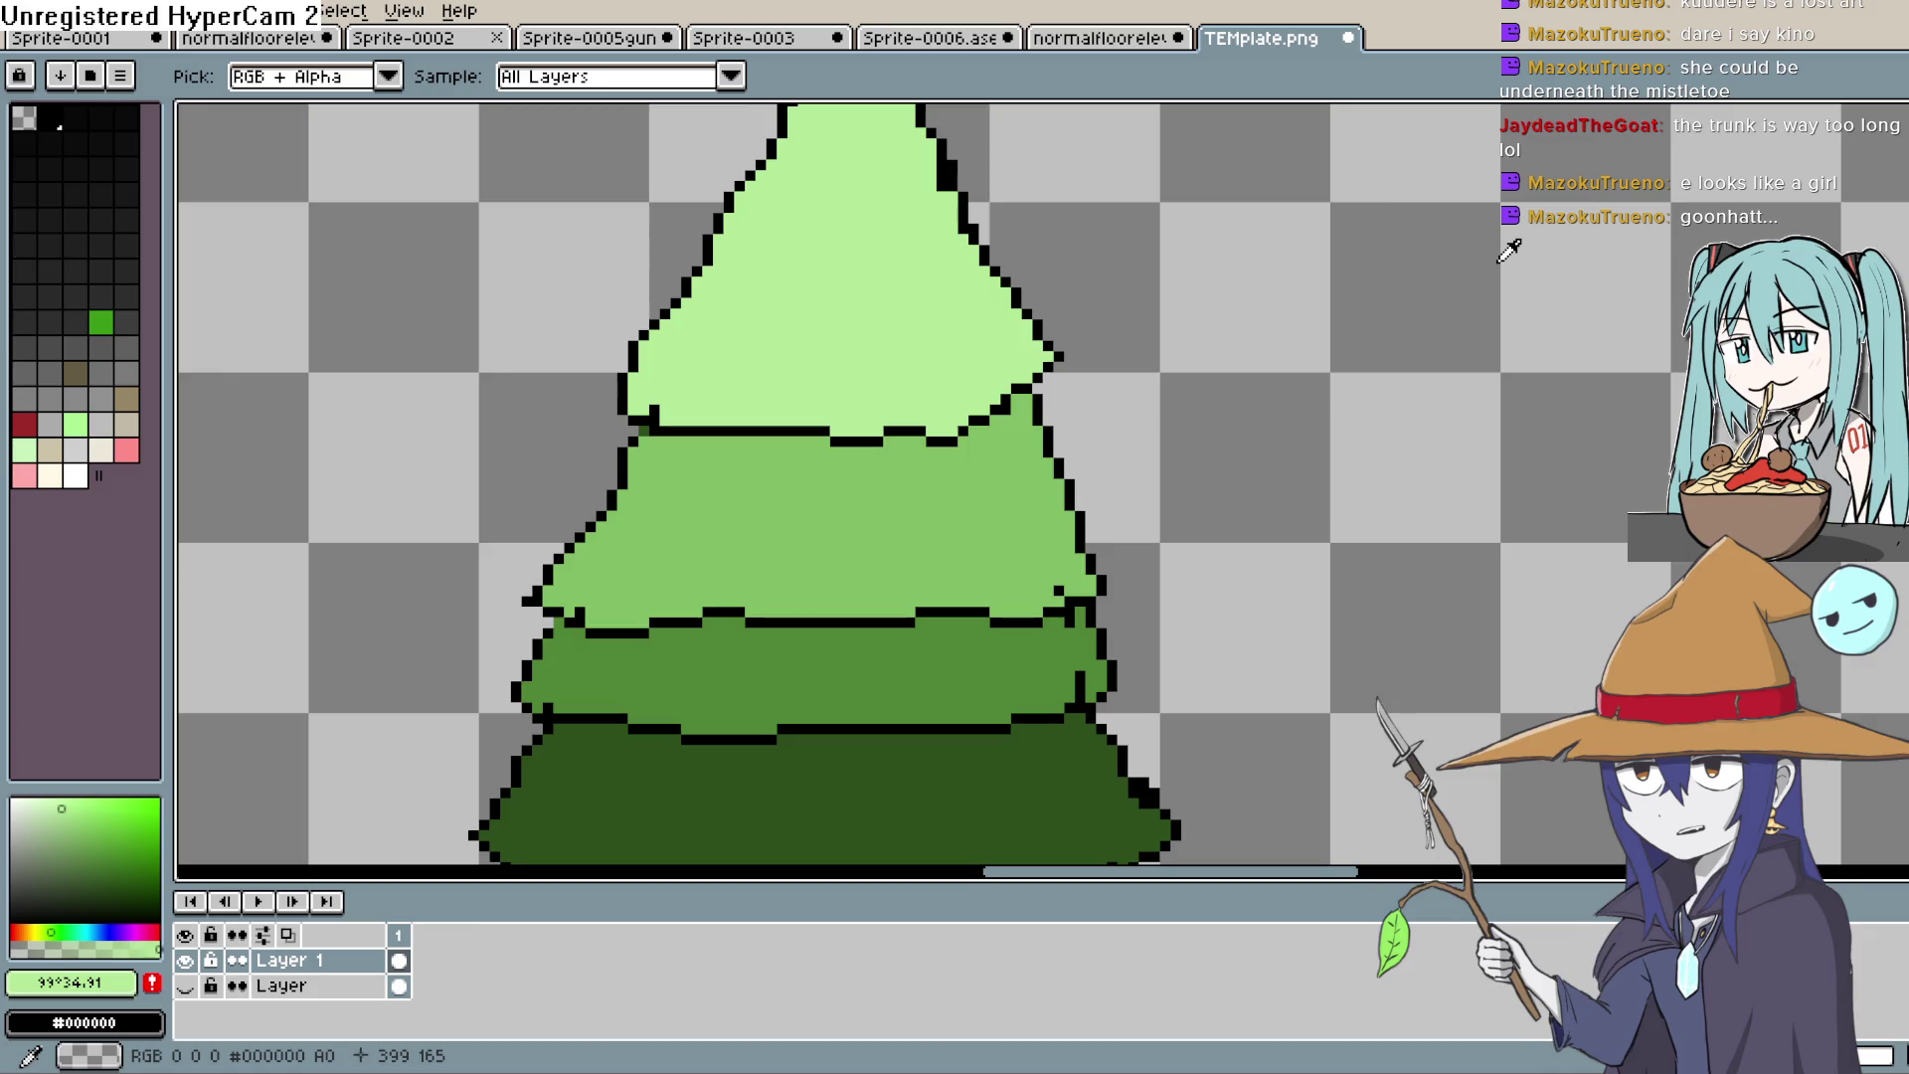
pyautogui.press('space')
pyautogui.moveTo(885, 550); pyautogui.dragTo(866, 468)
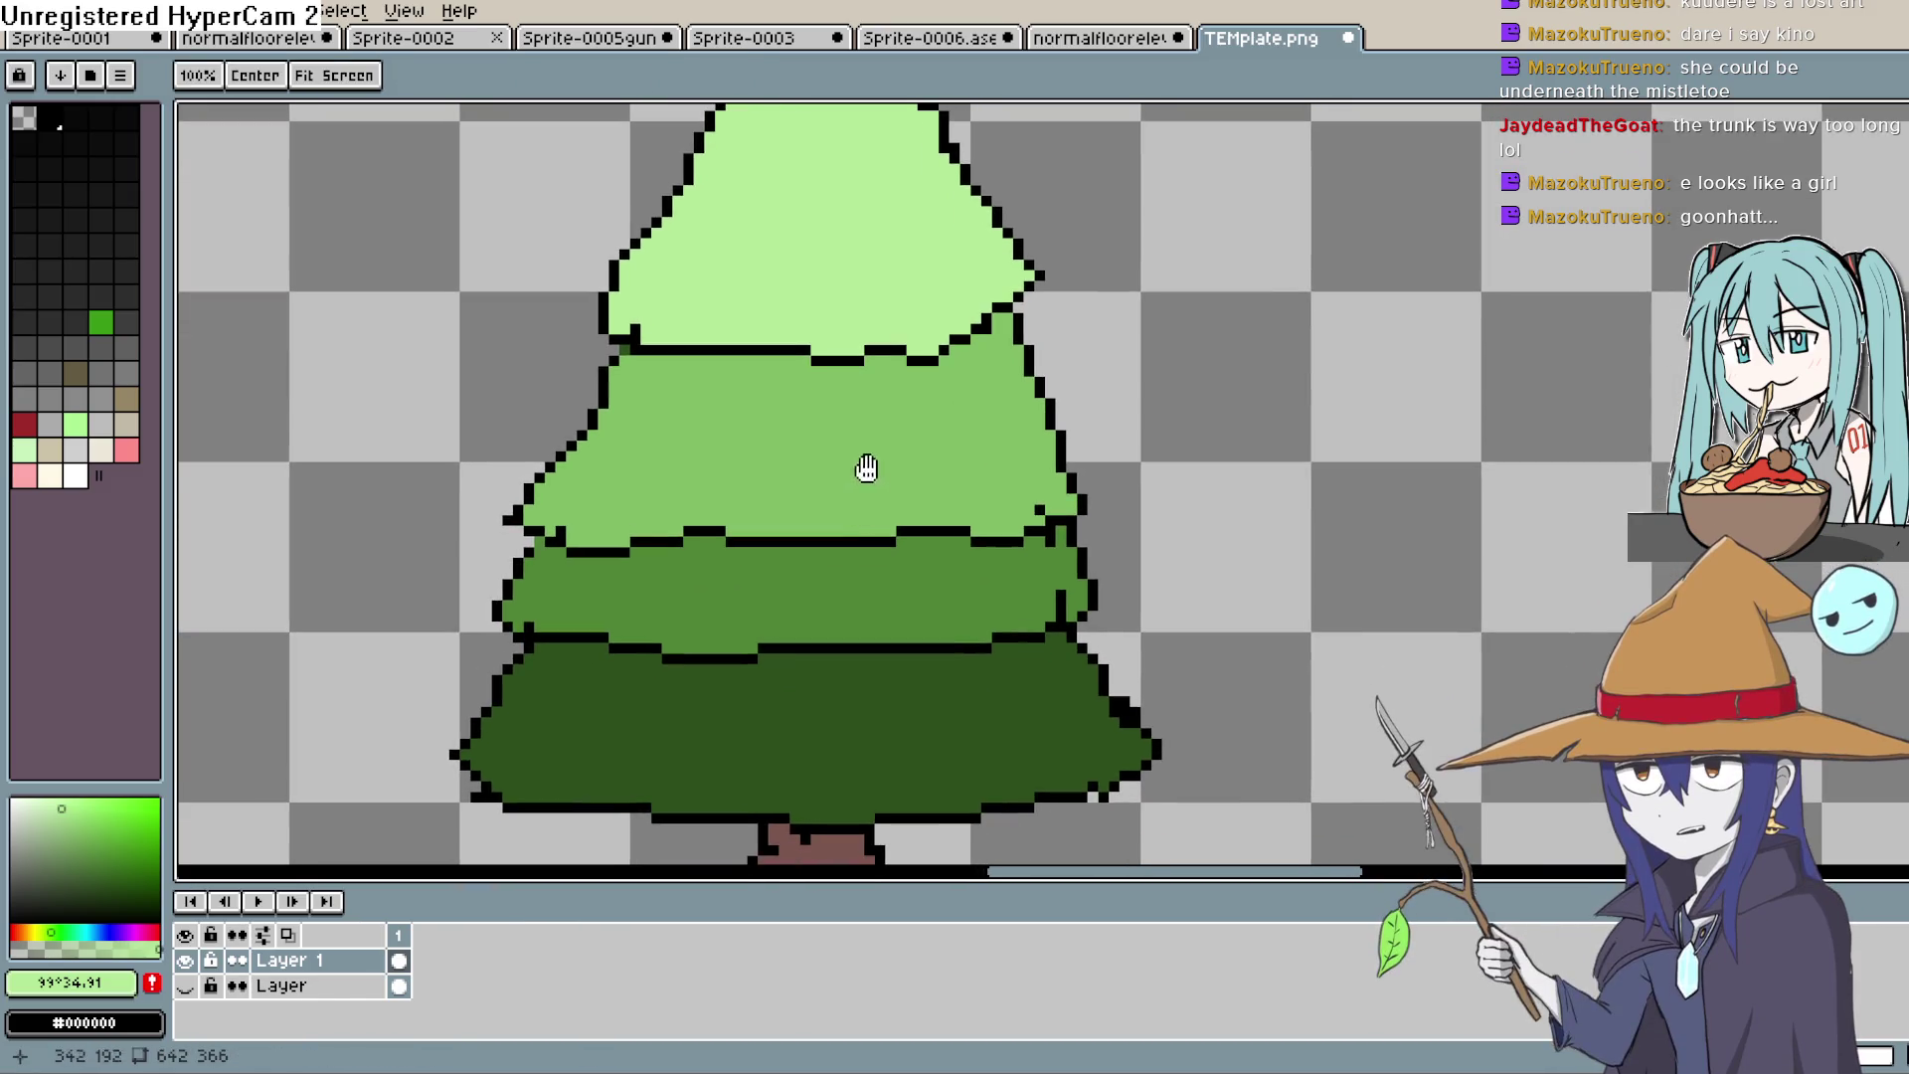
# Step: Eyedrop the second tier's mid-green and top tier's light green, then pick black for drawing
pyautogui.keyDown('alt'); pyautogui.click(891, 388); pyautogui.keyUp('alt')
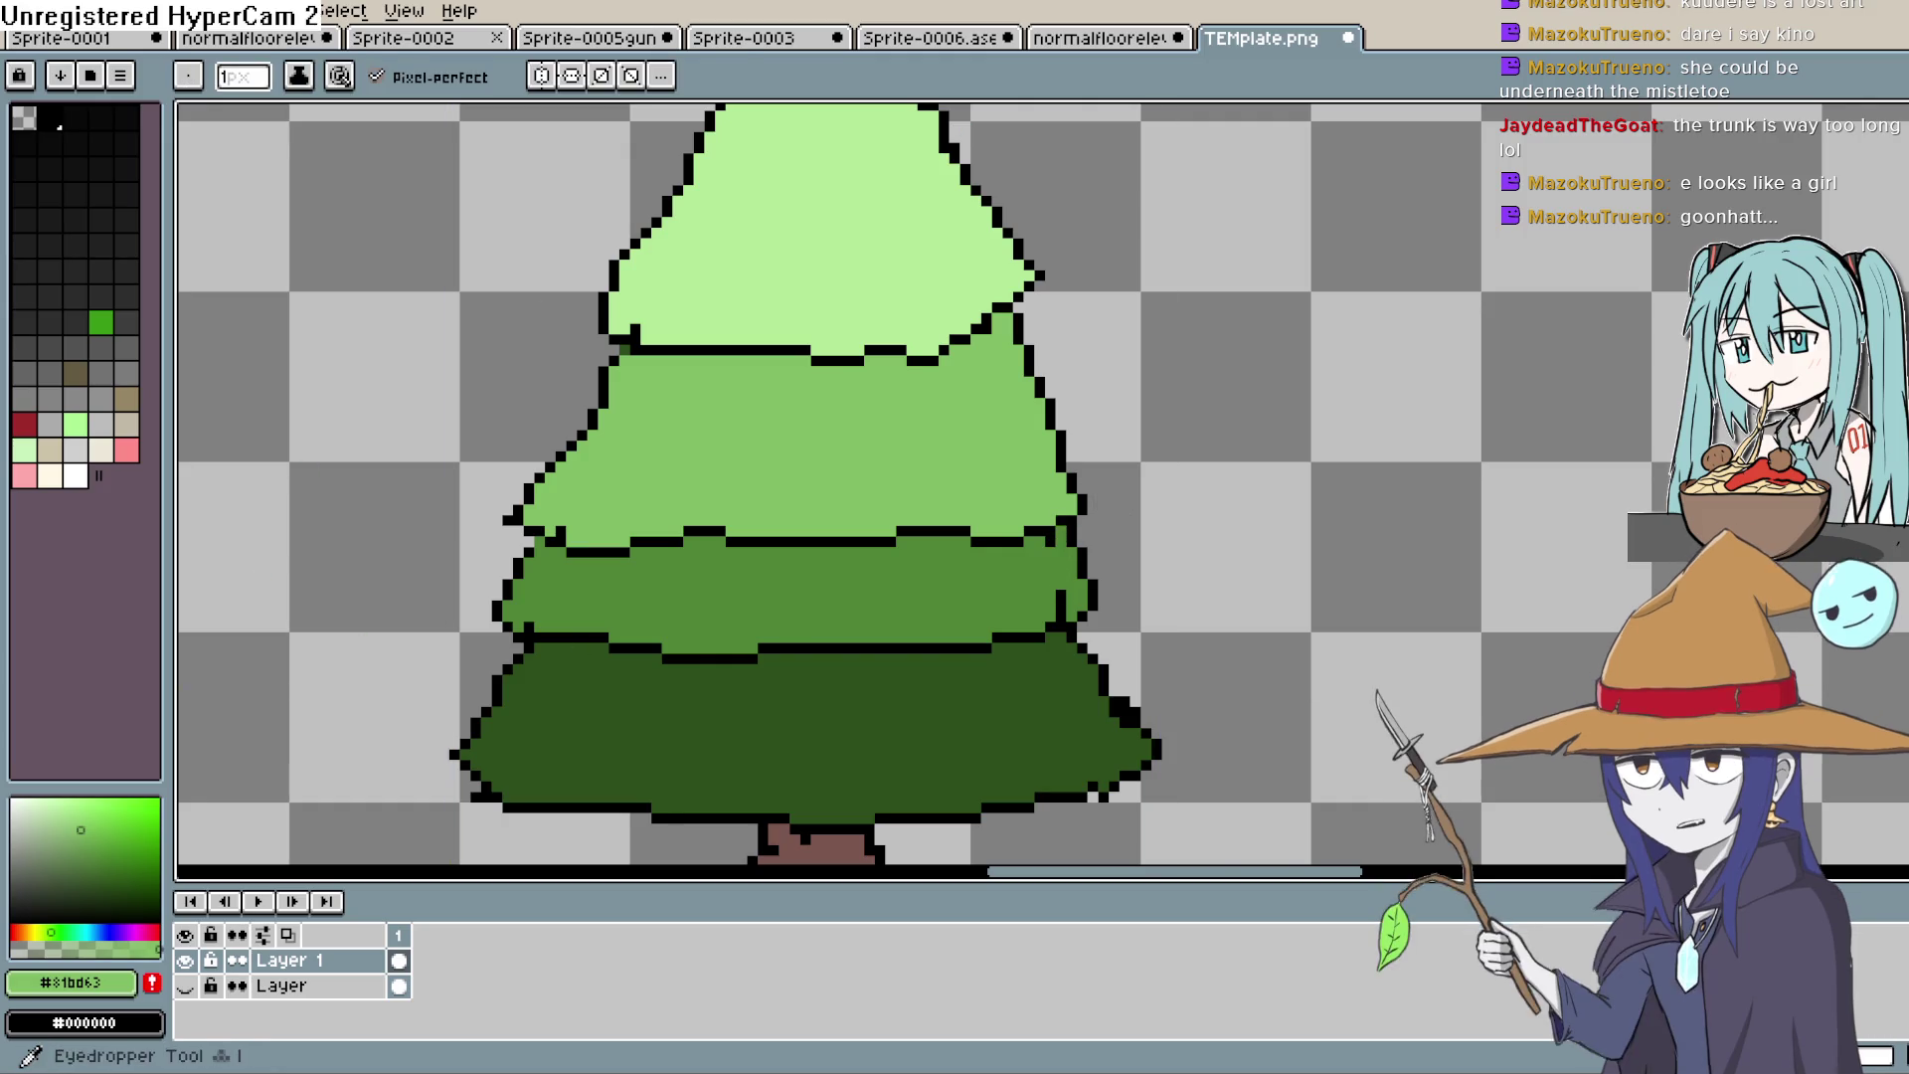
pyautogui.press('alt')
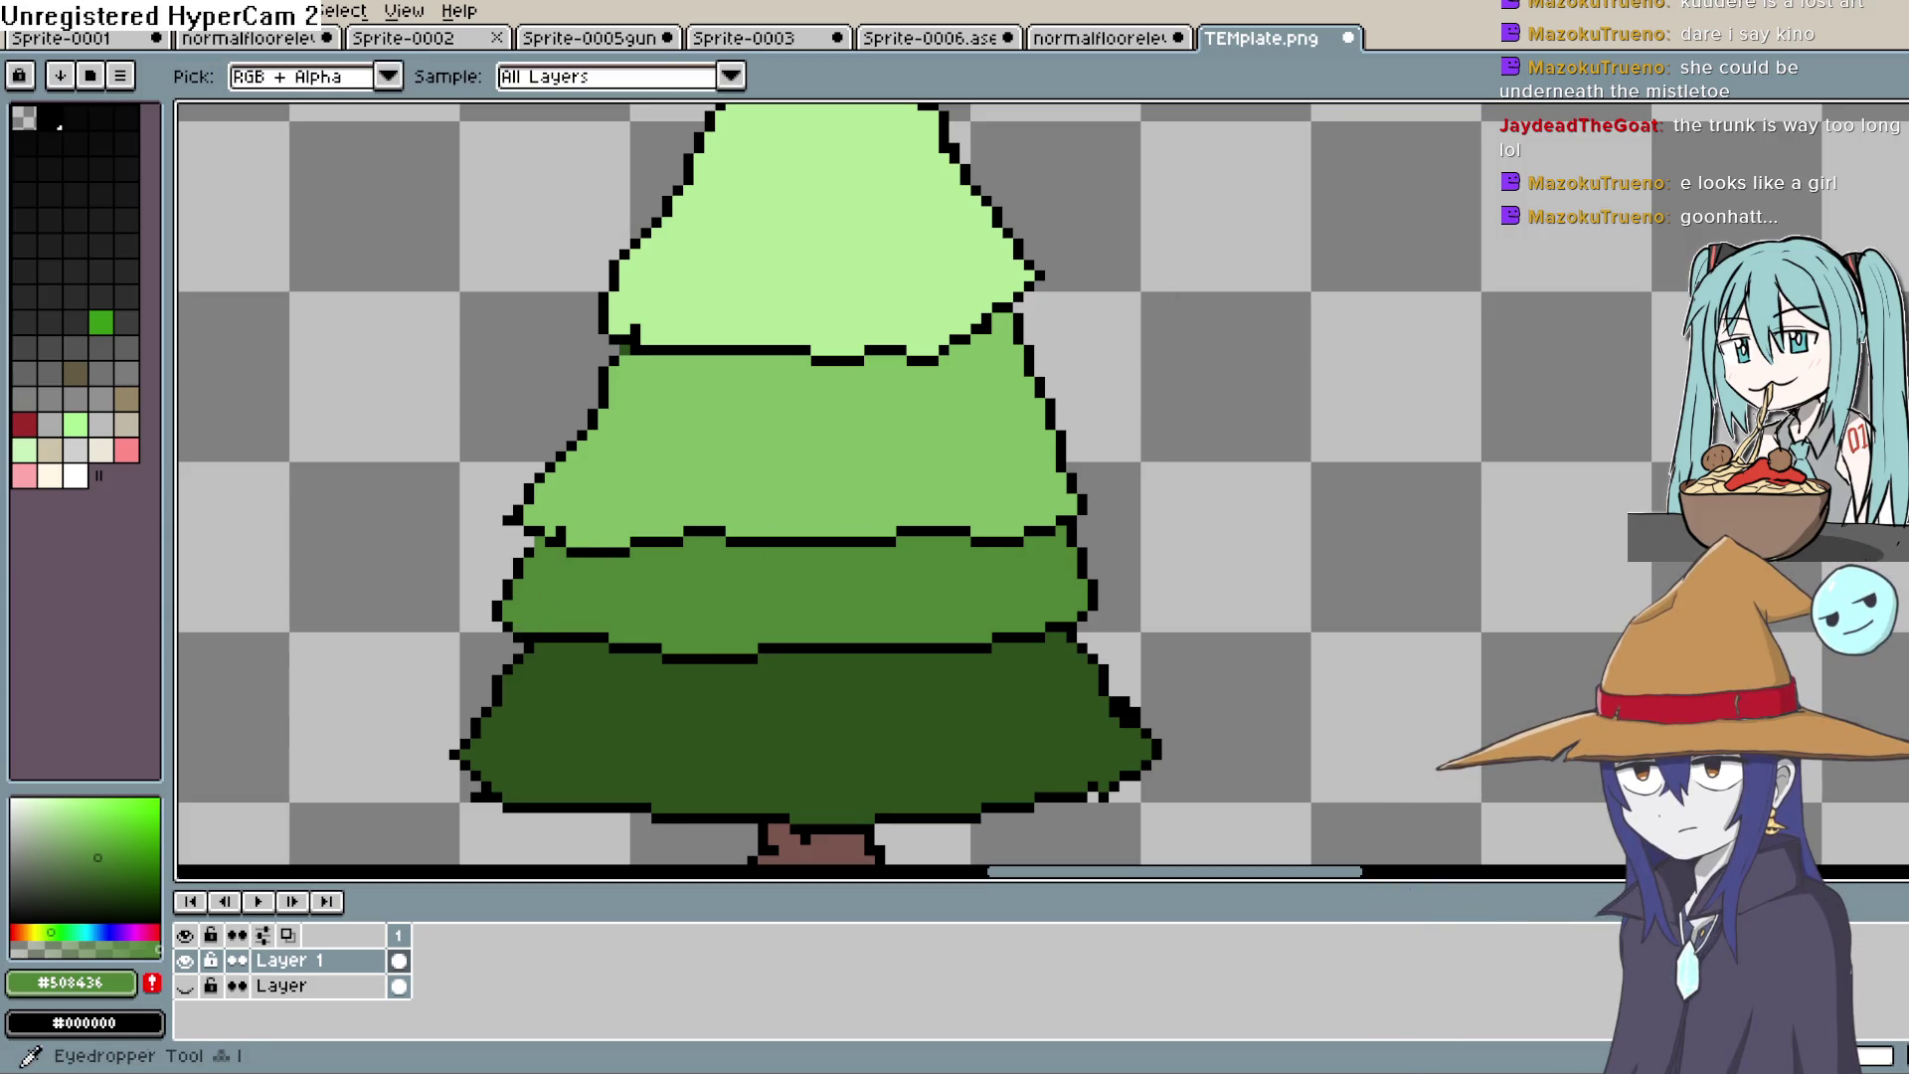
pyautogui.keyDown('alt'); pyautogui.click(844, 448); pyautogui.keyUp('alt')
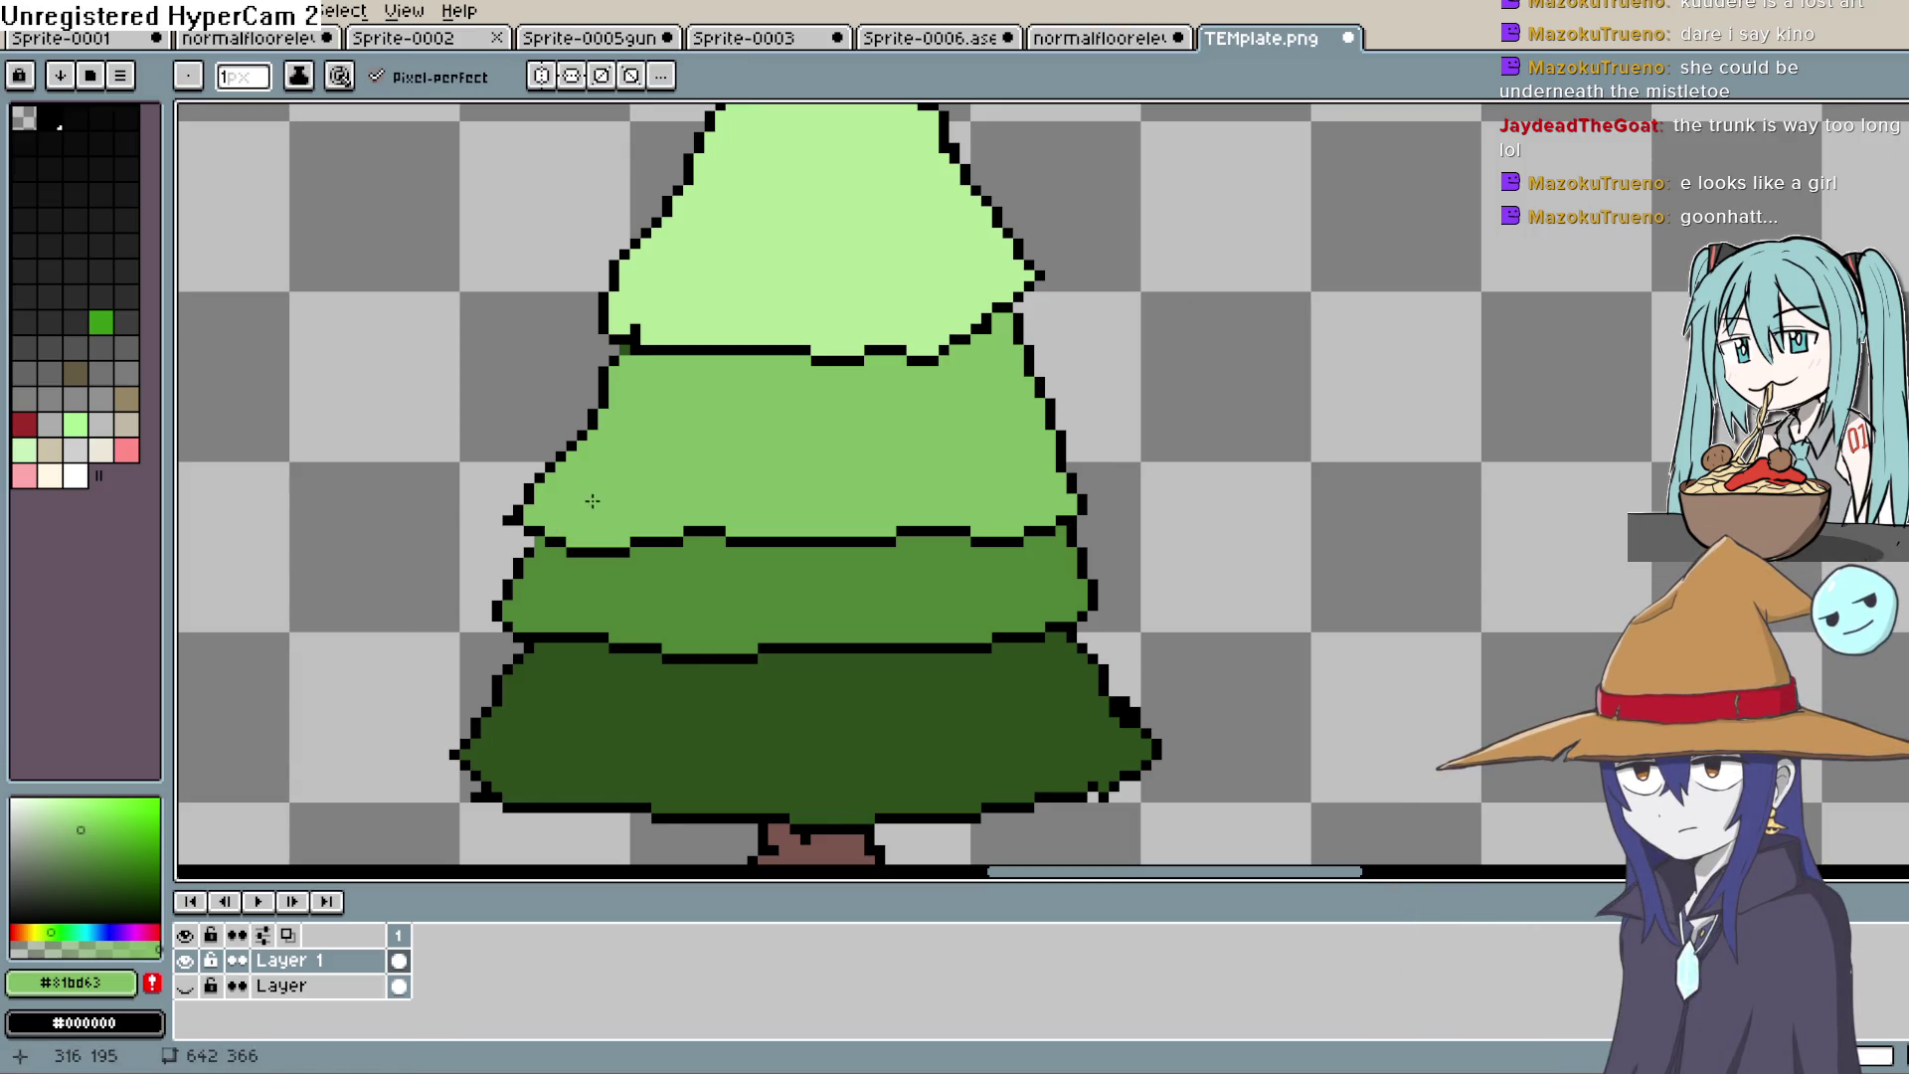
pyautogui.keyDown('alt'); pyautogui.click(944, 189); pyautogui.keyUp('alt')
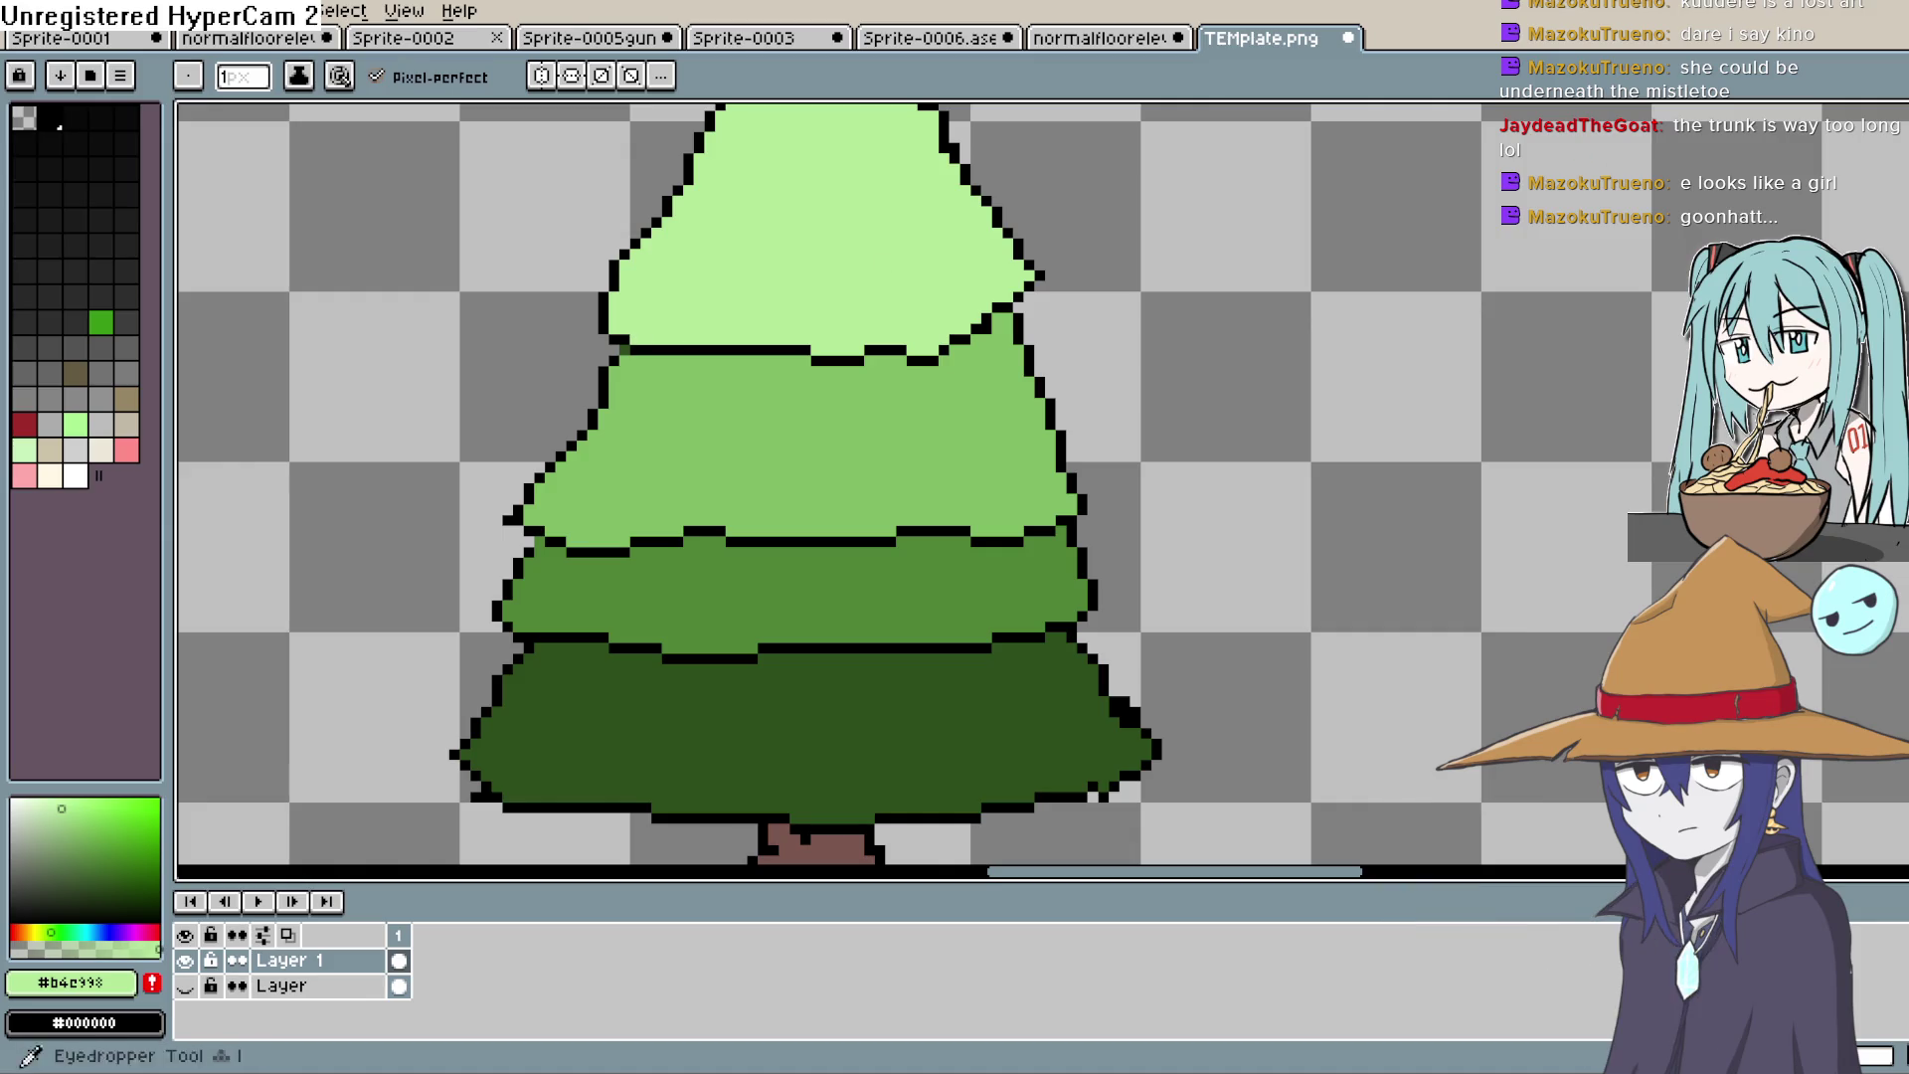
pyautogui.press('i')
pyautogui.click(614, 356)
pyautogui.press('b')
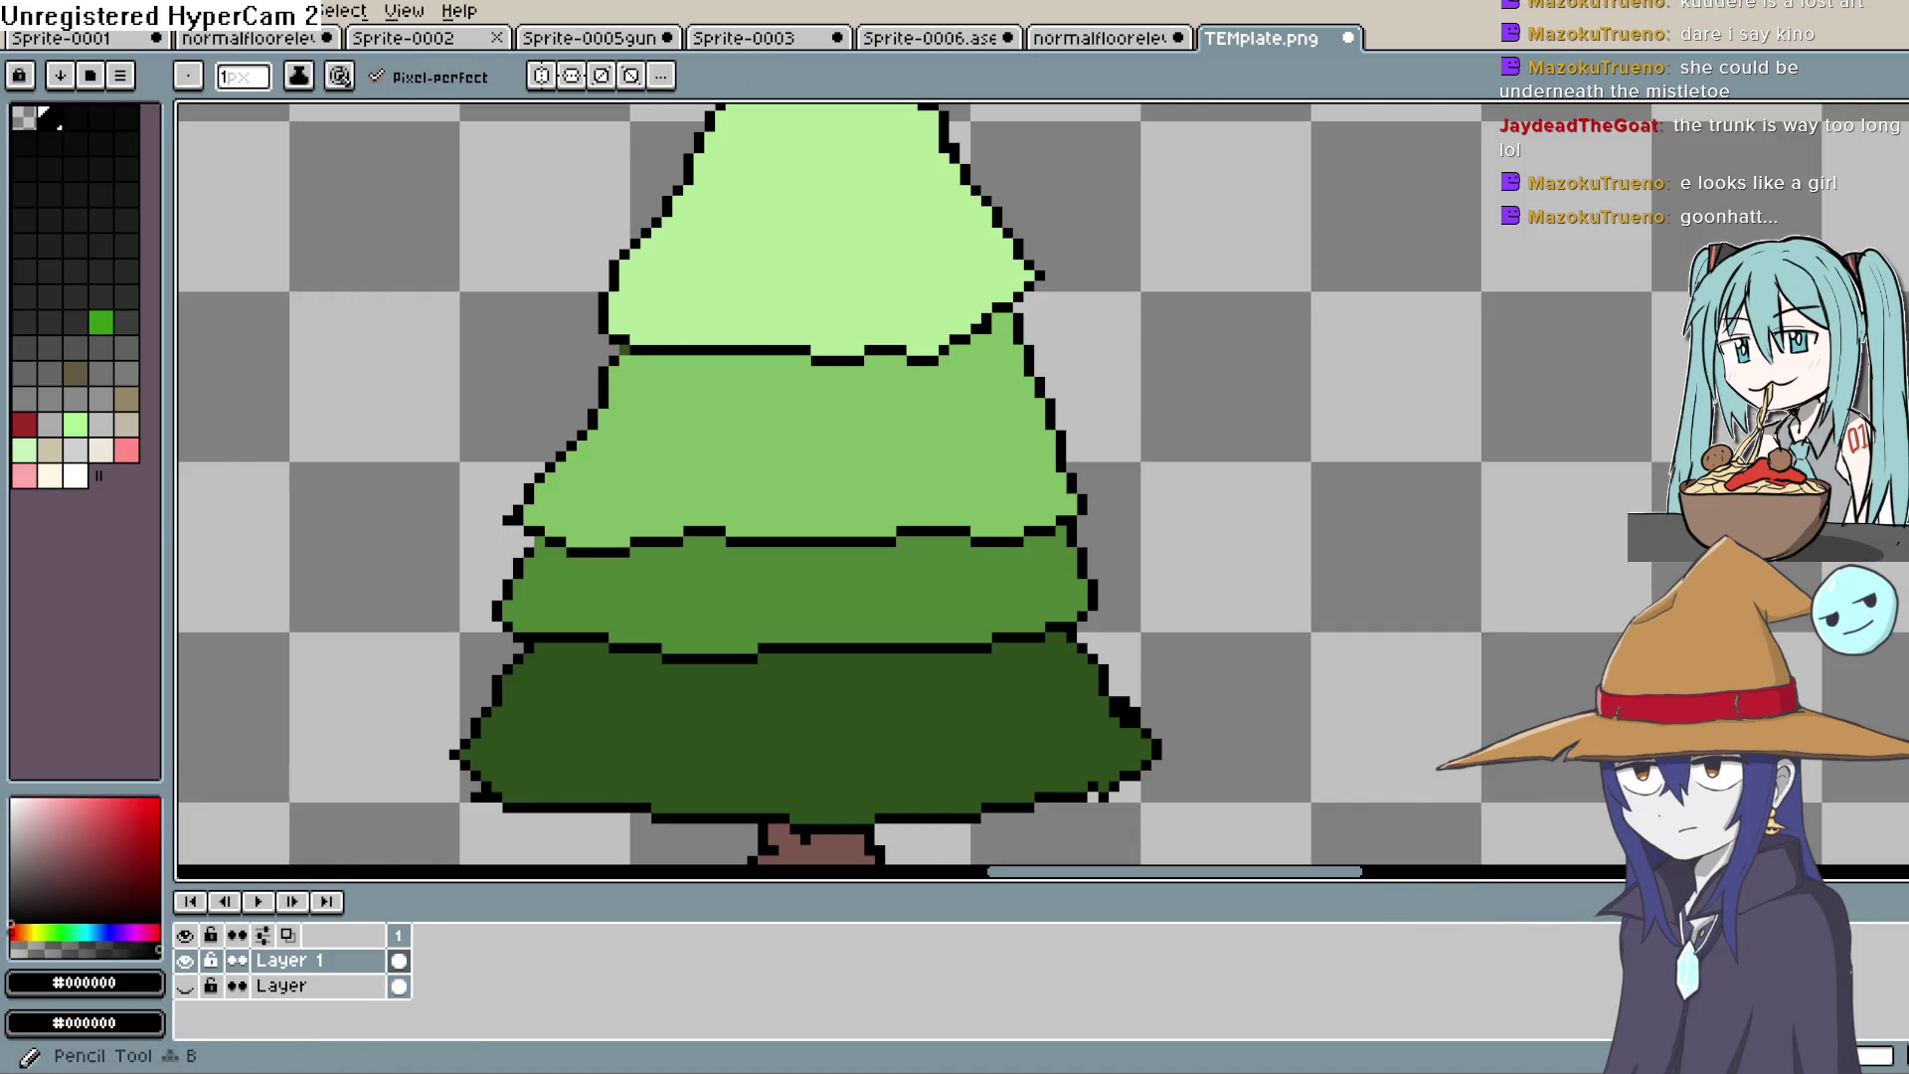
# Step: Pan around to centre the upper tiers of the tree in view
pyautogui.moveTo(1044, 329)
pyautogui.mouseDown()
pyautogui.moveTo(809, 528)
pyautogui.moveTo(710, 485)
pyautogui.mouseUp()
pyautogui.press('b')
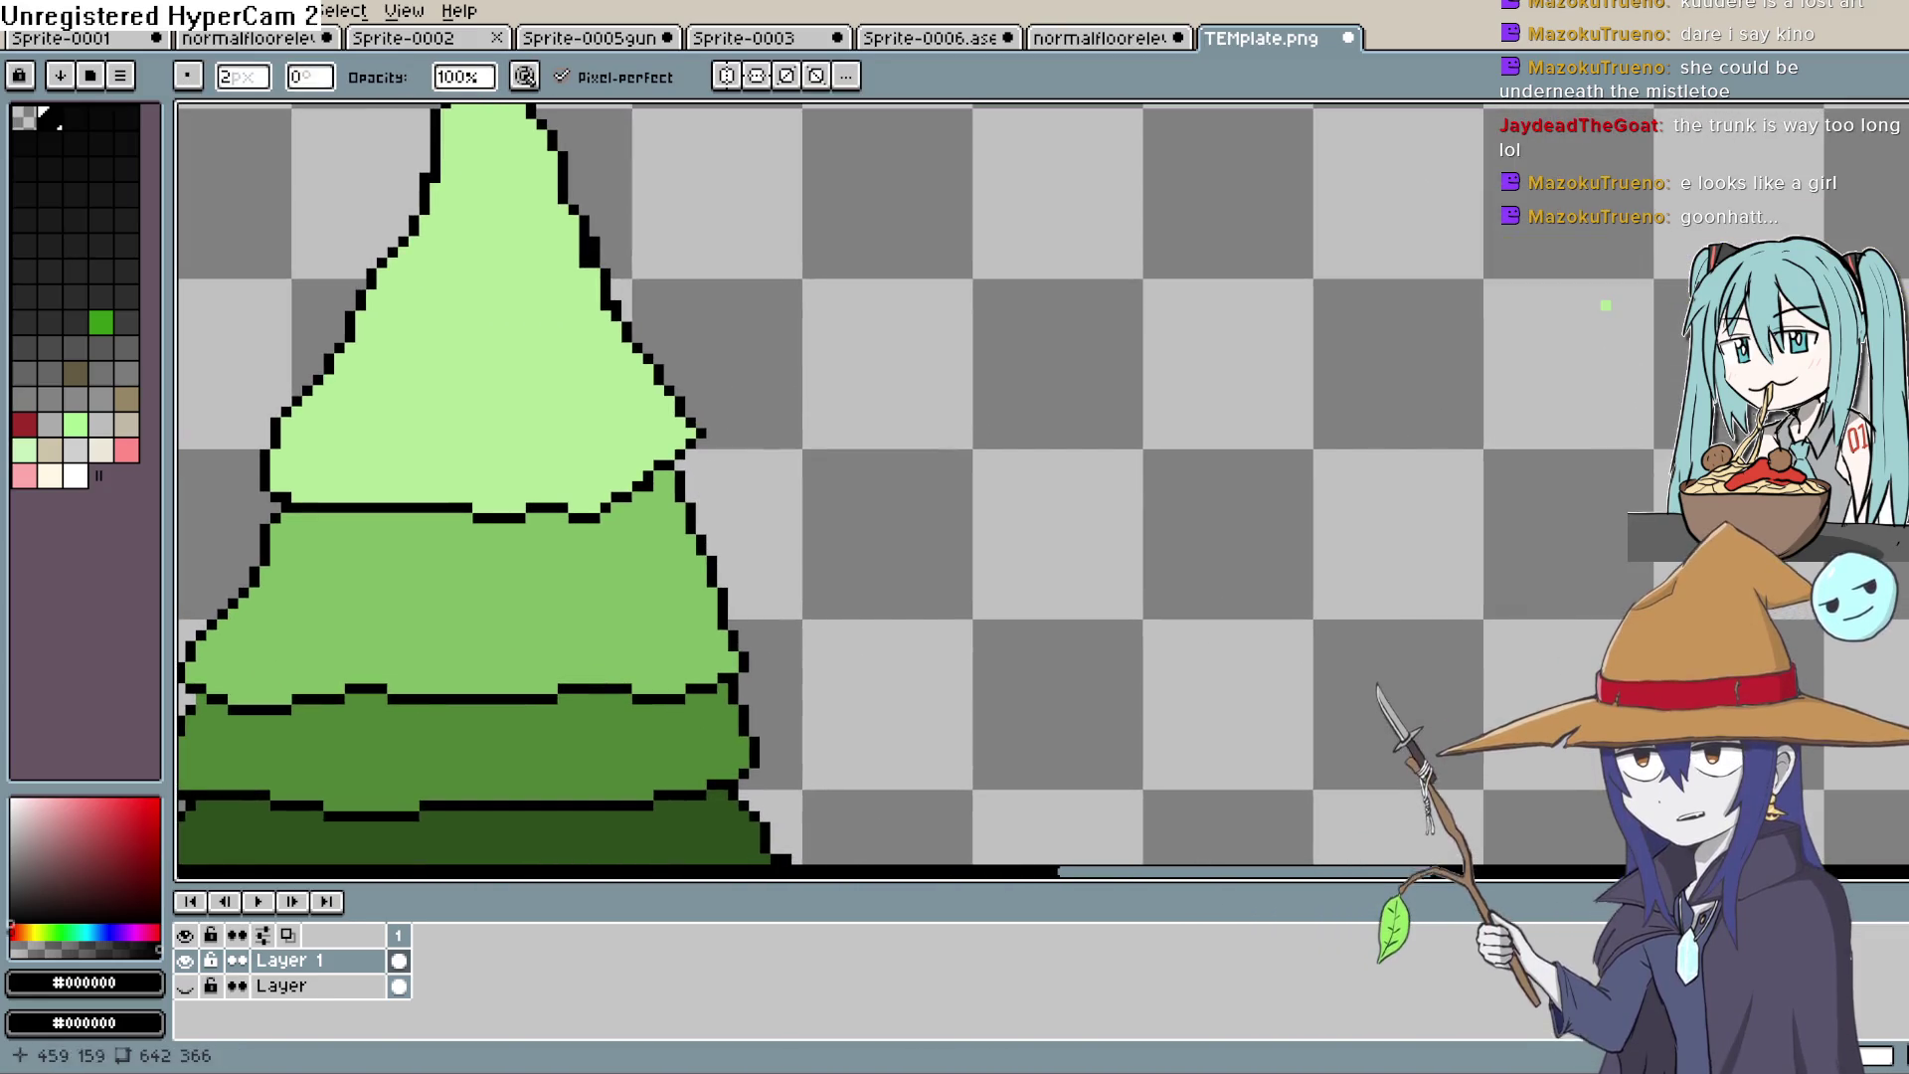
pyautogui.moveTo(1355, 397)
pyautogui.mouseDown()
pyautogui.moveTo(1108, 427)
pyautogui.moveTo(1300, 413)
pyautogui.moveTo(1230, 462)
pyautogui.mouseUp()
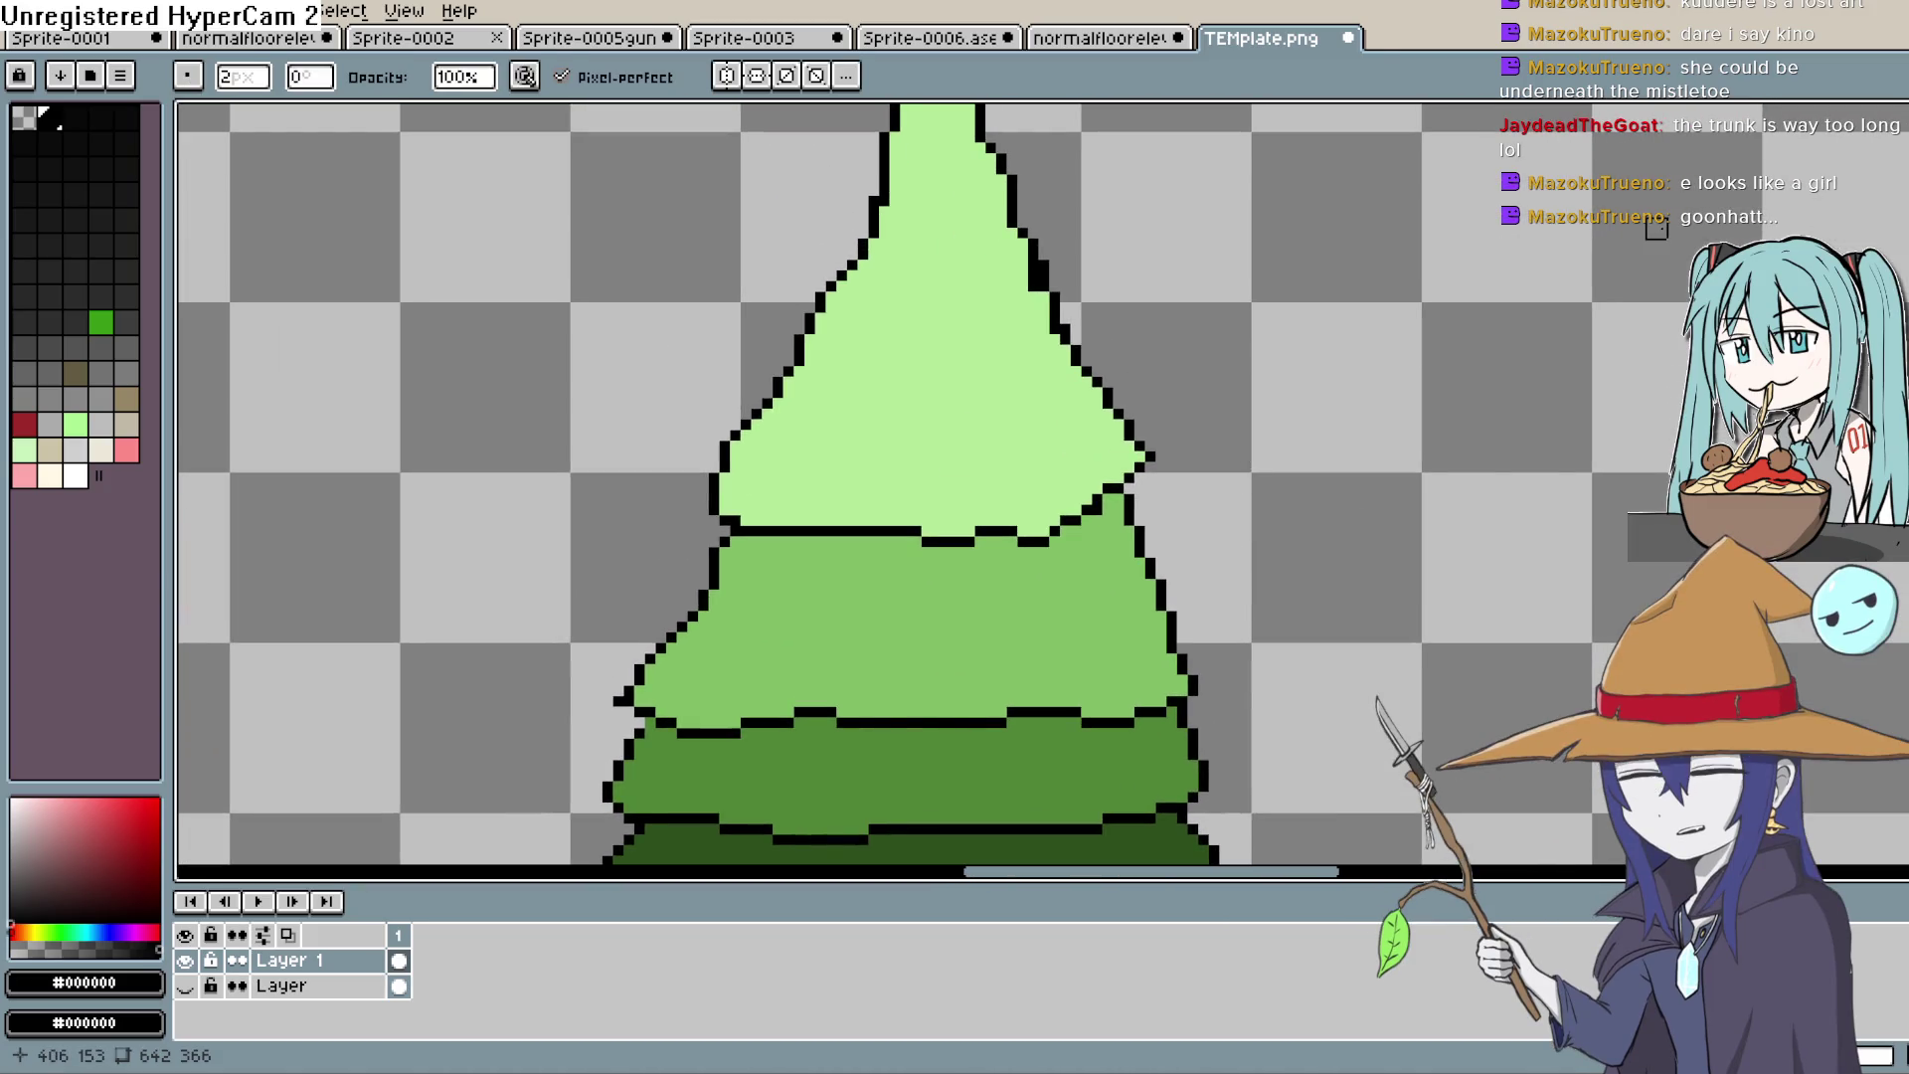
pyautogui.moveTo(1219, 318); pyautogui.dragTo(1239, 355)
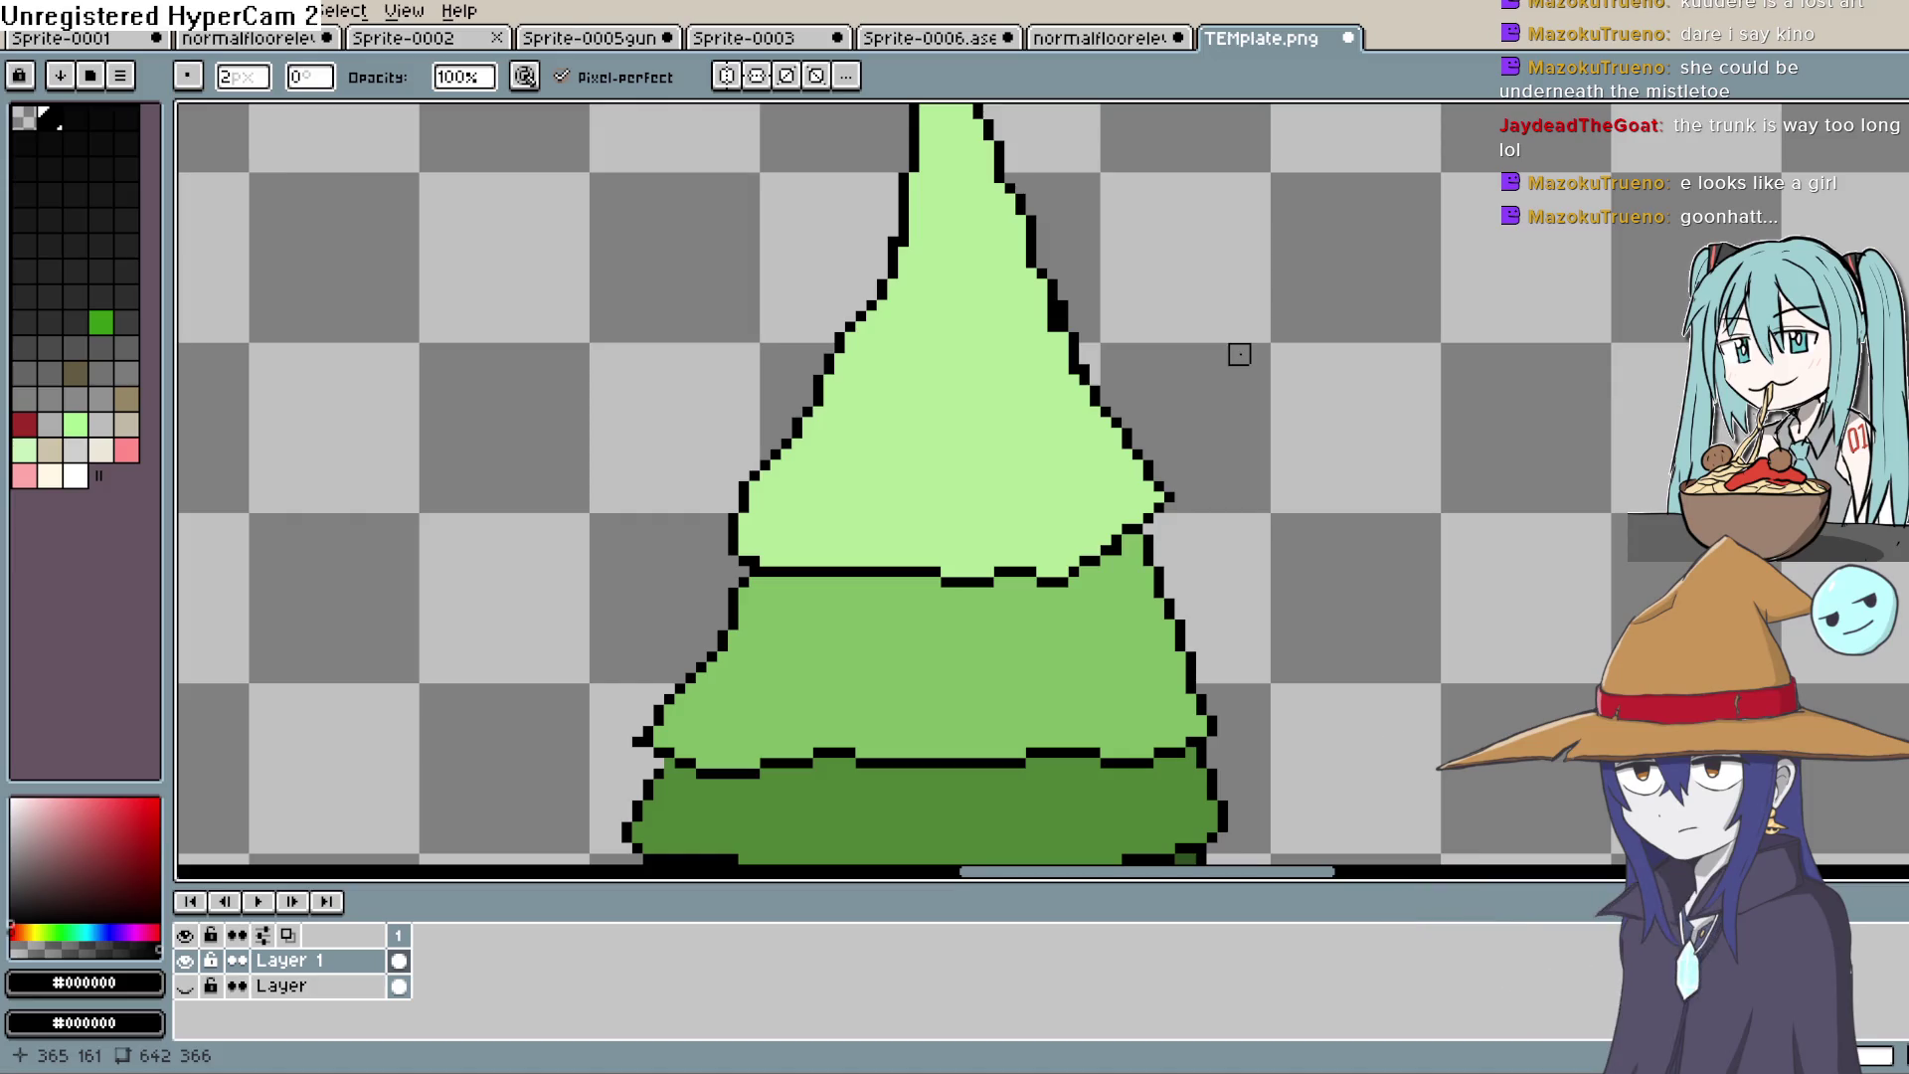
pyautogui.scroll(-4, 1240, 355)
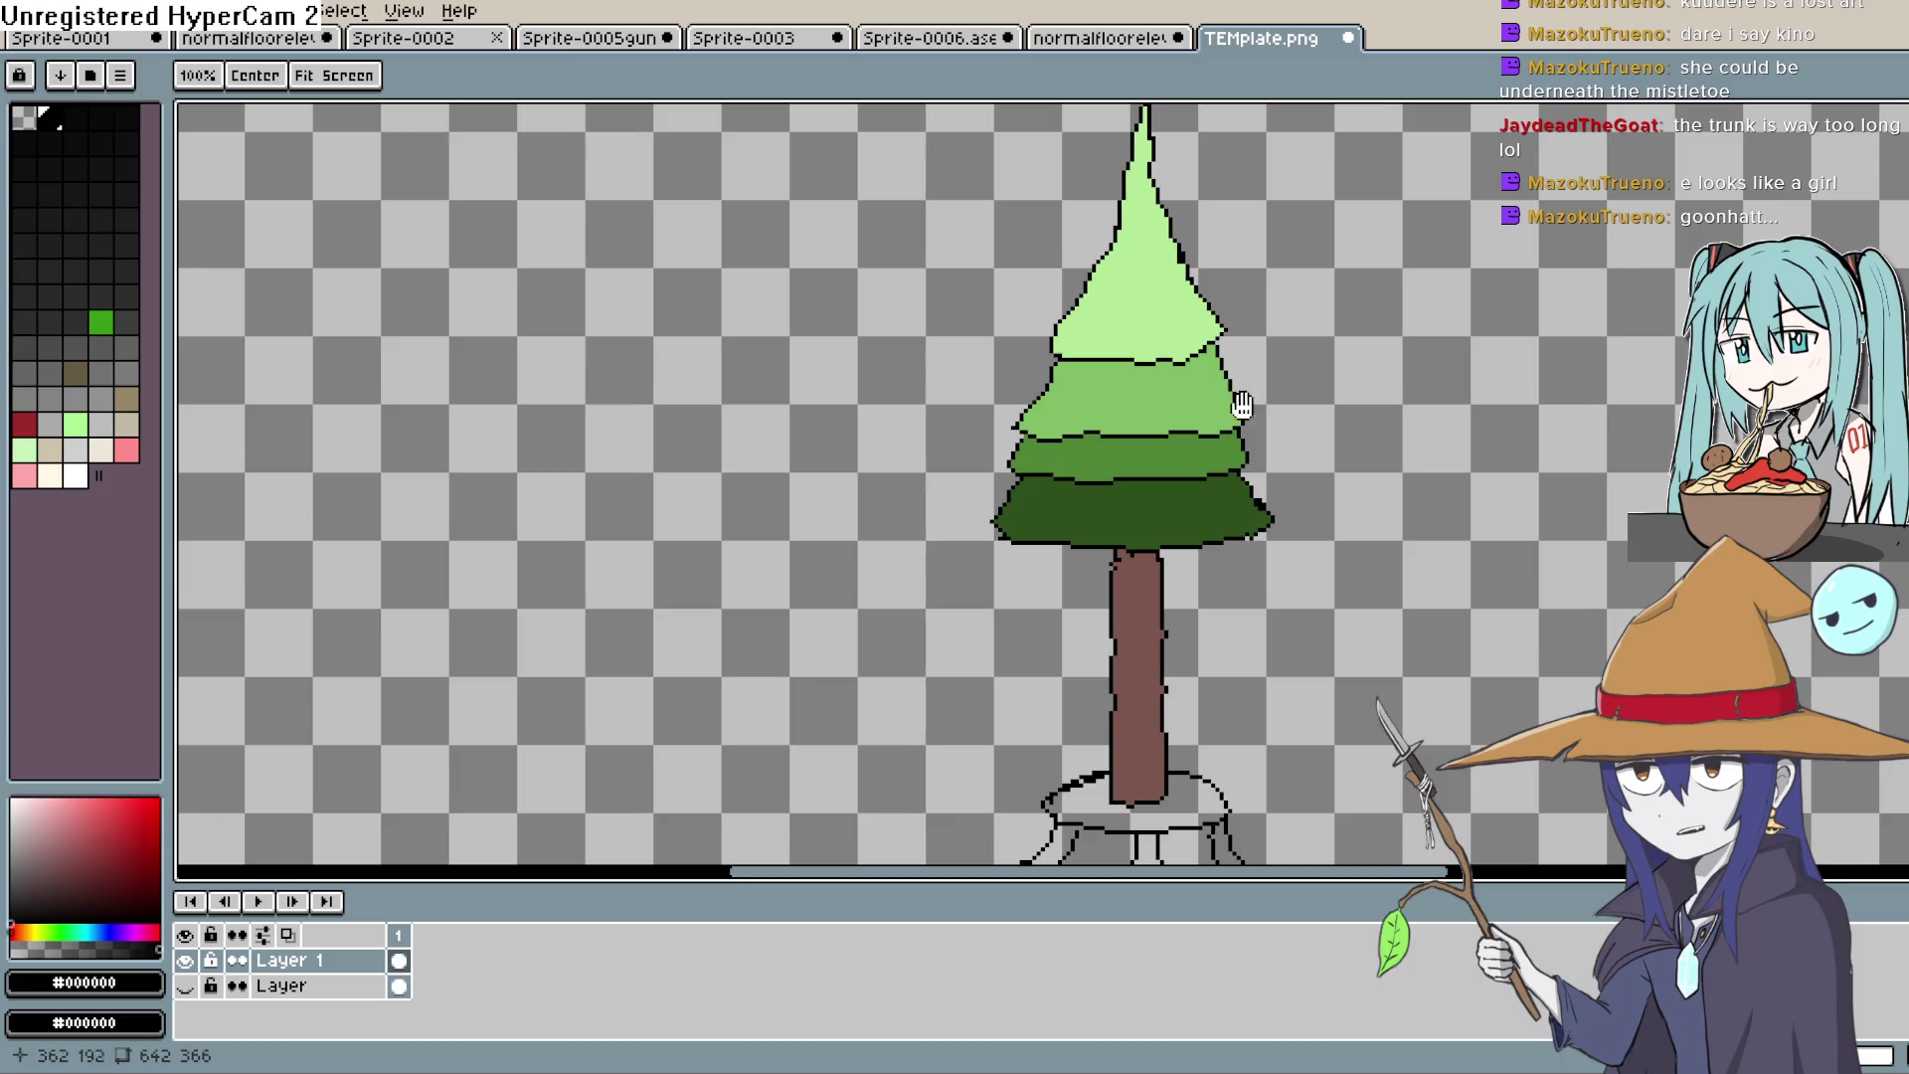
pyautogui.moveTo(1242, 403); pyautogui.dragTo(1262, 340)
pyautogui.press('b')
# Step: Sample the trunk's brown #7b564f and look over the lower trunk and foliage
pyautogui.press('alt')
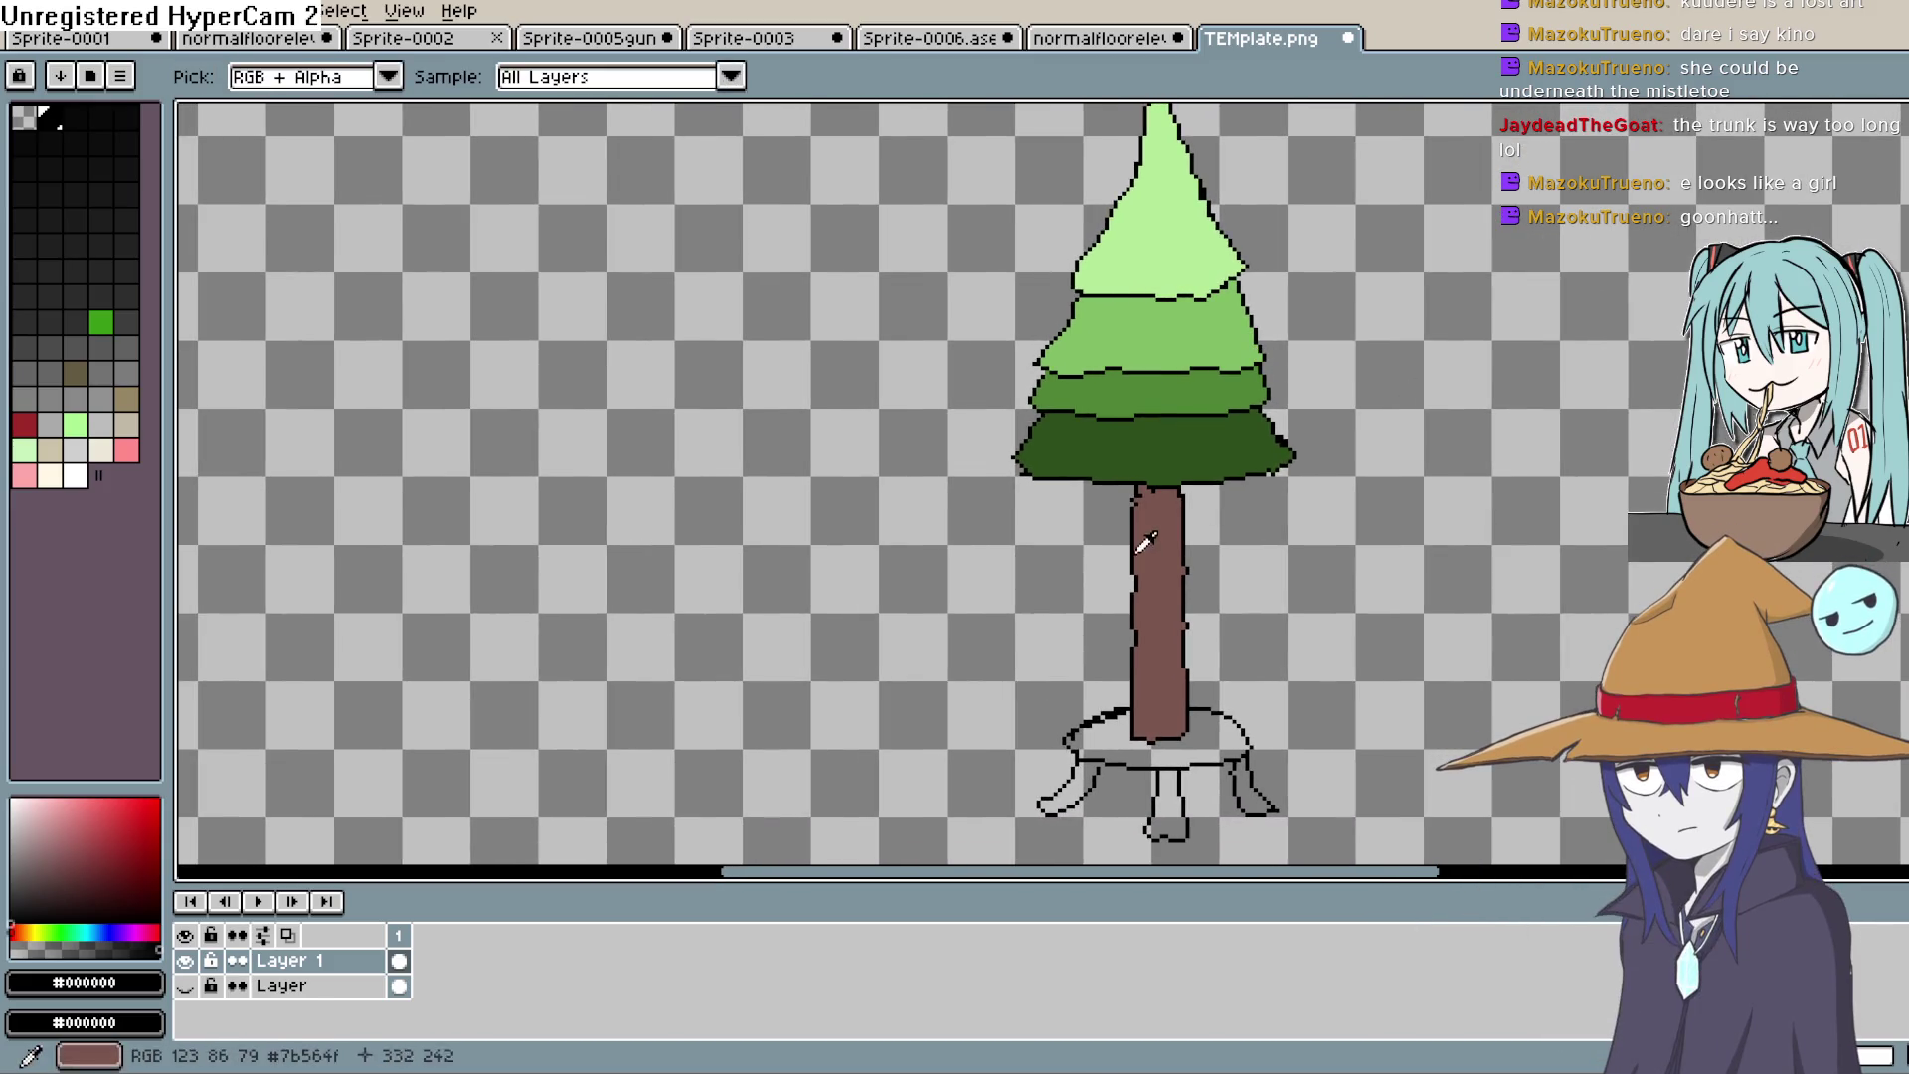
pyautogui.click(1146, 542)
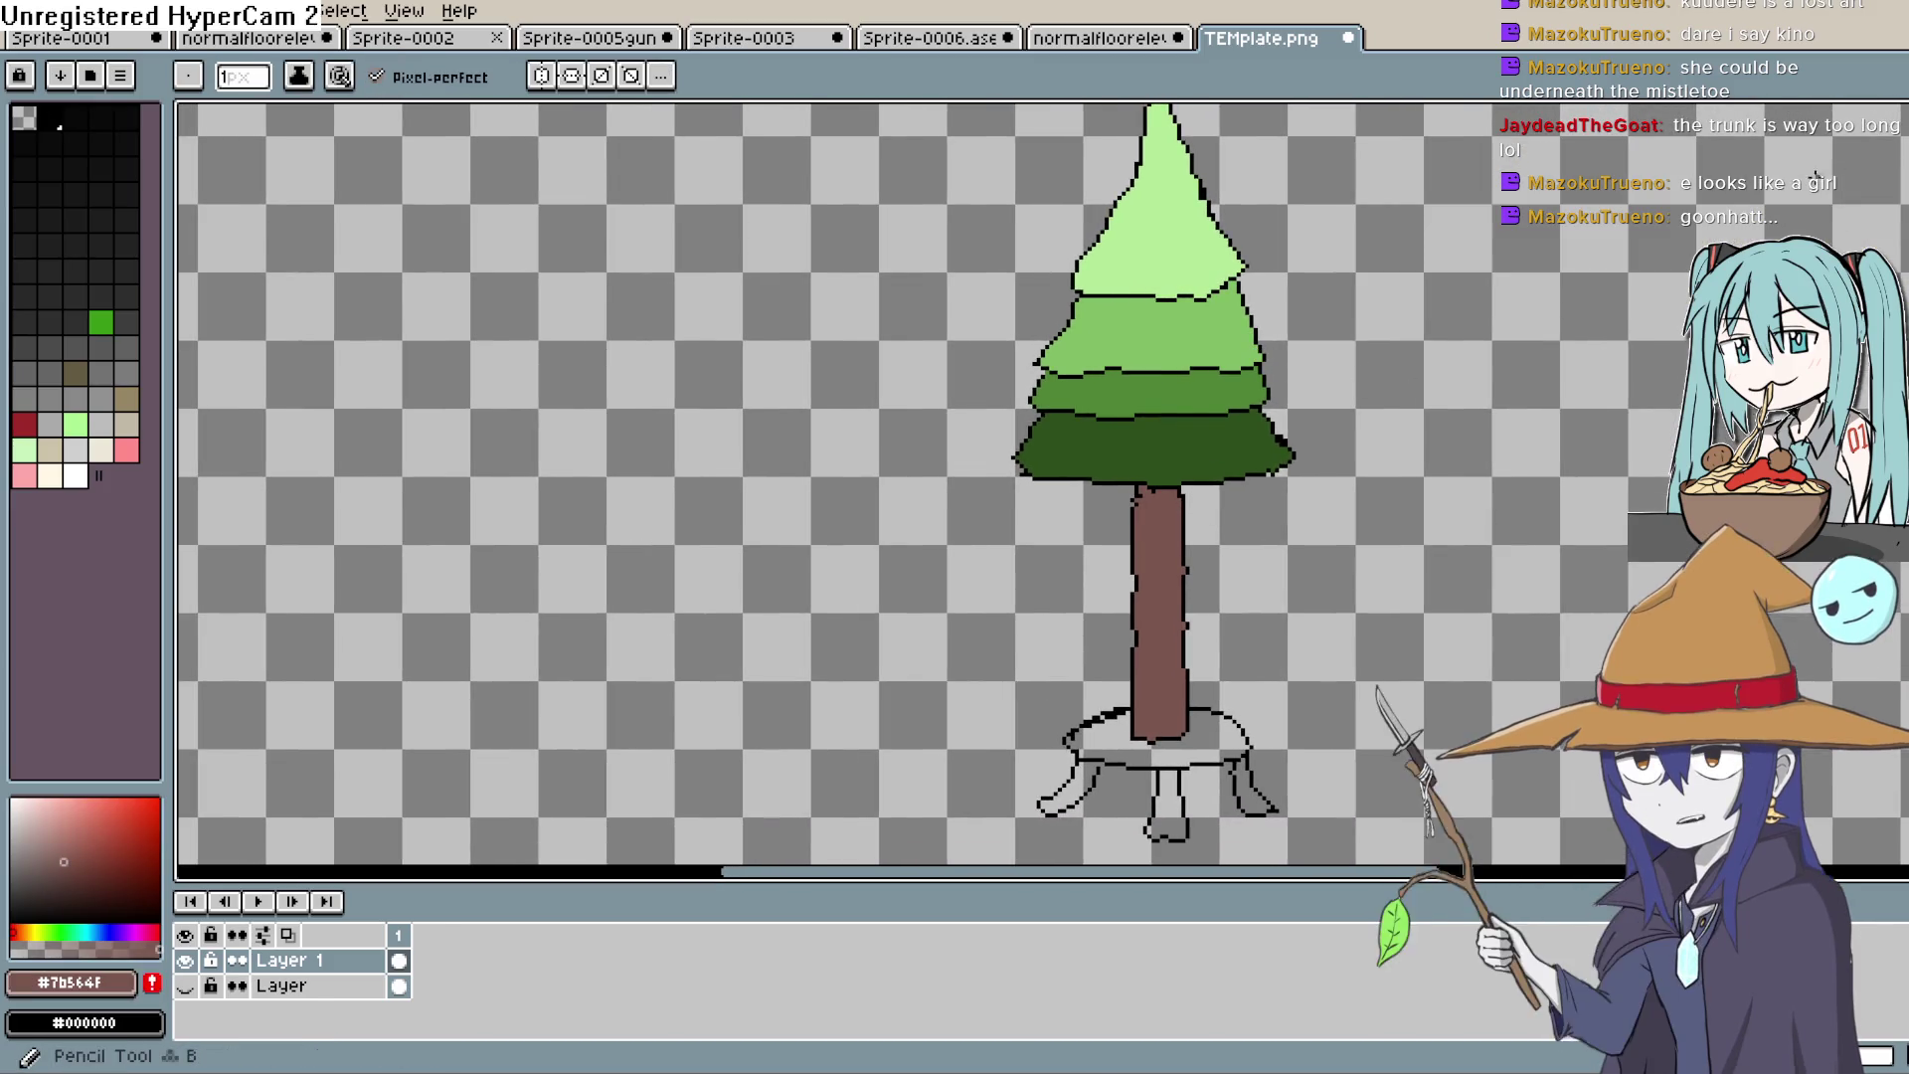
pyautogui.scroll(2, 1133, 516)
pyautogui.scroll(2, 1114, 502)
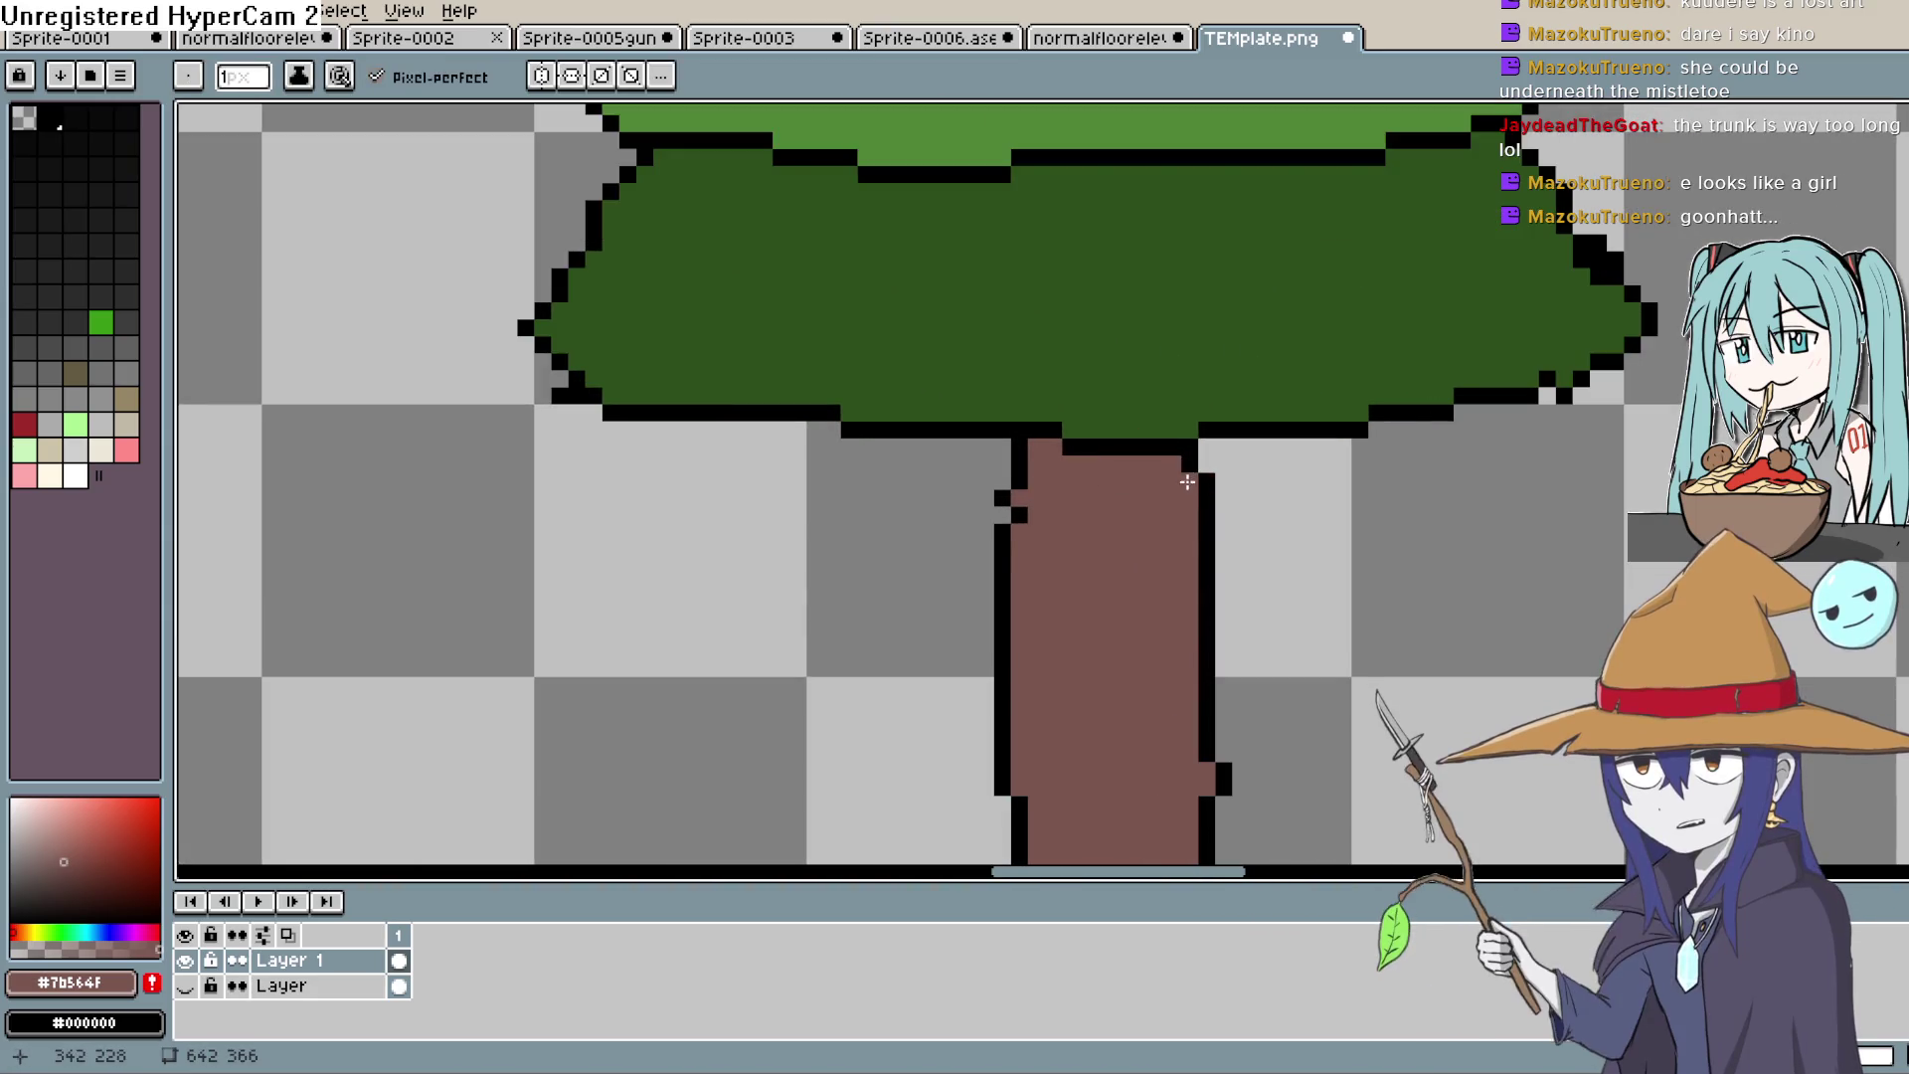
pyautogui.moveTo(1233, 572); pyautogui.dragTo(1189, 179)
pyautogui.scroll(-1, 1173, 328)
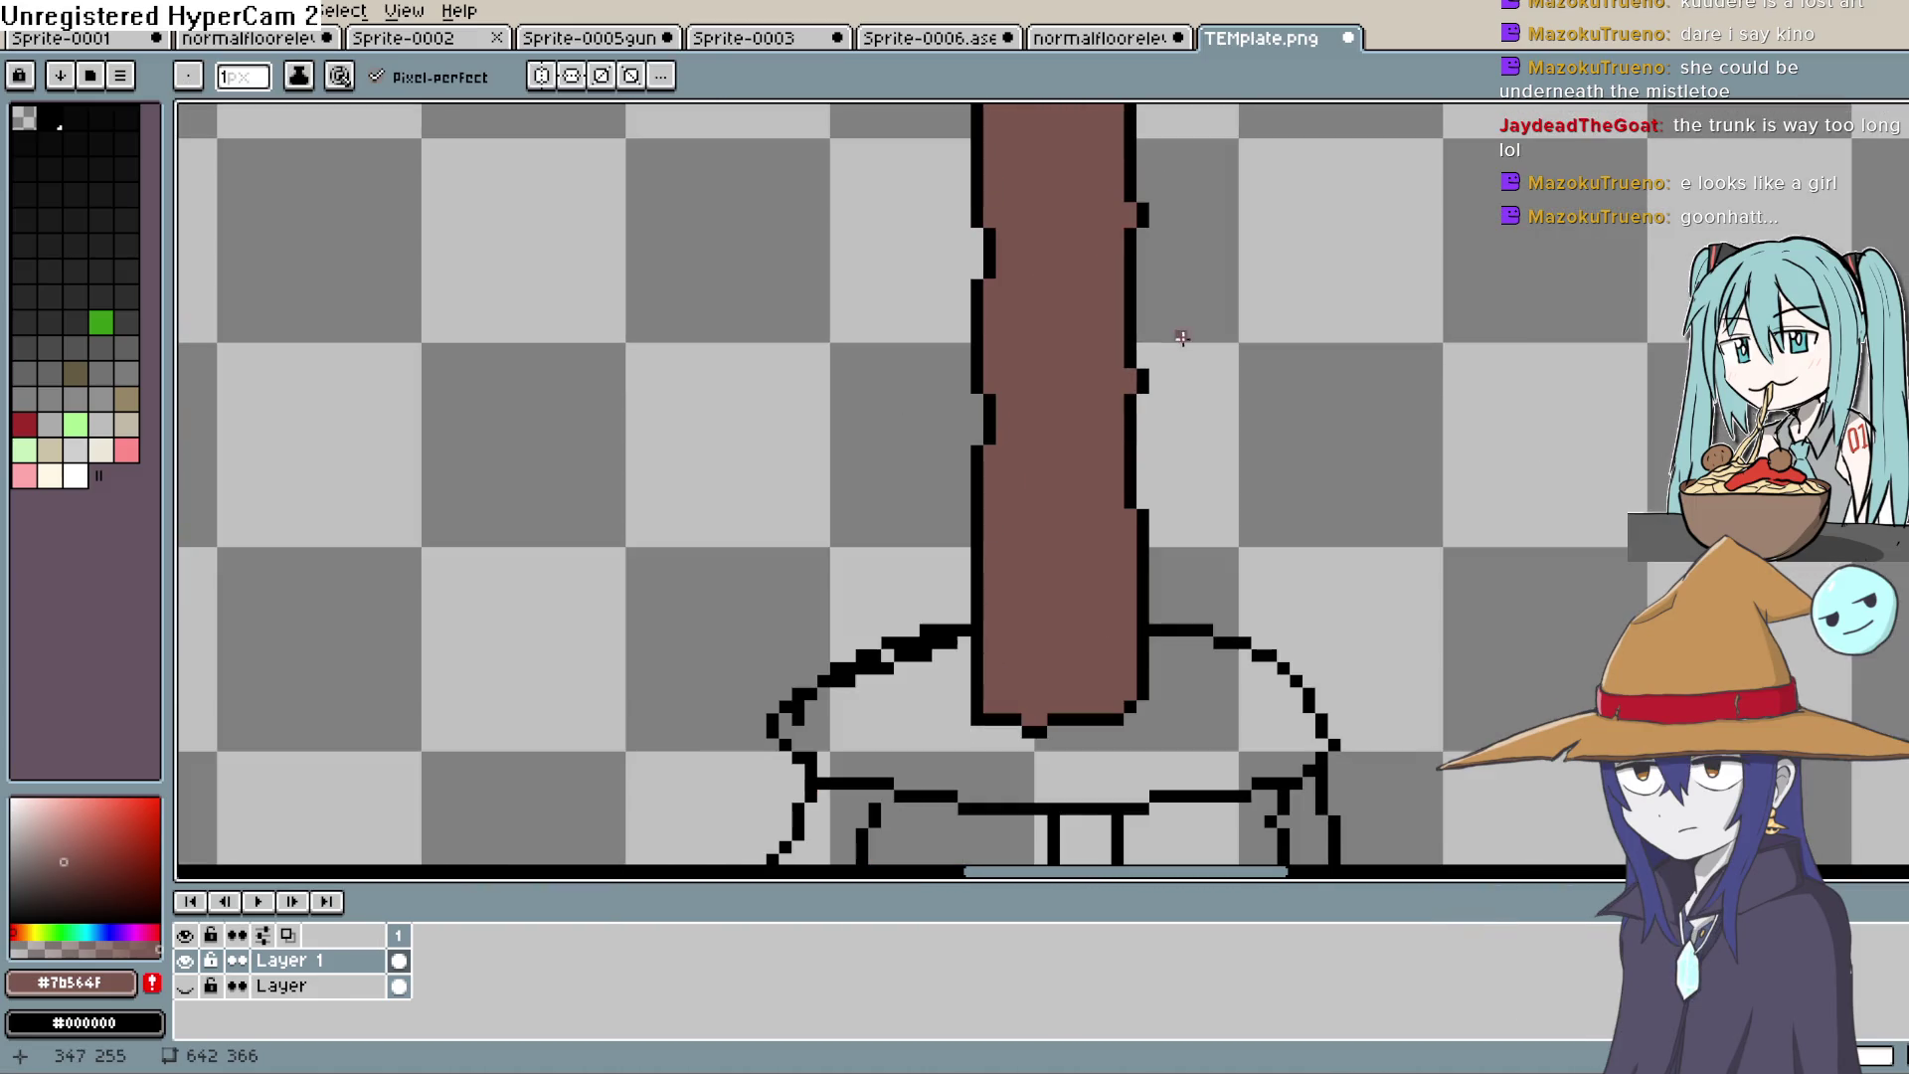
pyautogui.moveTo(1177, 328)
pyautogui.mouseDown()
pyautogui.moveTo(1134, 524)
pyautogui.moveTo(1165, 550)
pyautogui.moveTo(1084, 495)
pyautogui.mouseUp()
pyautogui.press('b')
pyautogui.scroll(-5, 1165, 550)
pyautogui.scroll(3, 1151, 531)
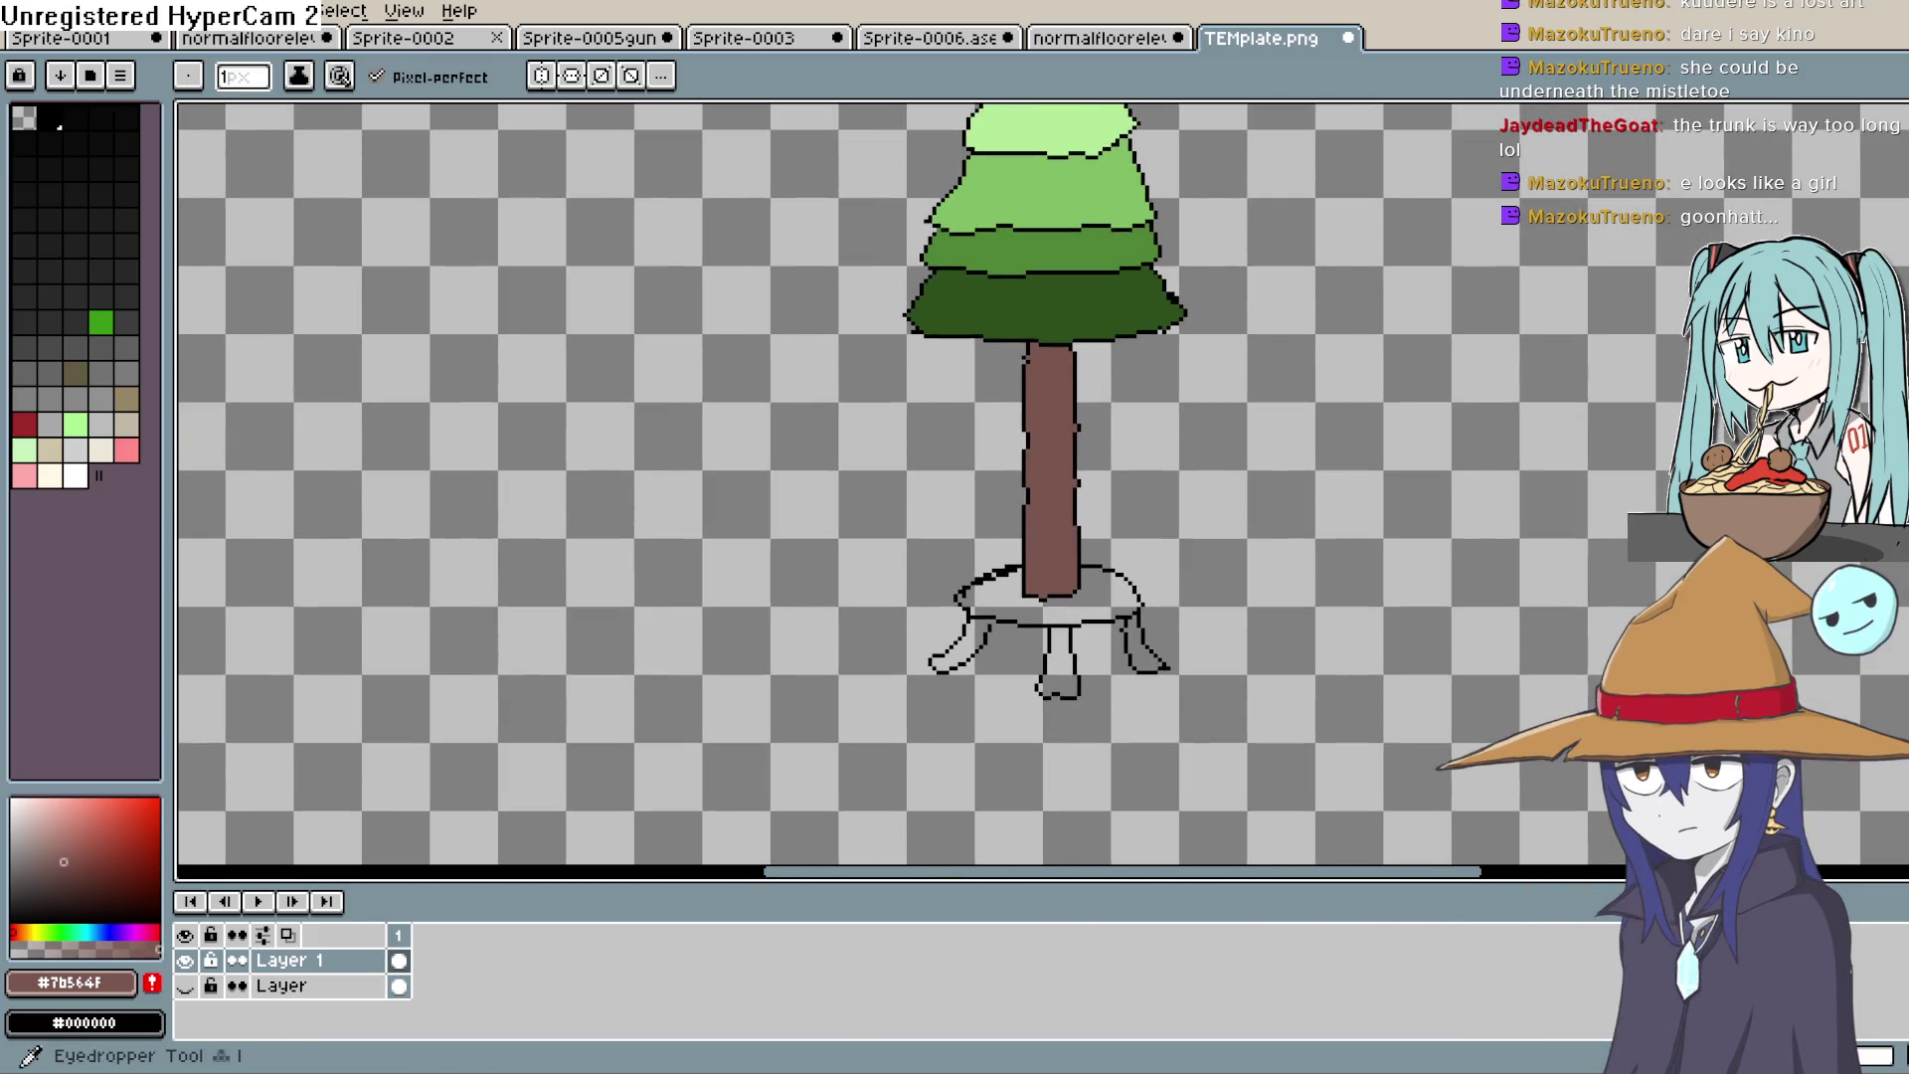
# Step: Choose a darker trunk brown in the colour picker for shading
pyautogui.press('i')
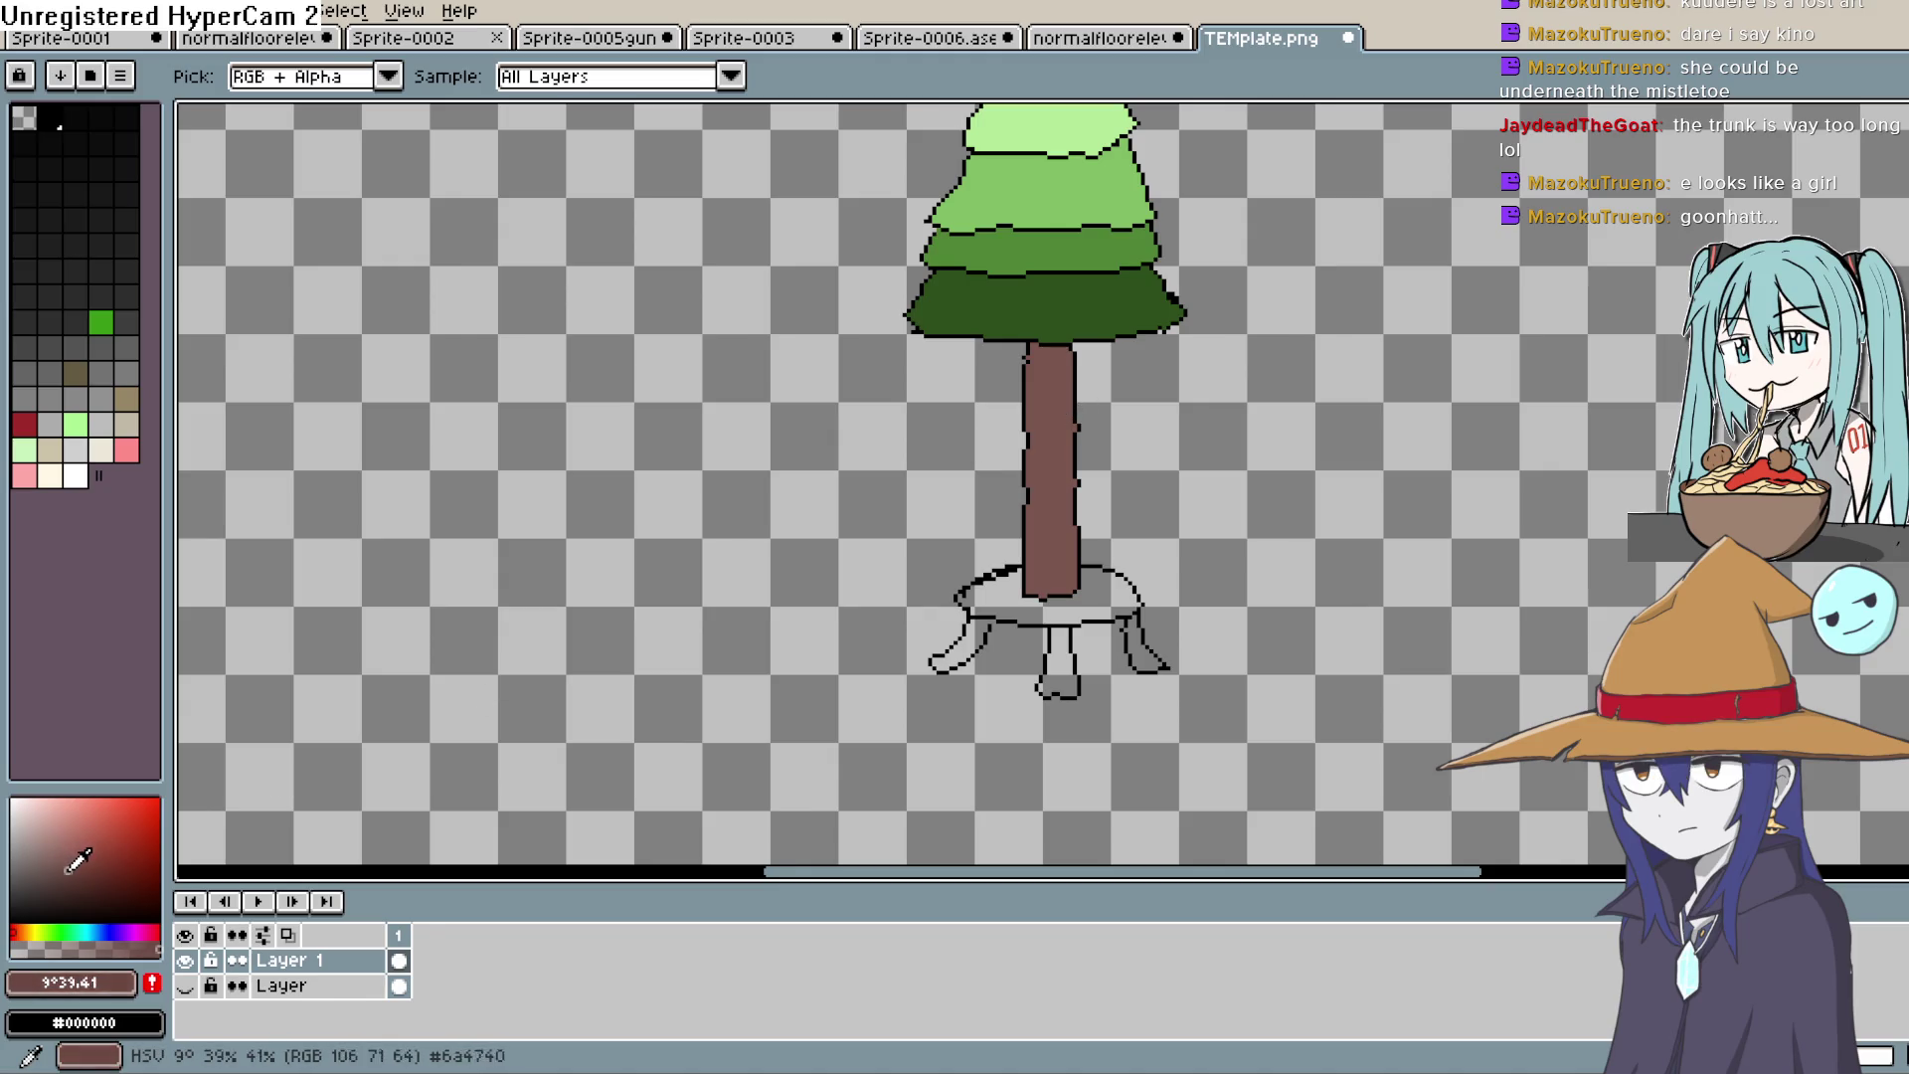
pyautogui.click(13, 921)
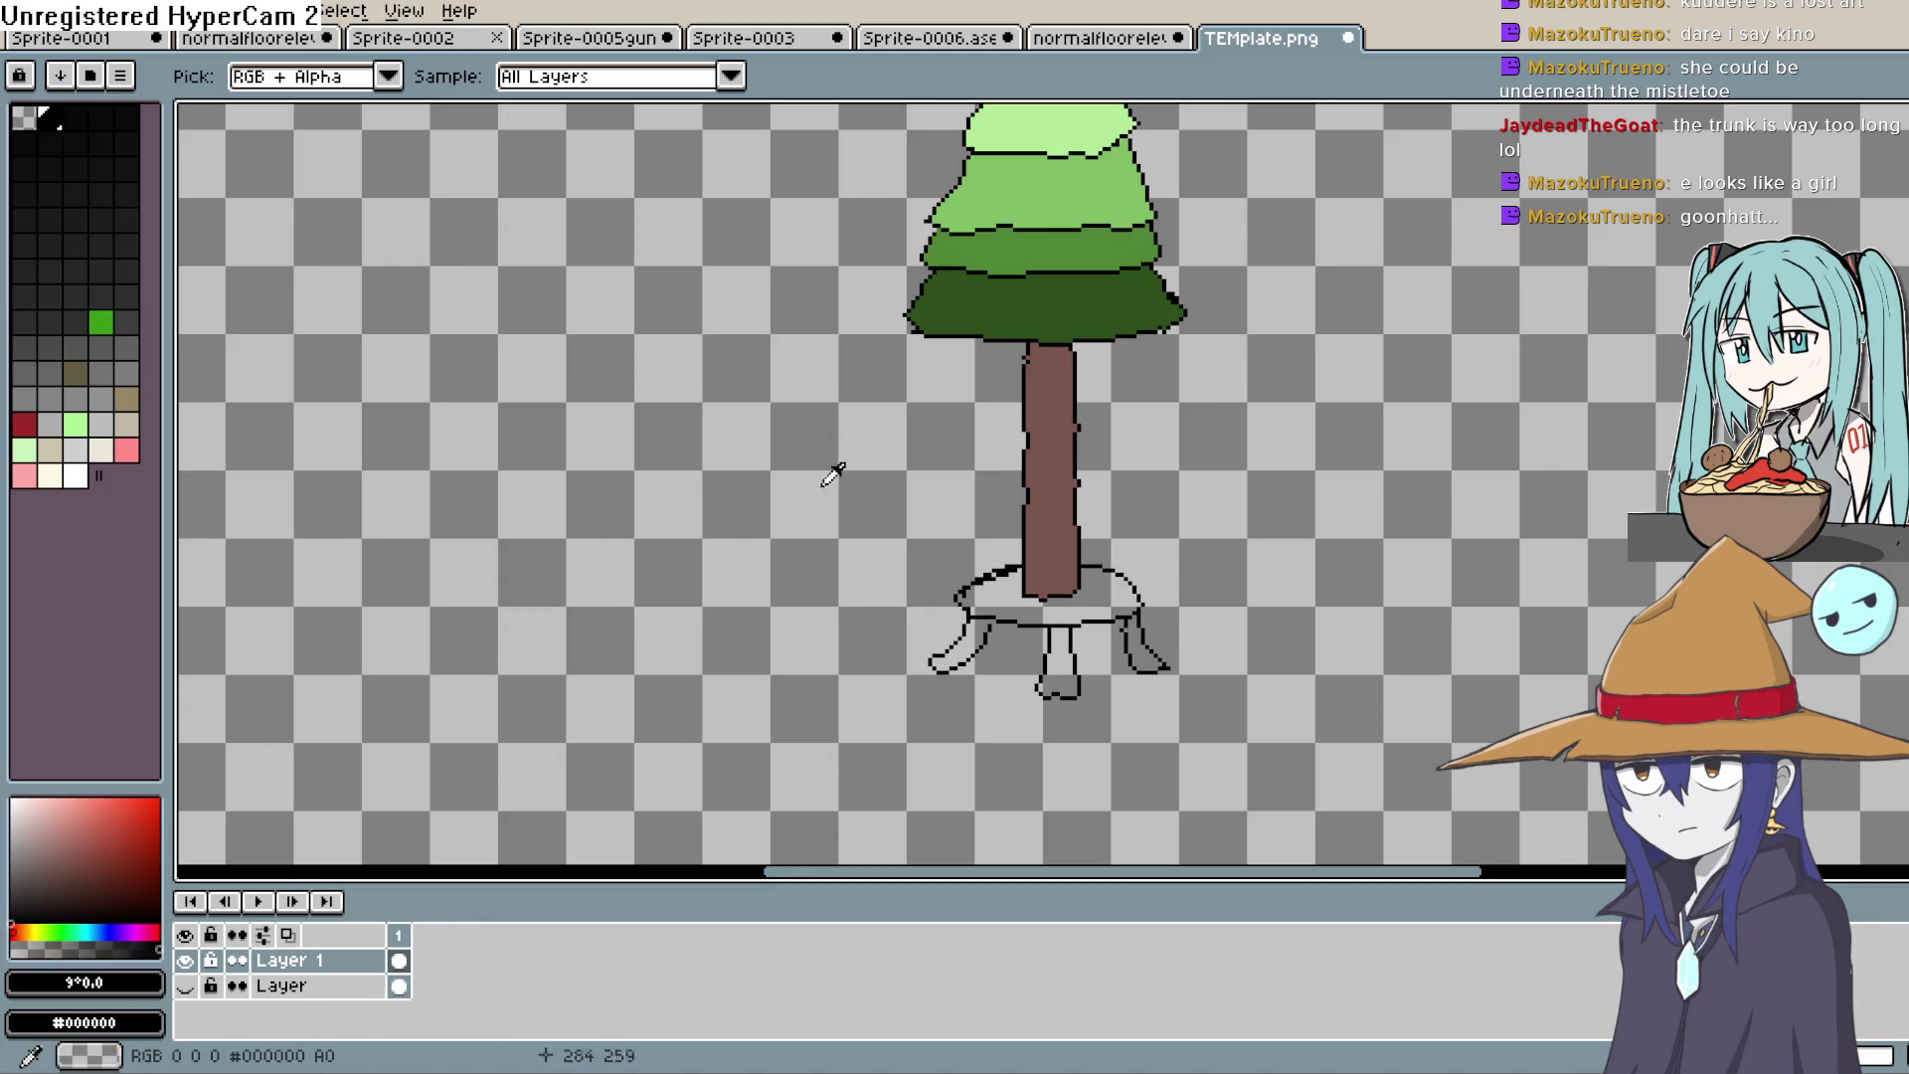
pyautogui.click(65, 864)
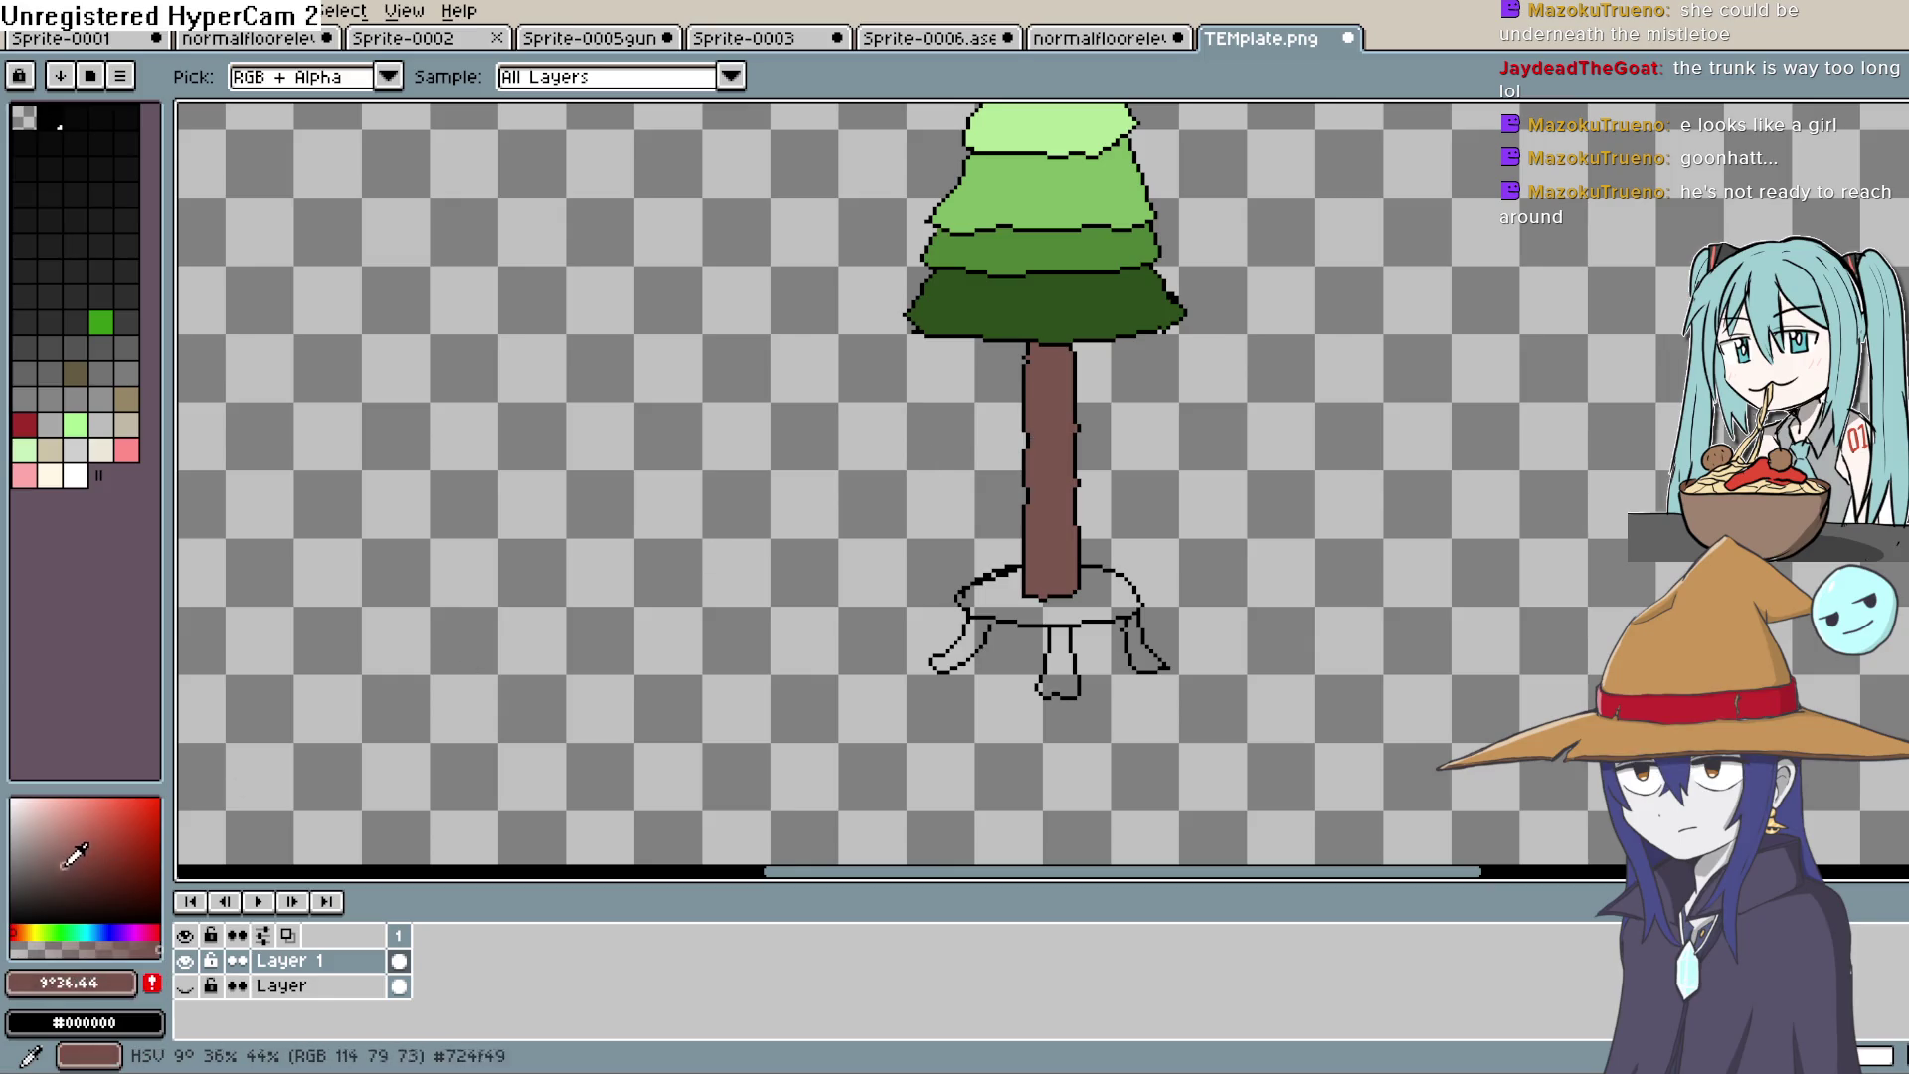
pyautogui.click(1900, 199)
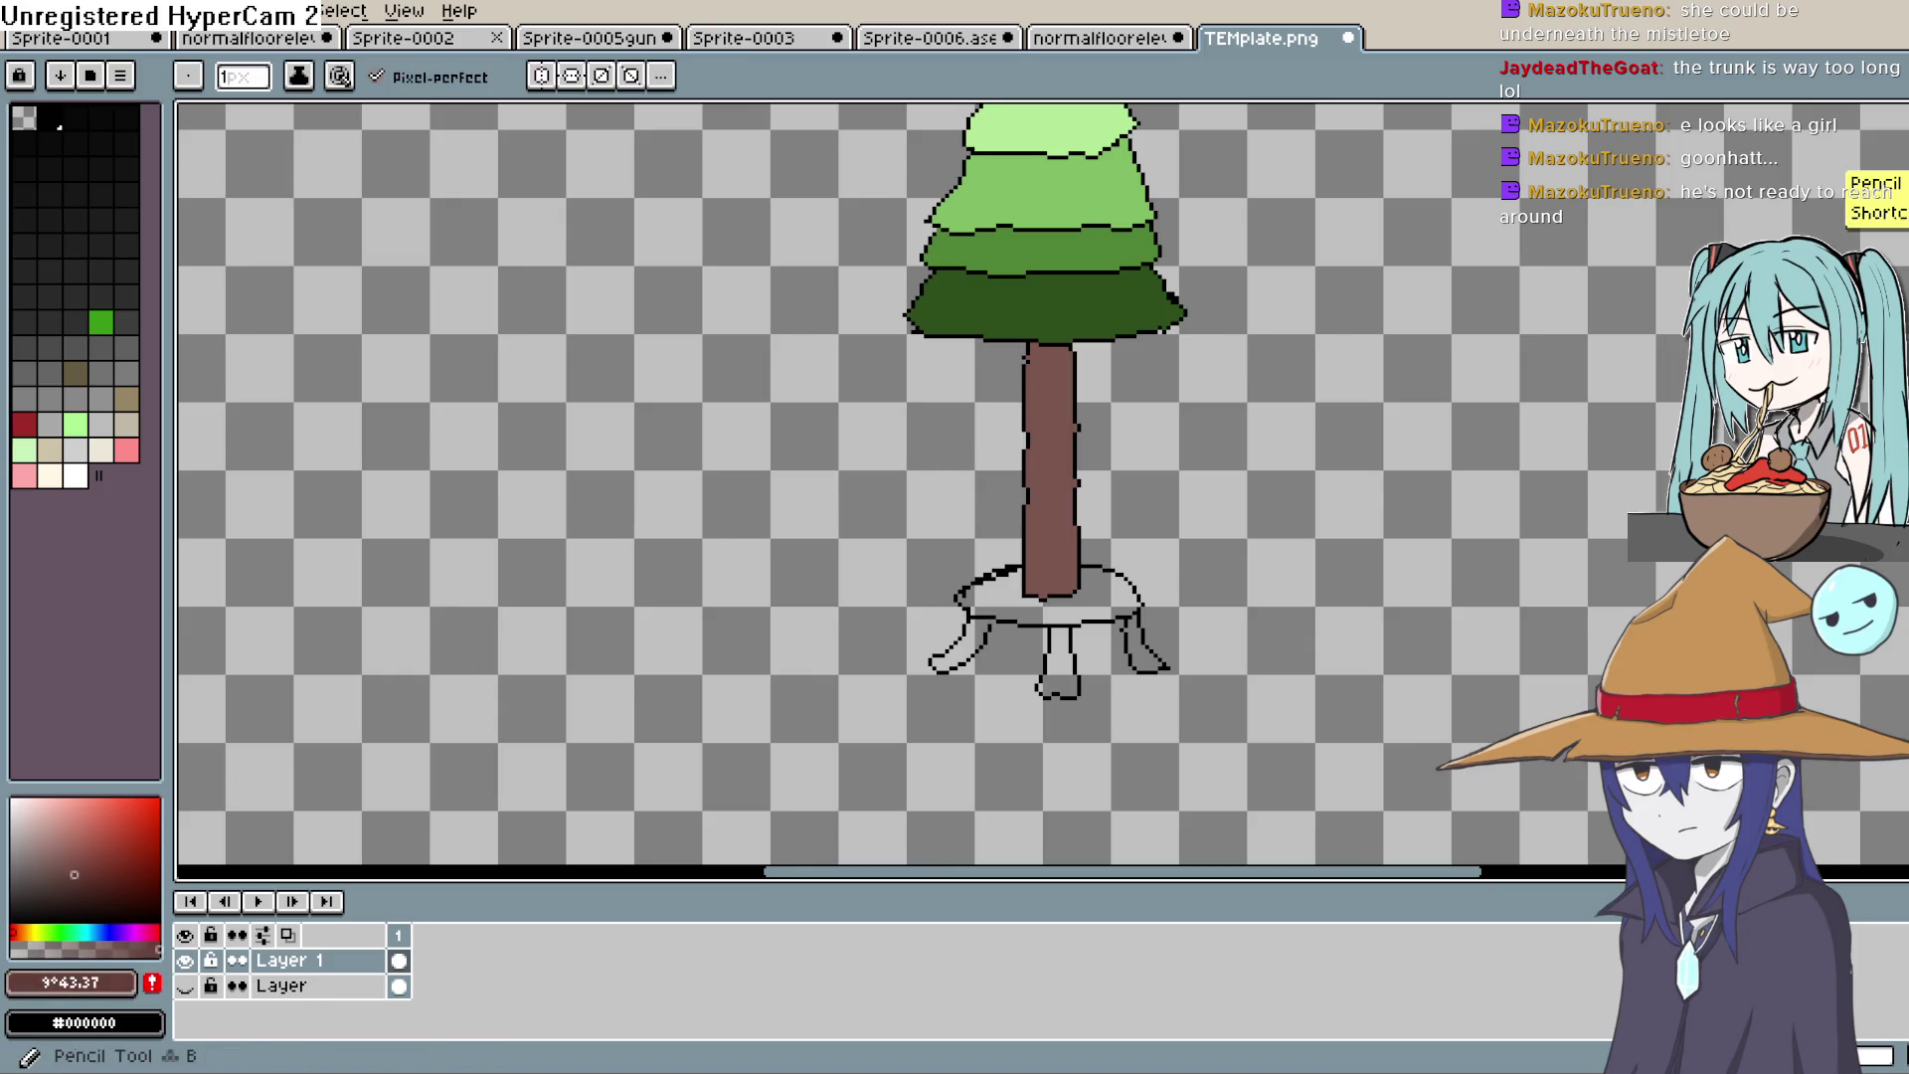
# Step: Shade the top of the trunk and down its left edge to the base
pyautogui.scroll(4, 995, 427)
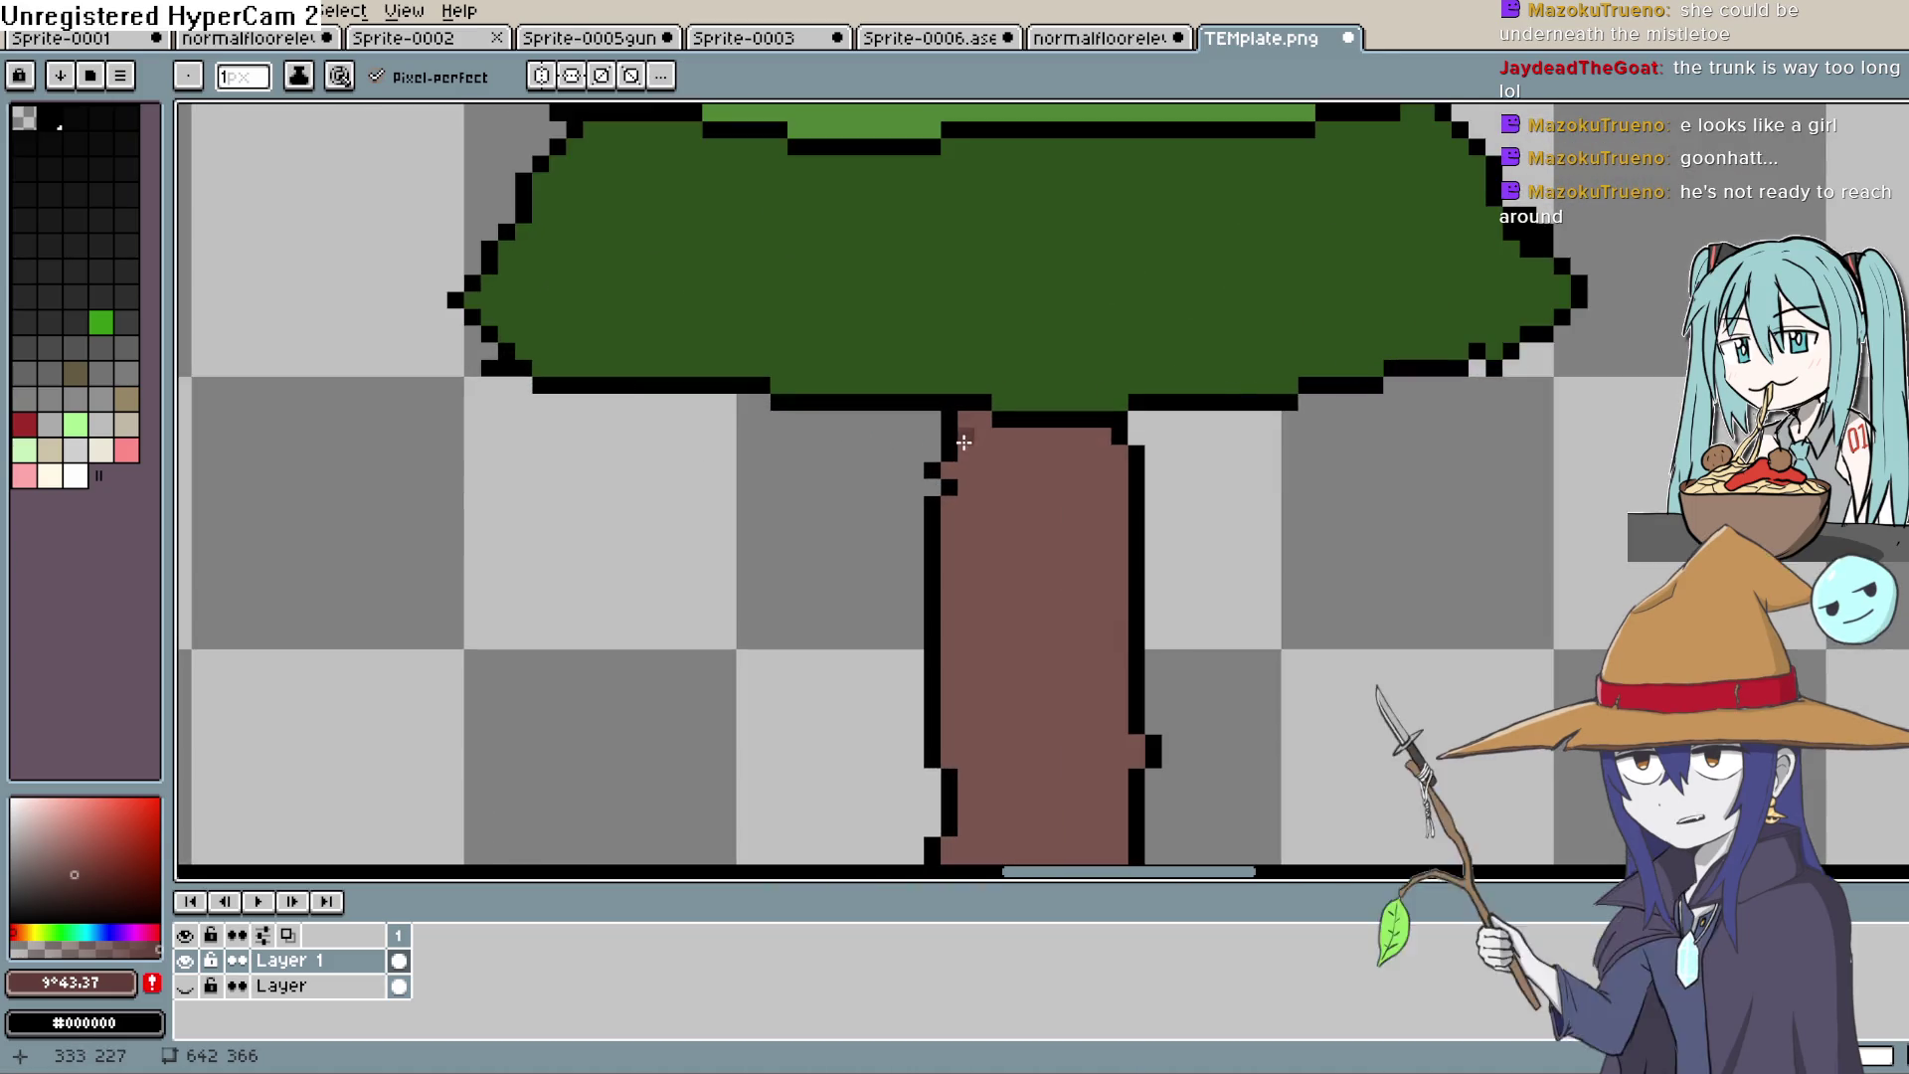
pyautogui.moveTo(976, 455)
pyautogui.mouseDown()
pyautogui.moveTo(1123, 473)
pyautogui.moveTo(997, 488)
pyautogui.mouseUp()
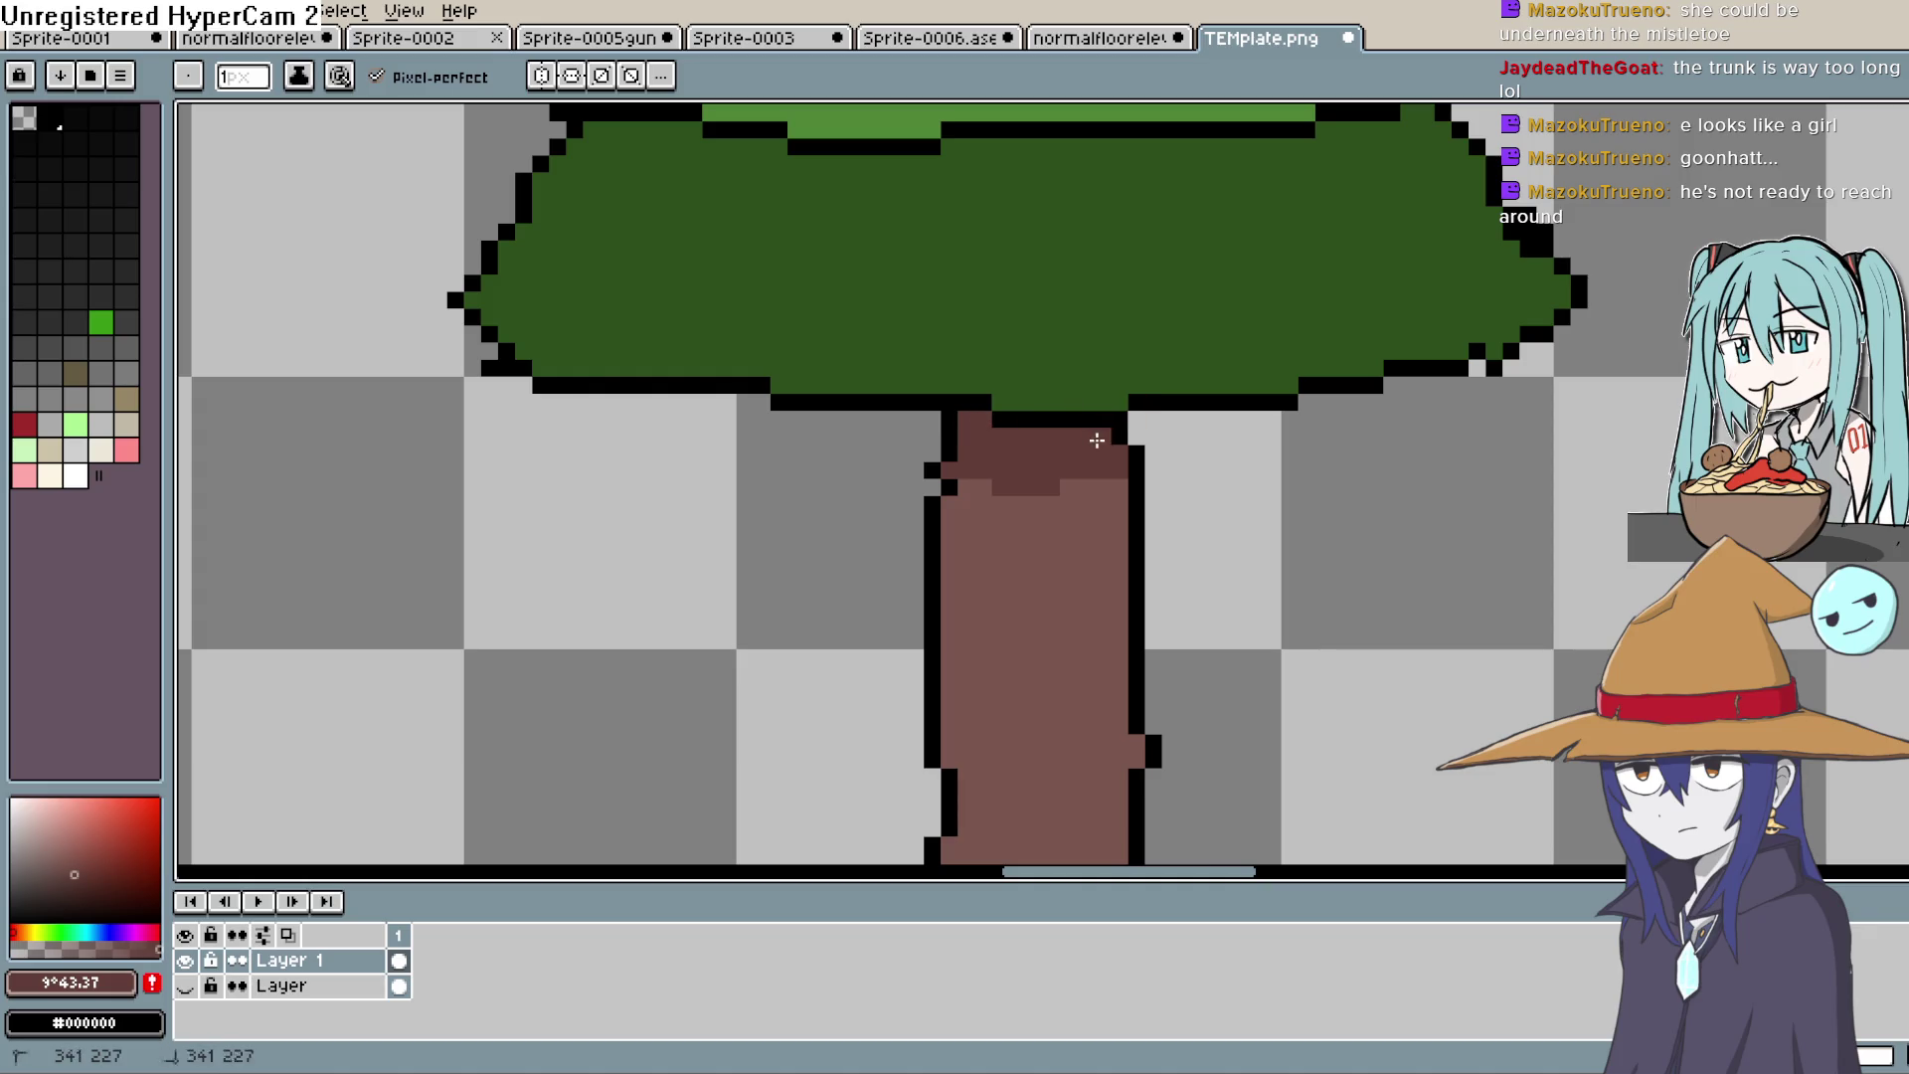
pyautogui.scroll(-3, 1151, 559)
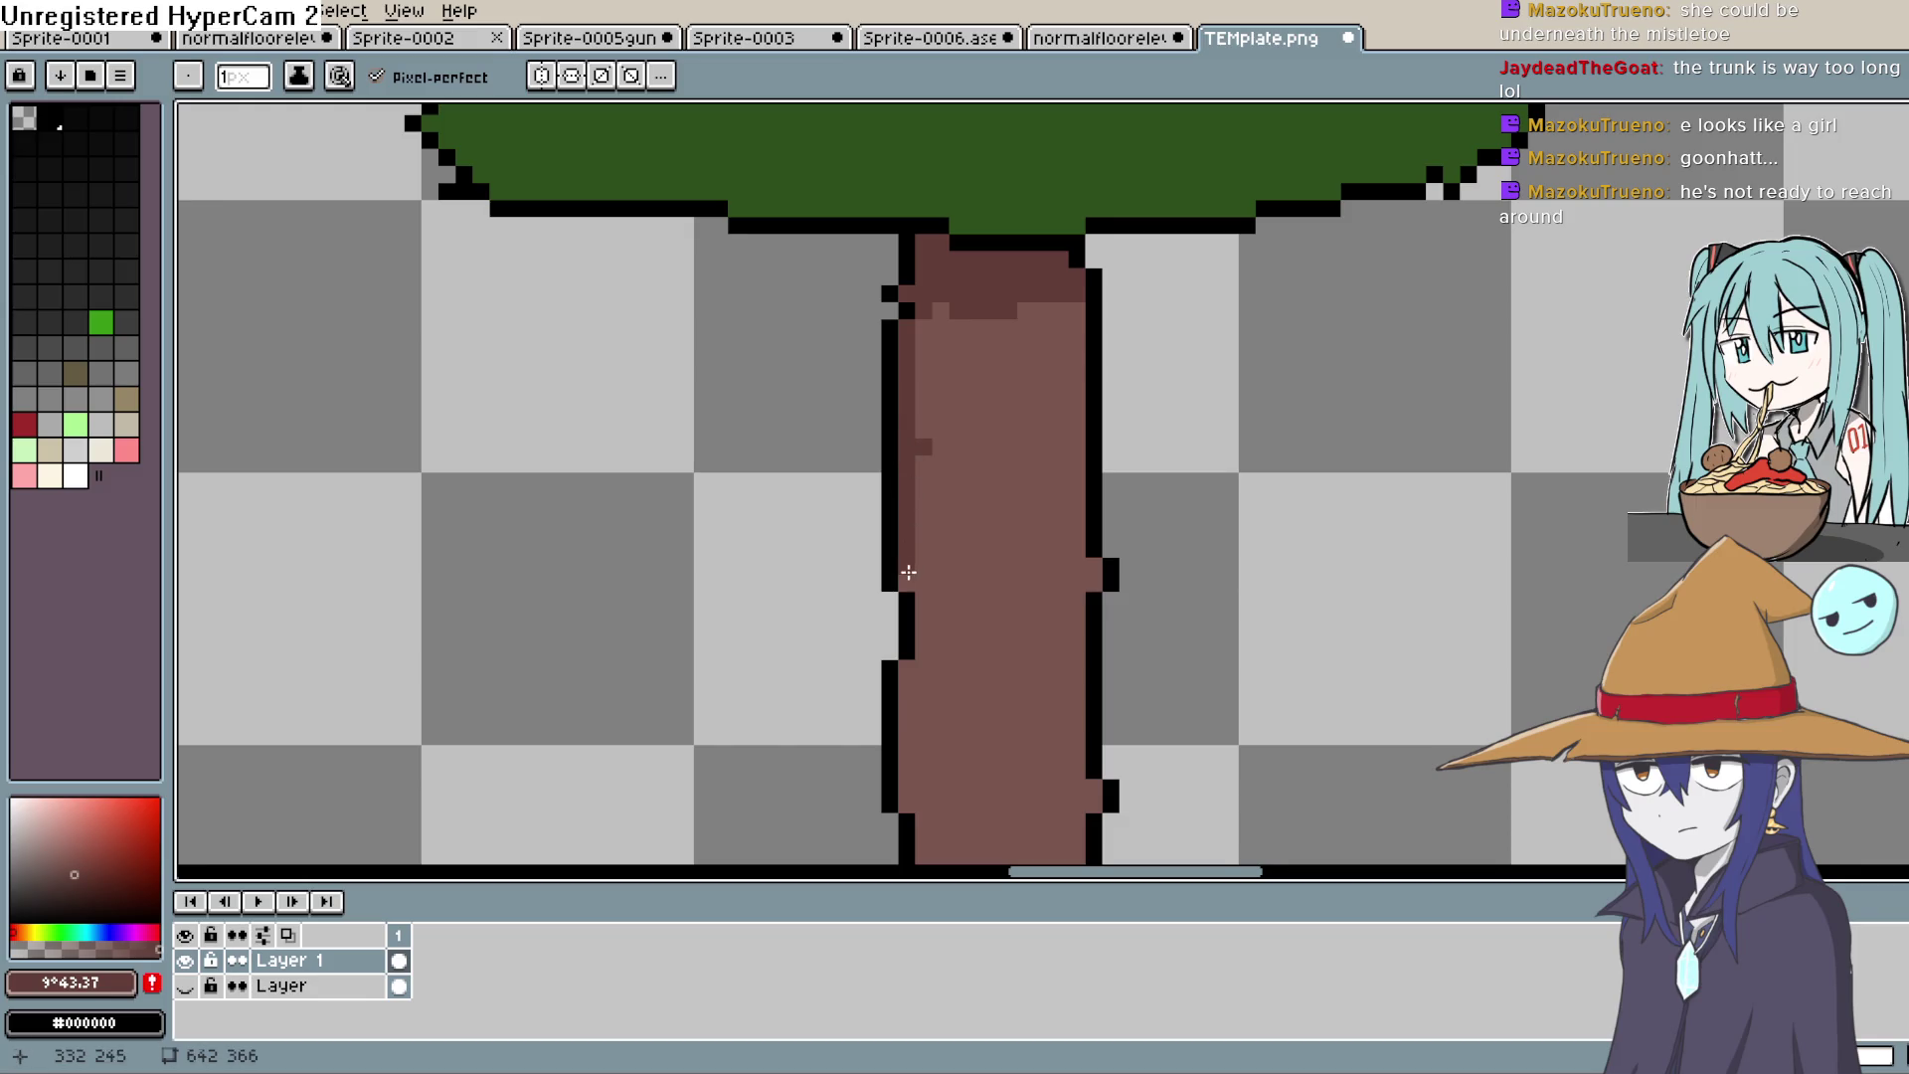
pyautogui.scroll(-4, 922, 444)
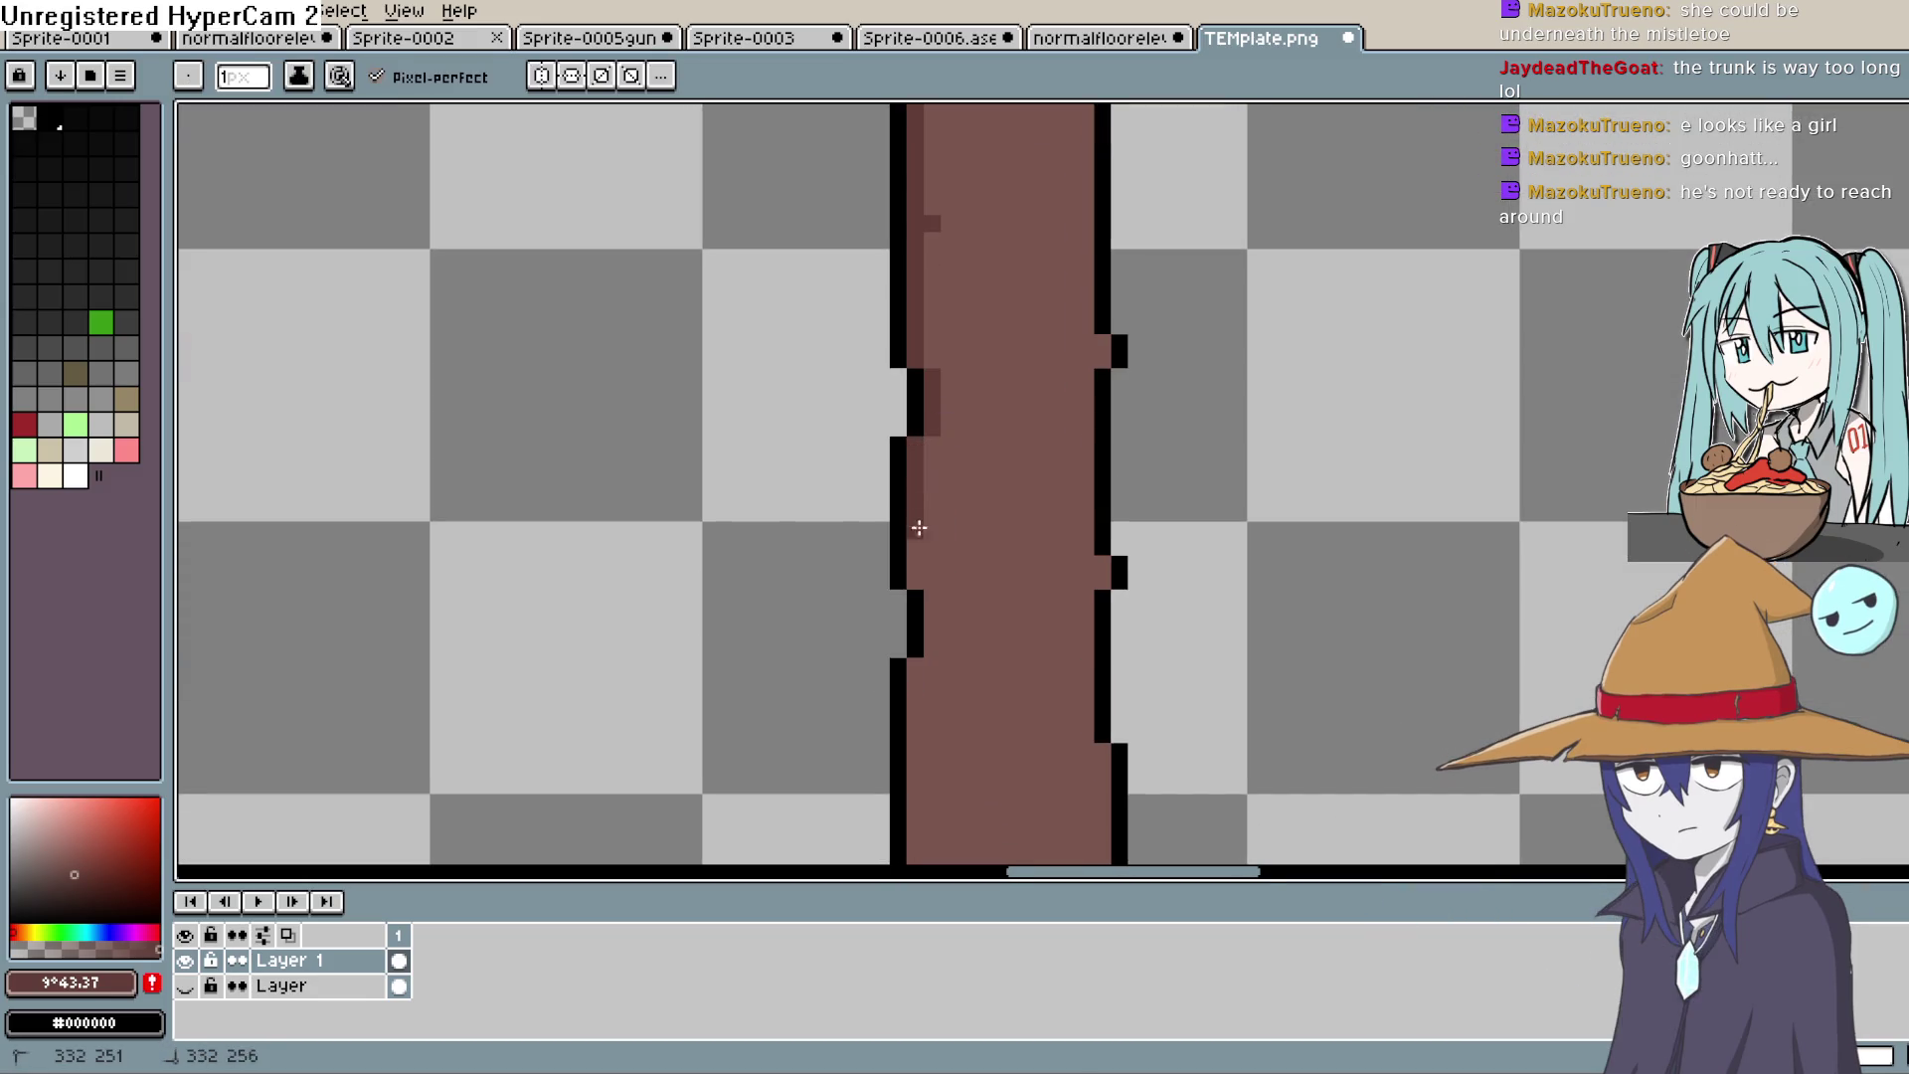
pyautogui.moveTo(932, 608); pyautogui.dragTo(932, 656)
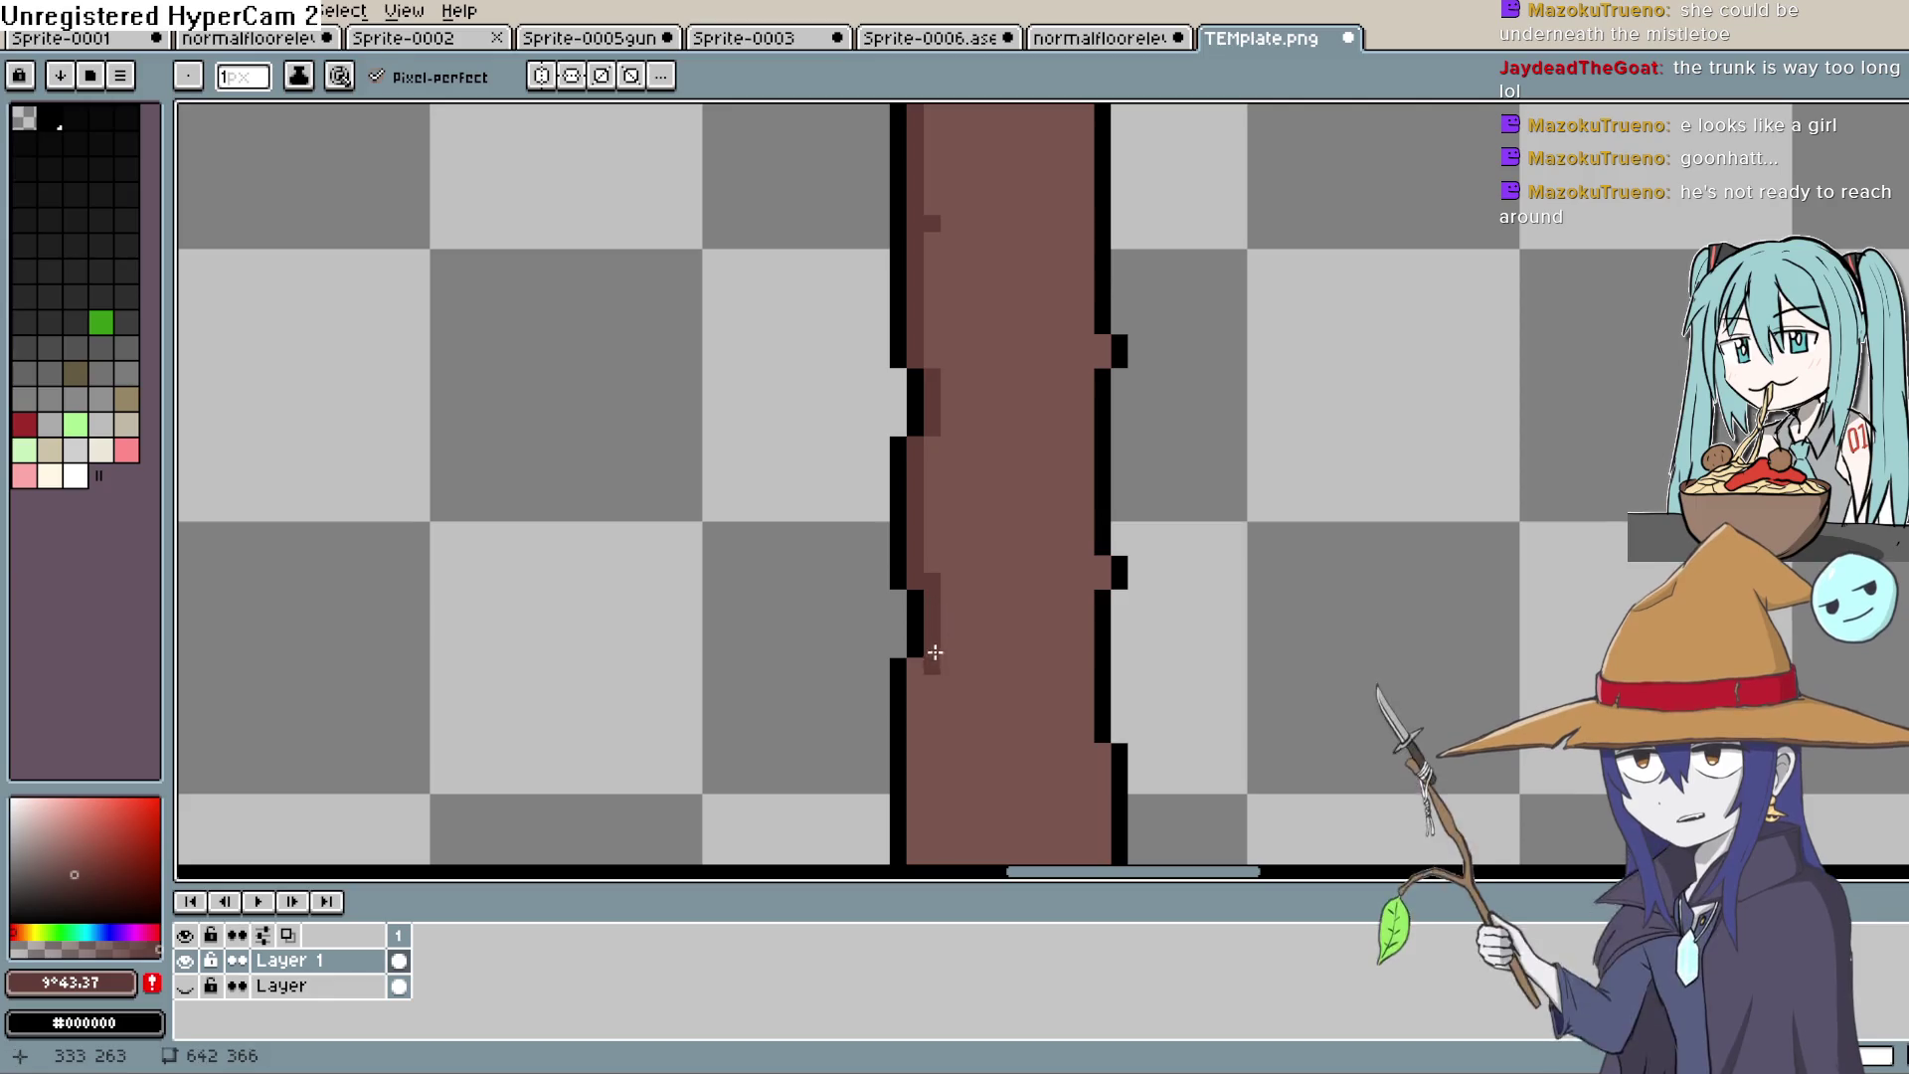
pyautogui.scroll(-5, 966, 400)
pyautogui.moveTo(945, 403); pyautogui.dragTo(950, 746)
# Step: Add dark shading pixels around the trunk base and on the trunk
pyautogui.scroll(-5, 1001, 652)
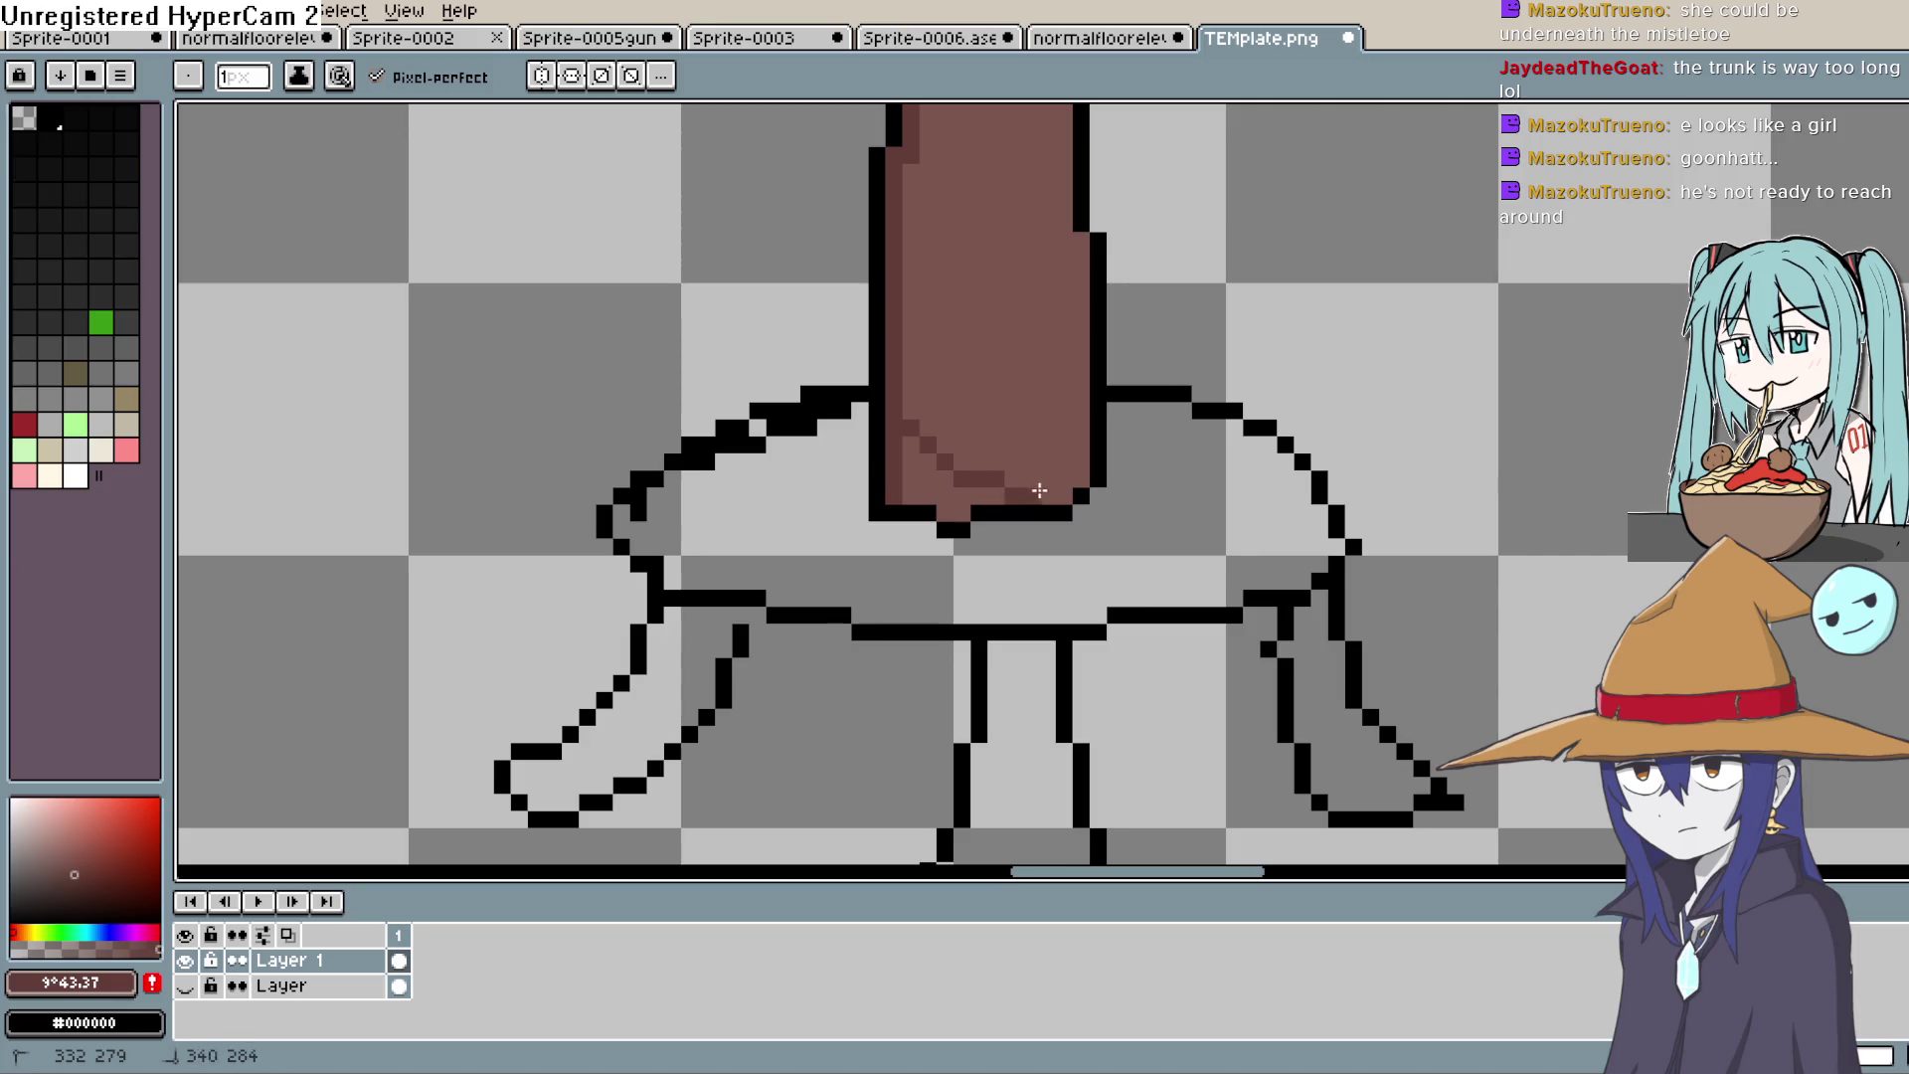
pyautogui.click(983, 493)
pyautogui.click(957, 504)
pyautogui.click(911, 494)
pyautogui.click(939, 495)
pyautogui.scroll(2, 1054, 498)
pyautogui.click(1054, 542)
pyautogui.scroll(-6, 1049, 541)
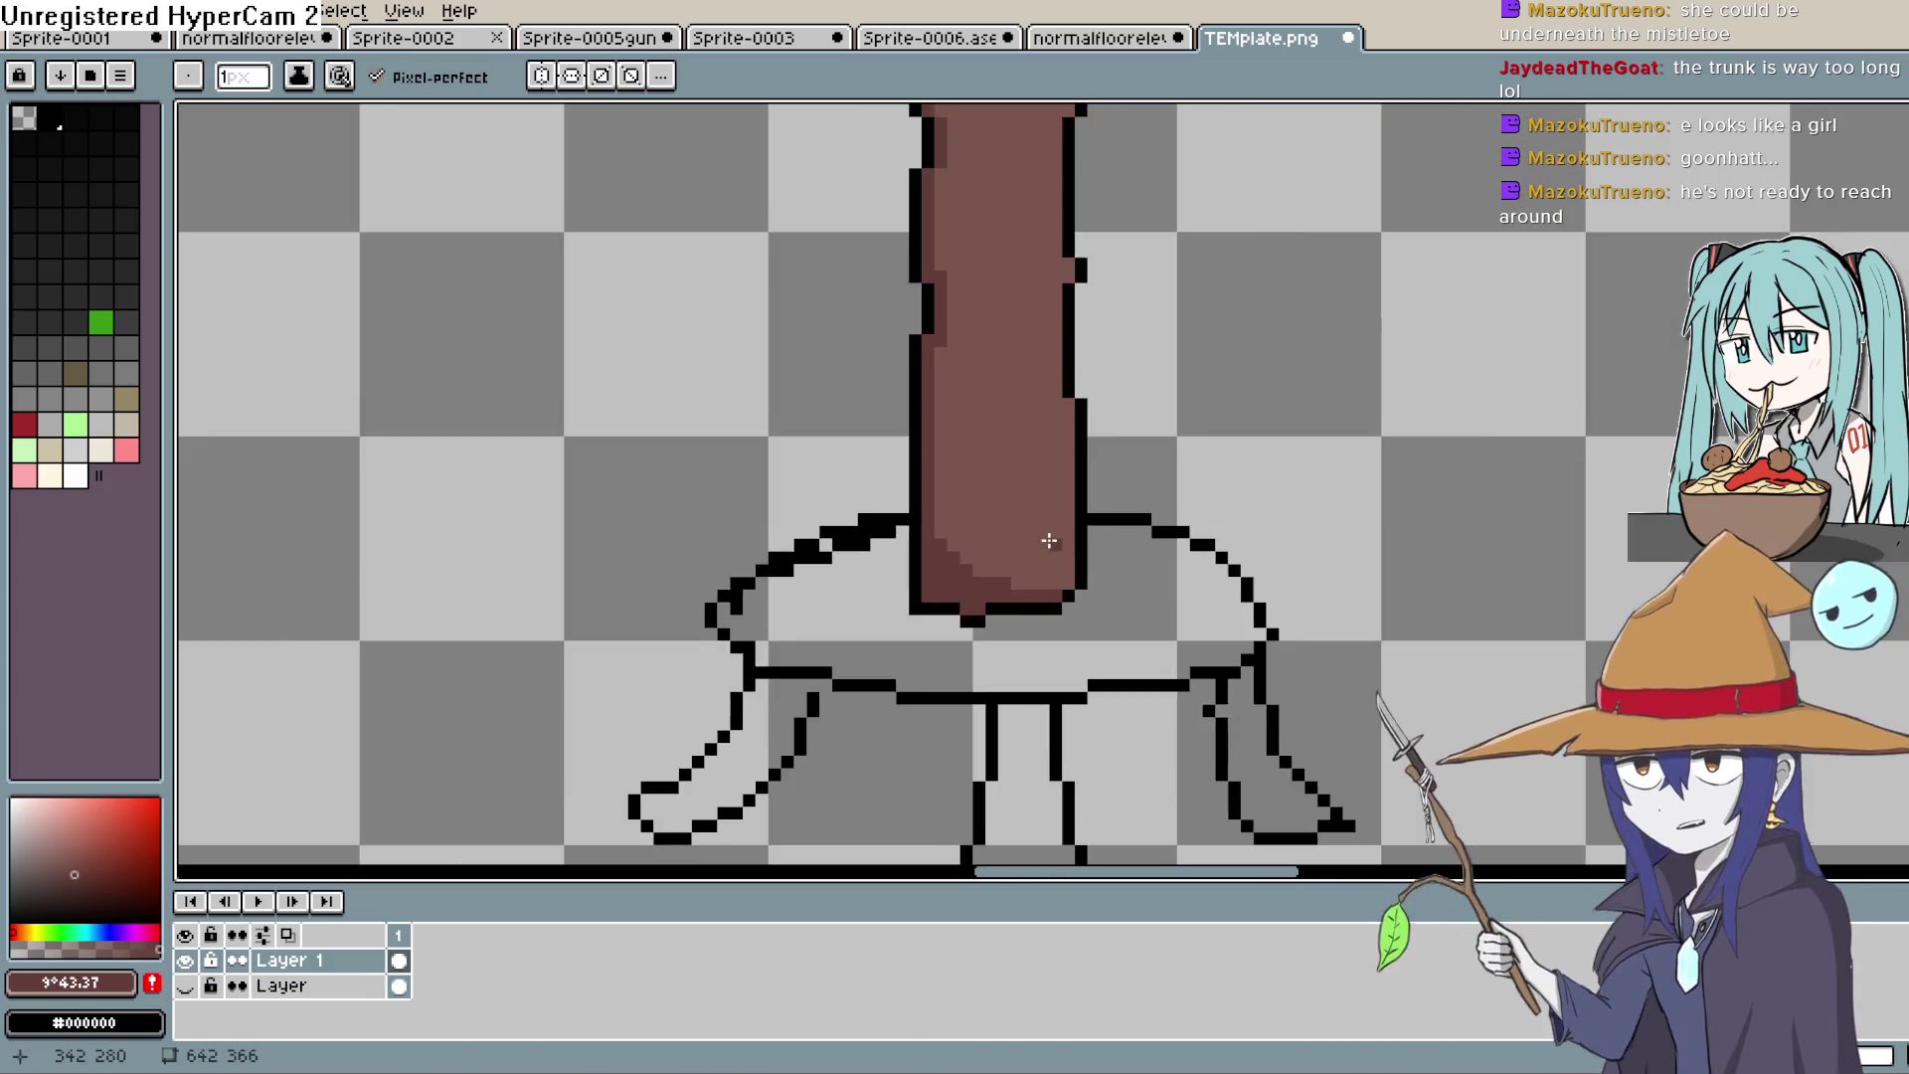
# Step: Zoom in on the top of the trunk and resample the trunk brown
pyautogui.press('space')
pyautogui.scroll(-1, 1087, 610)
pyautogui.scroll(3, 1065, 609)
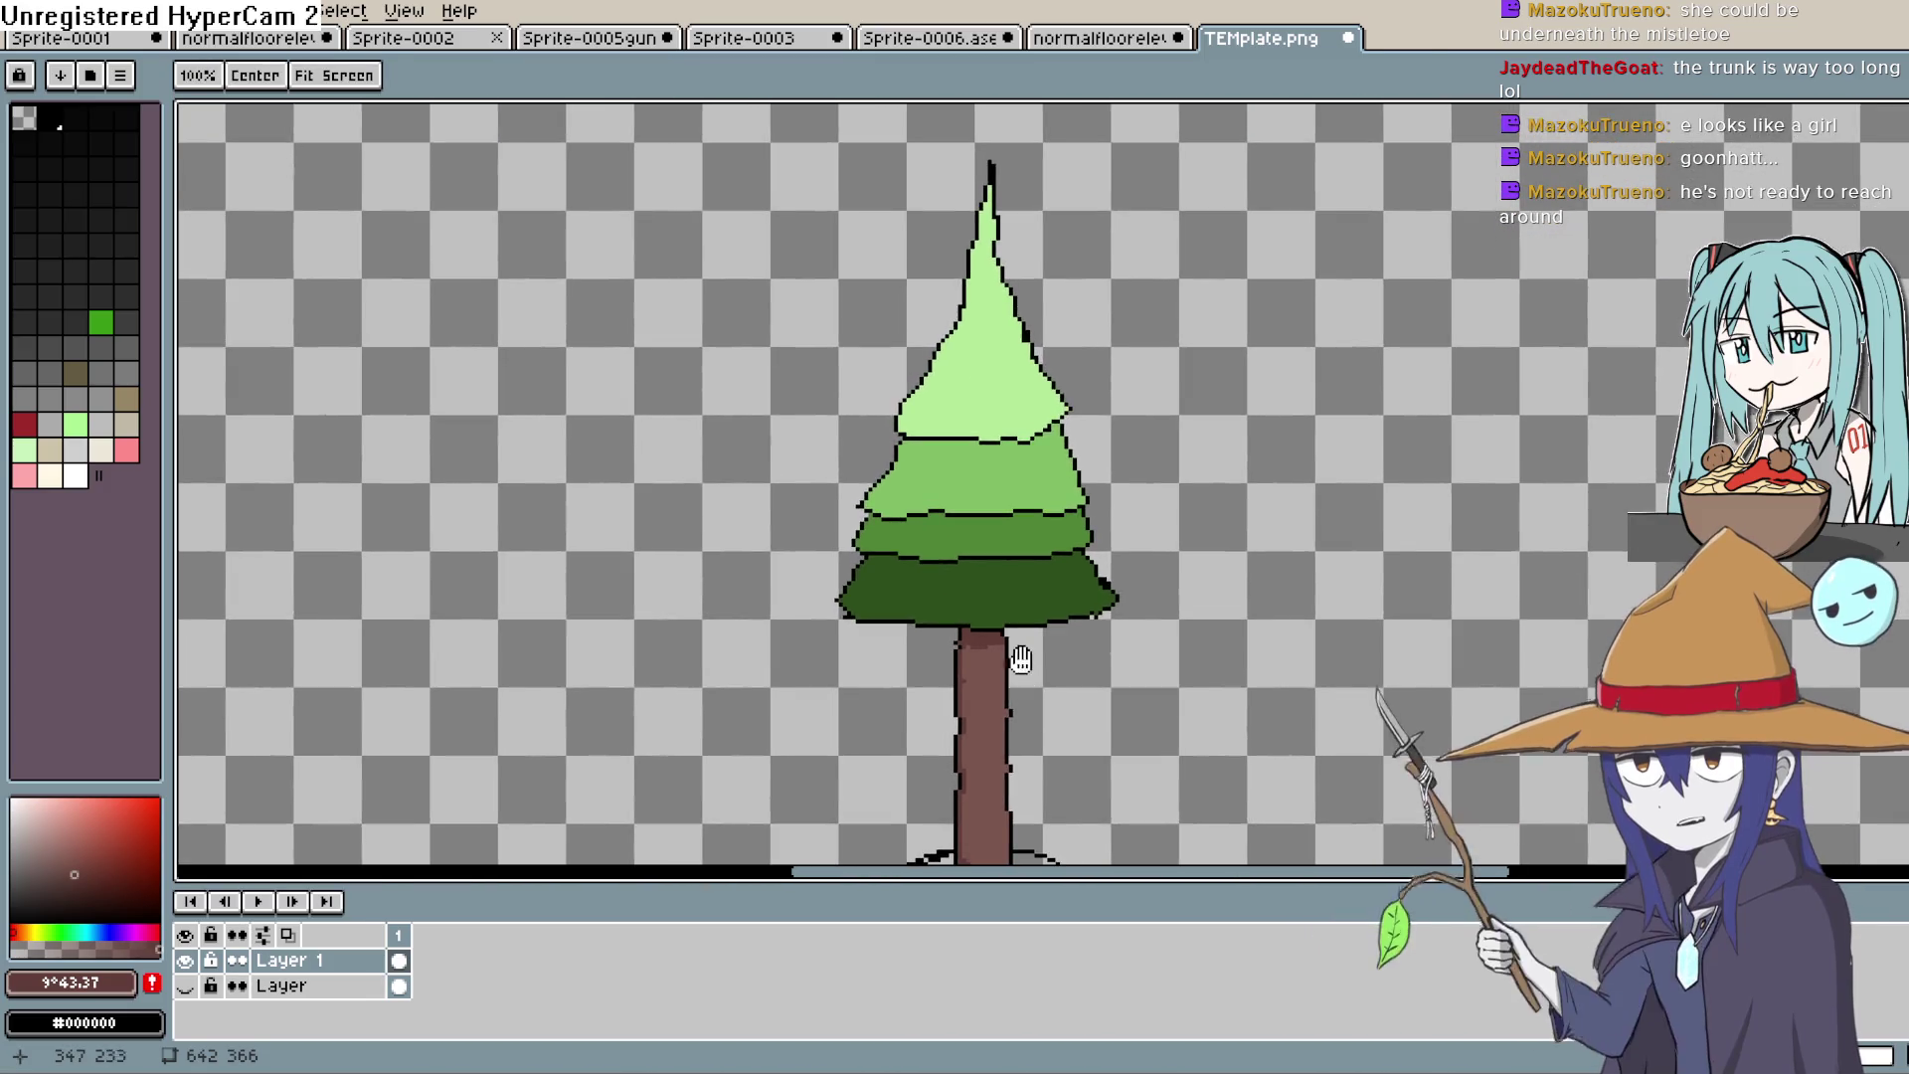
pyautogui.moveTo(1021, 659); pyautogui.dragTo(1015, 630)
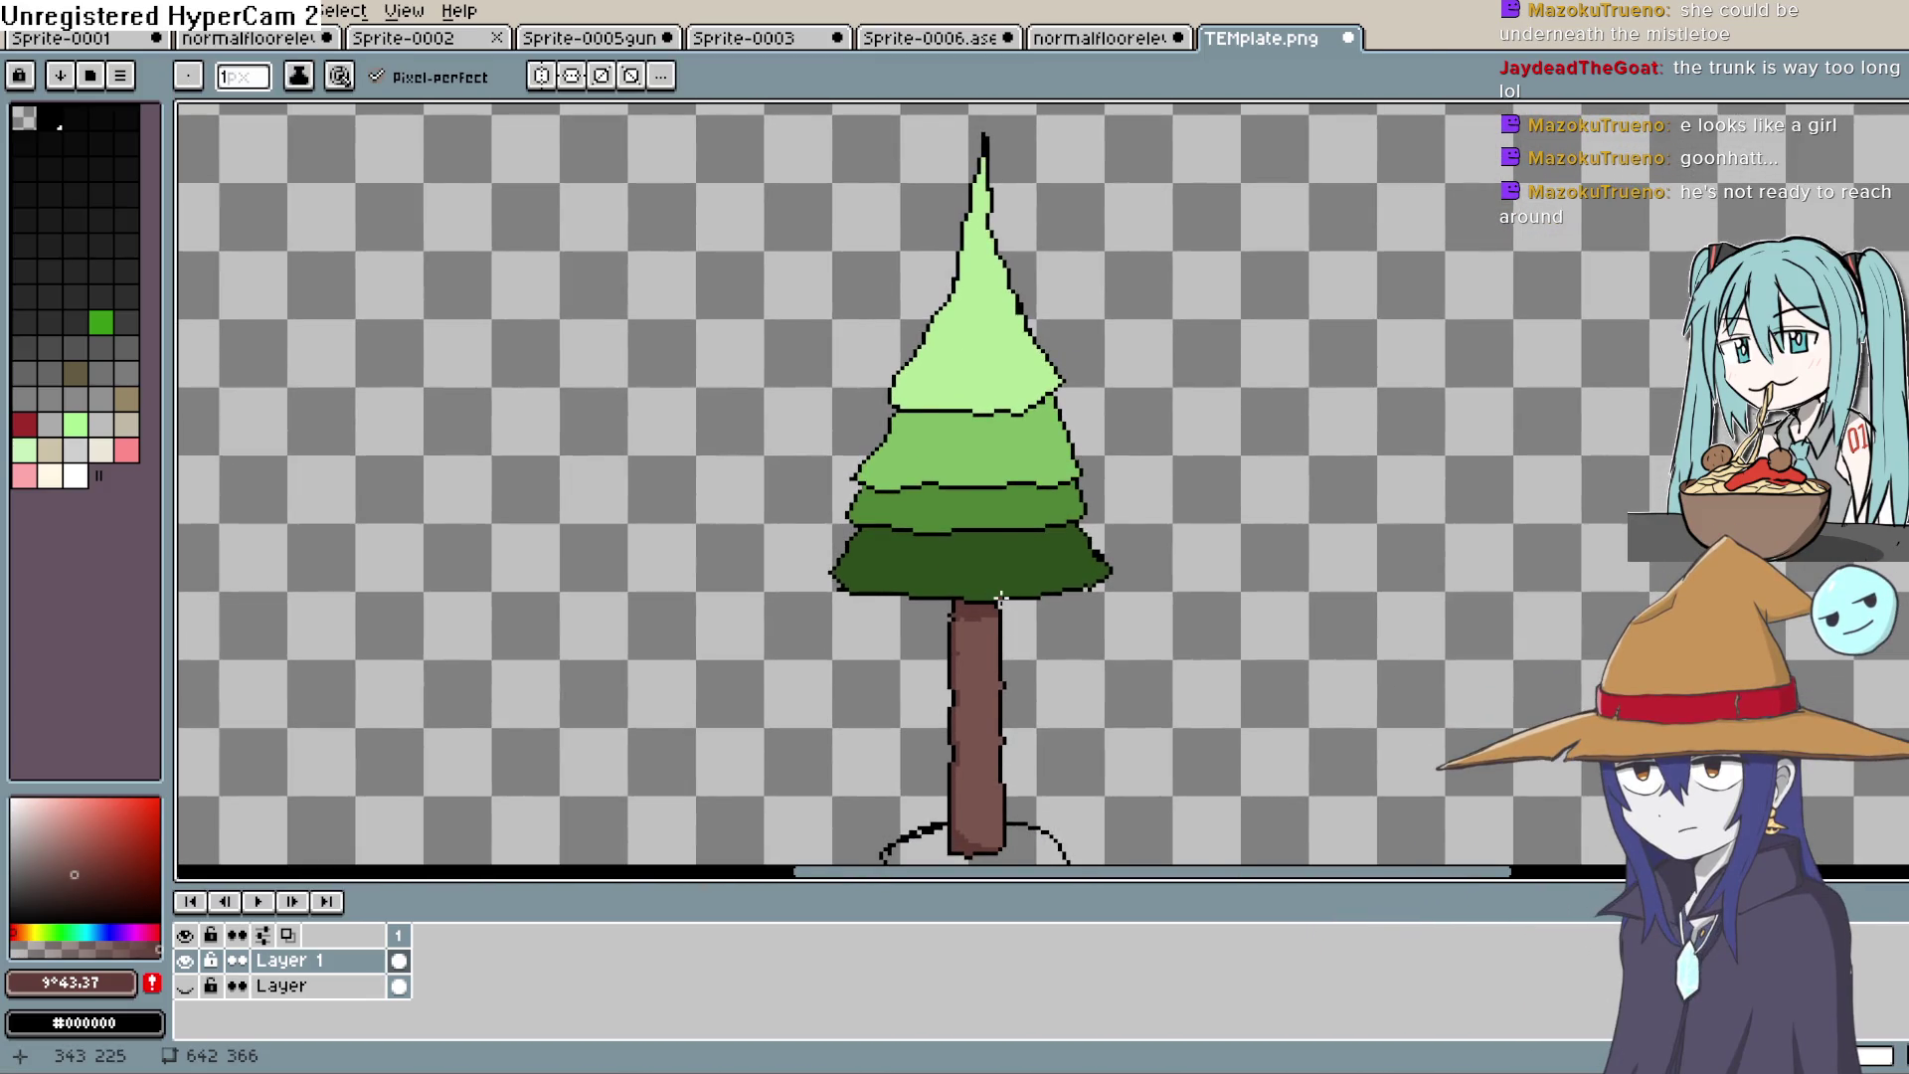
pyautogui.press('space')
pyautogui.scroll(3, 1048, 640)
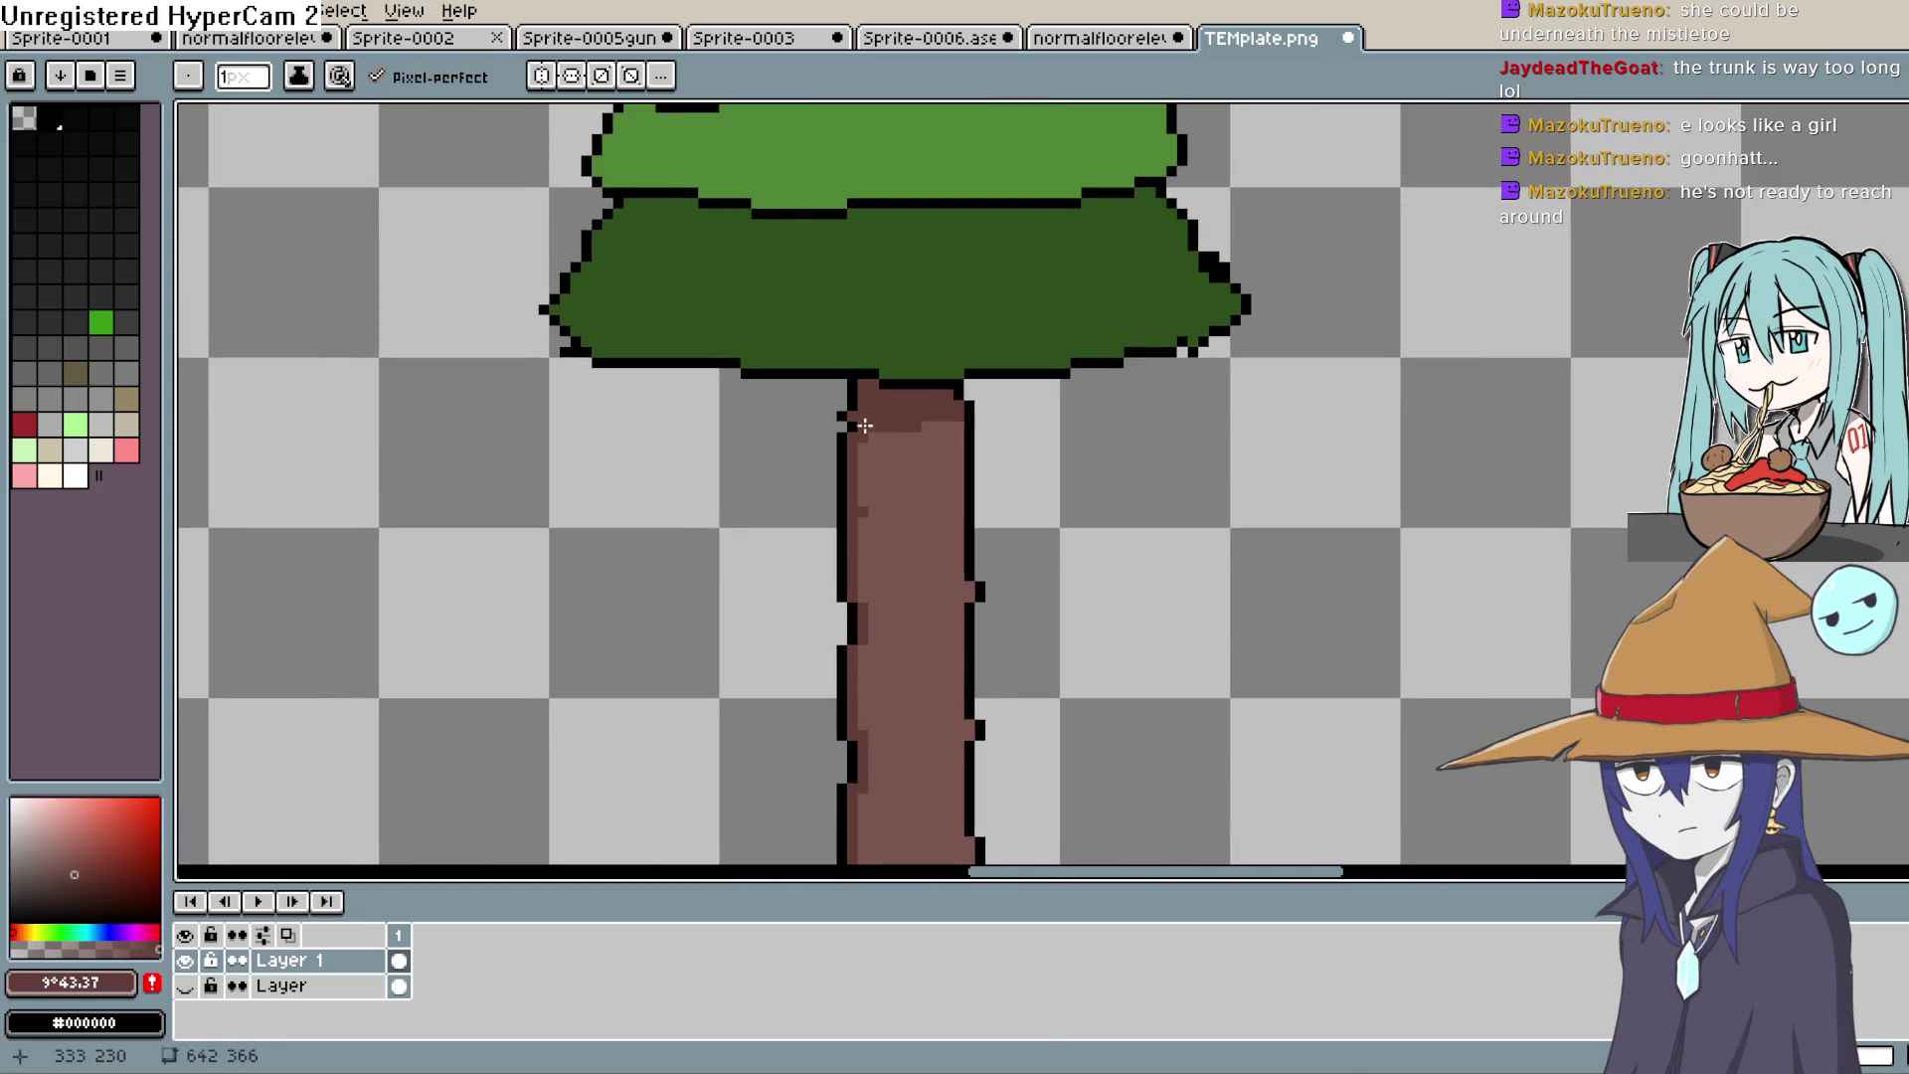
pyautogui.press('i')
pyautogui.click(900, 509)
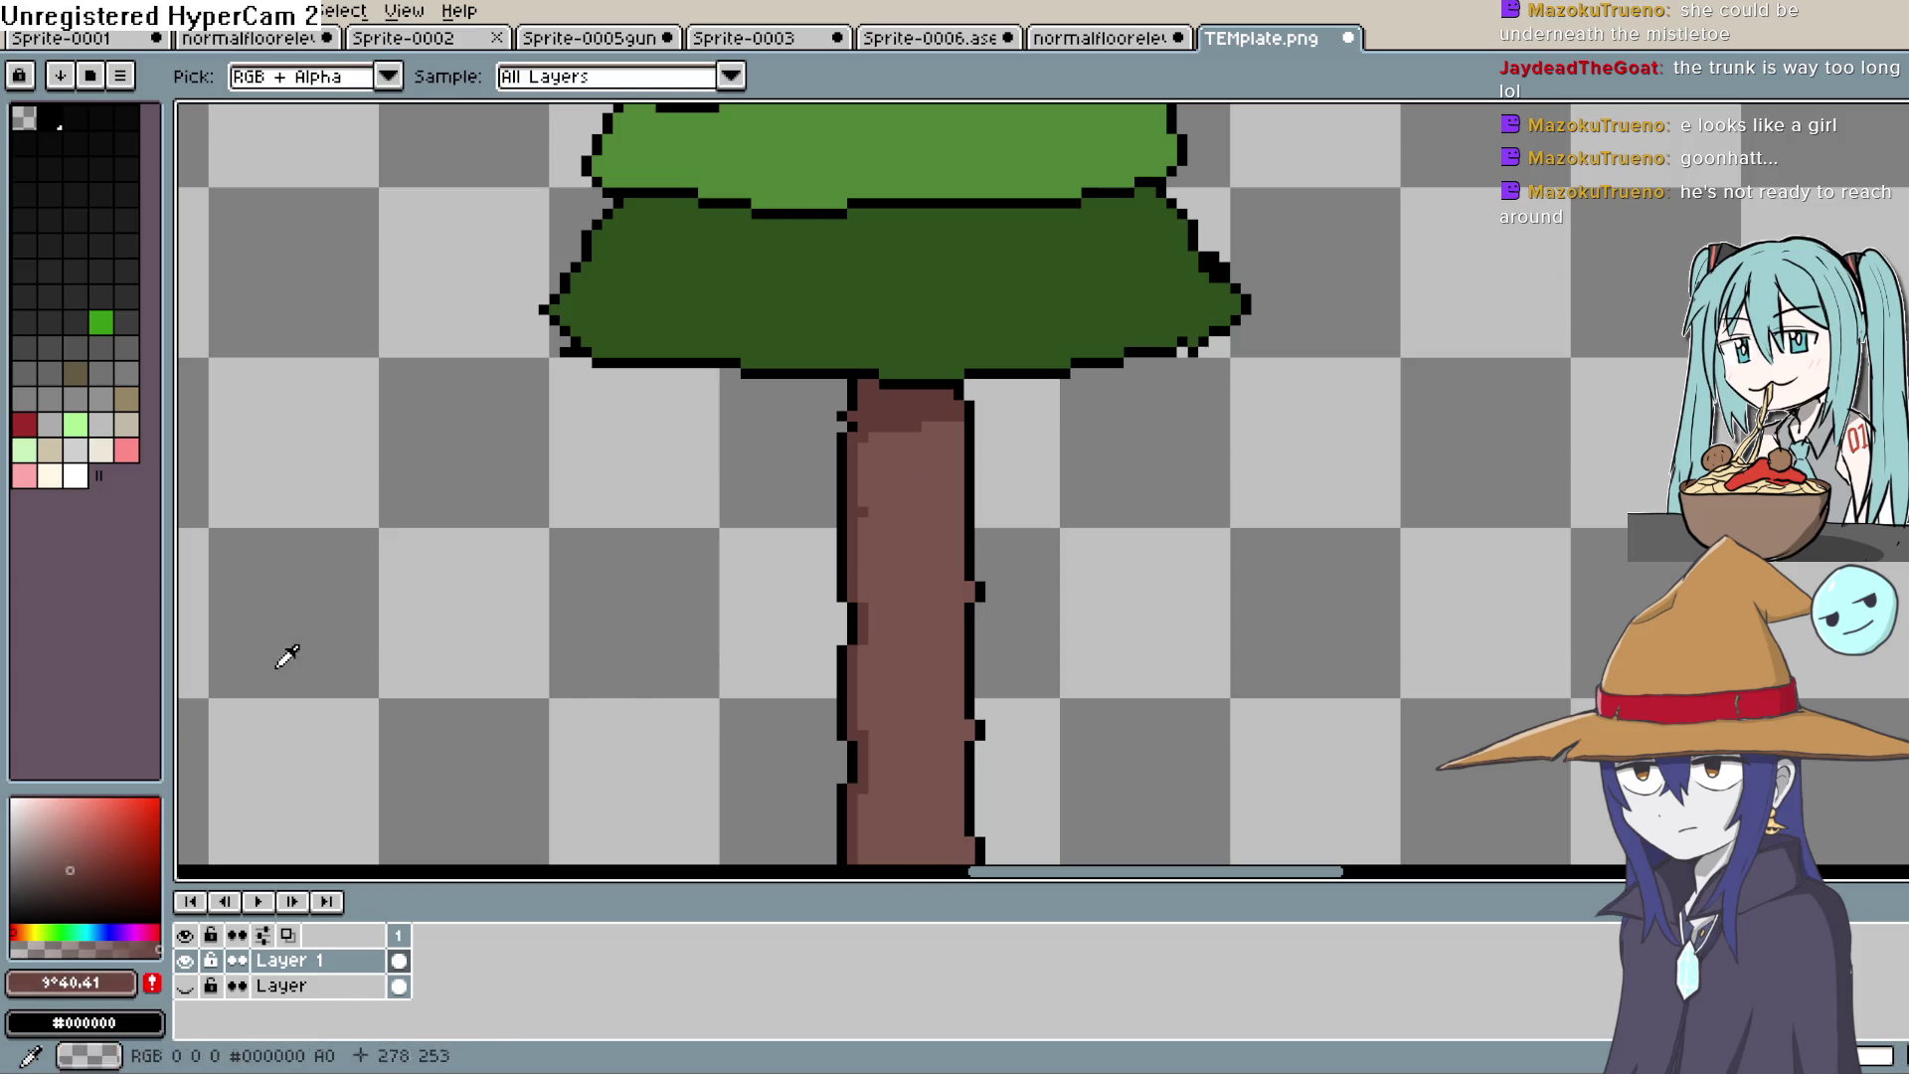
pyautogui.press('b')
# Step: Zoom closer on the trunk and sample its dark brown shade
pyautogui.press('space')
pyautogui.moveTo(967, 477); pyautogui.dragTo(1035, 336)
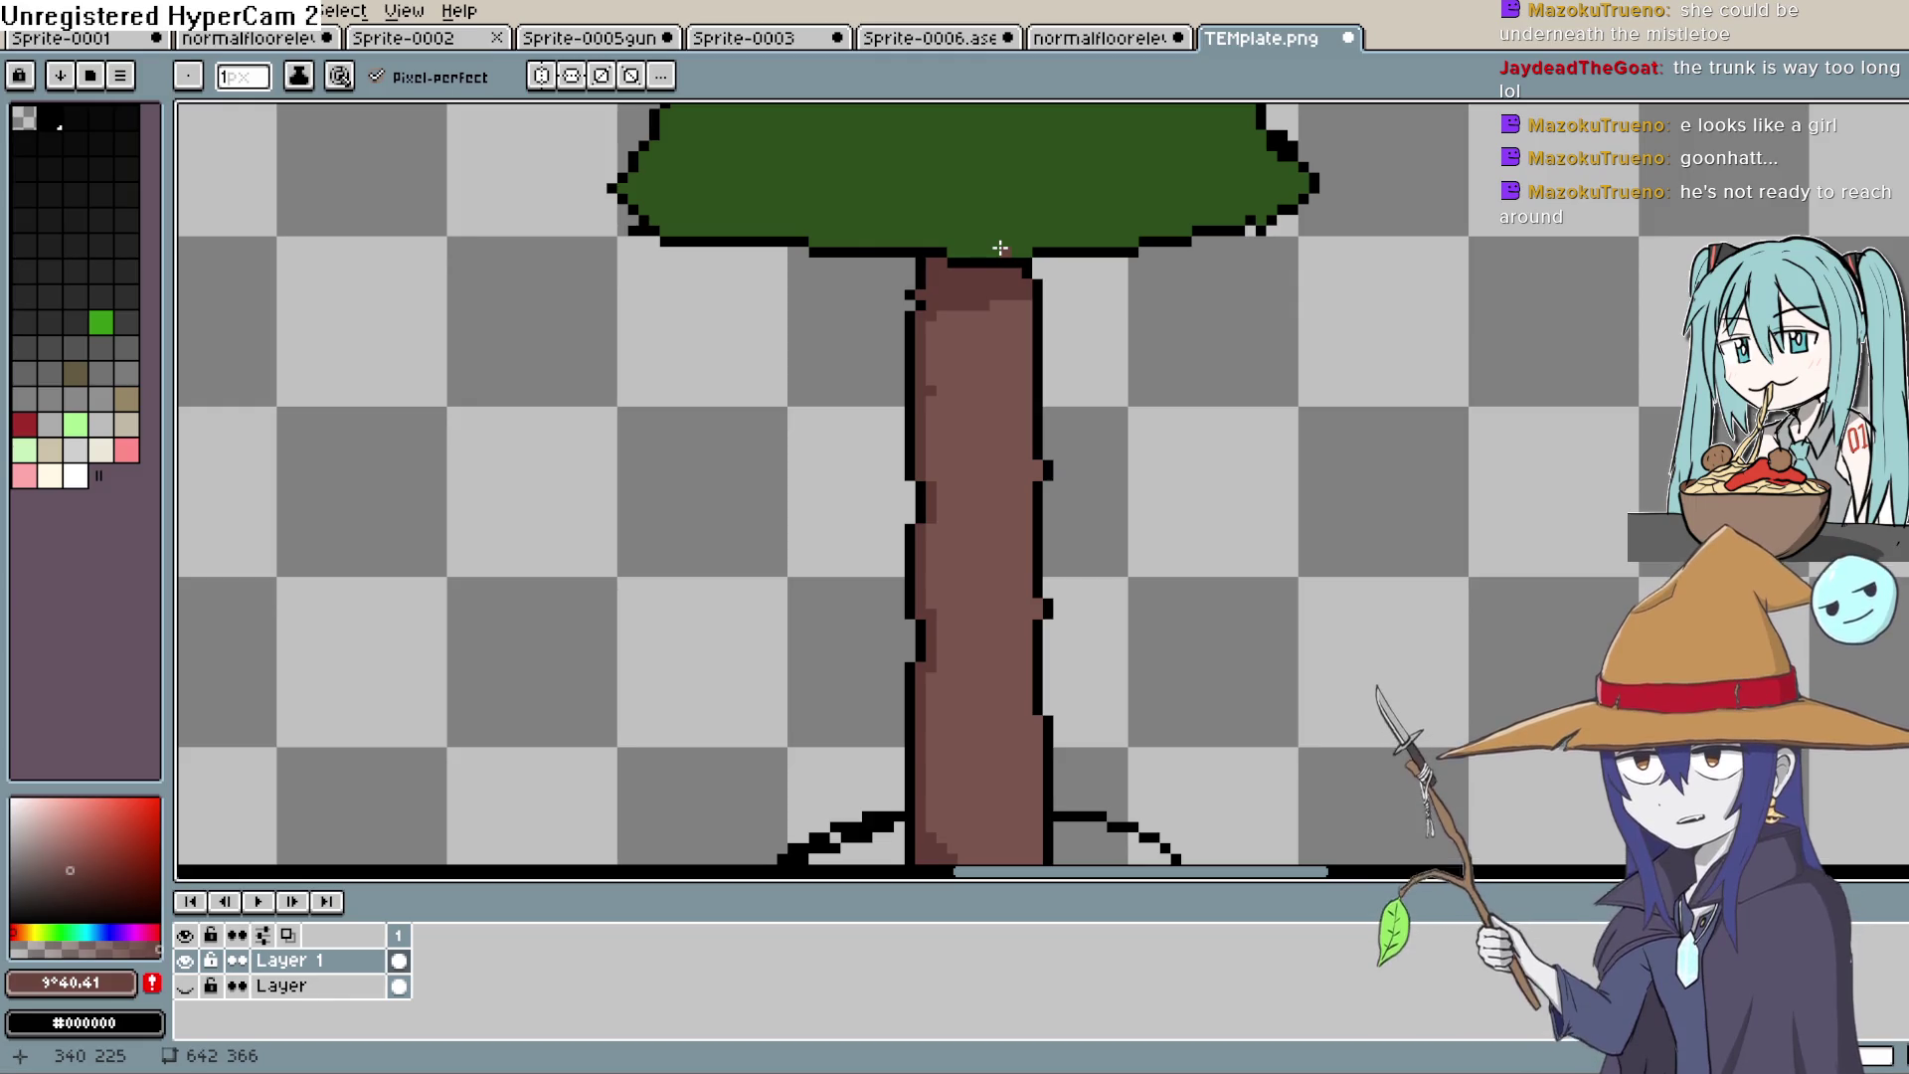
pyautogui.press('space')
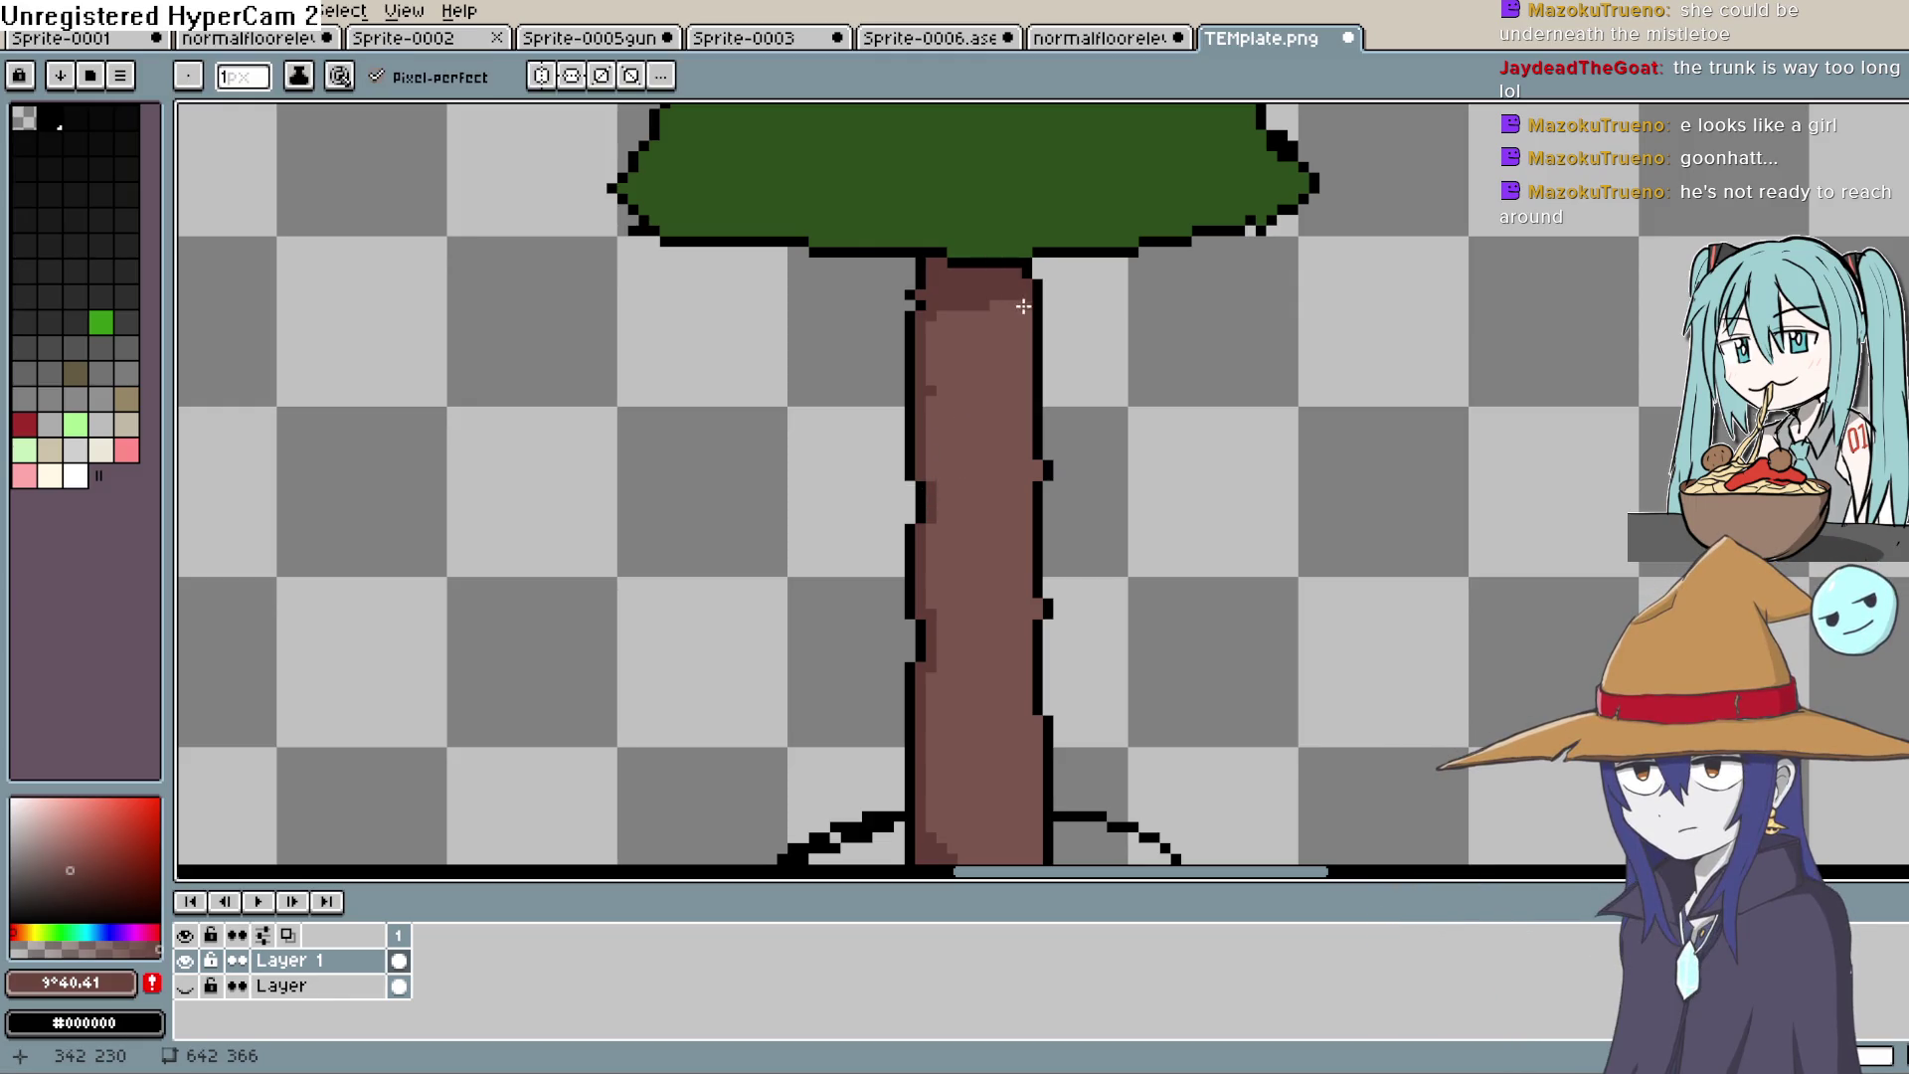
pyautogui.press('space')
pyautogui.moveTo(1039, 291); pyautogui.dragTo(954, 418)
pyautogui.scroll(3, 945, 447)
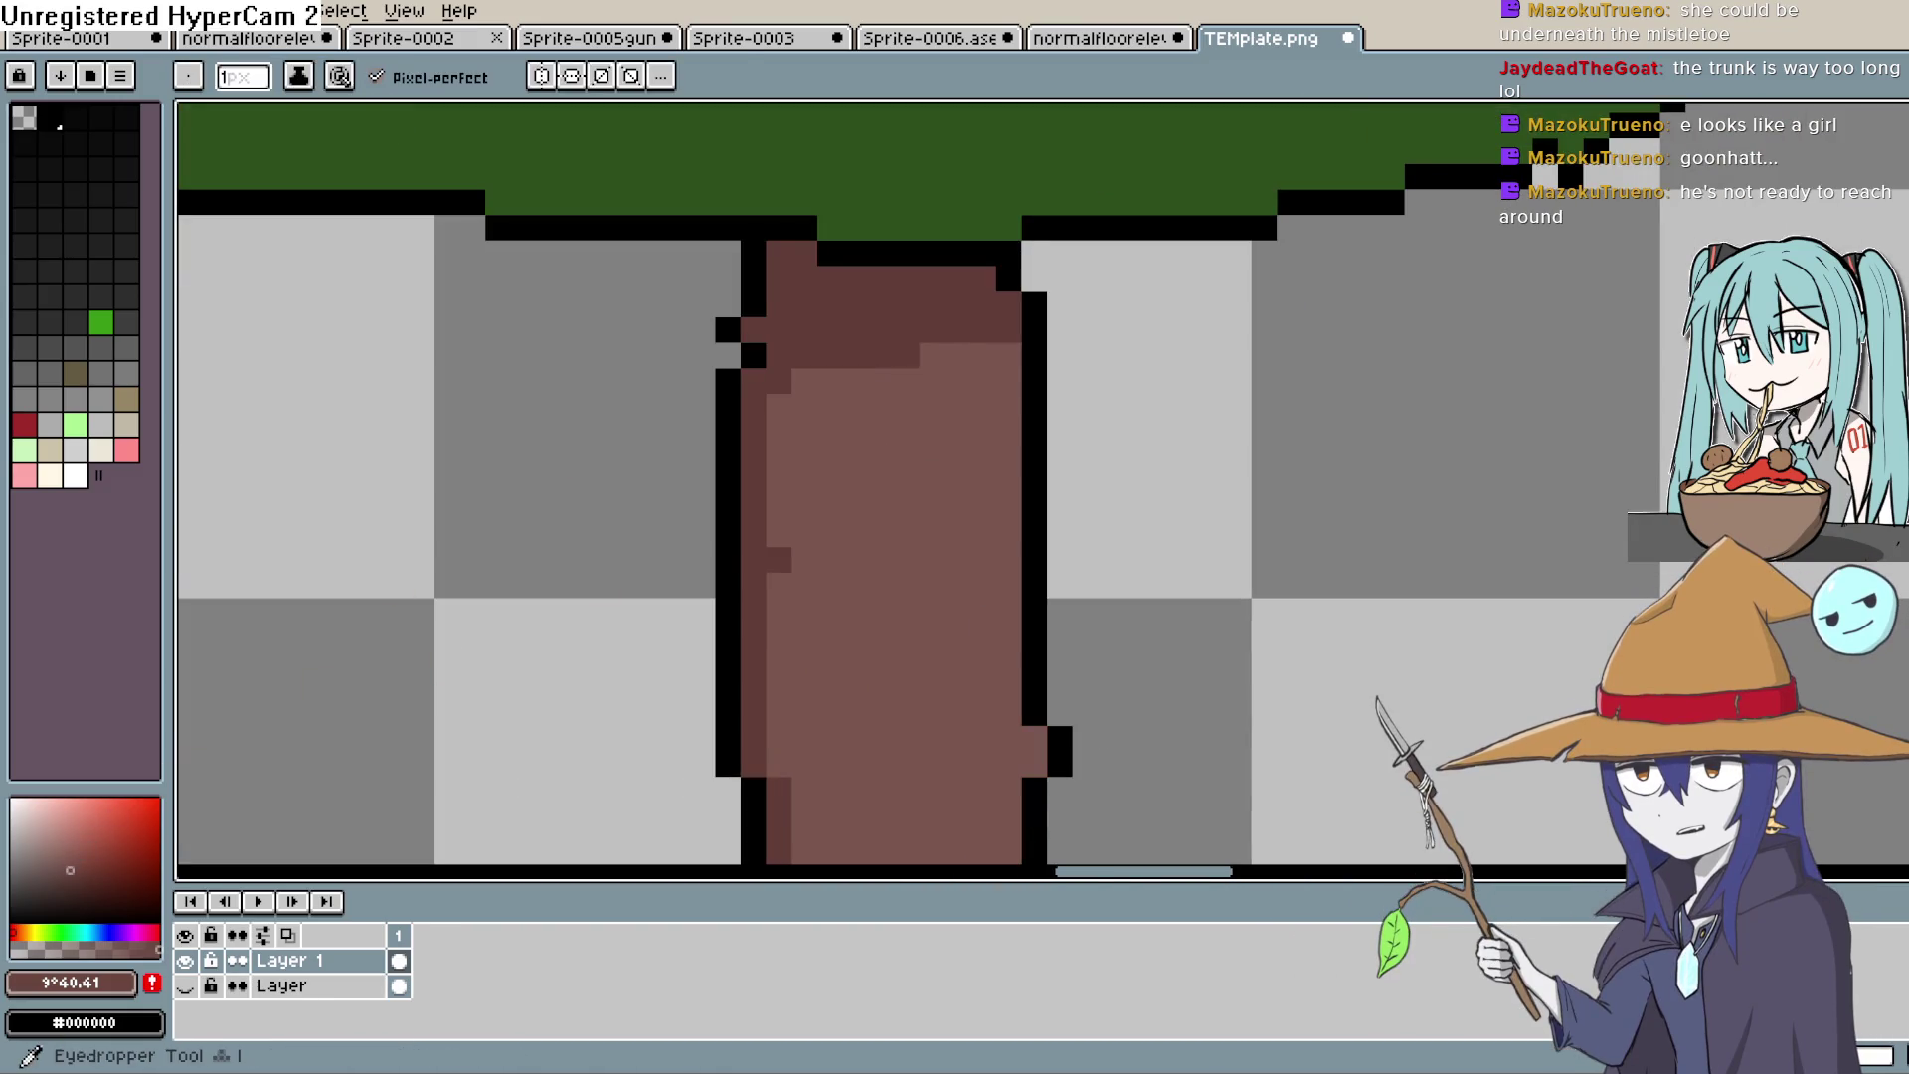
pyautogui.keyDown('alt'); pyautogui.click(867, 334); pyautogui.keyUp('alt')
# Step: Sample the trunk brown, choose a slightly lighter shade, and pencil strokes down the trunk's right edge
pyautogui.keyDown('alt'); pyautogui.click(867, 454); pyautogui.keyUp('alt')
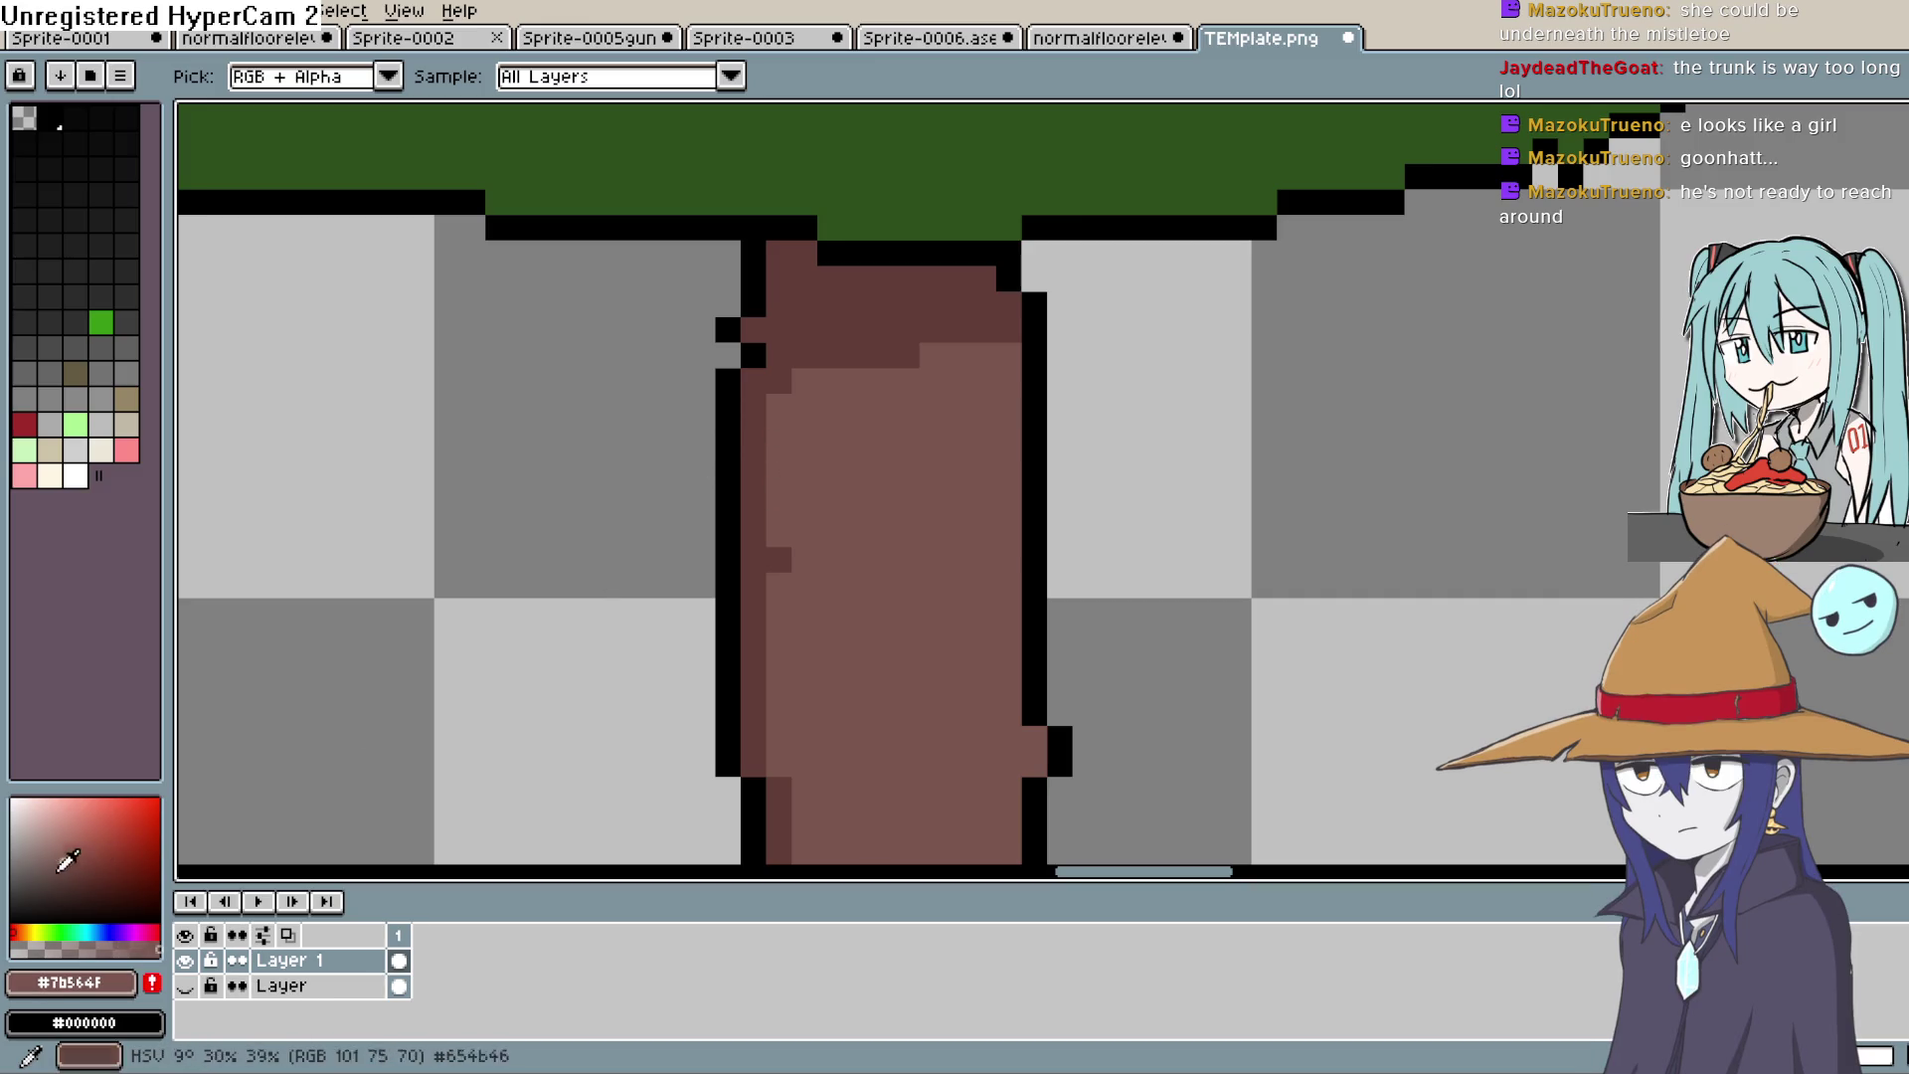
pyautogui.click(60, 847)
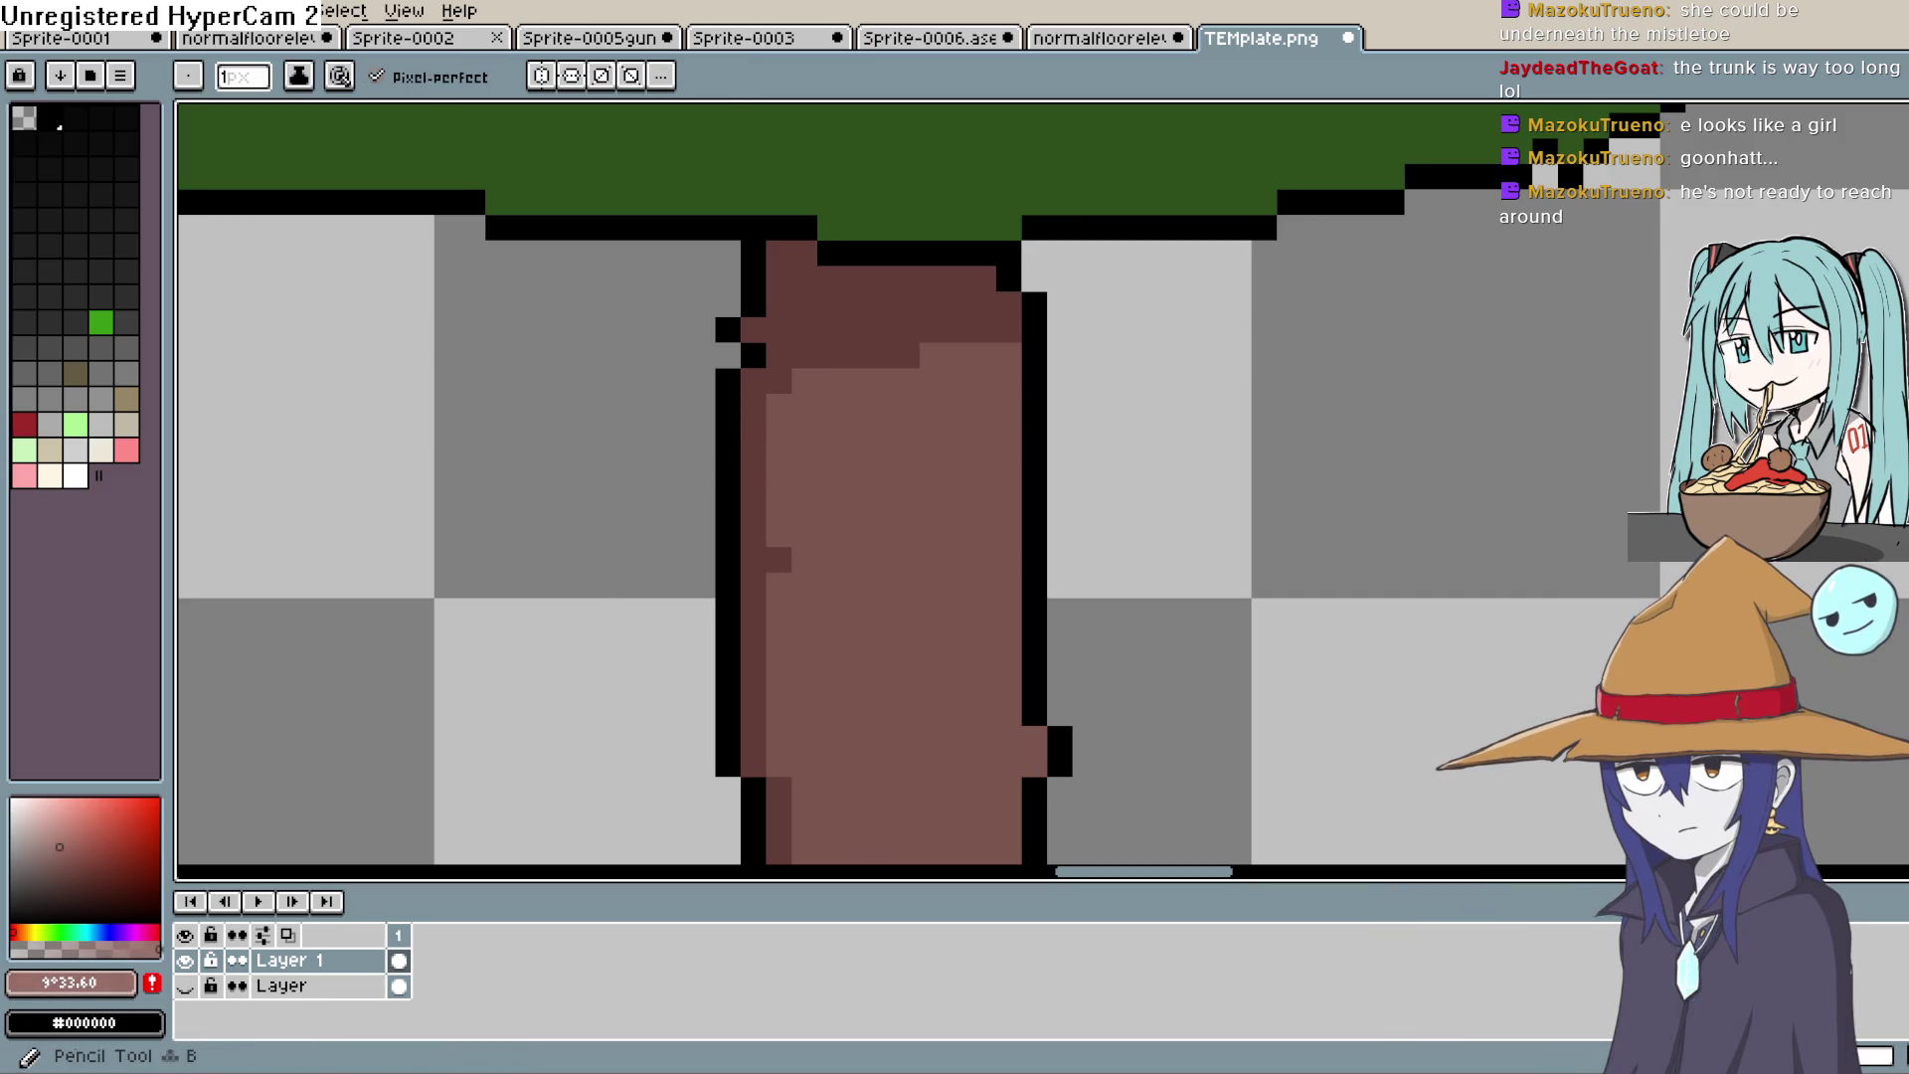
pyautogui.moveTo(1008, 355); pyautogui.dragTo(1010, 721)
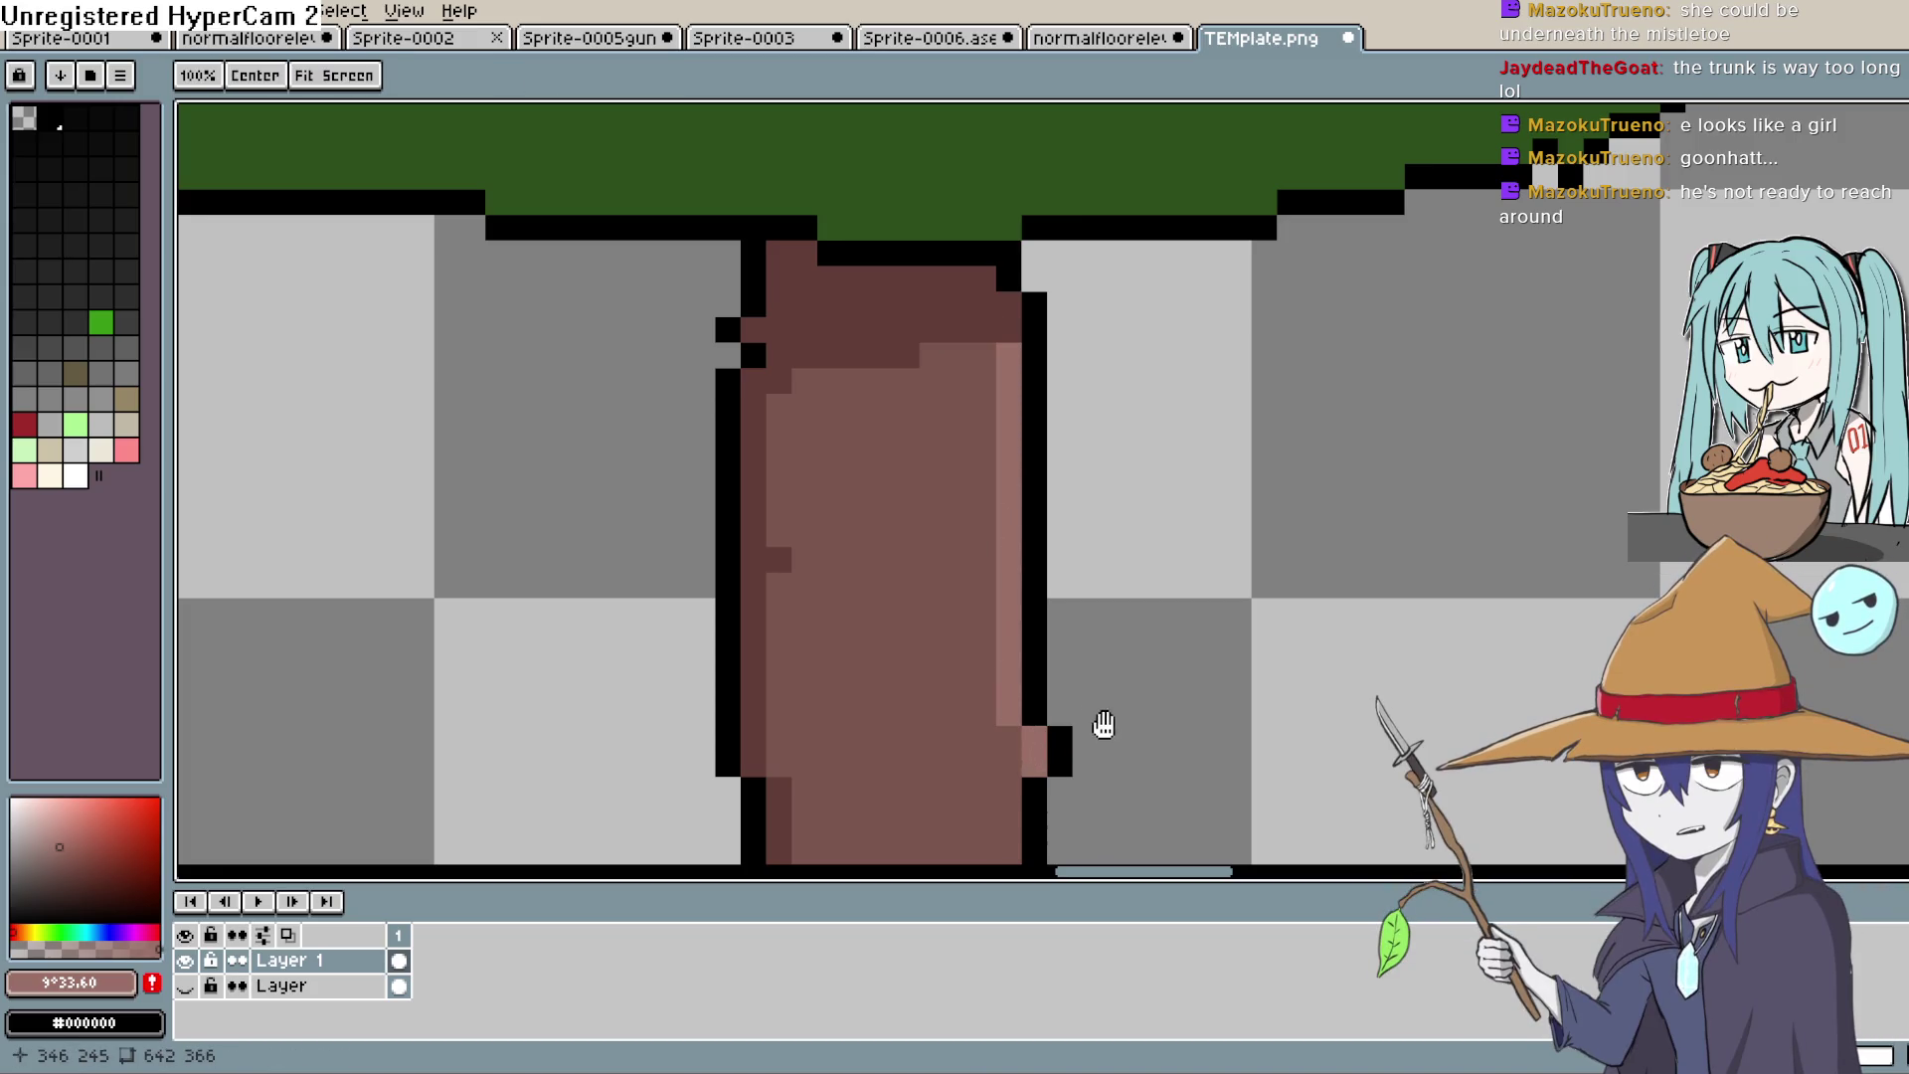
pyautogui.scroll(-5, 1071, 356)
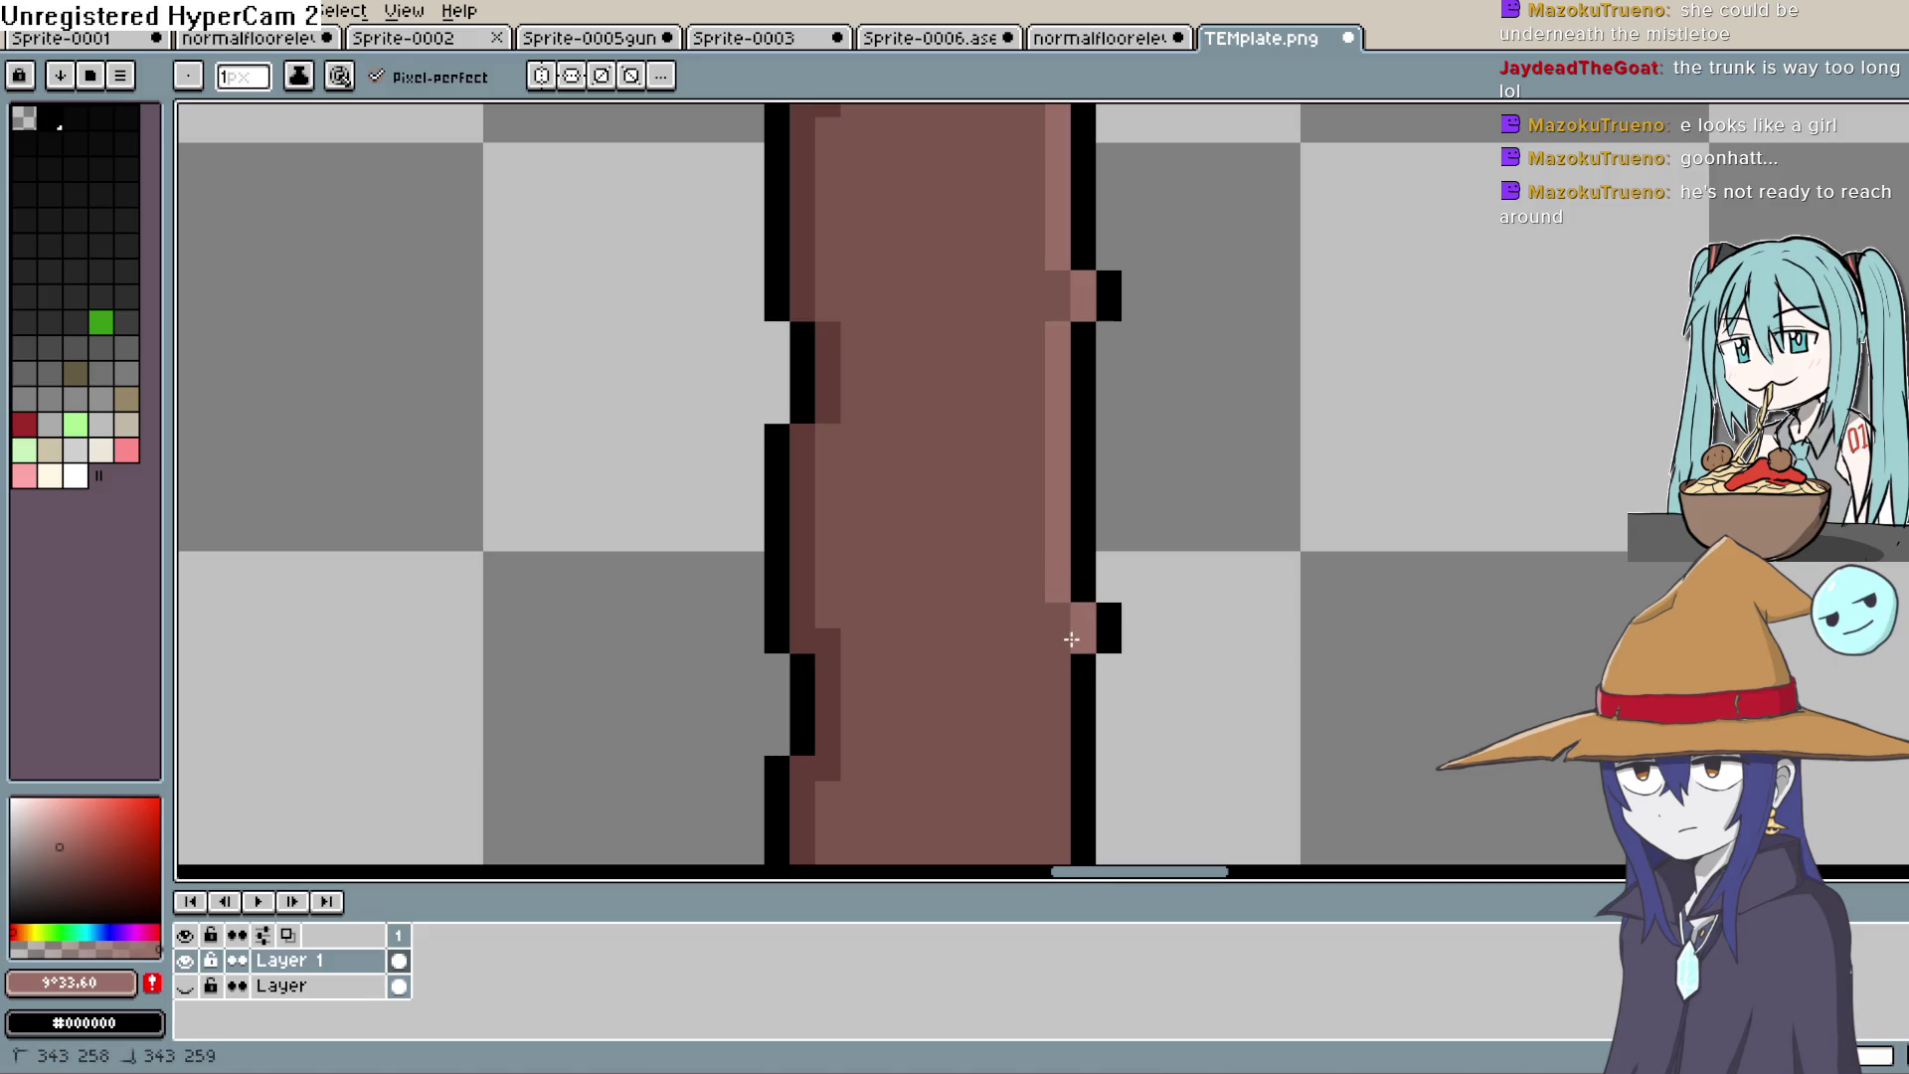
pyautogui.scroll(-4, 1071, 640)
pyautogui.moveTo(1035, 288); pyautogui.dragTo(1060, 492)
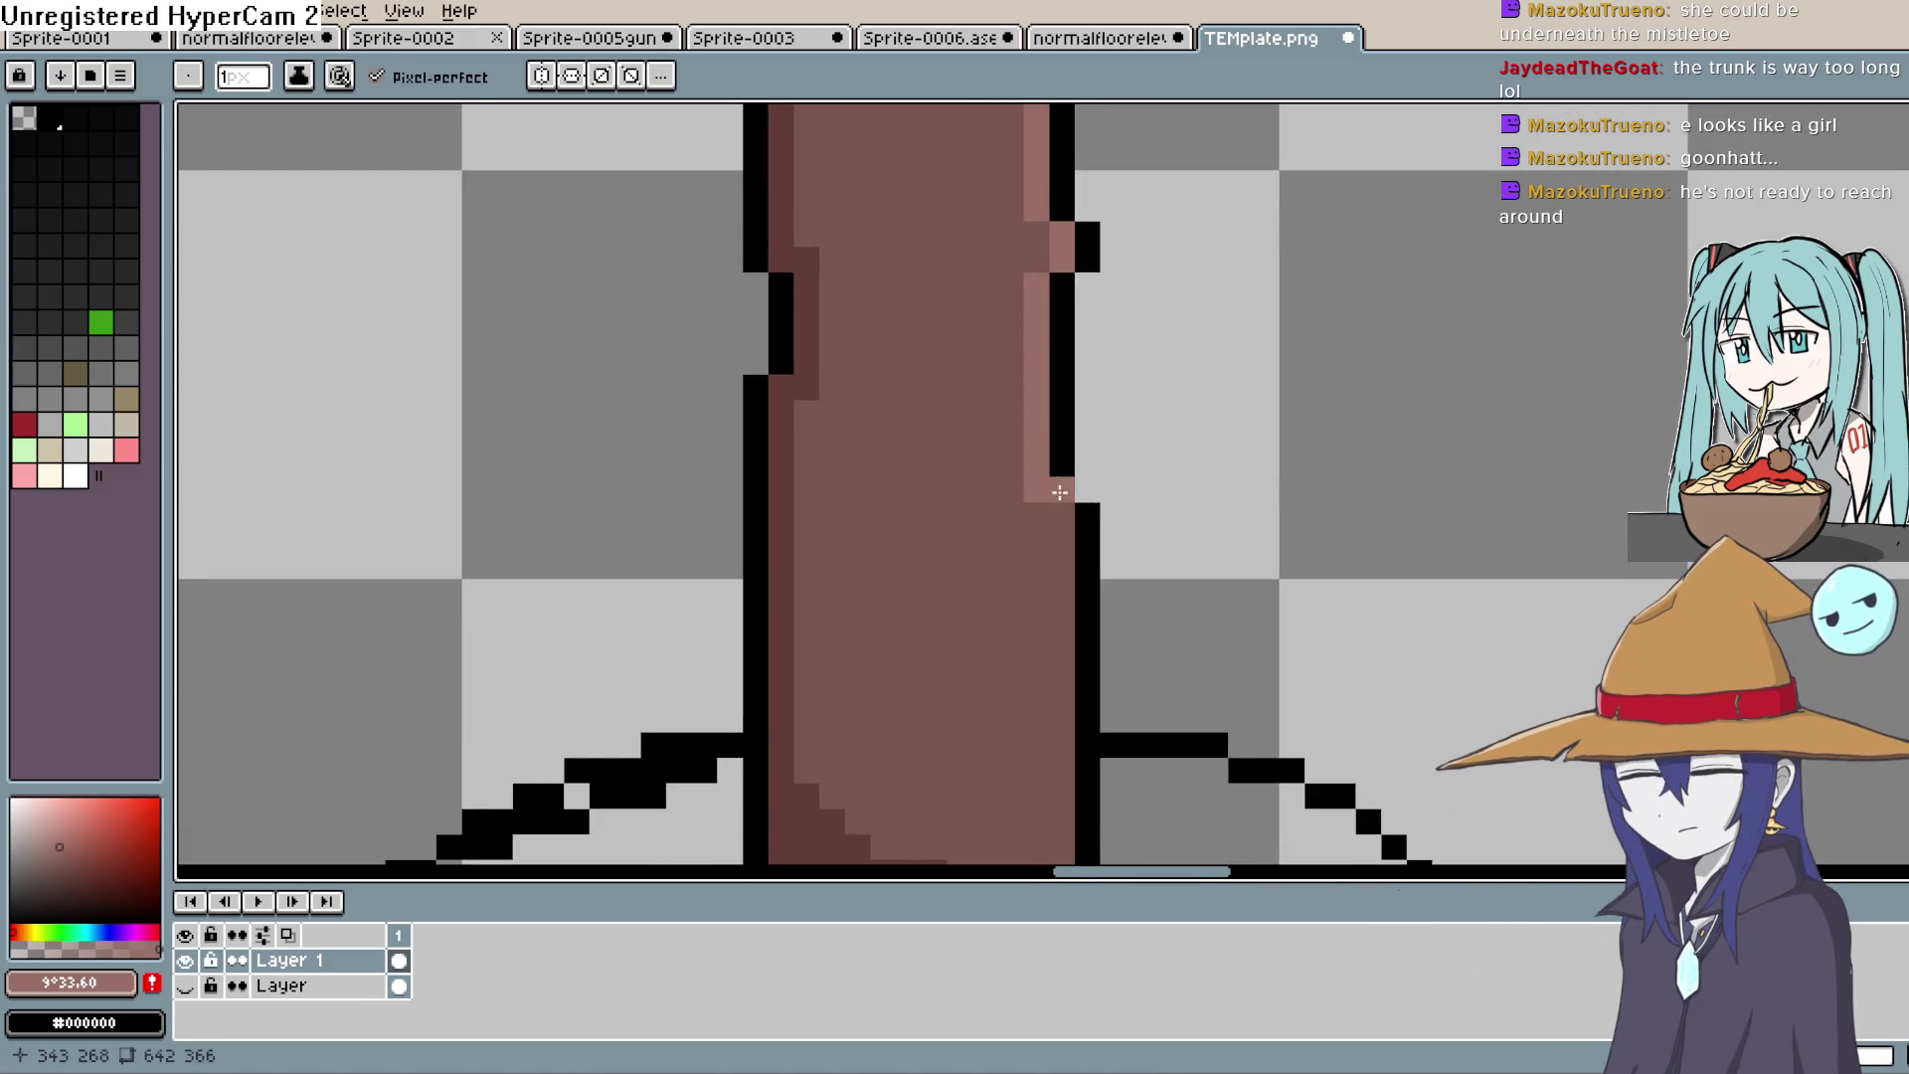
pyautogui.moveTo(1057, 568); pyautogui.dragTo(1062, 756)
pyautogui.scroll(-4, 1062, 696)
pyautogui.moveTo(1081, 363); pyautogui.dragTo(1080, 441)
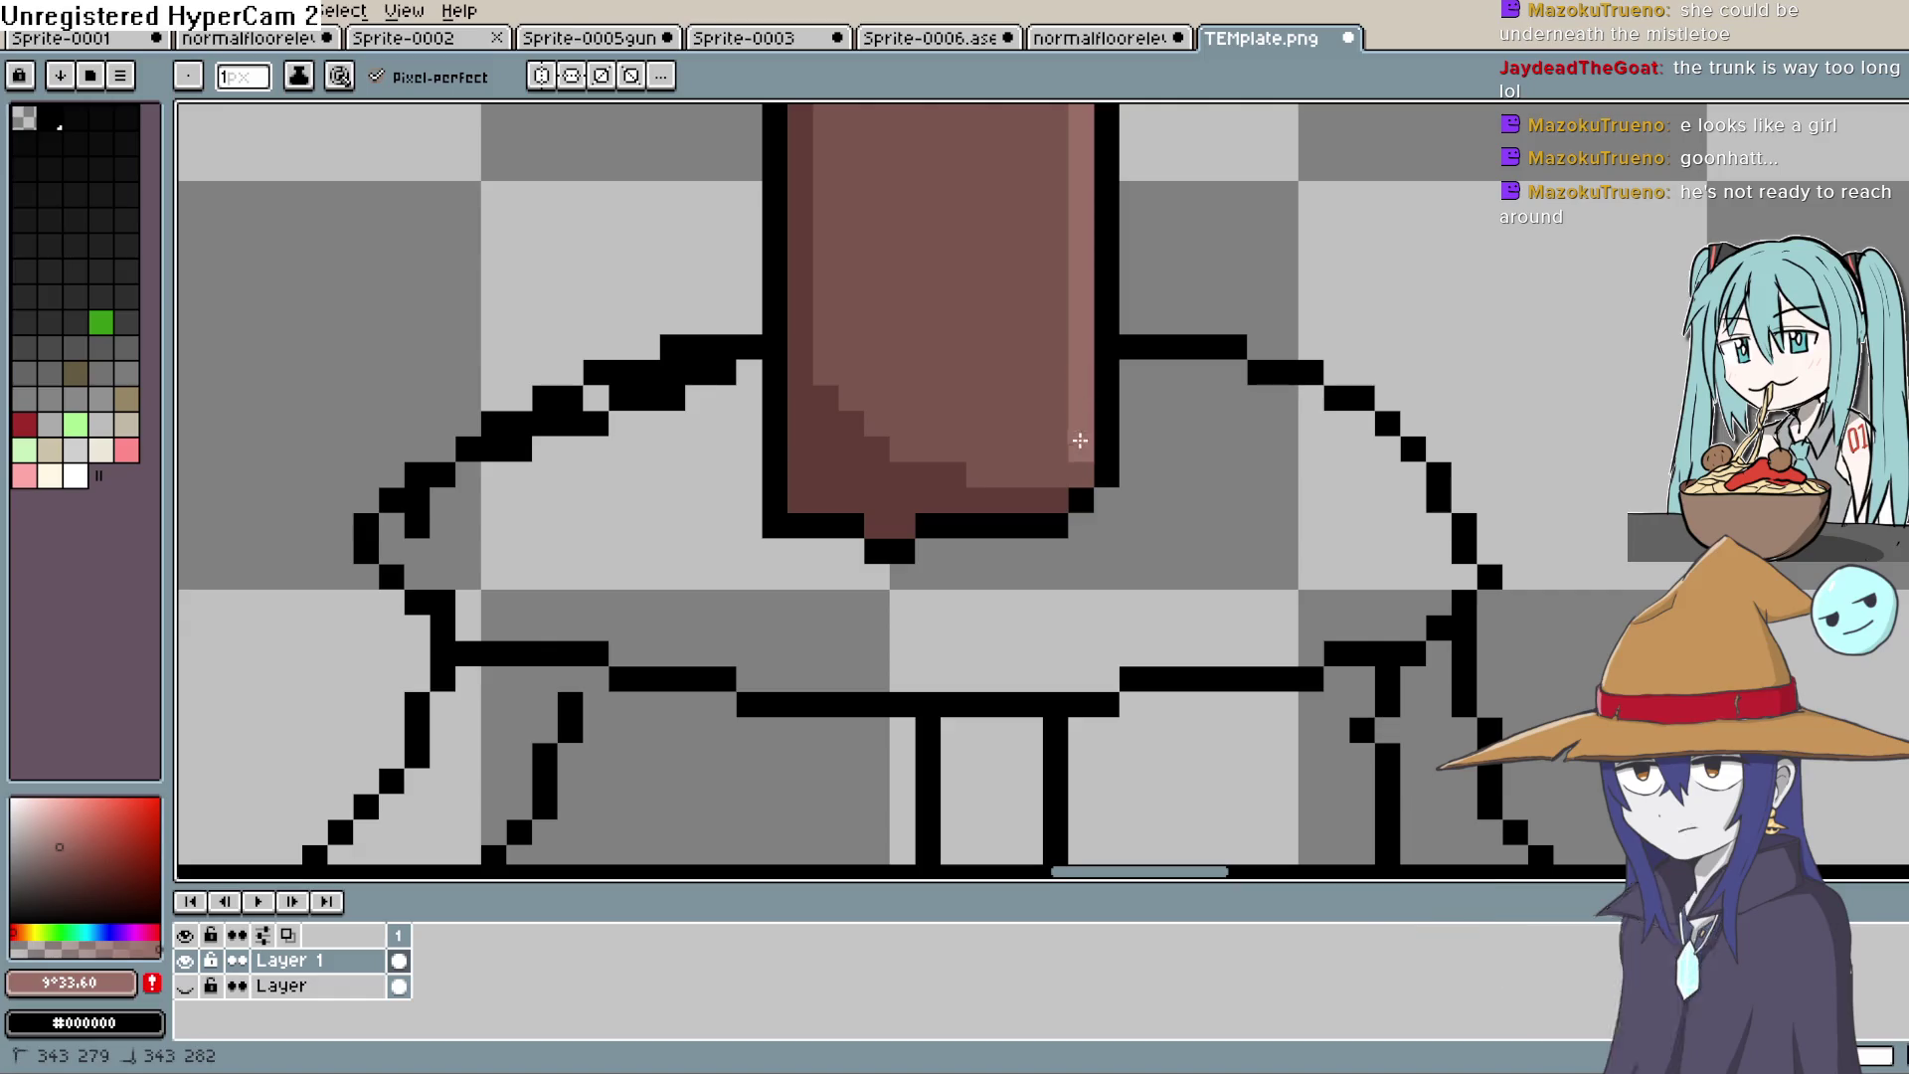
pyautogui.scroll(-4, 1185, 430)
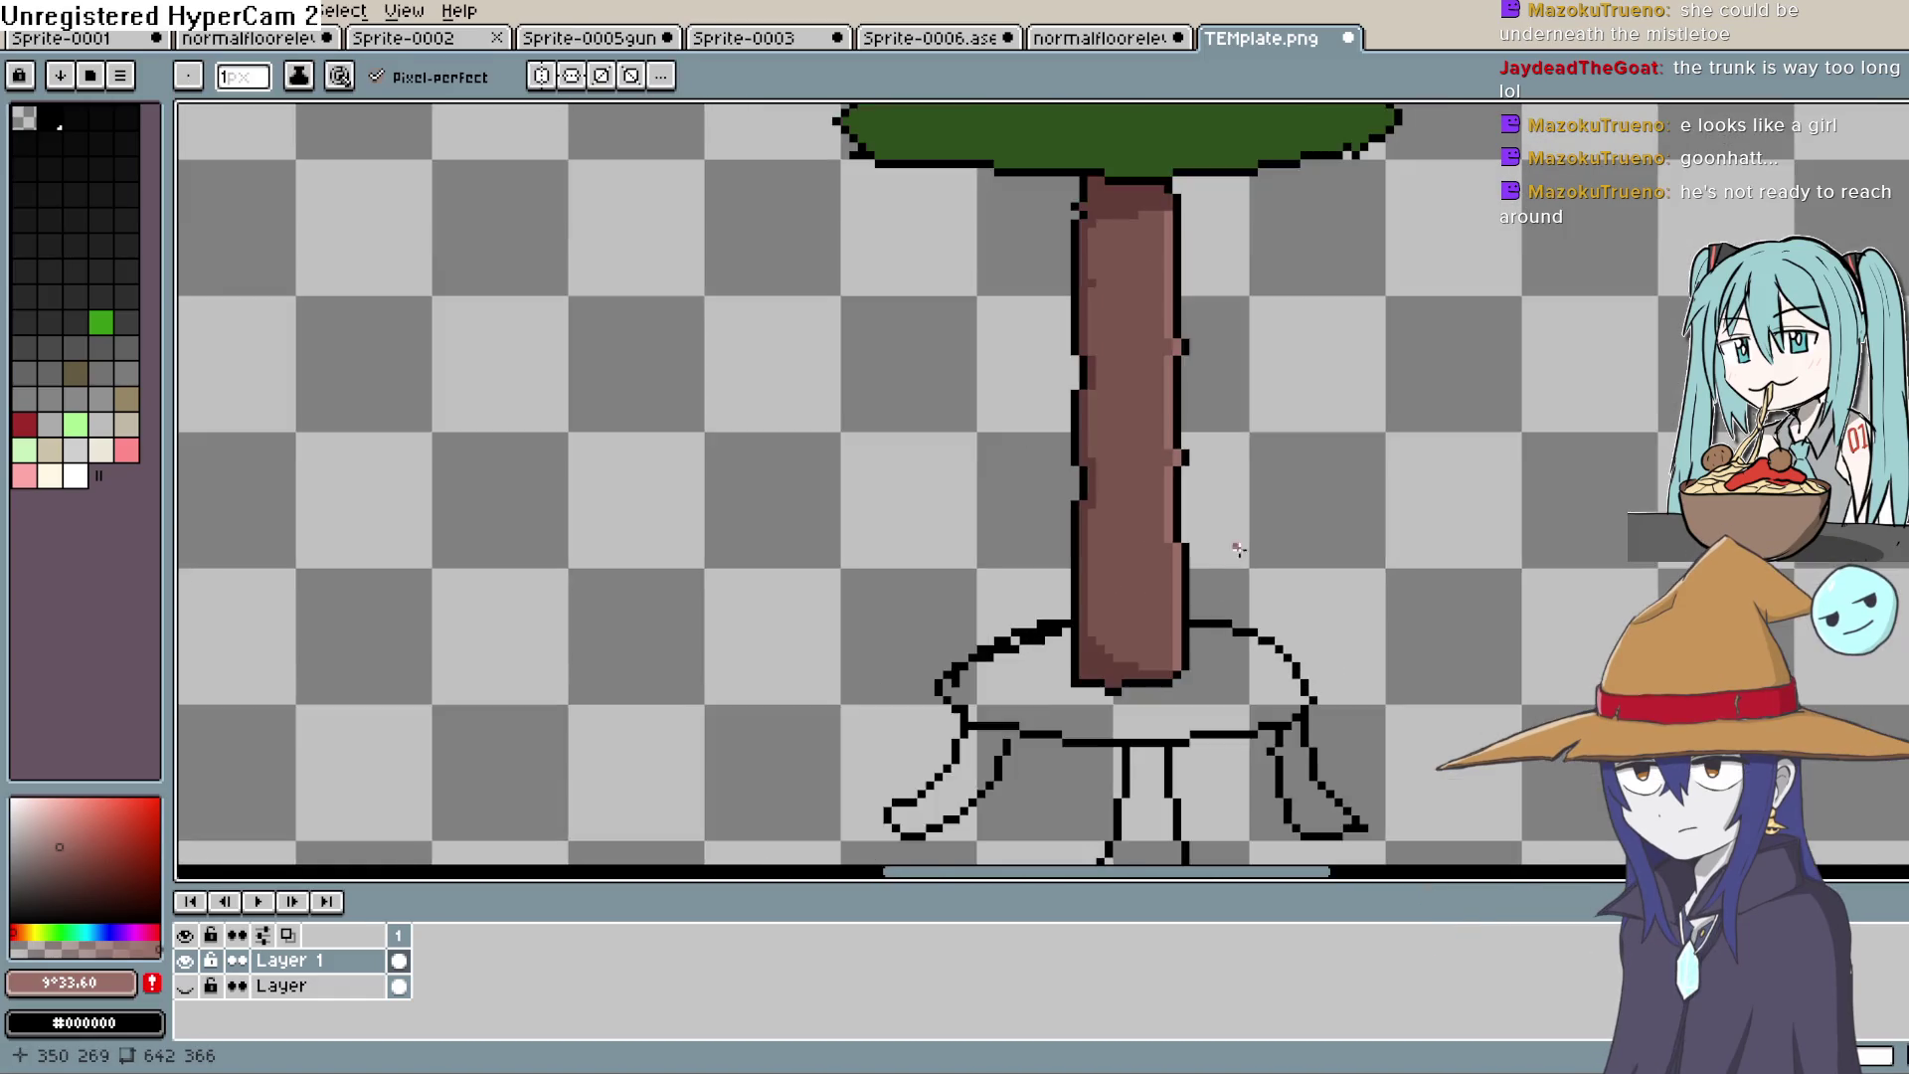
pyautogui.scroll(3, 1239, 548)
# Step: Sample the light green and draw, then bucket-fill, a paler strip down the top tier's right side
pyautogui.press('i')
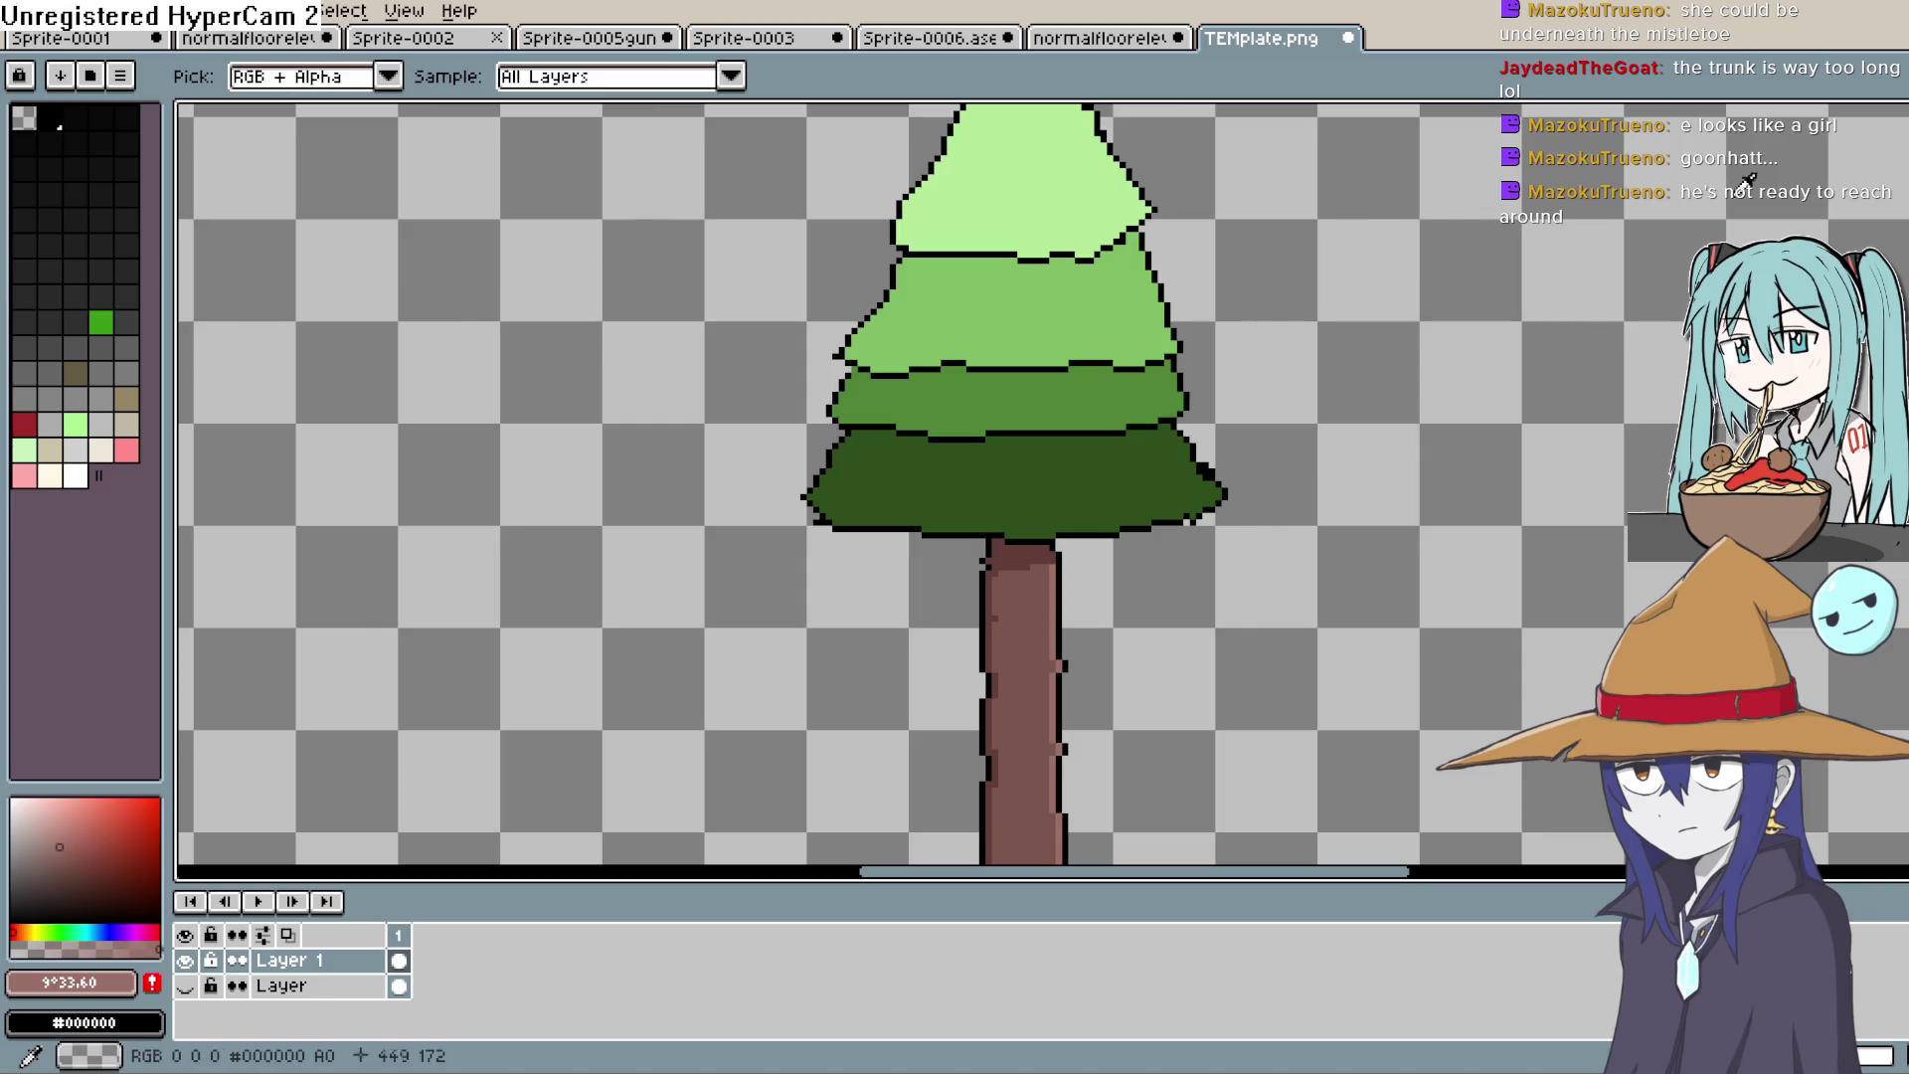
pyautogui.click(1054, 199)
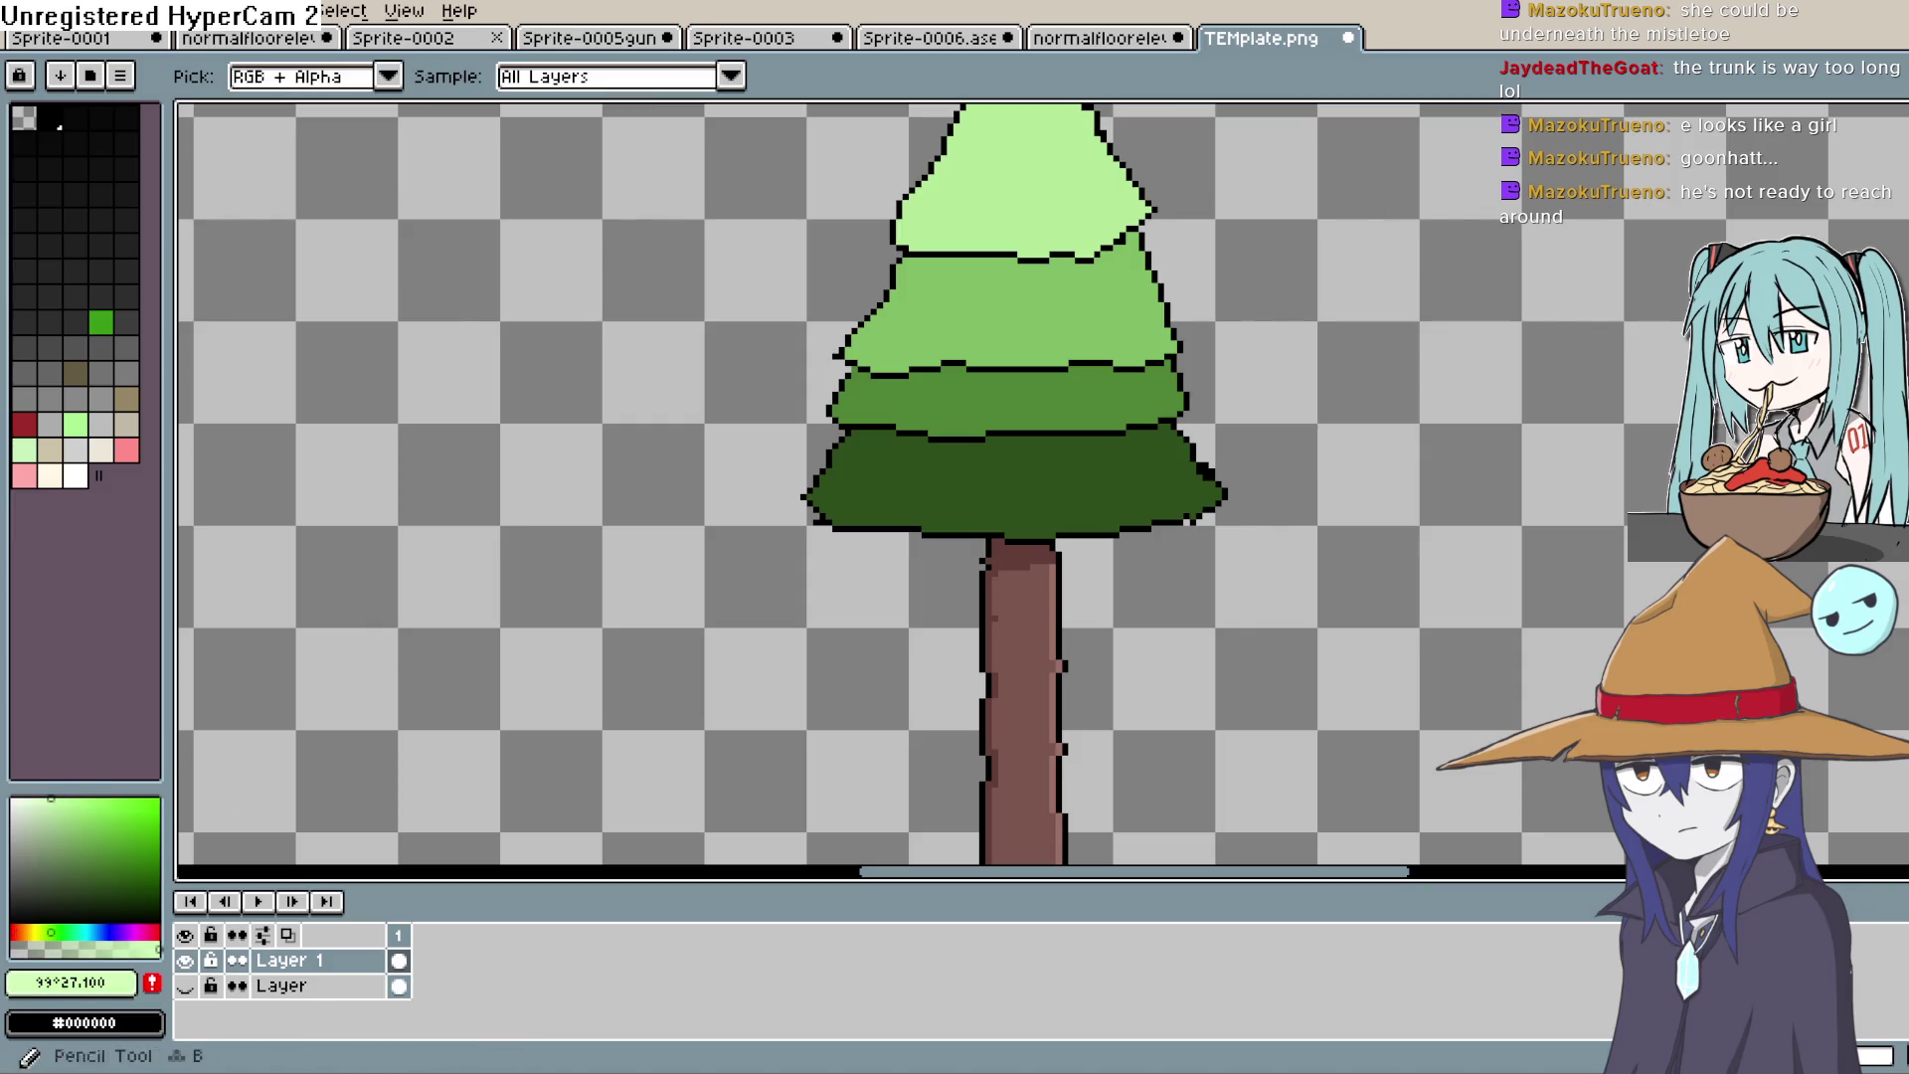
pyautogui.press('b')
pyautogui.scroll(3, 954, 335)
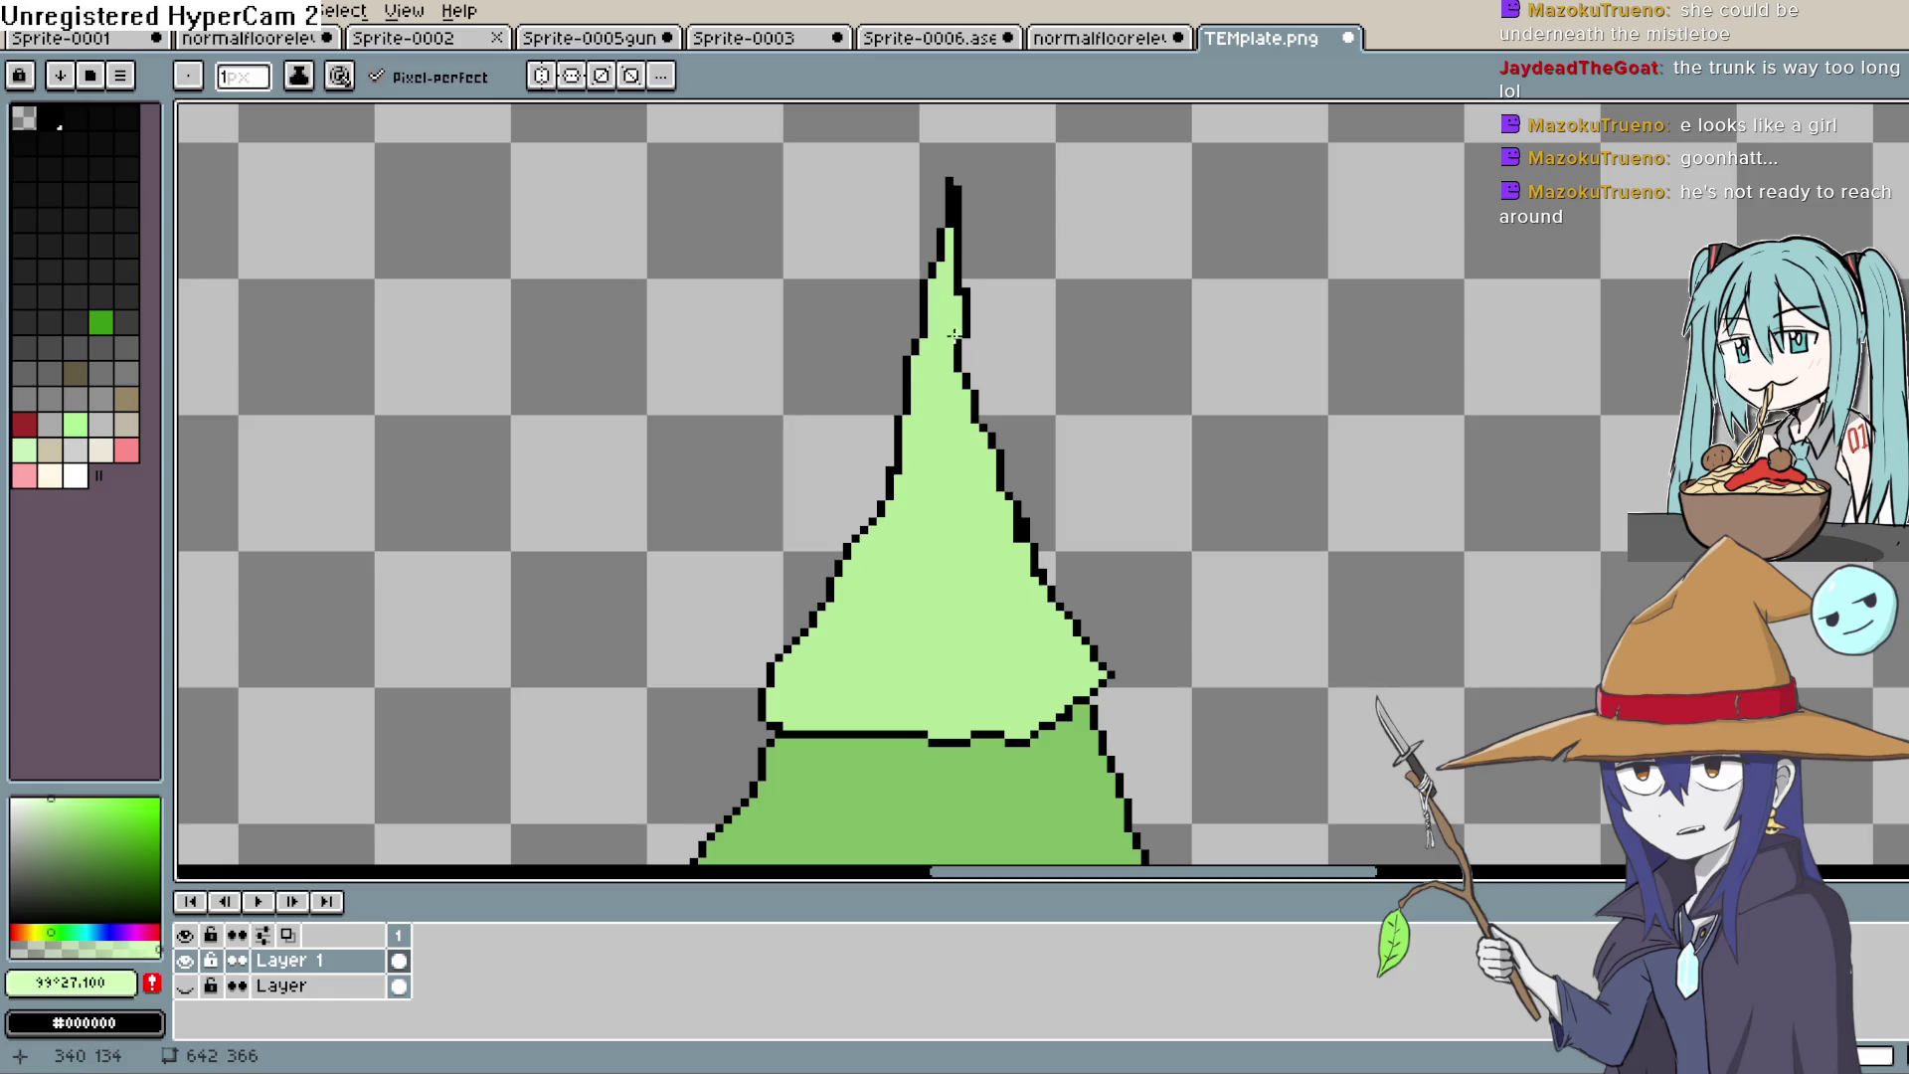
pyautogui.moveTo(955, 299)
pyautogui.mouseDown()
pyautogui.moveTo(951, 443)
pyautogui.moveTo(1013, 599)
pyautogui.moveTo(1082, 684)
pyautogui.mouseUp()
pyautogui.press('g')
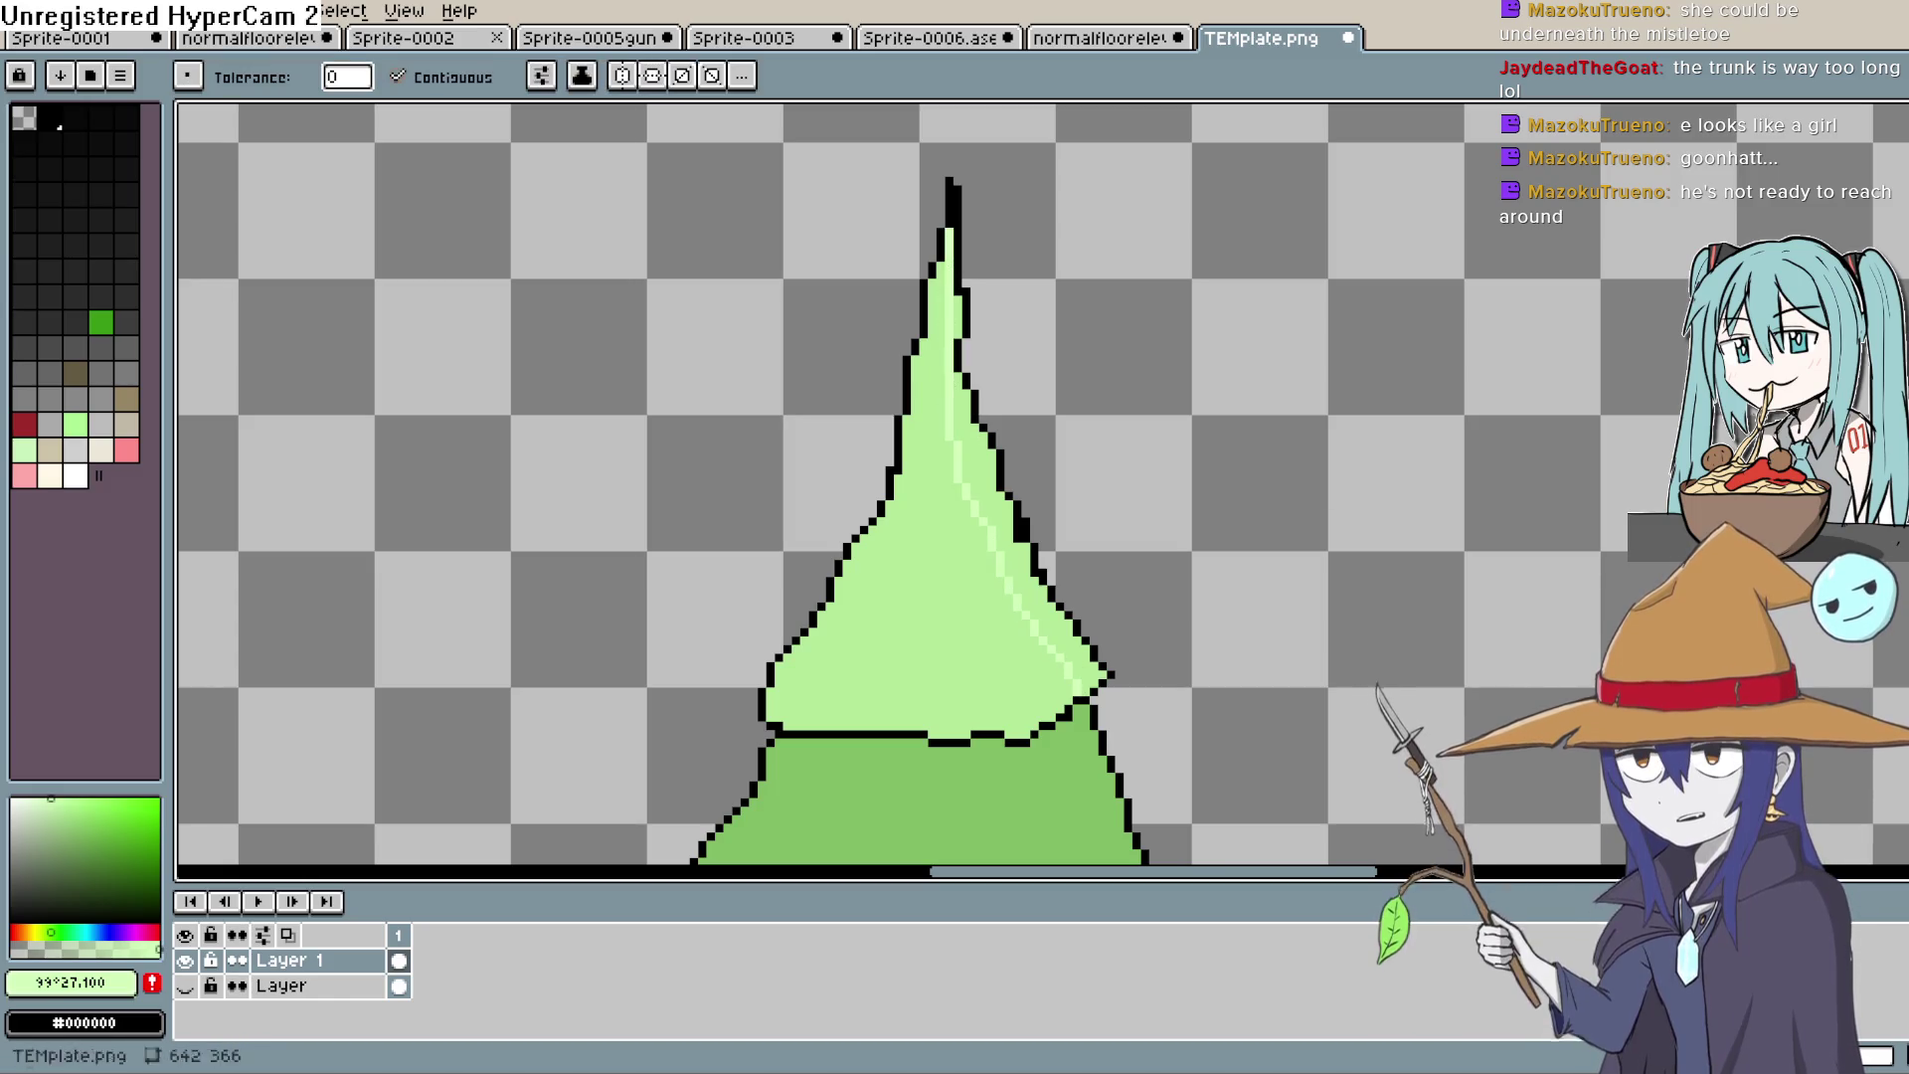
pyautogui.click(961, 316)
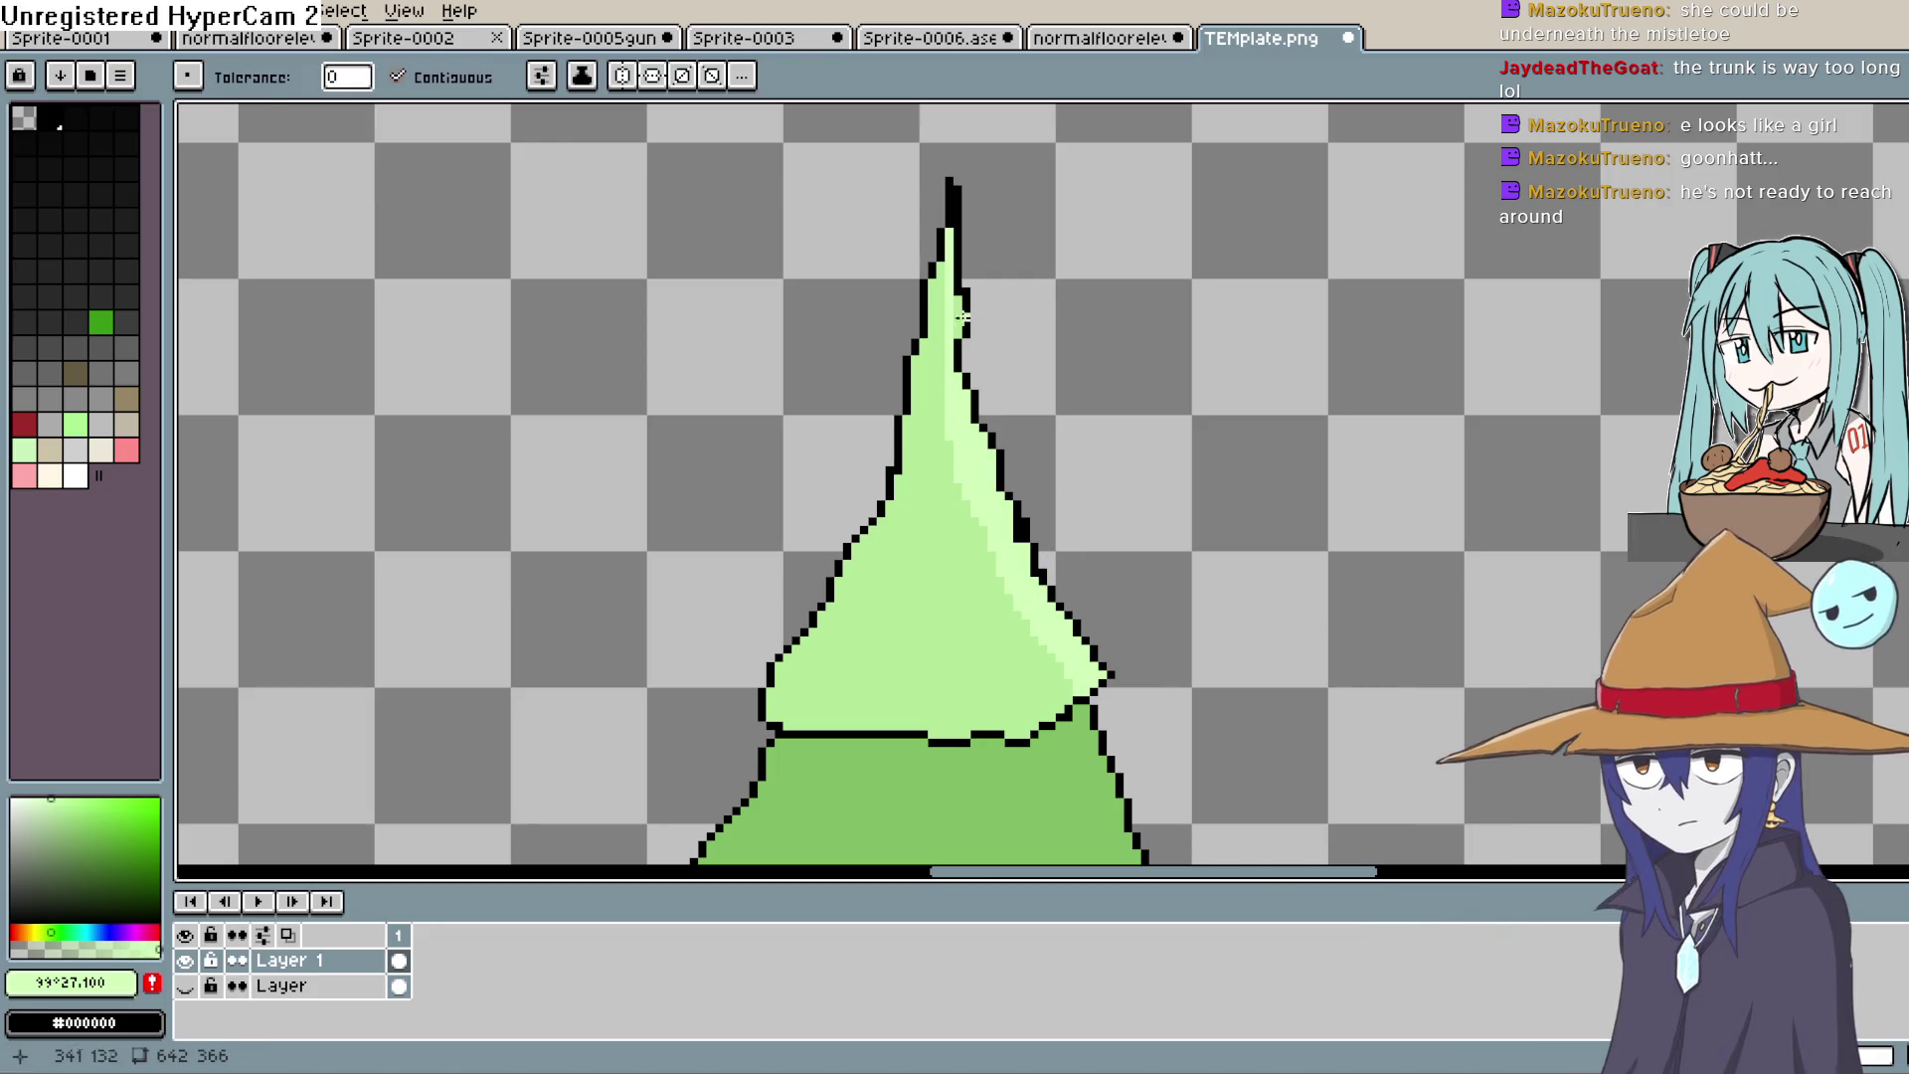
# Step: Pencil a light green highlight along the second tier's right edge, then resample the top tier's green
pyautogui.scroll(-3, 1771, 157)
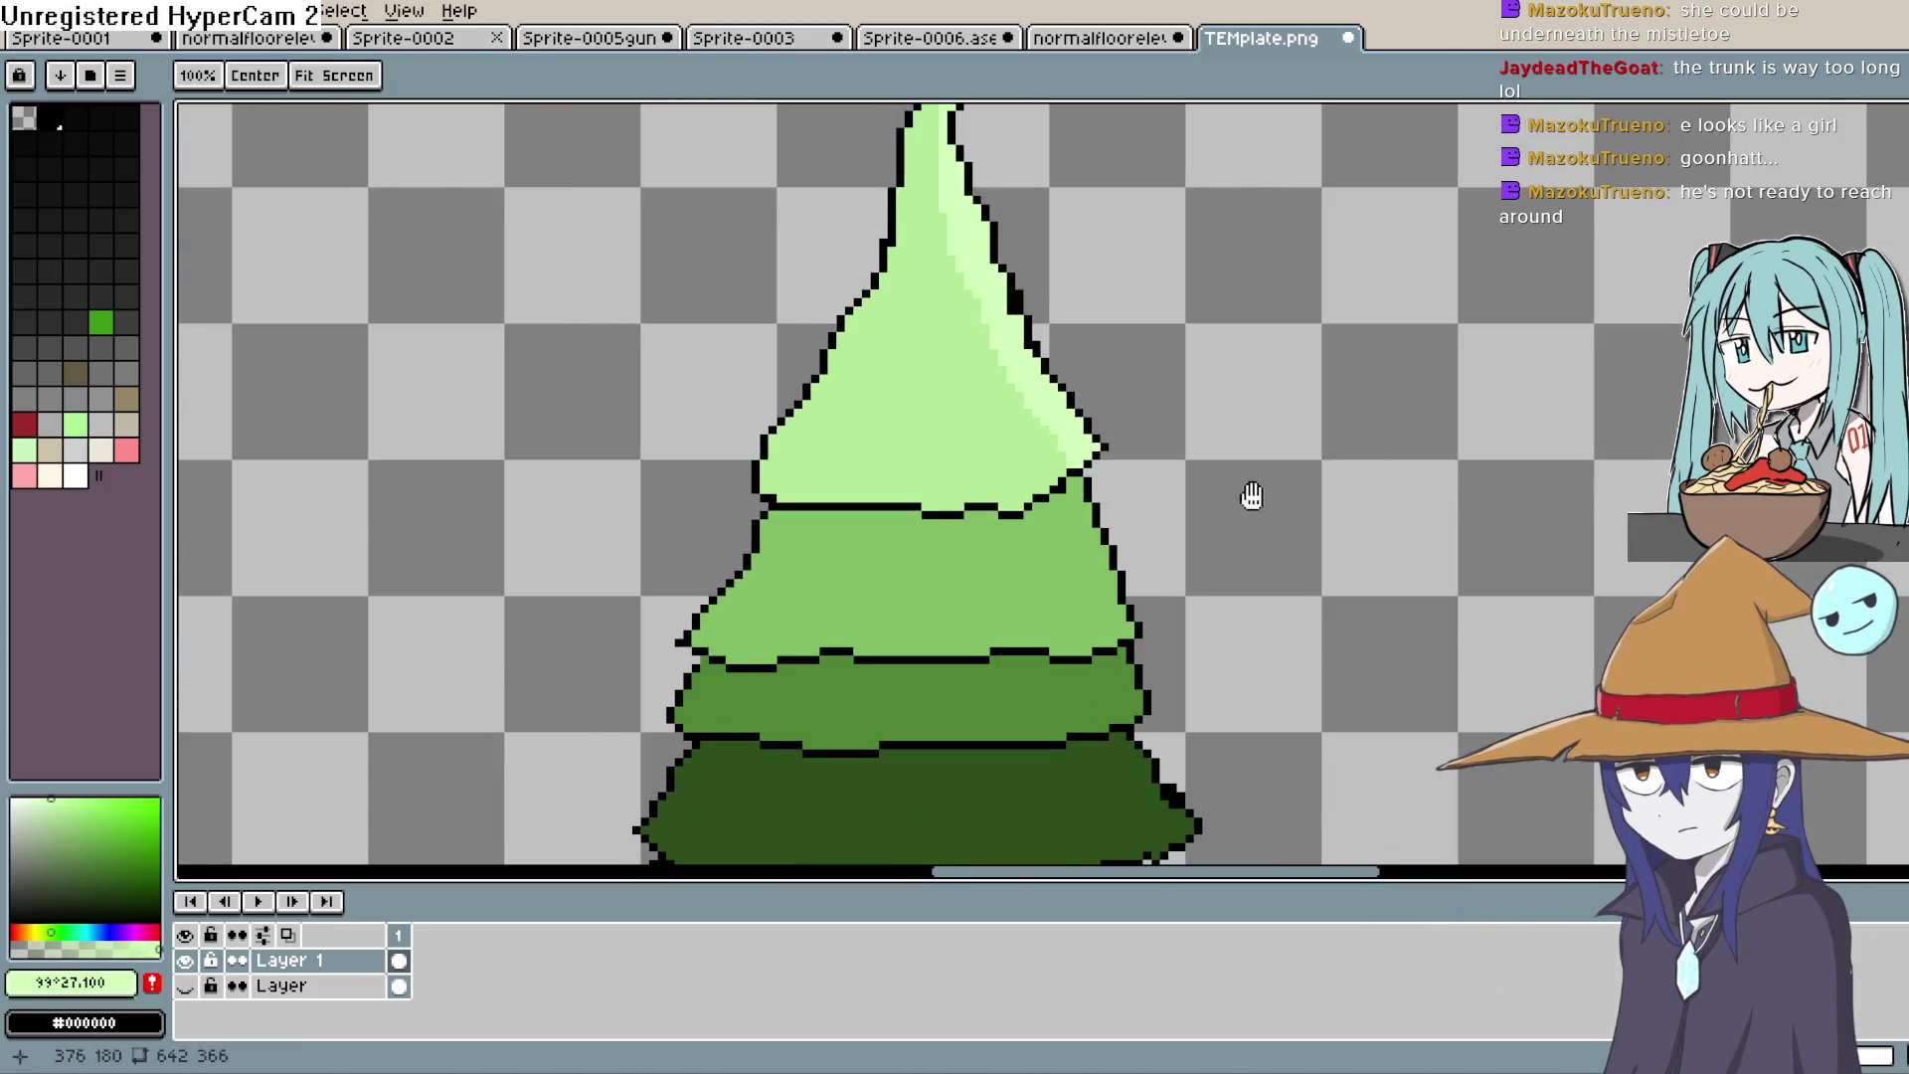
pyautogui.scroll(-2, 1046, 416)
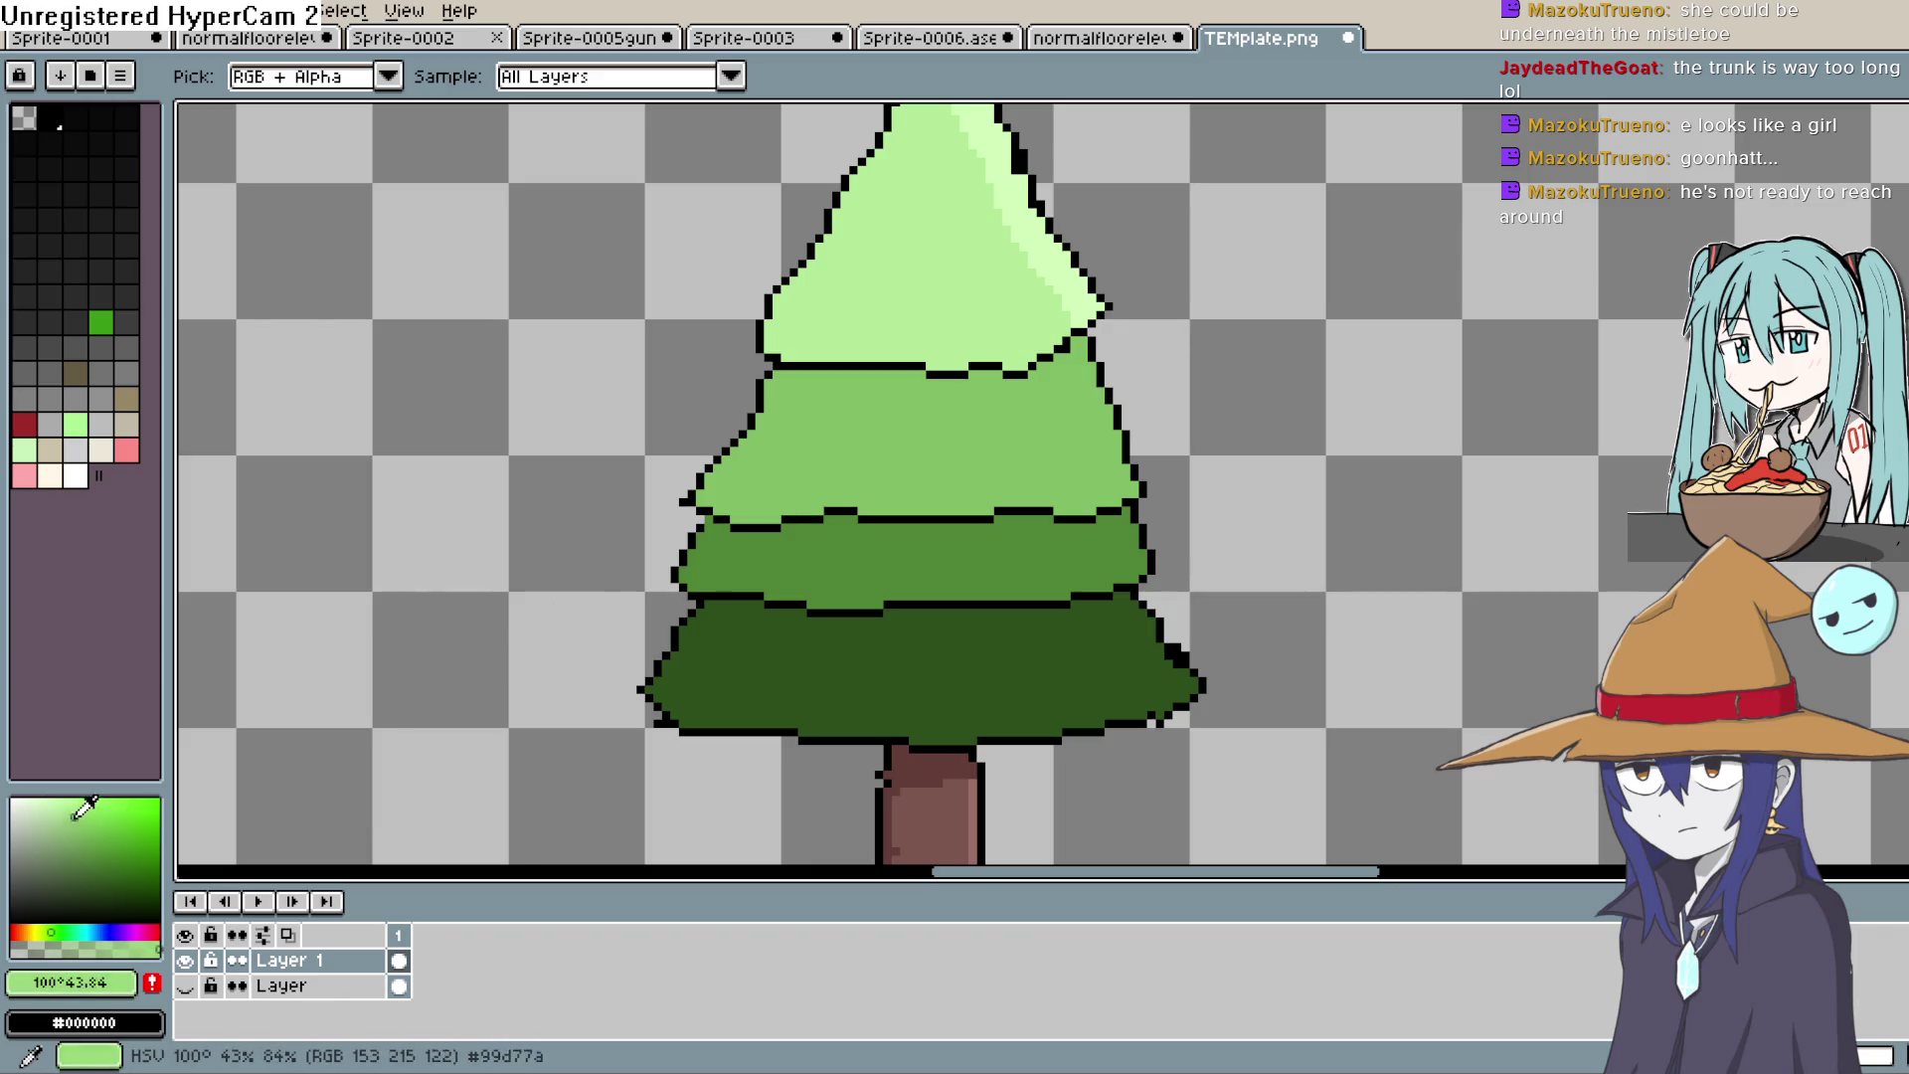
pyautogui.press('b')
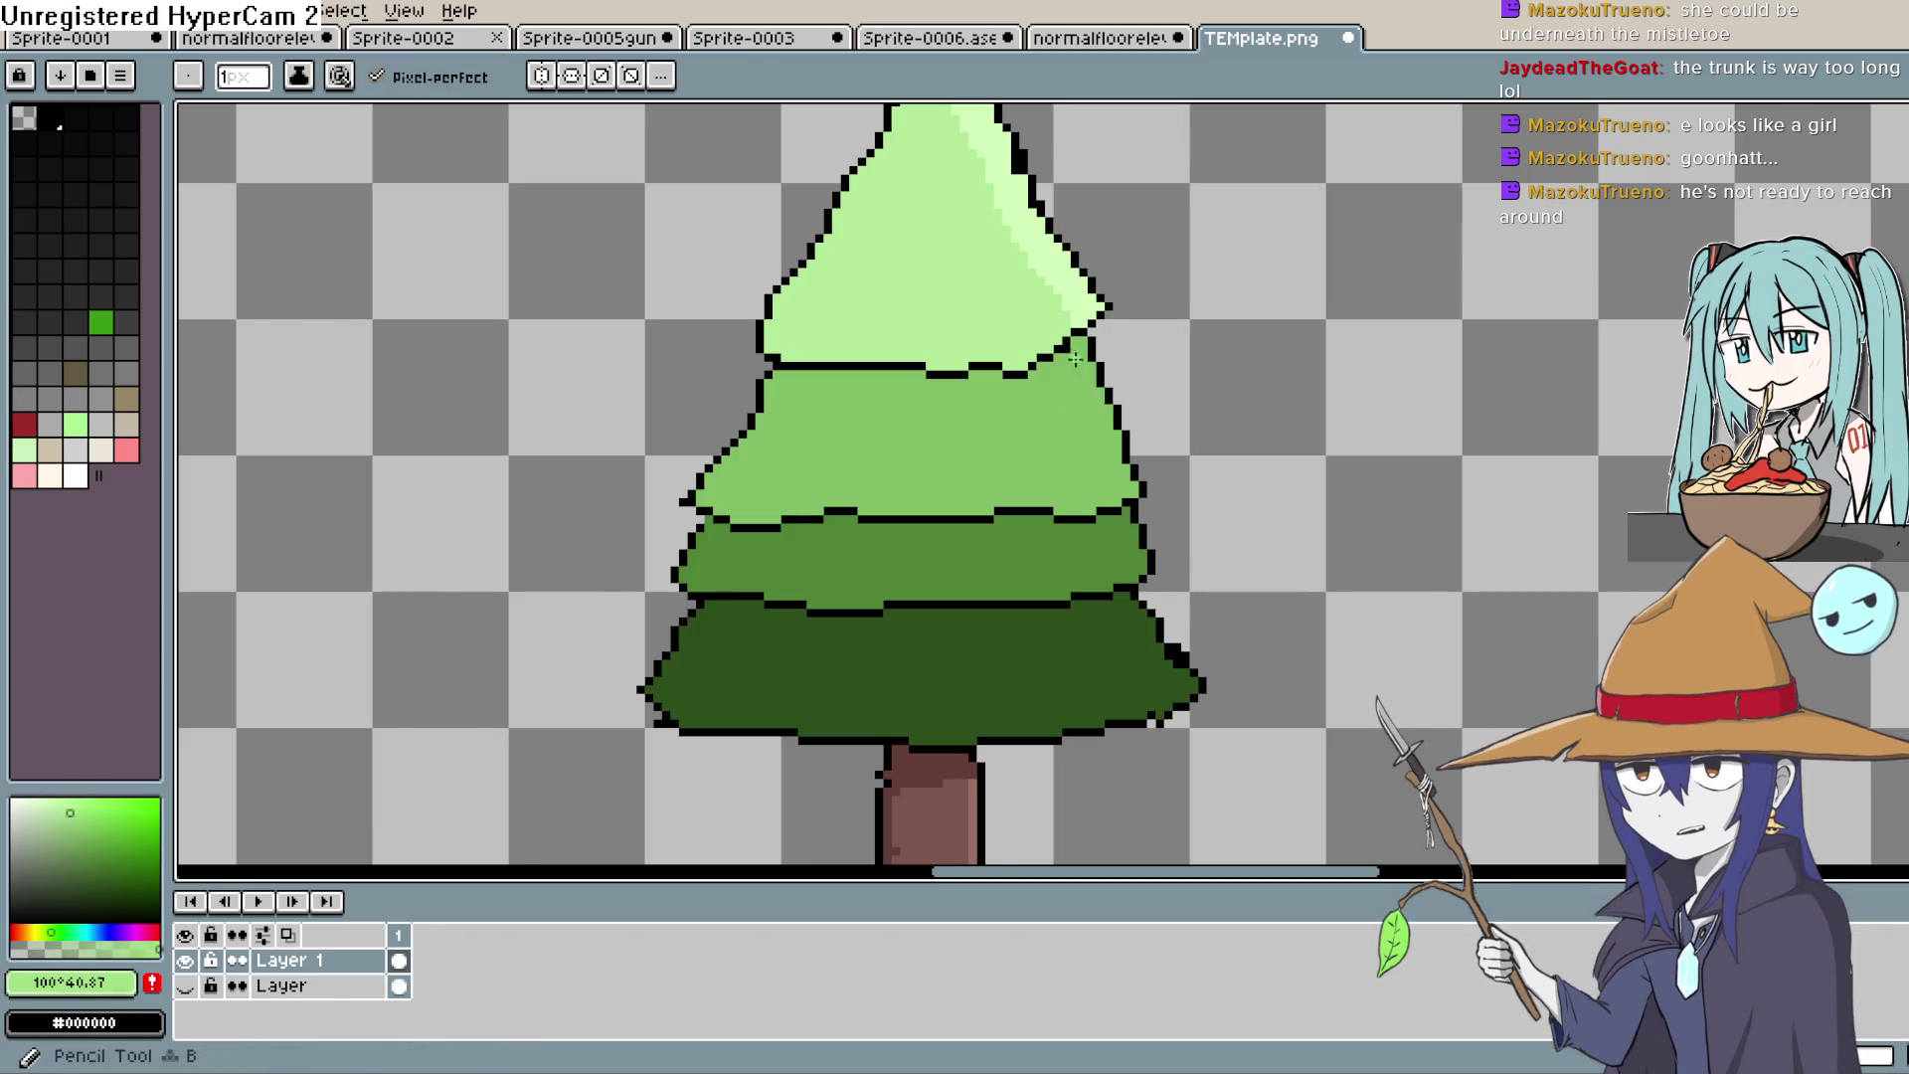
pyautogui.moveTo(1075, 360); pyautogui.dragTo(1134, 492)
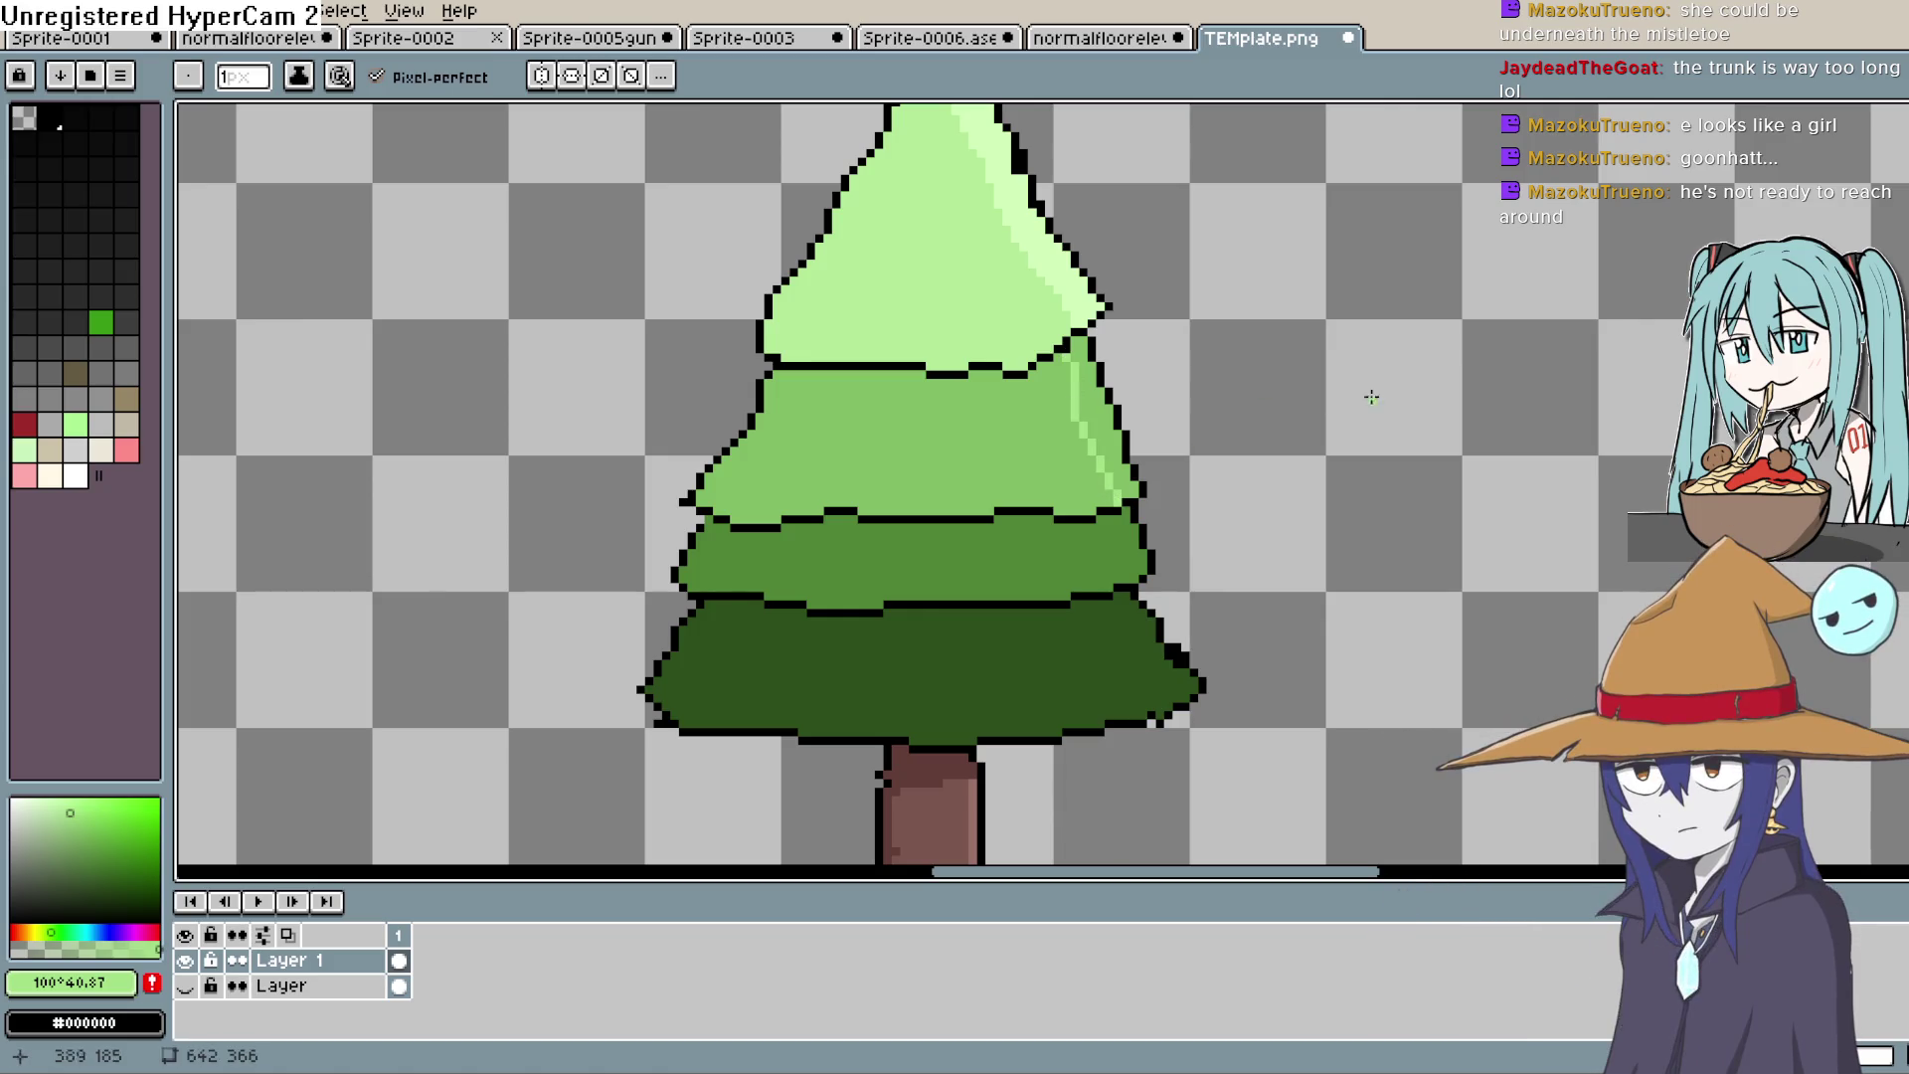
pyautogui.press('g')
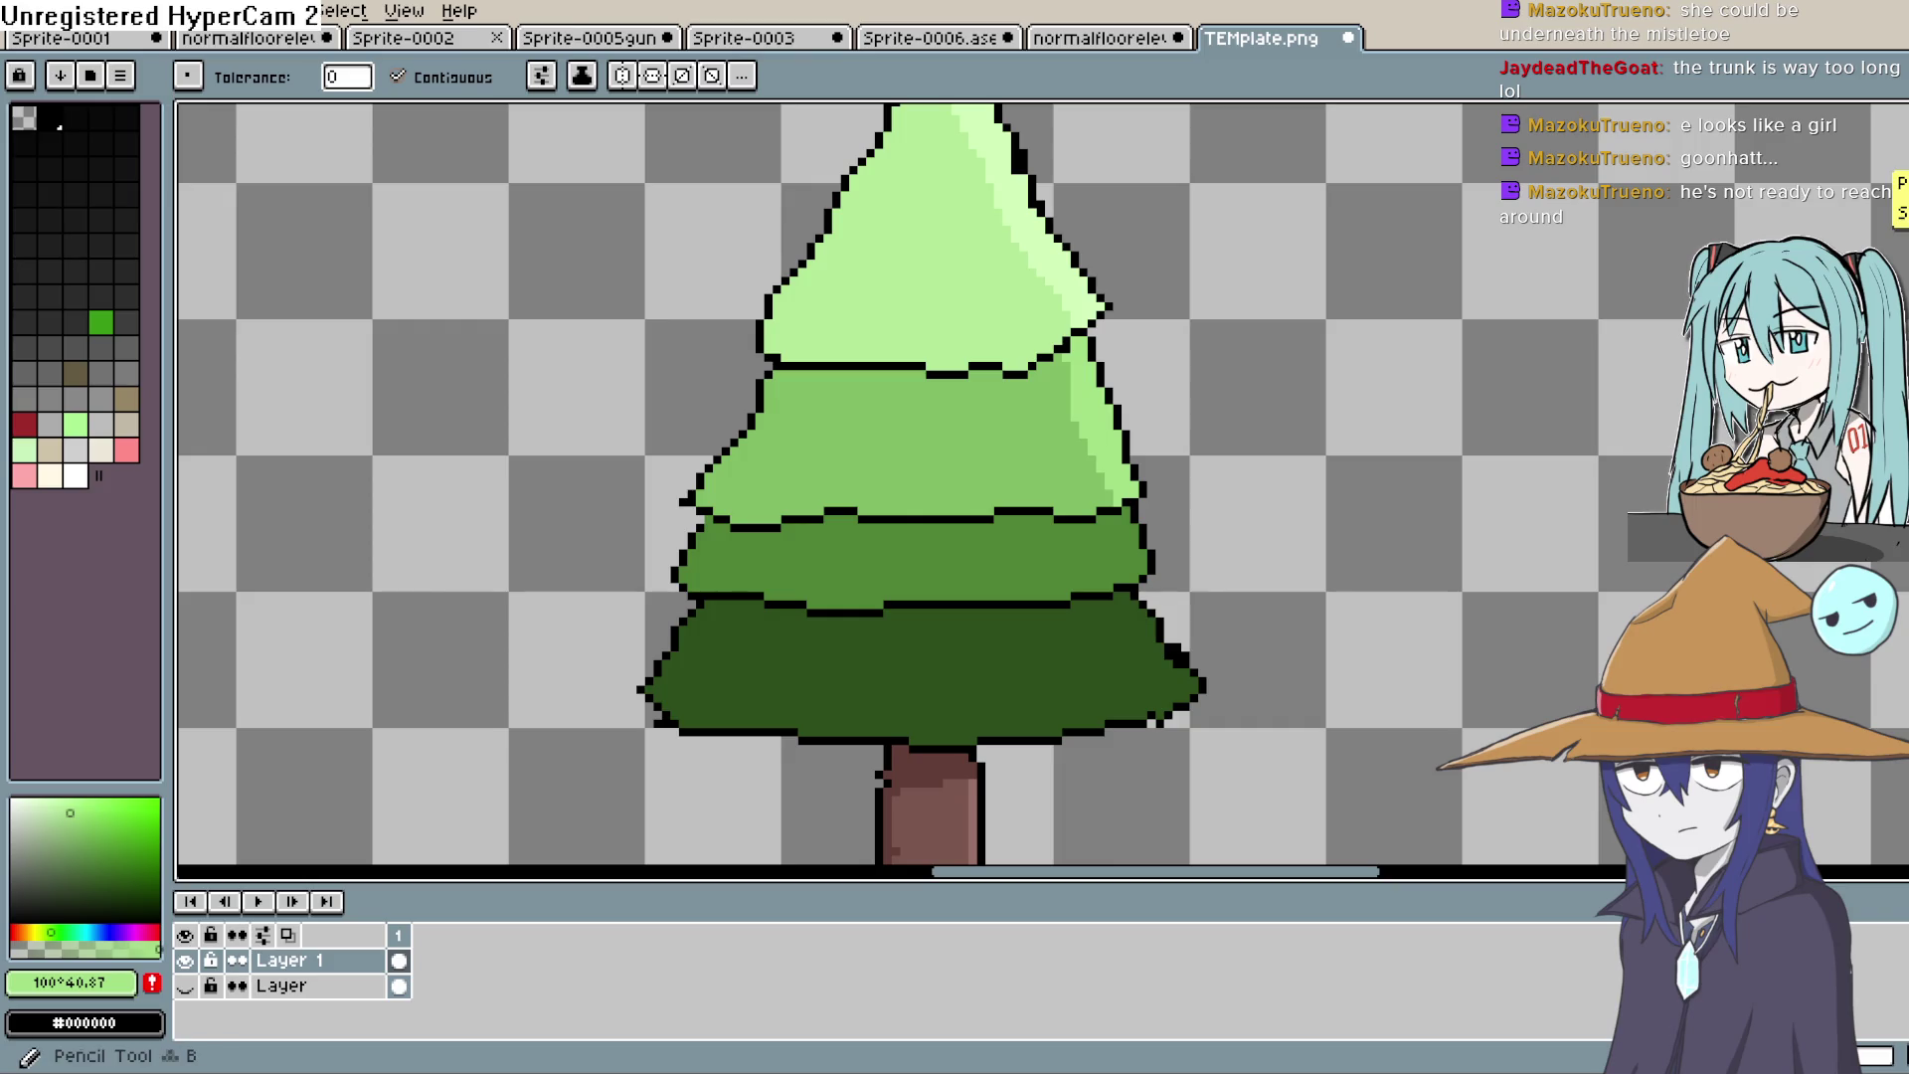
pyautogui.press('i')
pyautogui.click(938, 286)
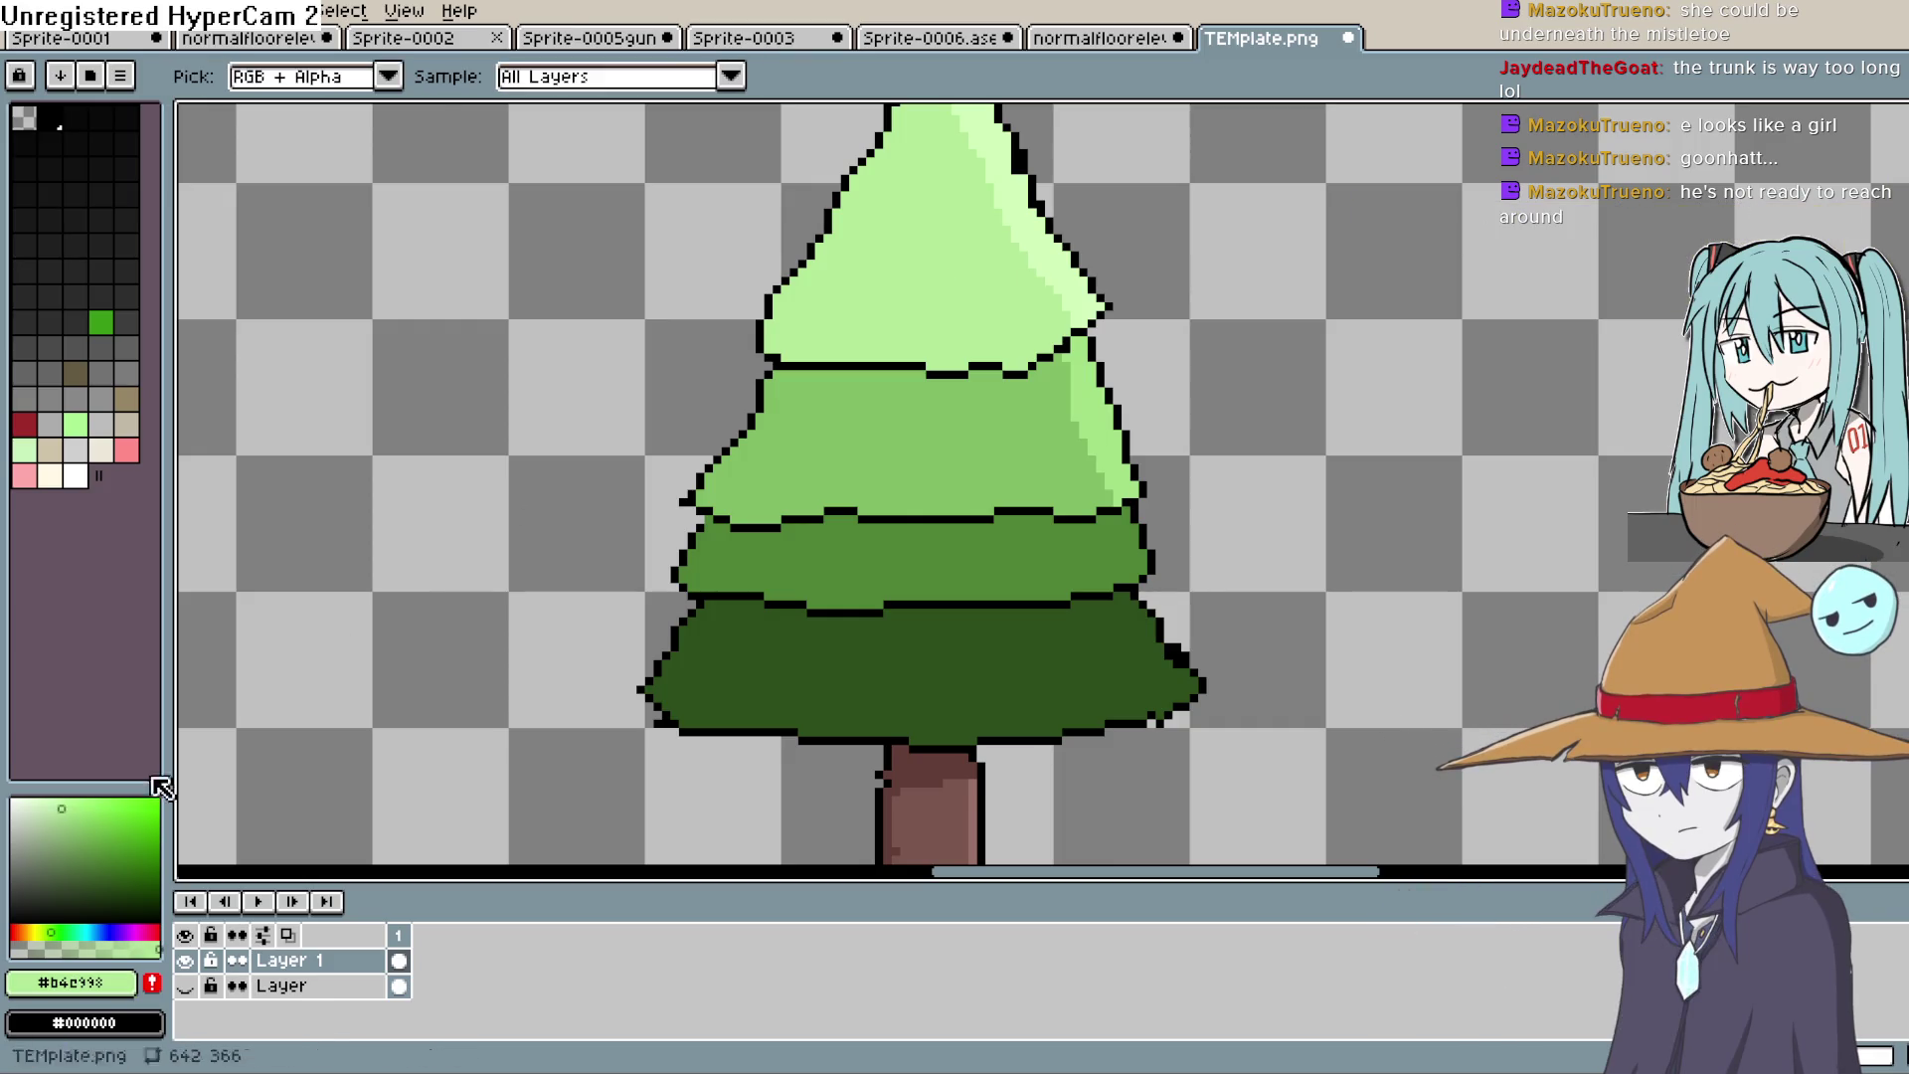
# Step: Pencil a darker green zigzag texture across the lower top tier, undoing one stray change
pyautogui.press('b')
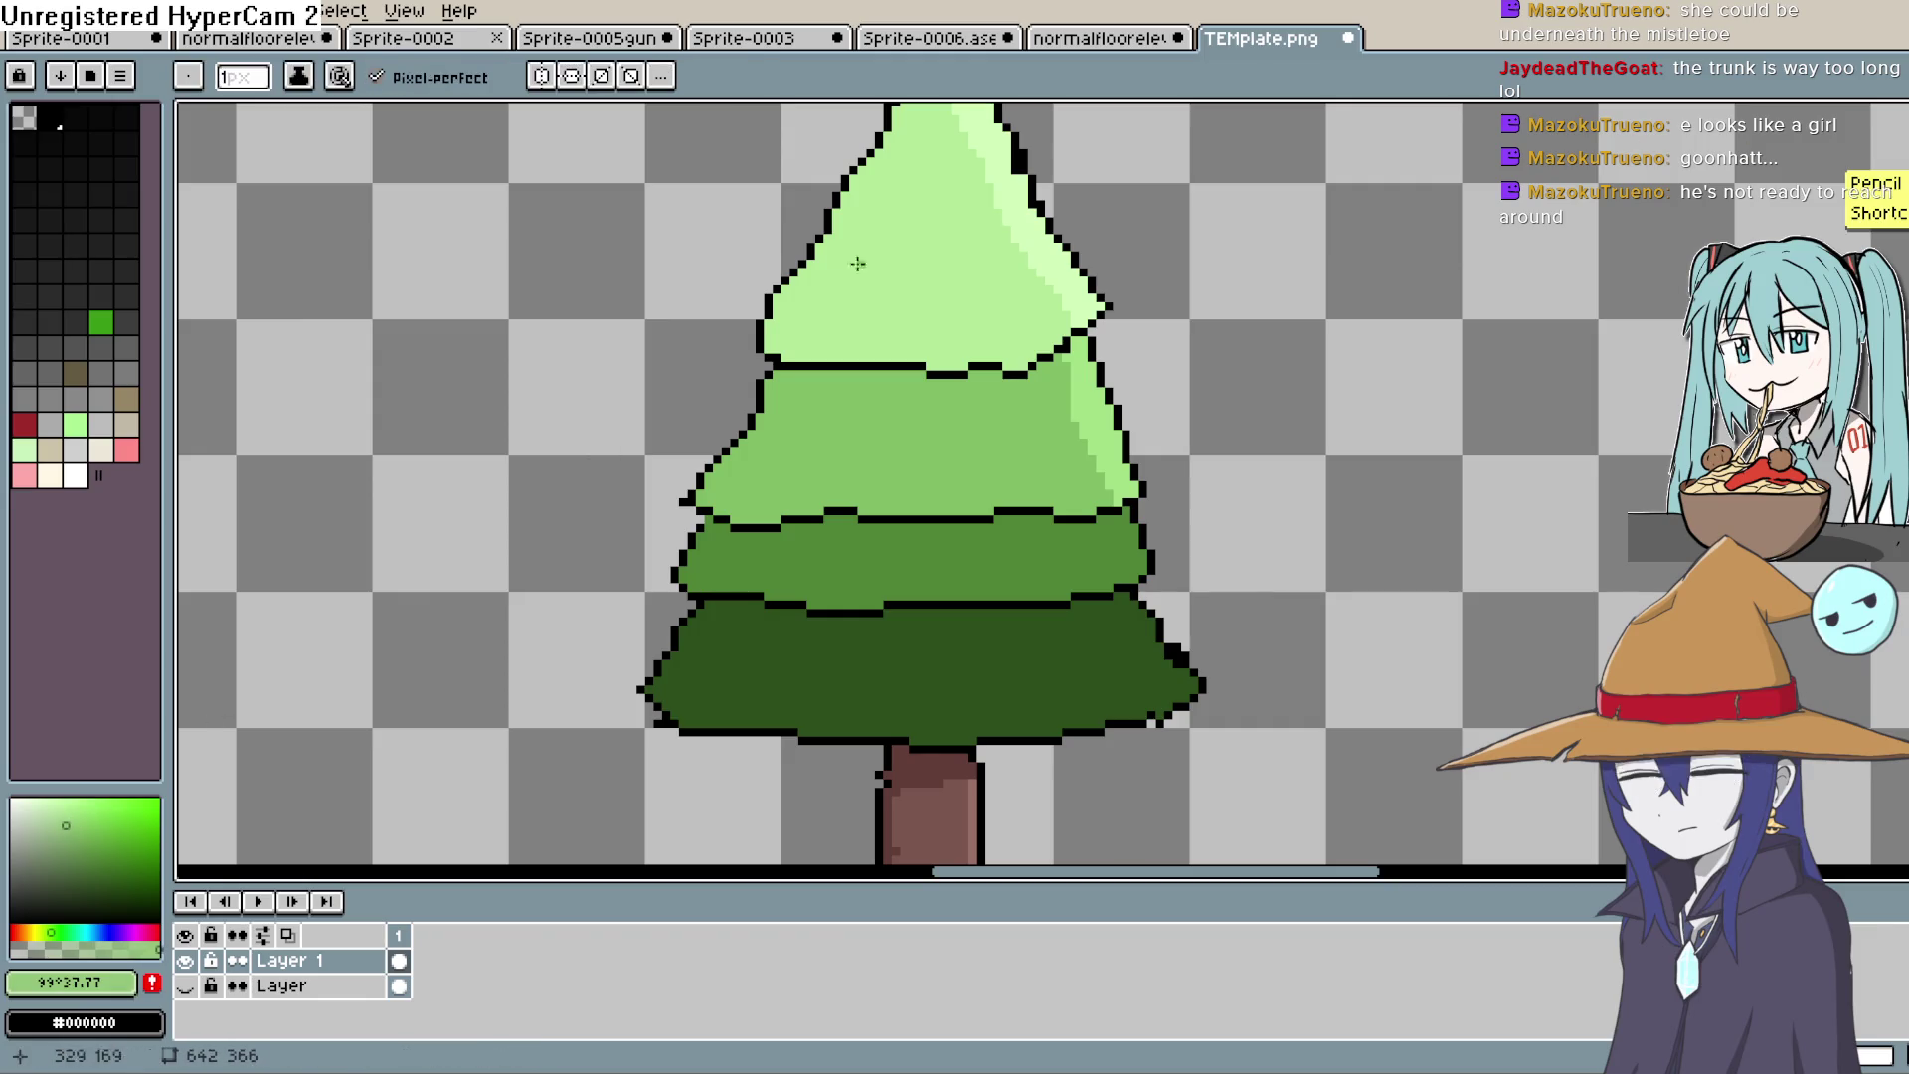
pyautogui.scroll(2, 815, 302)
pyautogui.moveTo(815, 303); pyautogui.dragTo(834, 350)
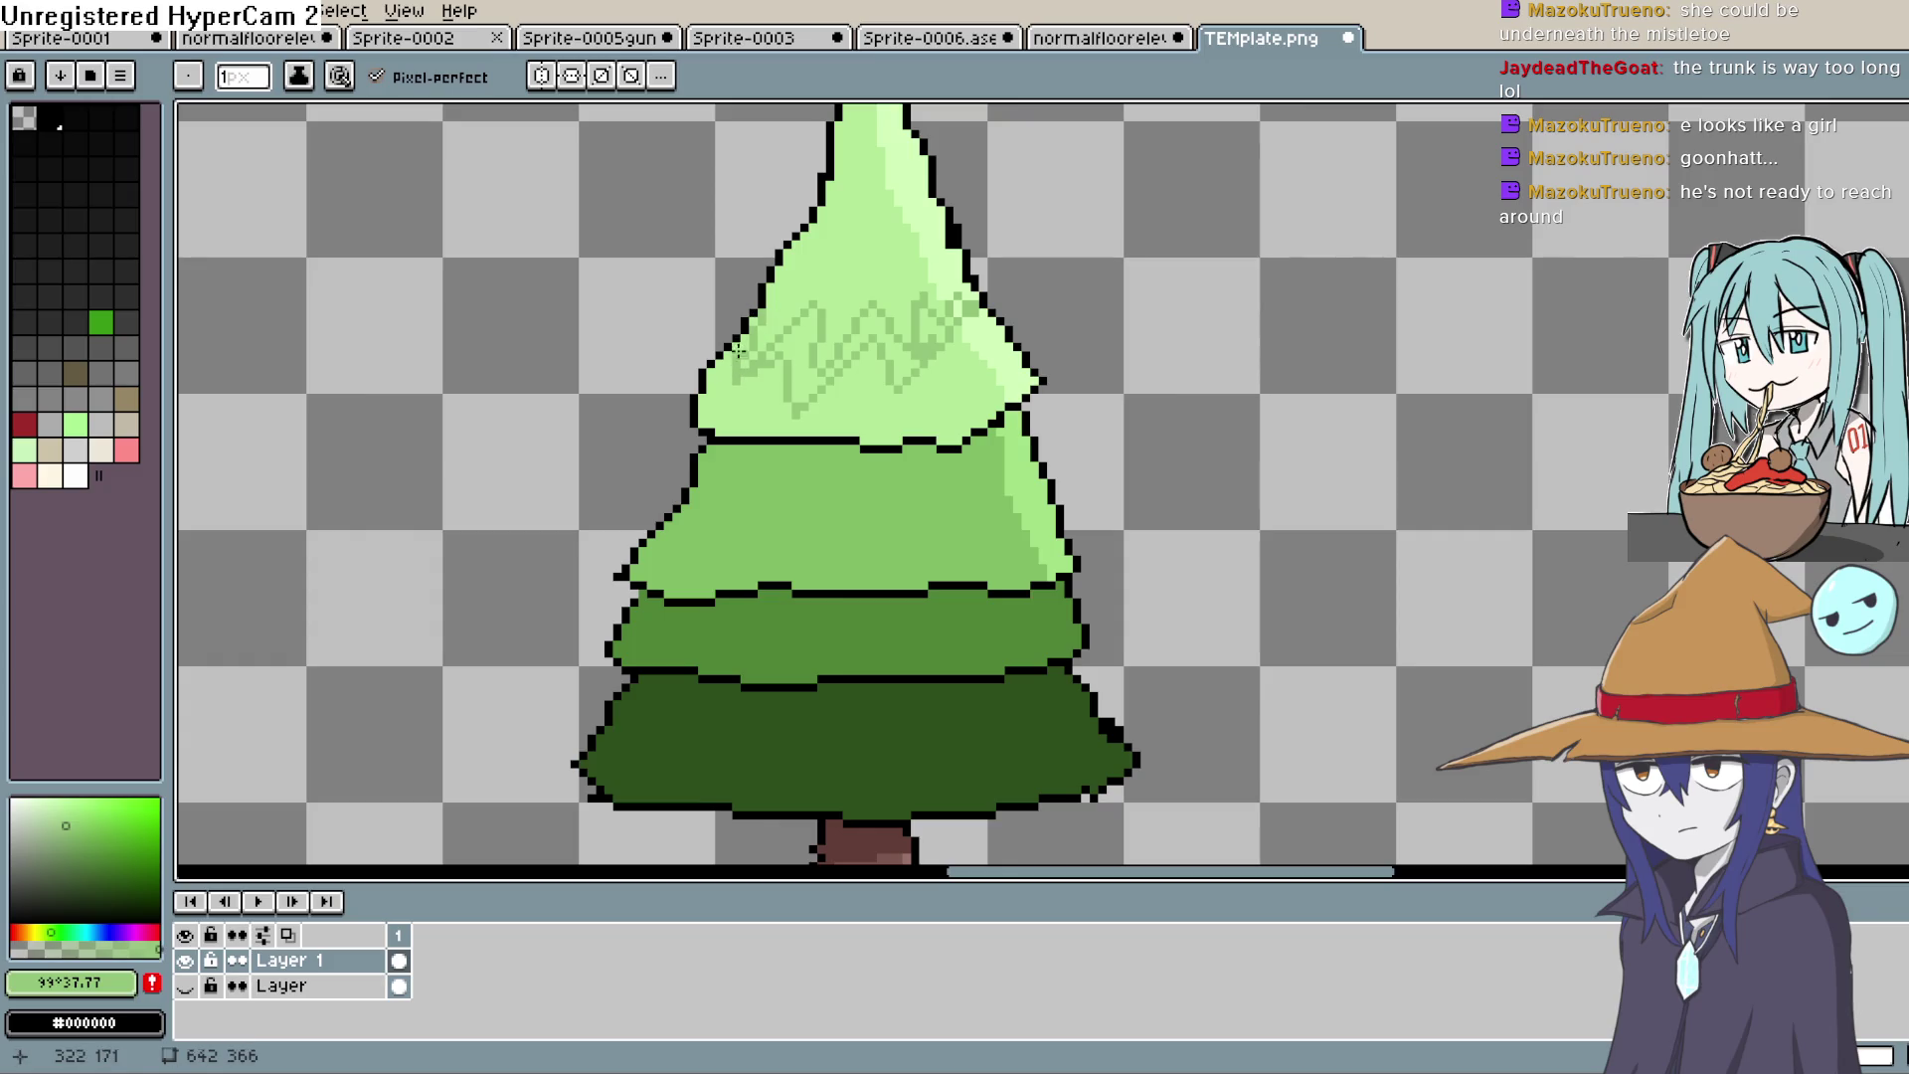
pyautogui.press('g')
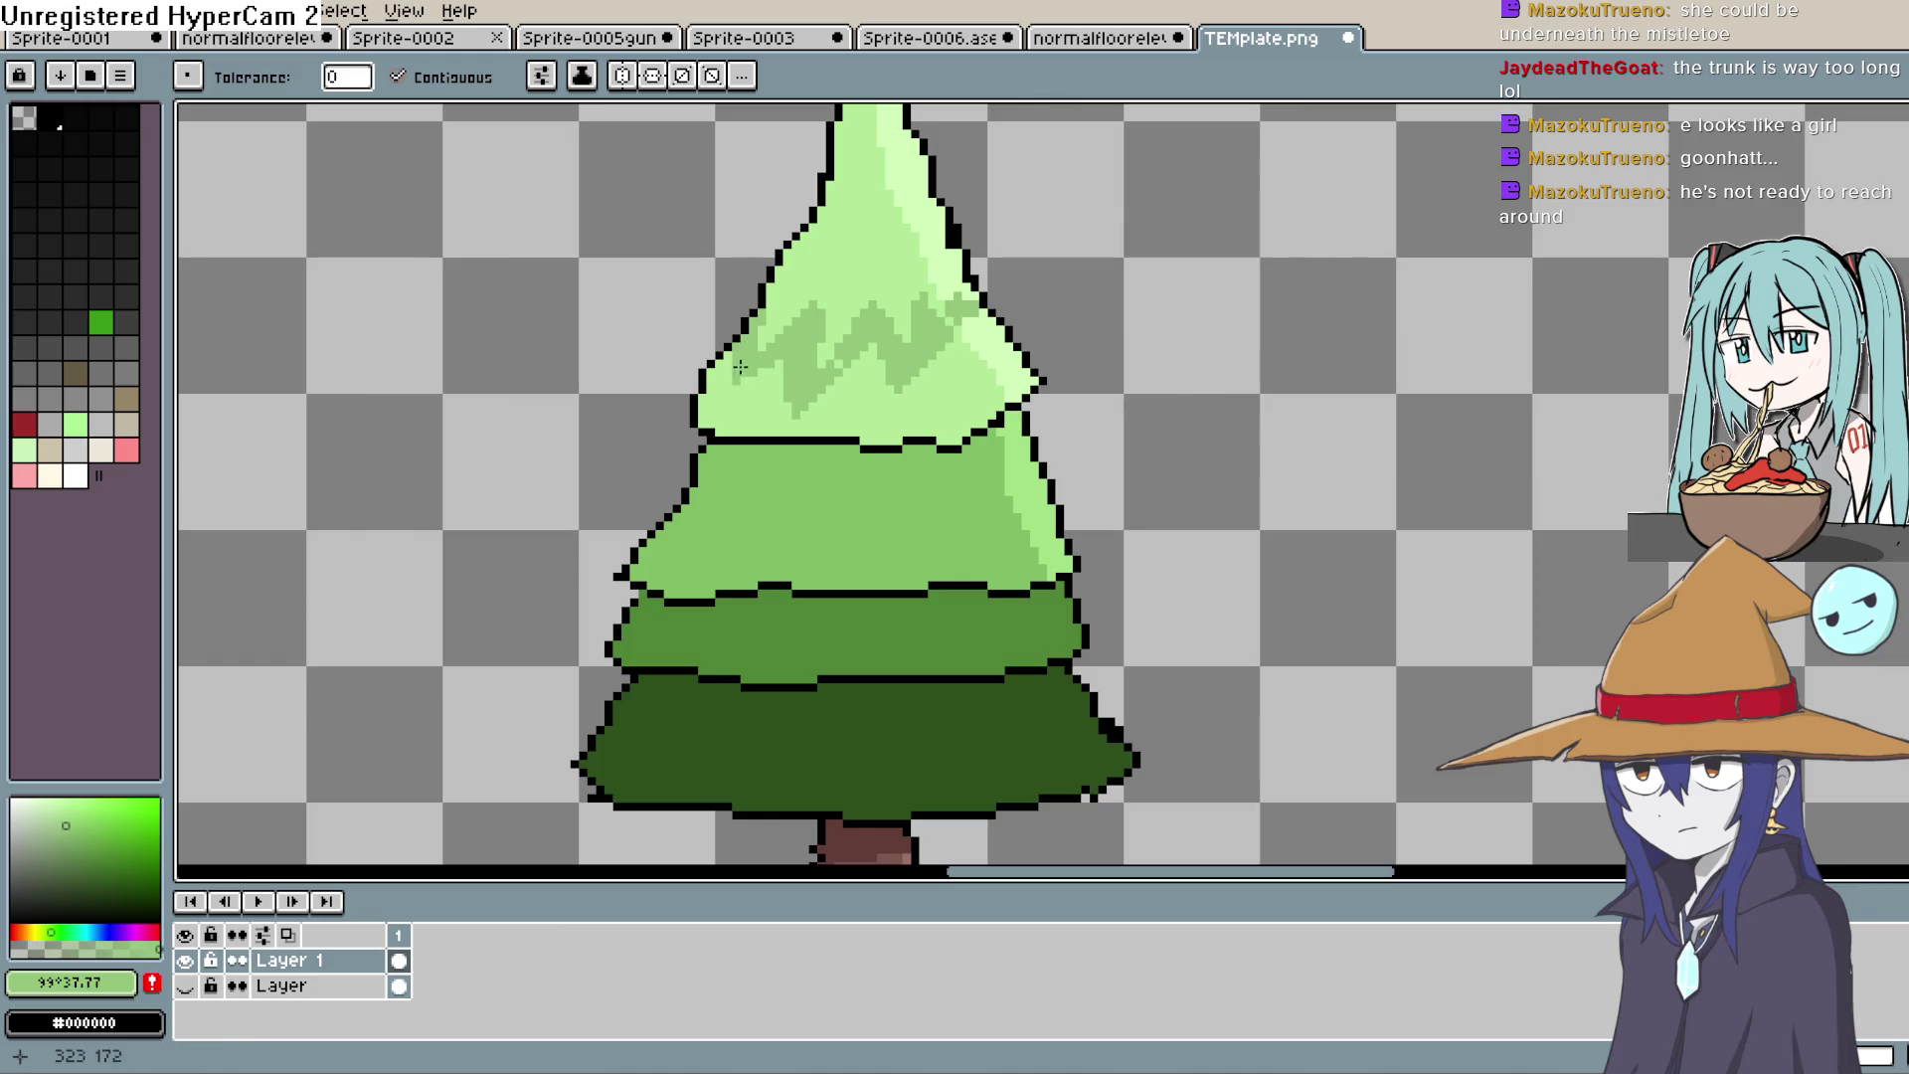
pyautogui.scroll(-3, 827, 362)
pyautogui.scroll(3, 1094, 459)
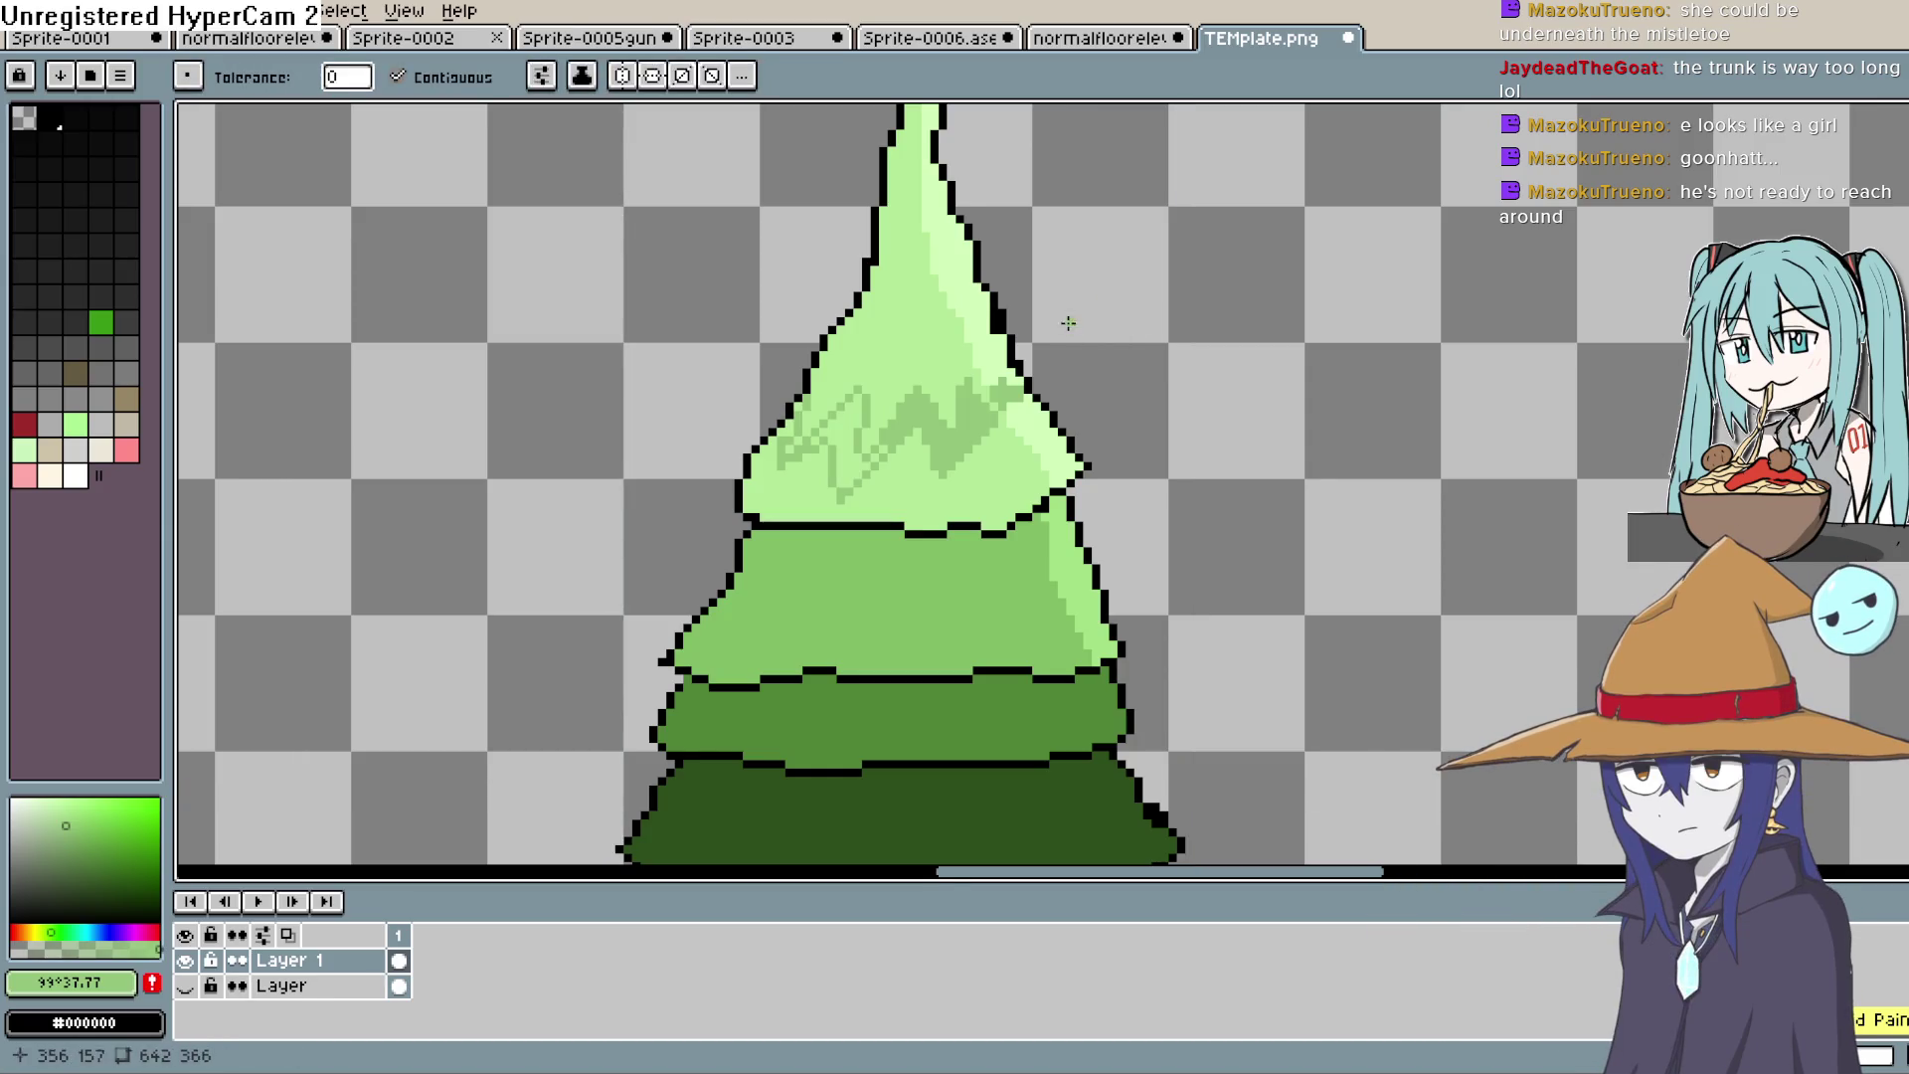
pyautogui.press('v')
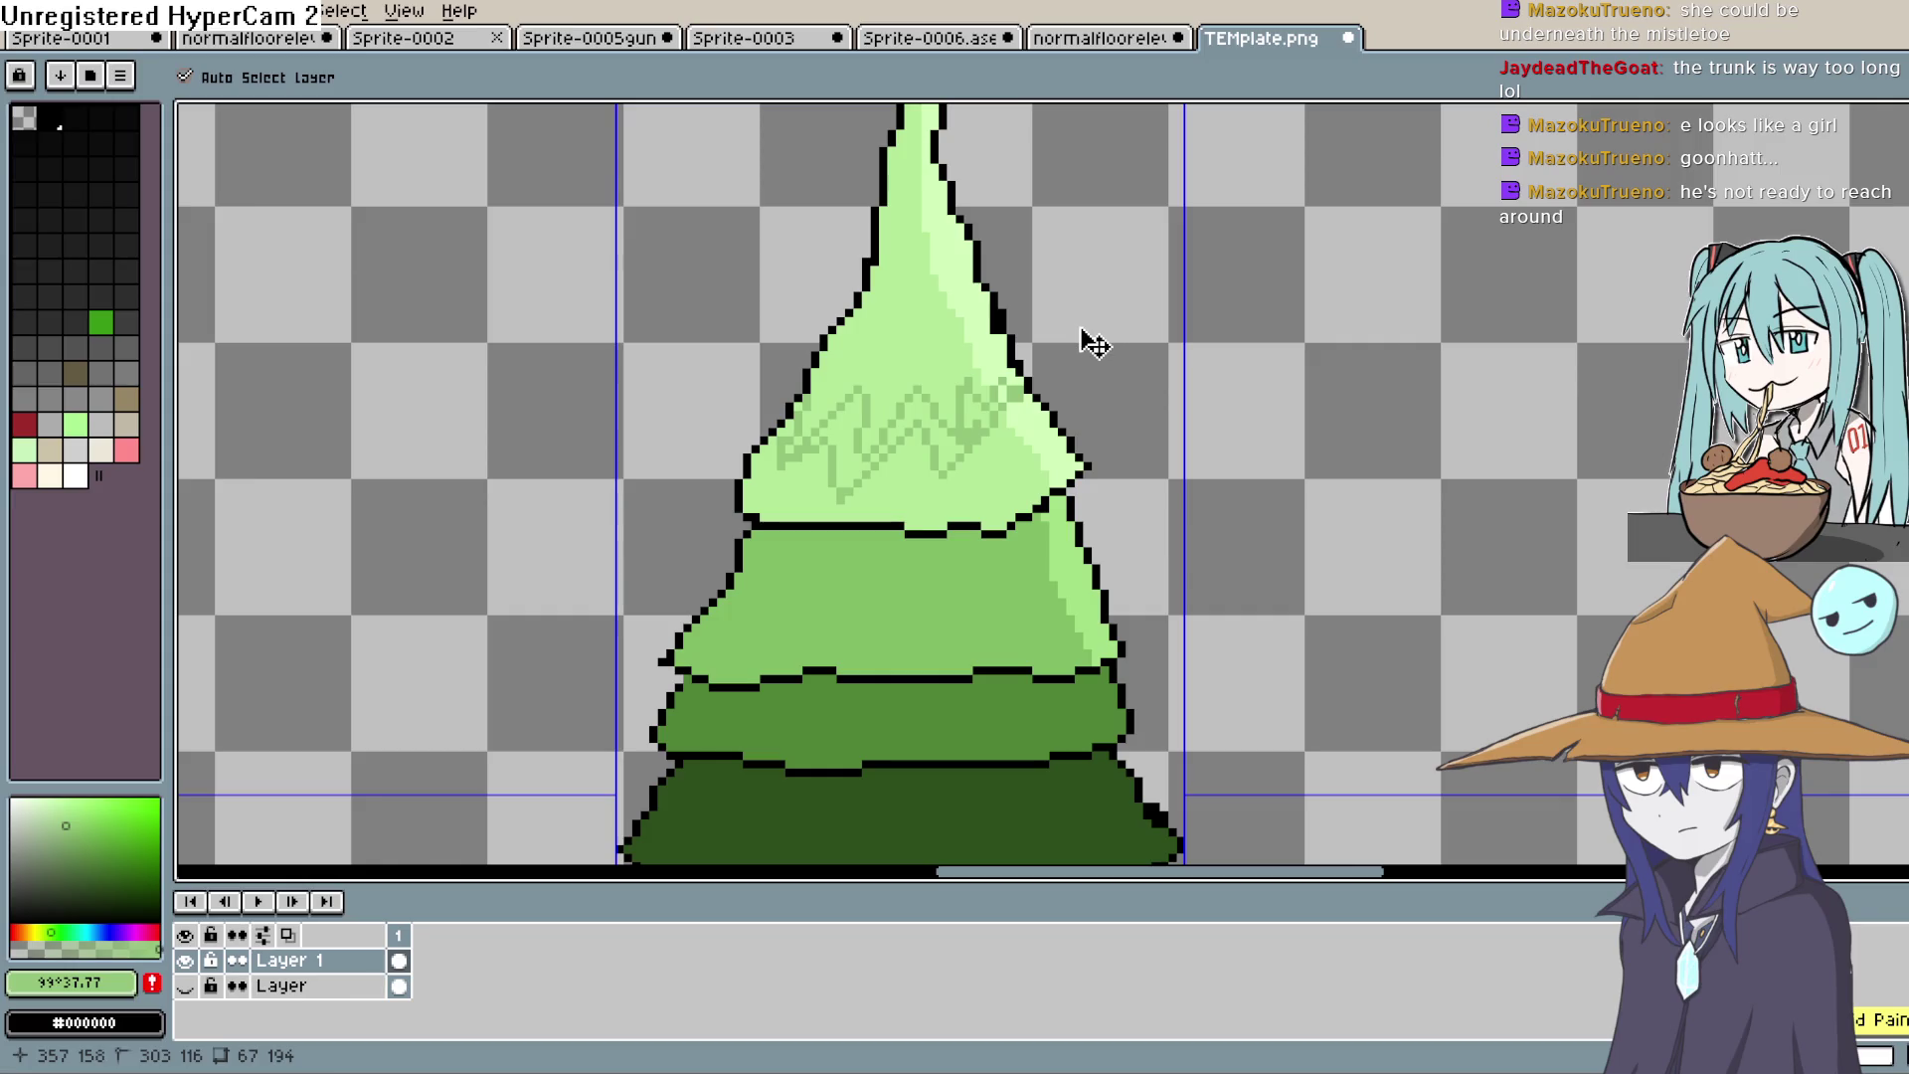
pyautogui.hotkey('ctrl', 'z')
pyautogui.press('w')
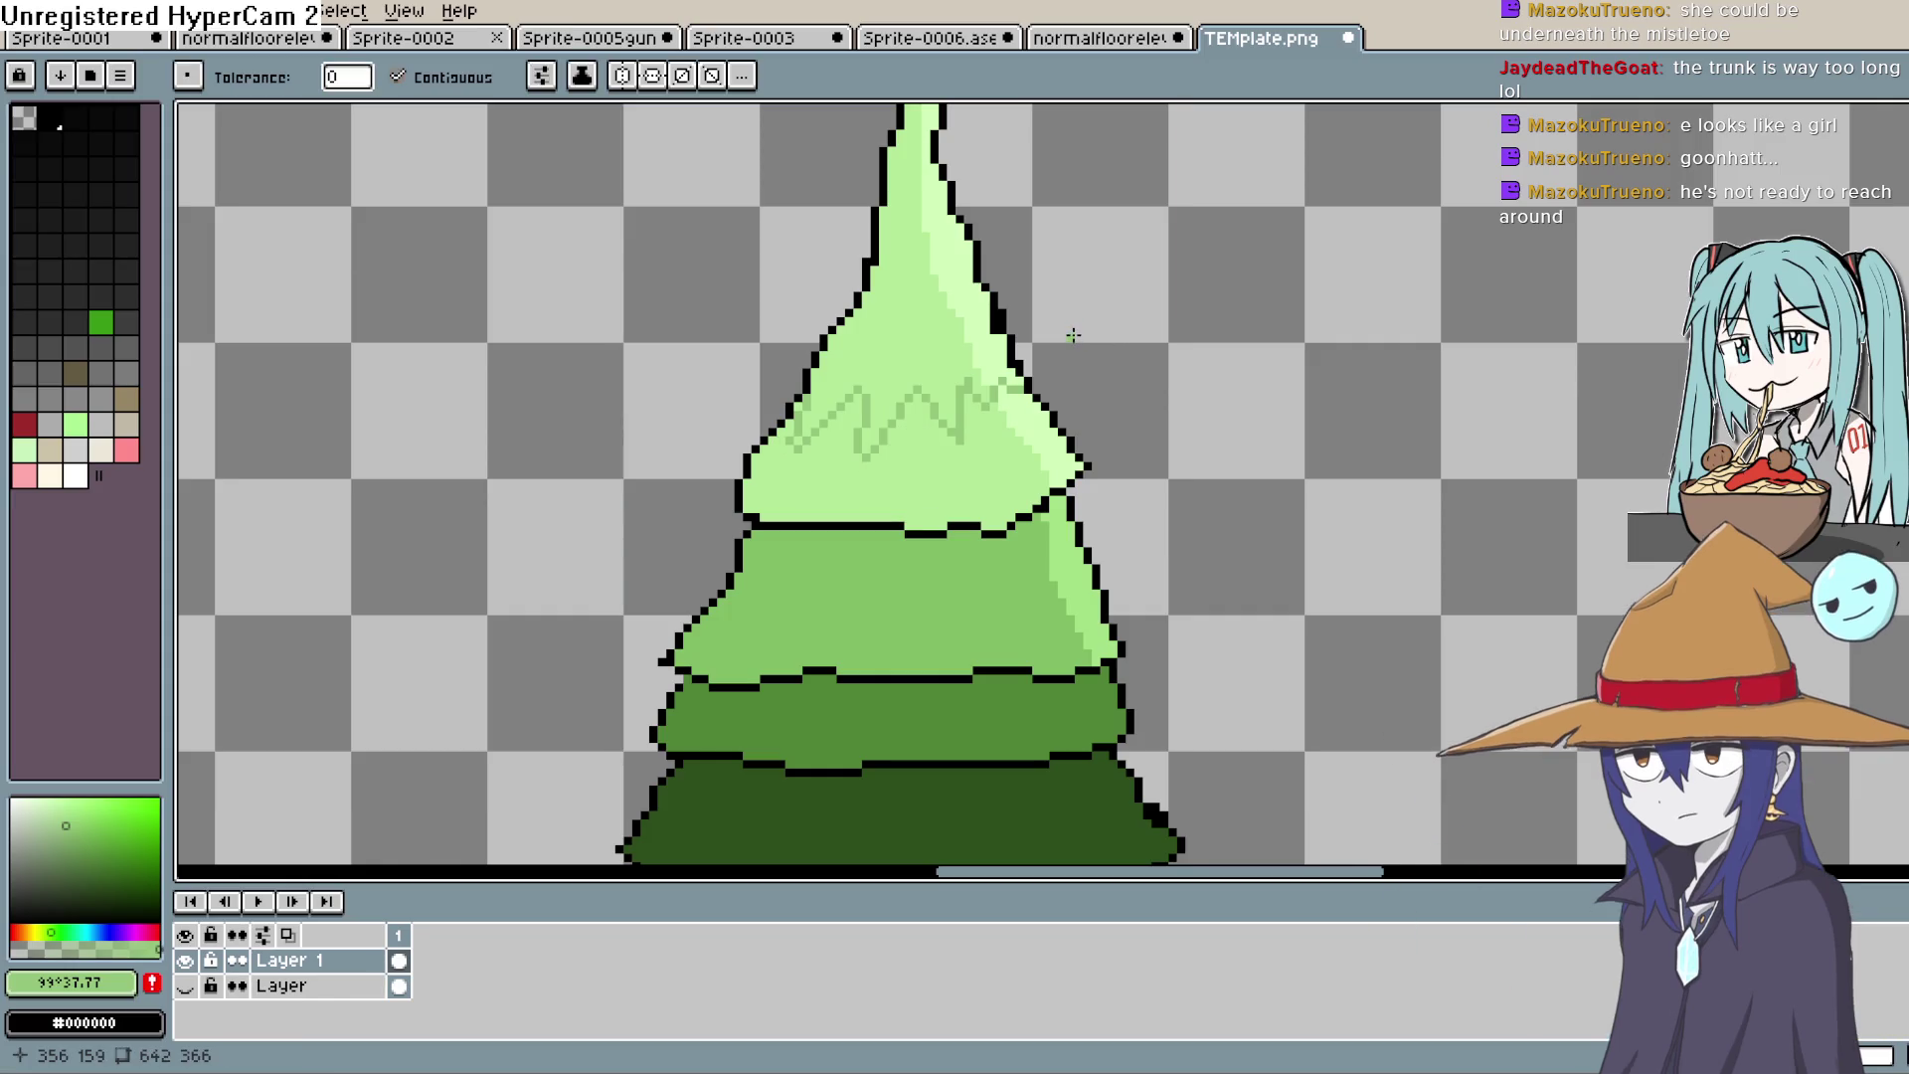
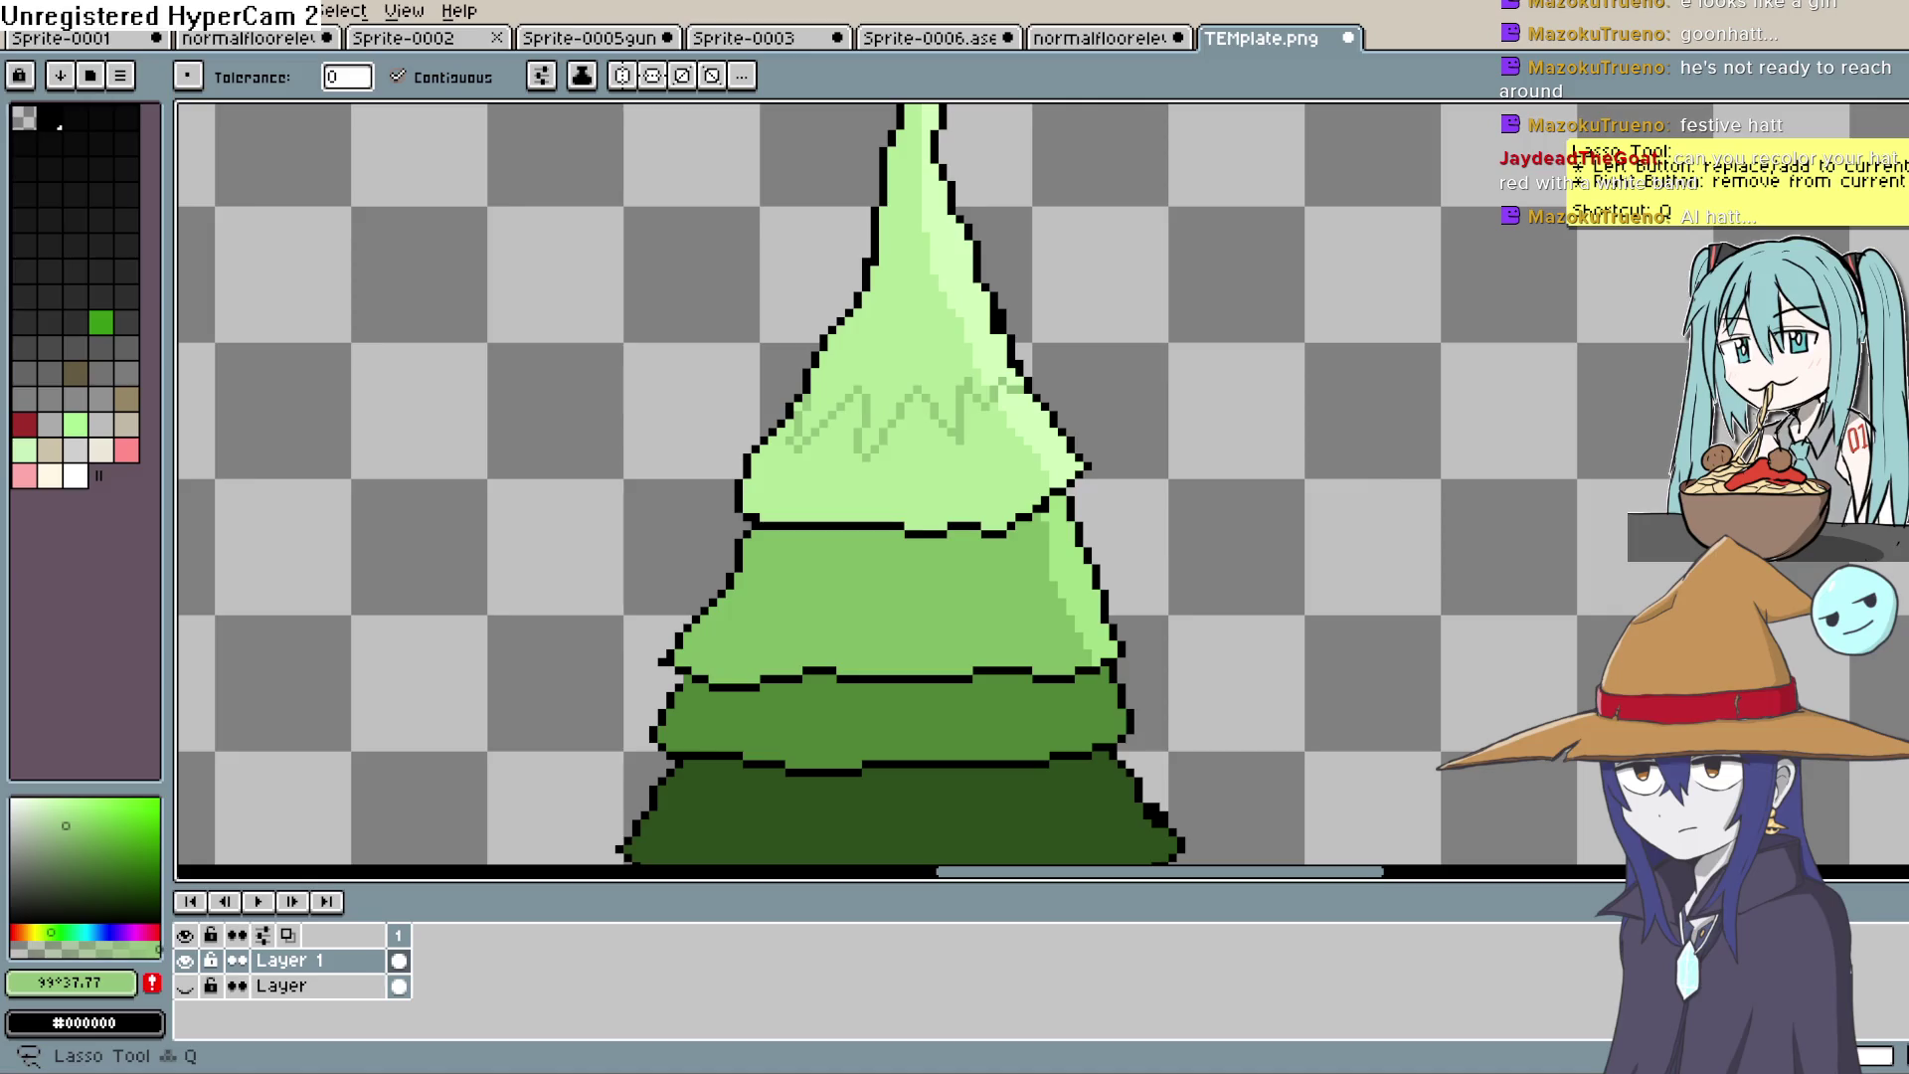
# Step: Switch from Aseprite to Clip Studio Paint and its existing character illustration
pyautogui.hotkey('alt', 'Tab')
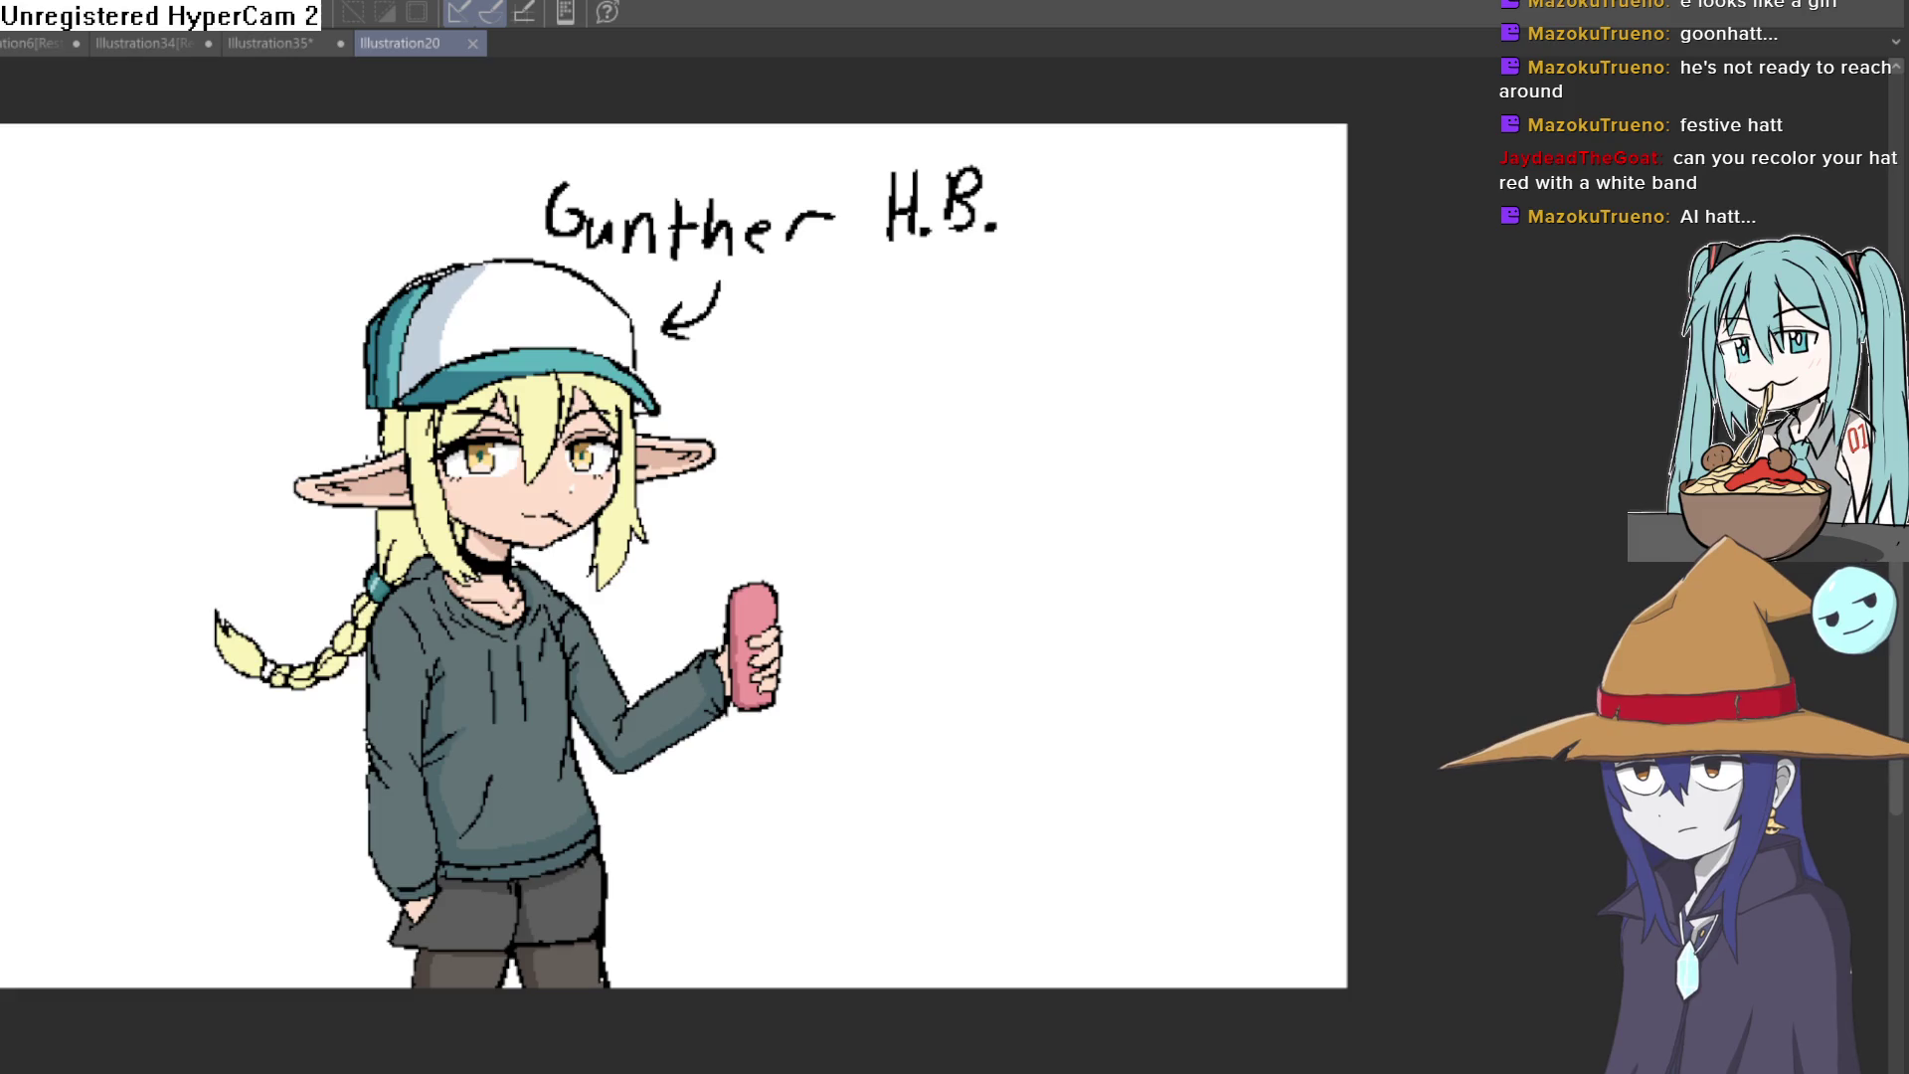
# Step: Create Illustration37, undo a test zigzag and circle, then begin outlining the Santa hat
pyautogui.hotkey('ctrl', 'n')
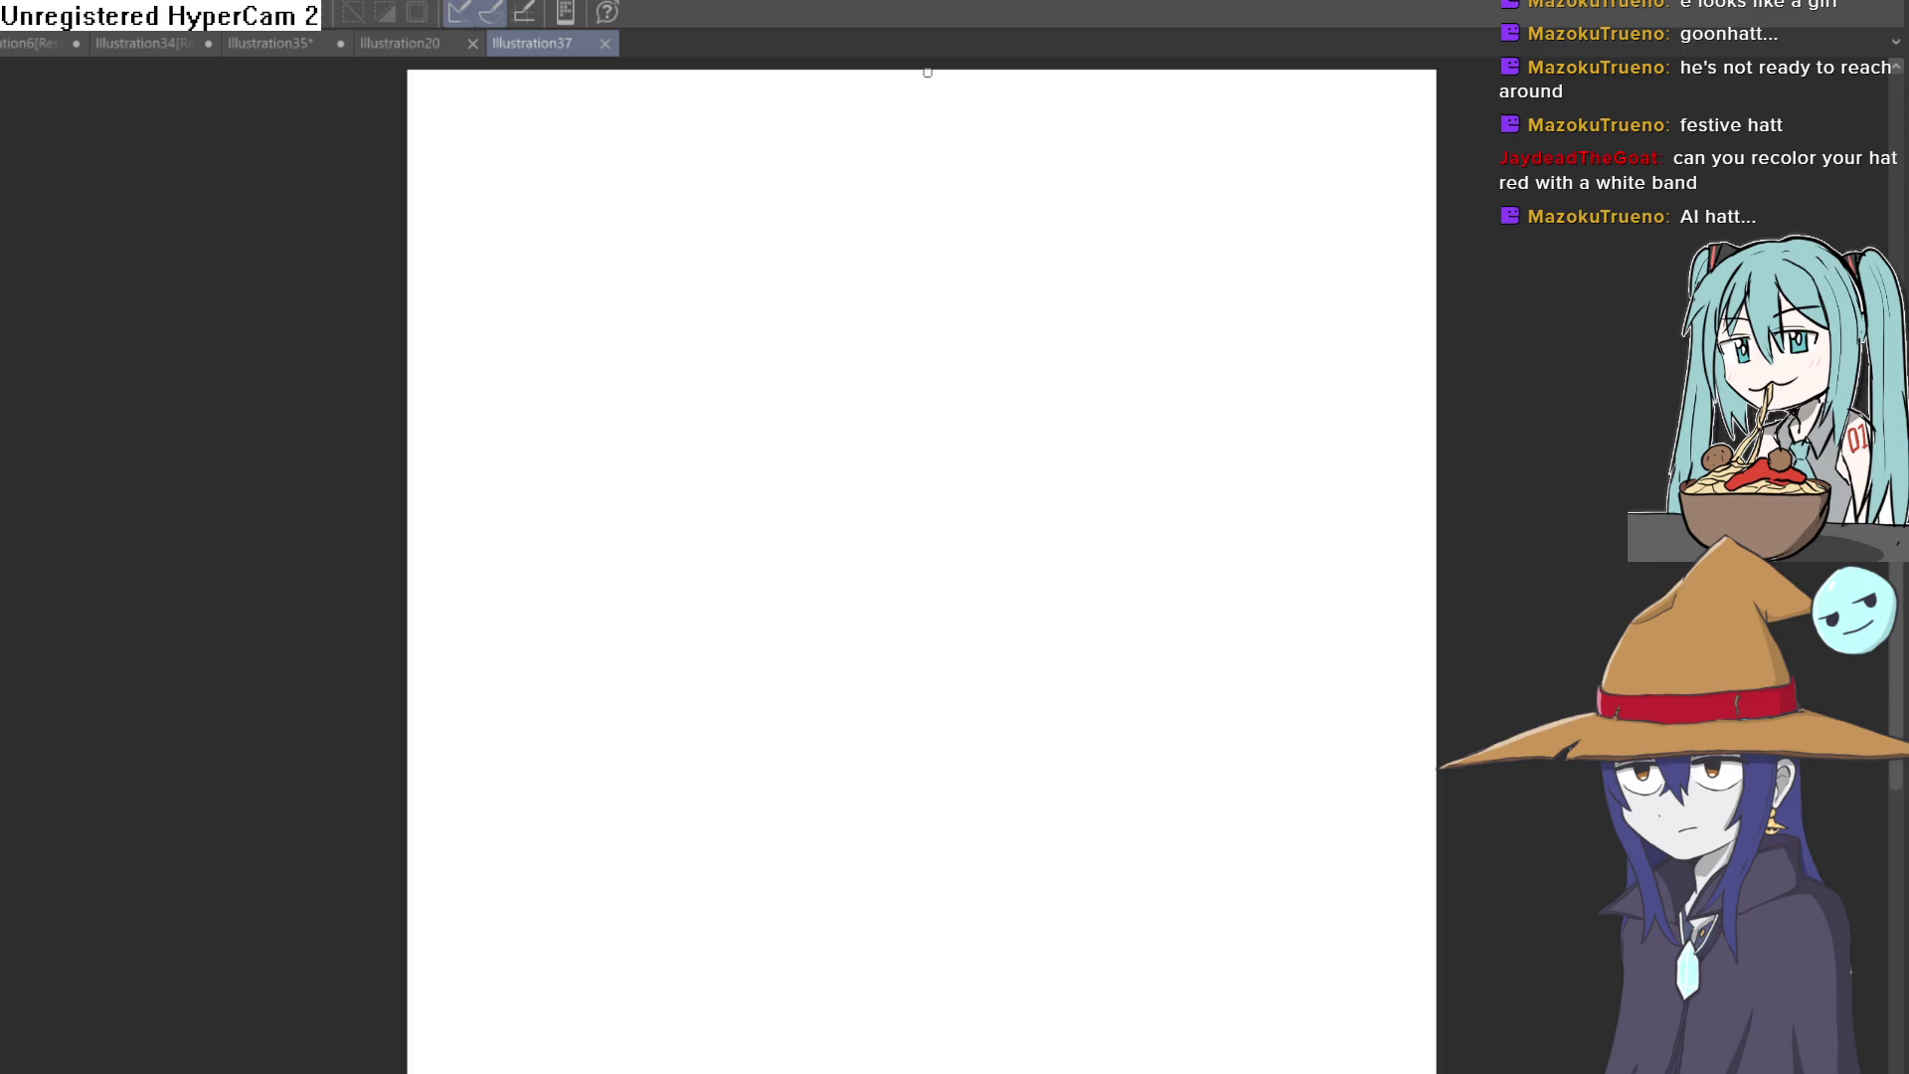
pyautogui.moveTo(826, 413); pyautogui.dragTo(1032, 453)
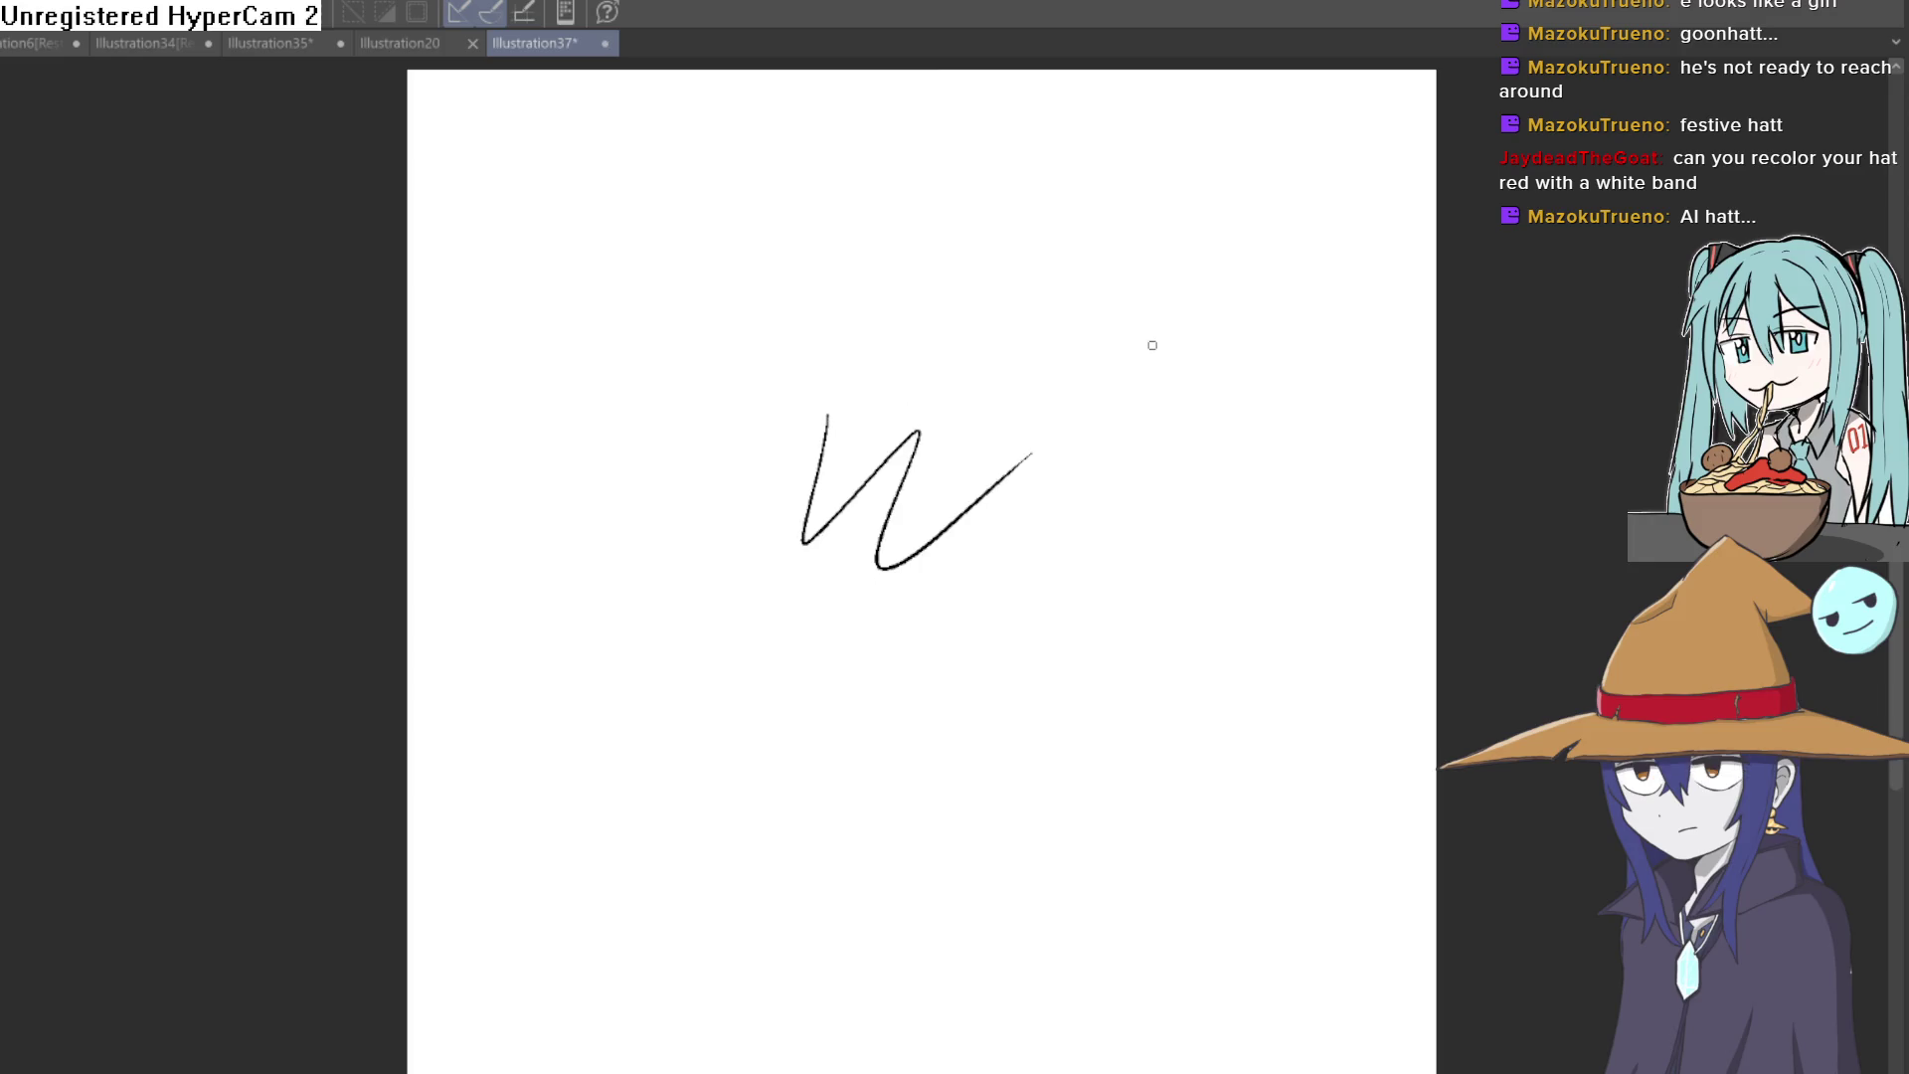
pyautogui.hotkey('ctrl', 'z')
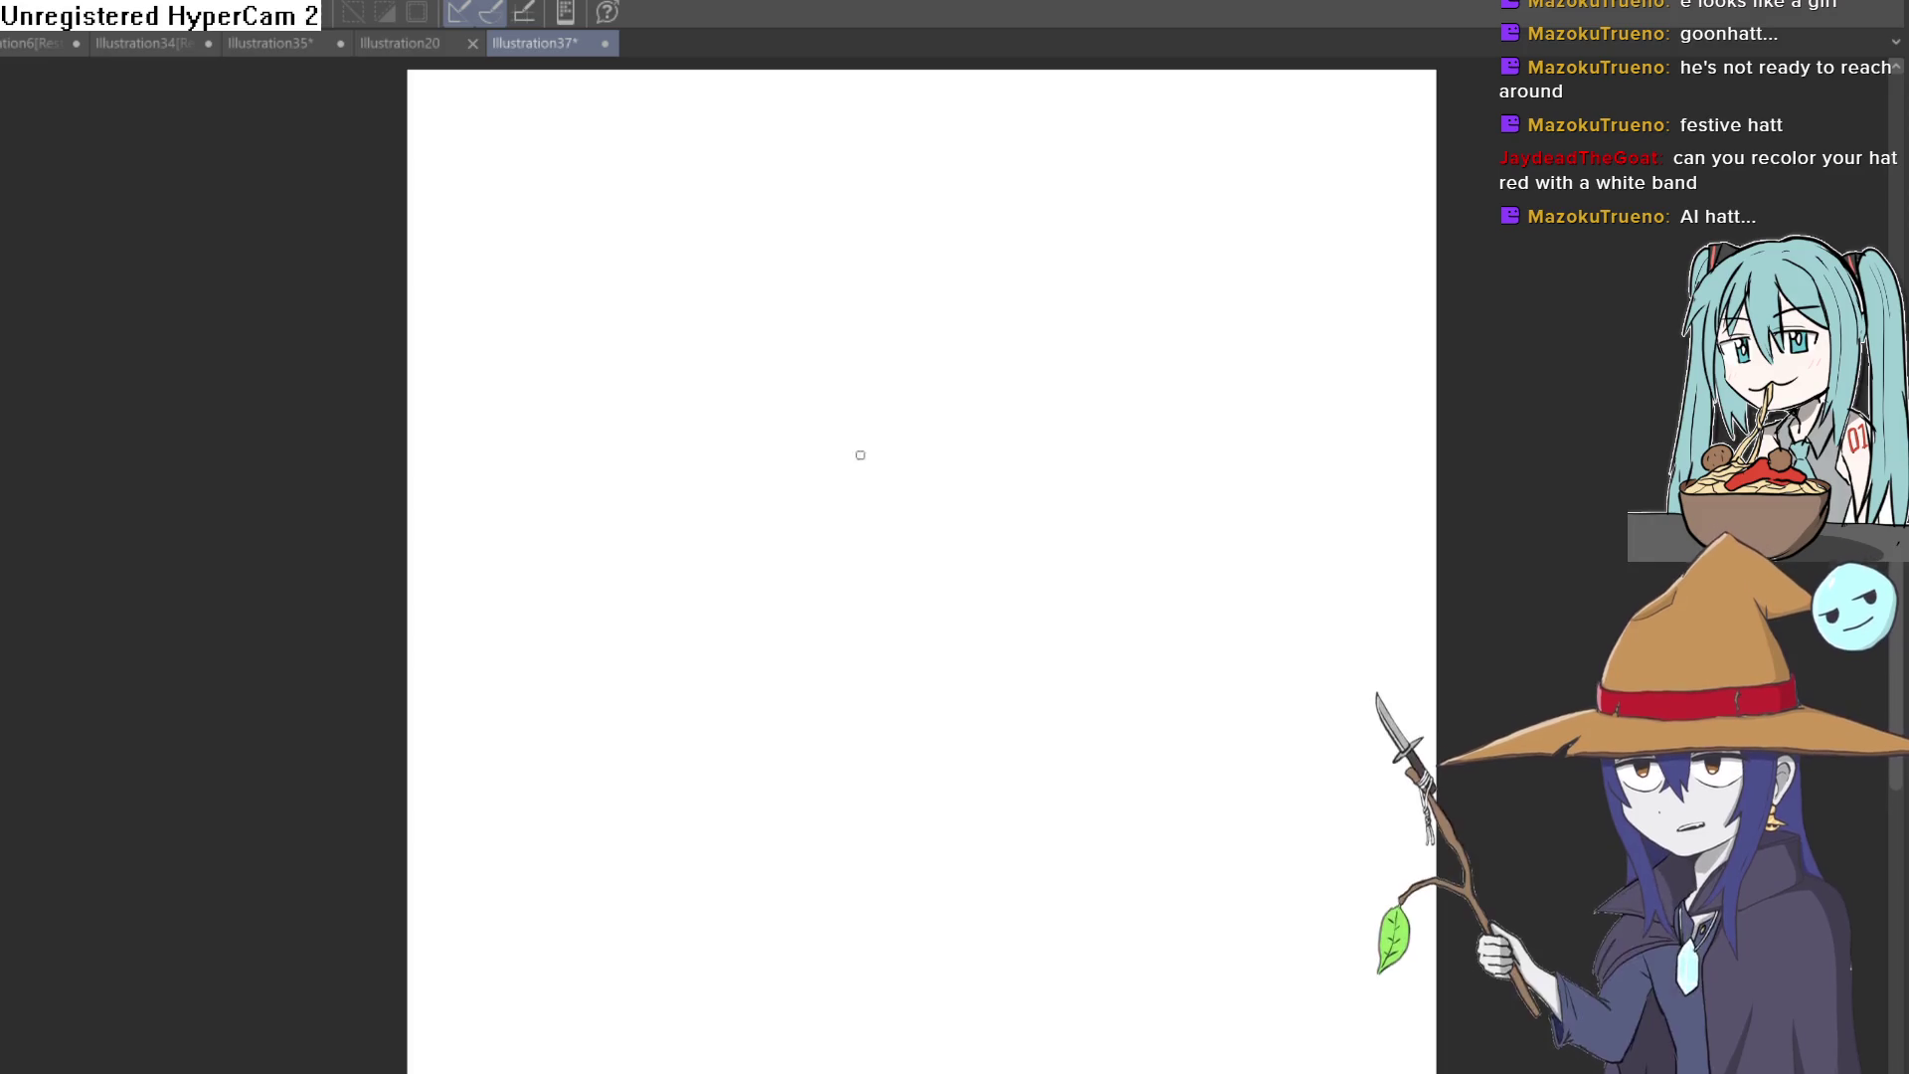
pyautogui.moveTo(905, 366)
pyautogui.mouseDown()
pyautogui.moveTo(831, 478)
pyautogui.moveTo(1011, 499)
pyautogui.moveTo(955, 345)
pyautogui.moveTo(836, 398)
pyautogui.mouseUp()
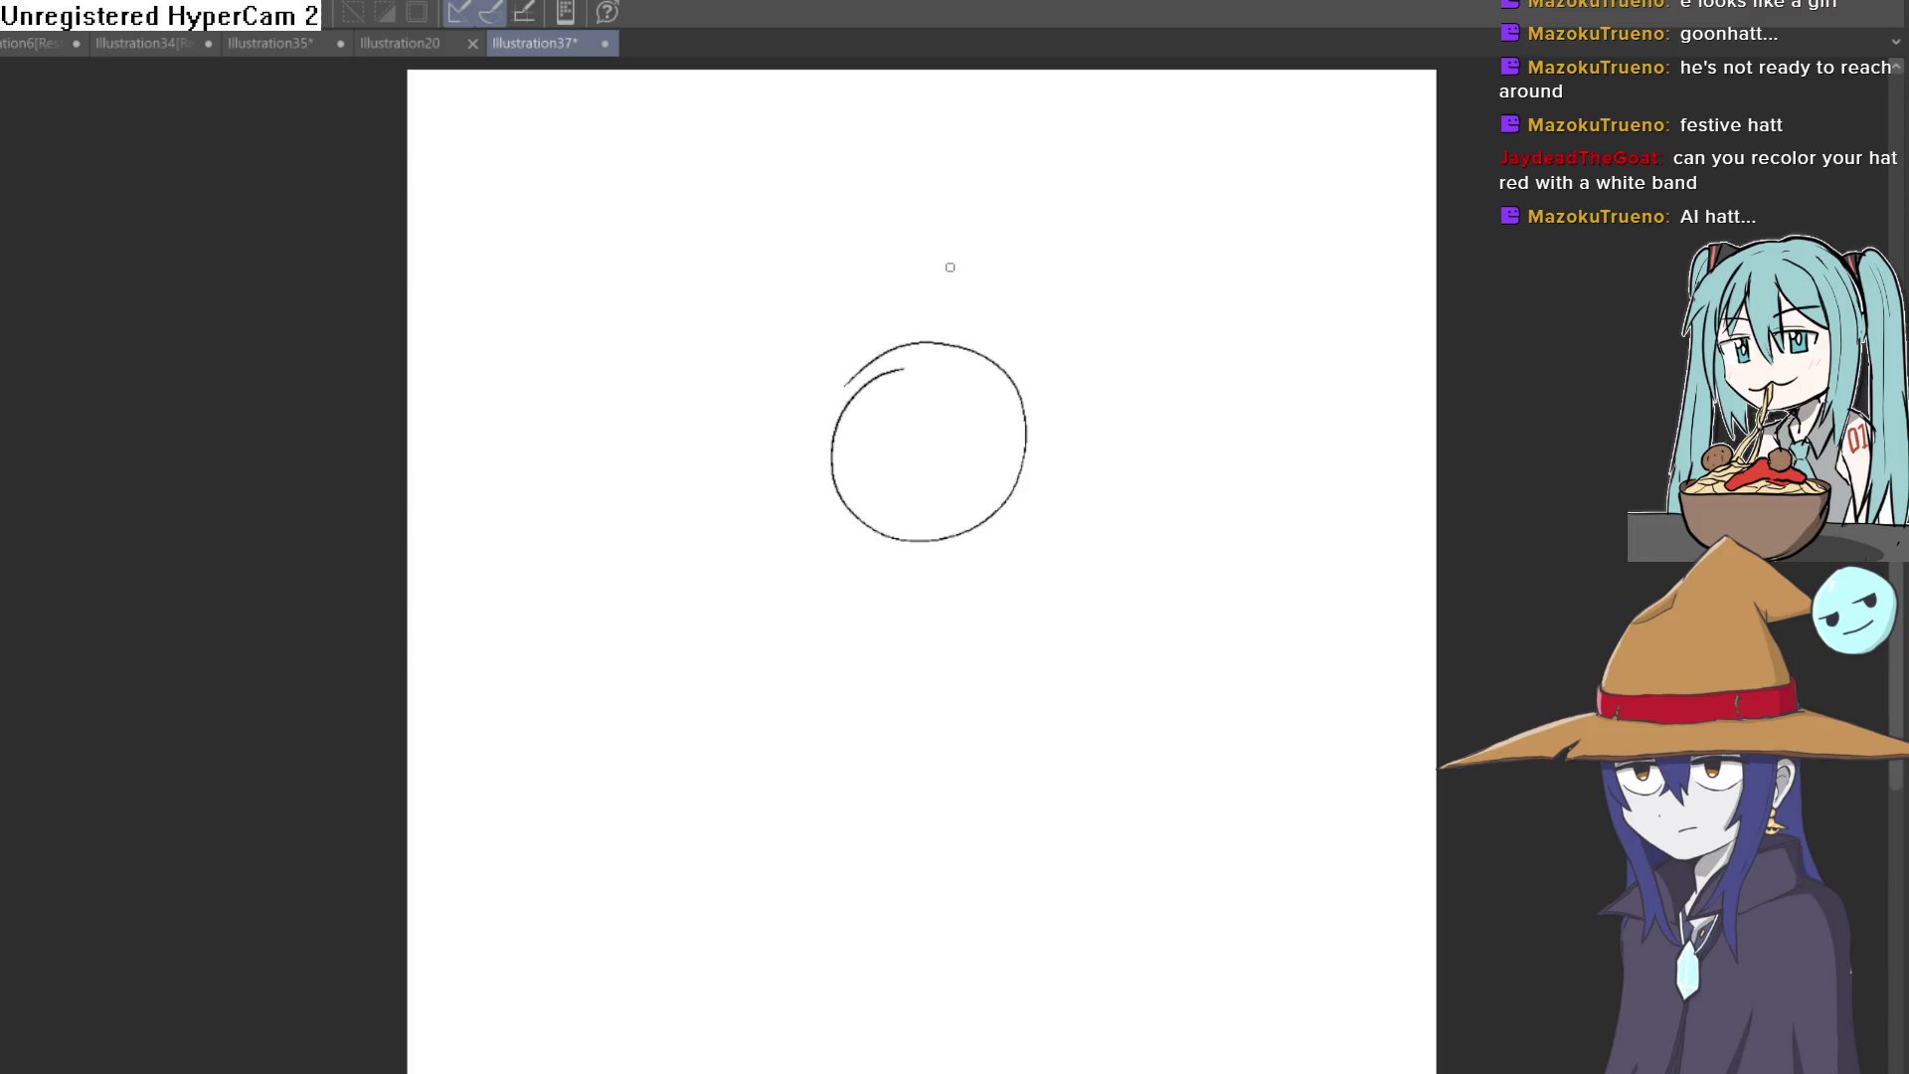
pyautogui.press('Delete')
pyautogui.press('Delete')
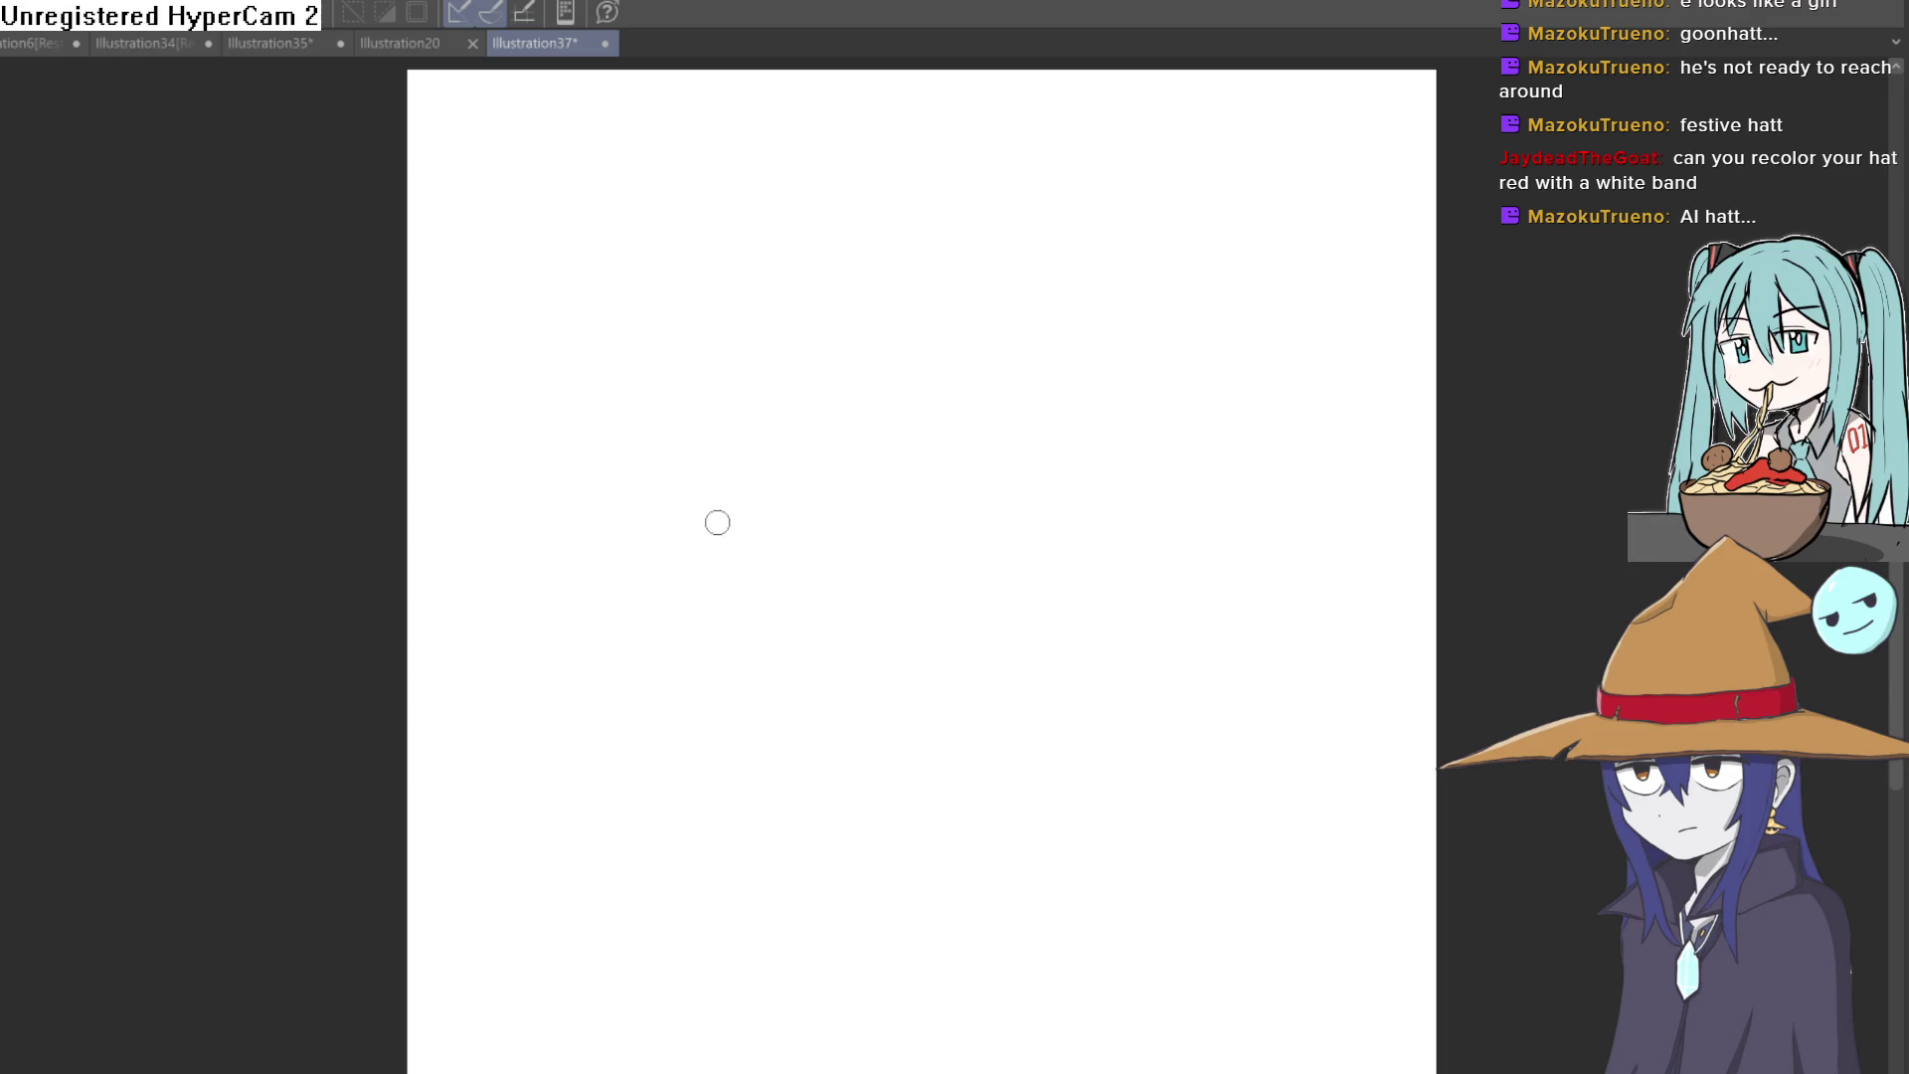
pyautogui.moveTo(730, 485)
pyautogui.mouseDown()
pyautogui.moveTo(726, 512)
pyautogui.moveTo(814, 541)
pyautogui.moveTo(1048, 544)
pyautogui.moveTo(1116, 484)
pyautogui.moveTo(951, 457)
pyautogui.moveTo(741, 467)
pyautogui.moveTo(899, 162)
pyautogui.moveTo(1219, 270)
pyautogui.mouseUp()
# Step: Draw the hat's right side, the round face at its tip, and the face's little hat
pyautogui.moveTo(1102, 456)
pyautogui.mouseDown()
pyautogui.moveTo(1035, 277)
pyautogui.moveTo(1045, 251)
pyautogui.mouseUp()
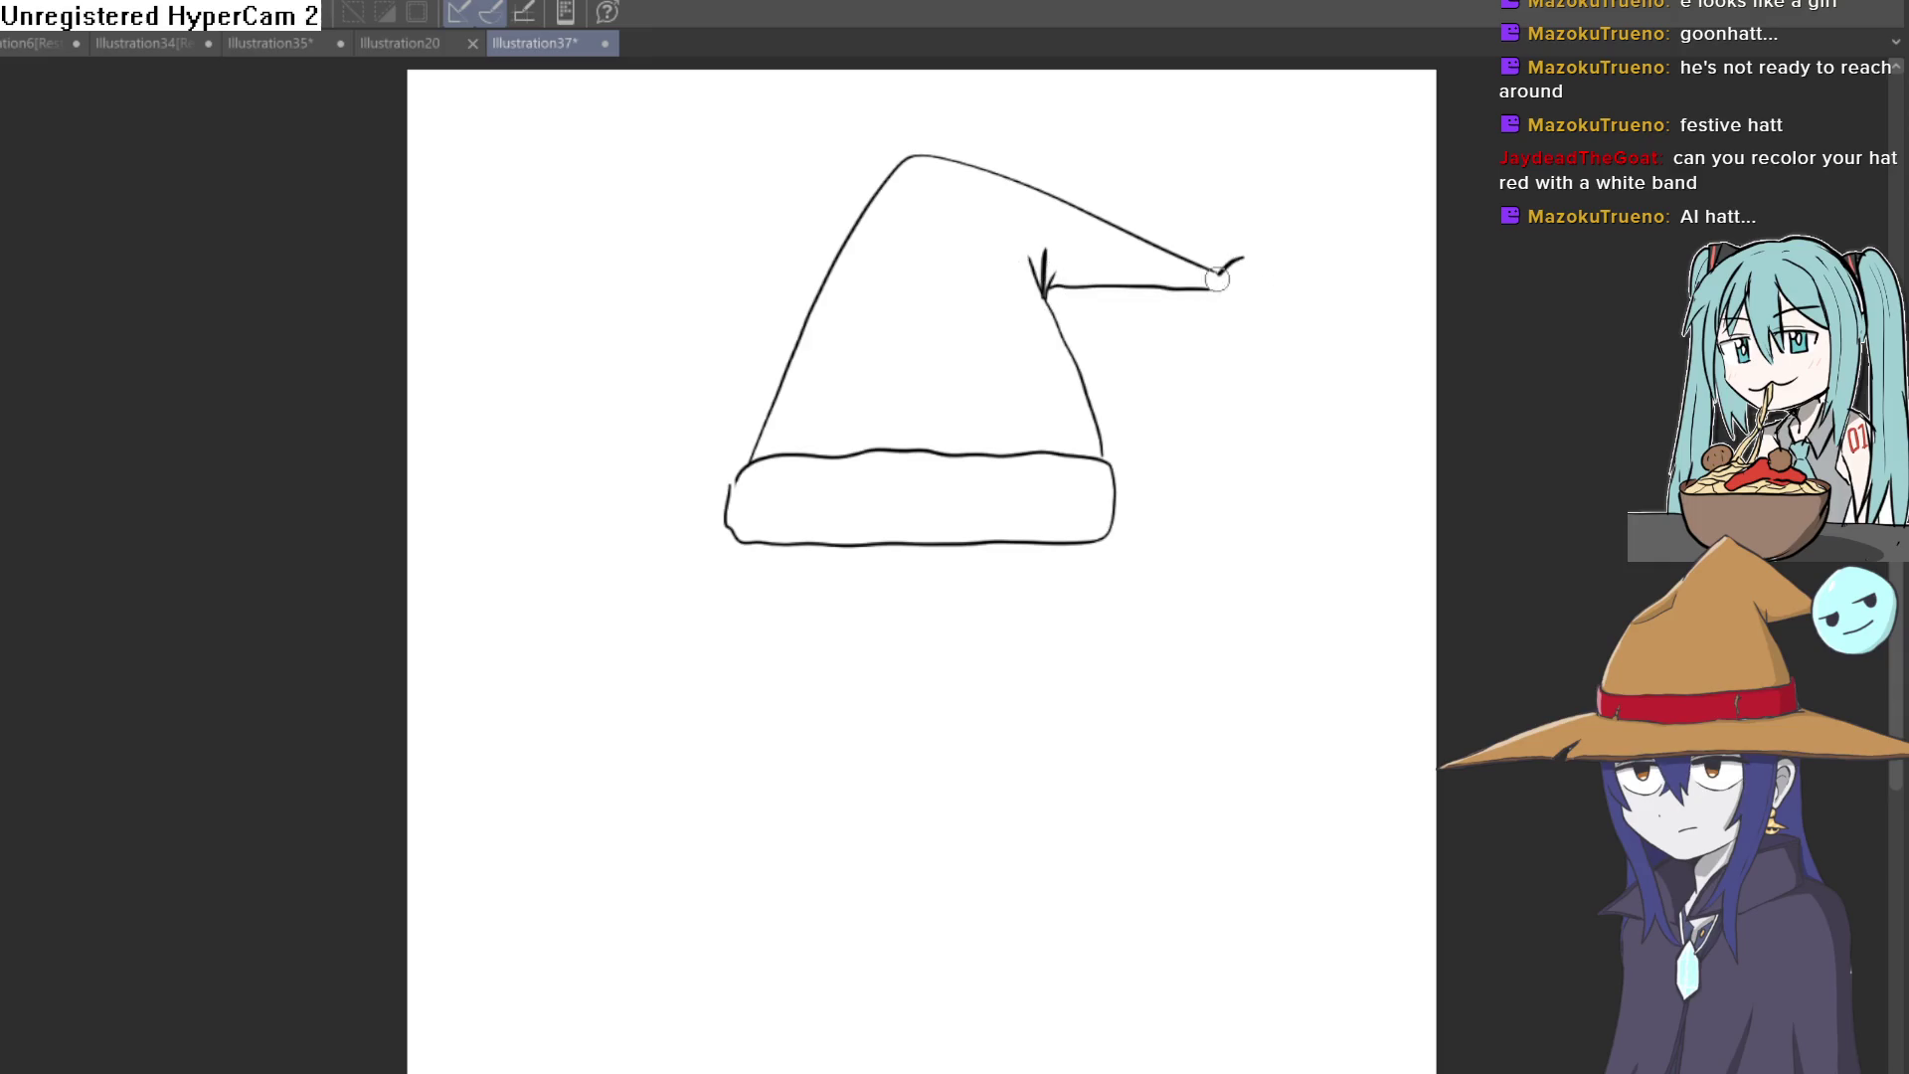
pyautogui.moveTo(1323, 365)
pyautogui.mouseDown()
pyautogui.moveTo(1287, 239)
pyautogui.moveTo(1231, 265)
pyautogui.moveTo(1324, 302)
pyautogui.mouseUp()
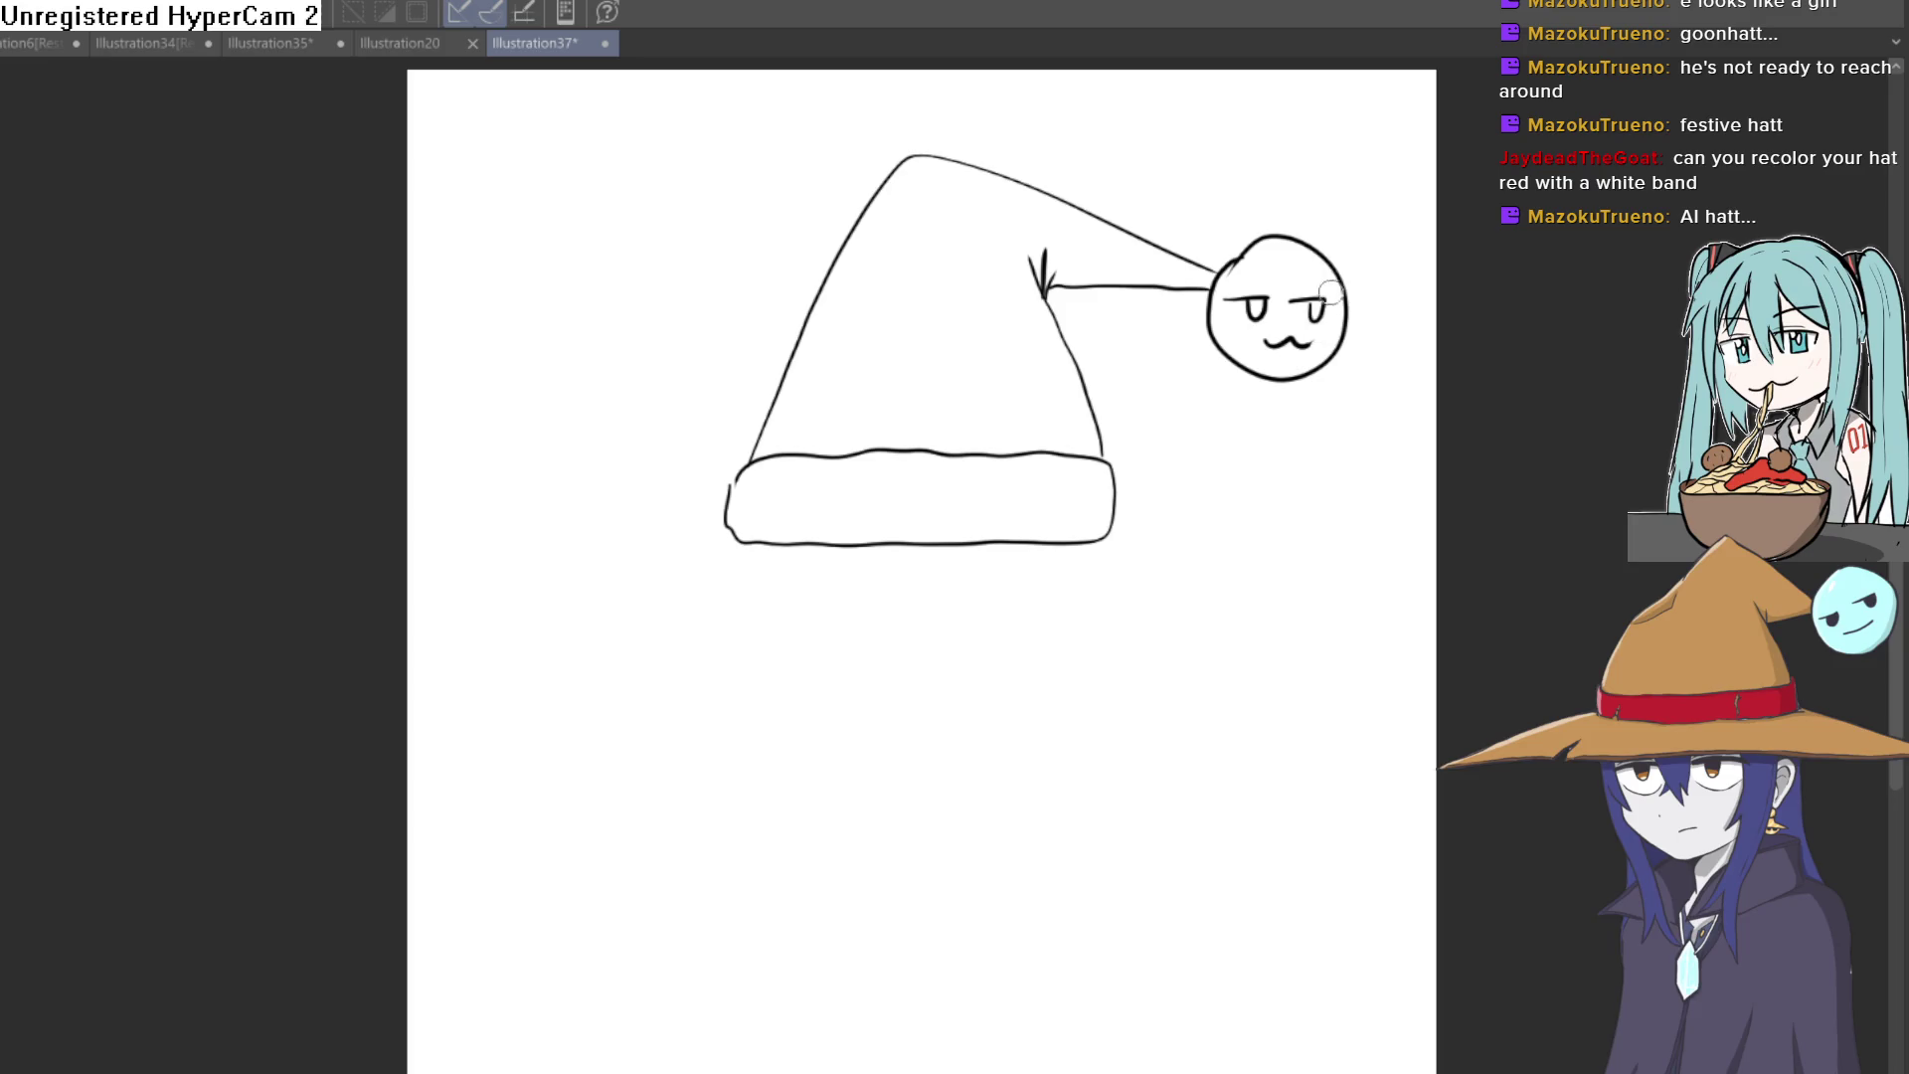
pyautogui.moveTo(1321, 260); pyautogui.dragTo(1318, 233)
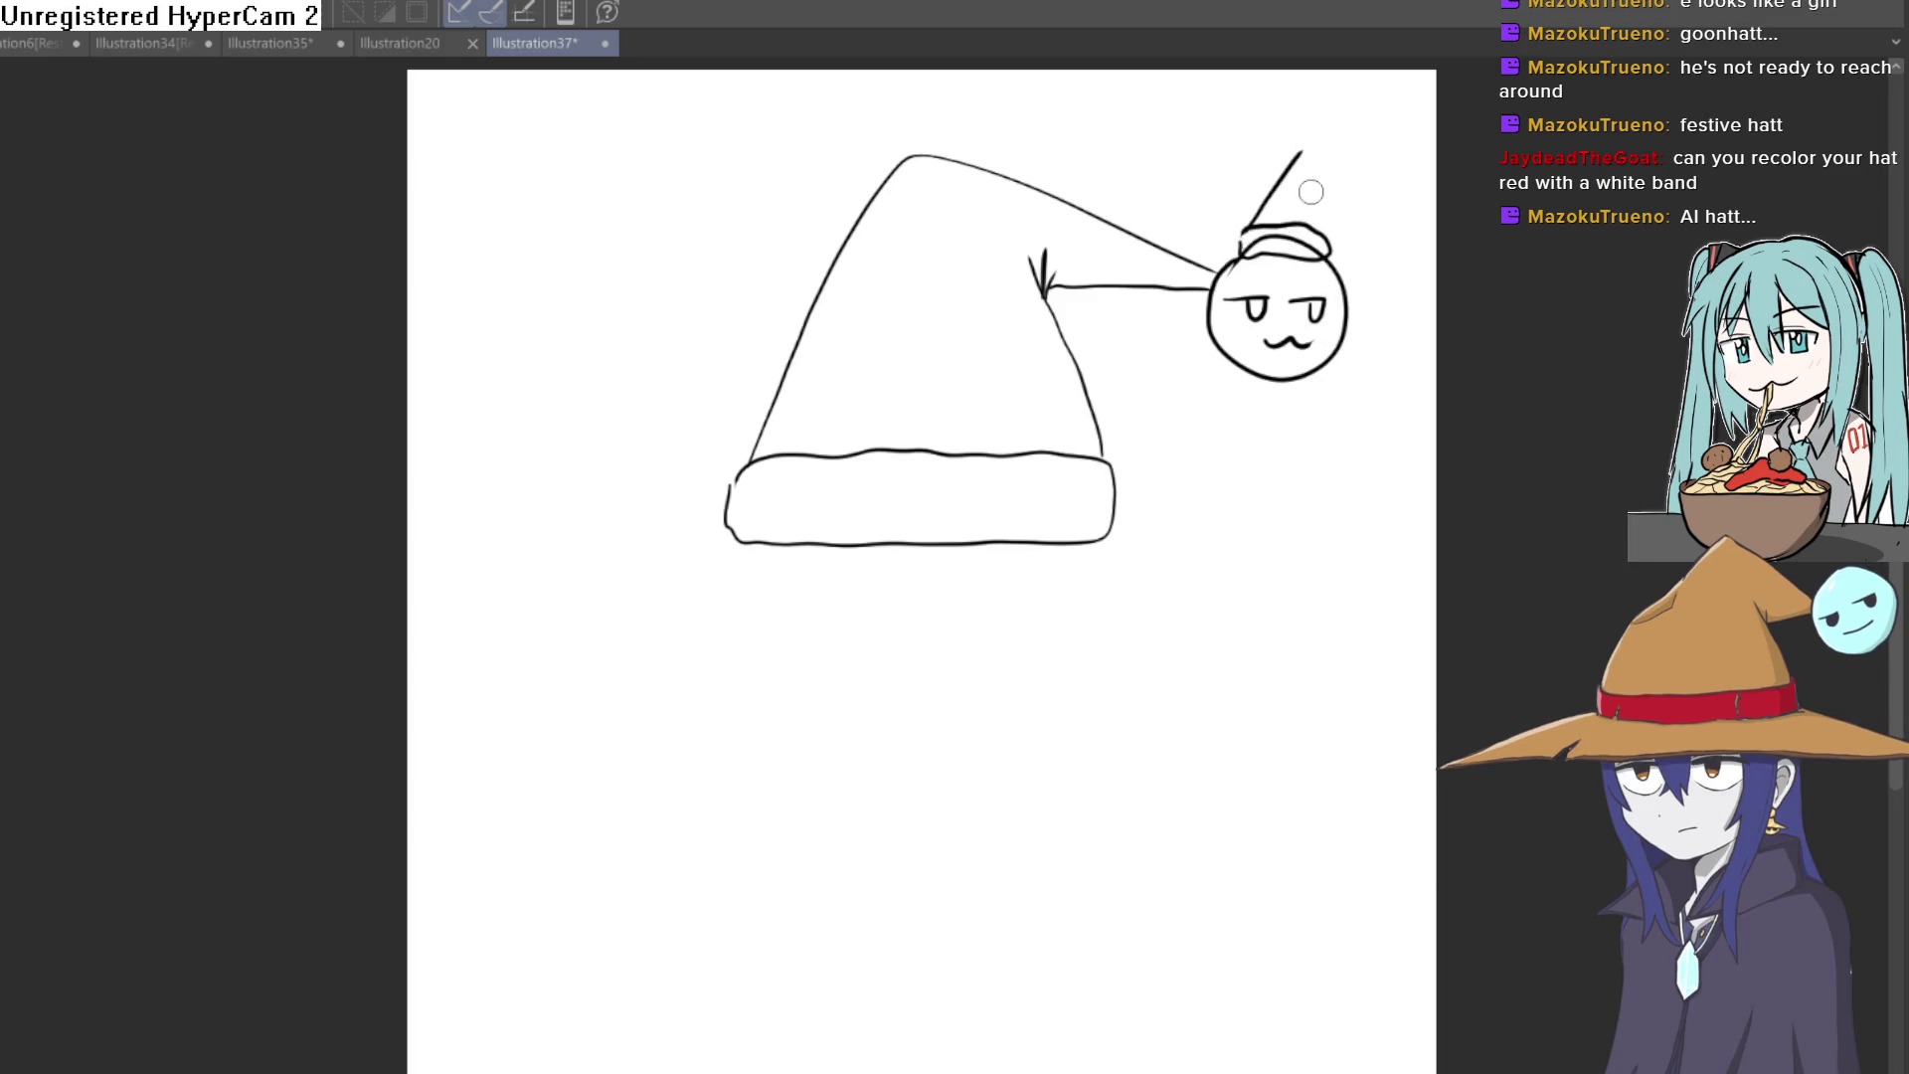
pyautogui.moveTo(1300, 155)
pyautogui.mouseDown()
pyautogui.moveTo(1367, 189)
pyautogui.moveTo(1317, 186)
pyautogui.mouseUp()
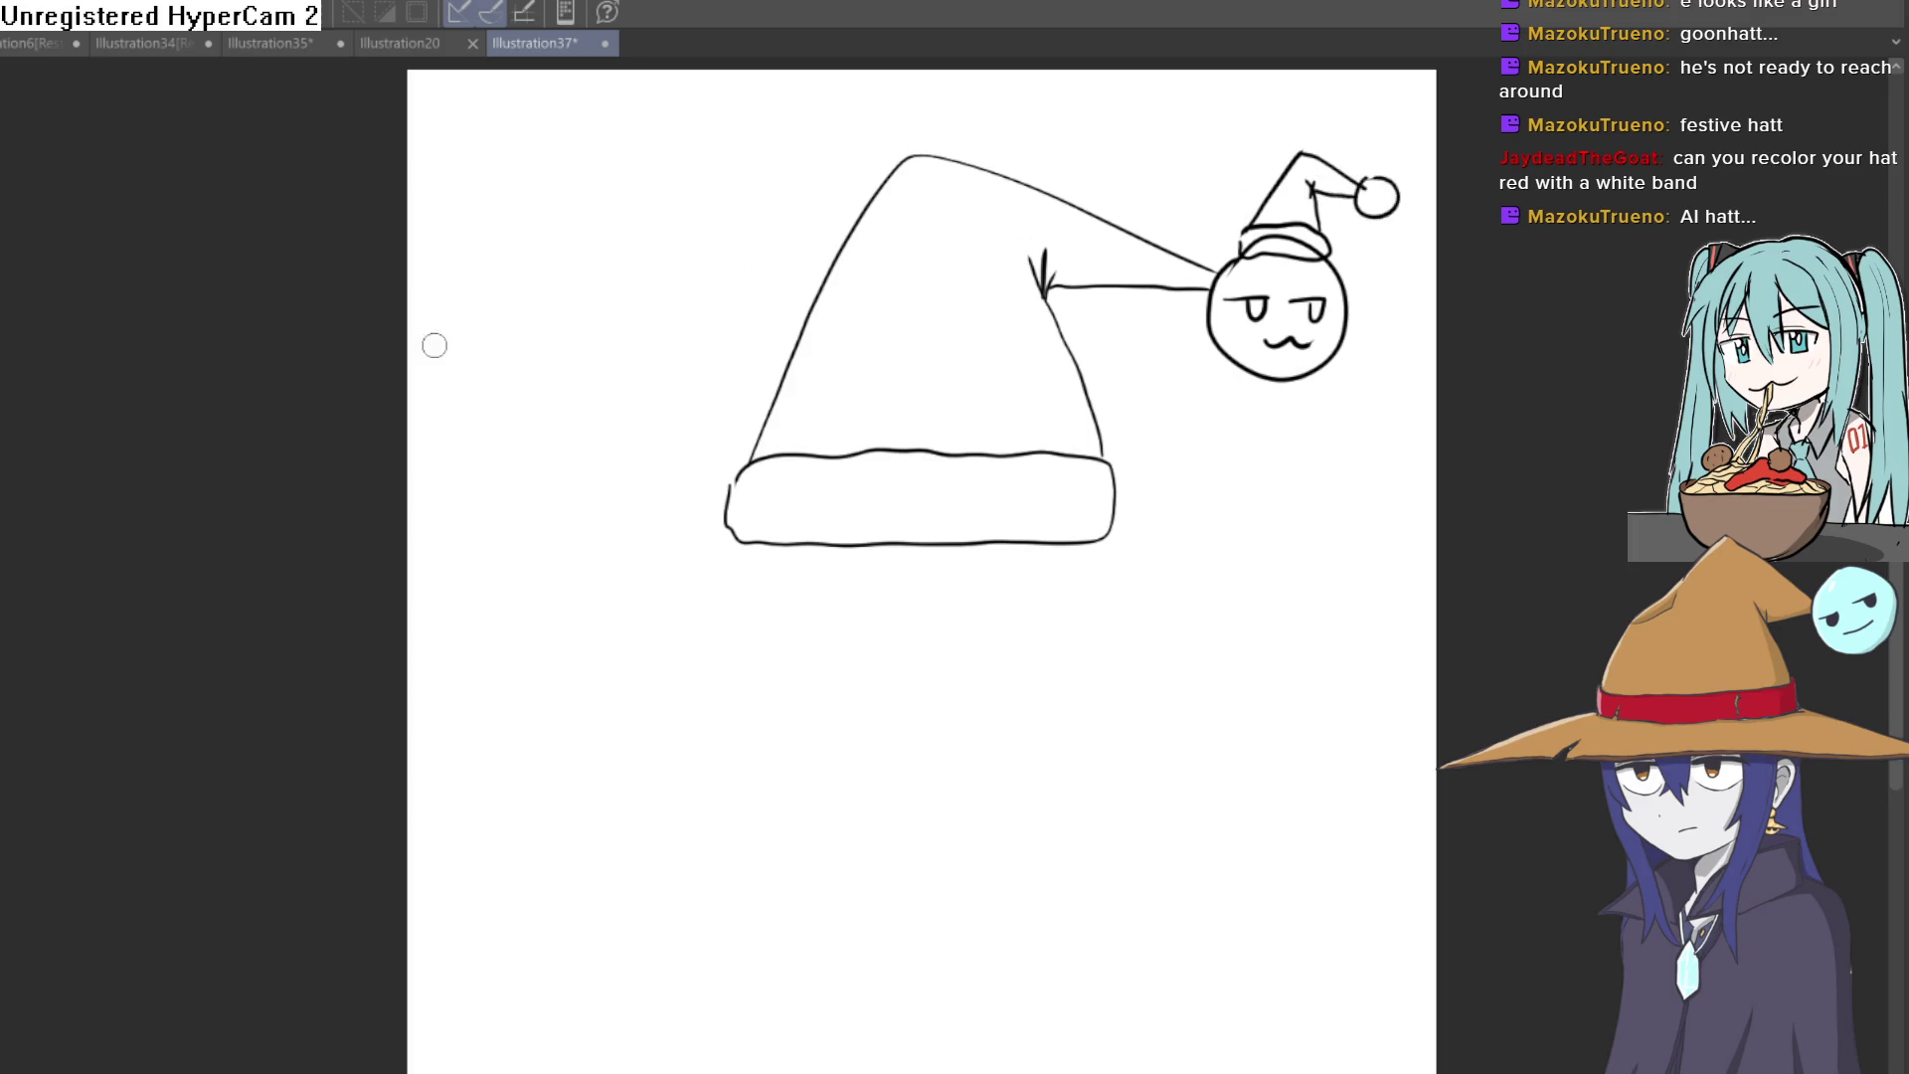
# Step: Erase the stray mark at the little hat's tip and redraw the band with a rounder left end
pyautogui.scroll(5, 1388, 184)
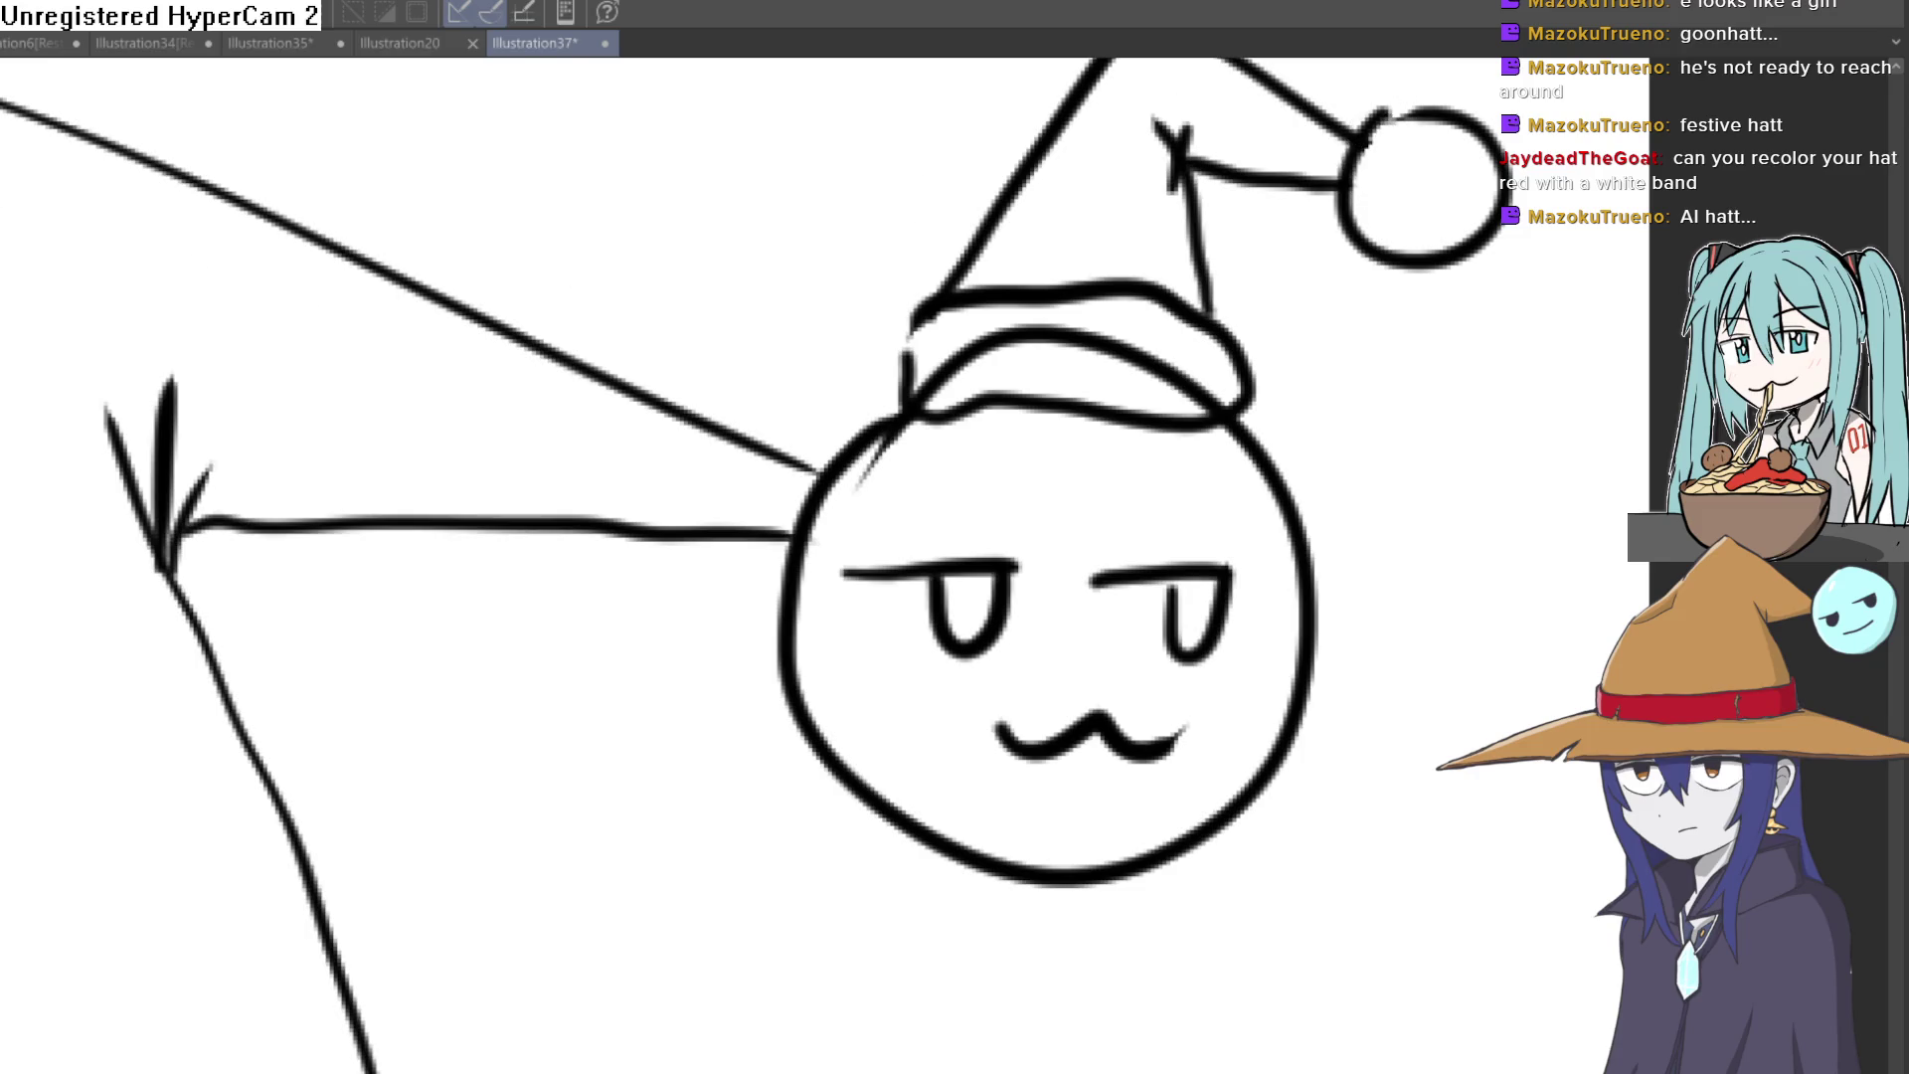
pyautogui.moveTo(1176, 174)
pyautogui.mouseDown()
pyautogui.moveTo(1151, 179)
pyautogui.moveTo(1143, 150)
pyautogui.moveTo(1194, 147)
pyautogui.mouseUp()
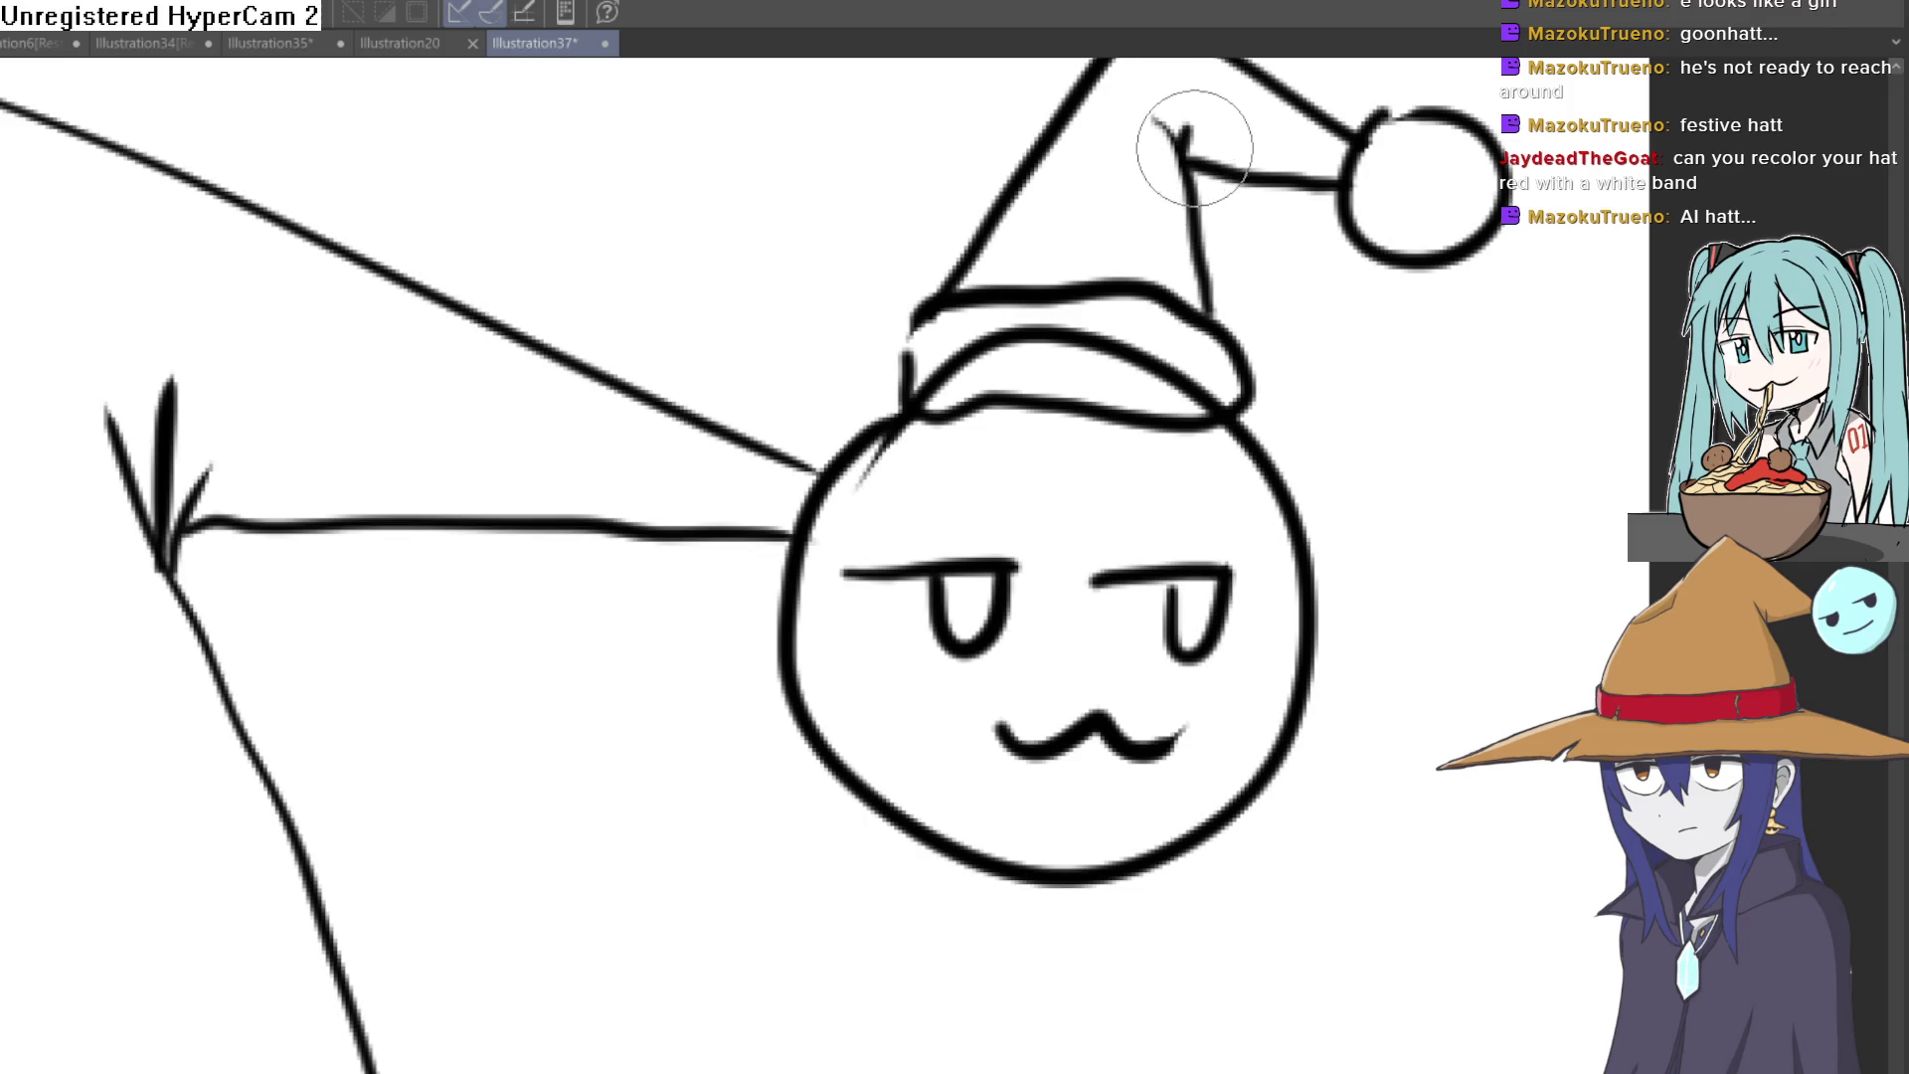
pyautogui.moveTo(1310, 226); pyautogui.dragTo(1235, 326)
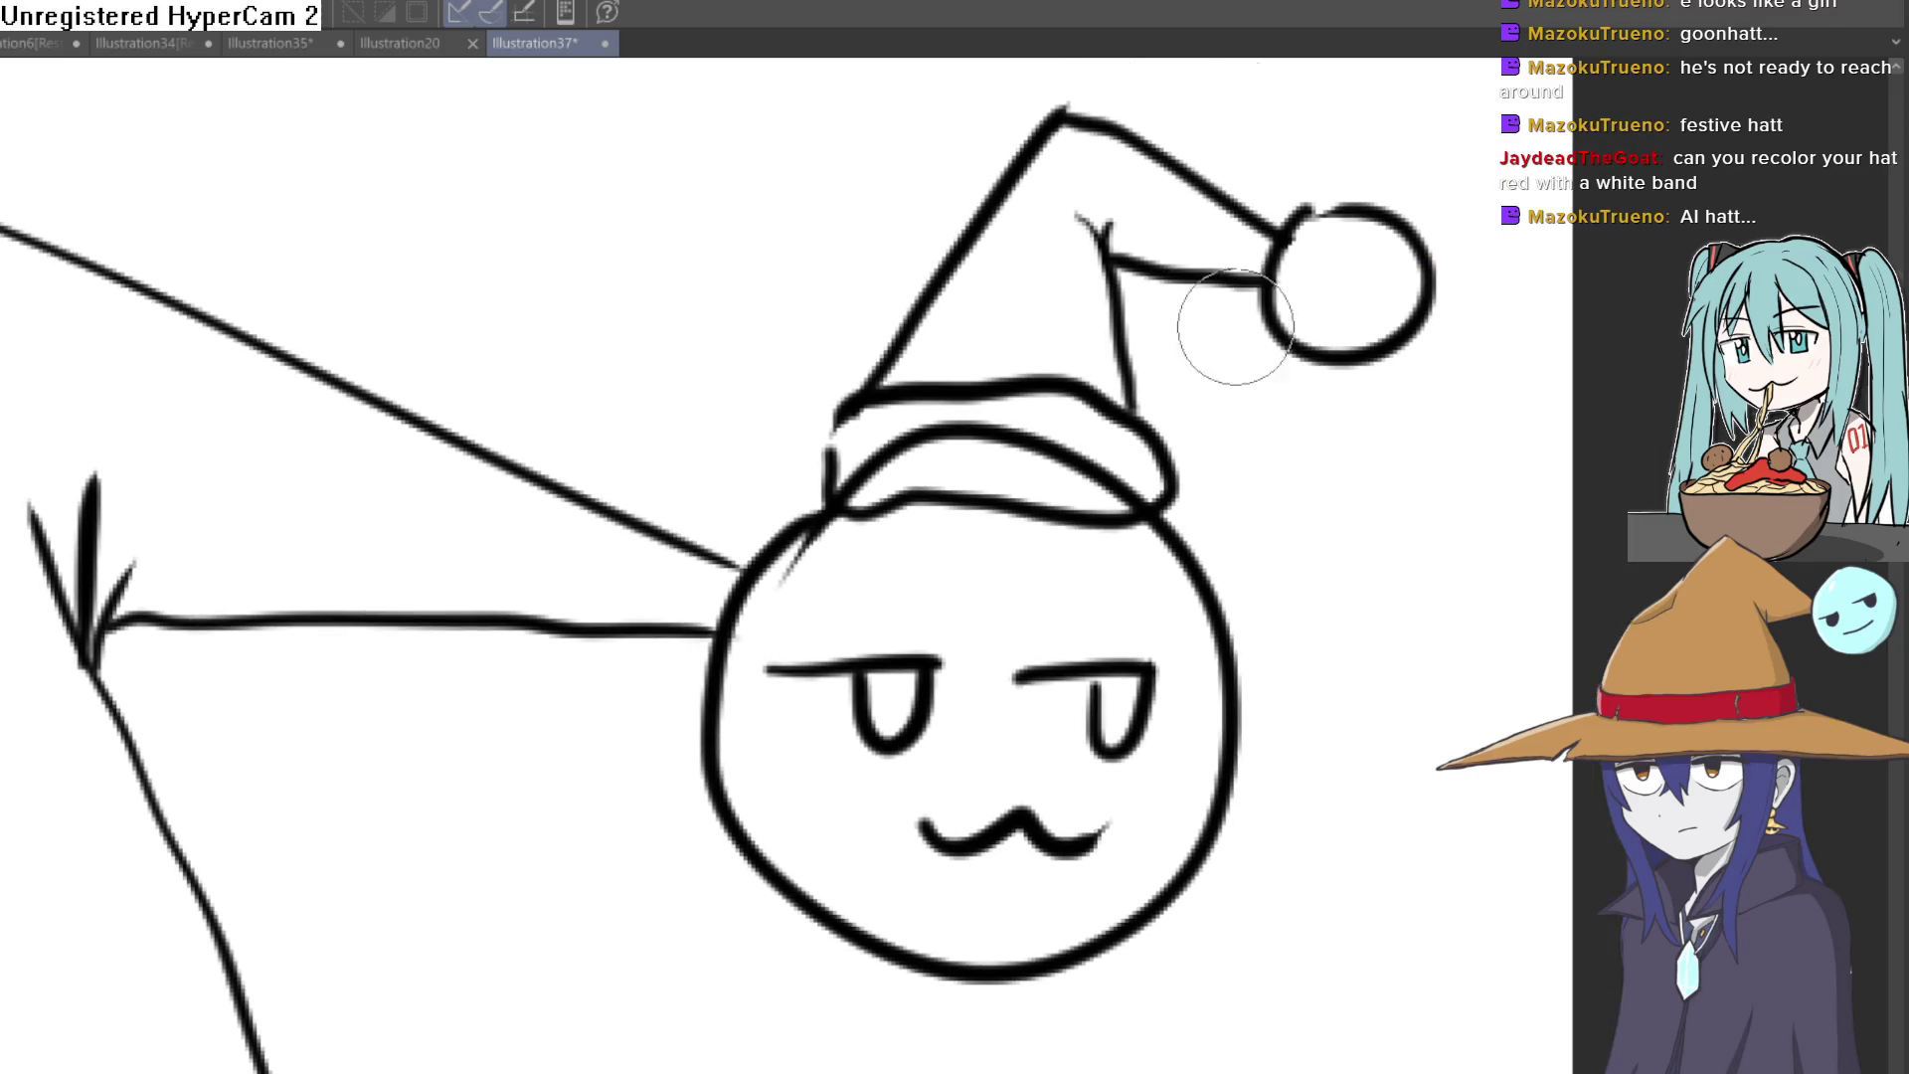
pyautogui.moveTo(1044, 439)
pyautogui.mouseDown()
pyautogui.moveTo(915, 429)
pyautogui.moveTo(852, 491)
pyautogui.moveTo(916, 426)
pyautogui.moveTo(1099, 445)
pyautogui.moveTo(1027, 443)
pyautogui.moveTo(1127, 497)
pyautogui.moveTo(1130, 468)
pyautogui.moveTo(993, 439)
pyautogui.moveTo(886, 443)
pyautogui.moveTo(864, 423)
pyautogui.moveTo(851, 487)
pyautogui.mouseUp()
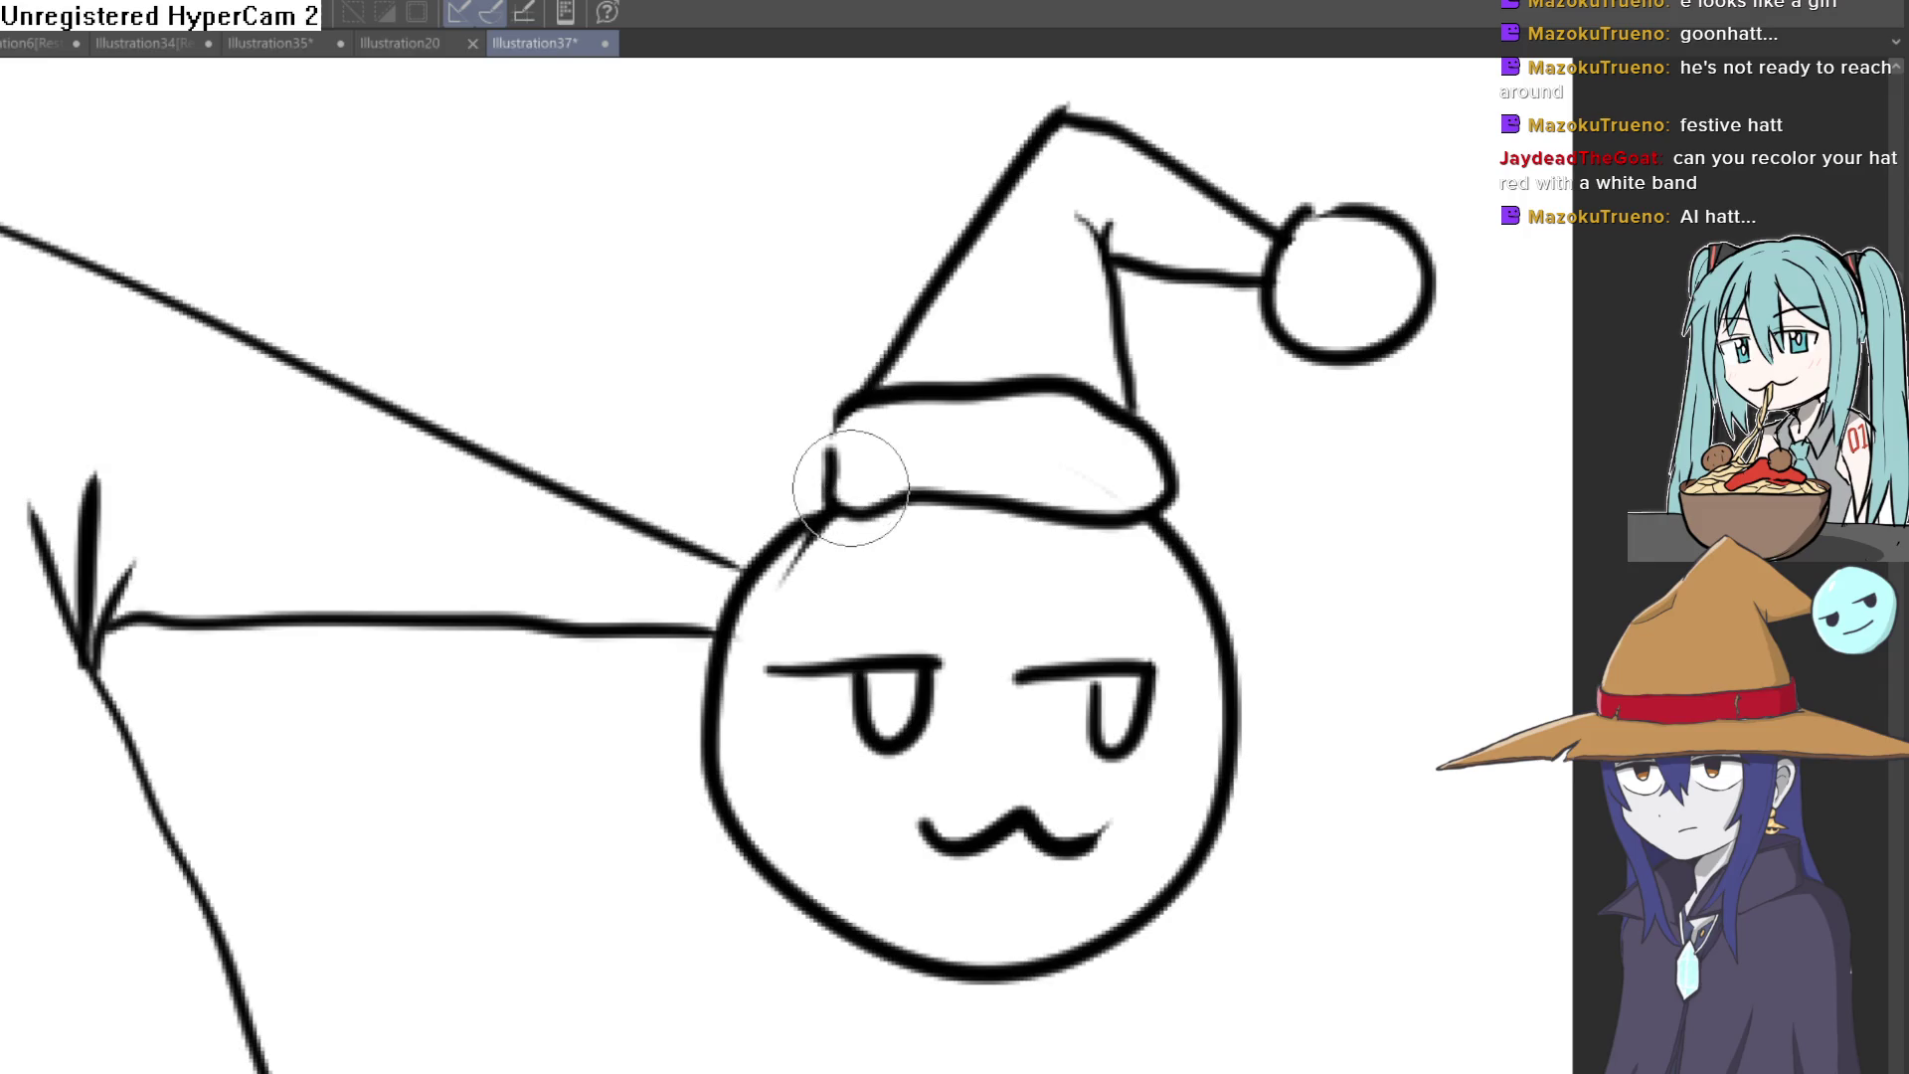
pyautogui.moveTo(848, 409)
pyautogui.mouseDown()
pyautogui.moveTo(810, 546)
pyautogui.moveTo(831, 543)
pyautogui.mouseUp()
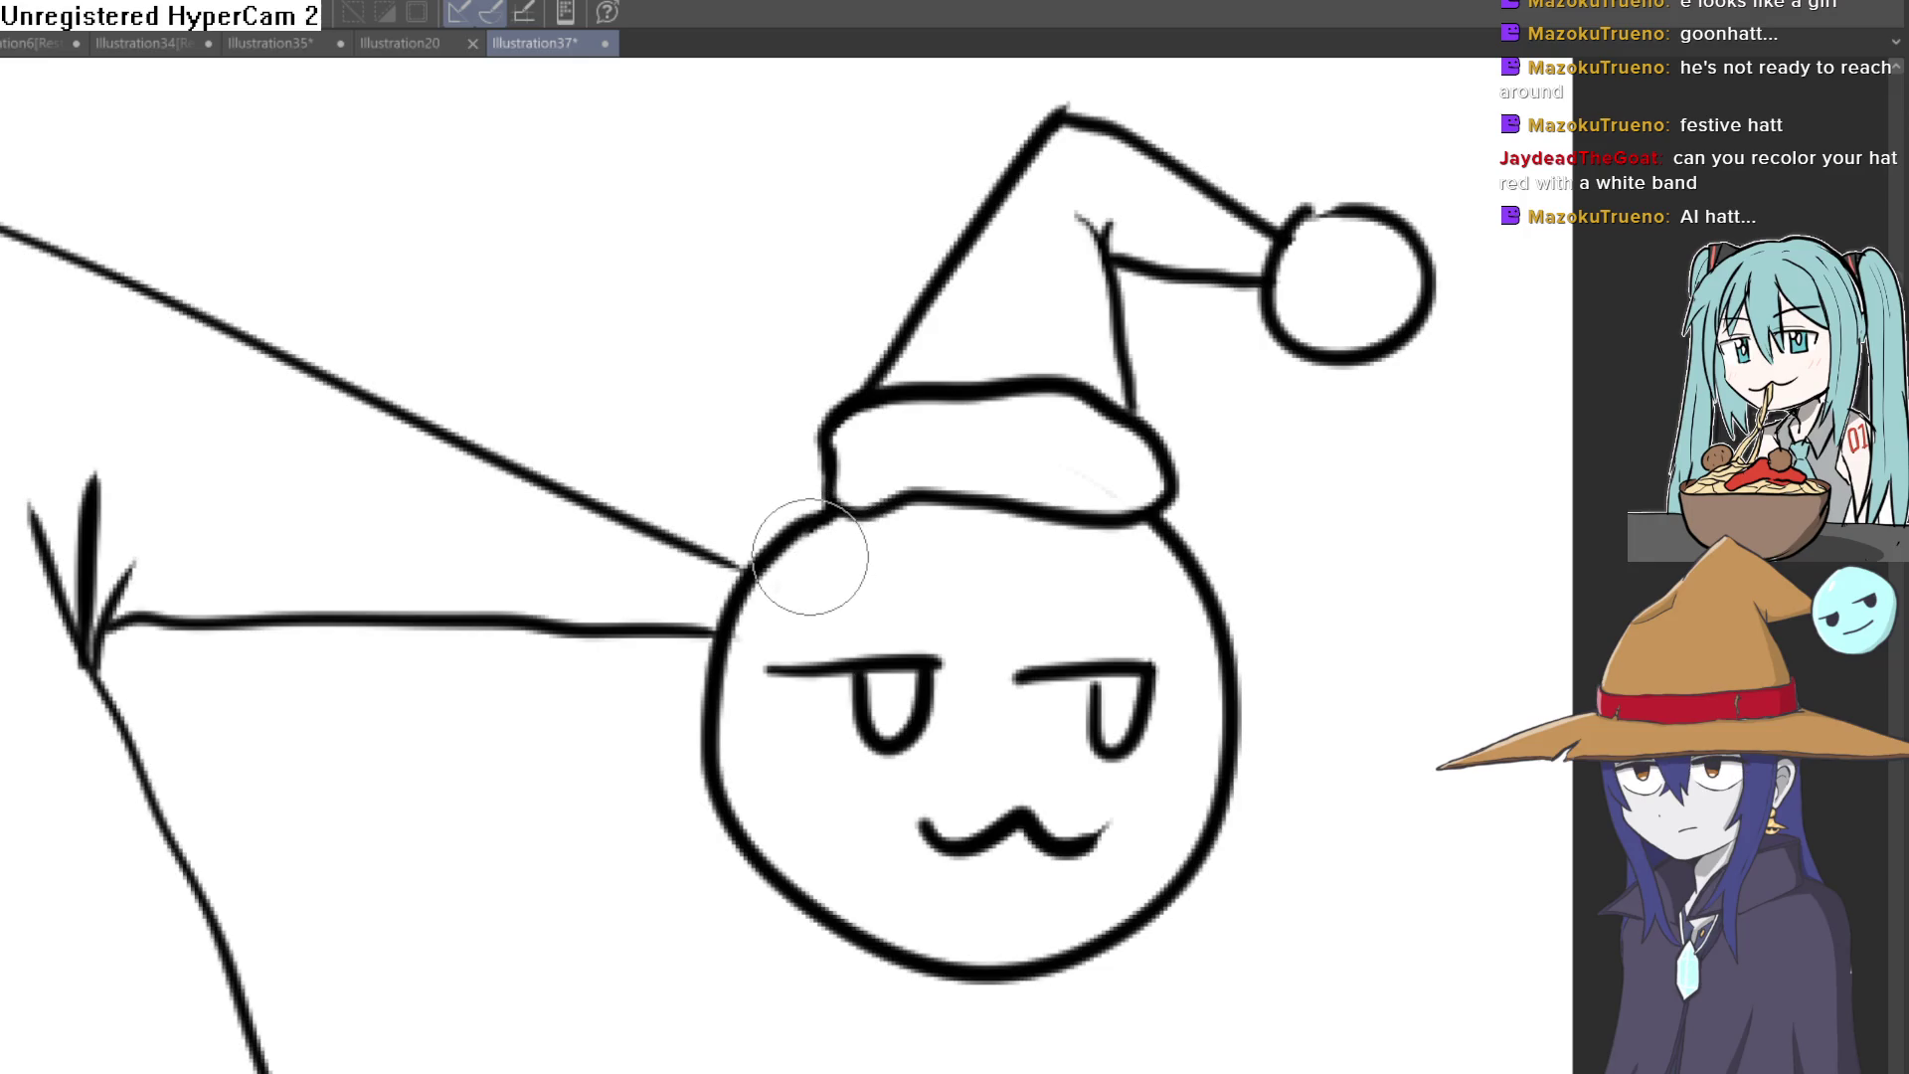
pyautogui.moveTo(1330, 298)
pyautogui.mouseDown()
pyautogui.moveTo(1343, 265)
pyautogui.moveTo(1428, 322)
pyautogui.moveTo(1617, 286)
pyautogui.mouseUp()
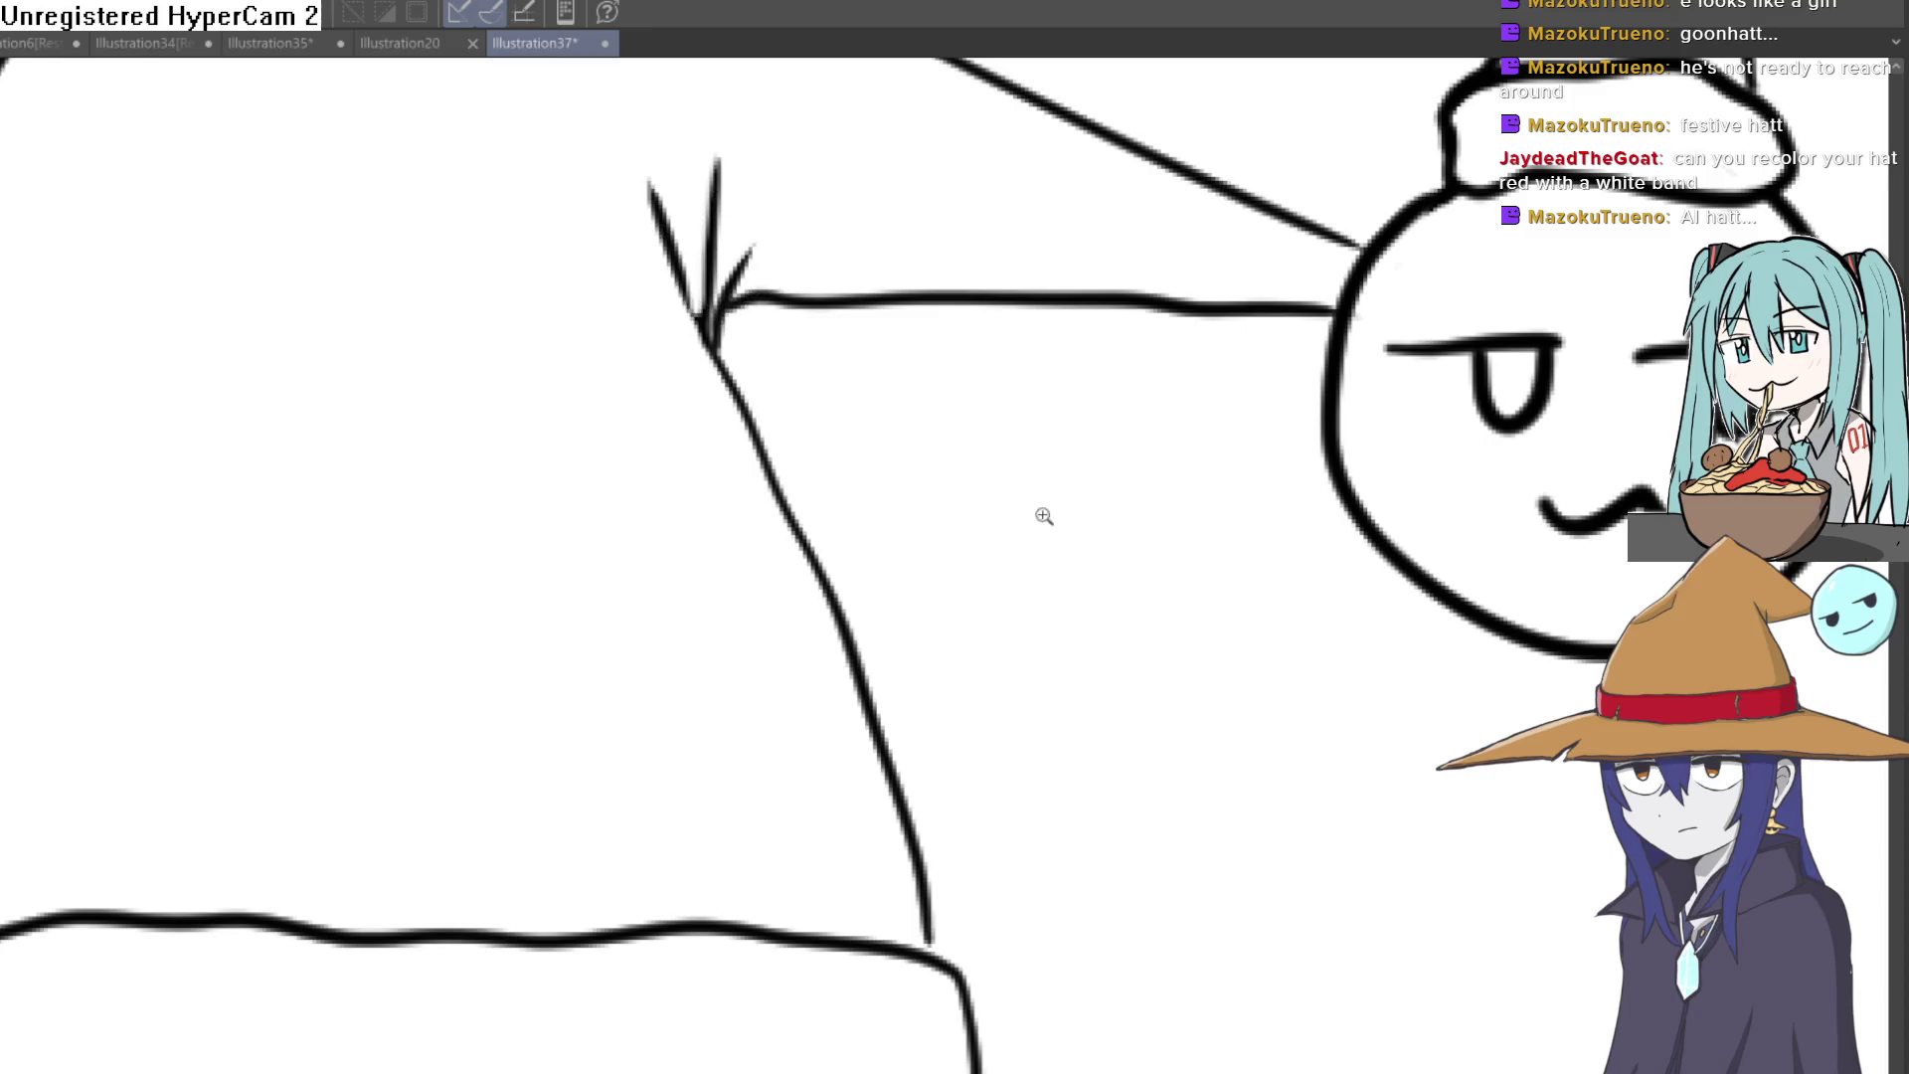
# Step: Frame the whole hat and test red fills inside its upper body, undoing them
pyautogui.scroll(-5, 1064, 507)
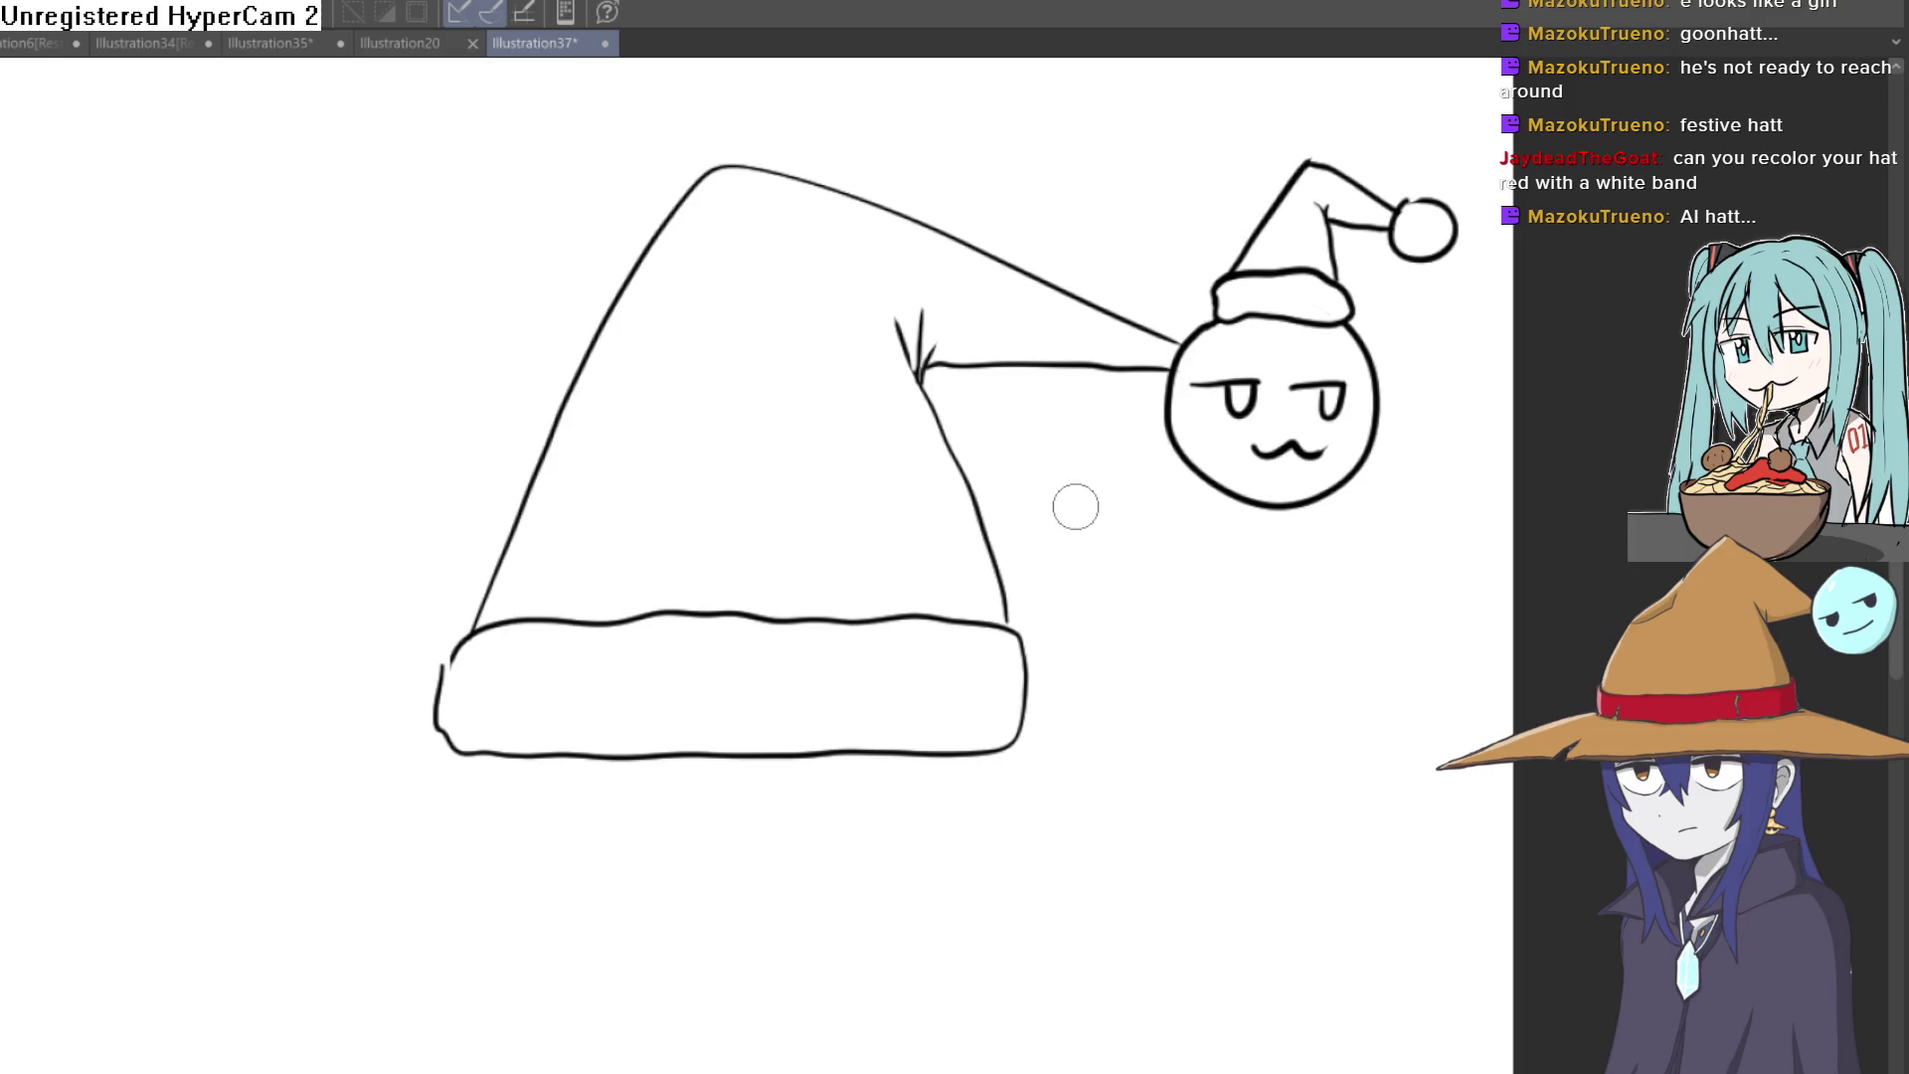
pyautogui.moveTo(993, 565); pyautogui.dragTo(1024, 480)
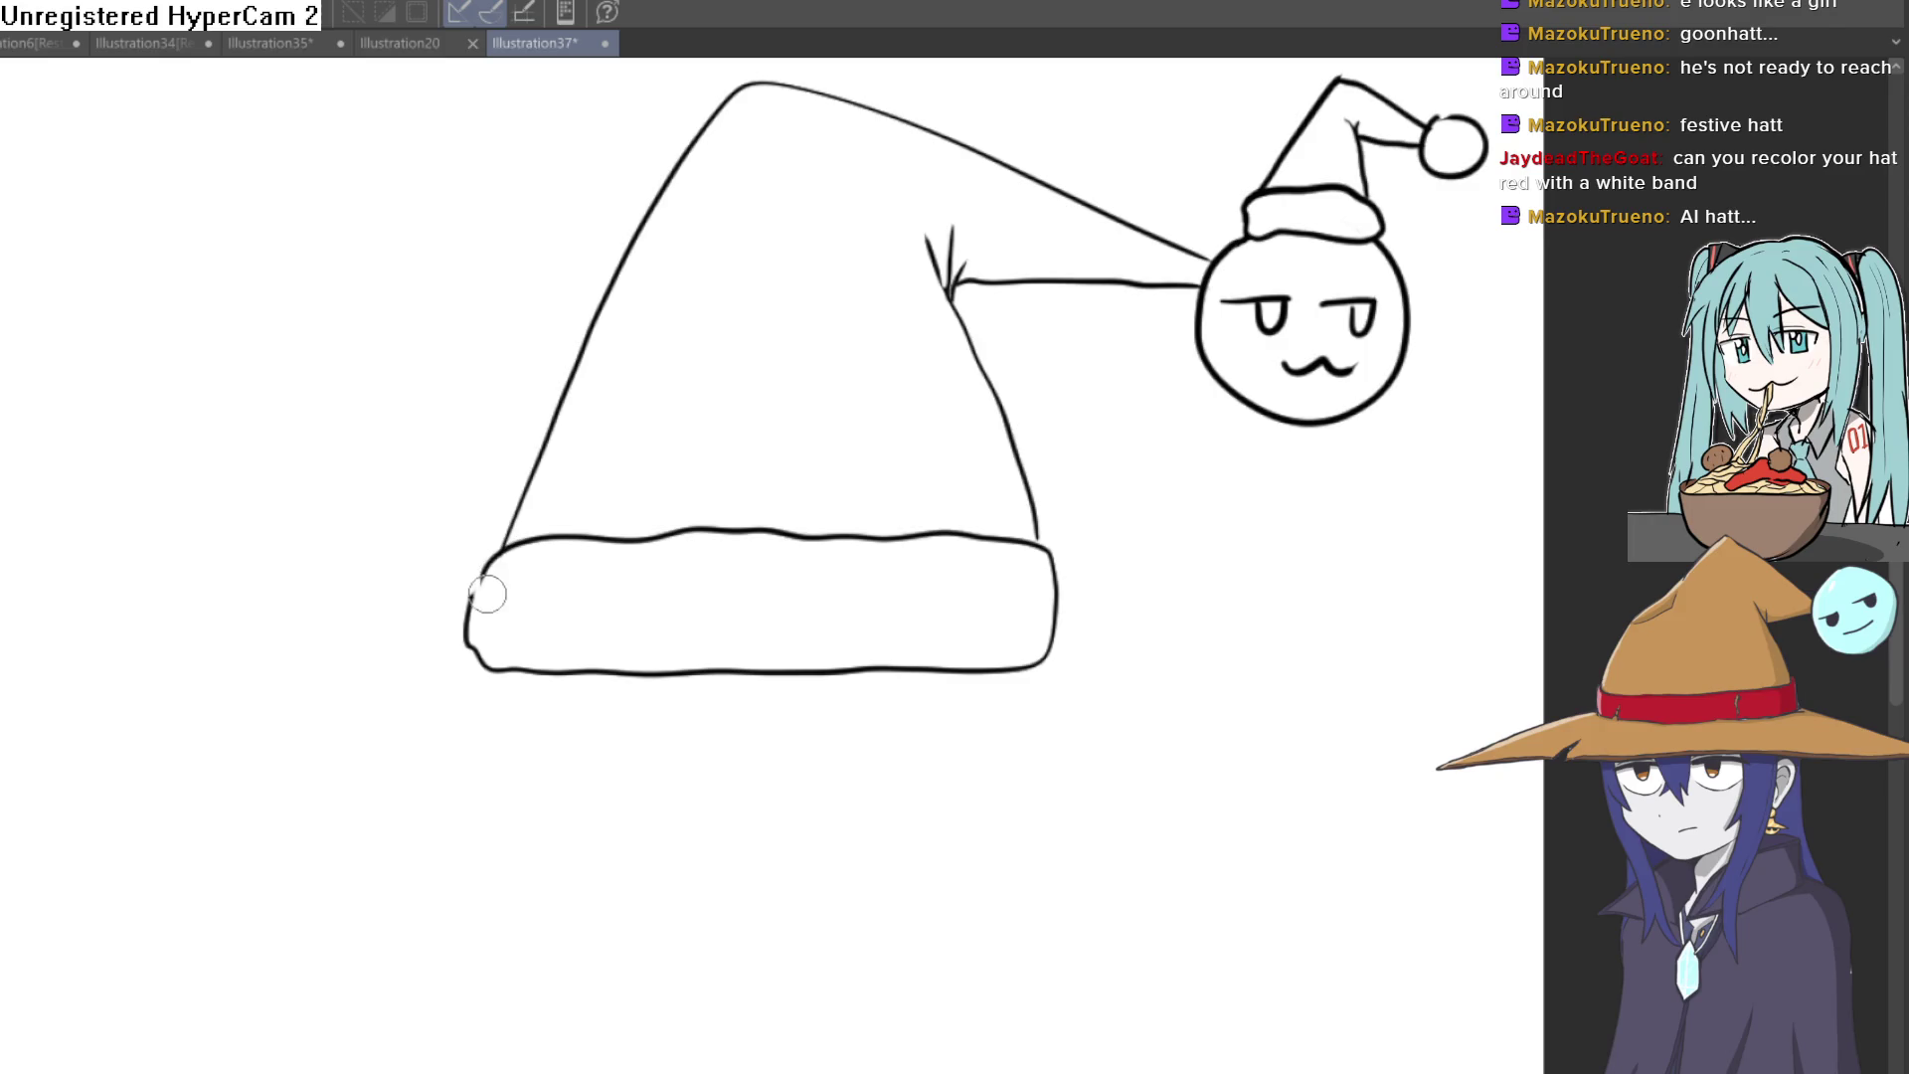
pyautogui.moveTo(708, 570); pyautogui.dragTo(684, 510)
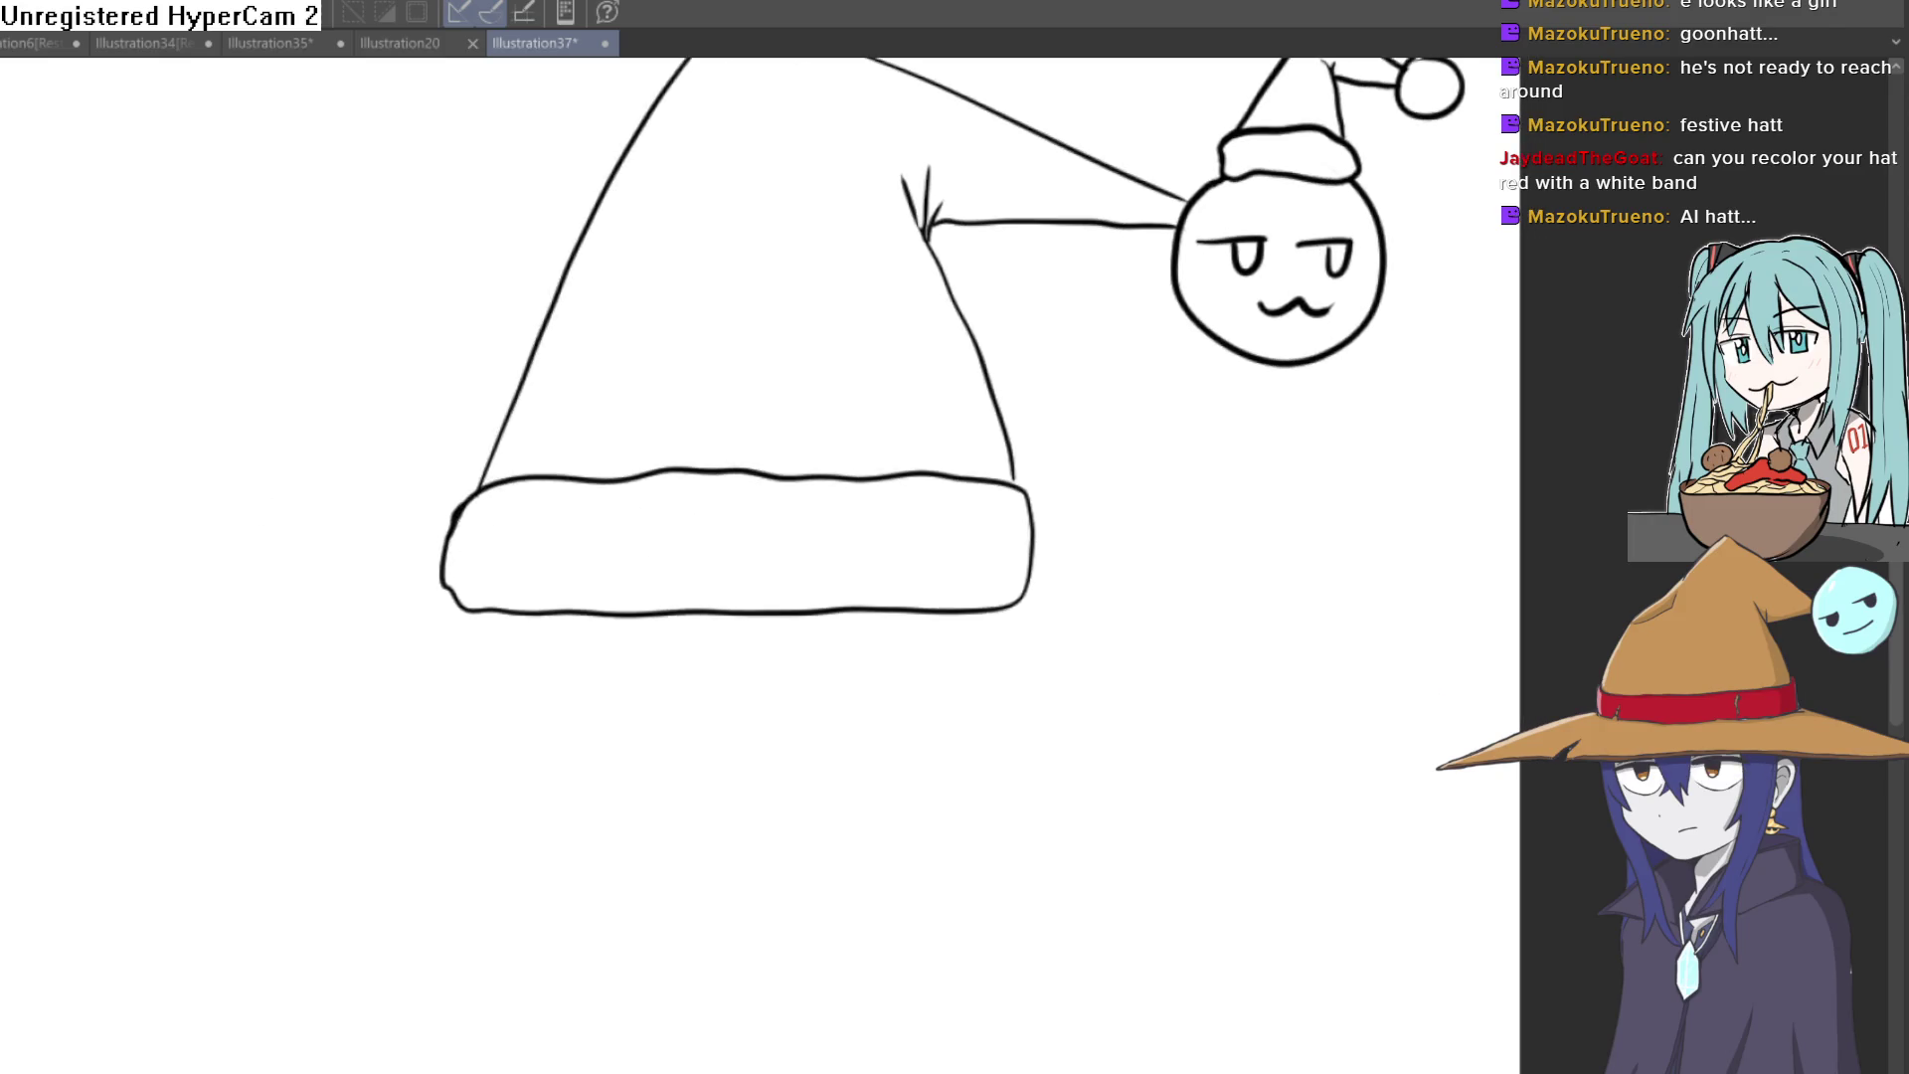
pyautogui.moveTo(812, 558); pyautogui.dragTo(770, 732)
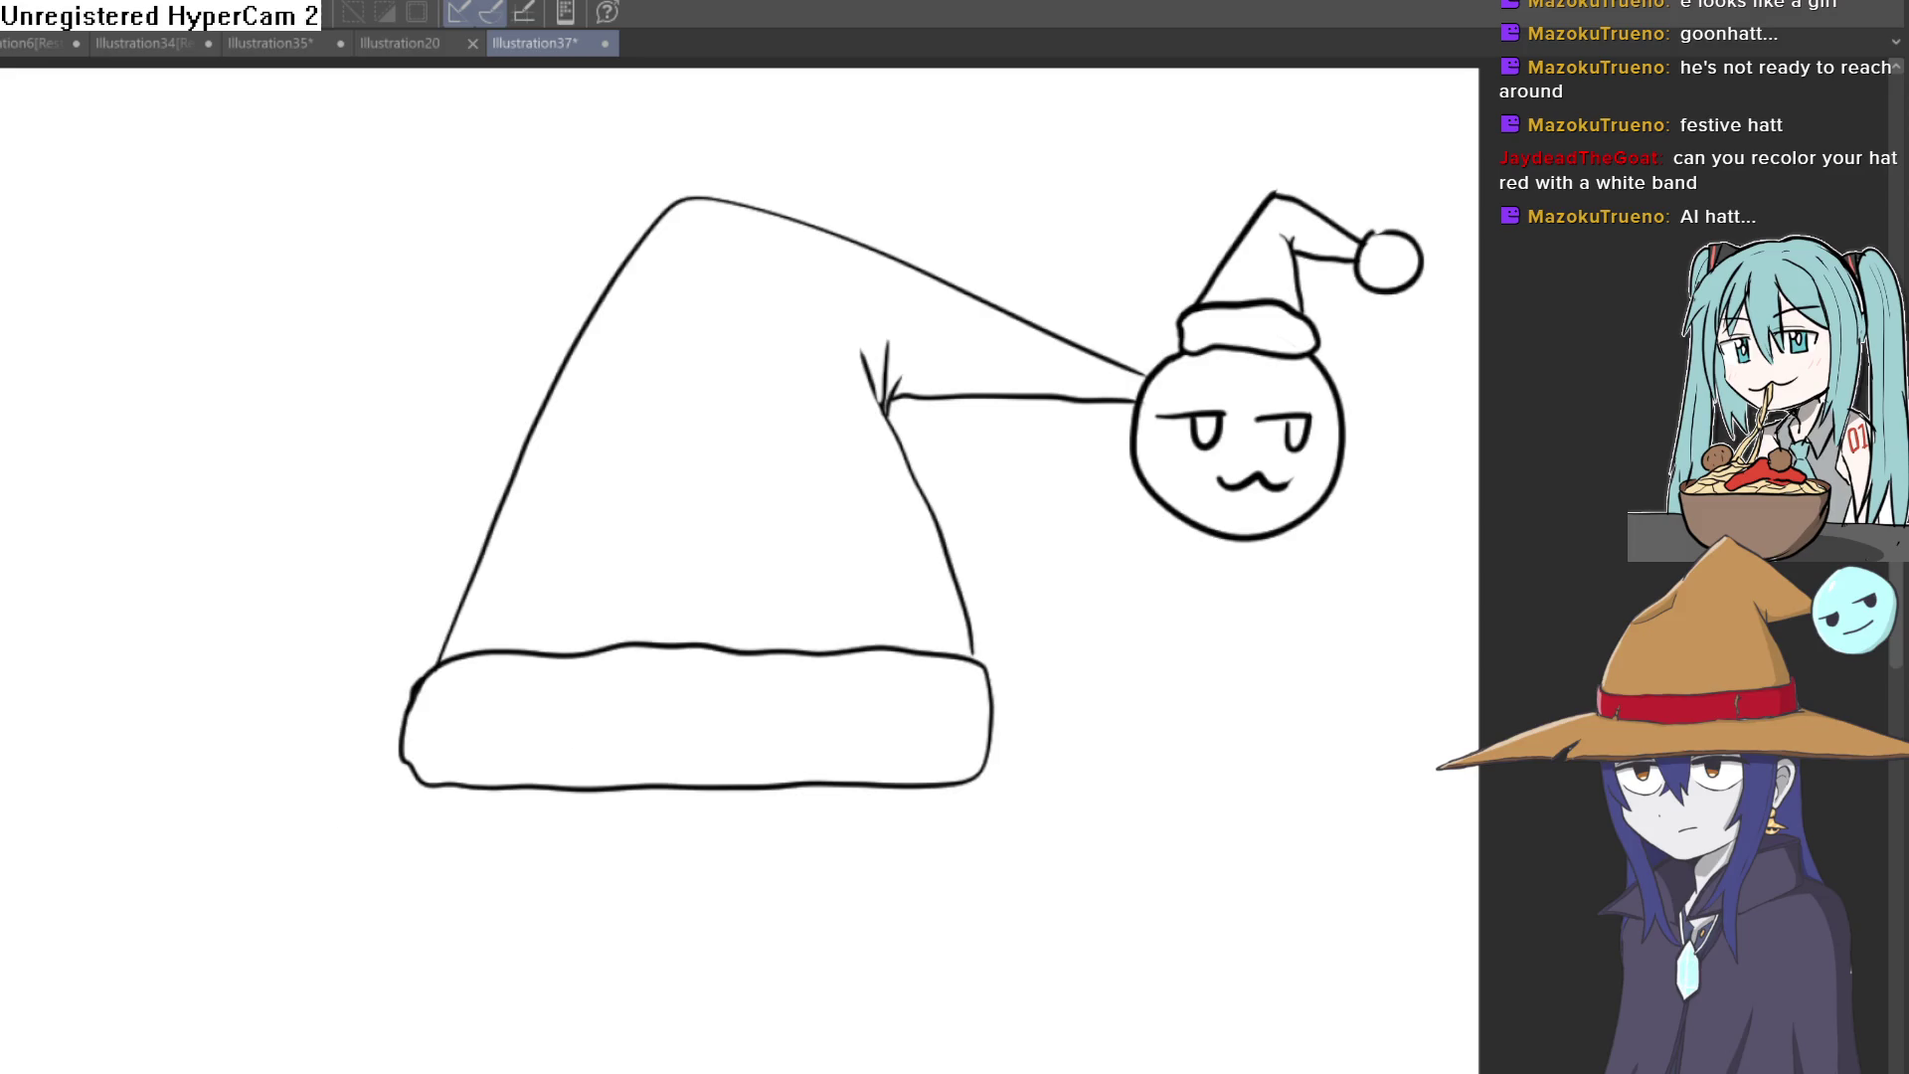
pyautogui.click(799, 475)
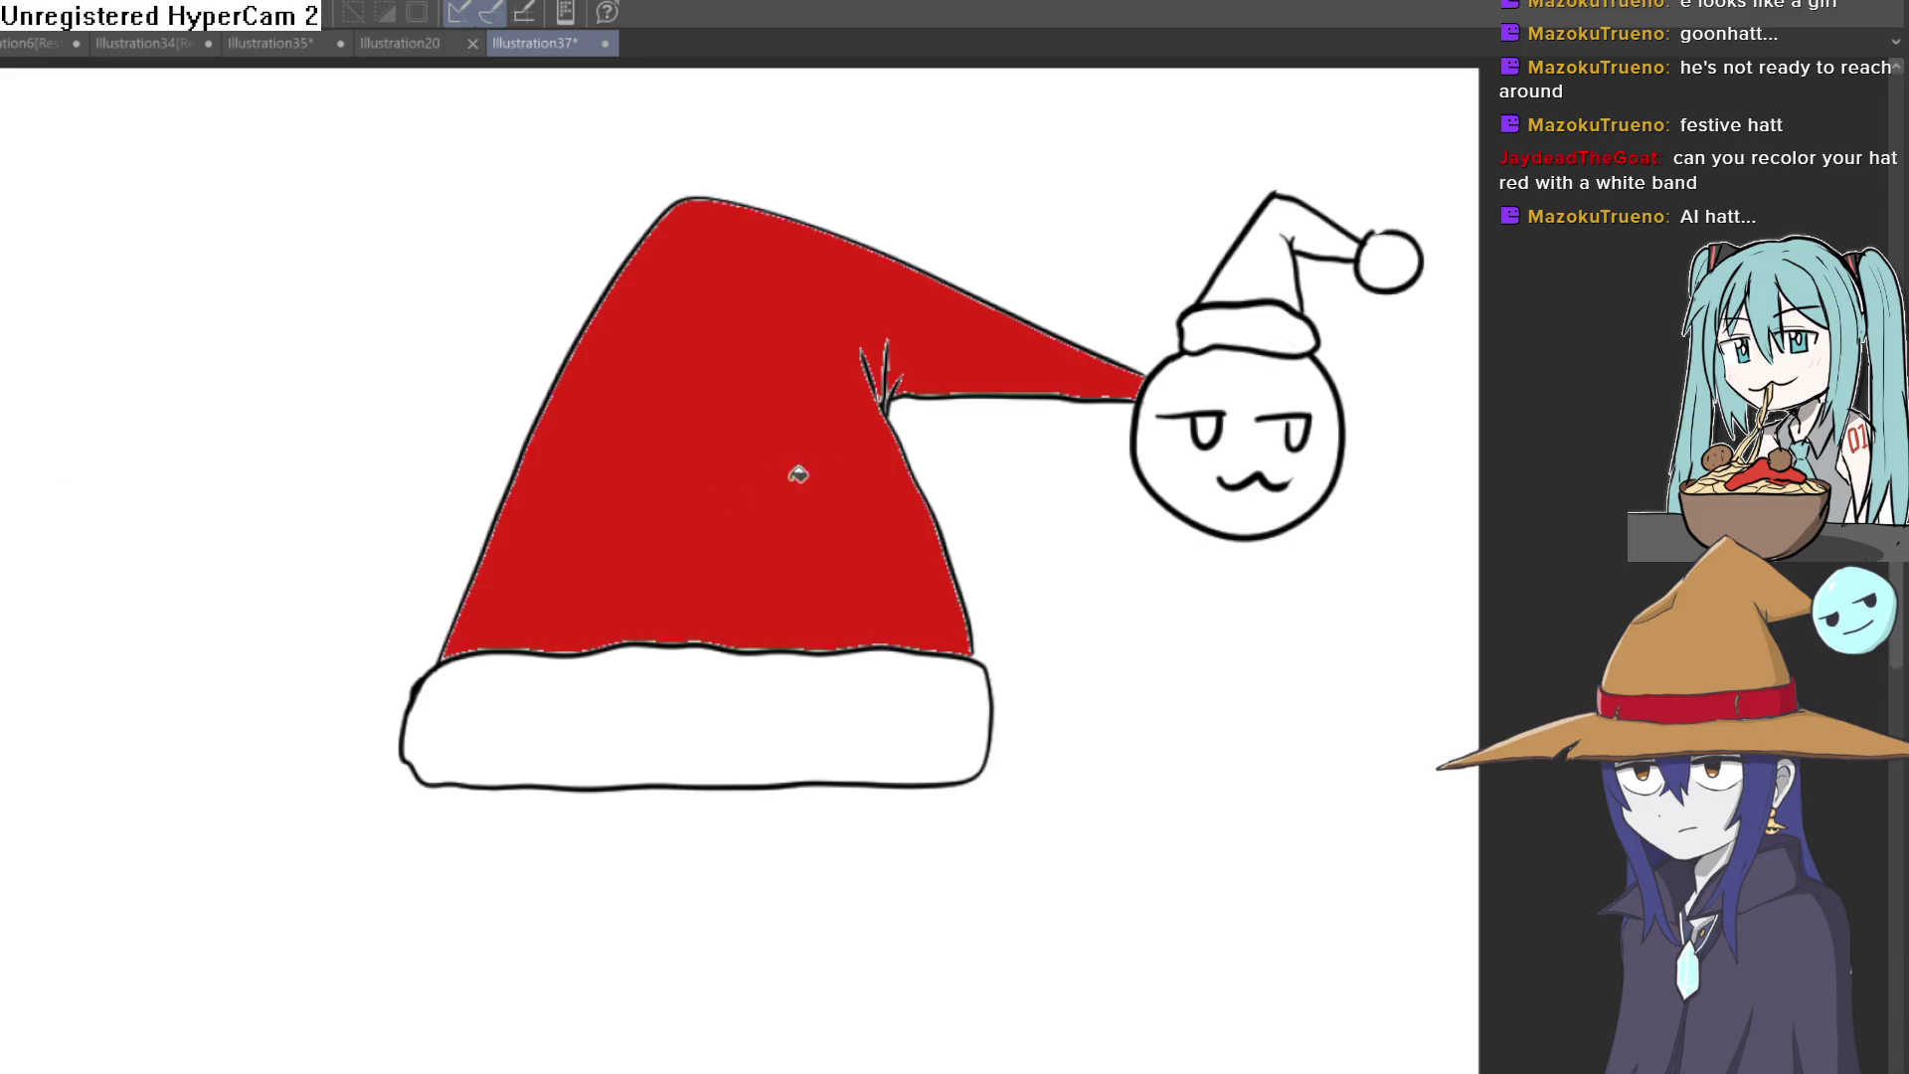
pyautogui.hotkey('ctrl', 'z')
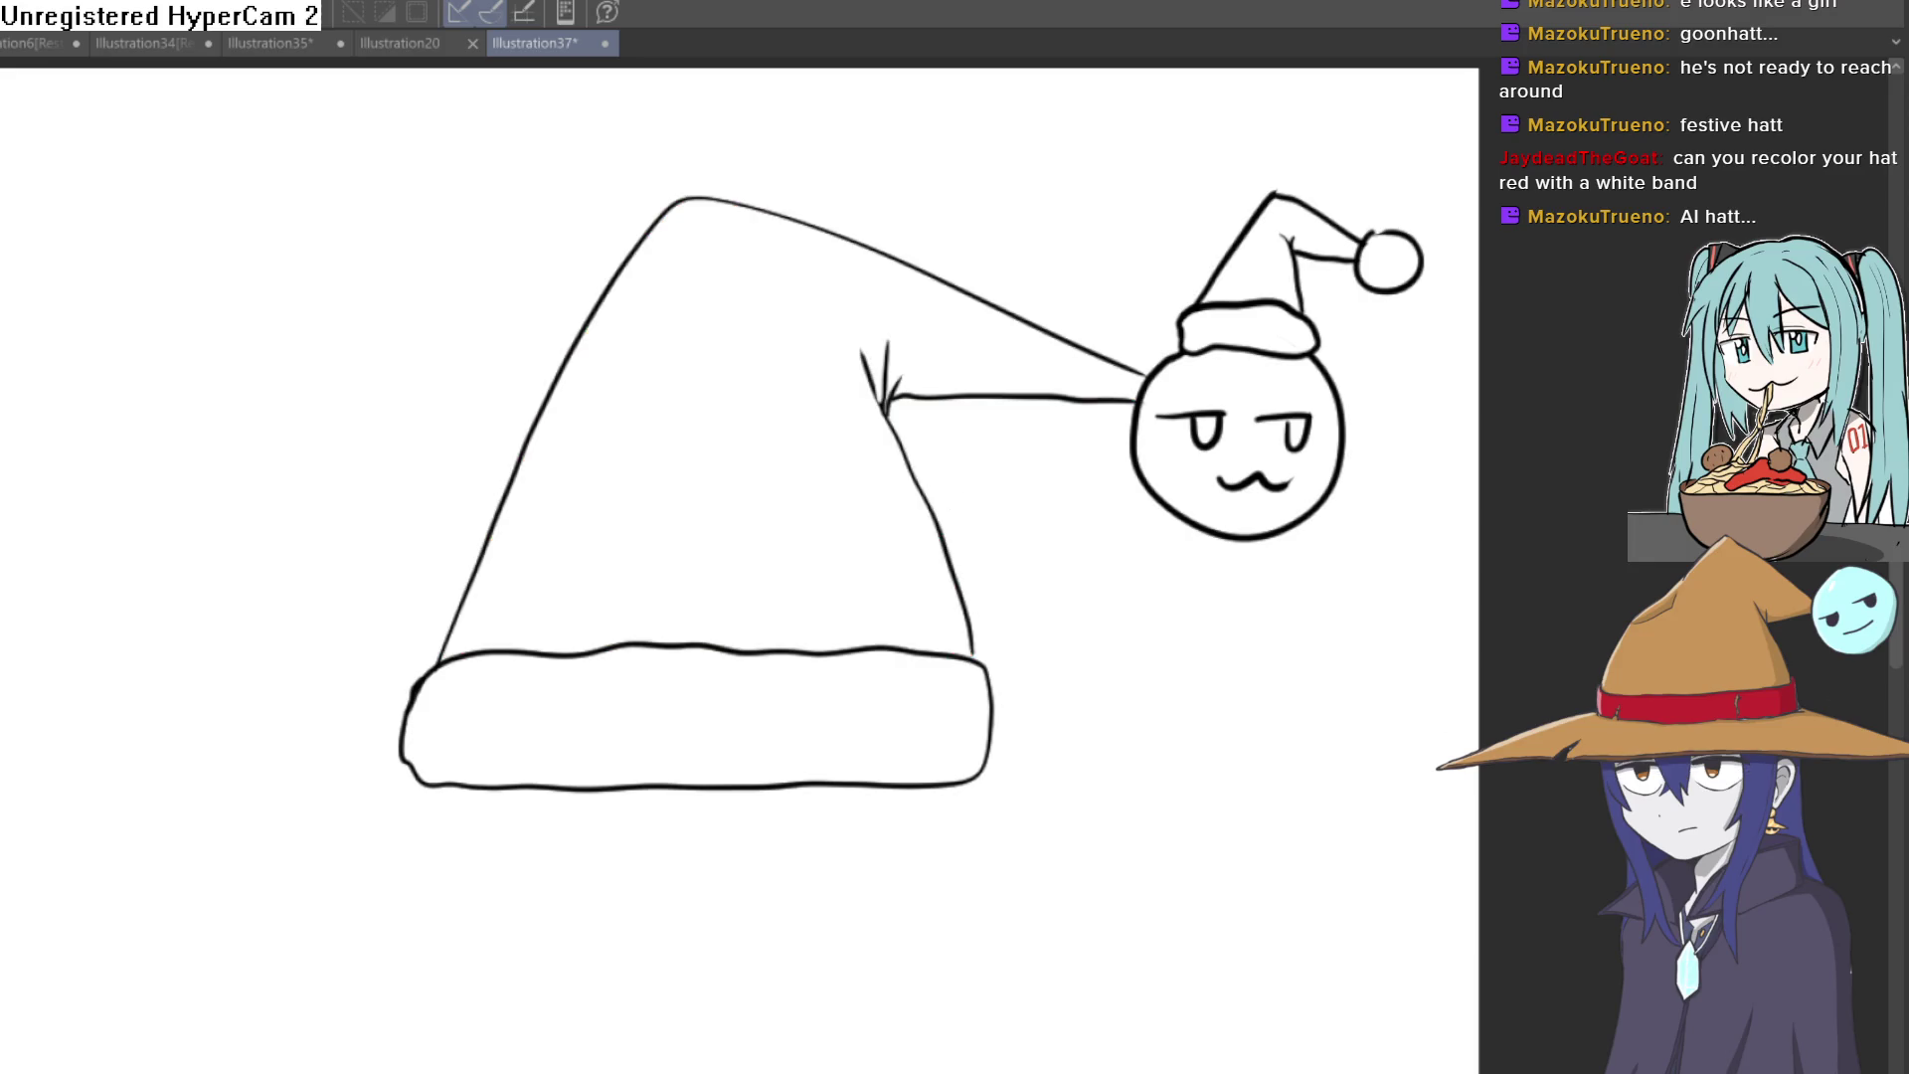
pyautogui.click(788, 563)
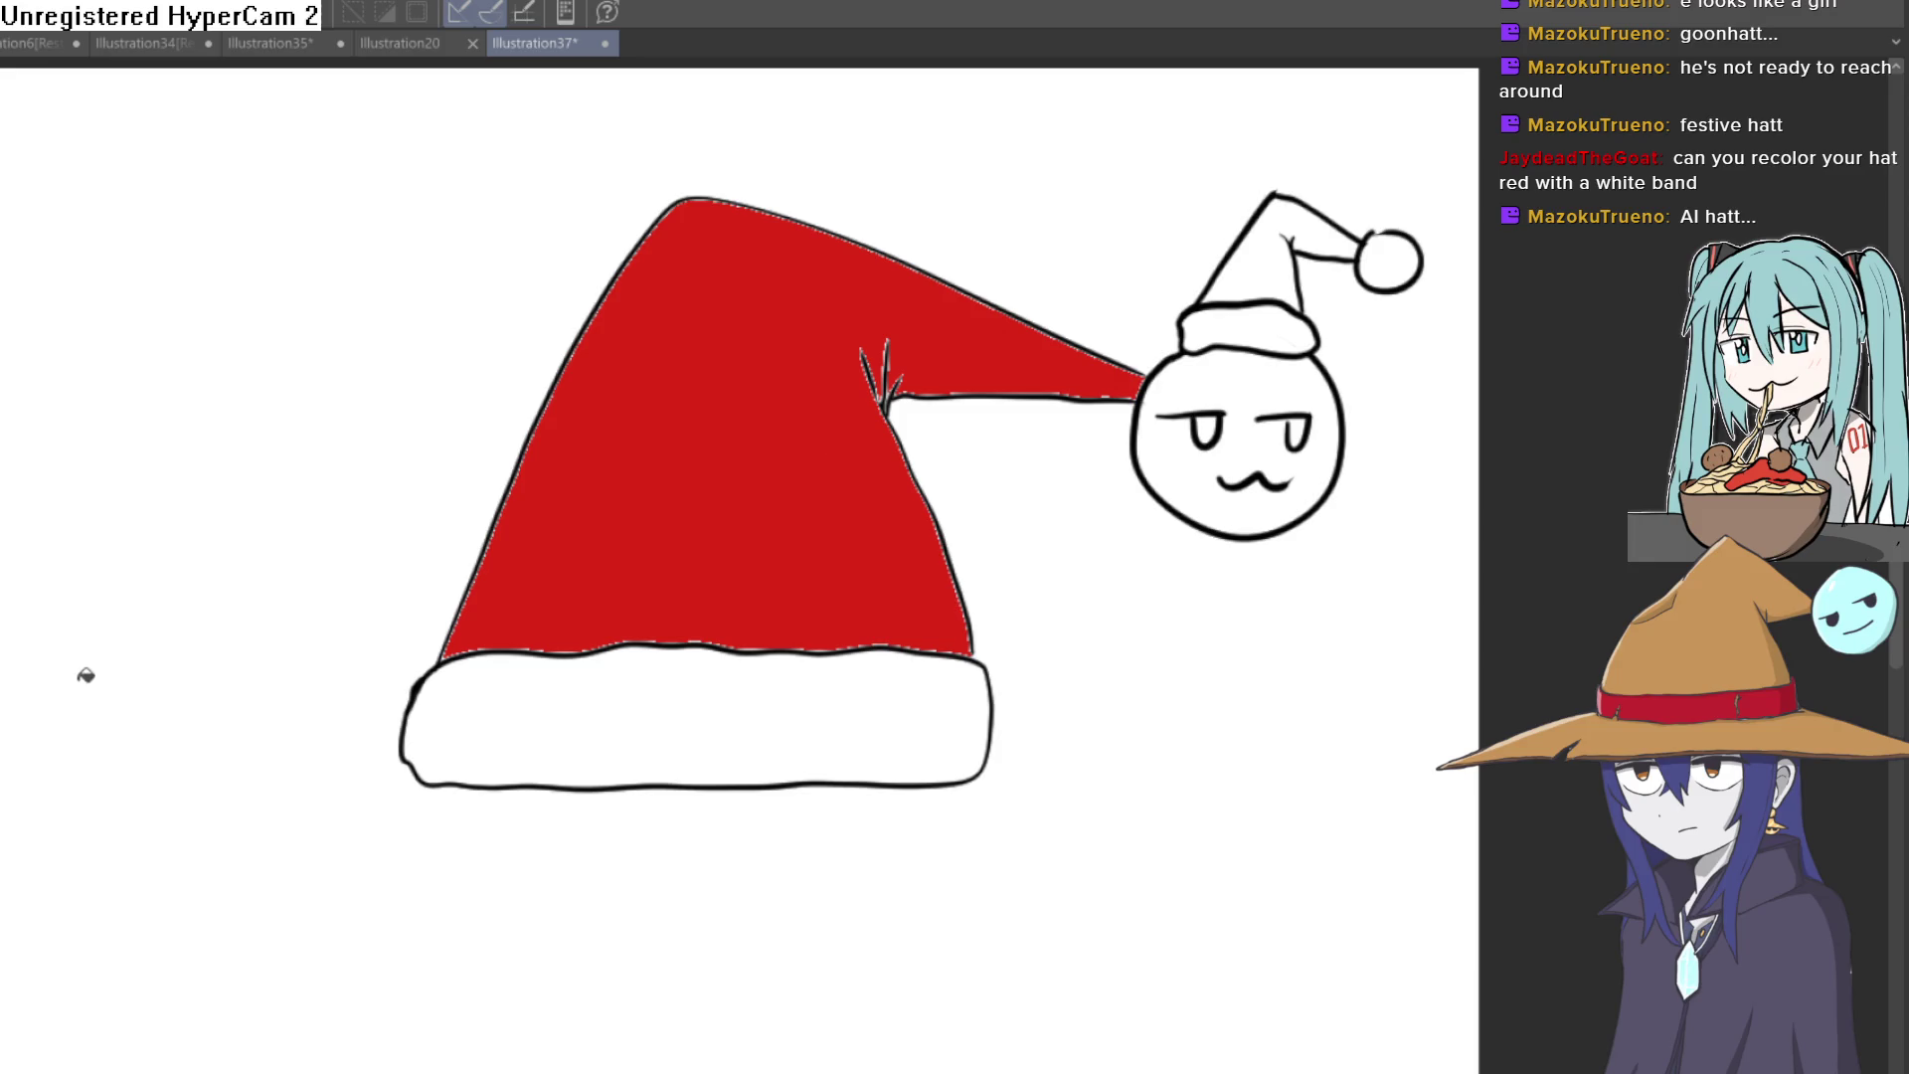
pyautogui.hotkey('ctrl', 'z')
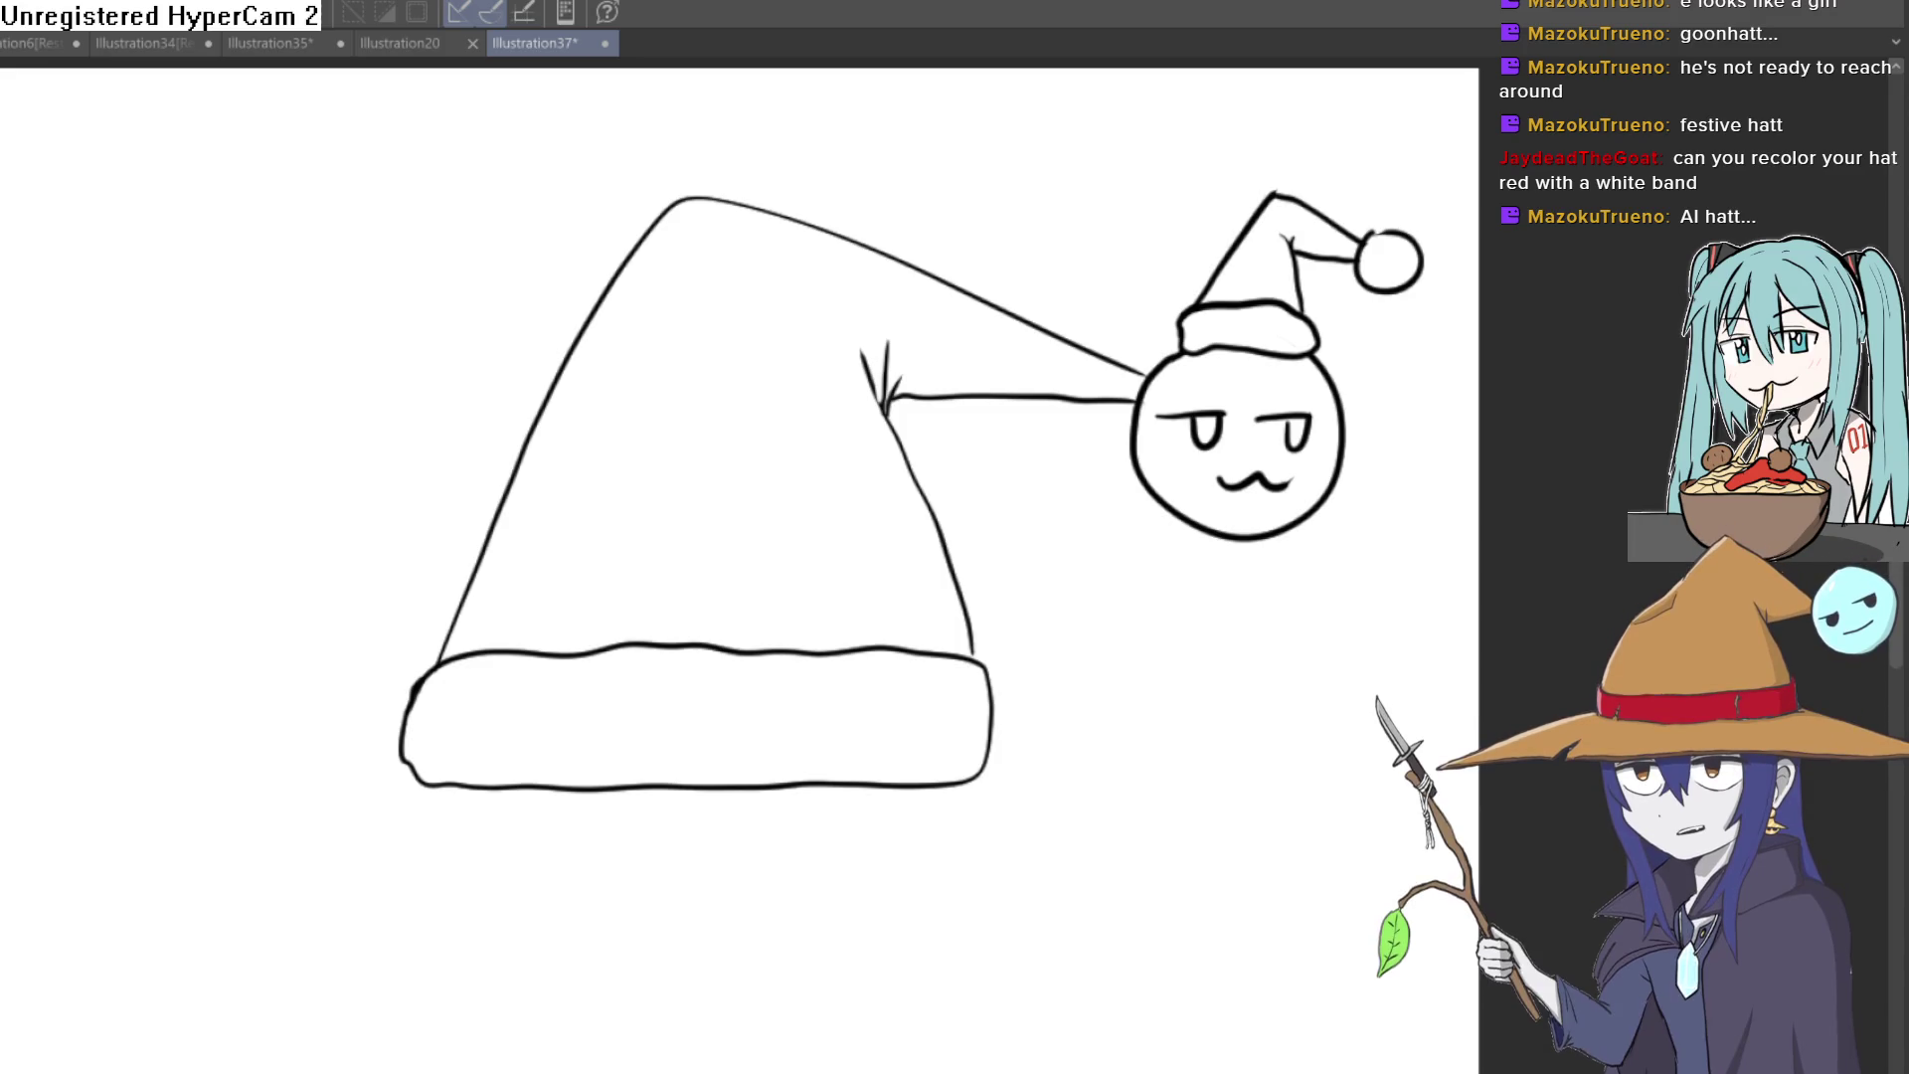
# Step: Fill the big hat's upper body solid red, keeping the brim band white
pyautogui.click(782, 529)
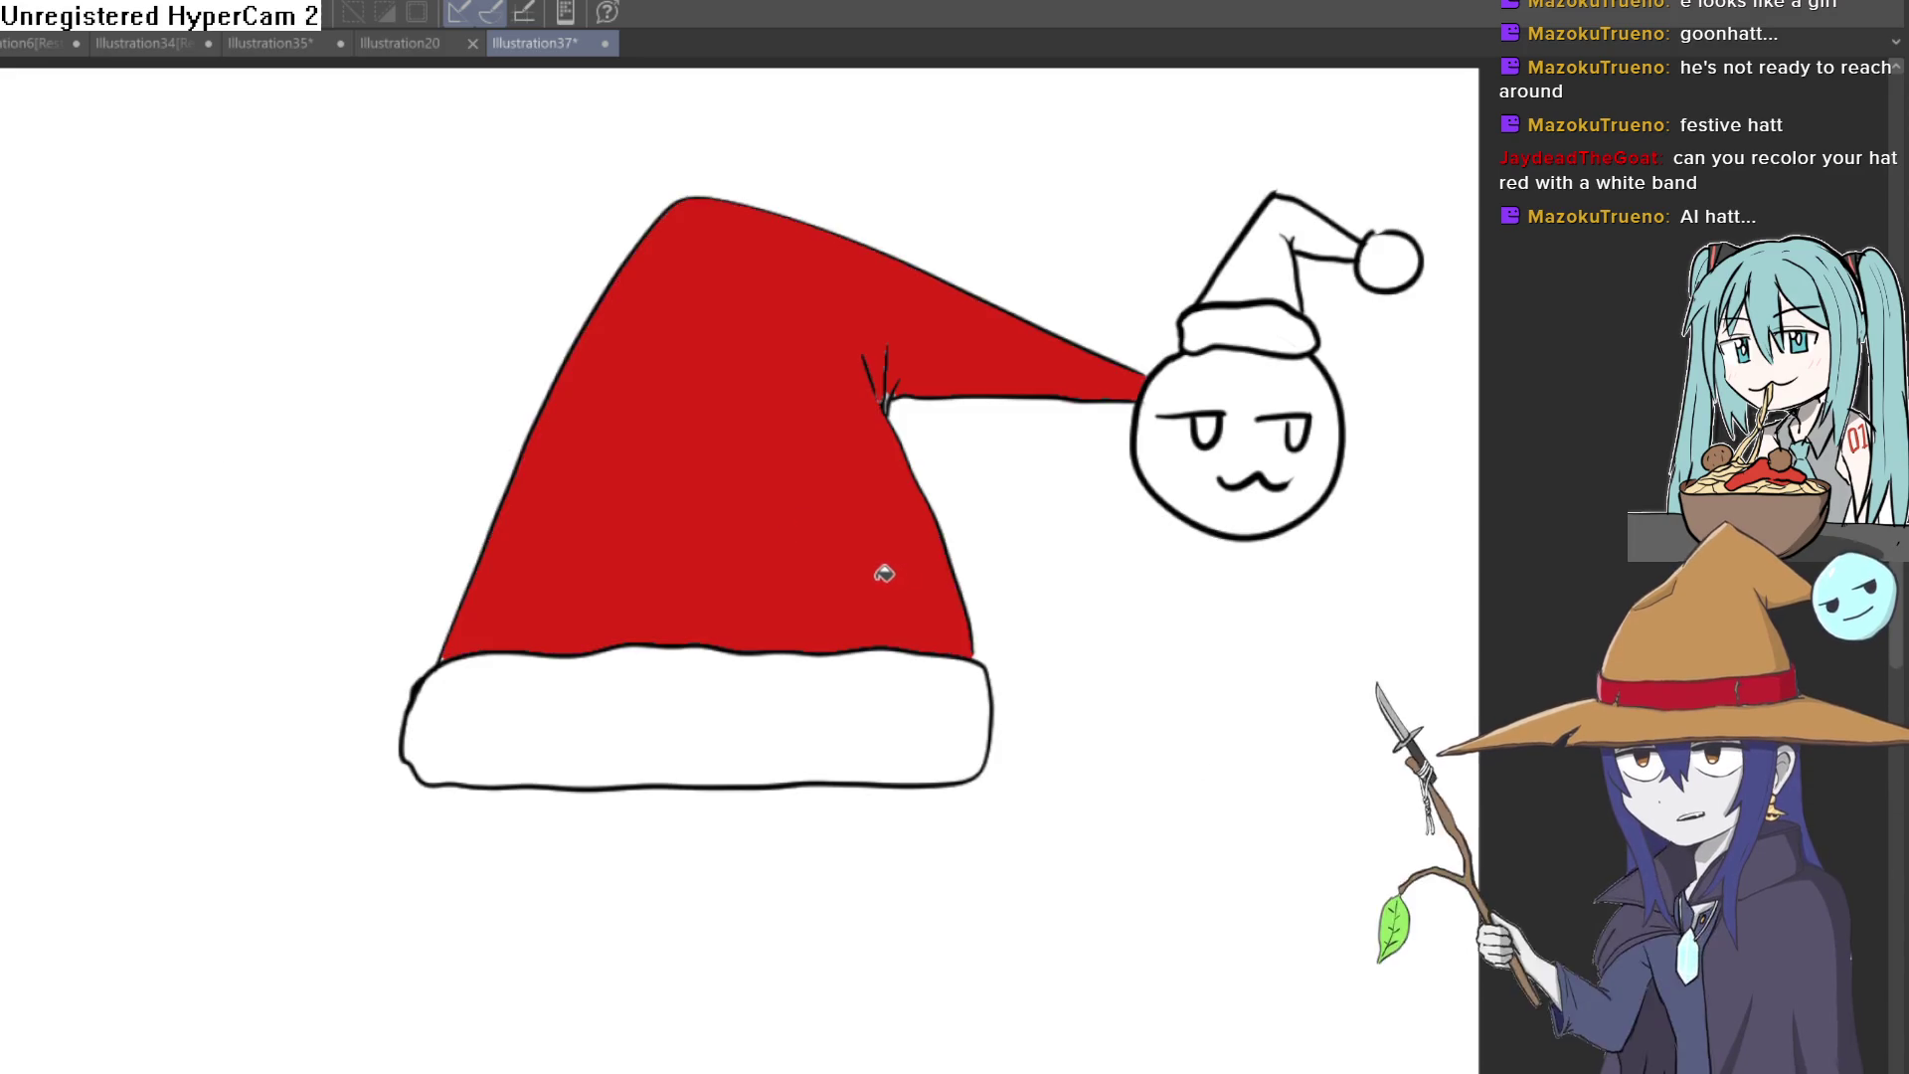
pyautogui.hotkey('ctrl', 'z')
pyautogui.click(644, 546)
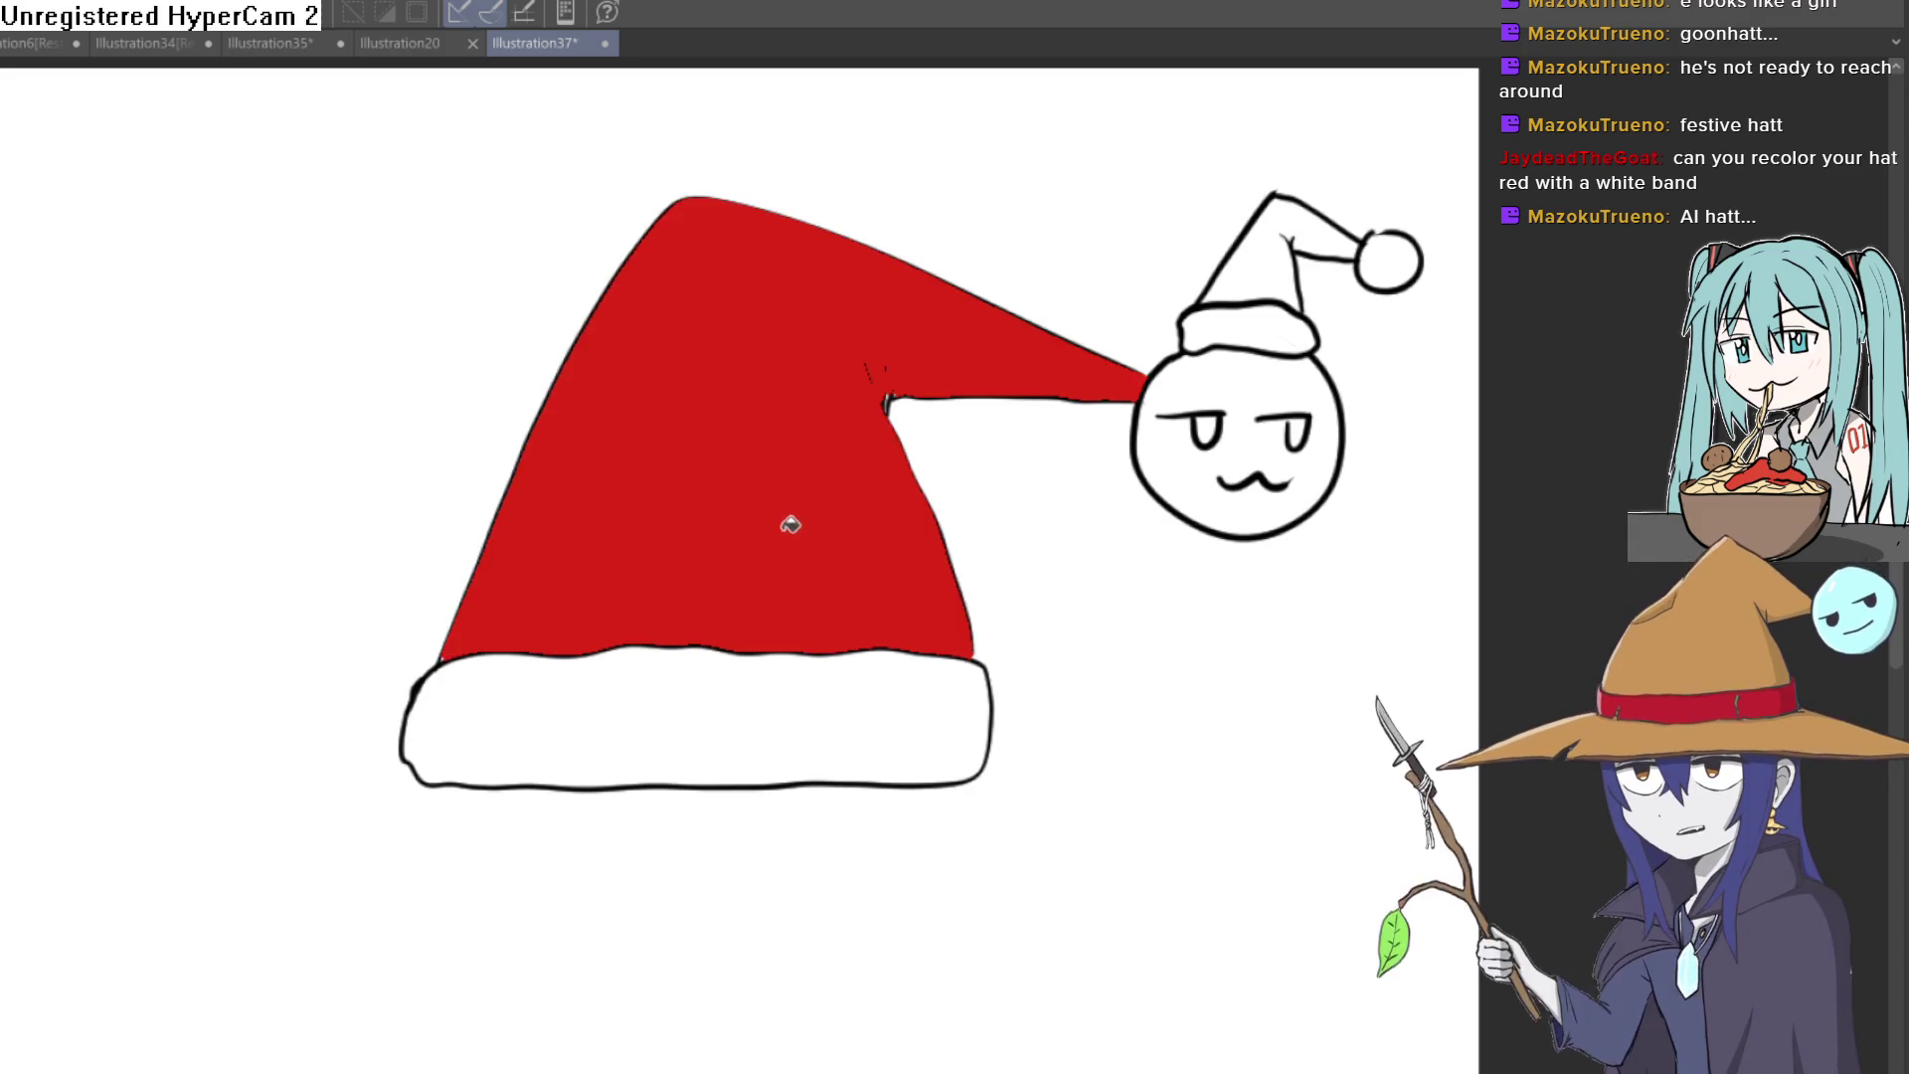
pyautogui.scroll(5, 882, 413)
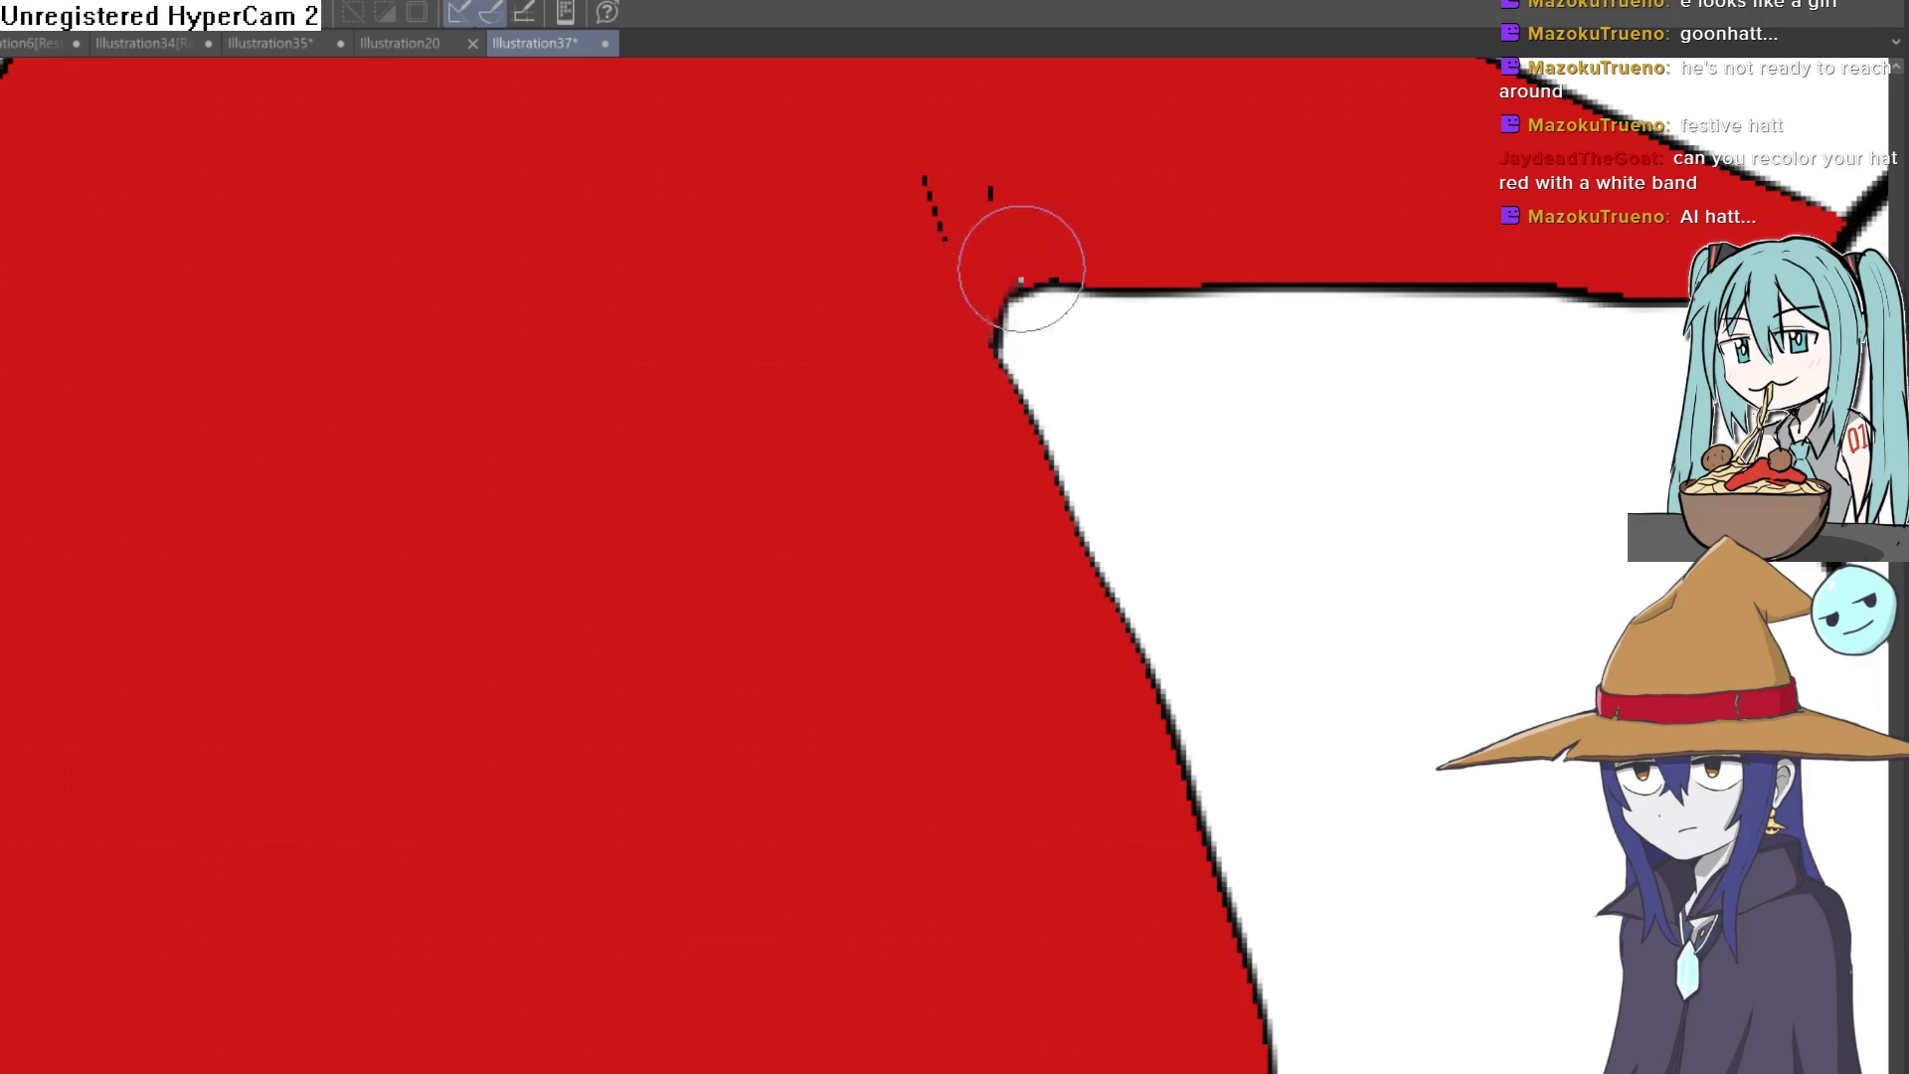
pyautogui.scroll(-5, 1417, 567)
pyautogui.moveTo(1417, 568); pyautogui.dragTo(1241, 399)
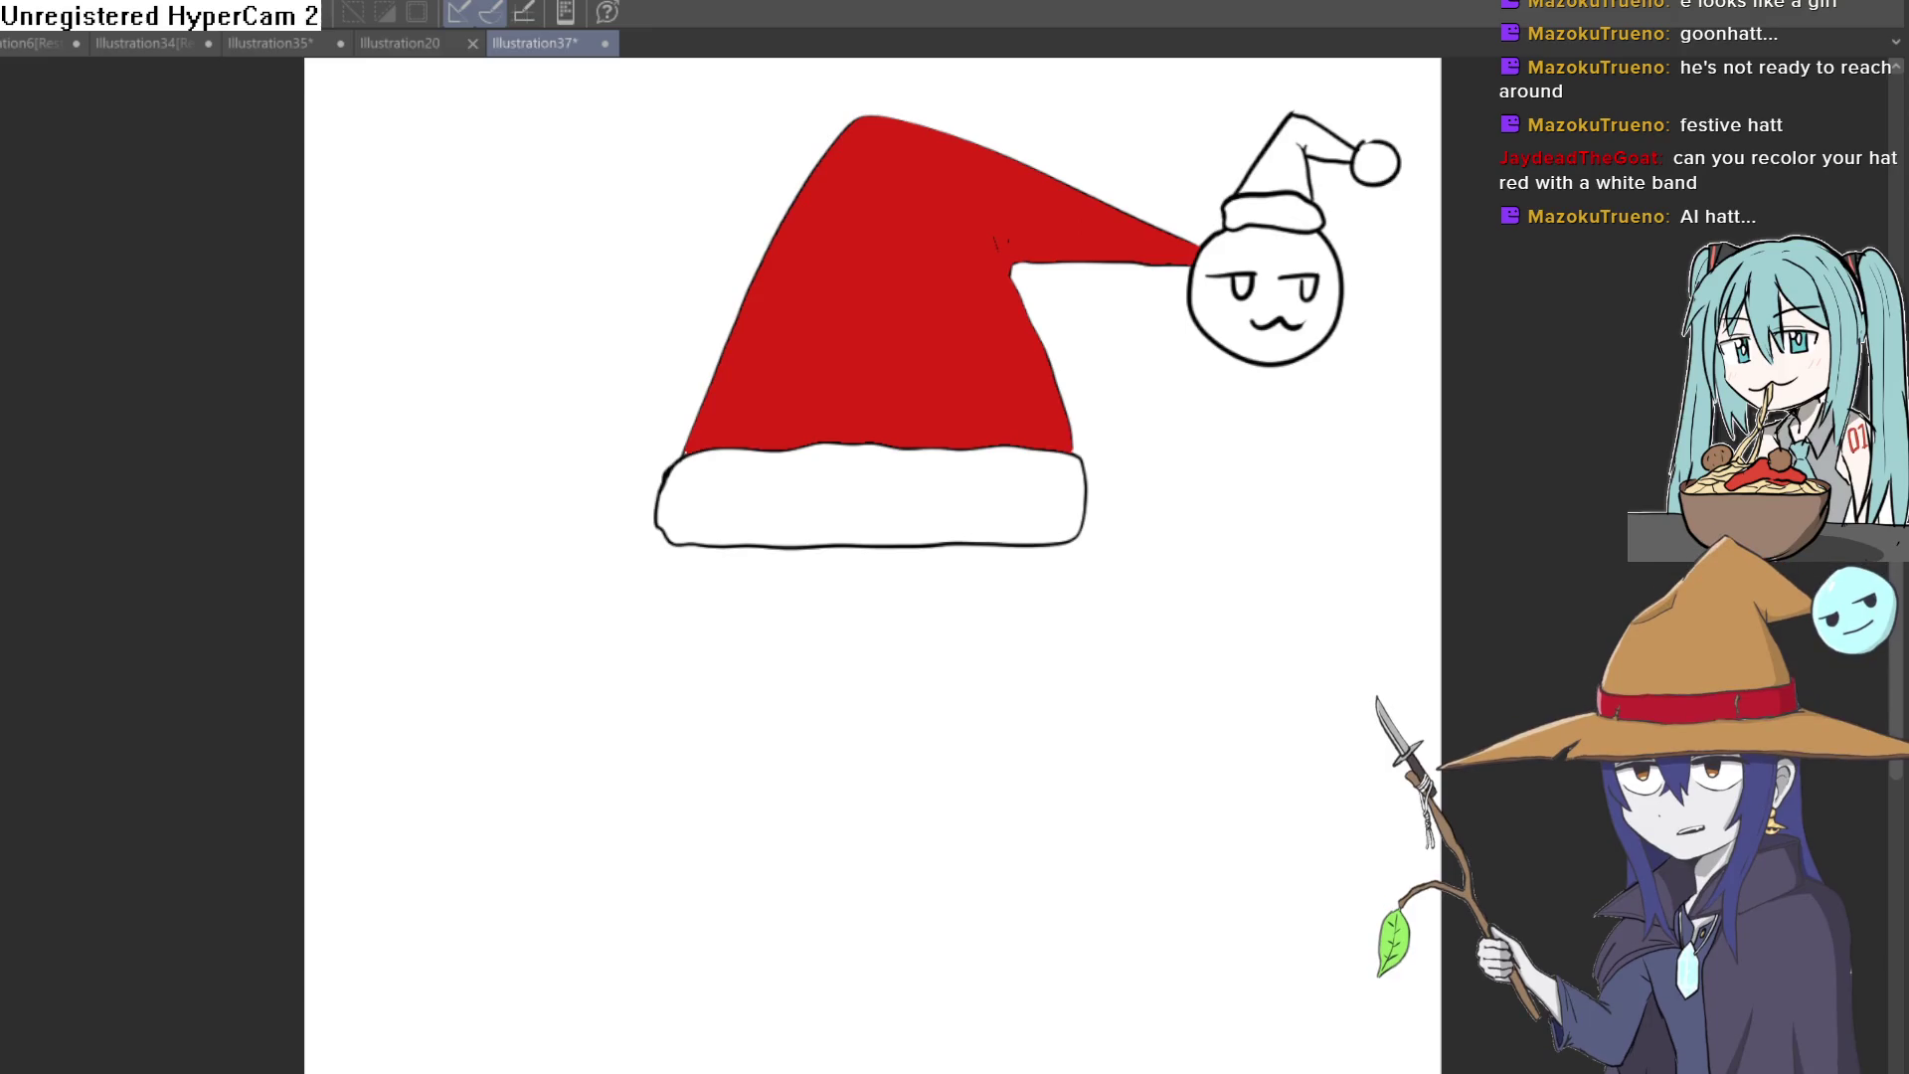
# Step: Fill the face circle cyan and the small hat red, and refill the big hat's band white
pyautogui.click(1271, 279)
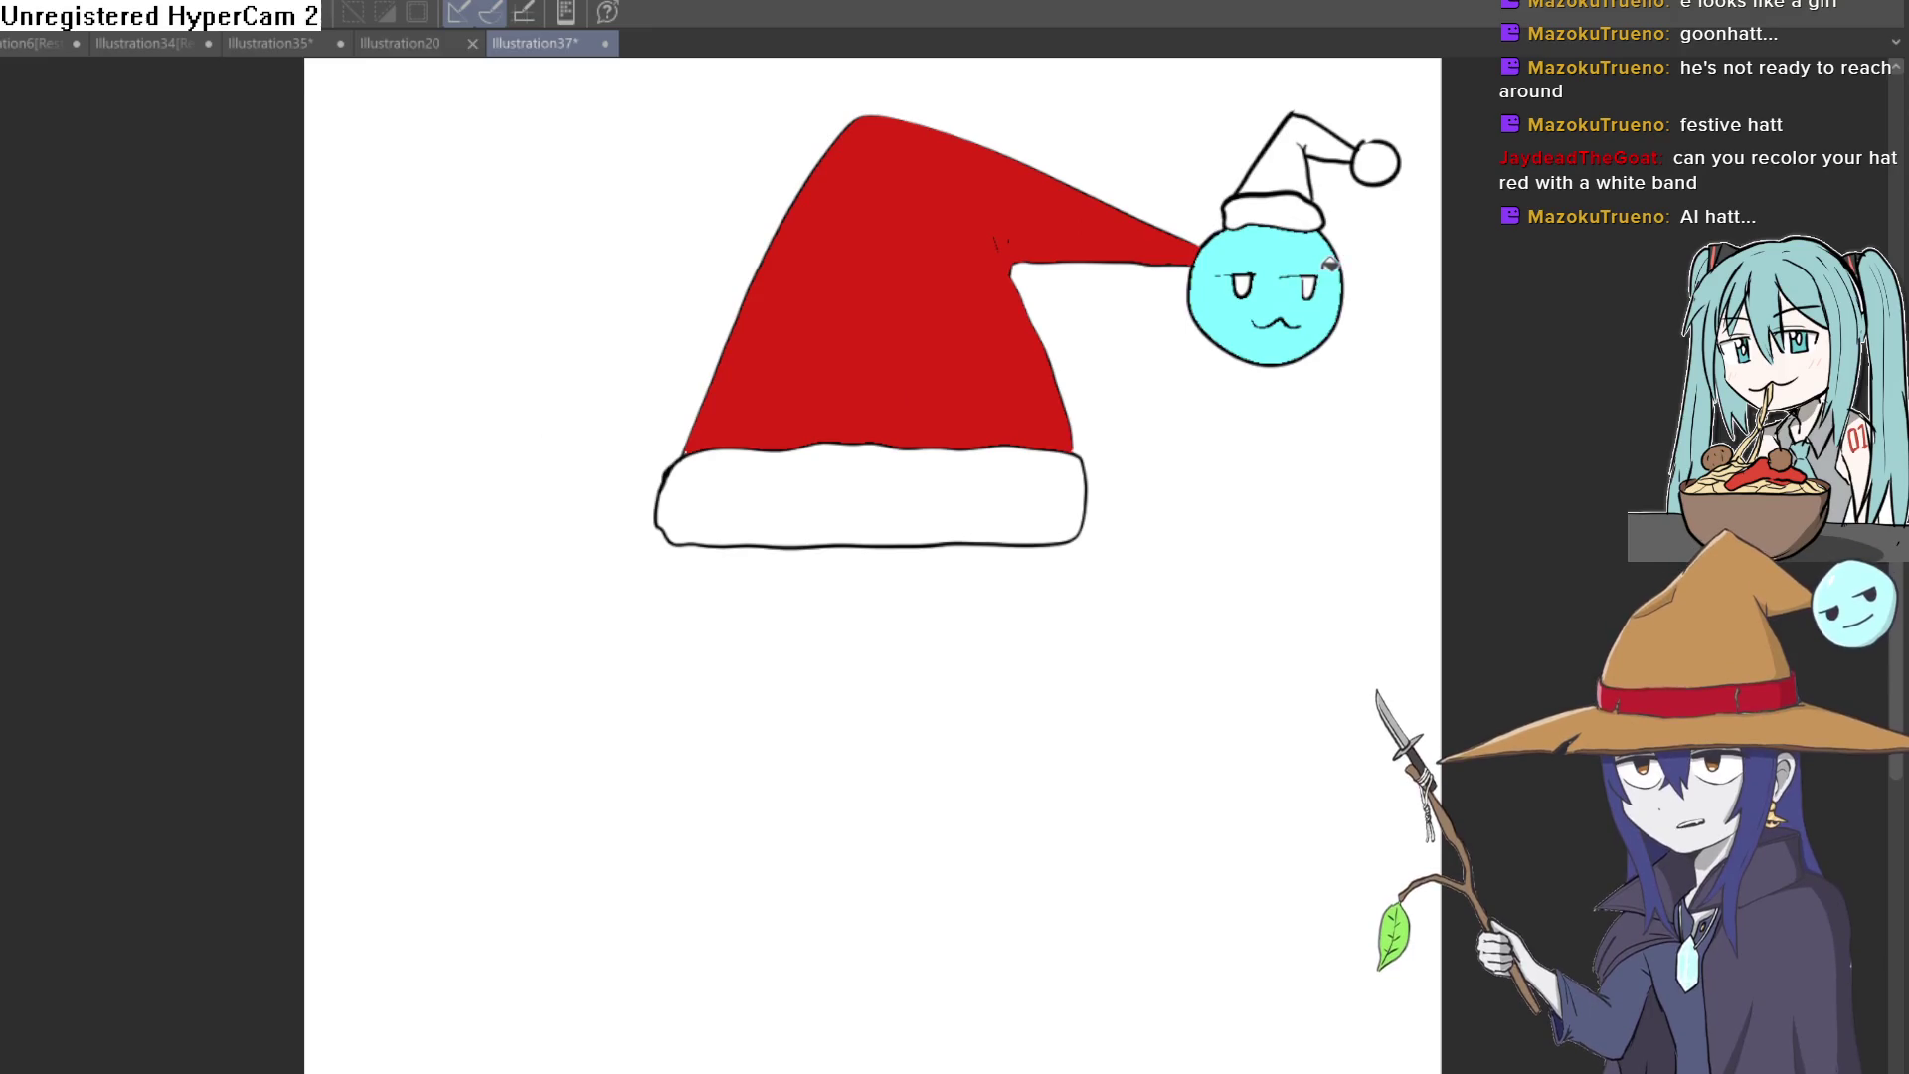
pyautogui.click(1255, 278)
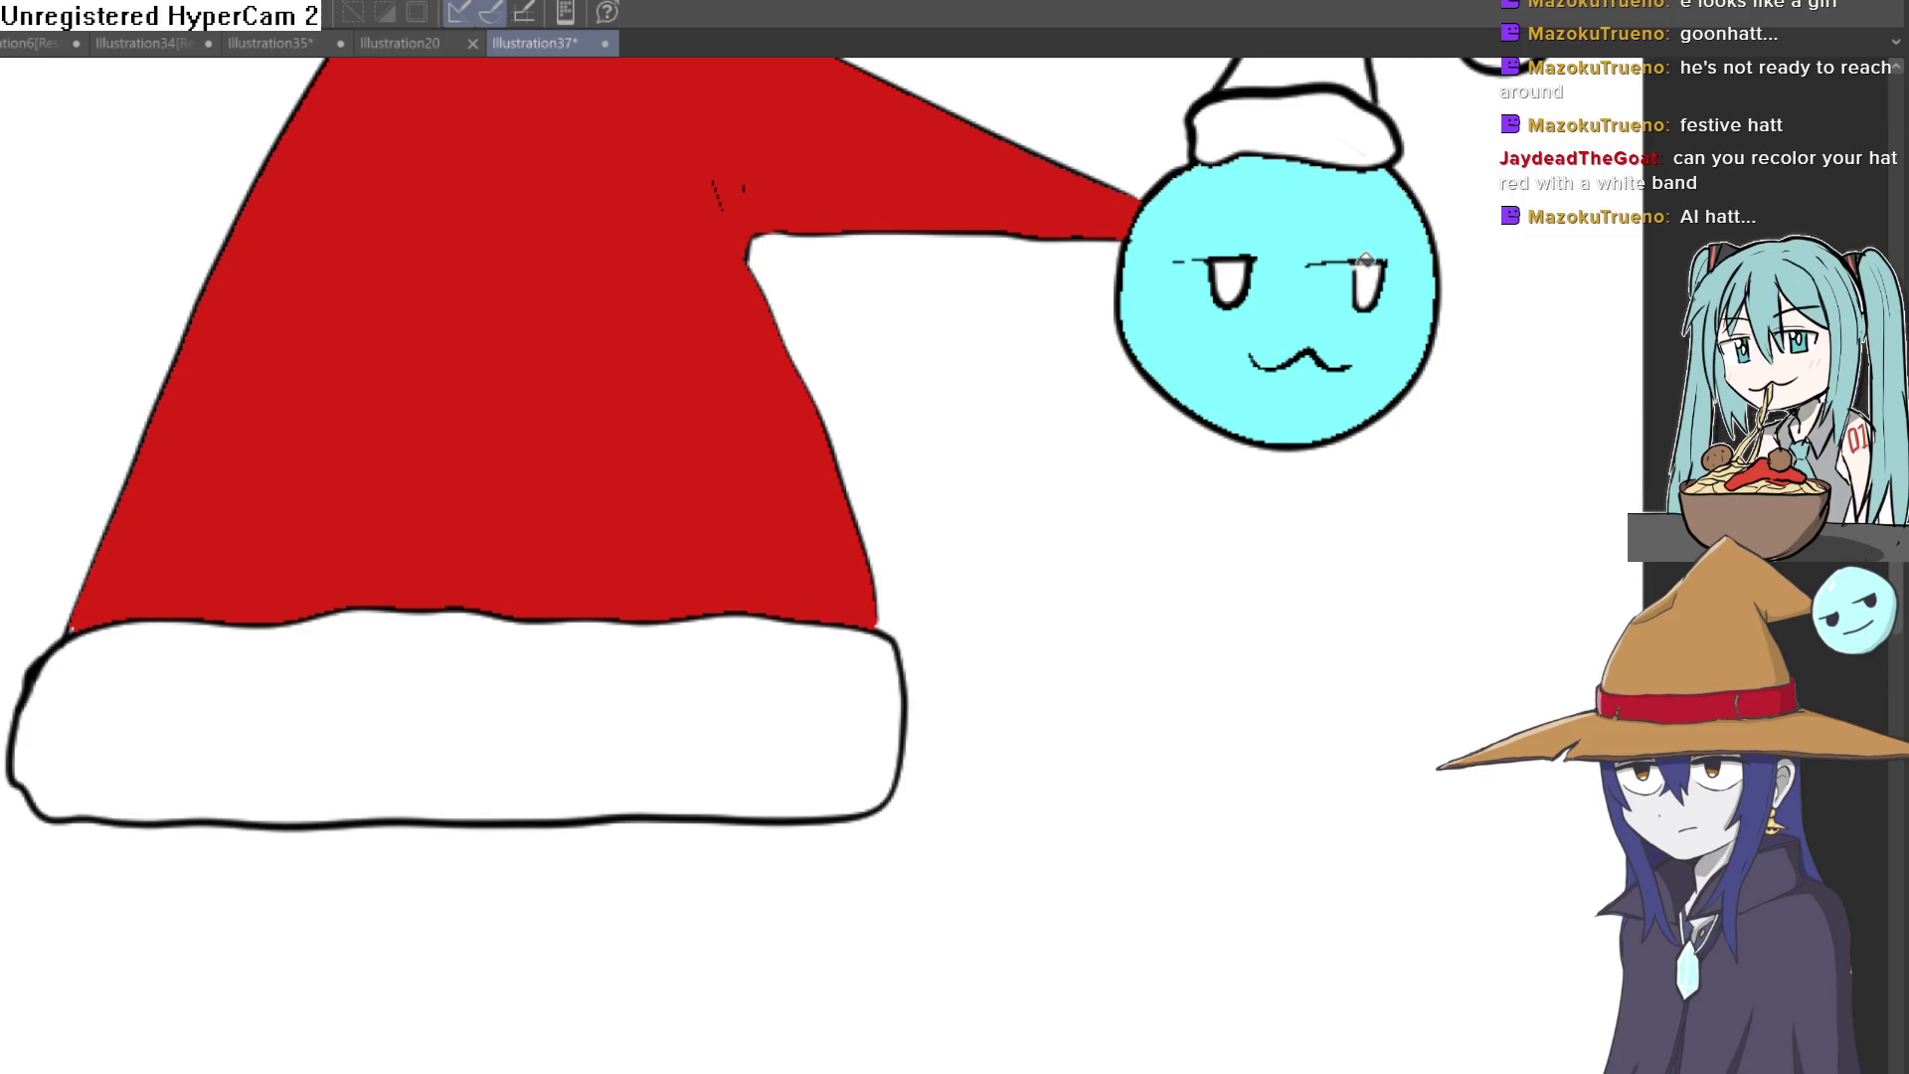
pyautogui.scroll(2, 284, 861)
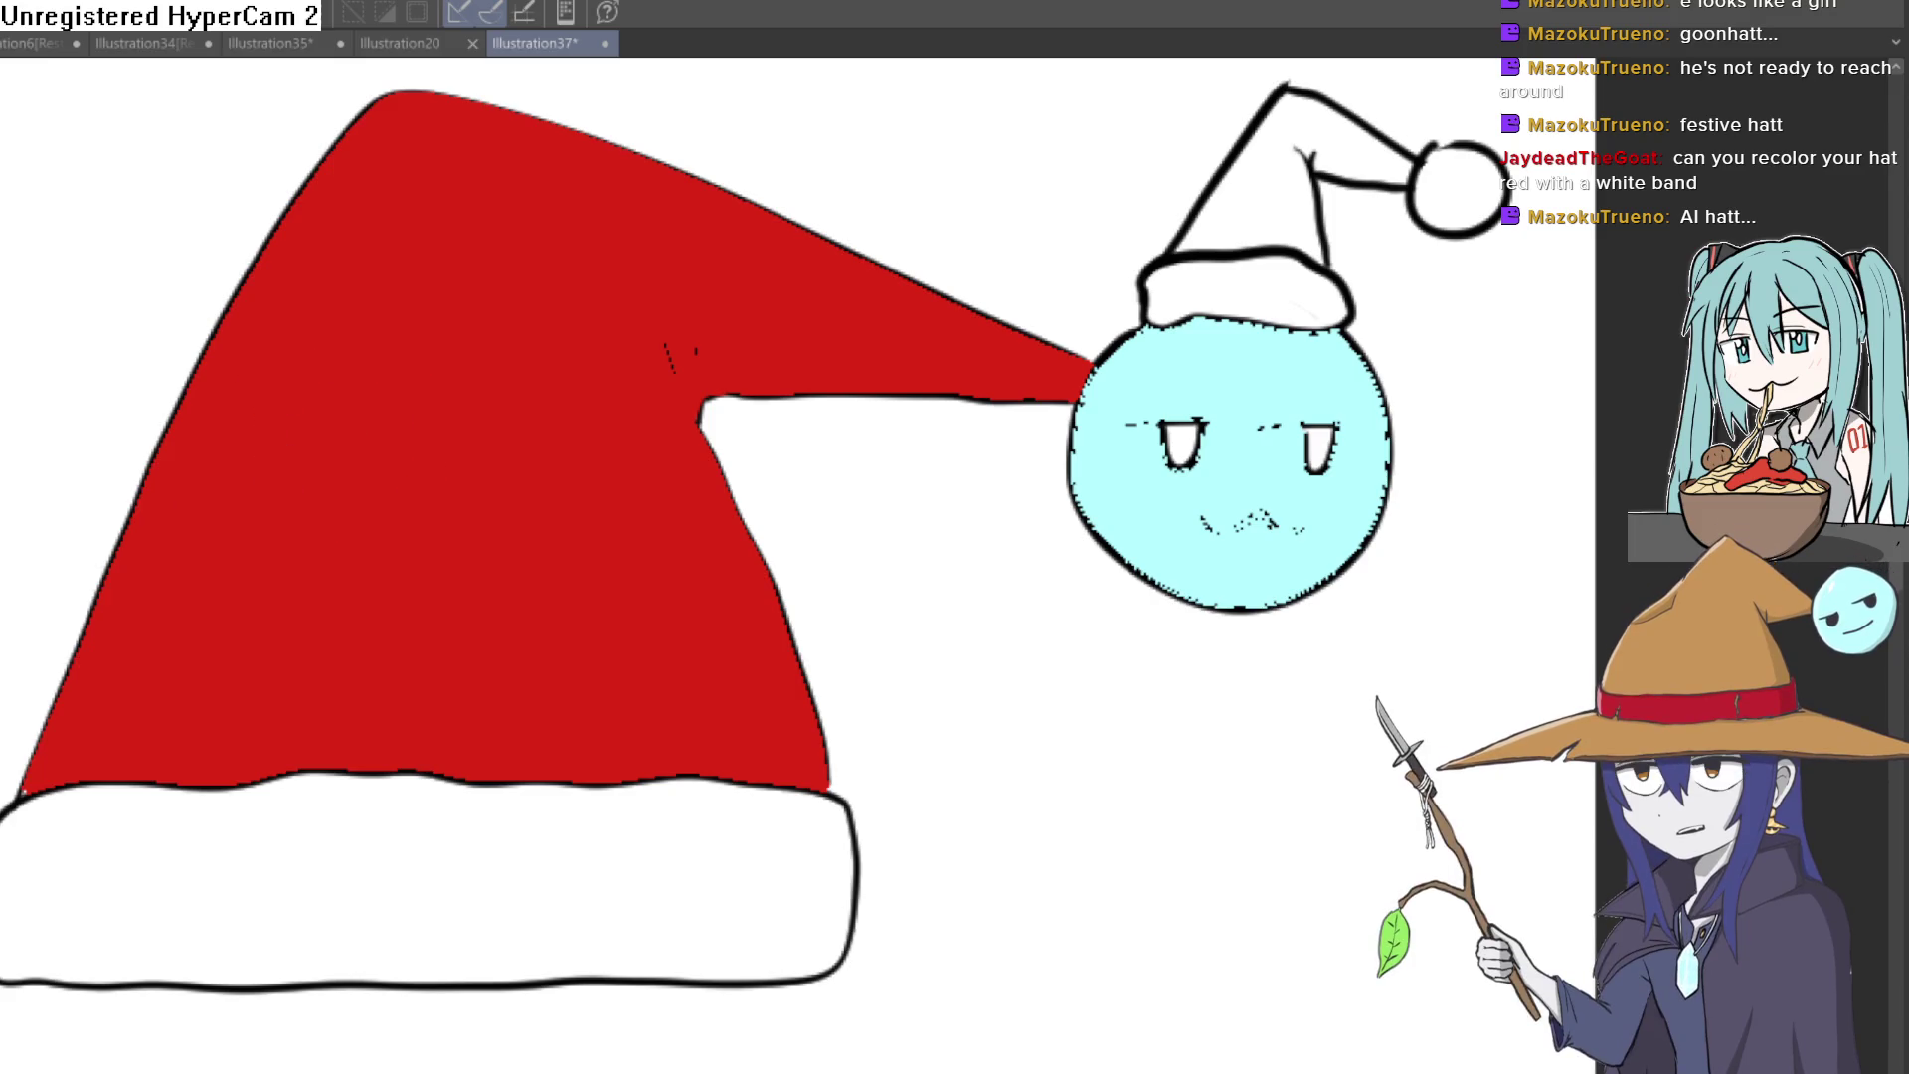
pyautogui.click(1270, 185)
pyautogui.moveTo(1383, 268); pyautogui.dragTo(1338, 283)
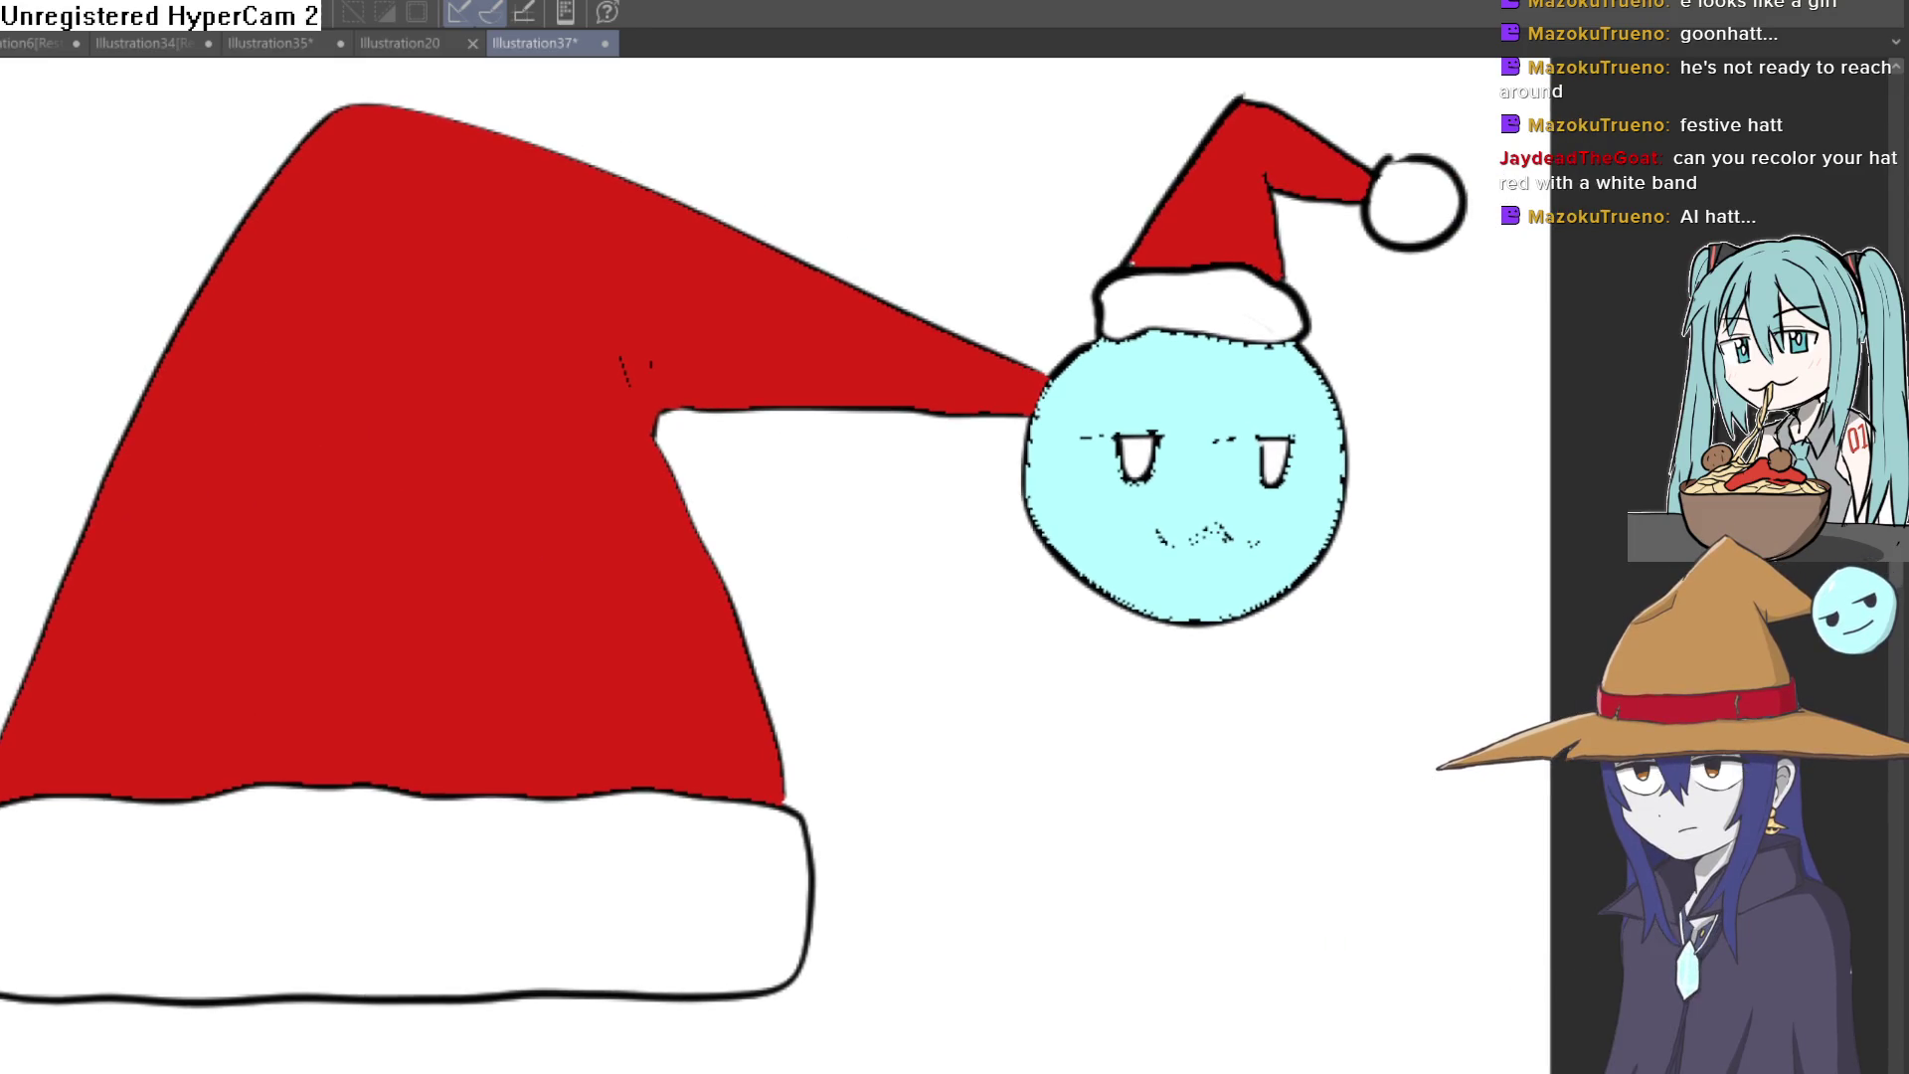
pyautogui.click(586, 875)
pyautogui.moveTo(587, 875)
pyautogui.mouseDown()
pyautogui.moveTo(993, 600)
pyautogui.moveTo(1061, 596)
pyautogui.moveTo(1044, 605)
pyautogui.moveTo(1050, 456)
pyautogui.mouseUp()
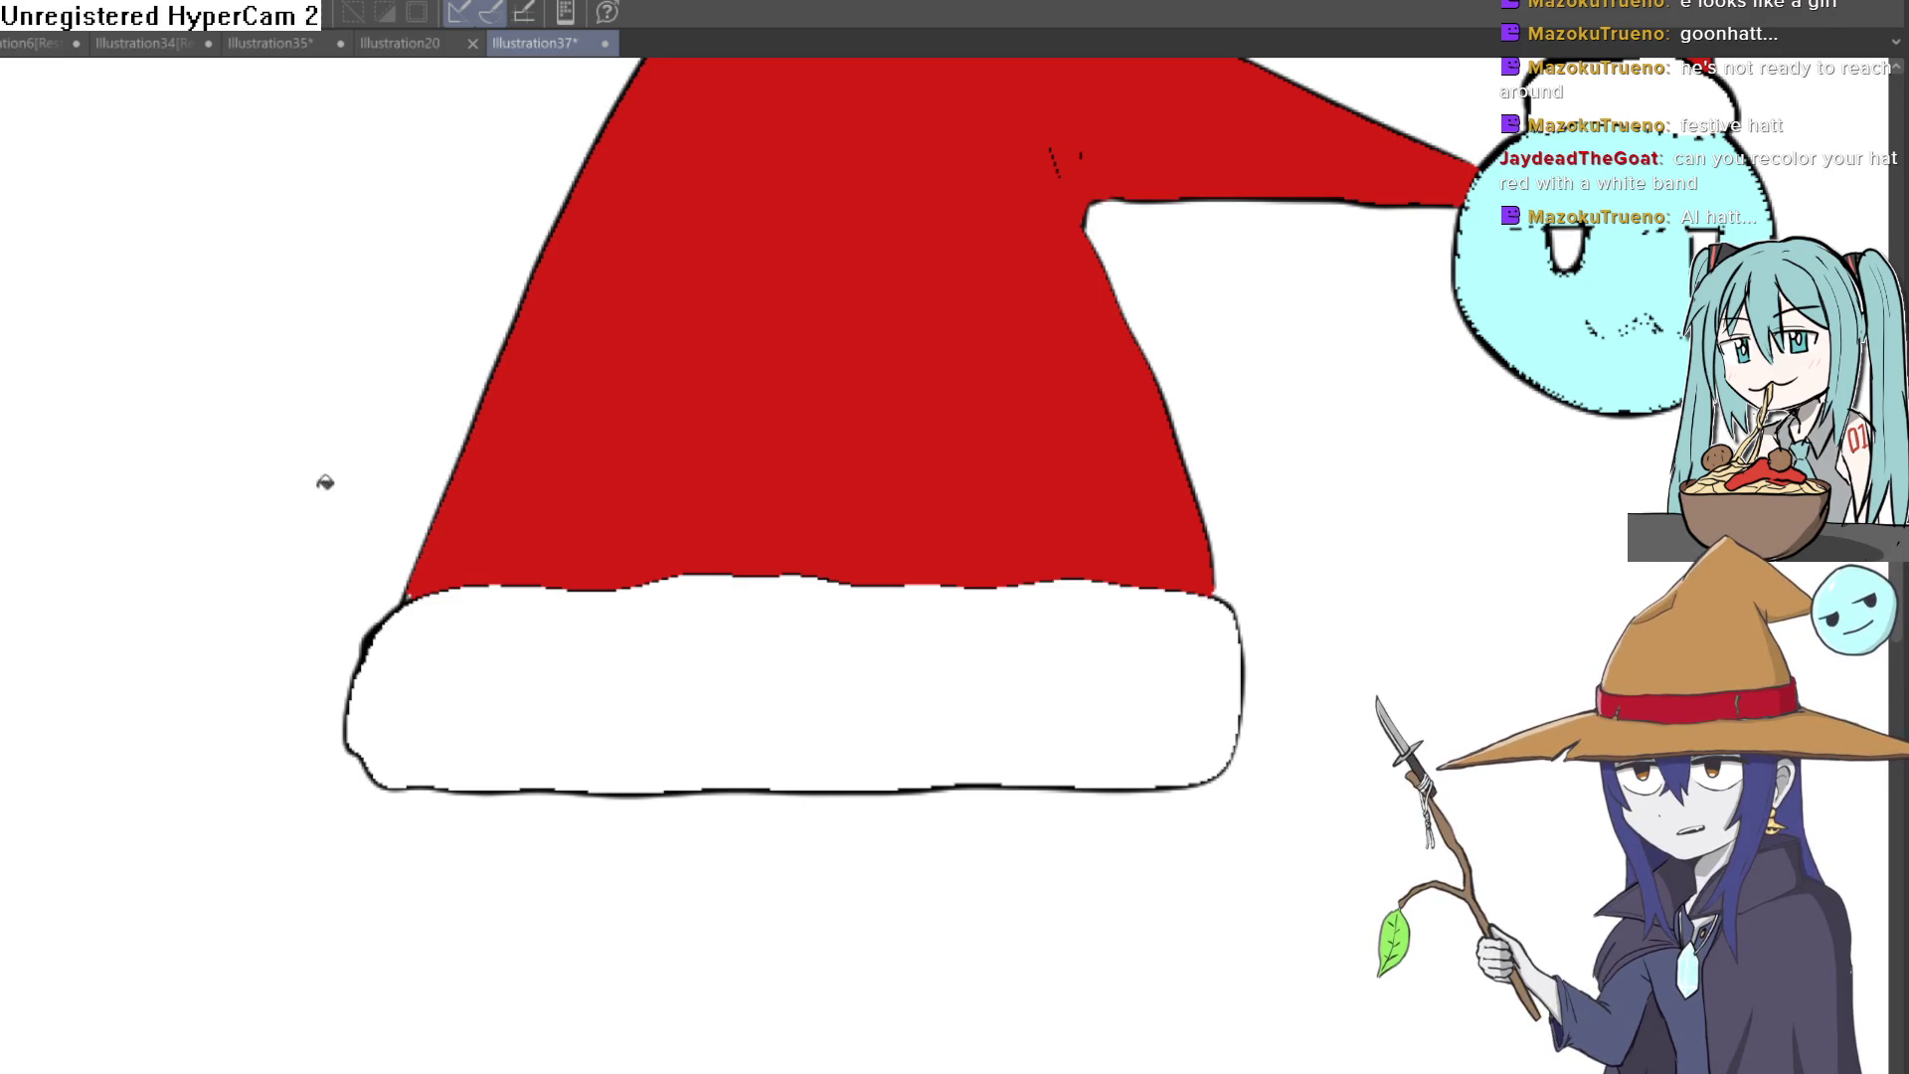
# Step: Sample the hat's red and draw dark red fold strokes down the big hat
pyautogui.keyDown('alt'); pyautogui.click(836, 370); pyautogui.keyUp('alt')
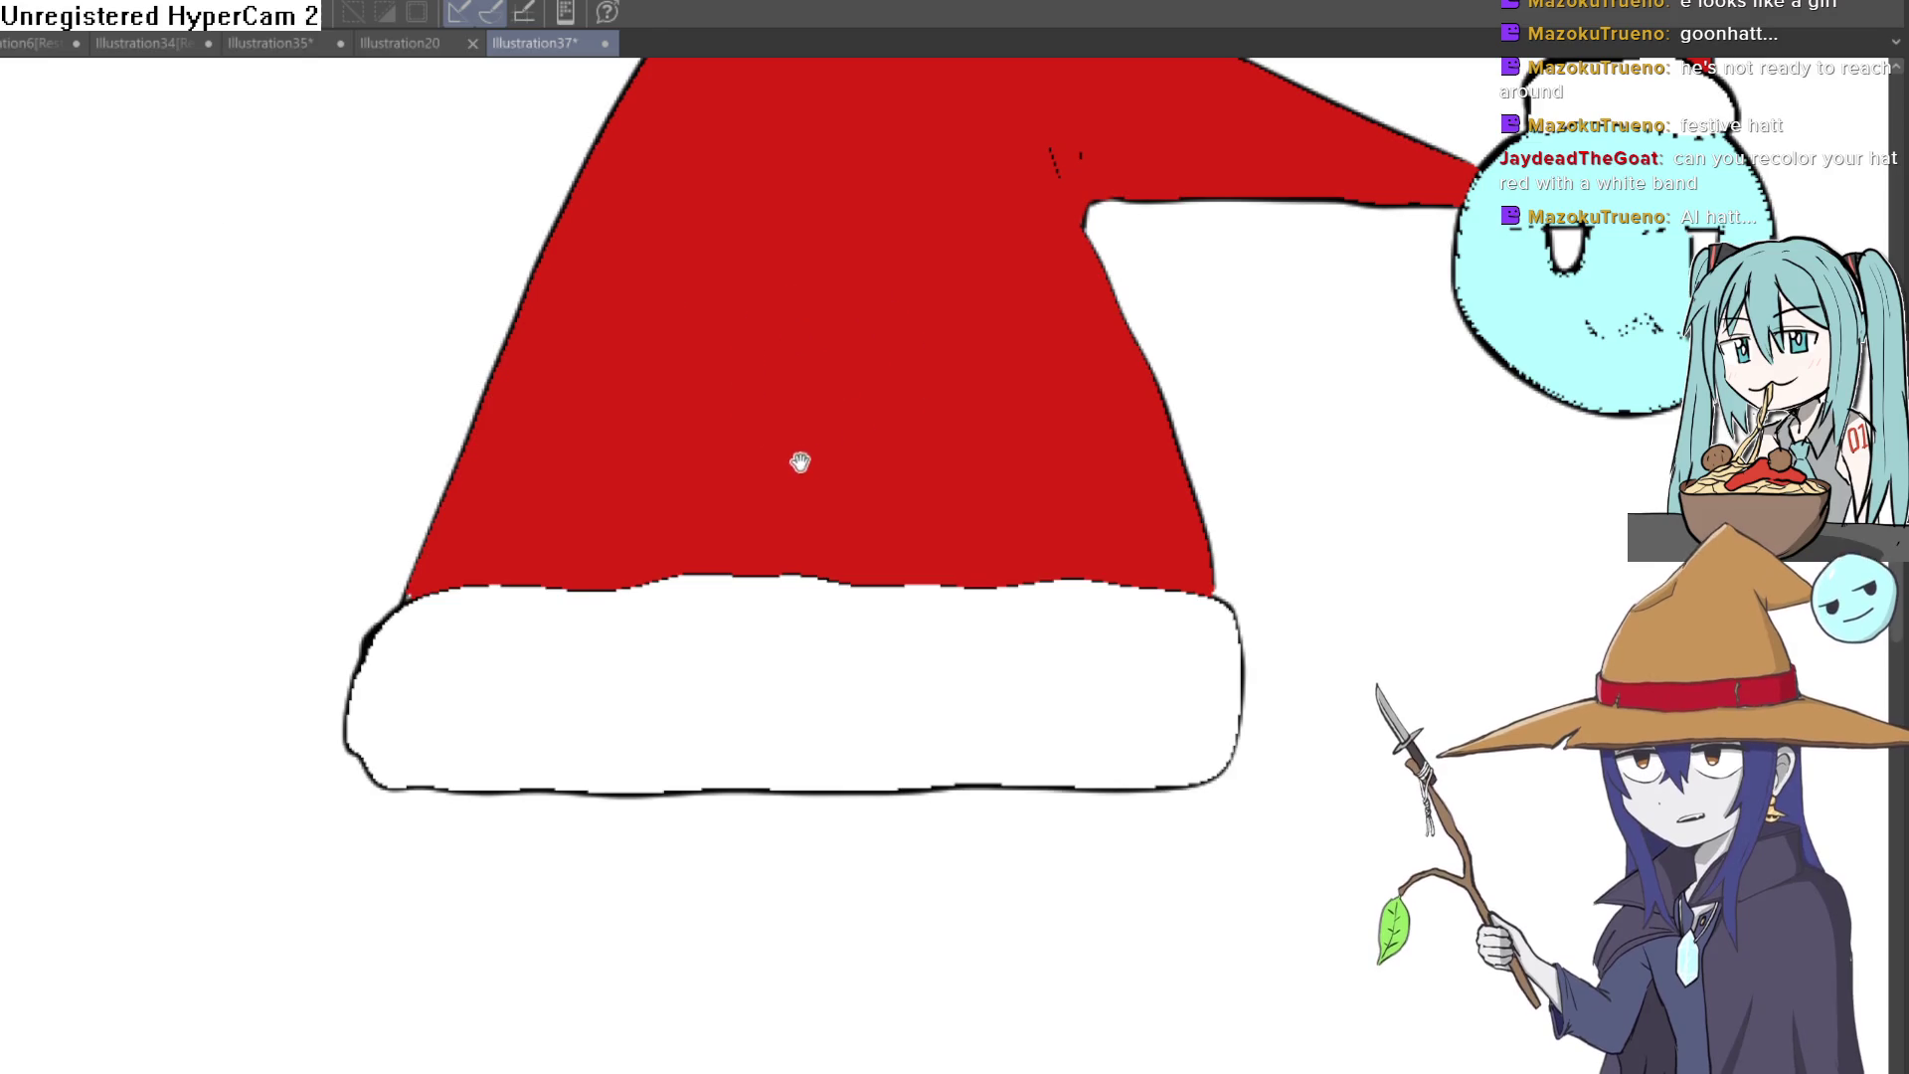
pyautogui.moveTo(796, 456); pyautogui.dragTo(537, 352)
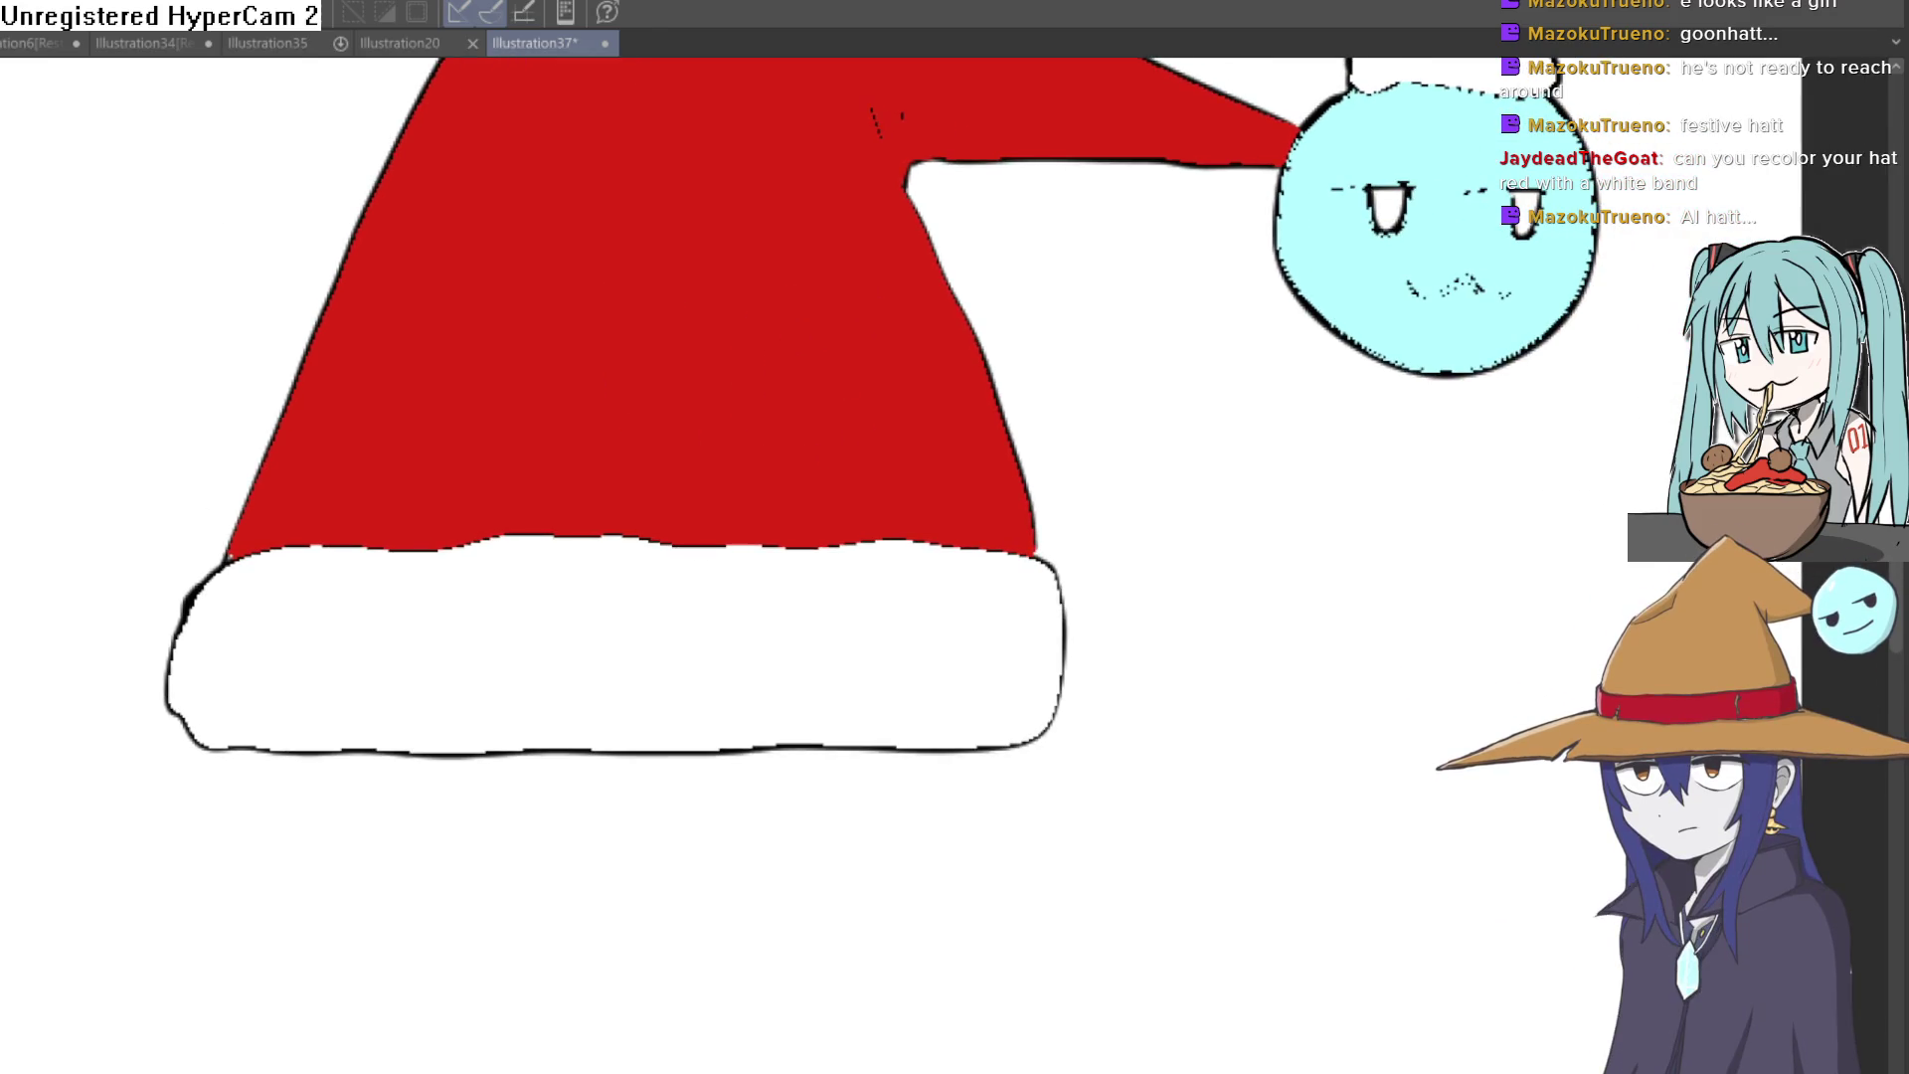
pyautogui.moveTo(909, 328); pyautogui.dragTo(939, 521)
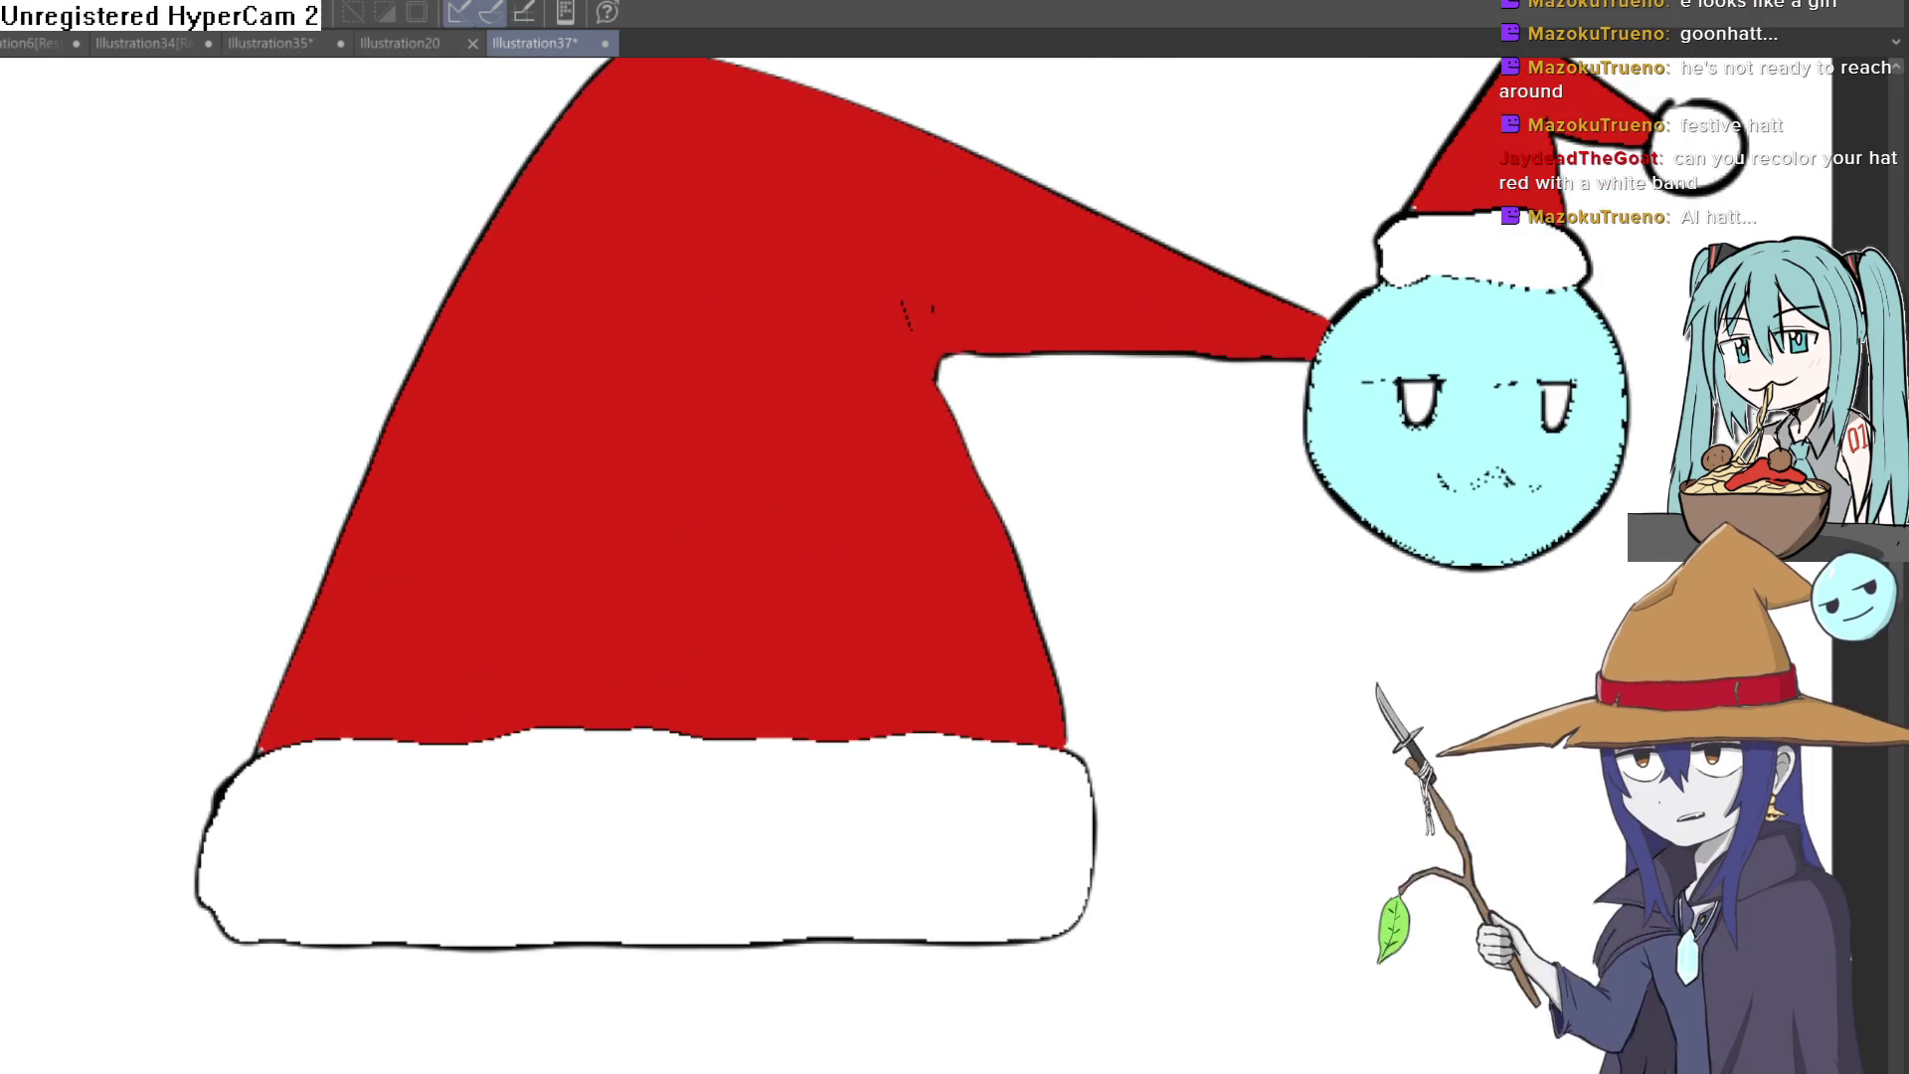
pyautogui.moveTo(894, 293); pyautogui.dragTo(923, 701)
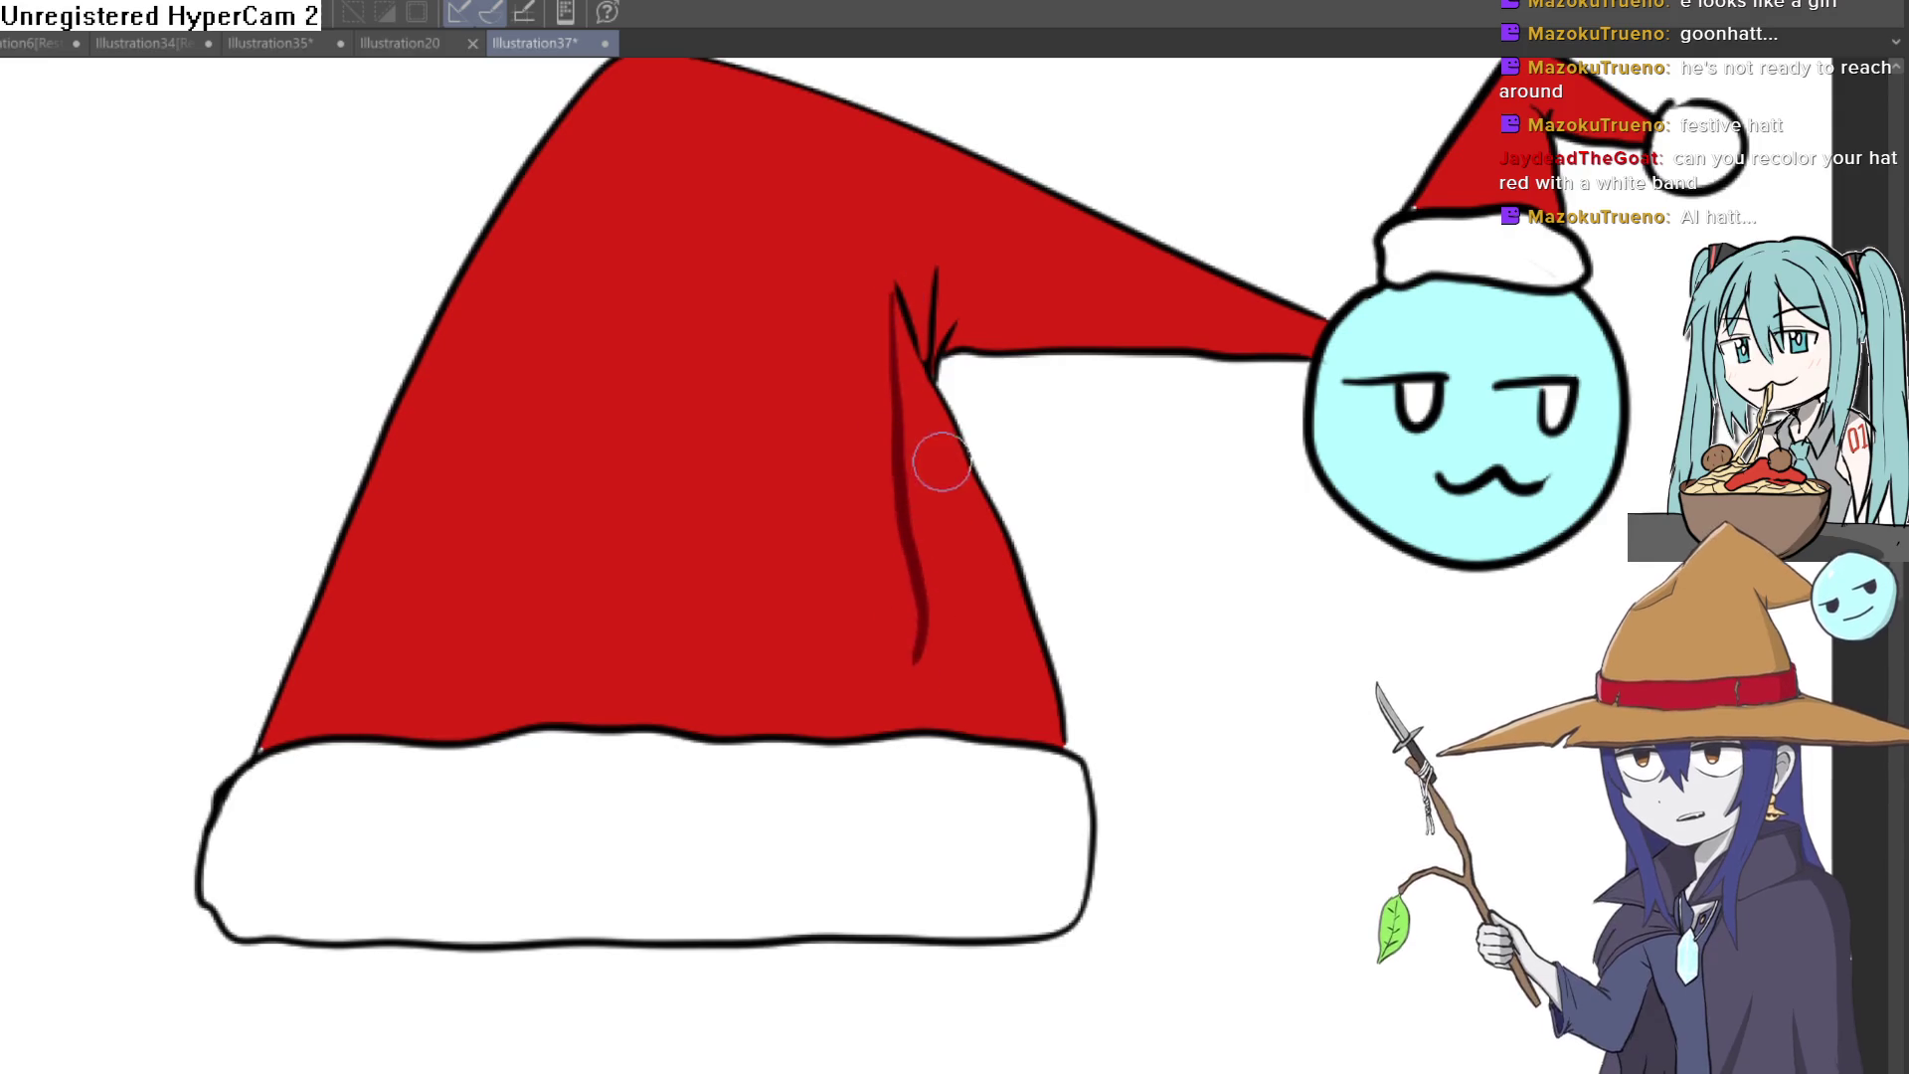
pyautogui.hotkey('ctrl', 'z')
pyautogui.moveTo(895, 290)
pyautogui.mouseDown()
pyautogui.moveTo(968, 618)
pyautogui.moveTo(965, 714)
pyautogui.mouseUp()
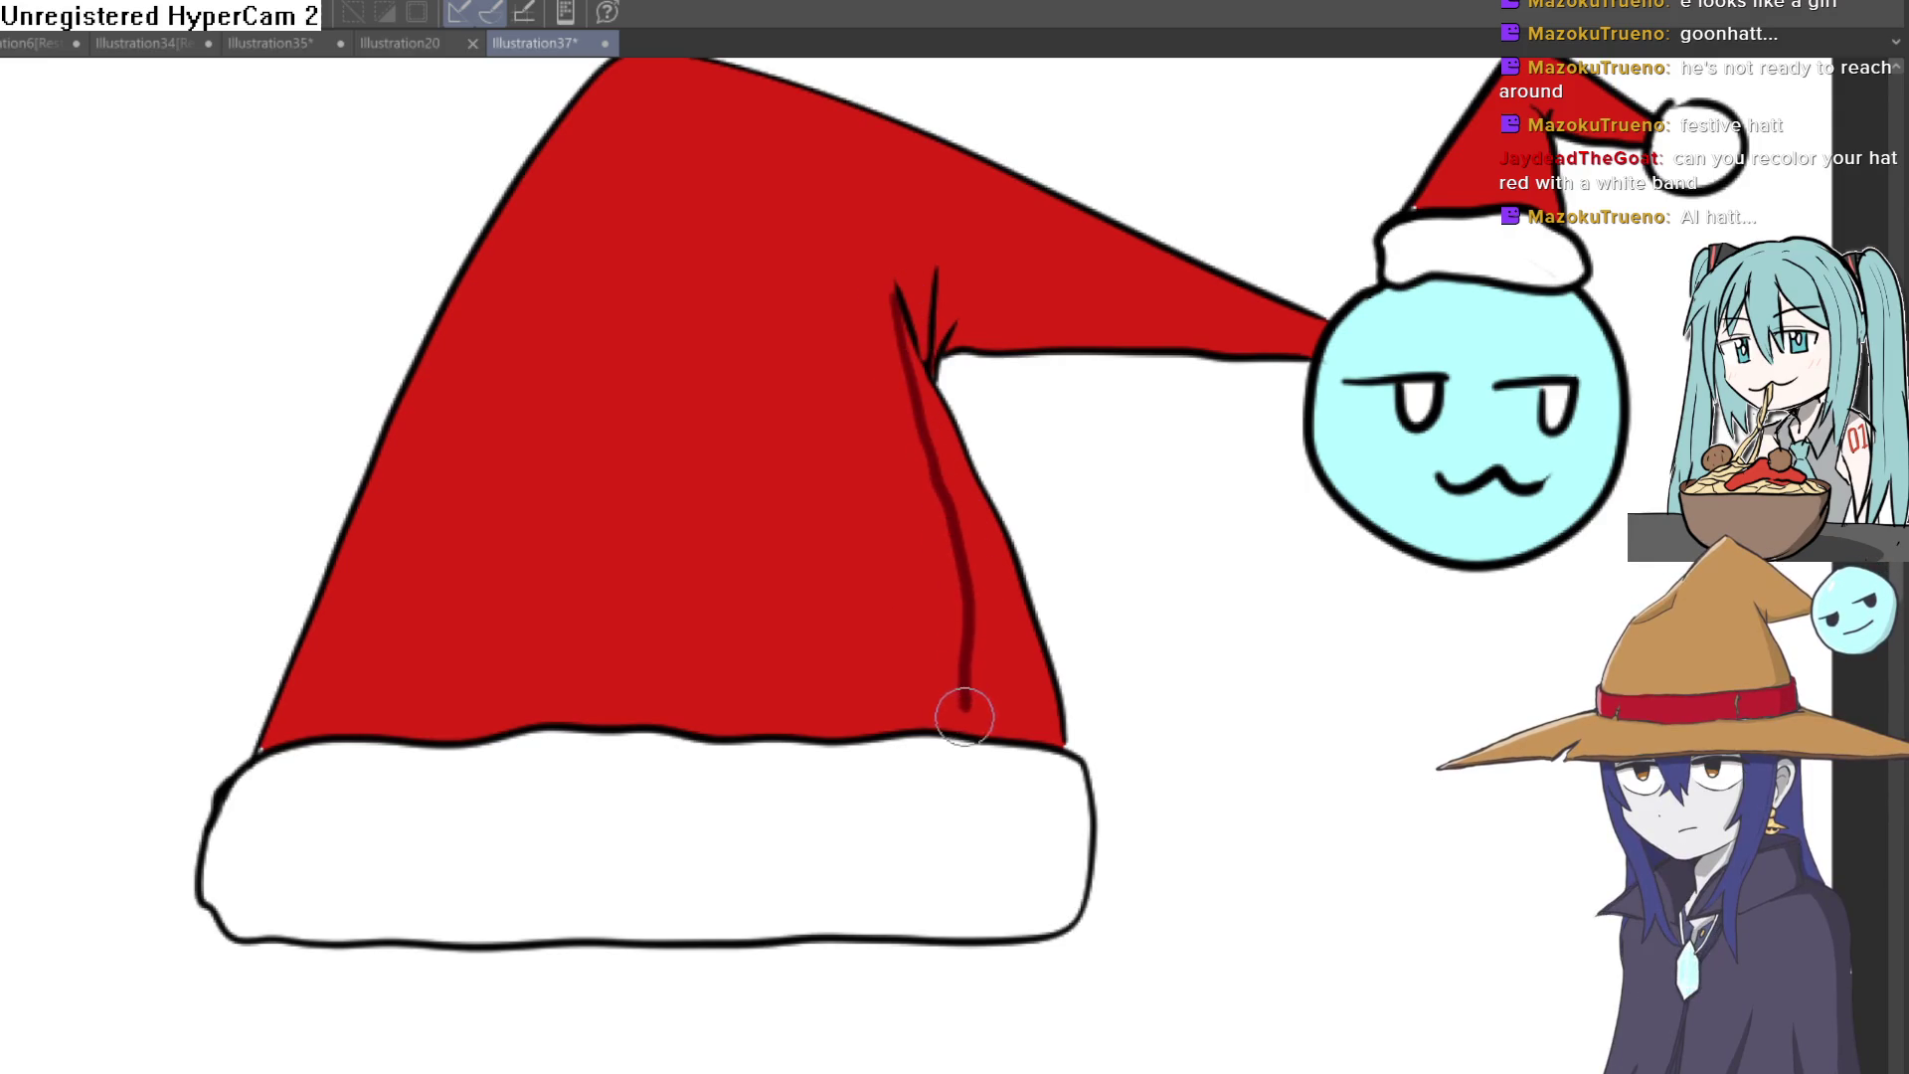
pyautogui.moveTo(1011, 609); pyautogui.dragTo(981, 714)
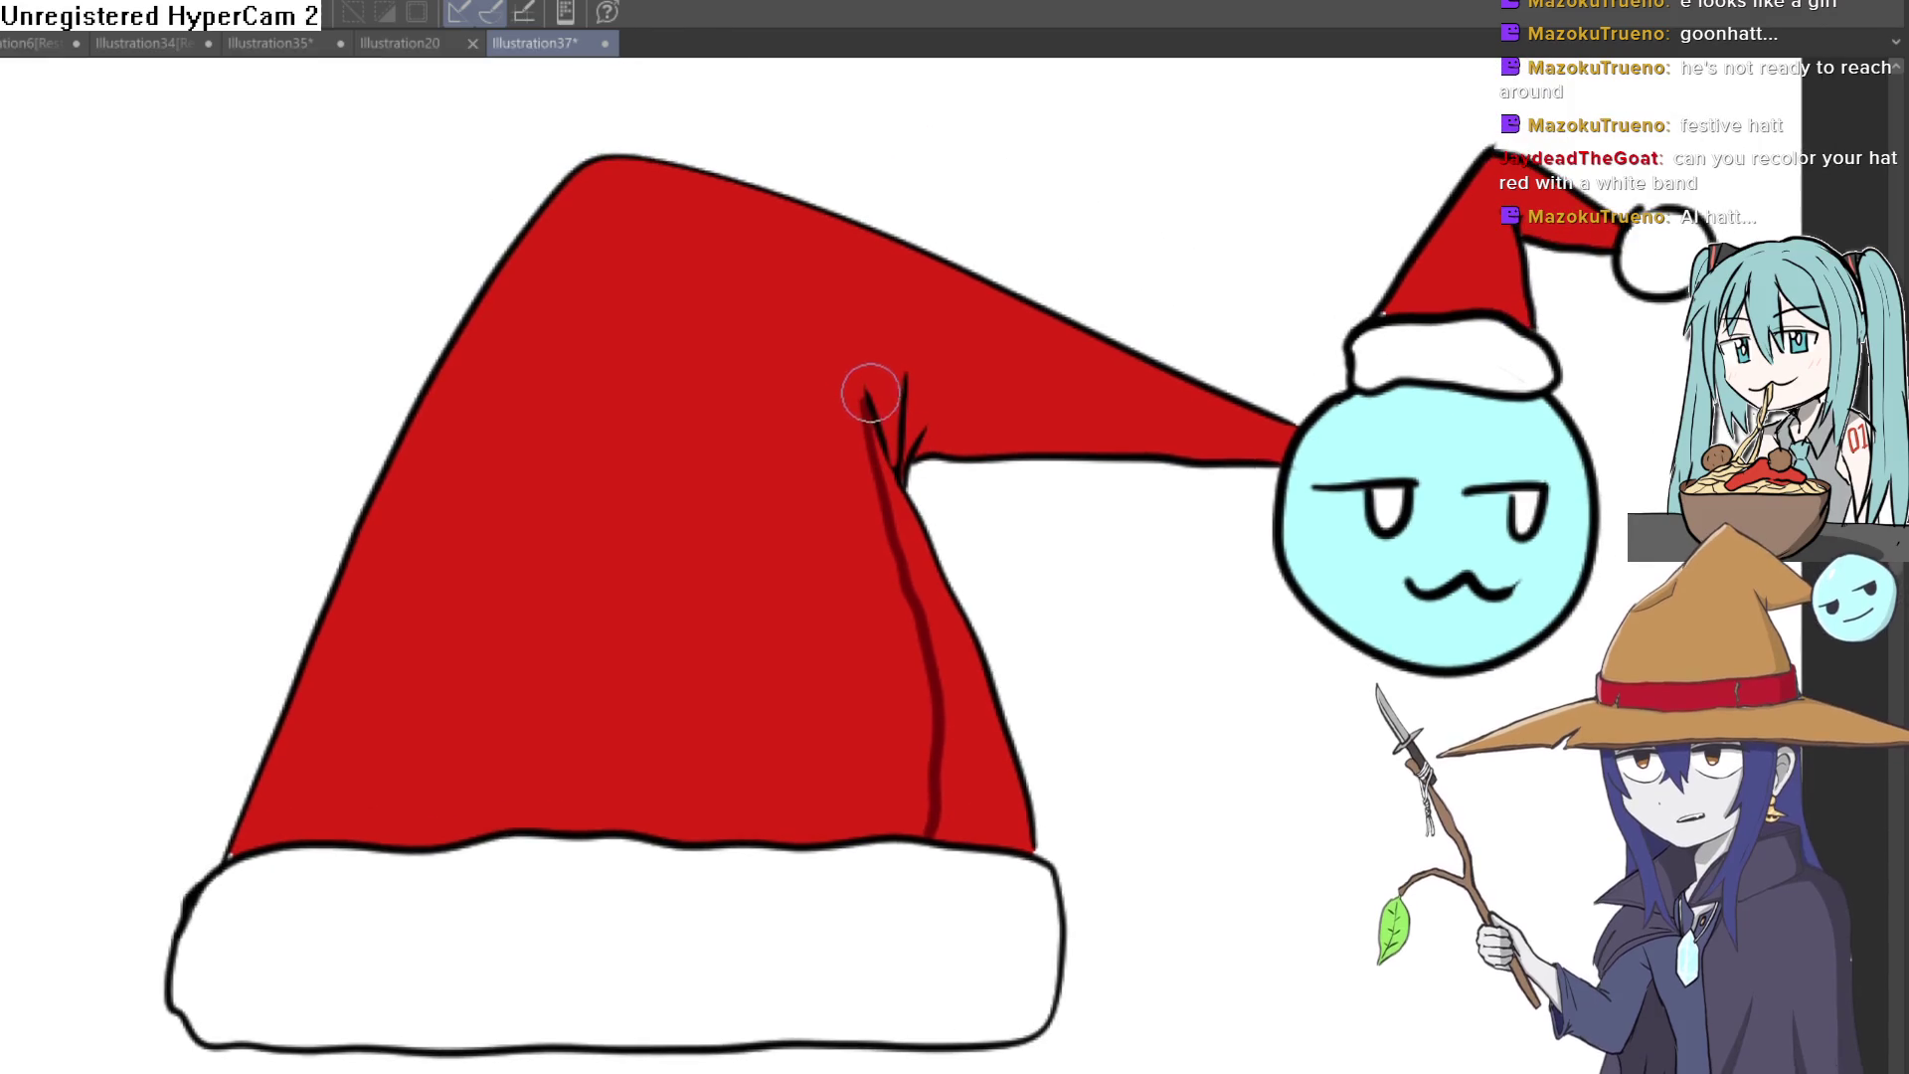
pyautogui.moveTo(910, 381); pyautogui.dragTo(956, 423)
pyautogui.moveTo(1121, 431)
pyautogui.mouseDown()
pyautogui.moveTo(1287, 263)
pyautogui.moveTo(1054, 328)
pyautogui.moveTo(913, 398)
pyautogui.mouseUp()
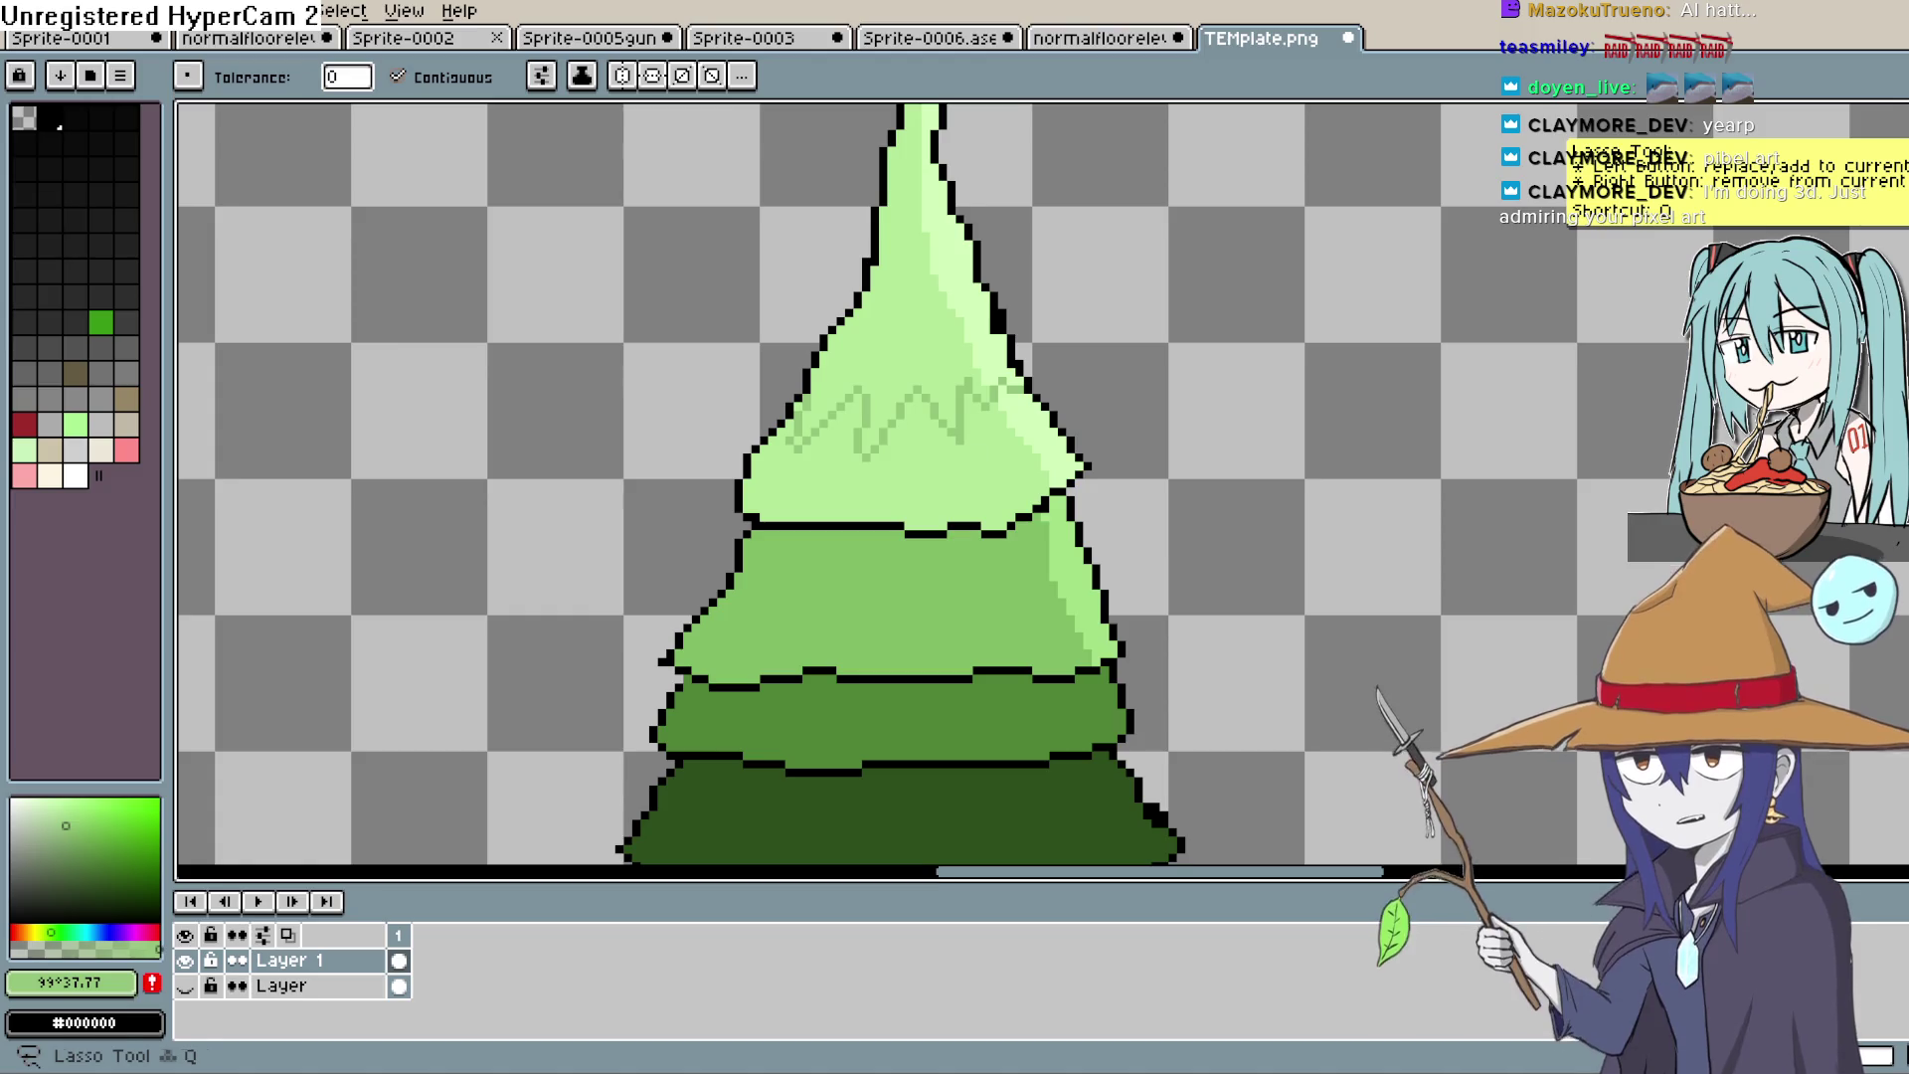
# Step: Eyedrop the middle tier's mid green as the drawing colour, then switch to Construct 3
pyautogui.scroll(-3, 995, 696)
pyautogui.moveTo(1074, 438); pyautogui.dragTo(1031, 383)
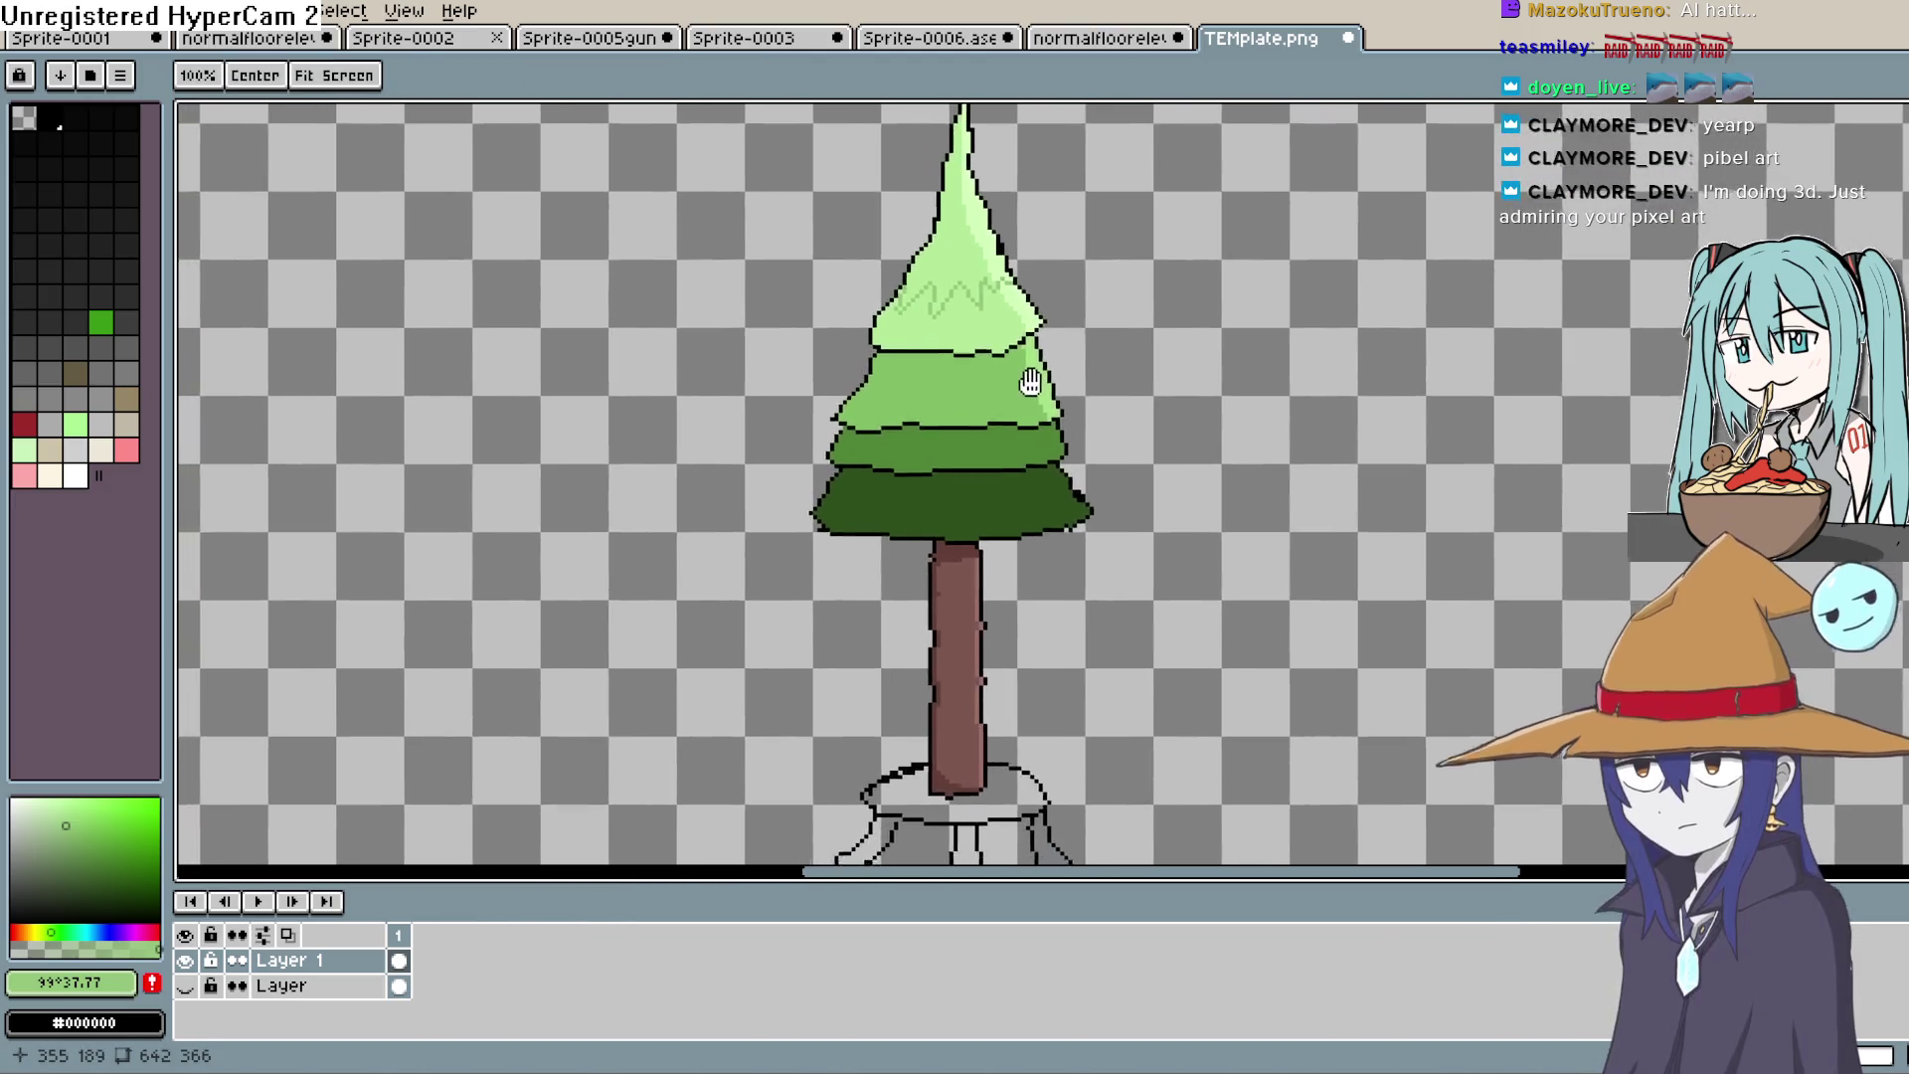
pyautogui.press('i')
pyautogui.scroll(2, 993, 289)
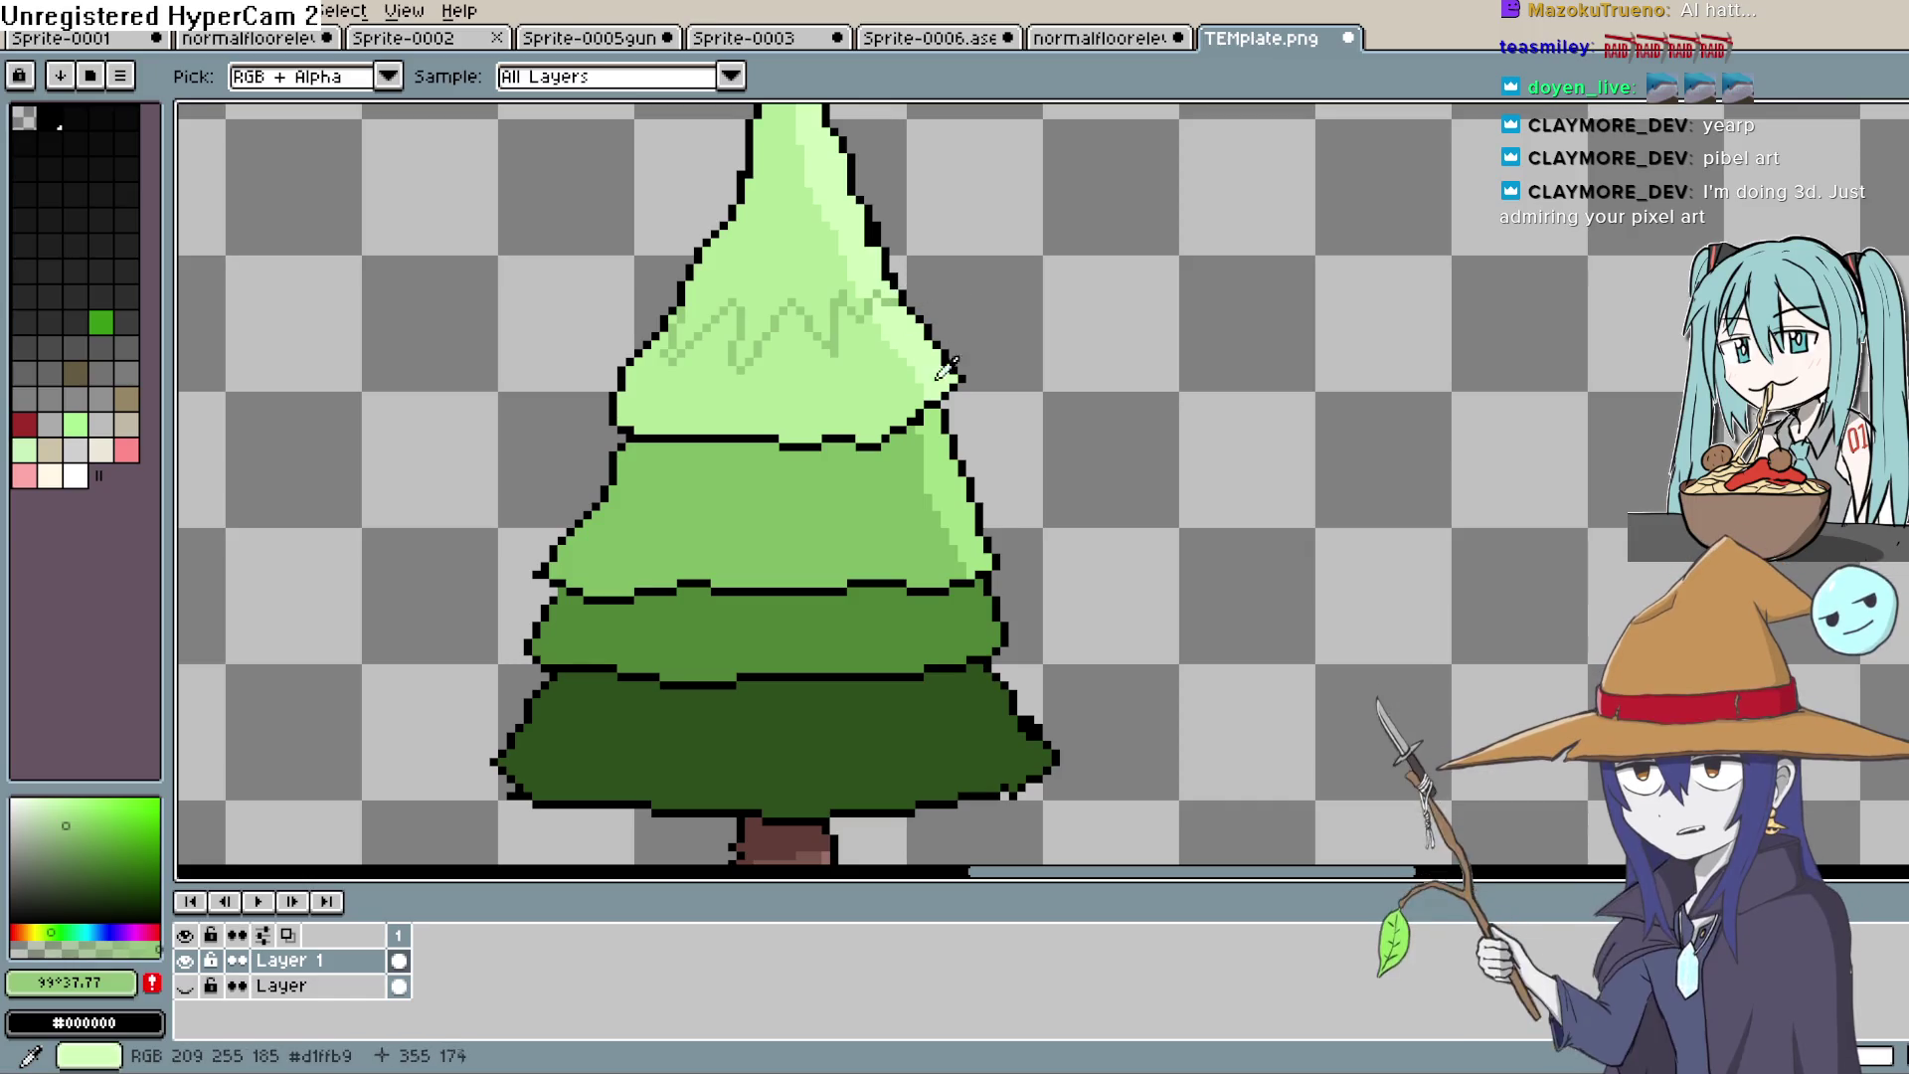
pyautogui.click(903, 484)
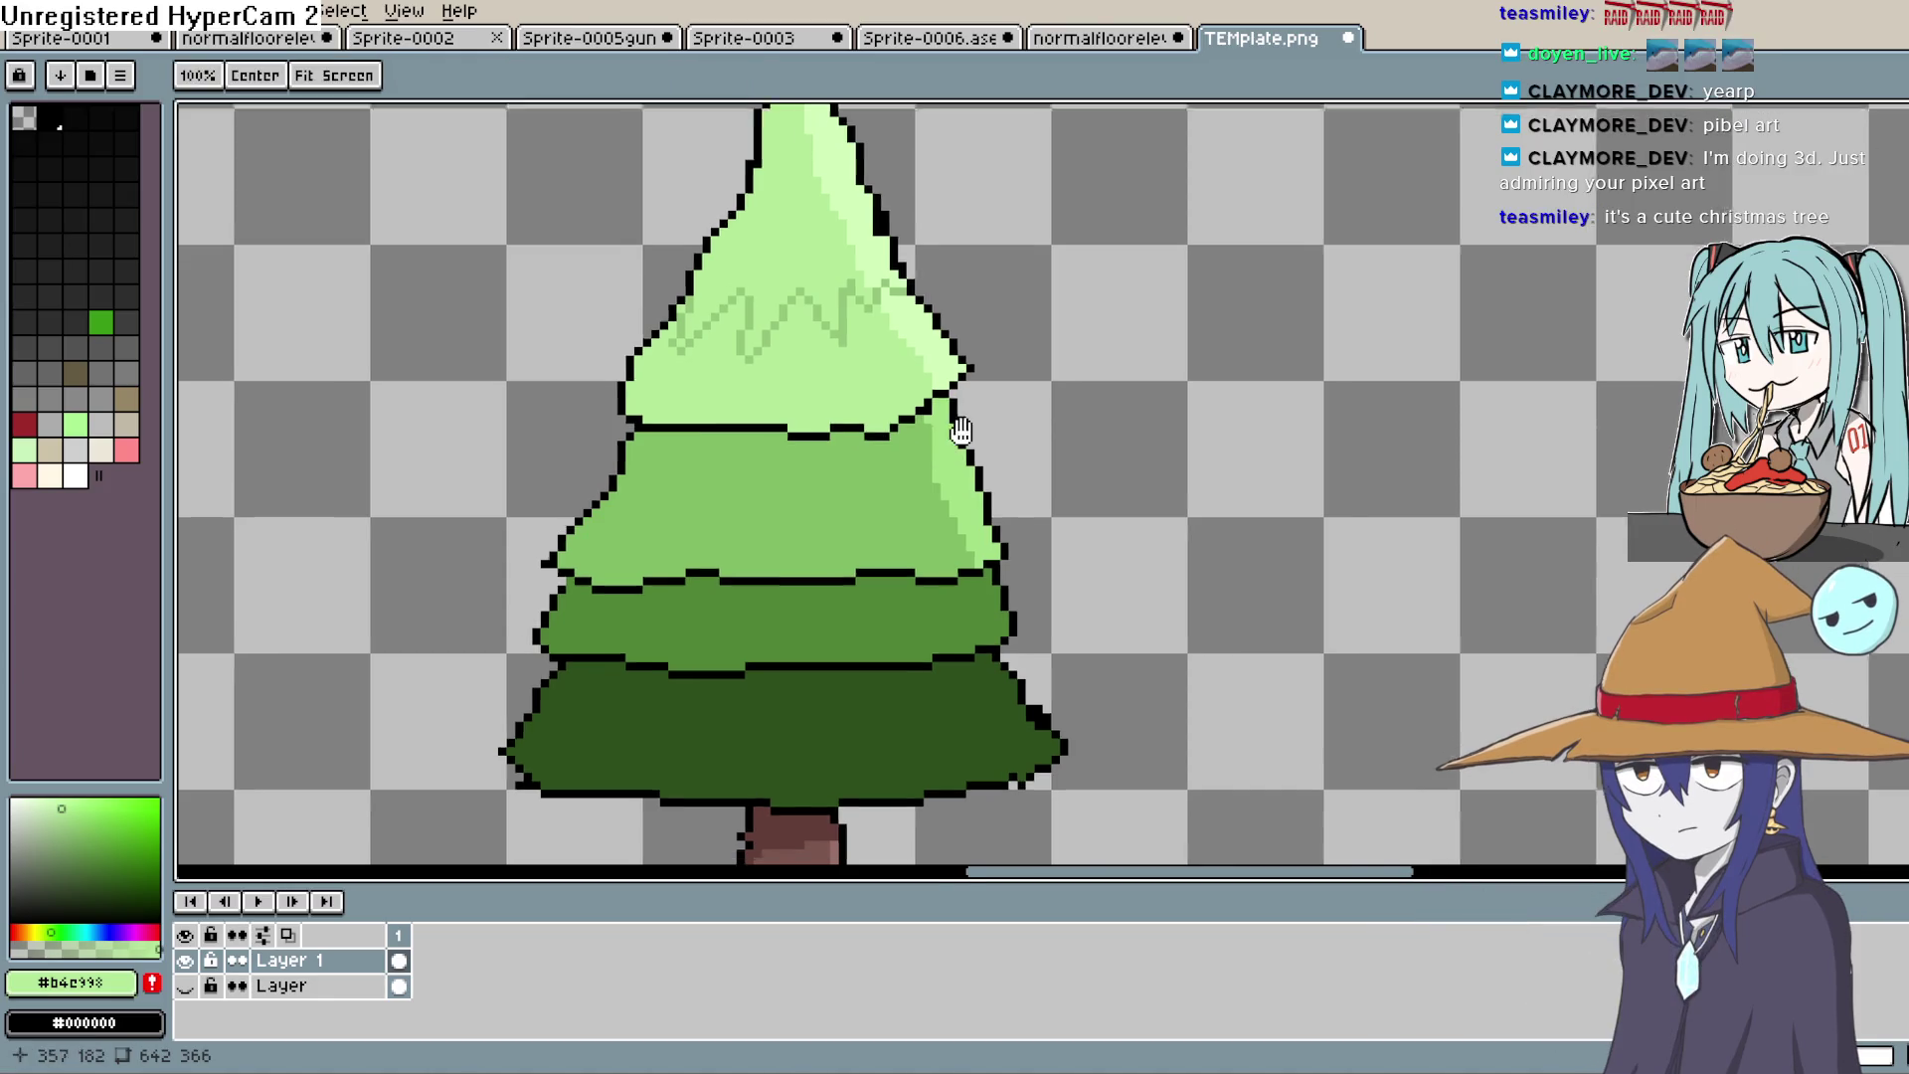
pyautogui.moveTo(959, 427); pyautogui.dragTo(1029, 347)
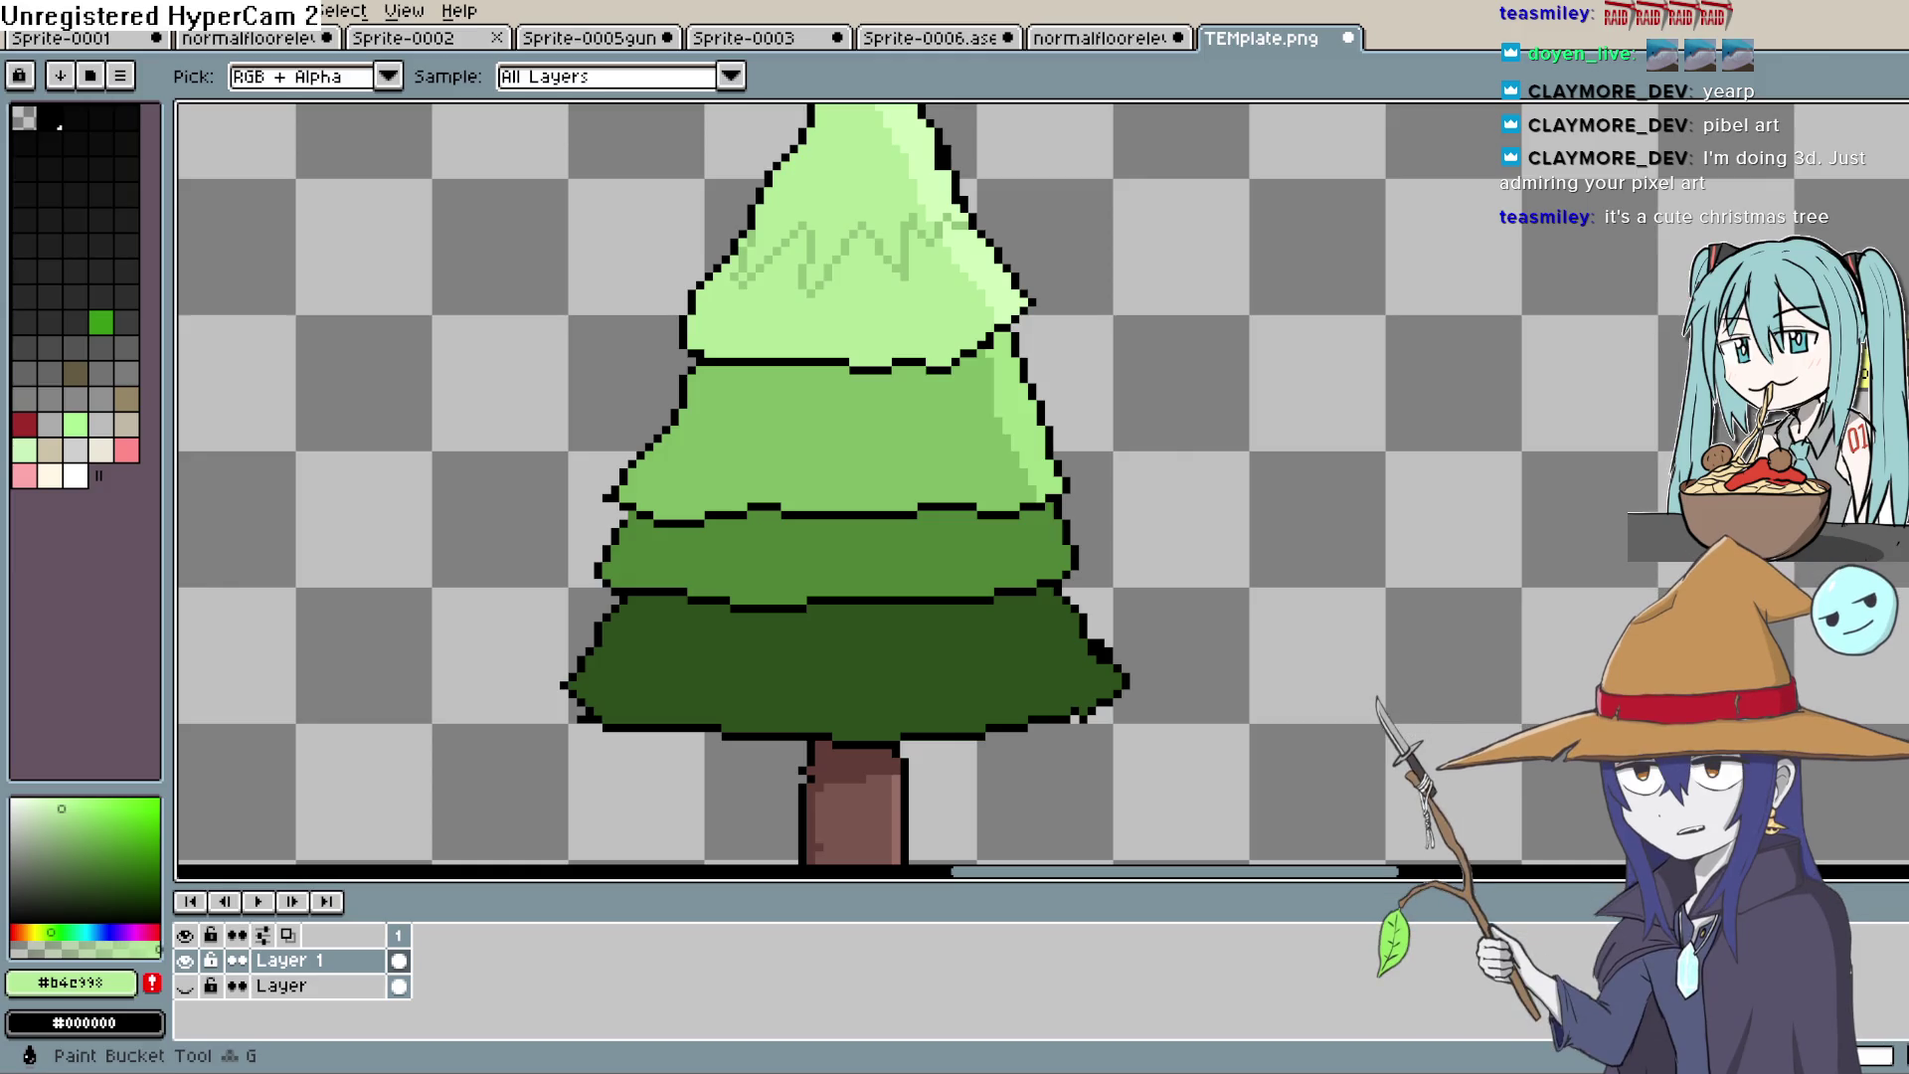
pyautogui.hotkey('alt', 'Tab')
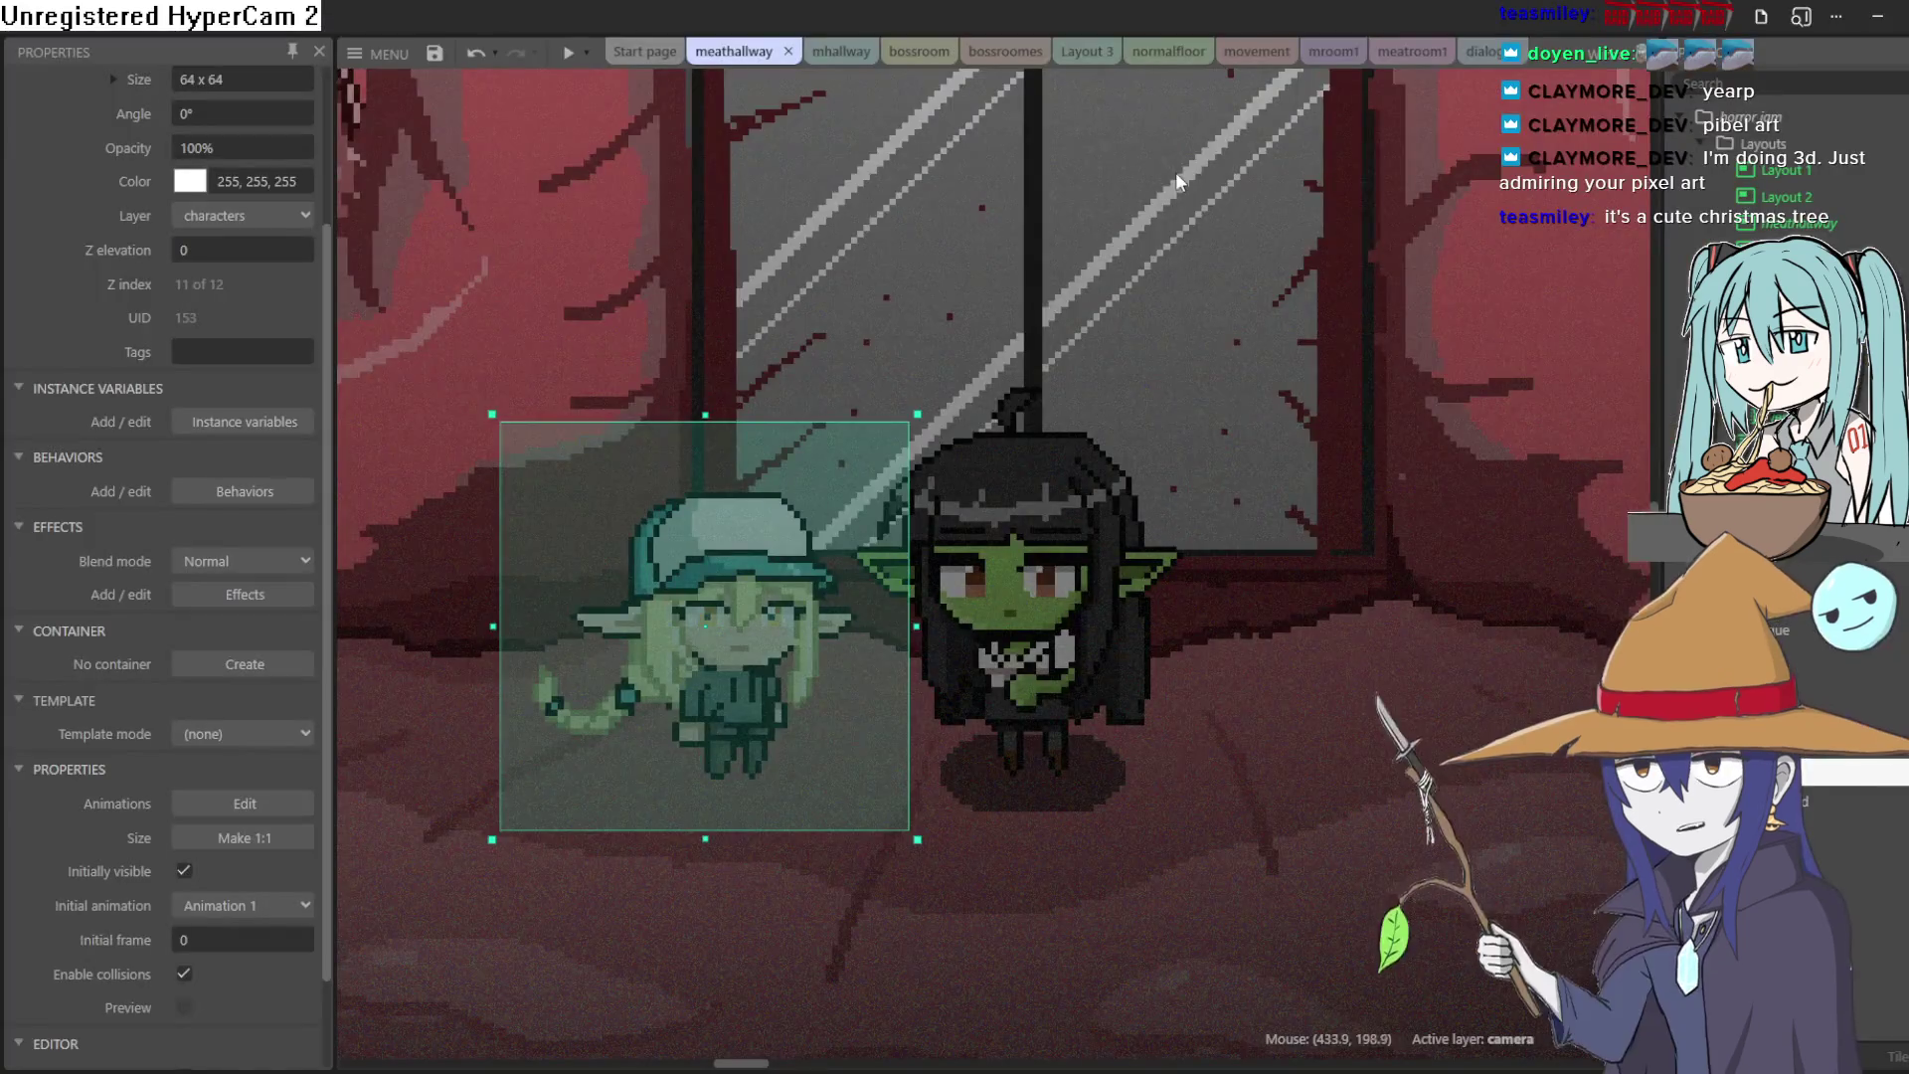
# Step: Cycle through the layout and event sheet tabs to Layout 3 and start a game preview
pyautogui.click(1412, 52)
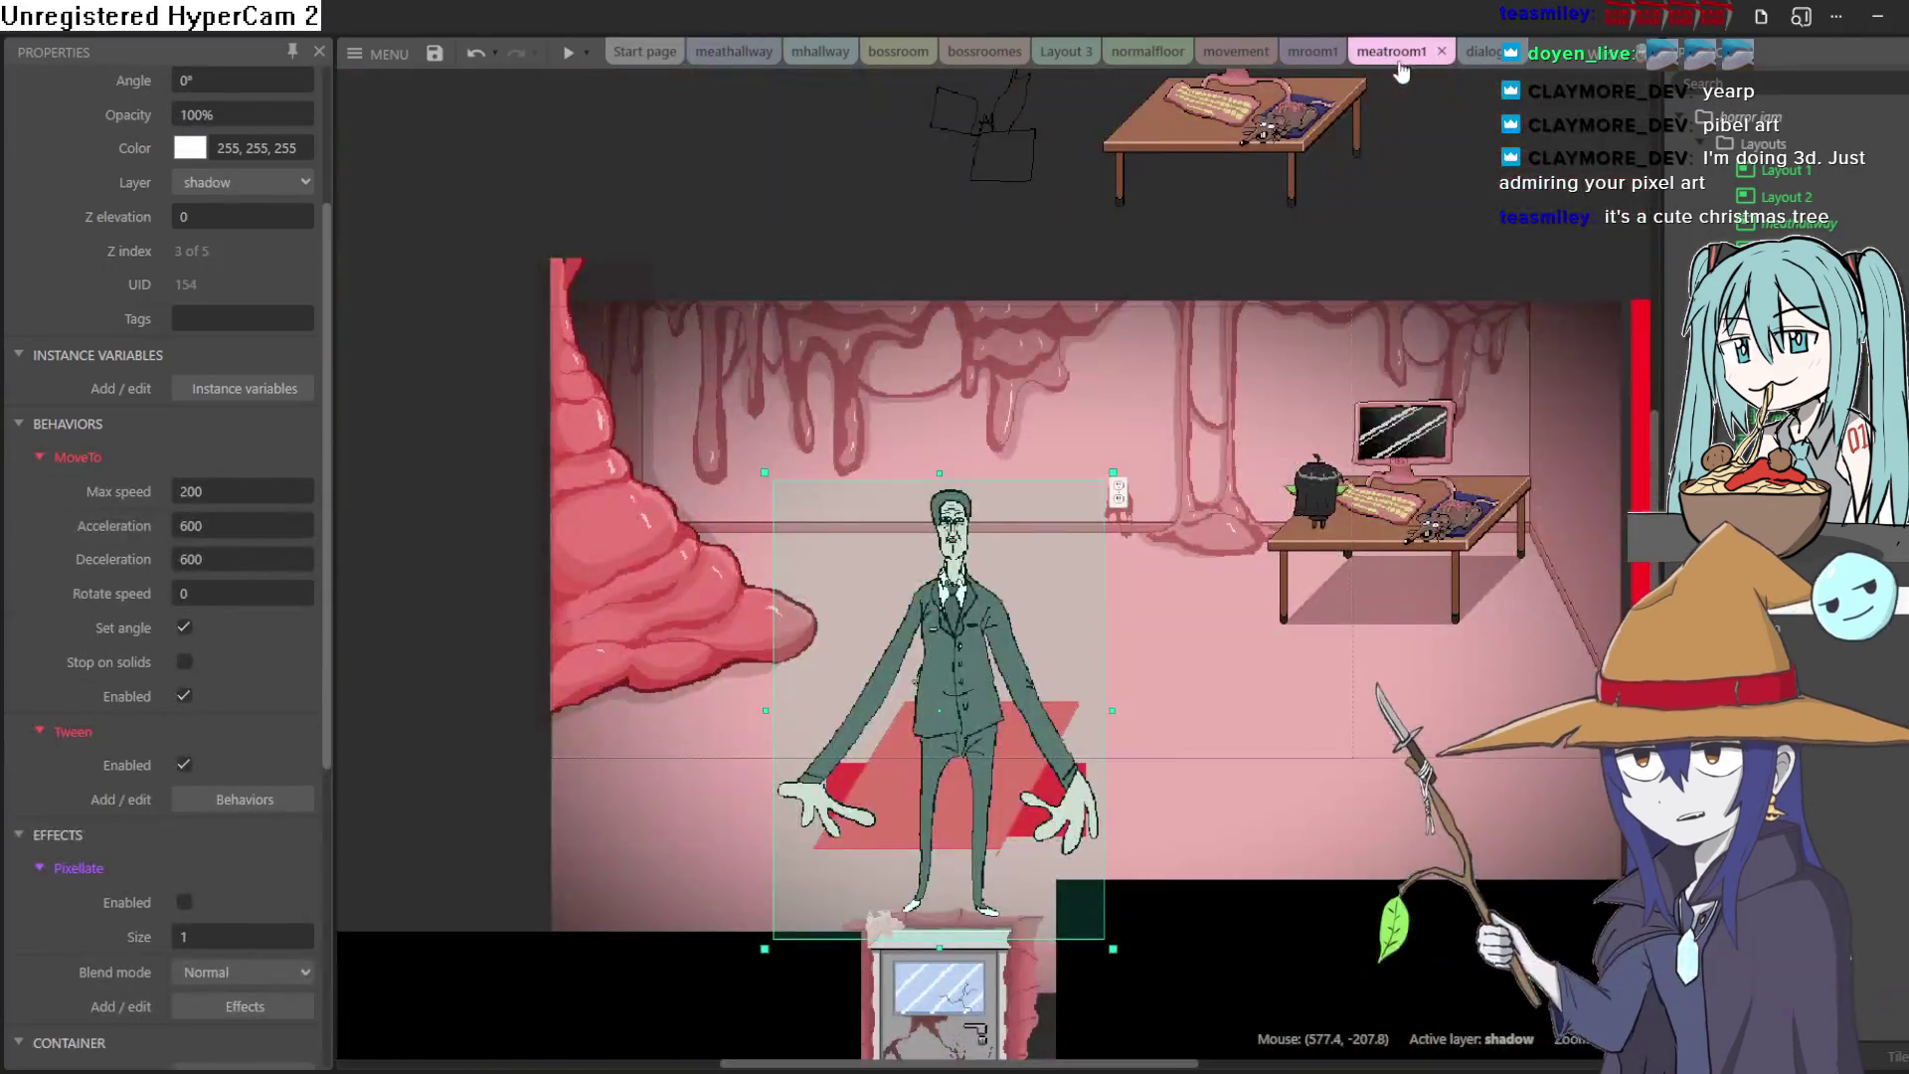
pyautogui.click(1302, 51)
pyautogui.click(1215, 53)
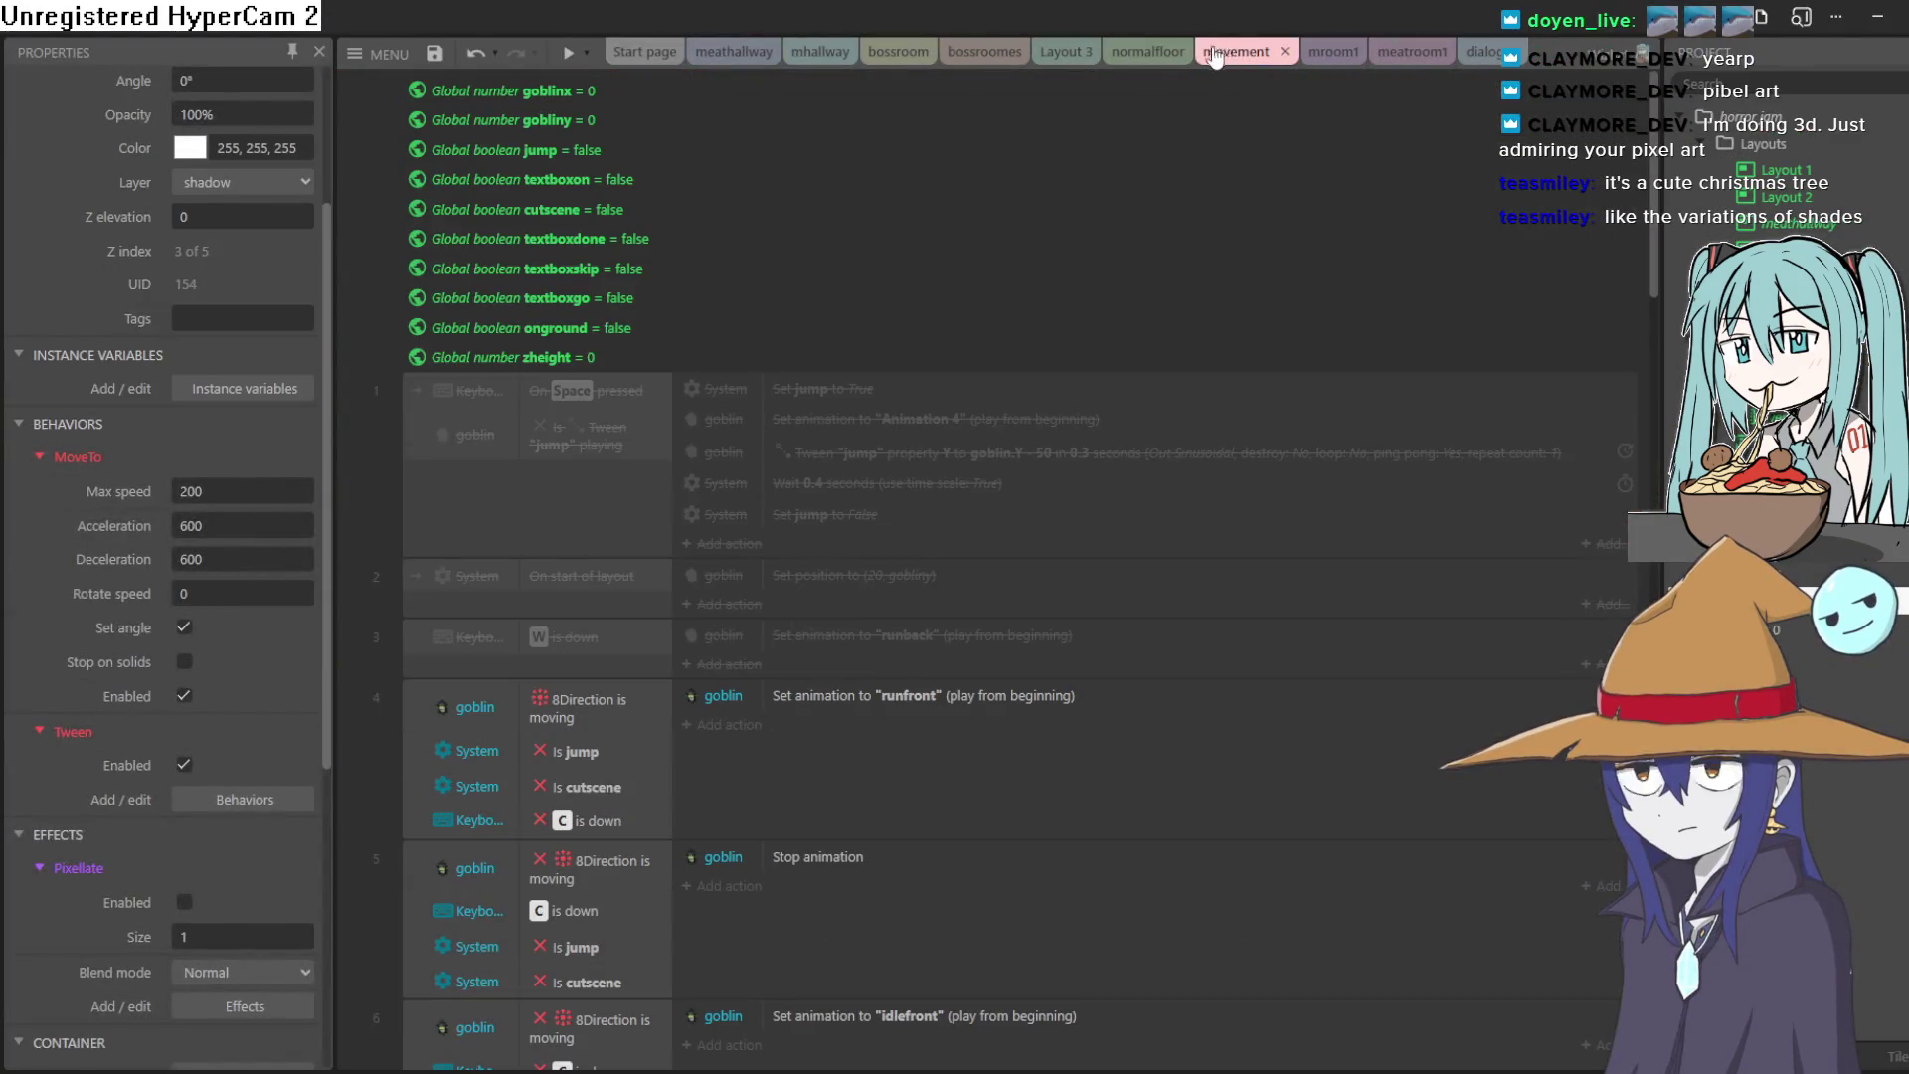
pyautogui.click(704, 52)
pyautogui.click(821, 51)
pyautogui.click(898, 52)
pyautogui.click(994, 52)
pyautogui.click(1074, 52)
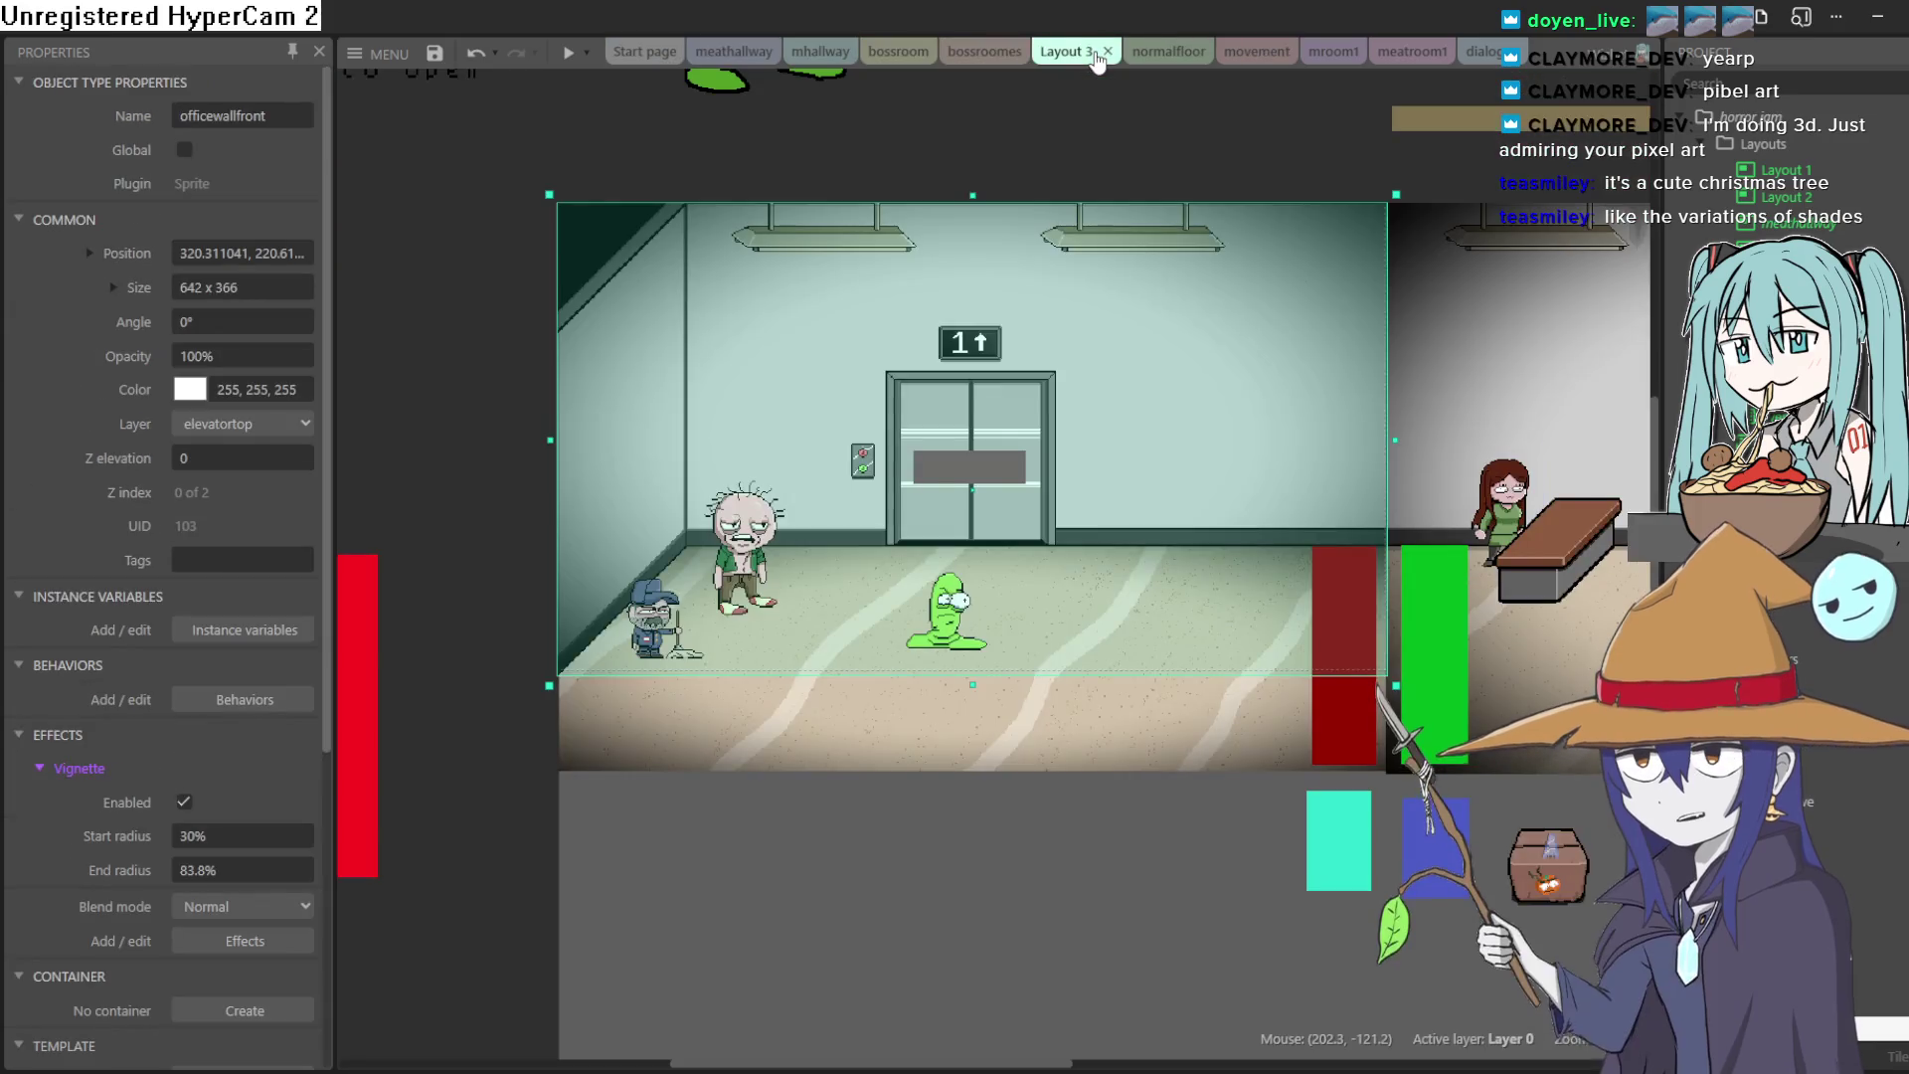
pyautogui.click(563, 62)
# Step: Walk the goblin left, swing its sword, then open the elevator and step inside
pyautogui.press('Left')
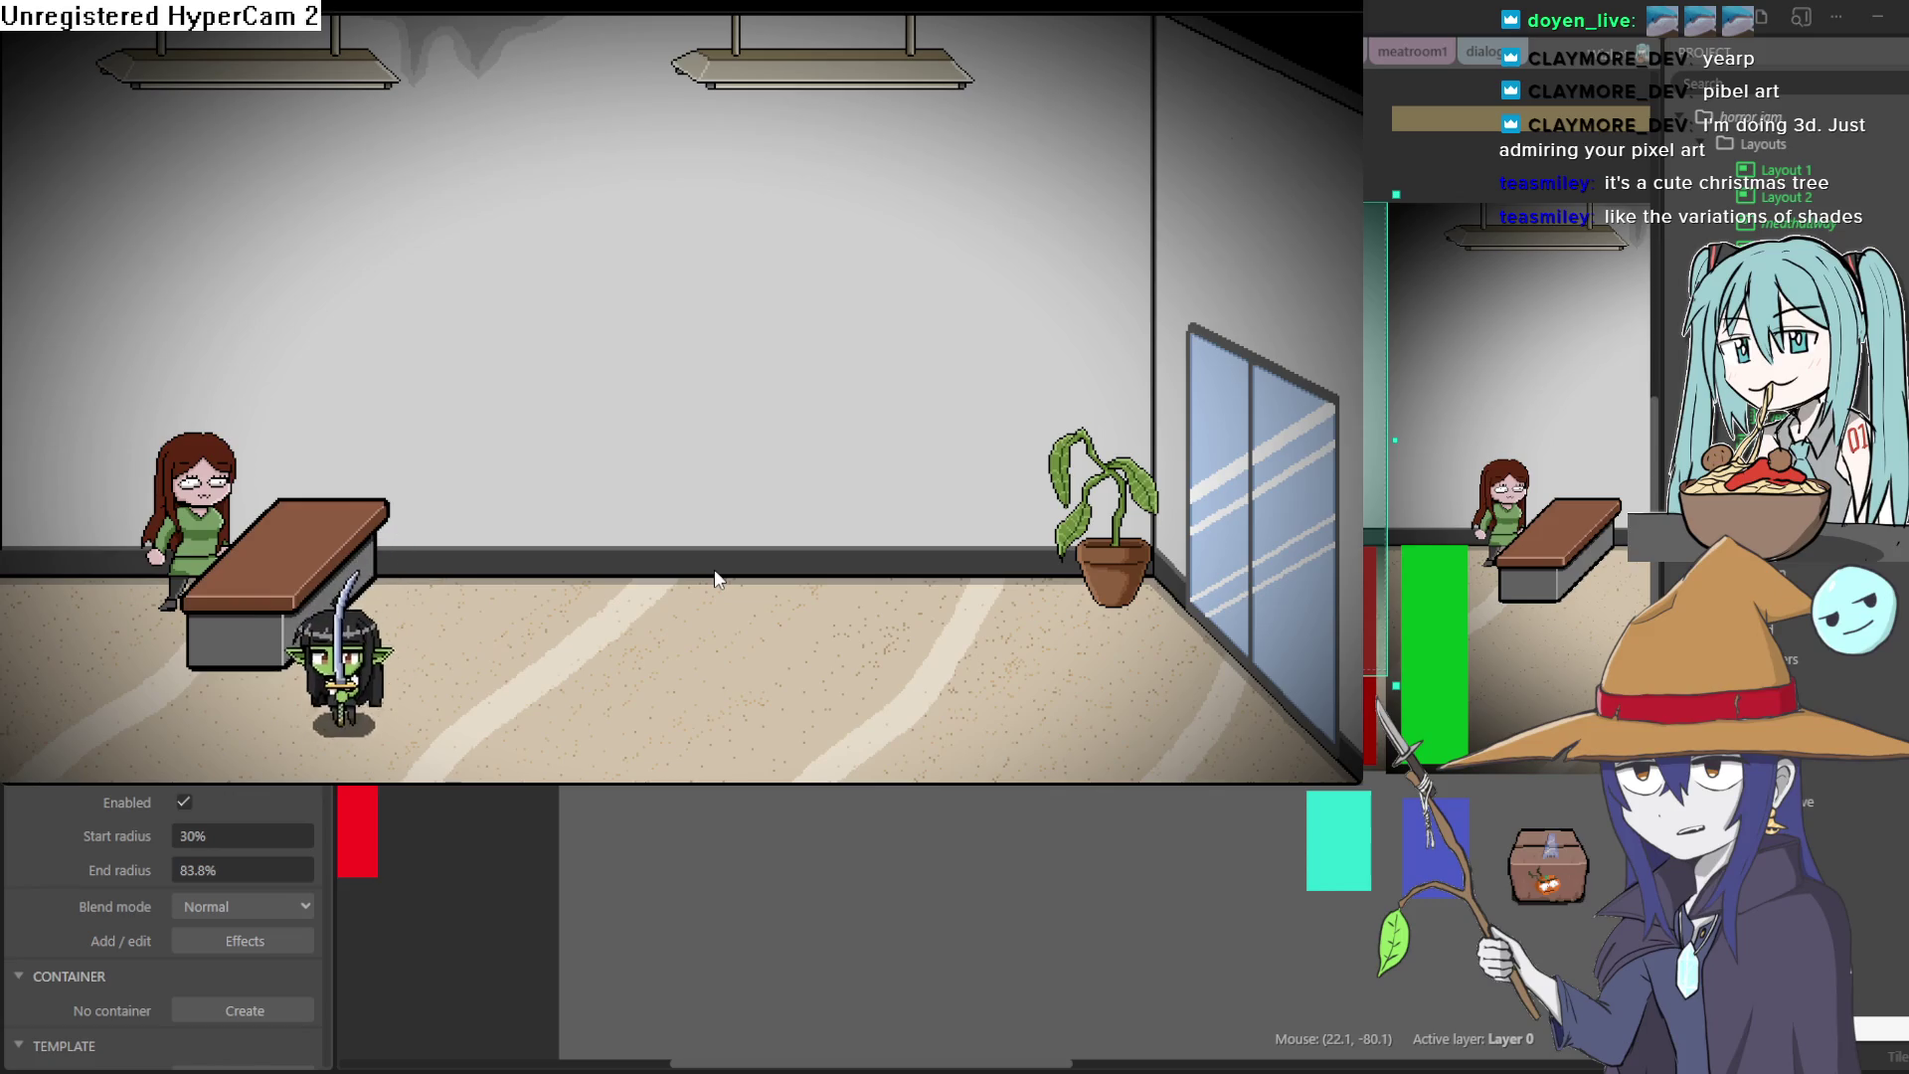
pyautogui.press('Left')
pyautogui.press('Left')
pyautogui.press('Right')
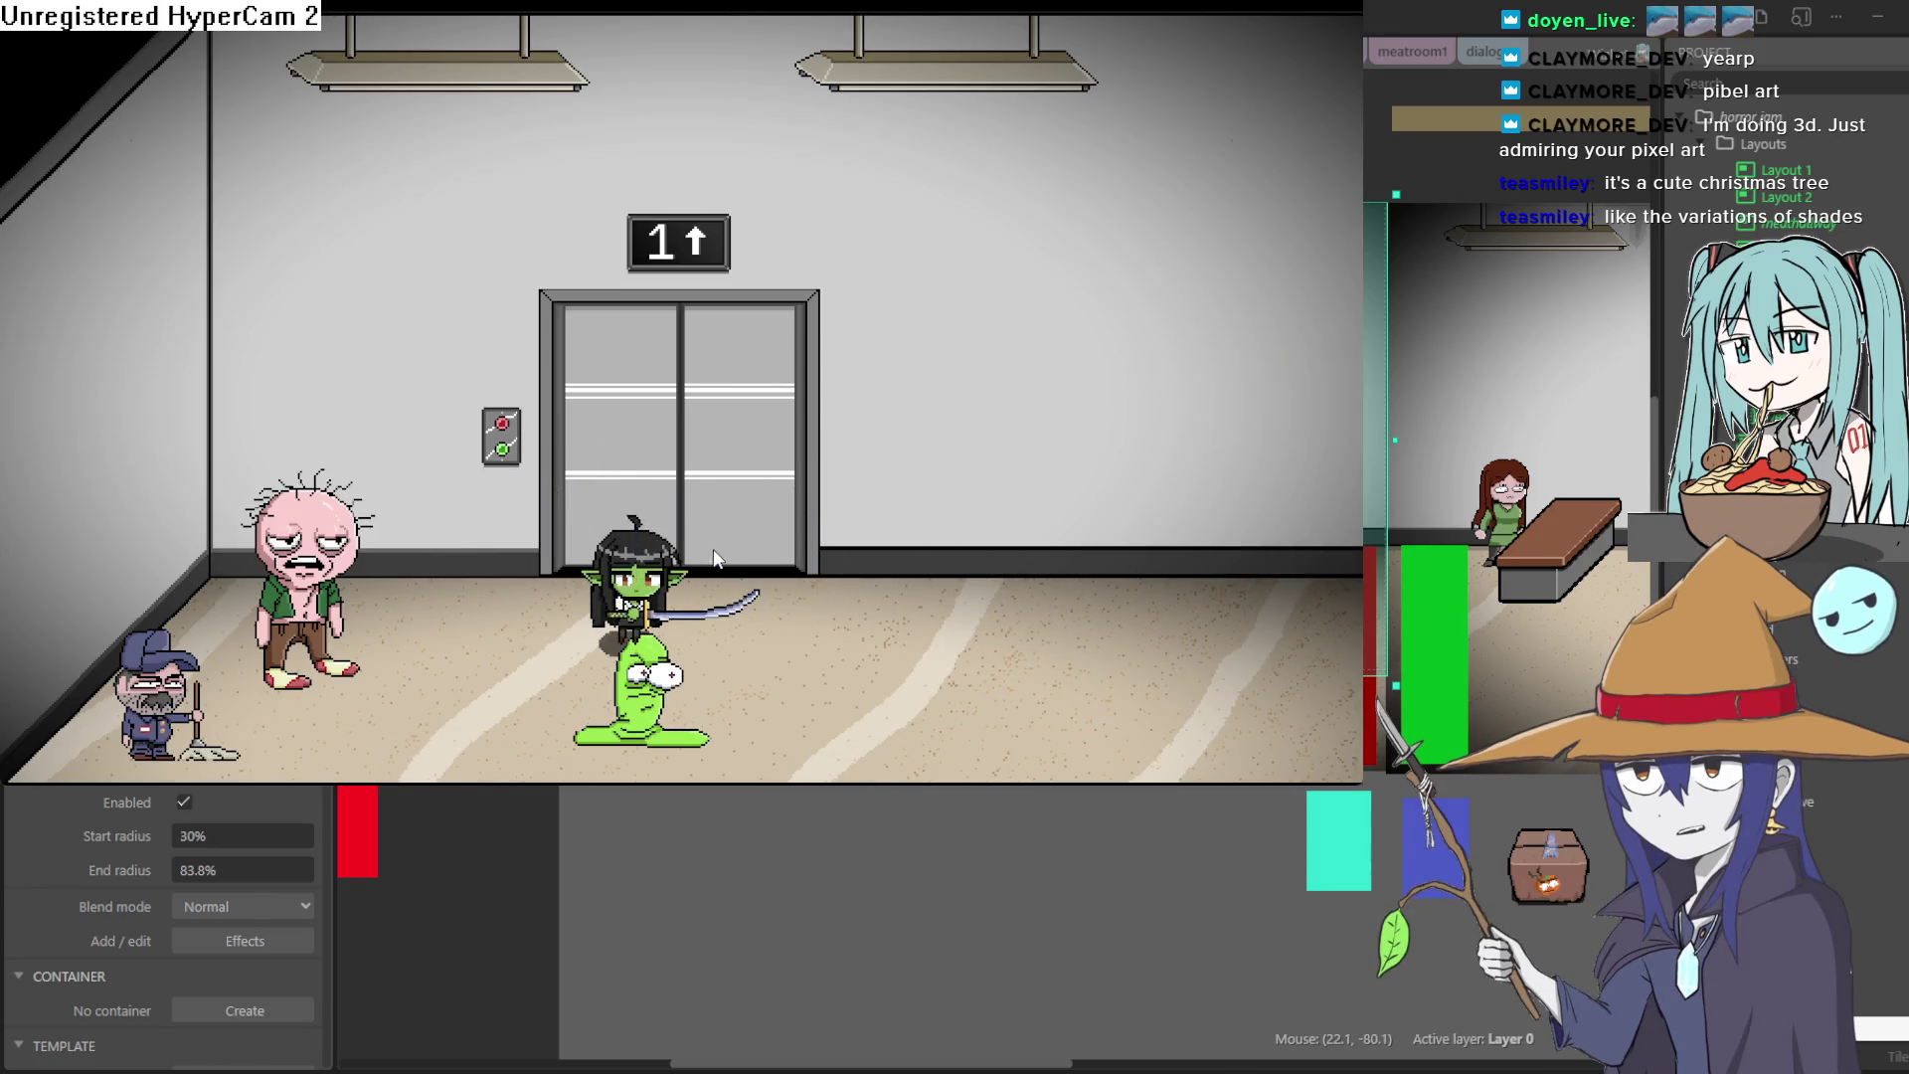
pyautogui.press('Right')
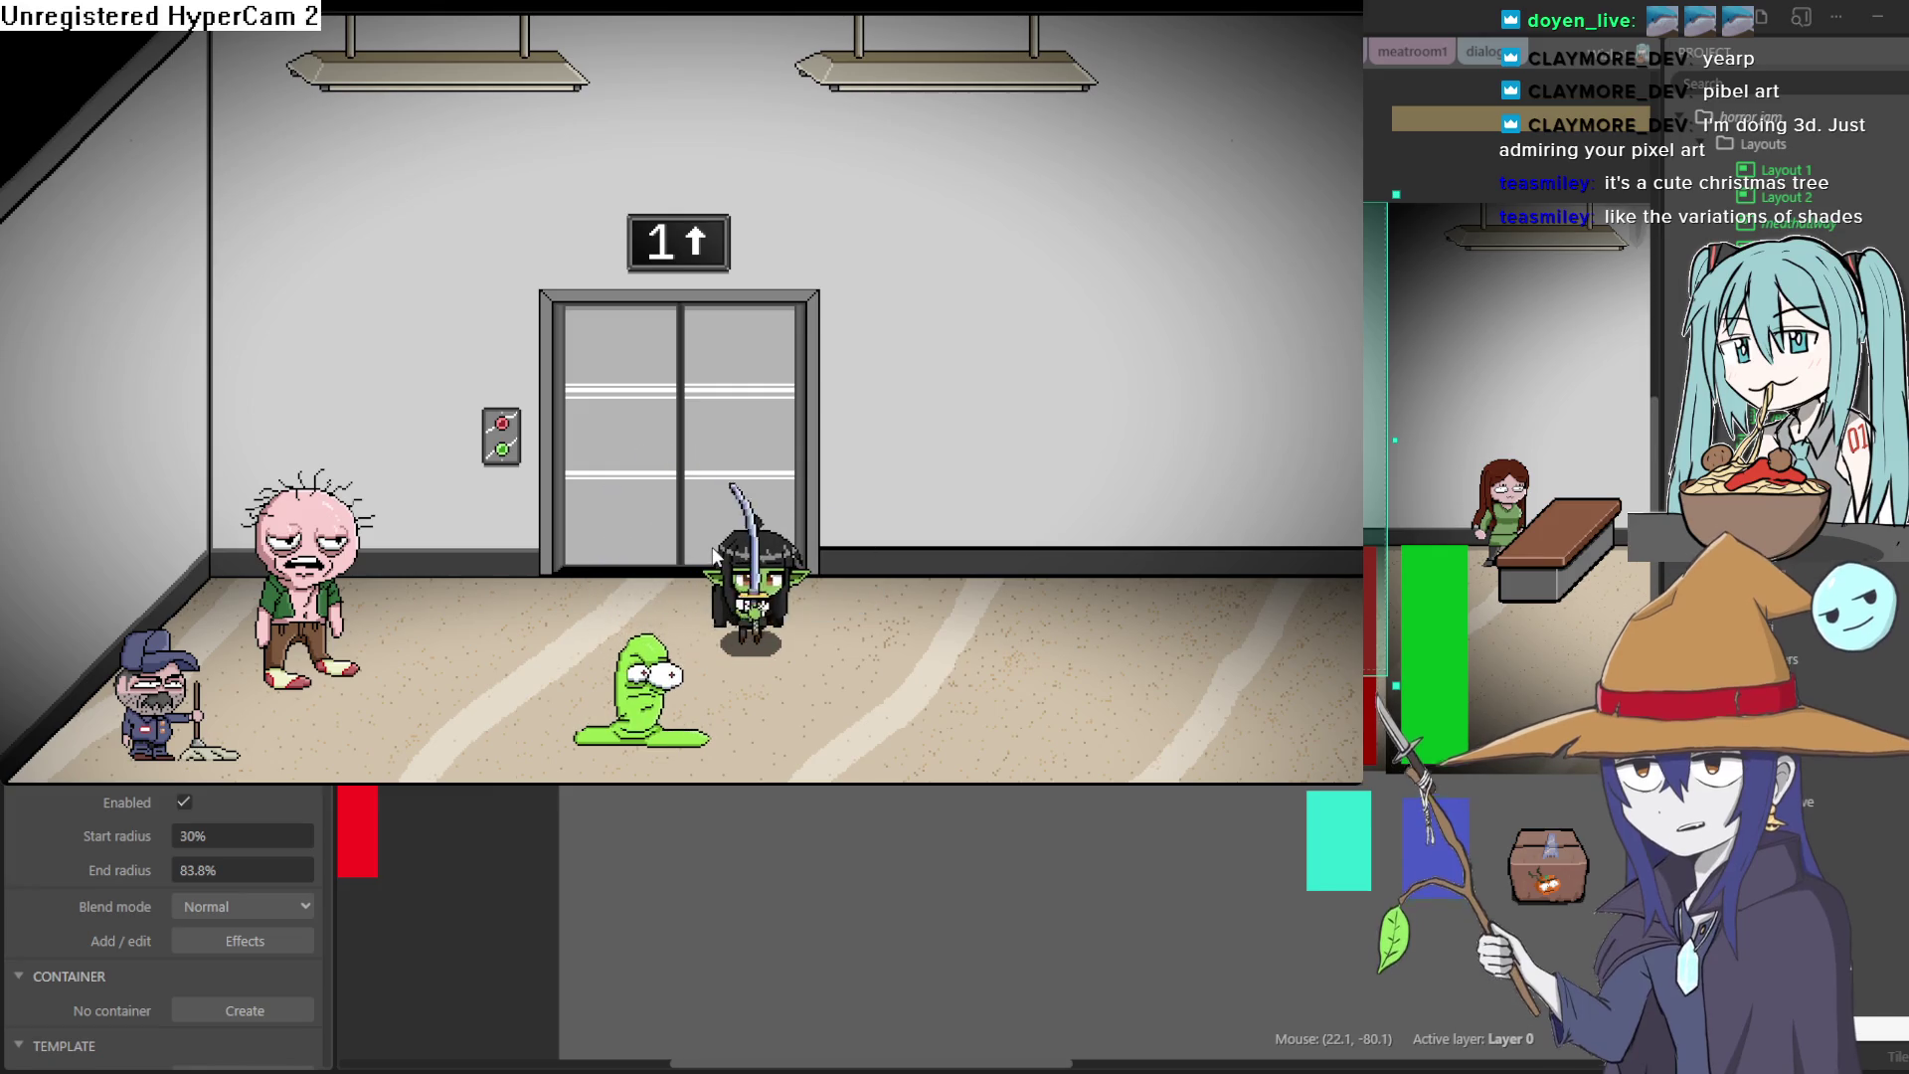
pyautogui.press('Left')
pyautogui.press('Right')
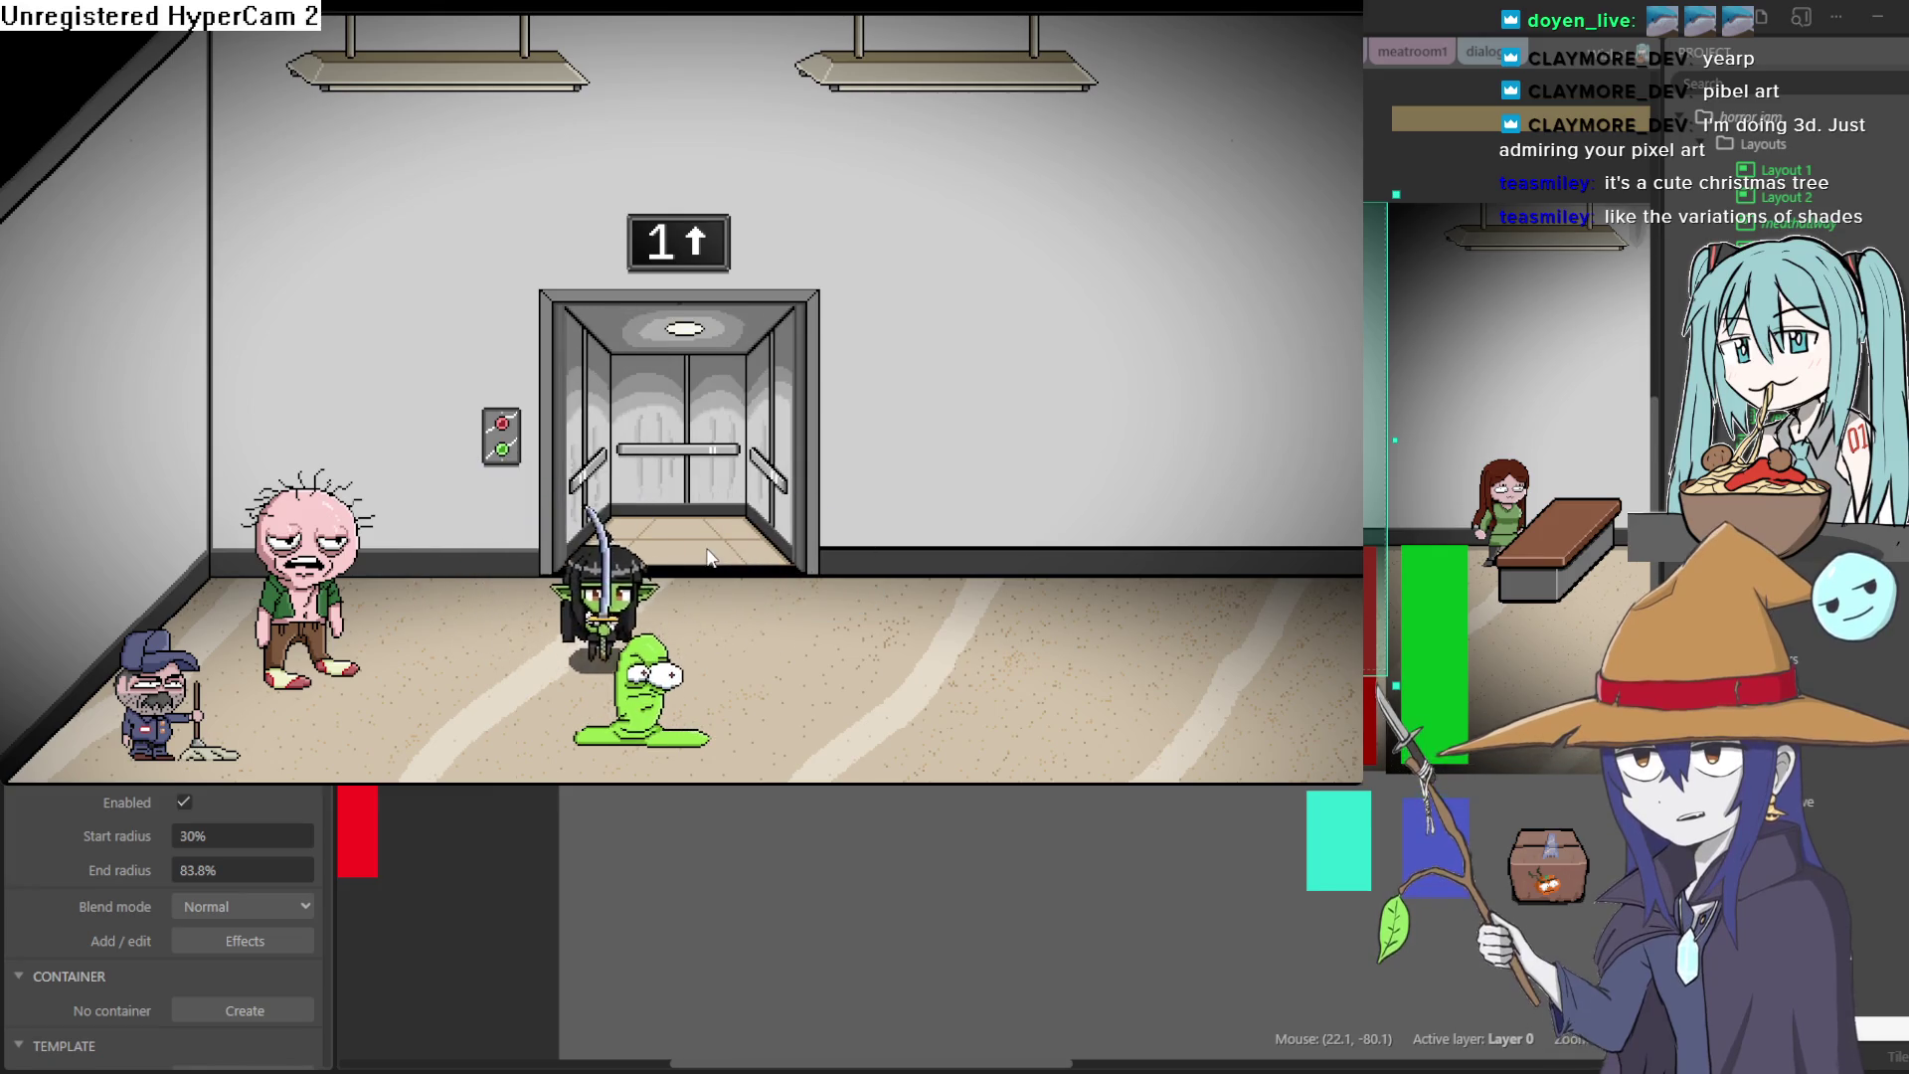
pyautogui.press('Up')
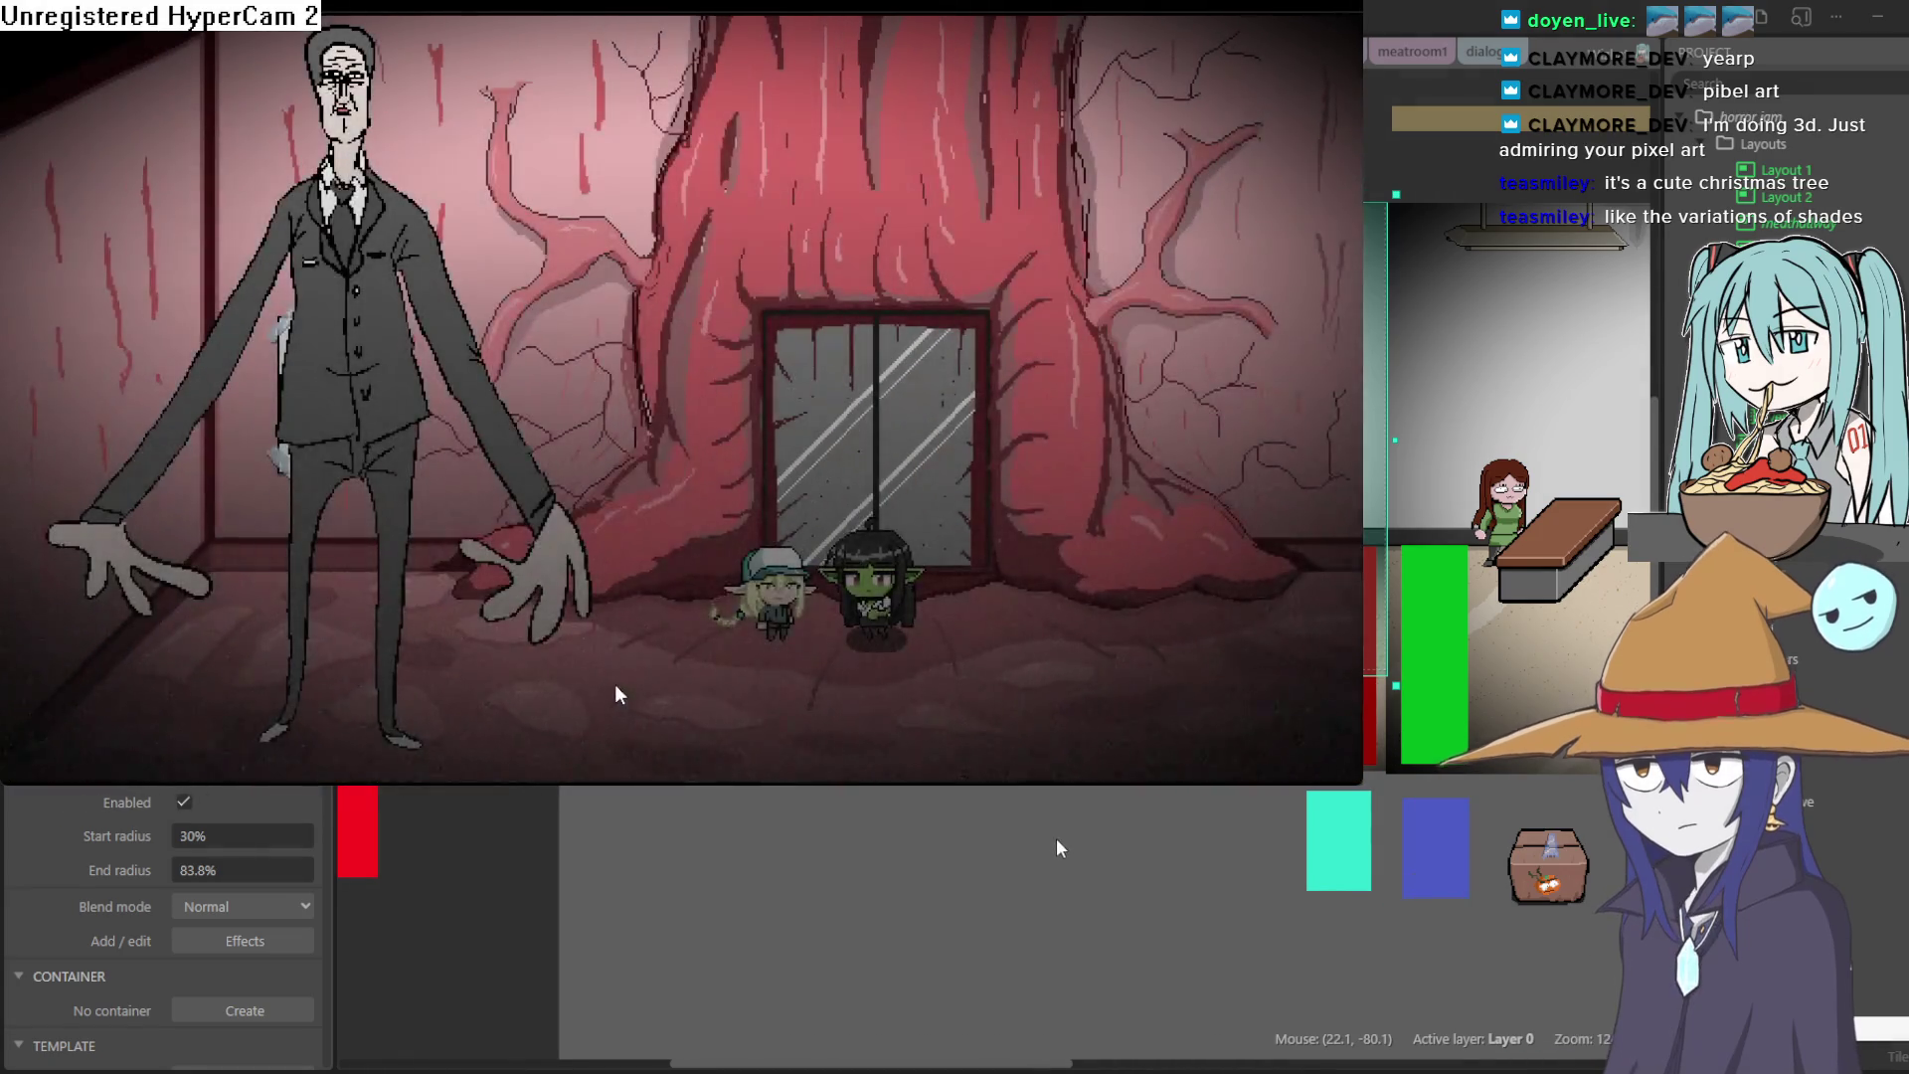
# Step: Walk right to inspect the potted plant, close its dialogue, and go through the door
pyautogui.press('Right')
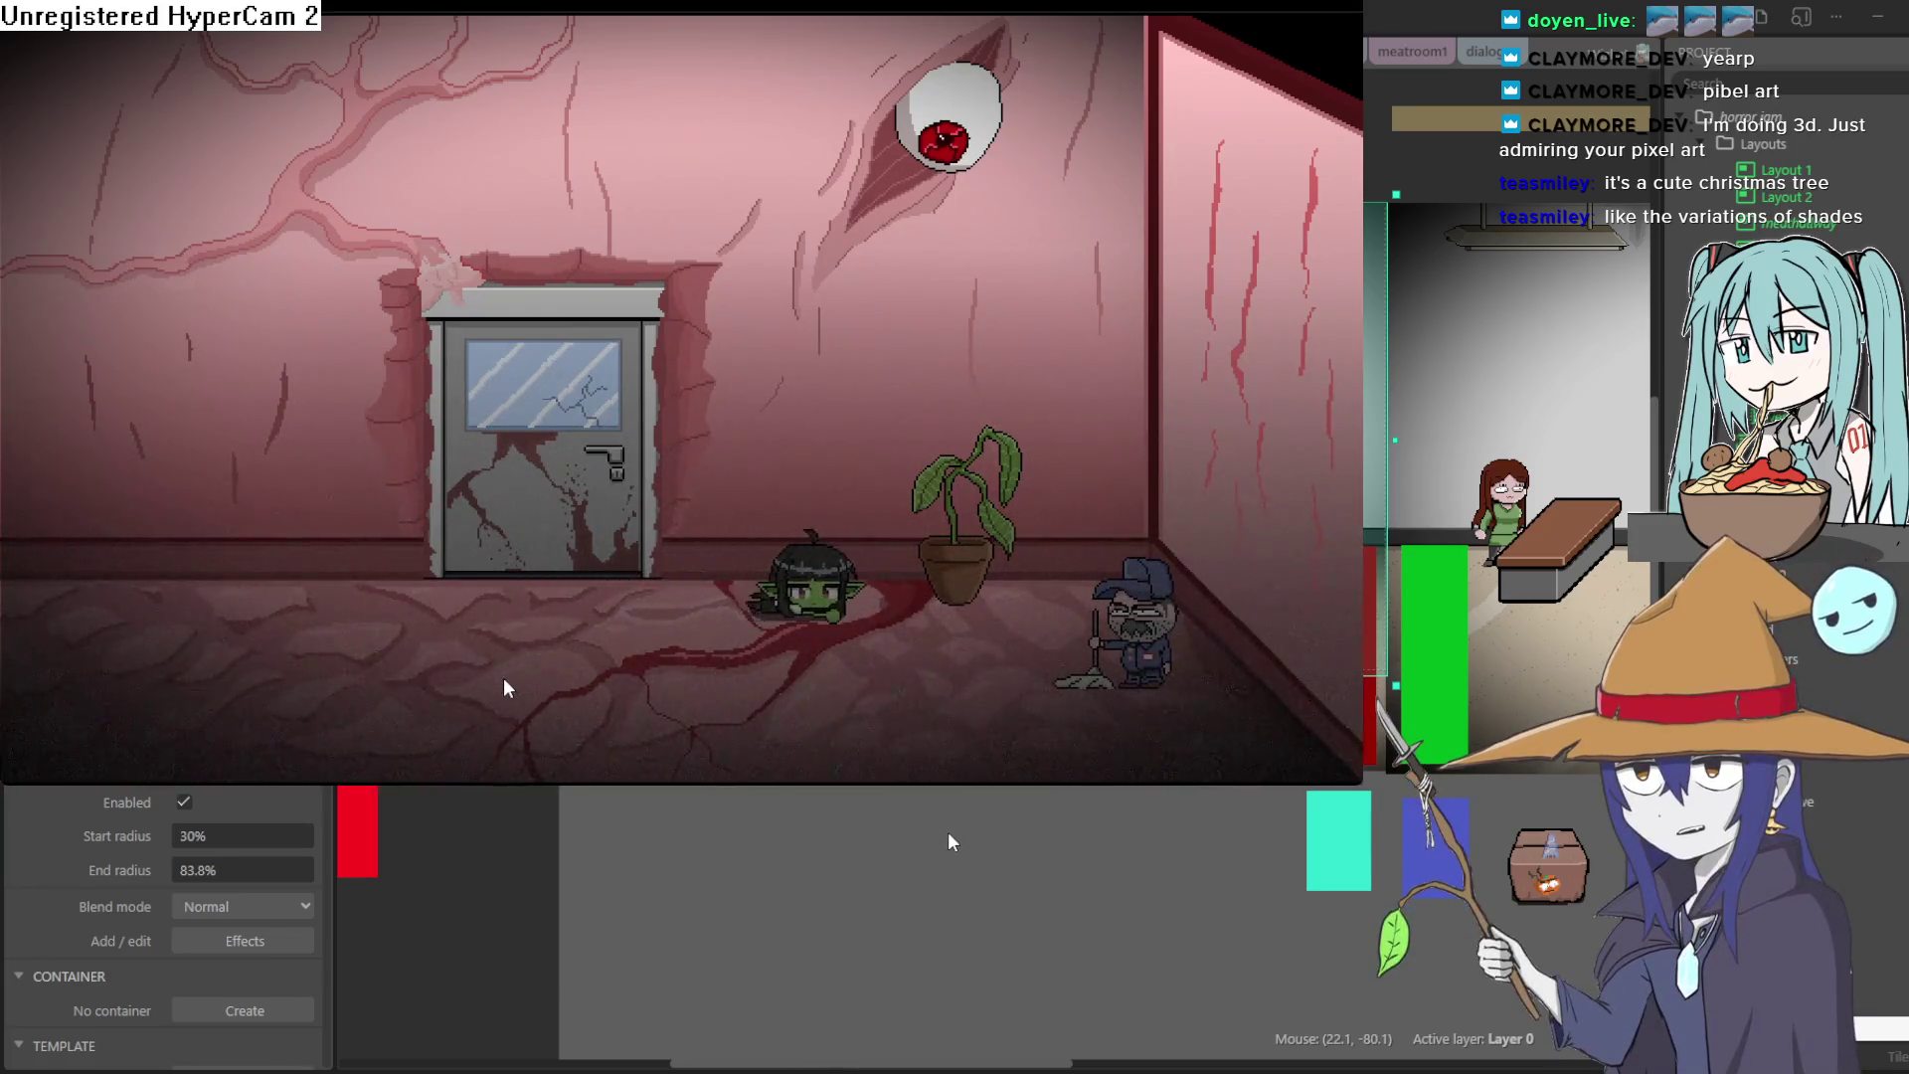
pyautogui.press('space')
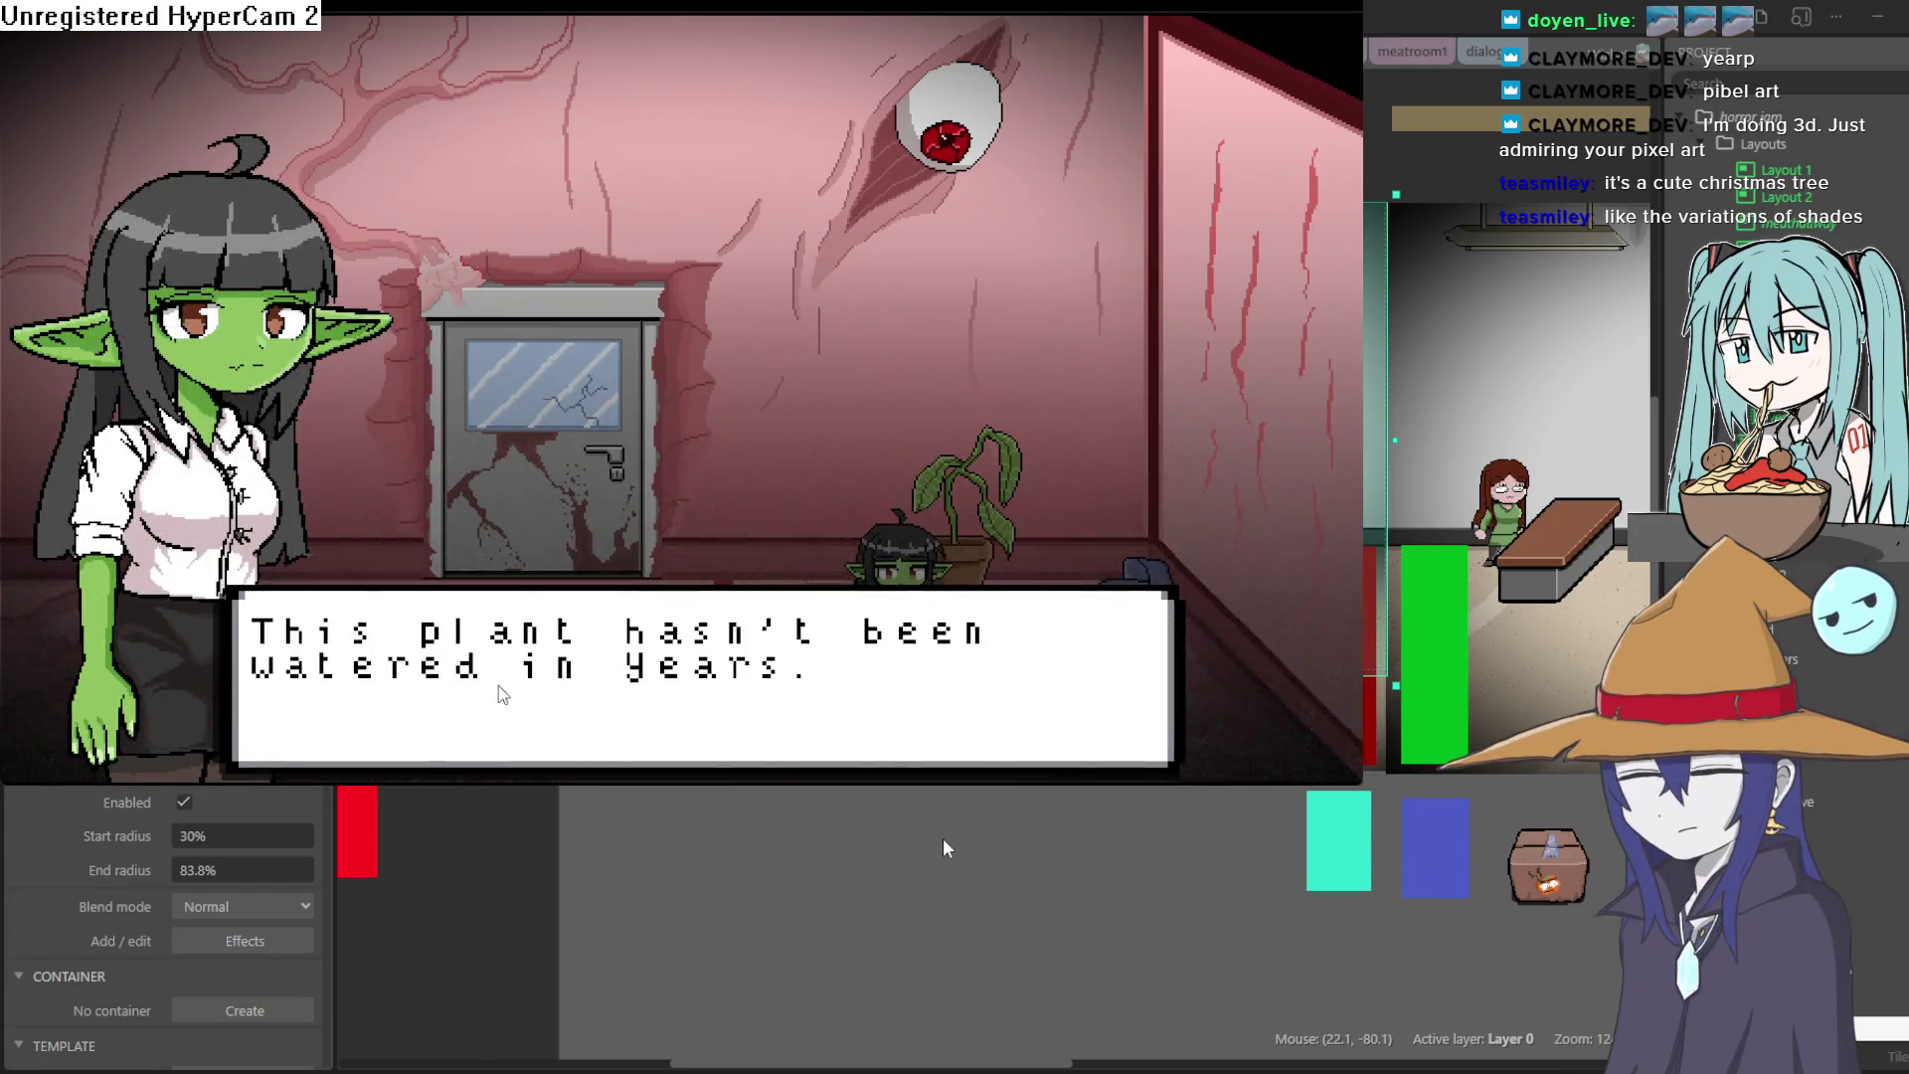
pyautogui.press('space')
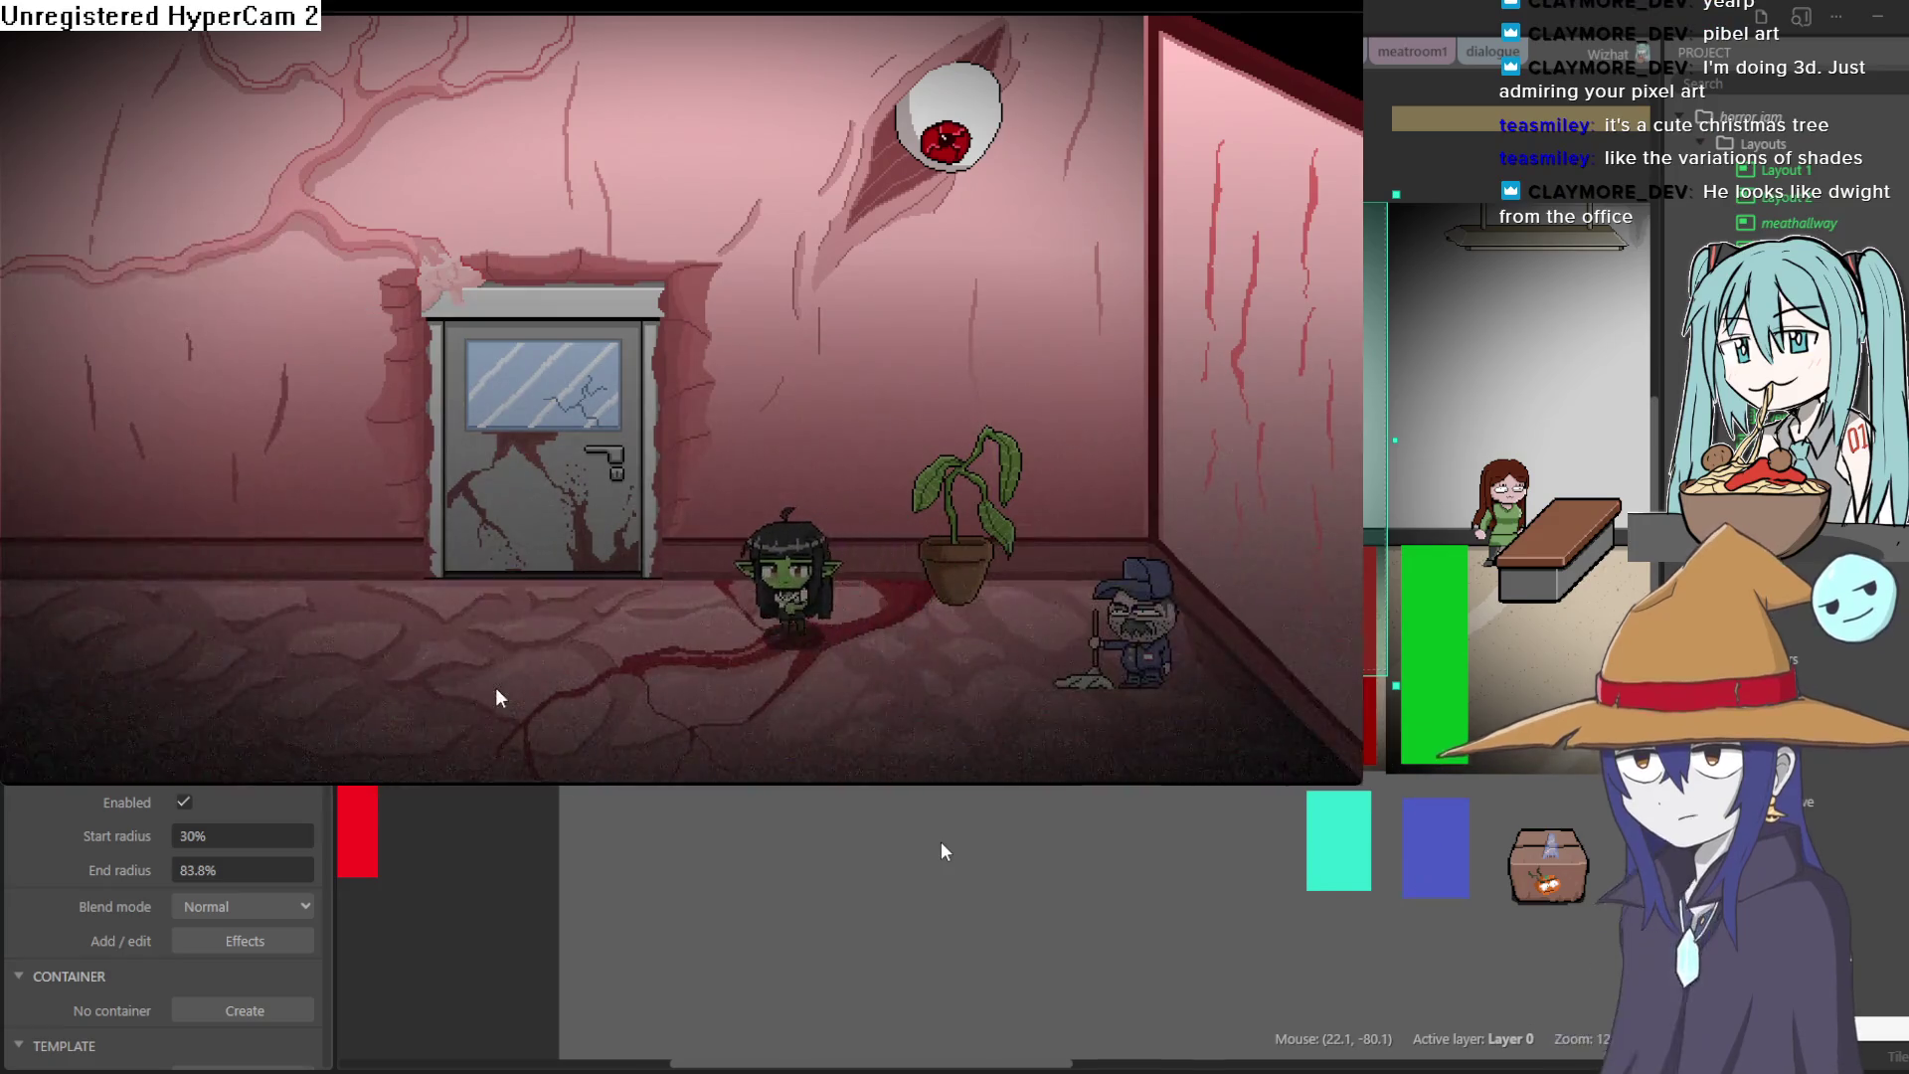
pyautogui.press('Left')
pyautogui.press('space')
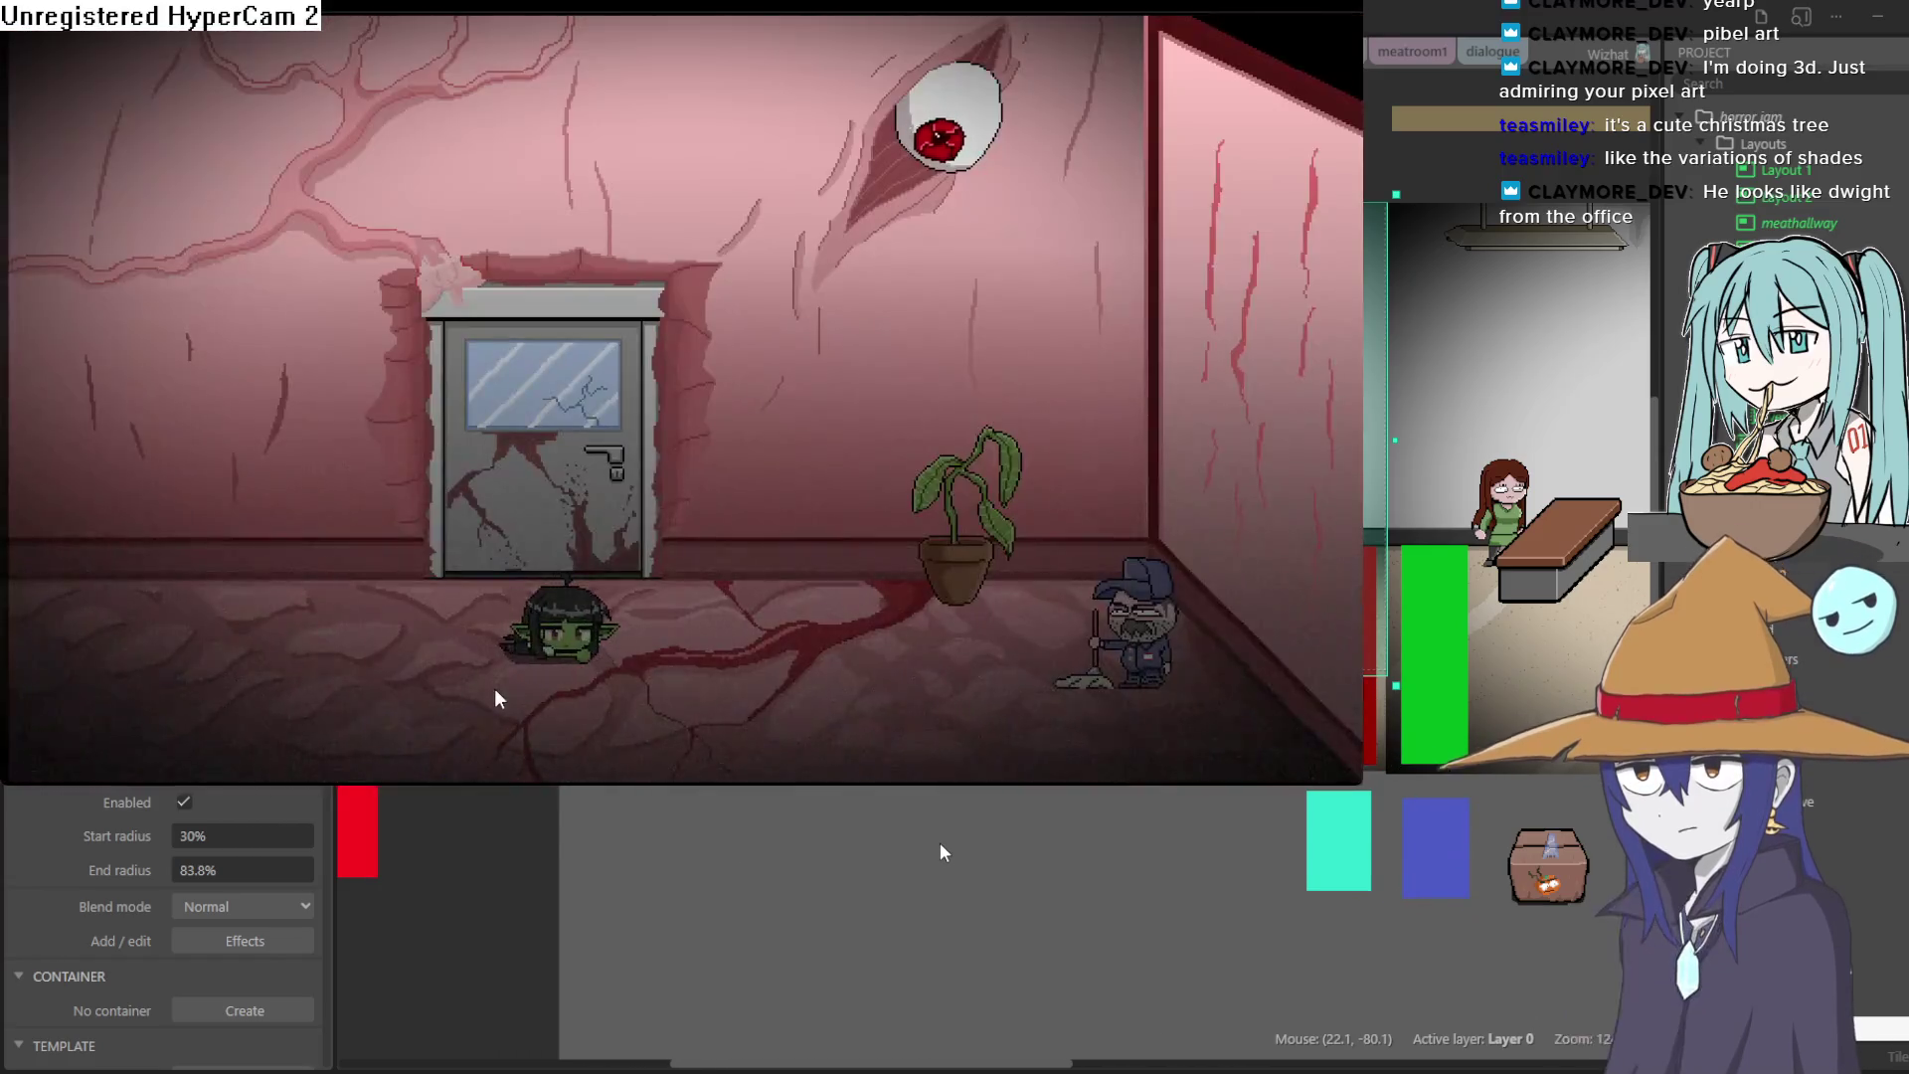
# Step: Move the goblin into the suited man's room and crawl it left and back right
pyautogui.press('space')
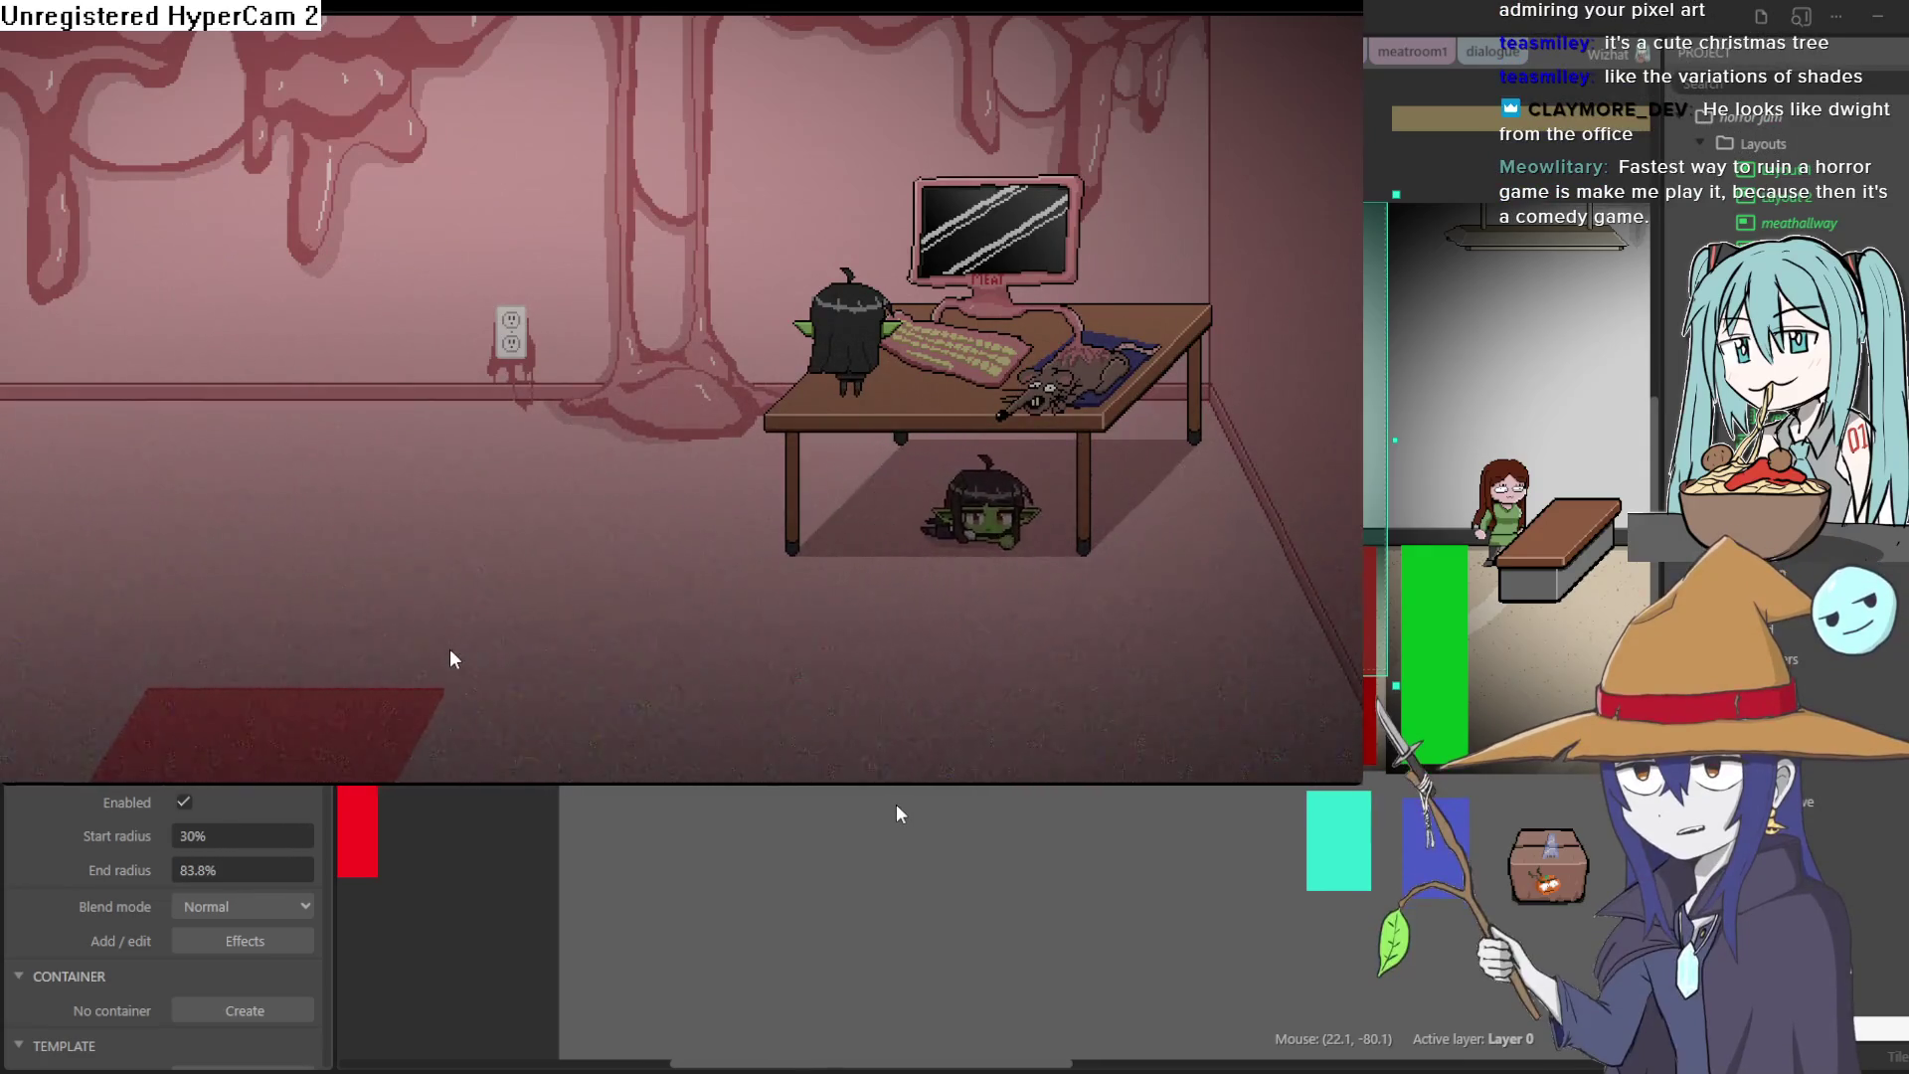
pyautogui.press('Left')
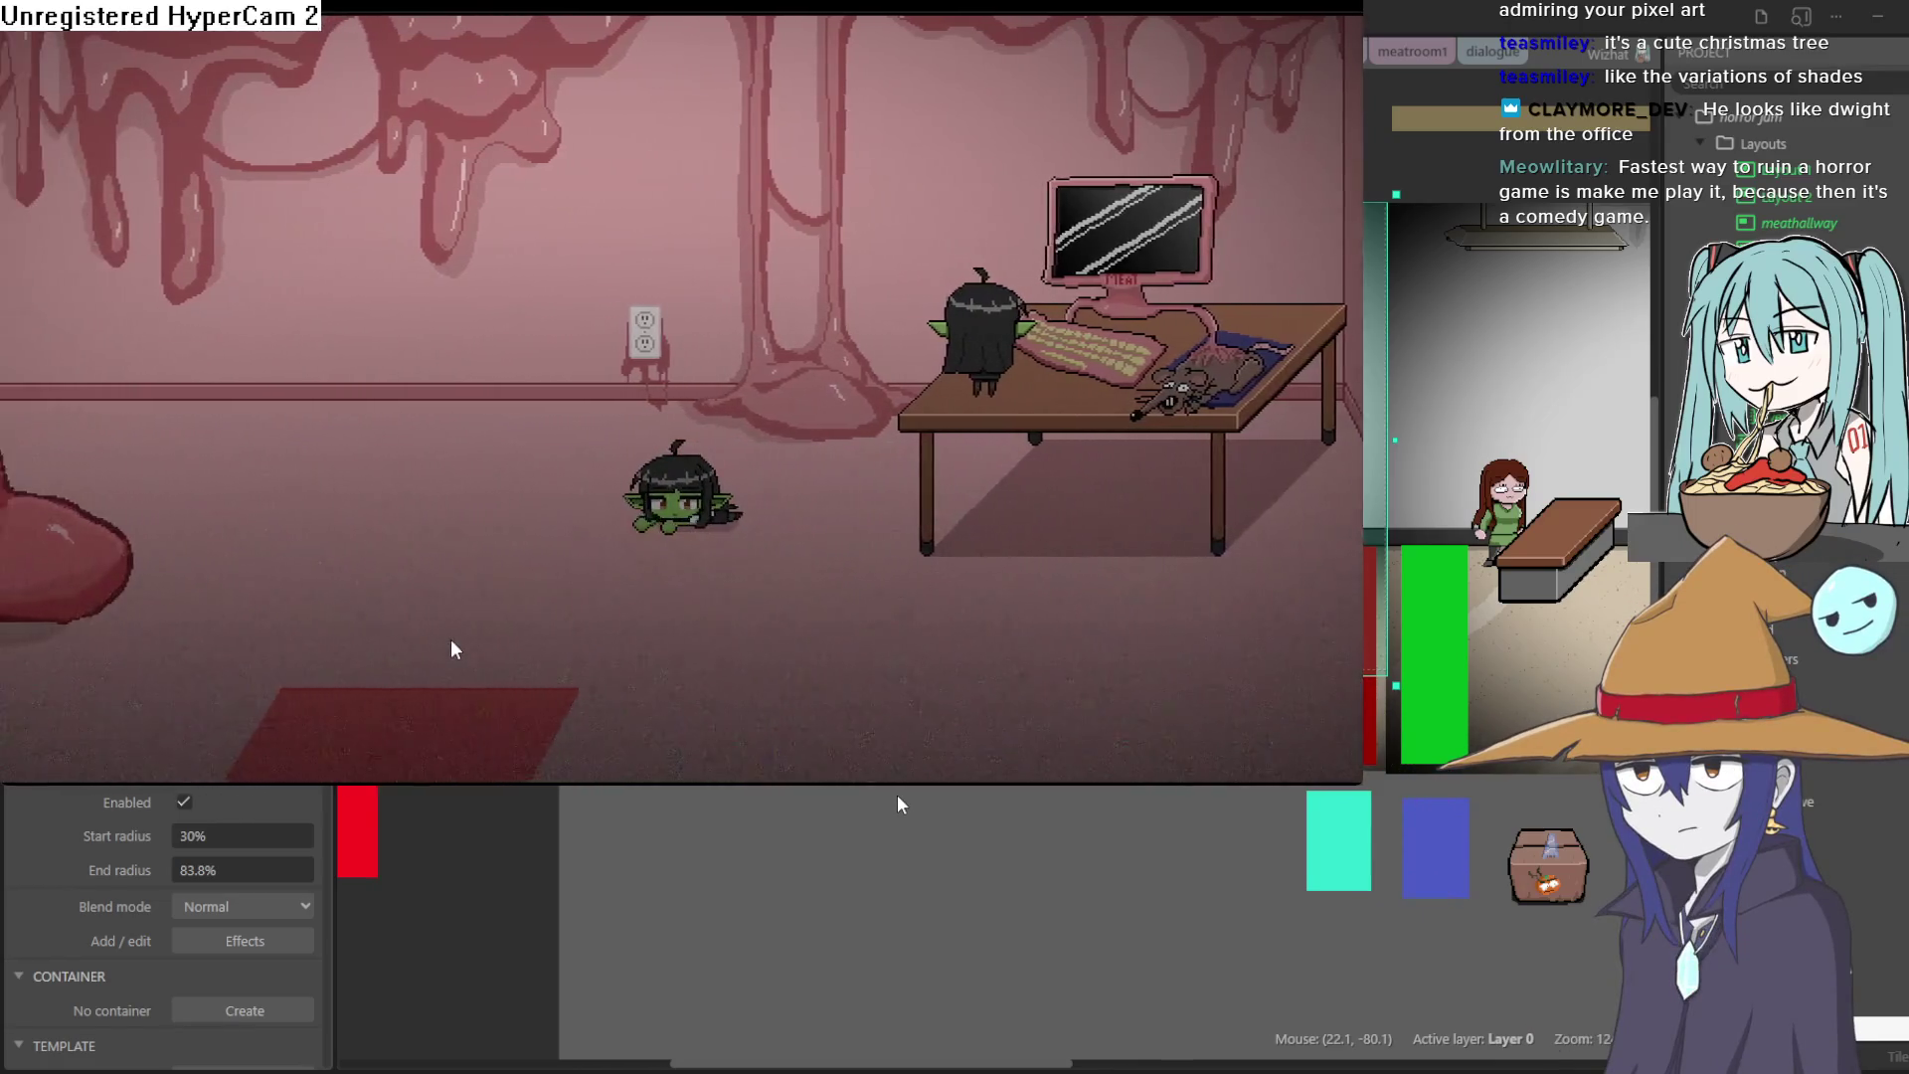
pyautogui.press('Left')
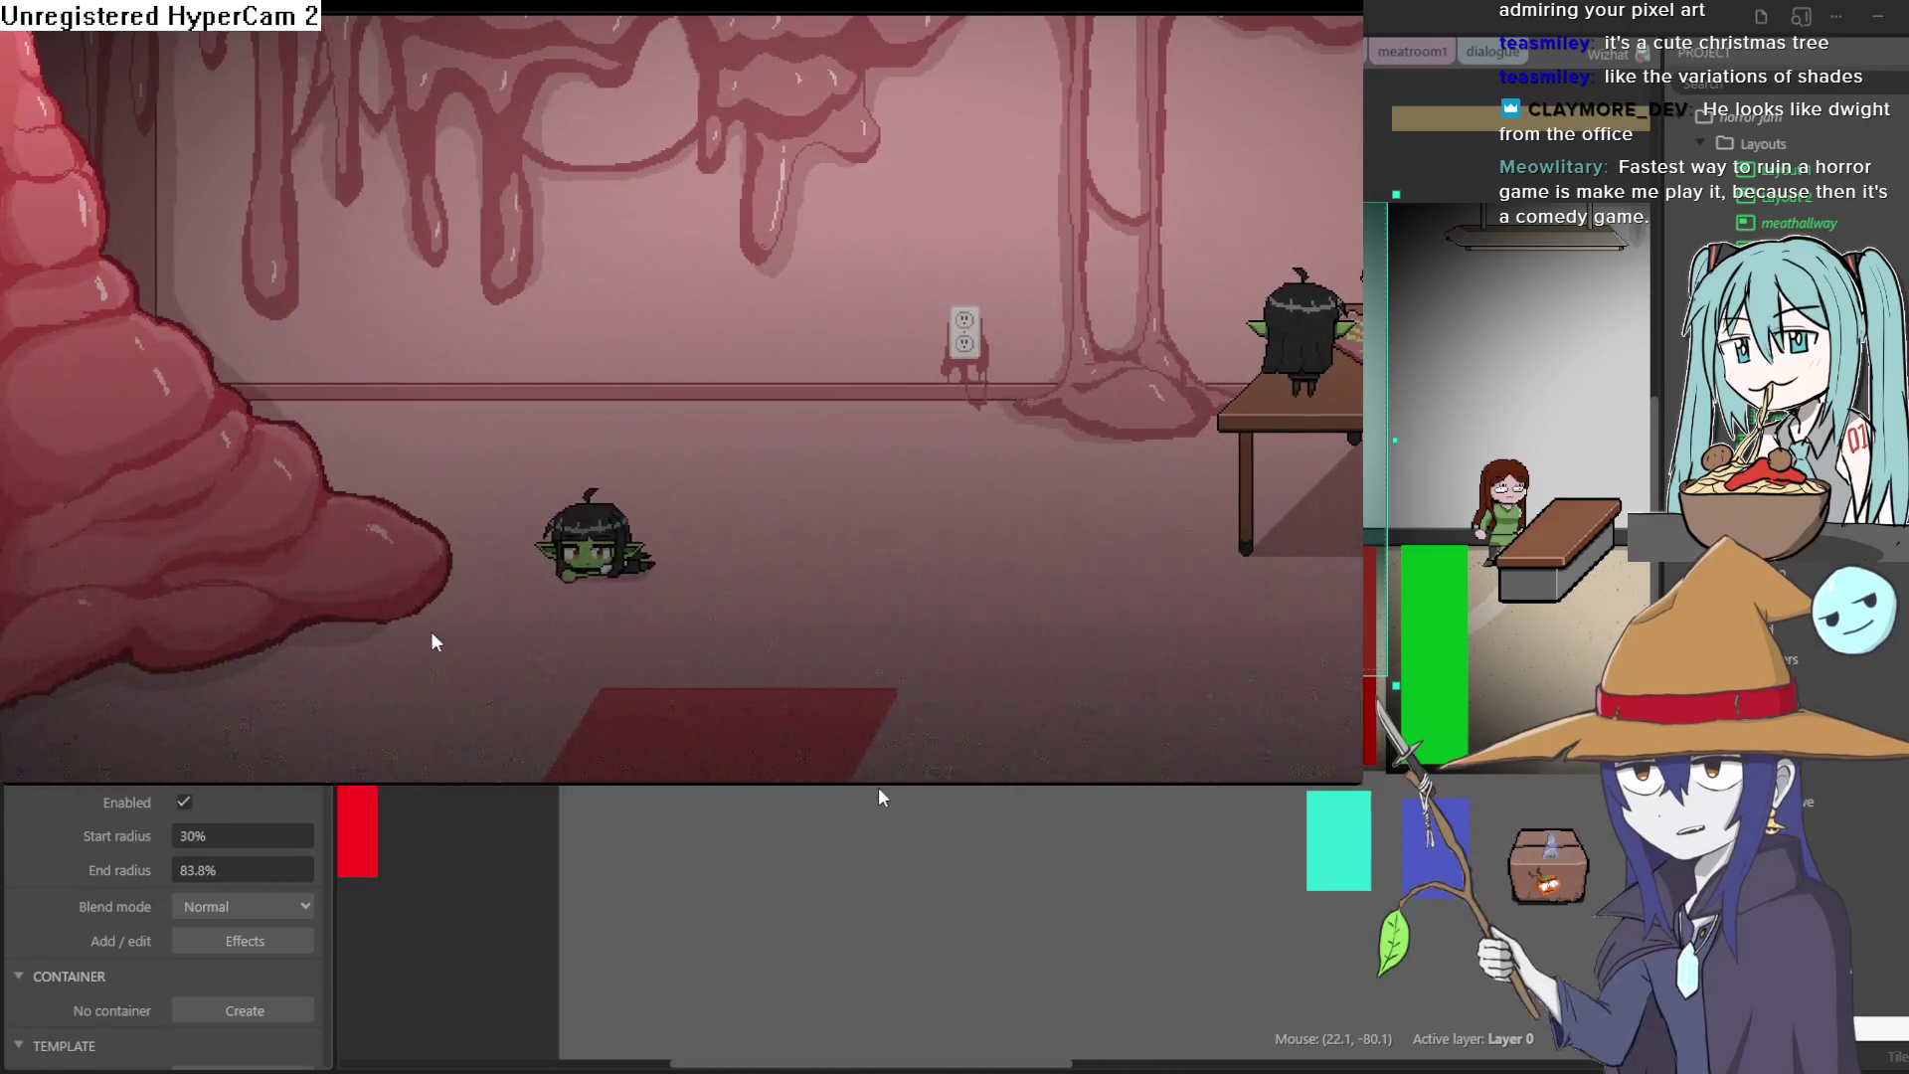
pyautogui.press('Left')
pyautogui.press('Right')
pyautogui.press('Right')
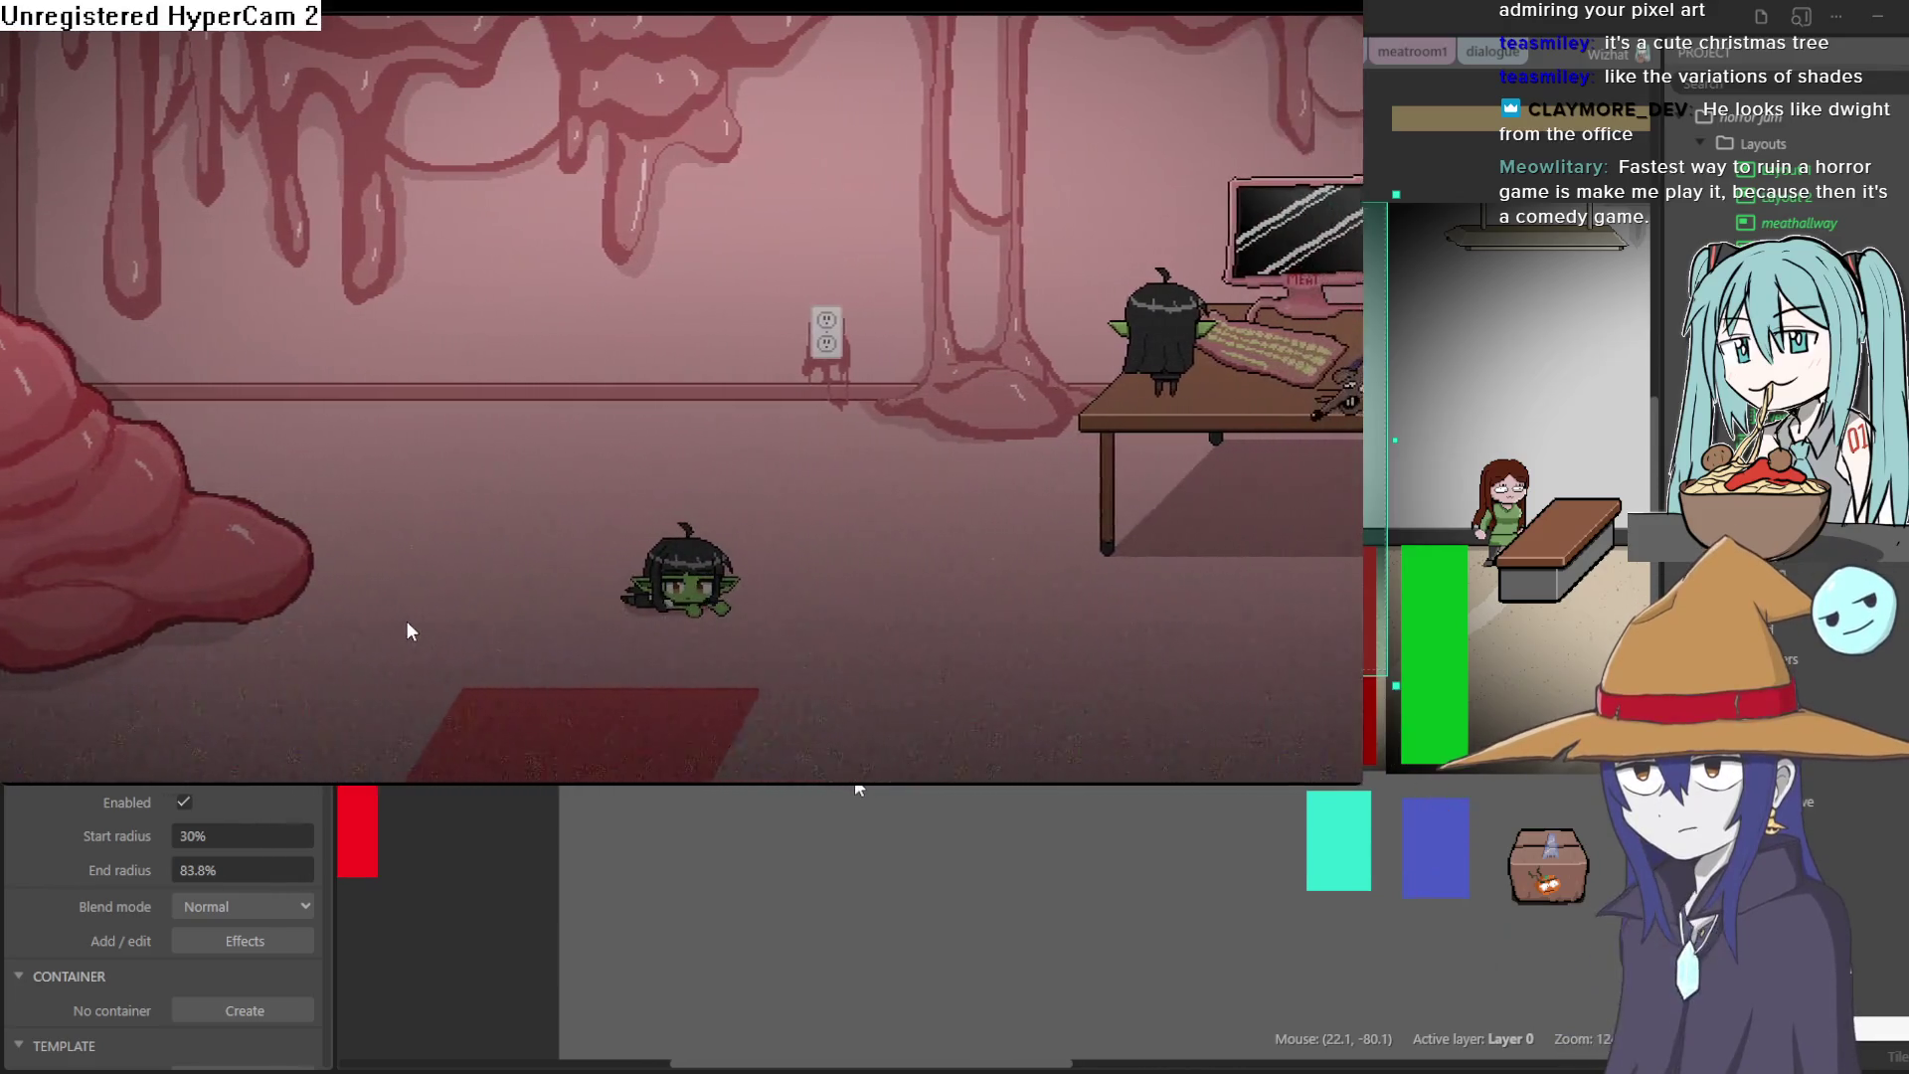
# Step: Crawl the goblin under the desk and out into the next room, then close the preview
pyautogui.press('Right')
pyautogui.press('Up')
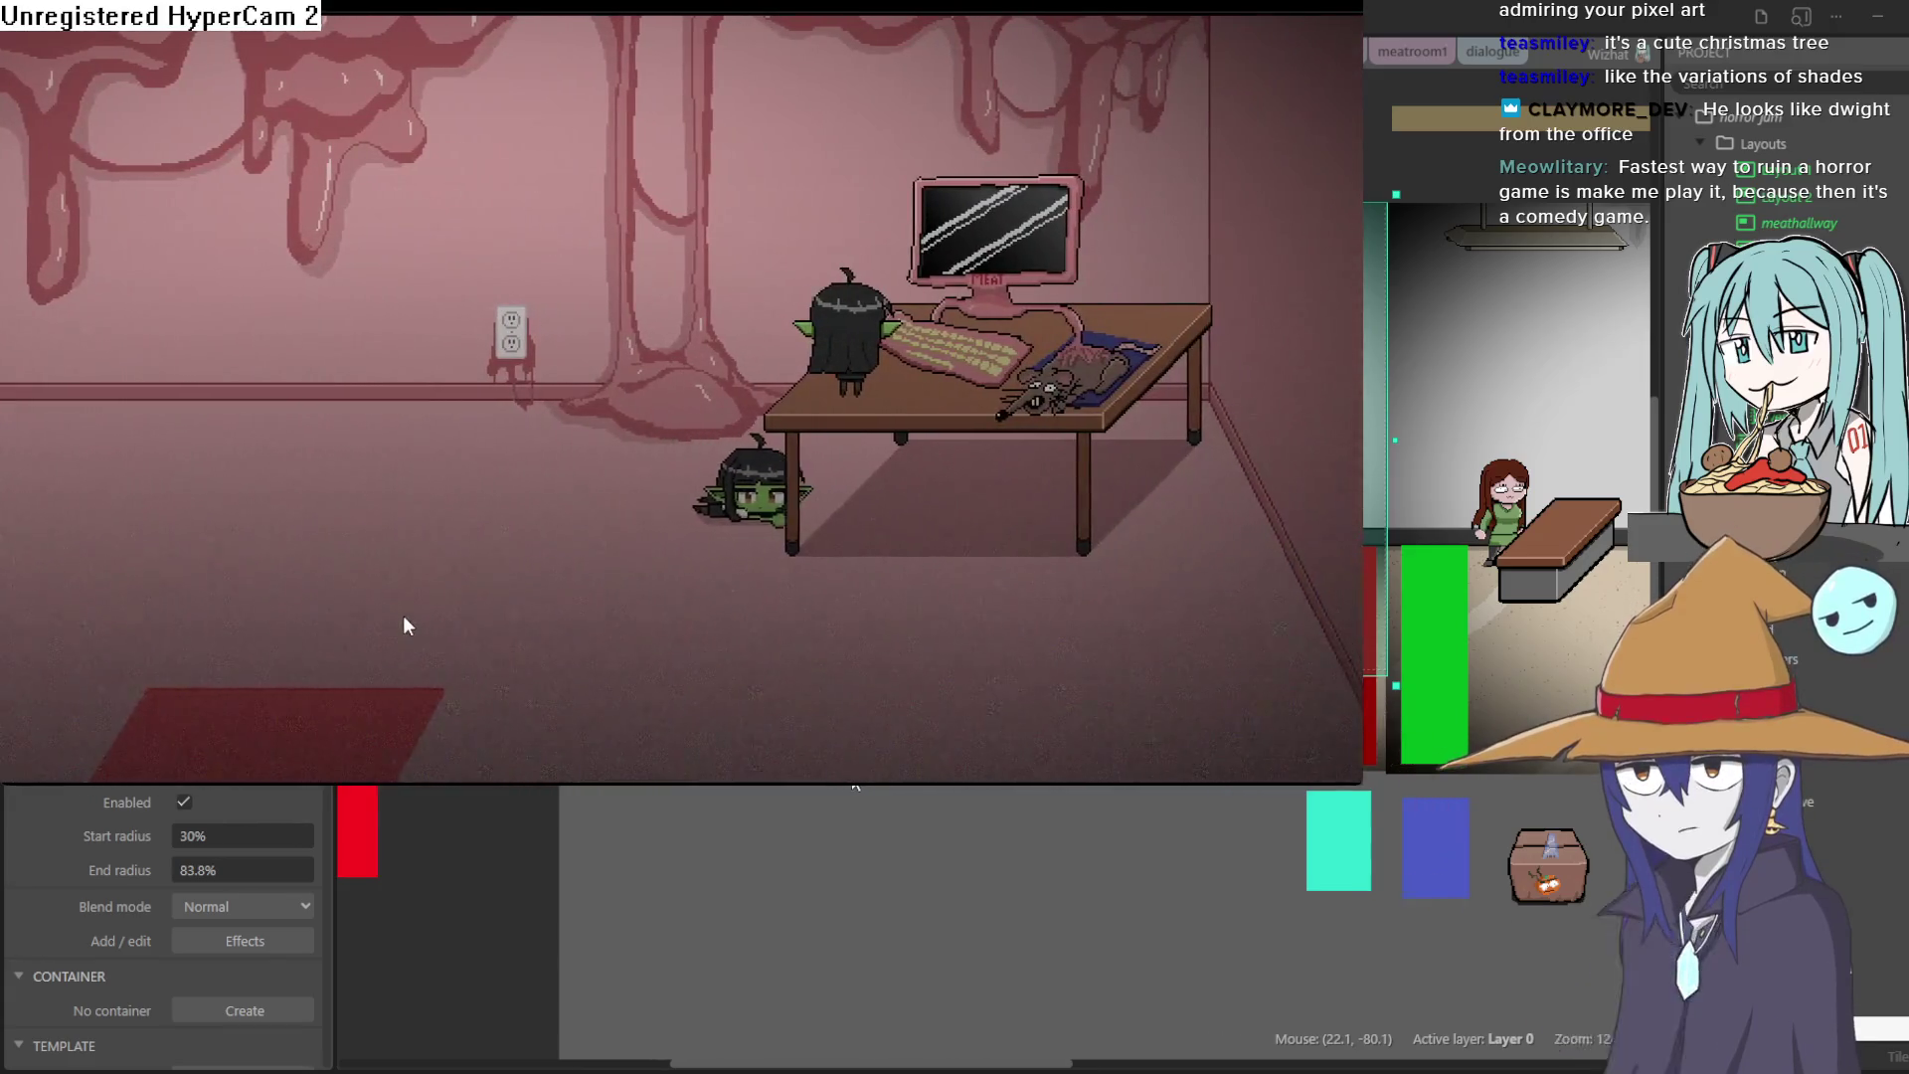
pyautogui.press('Right')
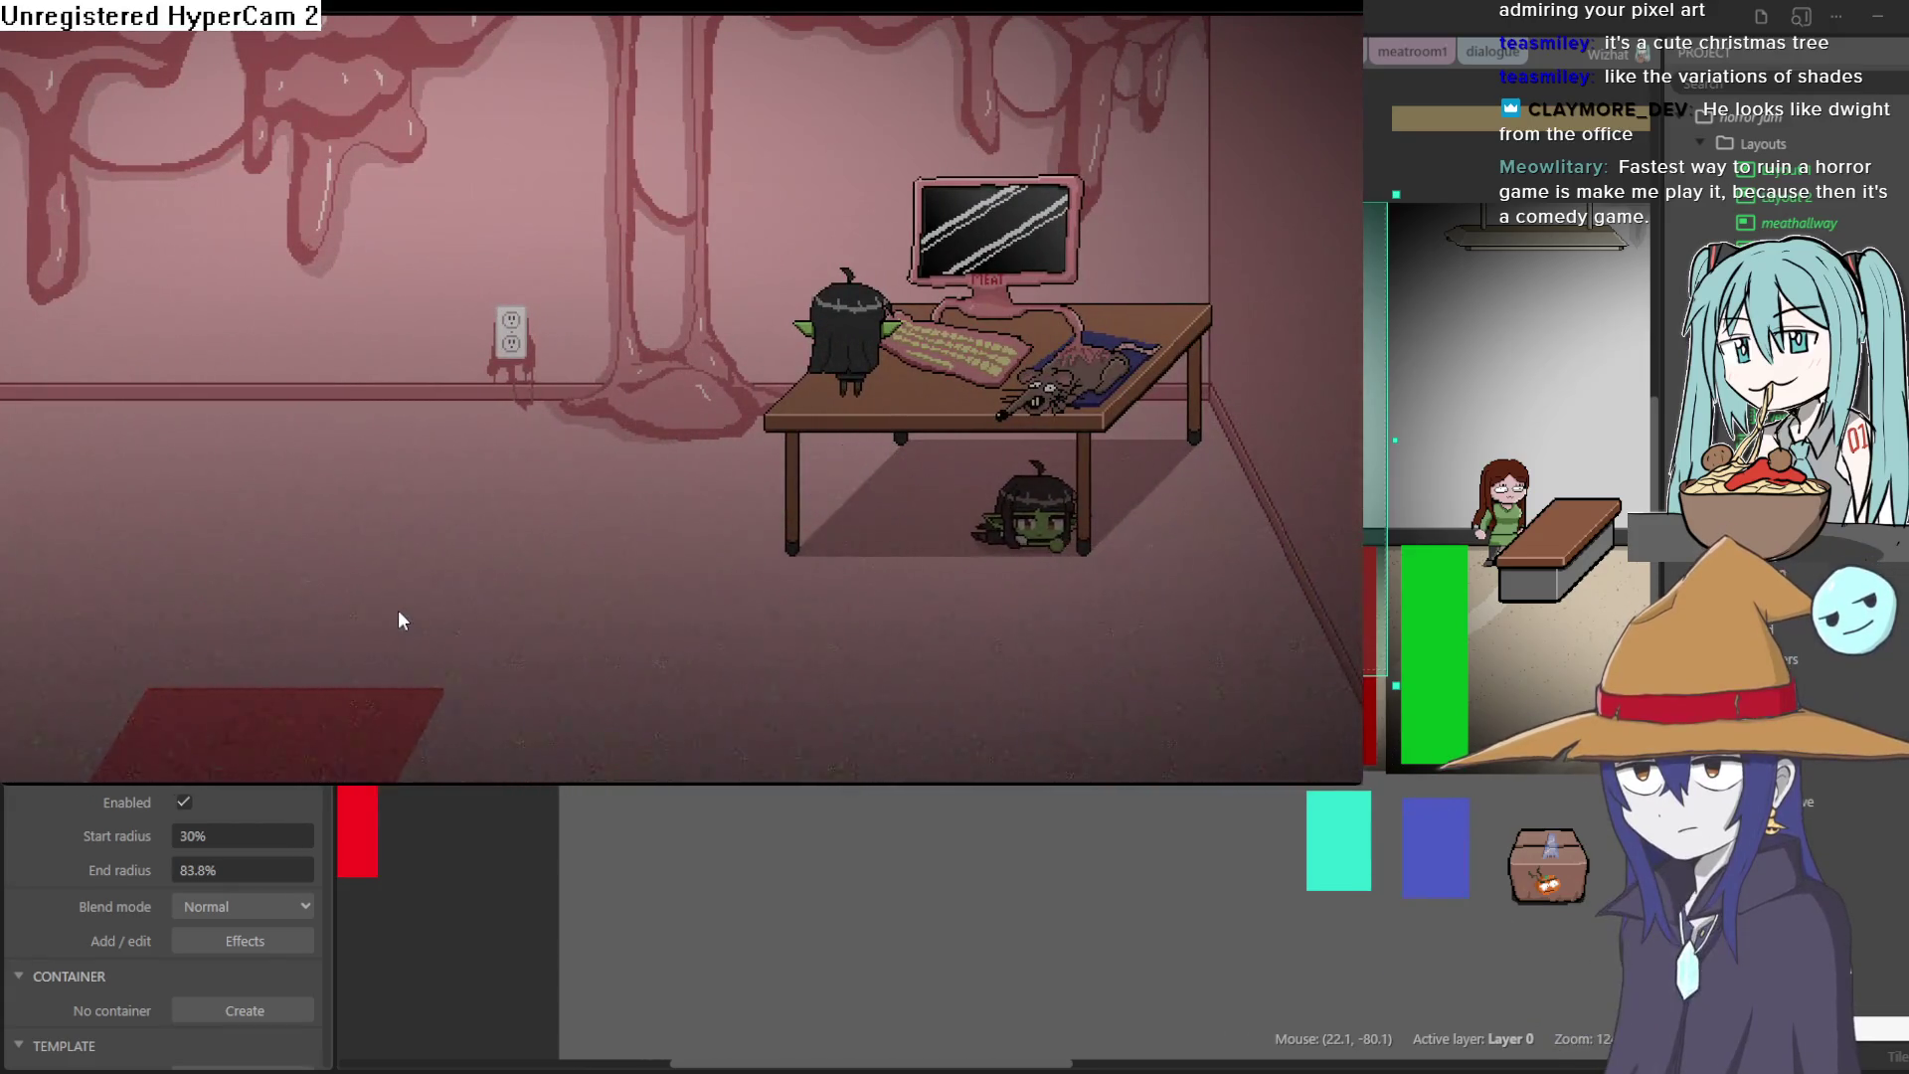
pyautogui.press('Down')
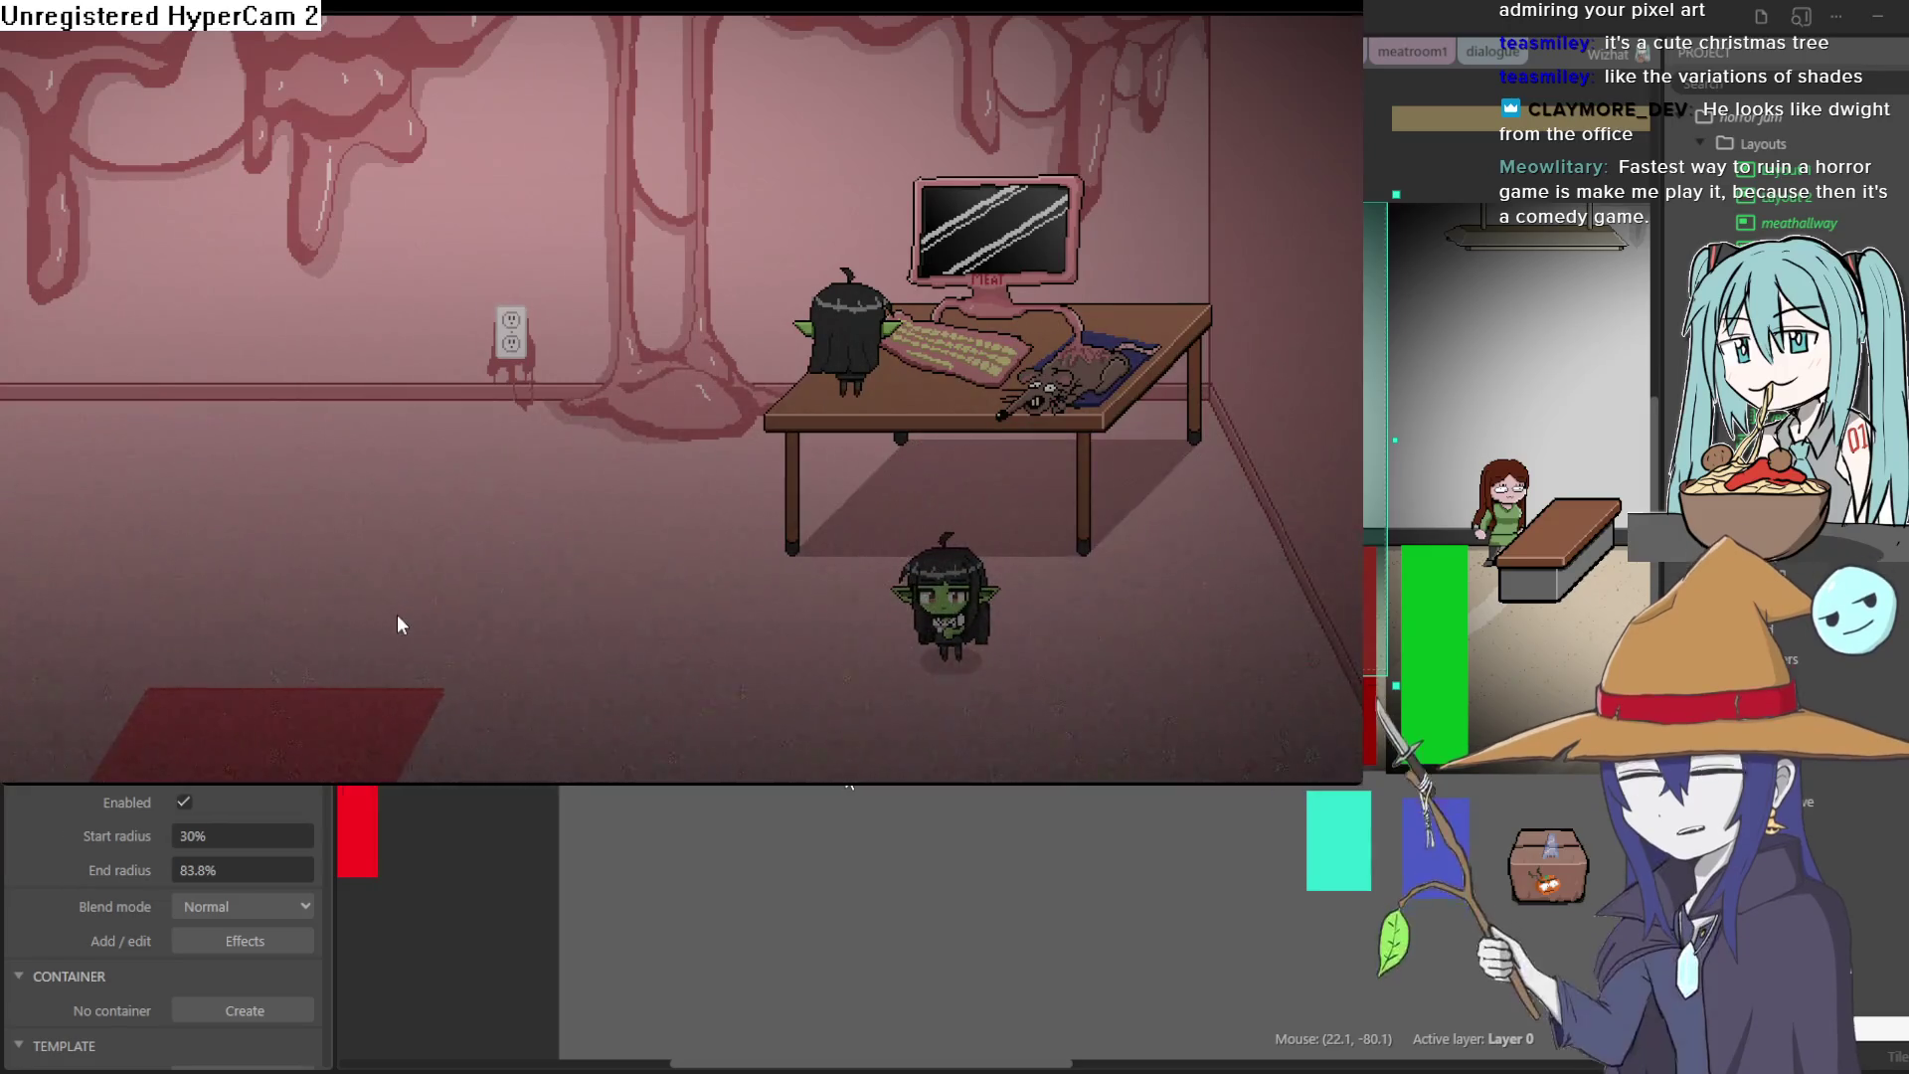
pyautogui.press('Left')
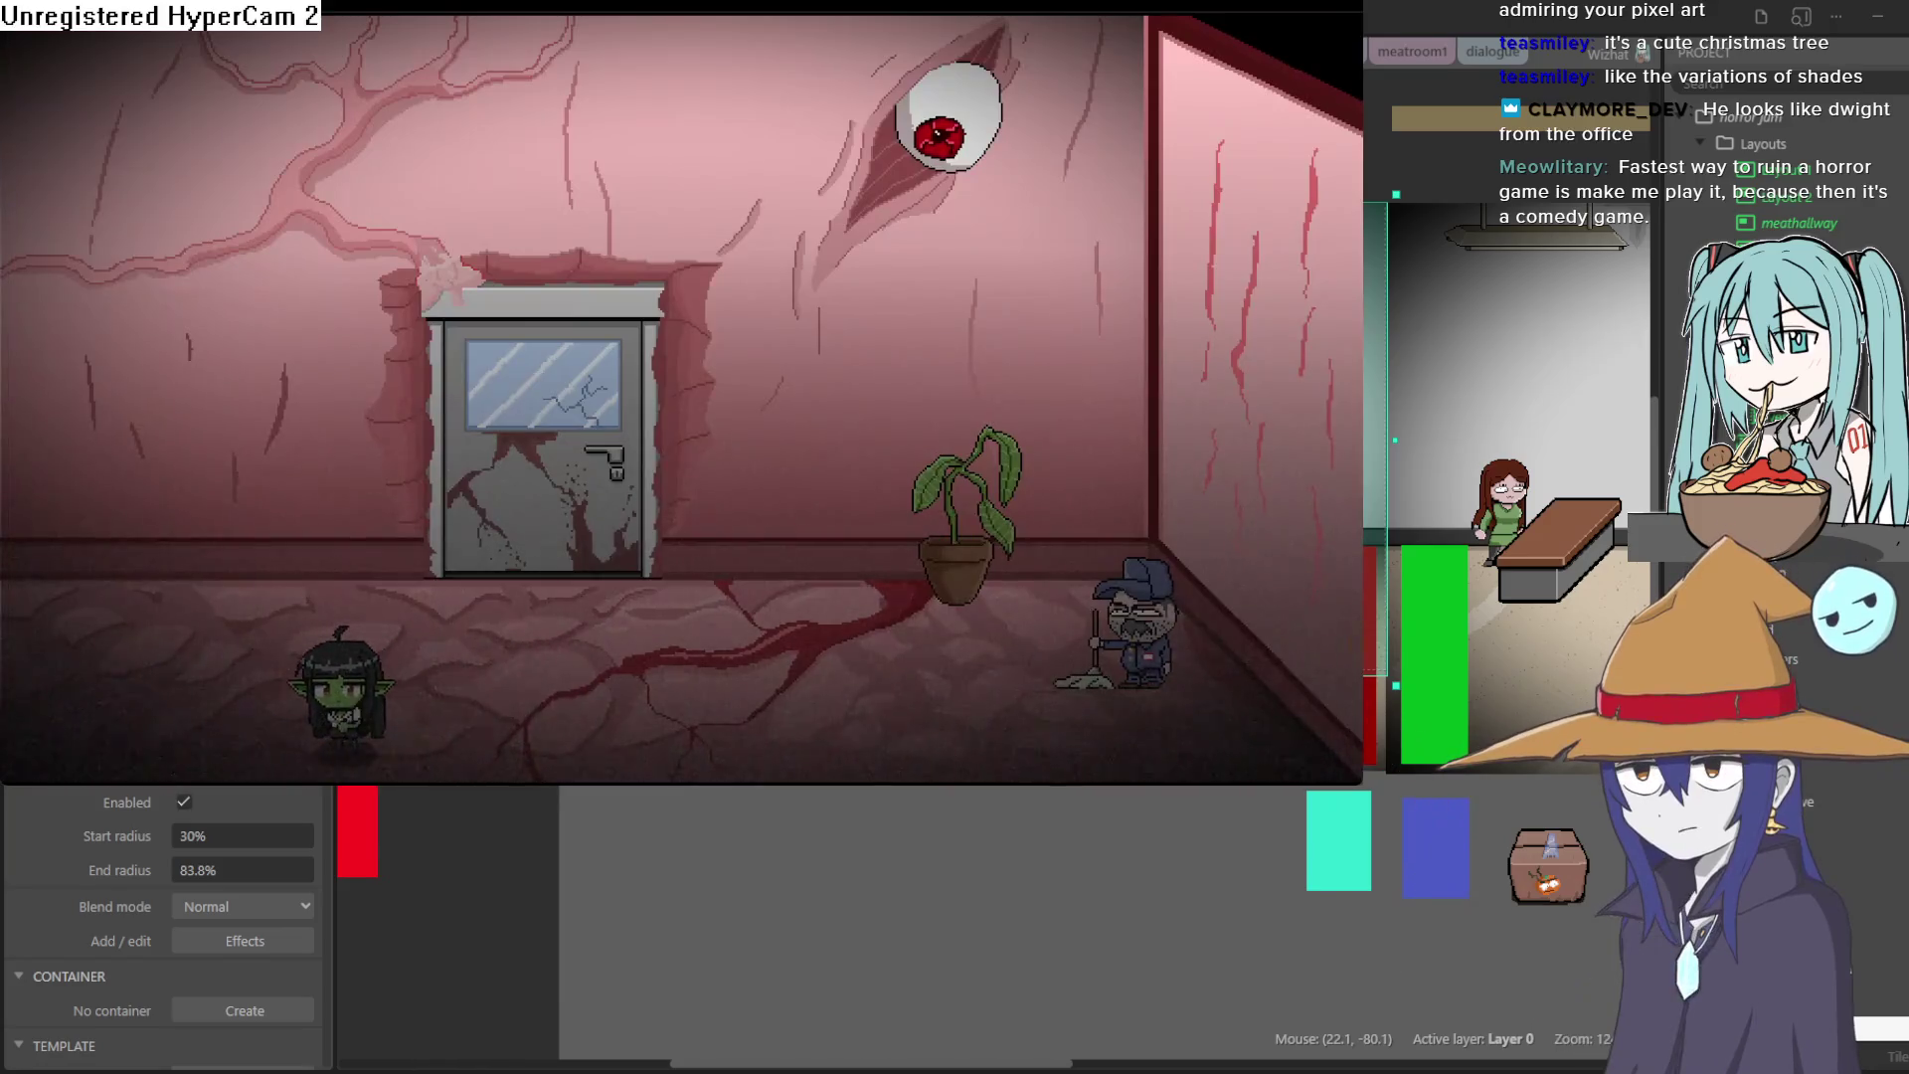
pyautogui.click(1766, 145)
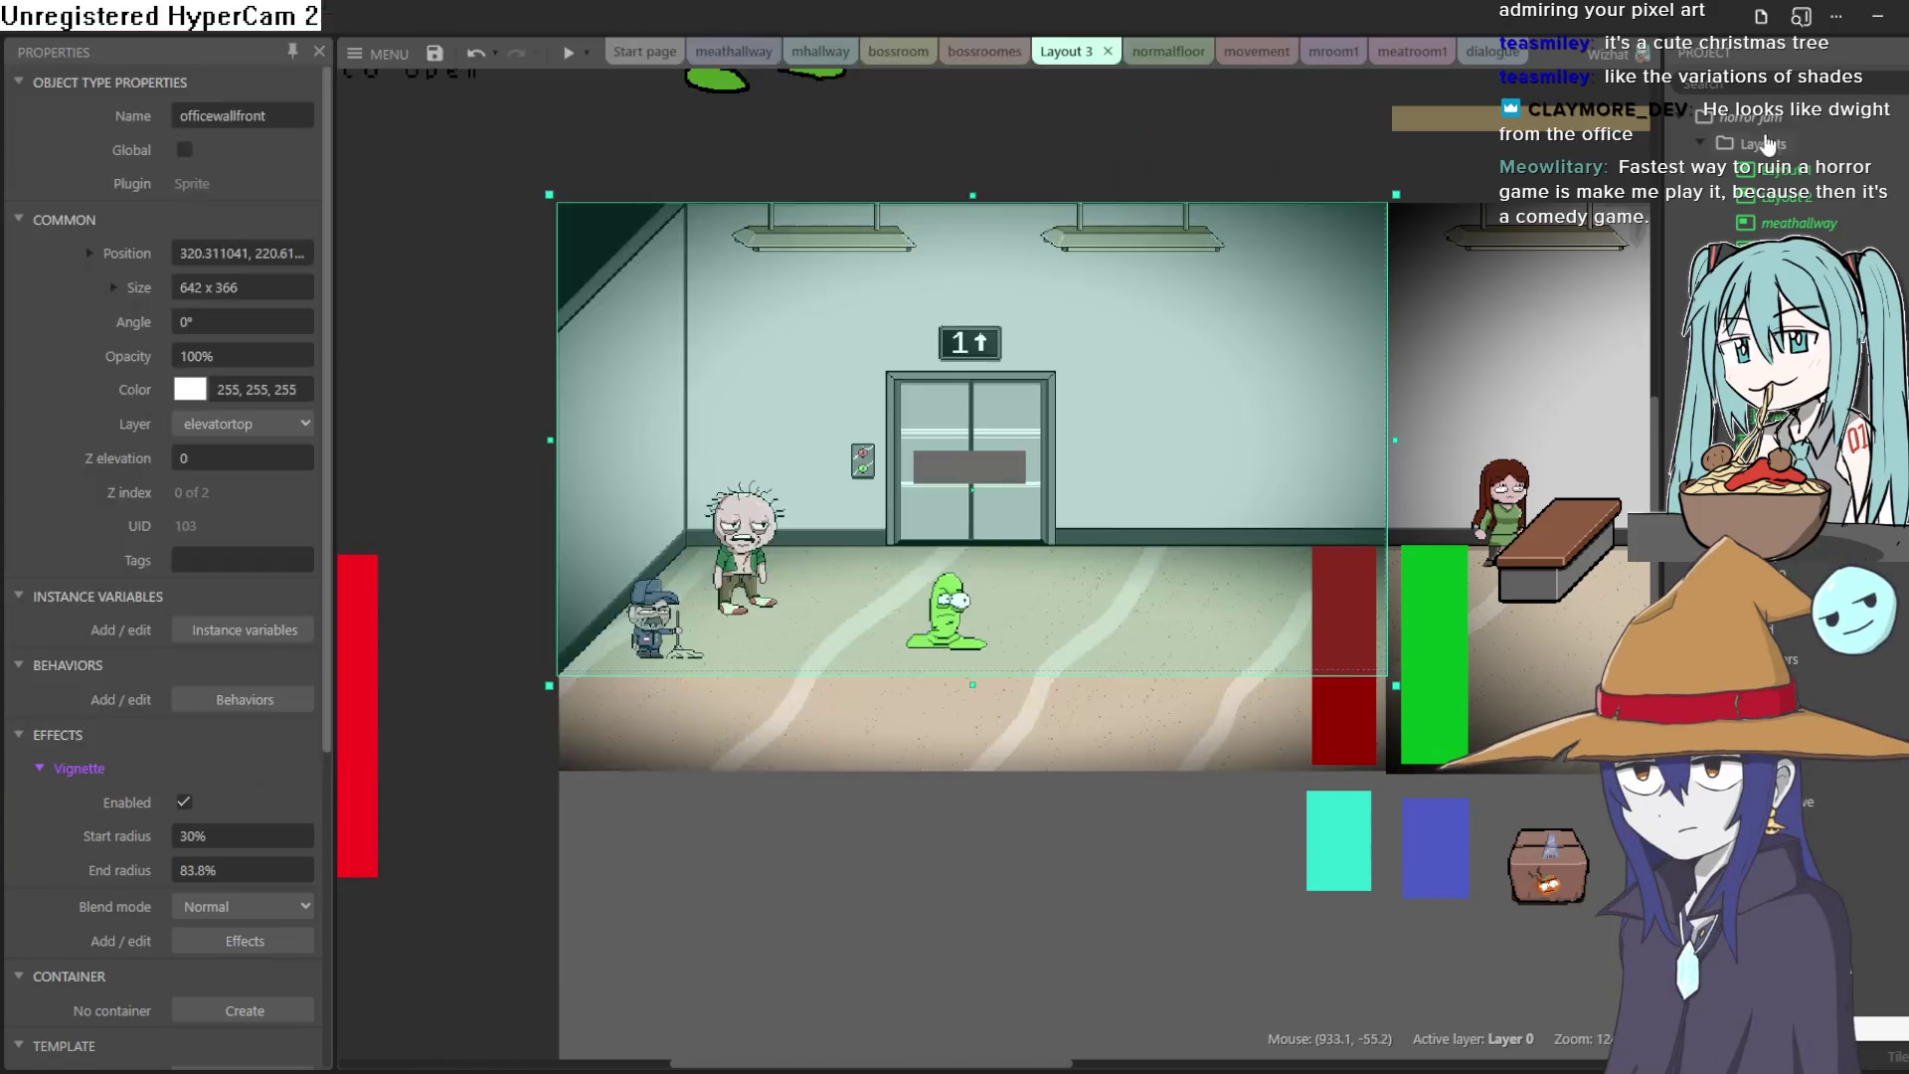
pyautogui.click(567, 881)
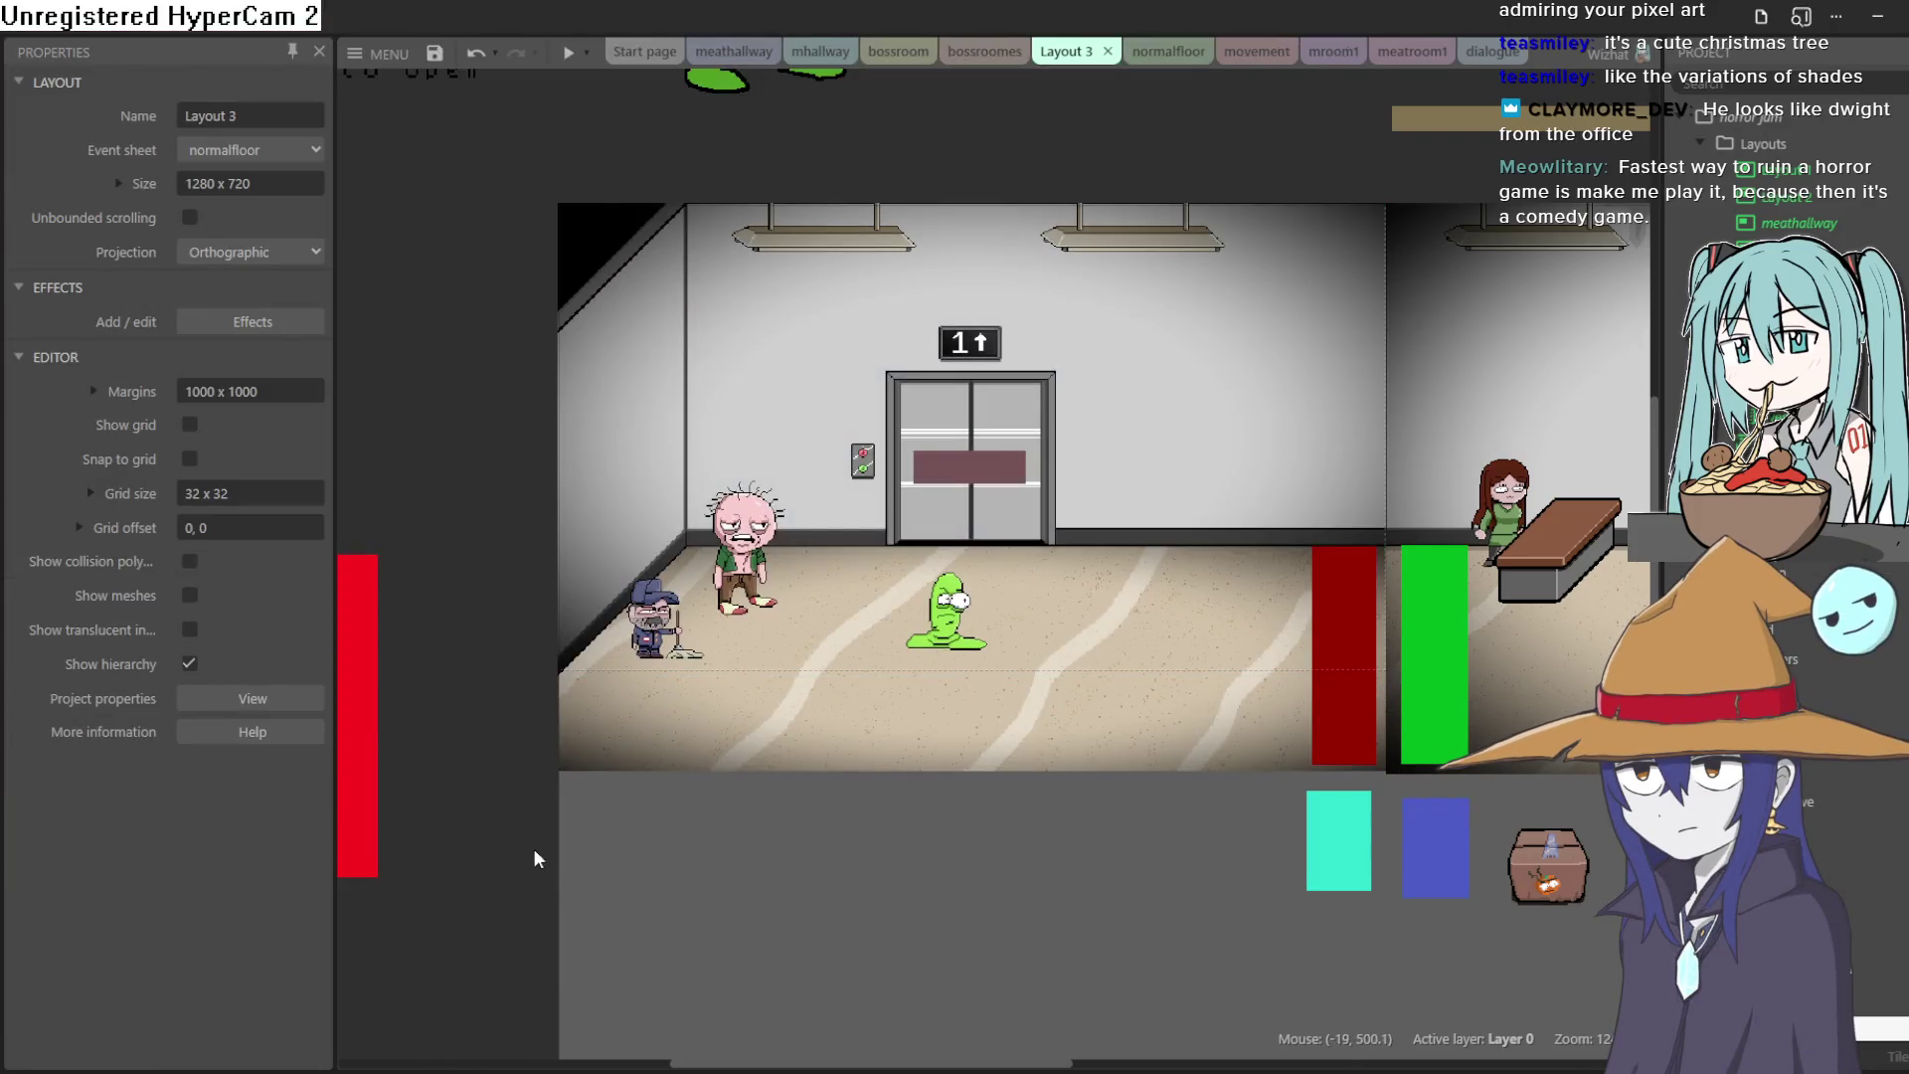
pyautogui.click(744, 552)
pyautogui.scroll(5, 744, 552)
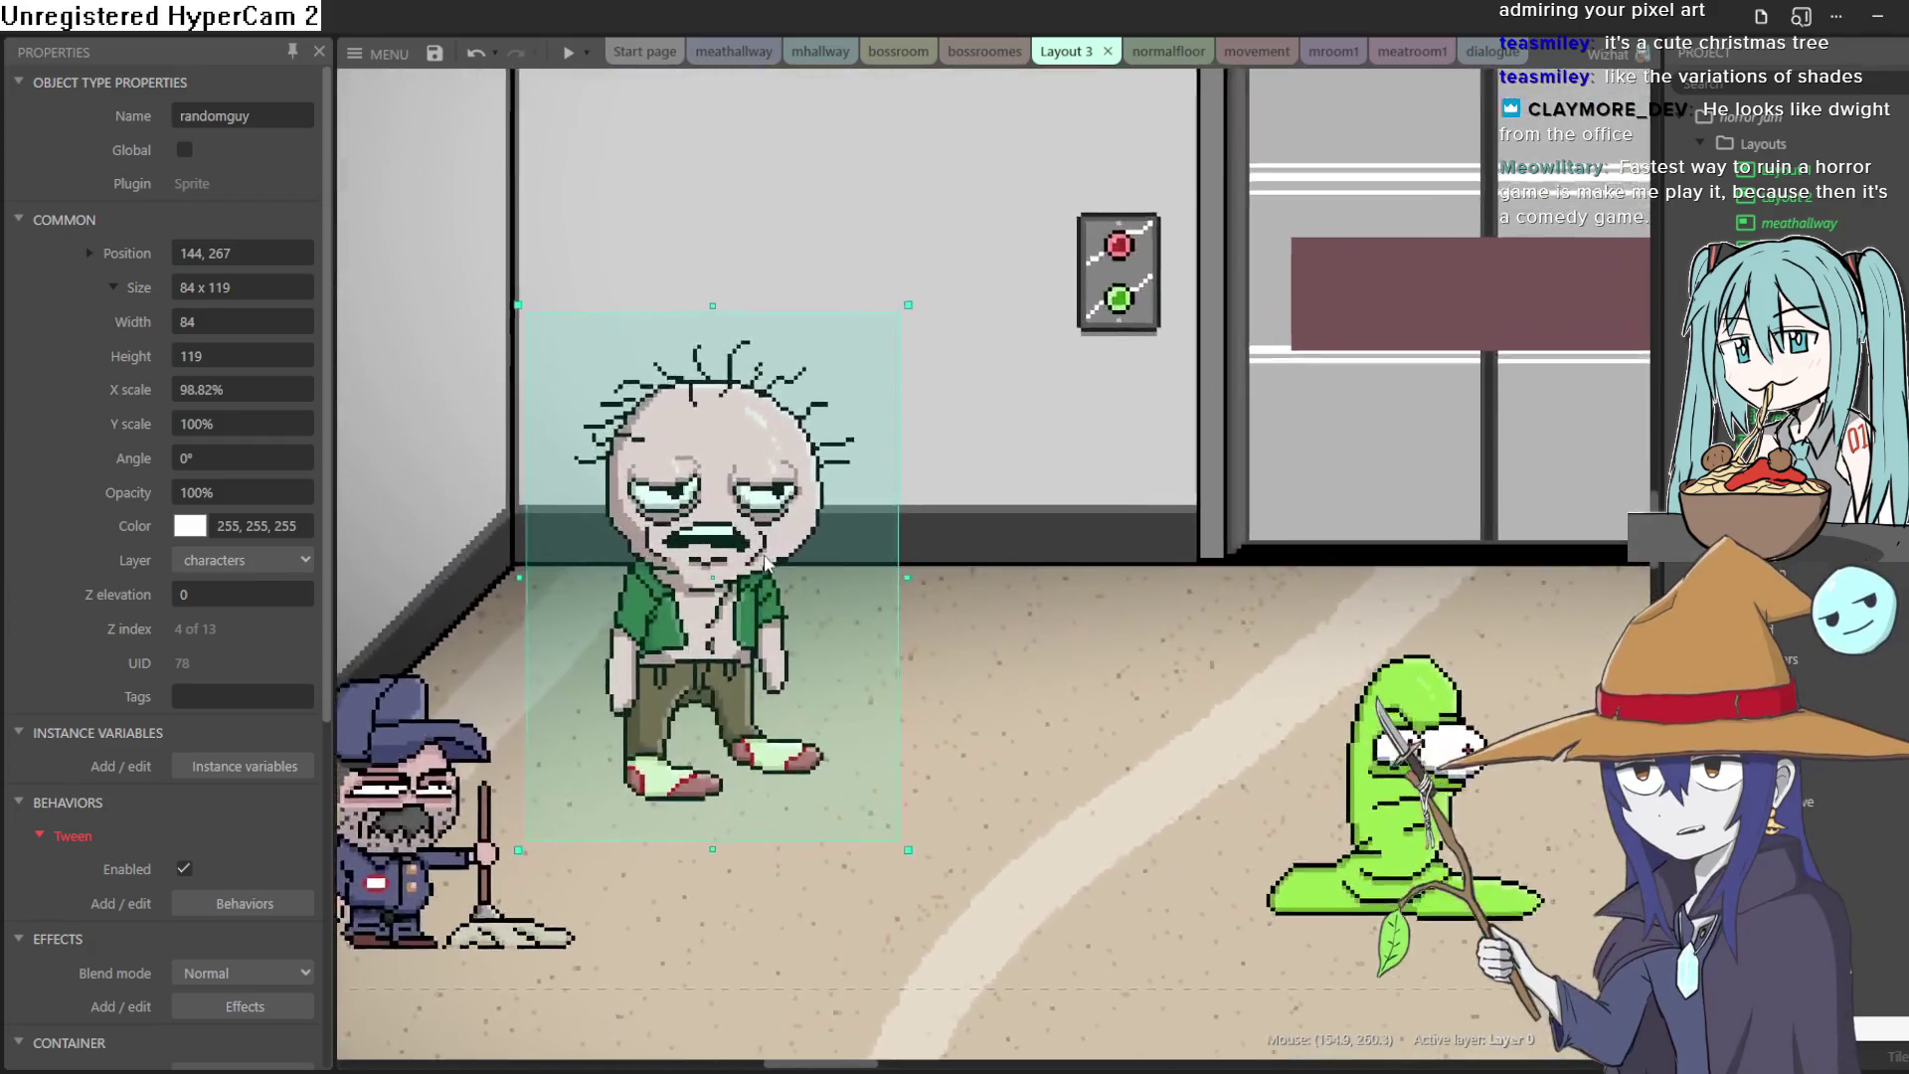
pyautogui.scroll(2, 766, 562)
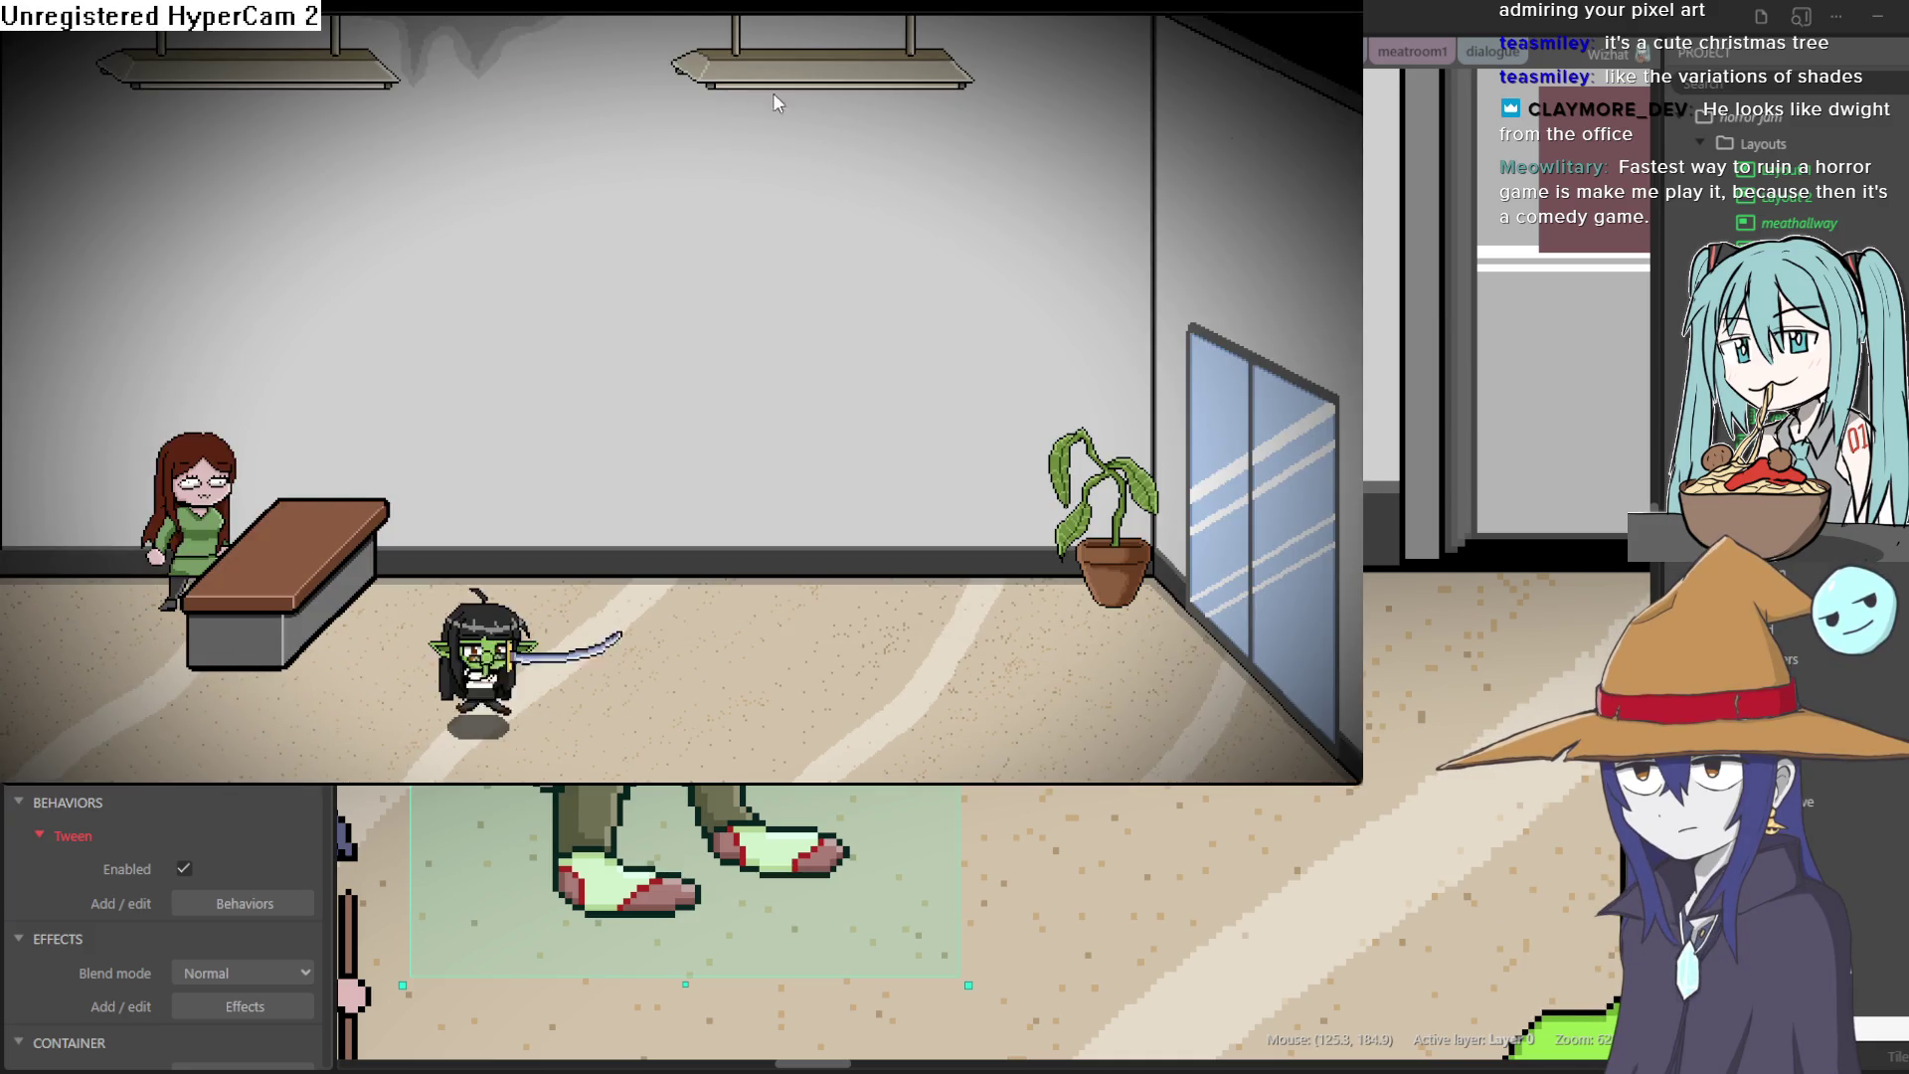
pyautogui.click(1766, 127)
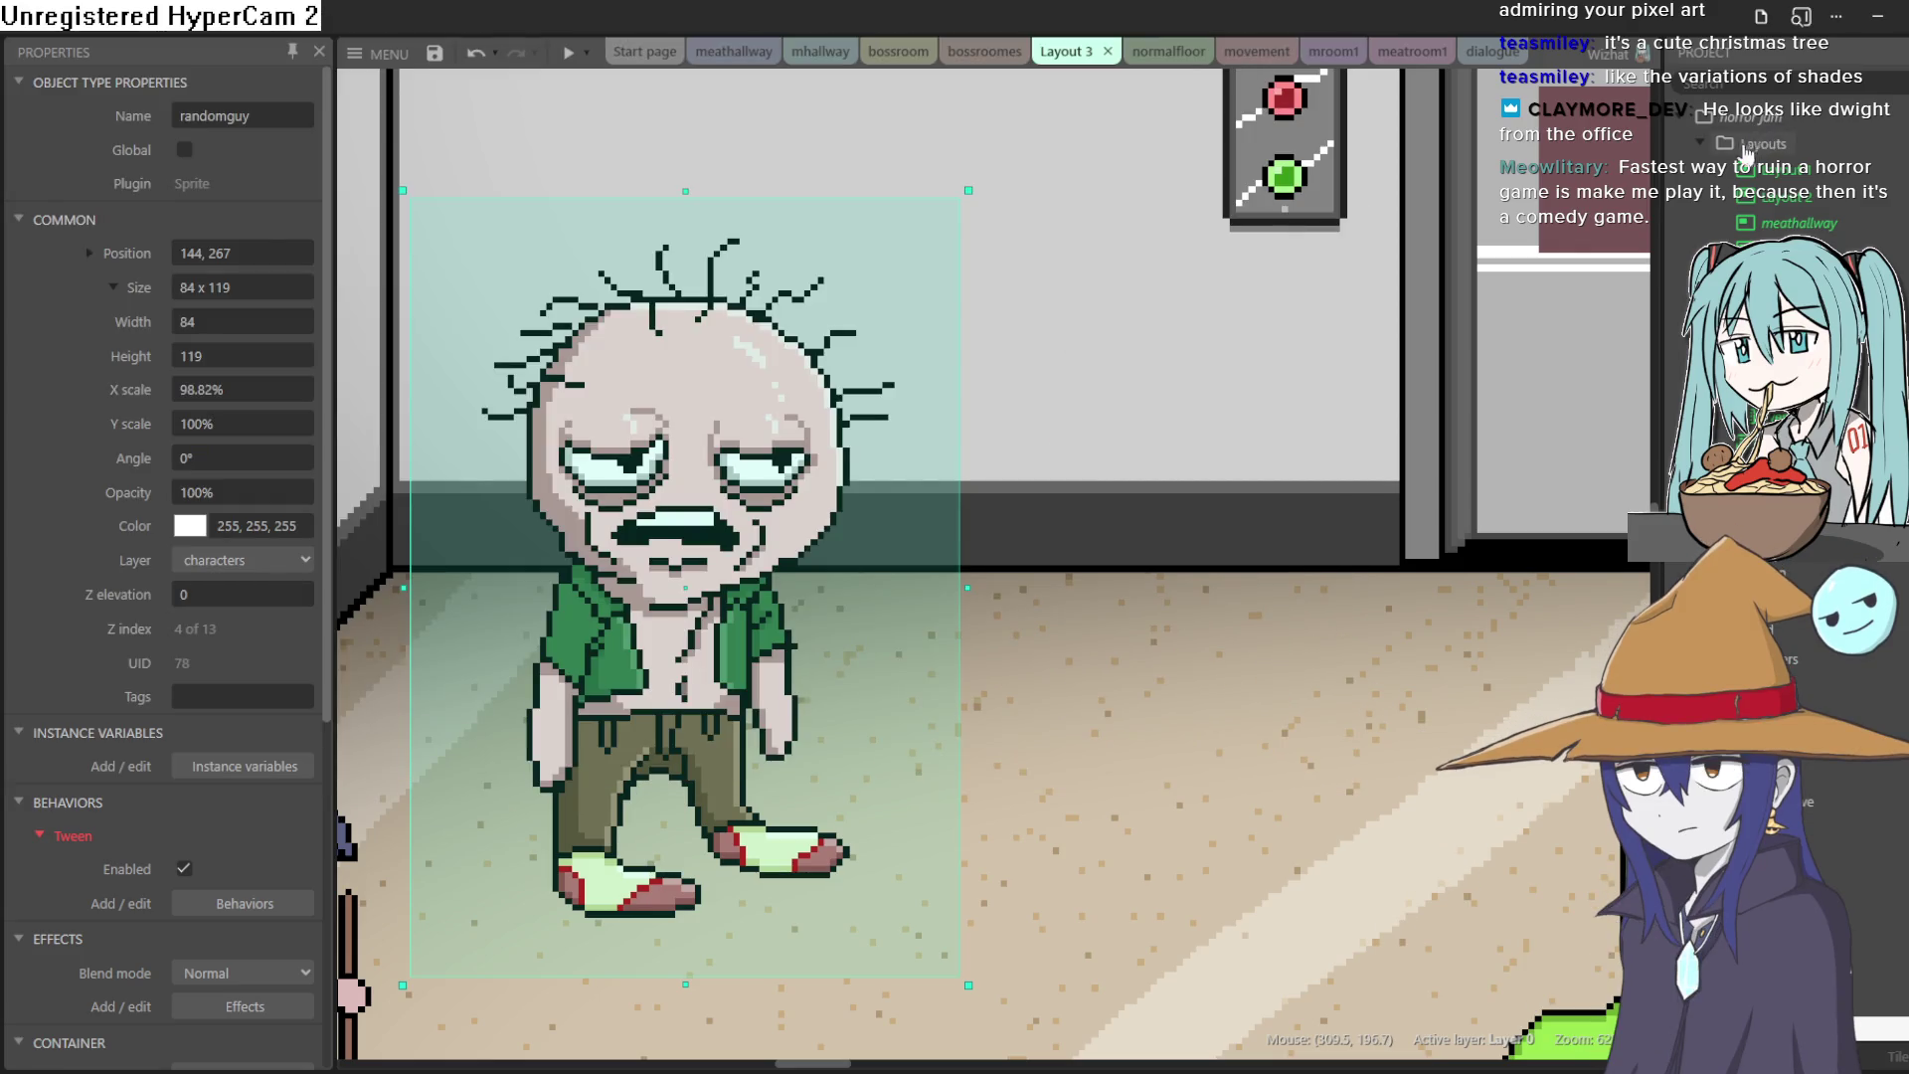
pyautogui.scroll(-5, 1018, 588)
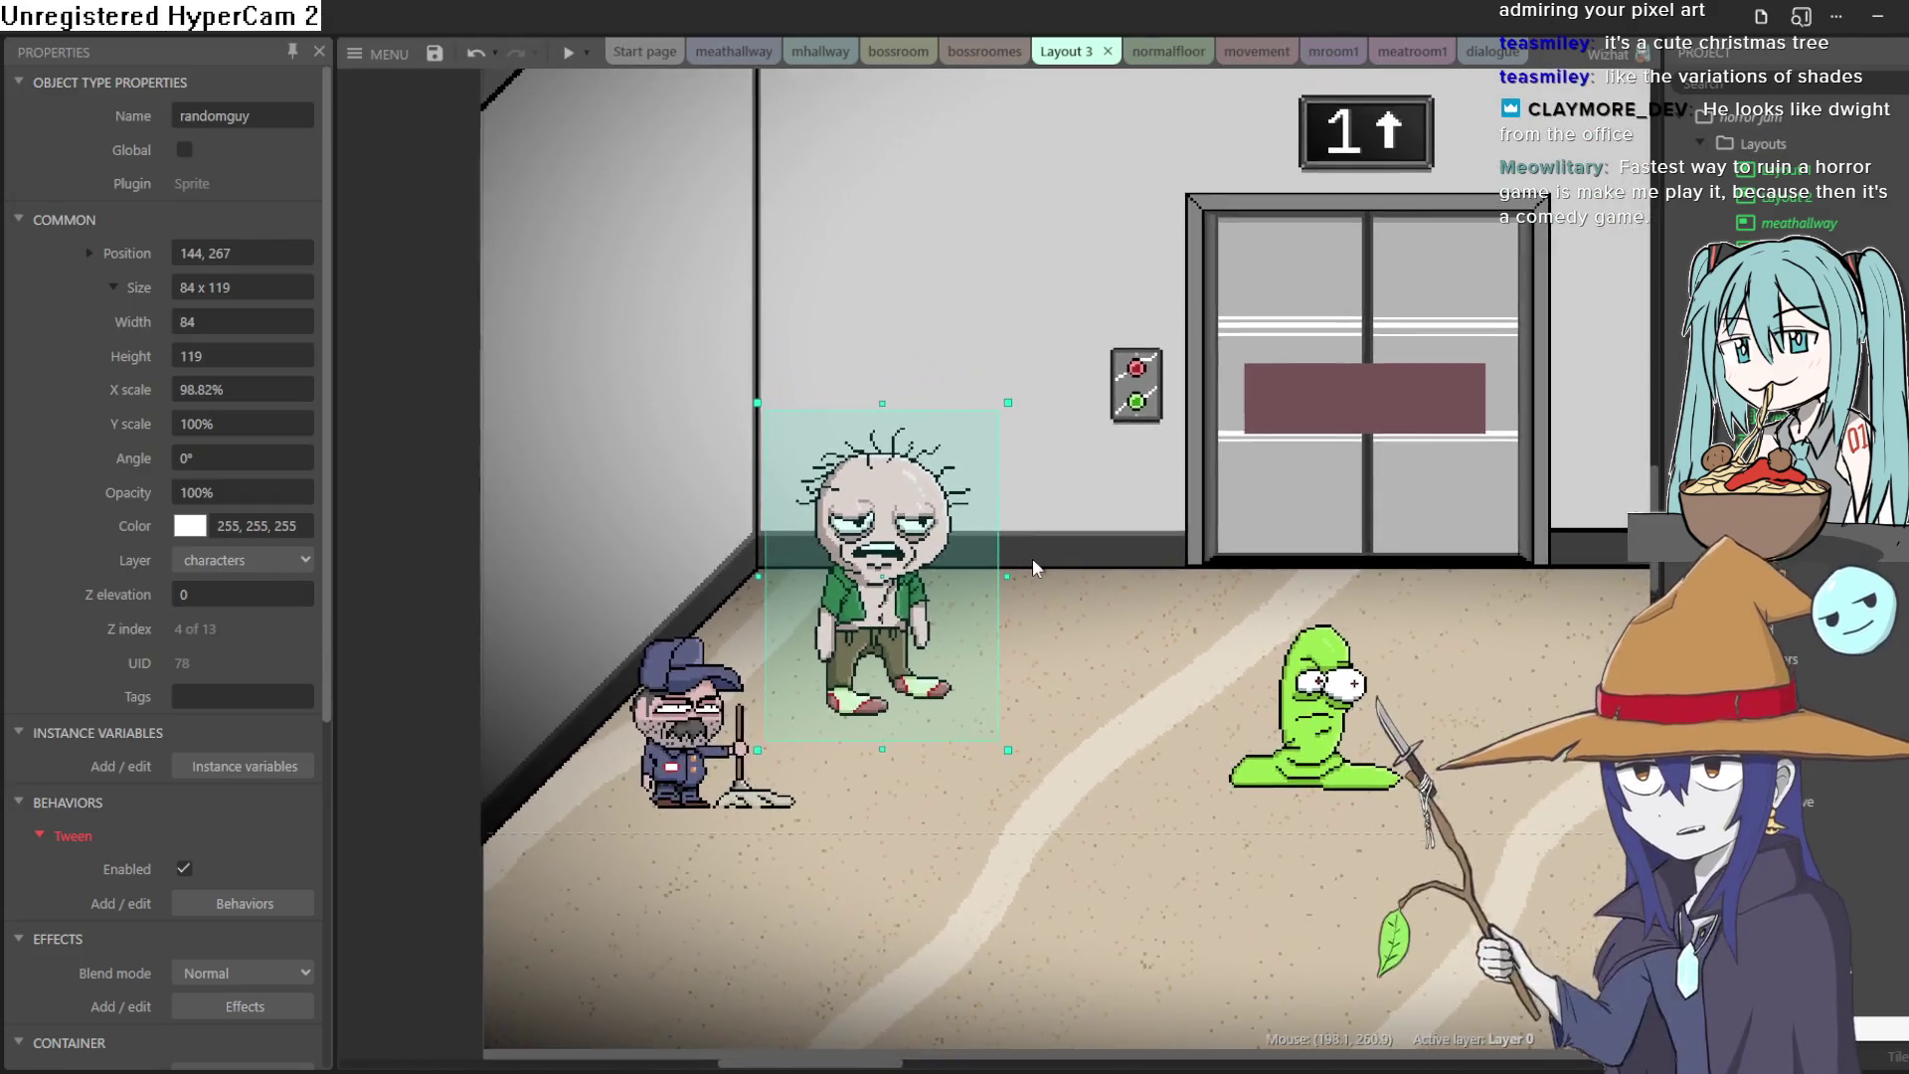
pyautogui.scroll(-1, 1032, 557)
pyautogui.click(478, 496)
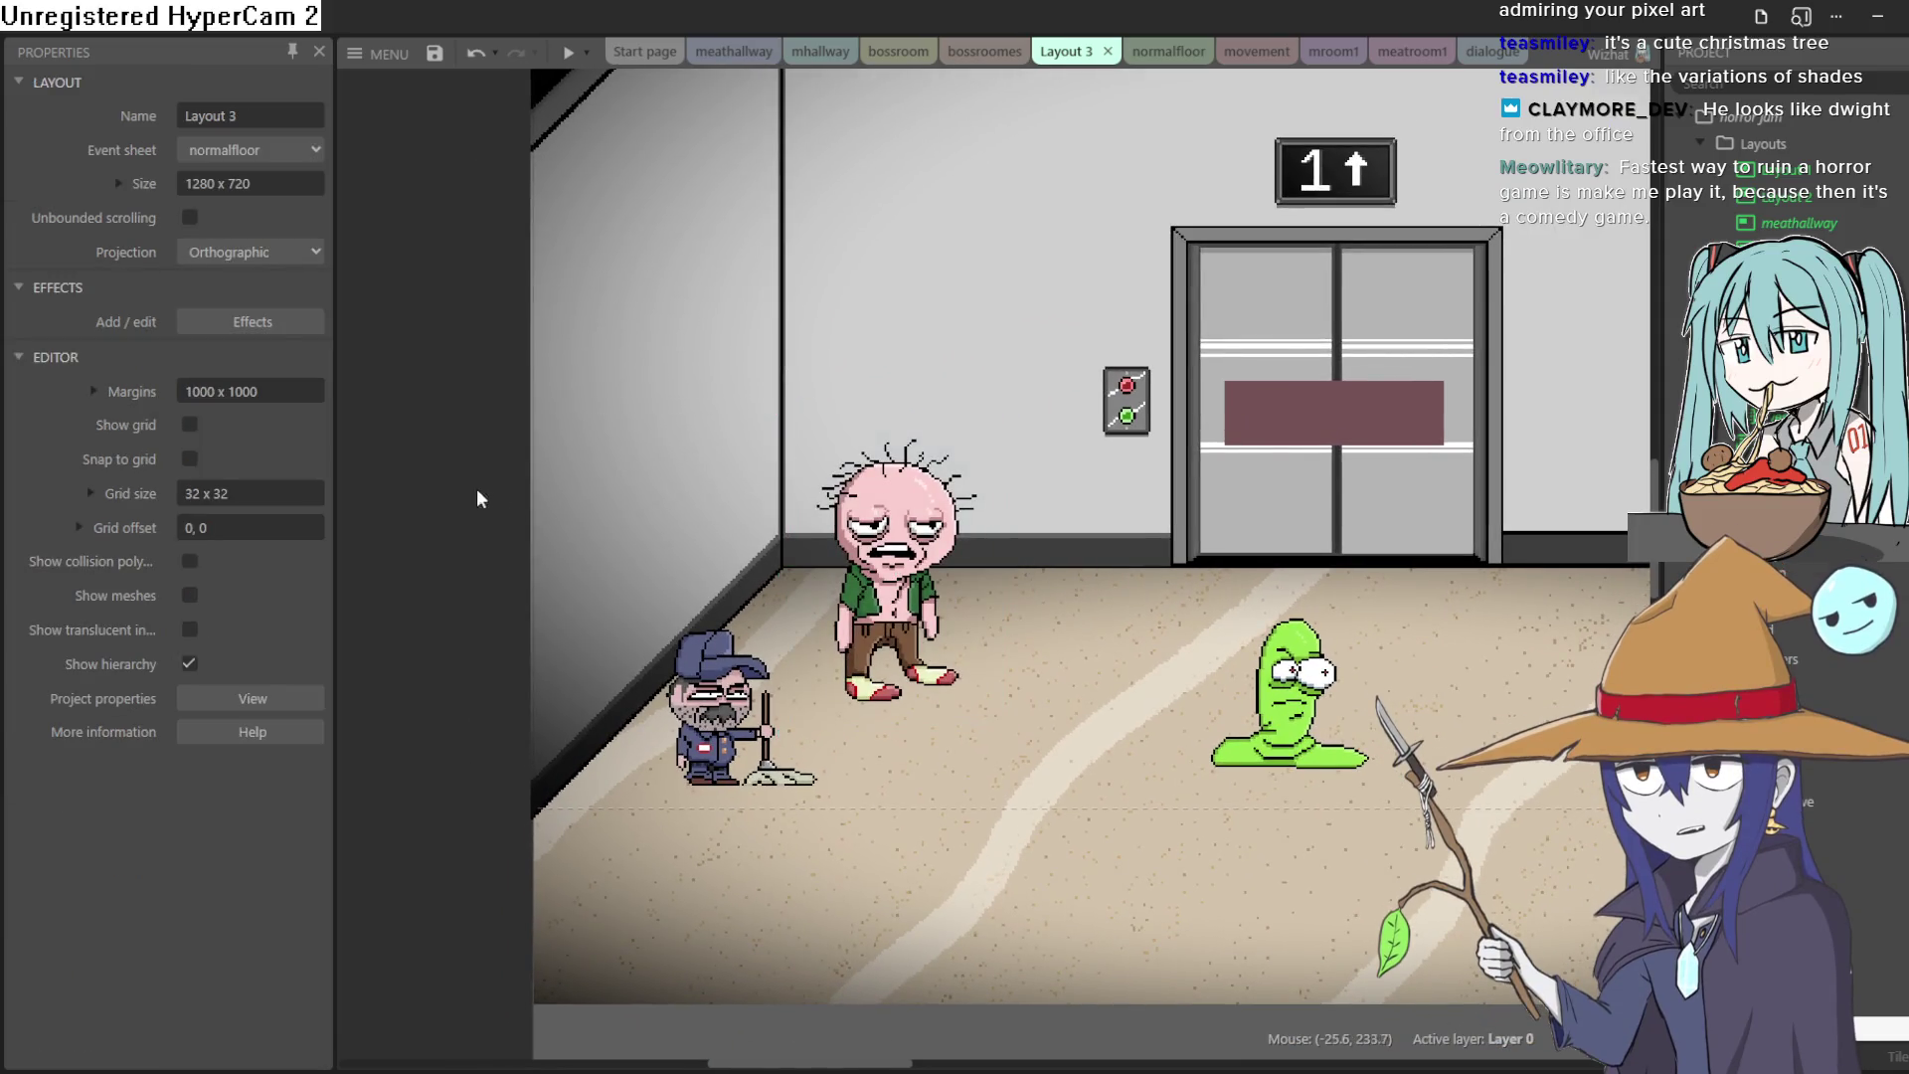
pyautogui.scroll(-3, 1057, 582)
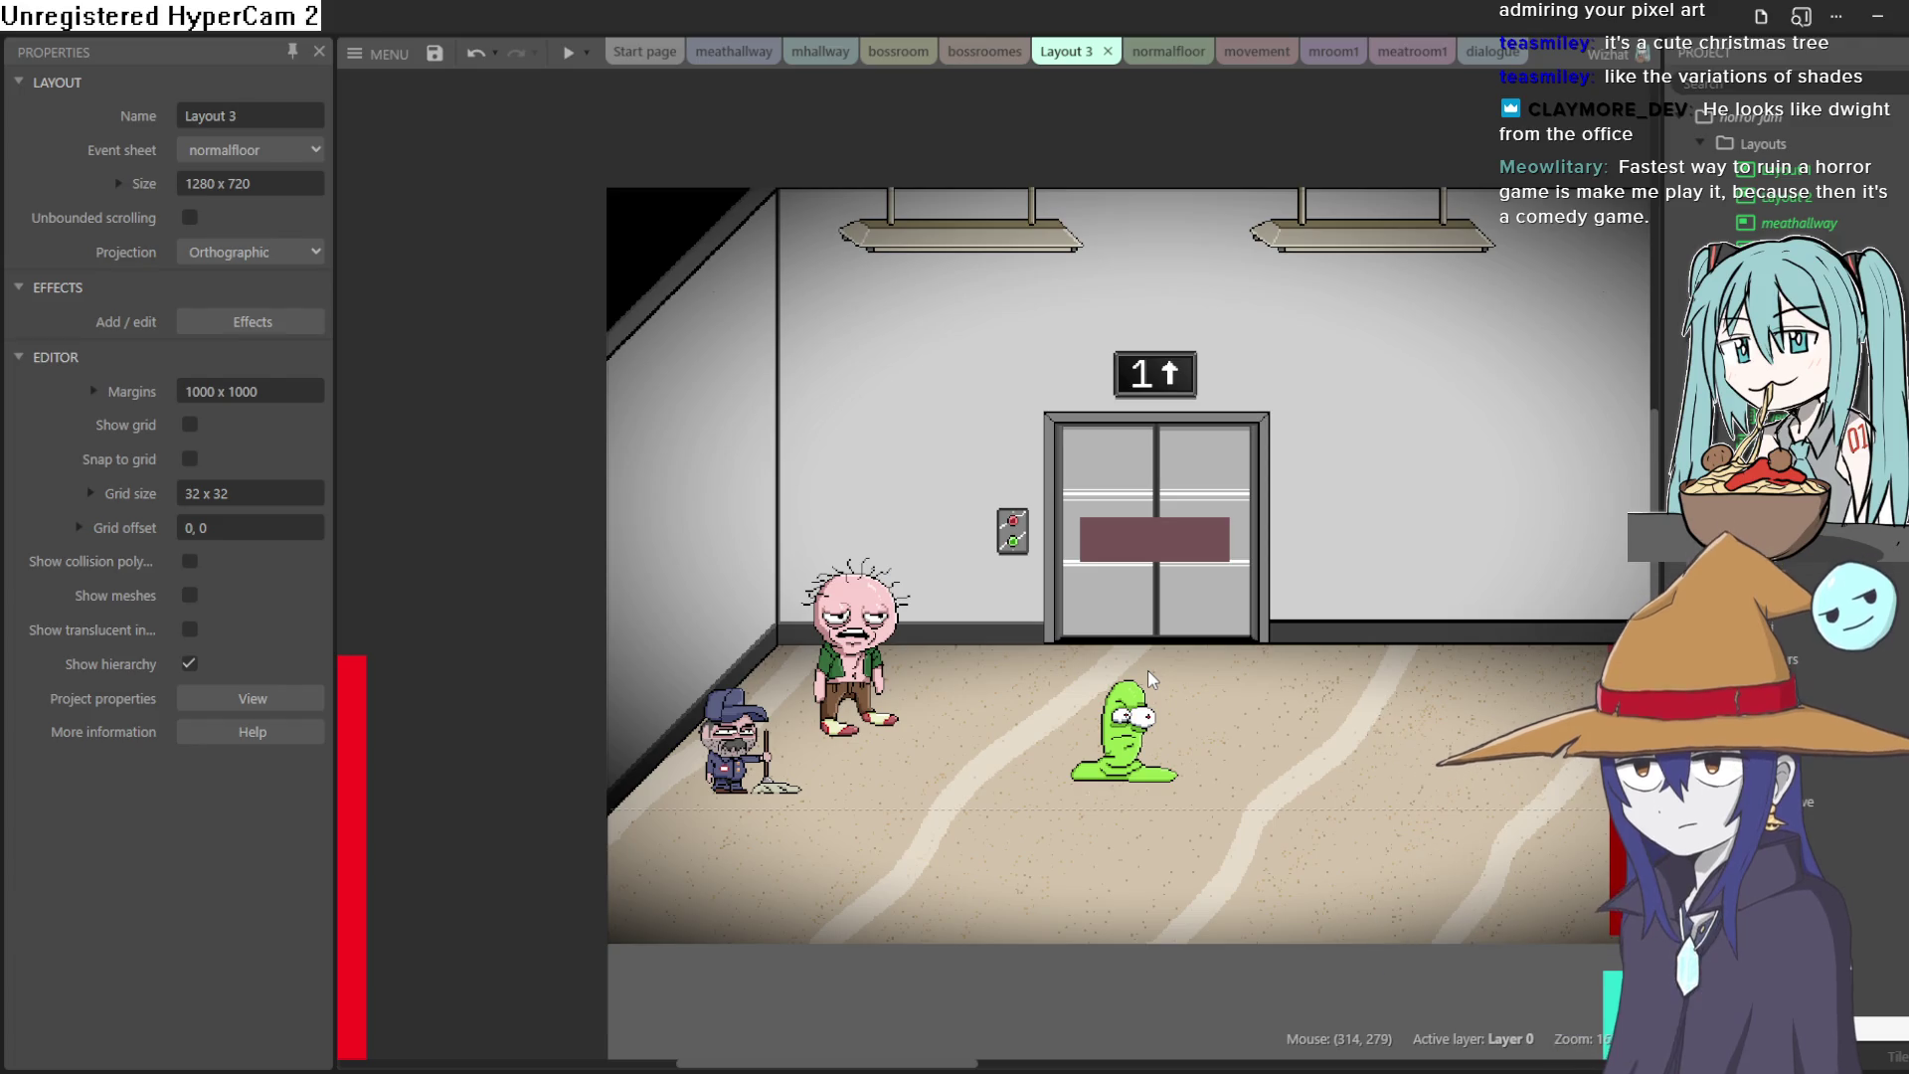
pyautogui.moveTo(1147, 671)
pyautogui.mouseDown()
pyautogui.moveTo(1237, 287)
pyautogui.moveTo(1252, 344)
pyautogui.mouseUp()
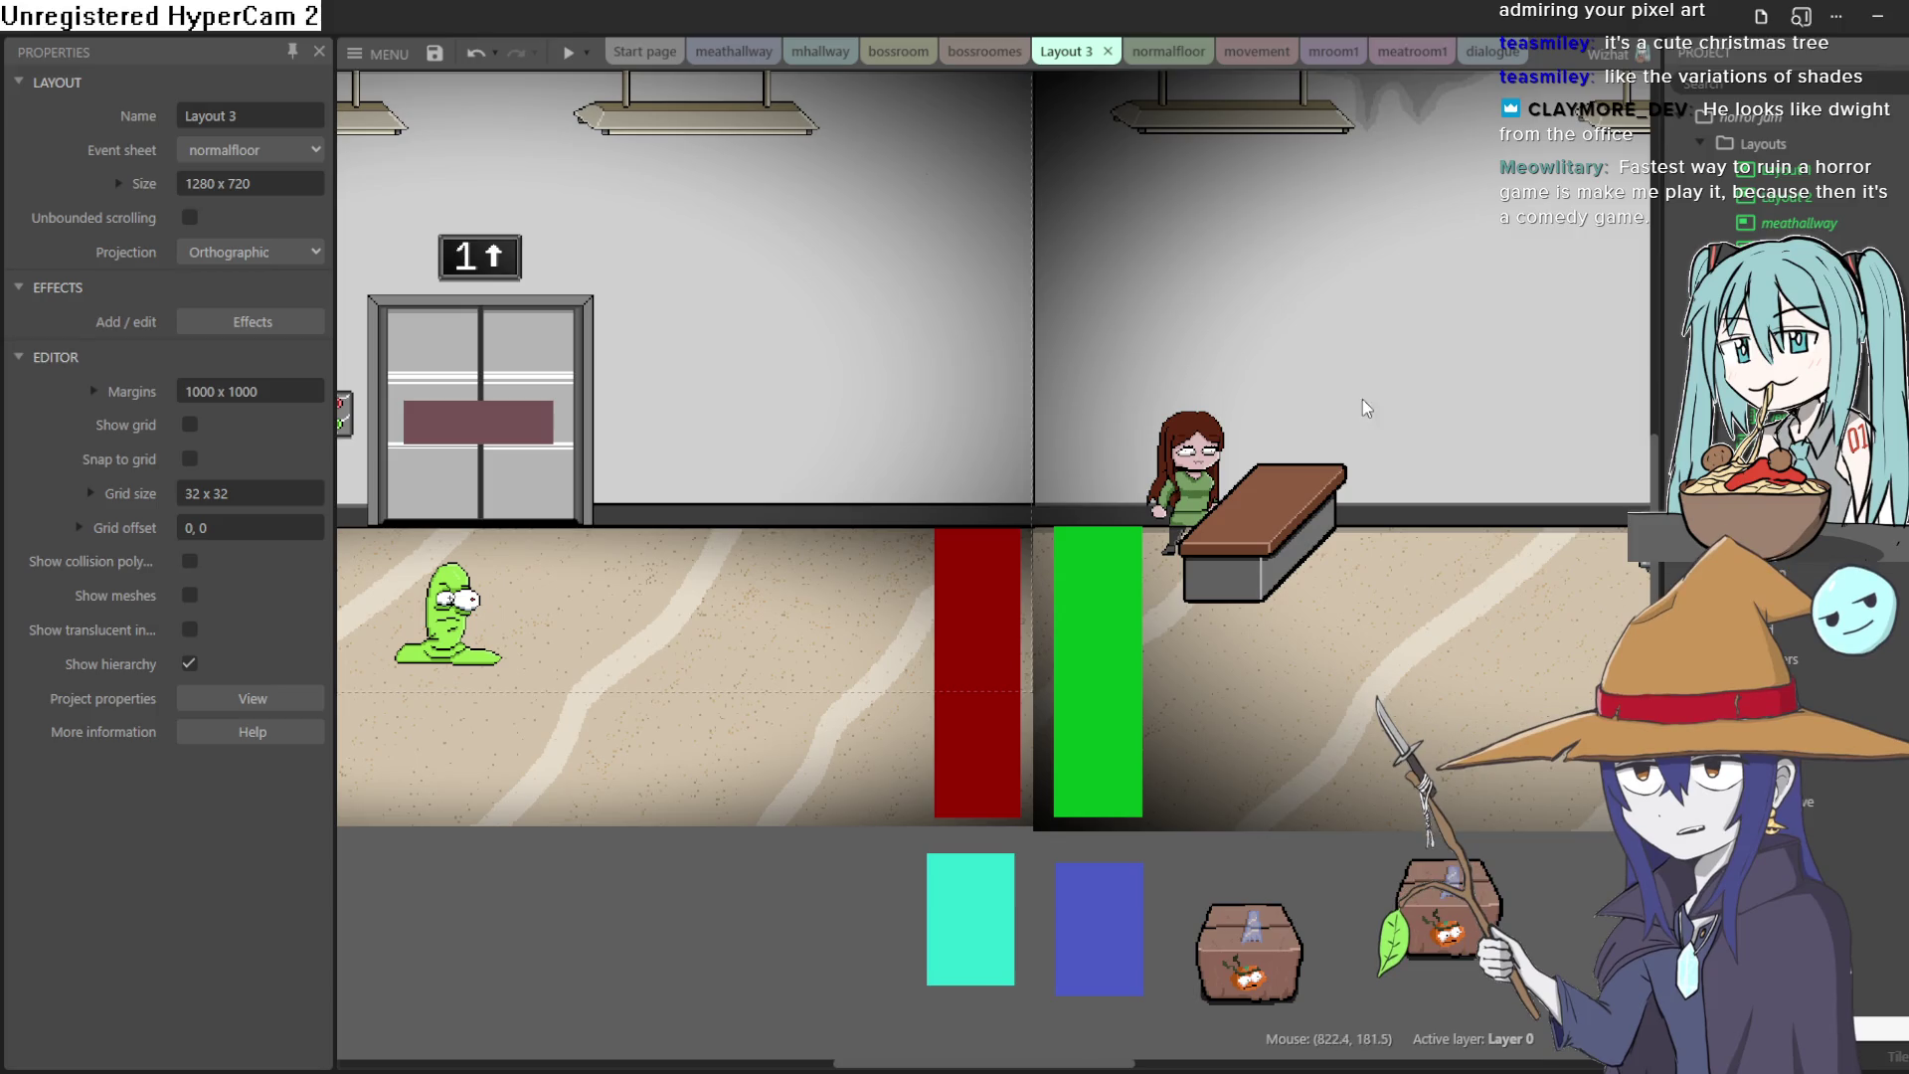
pyautogui.moveTo(1159, 424)
pyautogui.mouseDown()
pyautogui.moveTo(1135, 414)
pyautogui.moveTo(1095, 276)
pyautogui.mouseUp()
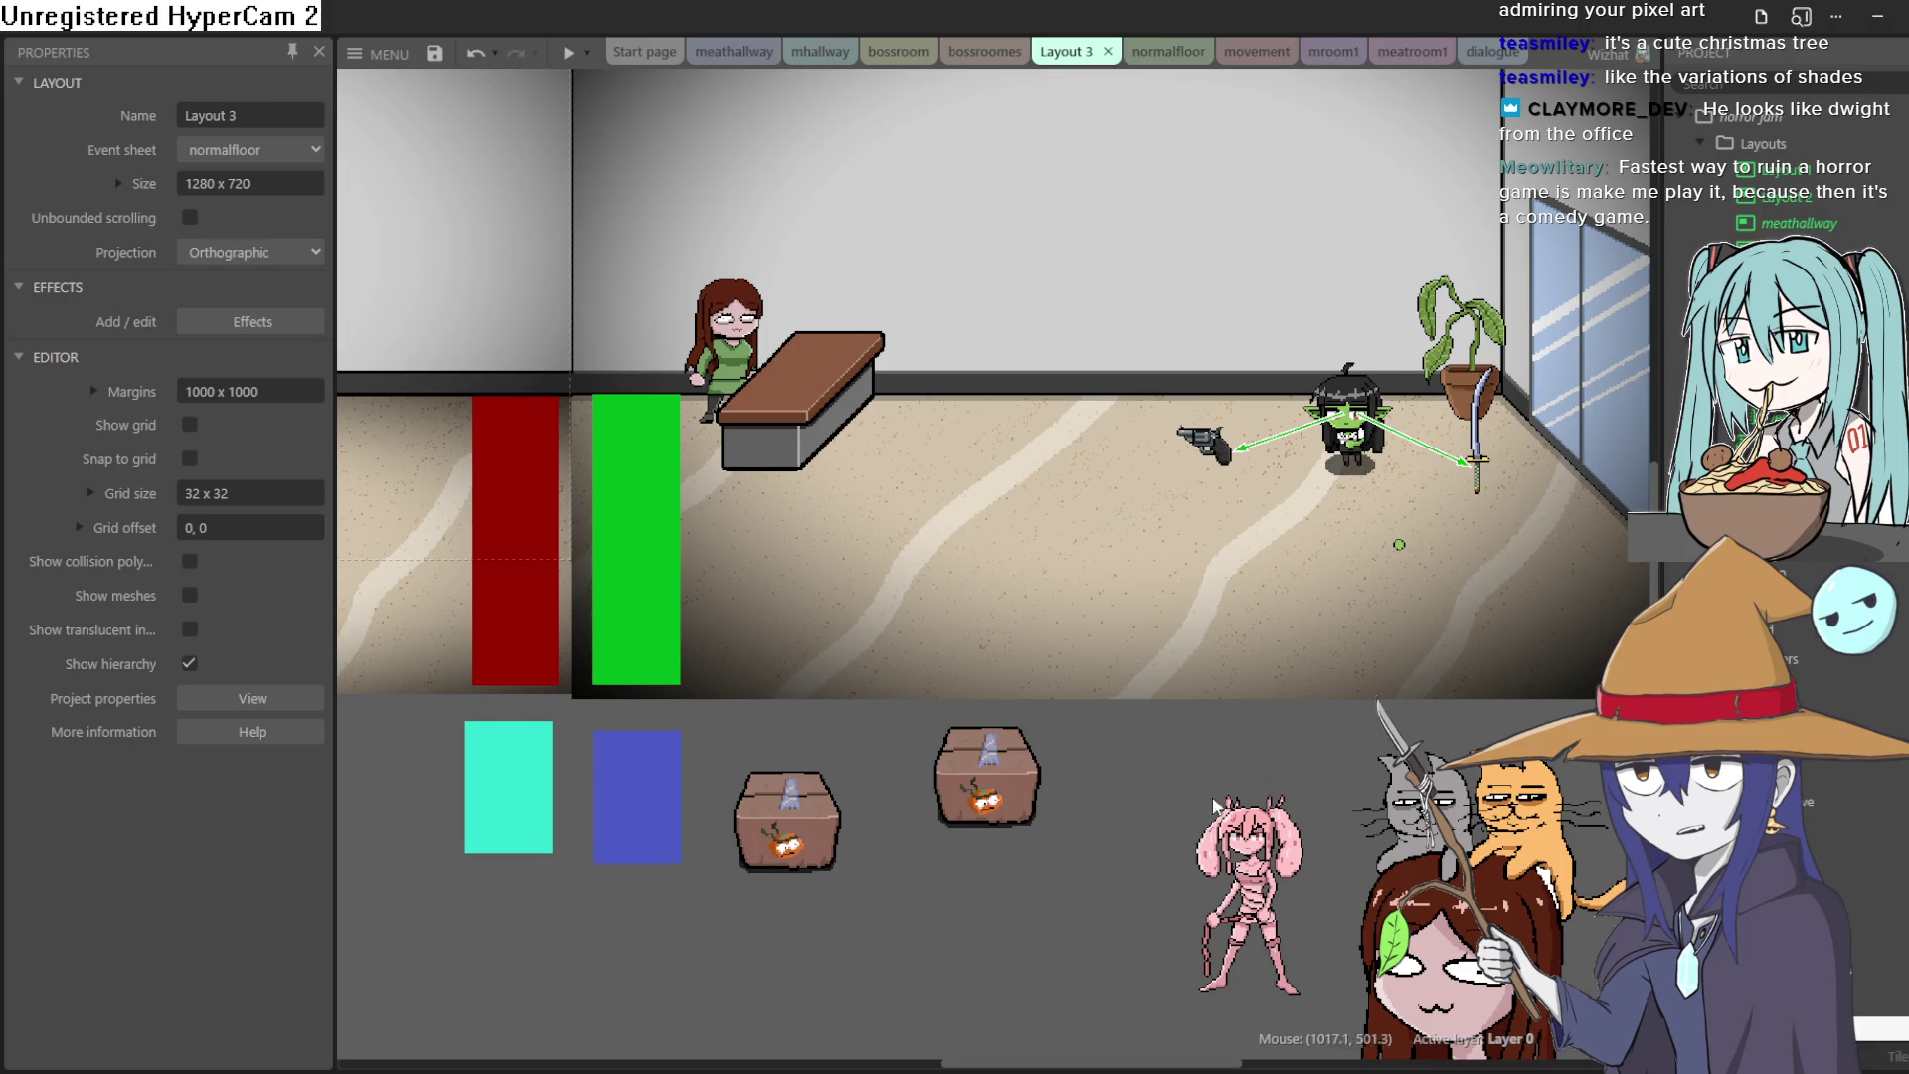
pyautogui.moveTo(1207, 785)
pyautogui.mouseDown()
pyautogui.moveTo(1210, 899)
pyautogui.moveTo(1242, 933)
pyautogui.mouseUp()
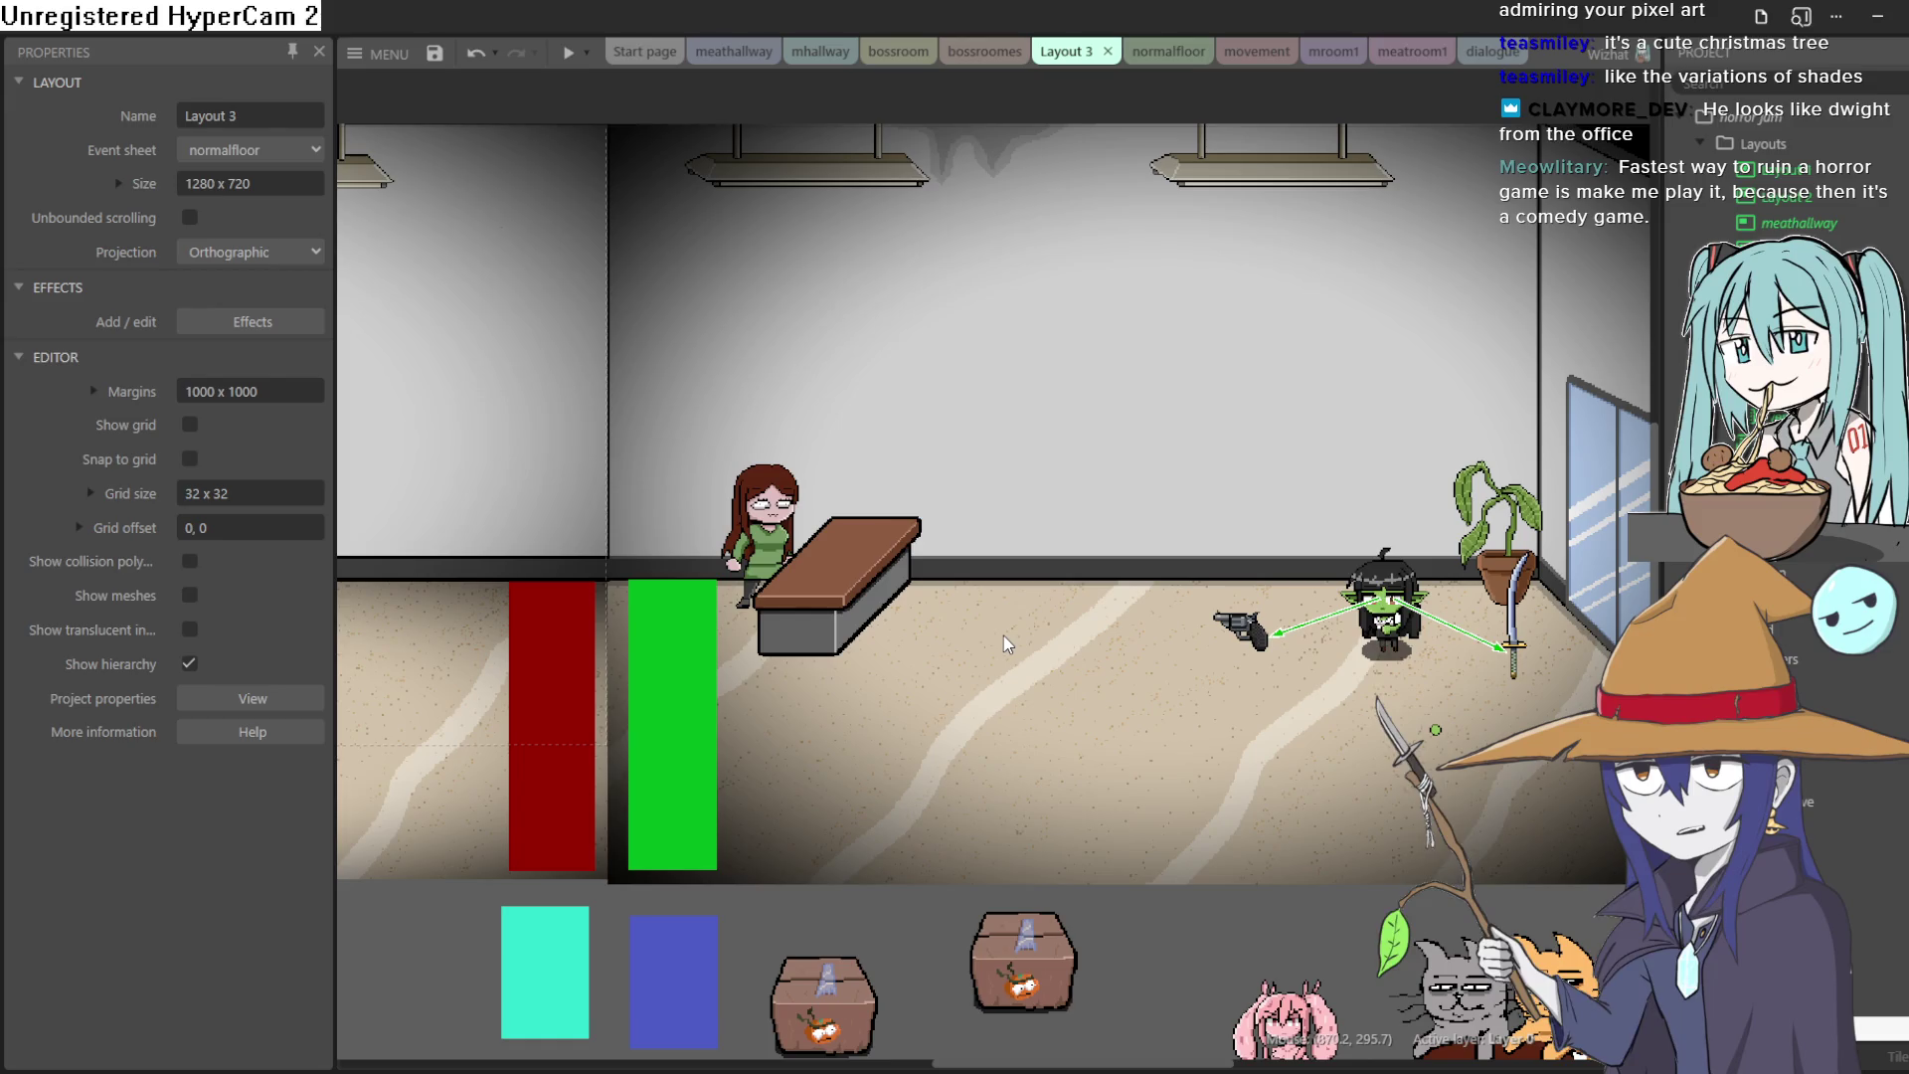
pyautogui.moveTo(1011, 641); pyautogui.dragTo(1498, 634)
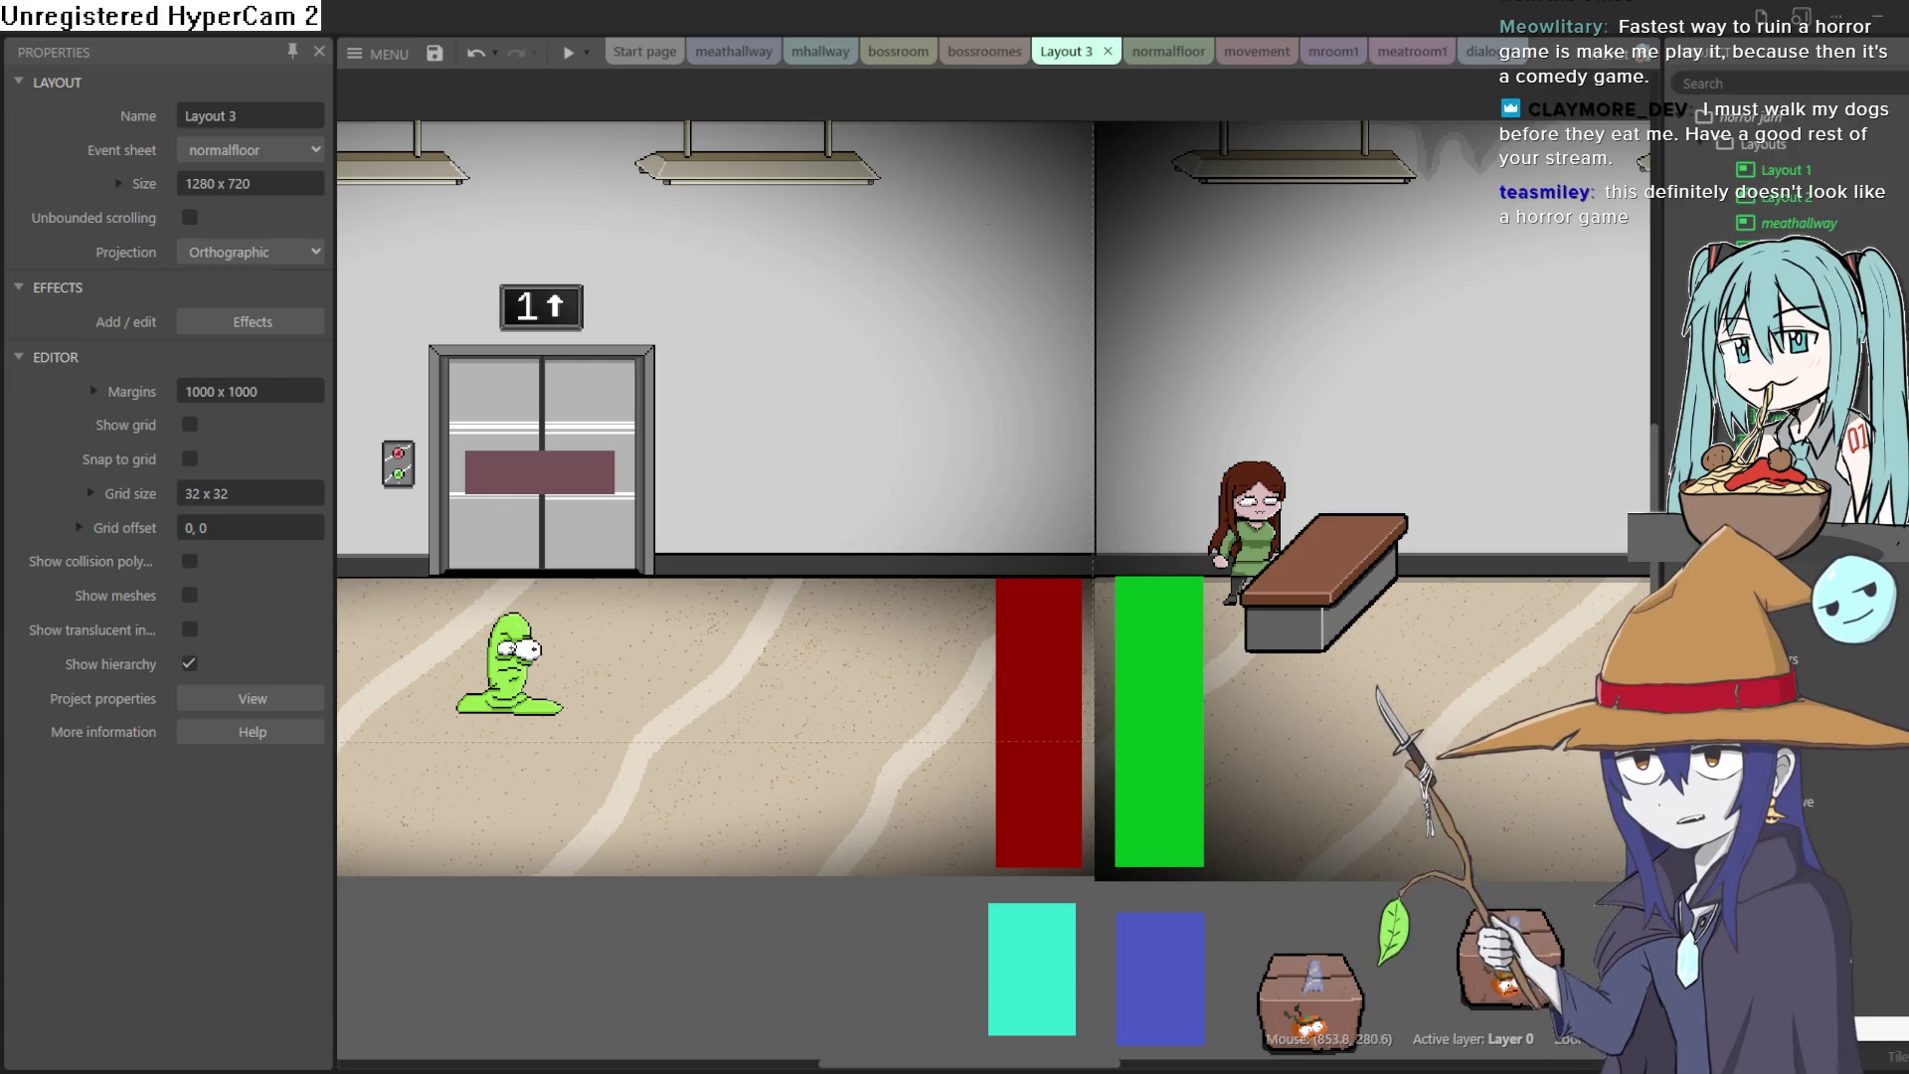
pyautogui.moveTo(1613, 442); pyautogui.dragTo(1269, 469)
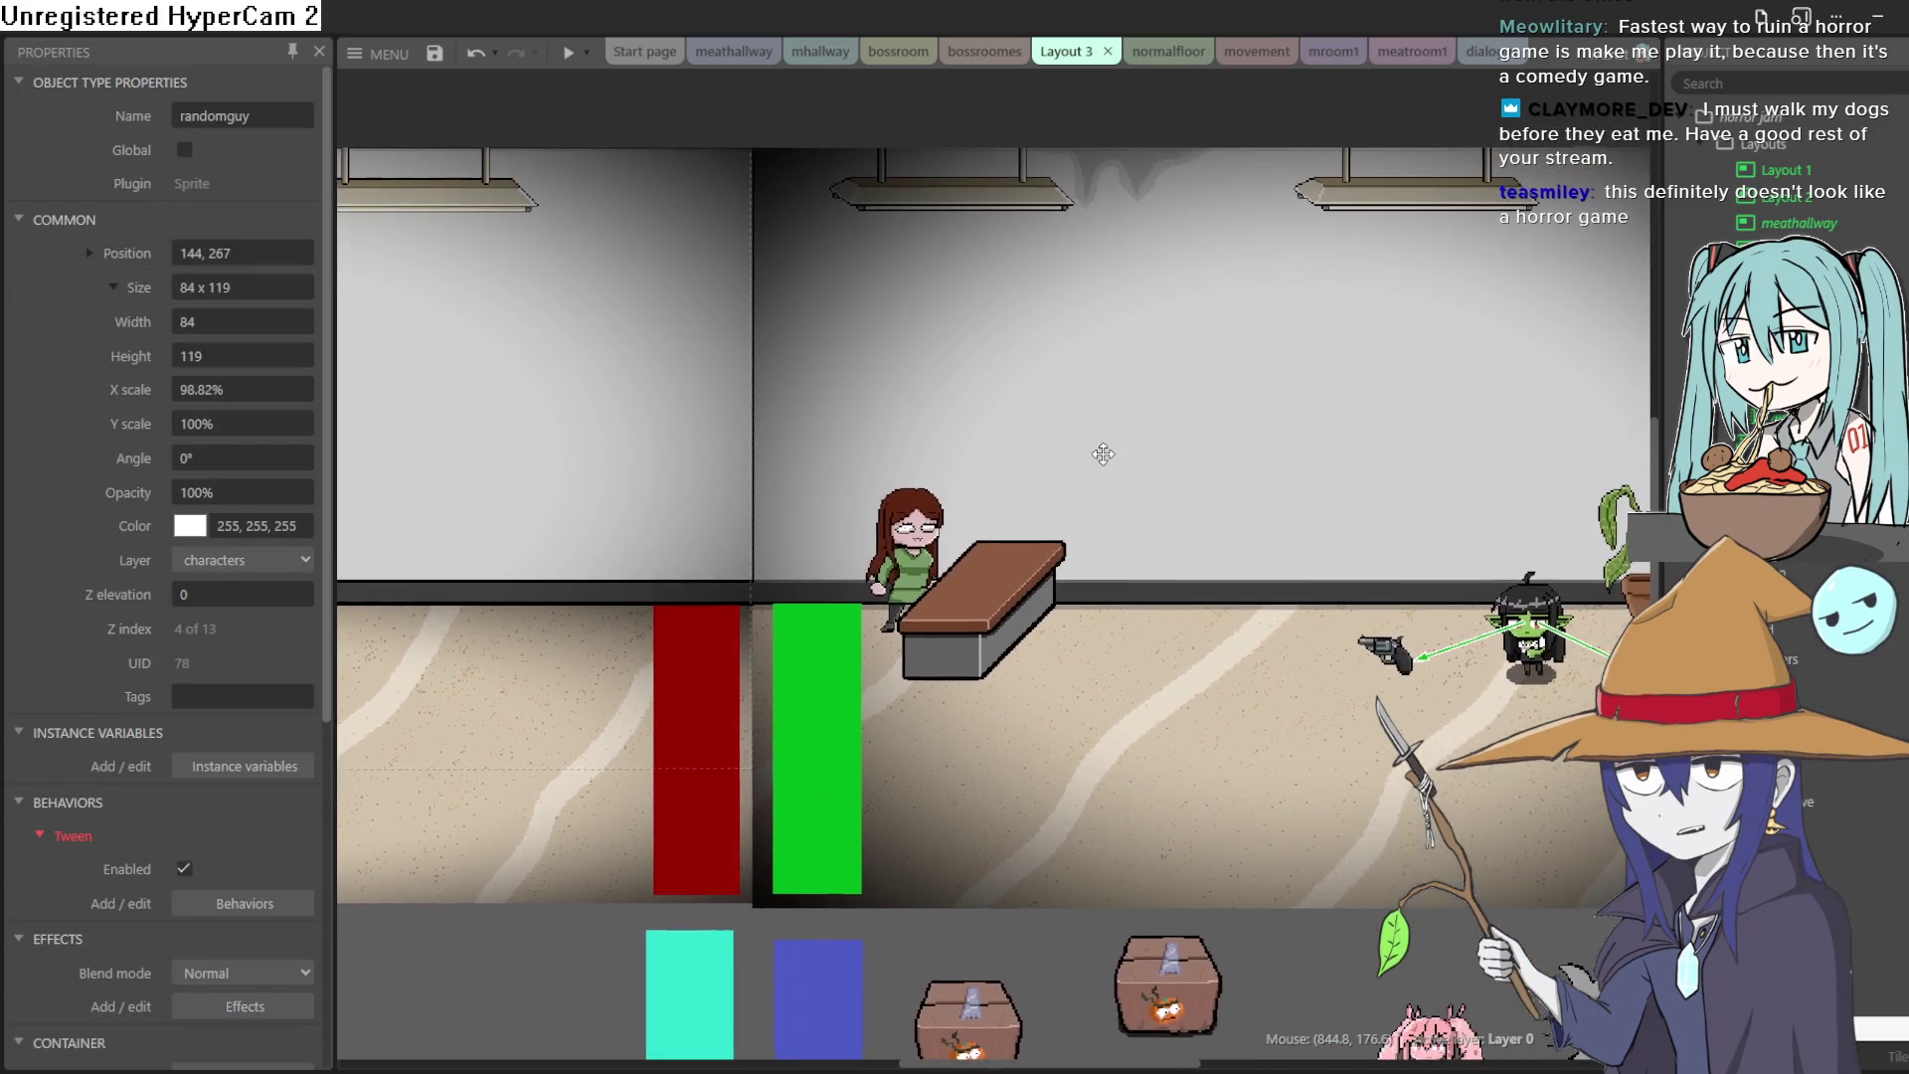
pyautogui.moveTo(1432, 458); pyautogui.dragTo(1304, 432)
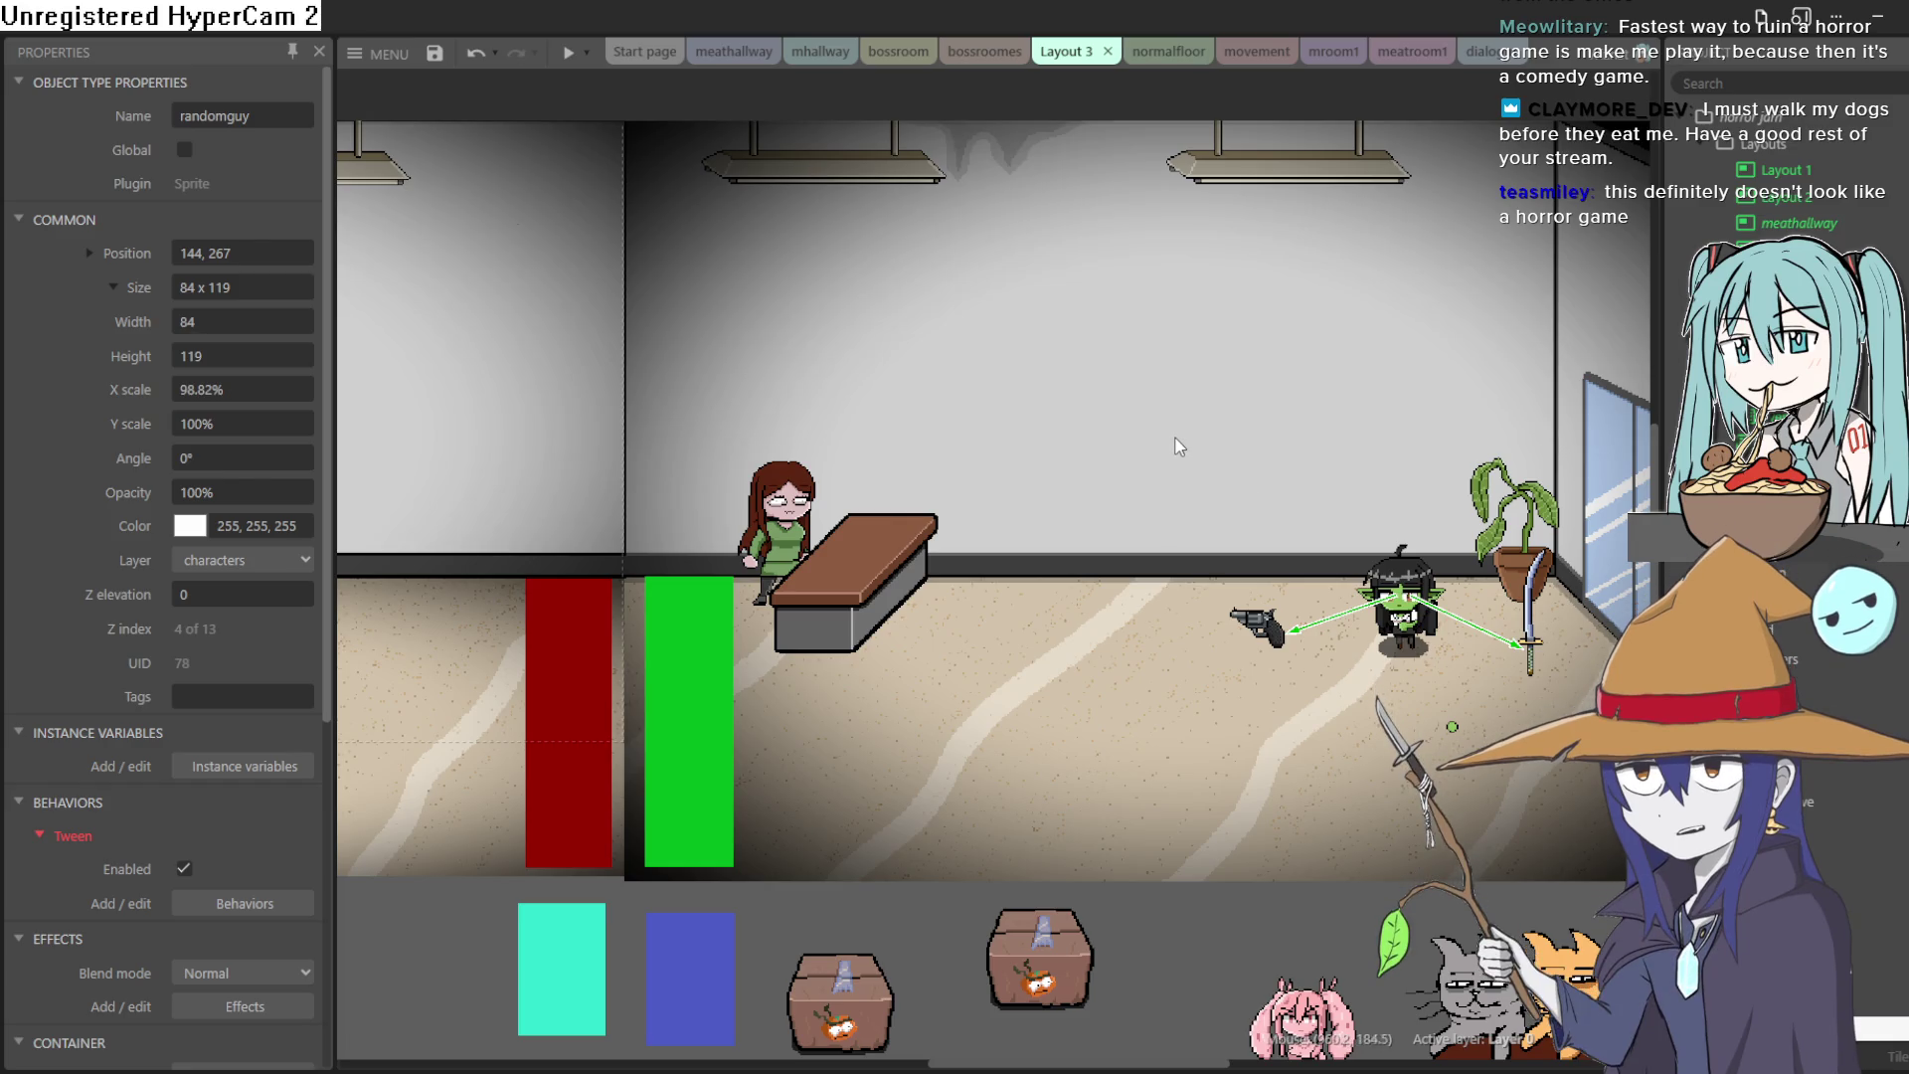
pyautogui.scroll(-5, 998, 682)
pyautogui.moveTo(998, 682)
pyautogui.mouseDown()
pyautogui.moveTo(986, 303)
pyautogui.moveTo(999, 336)
pyautogui.mouseUp()
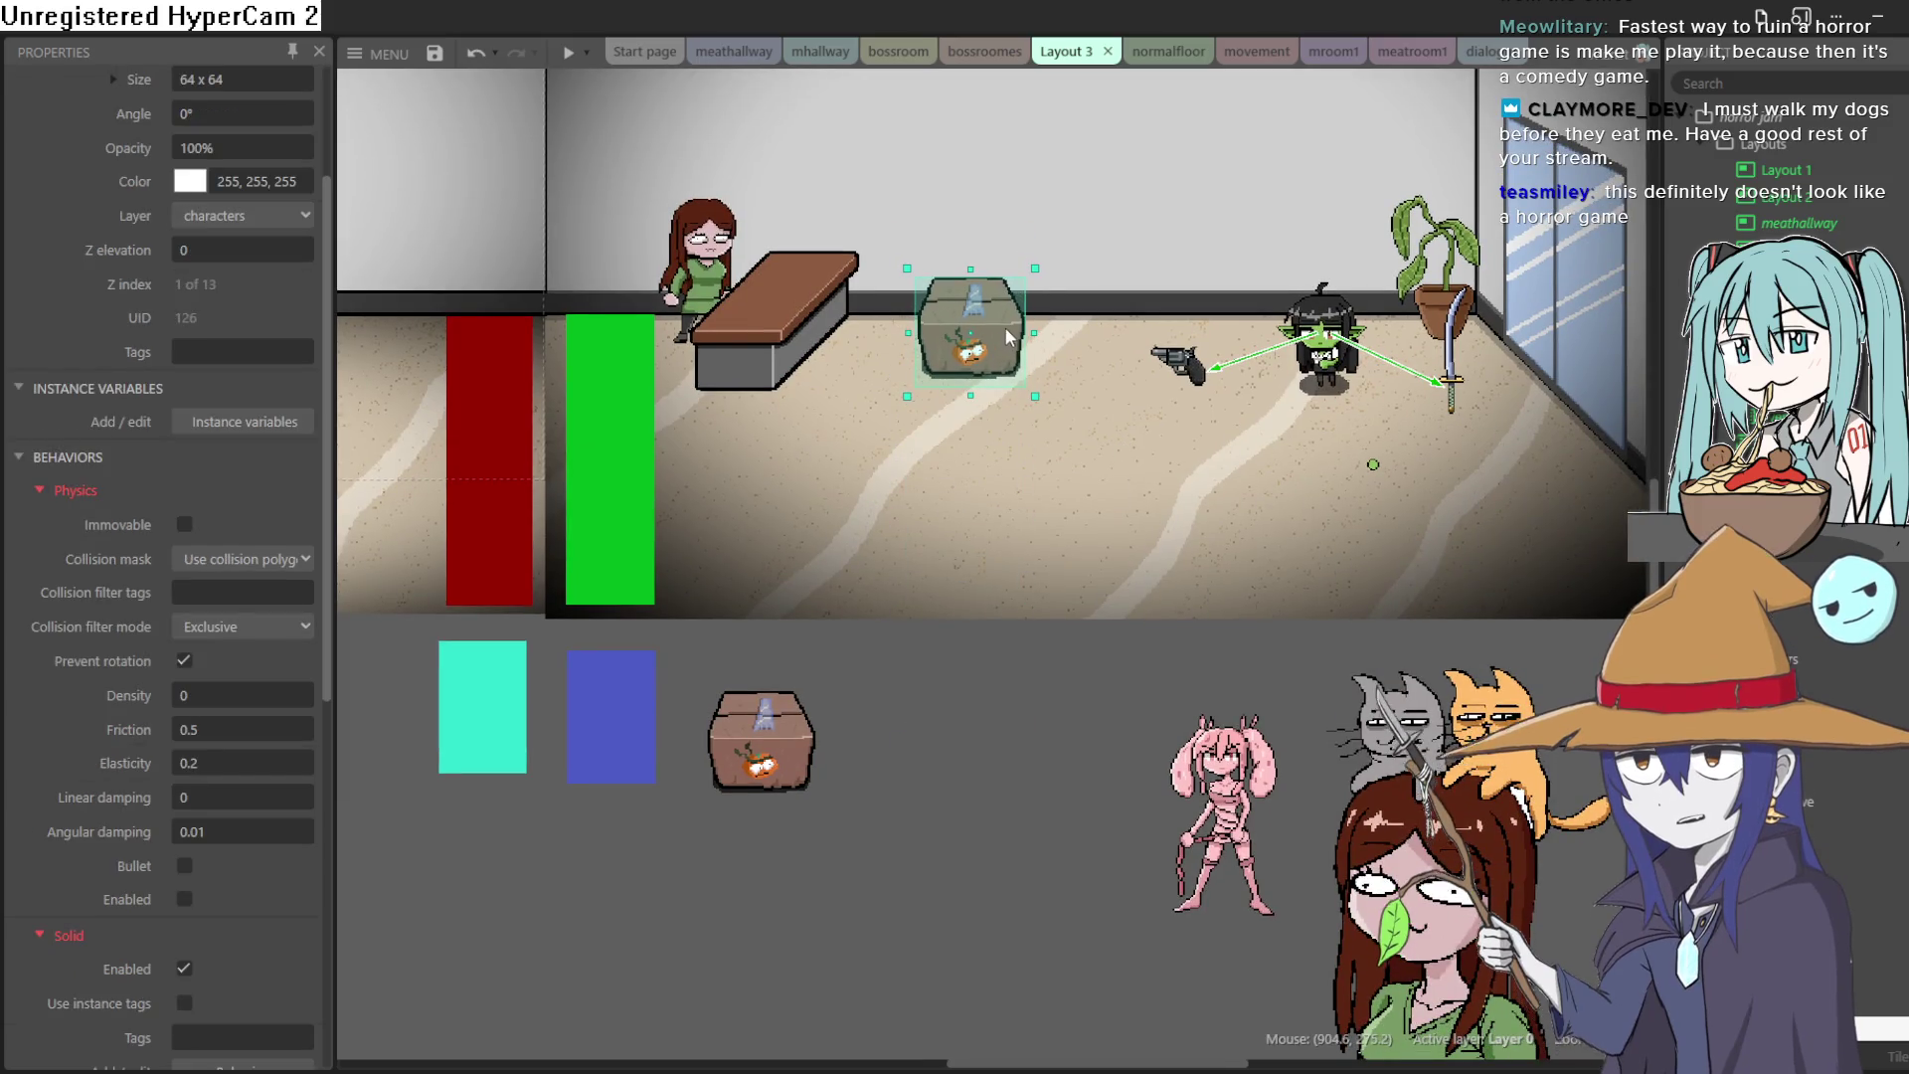
pyautogui.scroll(2, 1112, 265)
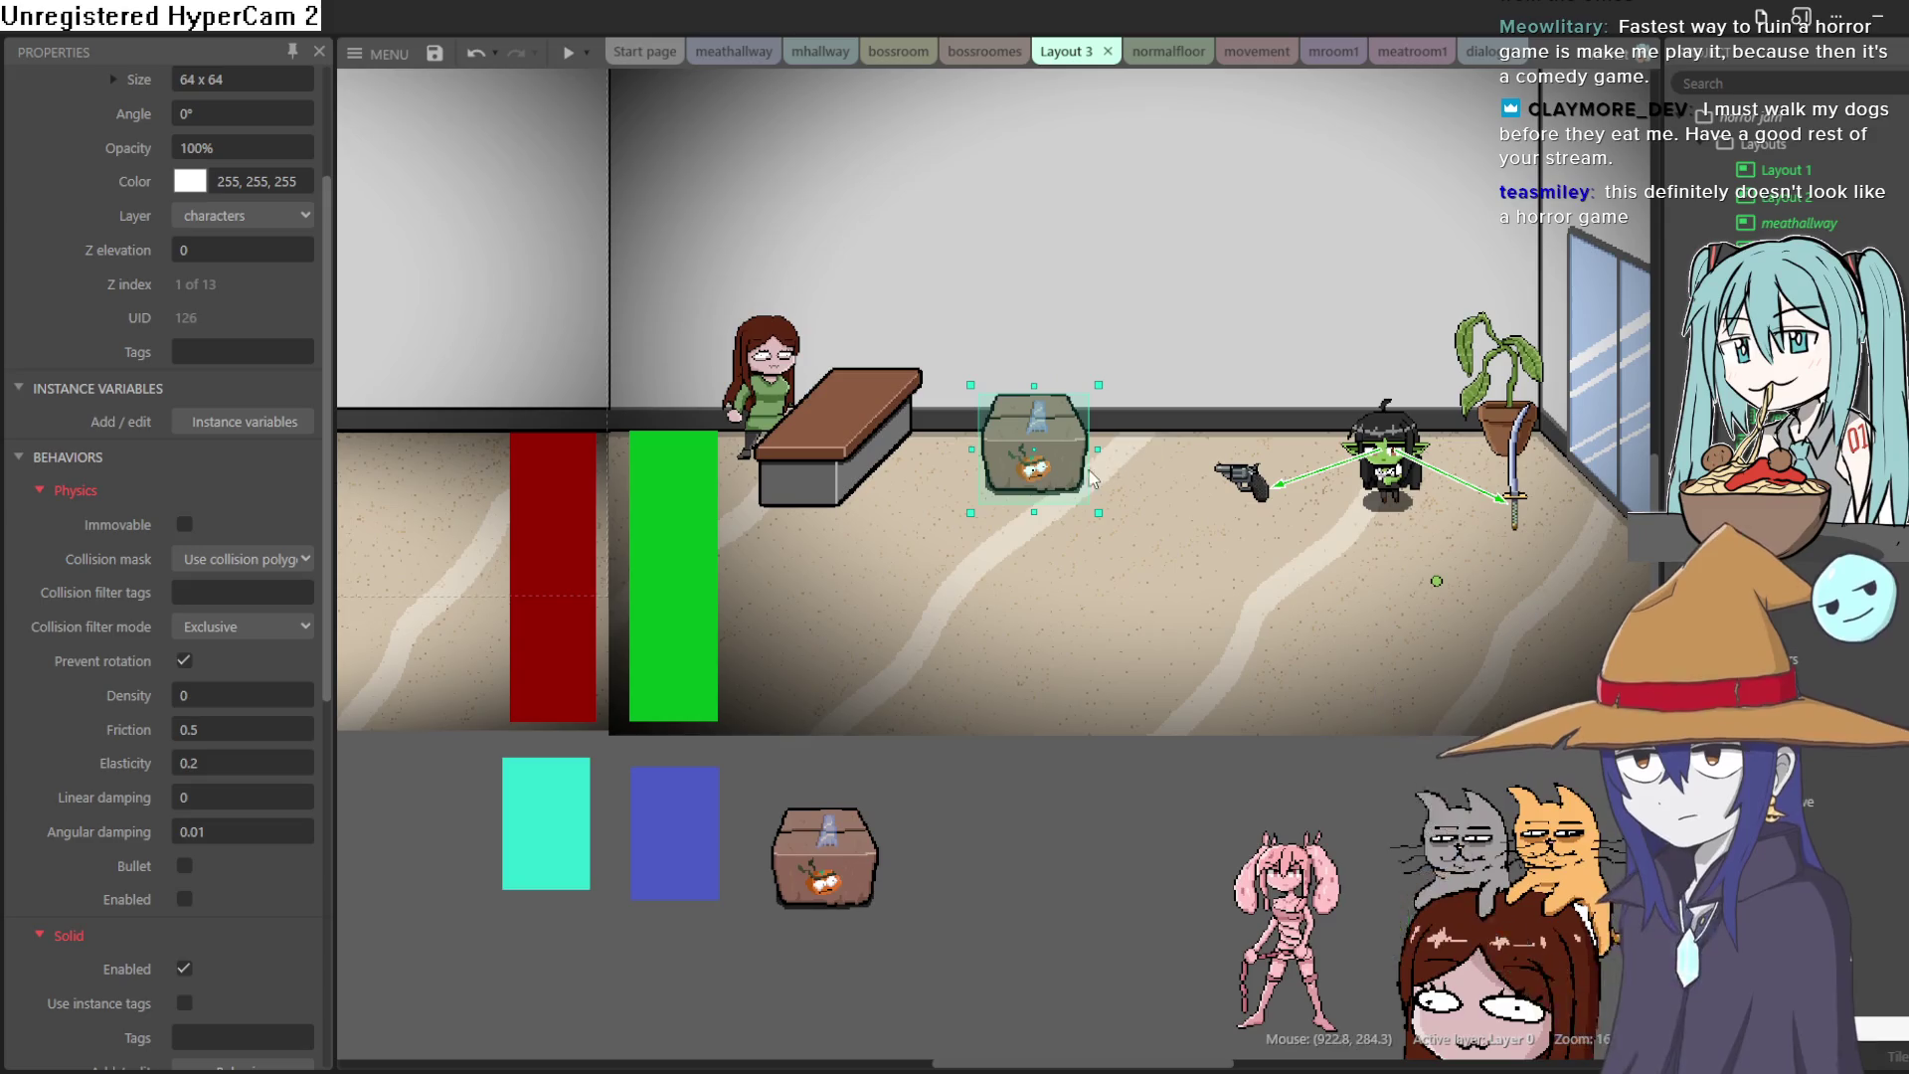
pyautogui.moveTo(1066, 452); pyautogui.dragTo(1064, 915)
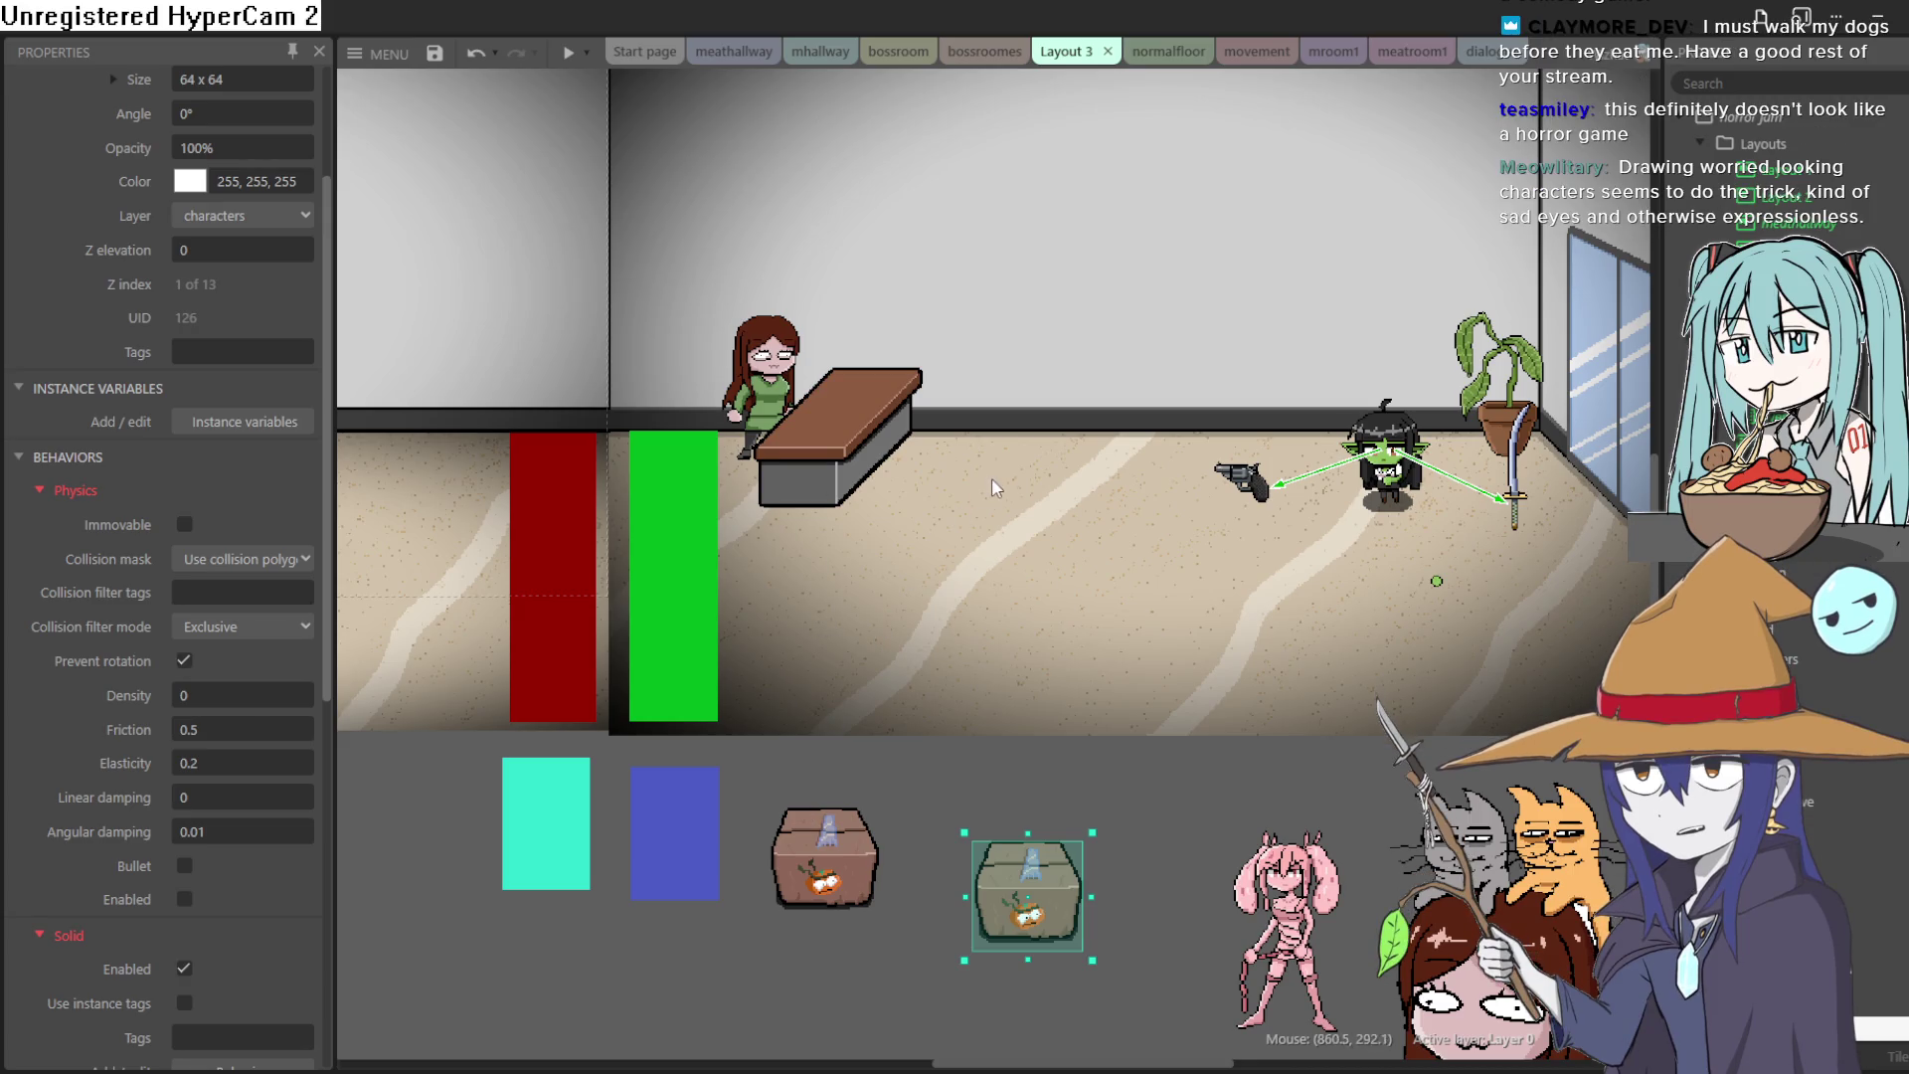
pyautogui.hscroll(-10, 992, 487)
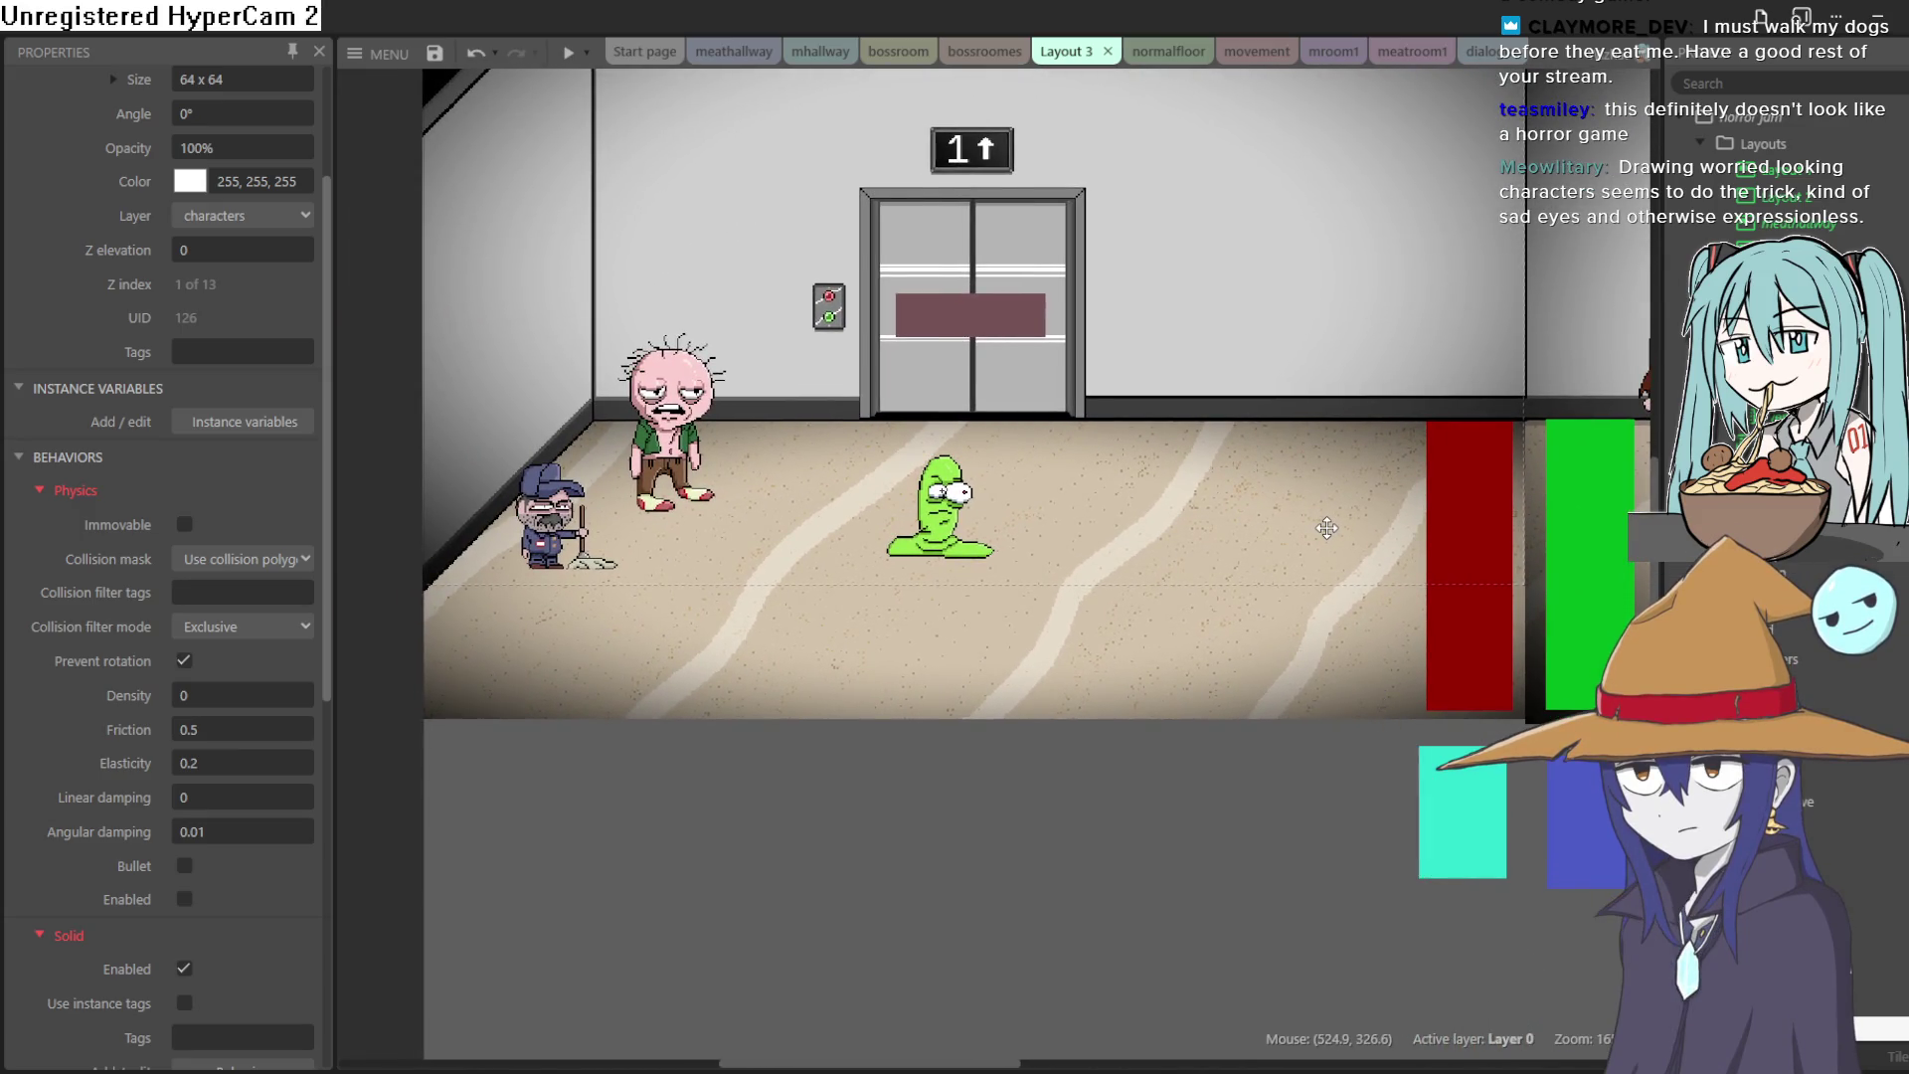
pyautogui.scroll(1, 1326, 527)
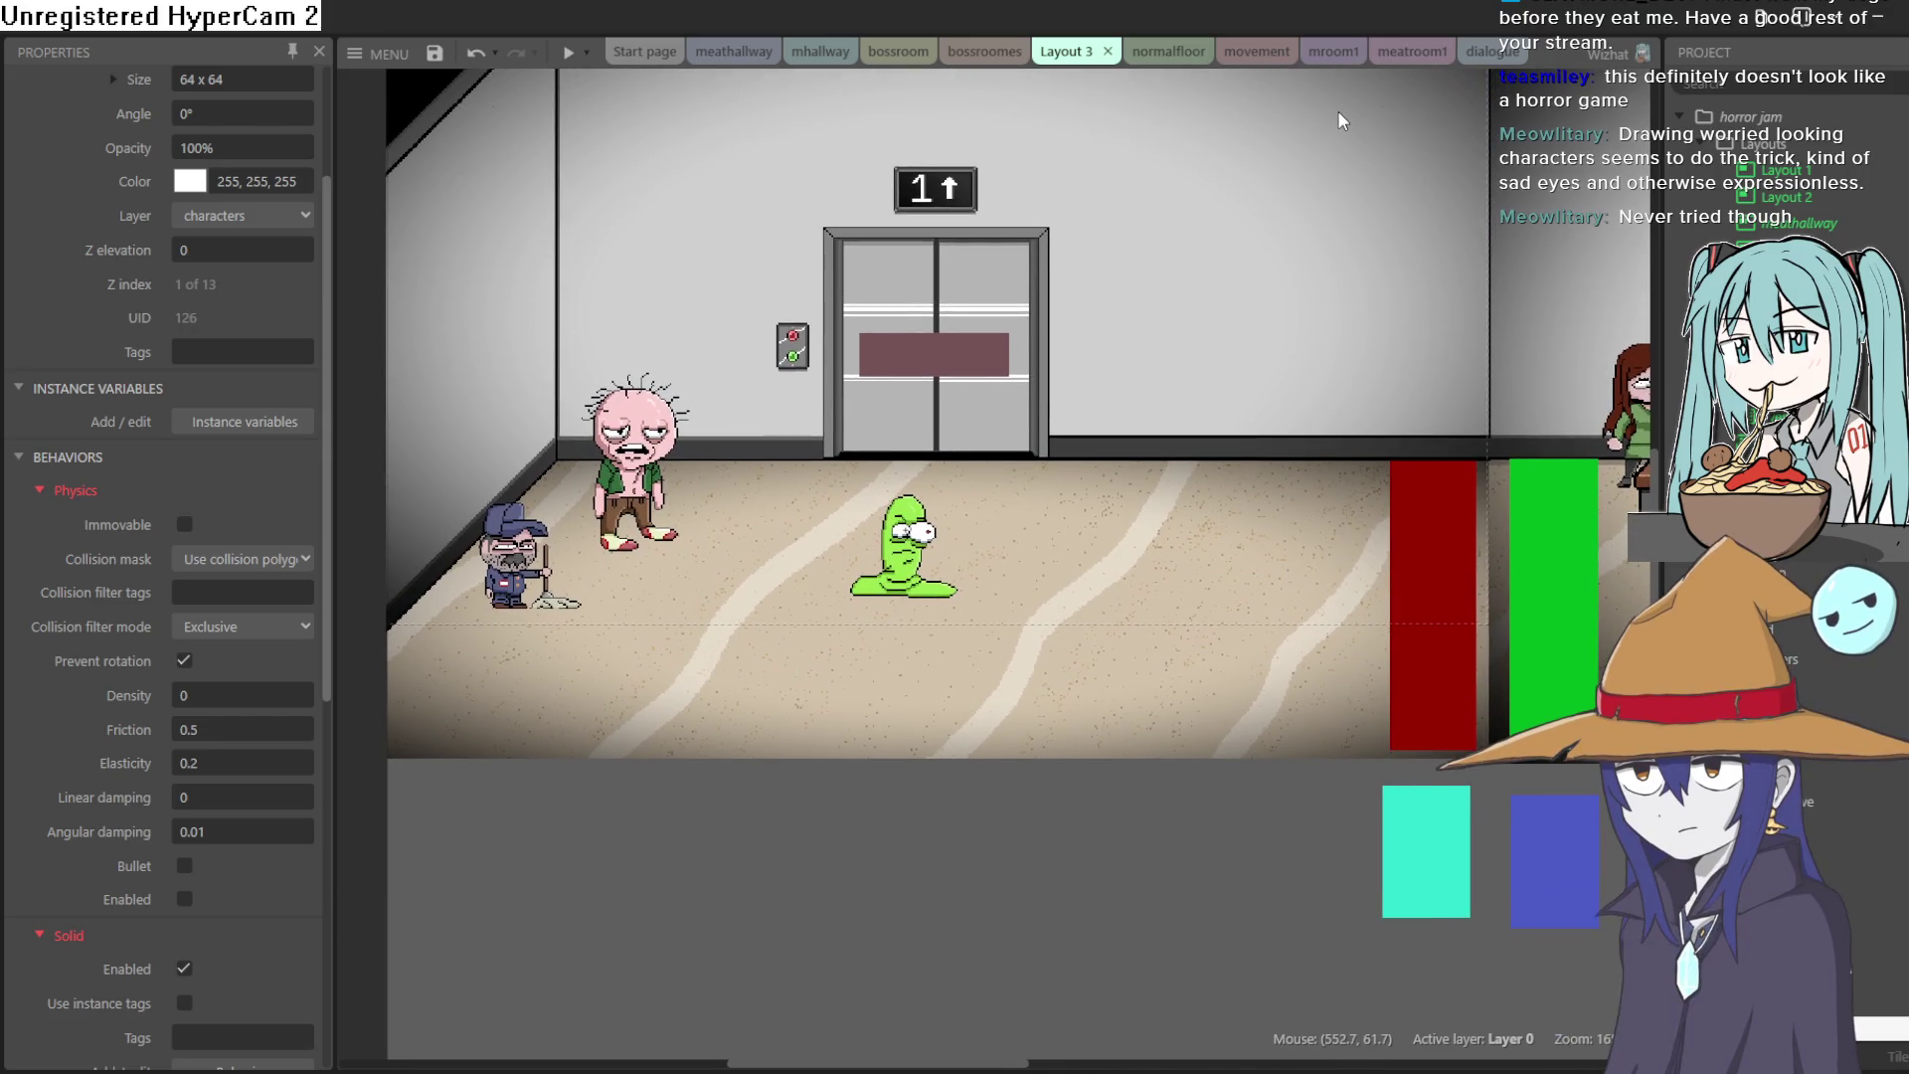
pyautogui.click(1414, 59)
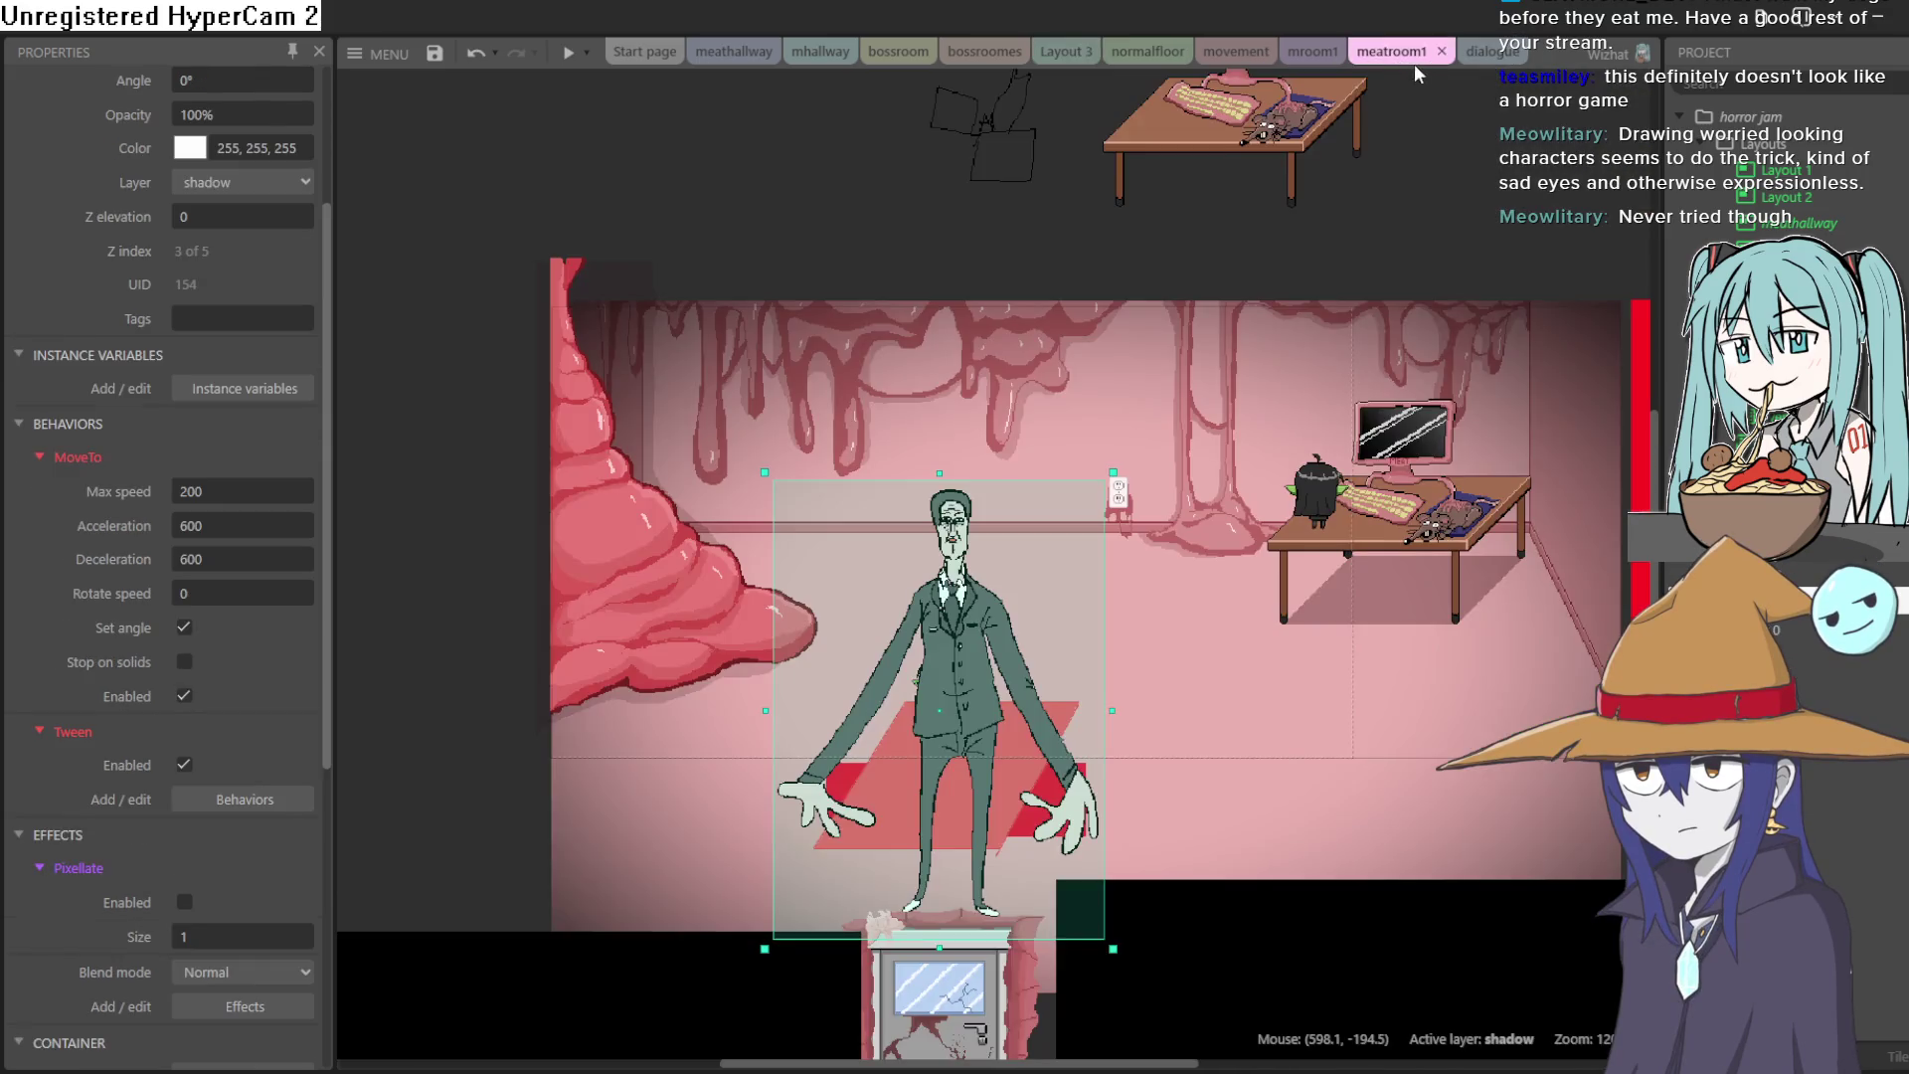
pyautogui.click(1311, 58)
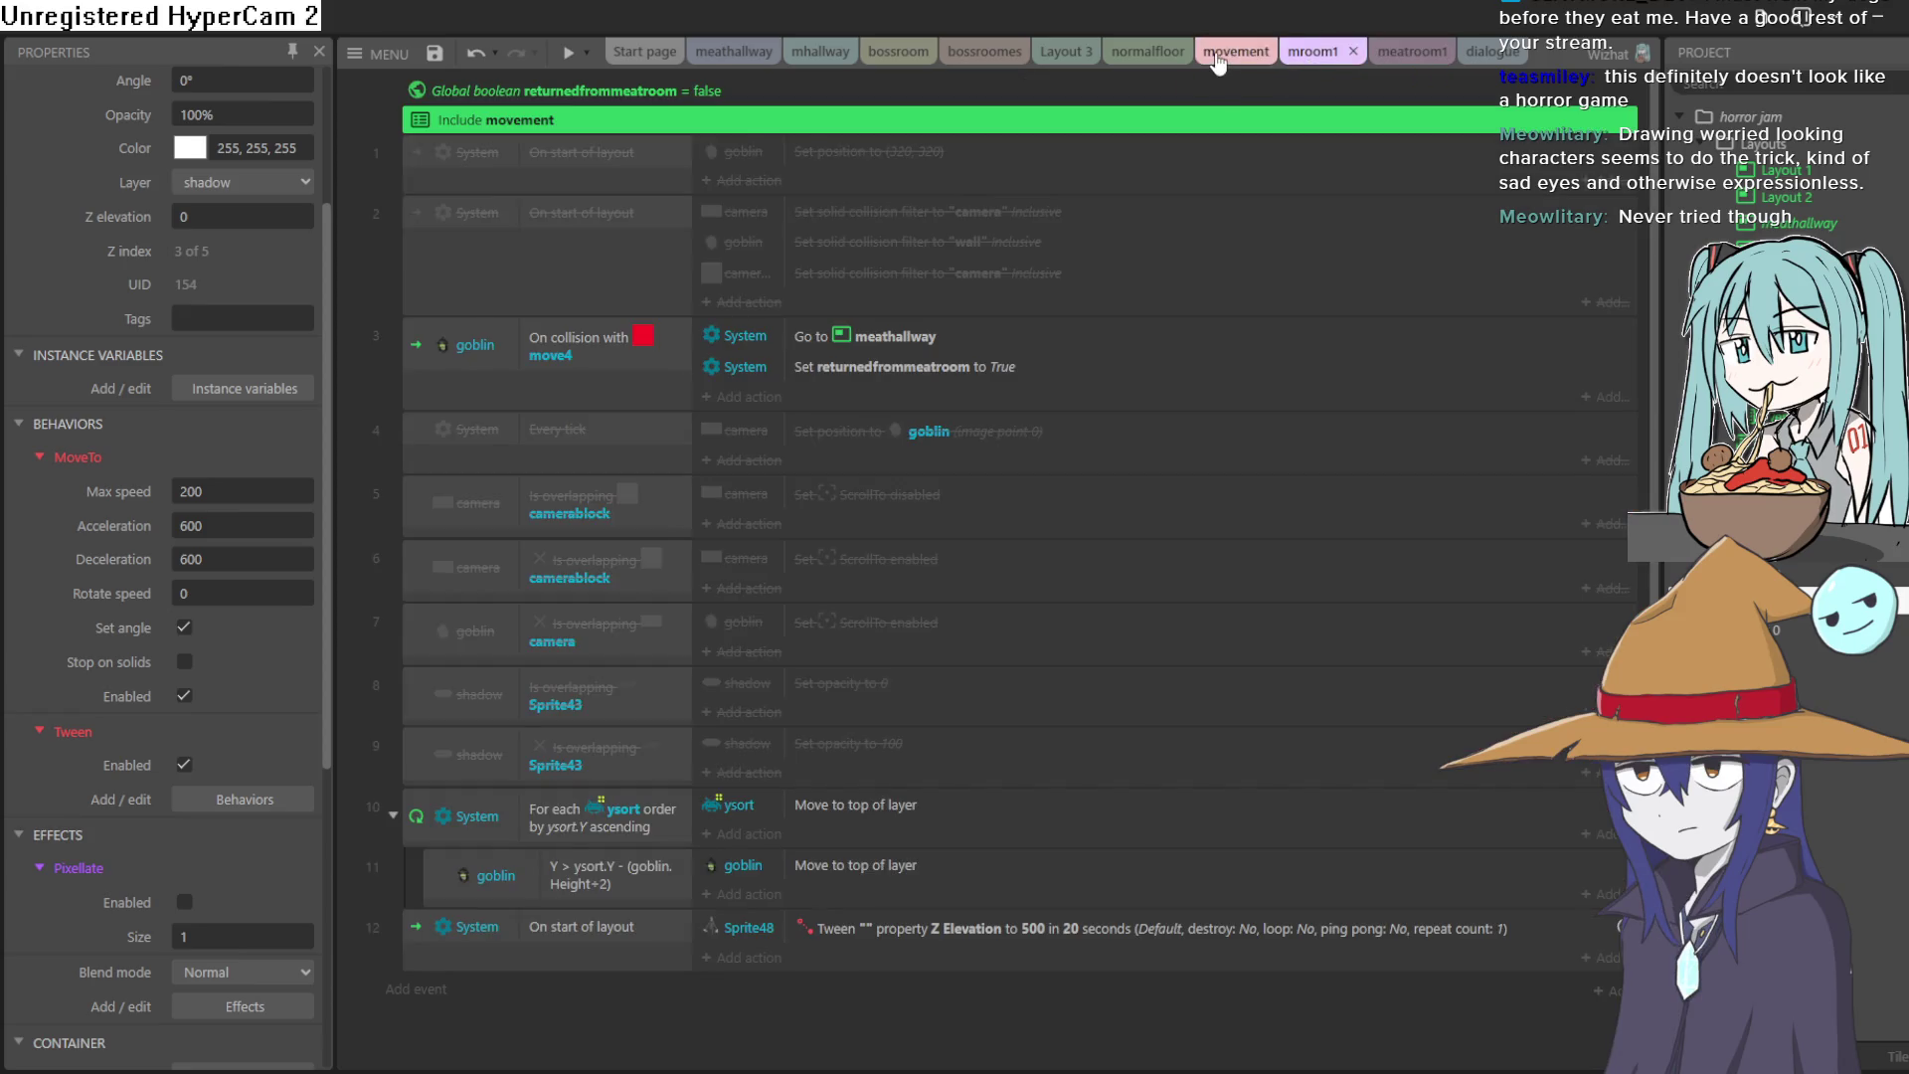
pyautogui.click(1149, 52)
pyautogui.click(1060, 58)
pyautogui.click(956, 60)
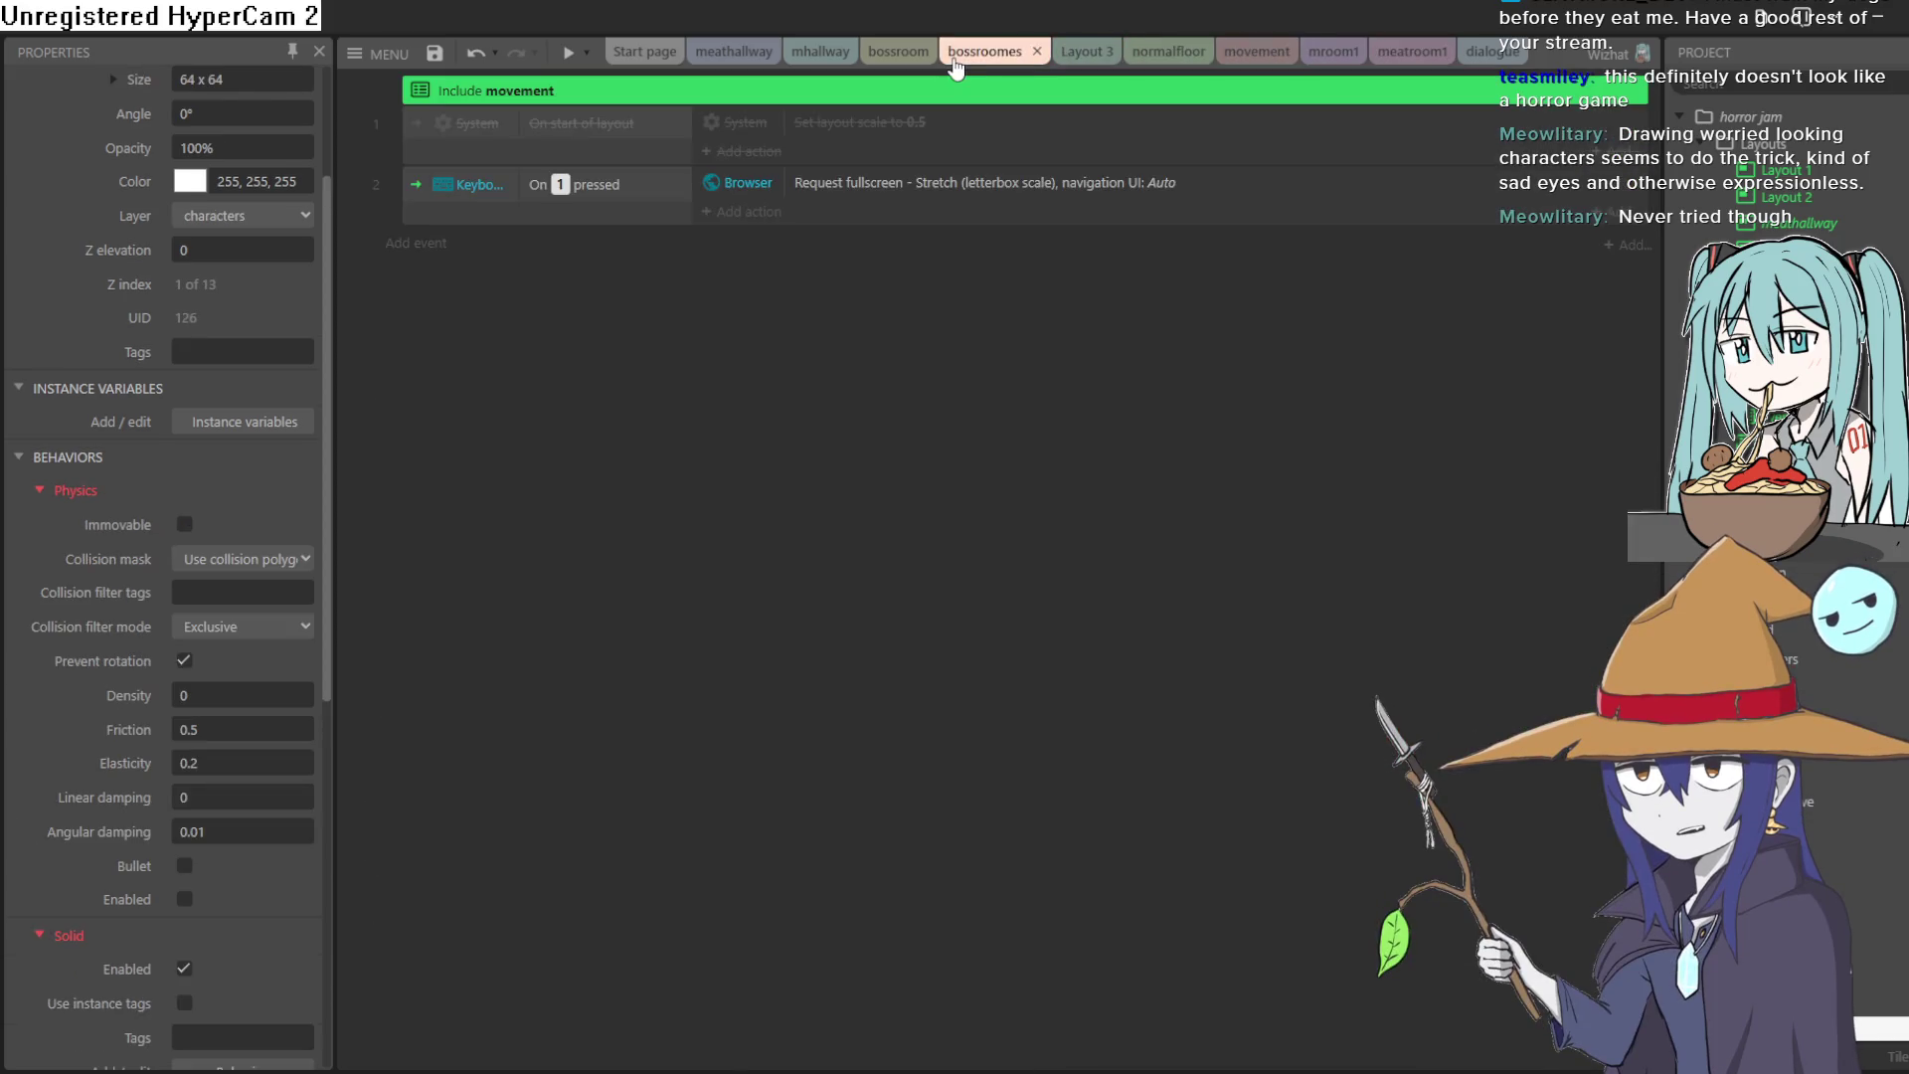
pyautogui.click(881, 59)
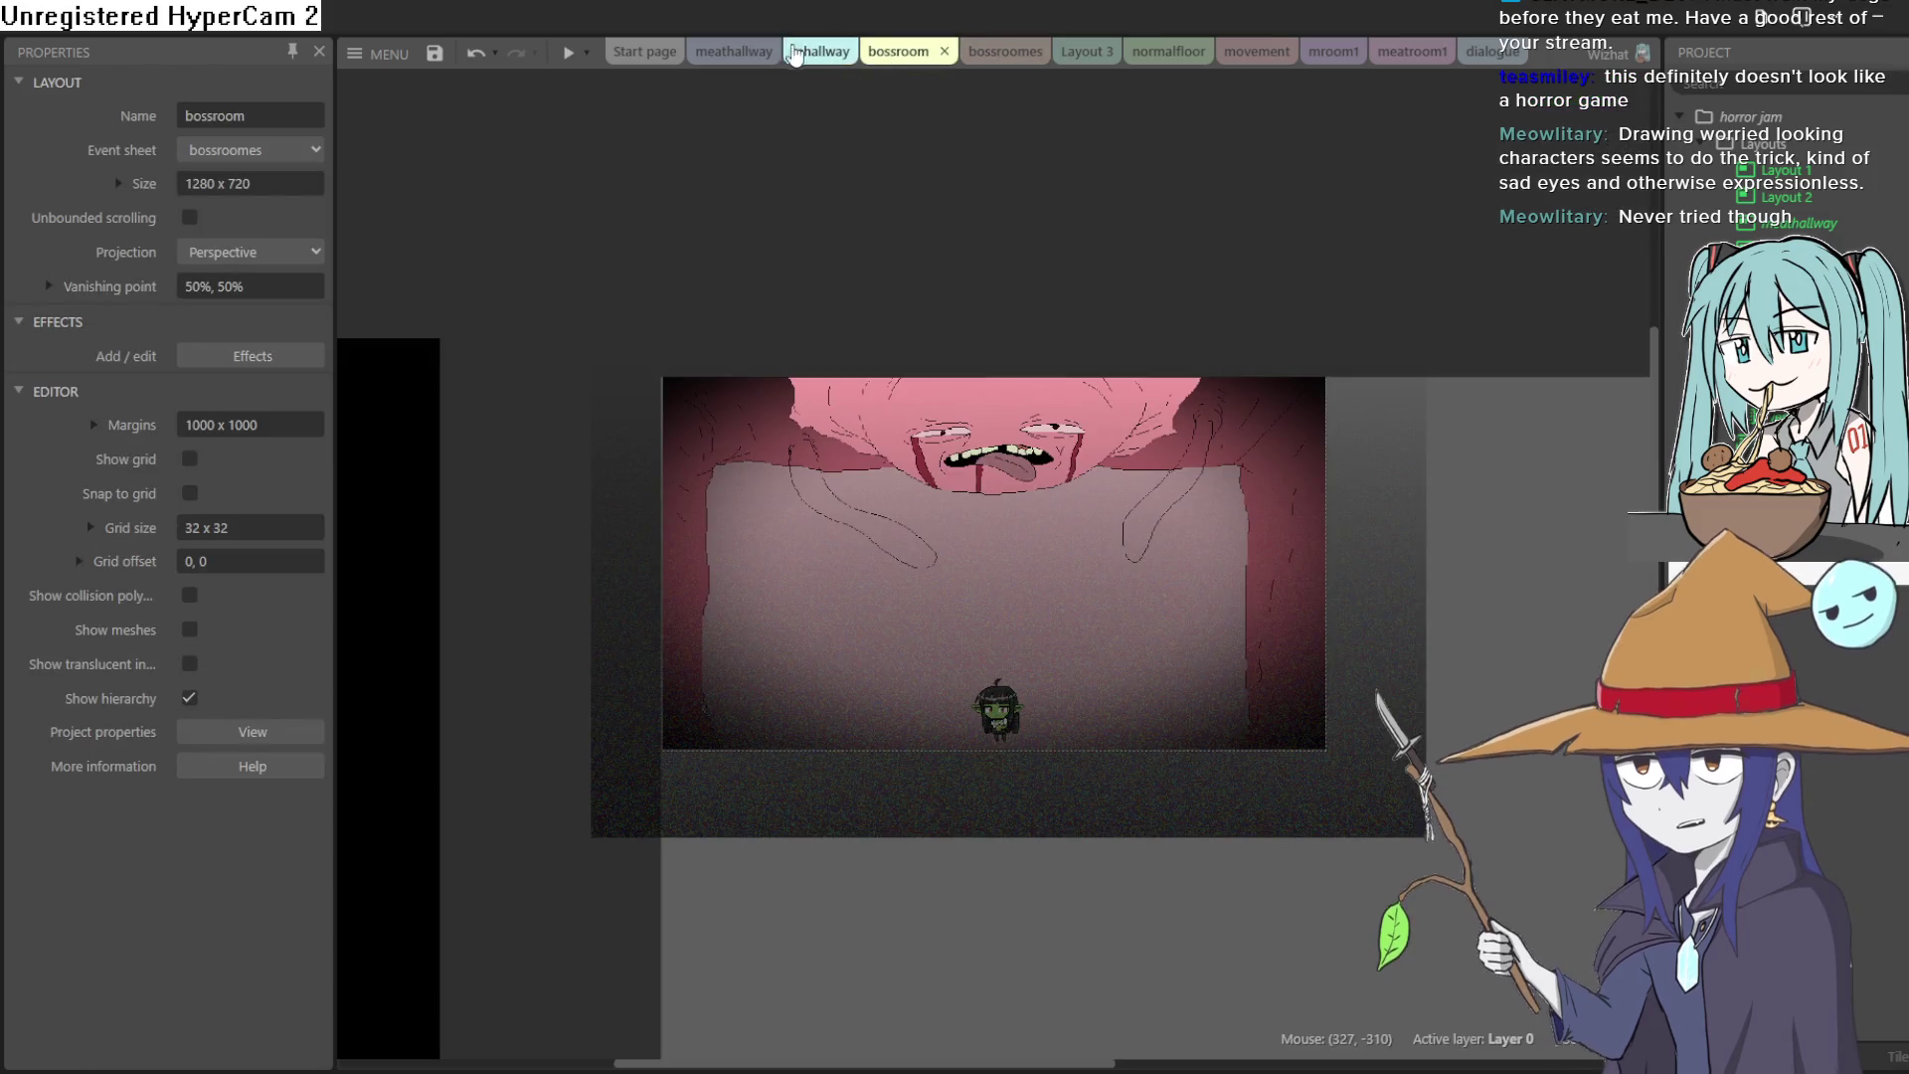
pyautogui.click(787, 55)
pyautogui.click(731, 54)
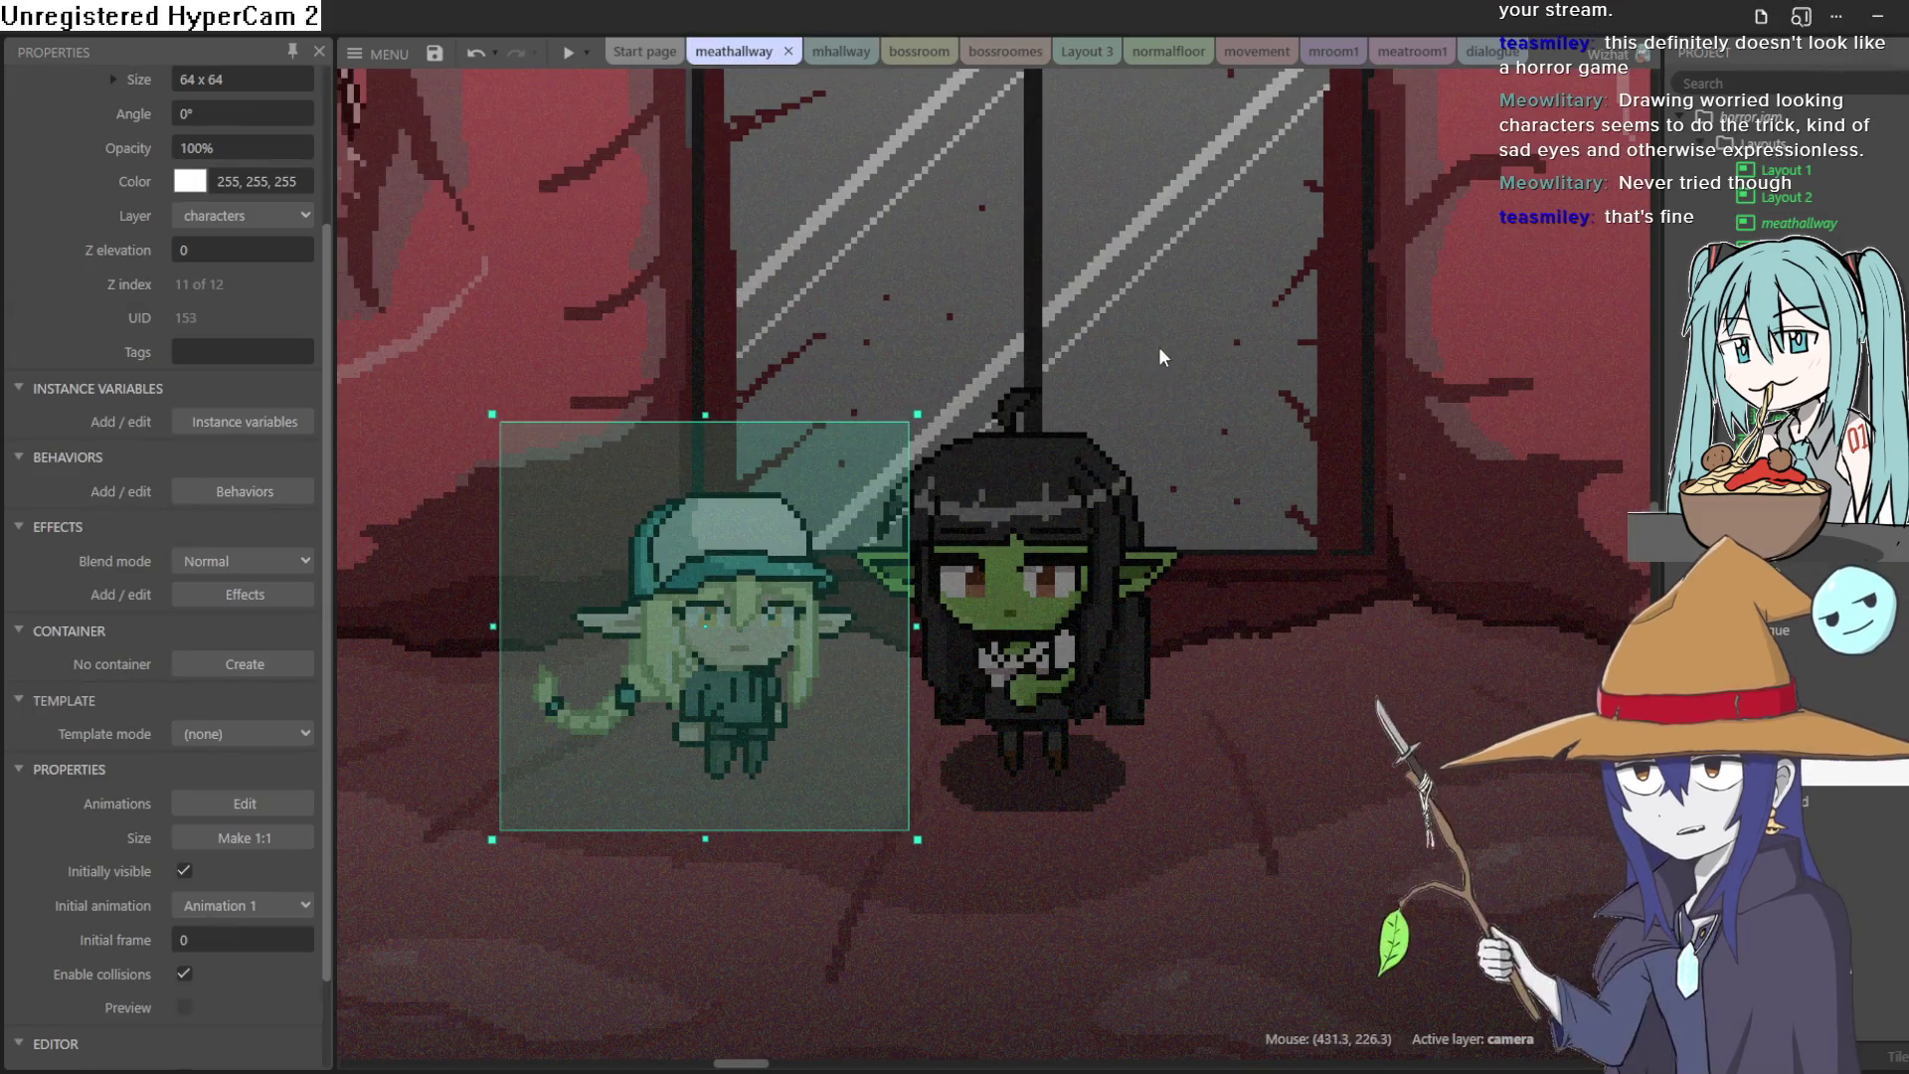
pyautogui.scroll(-3, 1154, 334)
pyautogui.scroll(-3, 1154, 337)
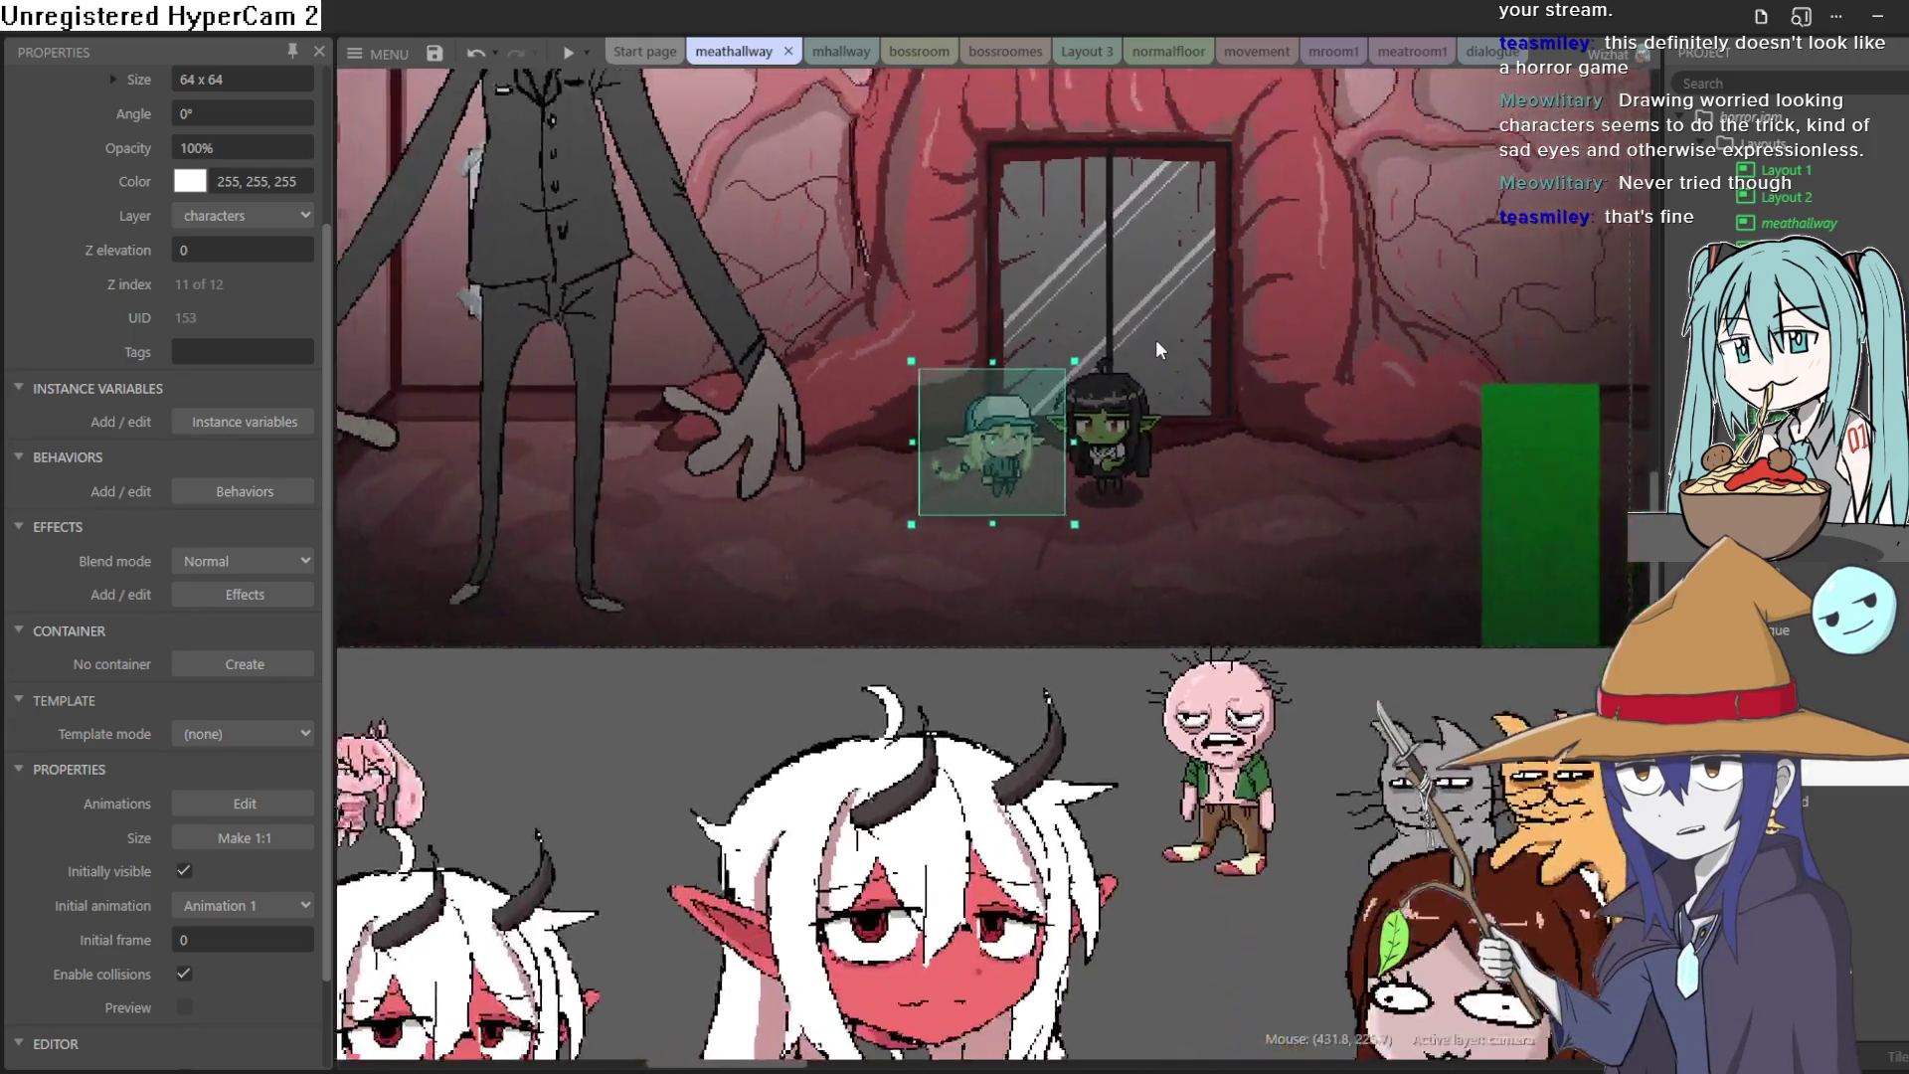
pyautogui.scroll(5, 1154, 342)
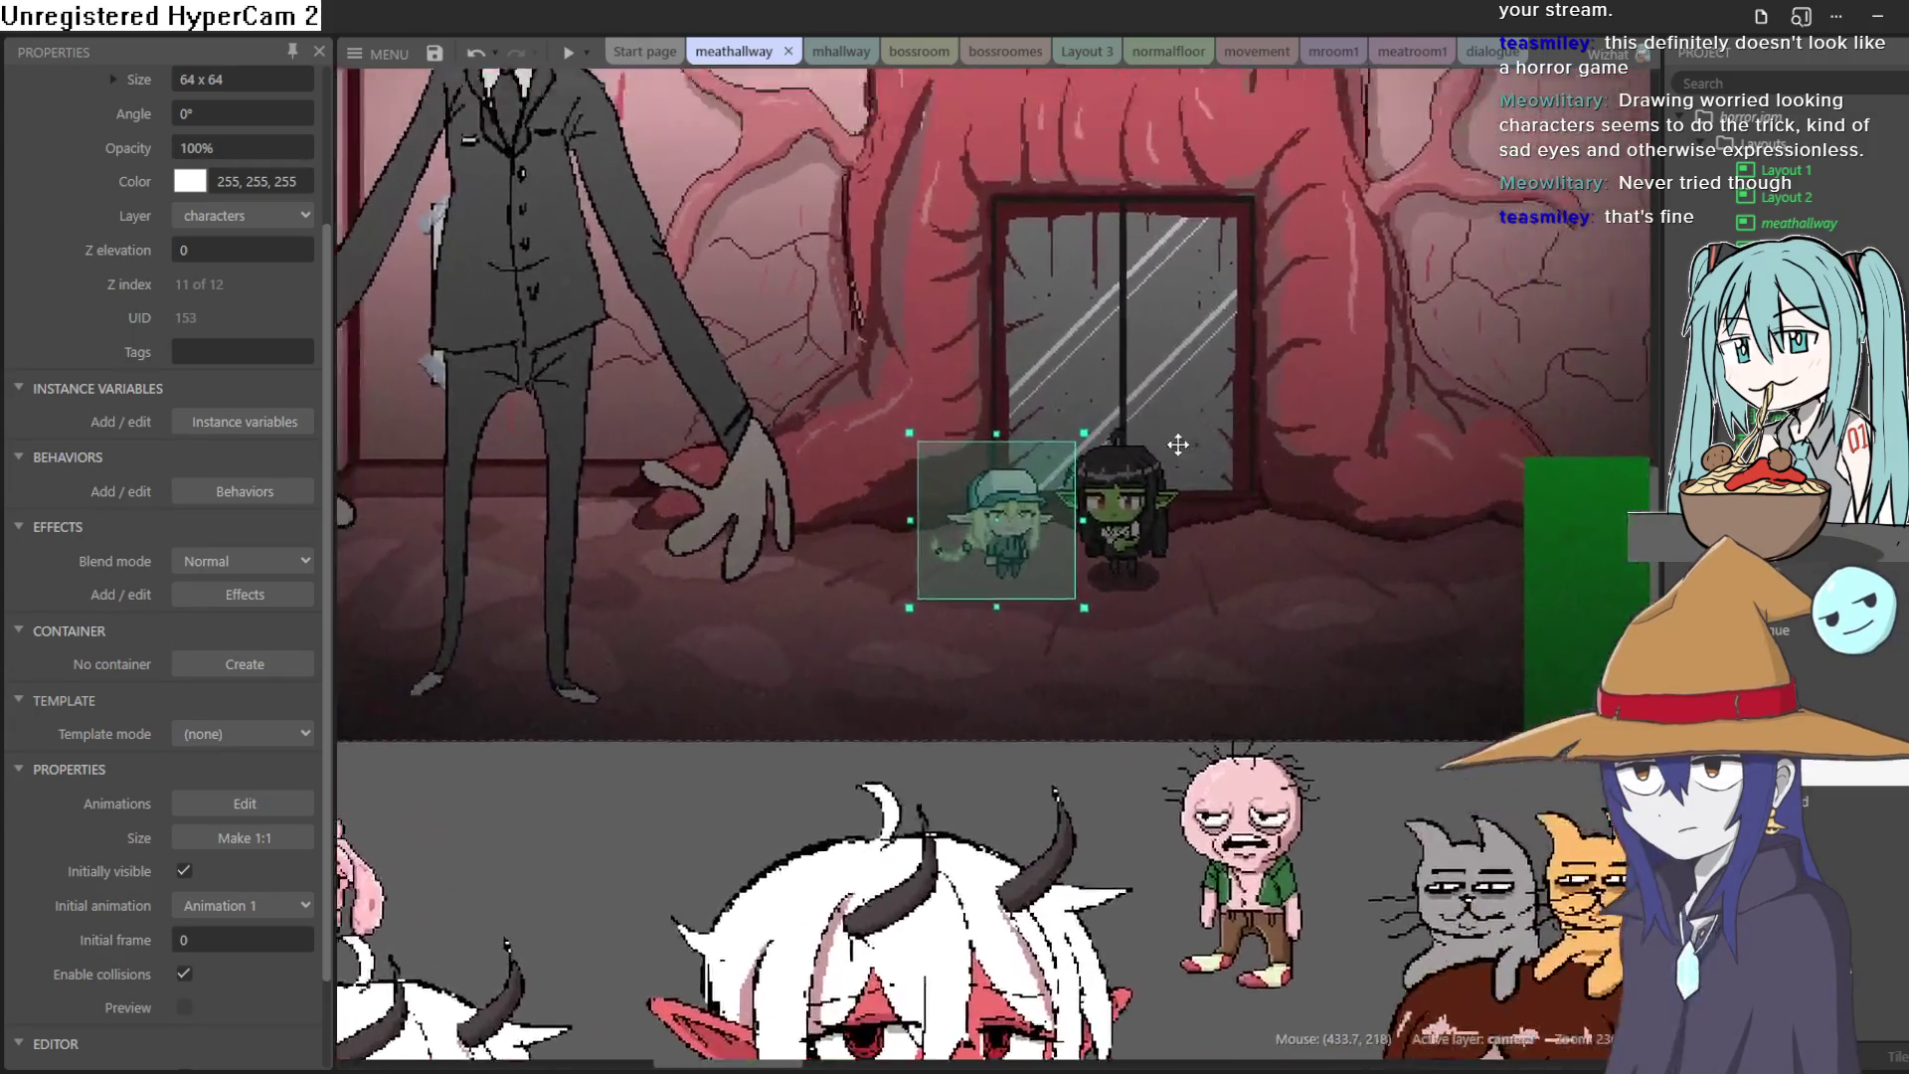
pyautogui.scroll(-4, 1149, 680)
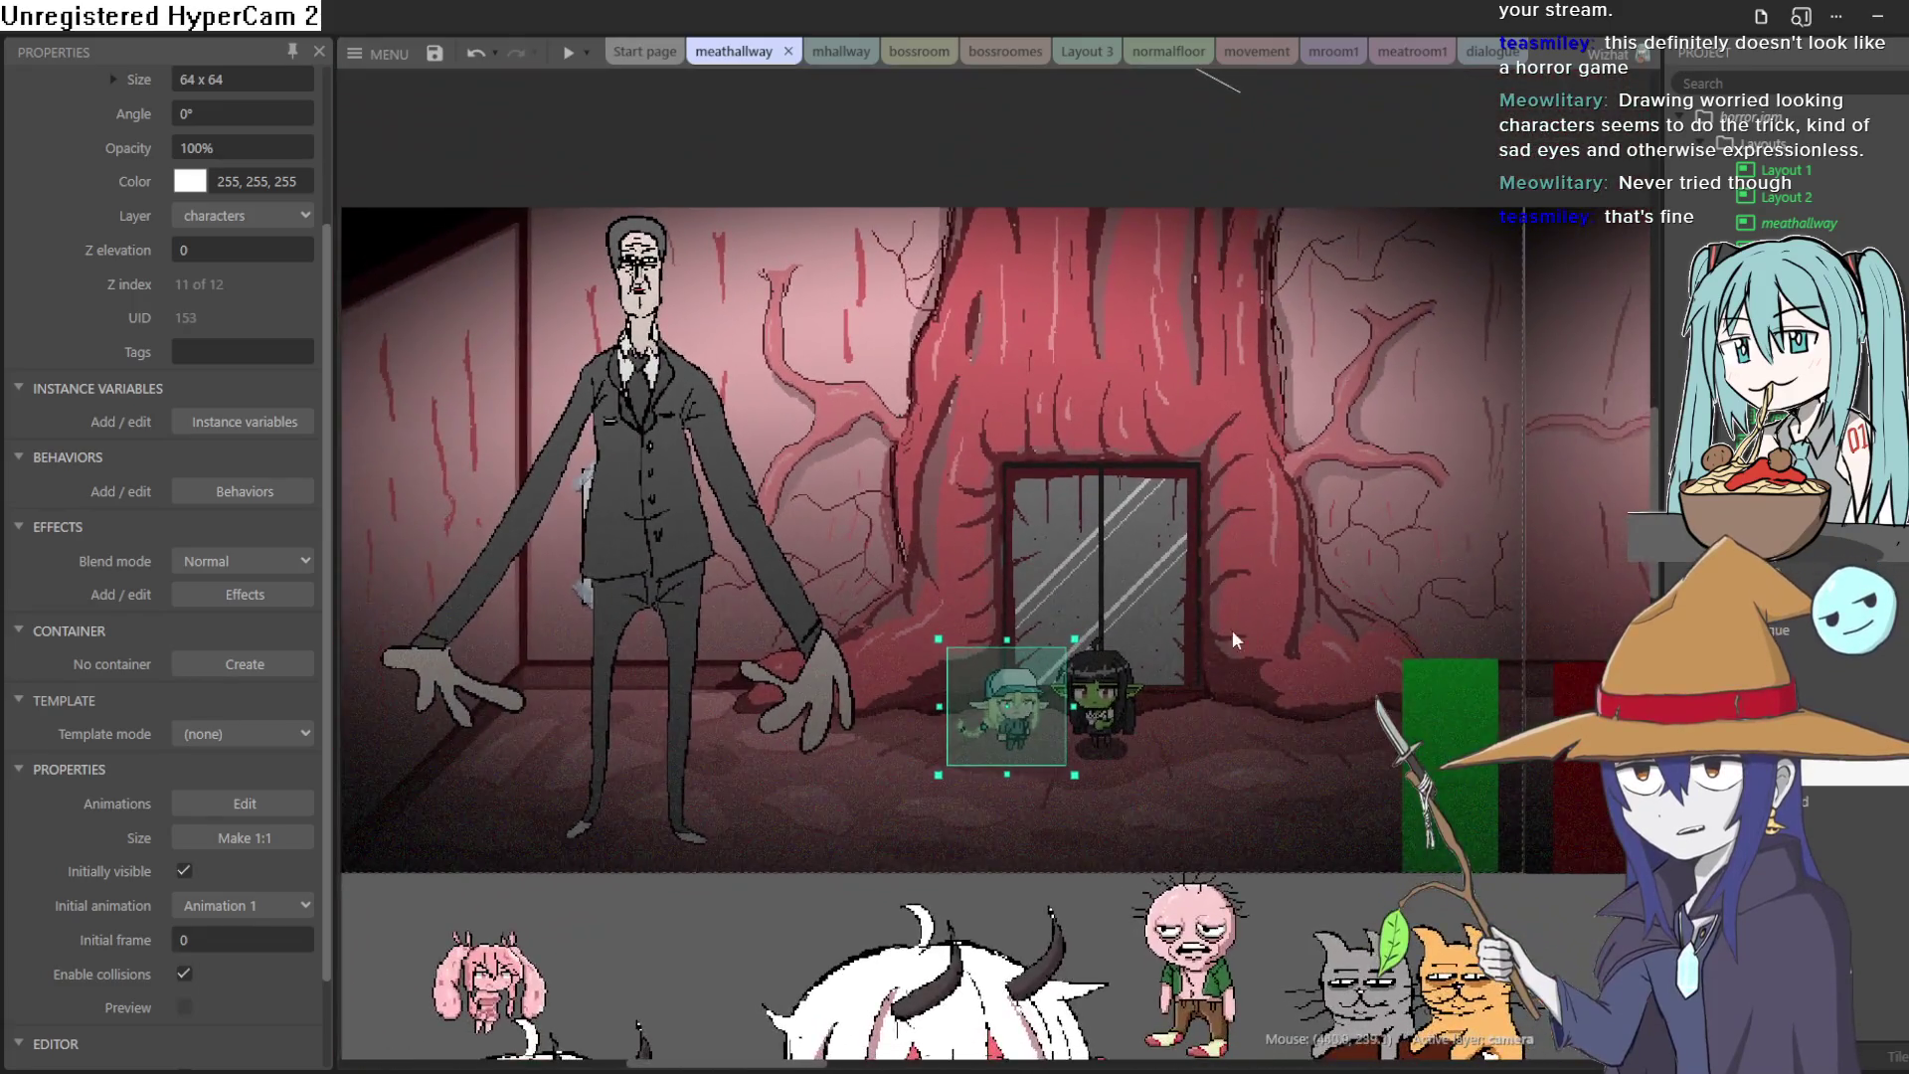
pyautogui.moveTo(1232, 630)
pyautogui.mouseDown()
pyautogui.moveTo(891, 601)
pyautogui.moveTo(1069, 629)
pyautogui.mouseUp()
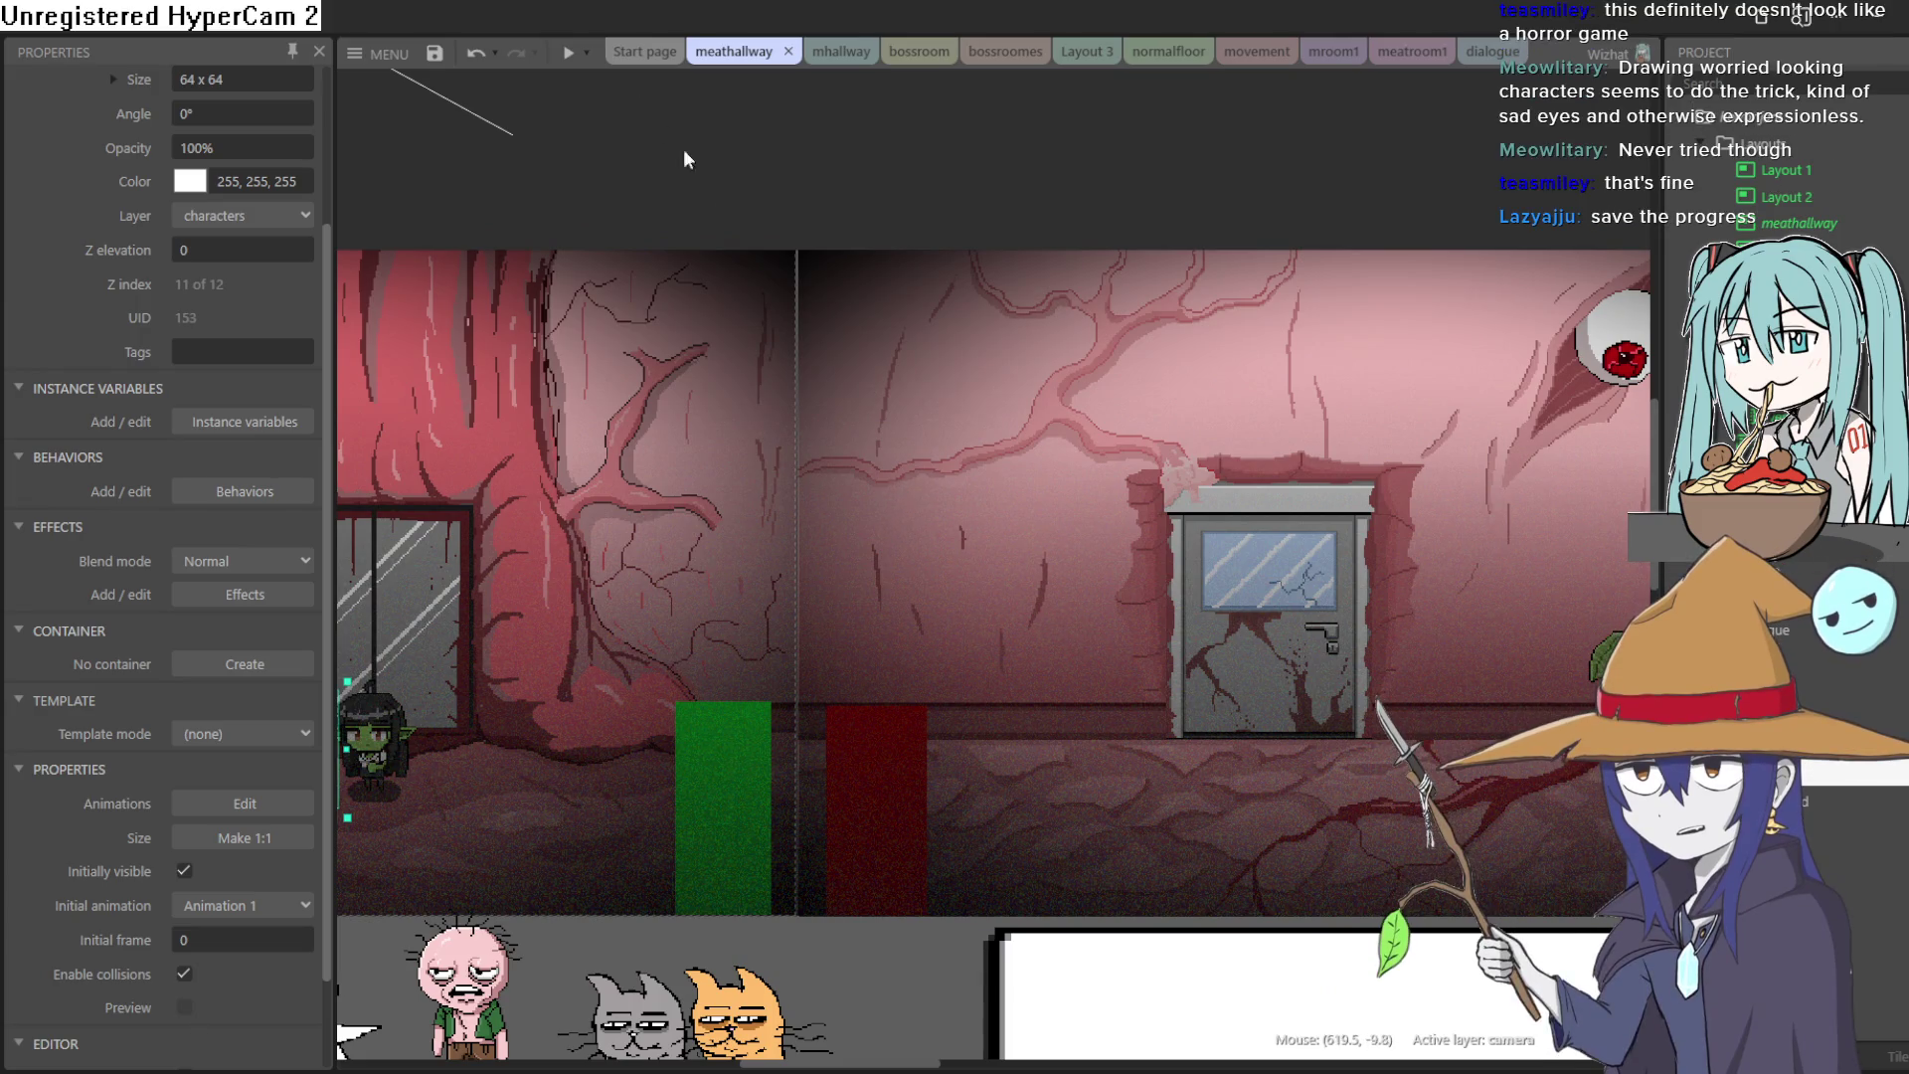
pyautogui.click(436, 60)
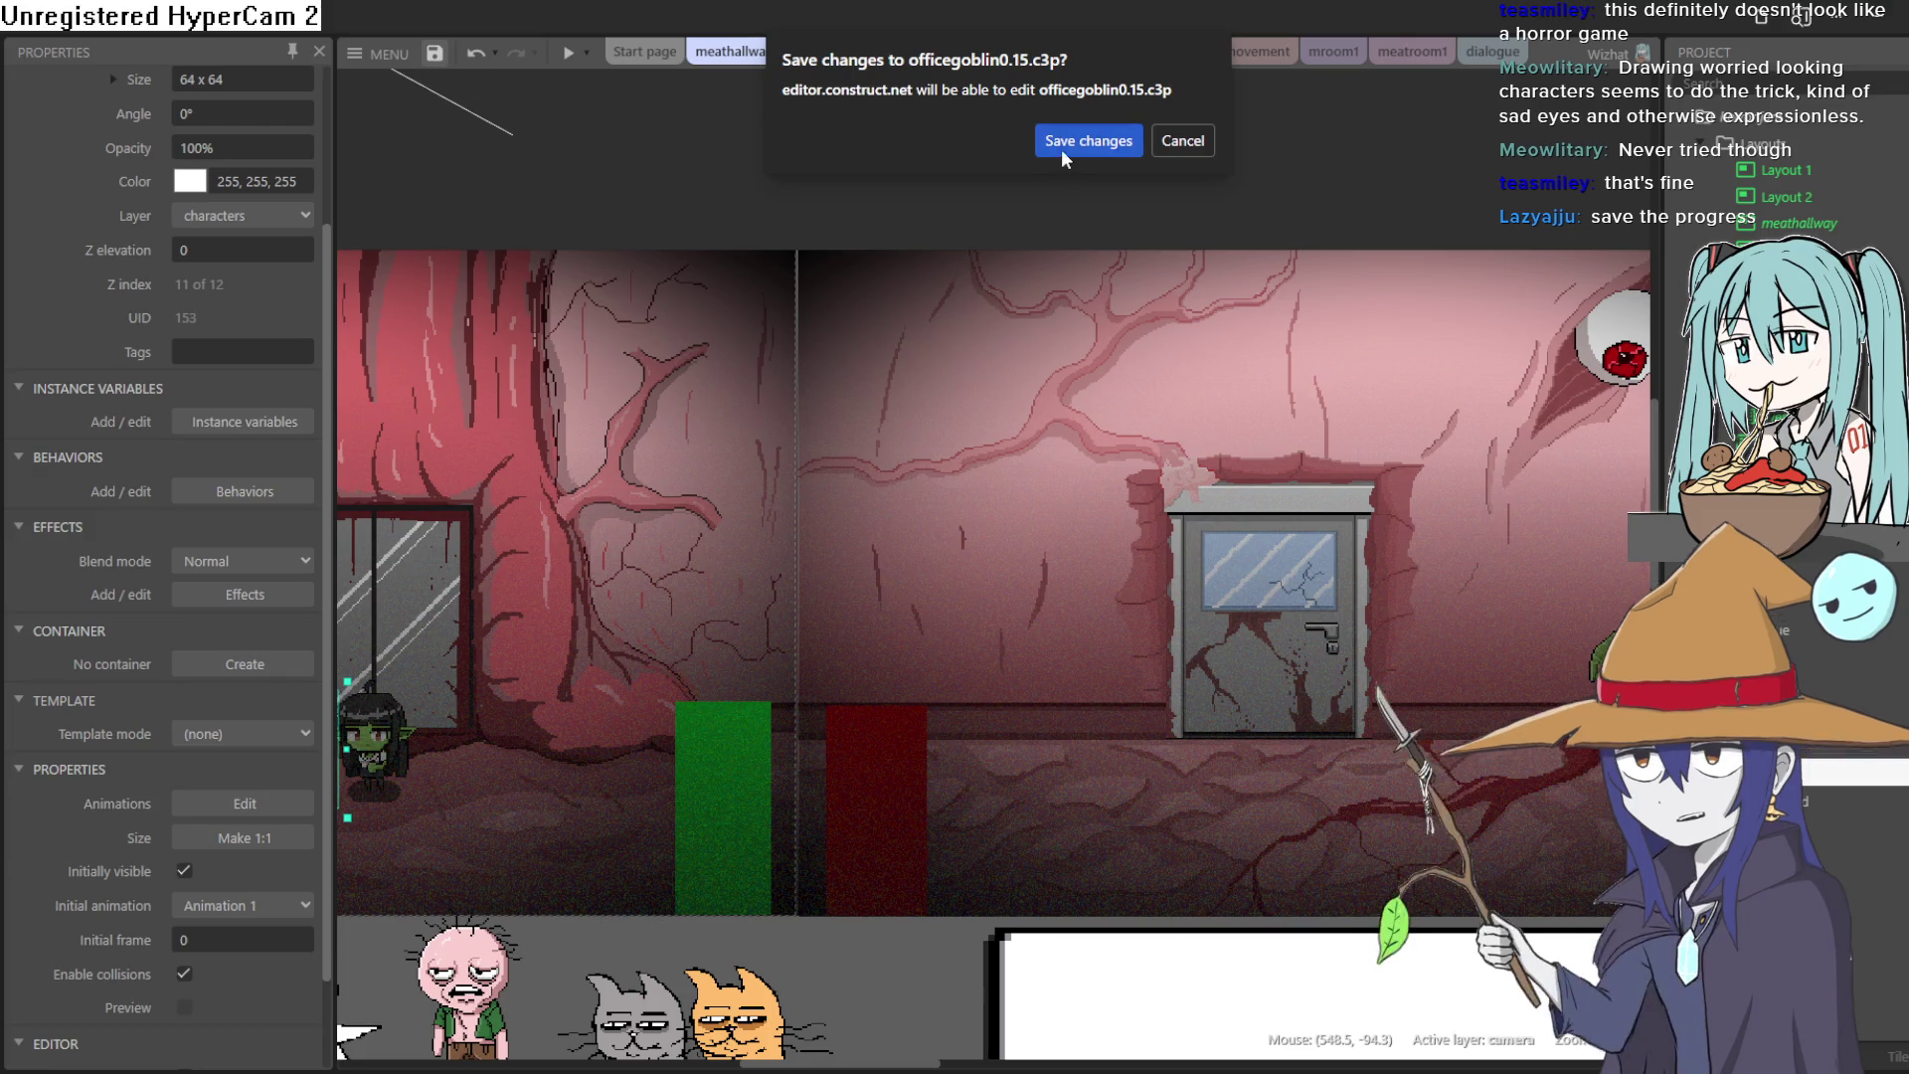
# Step: Confirm saving officegoblin0.15, then cycle the tabs back to Layout 3 and pan its hallway
pyautogui.click(1067, 142)
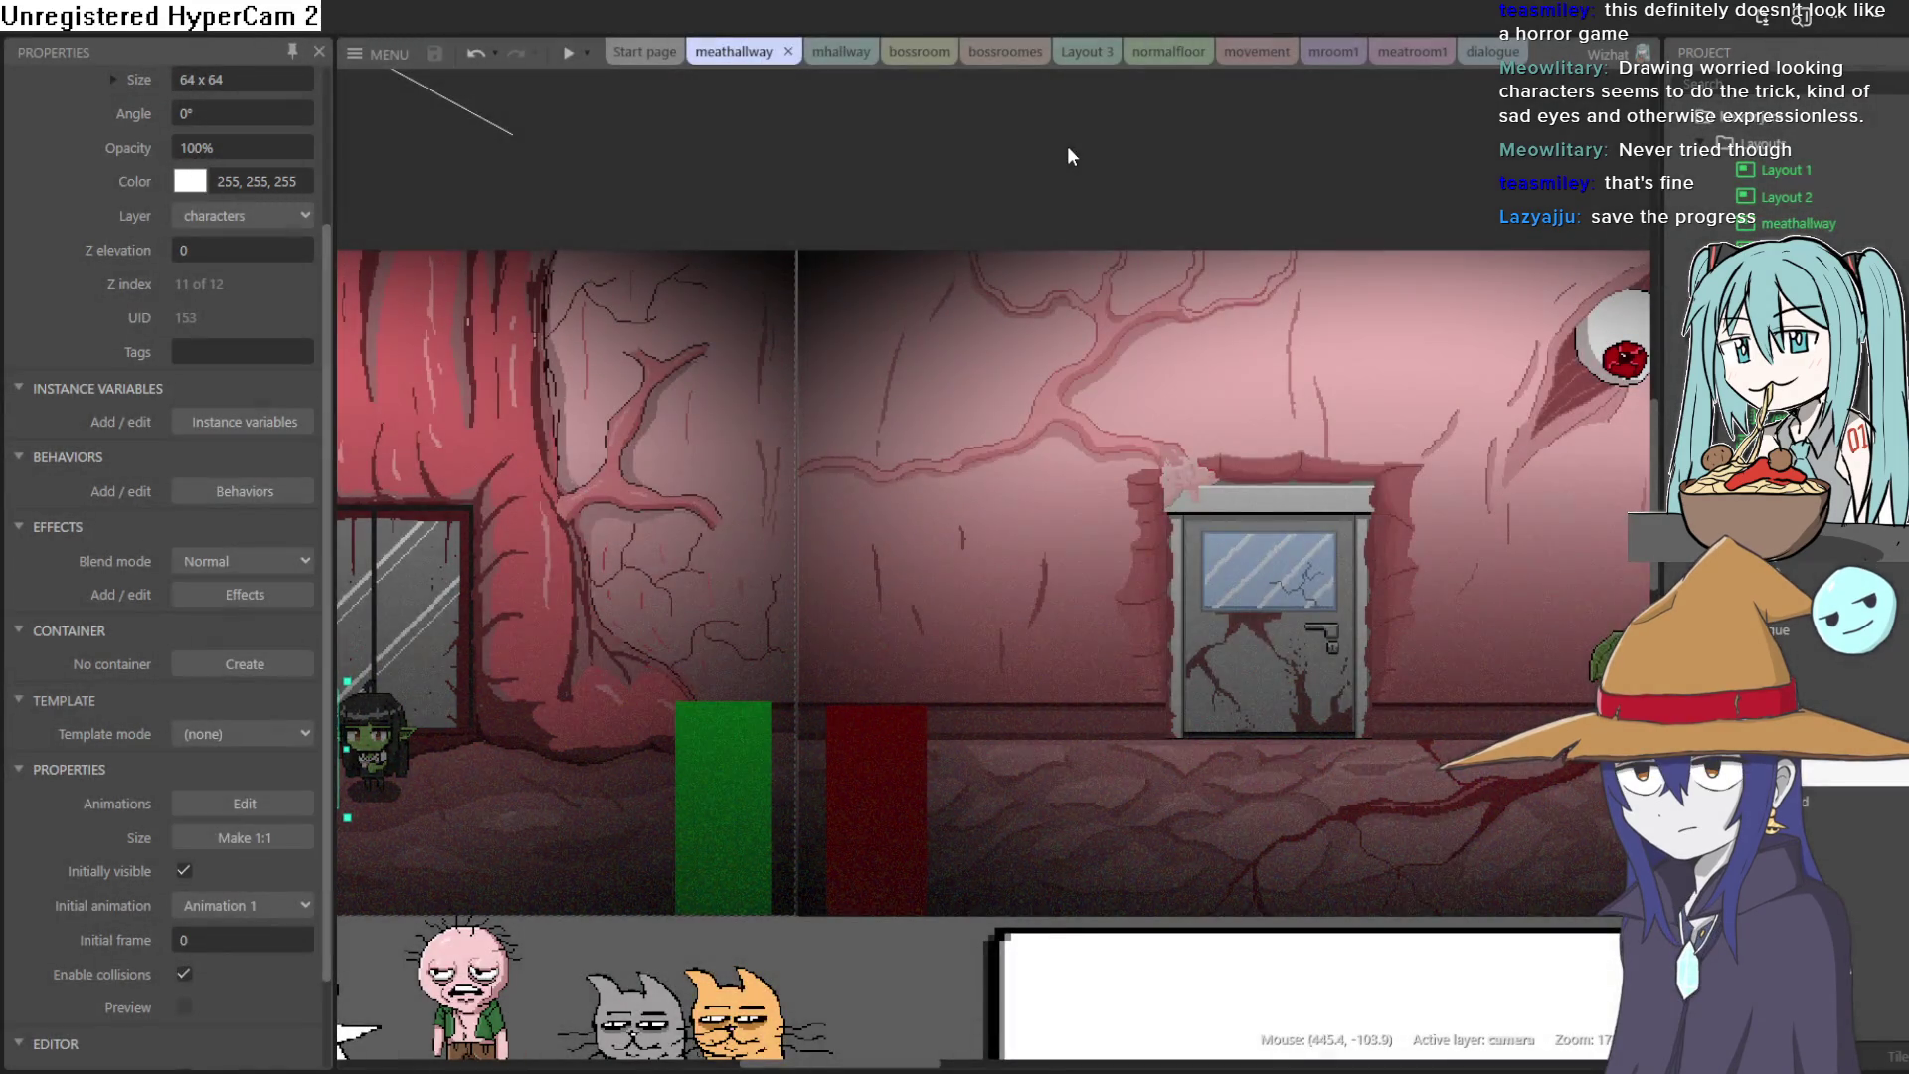
pyautogui.moveTo(1154, 159)
pyautogui.mouseDown()
pyautogui.moveTo(865, 119)
pyautogui.moveTo(1908, 150)
pyautogui.moveTo(1837, 141)
pyautogui.mouseUp()
pyautogui.click(1412, 51)
pyautogui.click(1333, 52)
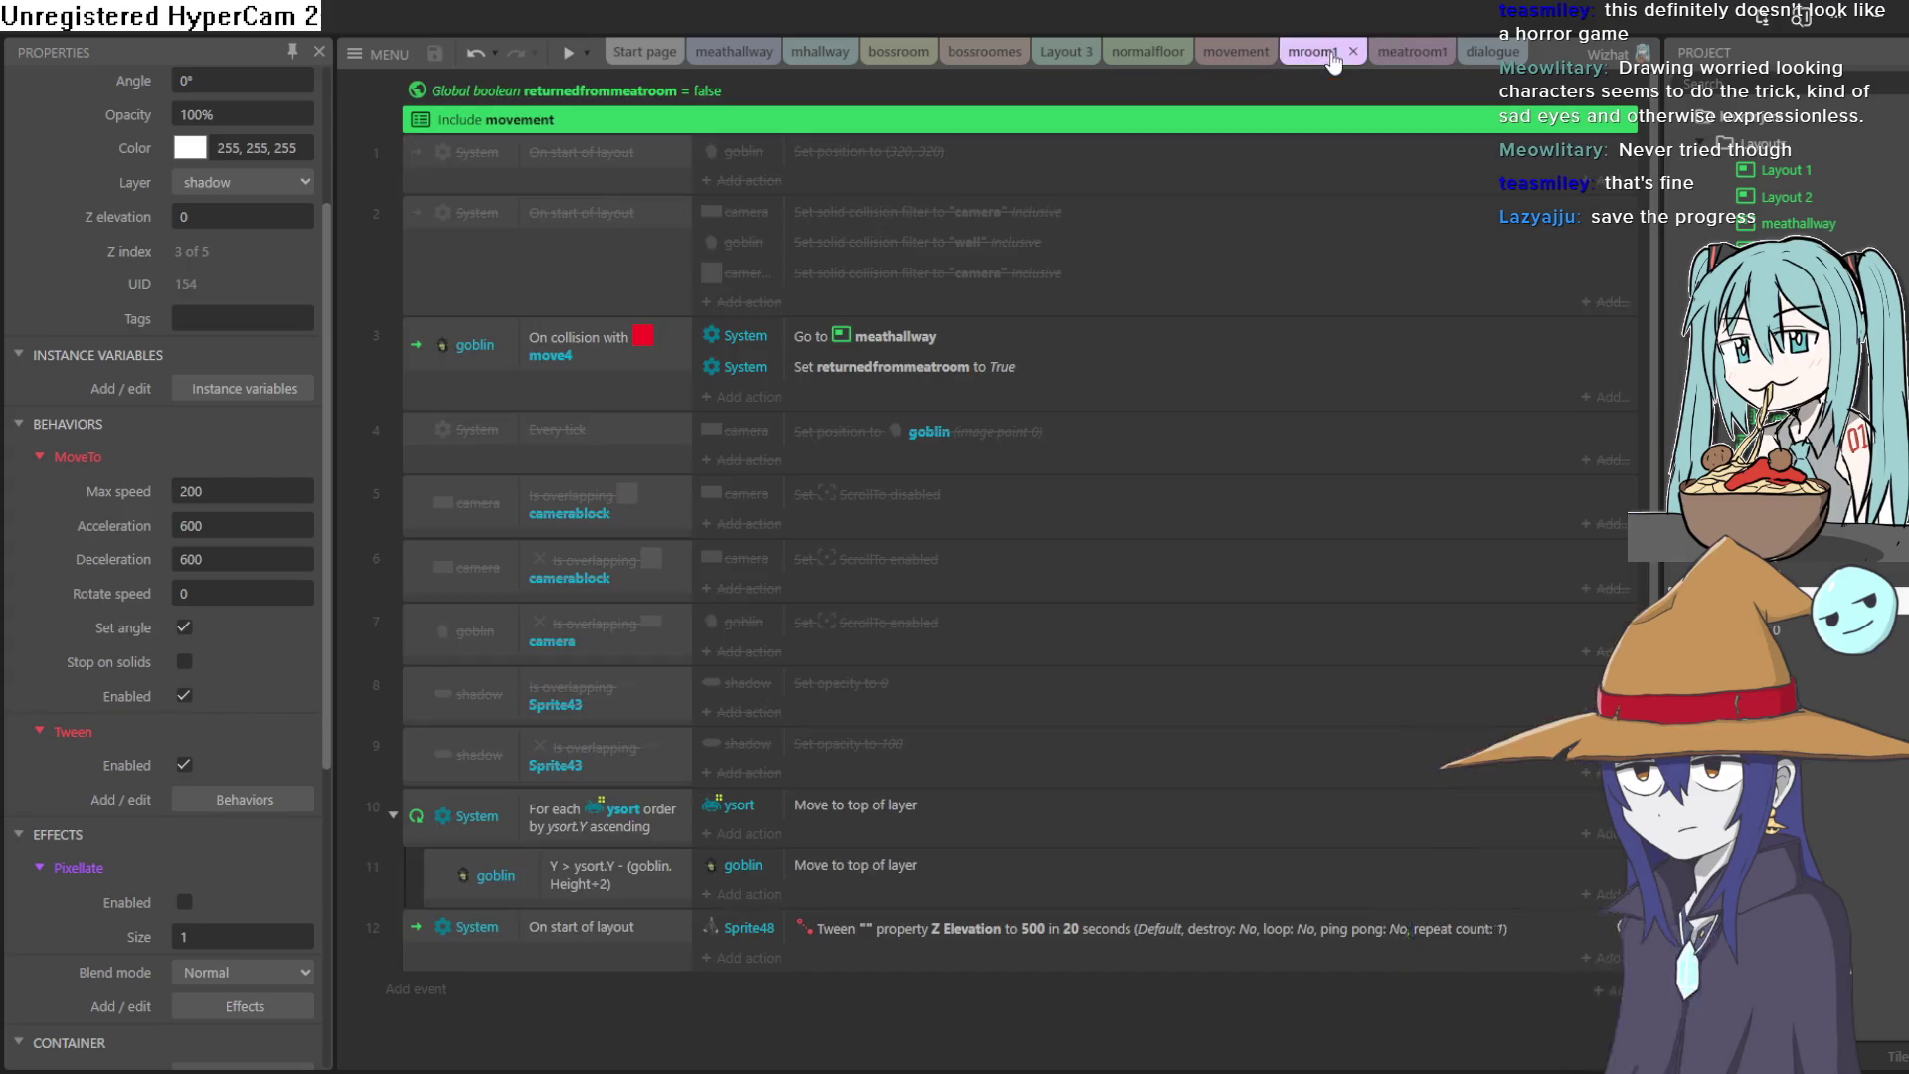
pyautogui.click(1236, 51)
pyautogui.click(1171, 60)
pyautogui.click(1041, 55)
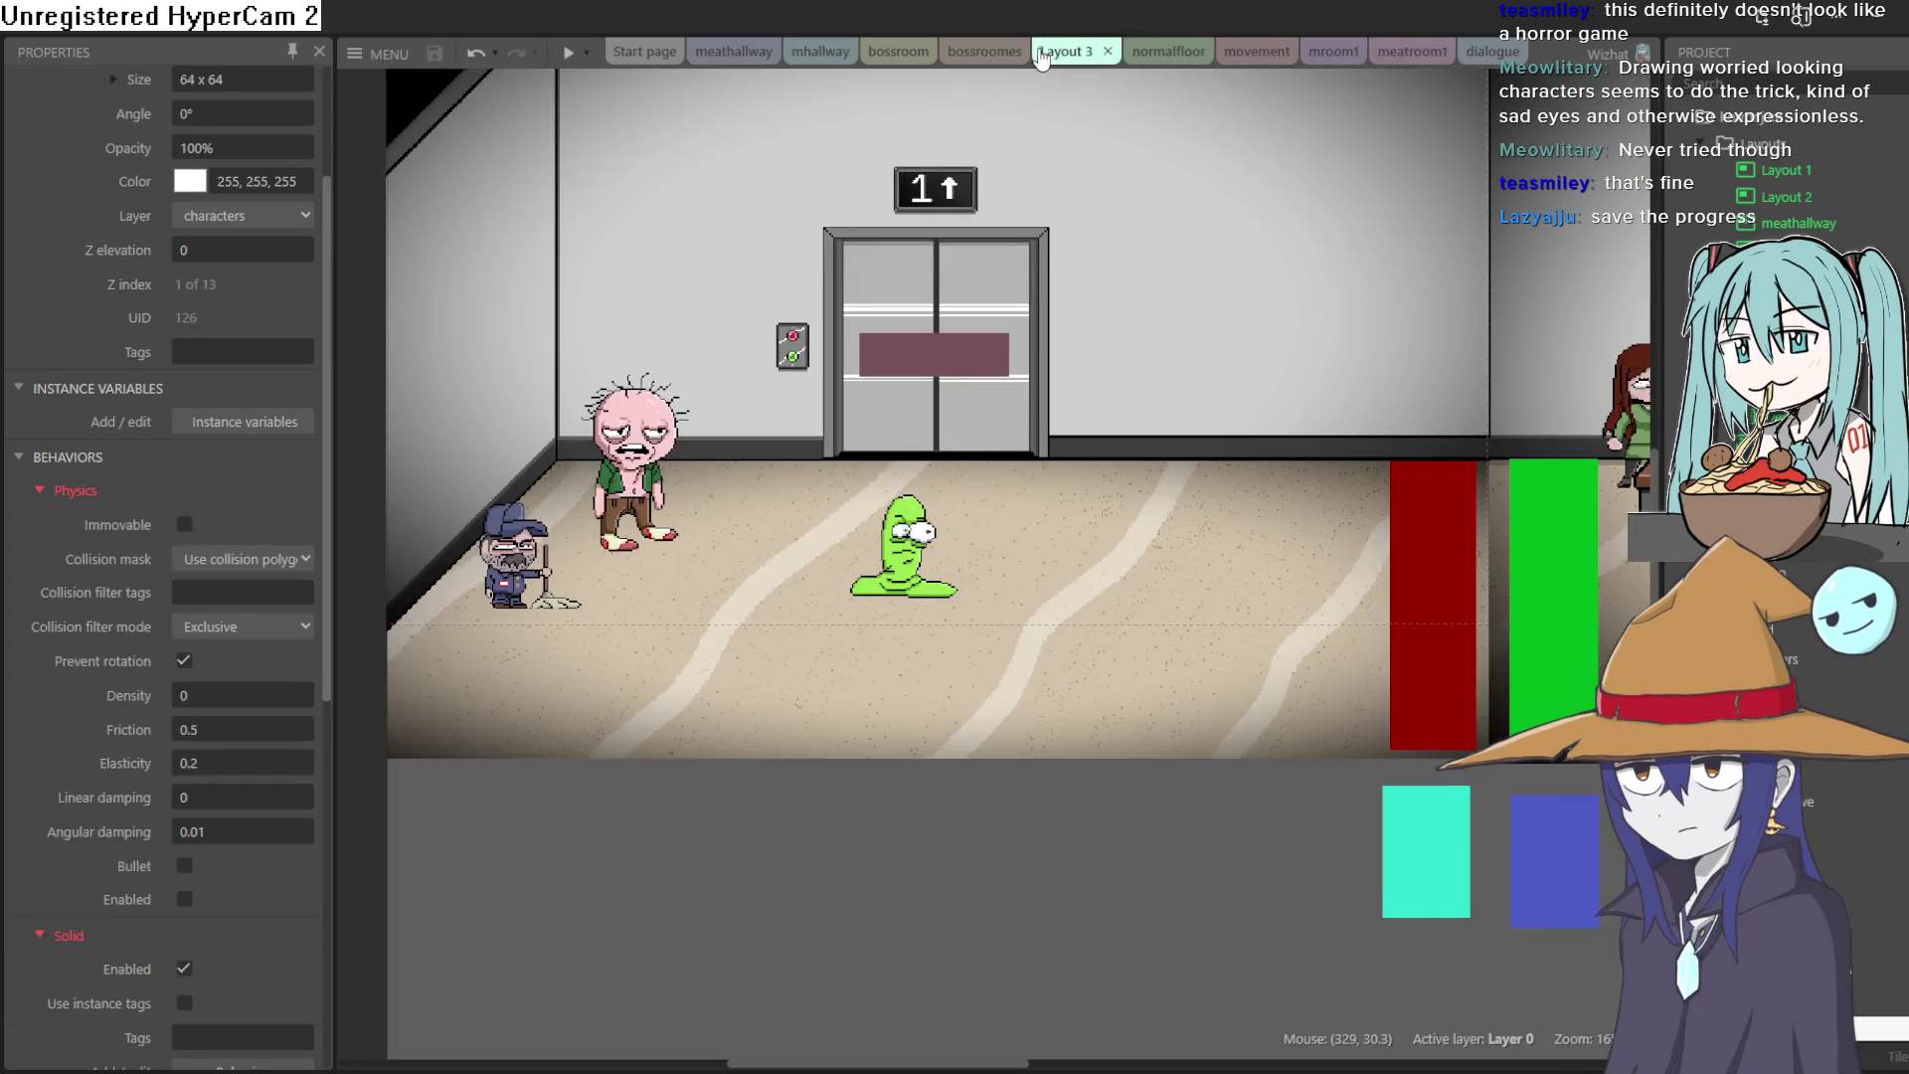
pyautogui.moveTo(1107, 298)
pyautogui.mouseDown()
pyautogui.moveTo(1076, 483)
pyautogui.moveTo(1023, 447)
pyautogui.mouseUp()
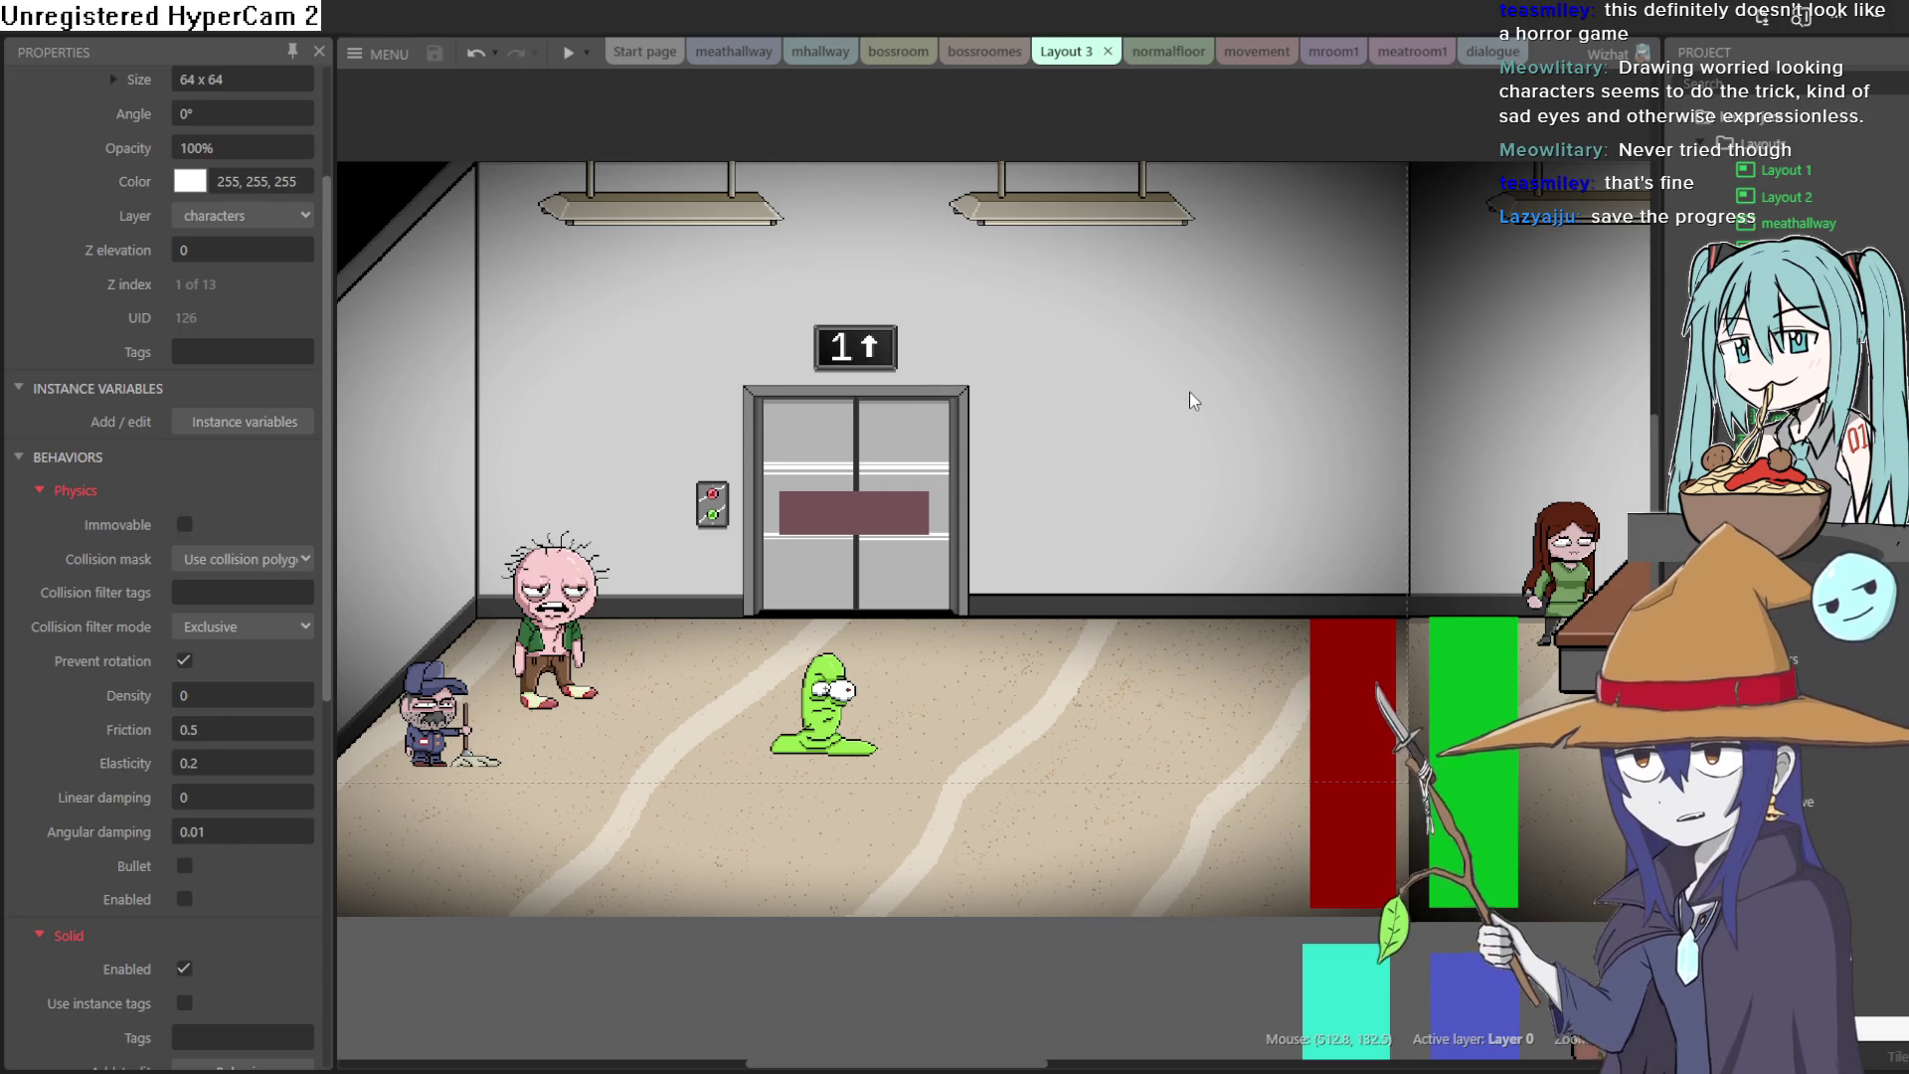
pyautogui.moveTo(1321, 426)
pyautogui.mouseDown()
pyautogui.moveTo(447, 432)
pyautogui.moveTo(1351, 409)
pyautogui.moveTo(1359, 425)
pyautogui.mouseUp()
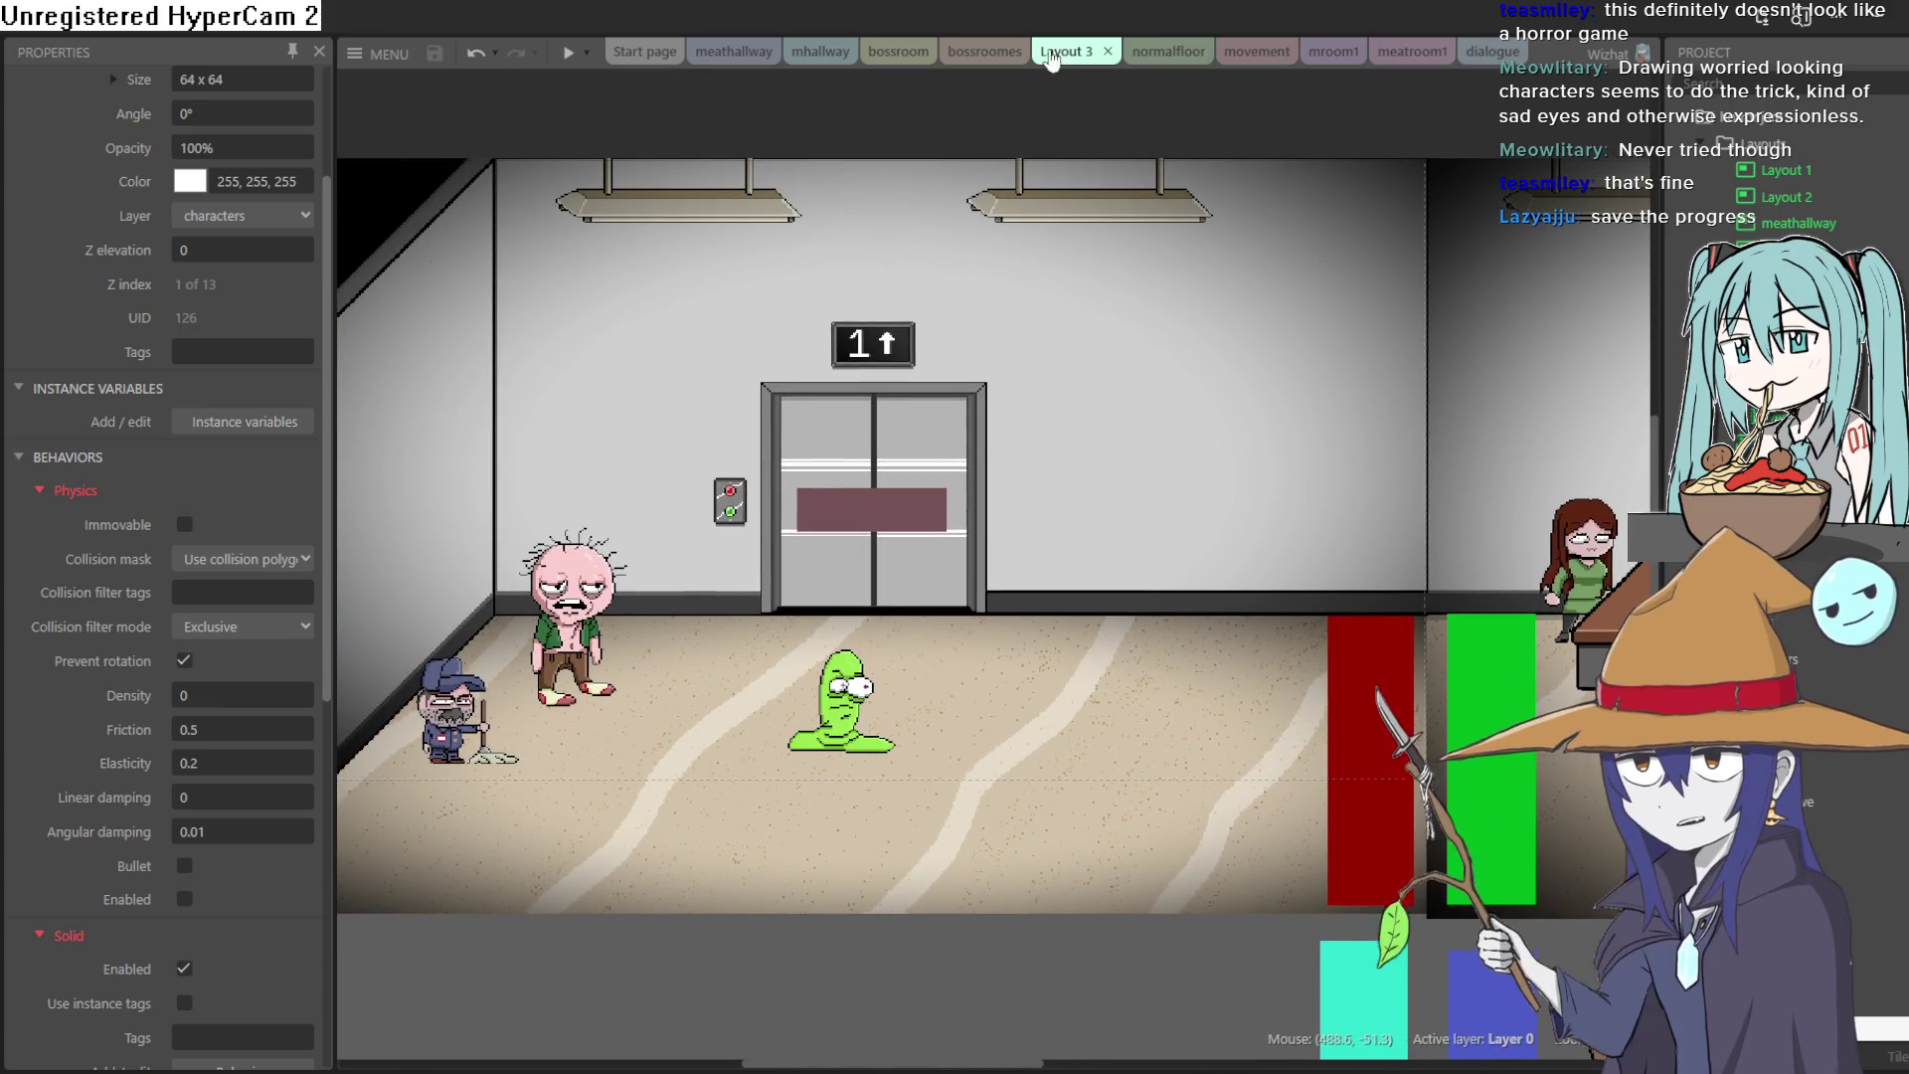
# Step: Cycle through the event sheet and layout tabs back to the meathallway layout
pyautogui.click(1165, 51)
pyautogui.click(1248, 51)
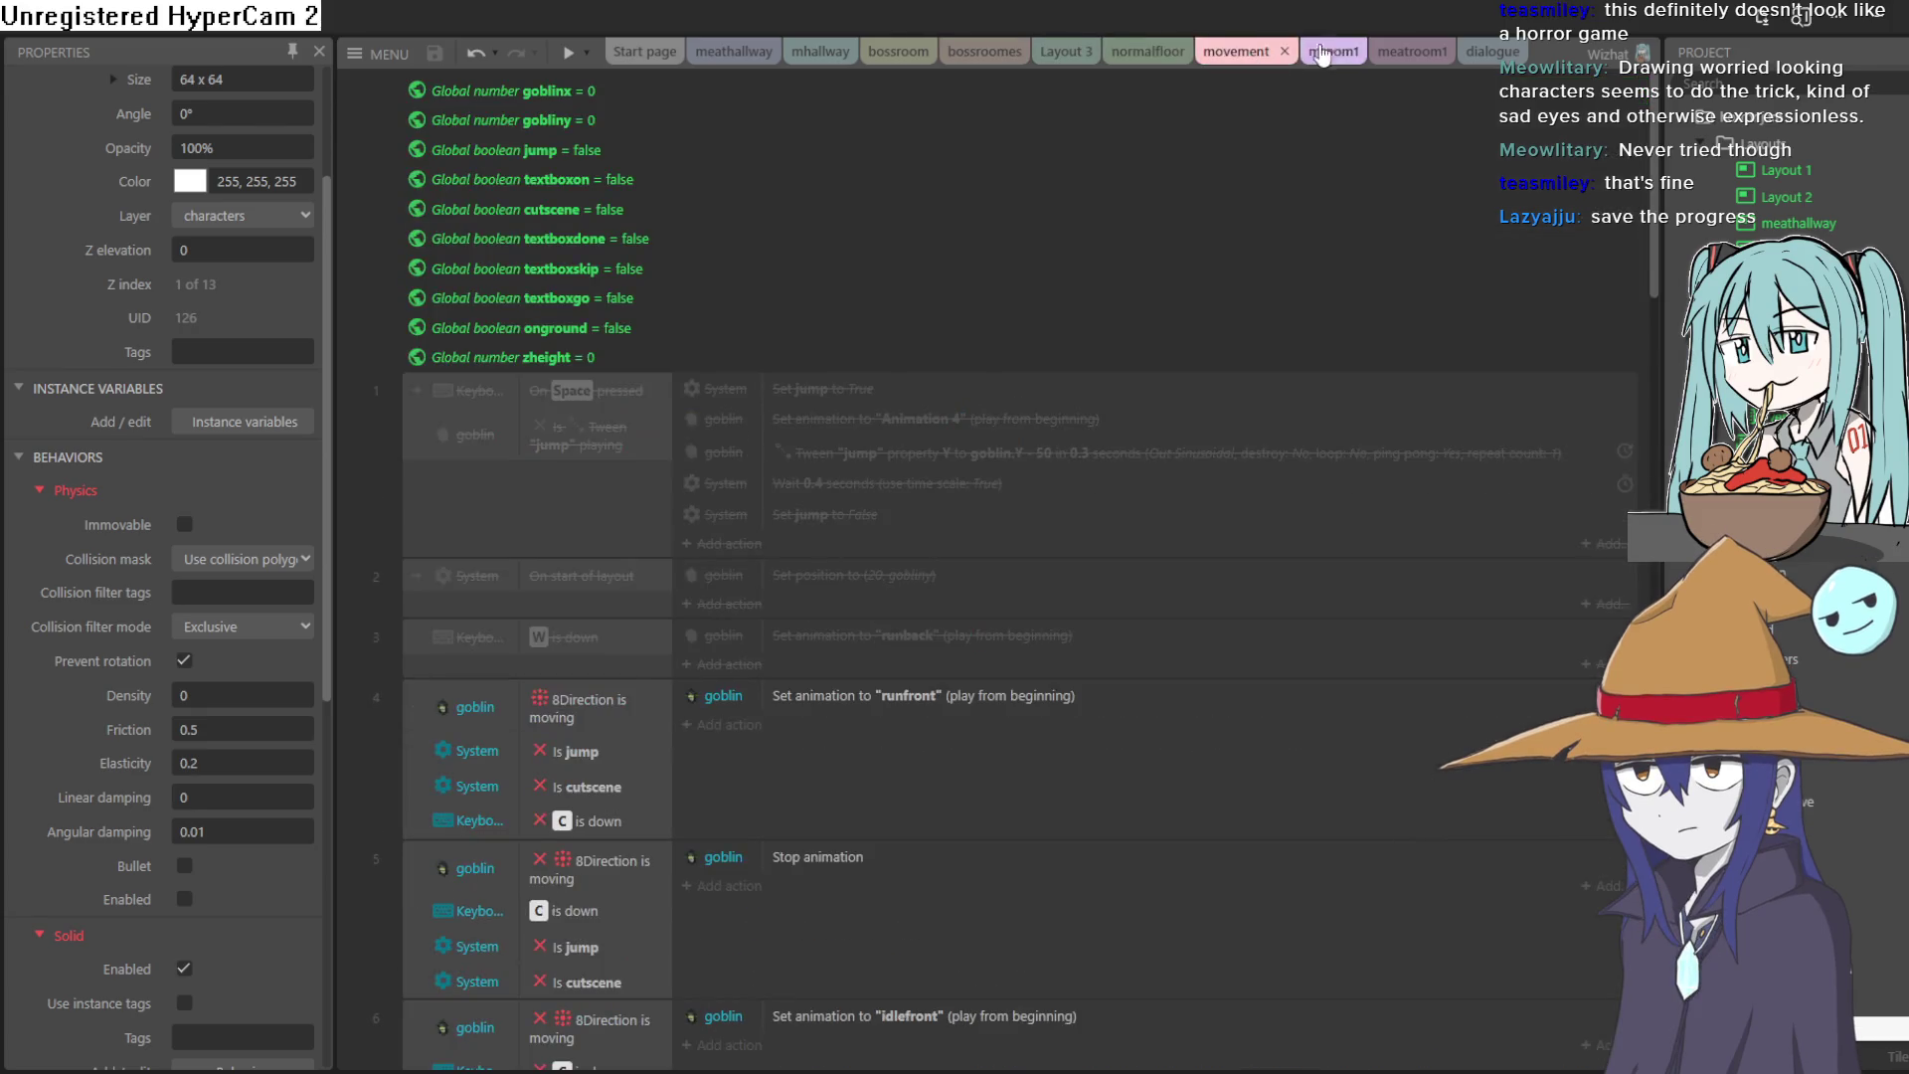
pyautogui.click(1328, 52)
pyautogui.click(1402, 52)
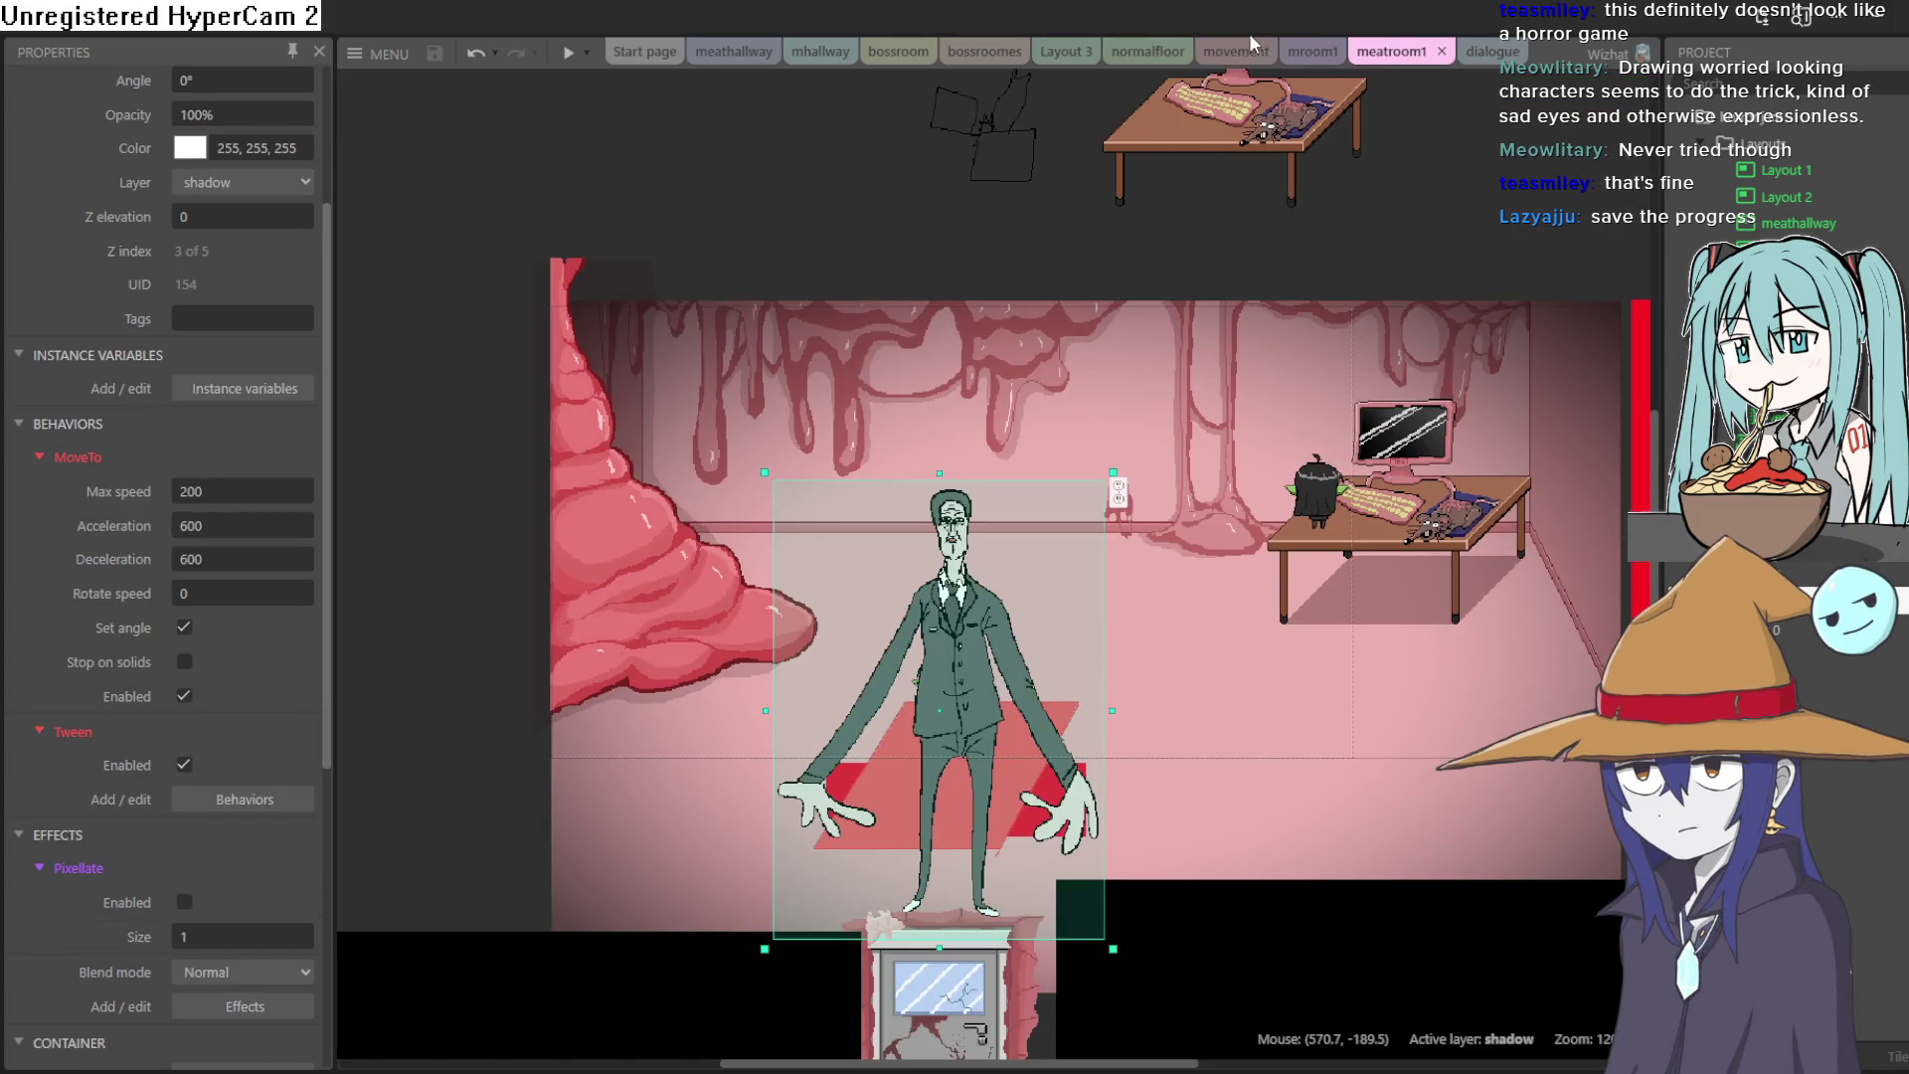
pyautogui.click(1313, 52)
pyautogui.click(1236, 52)
pyautogui.click(1148, 51)
pyautogui.click(1034, 55)
pyautogui.click(984, 52)
pyautogui.click(898, 52)
pyautogui.click(821, 51)
pyautogui.click(738, 55)
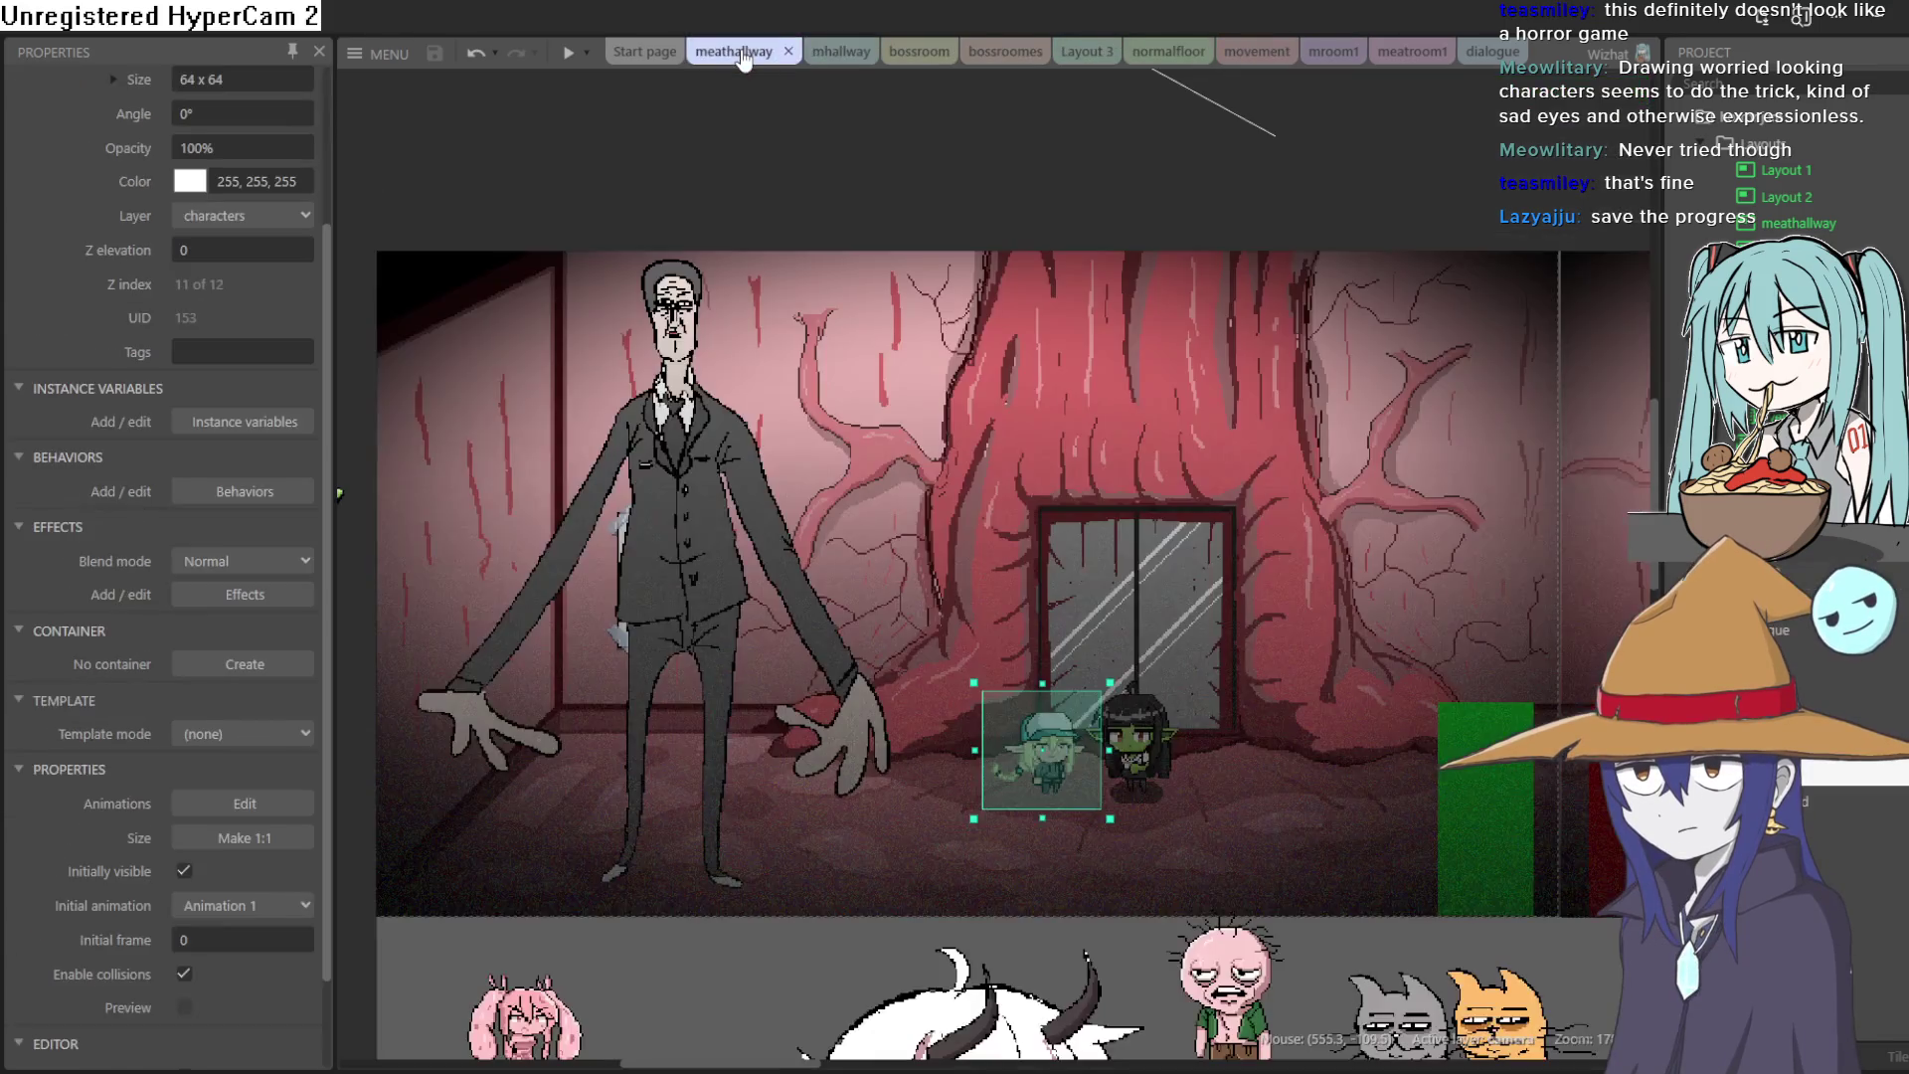
# Step: Look along the meathallway layout, then switch to the pine tree sprite in Aseprite
pyautogui.hscroll(5, 1167, 358)
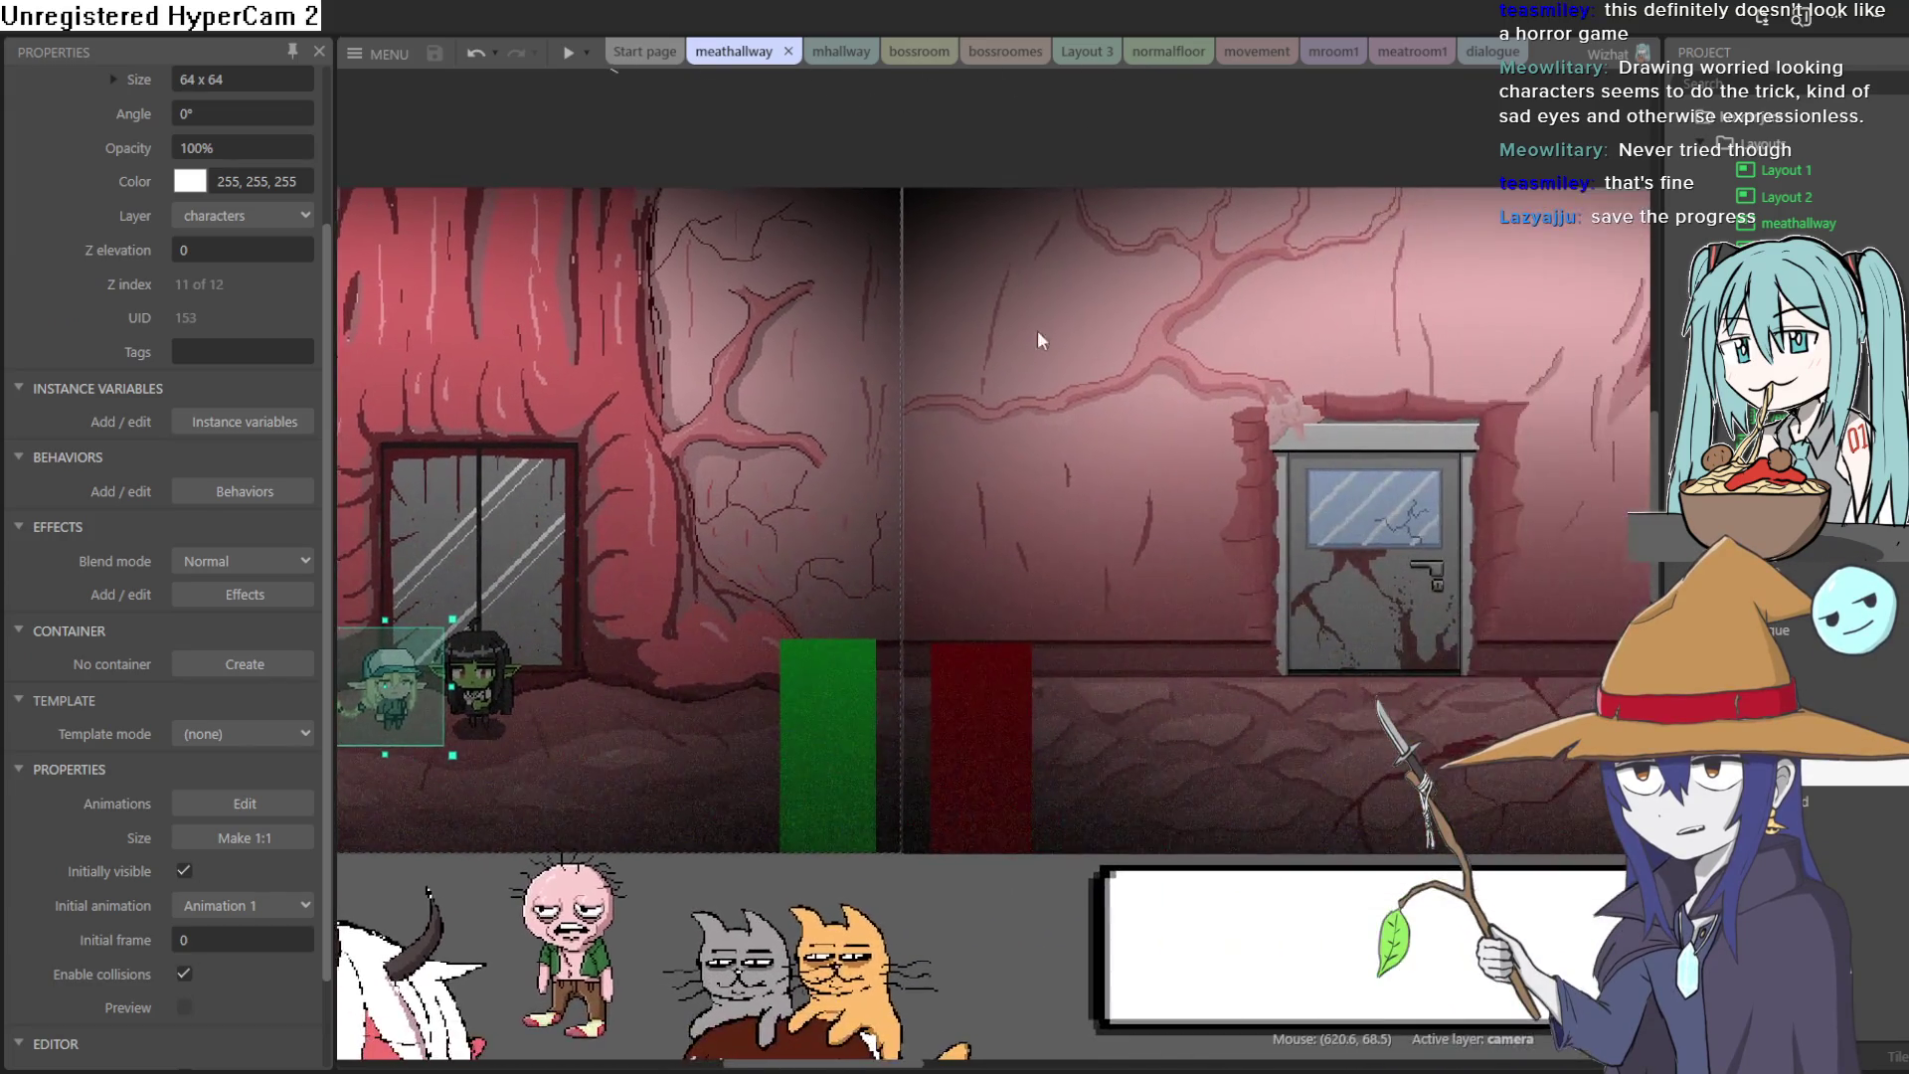
pyautogui.hscroll(3, 1039, 340)
pyautogui.hscroll(-8, 567, 362)
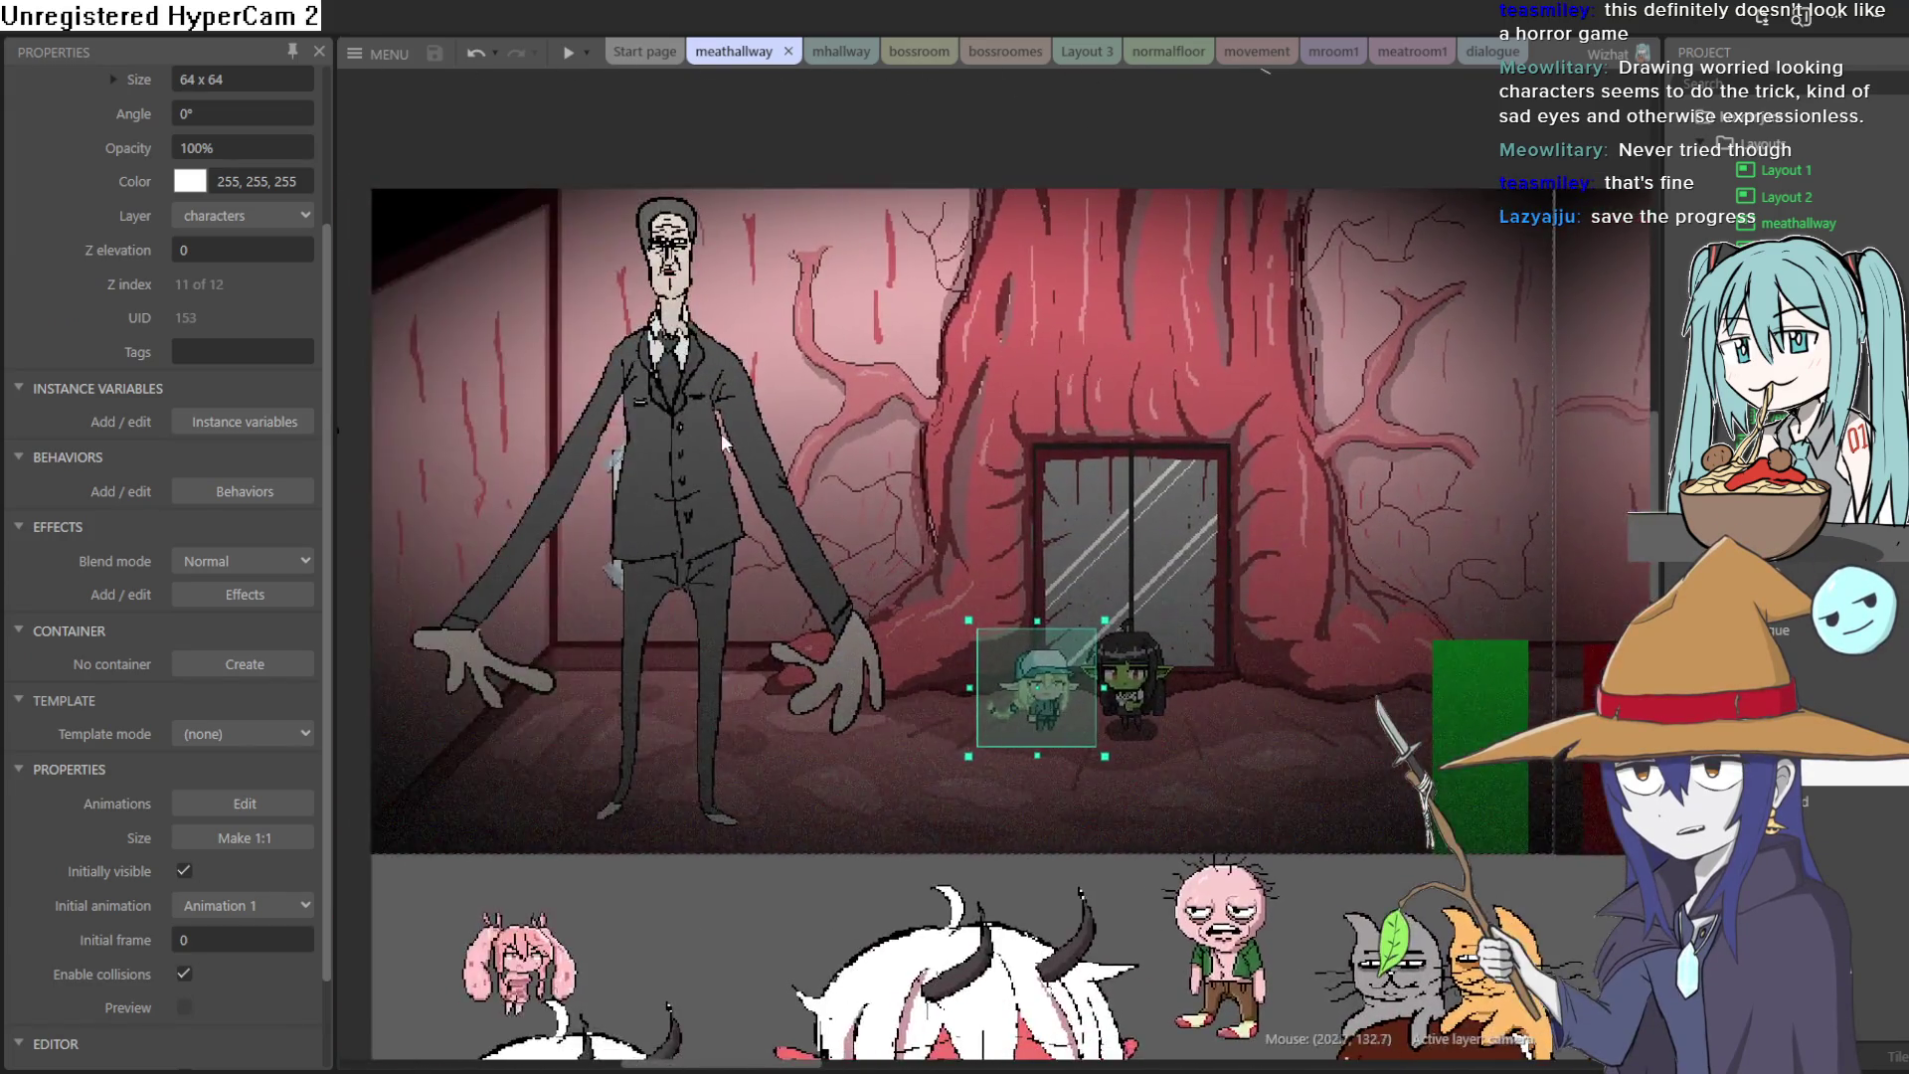
pyautogui.hscroll(-3, 723, 442)
pyautogui.hscroll(5, 1092, 438)
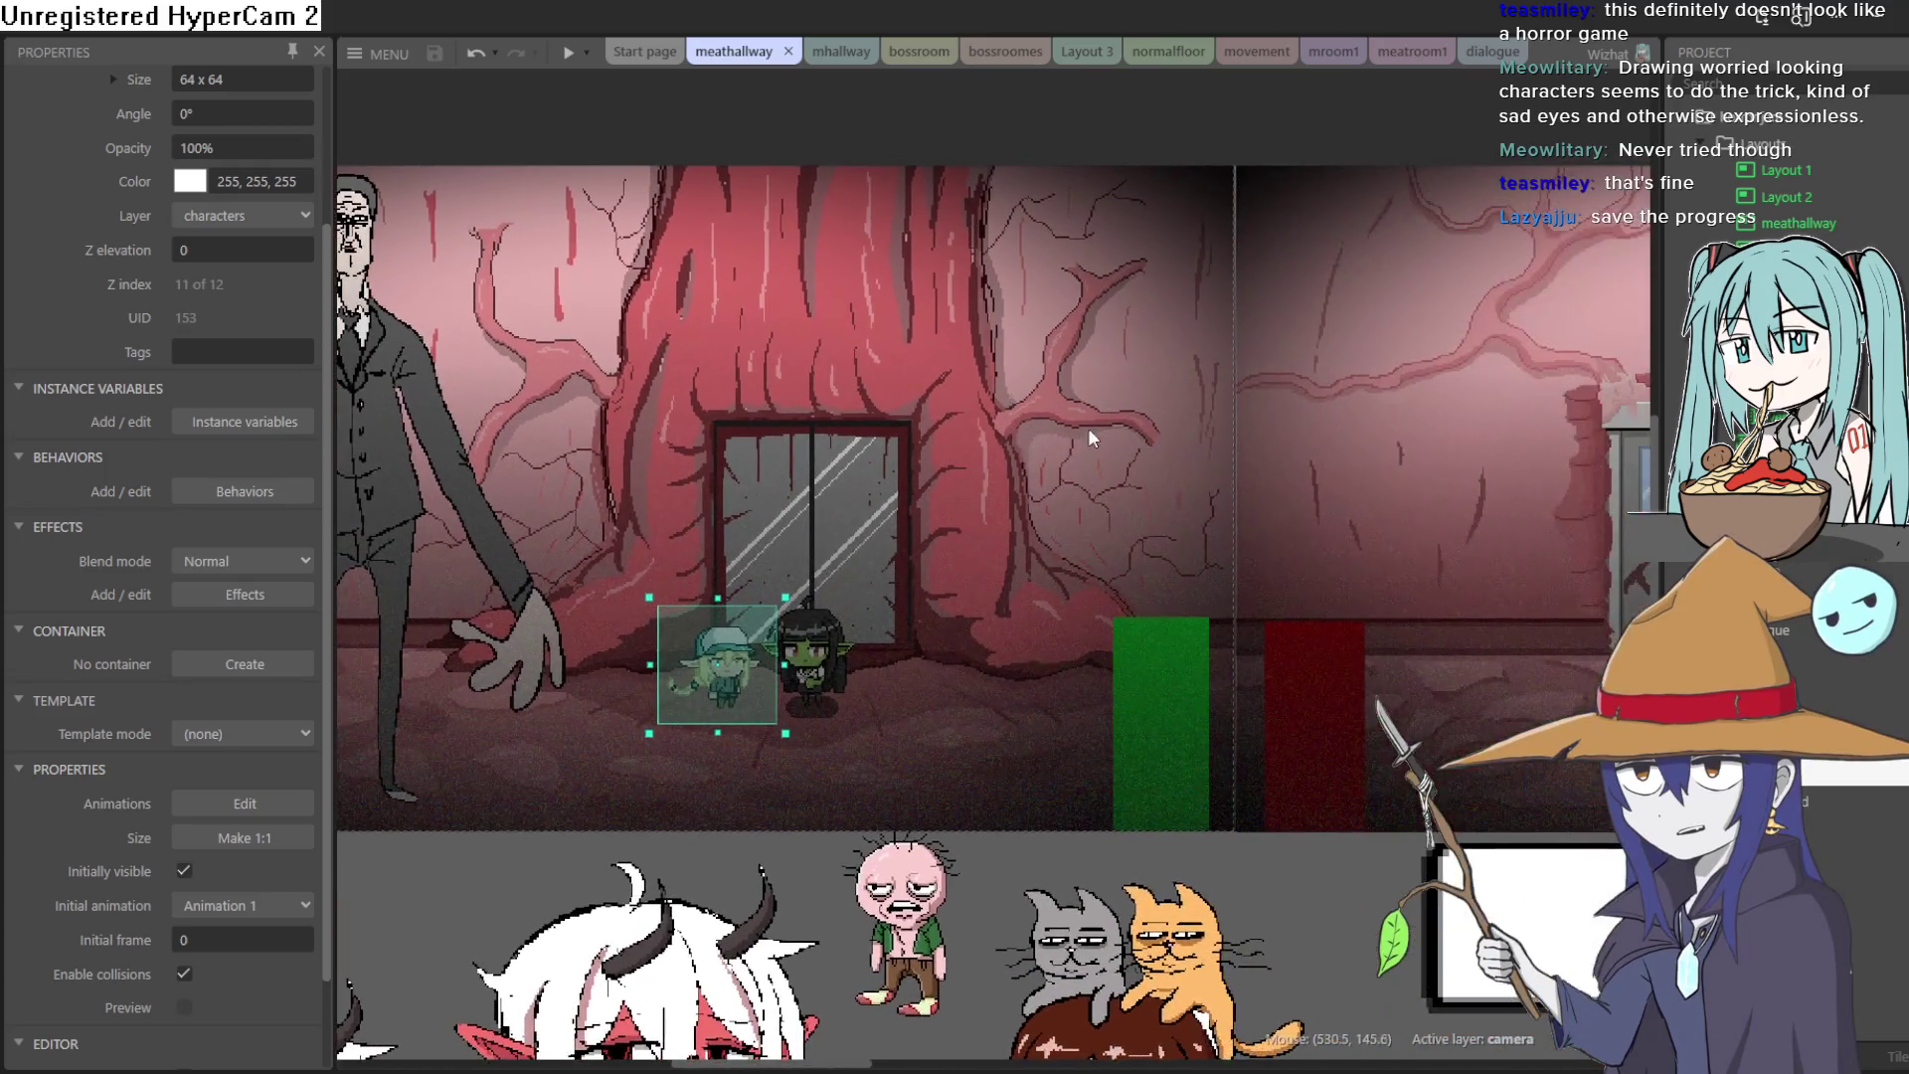
pyautogui.hscroll(5, 1092, 438)
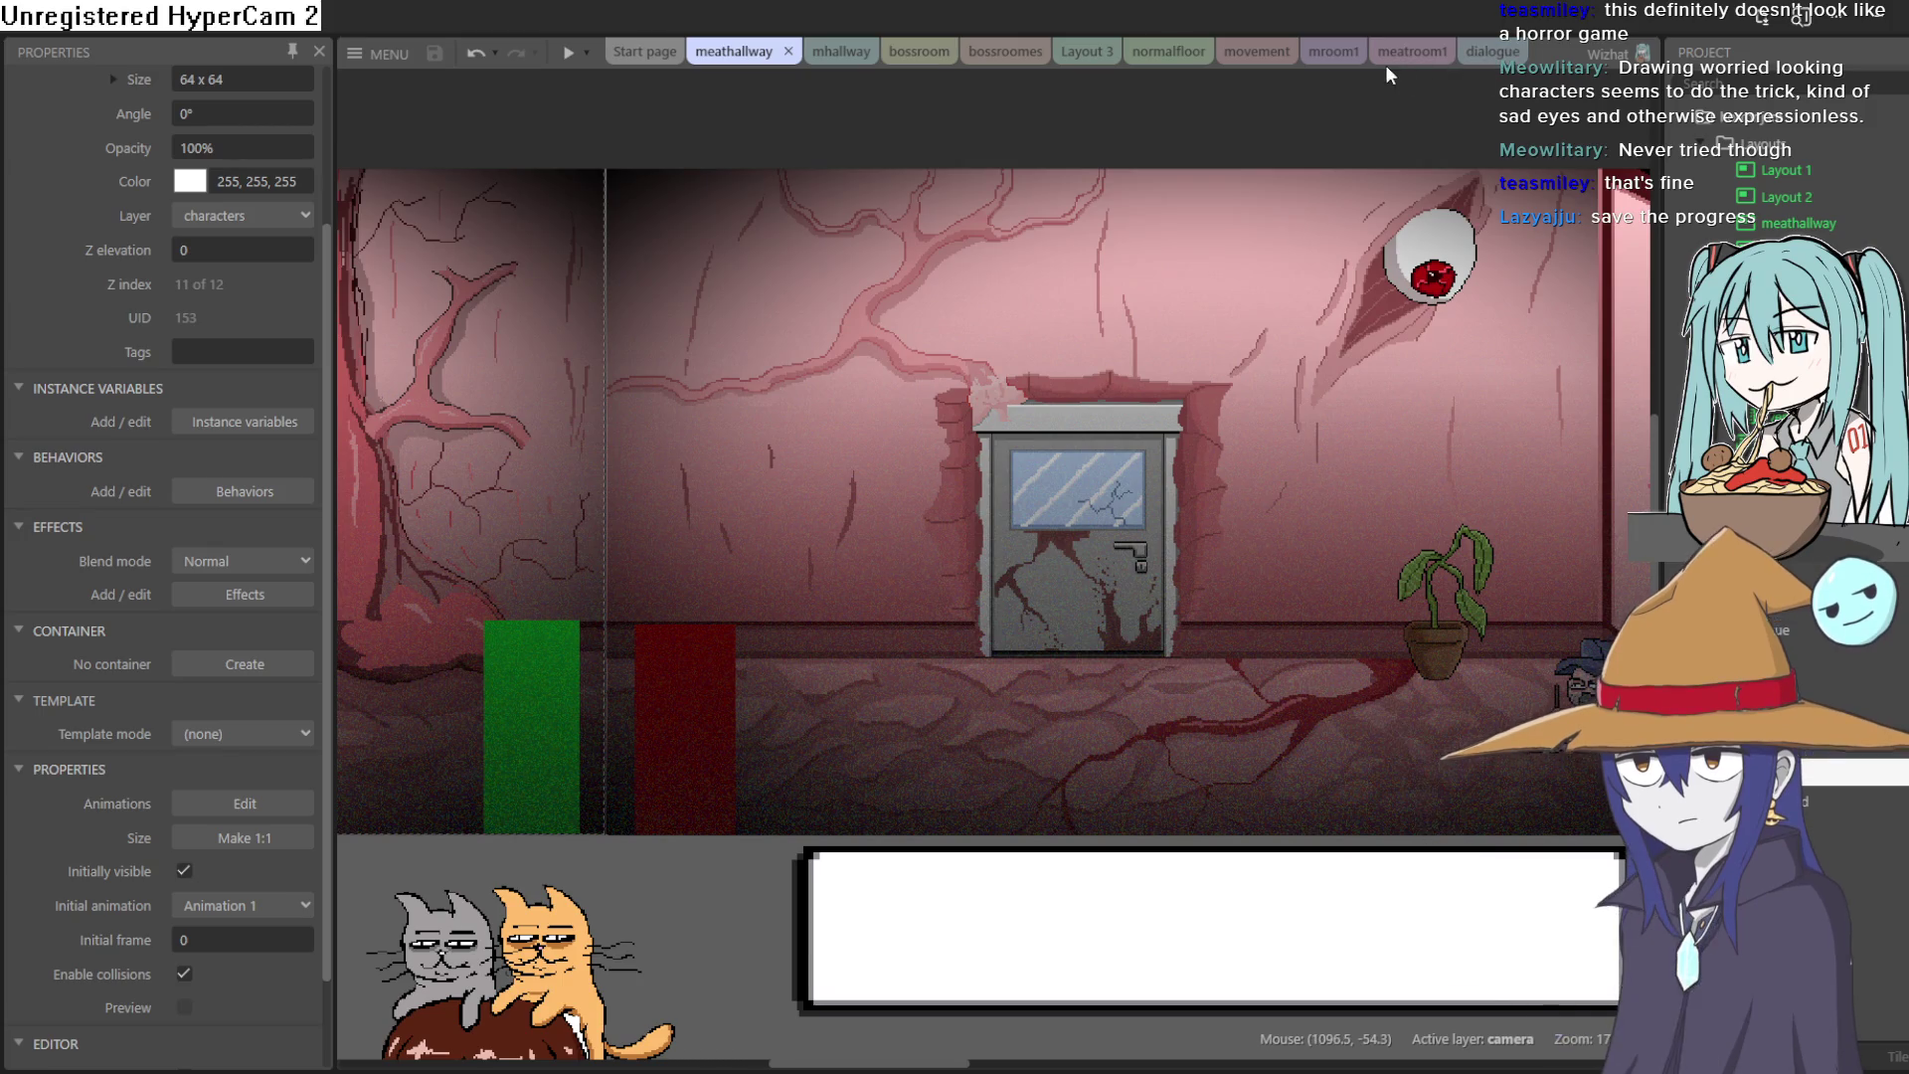
pyautogui.hotkey('alt', 'Tab')
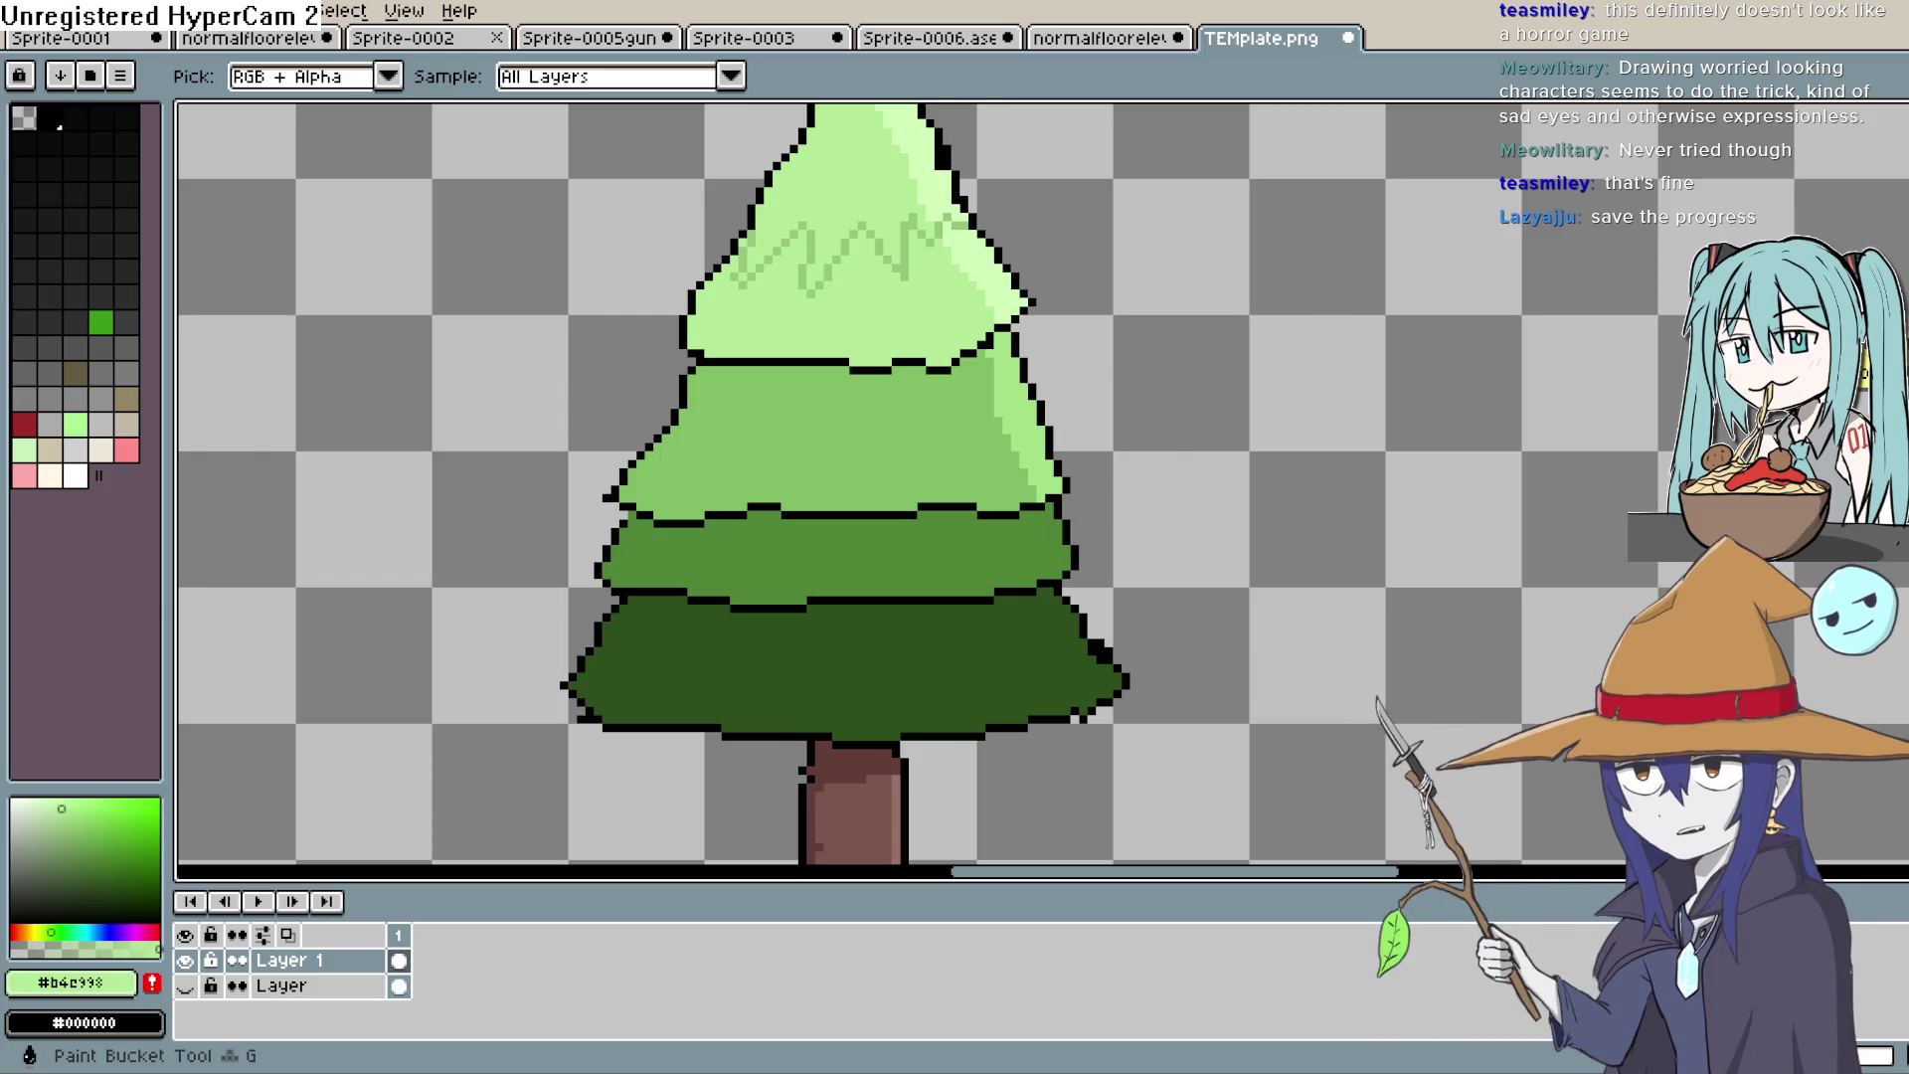
# Step: Switch from the Aseprite pine tree back to Construct 3's meathallway layout
pyautogui.hotkey('alt', 'Tab')
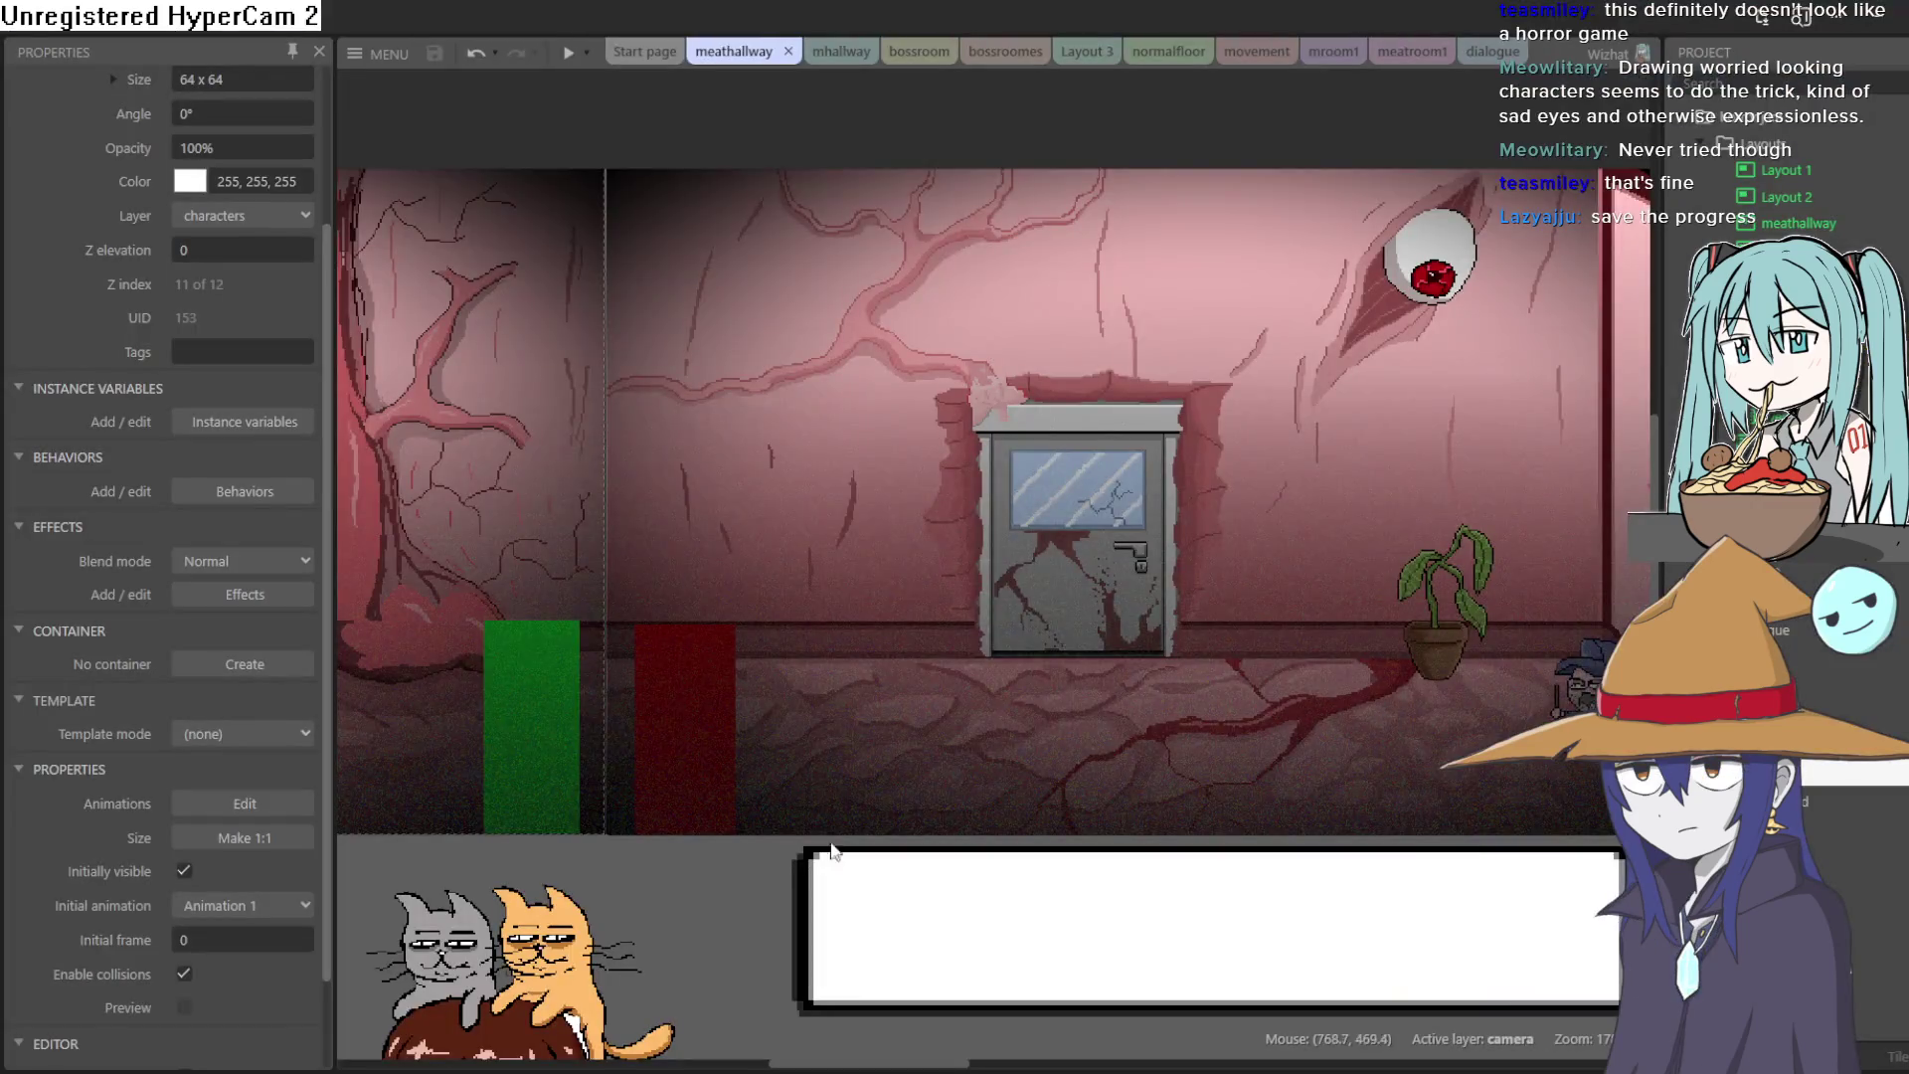
# Step: Open the tall suited man's sprite in the Animations Editor and frame its face
pyautogui.hscroll(-5, 1266, 588)
pyautogui.doubleClick(1138, 452)
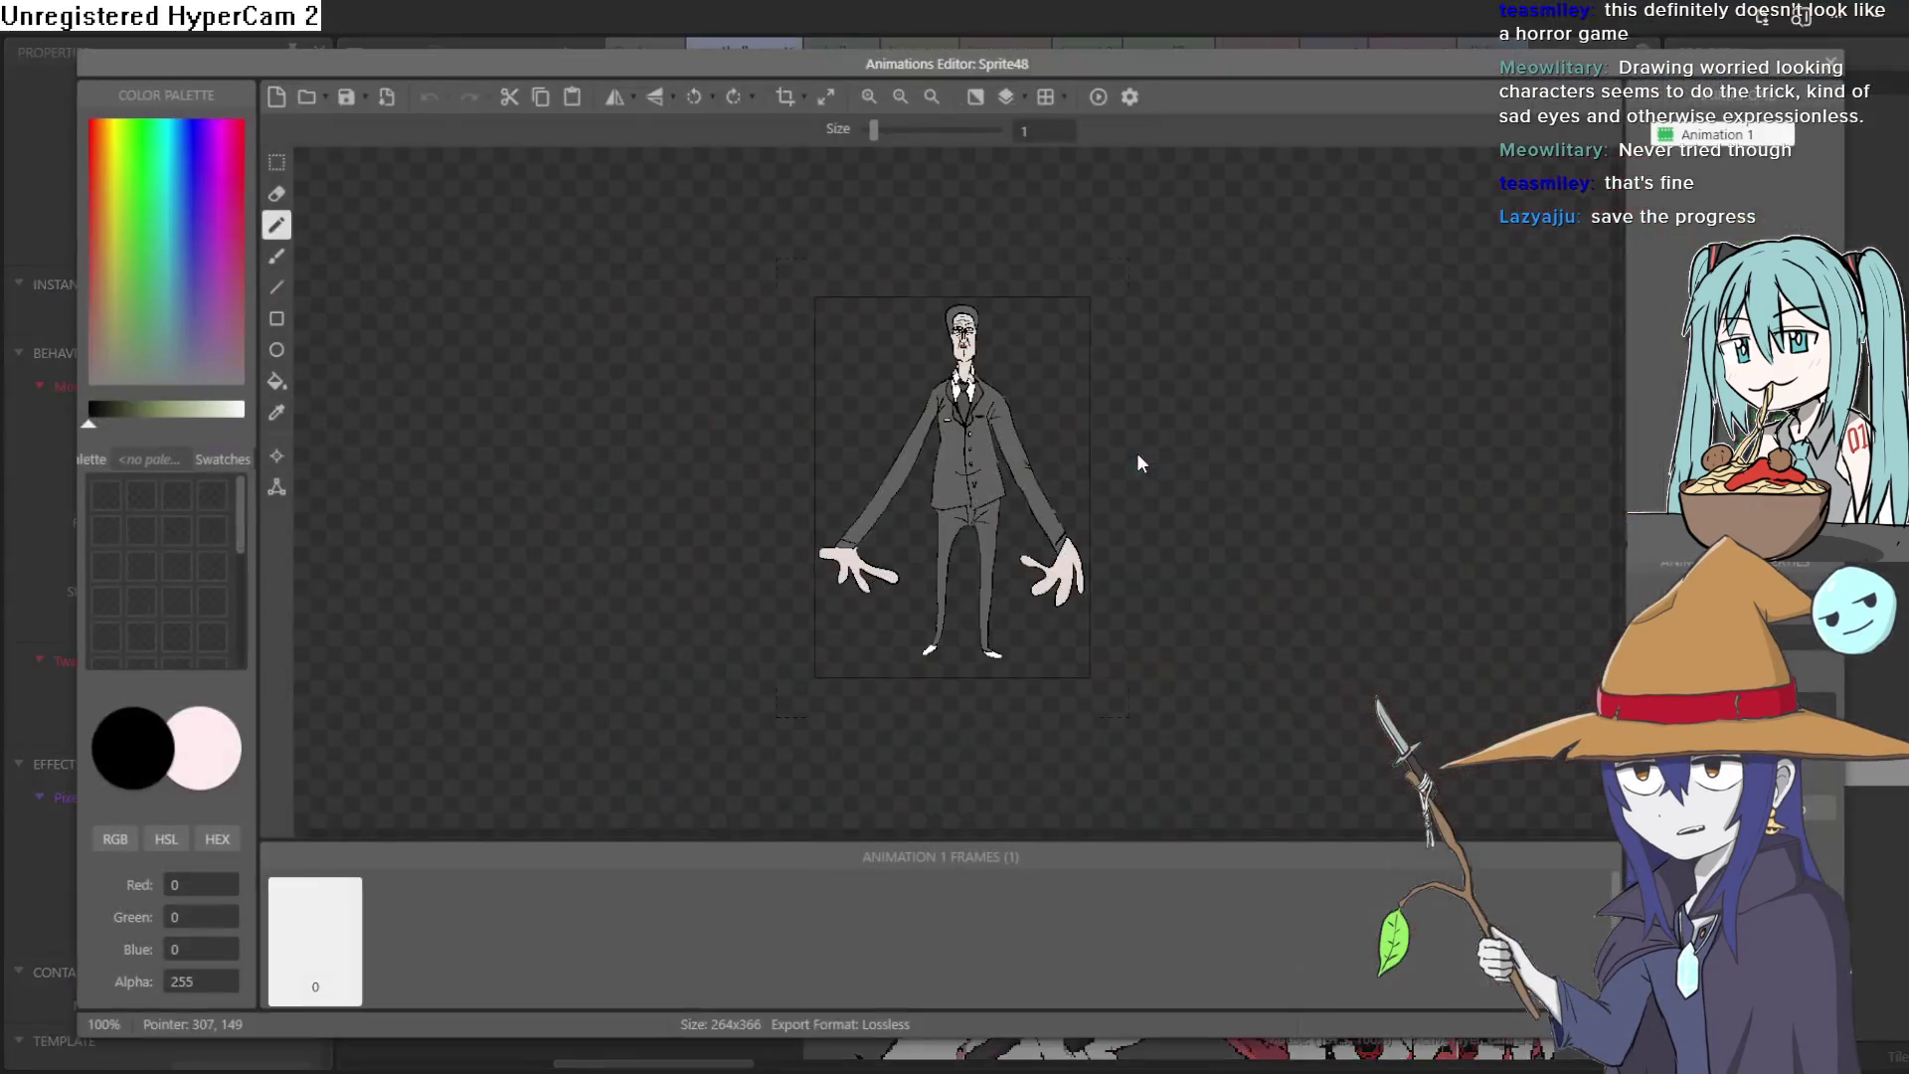
pyautogui.scroll(5, 970, 403)
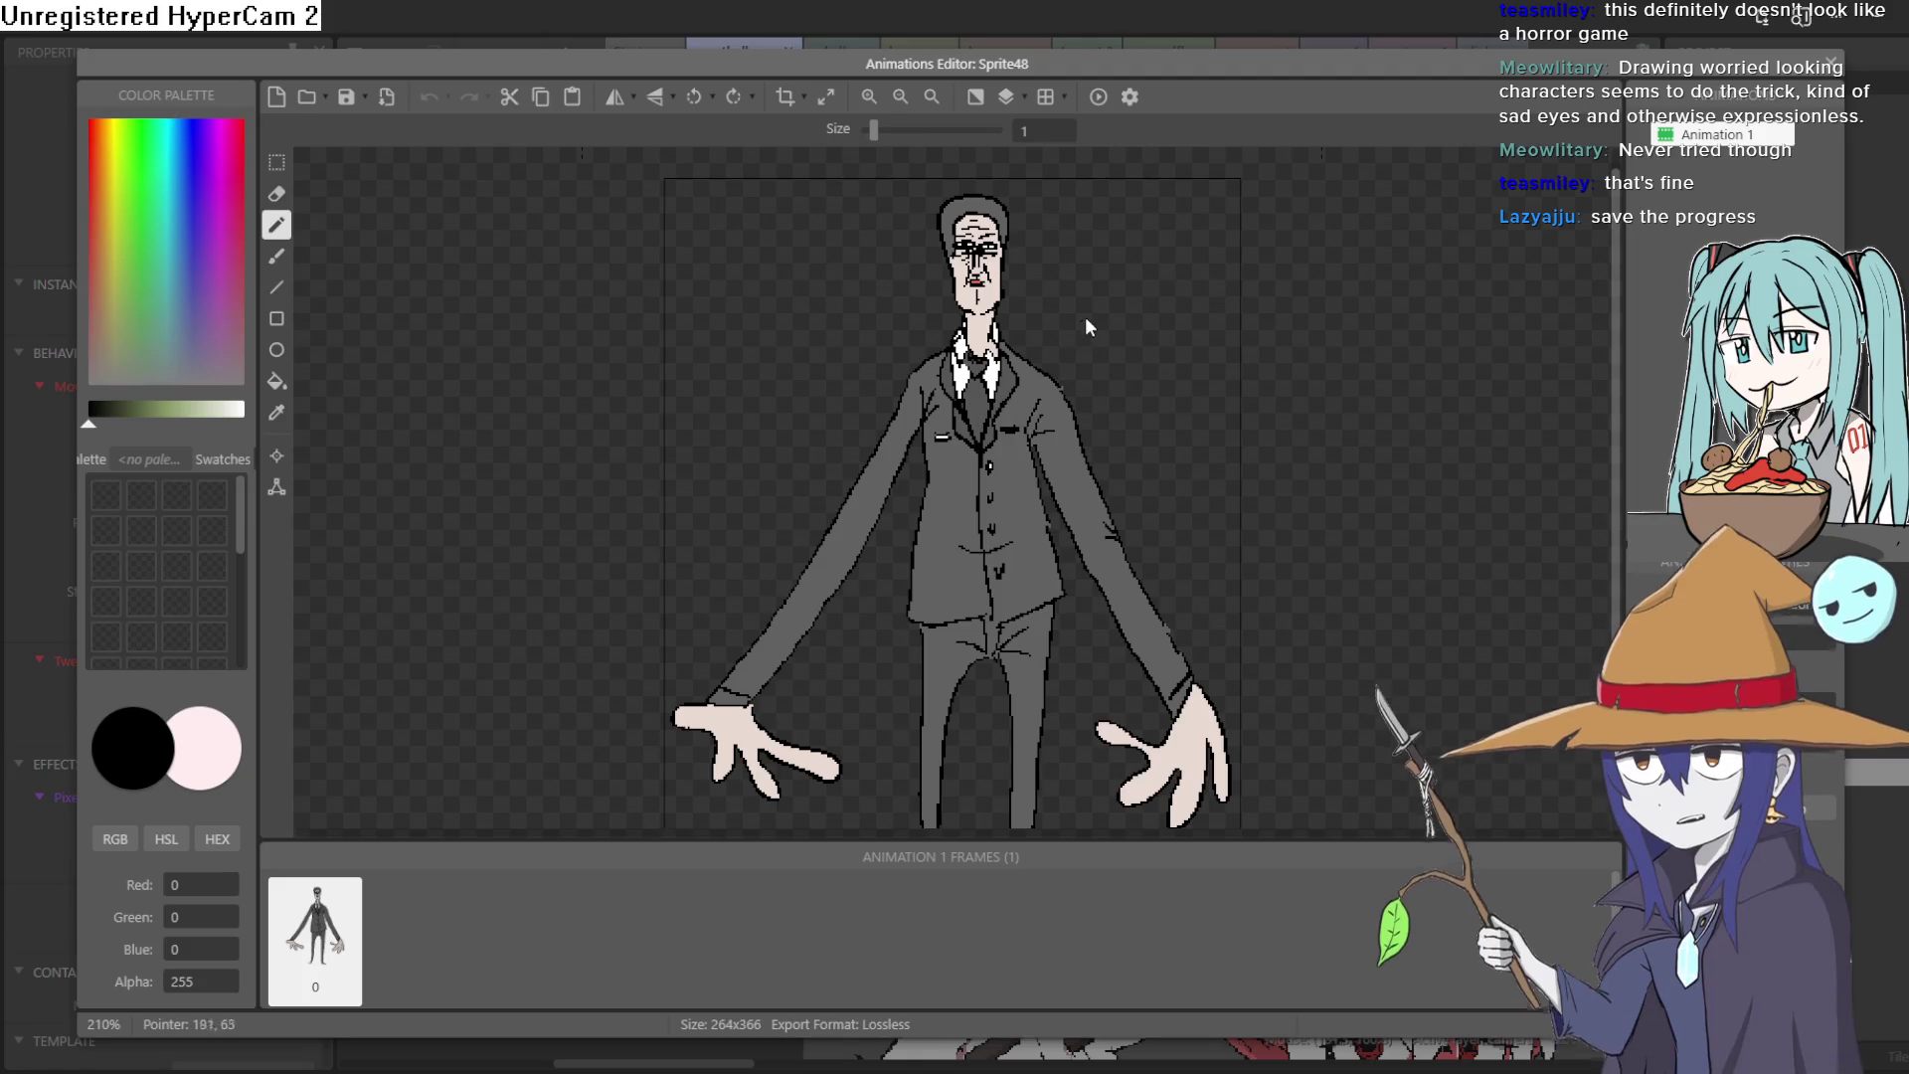
pyautogui.moveTo(1084, 316); pyautogui.dragTo(1088, 376)
pyautogui.scroll(-4, 1159, 387)
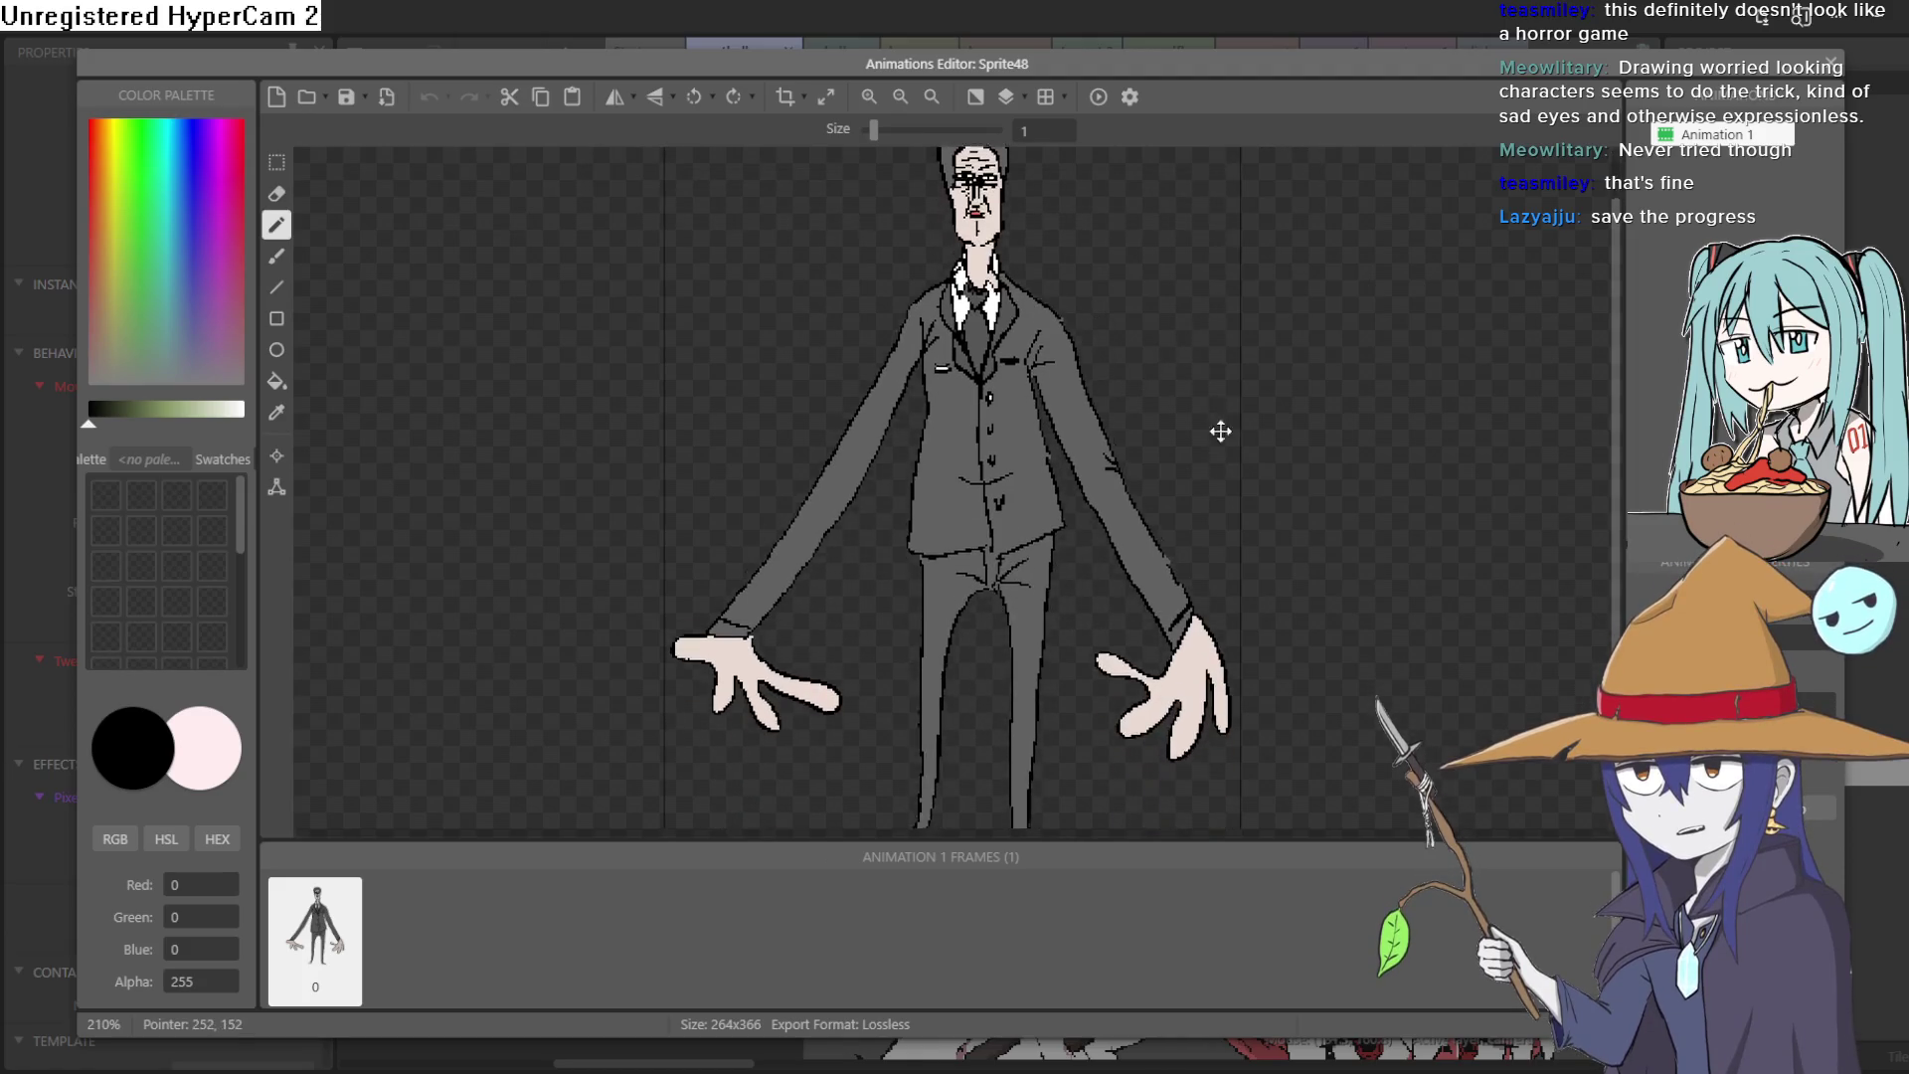
pyautogui.scroll(3, 1211, 546)
pyautogui.scroll(10, 1024, 328)
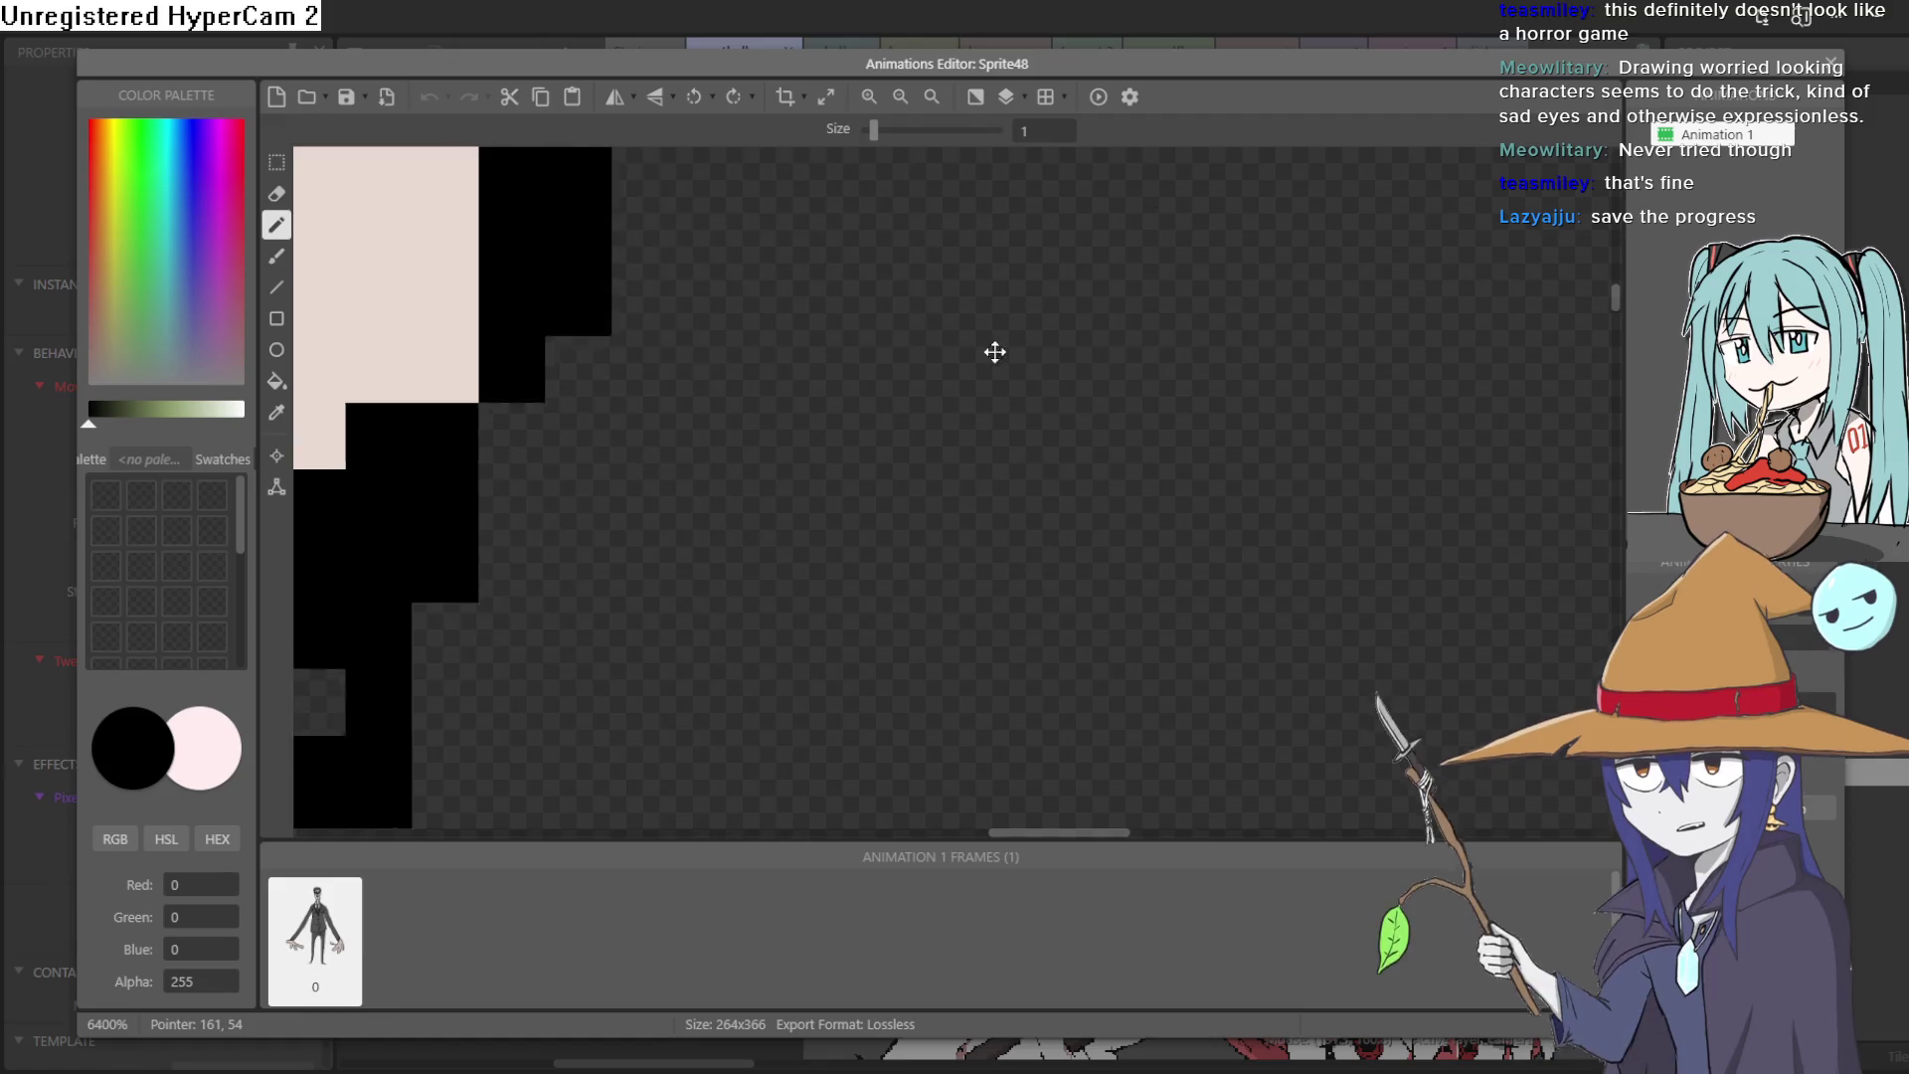
pyautogui.scroll(-3, 1099, 481)
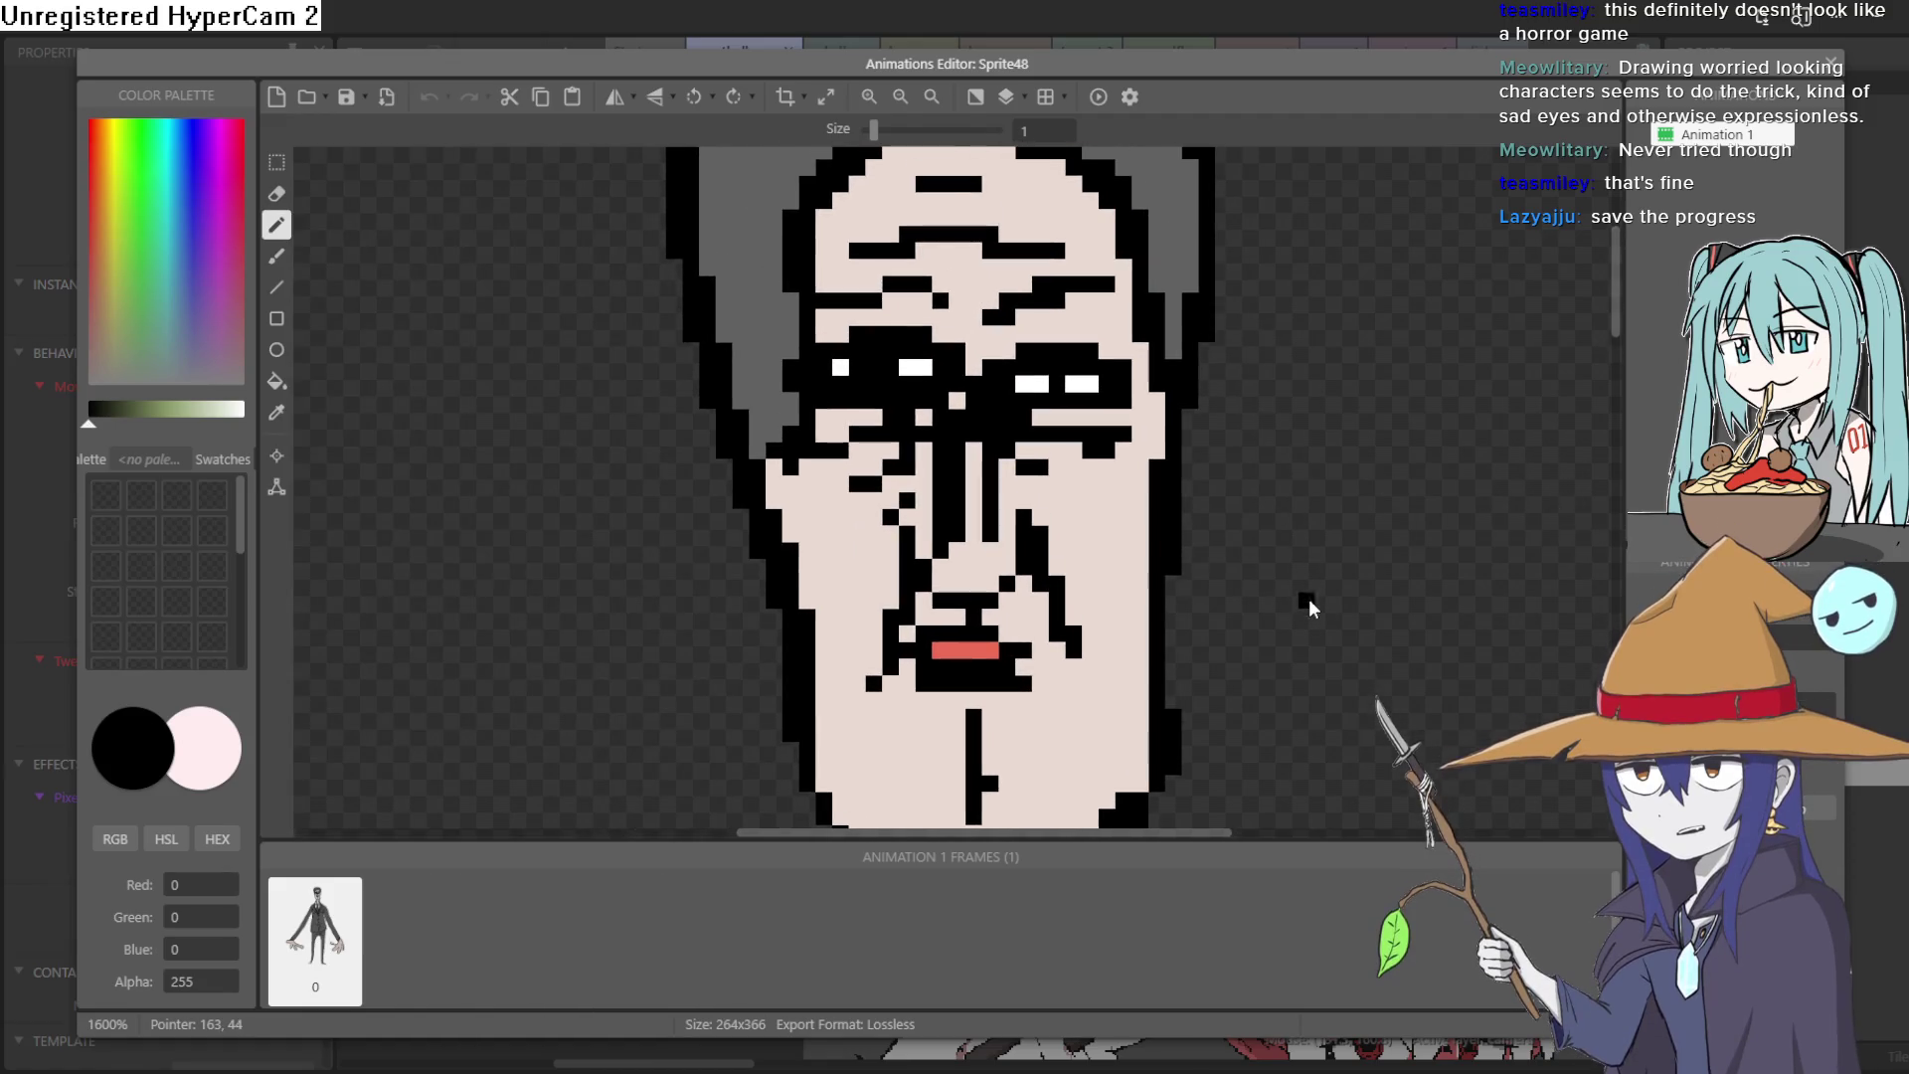
pyautogui.scroll(-1, 1267, 567)
pyautogui.moveTo(1317, 571)
pyautogui.mouseDown()
pyautogui.moveTo(1172, 529)
pyautogui.moveTo(1152, 457)
pyautogui.moveTo(1155, 481)
pyautogui.mouseUp()
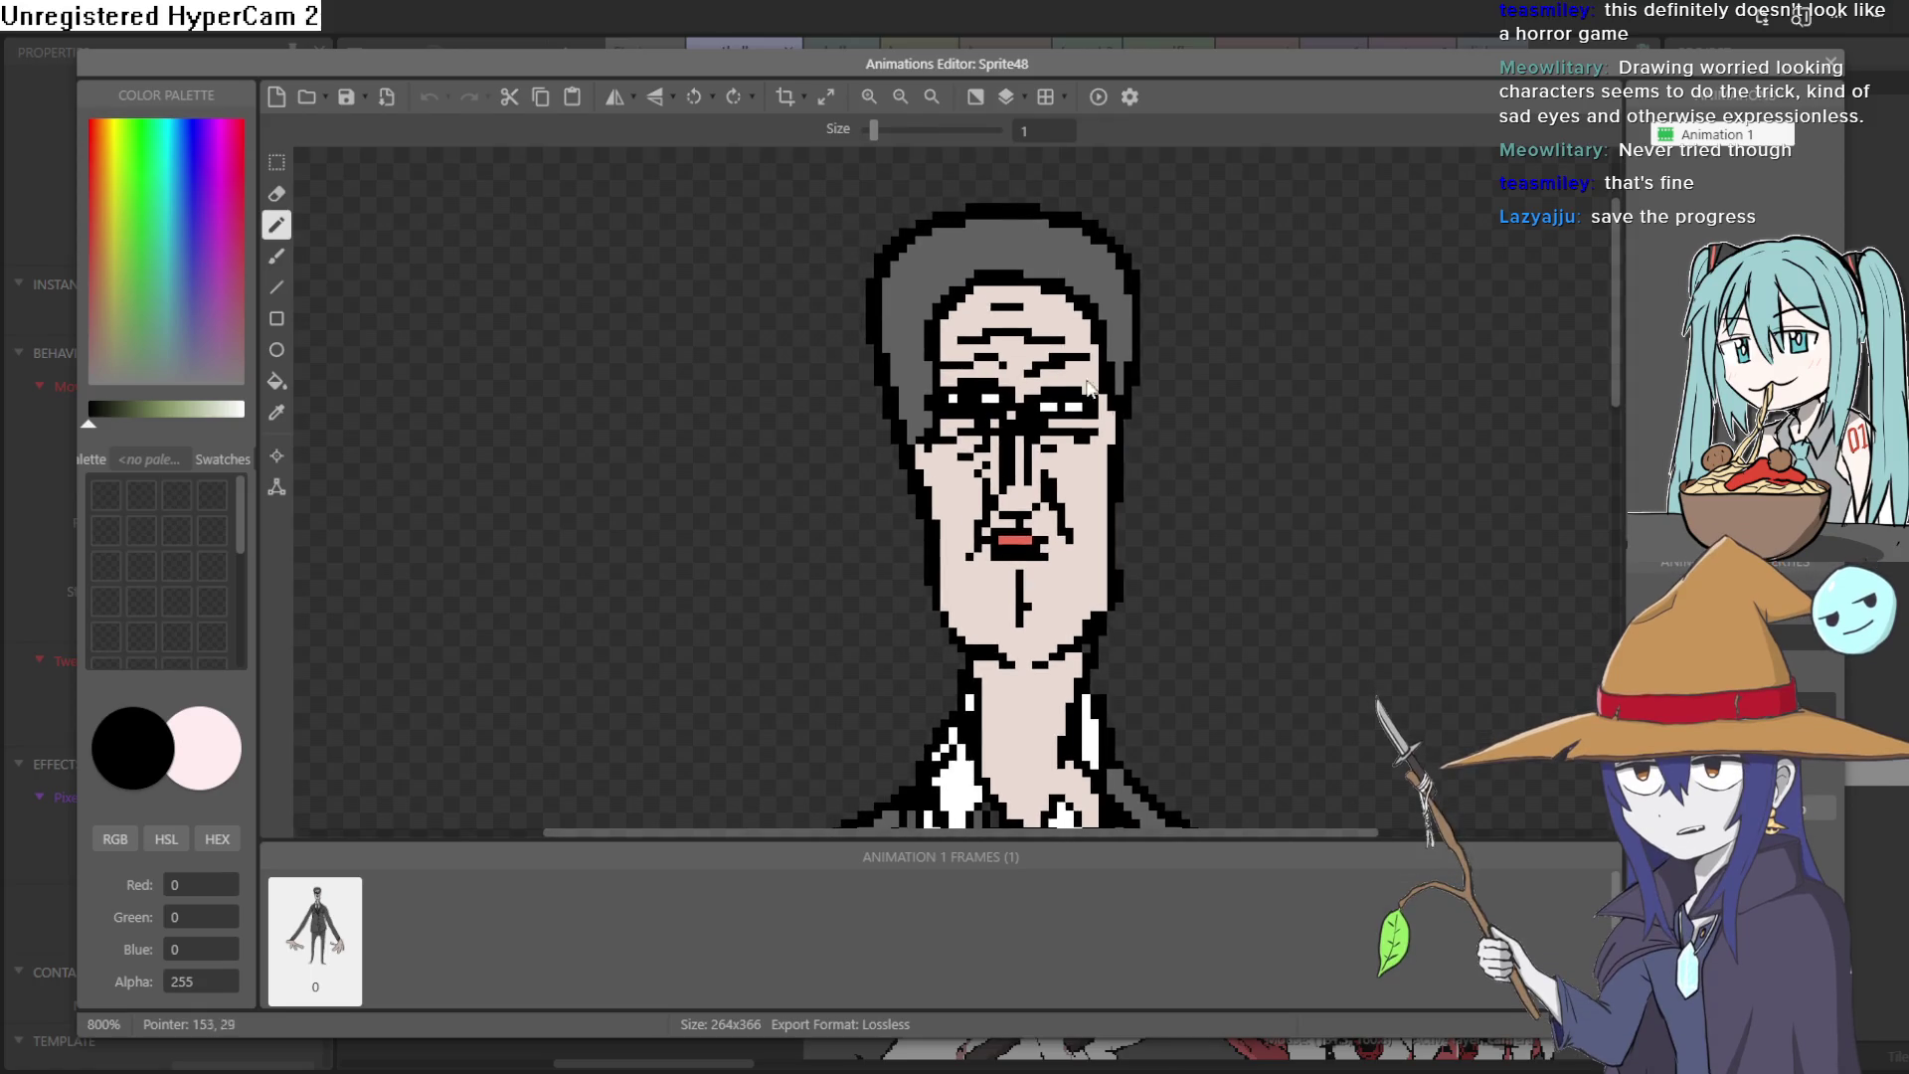
pyautogui.scroll(3, 1047, 356)
pyautogui.scroll(-3, 1044, 370)
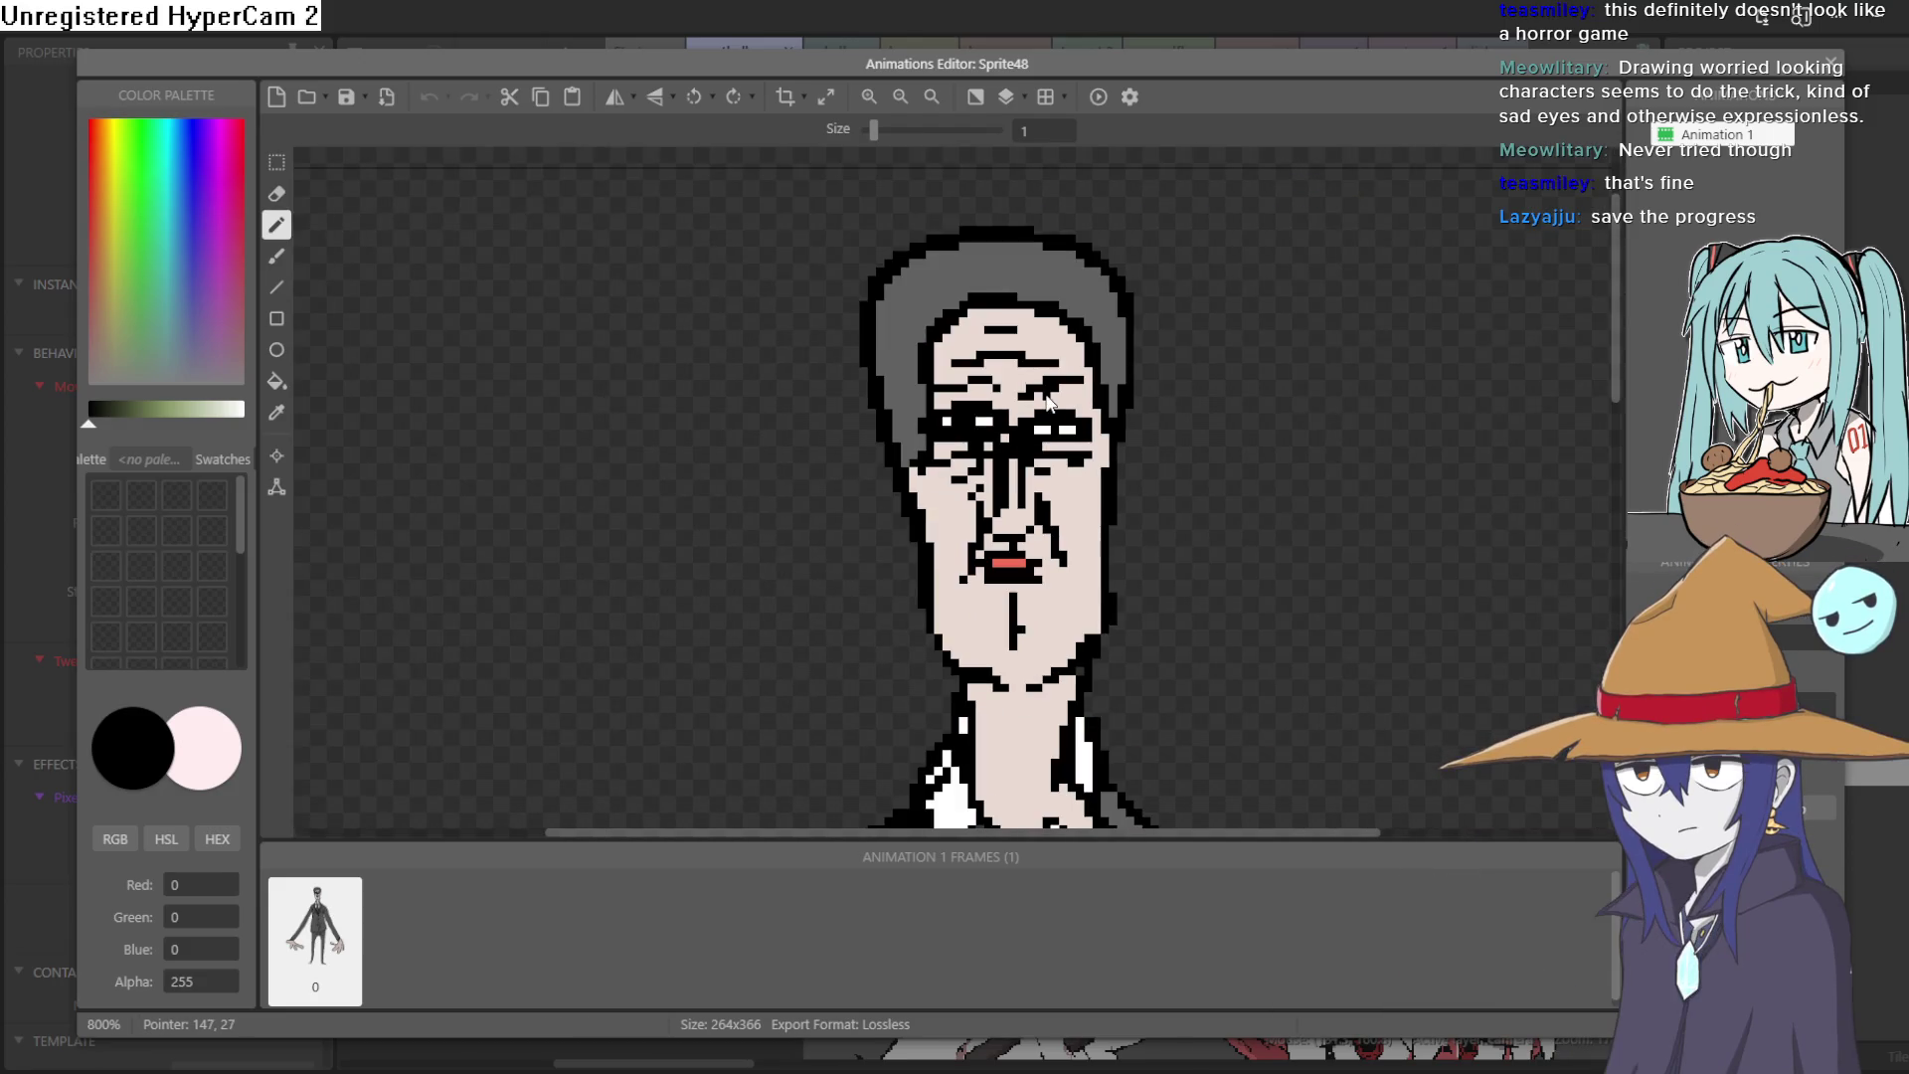
pyautogui.scroll(1, 1043, 403)
# Step: Cover the right eyebrow in skin tone, then add a black diagonal line and forehead pixel
pyautogui.click(277, 411)
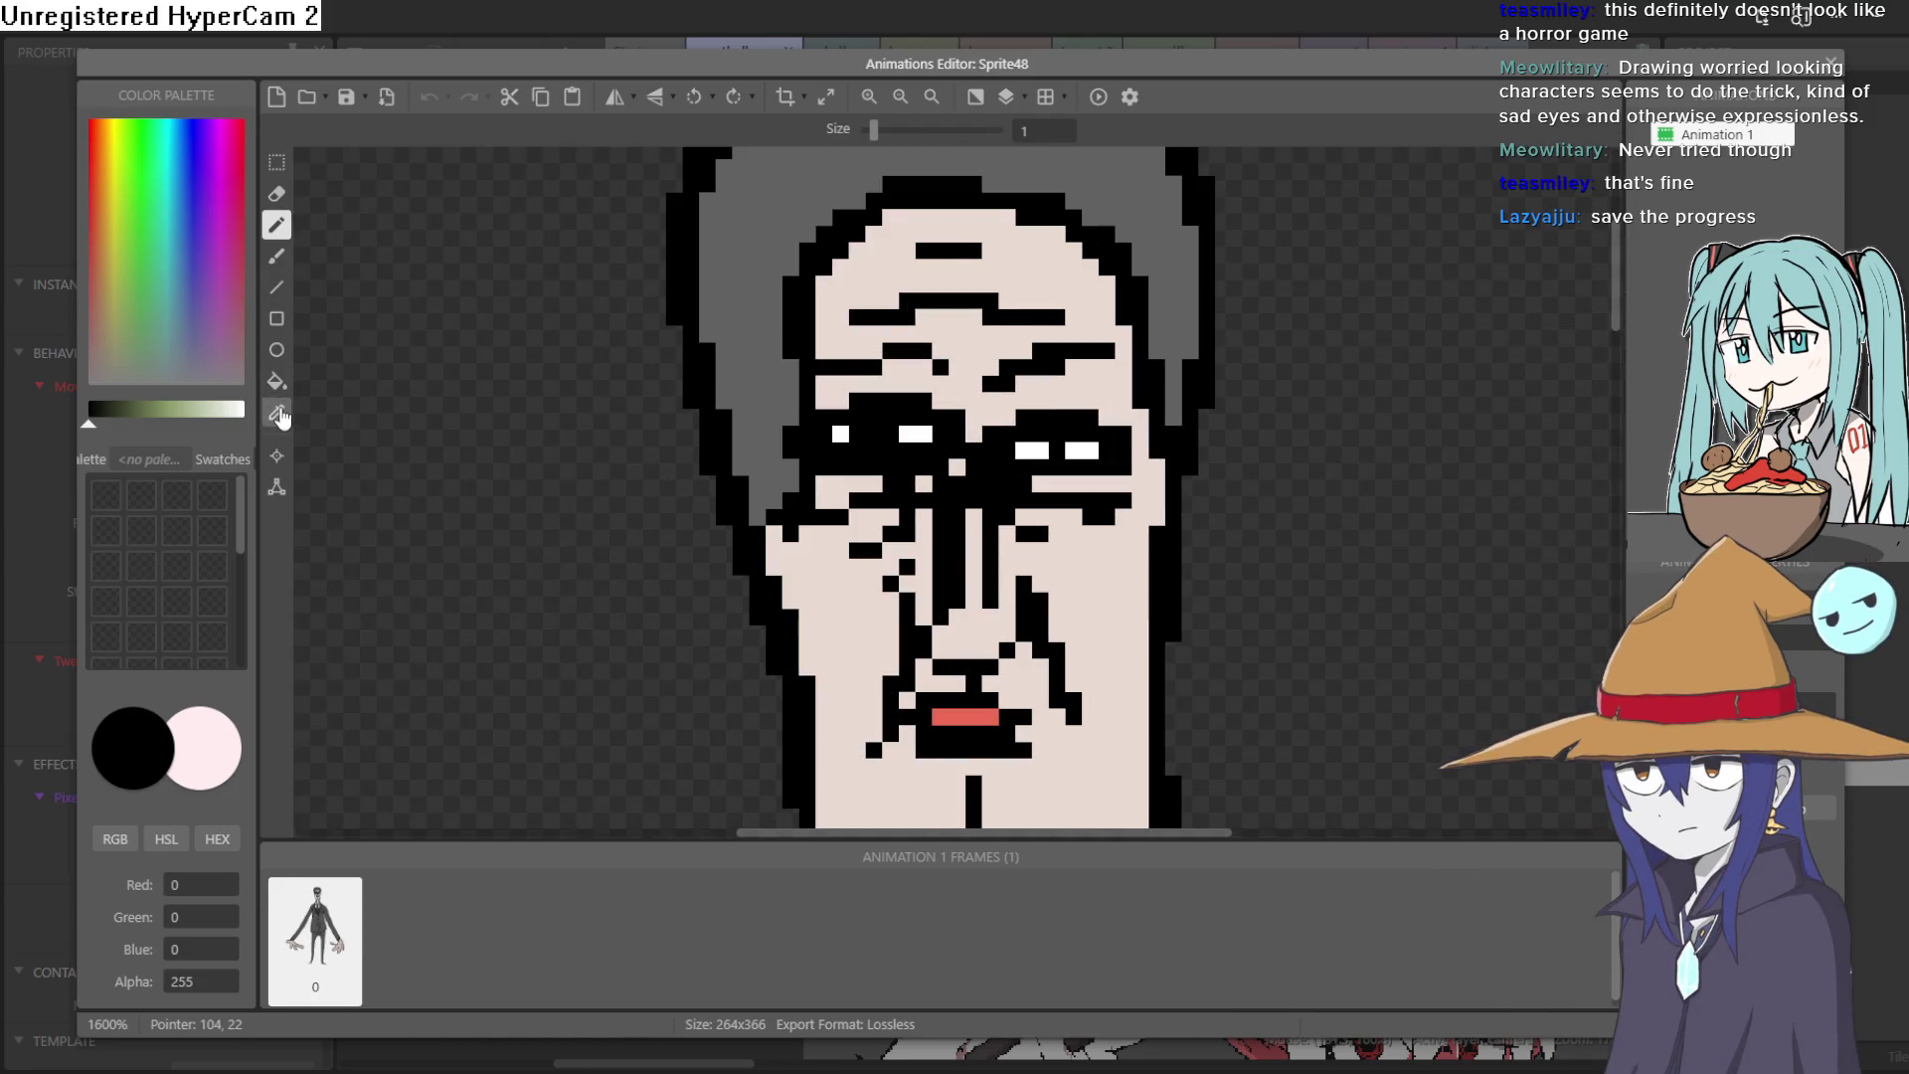
pyautogui.click(1091, 388)
pyautogui.click(283, 230)
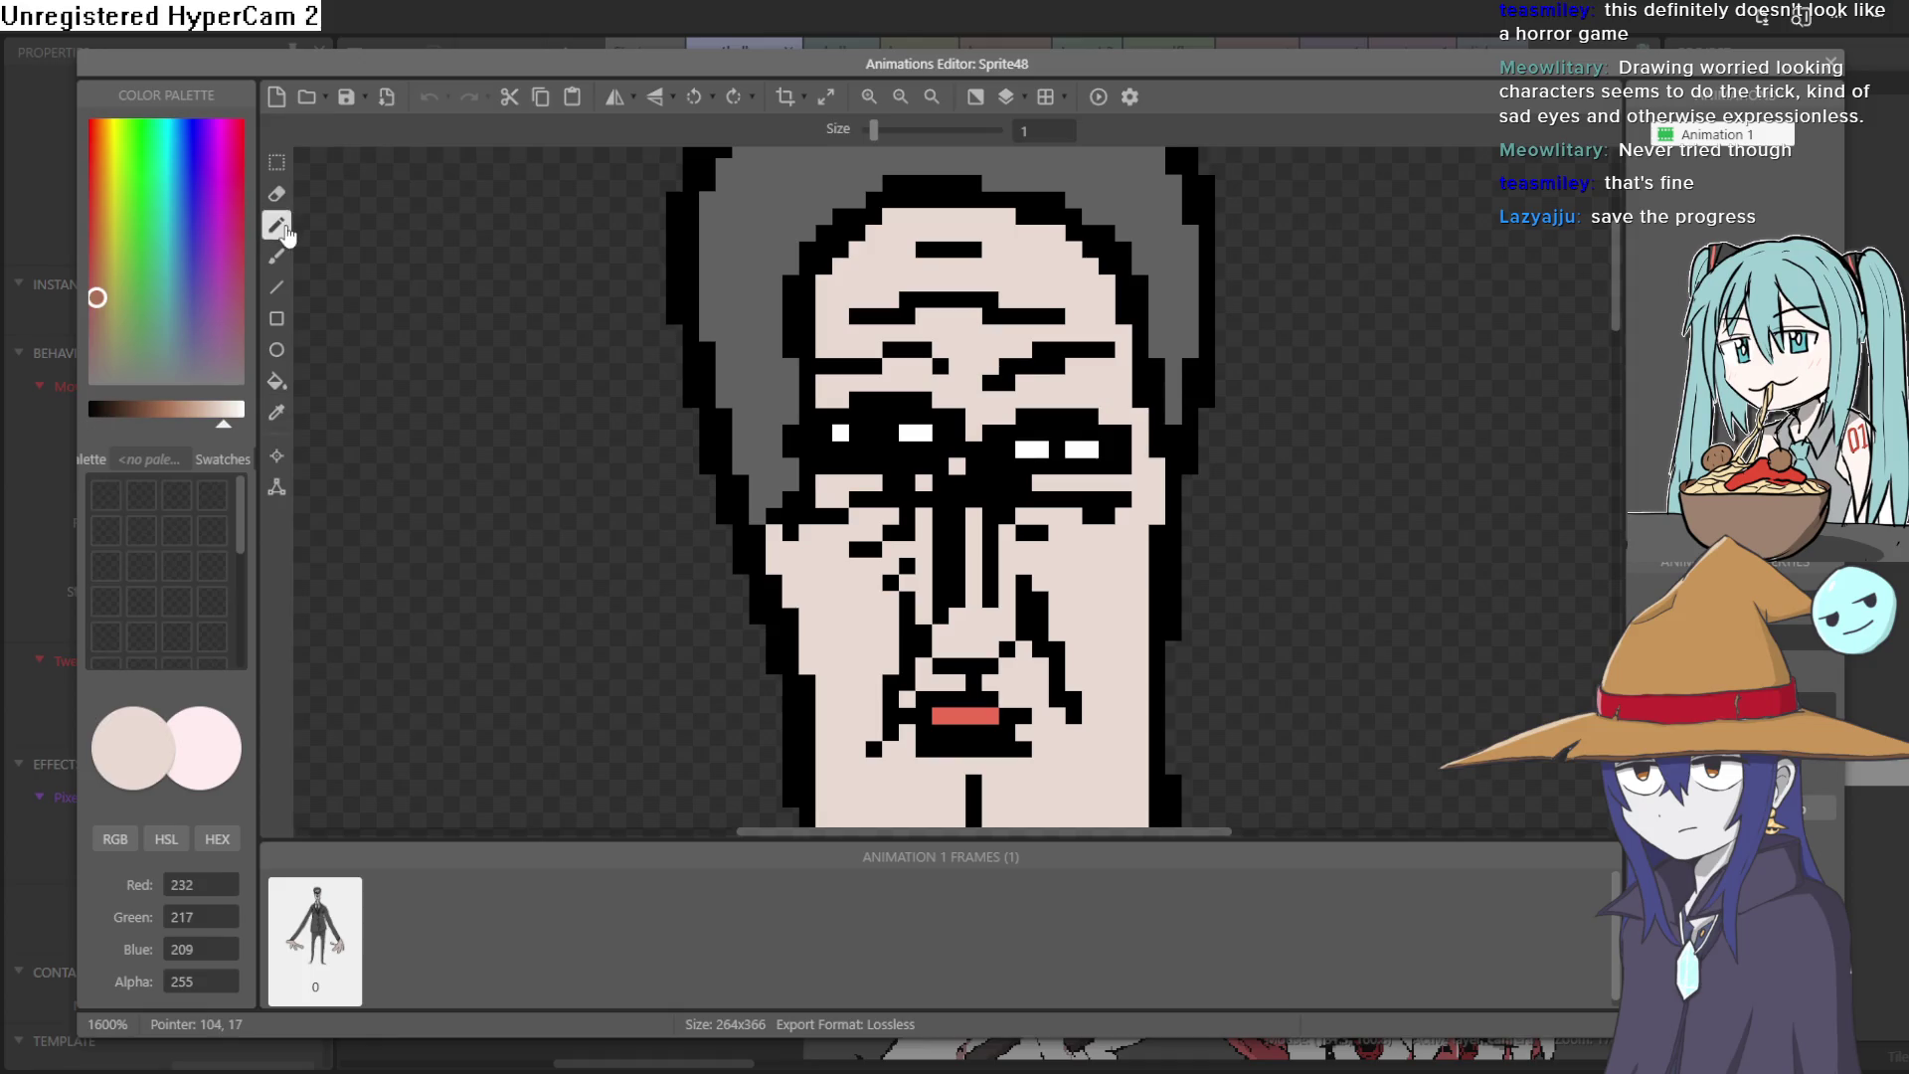
pyautogui.moveTo(1007, 372)
pyautogui.mouseDown()
pyautogui.moveTo(1114, 351)
pyautogui.moveTo(819, 367)
pyautogui.mouseUp()
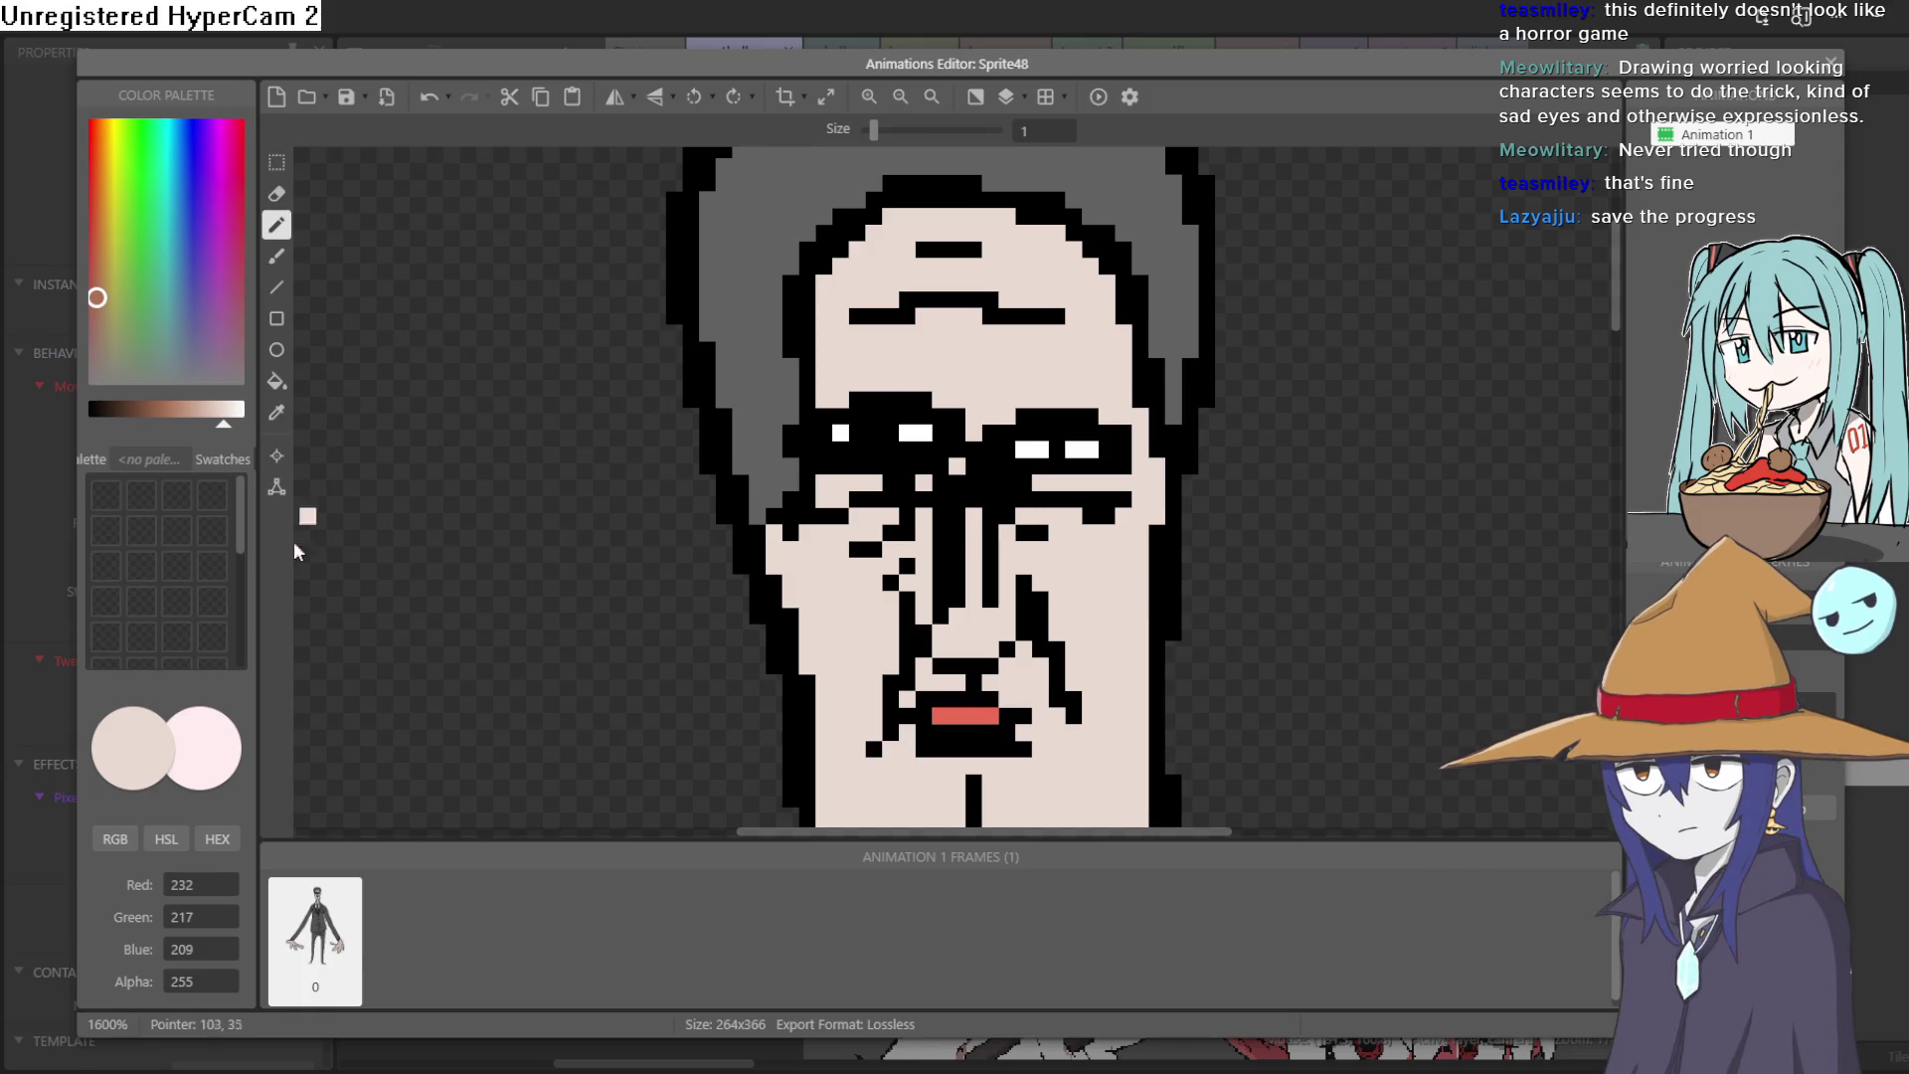
pyautogui.moveTo(221, 426); pyautogui.dragTo(89, 423)
pyautogui.moveTo(924, 360); pyautogui.dragTo(748, 412)
pyautogui.click(1007, 350)
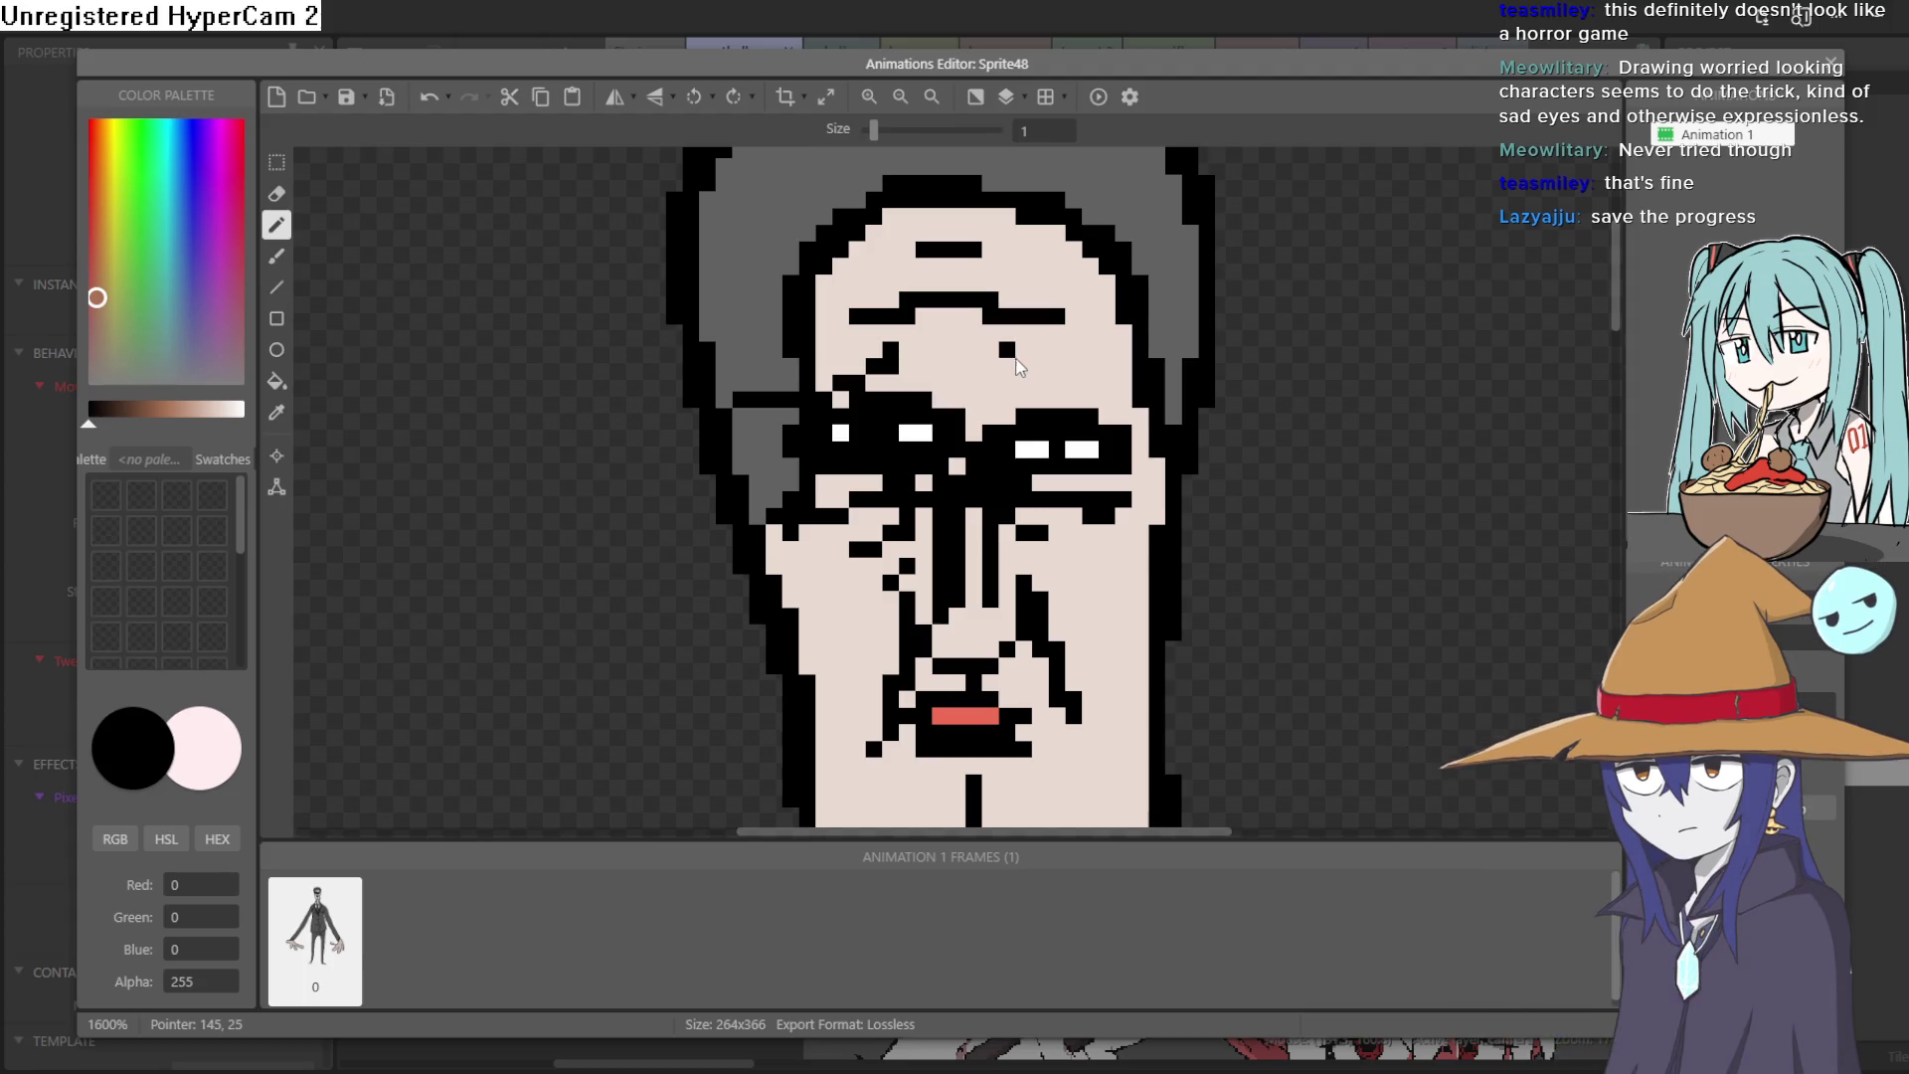
# Step: Undo the last stroke, add black pixels under the mouth, and paint the row beneath the lip white
pyautogui.scroll(-3, 1027, 748)
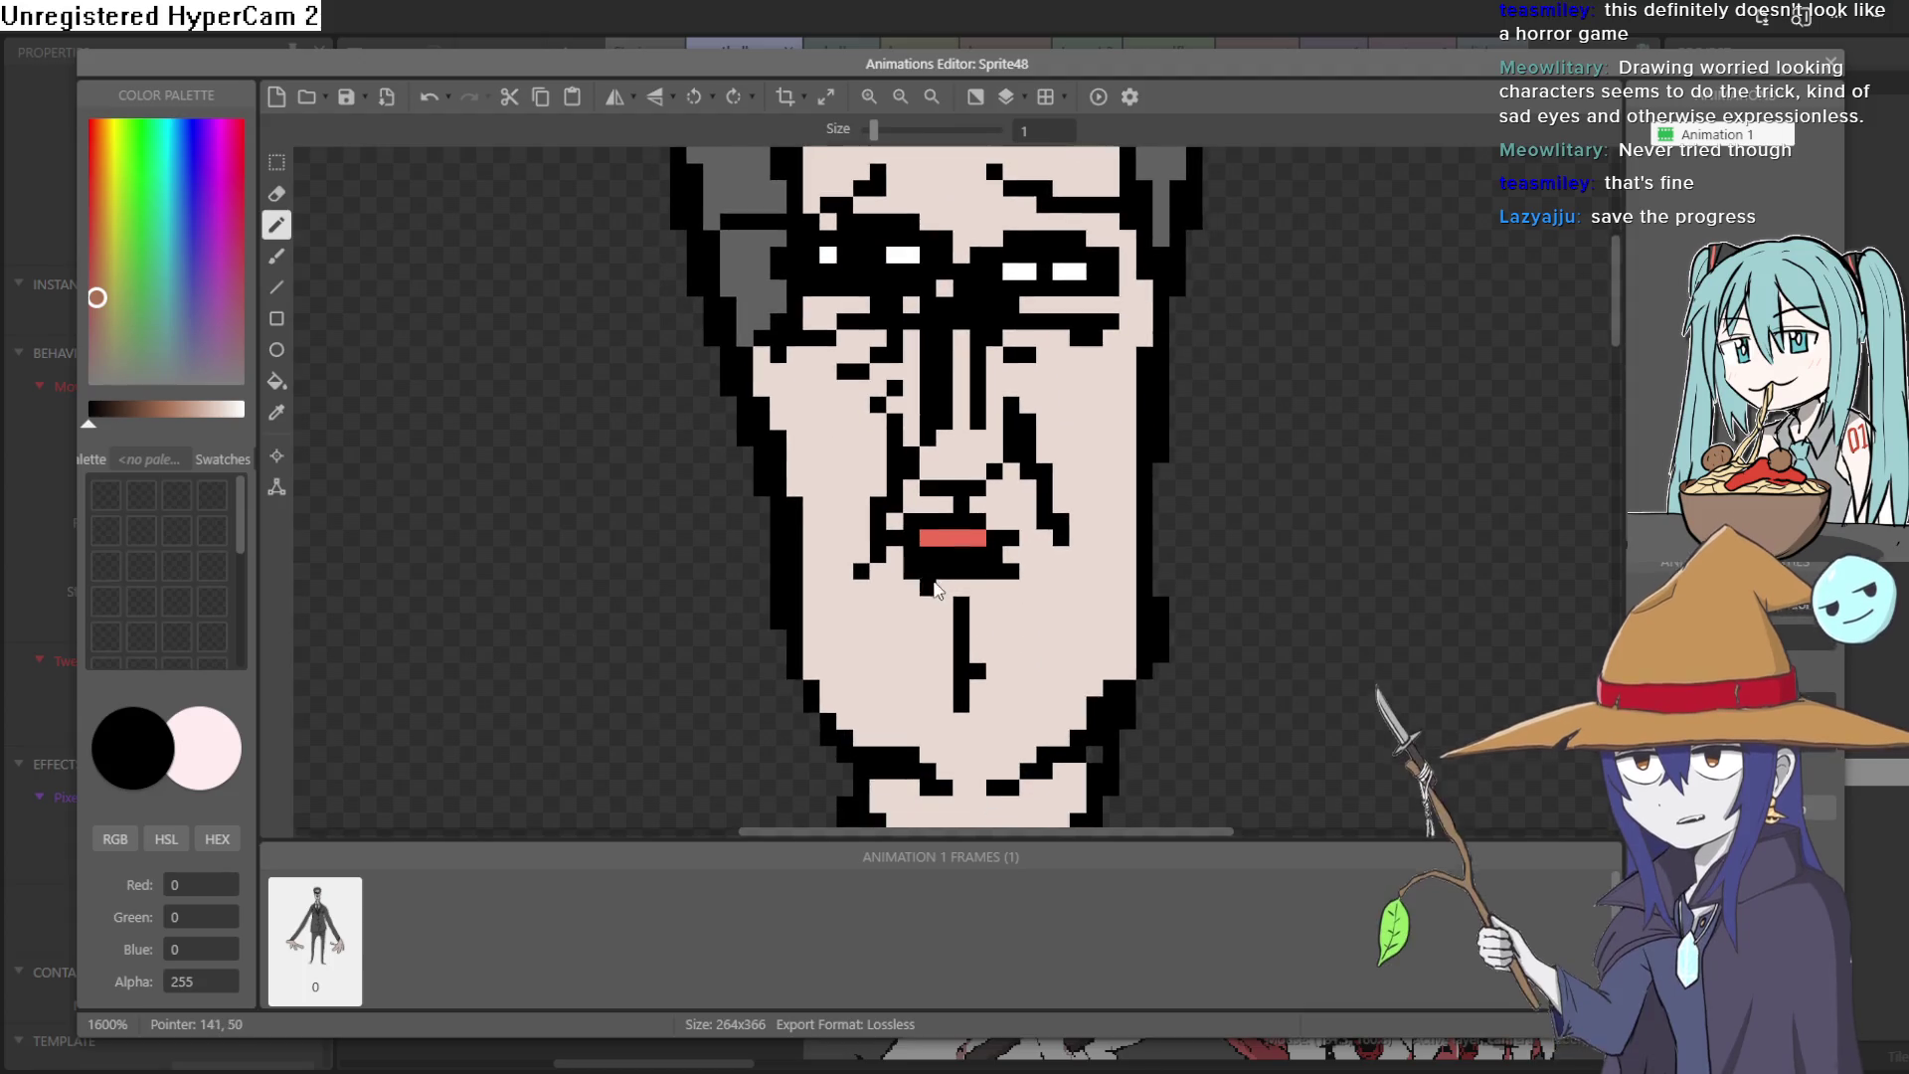
pyautogui.hotkey('ctrl', 'z')
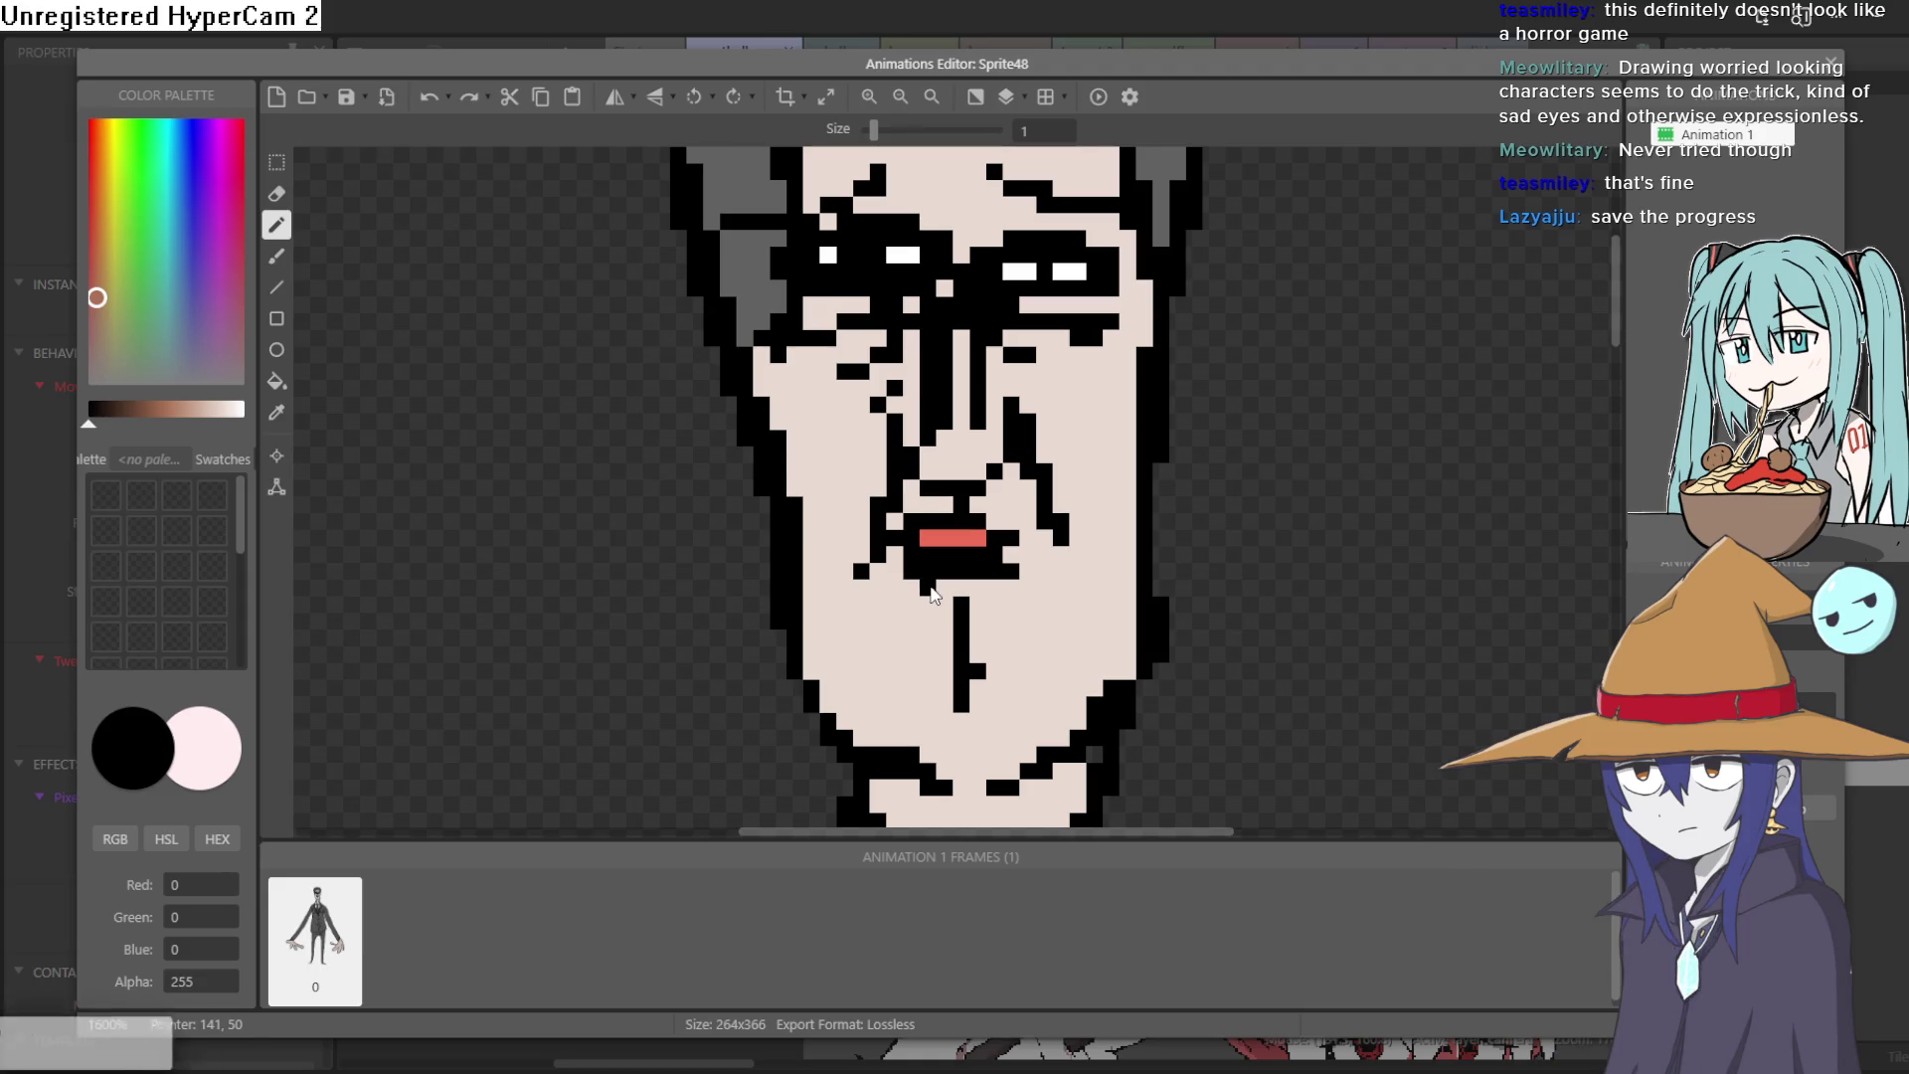
pyautogui.moveTo(929, 588); pyautogui.dragTo(976, 589)
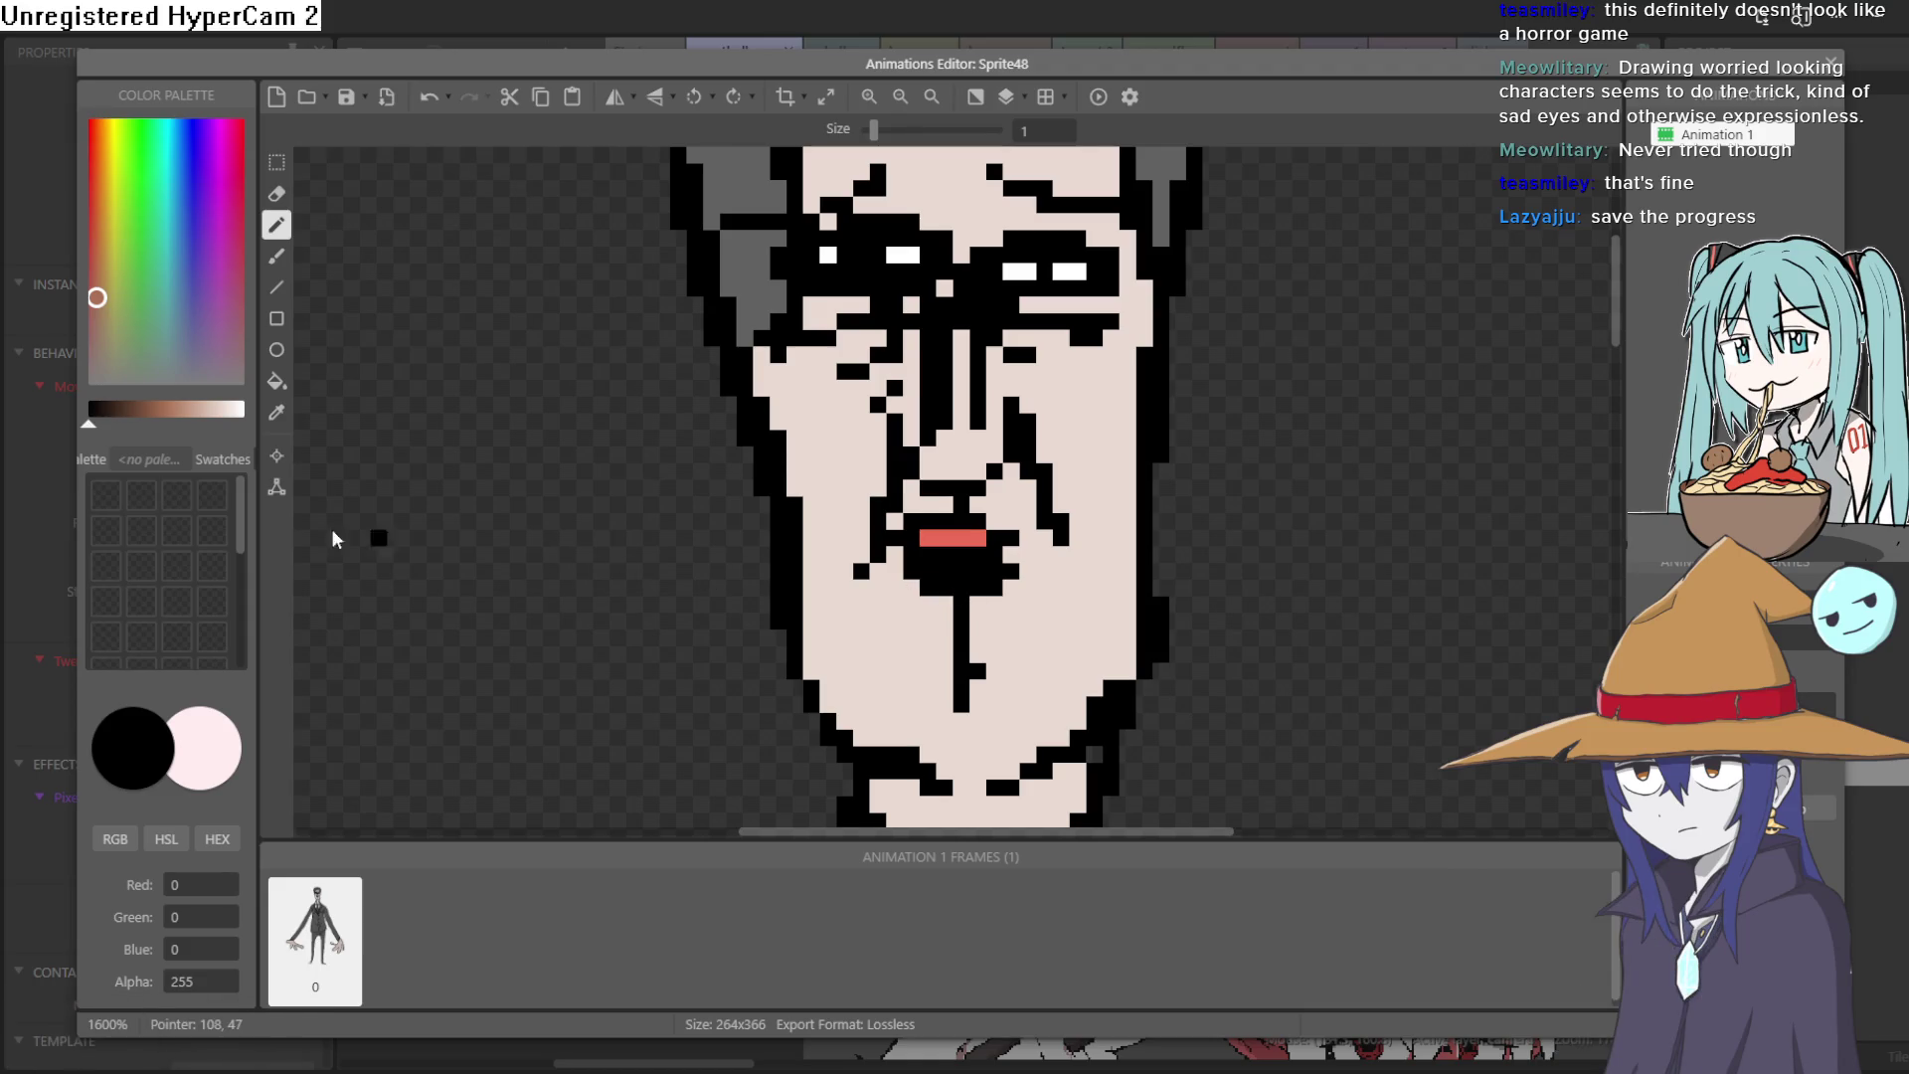
pyautogui.click(228, 416)
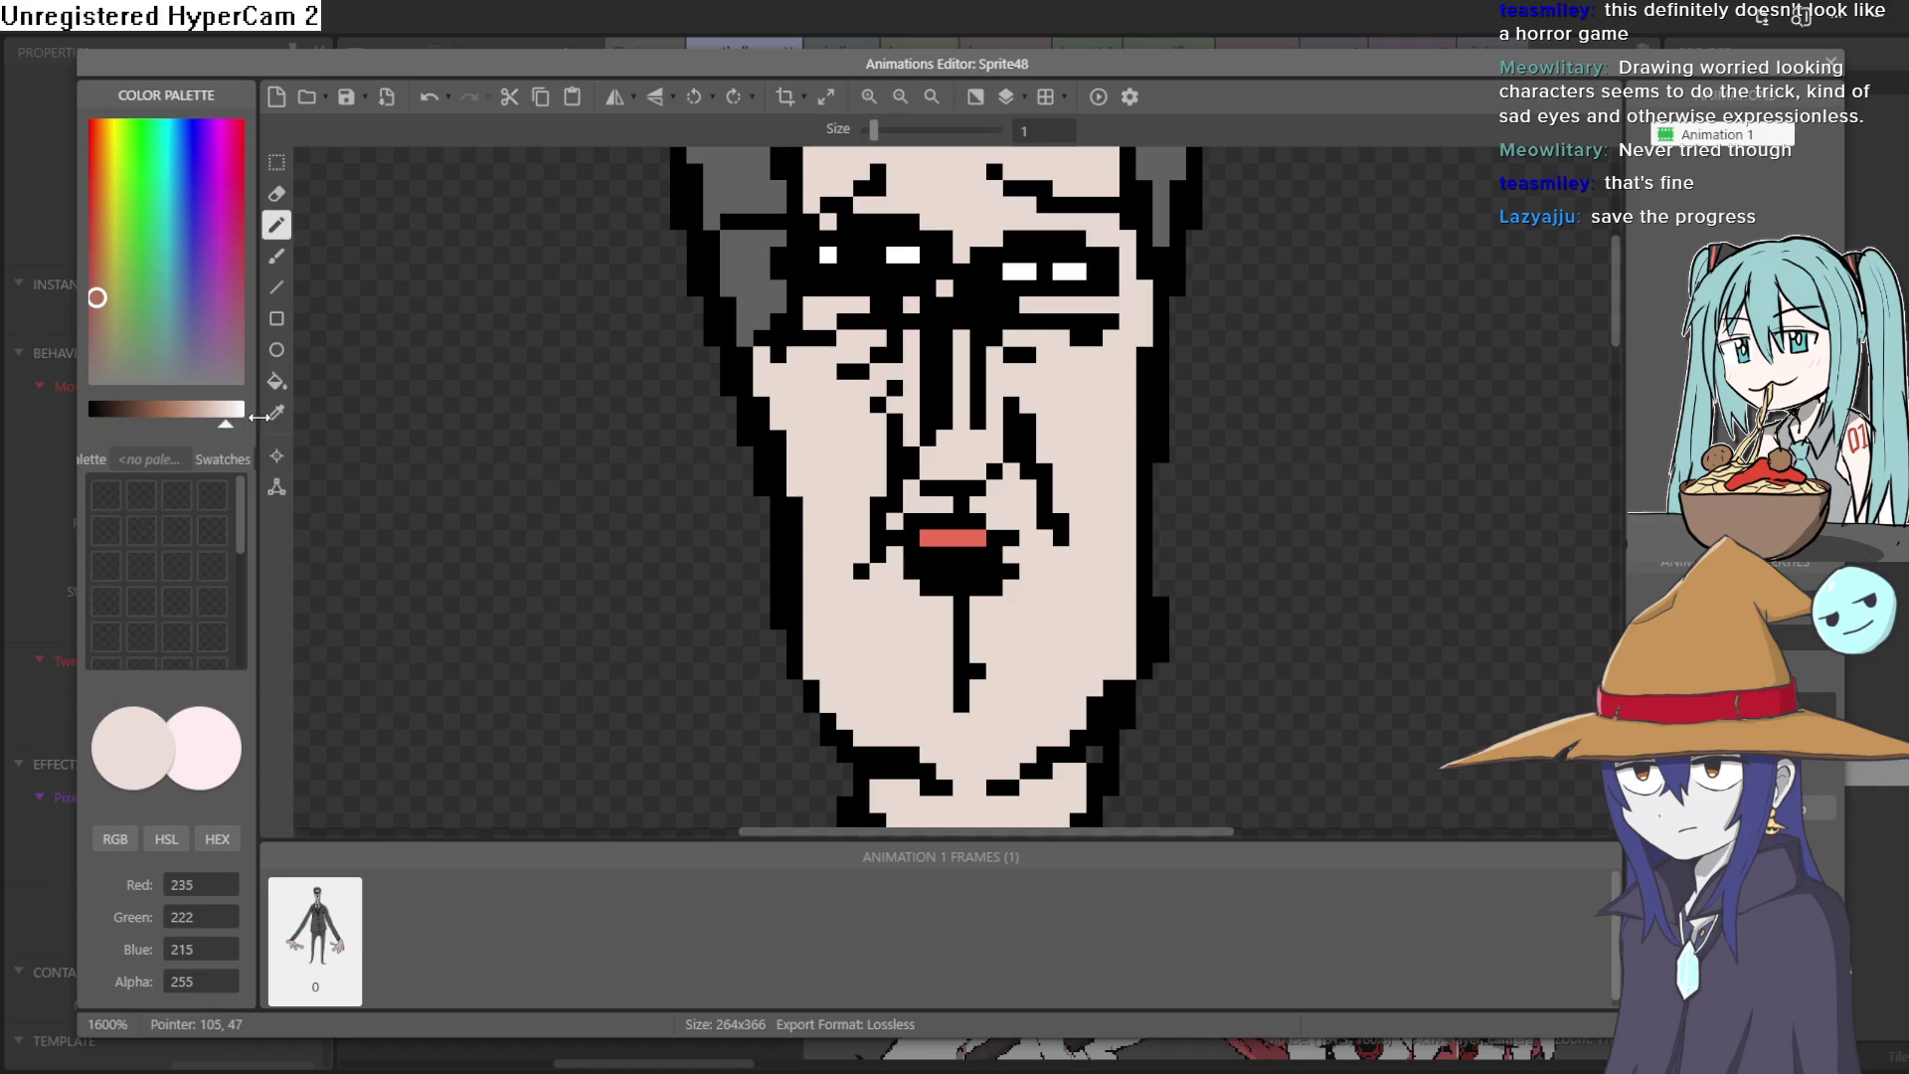
pyautogui.click(242, 412)
pyautogui.click(994, 221)
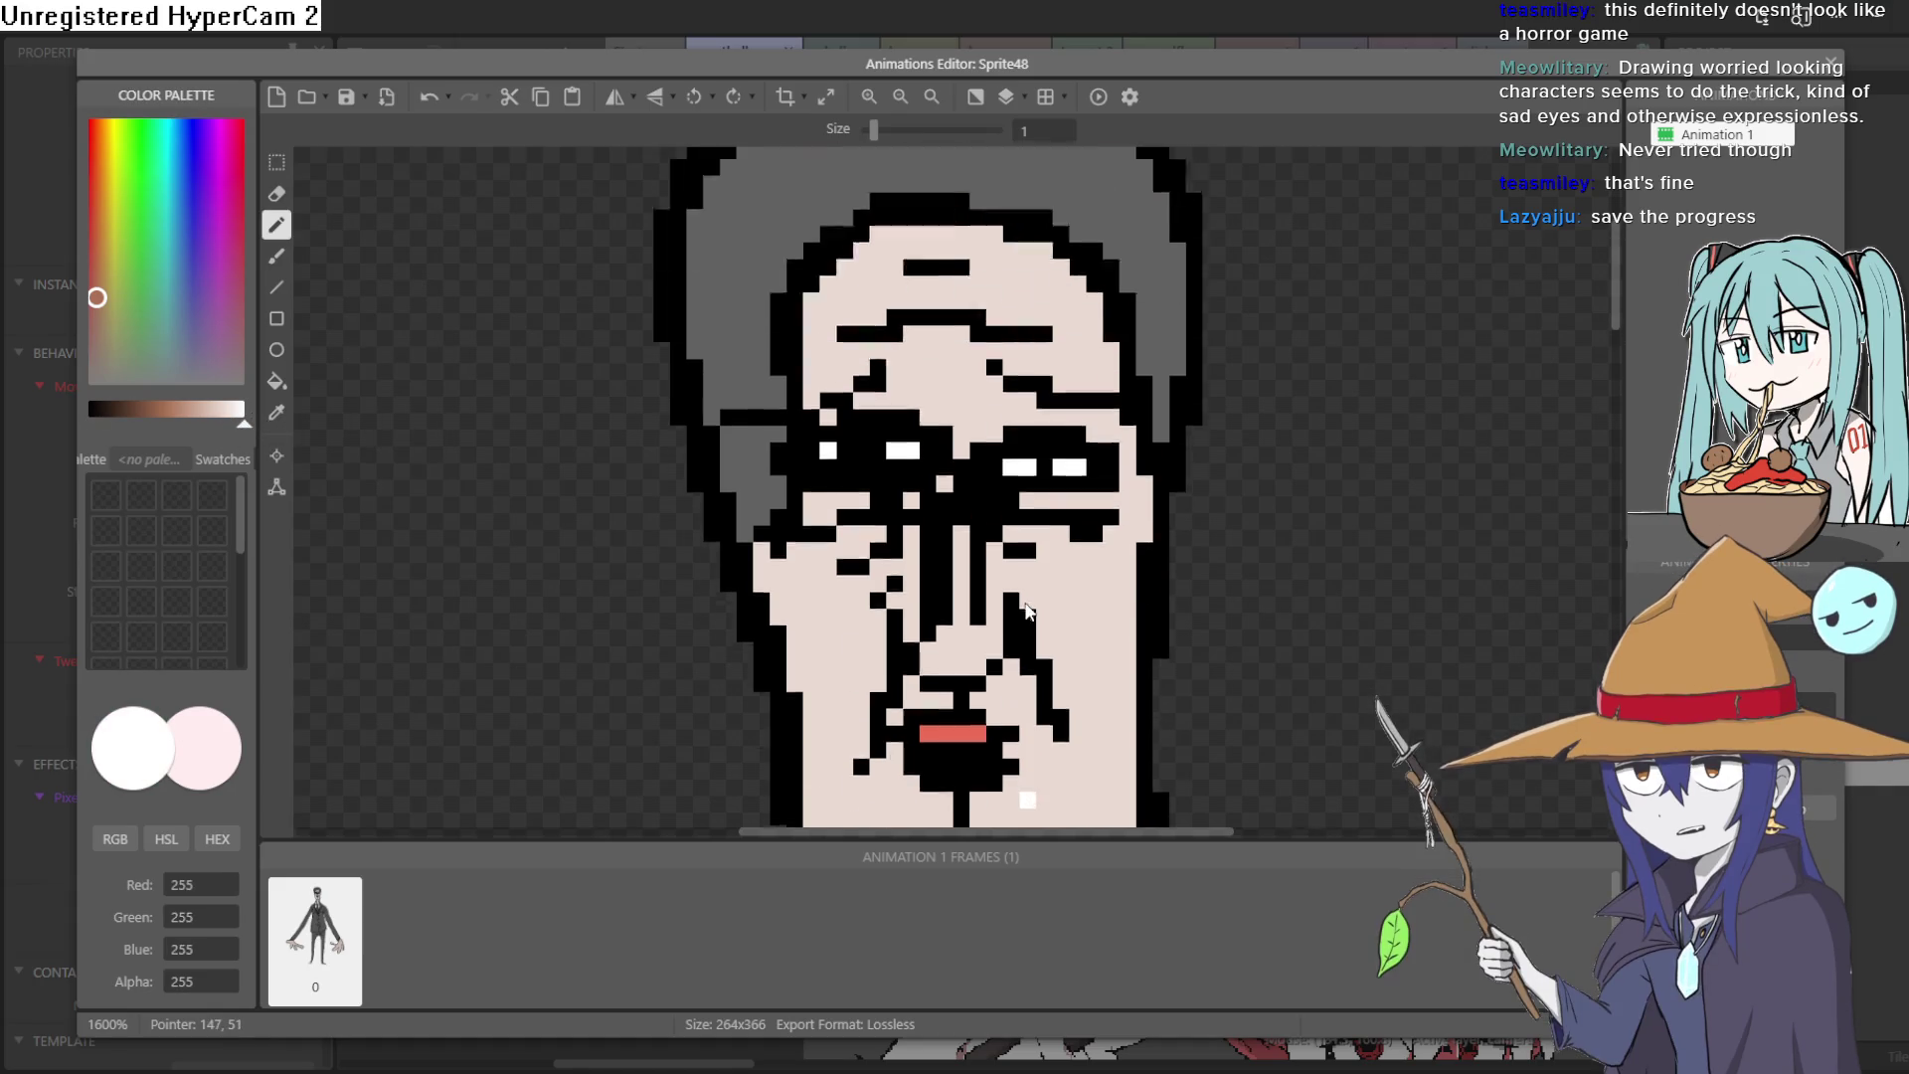
pyautogui.scroll(2, 1000, 644)
pyautogui.moveTo(995, 417); pyautogui.dragTo(810, 444)
# Step: Paint a second white row below the mouth and blacken a light mouth pixel
pyautogui.moveTo(800, 547); pyautogui.dragTo(994, 527)
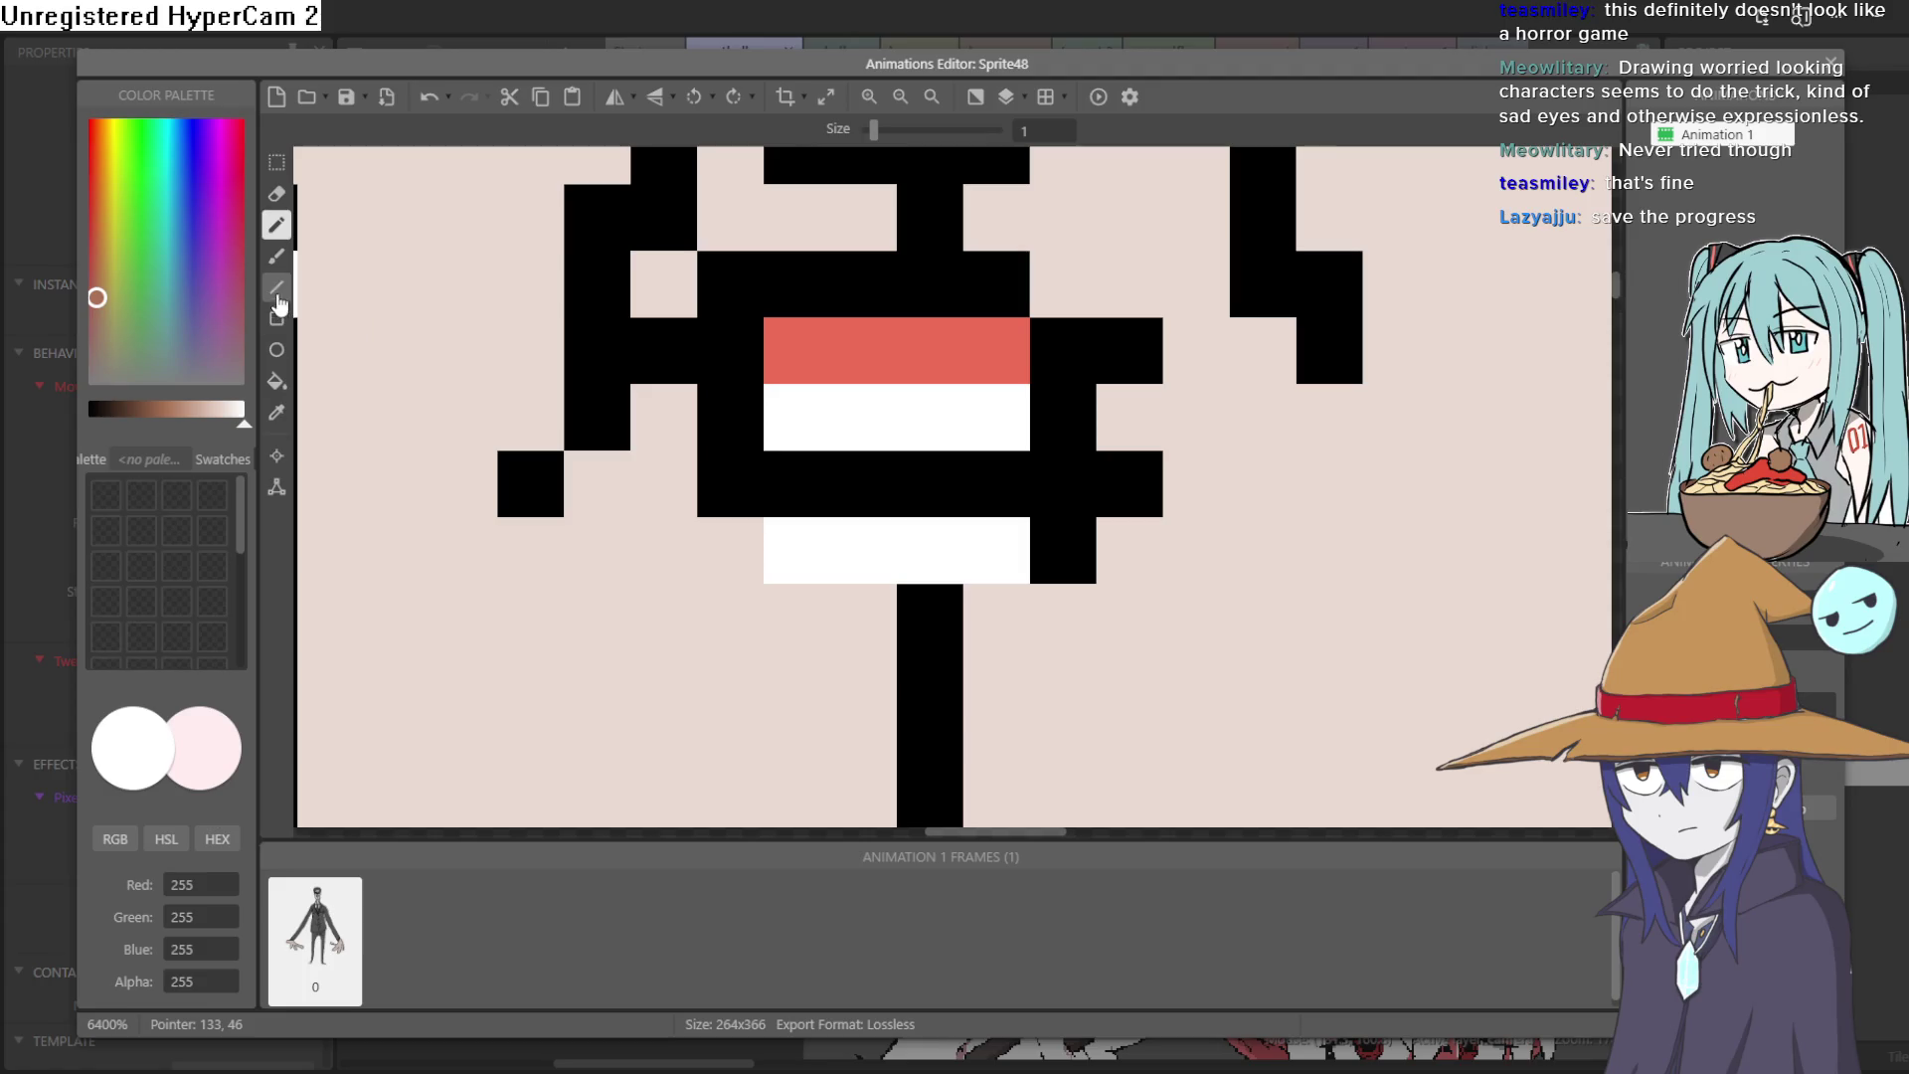
pyautogui.click(276, 412)
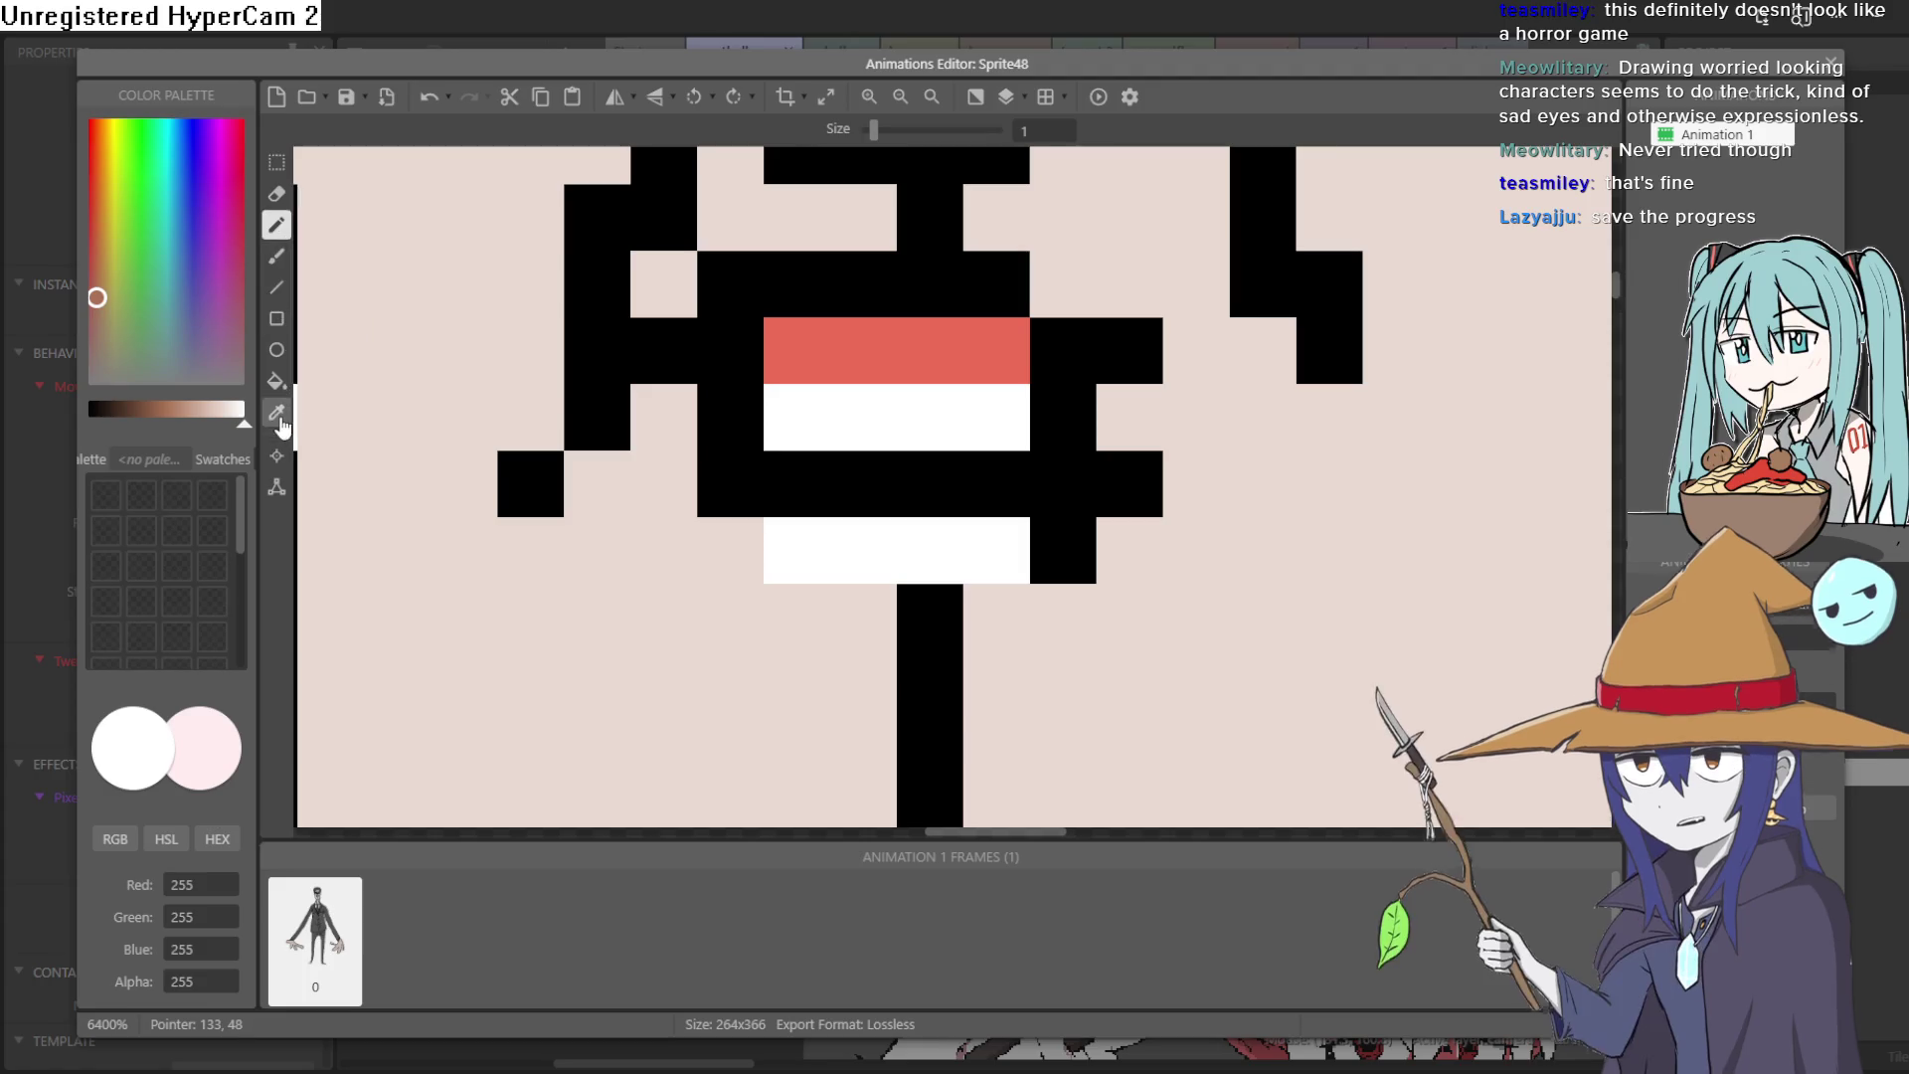
pyautogui.click(777, 513)
pyautogui.click(280, 230)
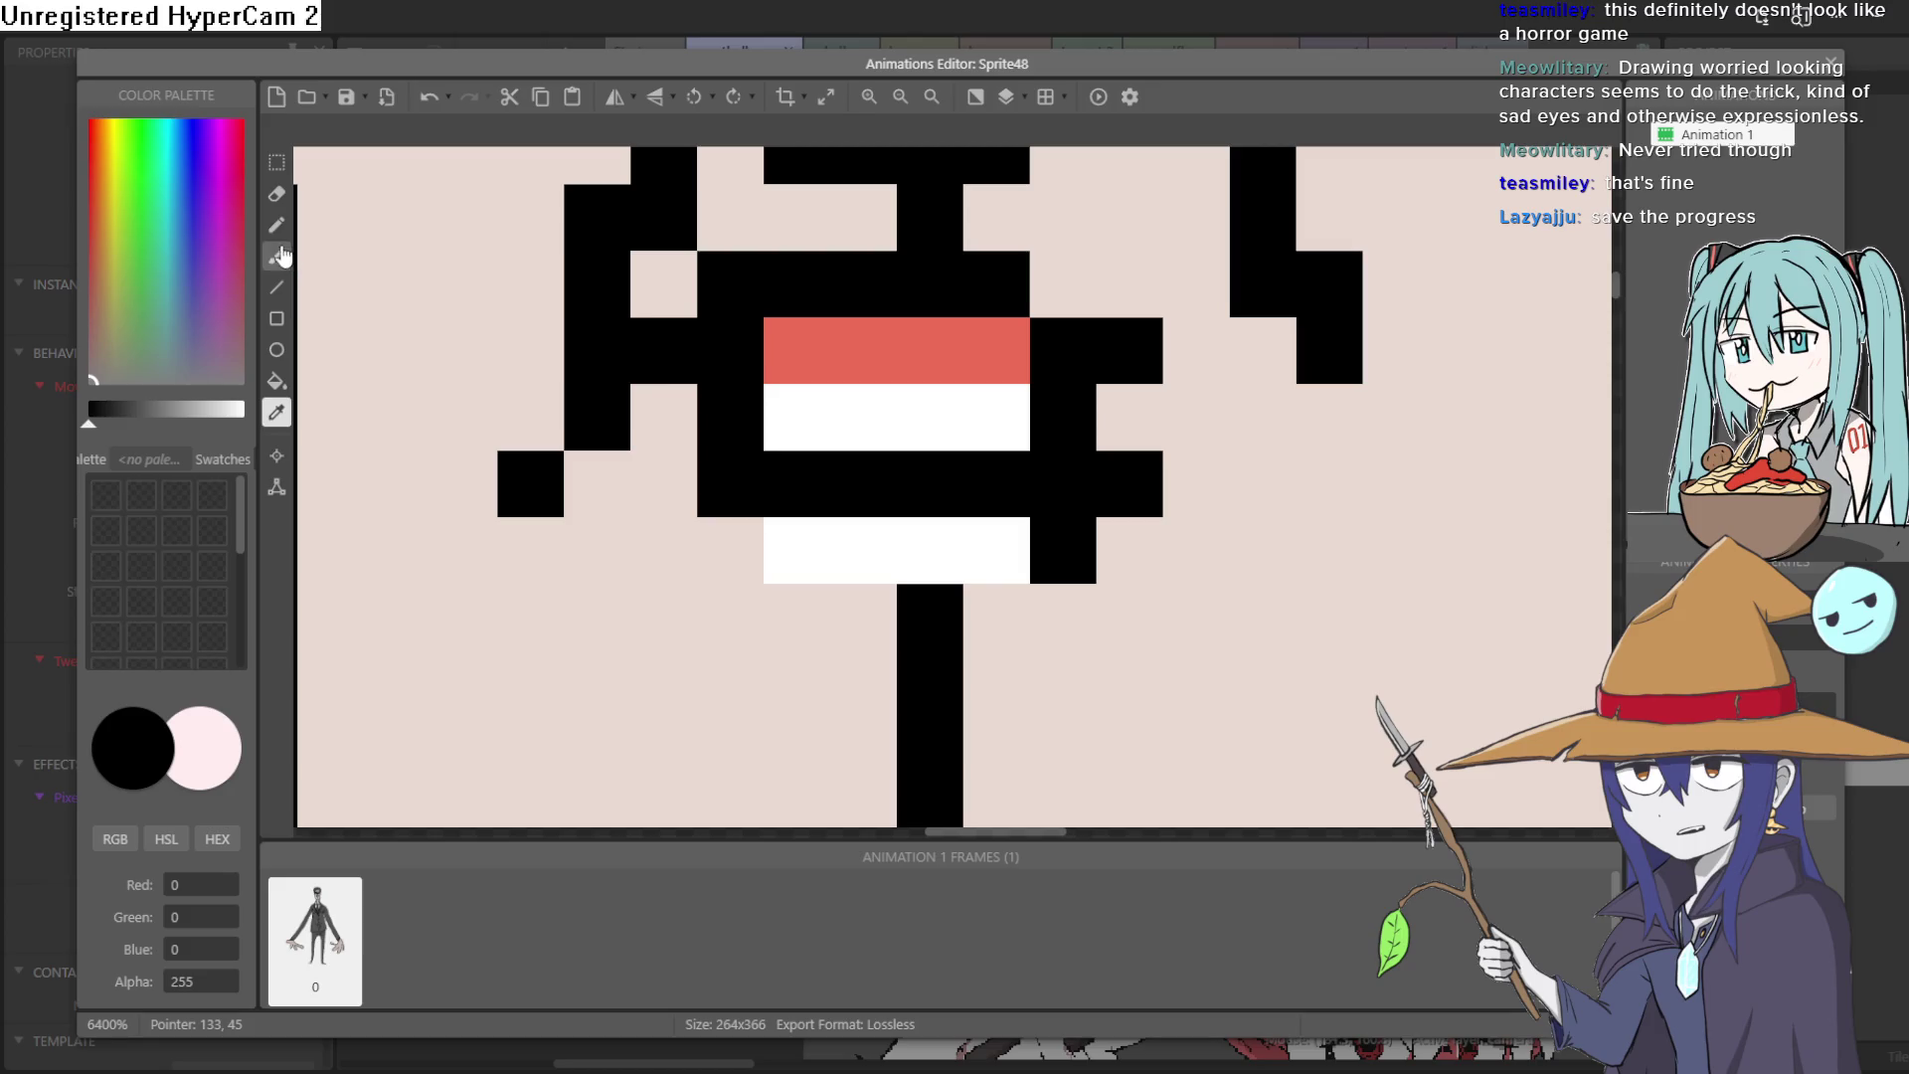
pyautogui.click(686, 432)
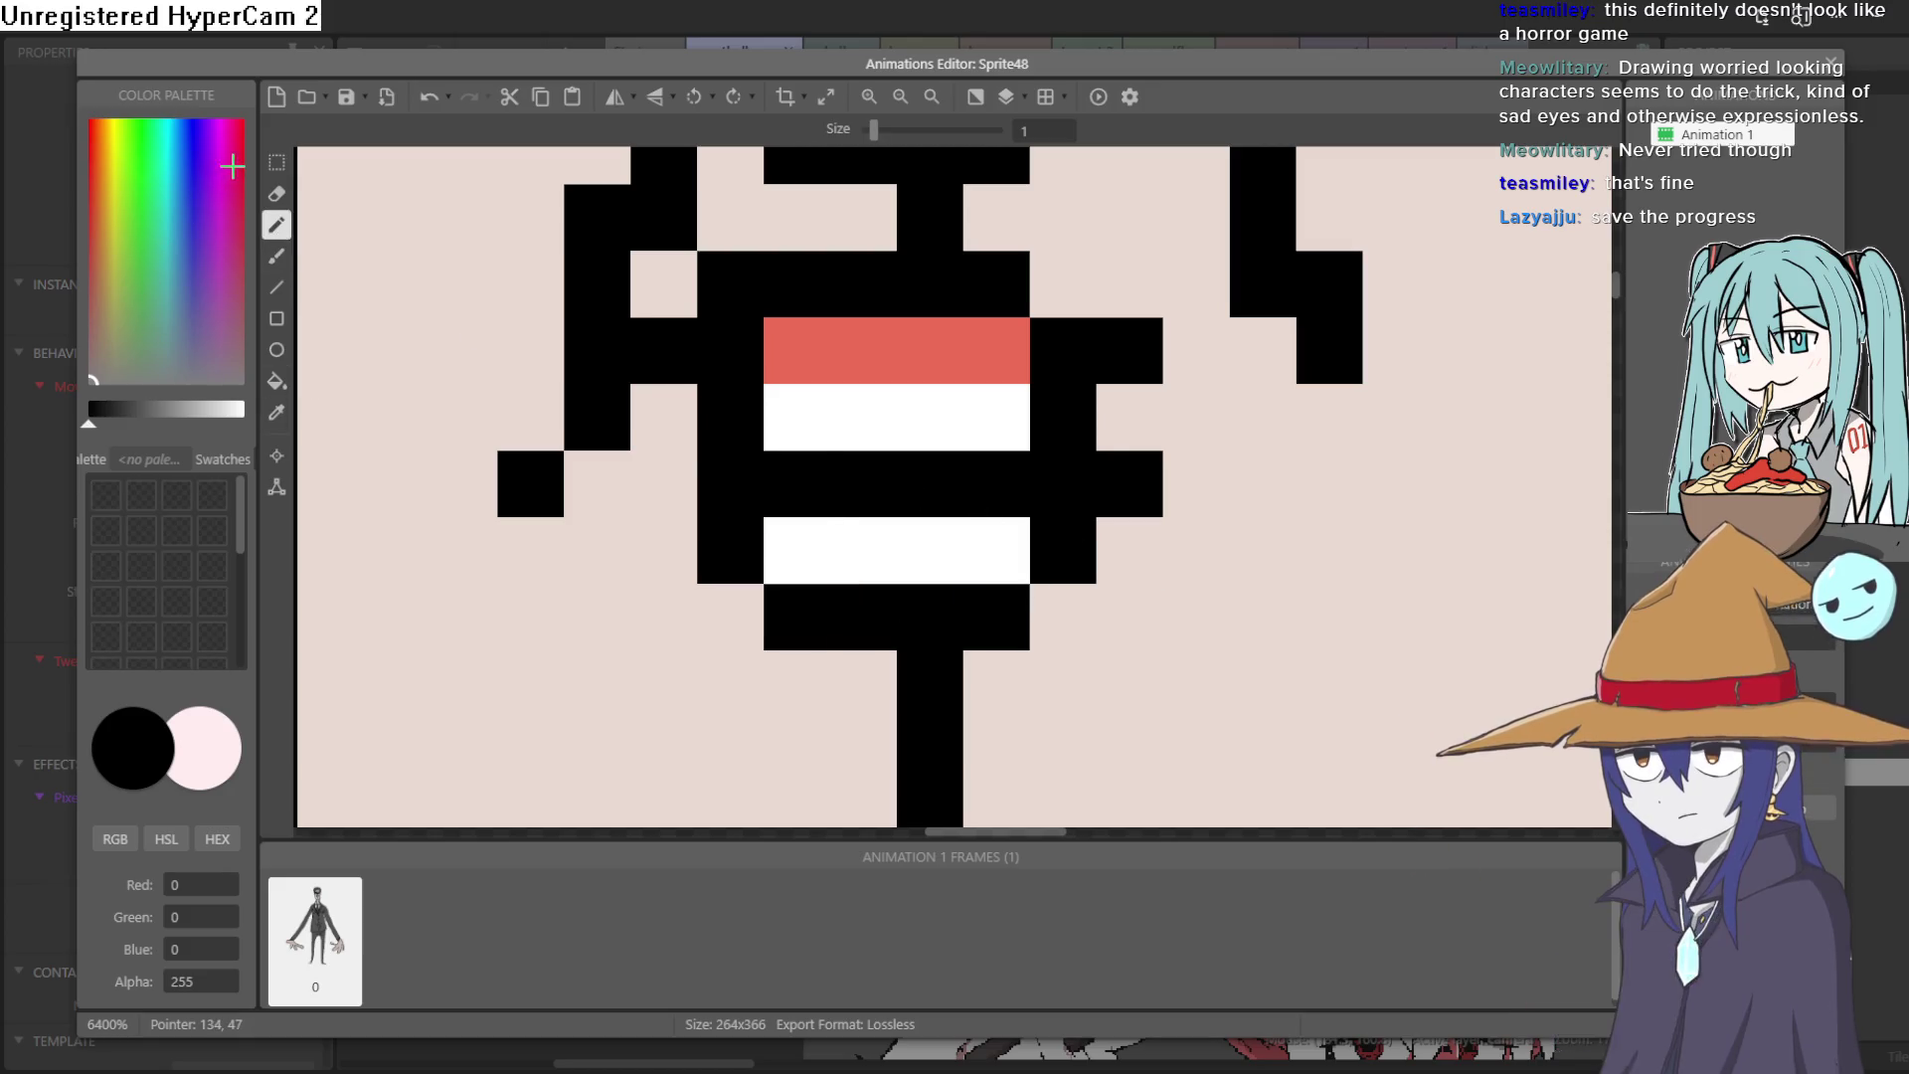
# Step: Mix a dark red and fill the row between the two white stripes with it
pyautogui.click(240, 130)
pyautogui.moveTo(231, 130); pyautogui.dragTo(256, 130)
pyautogui.moveTo(187, 428)
pyautogui.mouseDown()
pyautogui.moveTo(213, 432)
pyautogui.moveTo(123, 437)
pyautogui.mouseUp()
pyautogui.click(825, 492)
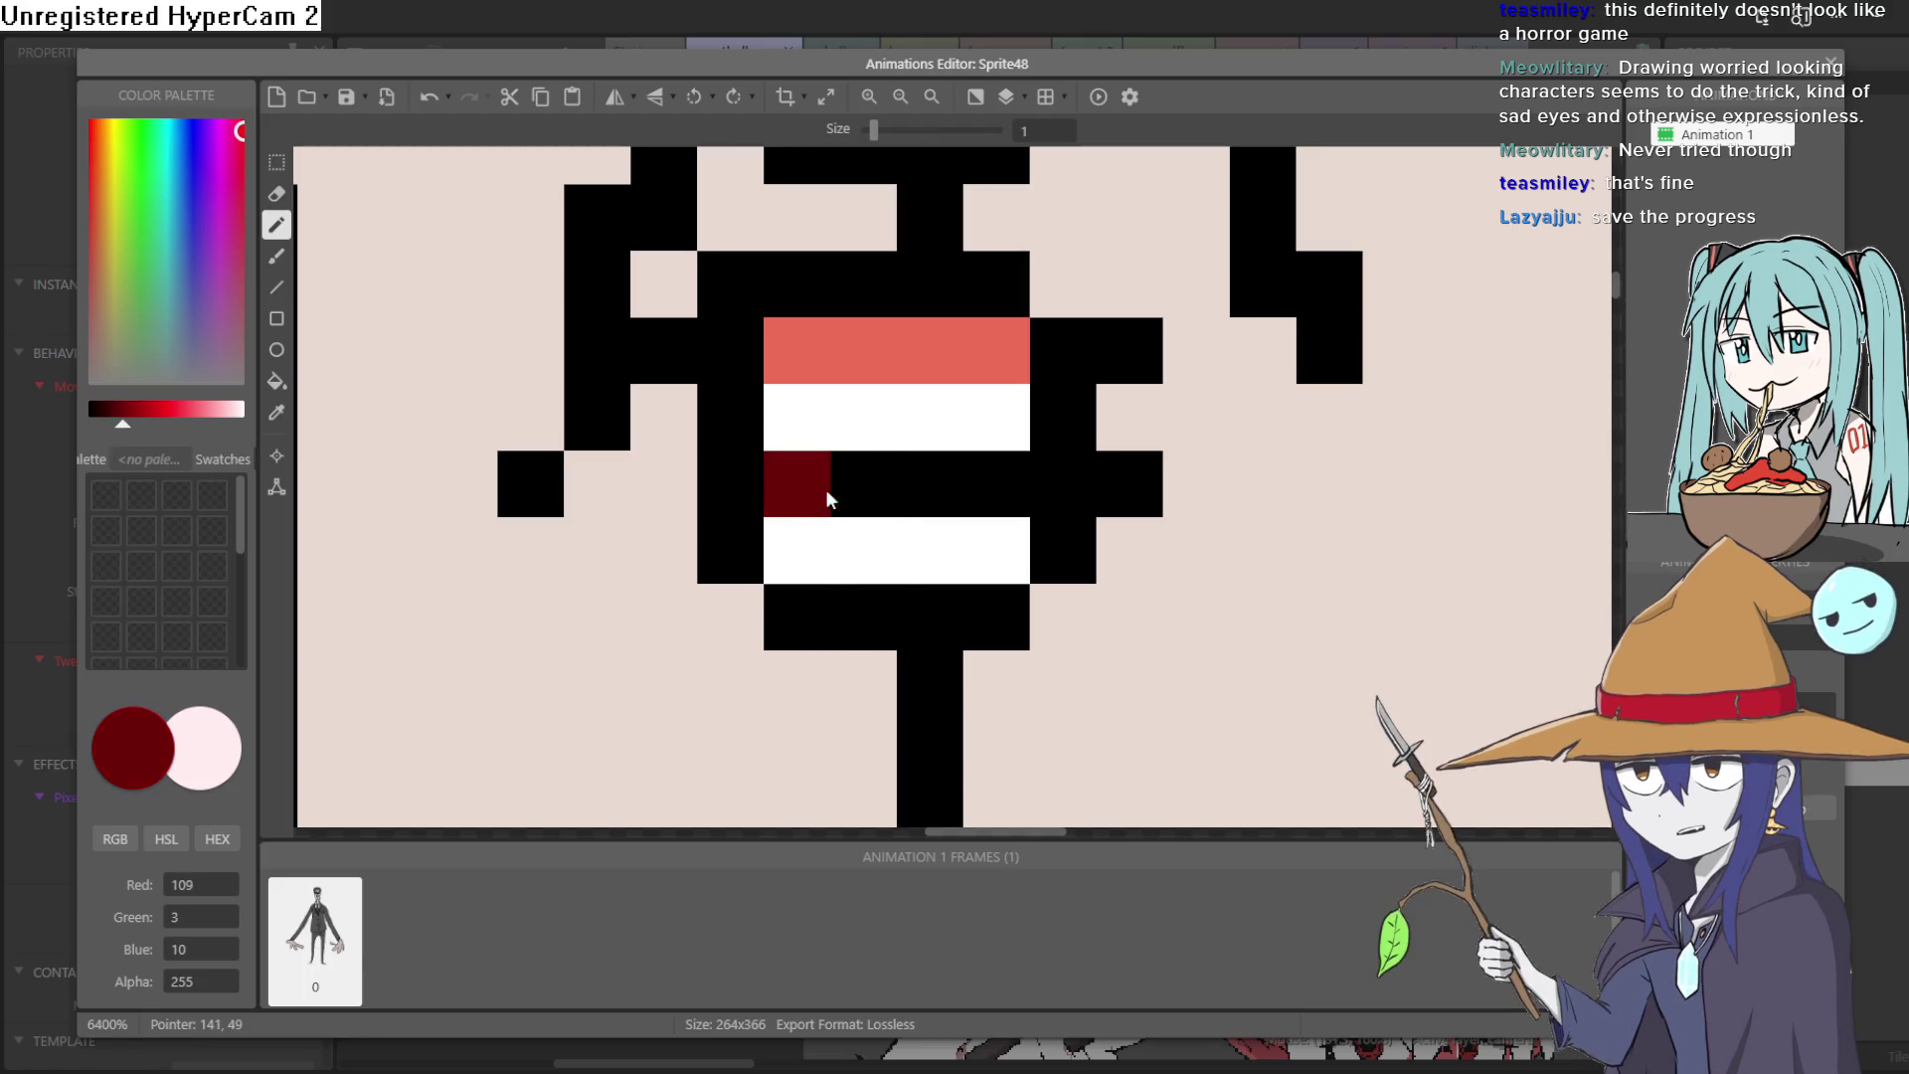
pyautogui.moveTo(826, 490); pyautogui.dragTo(969, 477)
# Step: Add light pink highlight pixels to the top salmon stripe of the mouth
pyautogui.click(277, 411)
pyautogui.click(967, 354)
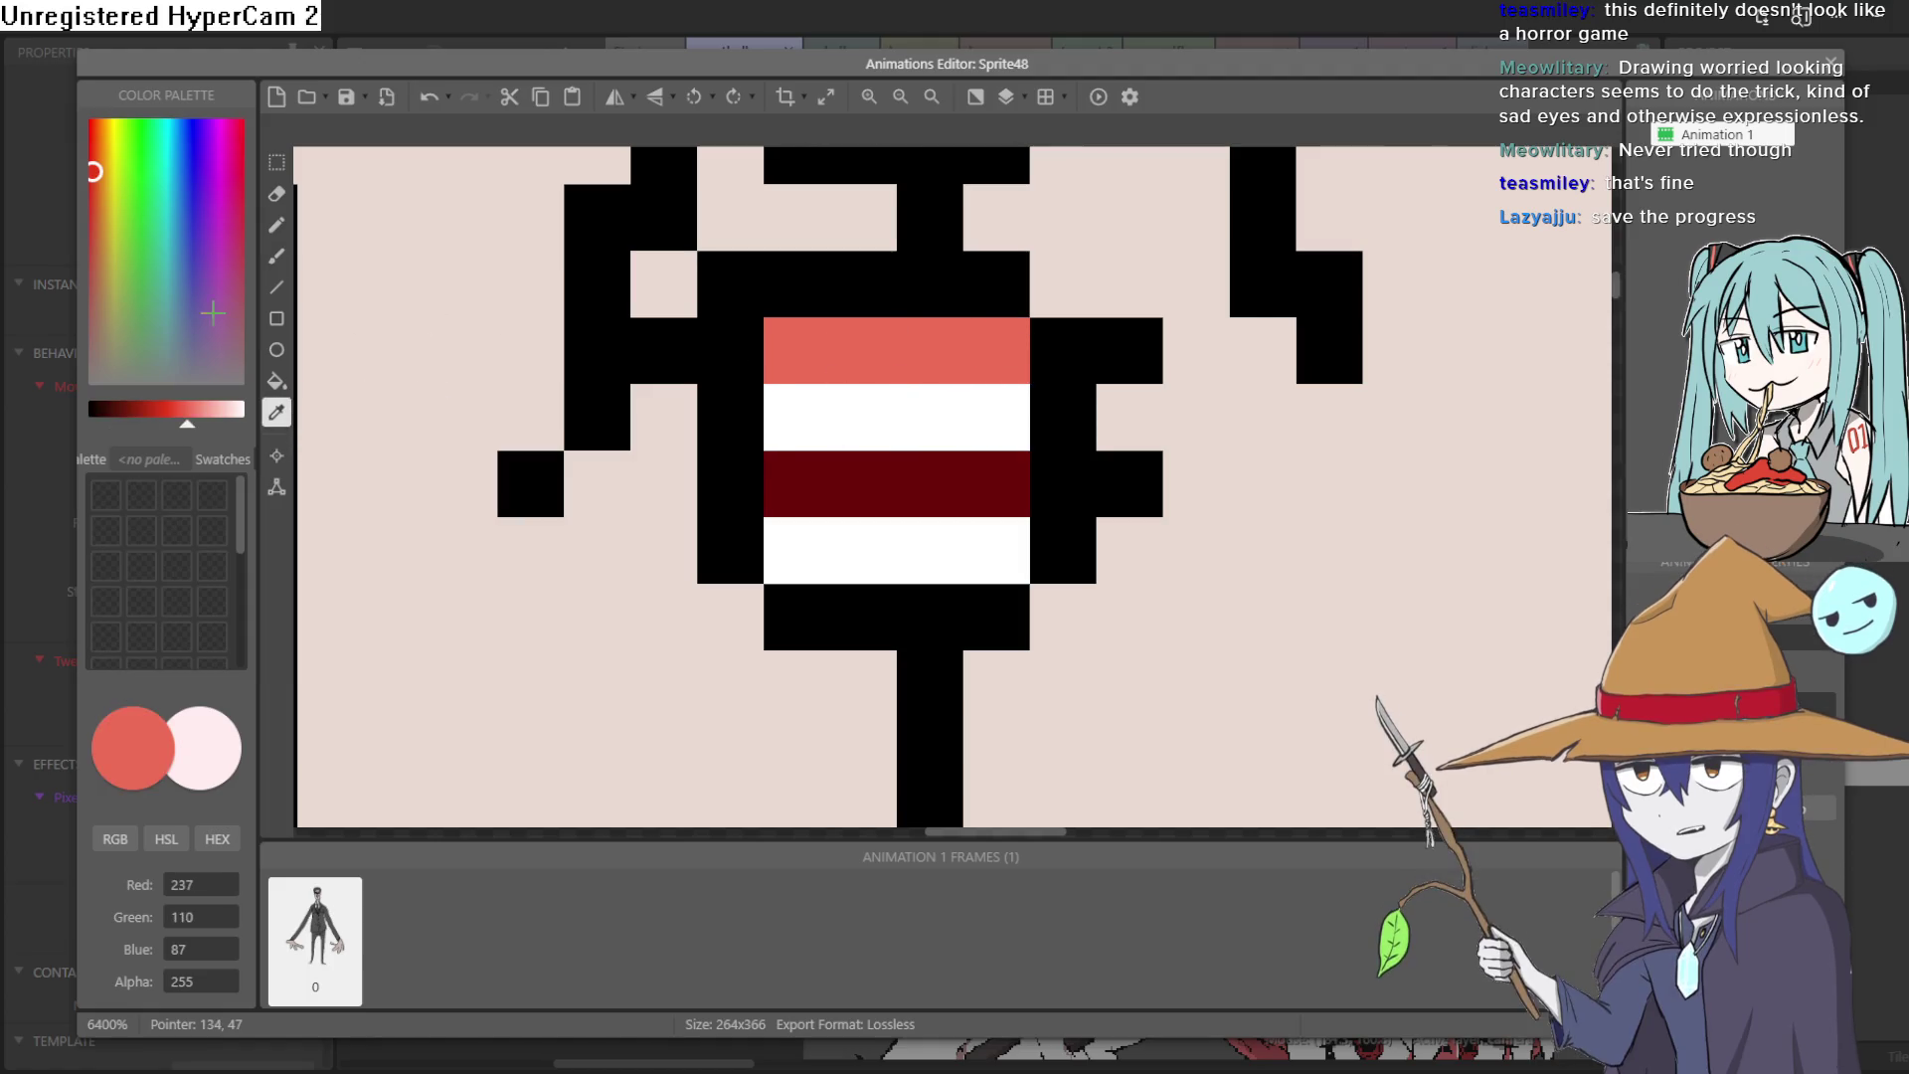
pyautogui.moveTo(191, 427); pyautogui.dragTo(221, 426)
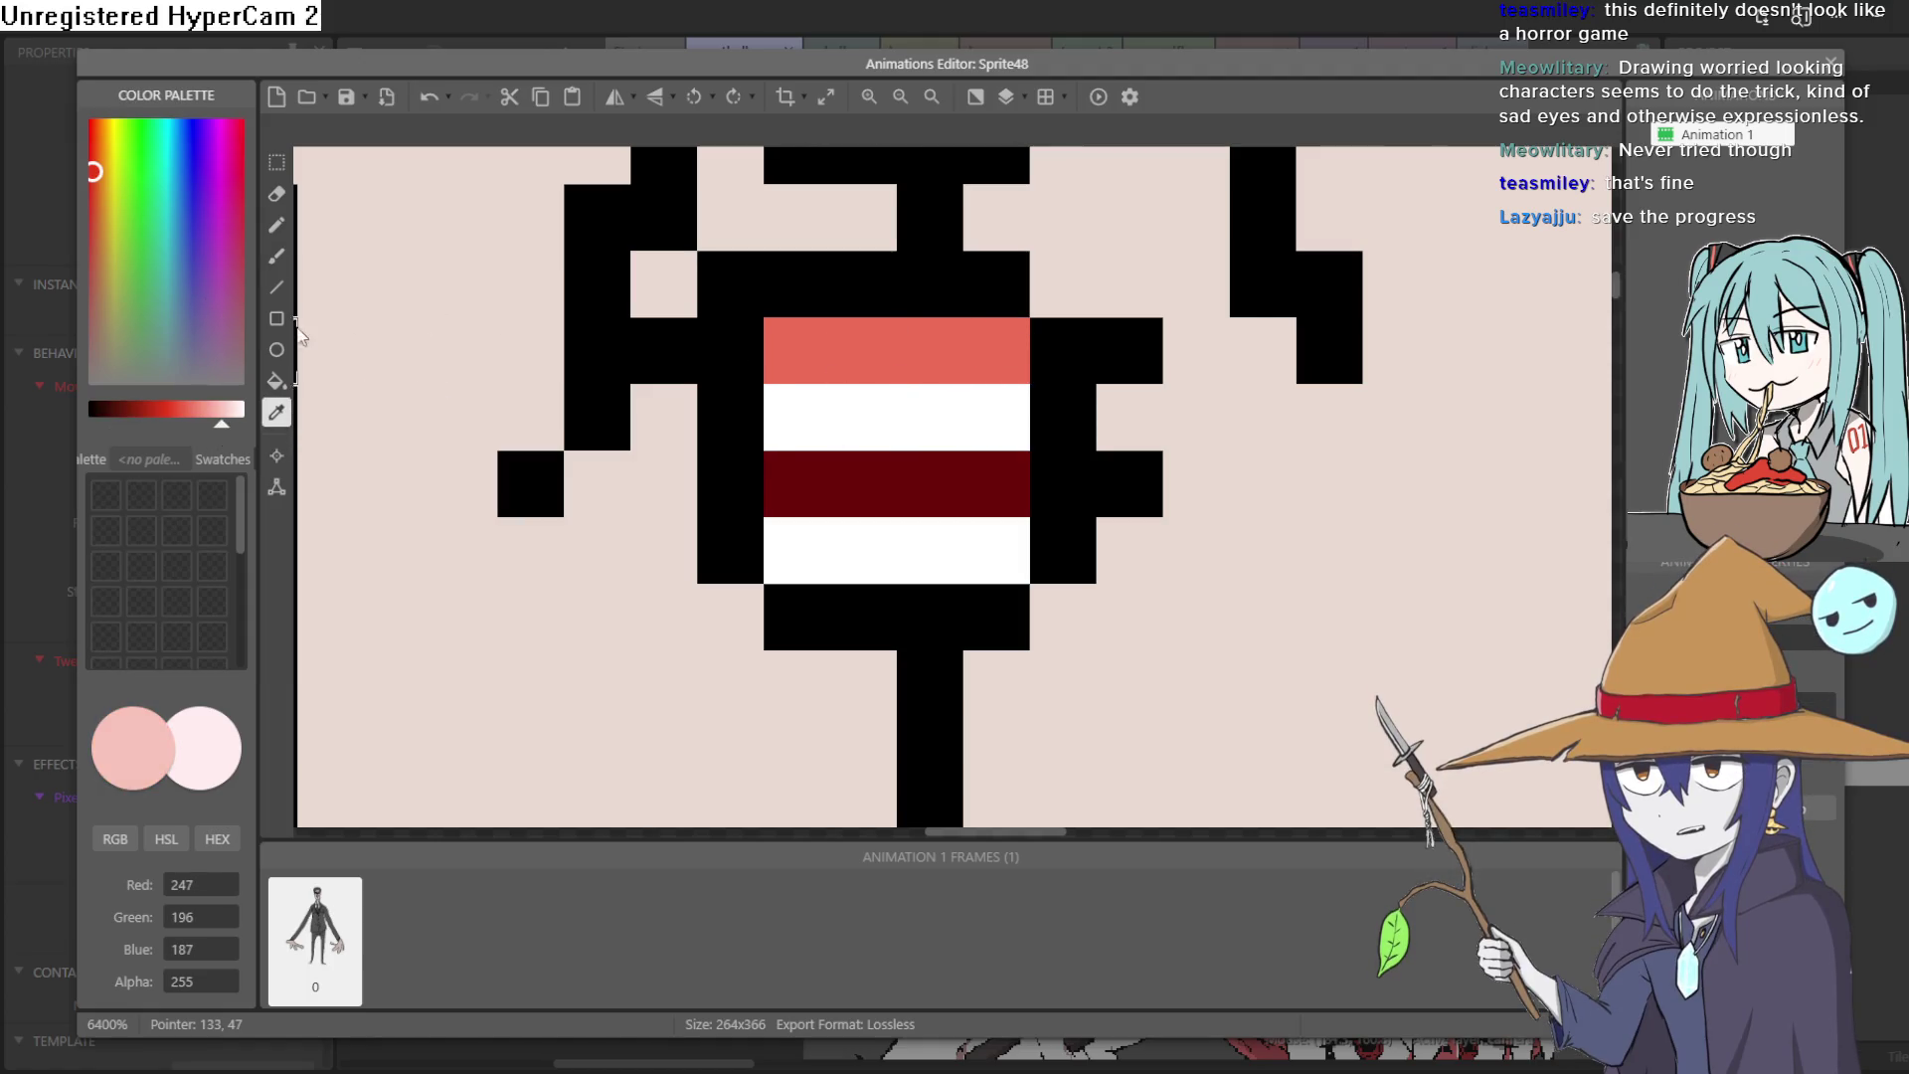
pyautogui.click(276, 256)
pyautogui.click(944, 348)
pyautogui.scroll(-2, 1094, 537)
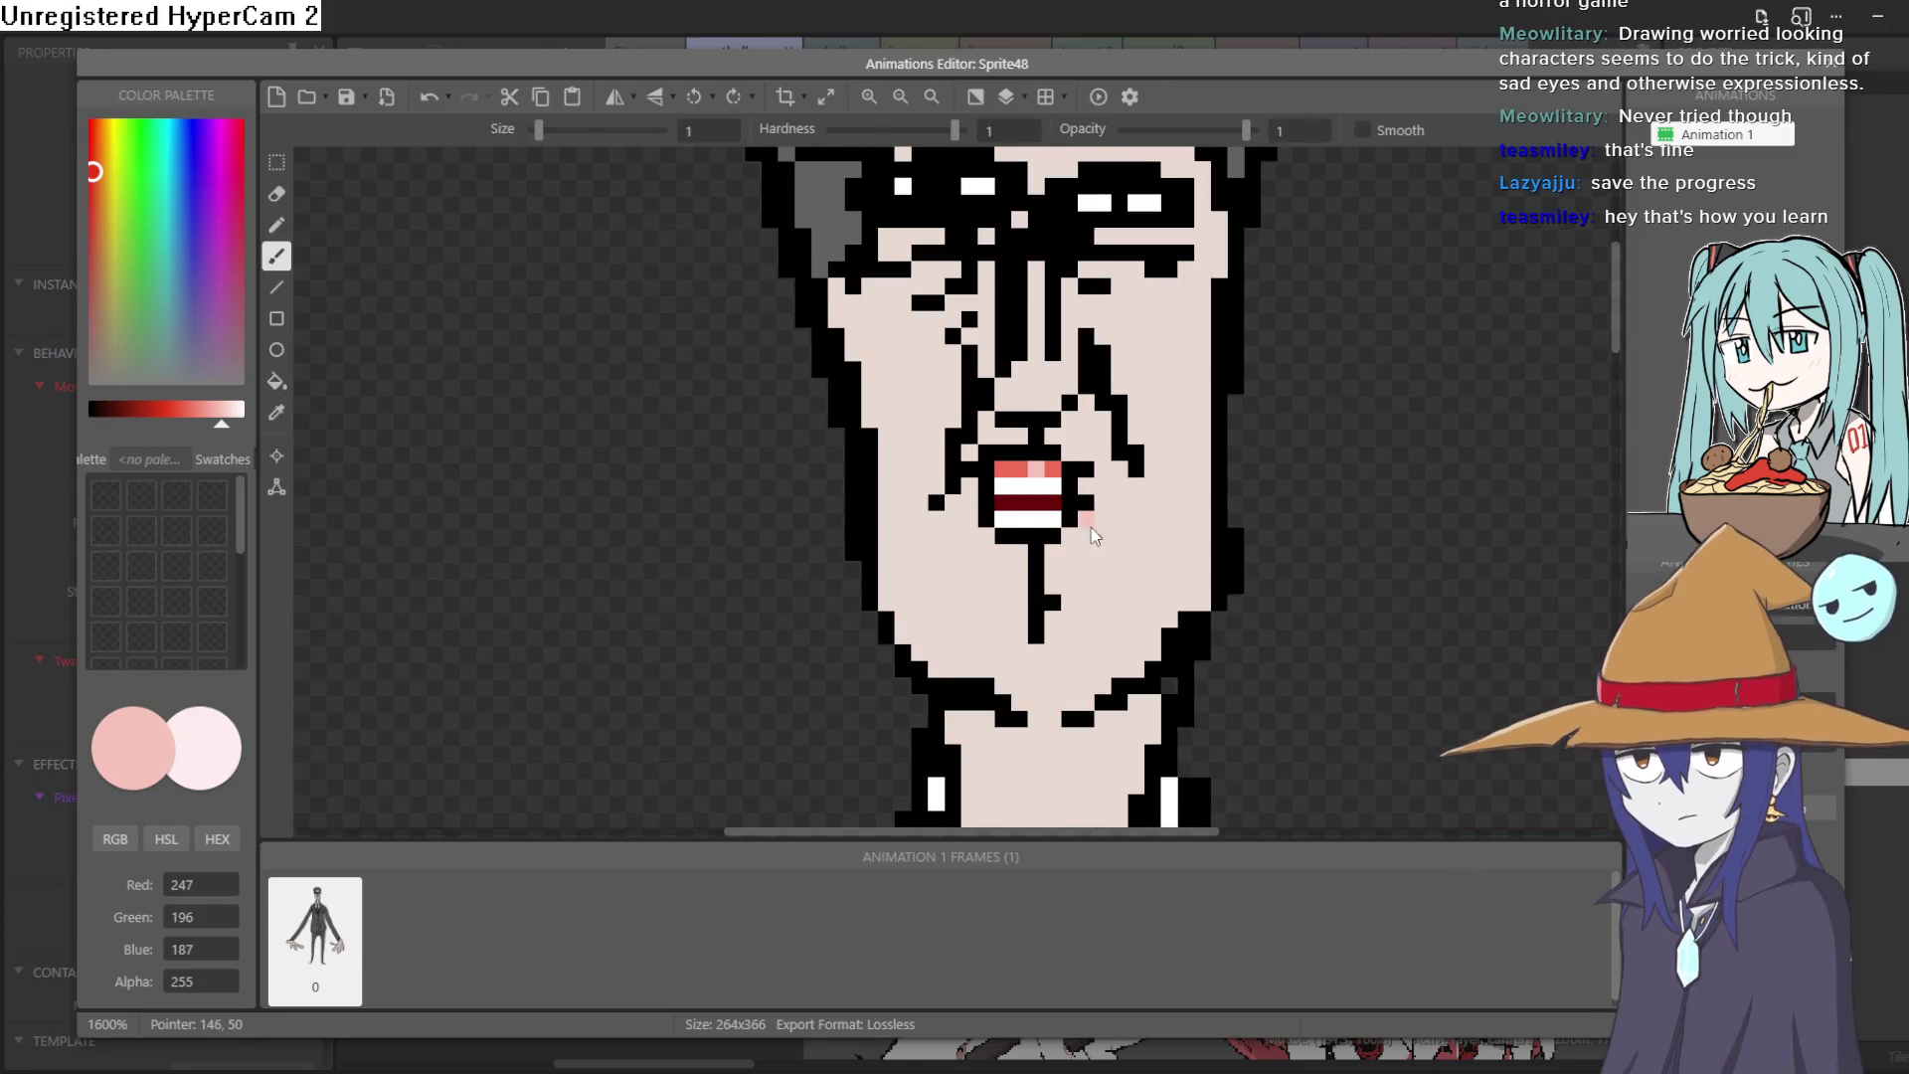
pyautogui.scroll(2, 1094, 537)
pyautogui.hotkey('ctrl', 'z')
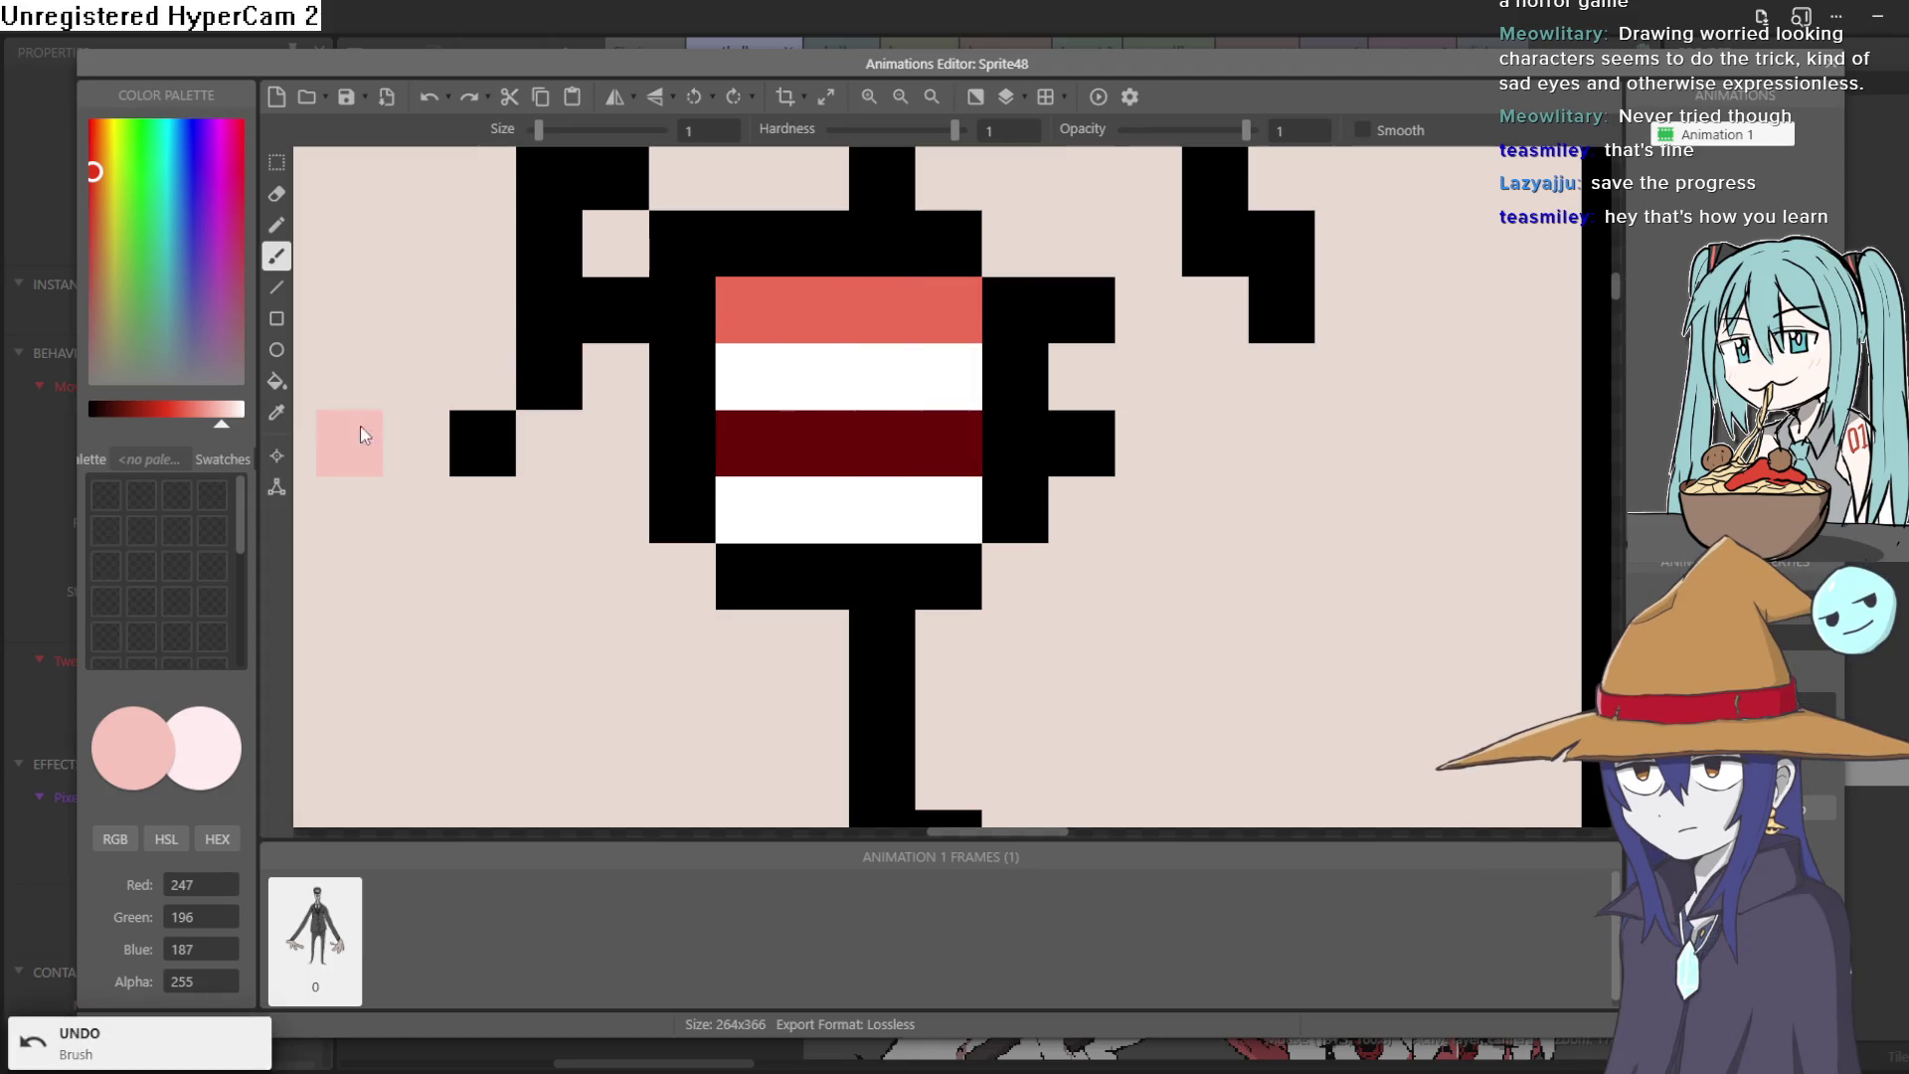
pyautogui.click(228, 417)
pyautogui.click(882, 310)
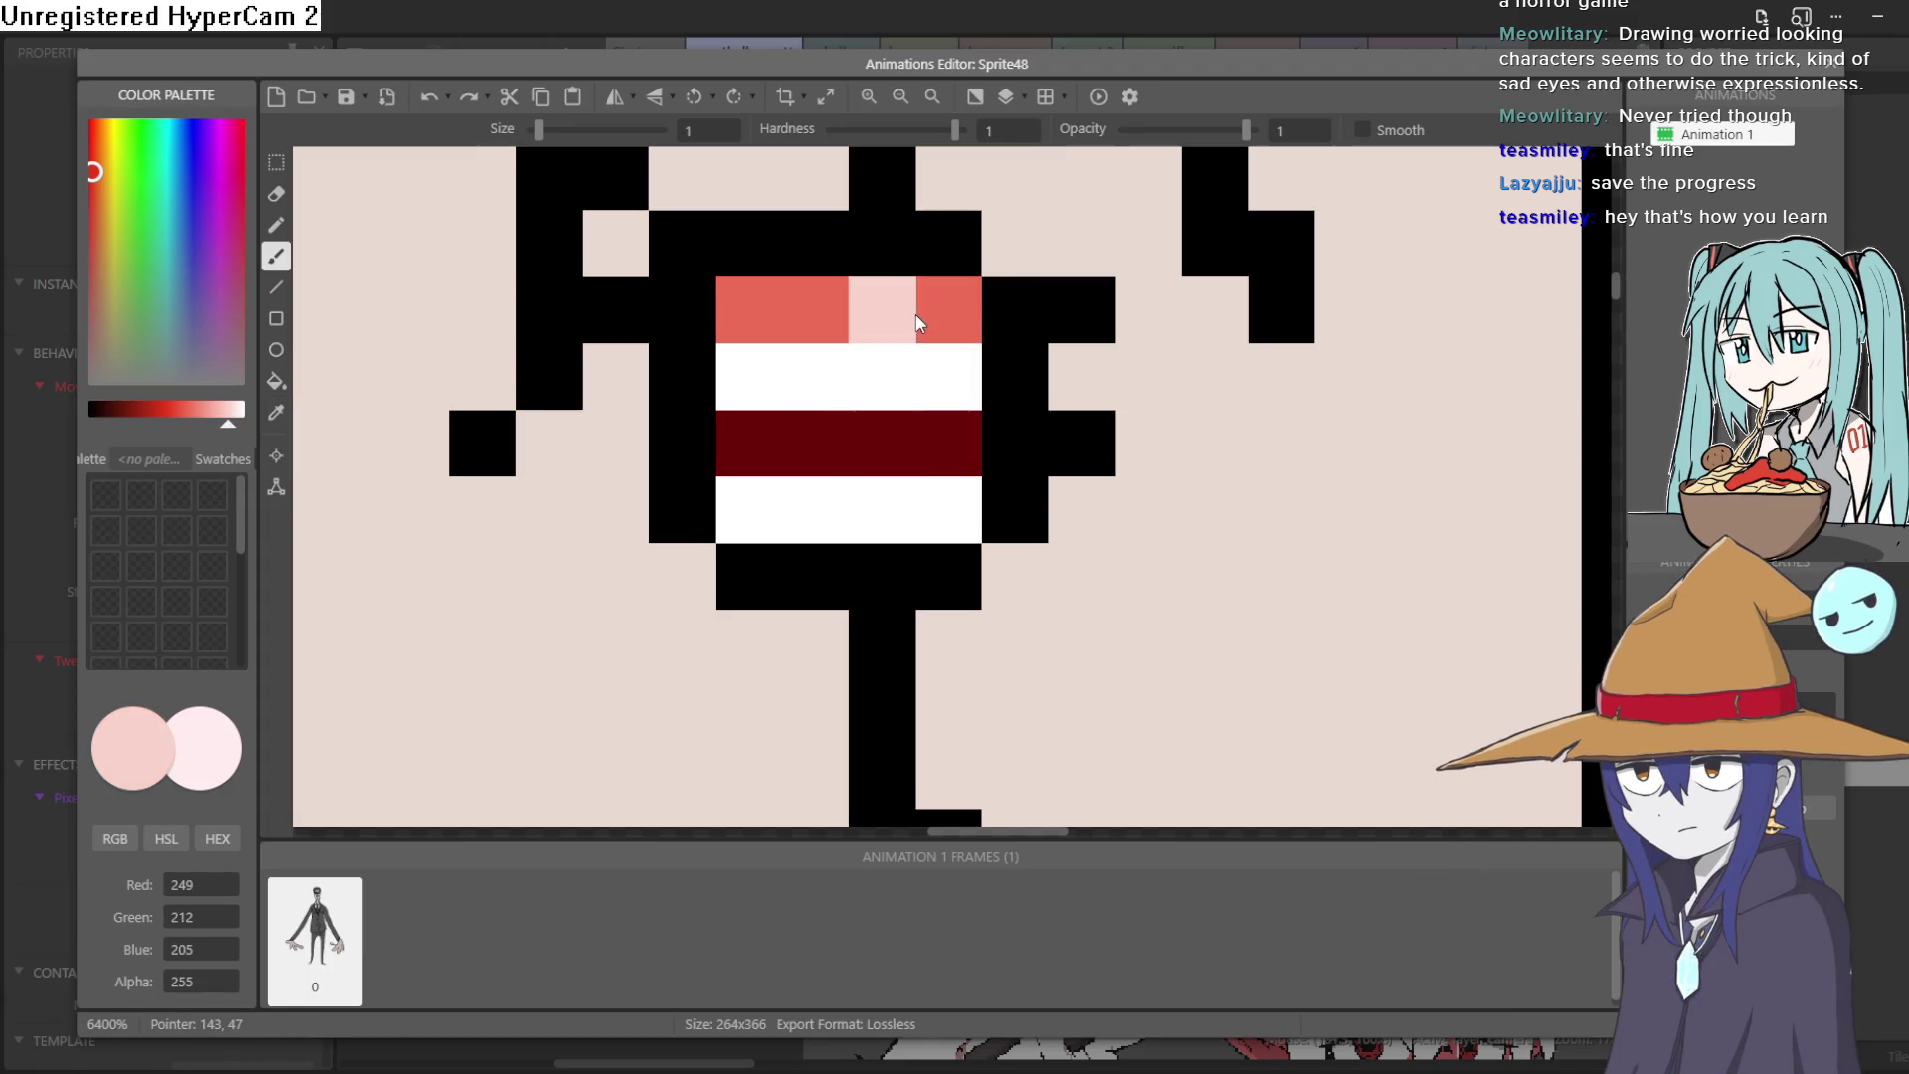
pyautogui.click(916, 315)
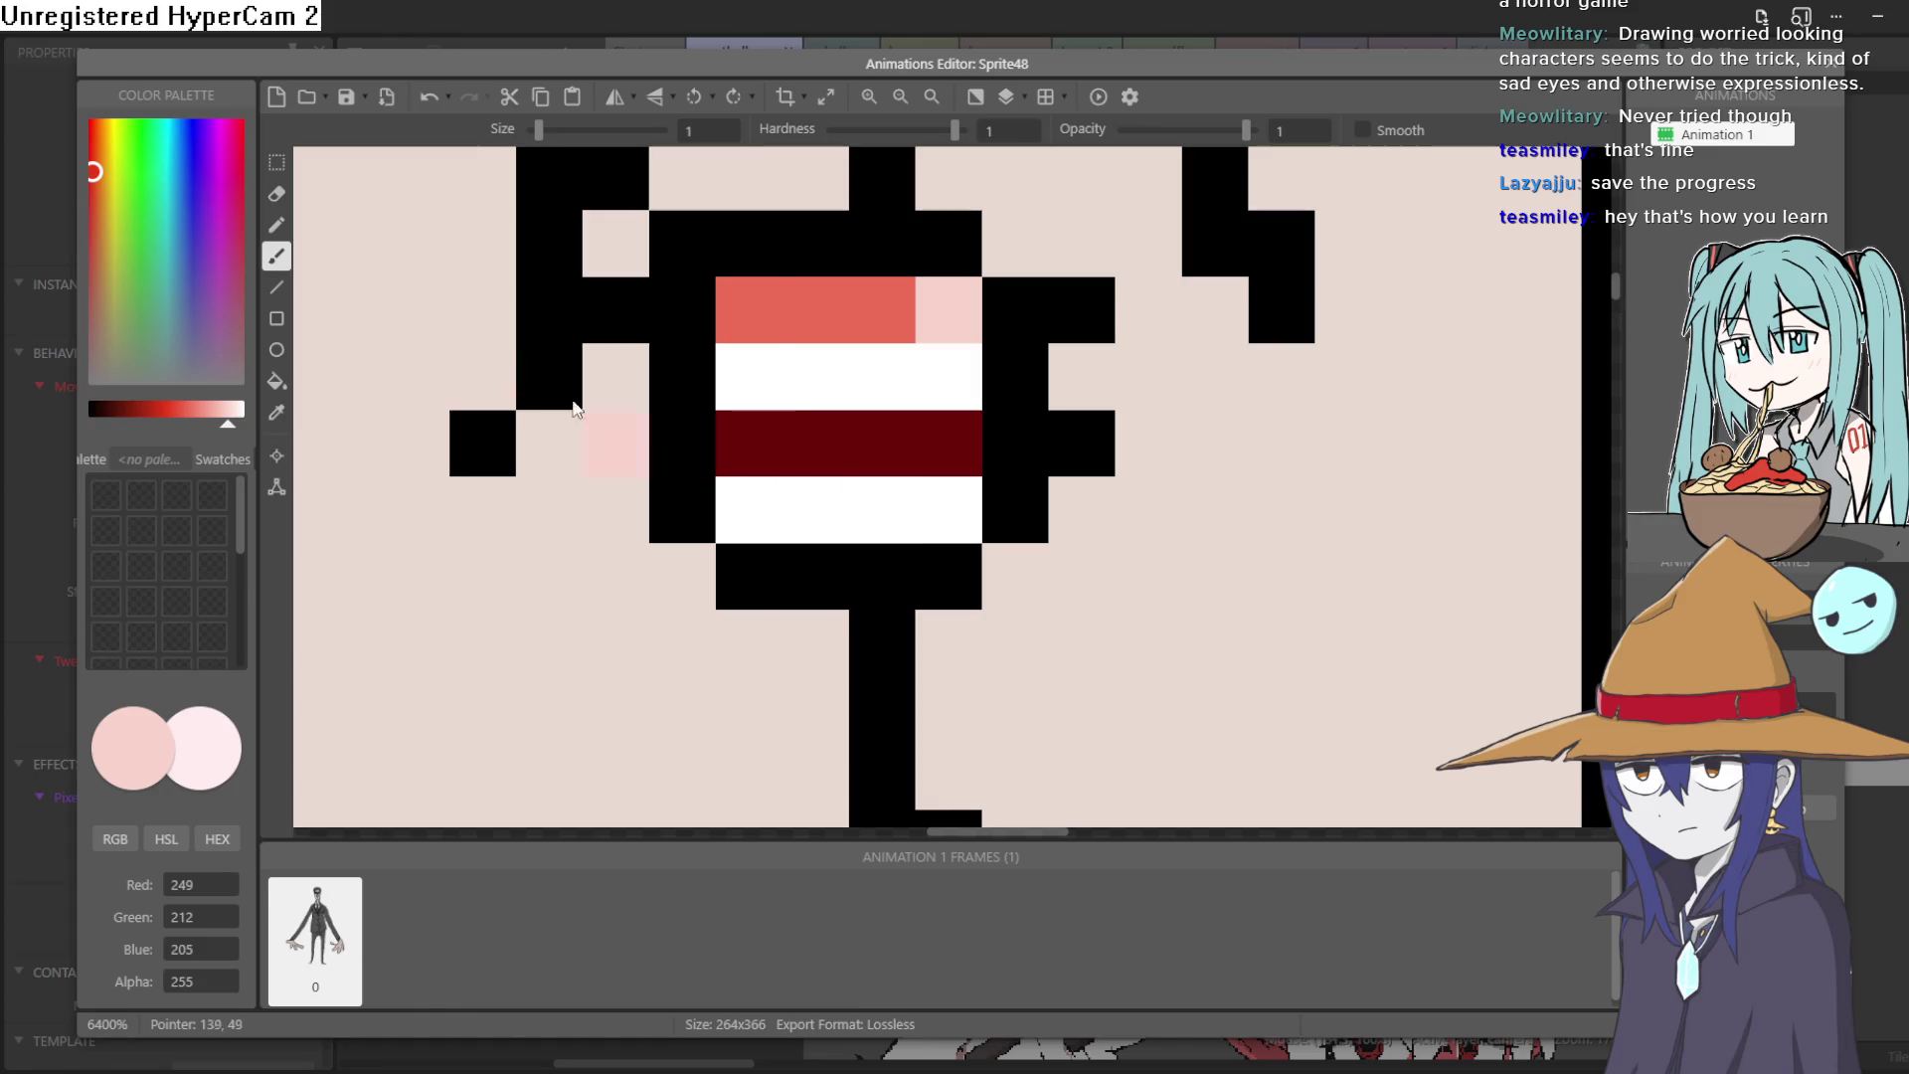
# Step: Extend the black side columns below the lower salmon band
pyautogui.click(278, 414)
pyautogui.click(761, 299)
pyautogui.click(276, 225)
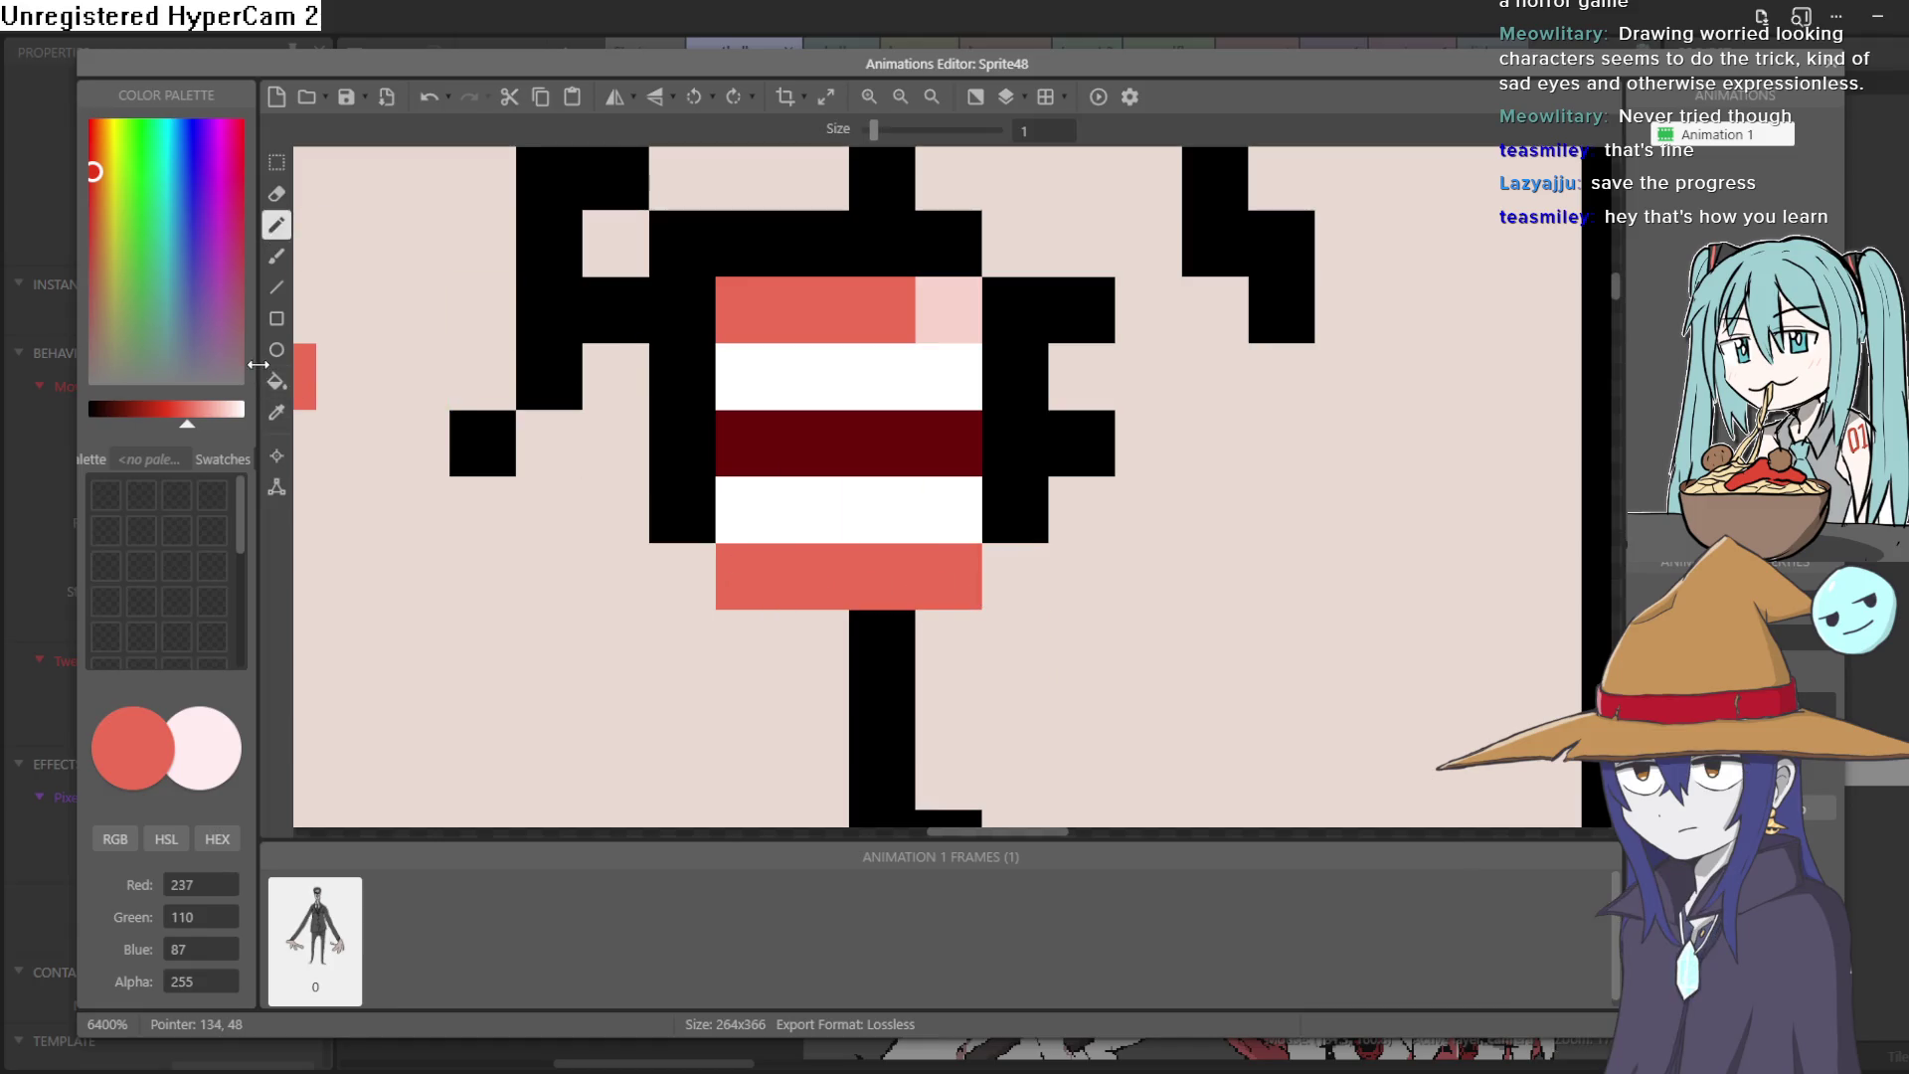
pyautogui.click(276, 414)
pyautogui.click(616, 434)
pyautogui.click(277, 224)
pyautogui.moveTo(682, 576)
pyautogui.mouseDown()
pyautogui.moveTo(762, 634)
pyautogui.moveTo(846, 643)
pyautogui.moveTo(1030, 587)
pyautogui.mouseUp()
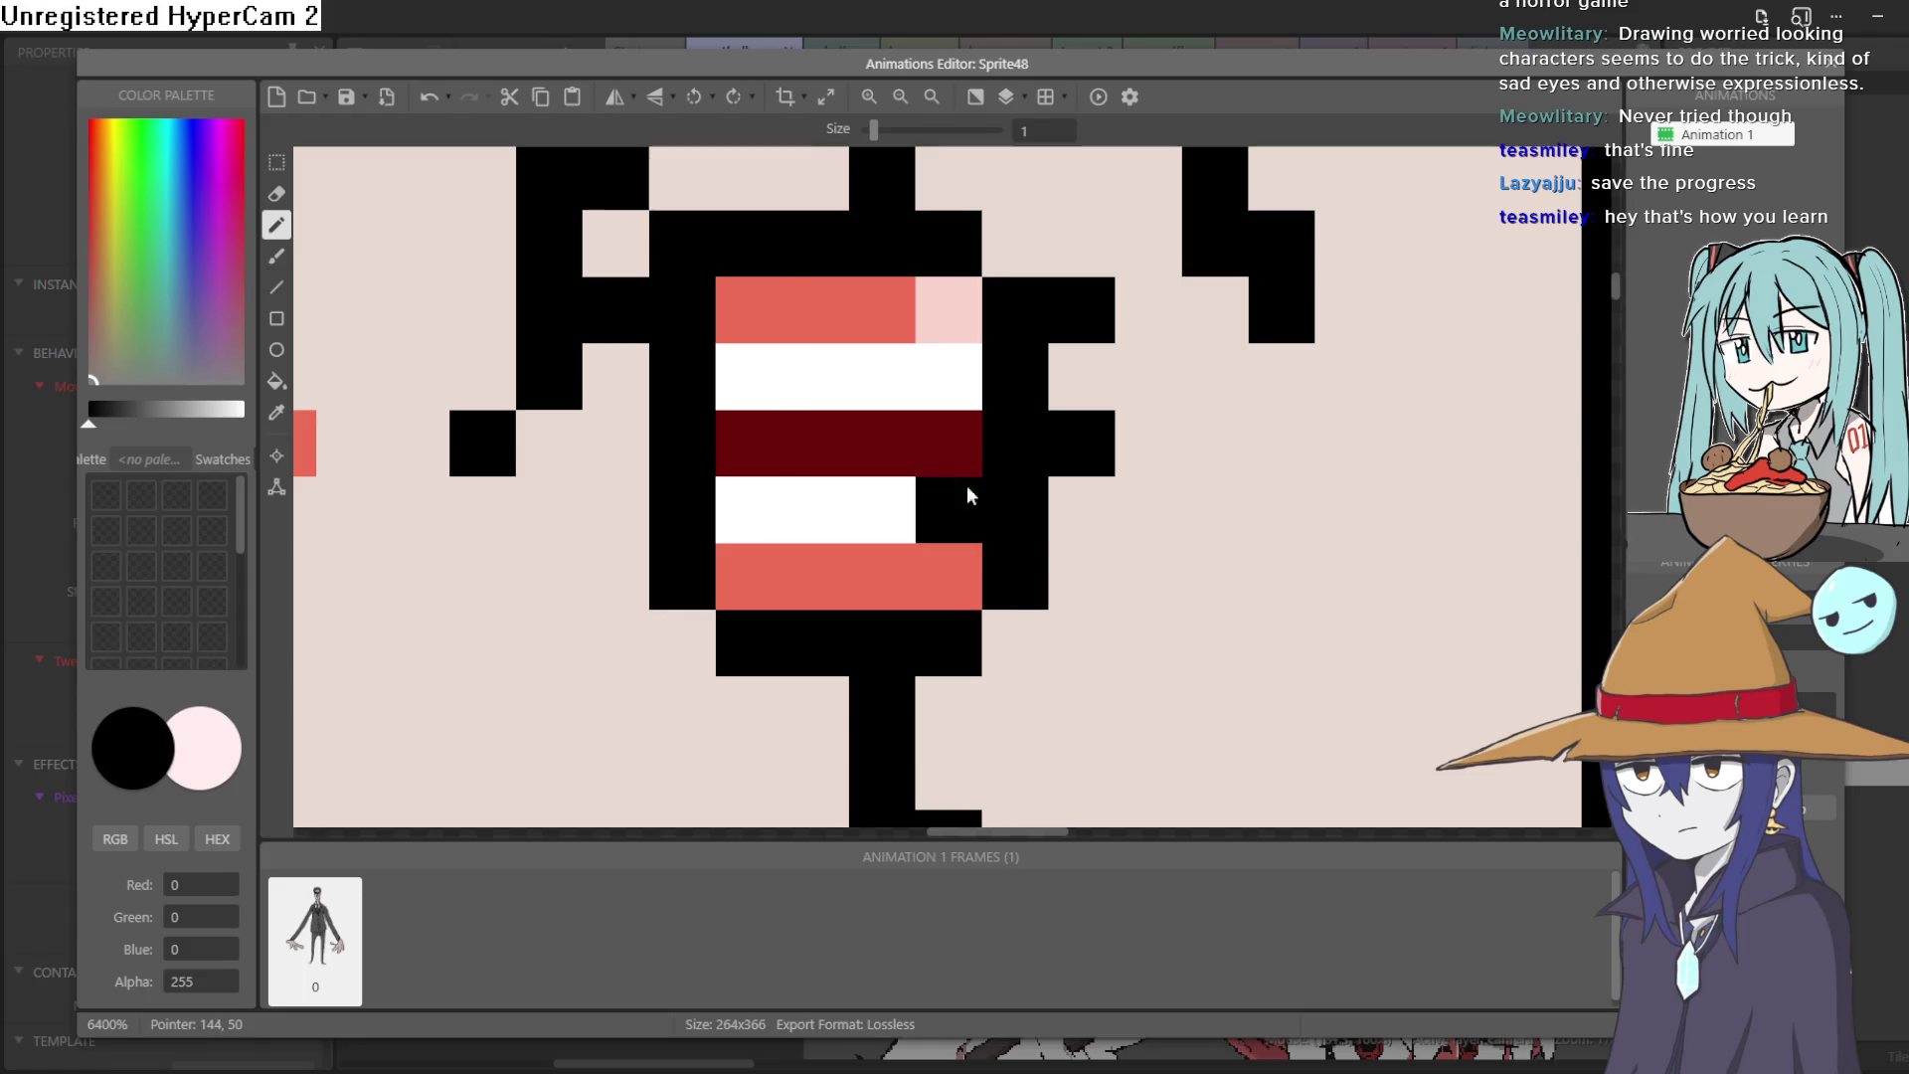
# Step: Add a light pink pixel to the lower salmon band and restore a top-band pixel to salmon
pyautogui.click(277, 414)
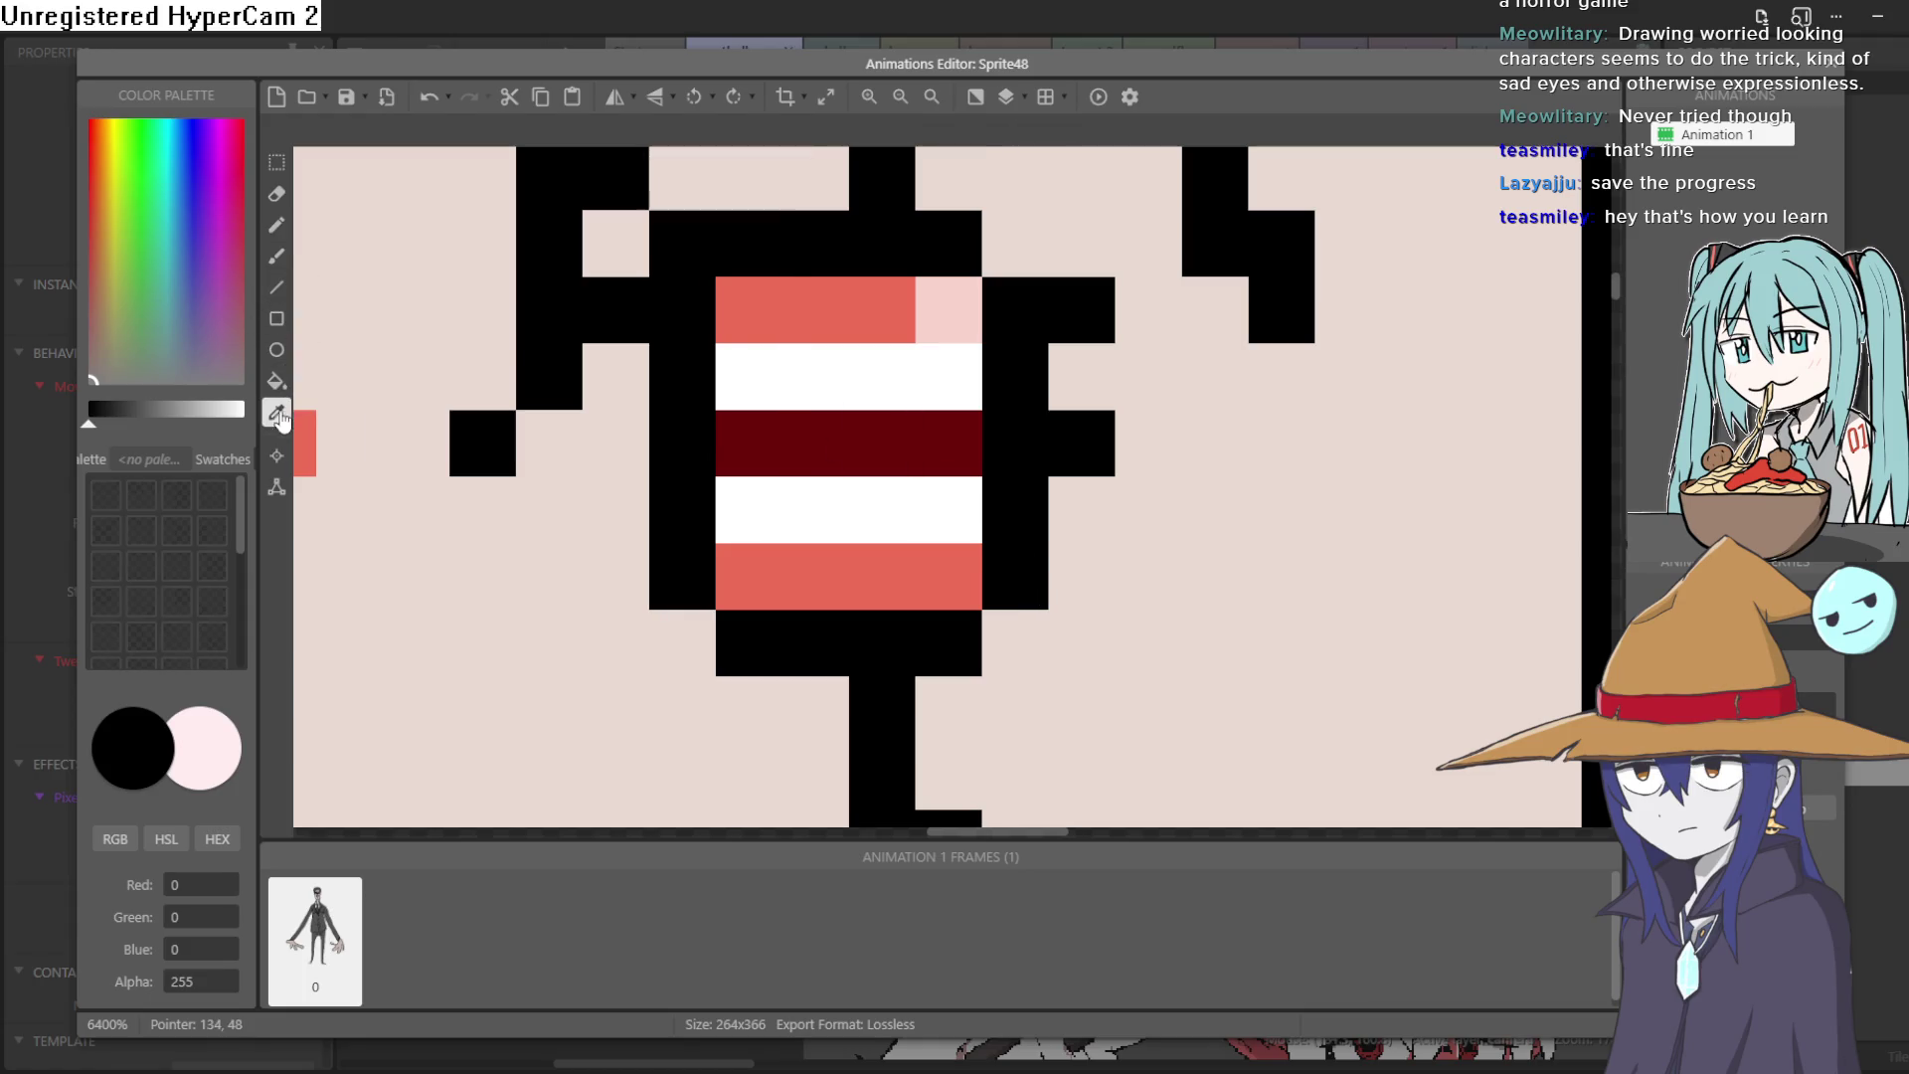
pyautogui.click(945, 309)
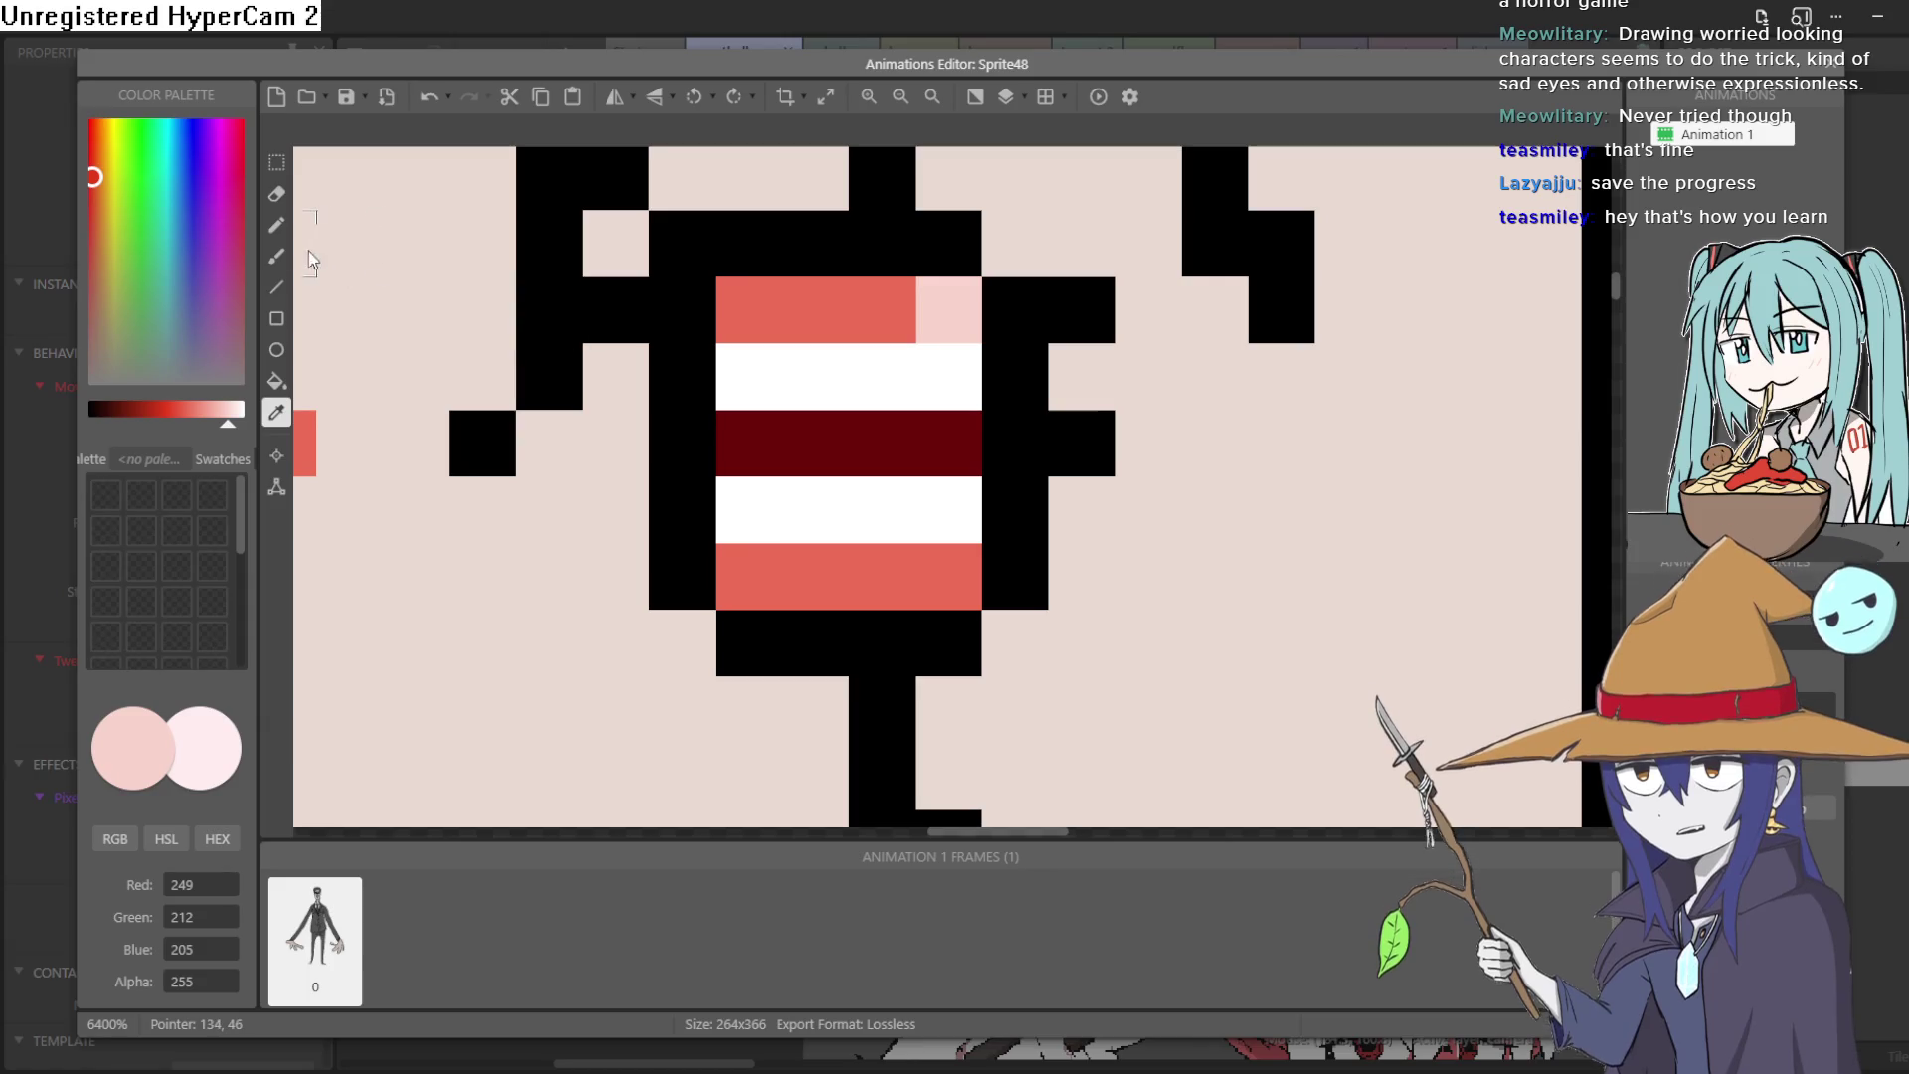
pyautogui.click(277, 225)
pyautogui.click(907, 577)
pyautogui.click(908, 336)
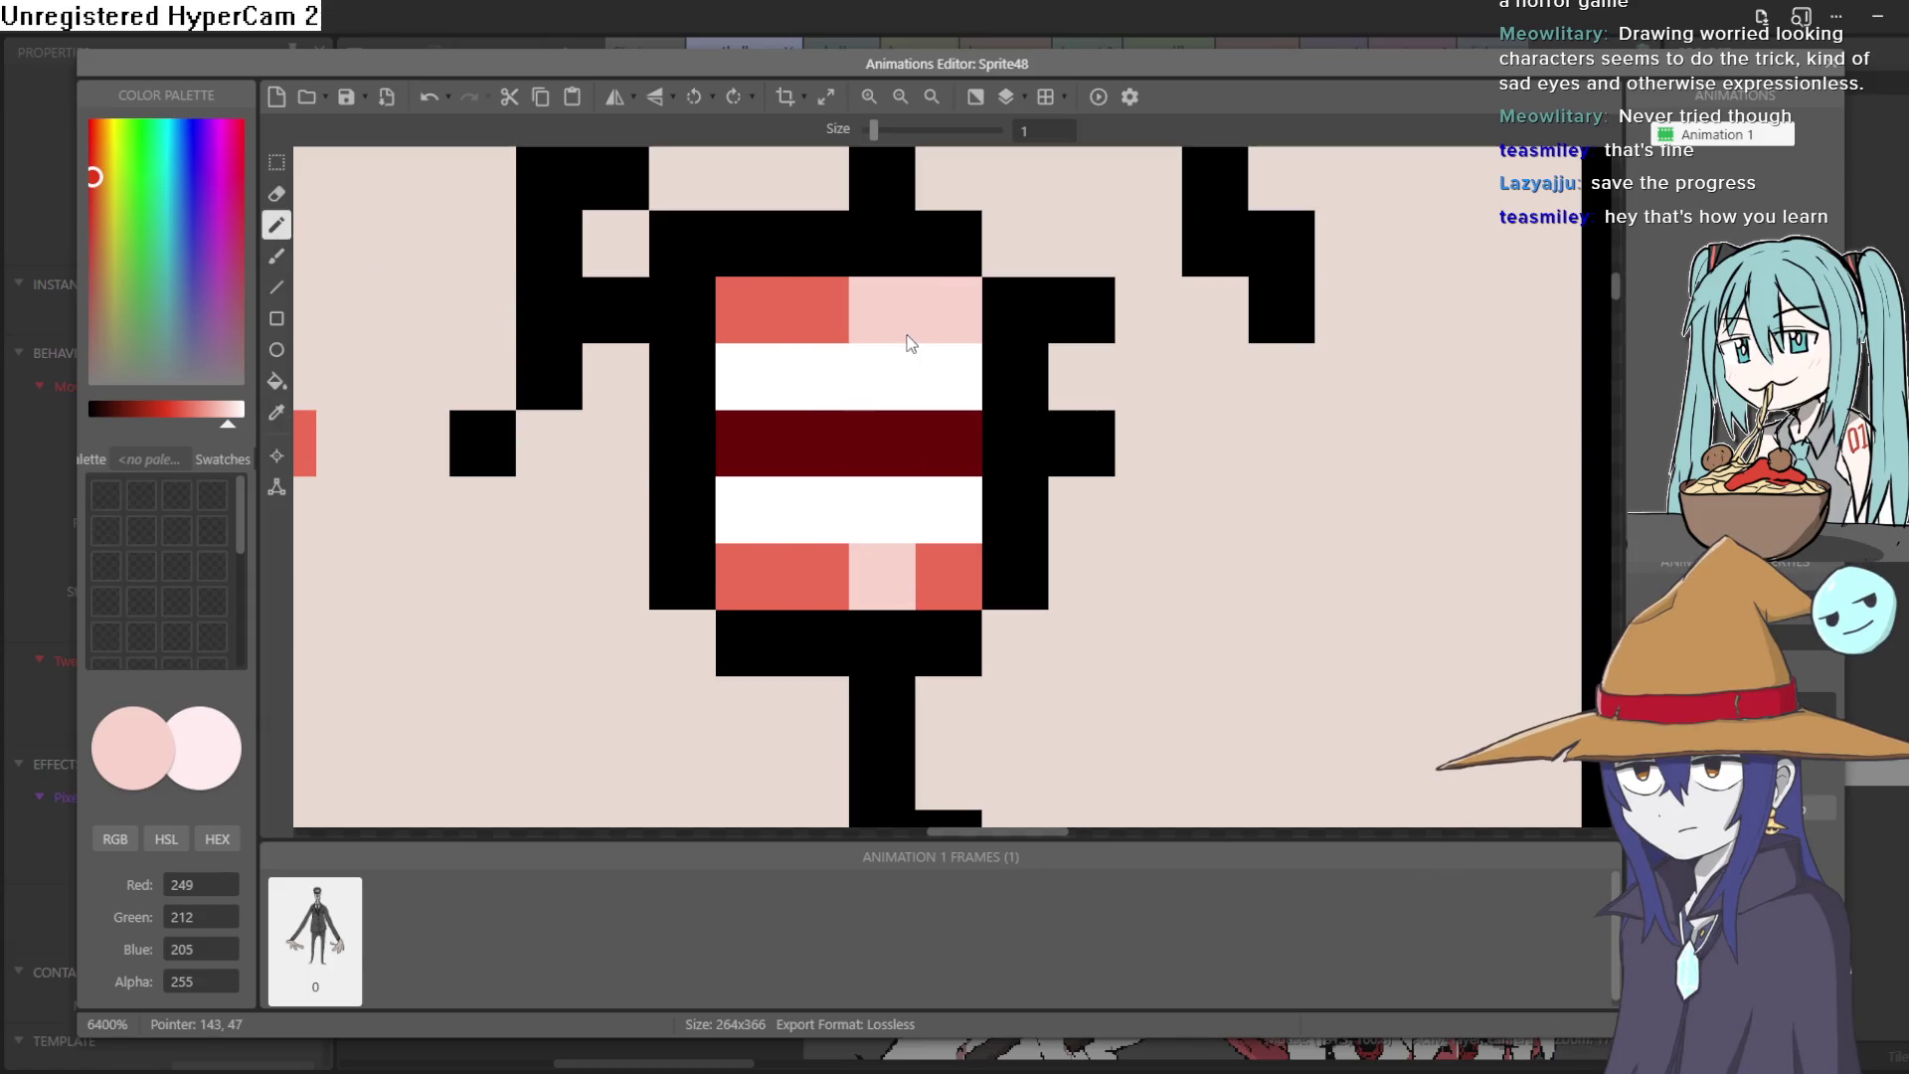
pyautogui.click(276, 414)
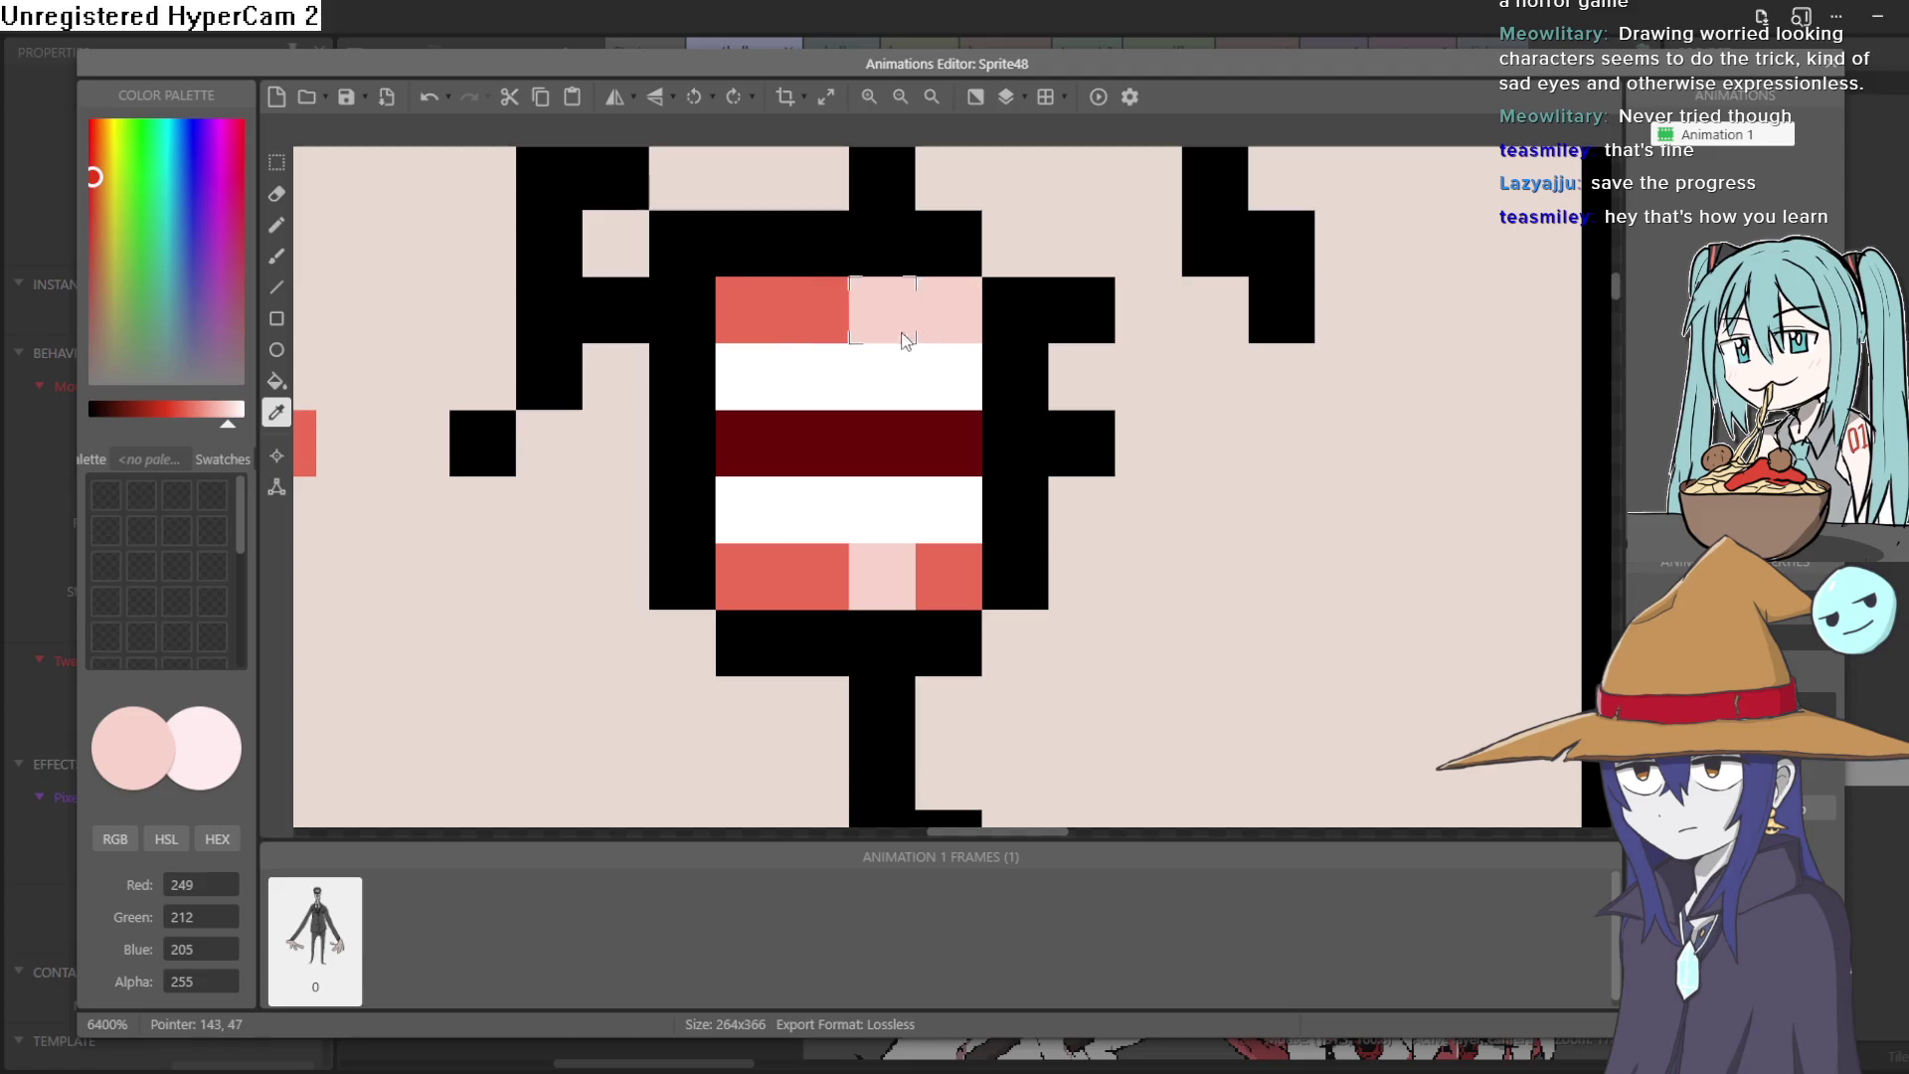
pyautogui.click(811, 336)
pyautogui.click(276, 225)
pyautogui.click(891, 316)
pyautogui.click(1149, 442)
pyautogui.scroll(-5, 1154, 447)
pyautogui.scroll(4, 1100, 396)
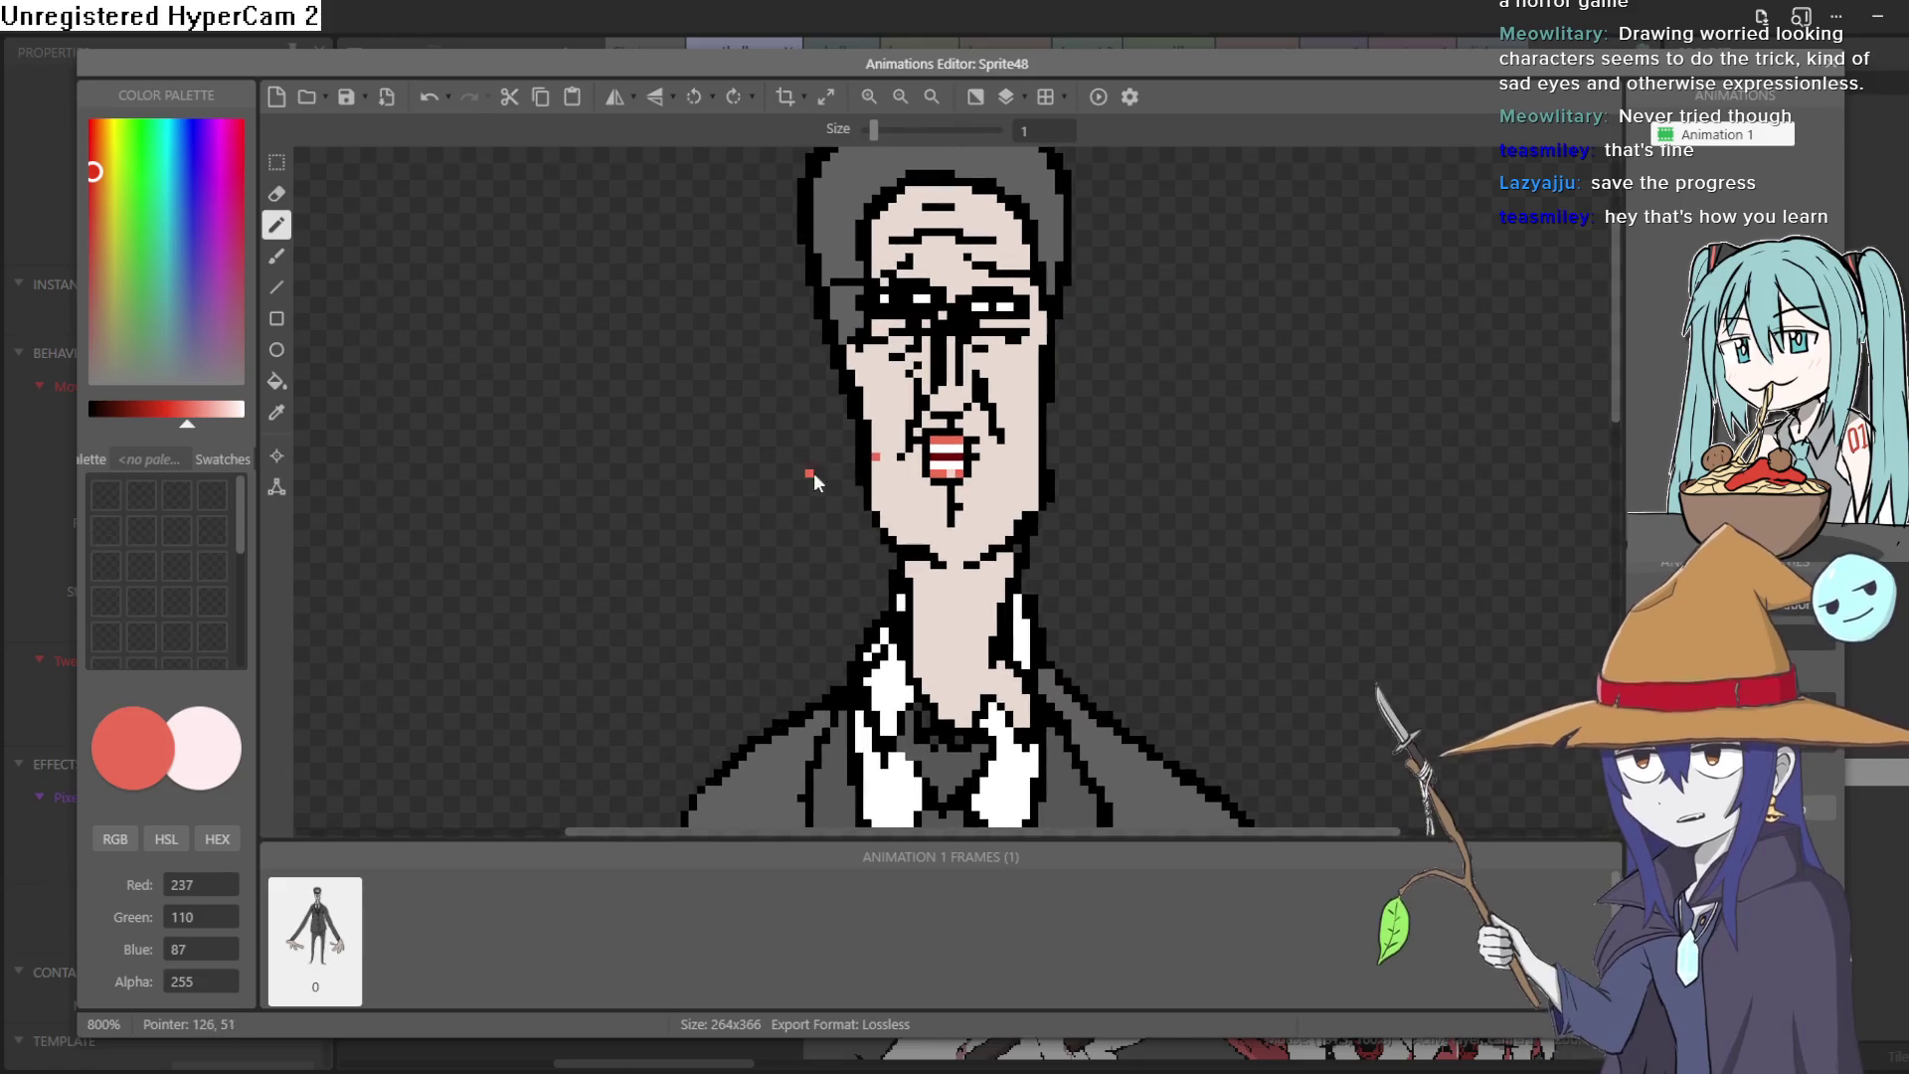
# Step: Paint over the stray red pixel beside the mouth with the sampled skin tone
pyautogui.click(276, 412)
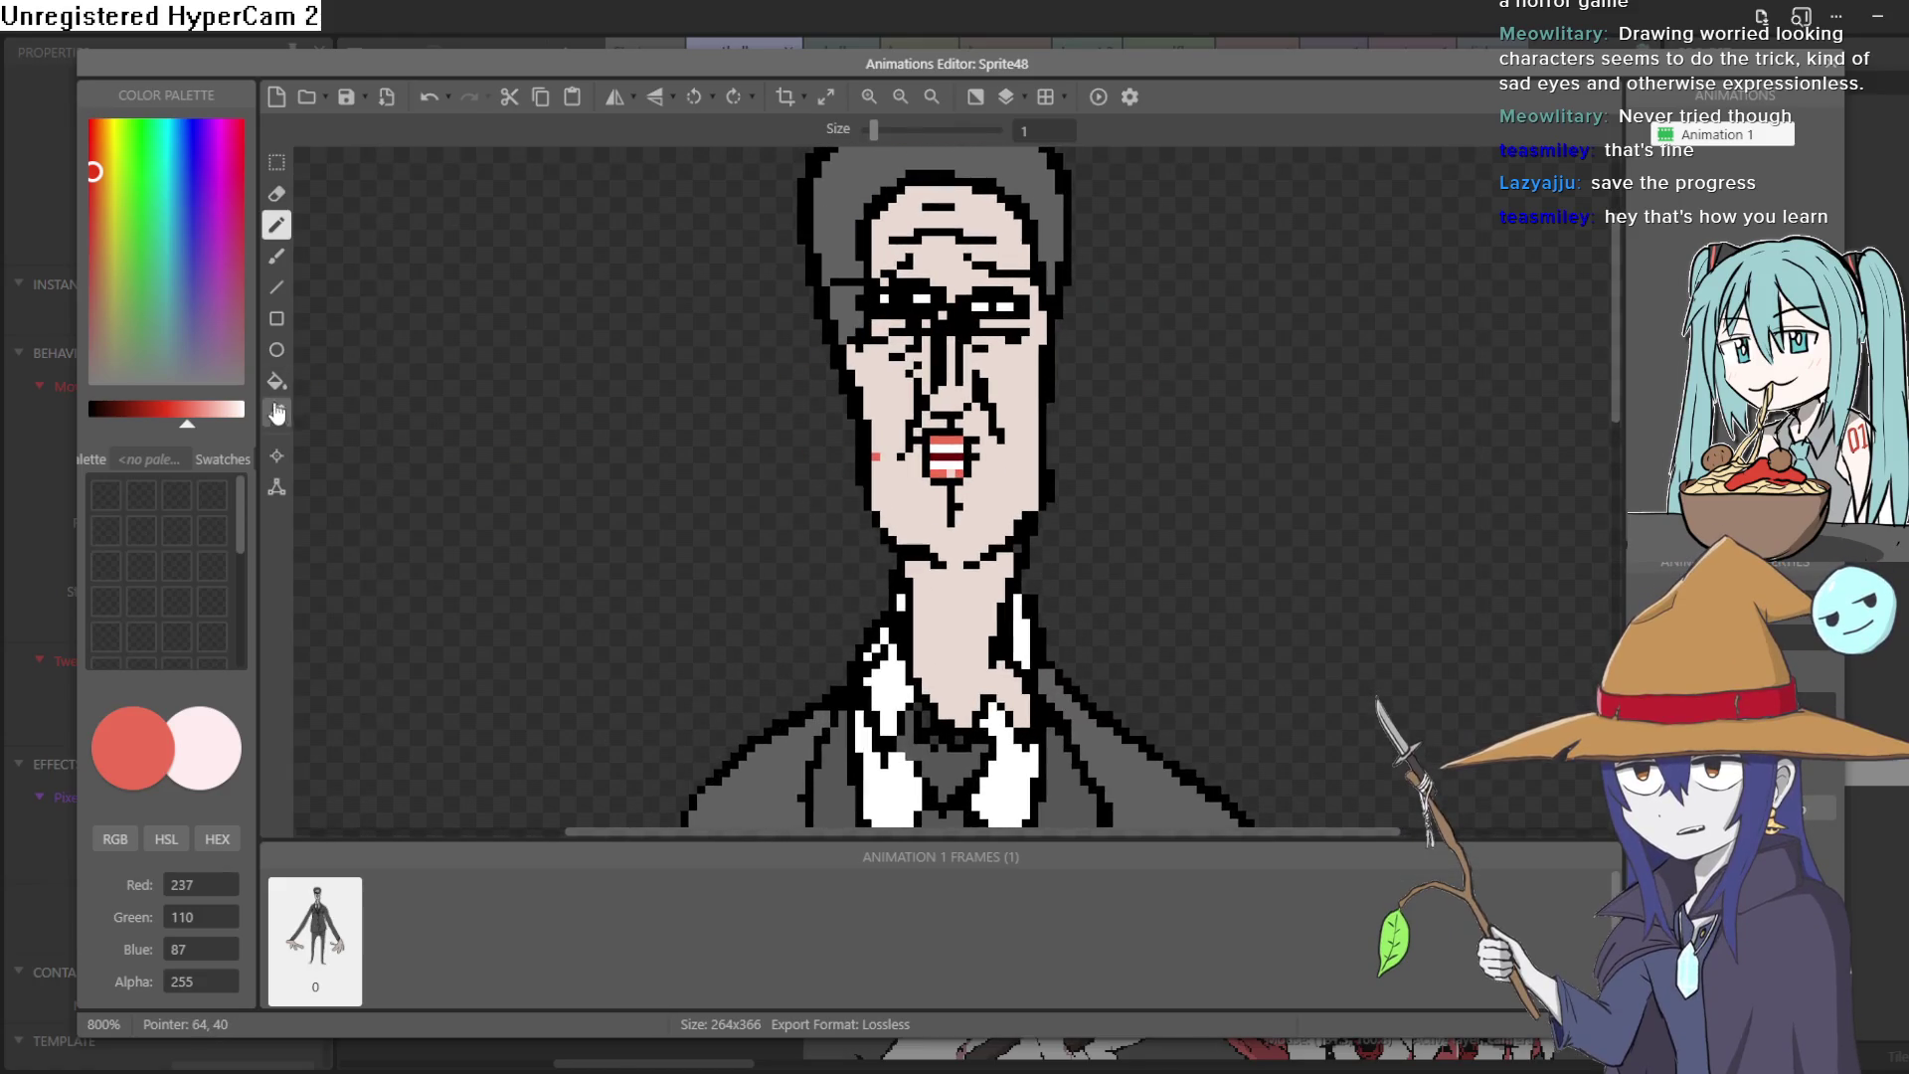
pyautogui.click(893, 492)
pyautogui.click(277, 255)
pyautogui.click(879, 458)
# Step: Check the finished mouth up close, then close the Animations Editor
pyautogui.moveTo(1160, 443); pyautogui.dragTo(1185, 528)
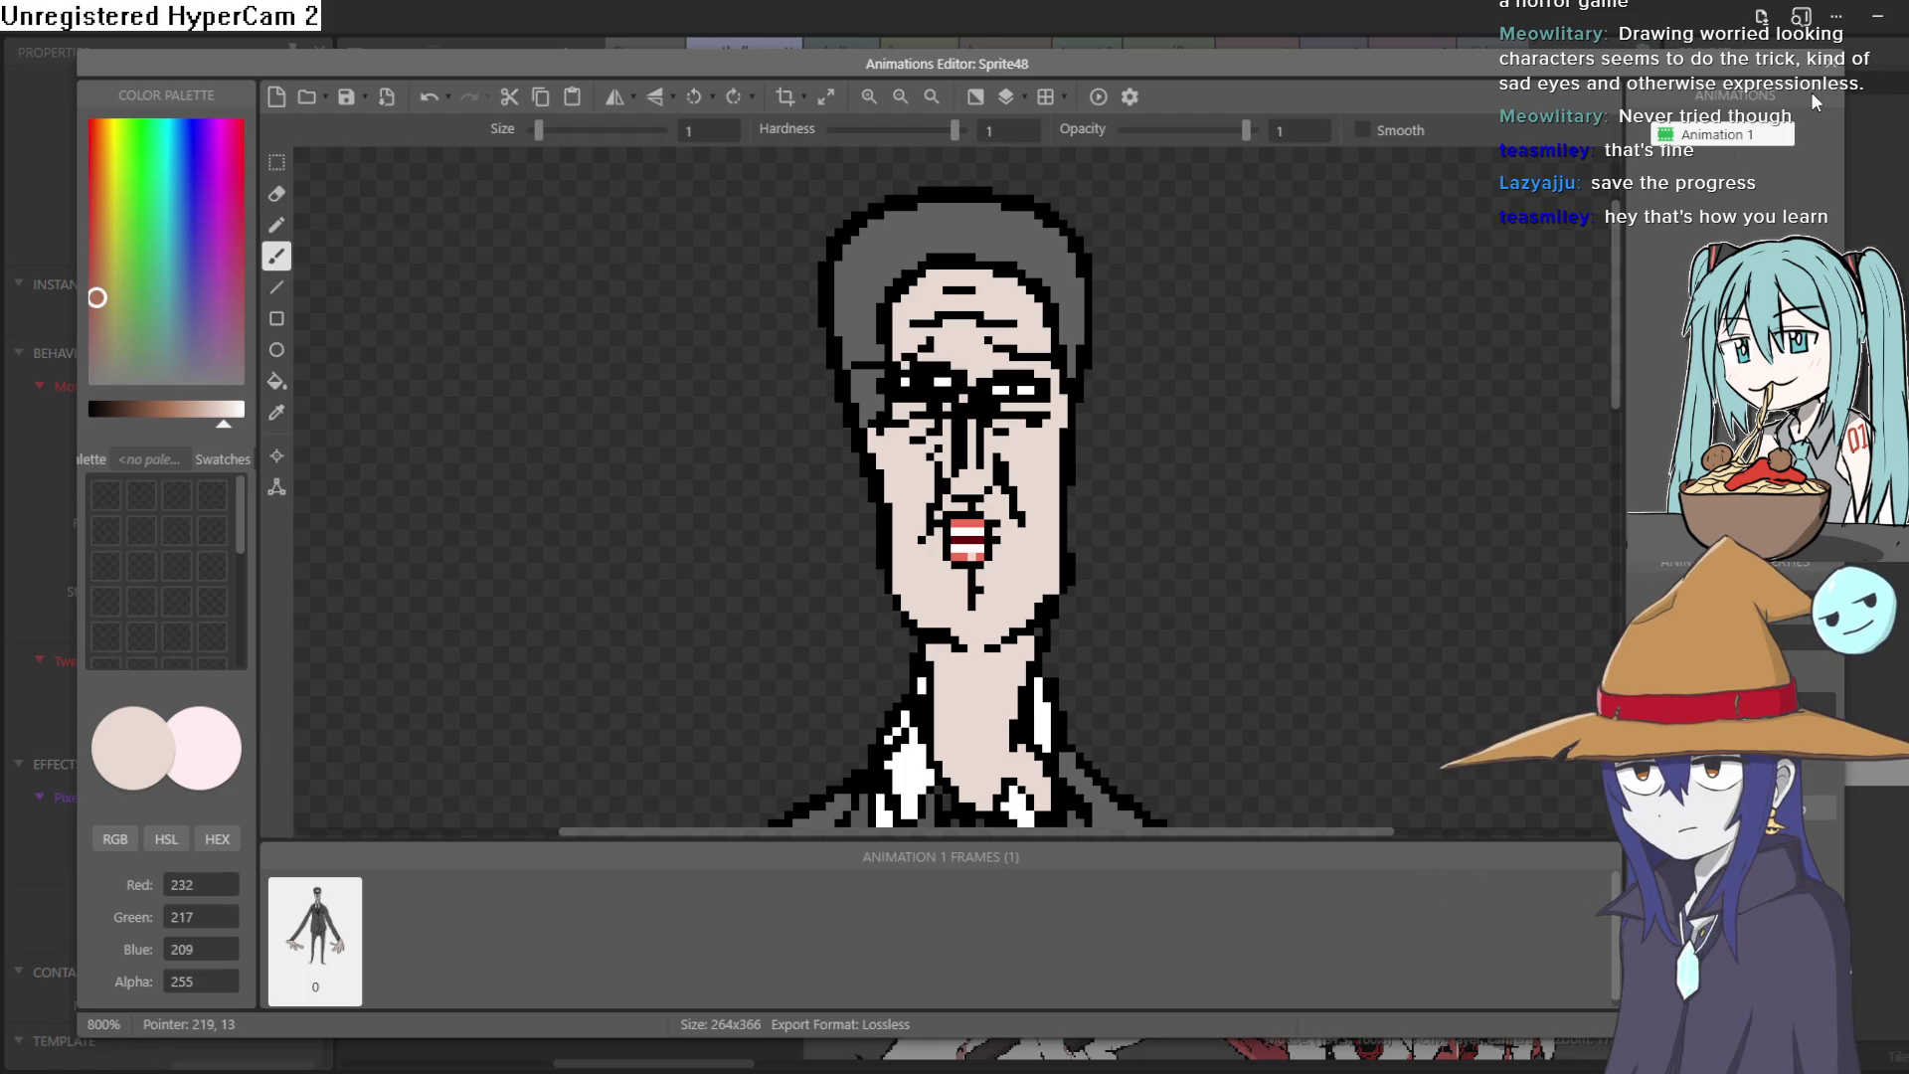
pyautogui.scroll(2, 945, 515)
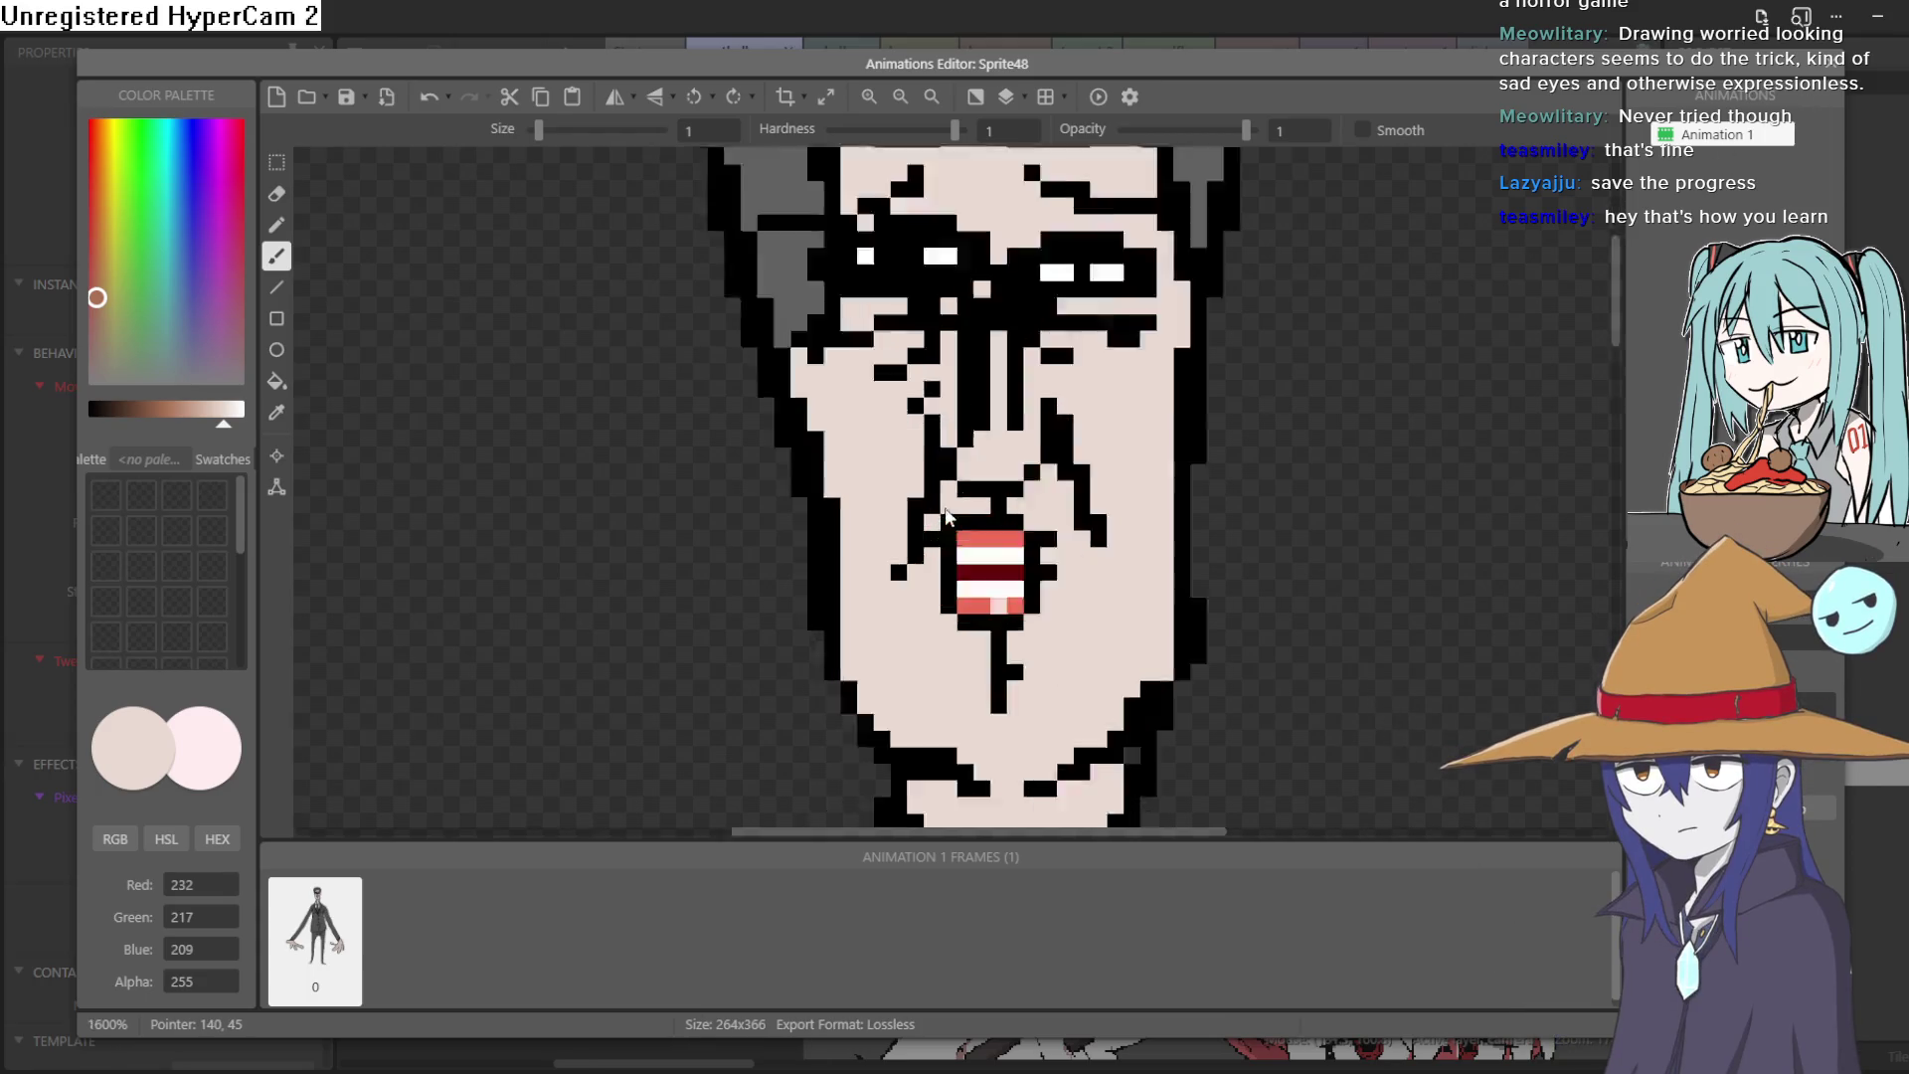
pyautogui.scroll(2, 945, 515)
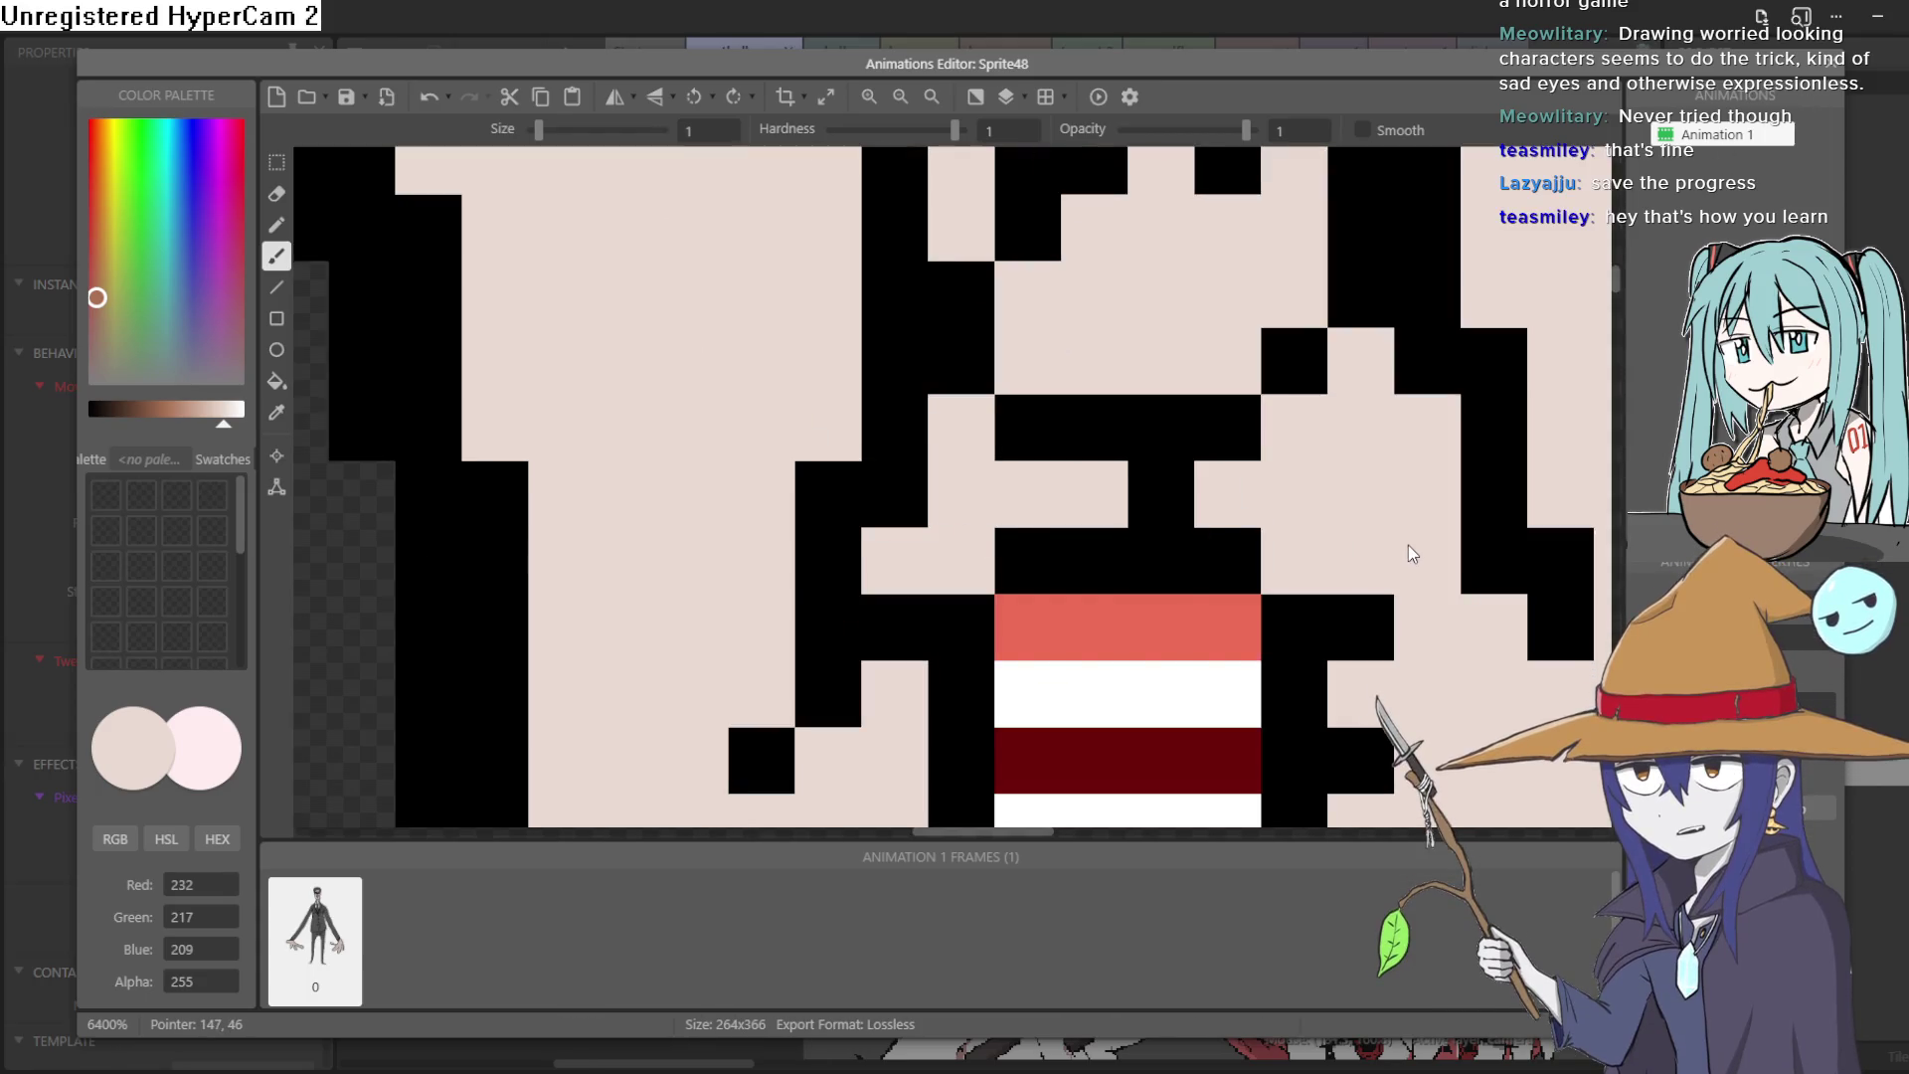
pyautogui.scroll(-2, 1408, 545)
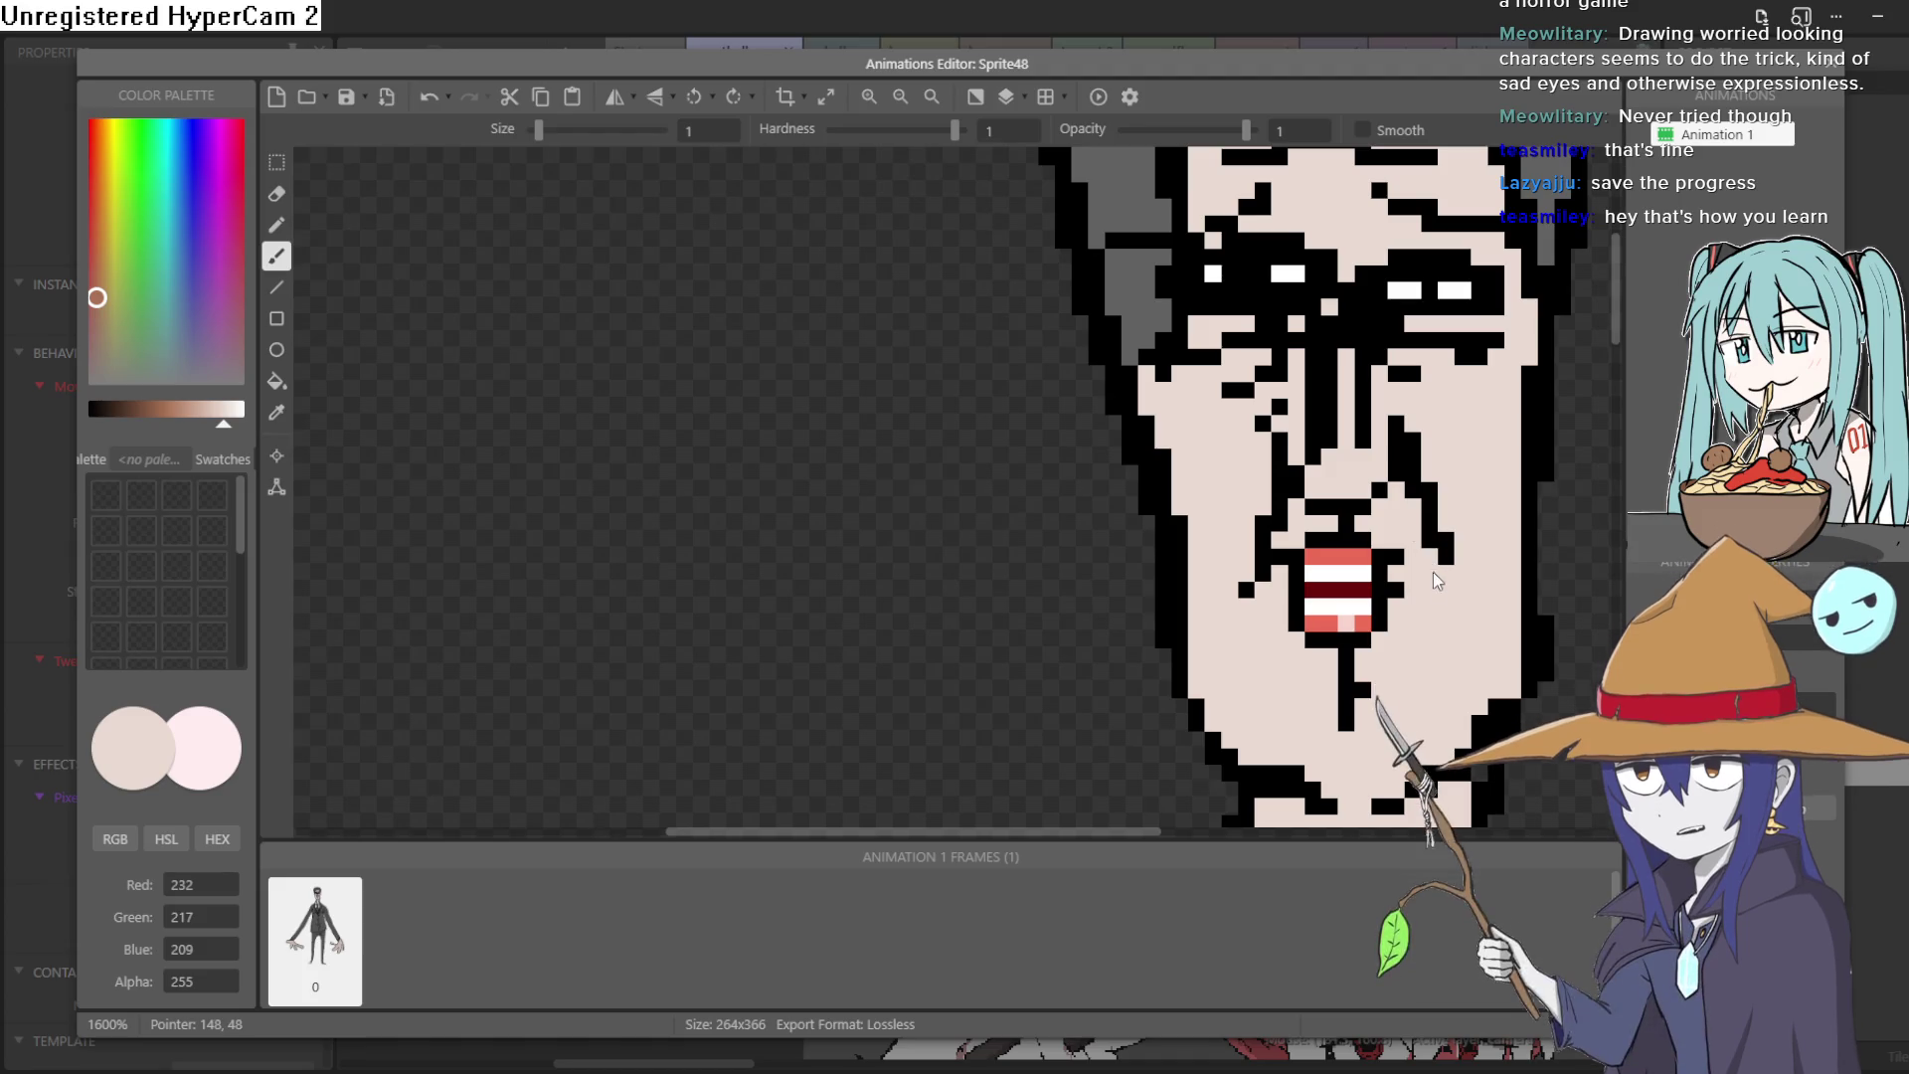
pyautogui.hscroll(3, 1434, 571)
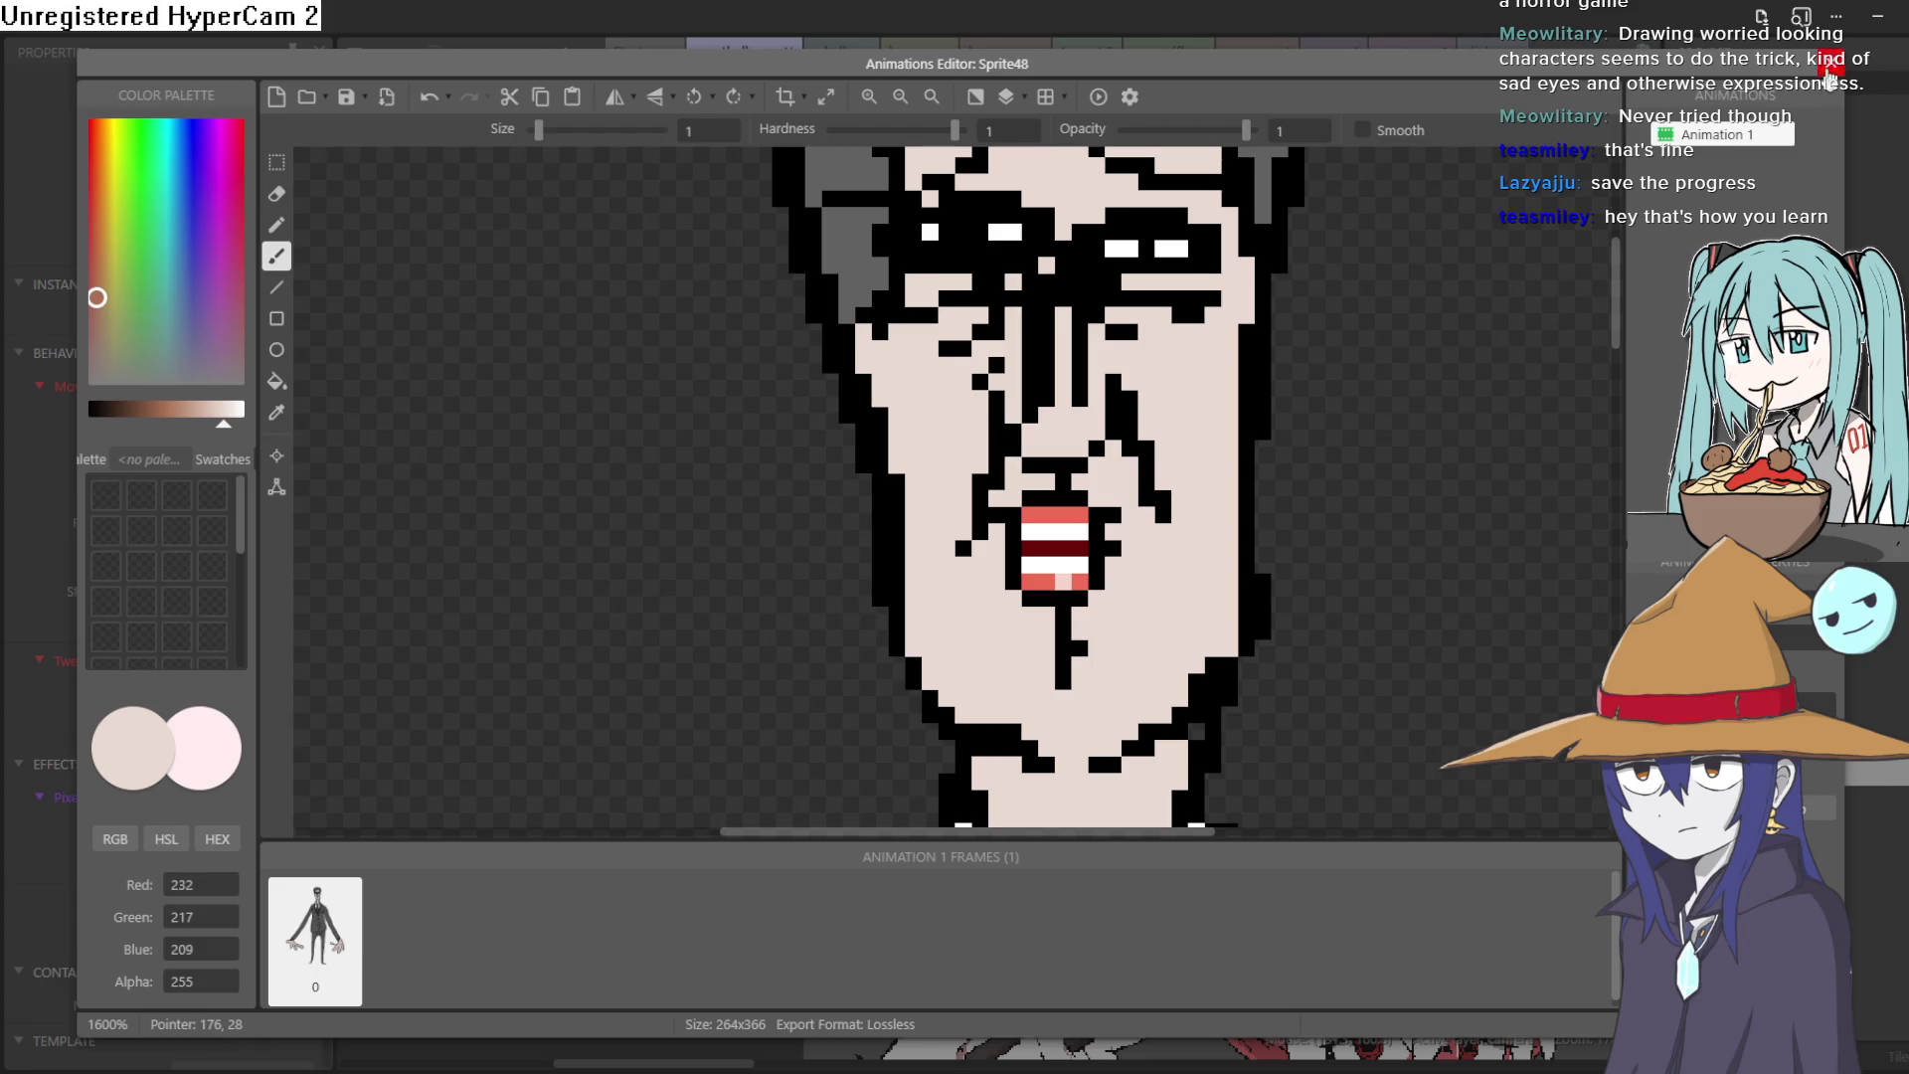
pyautogui.click(1828, 66)
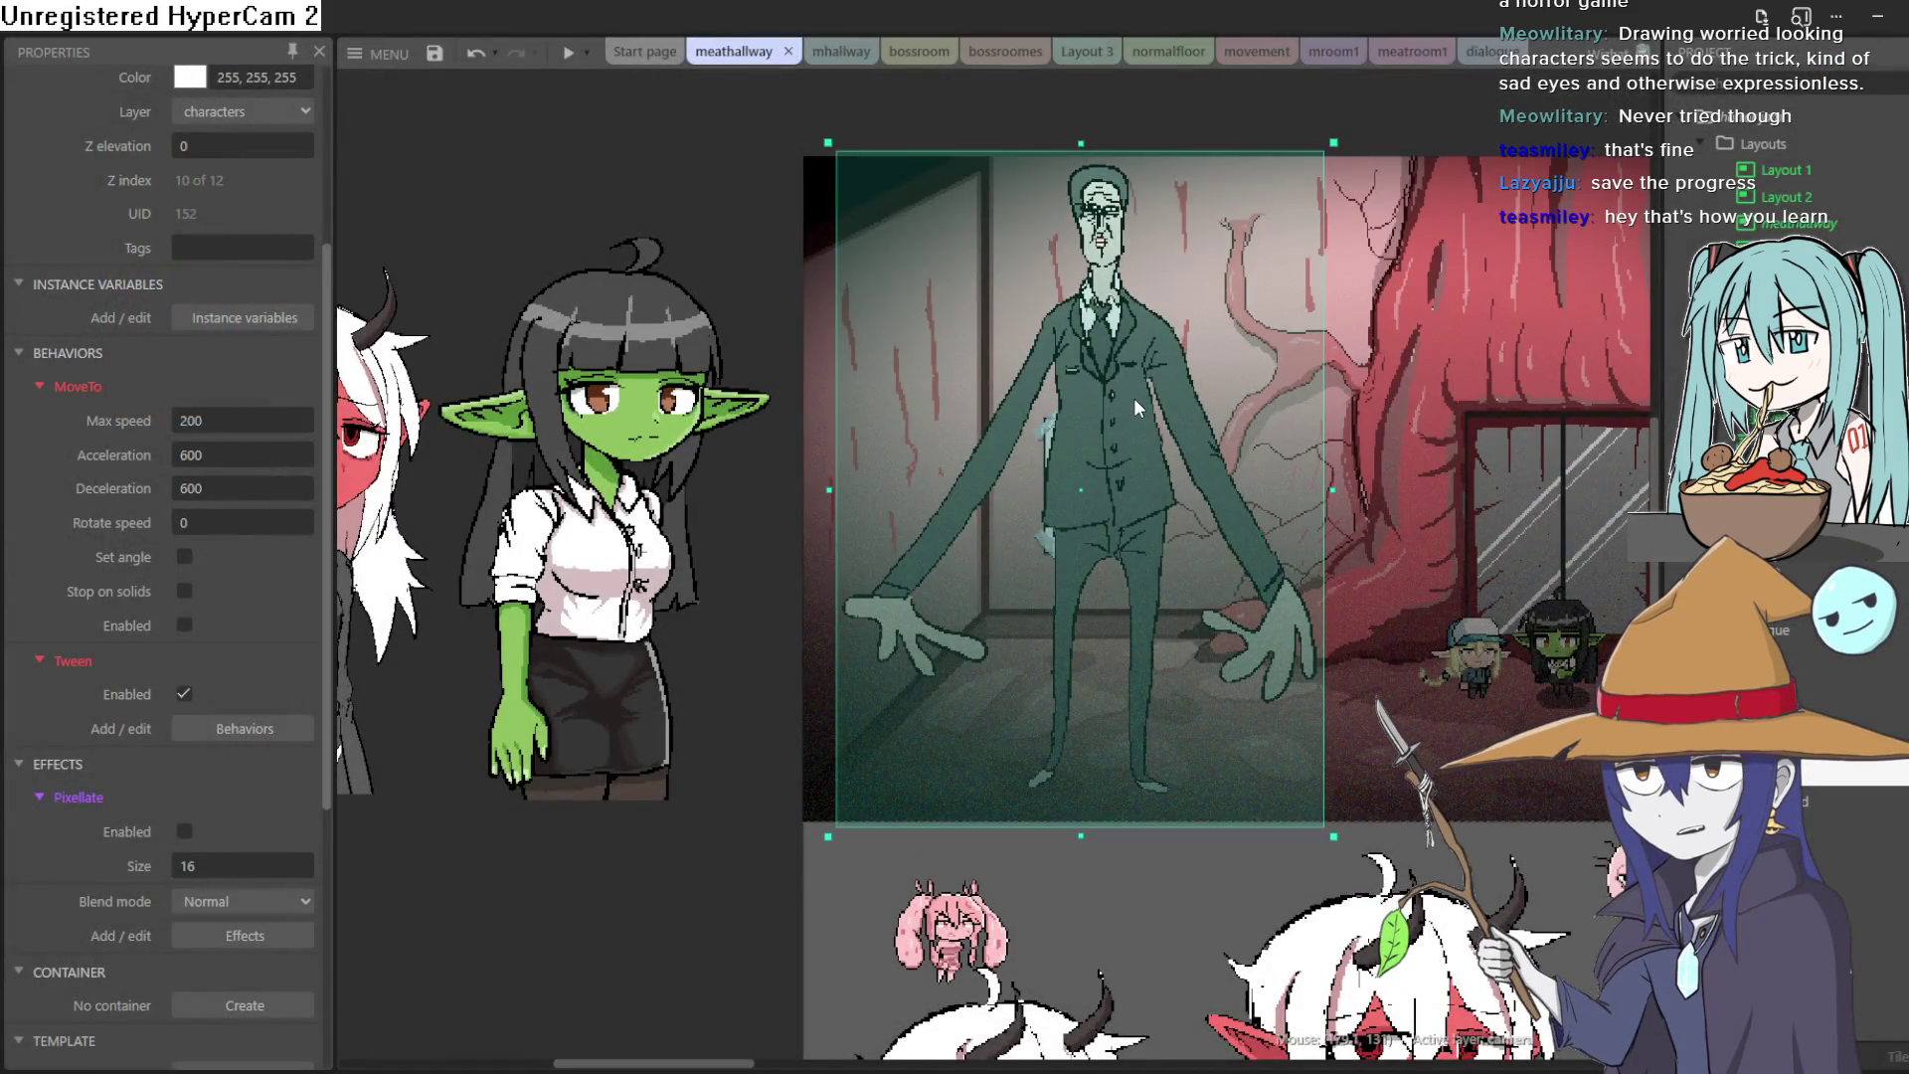
# Step: Deselect the tall figure, pan around the meathallway layout, and switch to Aseprite's pine tree
pyautogui.click(597, 169)
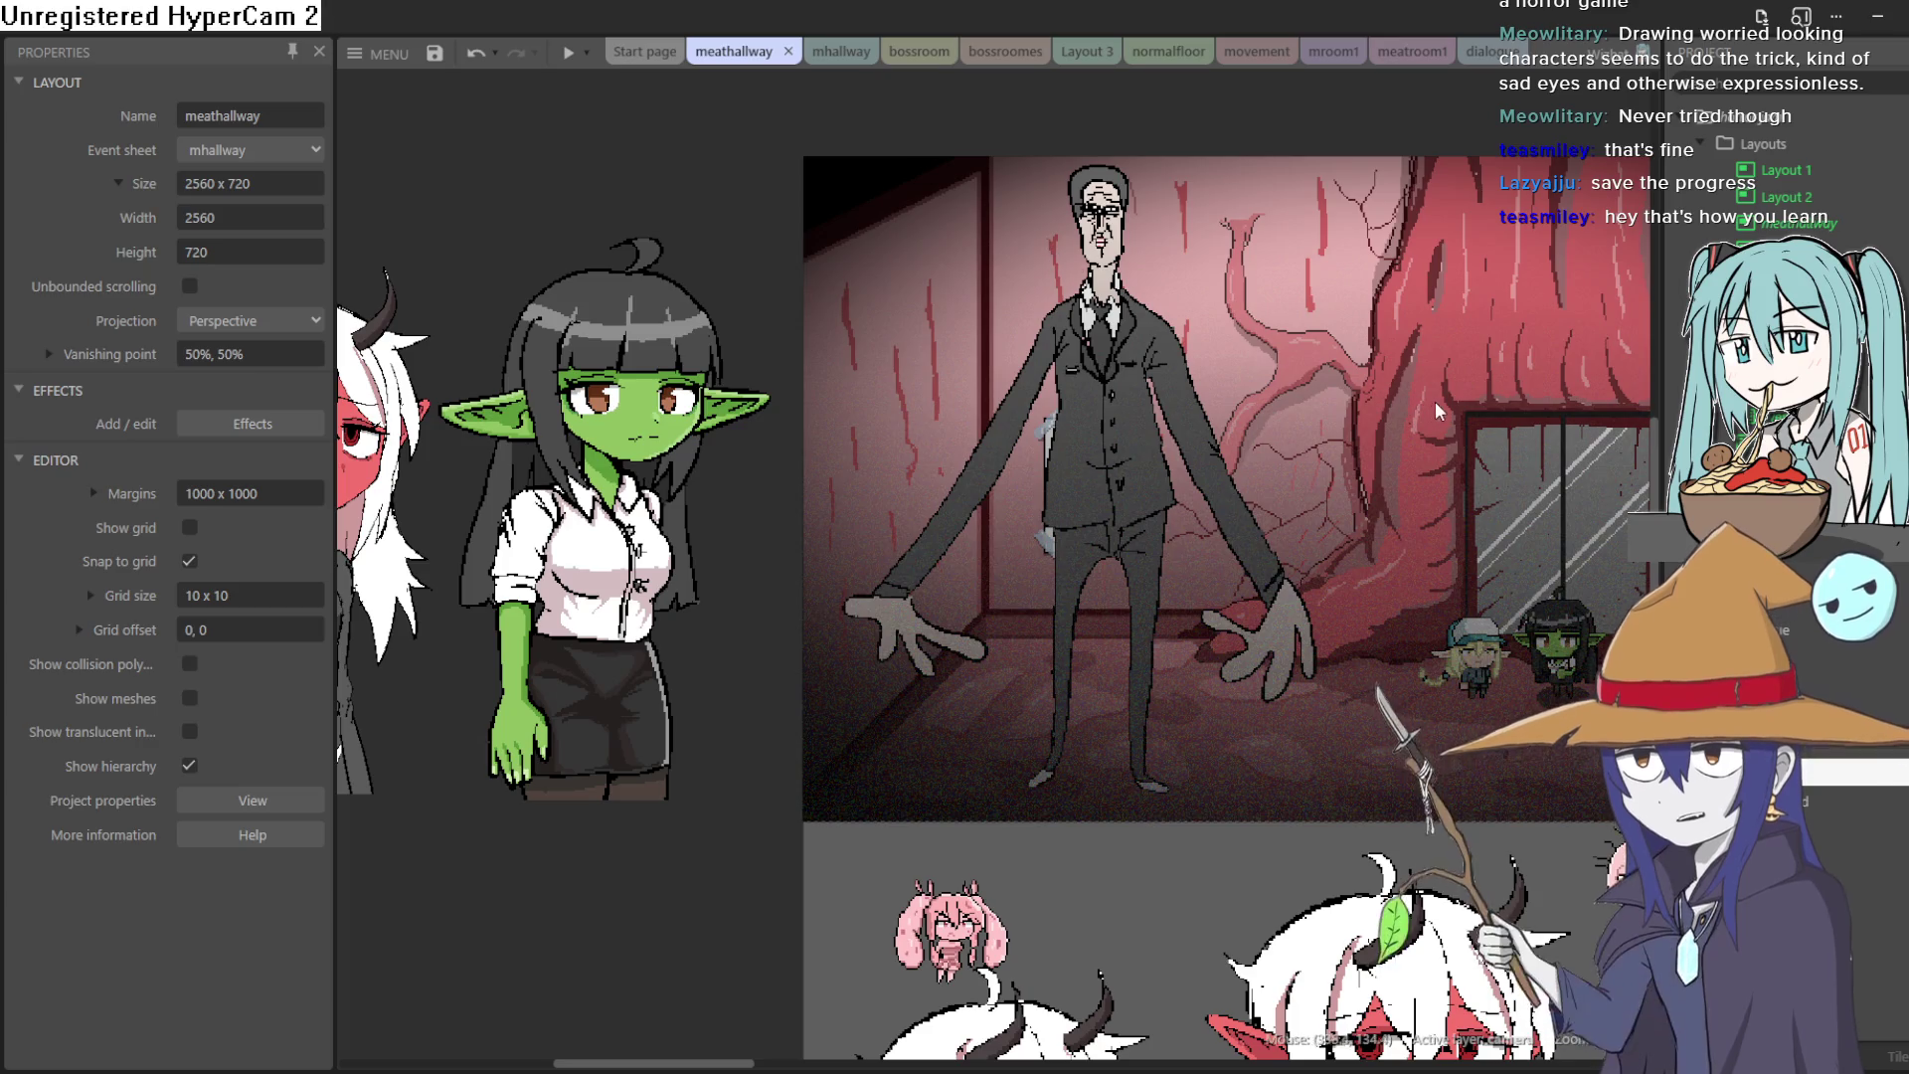
pyautogui.hscroll(2, 1388, 475)
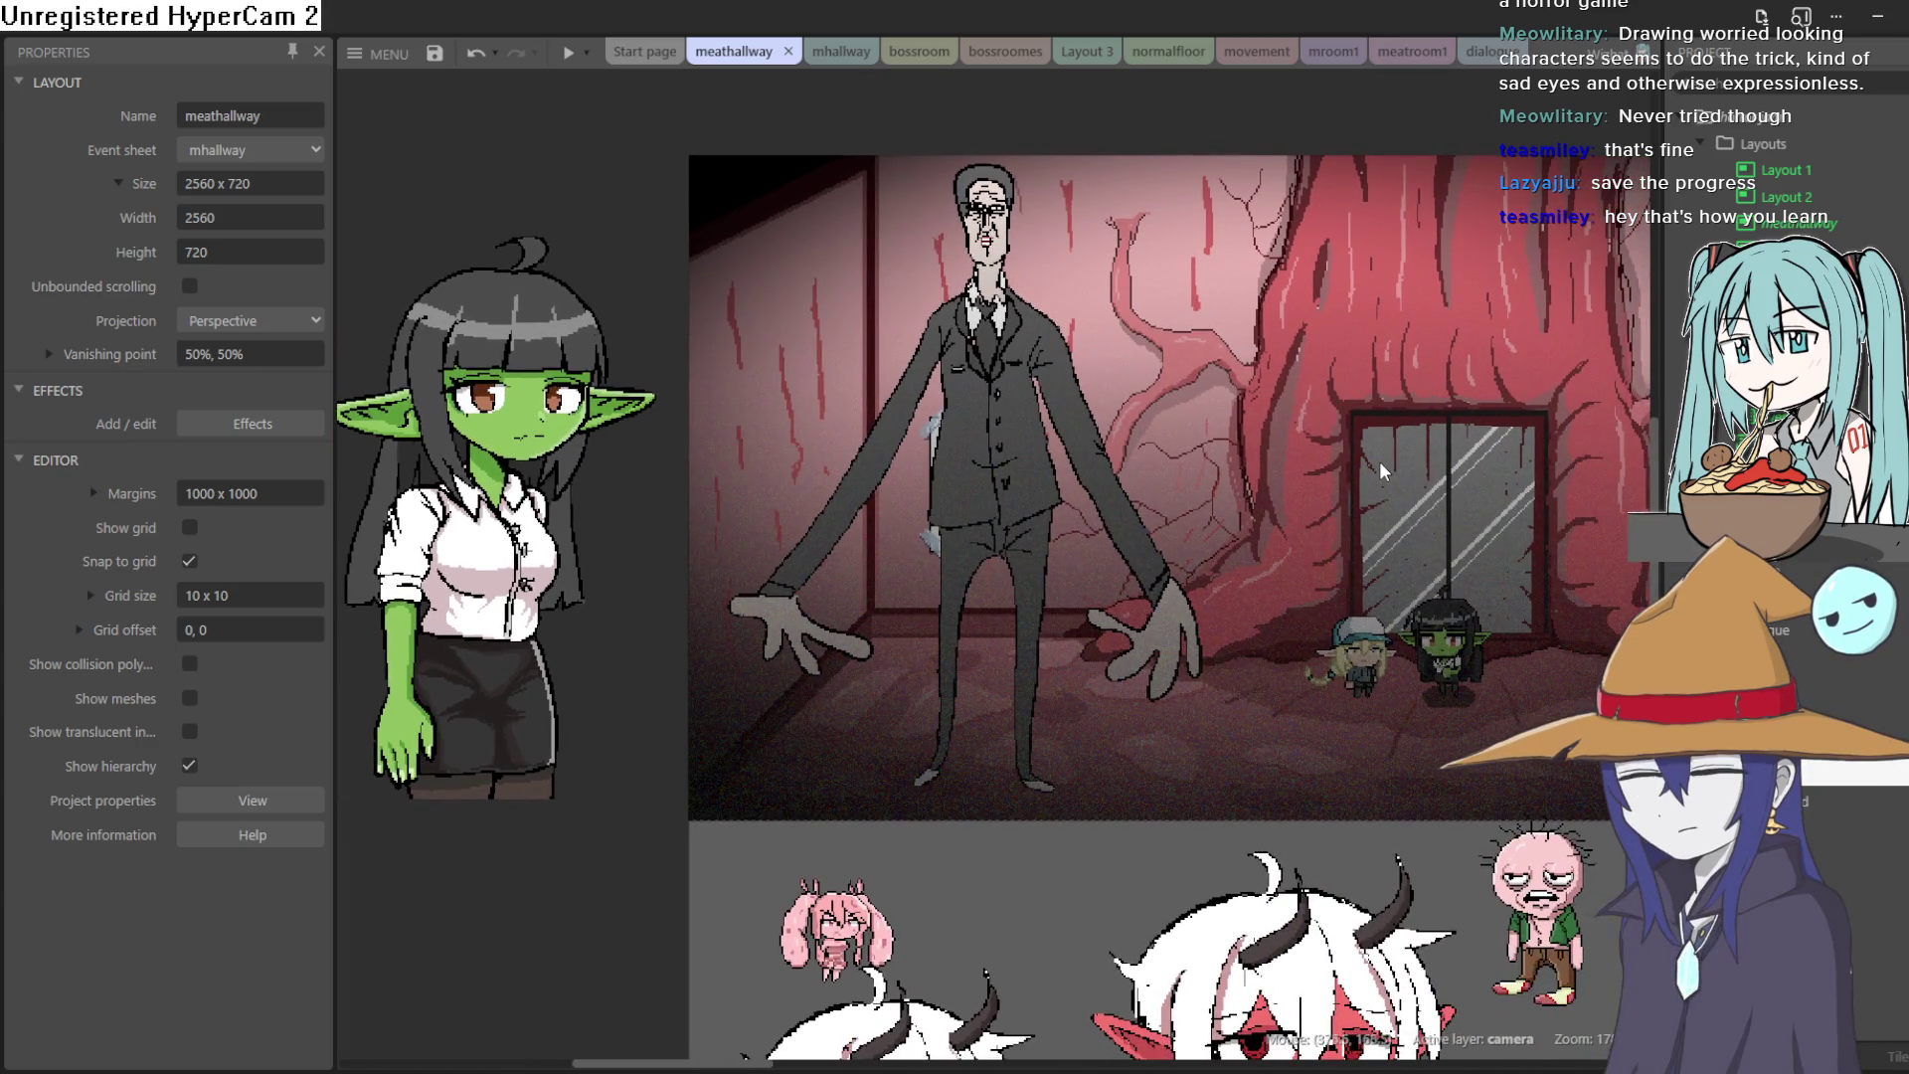
pyautogui.scroll(1, 1438, 497)
pyautogui.hscroll(20, 1437, 496)
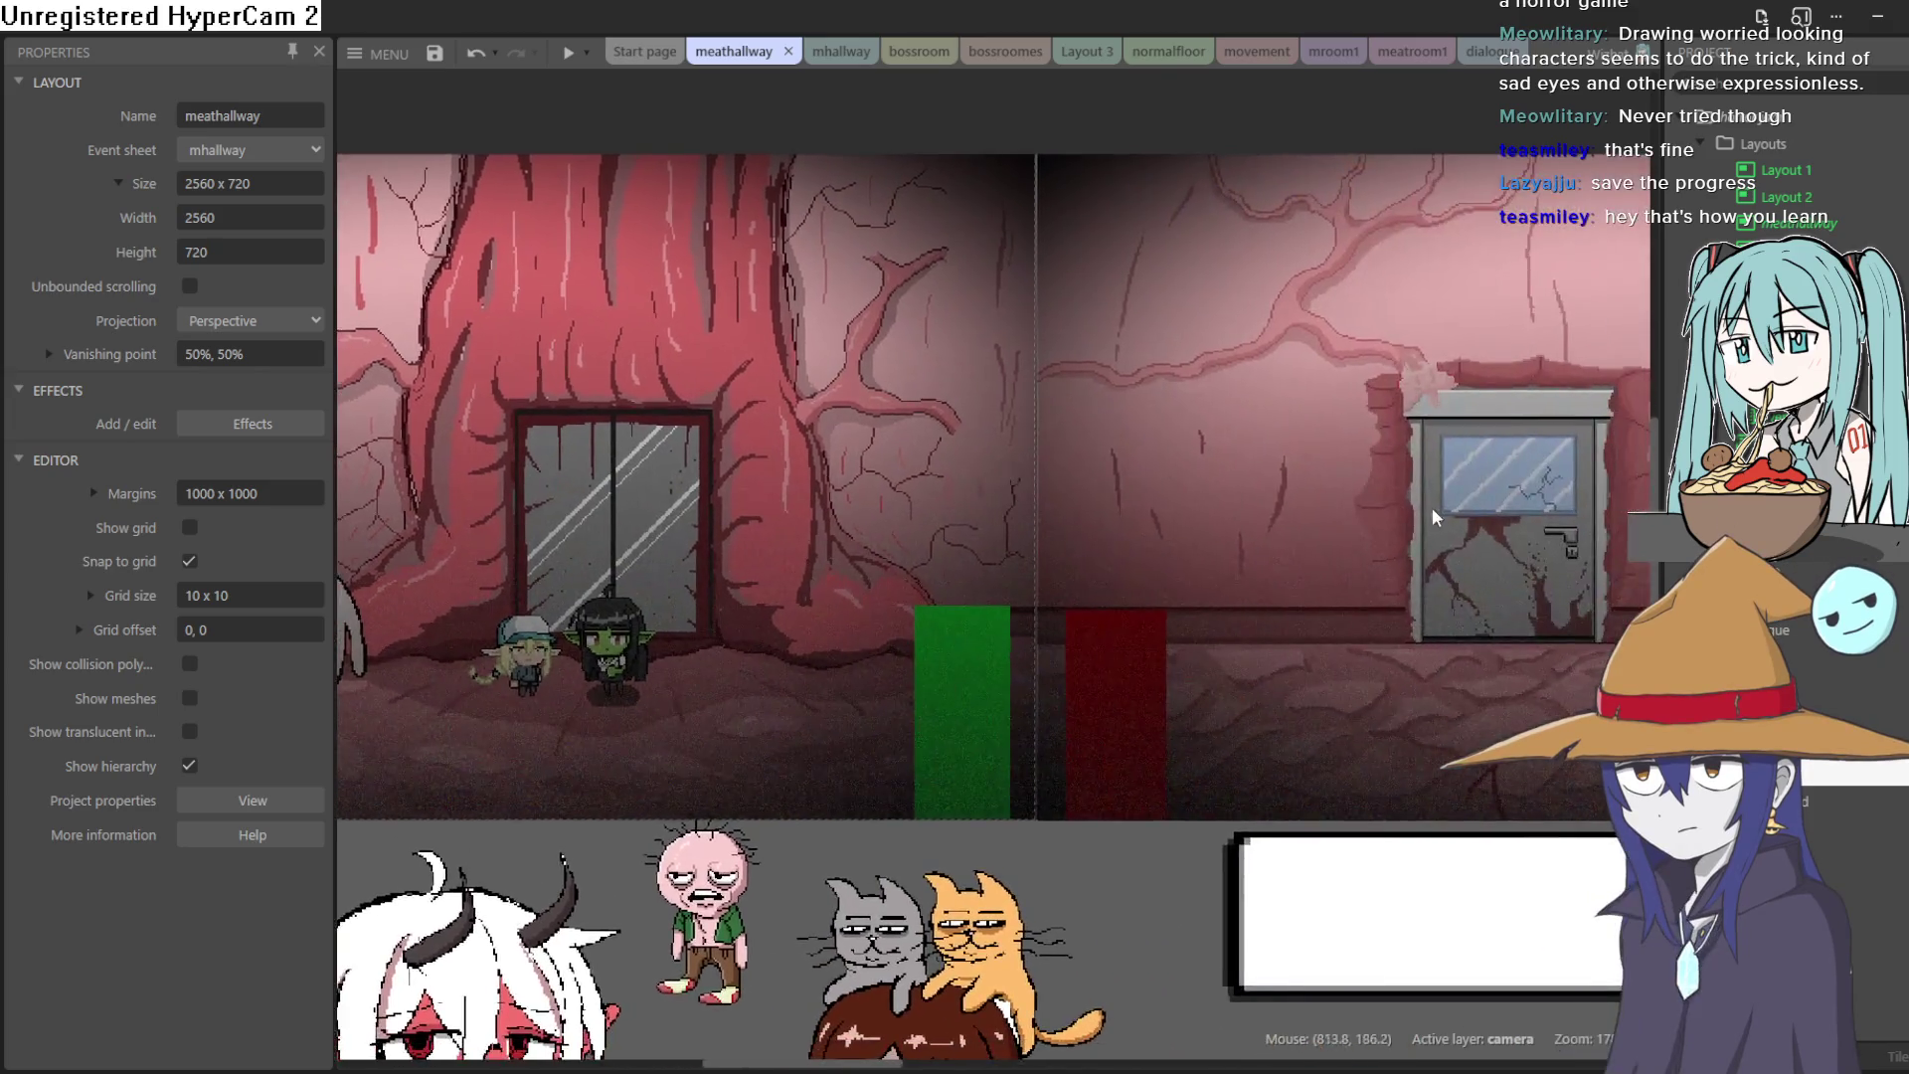
pyautogui.hscroll(-20, 1063, 473)
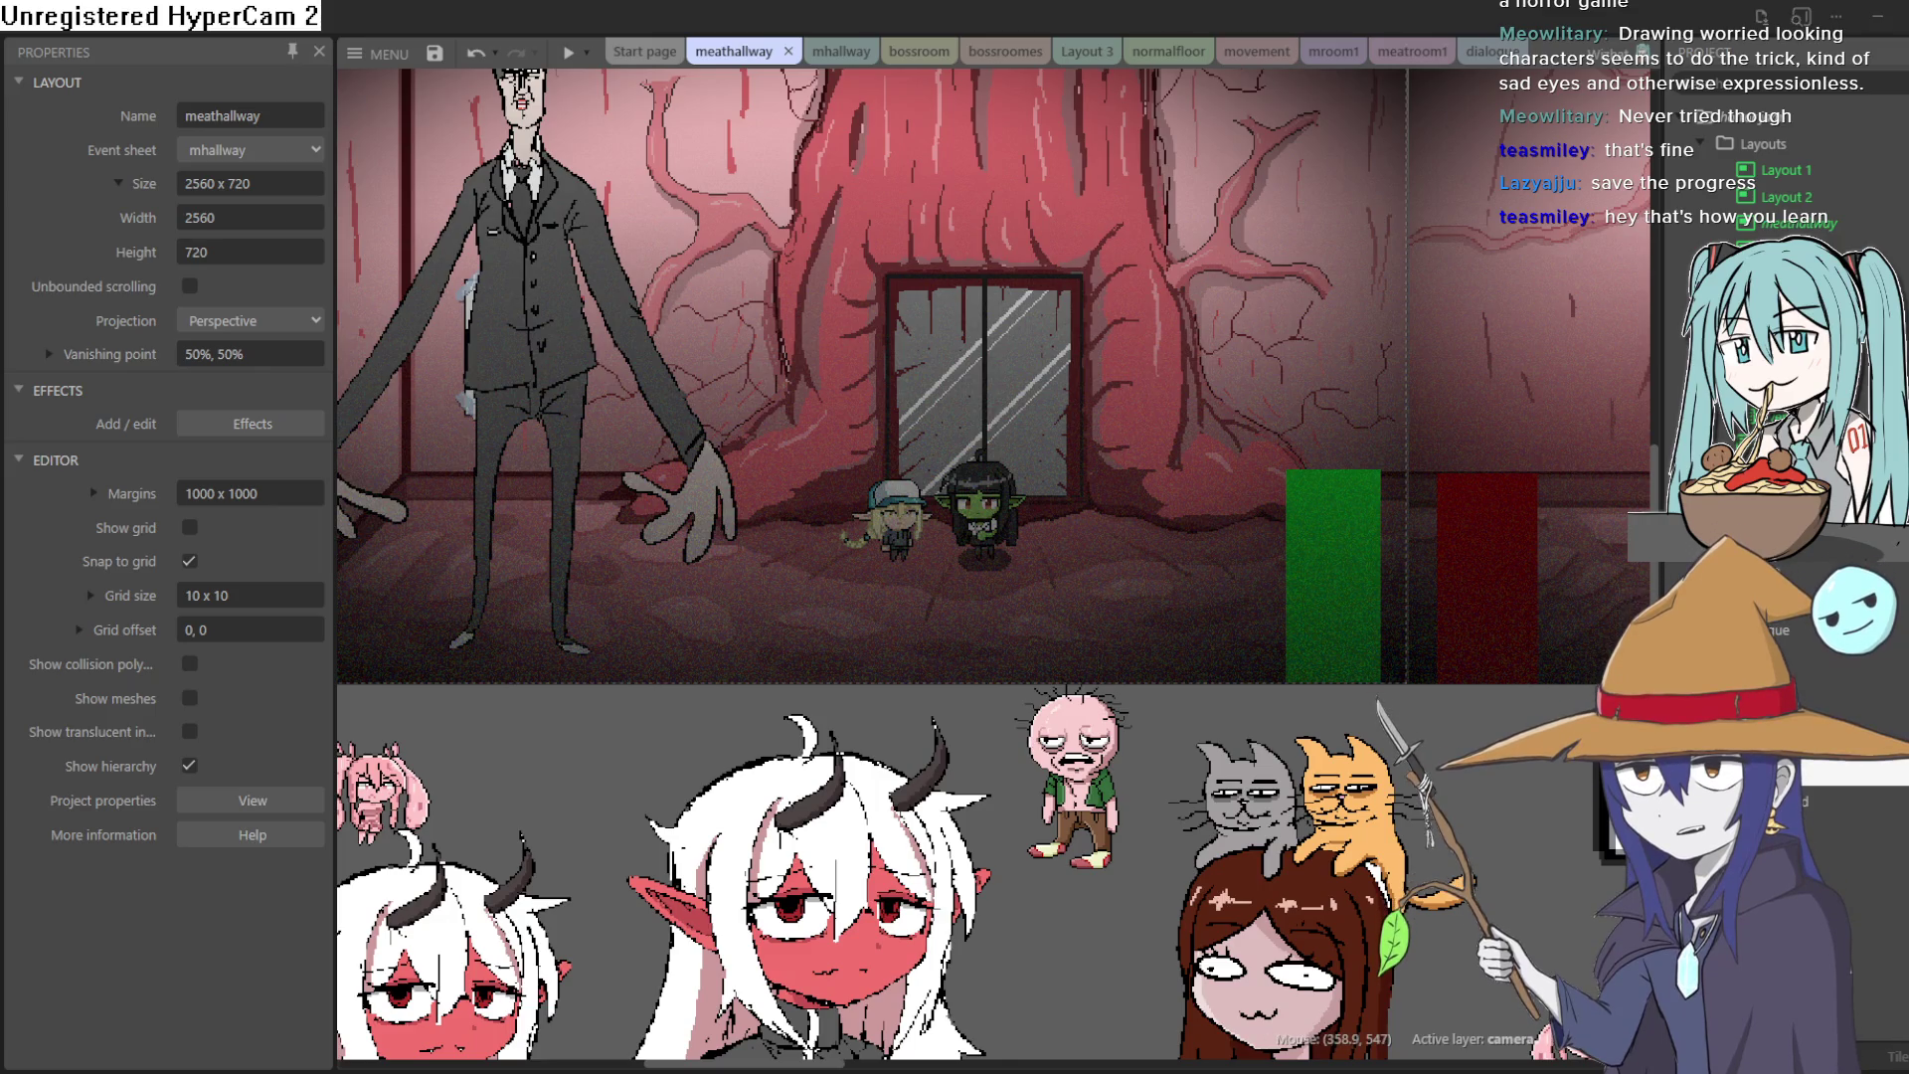
pyautogui.hotkey('alt', 'Tab')
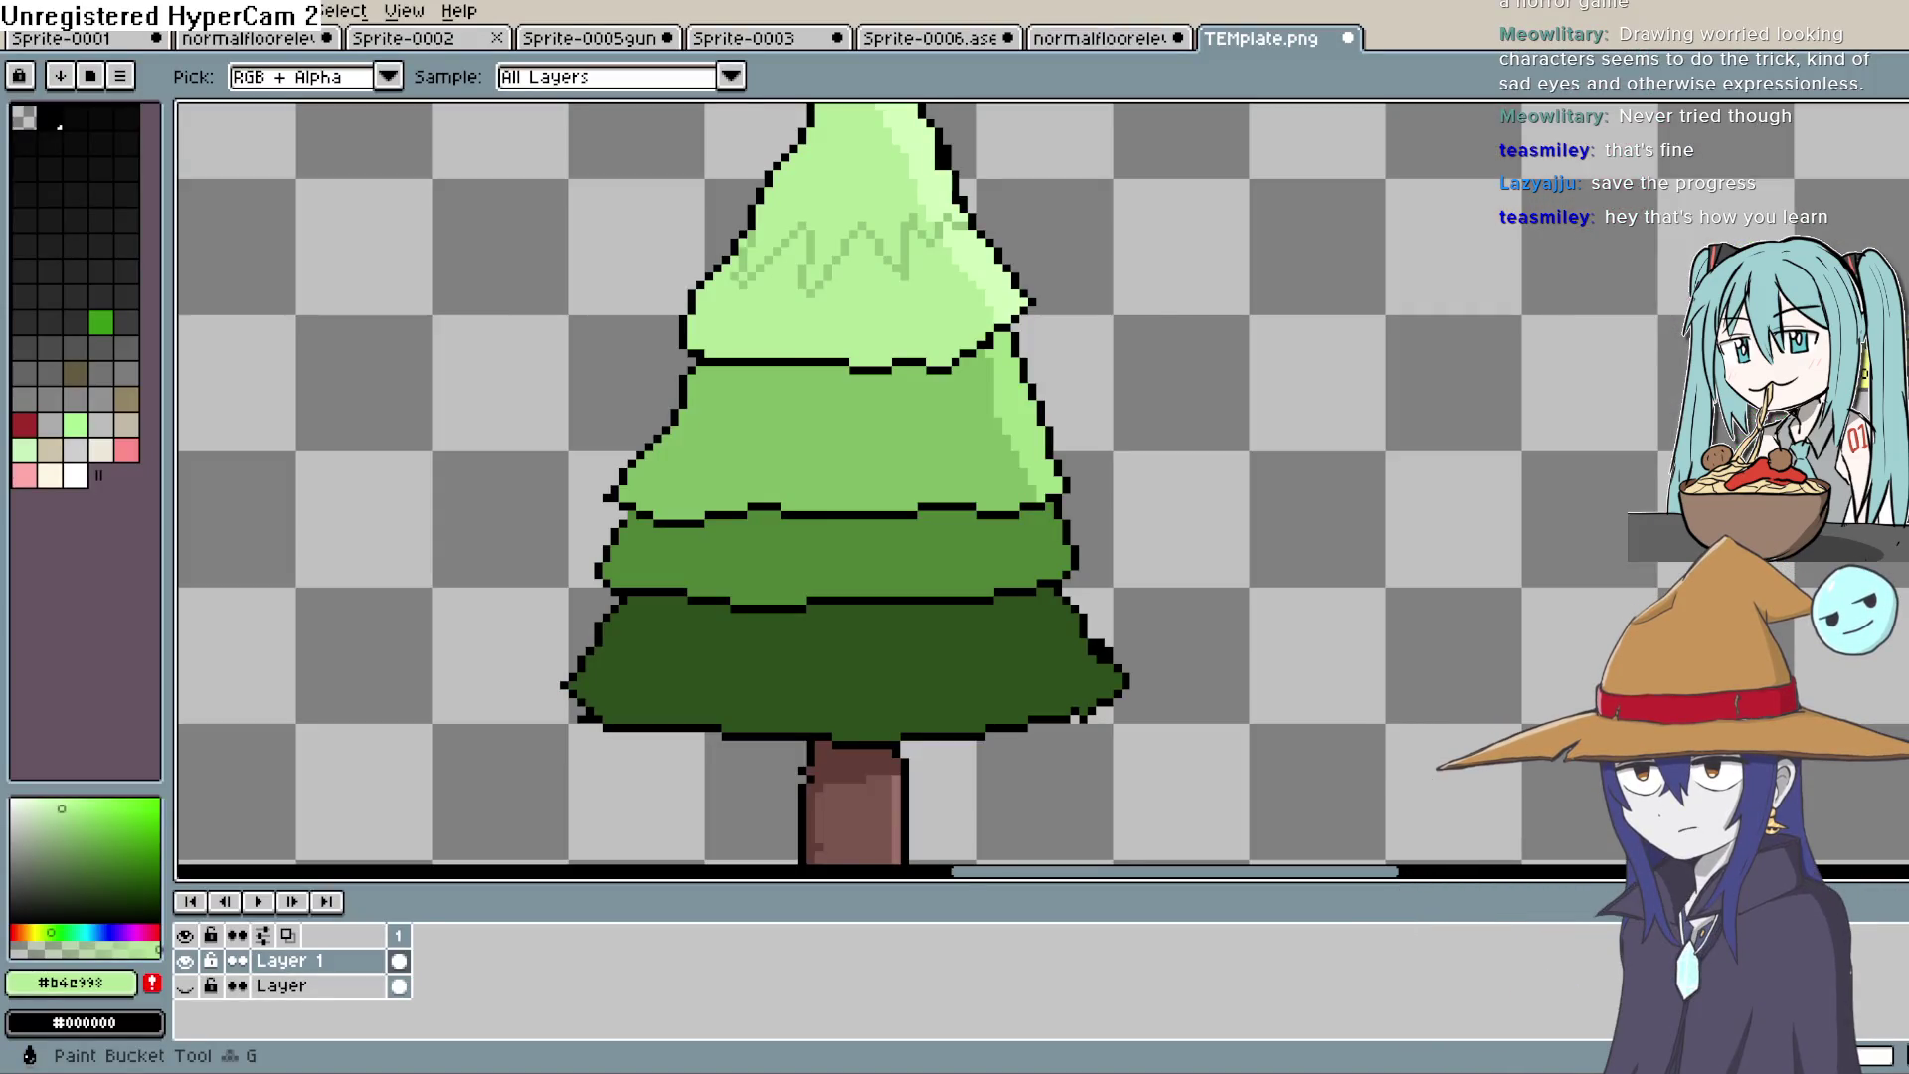
# Step: Sample the zigzag green #95c67b and bring the whole tree into view
pyautogui.press('i')
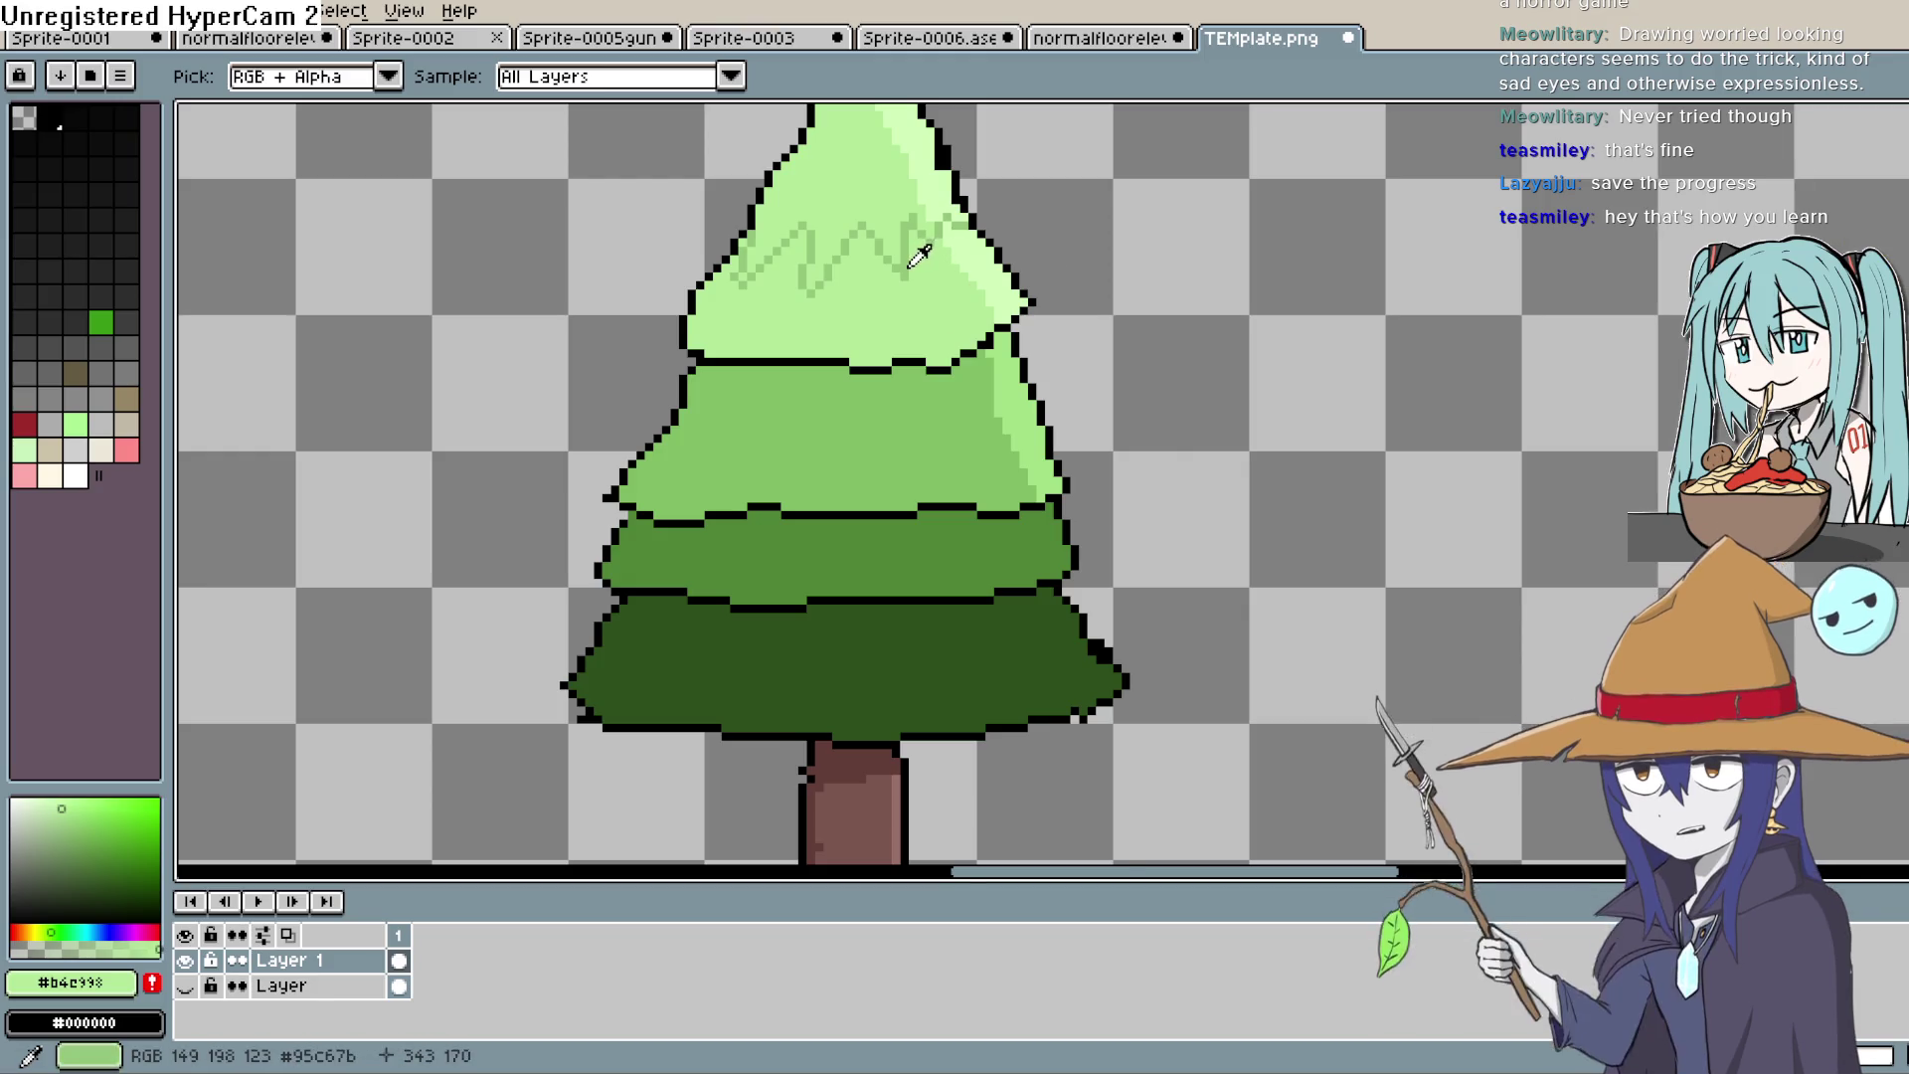
pyautogui.click(905, 270)
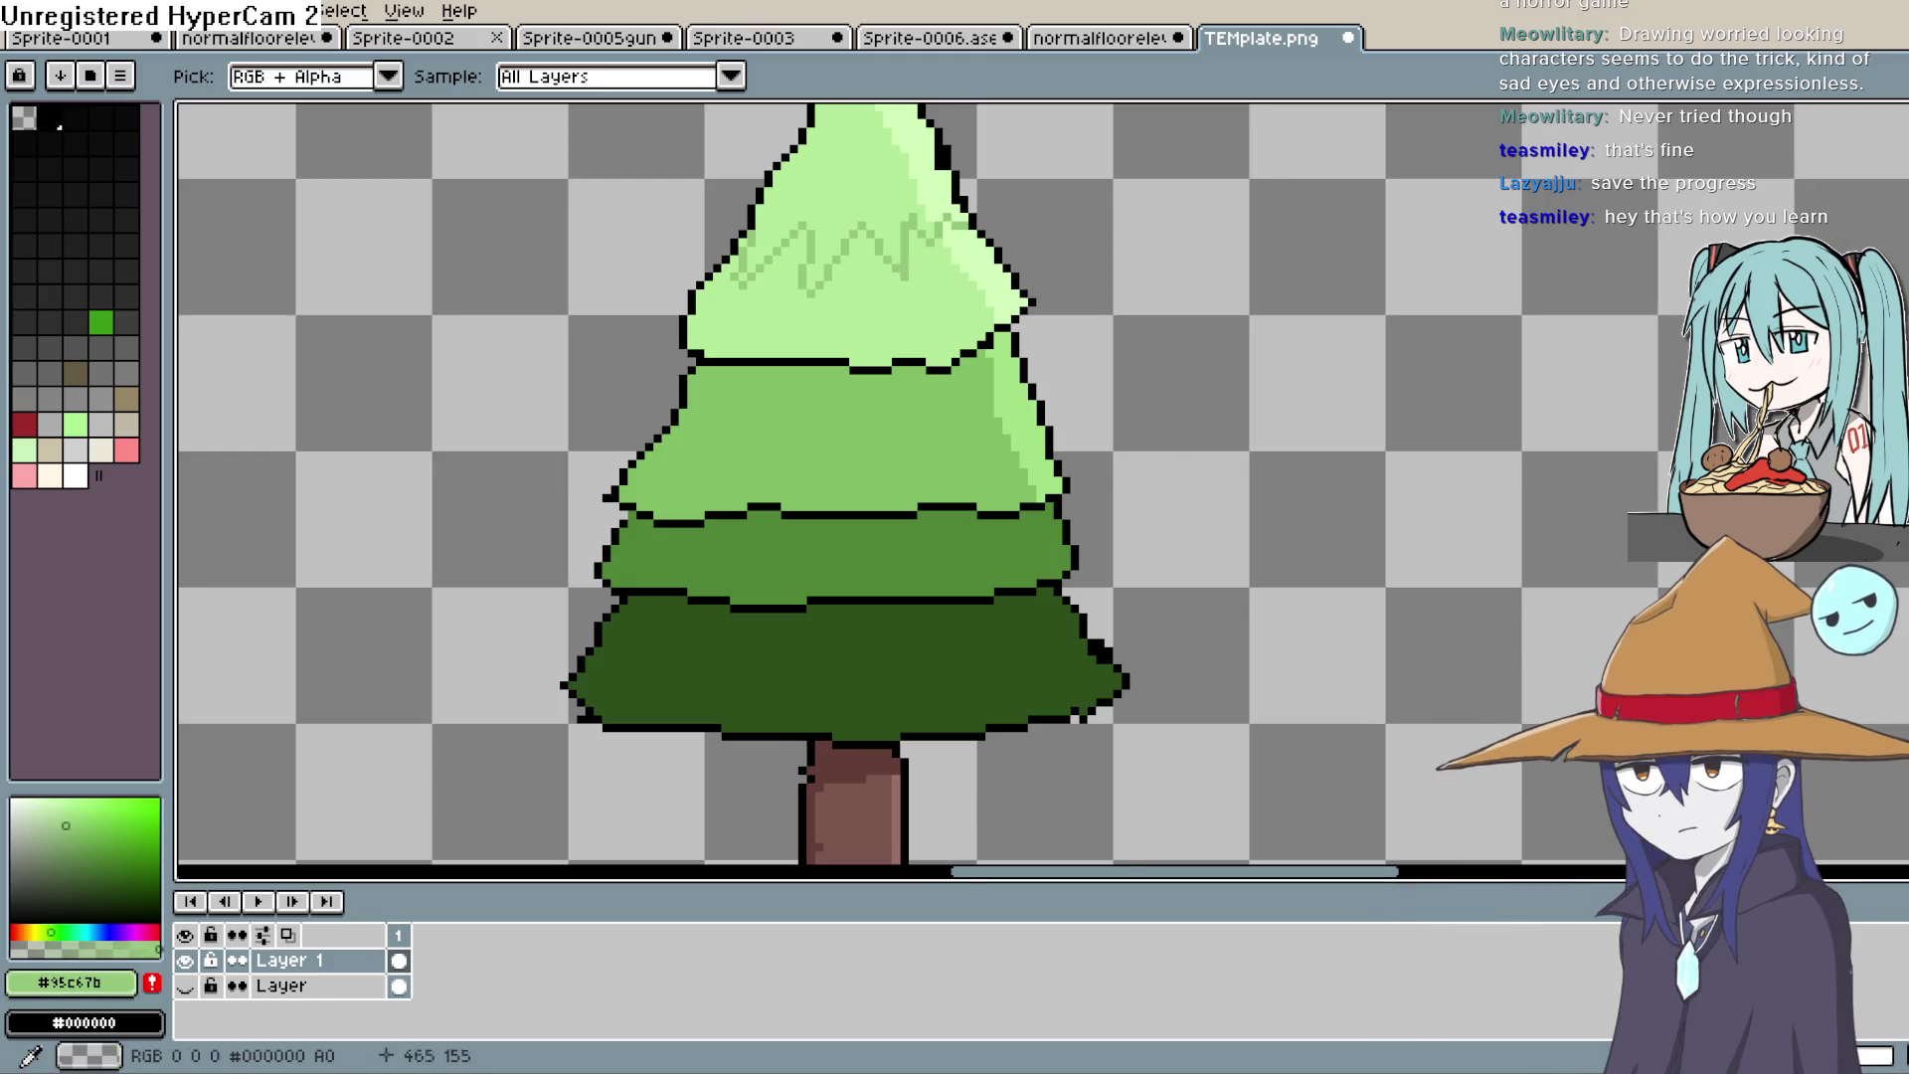
pyautogui.press('b')
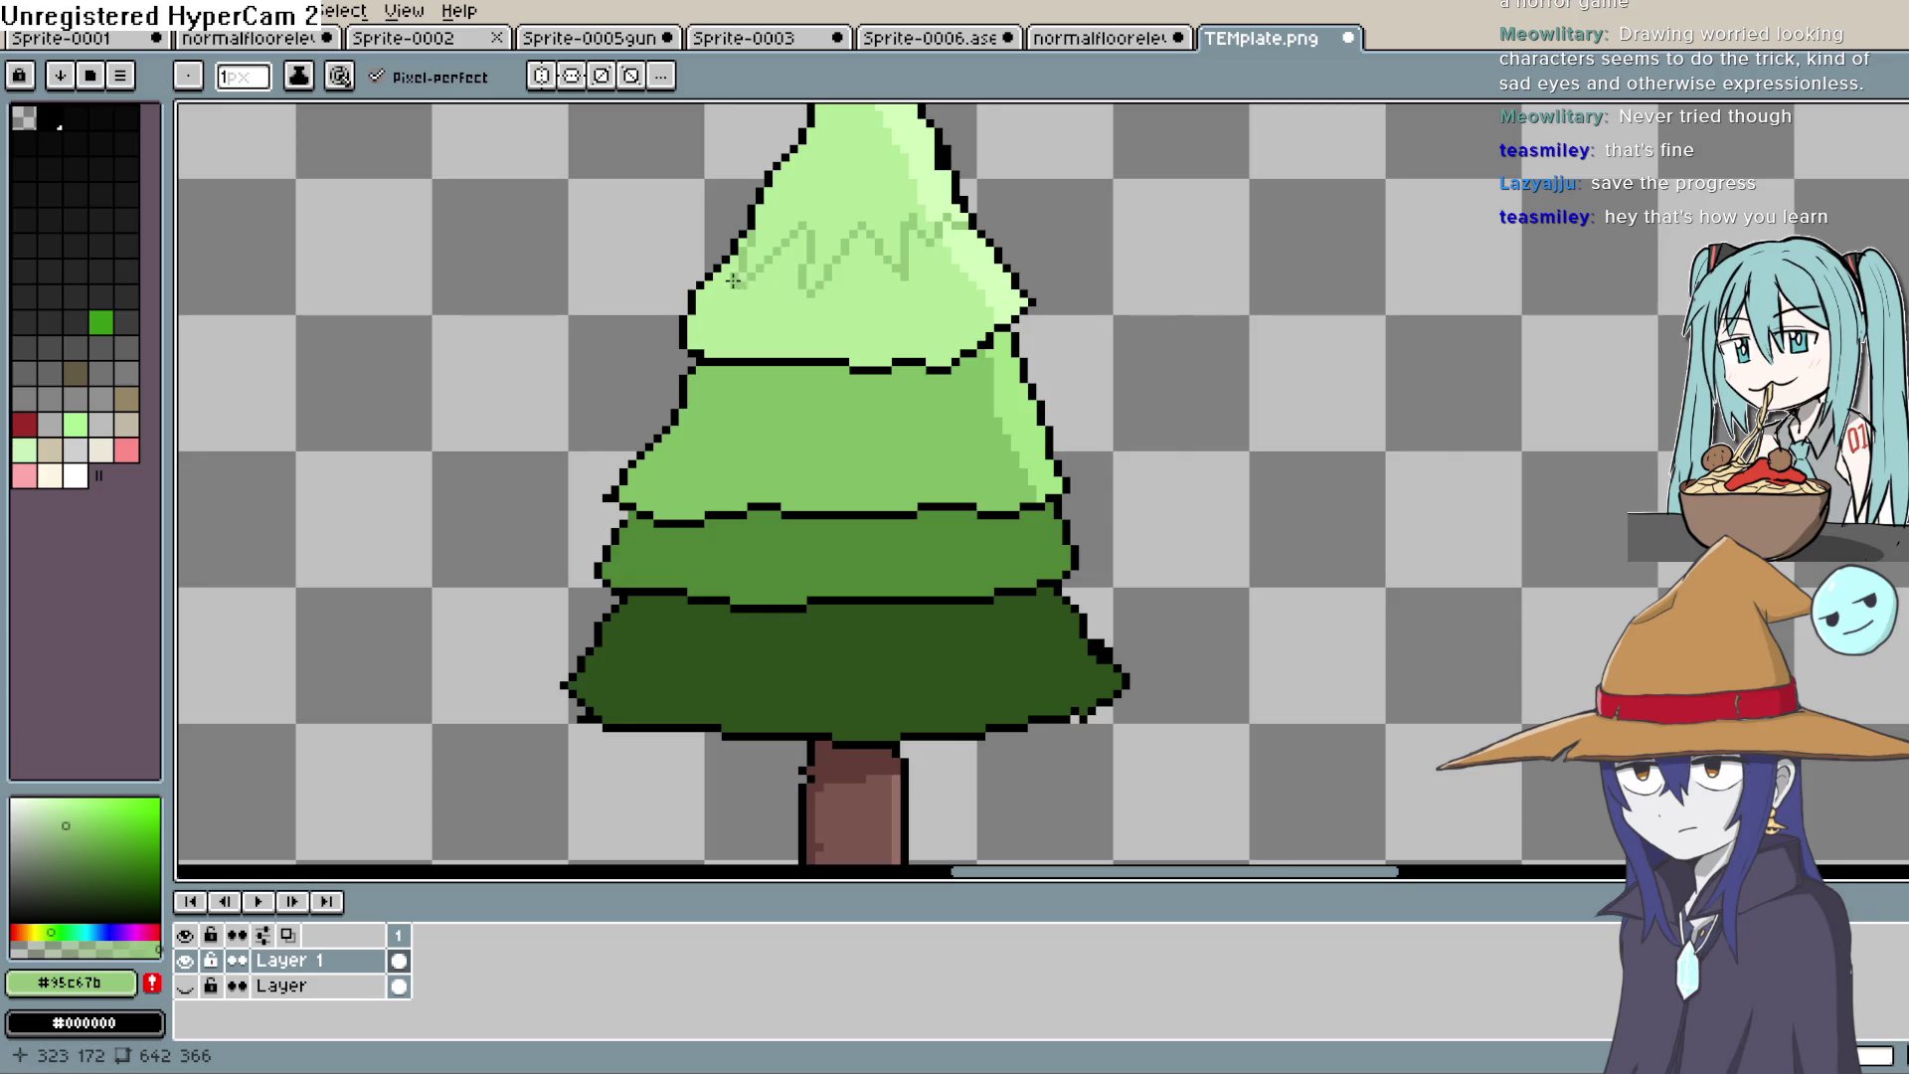
pyautogui.moveTo(772, 223); pyautogui.dragTo(748, 383)
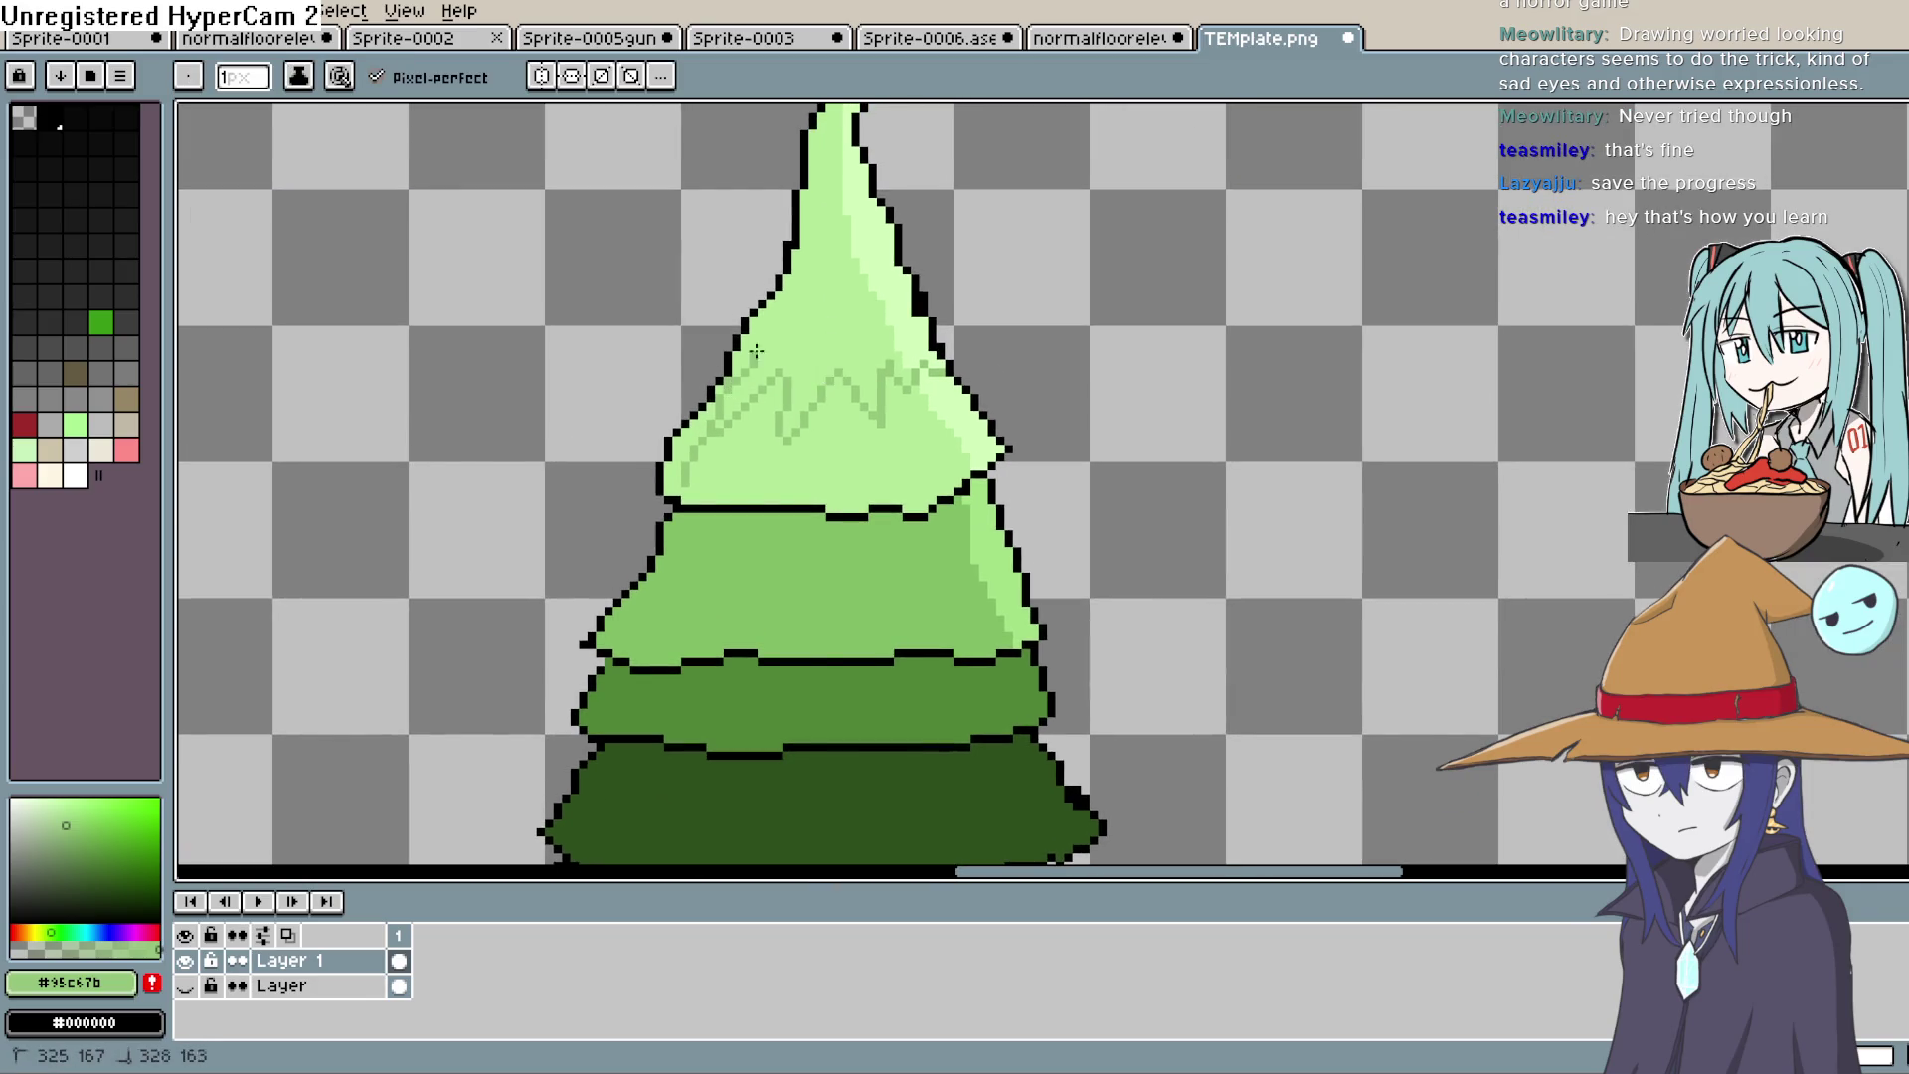
pyautogui.moveTo(811, 218); pyautogui.dragTo(844, 304)
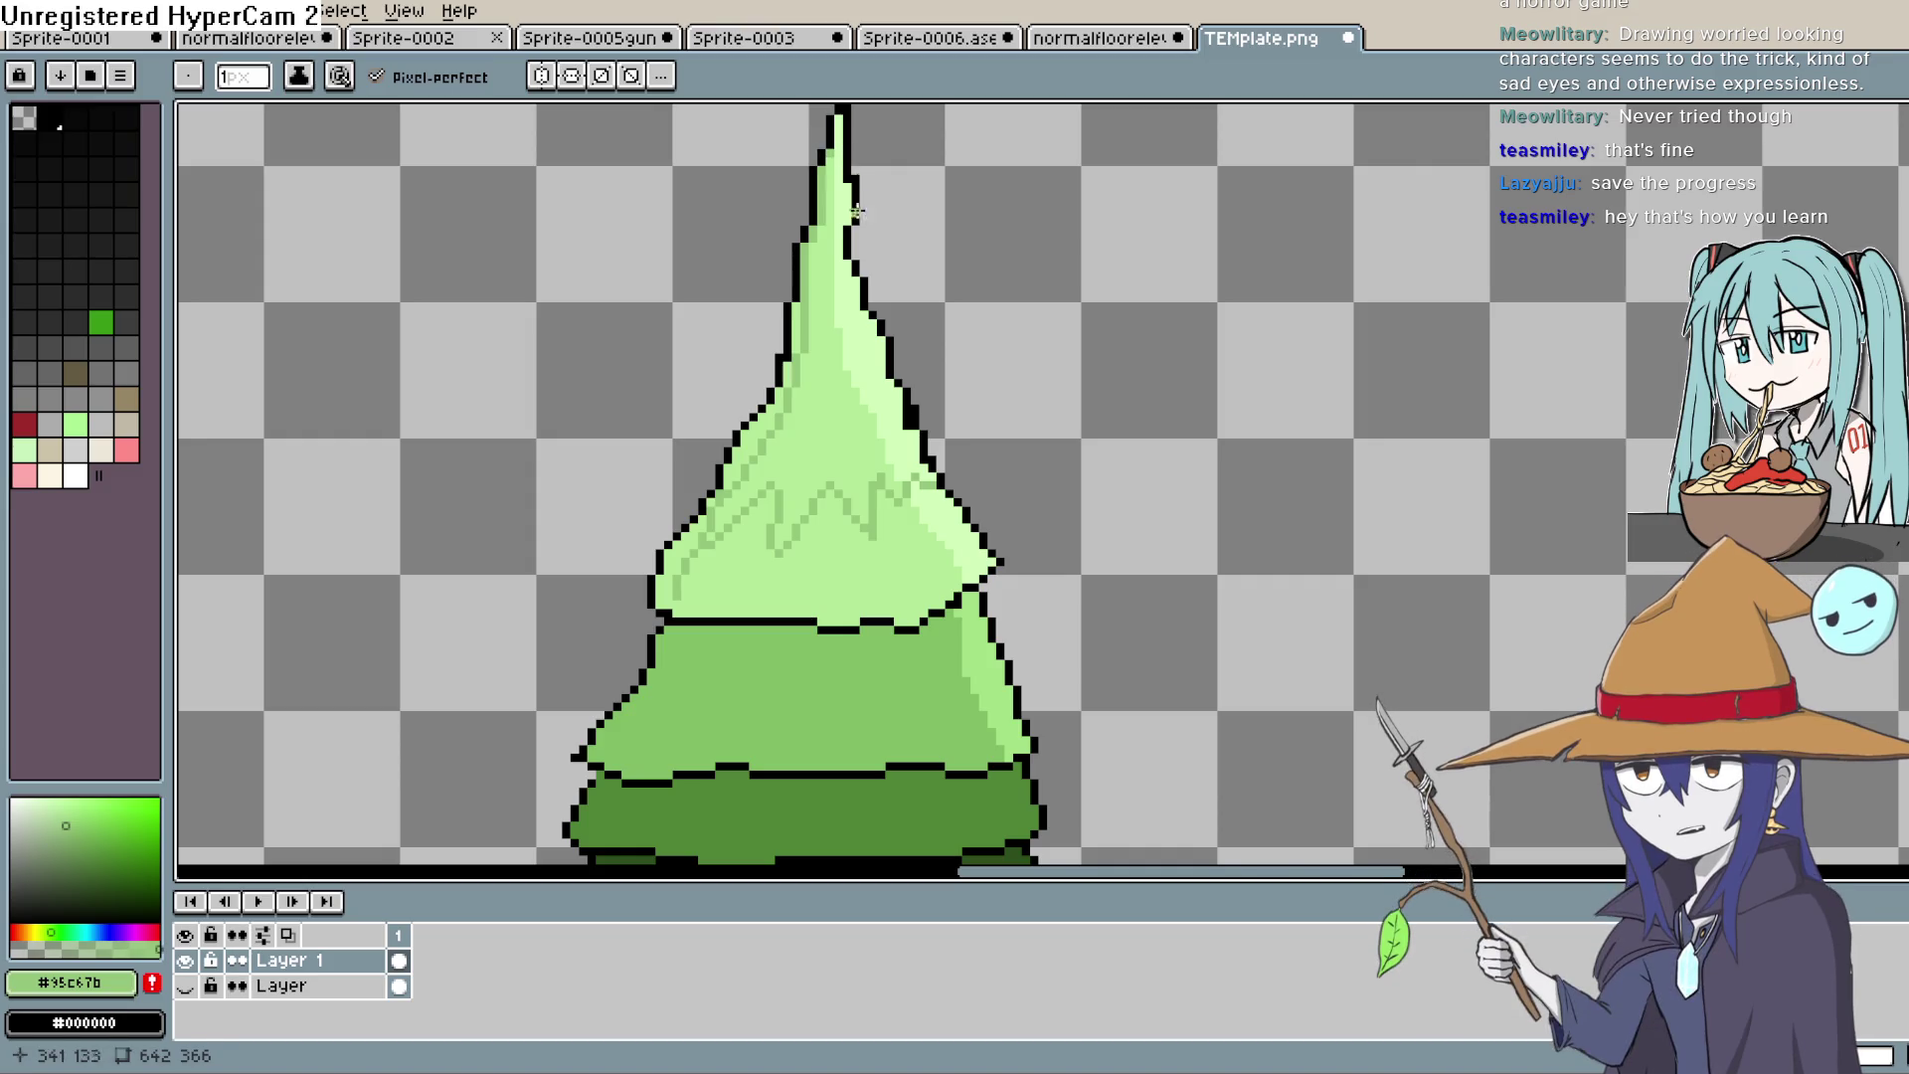
pyautogui.moveTo(810, 425)
pyautogui.mouseDown()
pyautogui.moveTo(882, 253)
pyautogui.moveTo(835, 328)
pyautogui.mouseUp()
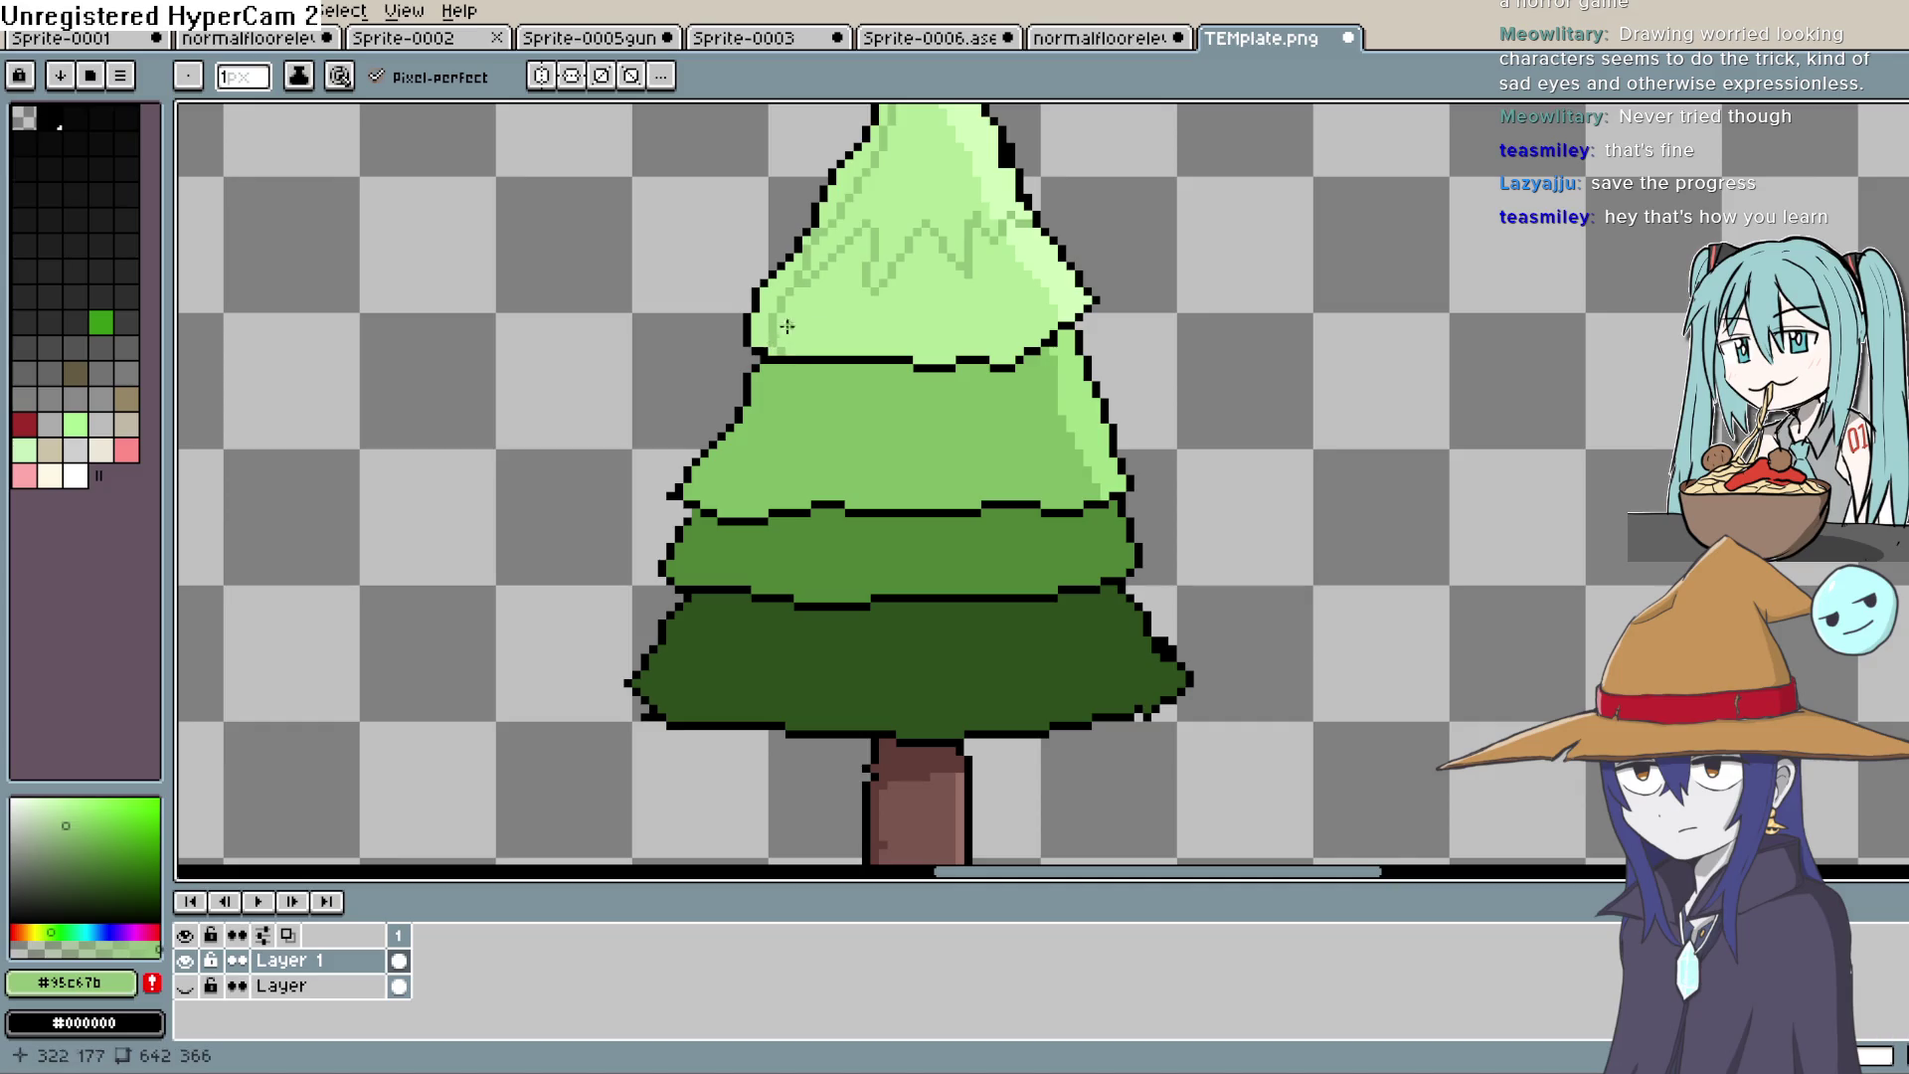
# Step: Undo a trial fill below the zigzag and pencil a second zigzag left of the first
pyautogui.press('g')
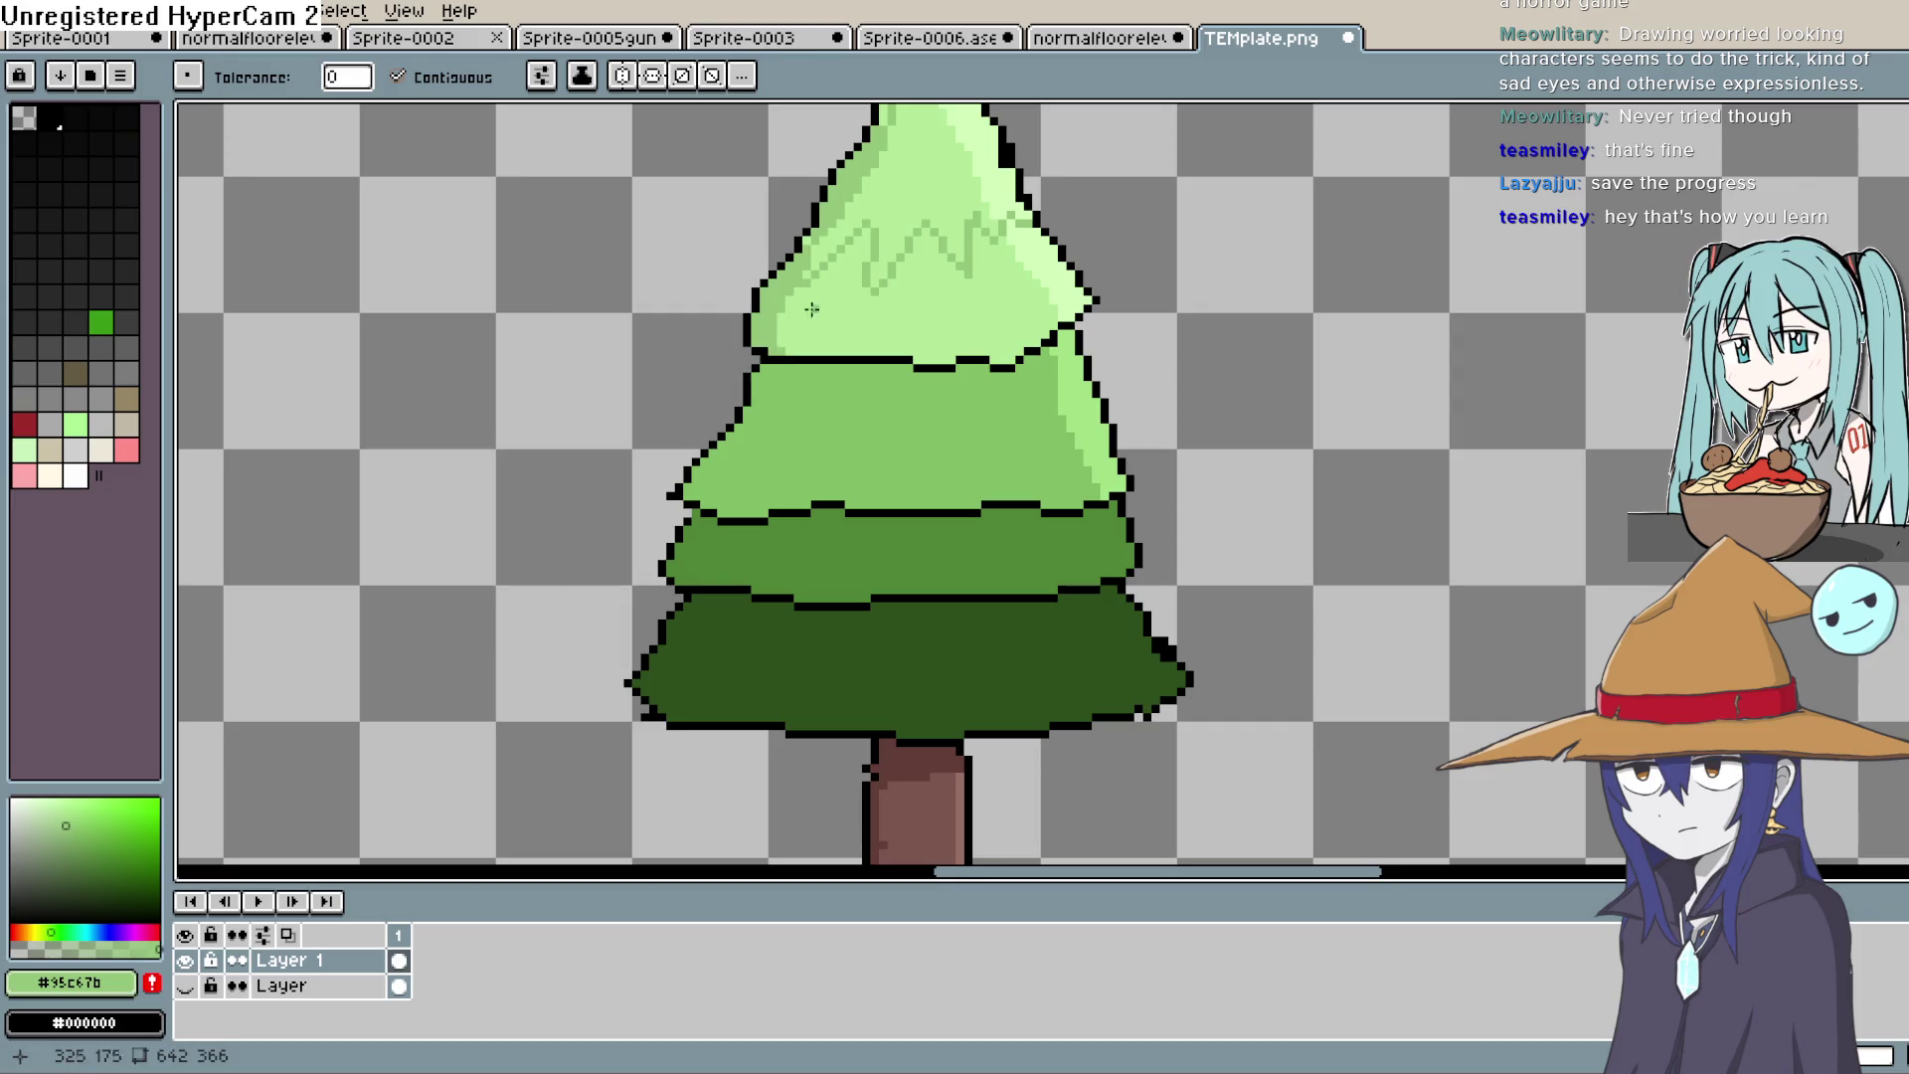
pyautogui.moveTo(812, 310); pyautogui.dragTo(796, 488)
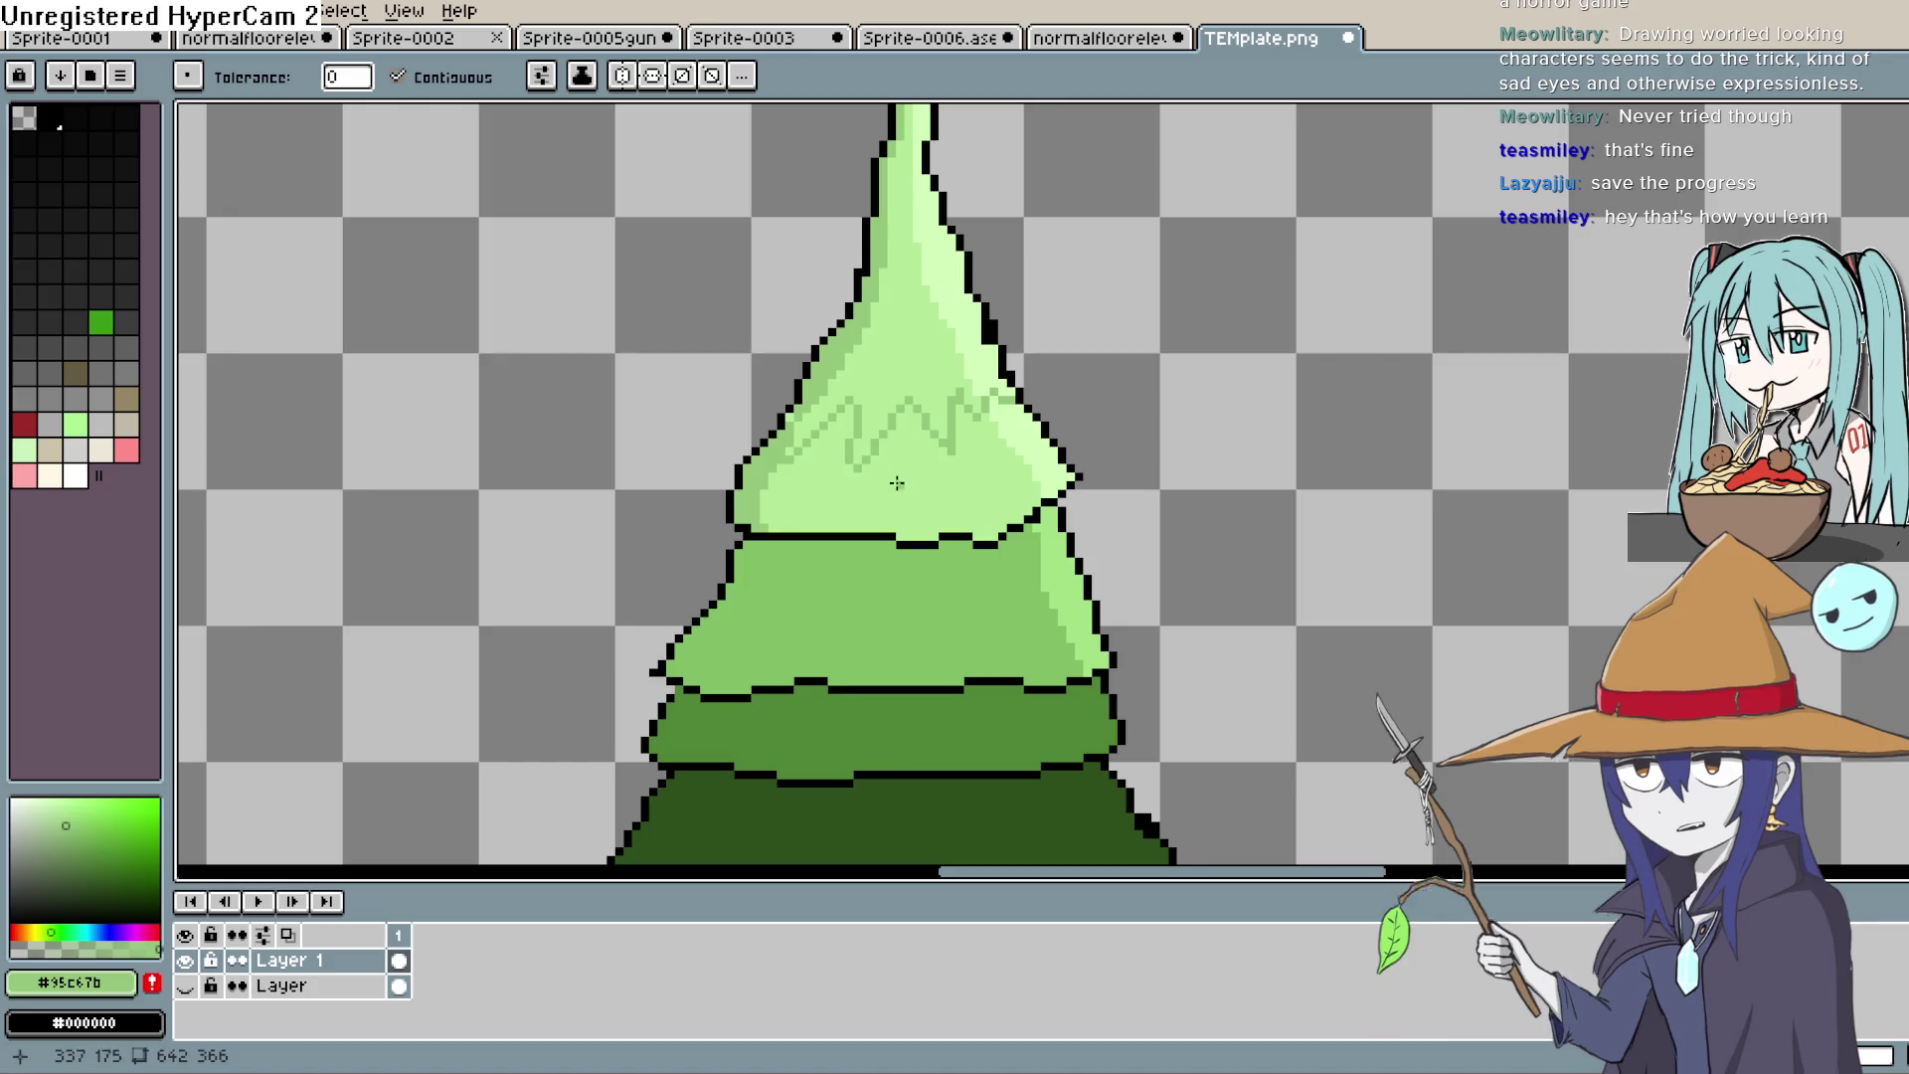
pyautogui.click(941, 449)
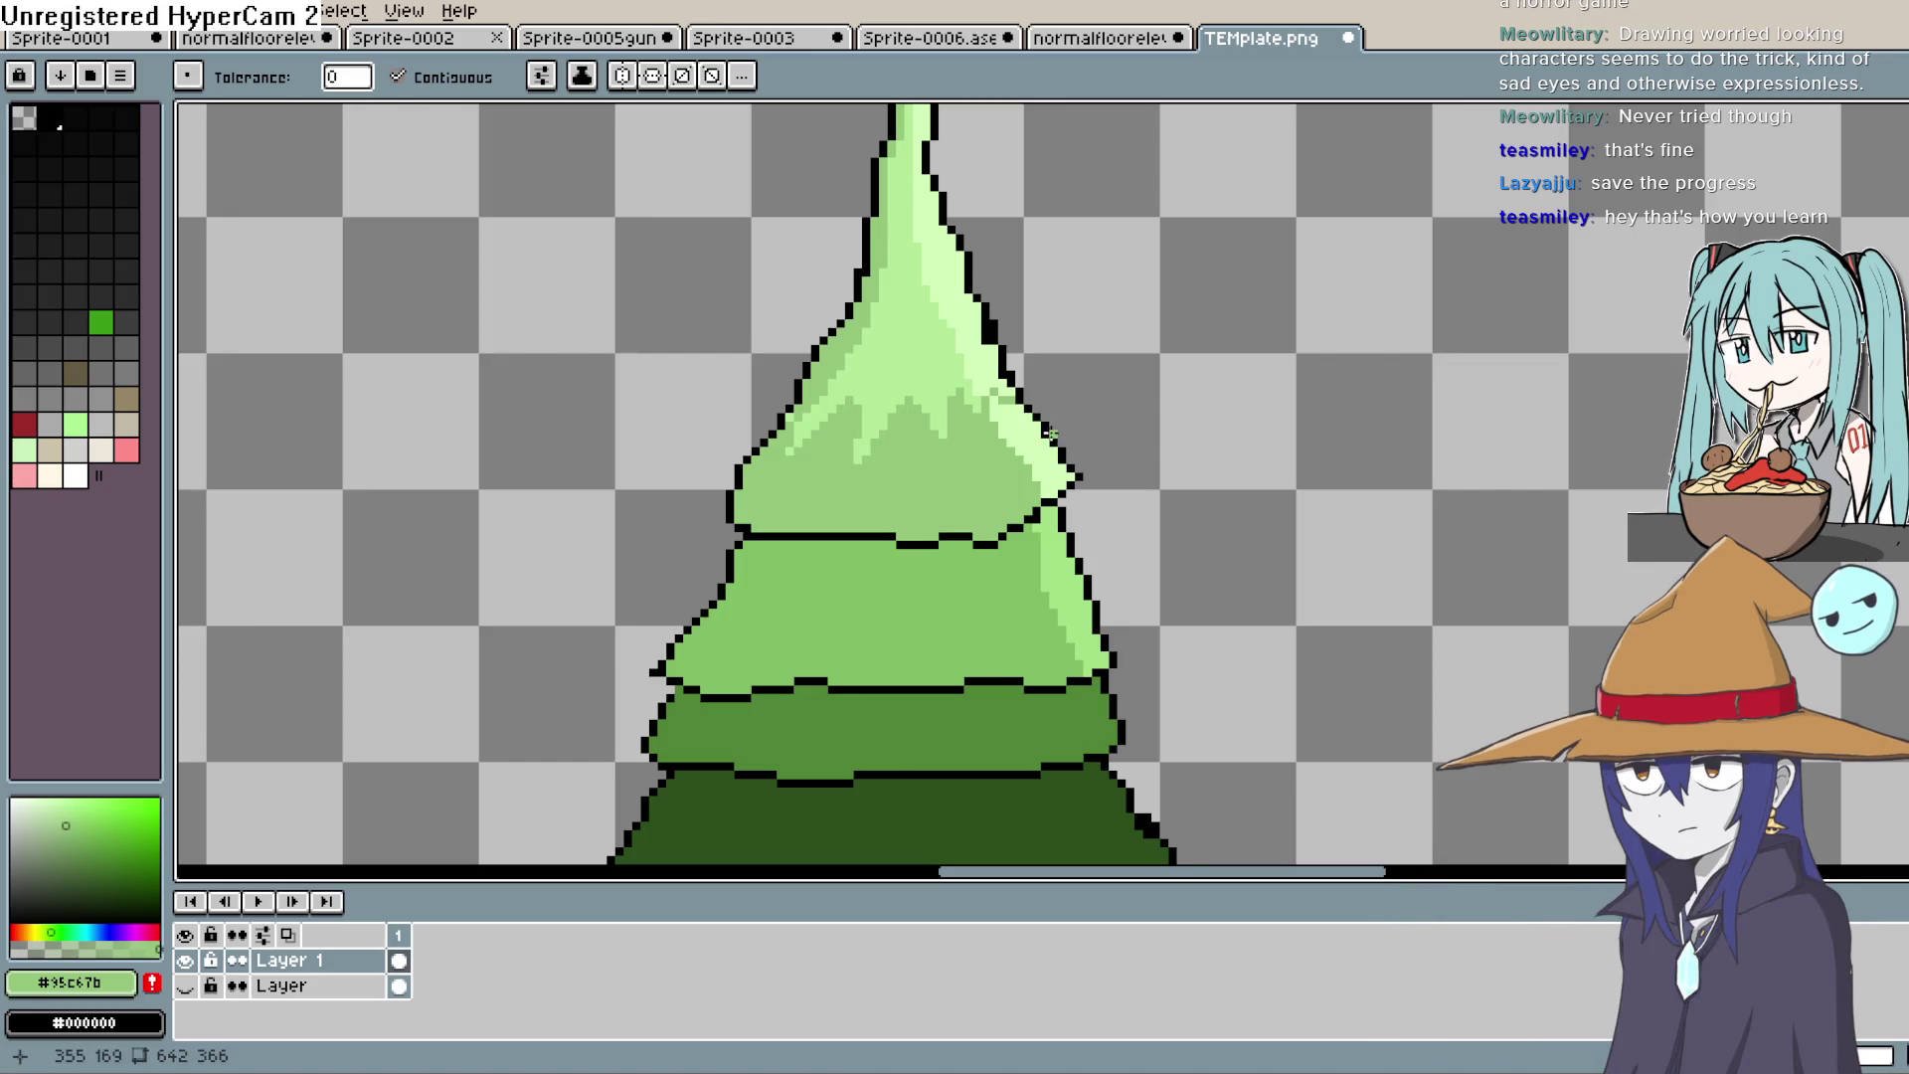
pyautogui.hotkey('ctrl', 'z')
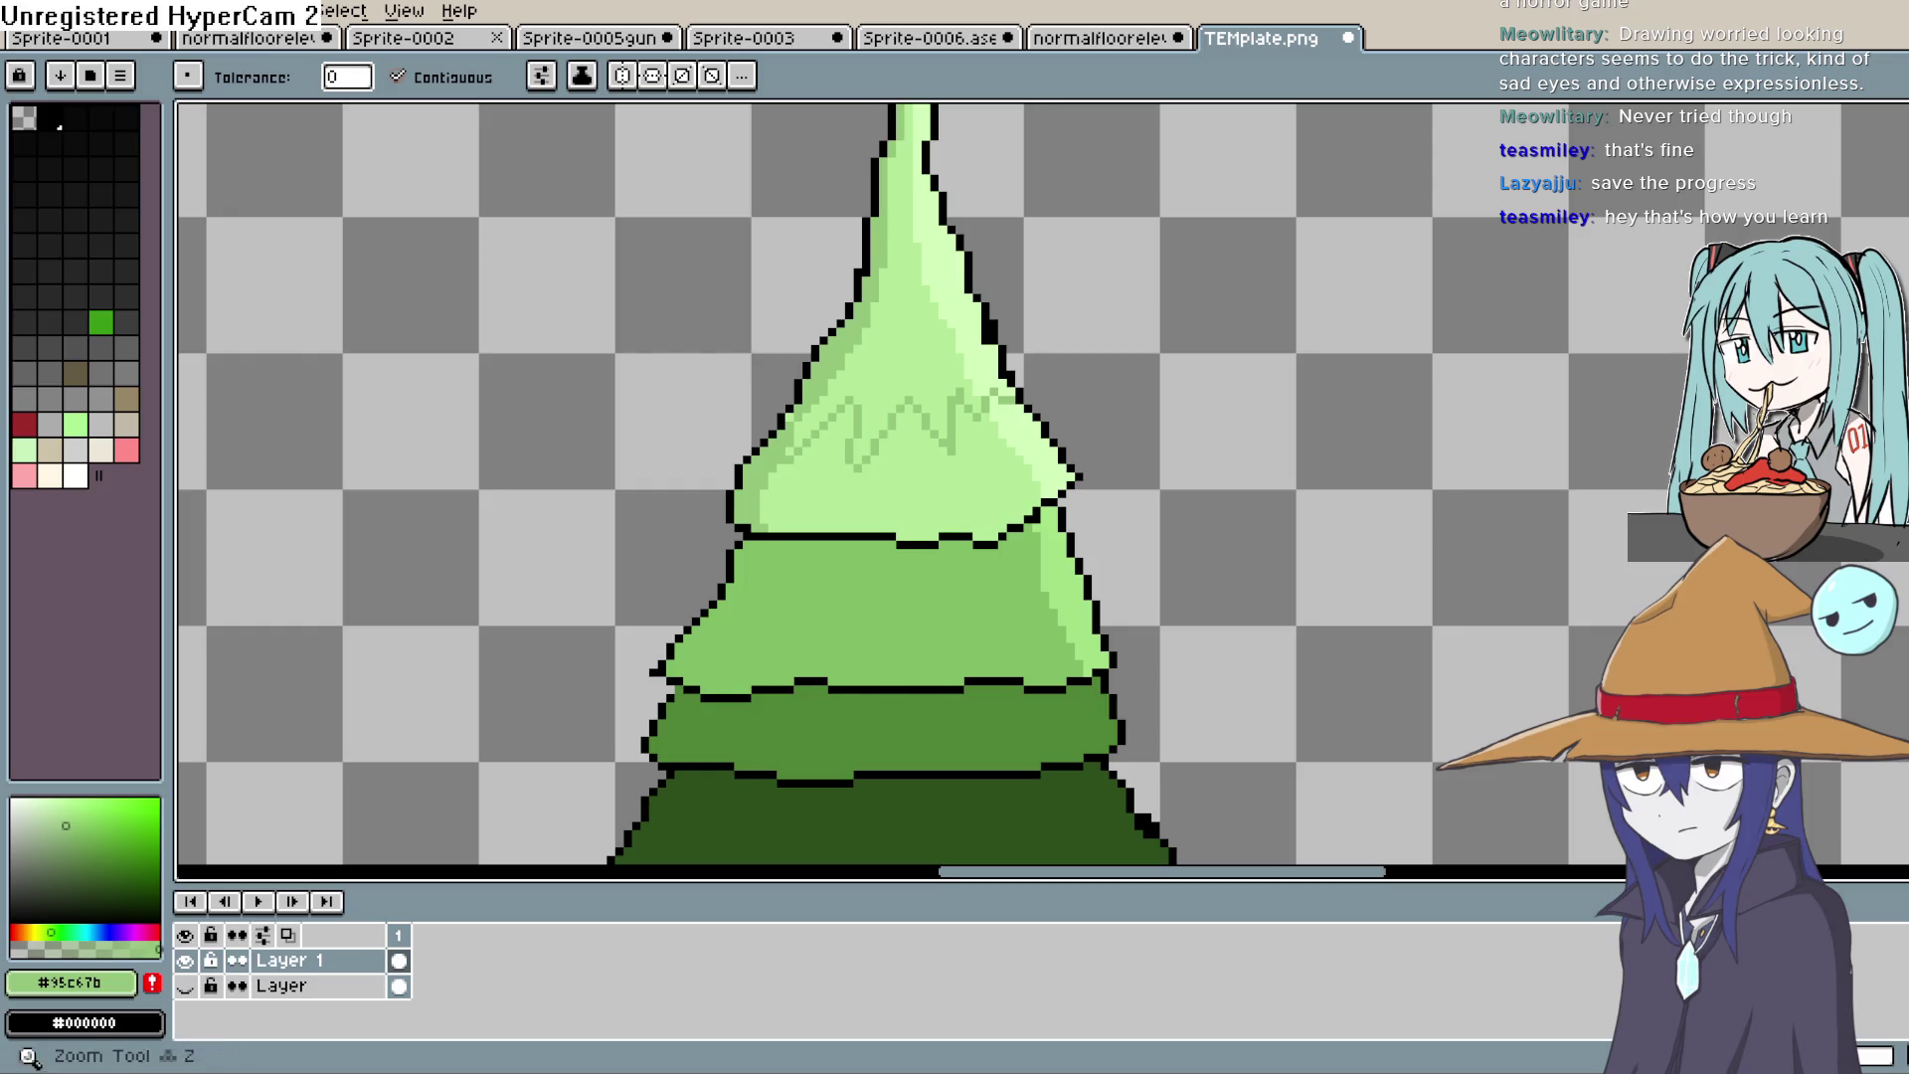
pyautogui.press('i')
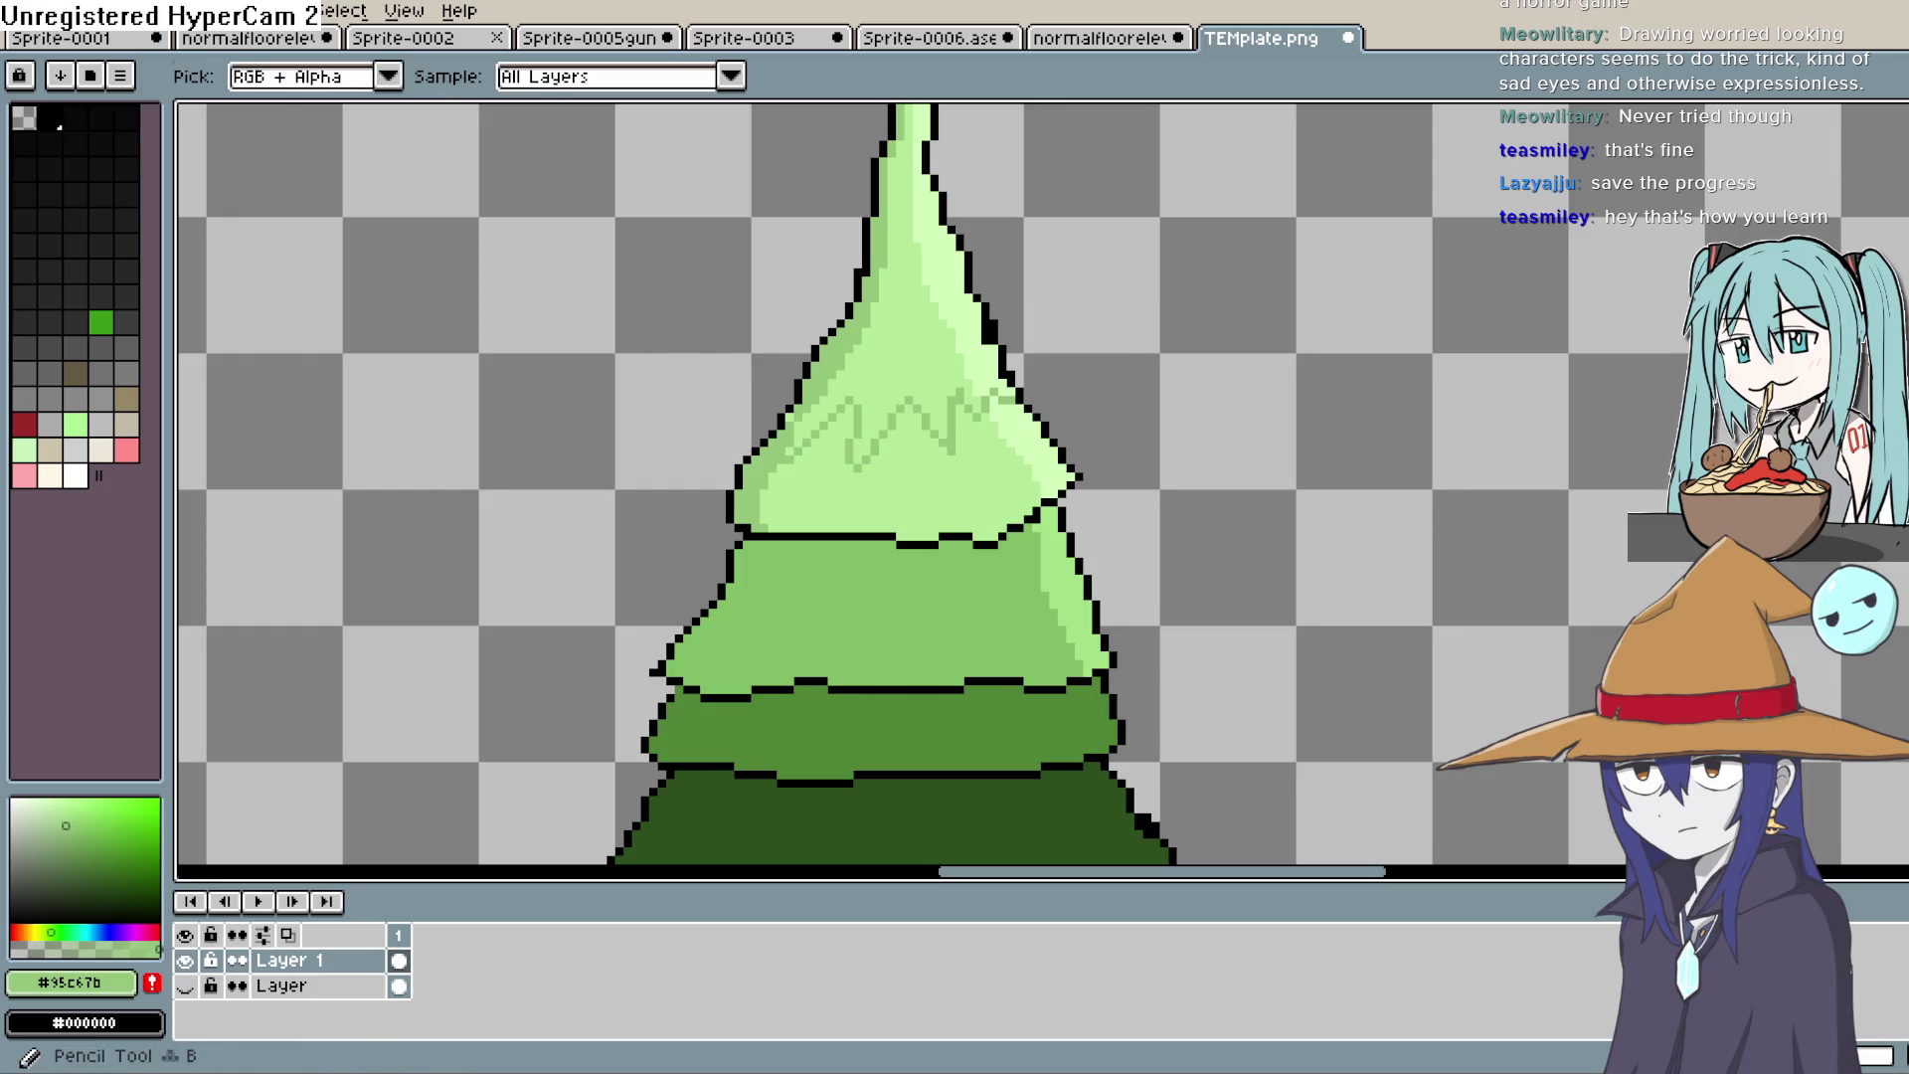
pyautogui.press('b')
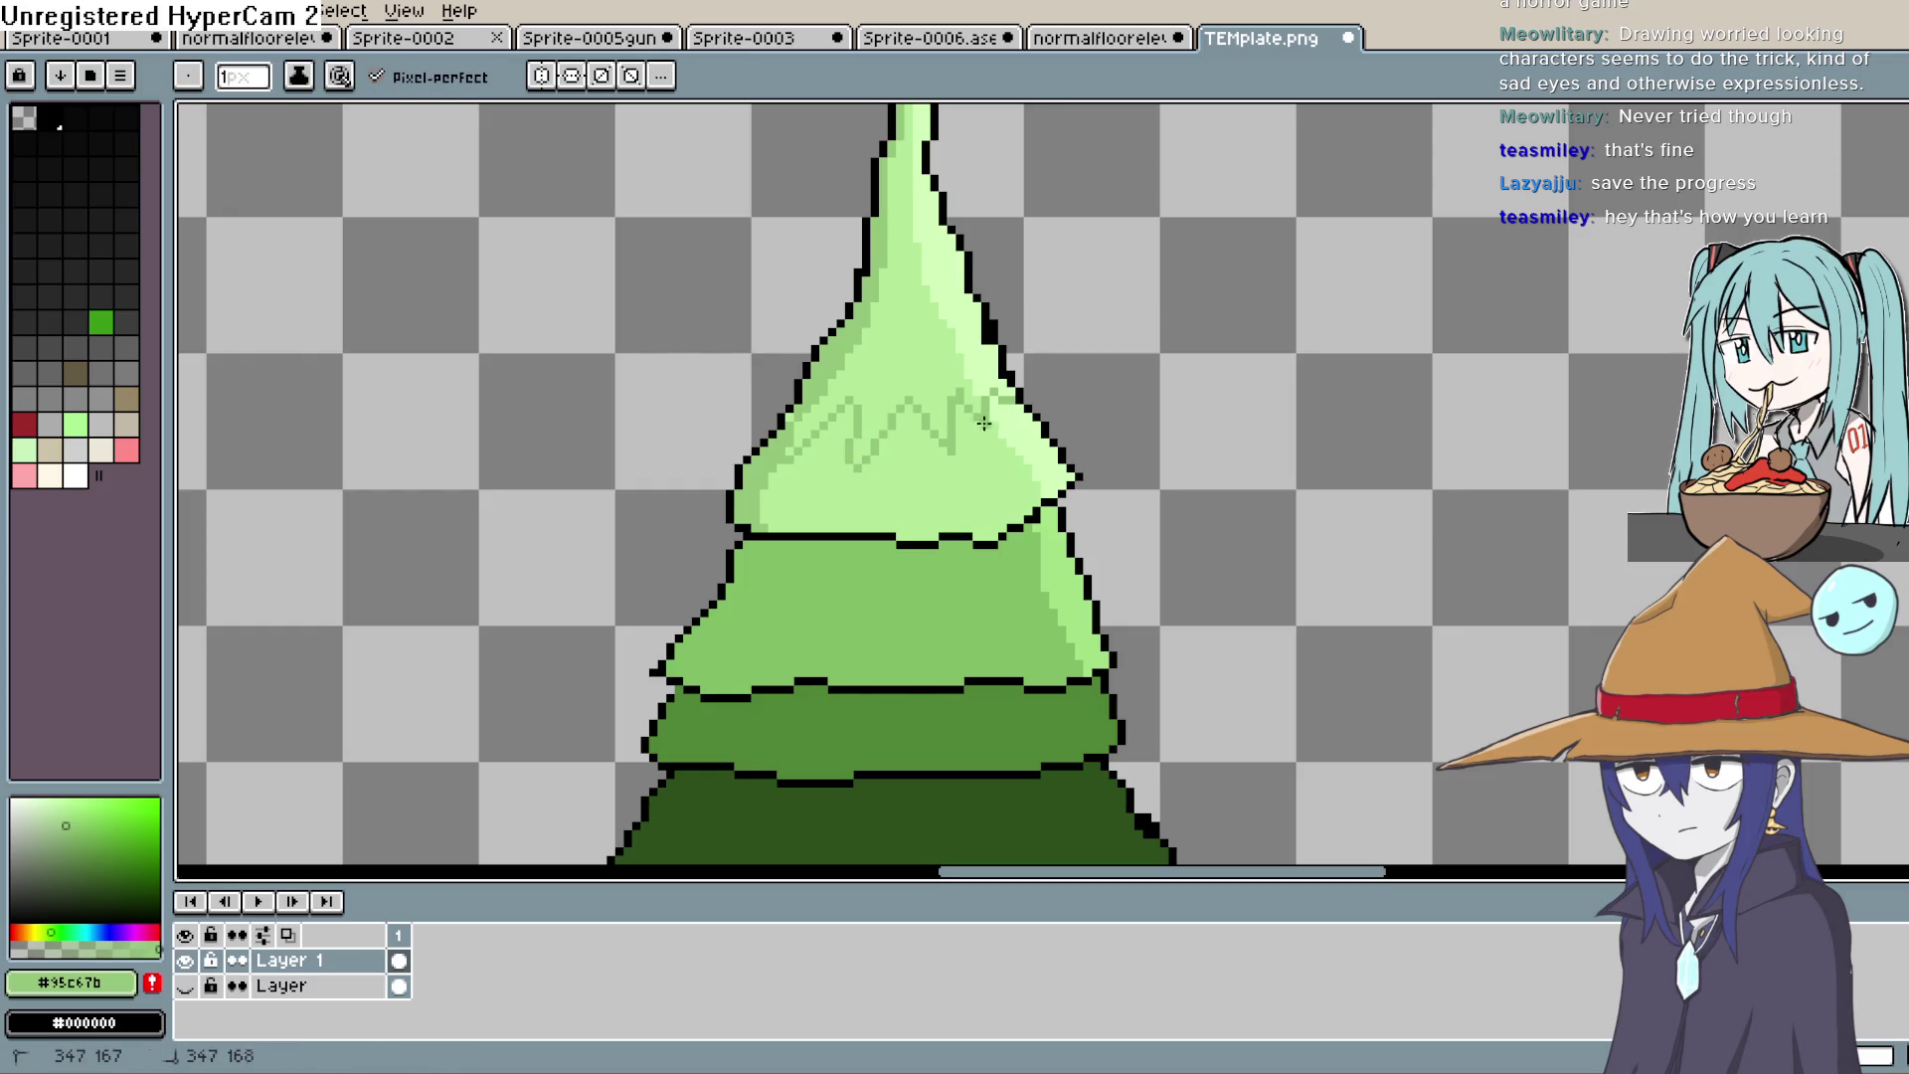
pyautogui.moveTo(910, 432)
pyautogui.mouseDown()
pyautogui.moveTo(845, 502)
pyautogui.moveTo(801, 467)
pyautogui.moveTo(770, 479)
pyautogui.mouseUp()
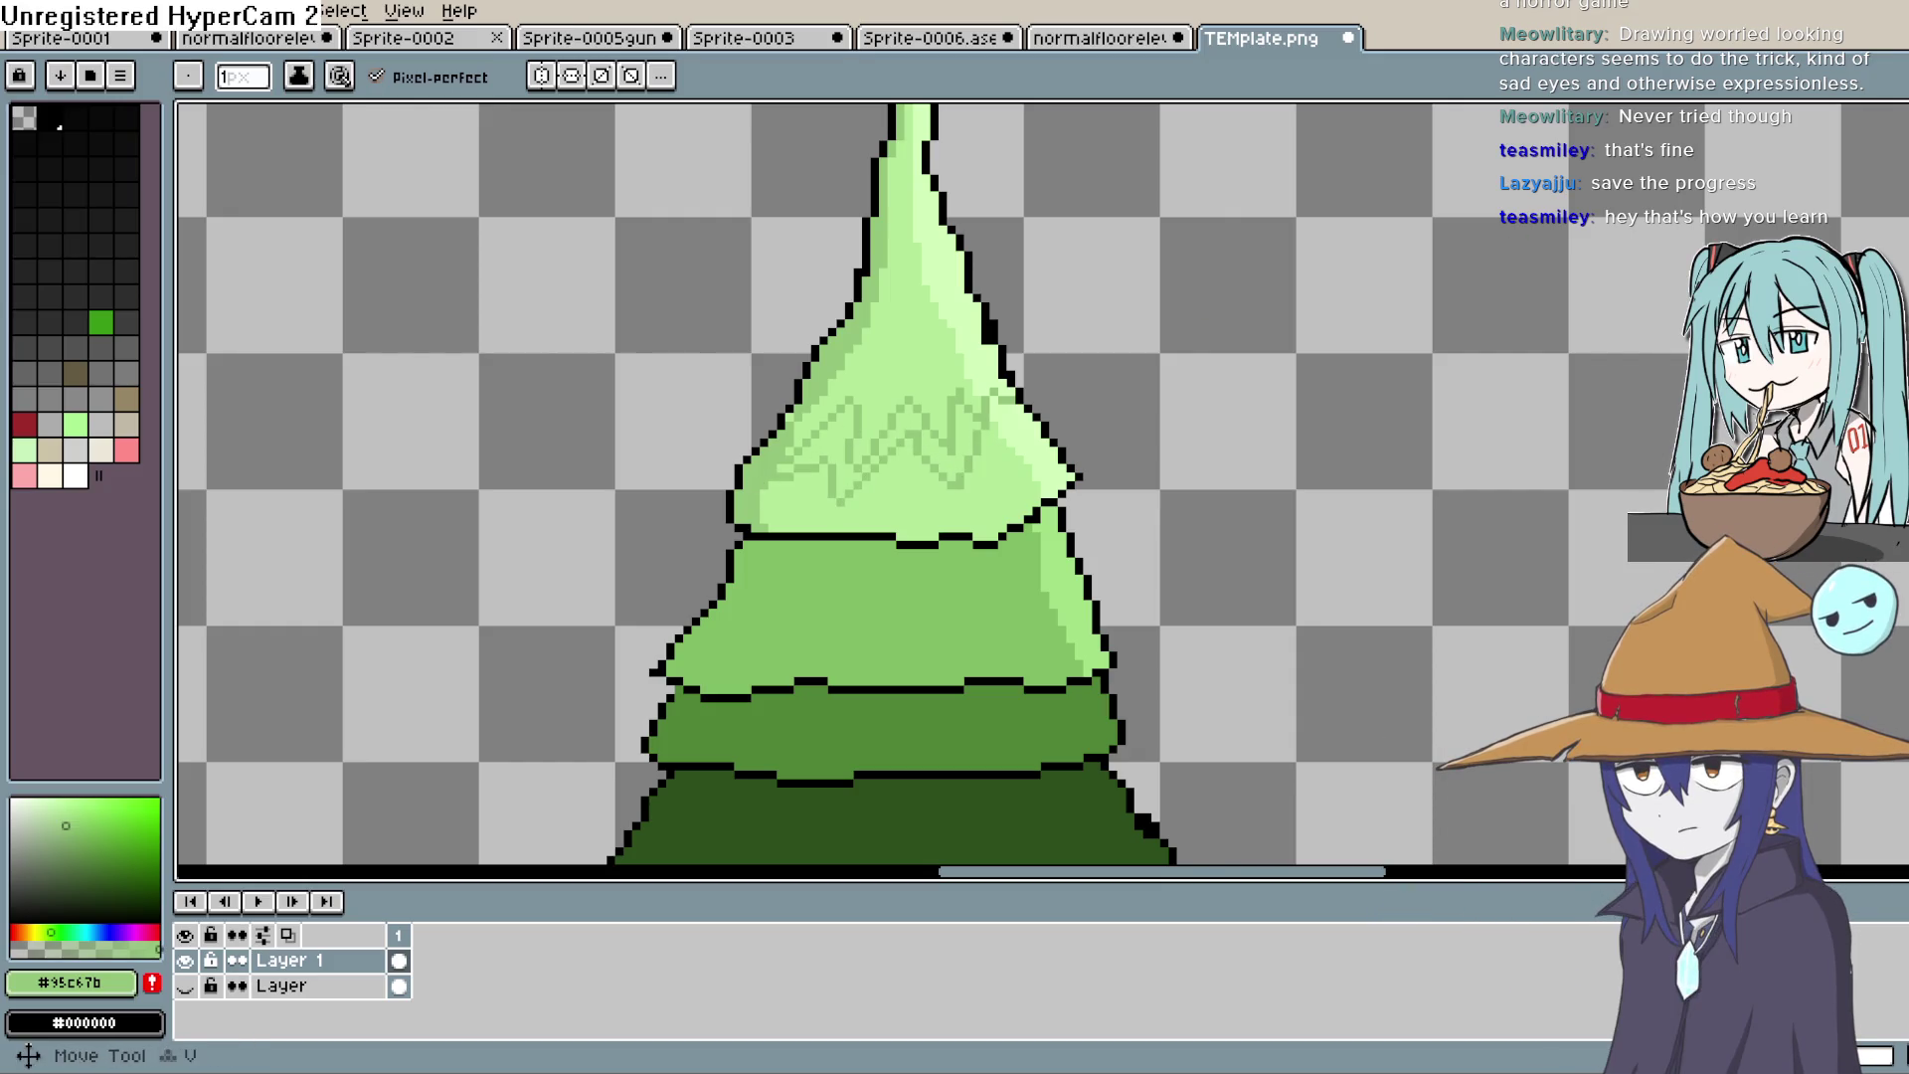
# Step: Bucket-fill the zigzag pockets and the top tier's lower-left patch with darker green
pyautogui.press('g')
pyautogui.click(951, 463)
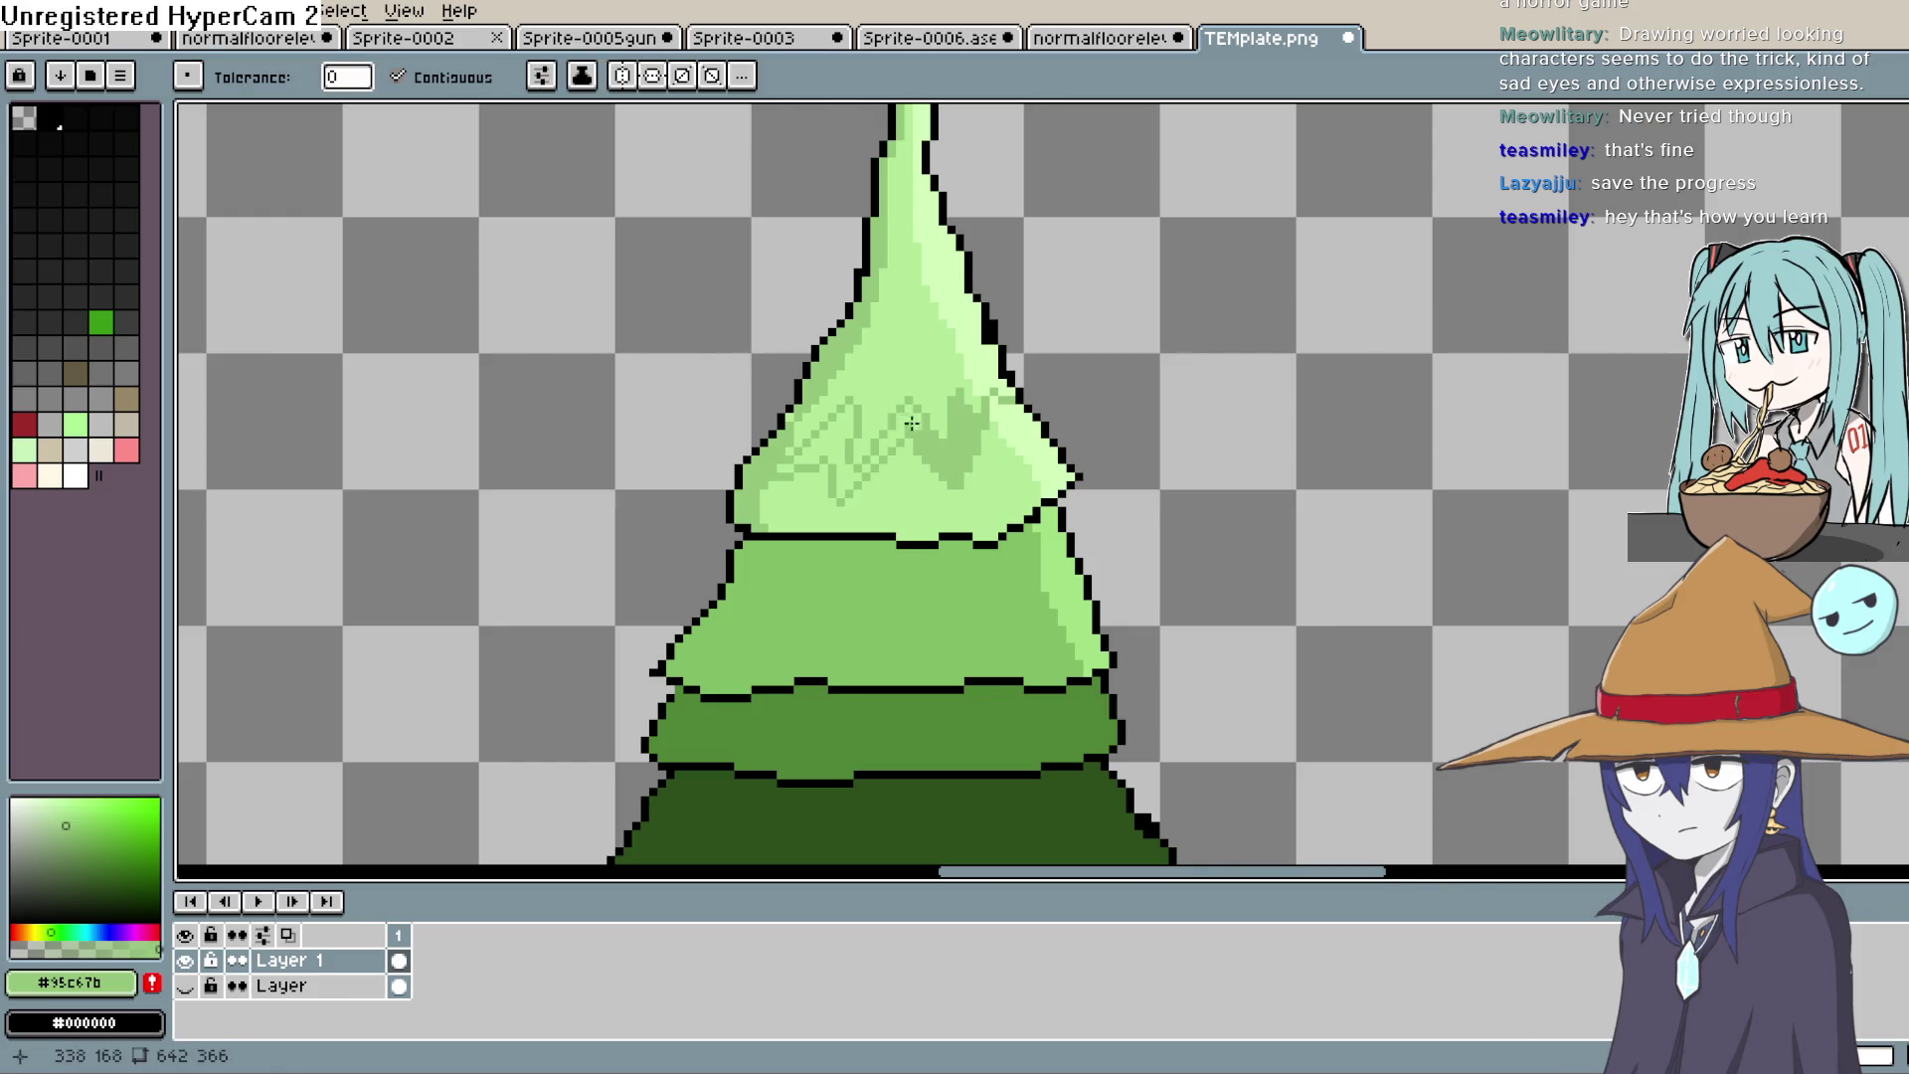
pyautogui.click(845, 483)
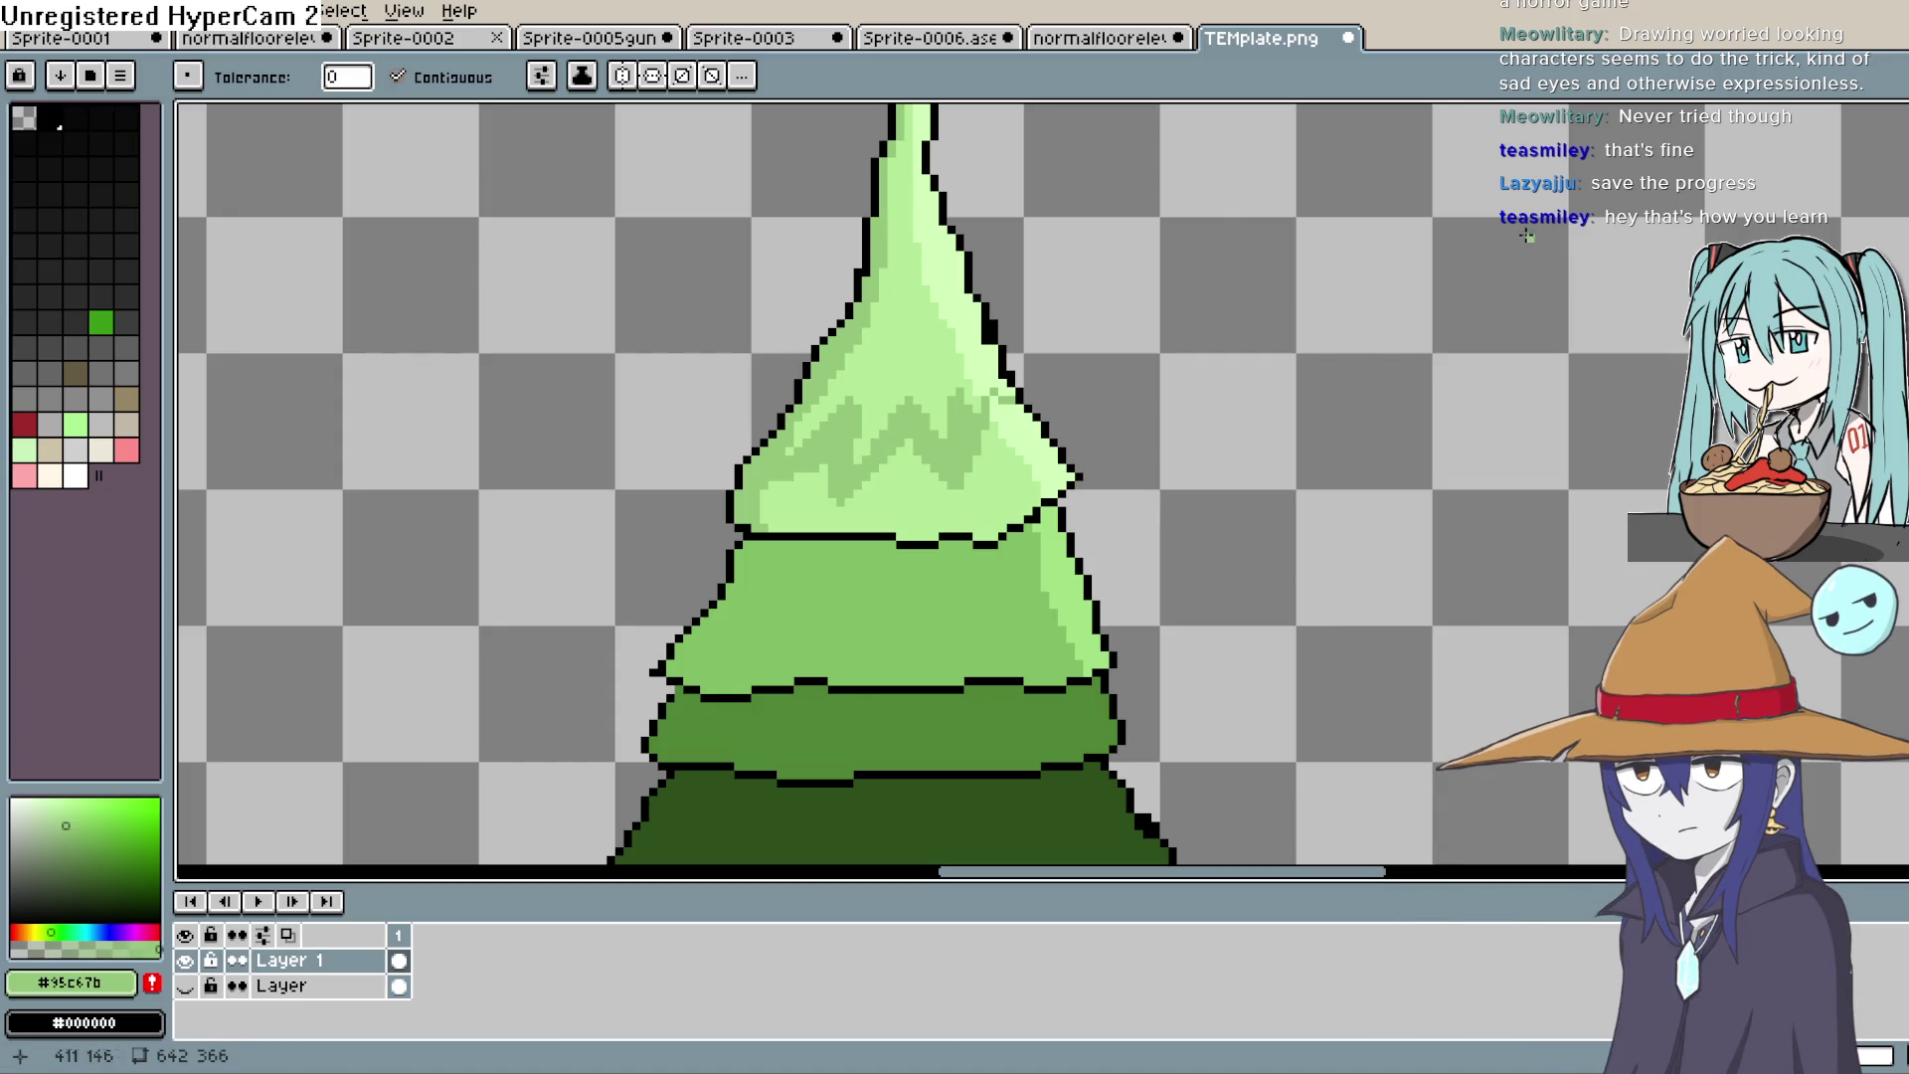
pyautogui.press('b')
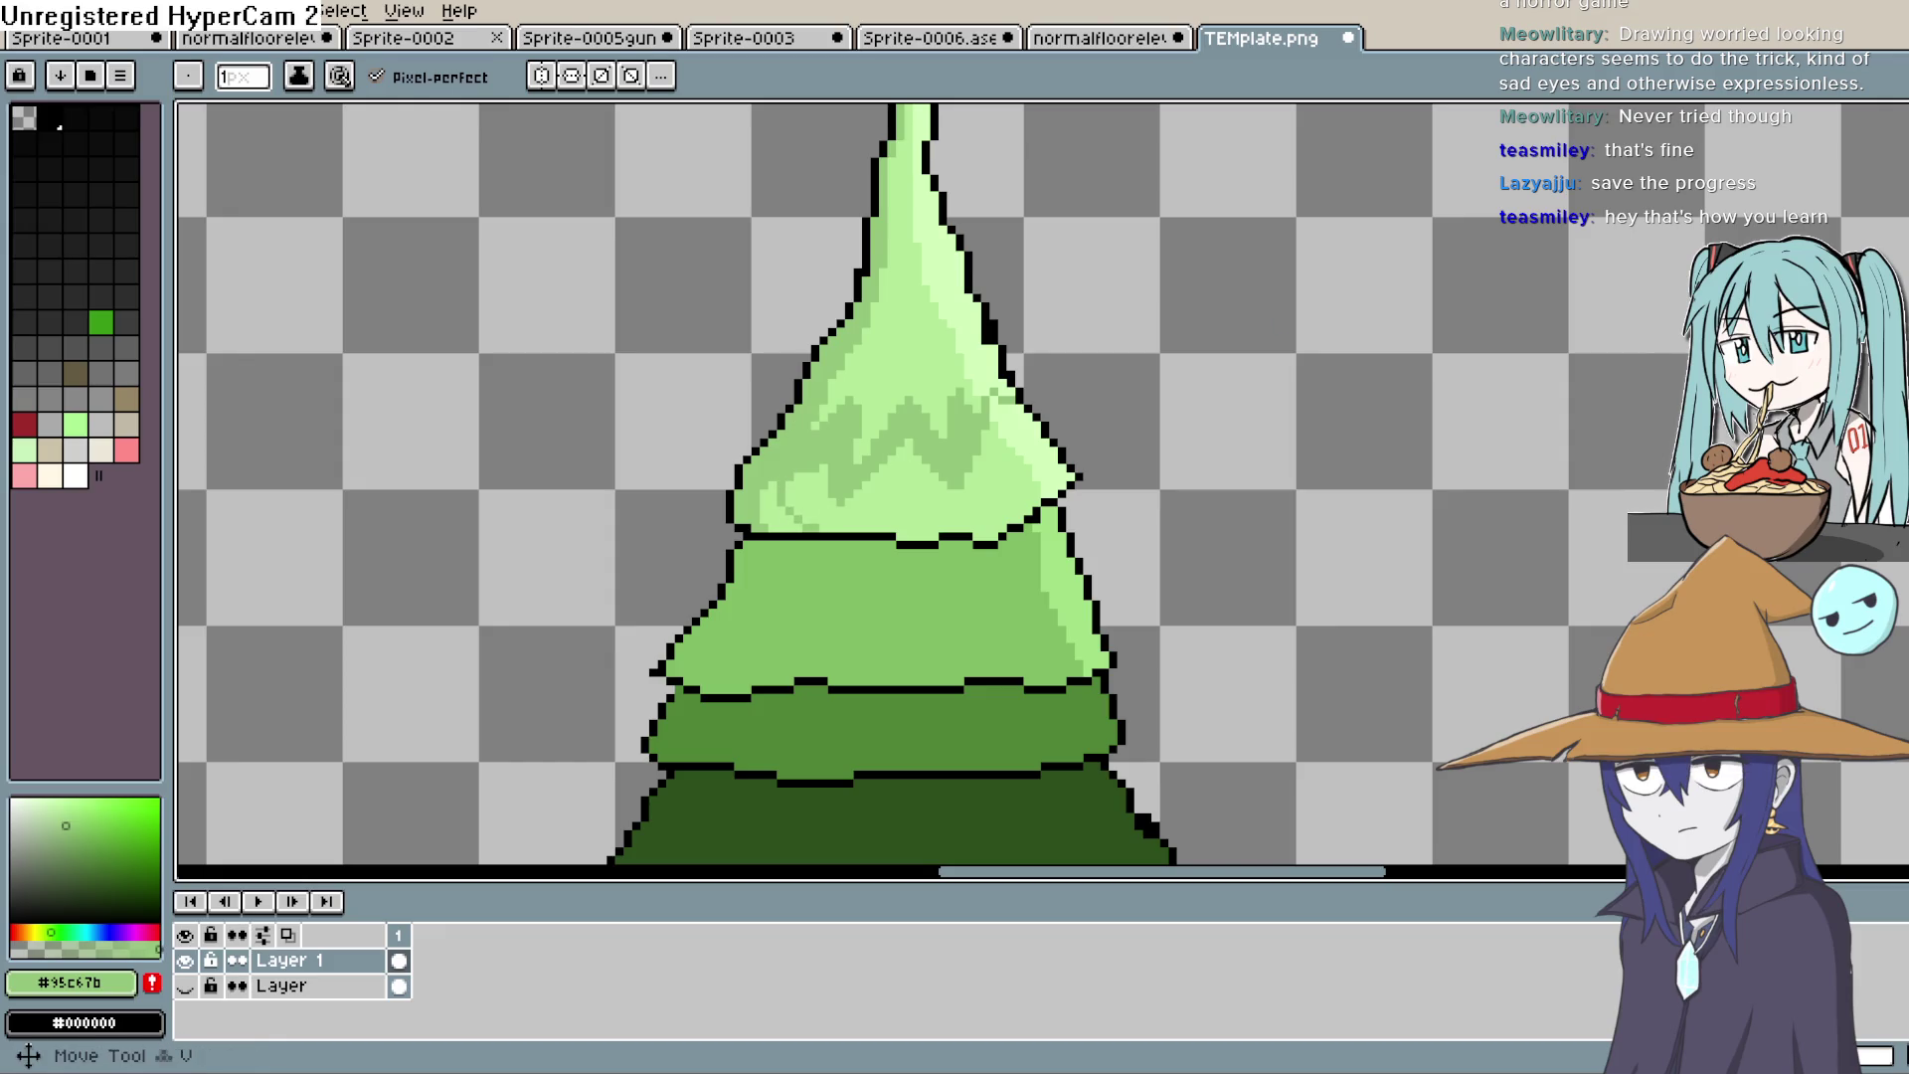
pyautogui.press('g')
pyautogui.click(807, 507)
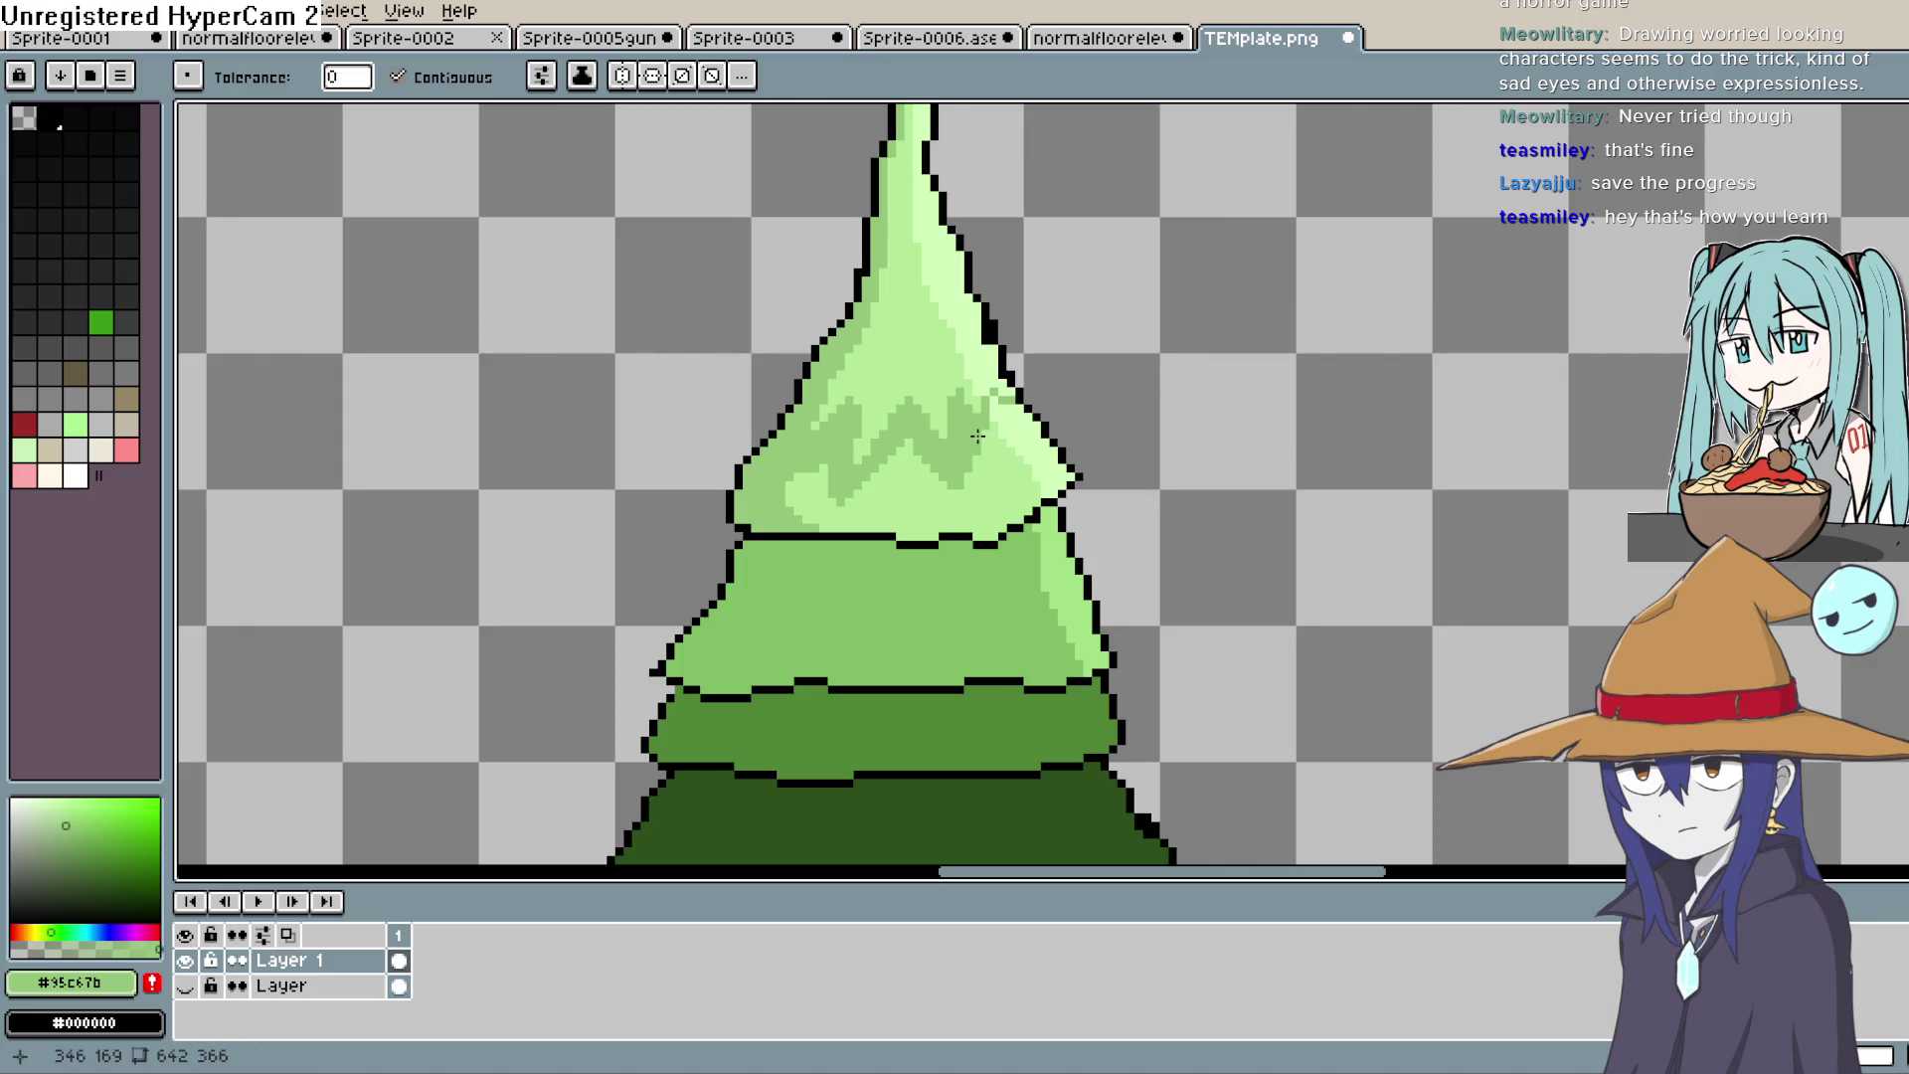
pyautogui.scroll(-5, 1144, 477)
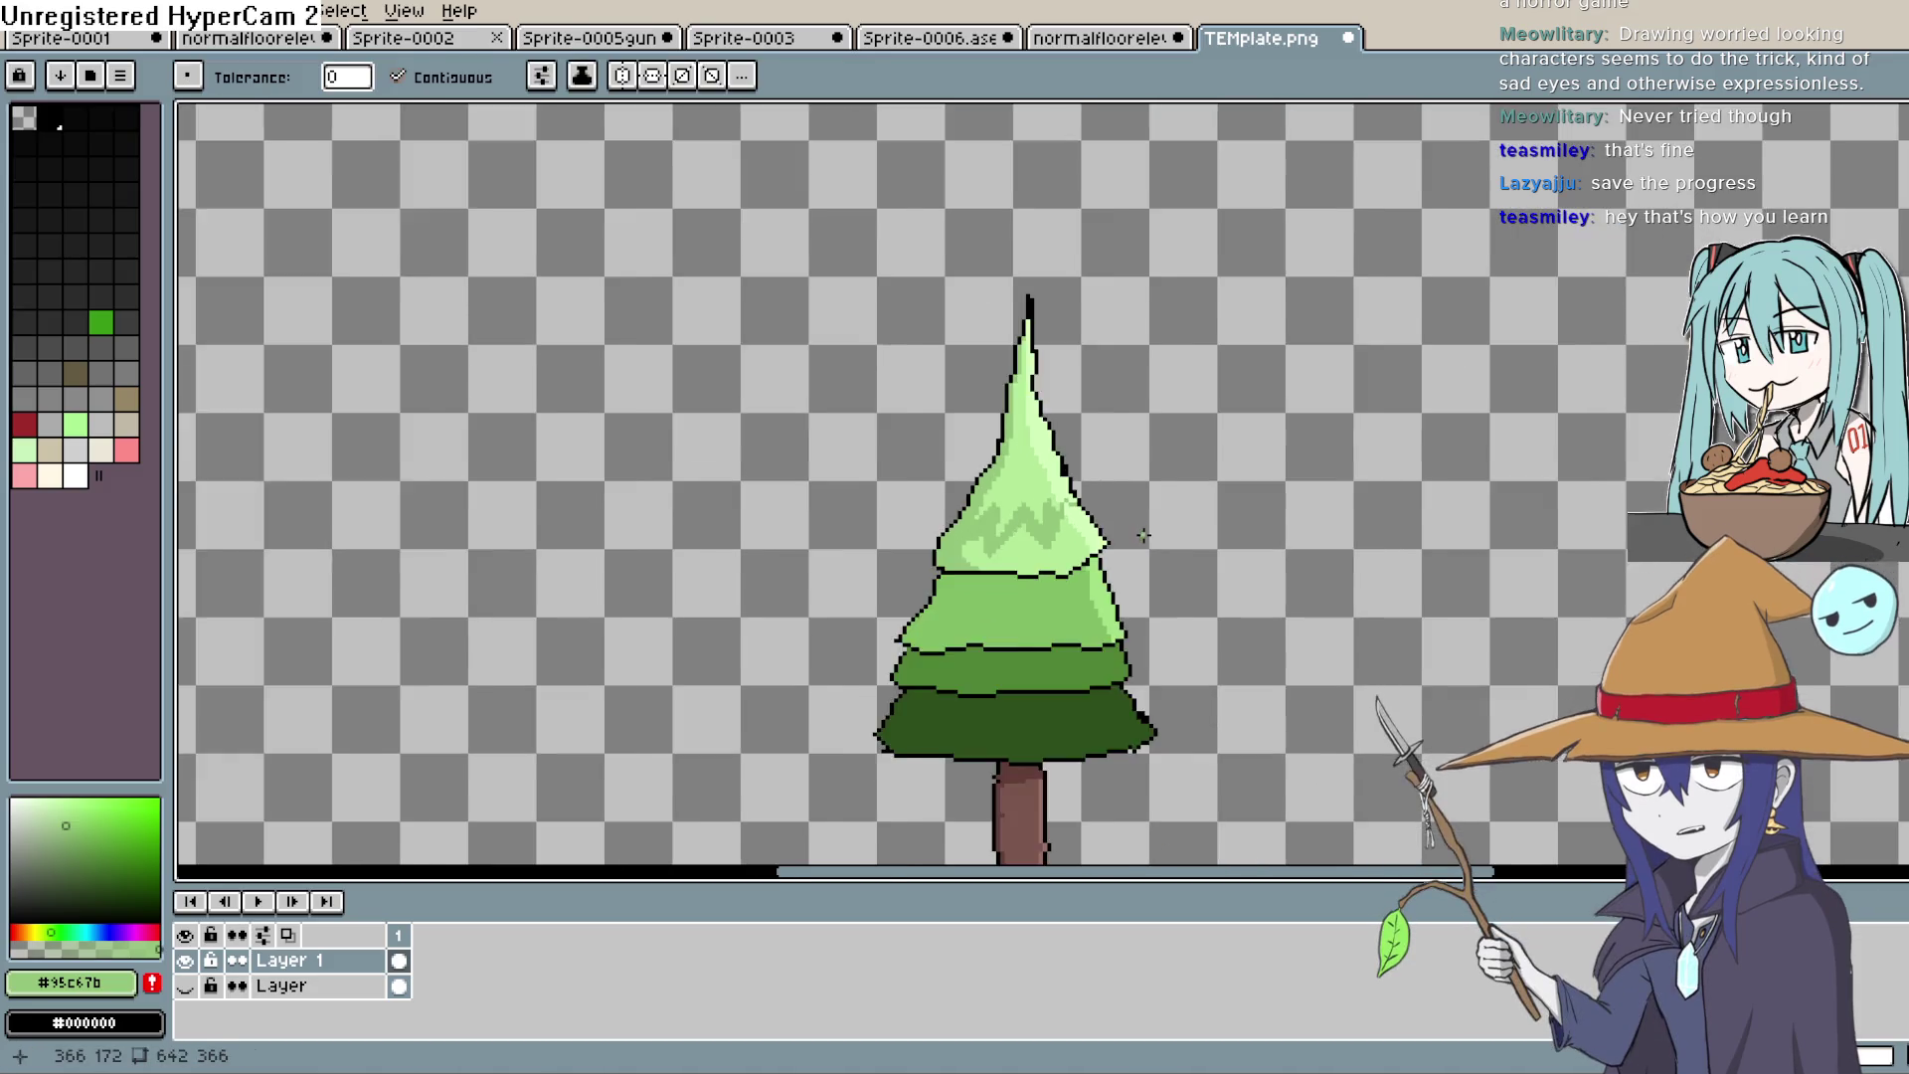
# Step: Undo the darker band fills and erase stray pixels along the top-tier zigzag
pyautogui.scroll(3, 1141, 542)
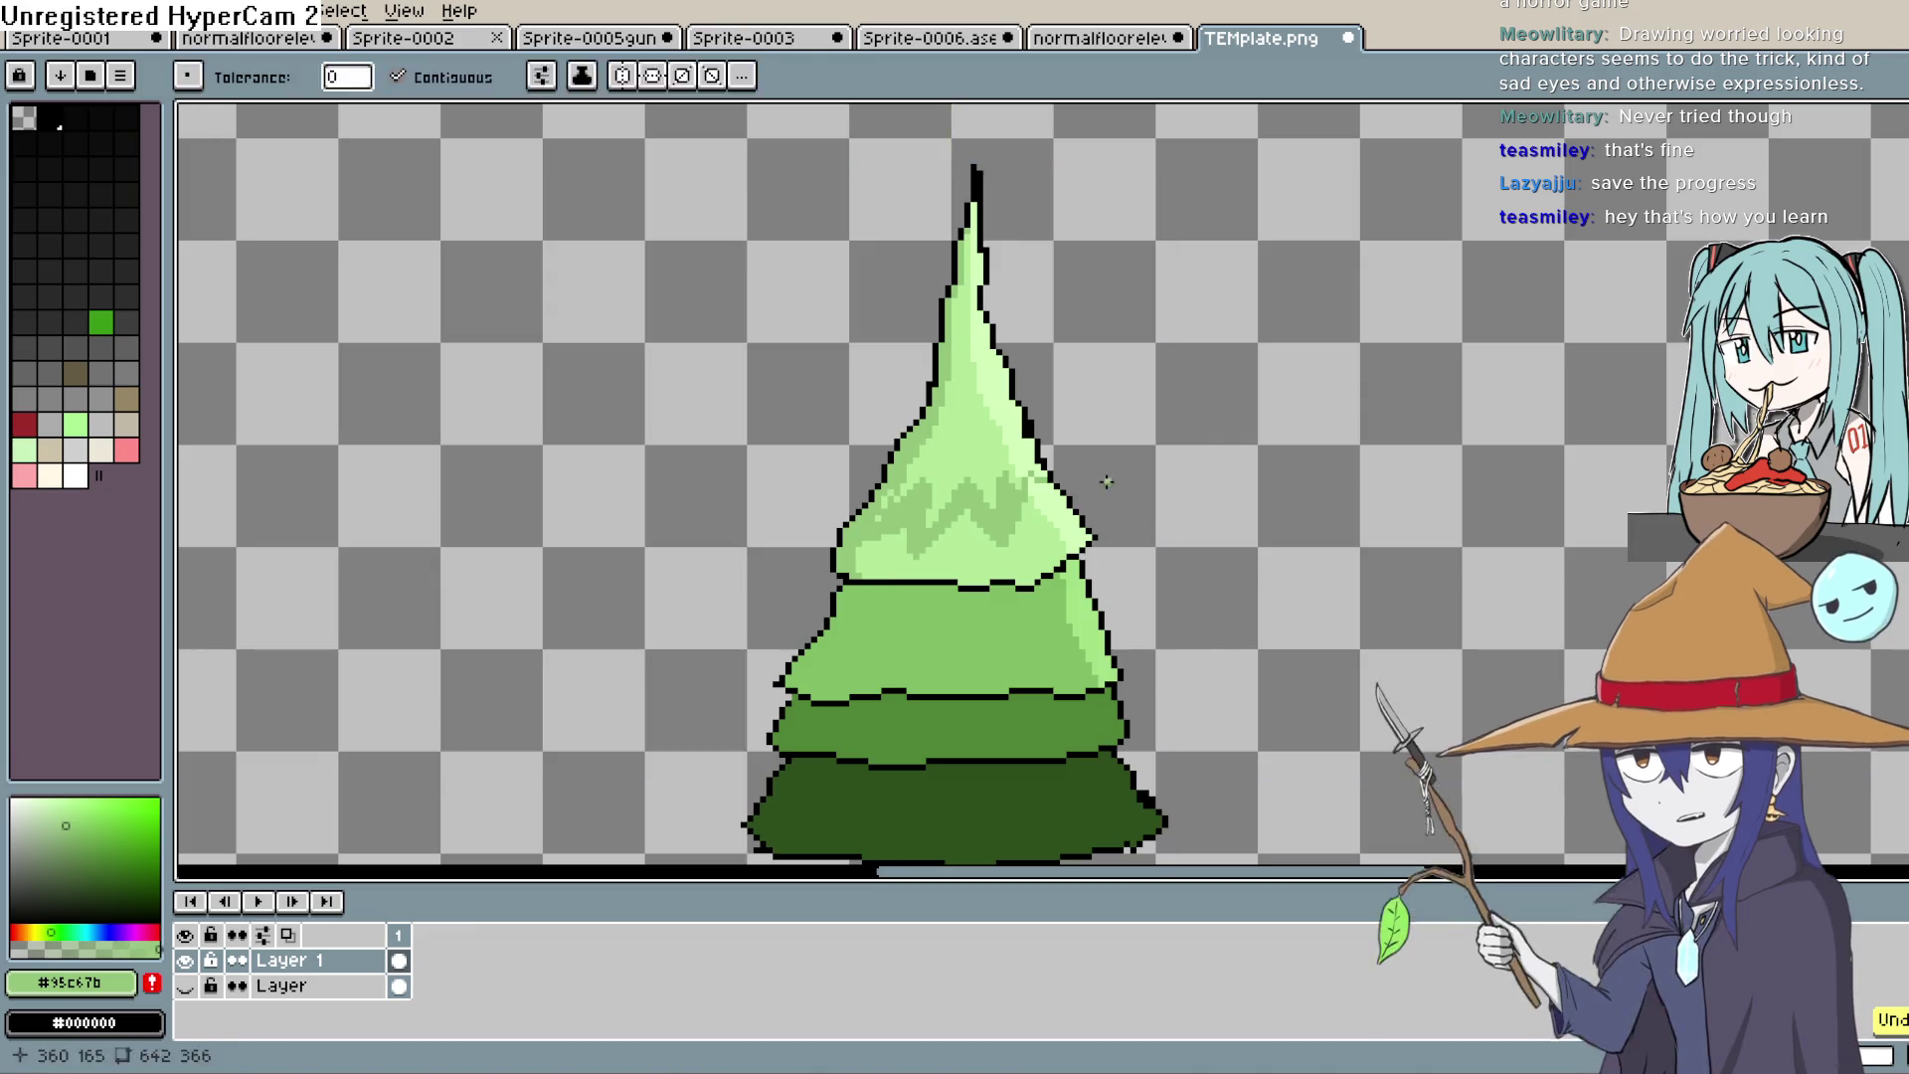
pyautogui.hotkey('ctrl', 'z')
pyautogui.hotkey('ctrl', 'z')
pyautogui.hotkey('ctrl', 'z')
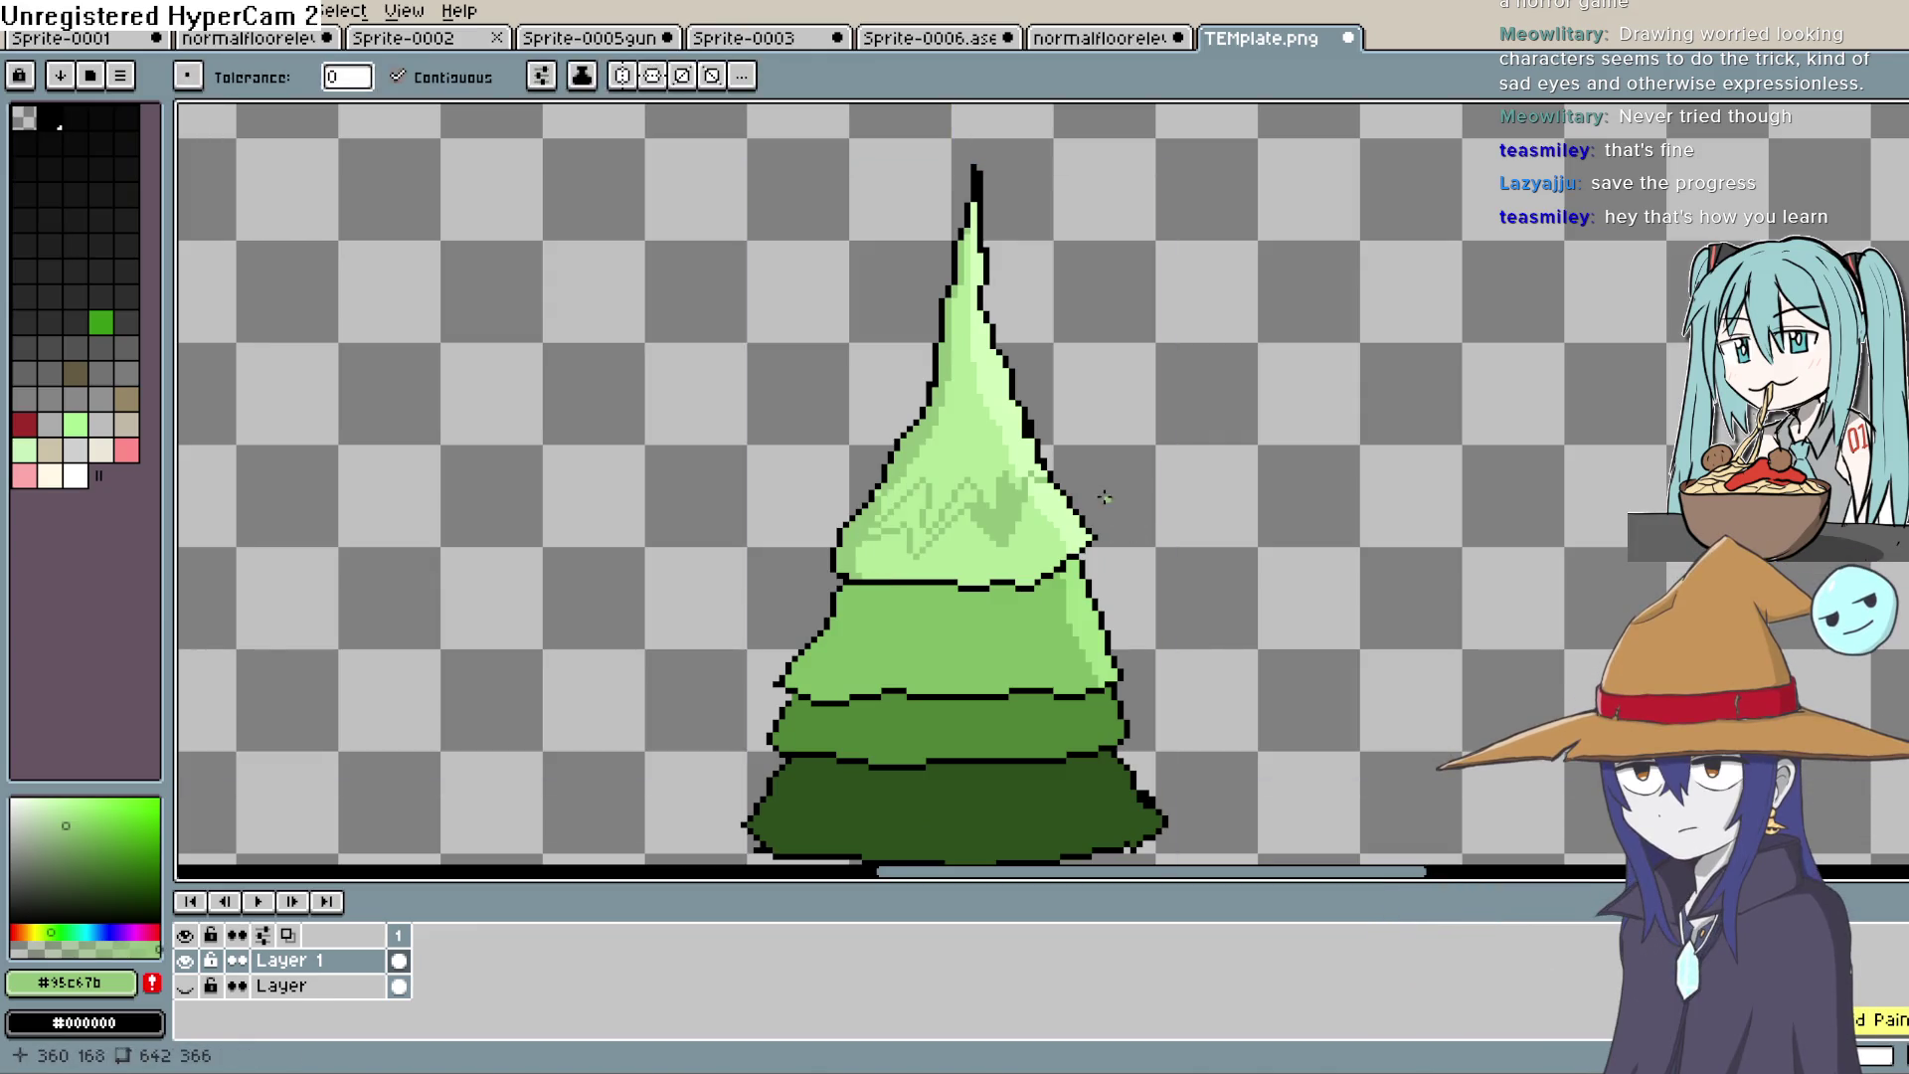
pyautogui.press('e')
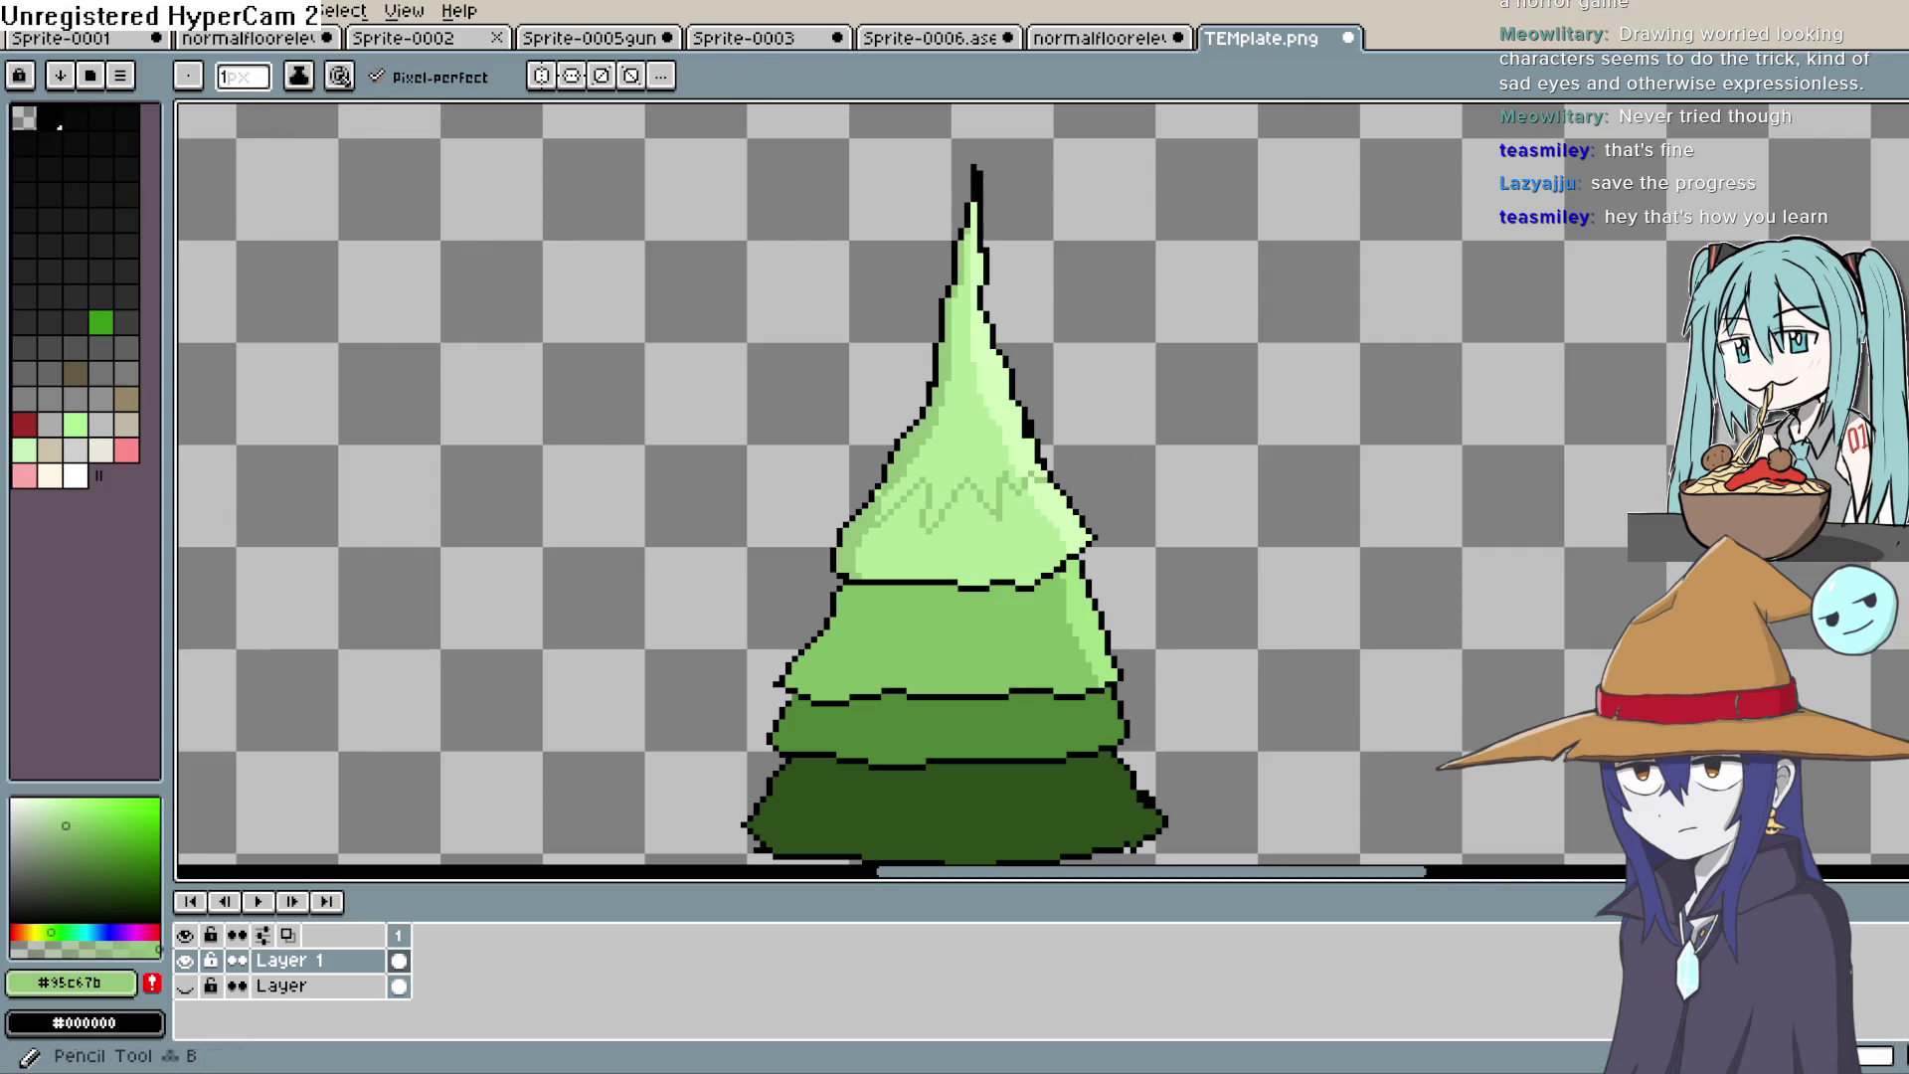
pyautogui.scroll(1, 1099, 405)
pyautogui.moveTo(880, 412); pyautogui.dragTo(930, 403)
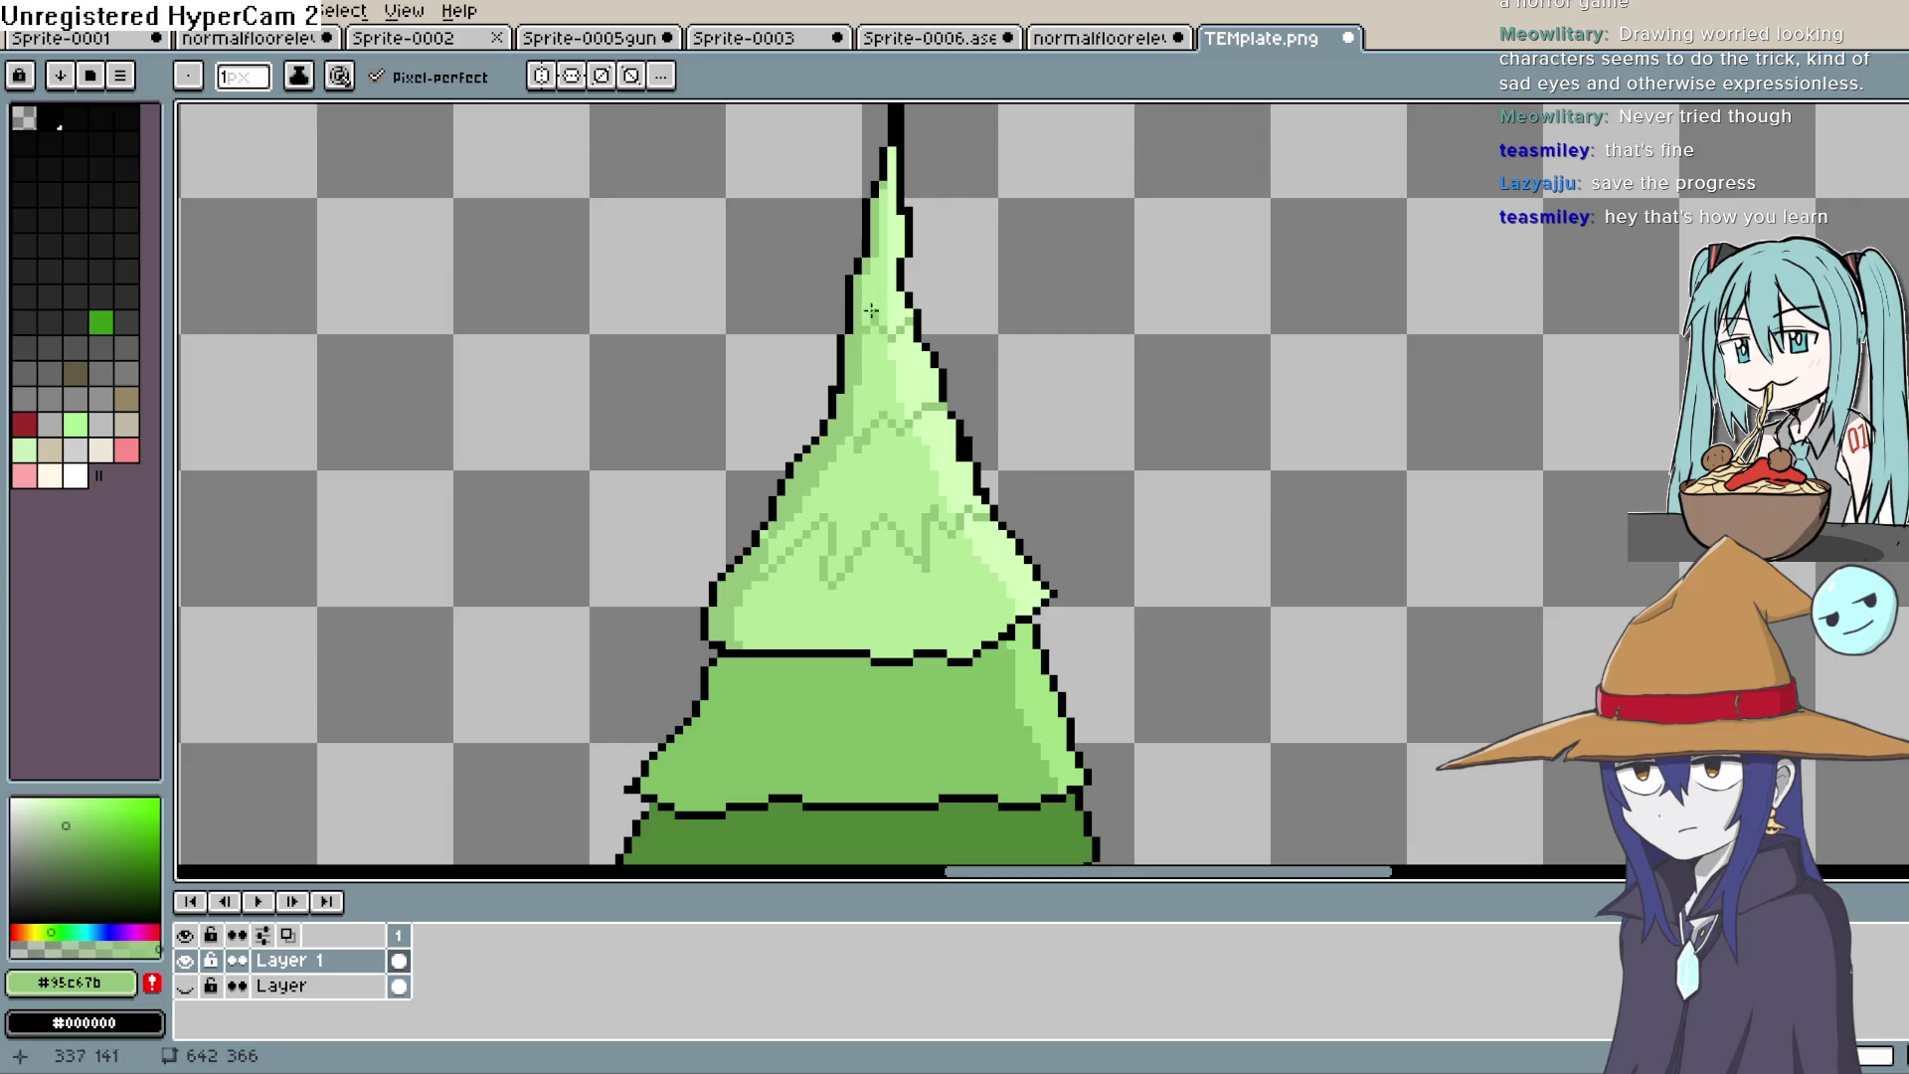
# Step: Check the thin zigzag up close, then sample the second tier's green #81bd63
pyautogui.scroll(-3, 1040, 405)
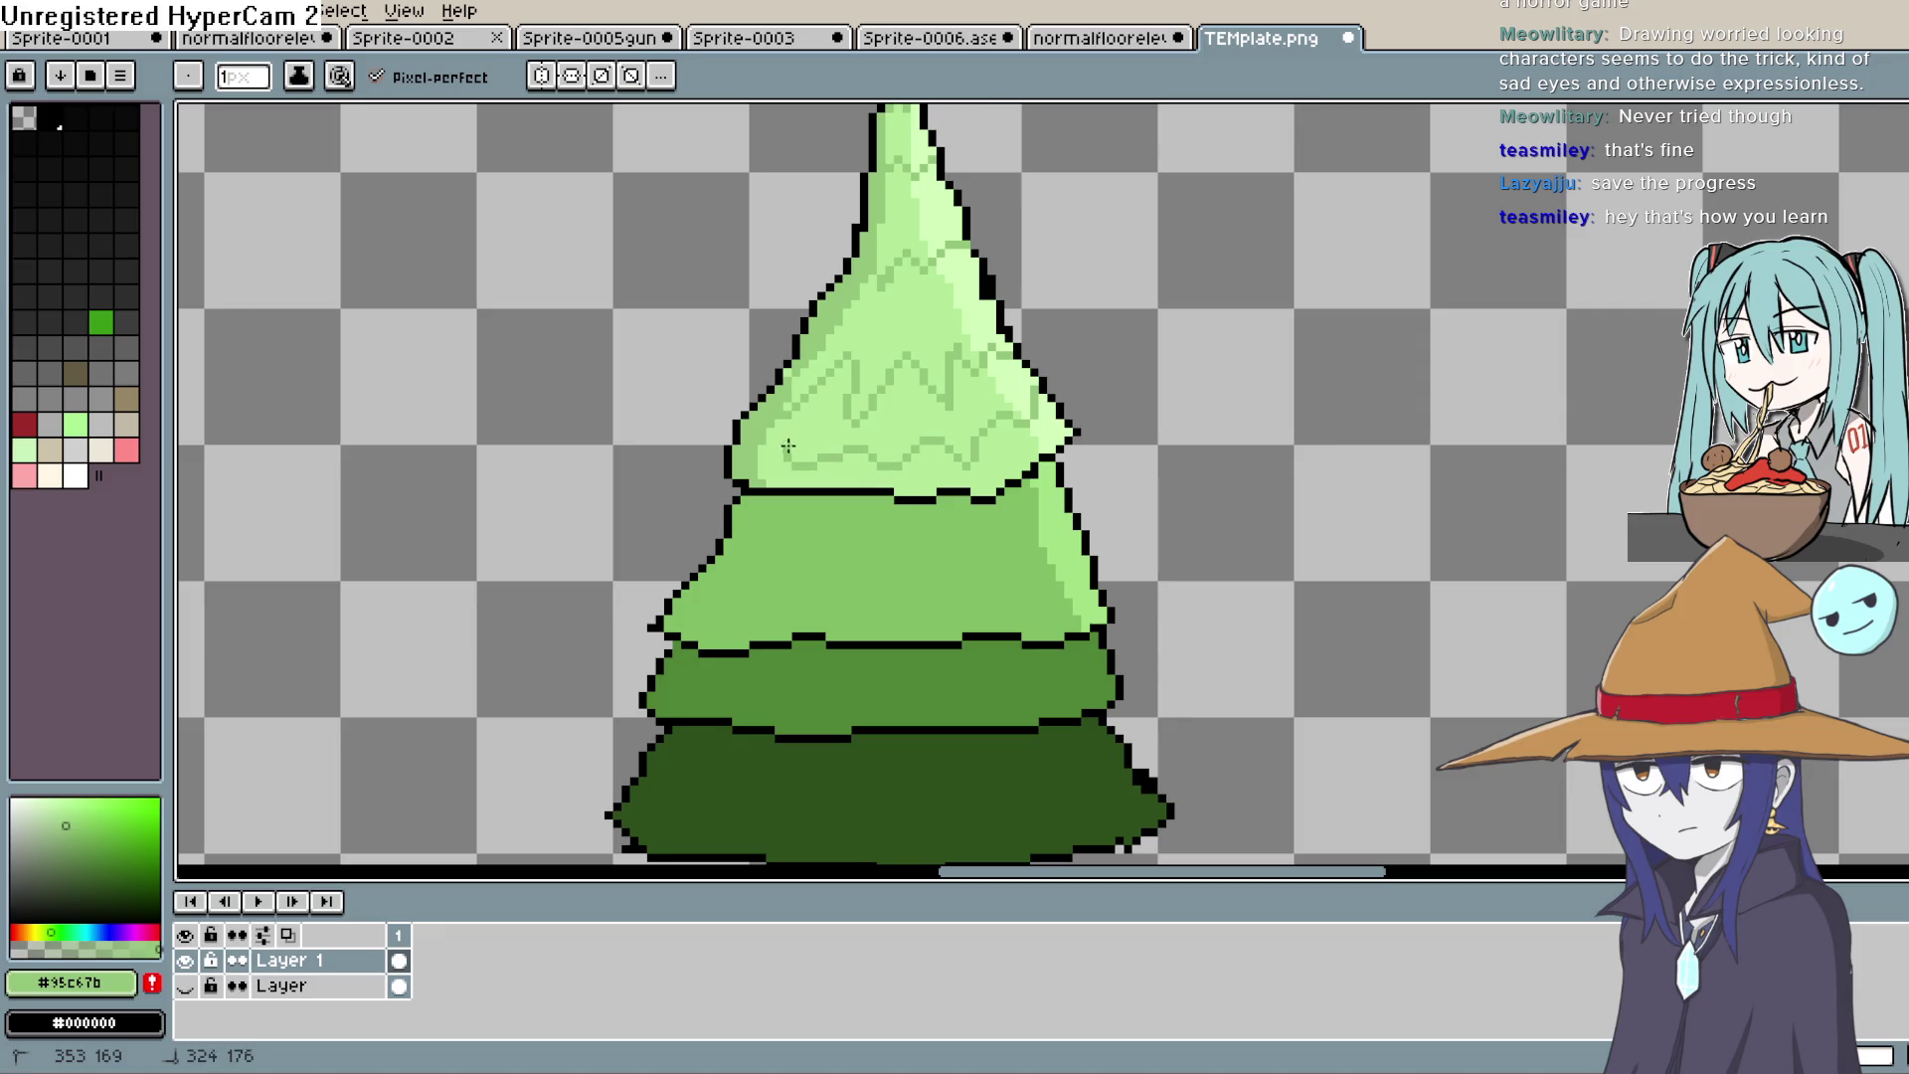
pyautogui.scroll(-4, 1190, 447)
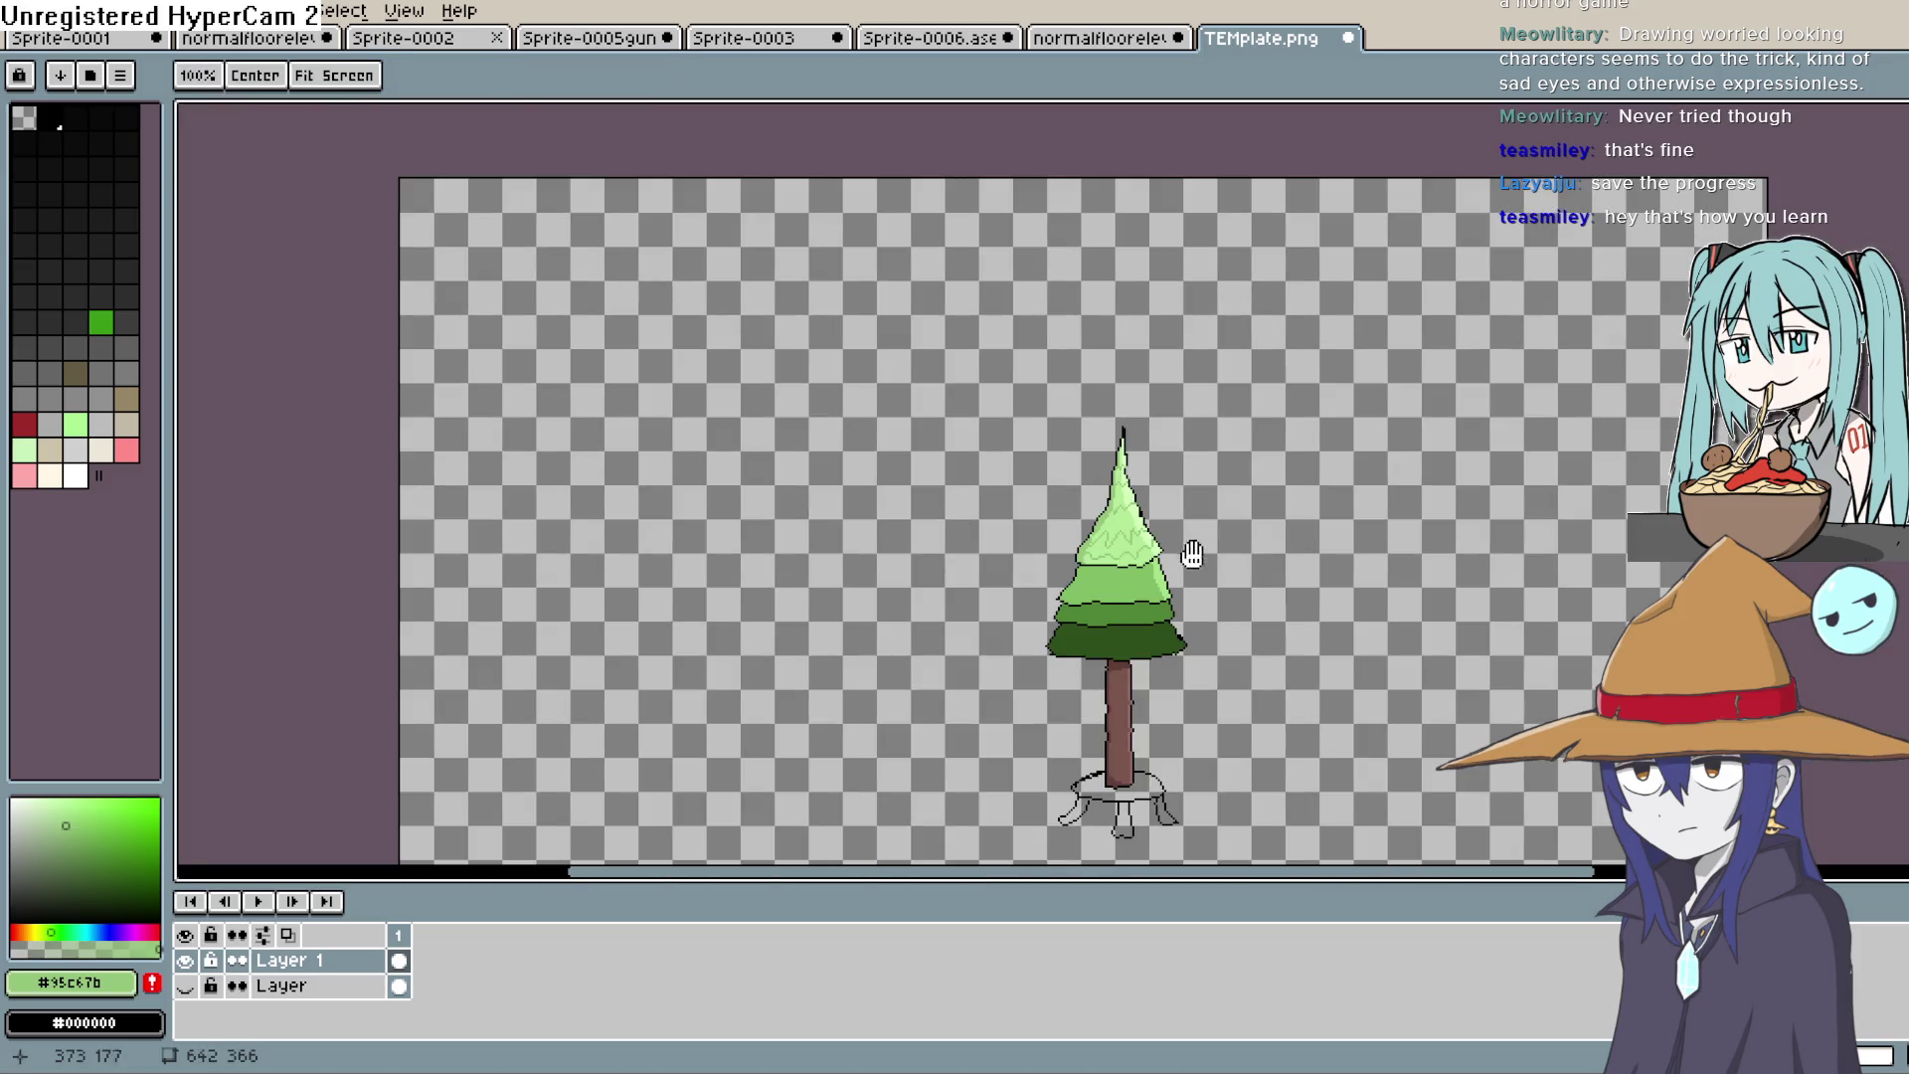
pyautogui.scroll(3, 1276, 417)
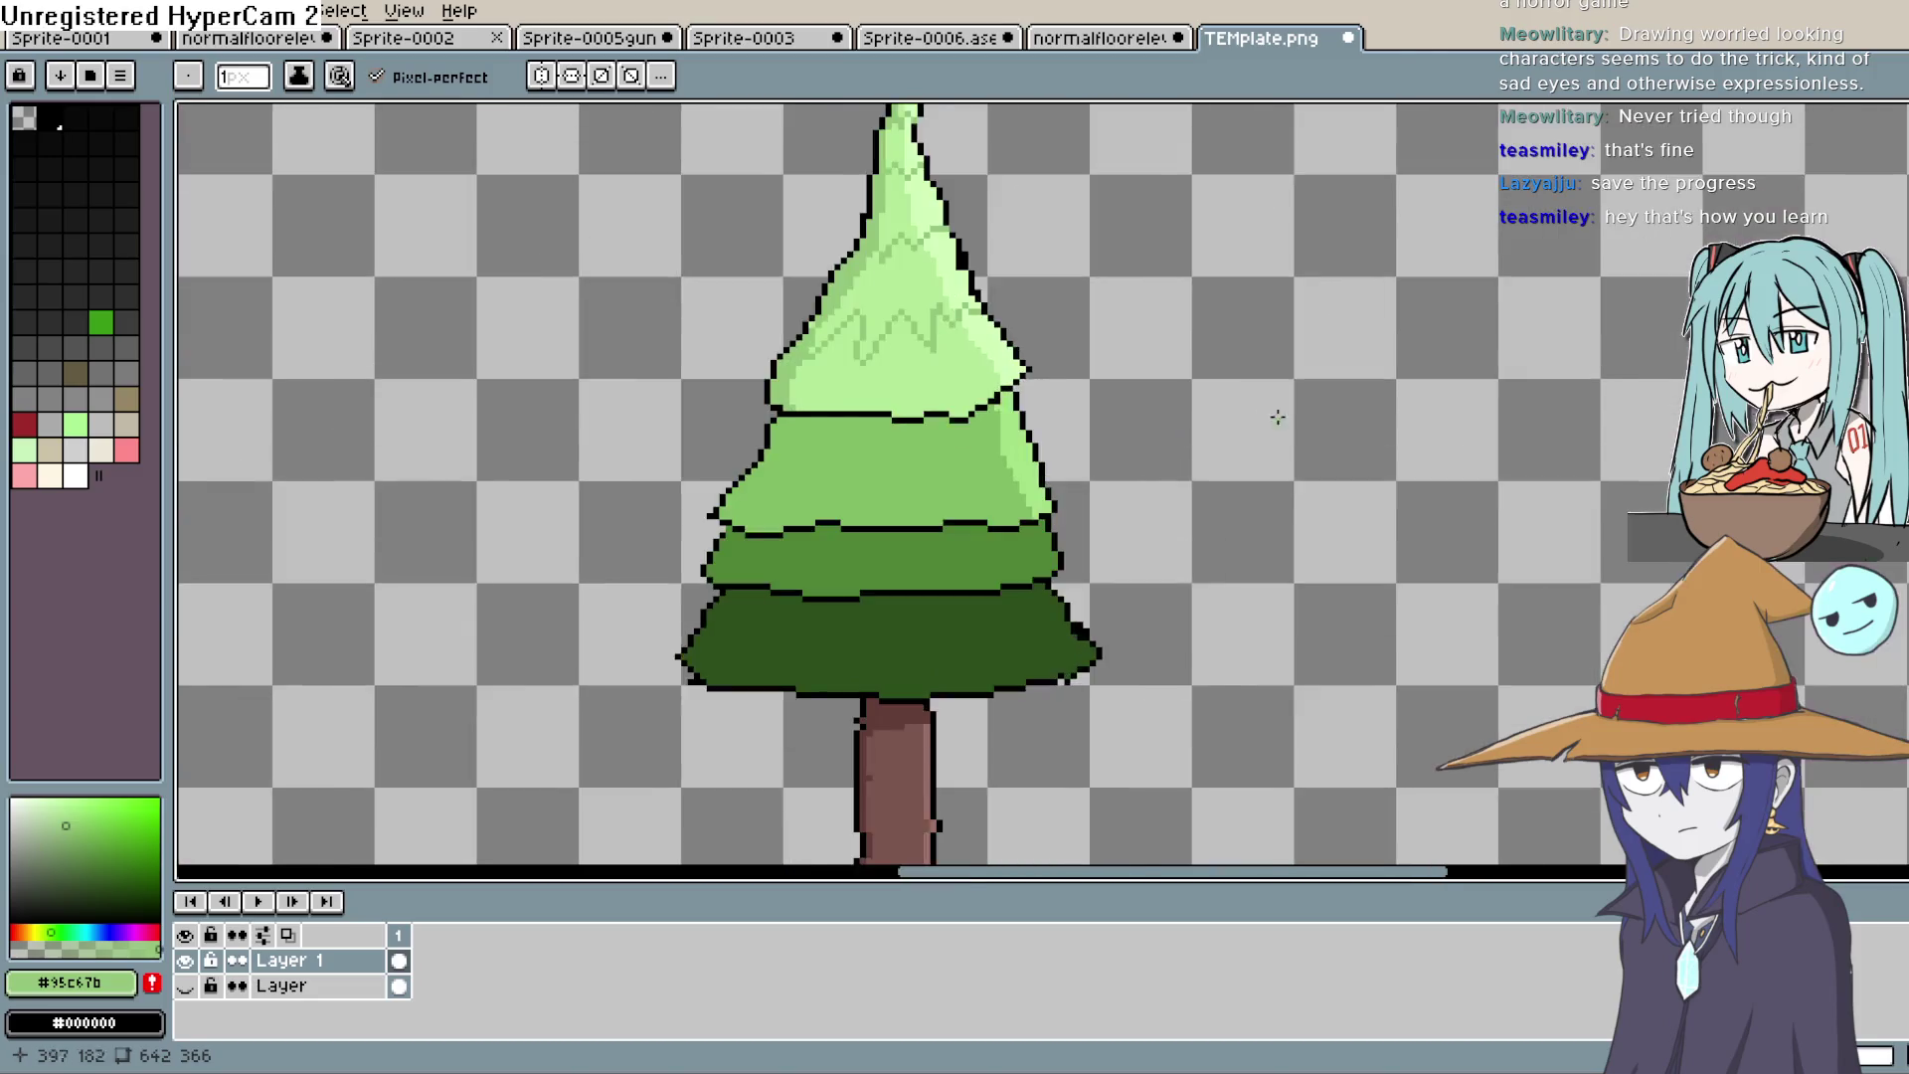
pyautogui.scroll(1, 1277, 418)
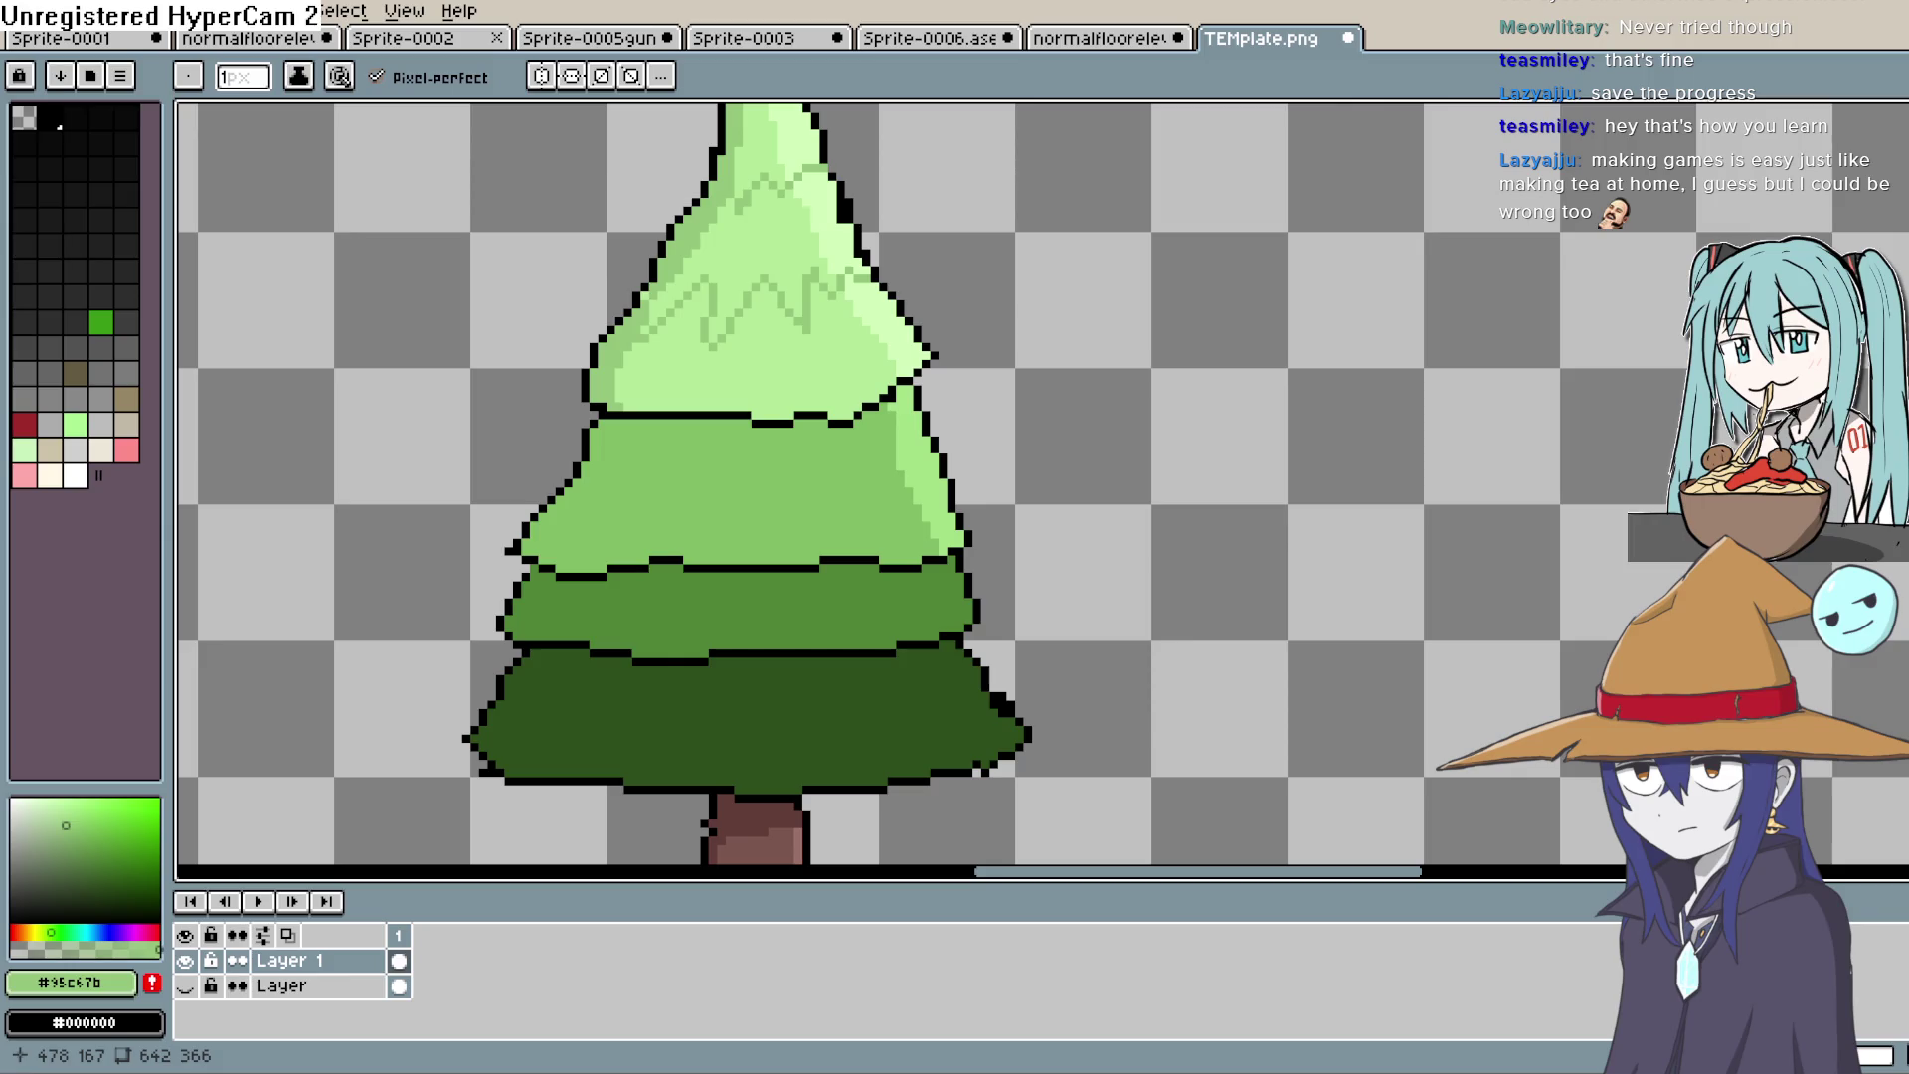
pyautogui.press('i')
pyautogui.click(773, 475)
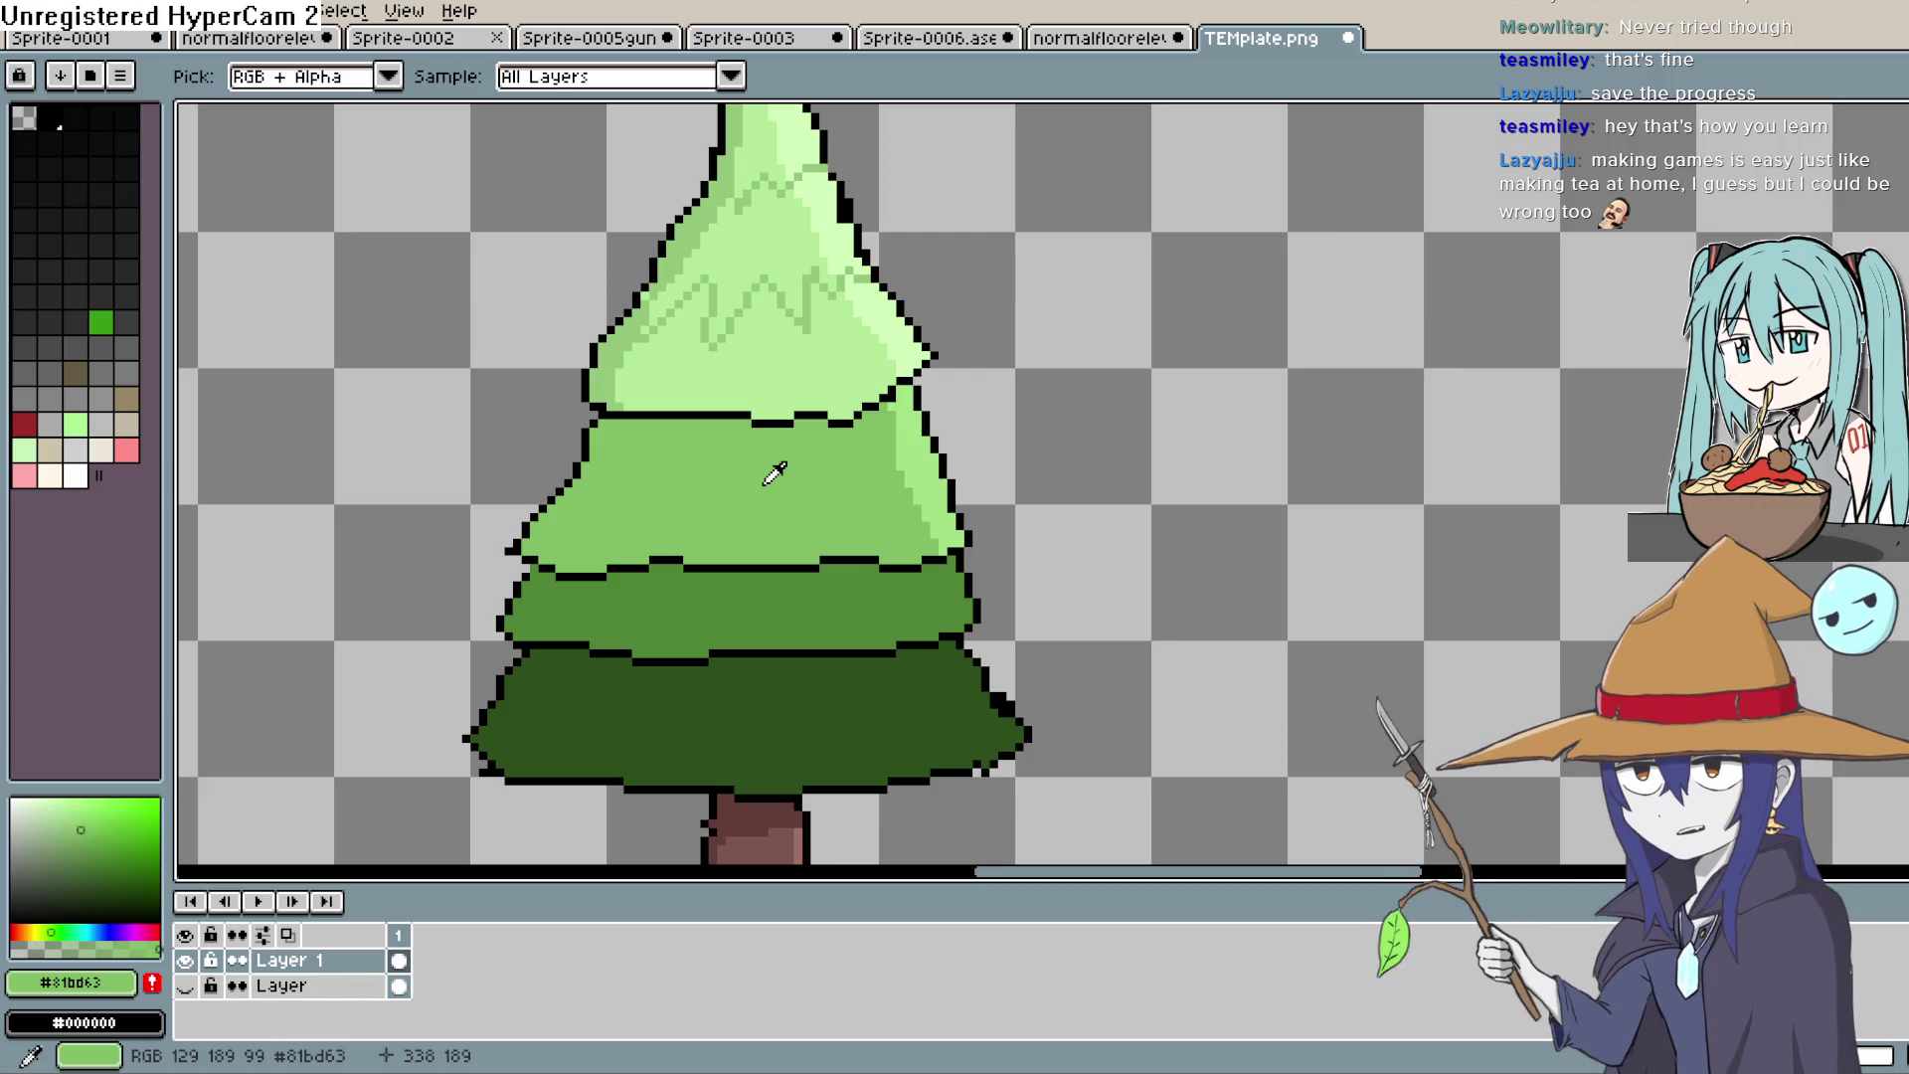
# Step: Pick a darker green and shade the second tier's upper-right edge with the pencil
pyautogui.press('space')
pyautogui.moveTo(968, 418); pyautogui.dragTo(1040, 256)
pyautogui.click(1895, 249)
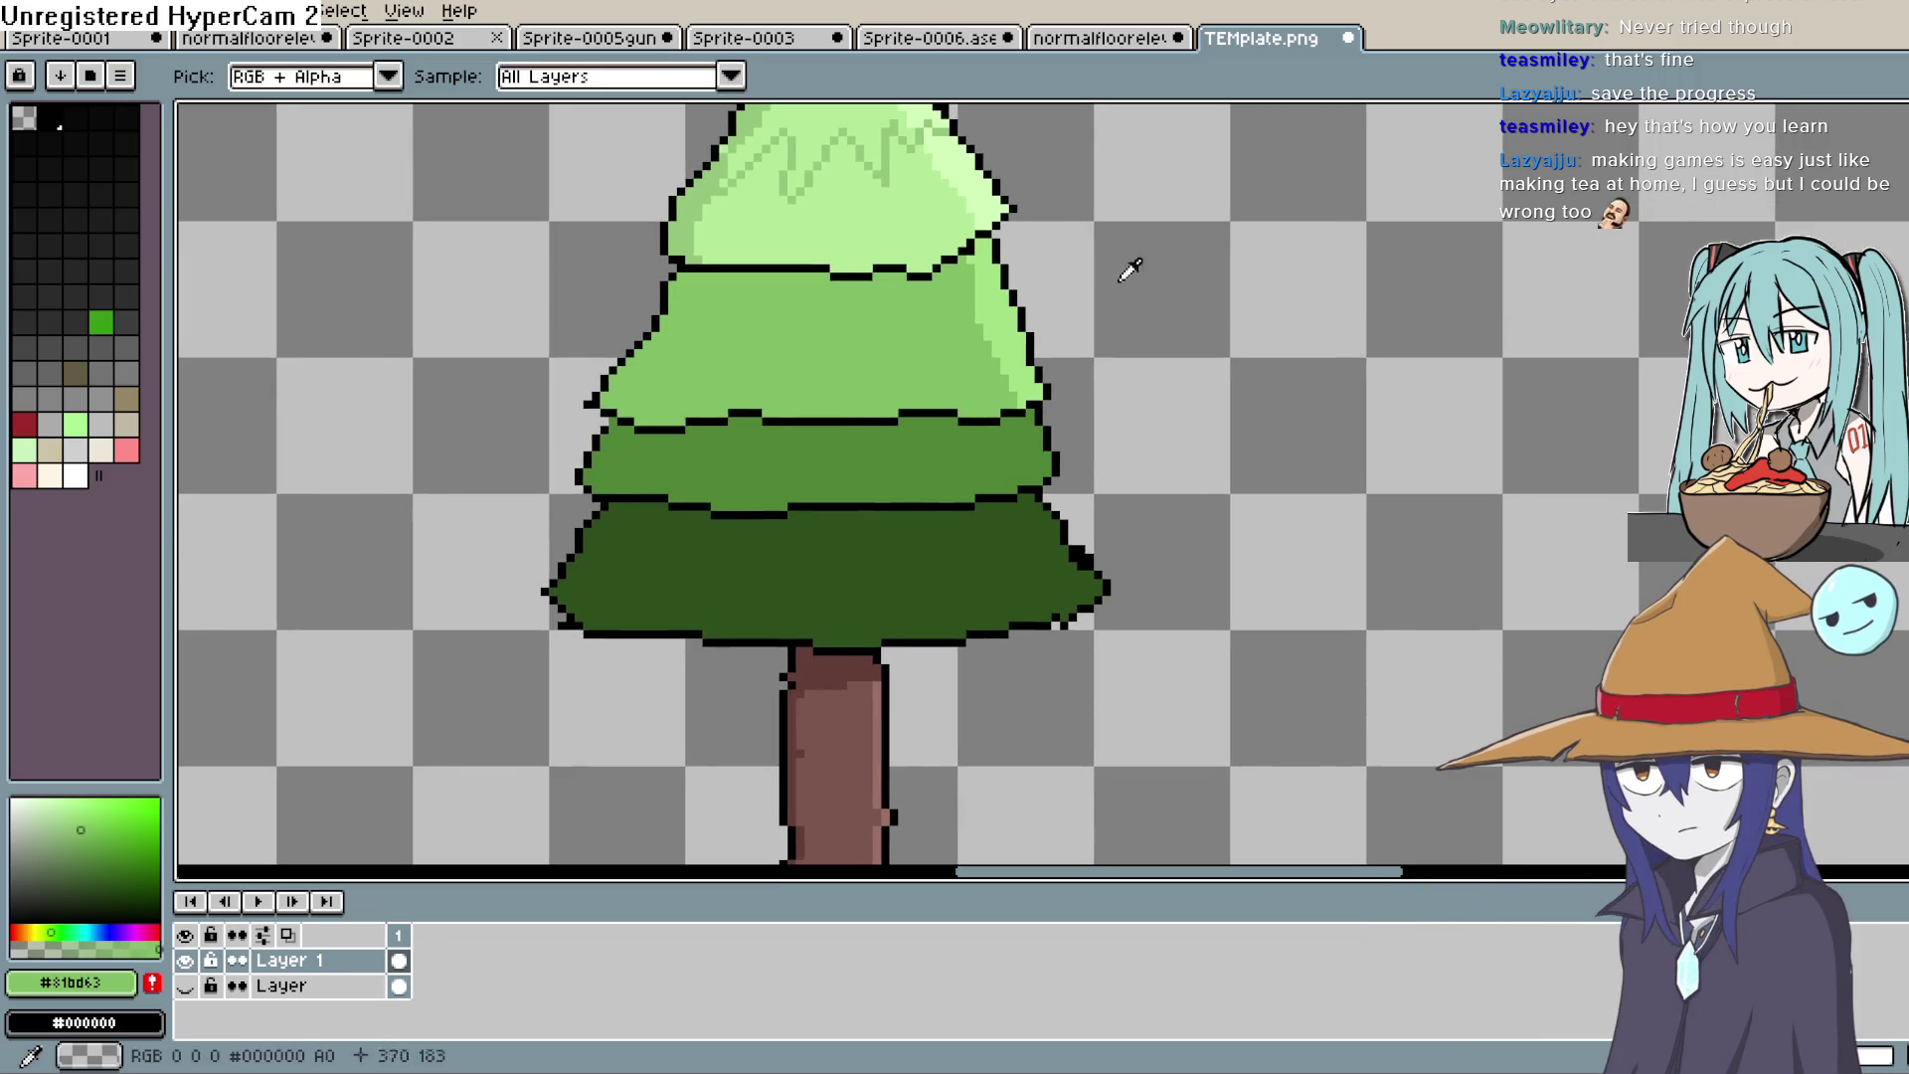
pyautogui.click(1895, 199)
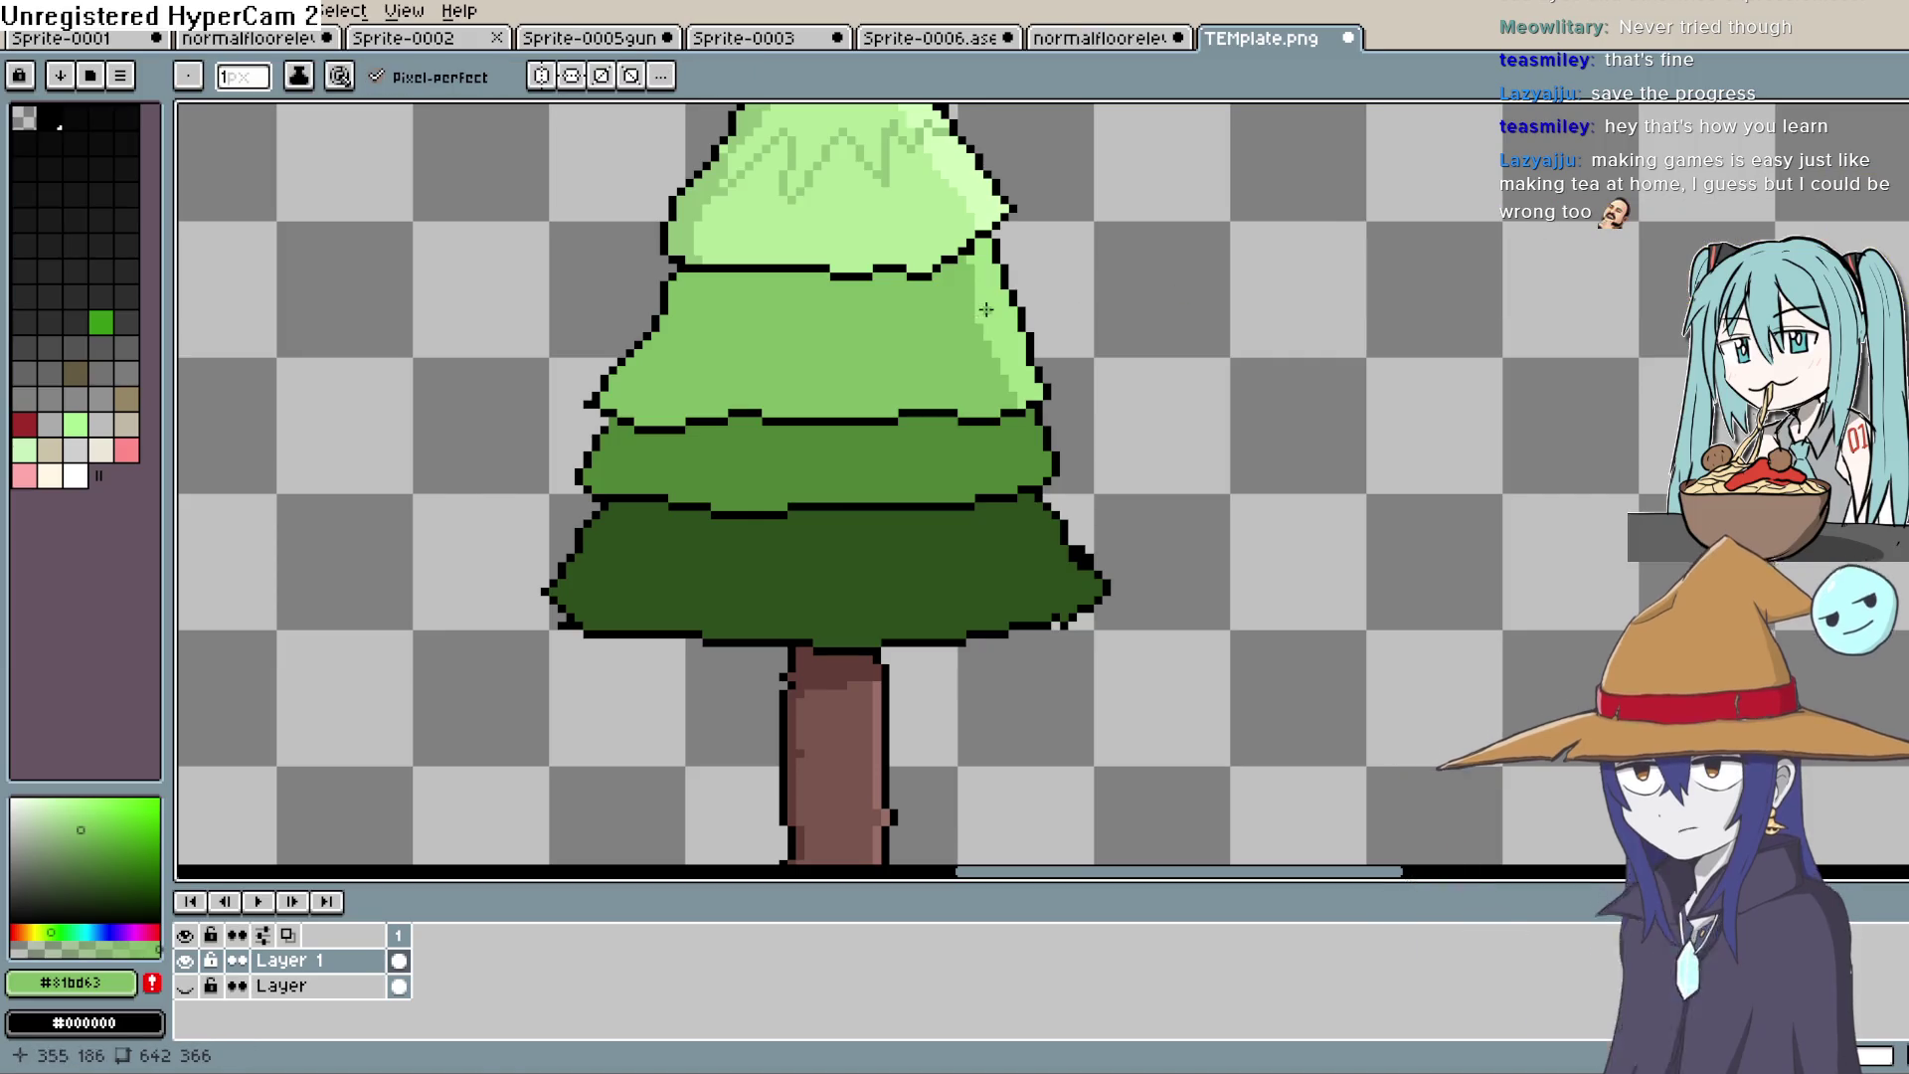
pyautogui.click(95, 846)
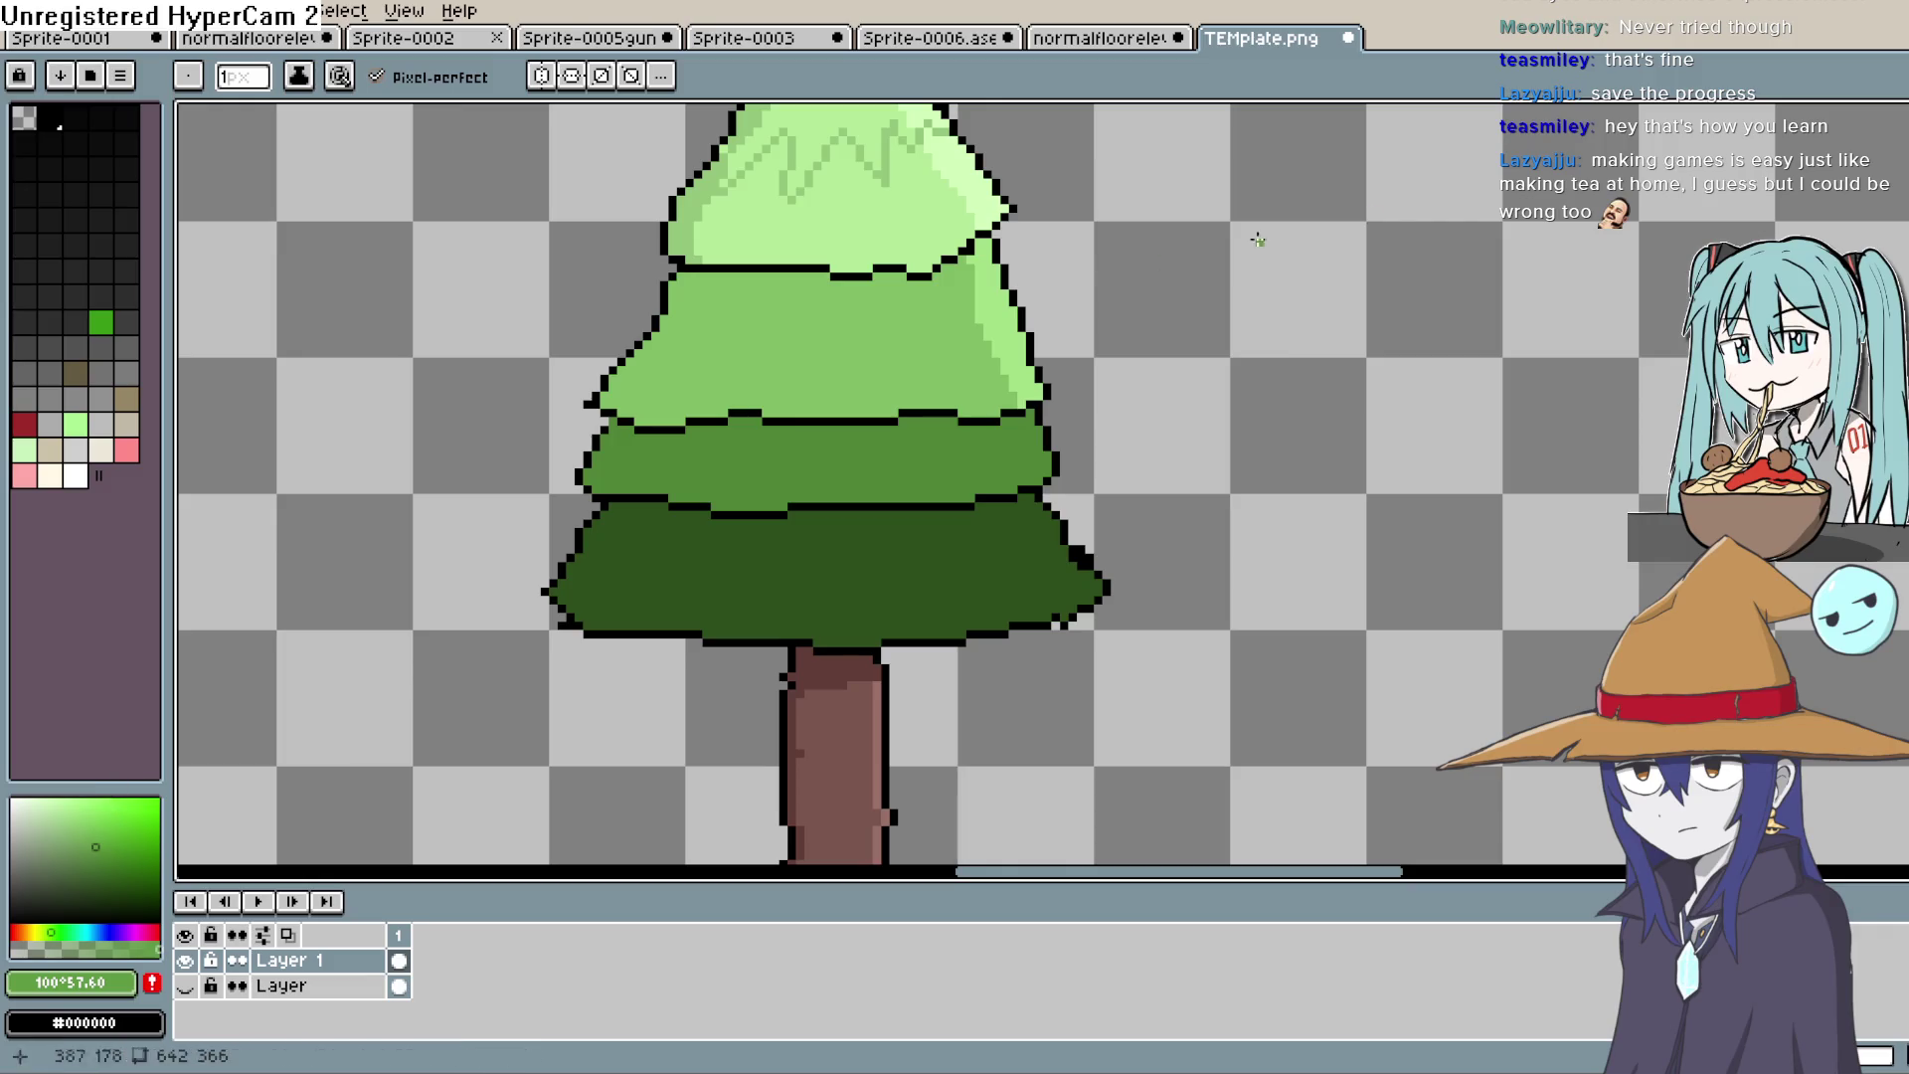
pyautogui.moveTo(1000, 308)
pyautogui.mouseDown()
pyautogui.moveTo(995, 283)
pyautogui.moveTo(983, 331)
pyautogui.mouseUp()
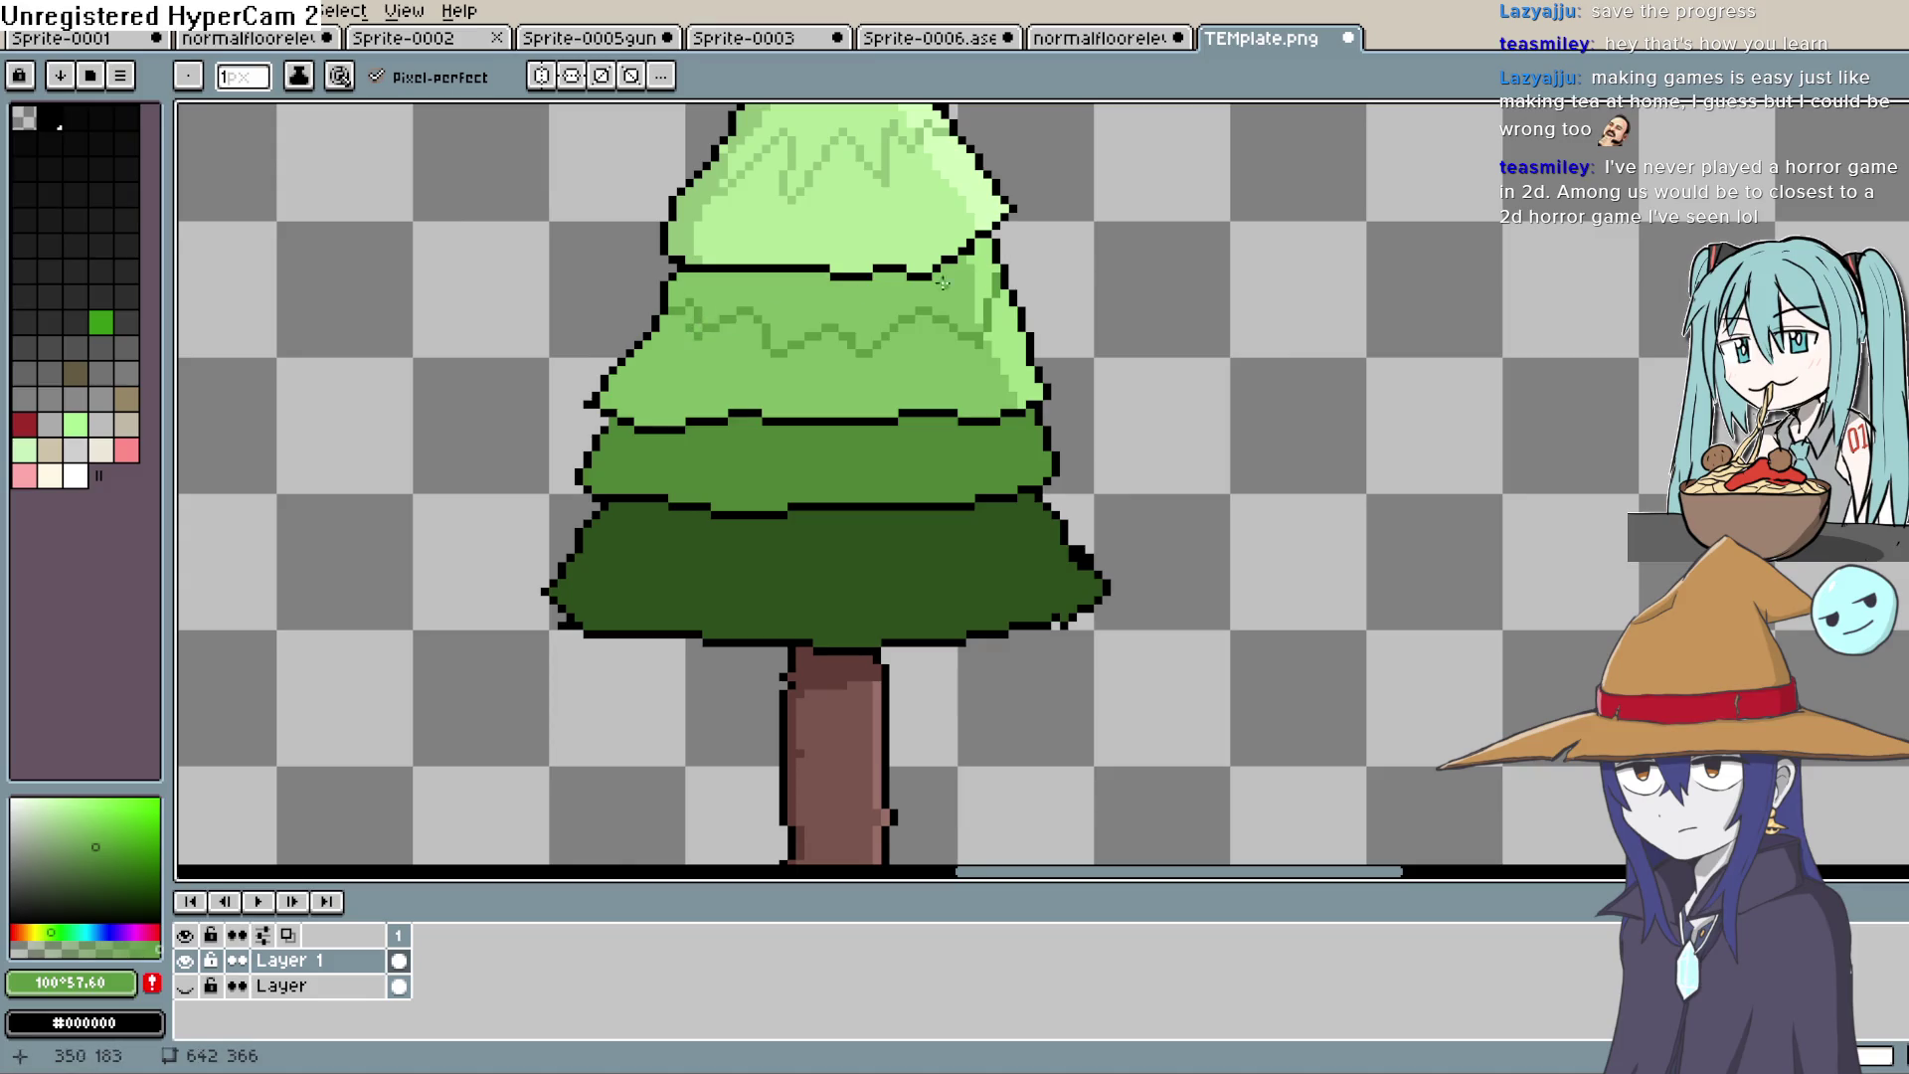
# Step: Draw darker-green zigzag texture lines across the second foliage tier, then zoom back out
pyautogui.moveTo(969, 375); pyautogui.dragTo(872, 395)
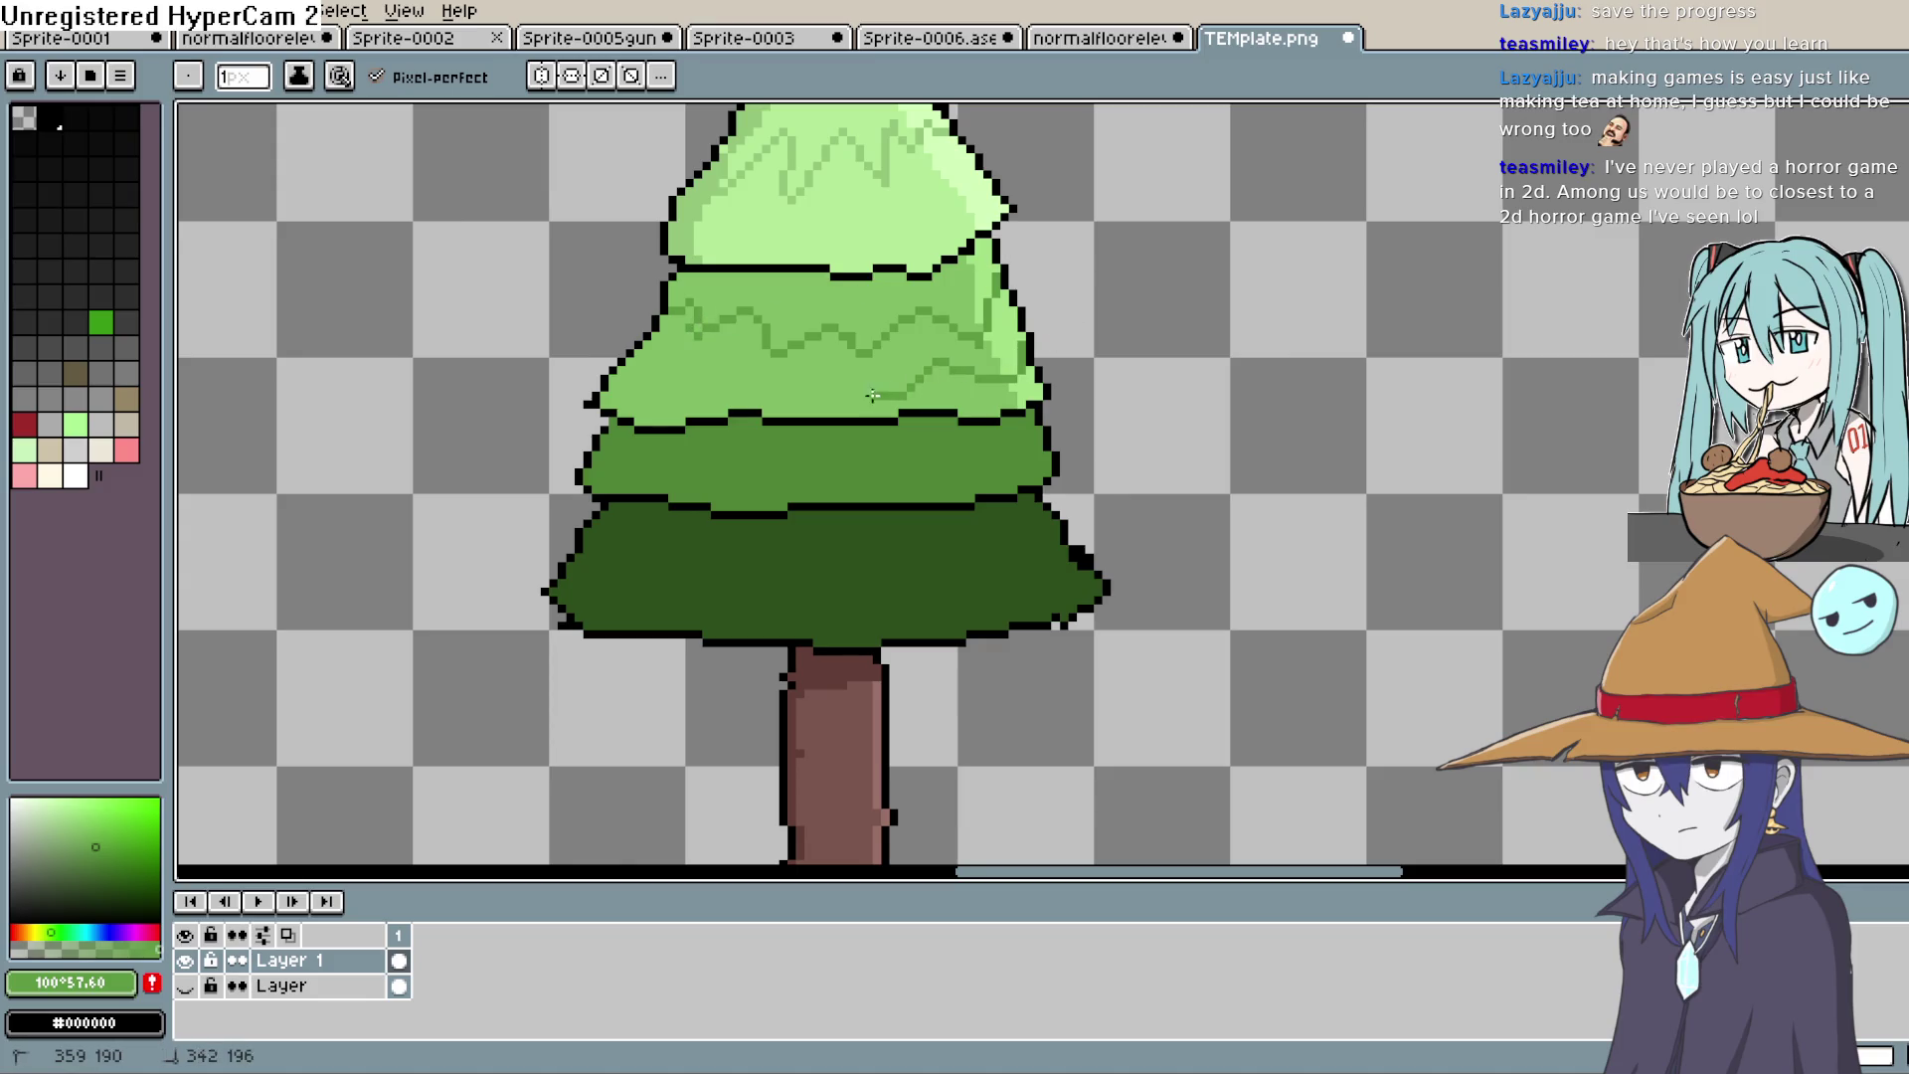
pyautogui.moveTo(756, 386); pyautogui.dragTo(617, 371)
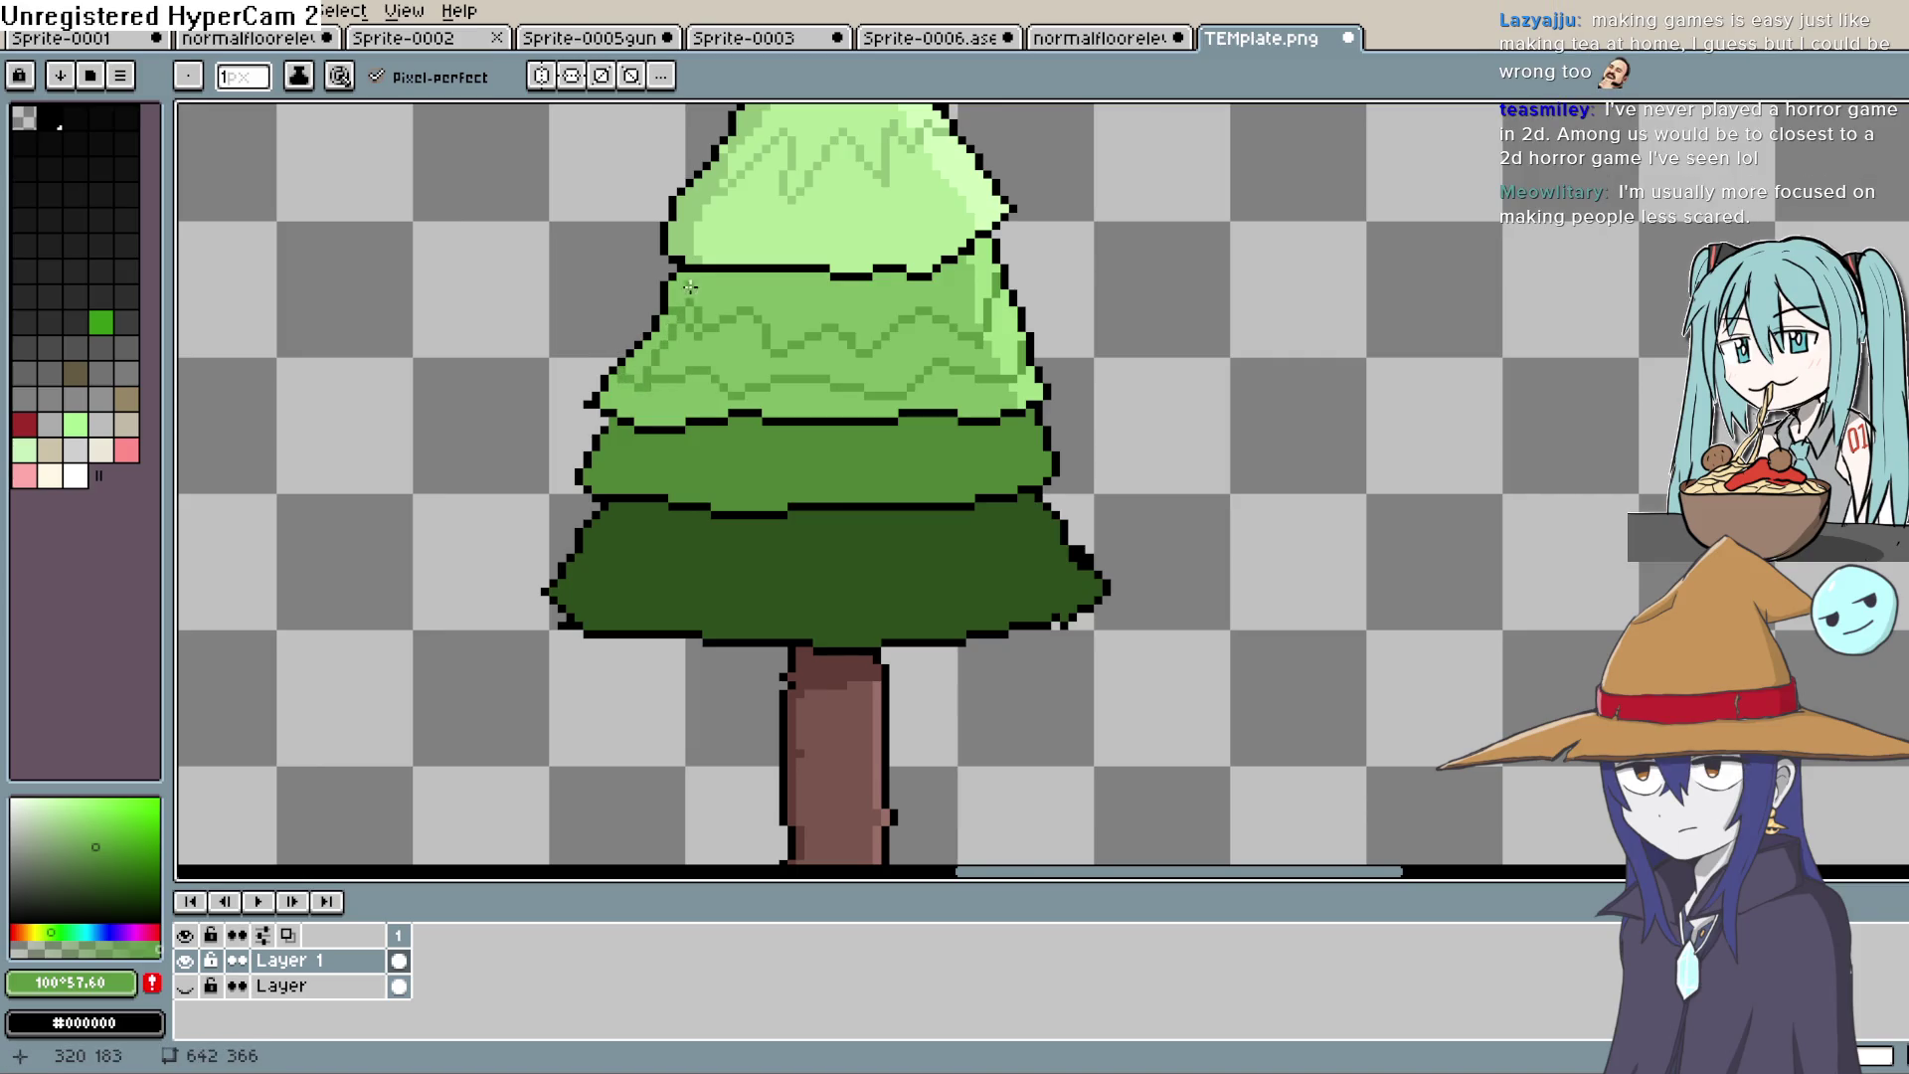
pyautogui.scroll(2, 690, 323)
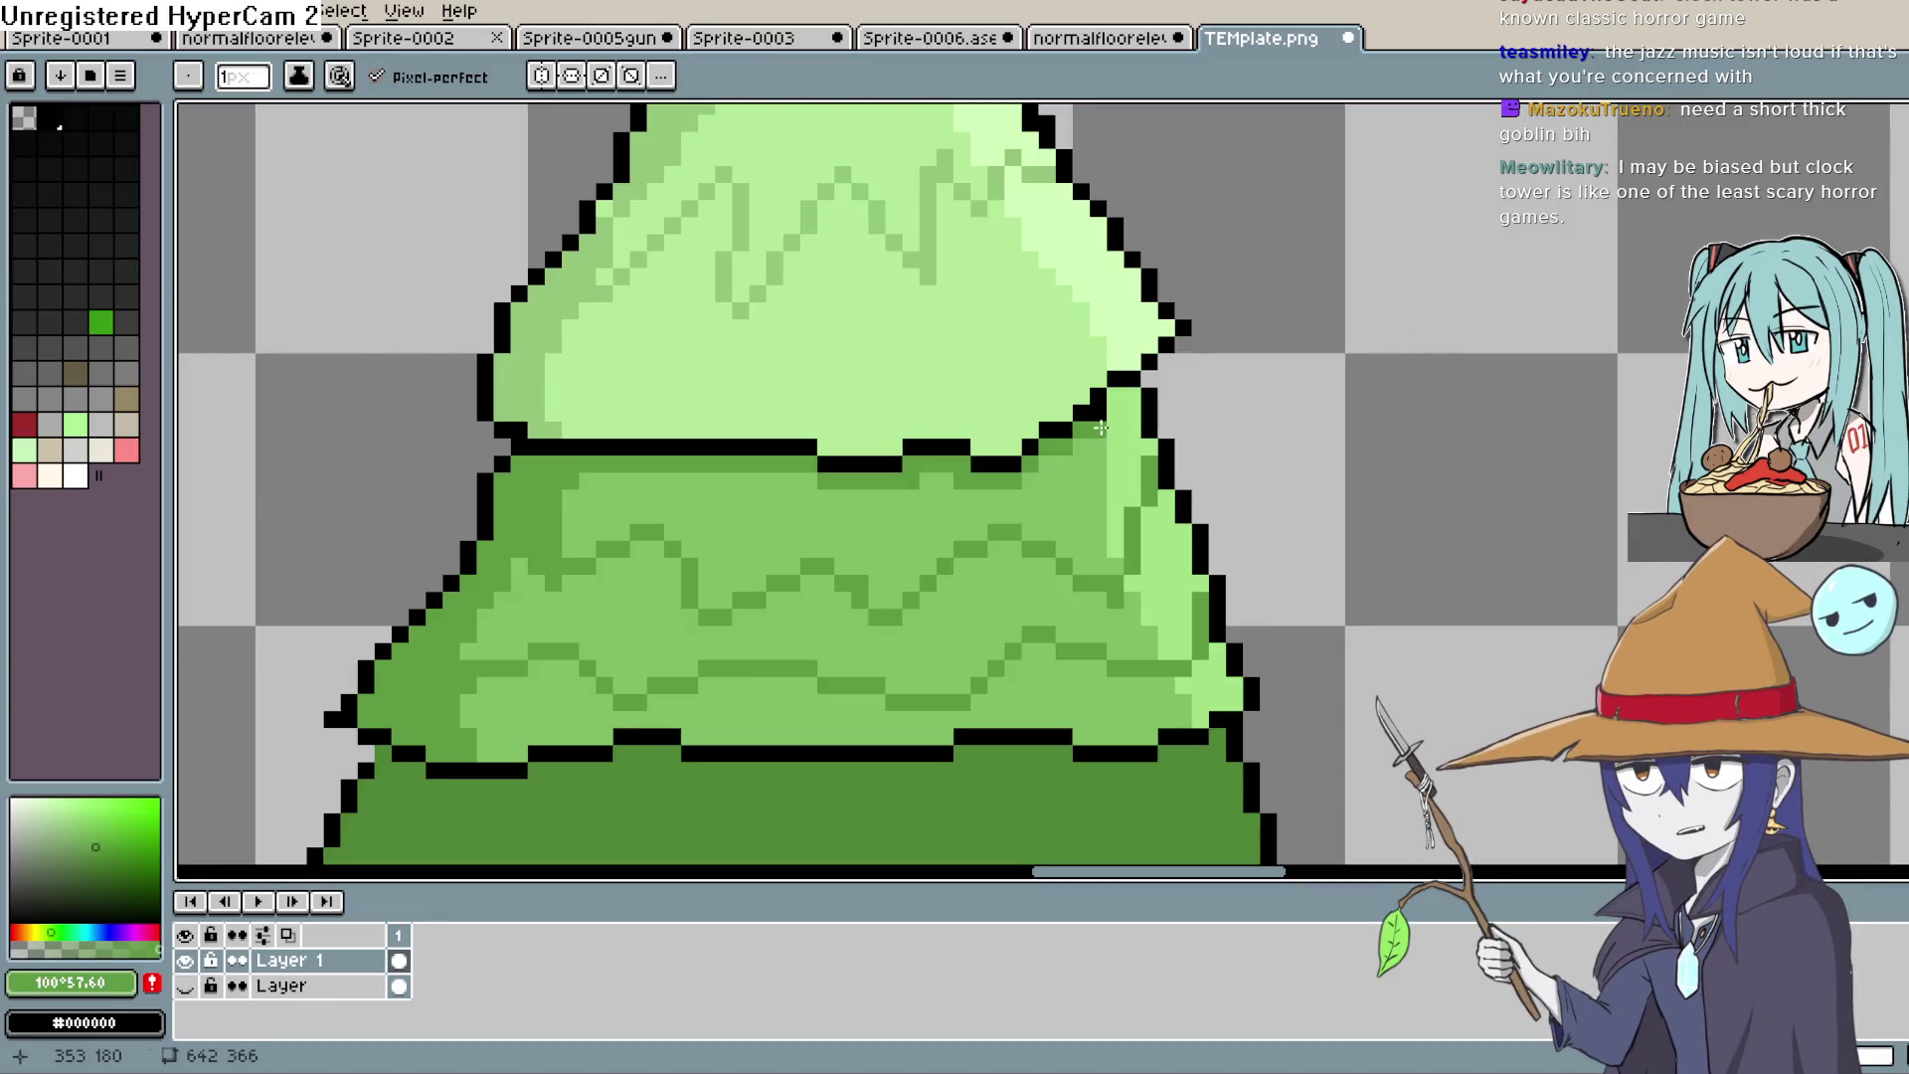
pyautogui.moveTo(1129, 408)
pyautogui.mouseDown()
pyautogui.moveTo(1016, 493)
pyautogui.moveTo(594, 490)
pyautogui.mouseUp()
pyautogui.scroll(-5, 969, 439)
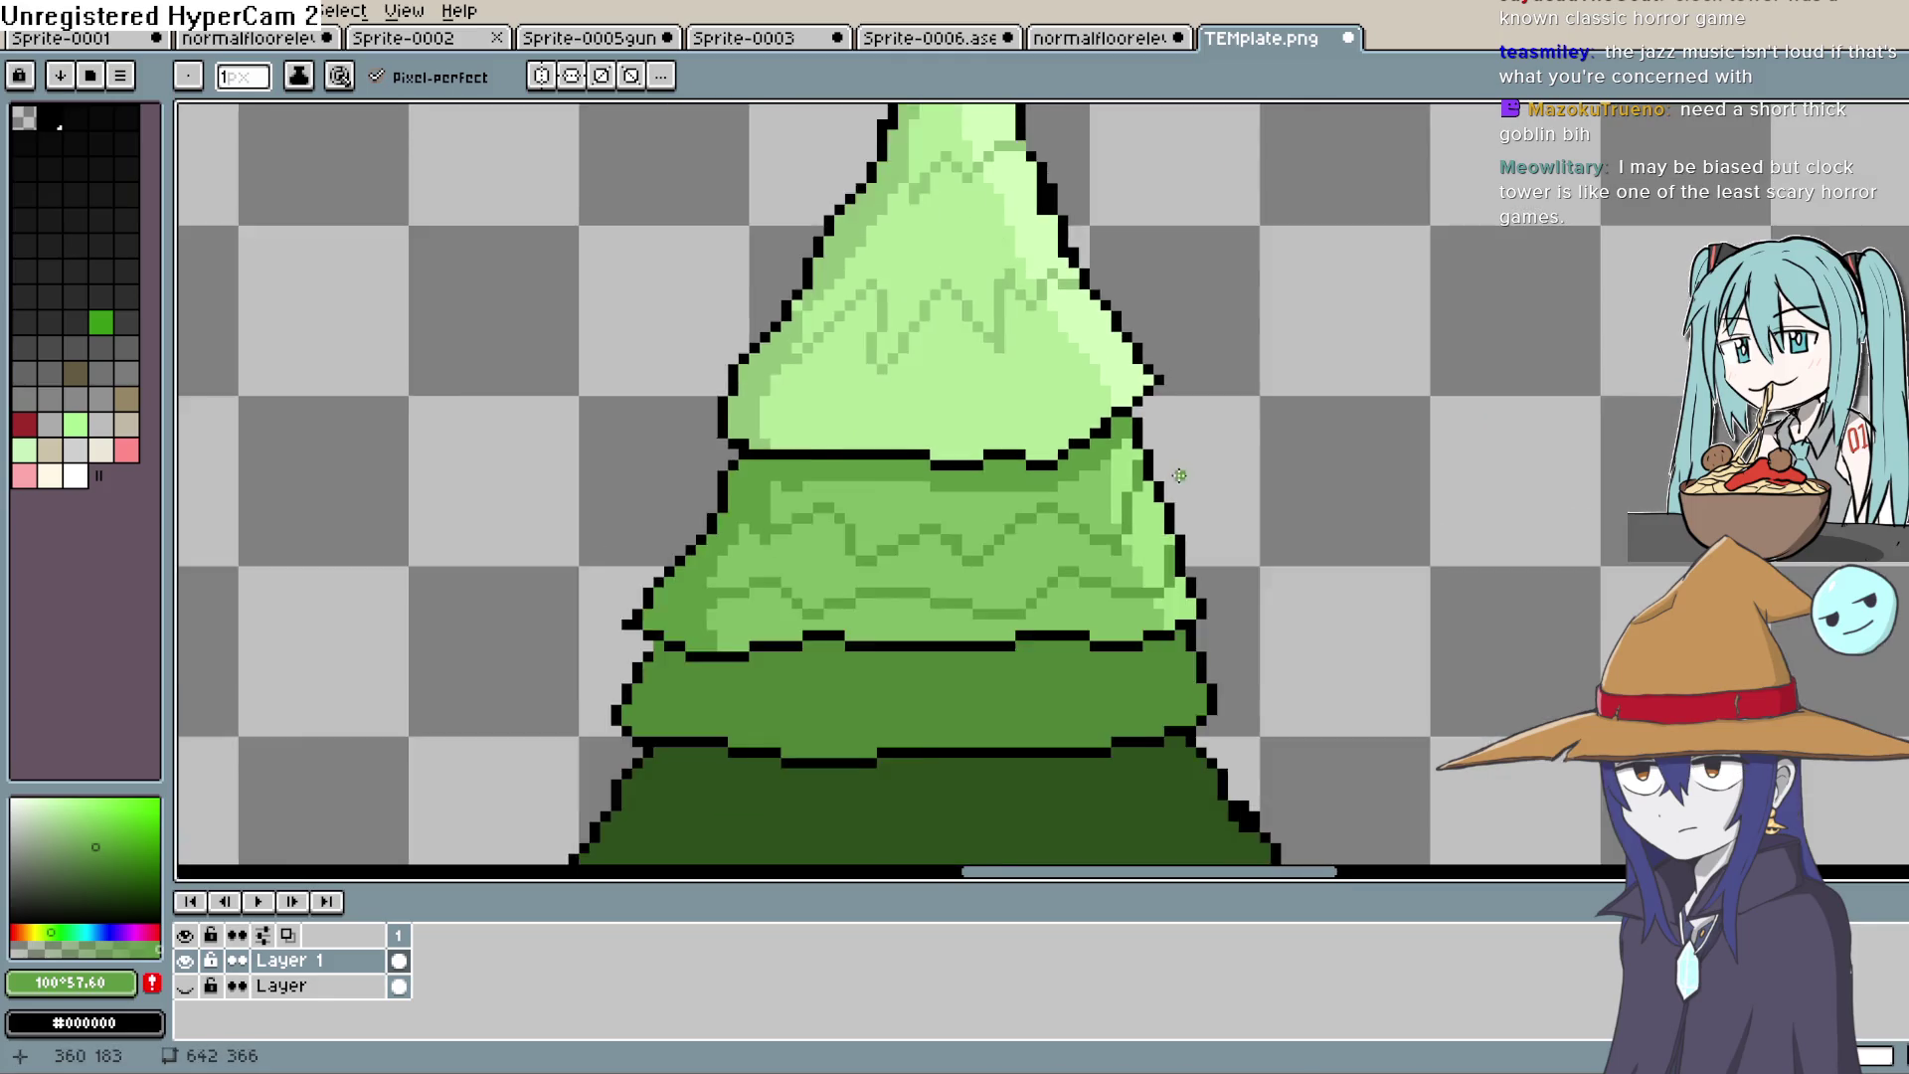
pyautogui.moveTo(1183, 499)
pyautogui.mouseDown()
pyautogui.moveTo(1055, 469)
pyautogui.moveTo(1046, 527)
pyautogui.moveTo(1067, 434)
pyautogui.moveTo(1050, 514)
pyautogui.mouseUp()
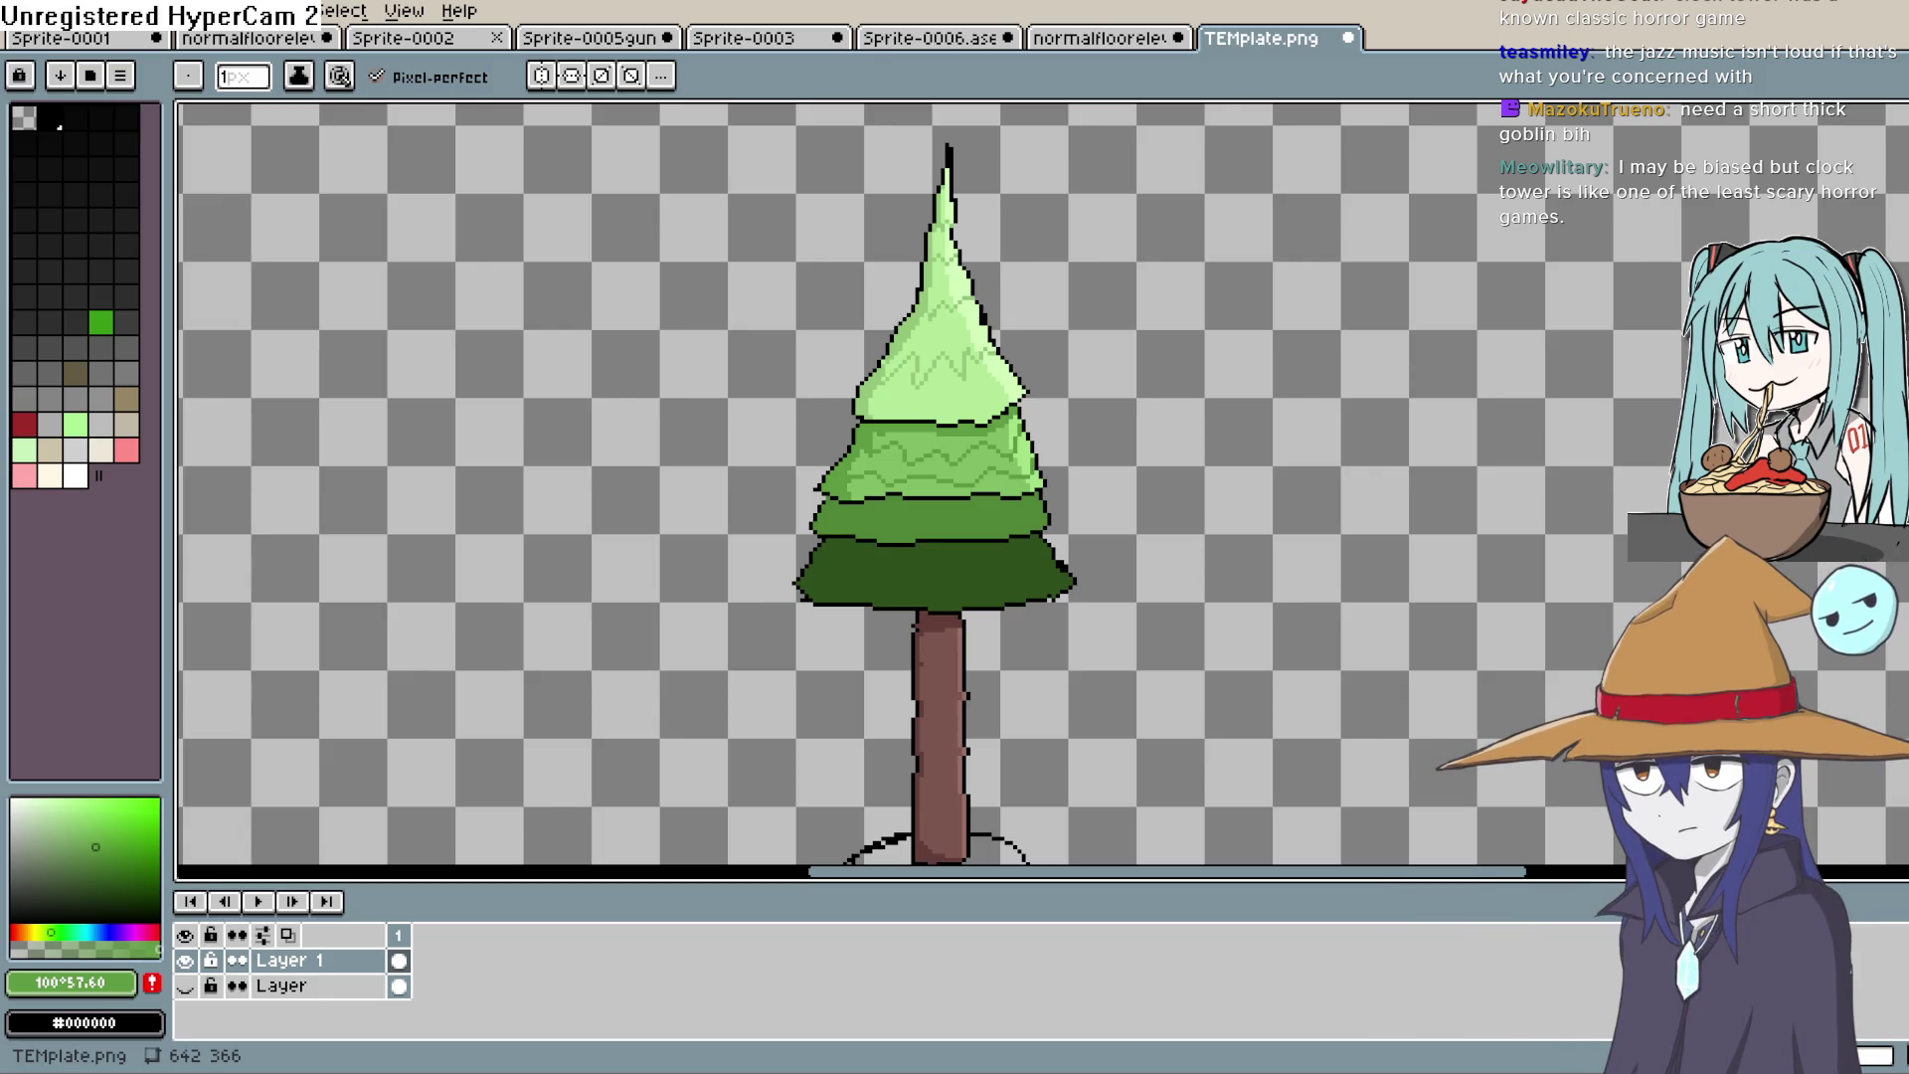
pyautogui.hotkey('alt', 'Tab')
pyautogui.click(1750, 398)
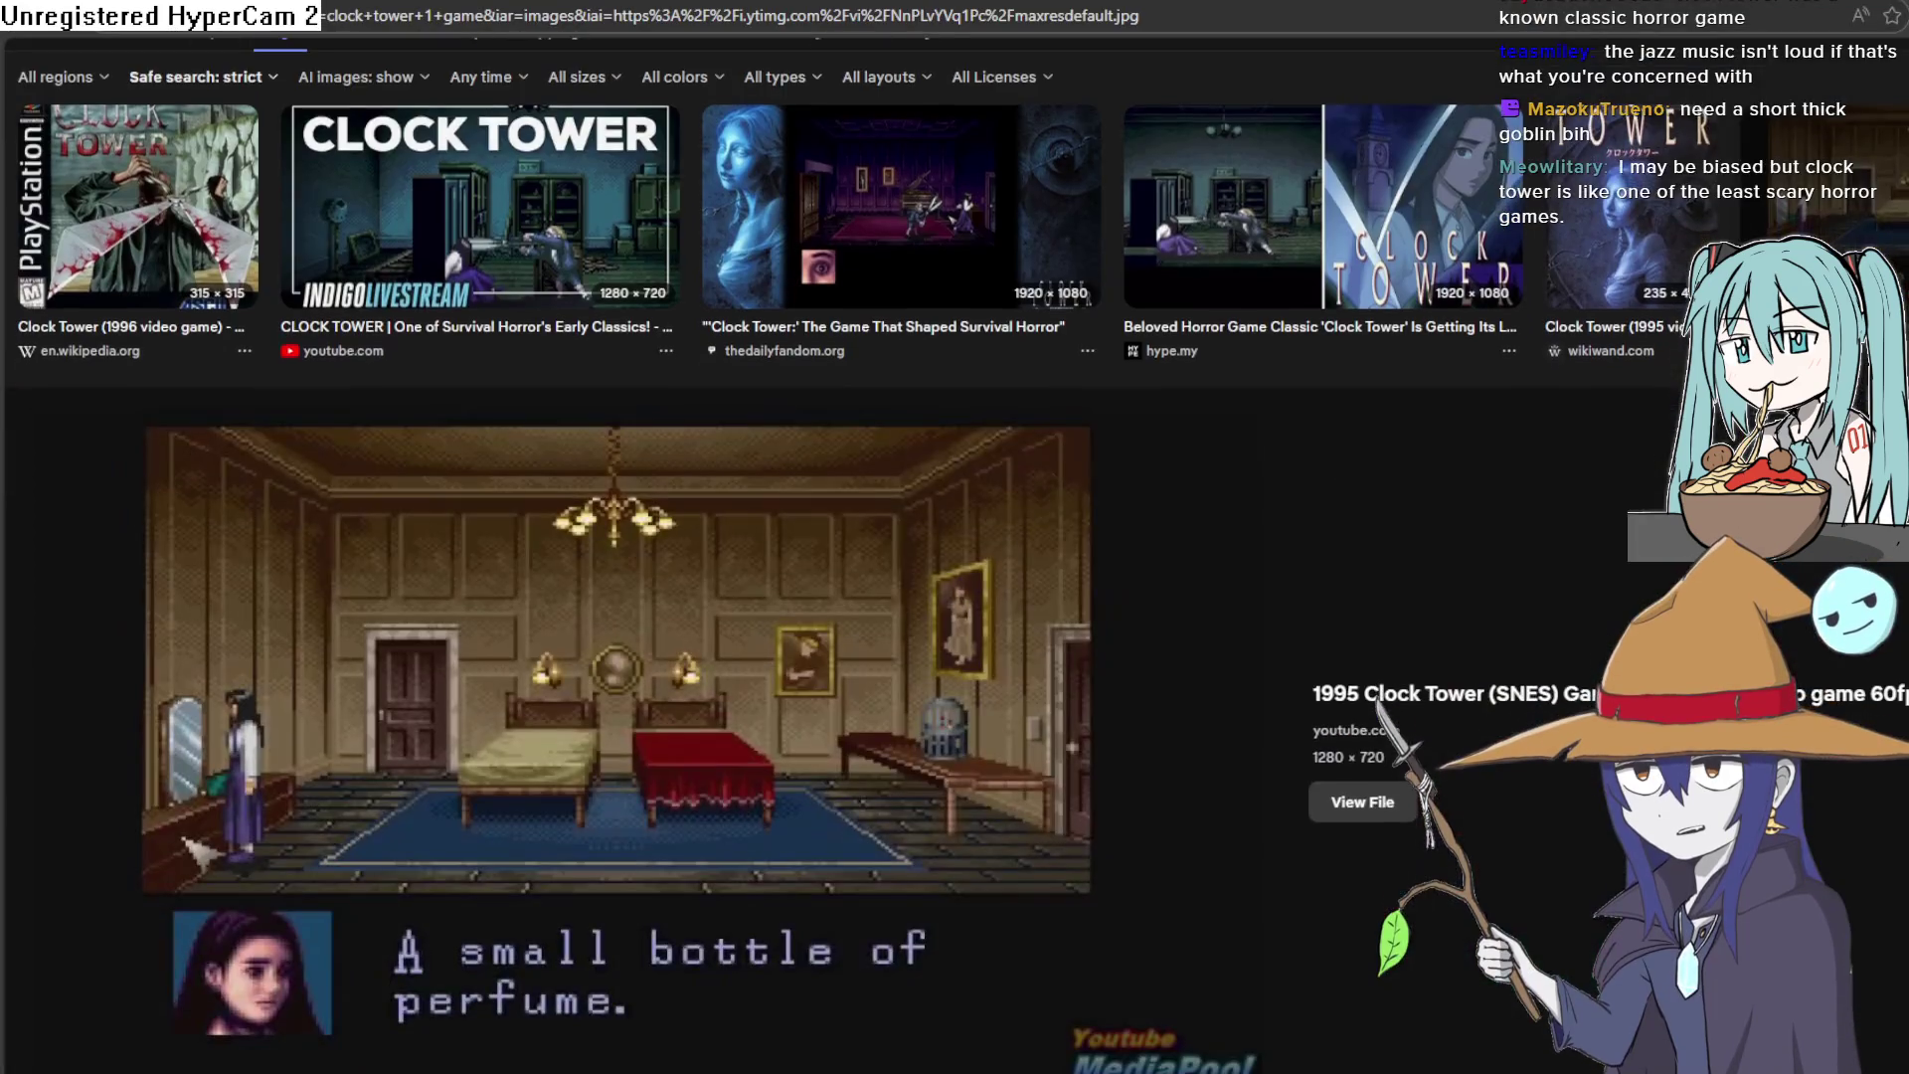
pyautogui.scroll(-1, 952, 635)
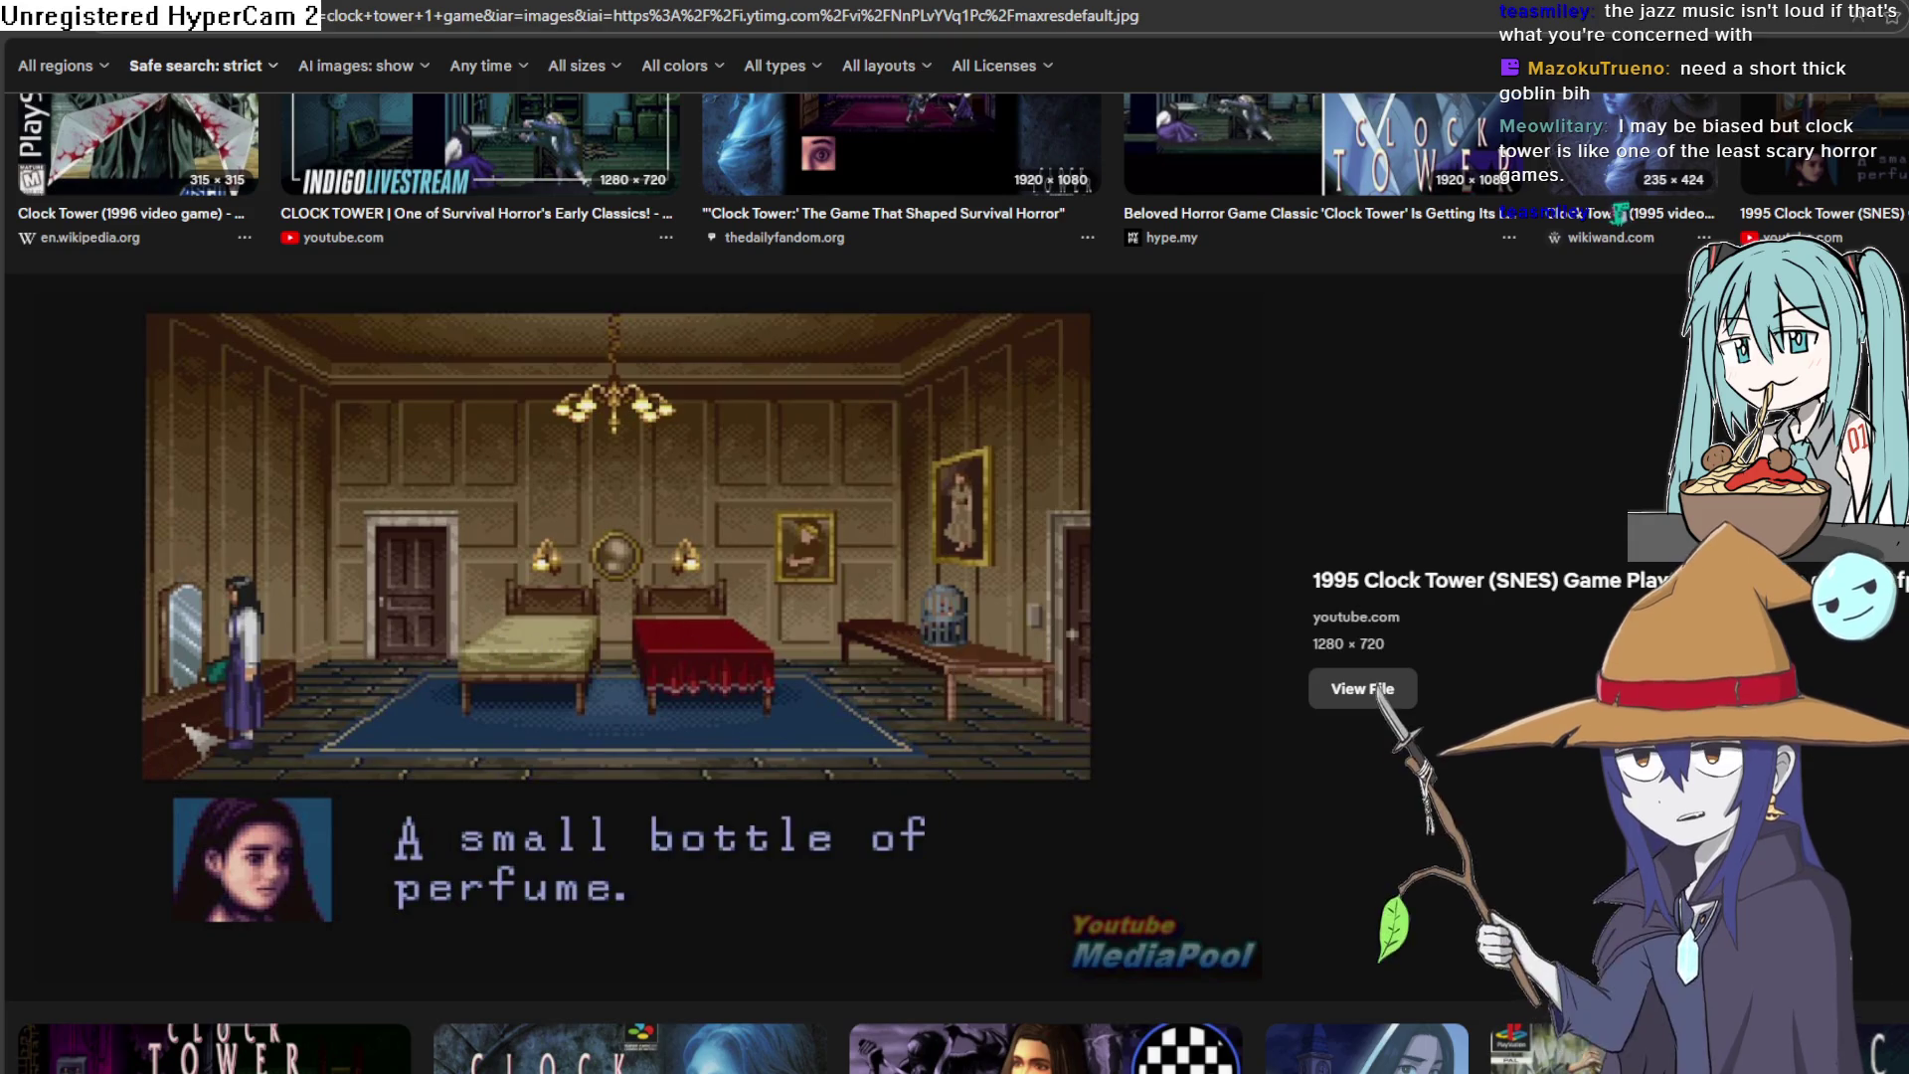
pyautogui.hotkey('alt', 'Tab')
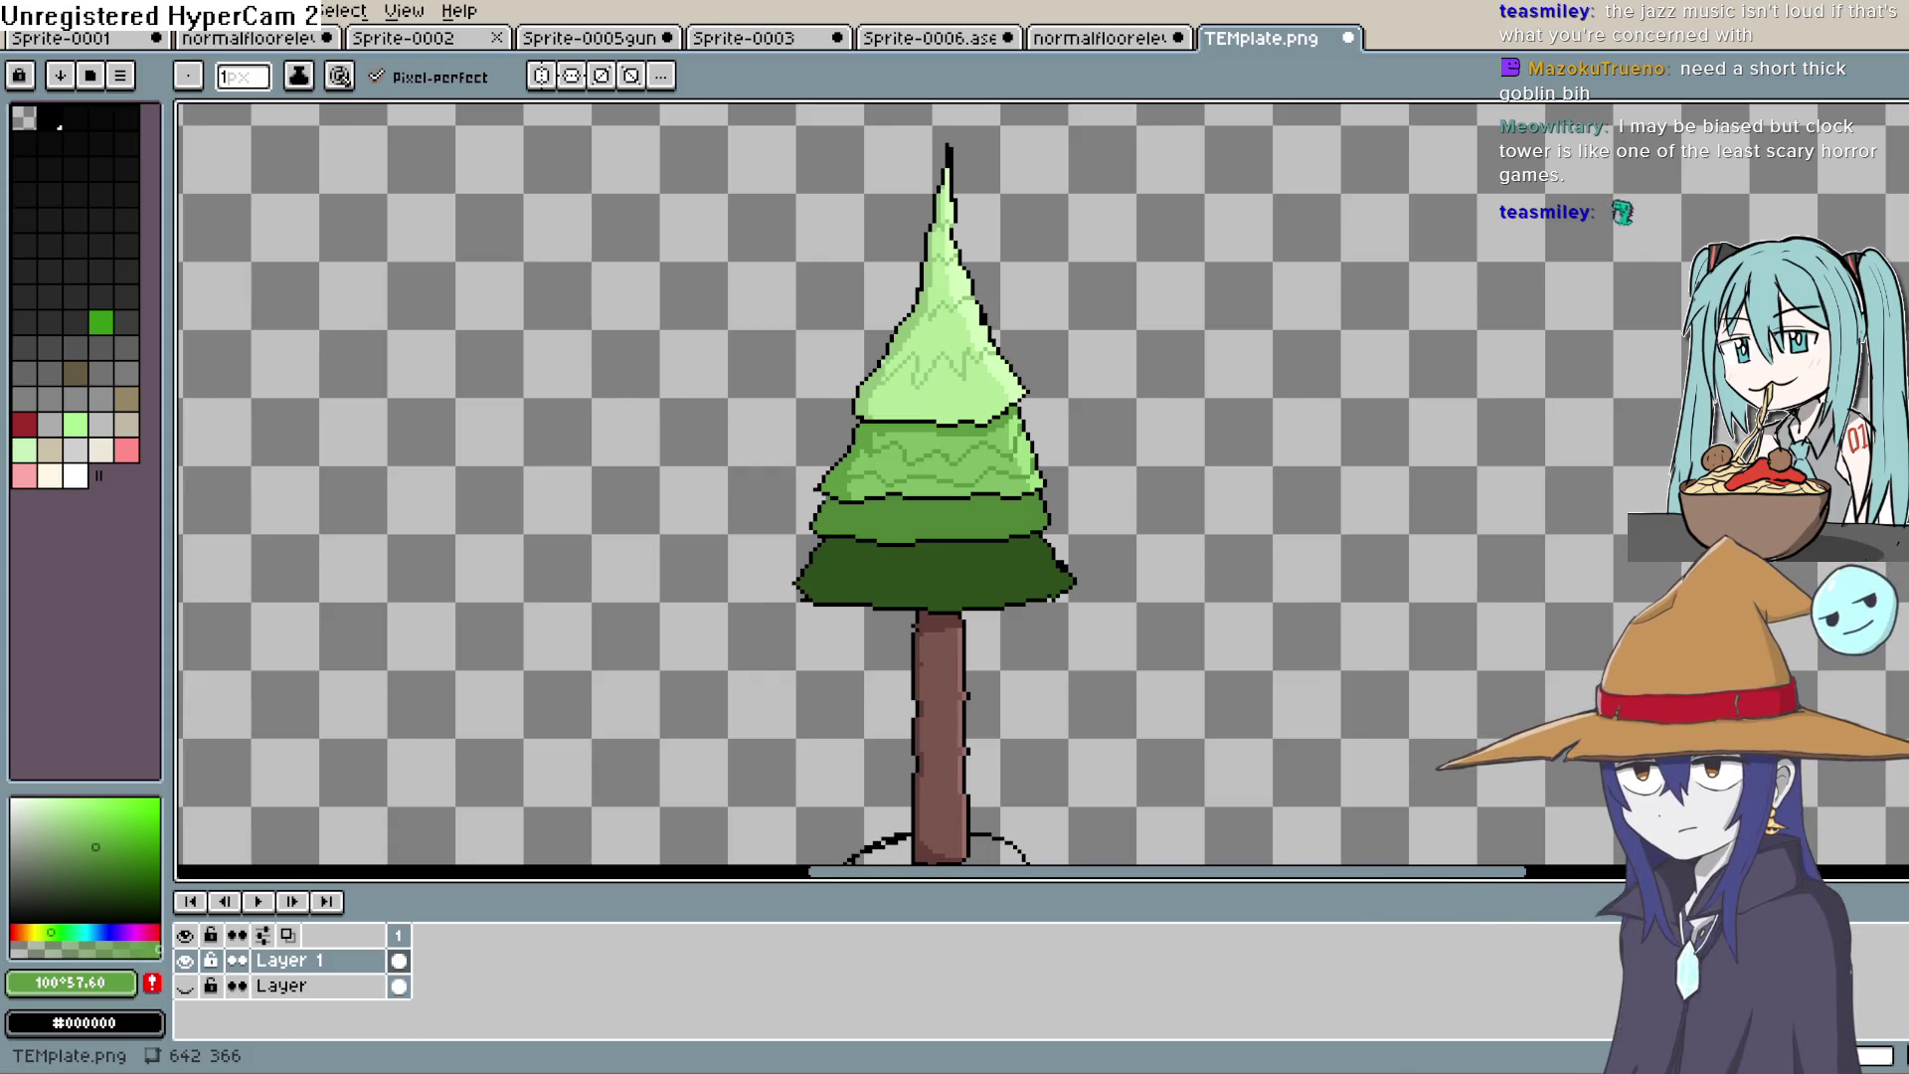
pyautogui.press('t')
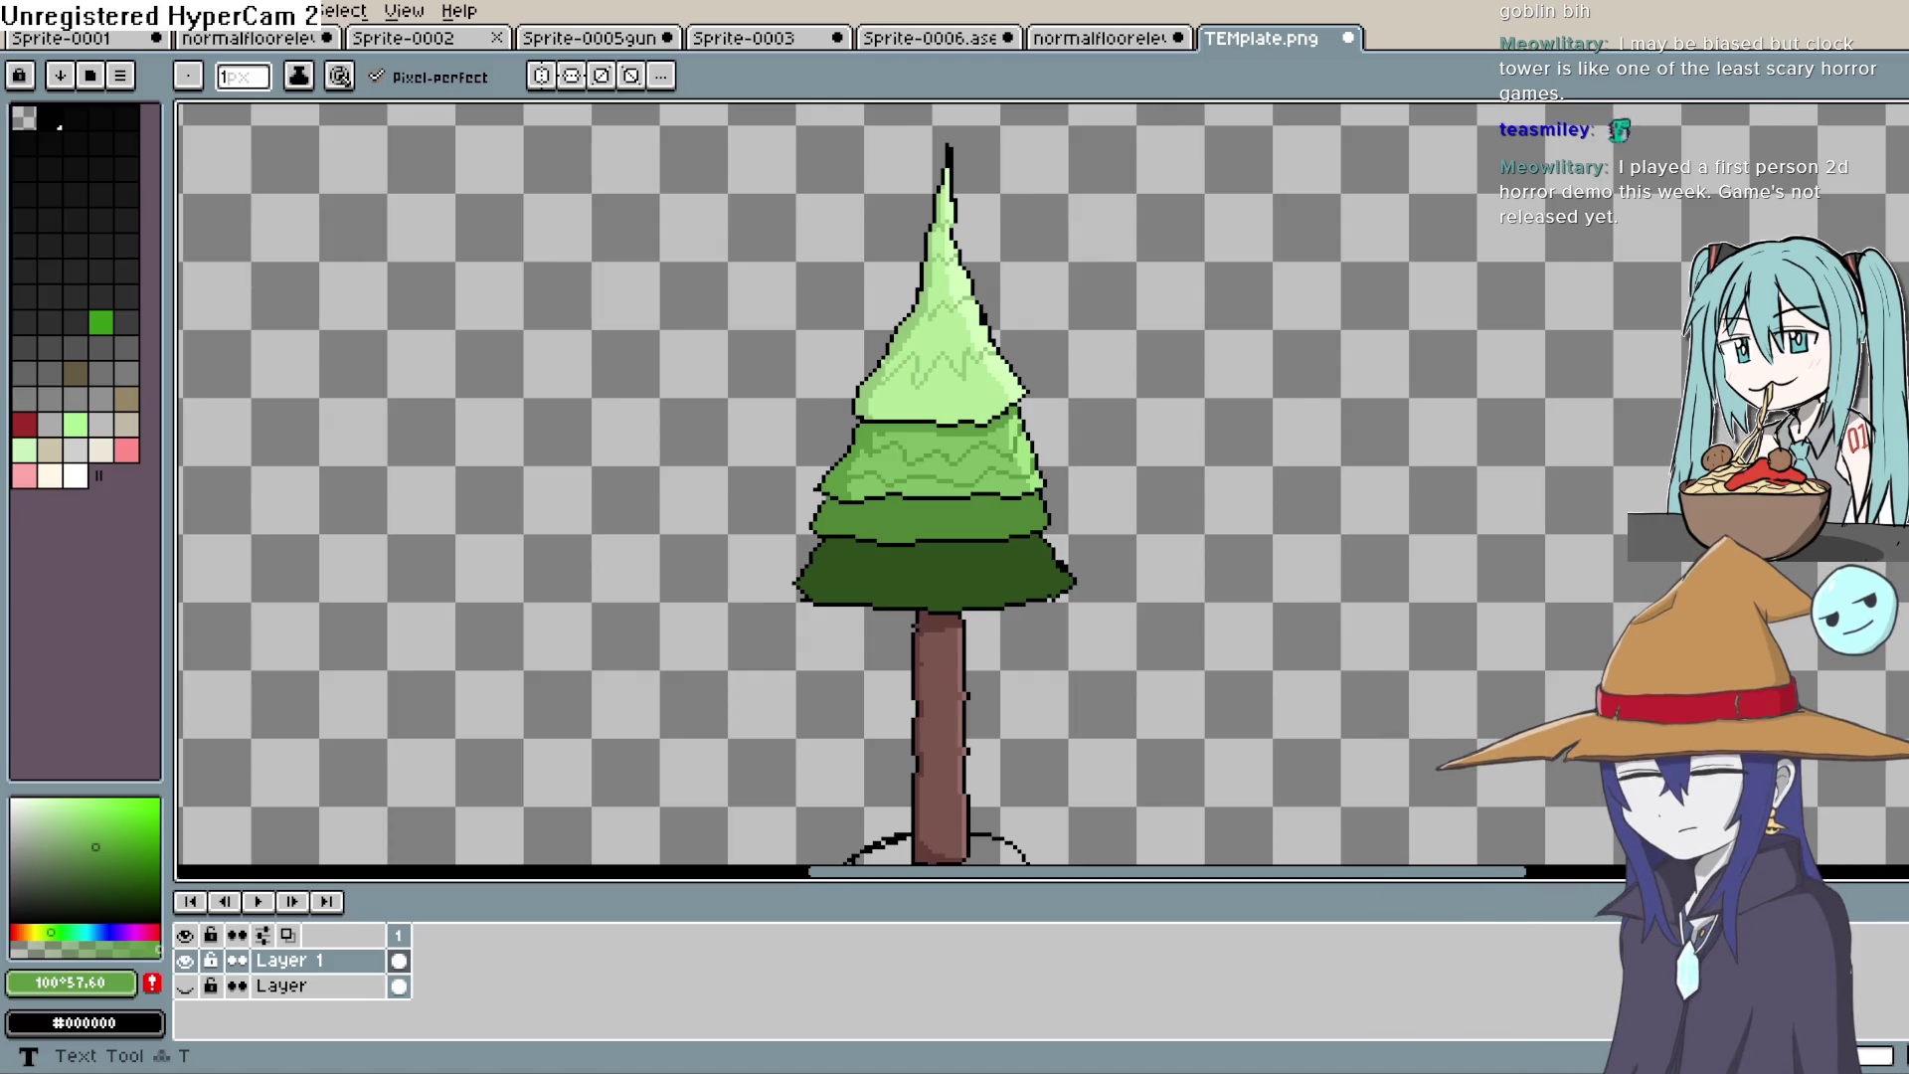
pyautogui.press('i')
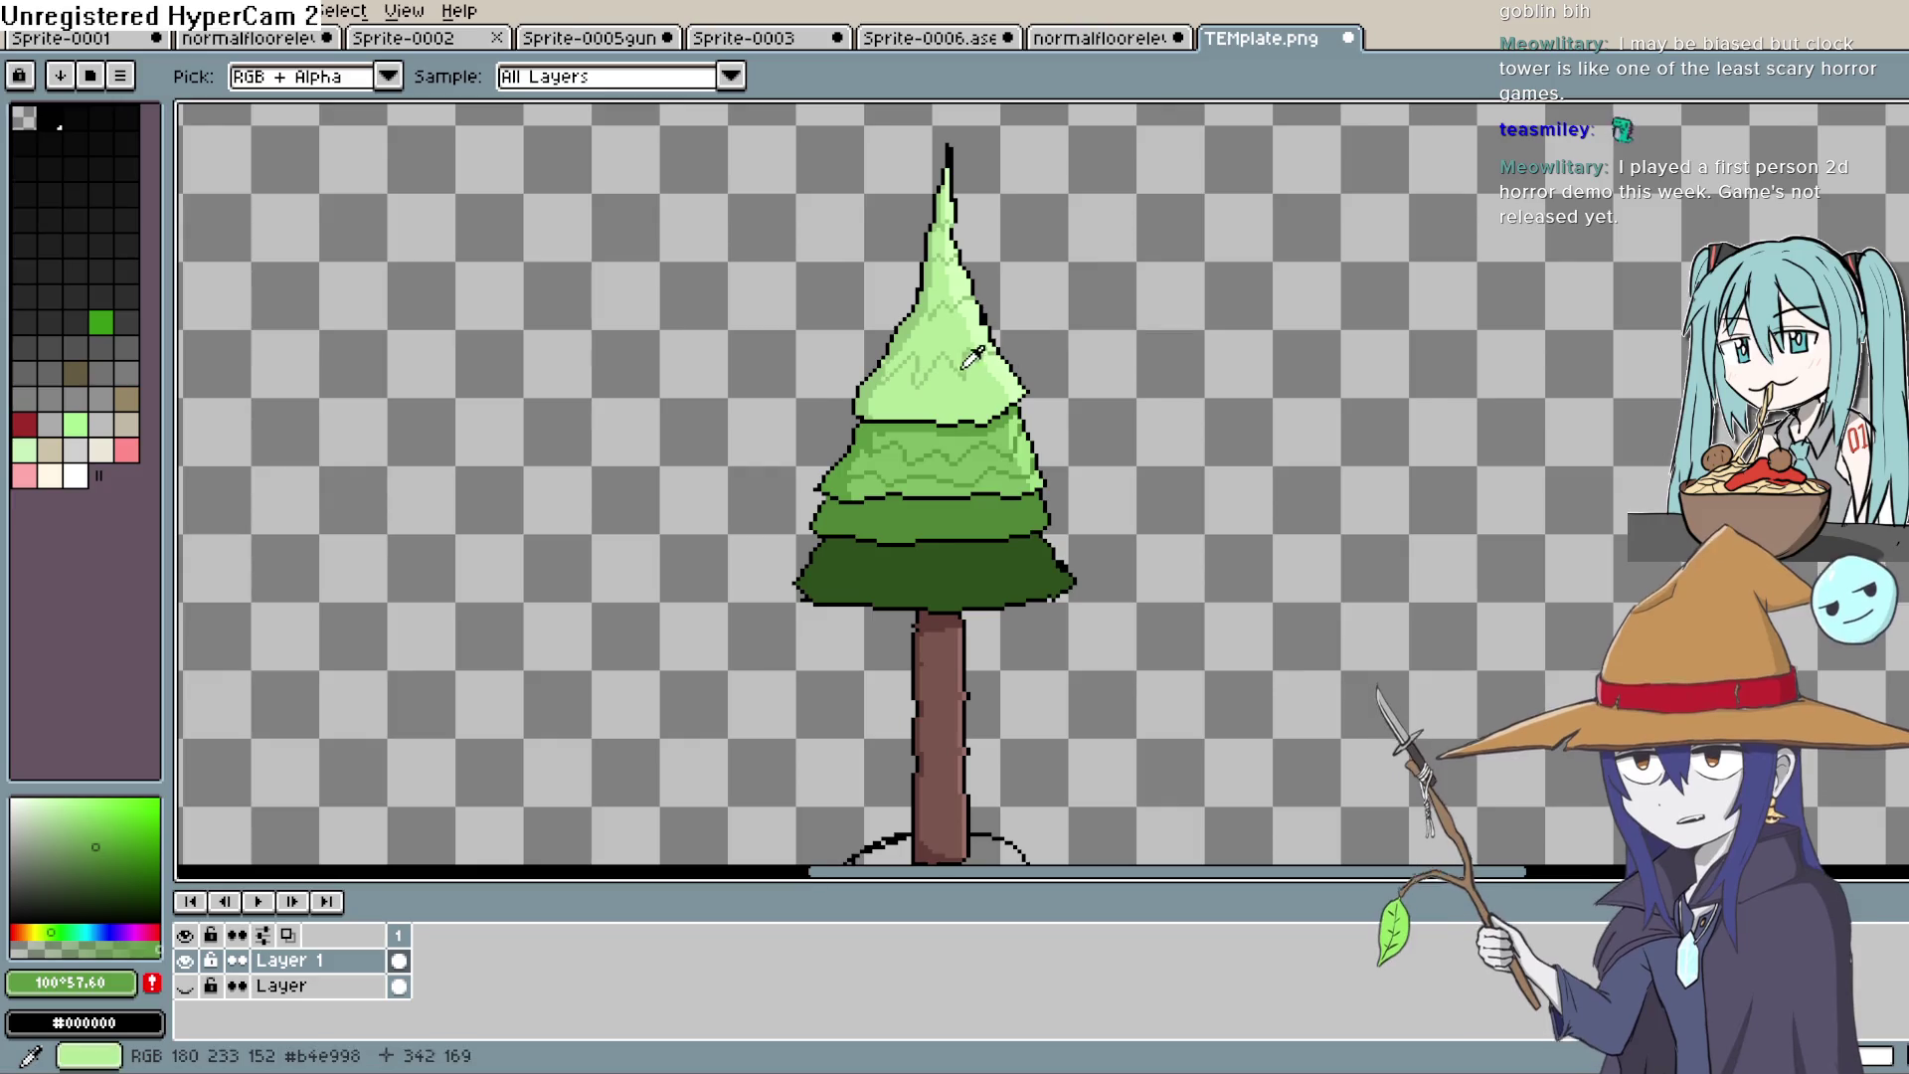
pyautogui.scroll(-2, 1004, 478)
pyautogui.scroll(5, 995, 387)
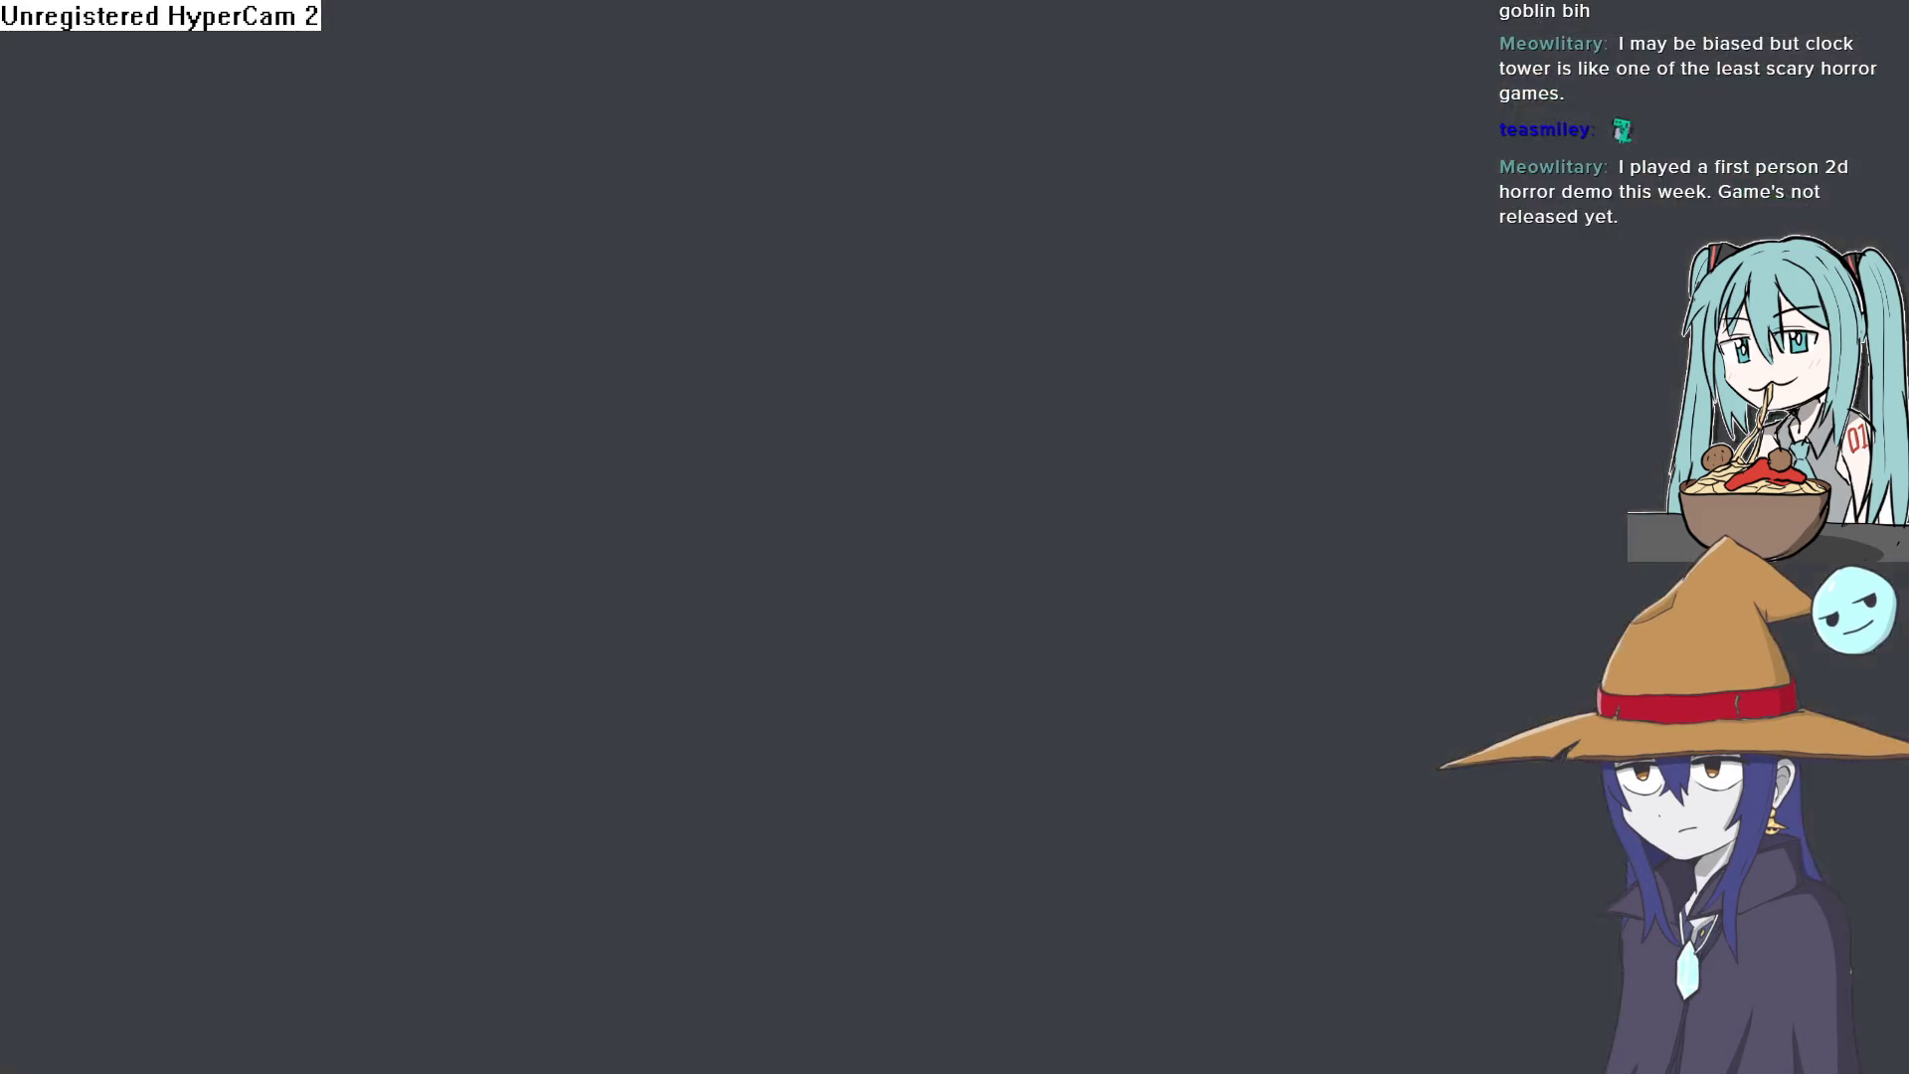
# Step: Drag the gobportrait sprite to -110, 200 in the meathallway layout and minimize Construct 3
pyautogui.scroll(2, 1044, 628)
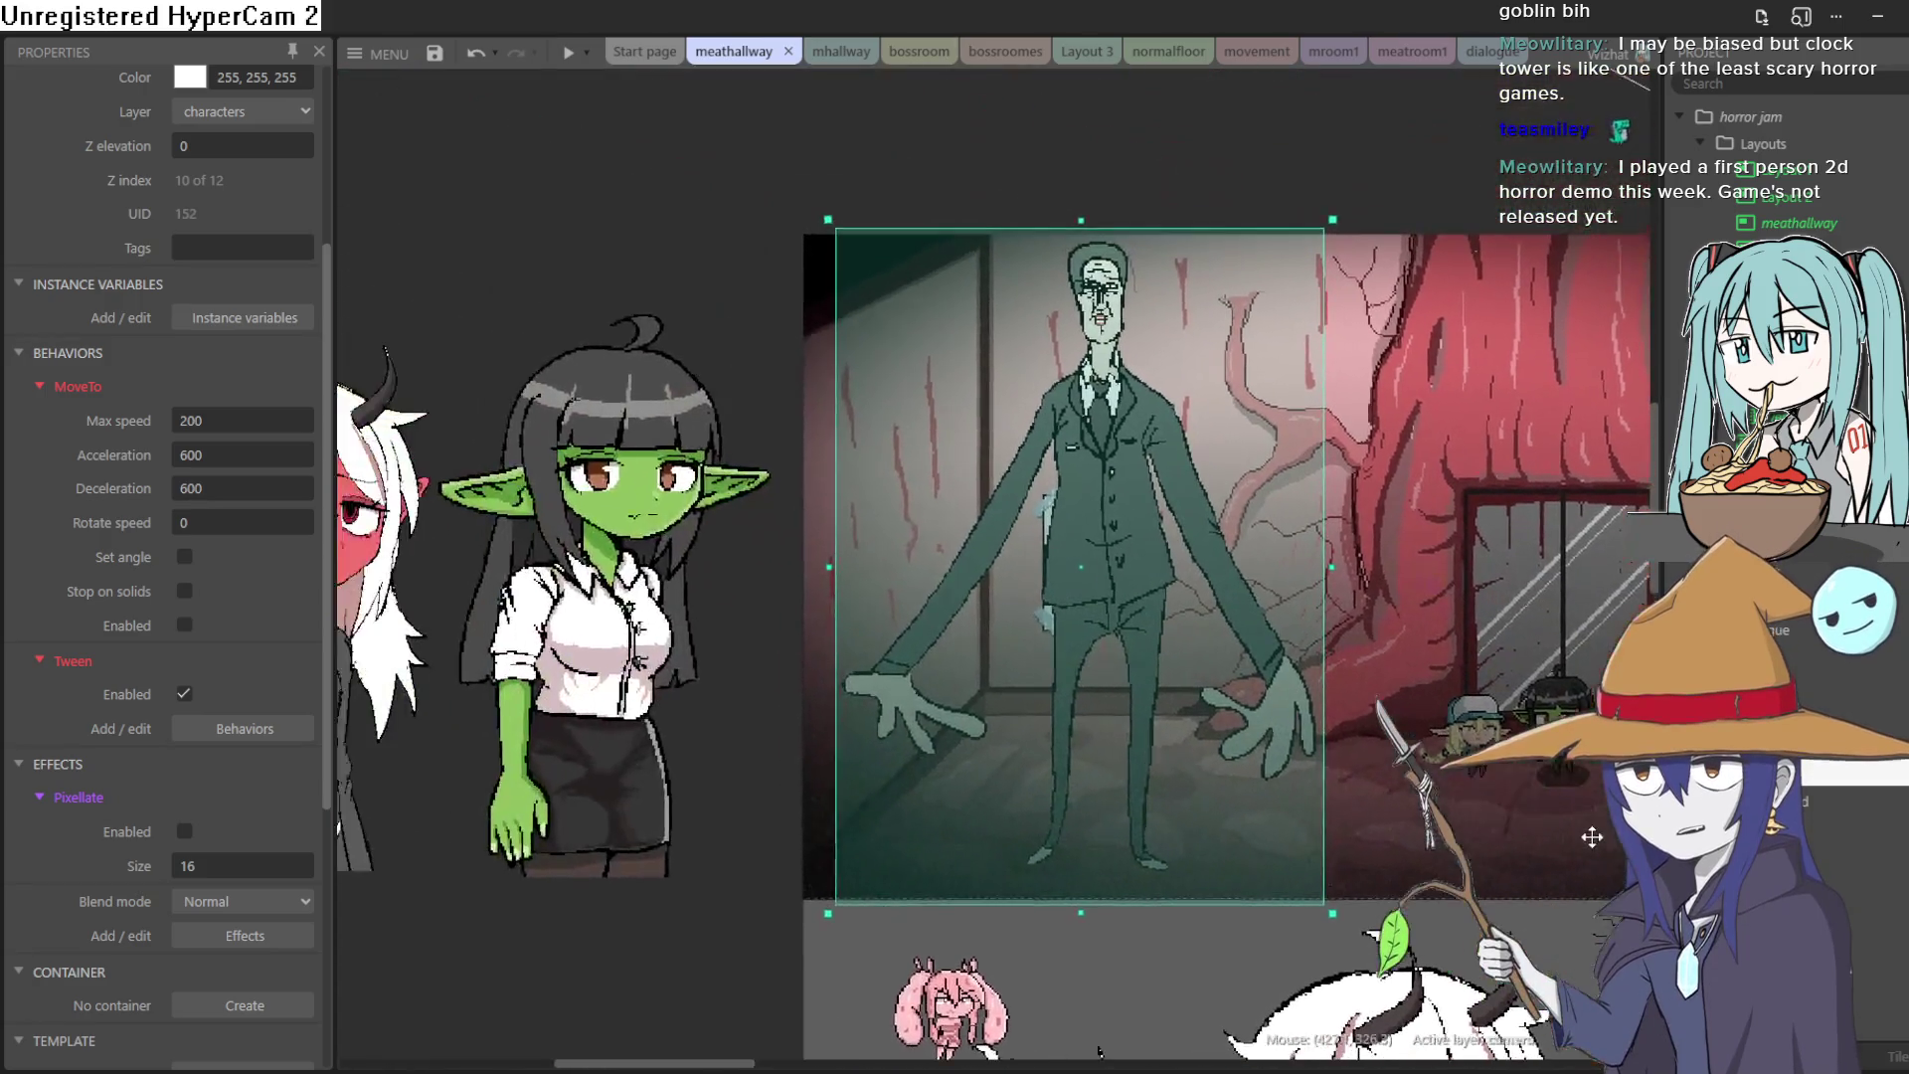
pyautogui.moveTo(1592, 837); pyautogui.dragTo(1574, 831)
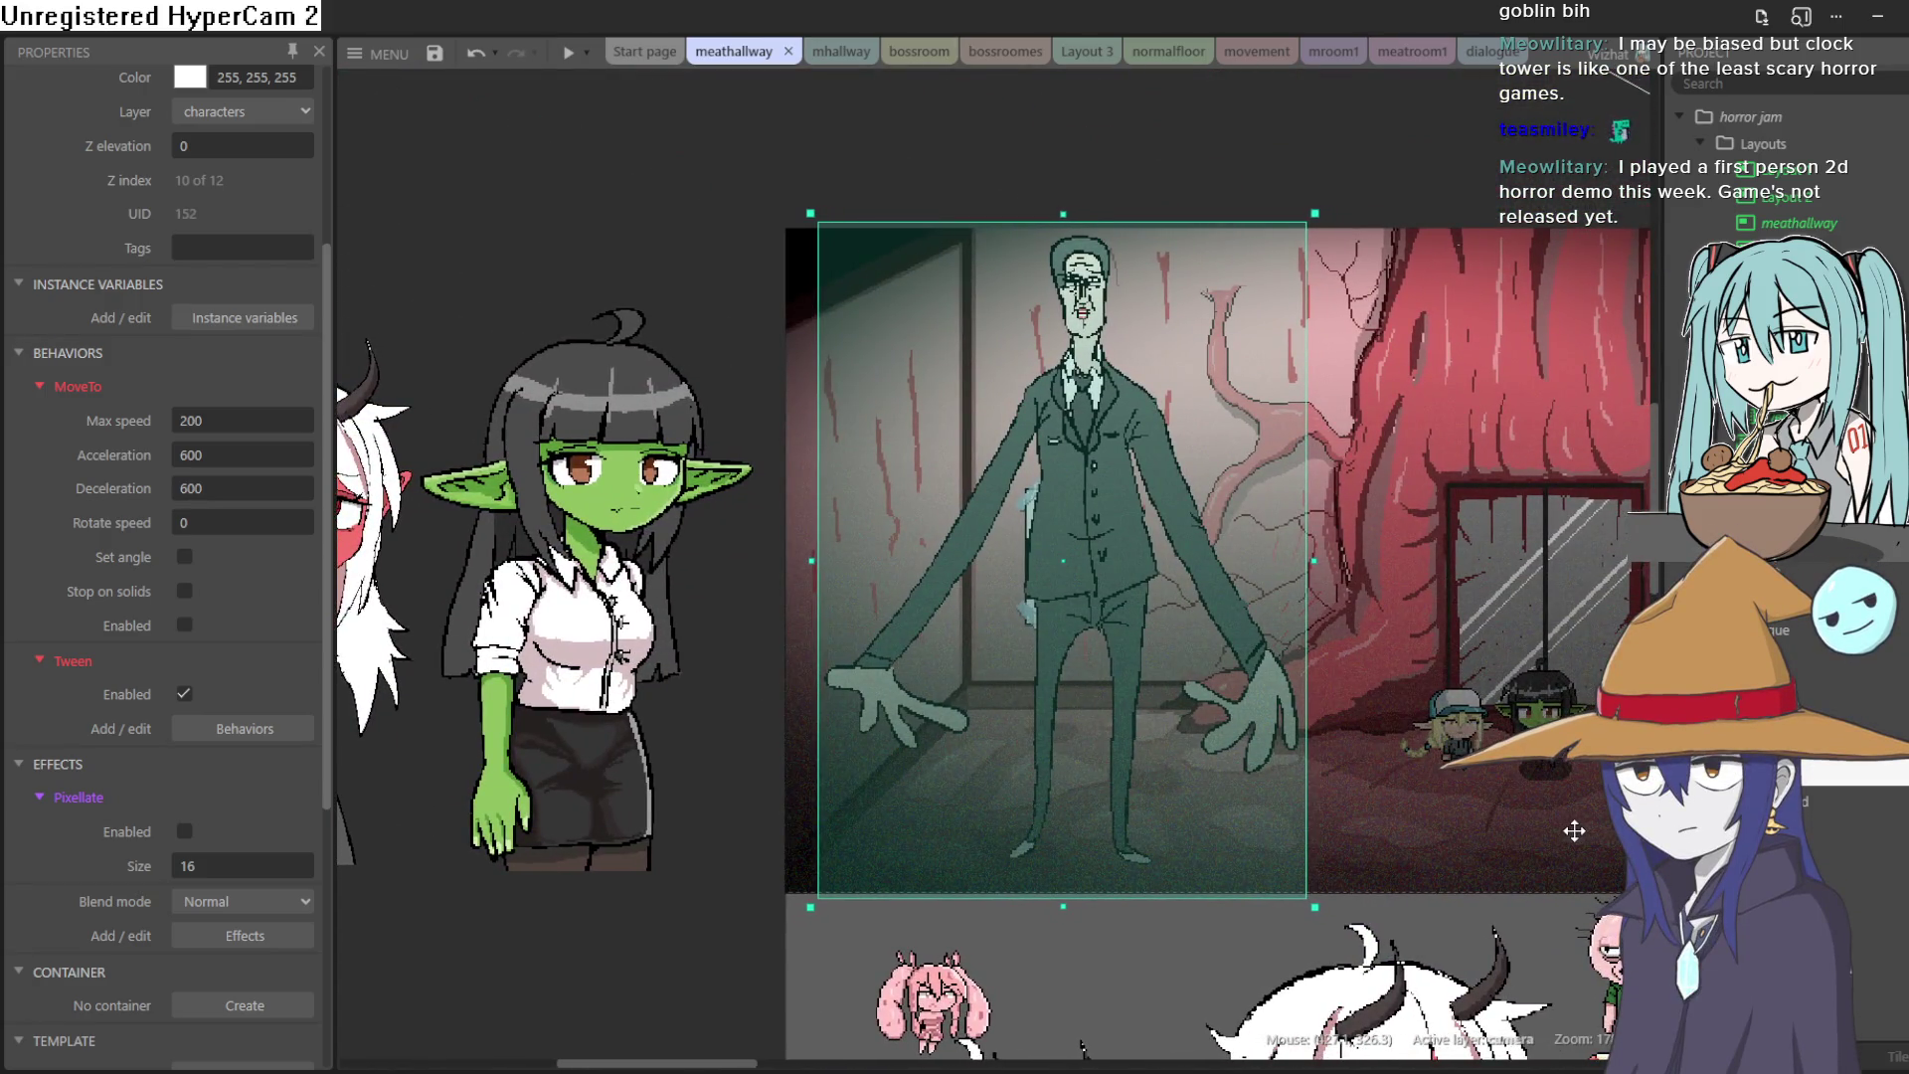
pyautogui.click(533, 664)
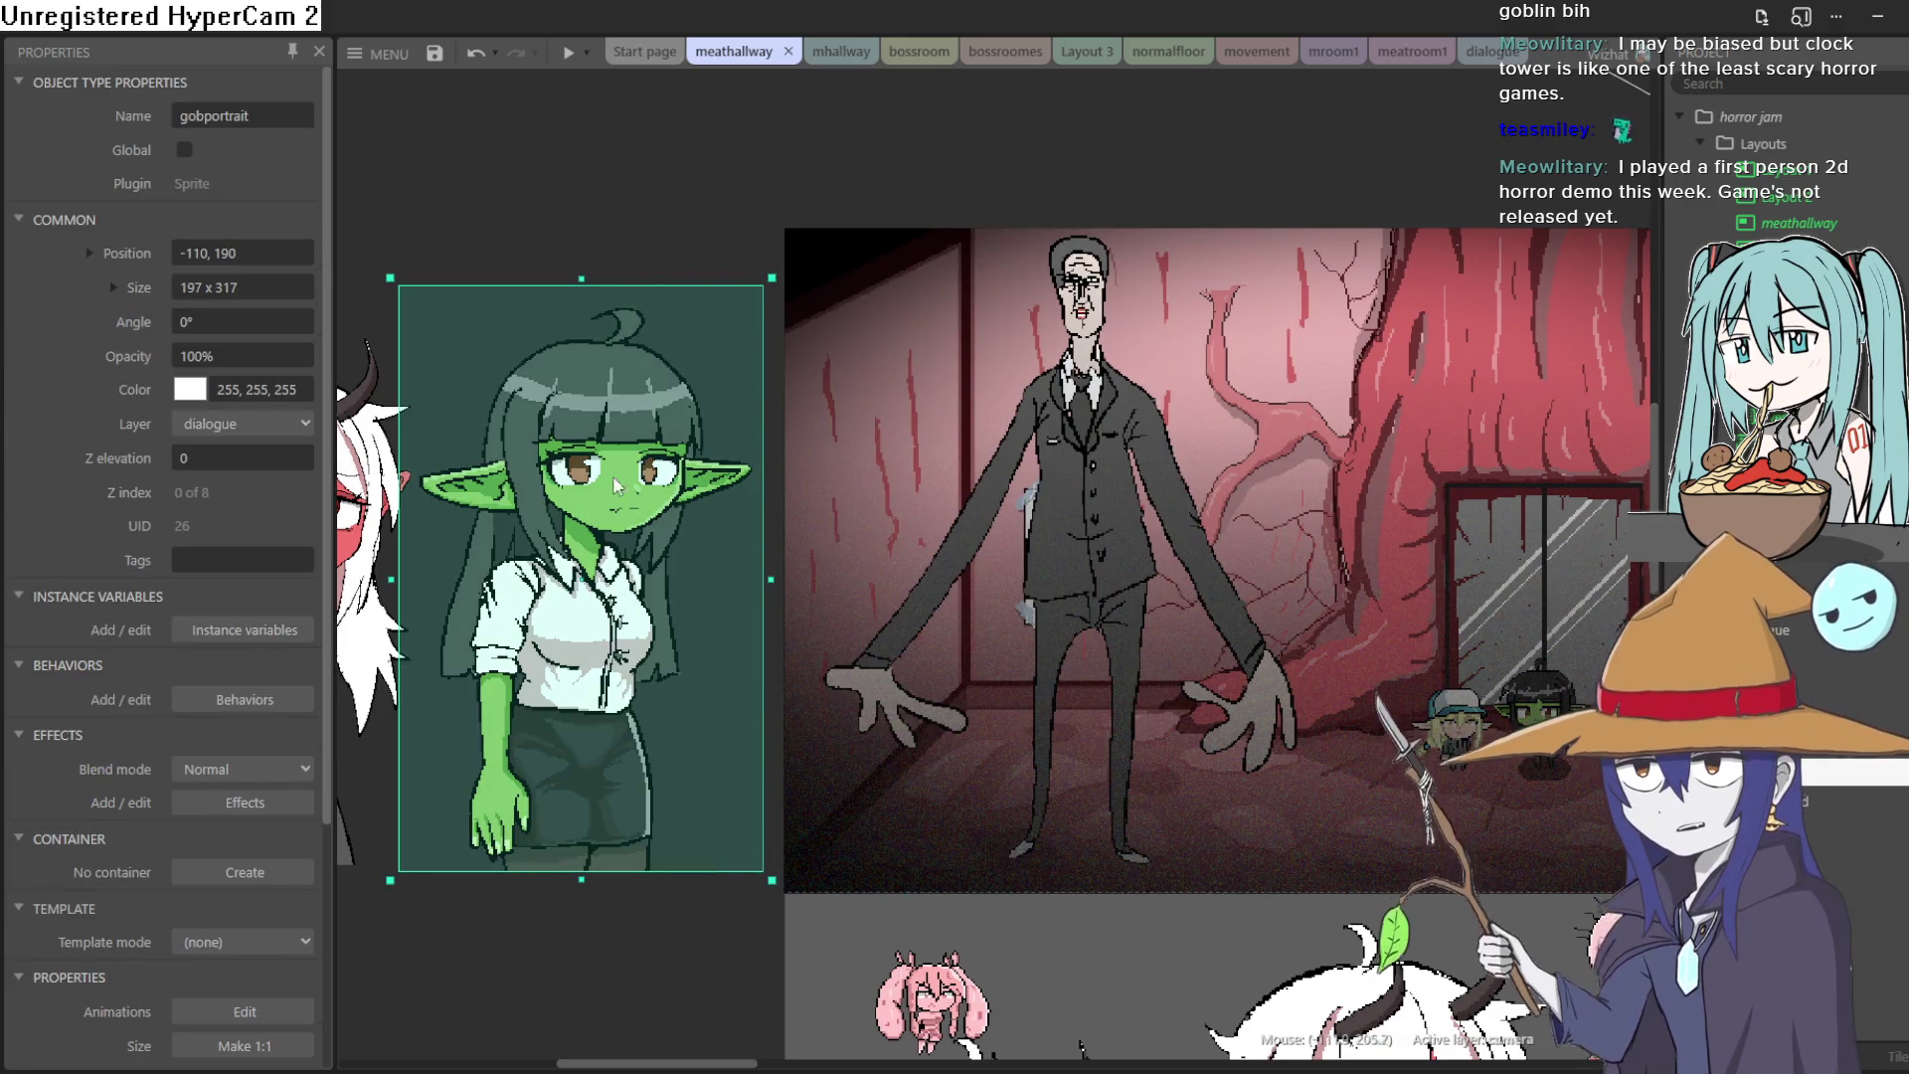
pyautogui.moveTo(676, 557)
pyautogui.mouseDown()
pyautogui.moveTo(1475, 573)
pyautogui.moveTo(1080, 537)
pyautogui.moveTo(1129, 523)
pyautogui.moveTo(1251, 523)
pyautogui.moveTo(1045, 601)
pyautogui.moveTo(728, 495)
pyautogui.moveTo(442, 487)
pyautogui.moveTo(305, 517)
pyautogui.moveTo(597, 552)
pyautogui.moveTo(577, 575)
pyautogui.mouseUp()
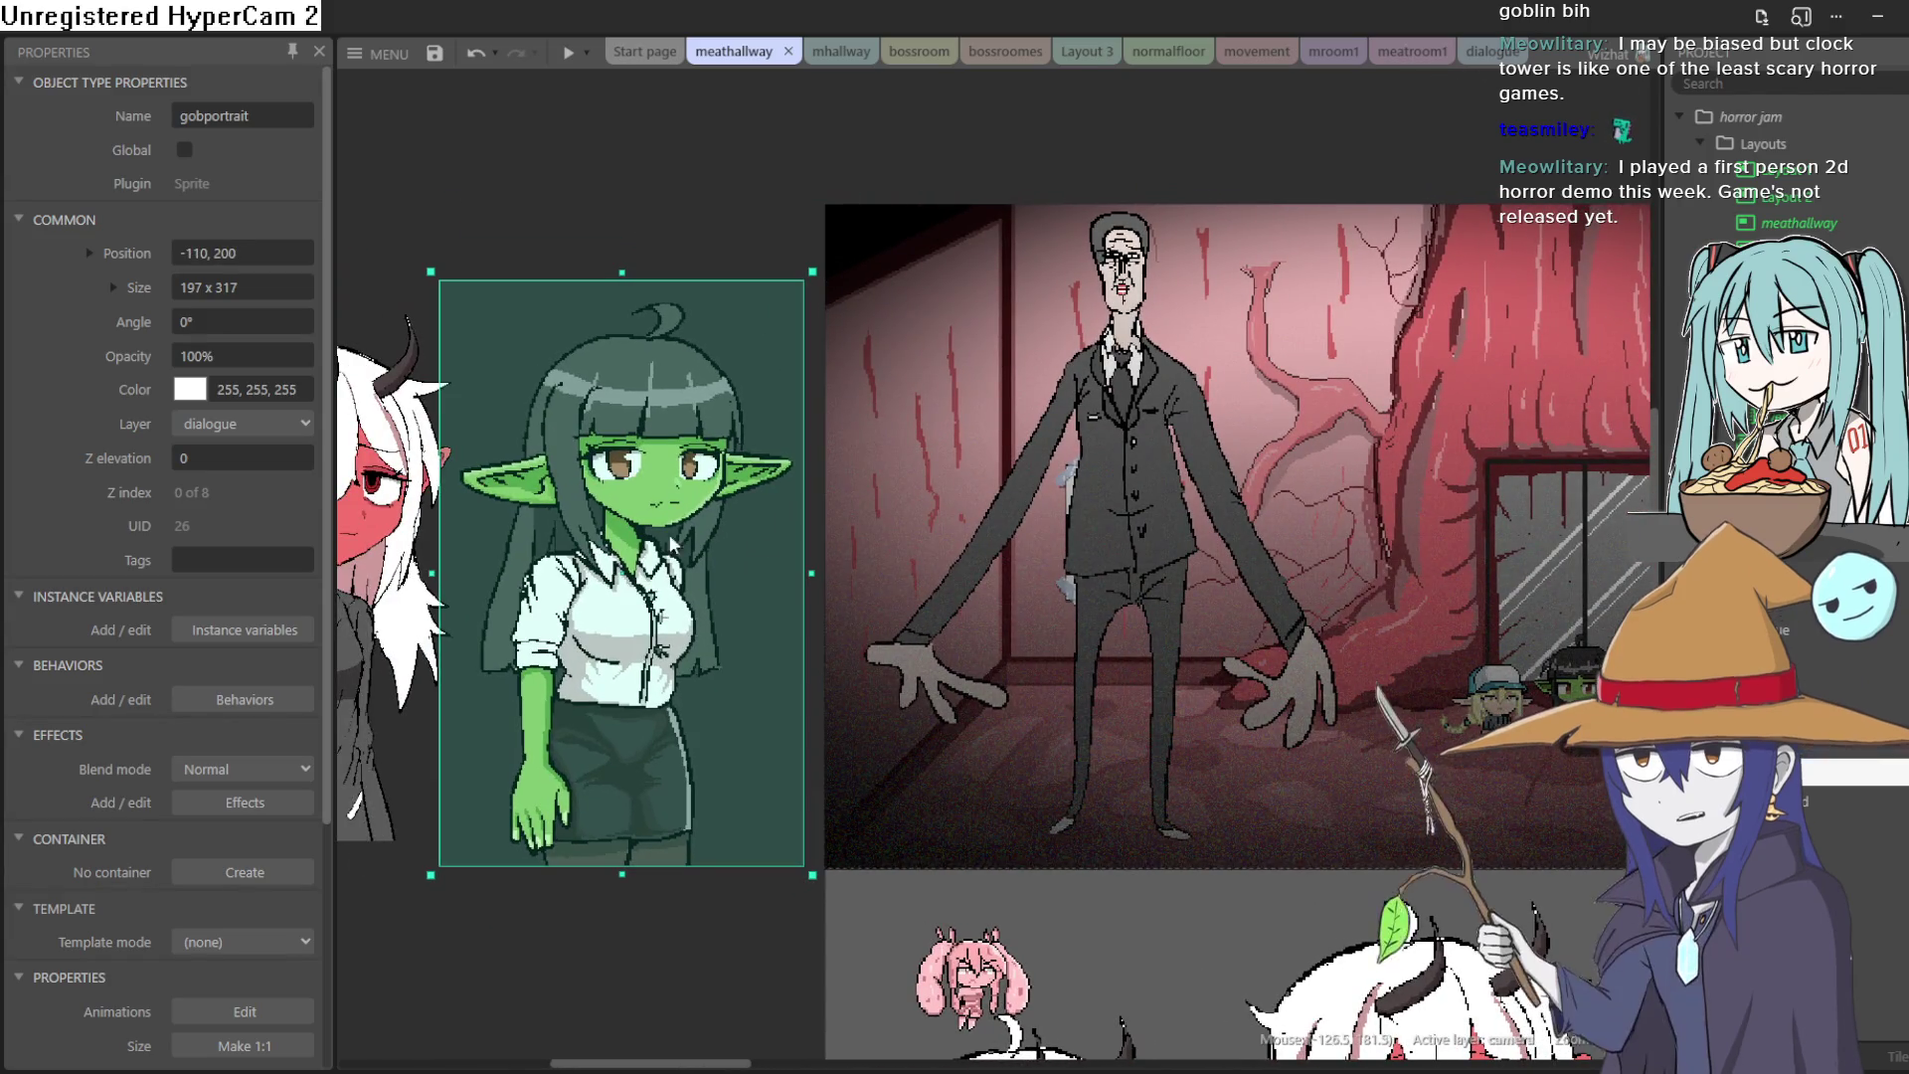
pyautogui.hscroll(3, 1237, 592)
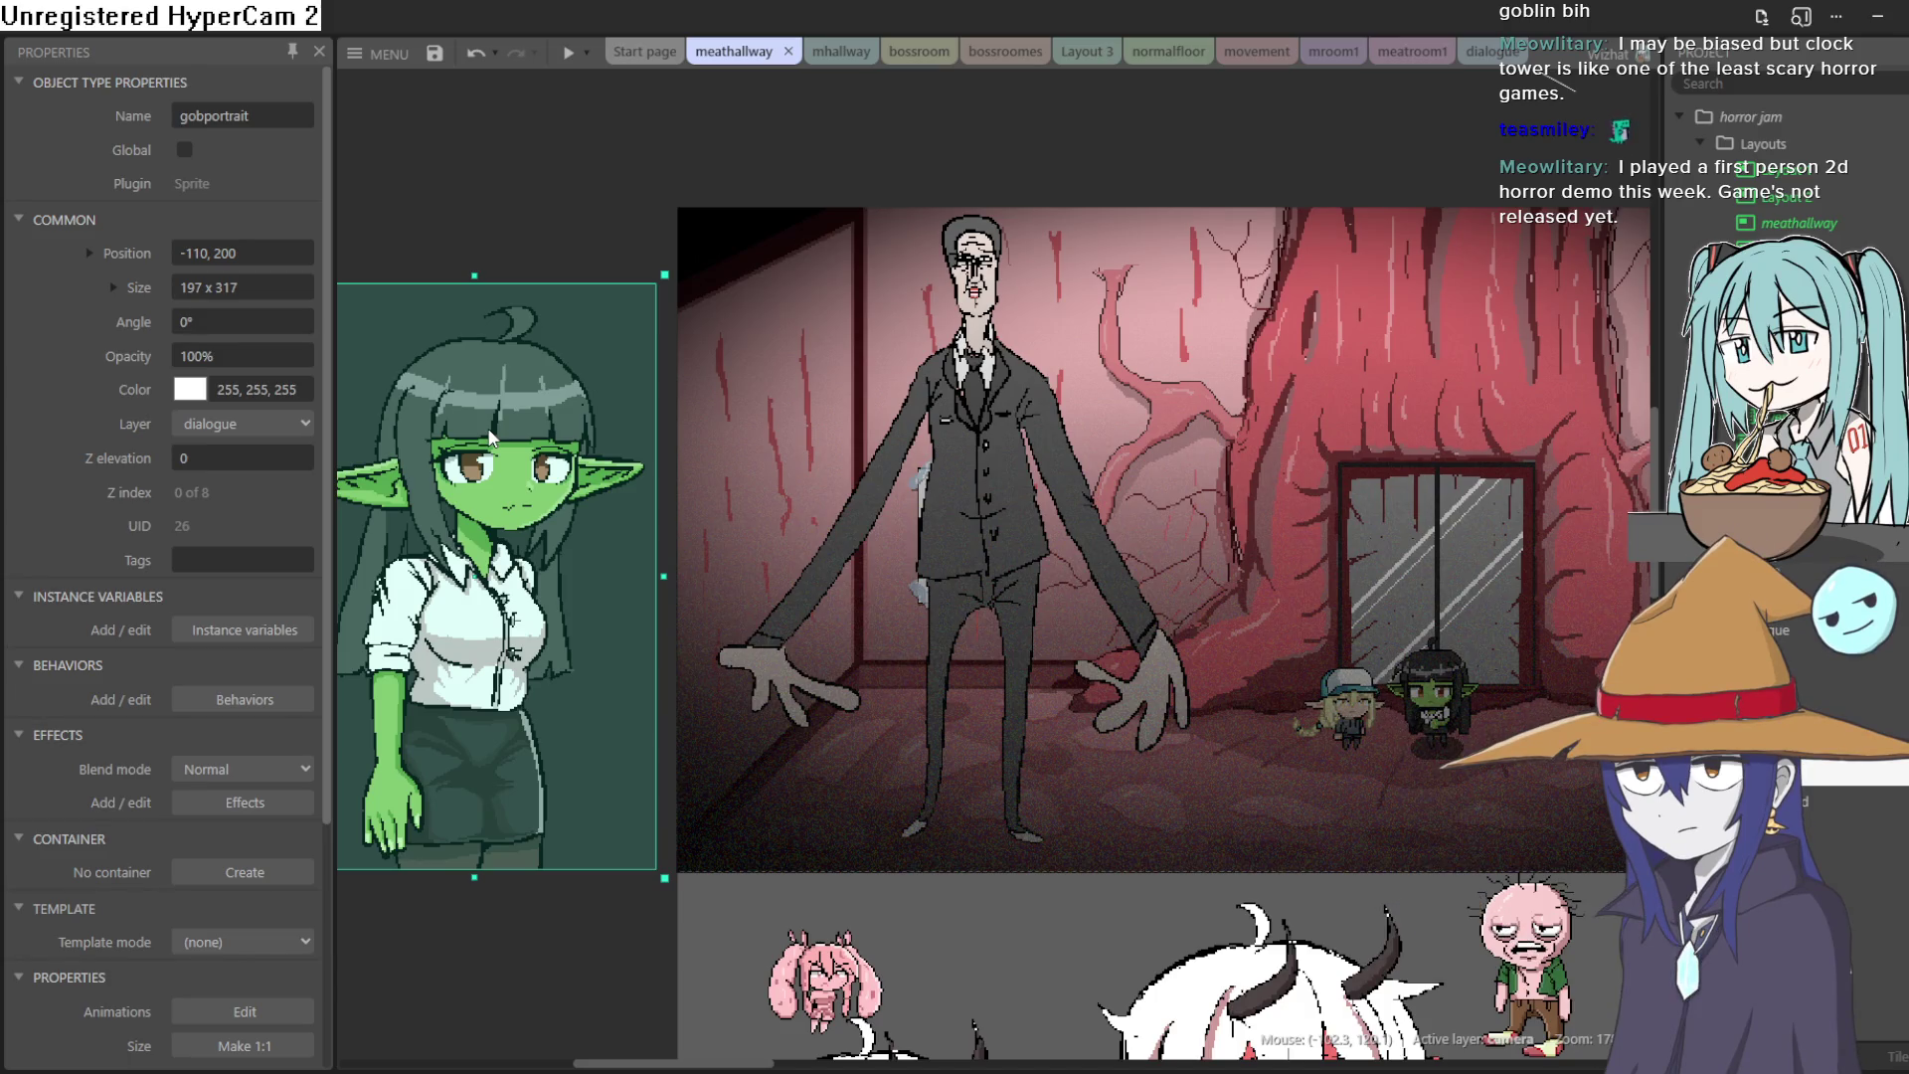
pyautogui.moveTo(1482, 194)
pyautogui.mouseDown()
pyautogui.moveTo(1342, 222)
pyautogui.moveTo(1191, 217)
pyautogui.moveTo(1236, 234)
pyautogui.mouseUp()
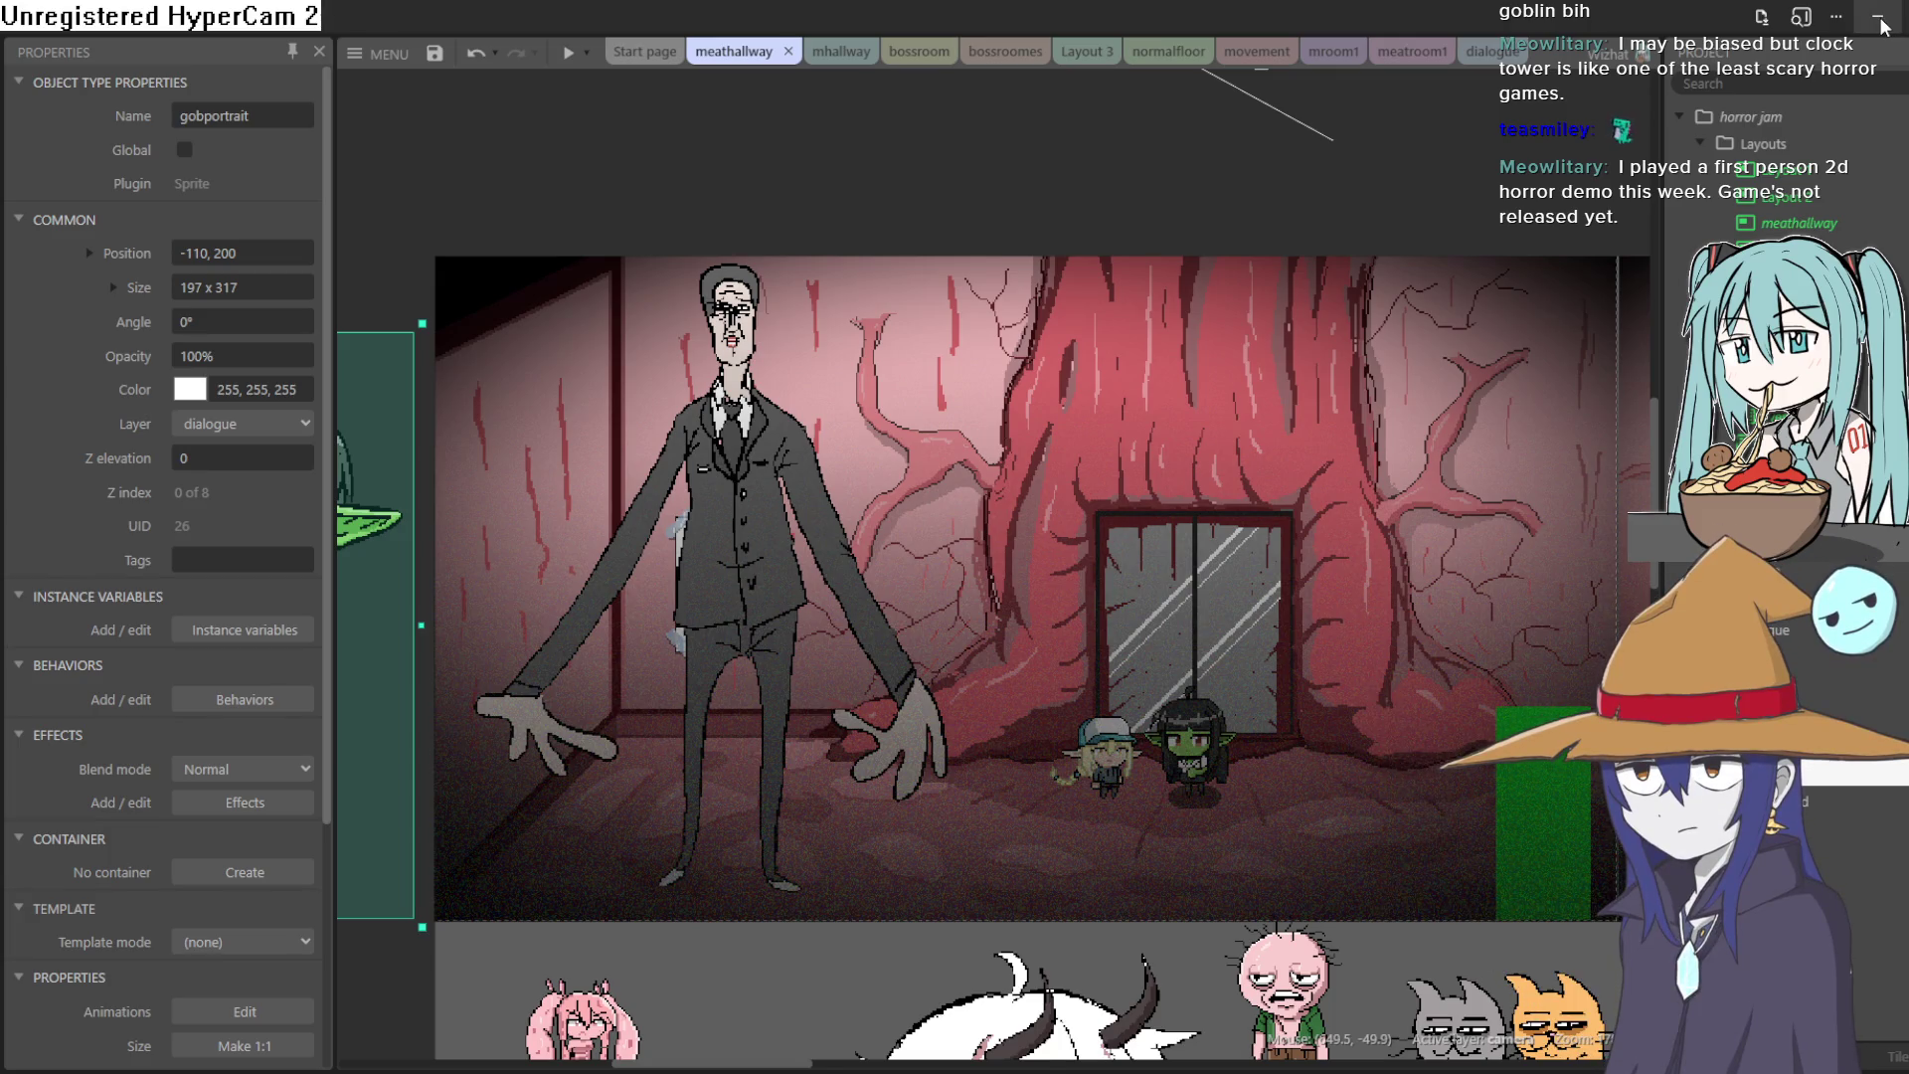
pyautogui.click(1881, 22)
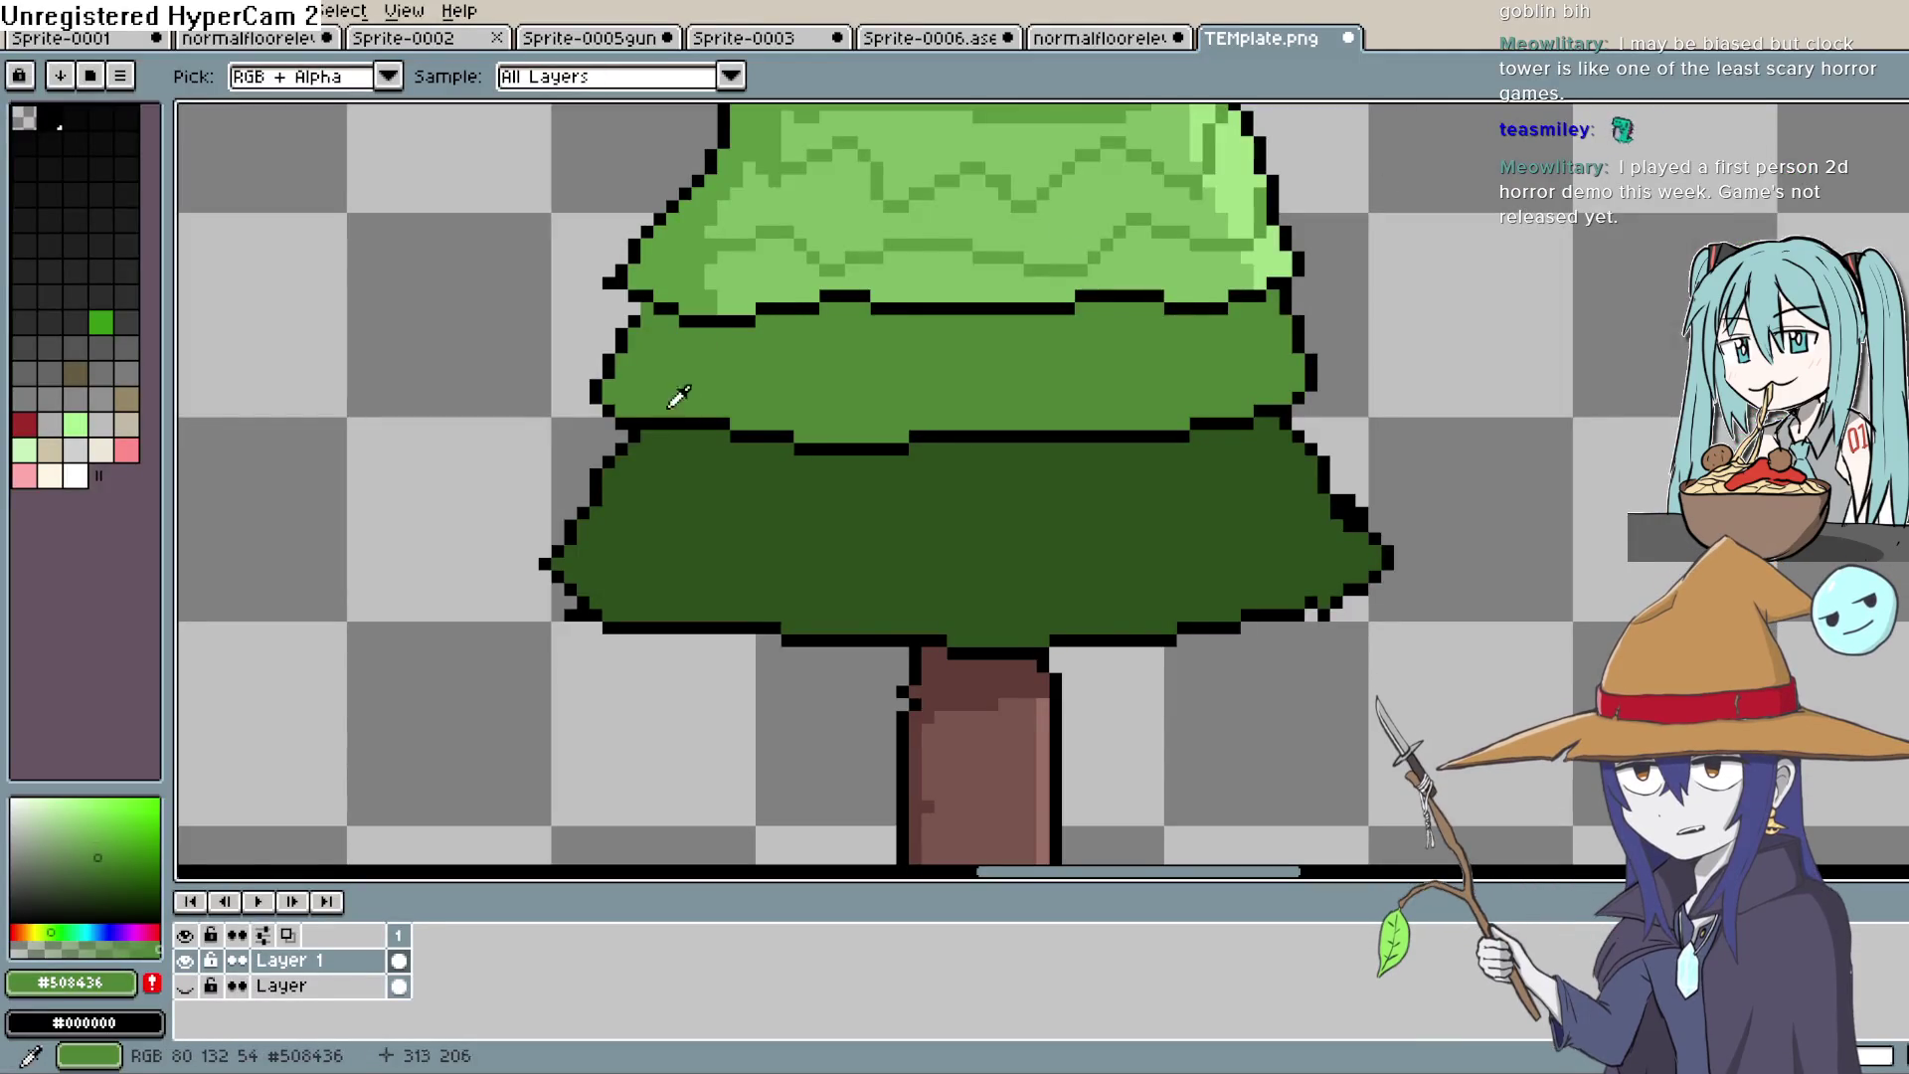
# Step: Pick a darker blue-green and pencil a row under the middle tier's top outline and left end
pyautogui.click(117, 860)
pyautogui.click(58, 931)
pyautogui.press('q')
pyautogui.press('b')
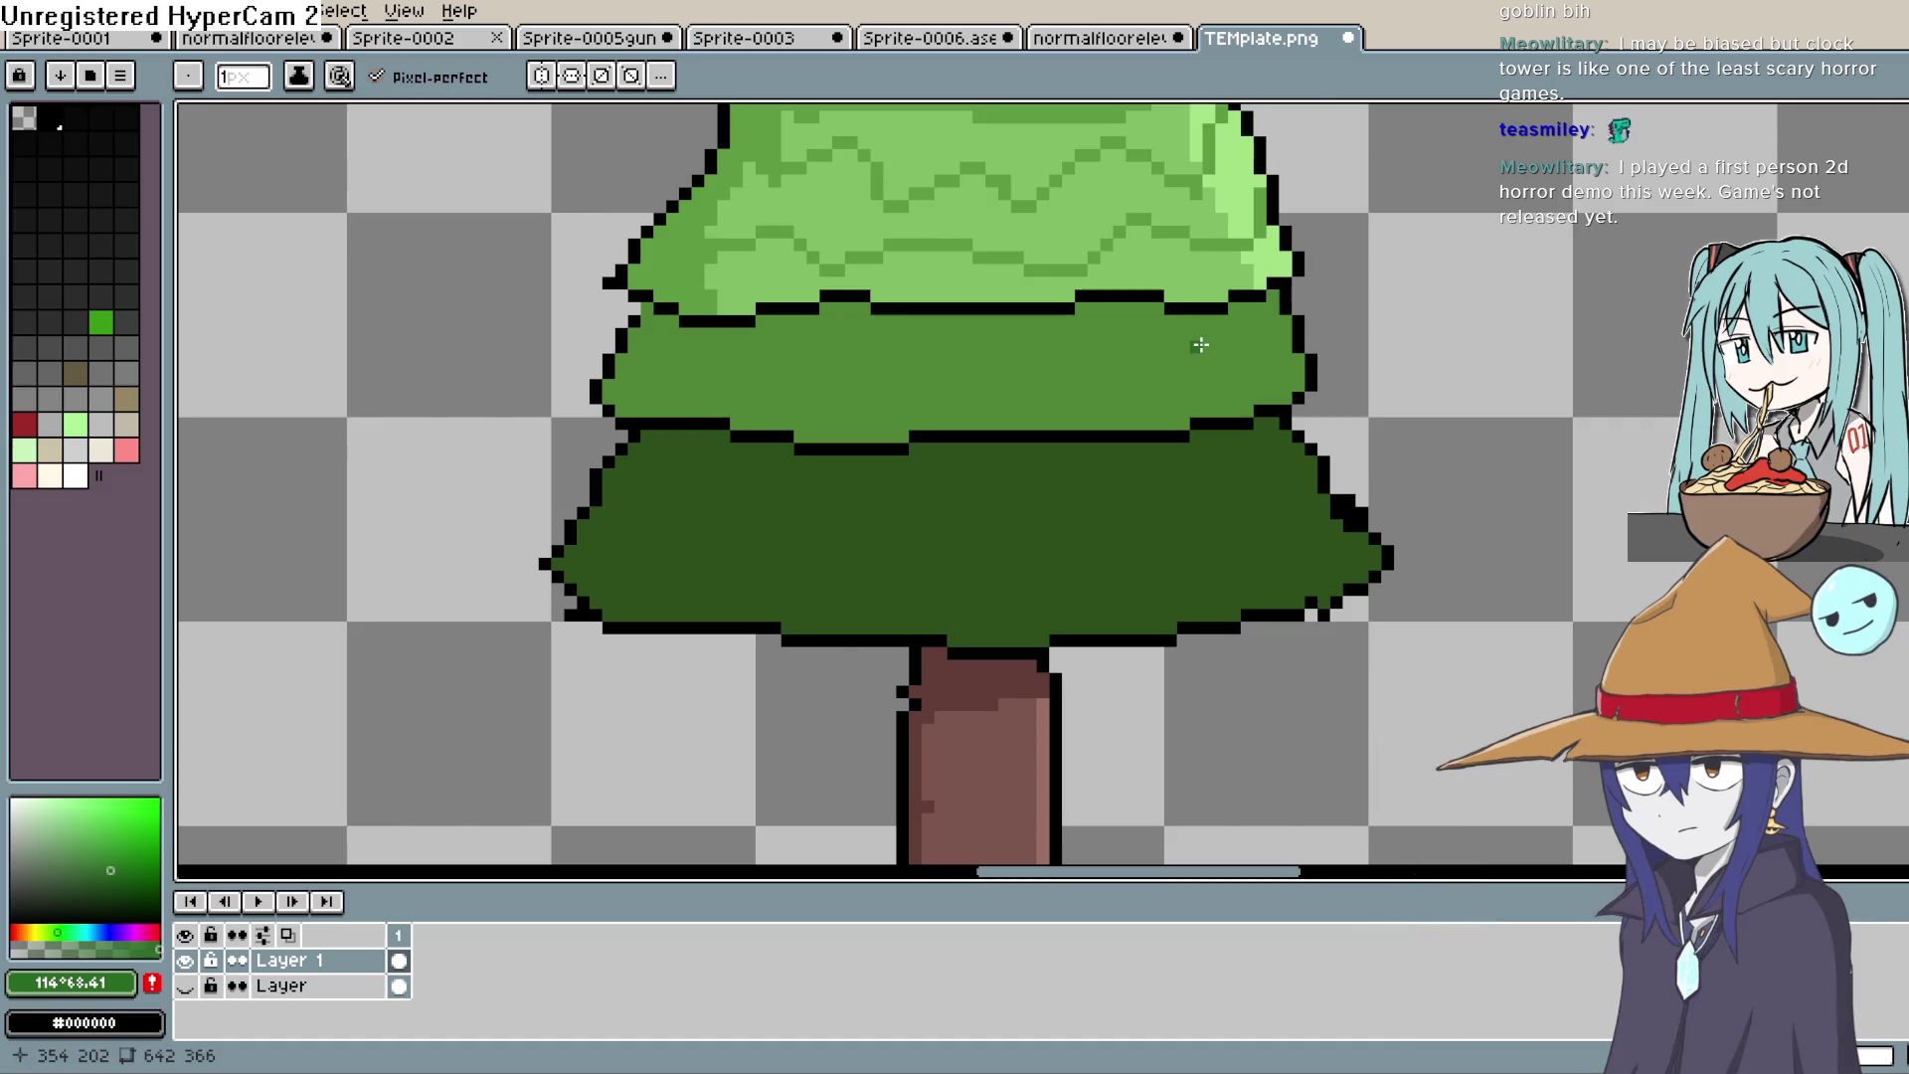
pyautogui.moveTo(1274, 295); pyautogui.dragTo(1155, 320)
pyautogui.moveTo(1098, 308)
pyautogui.mouseDown()
pyautogui.moveTo(1039, 328)
pyautogui.moveTo(873, 320)
pyautogui.mouseUp()
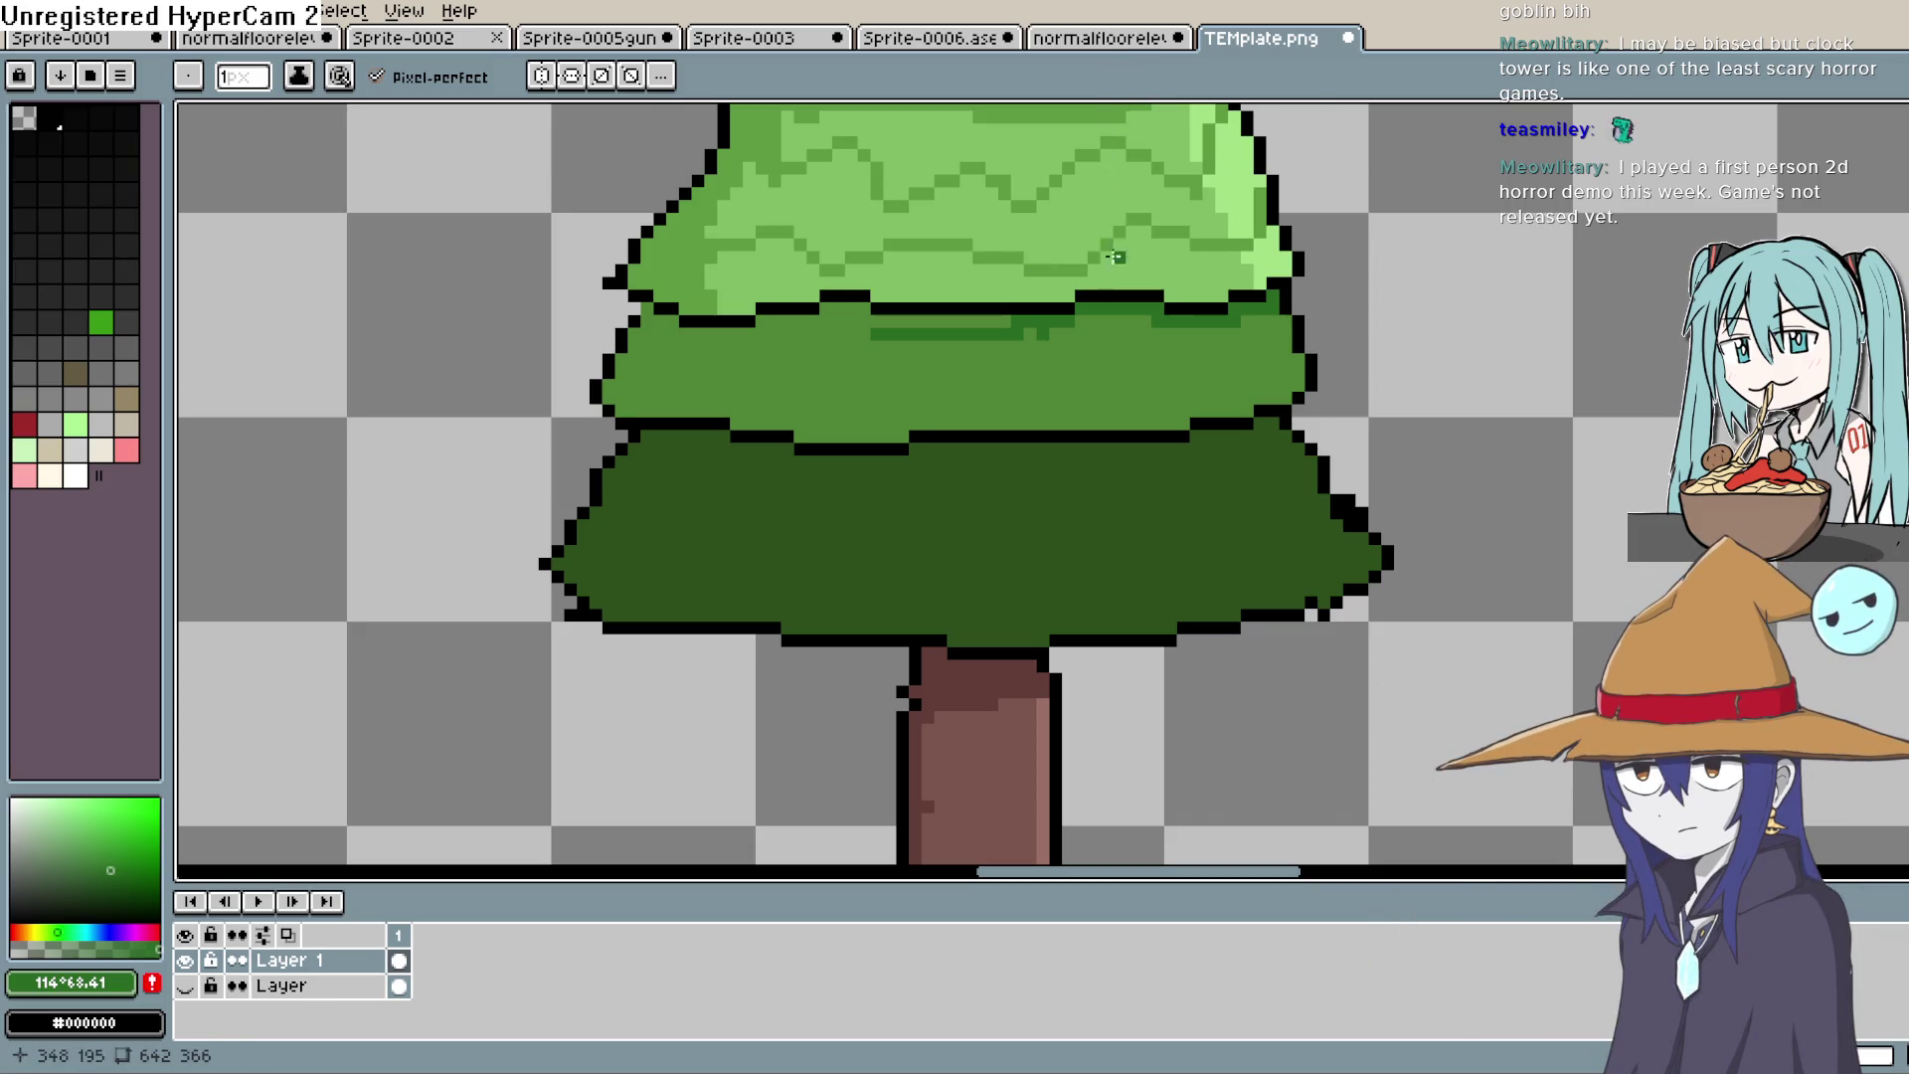
pyautogui.moveTo(1014, 321); pyautogui.dragTo(863, 309)
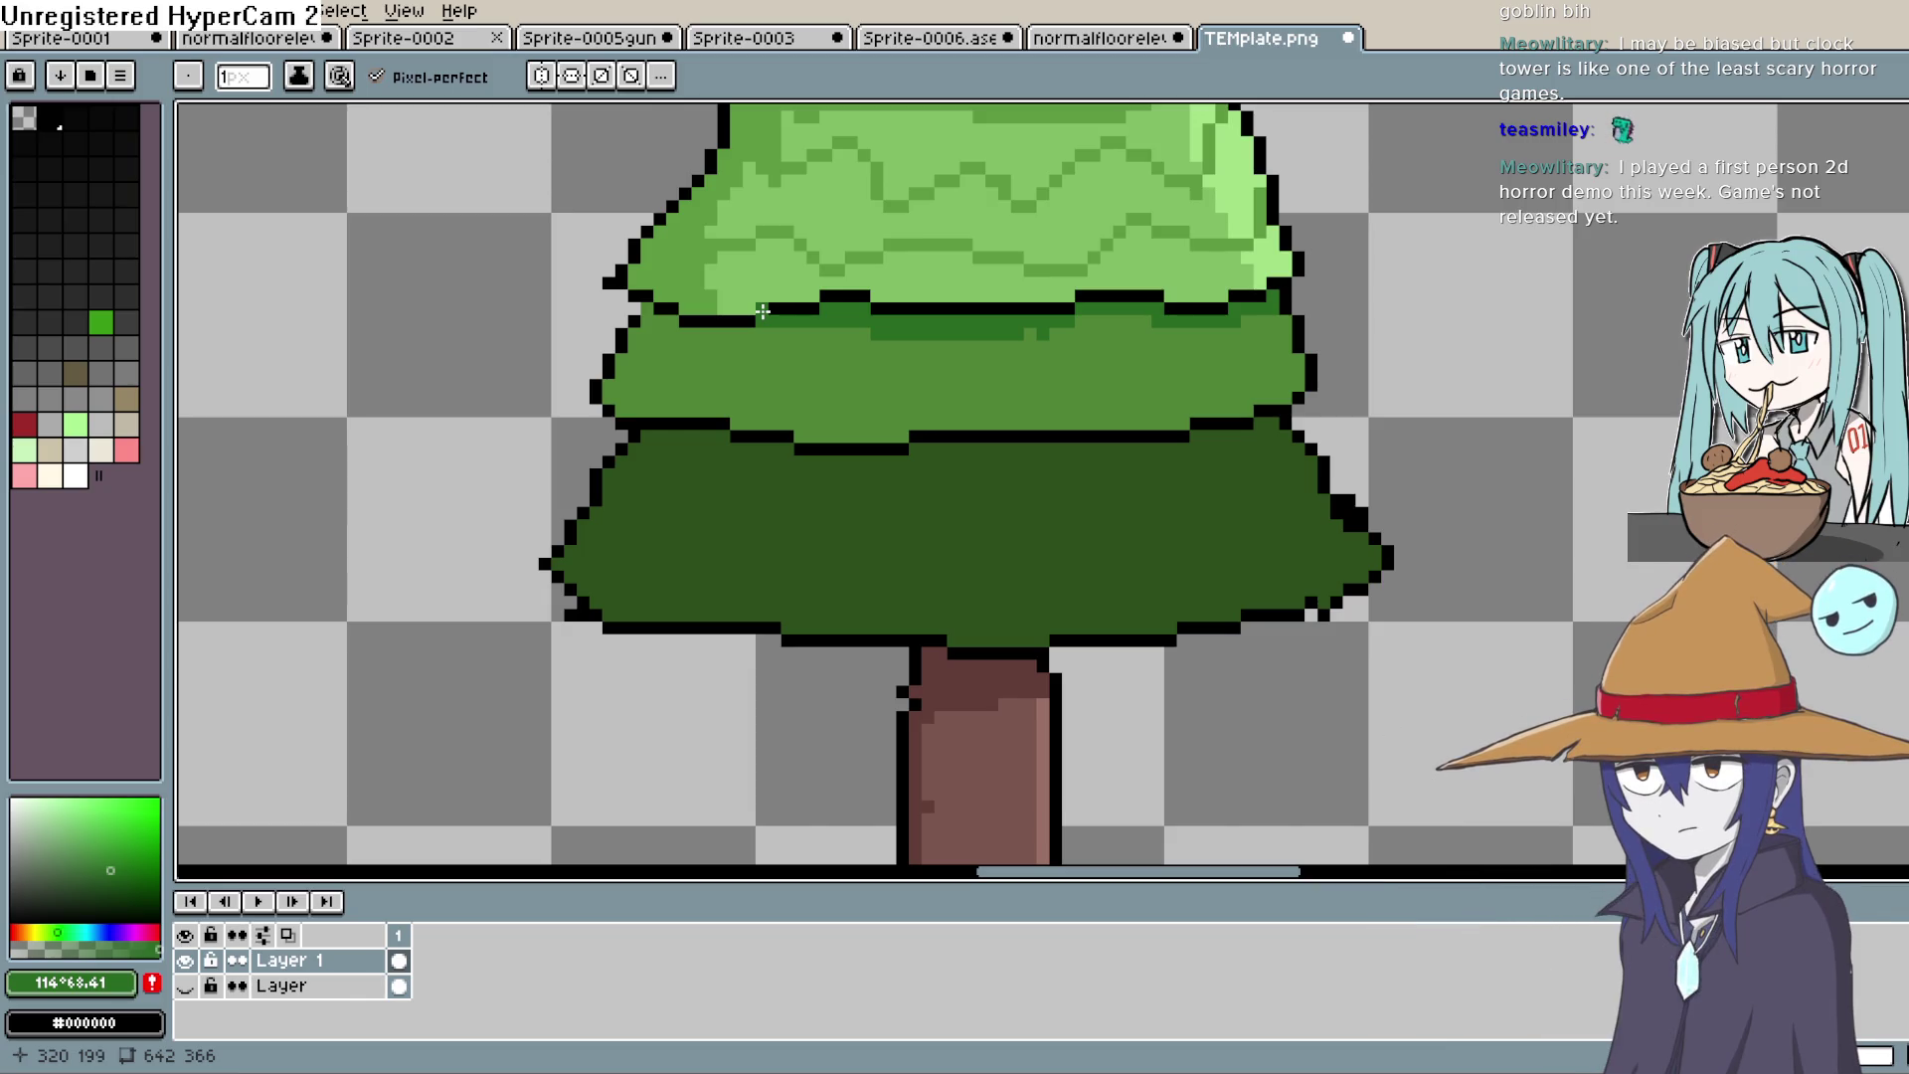
pyautogui.moveTo(748, 334)
pyautogui.mouseDown()
pyautogui.moveTo(646, 309)
pyautogui.moveTo(625, 411)
pyautogui.moveTo(644, 331)
pyautogui.mouseUp()
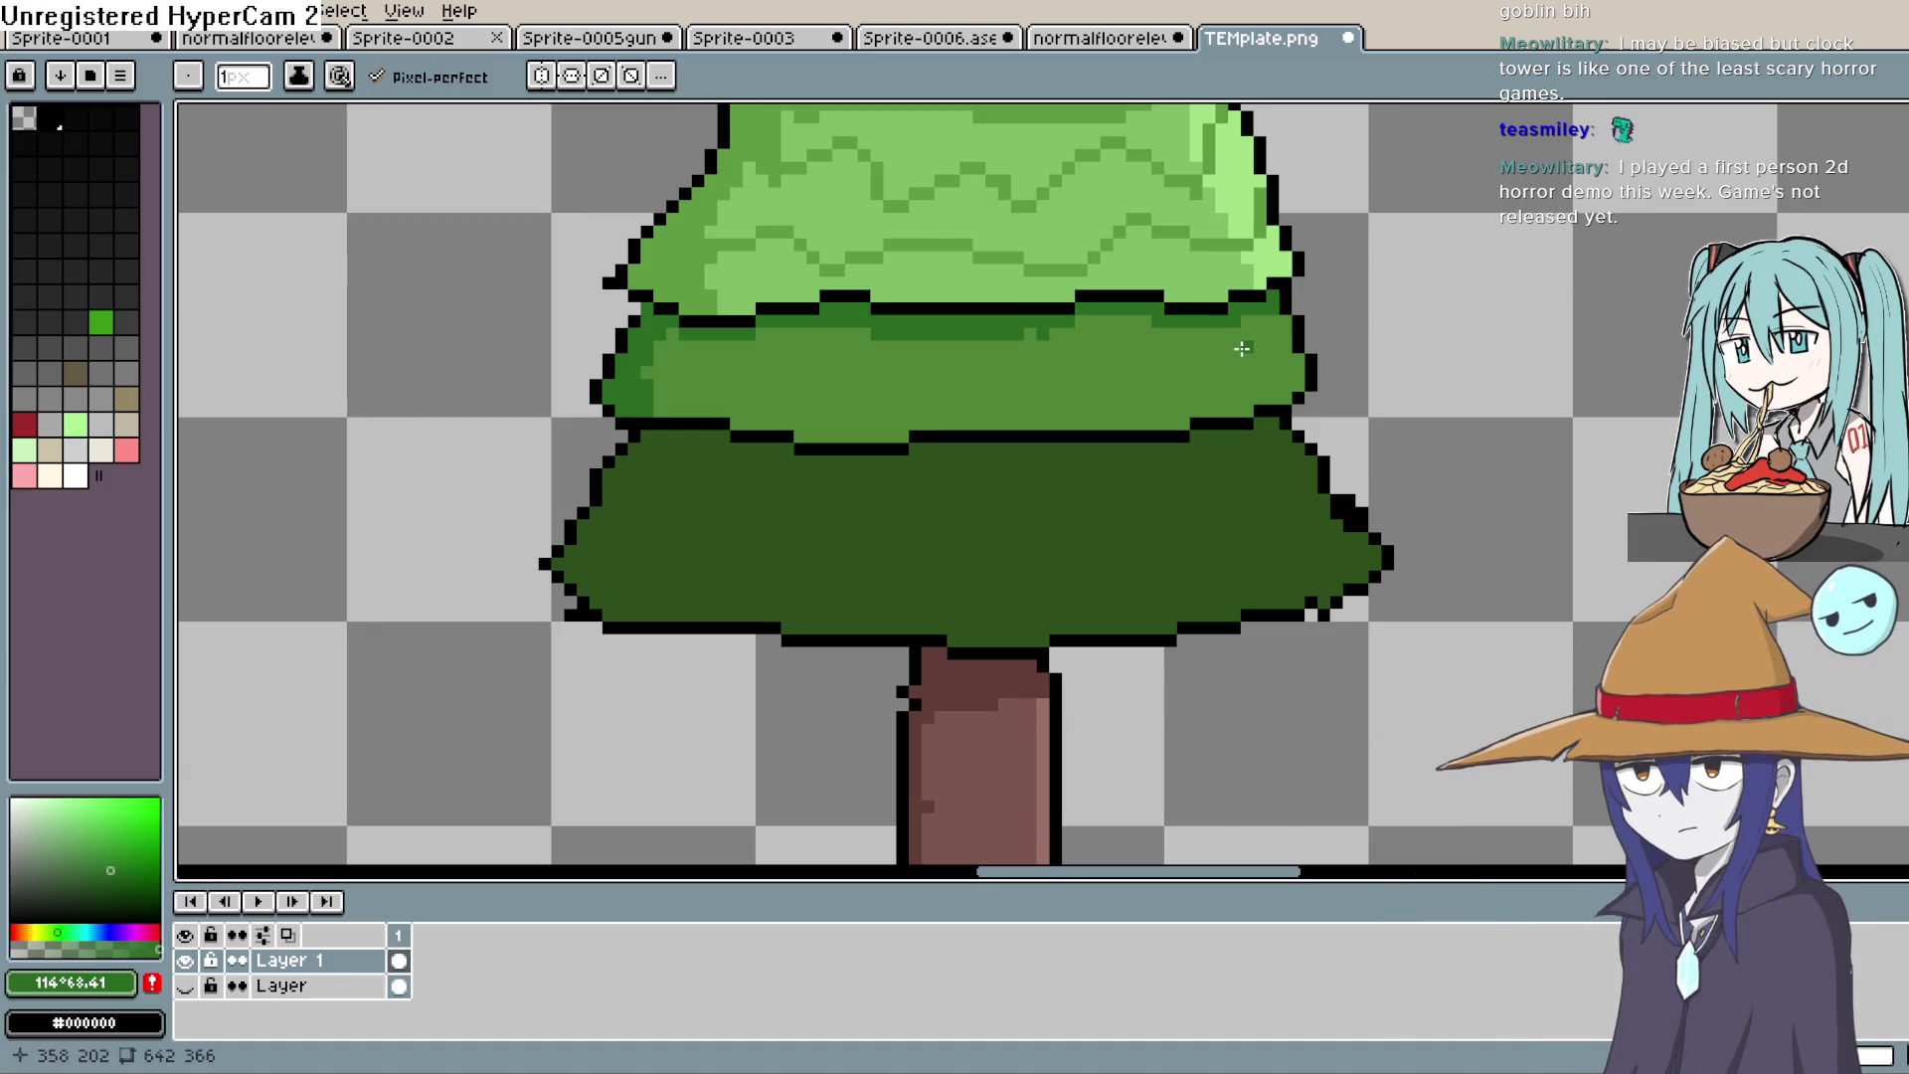
pyautogui.moveTo(930, 482)
pyautogui.mouseDown()
pyautogui.moveTo(1122, 332)
pyautogui.moveTo(1079, 291)
pyautogui.mouseUp()
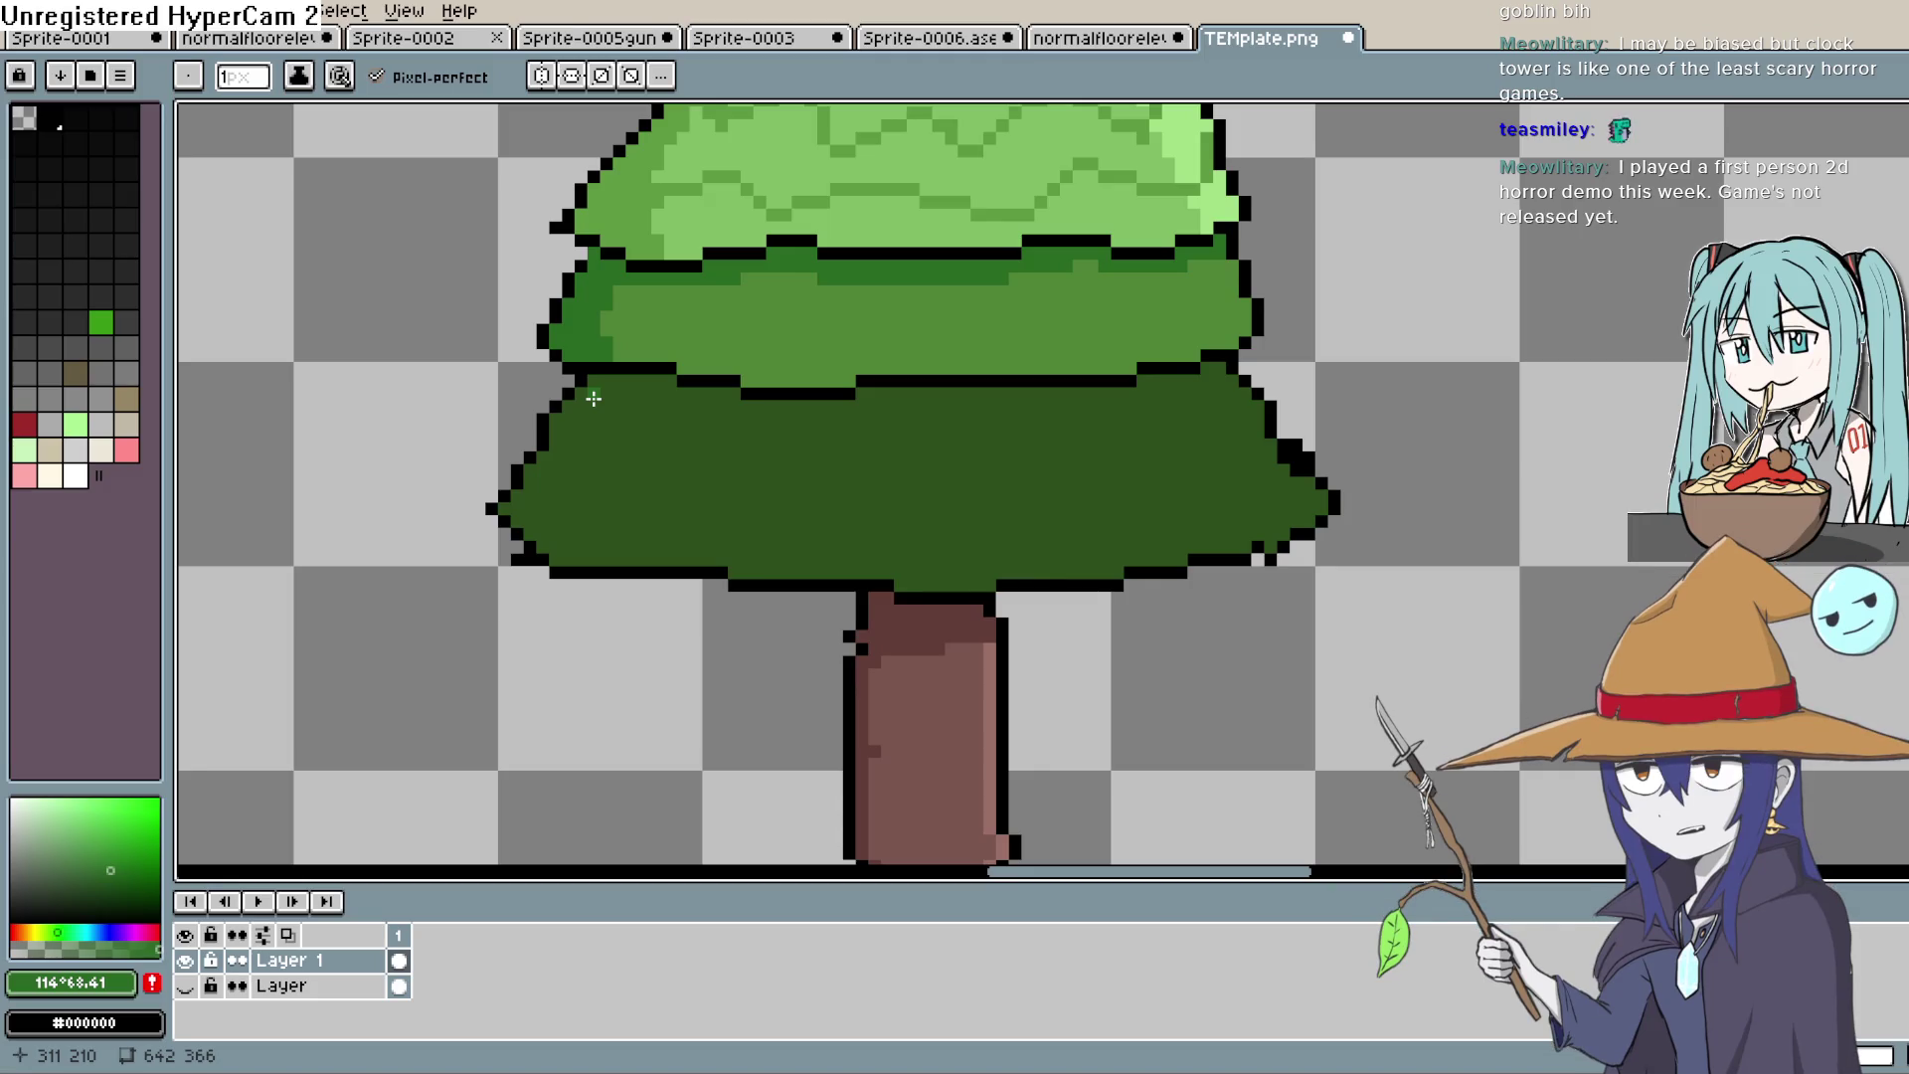
# Step: Sample and darken the bottom tier's green, then pencil its left edge and top-edge shading
pyautogui.moveTo(737, 332); pyautogui.dragTo(693, 309)
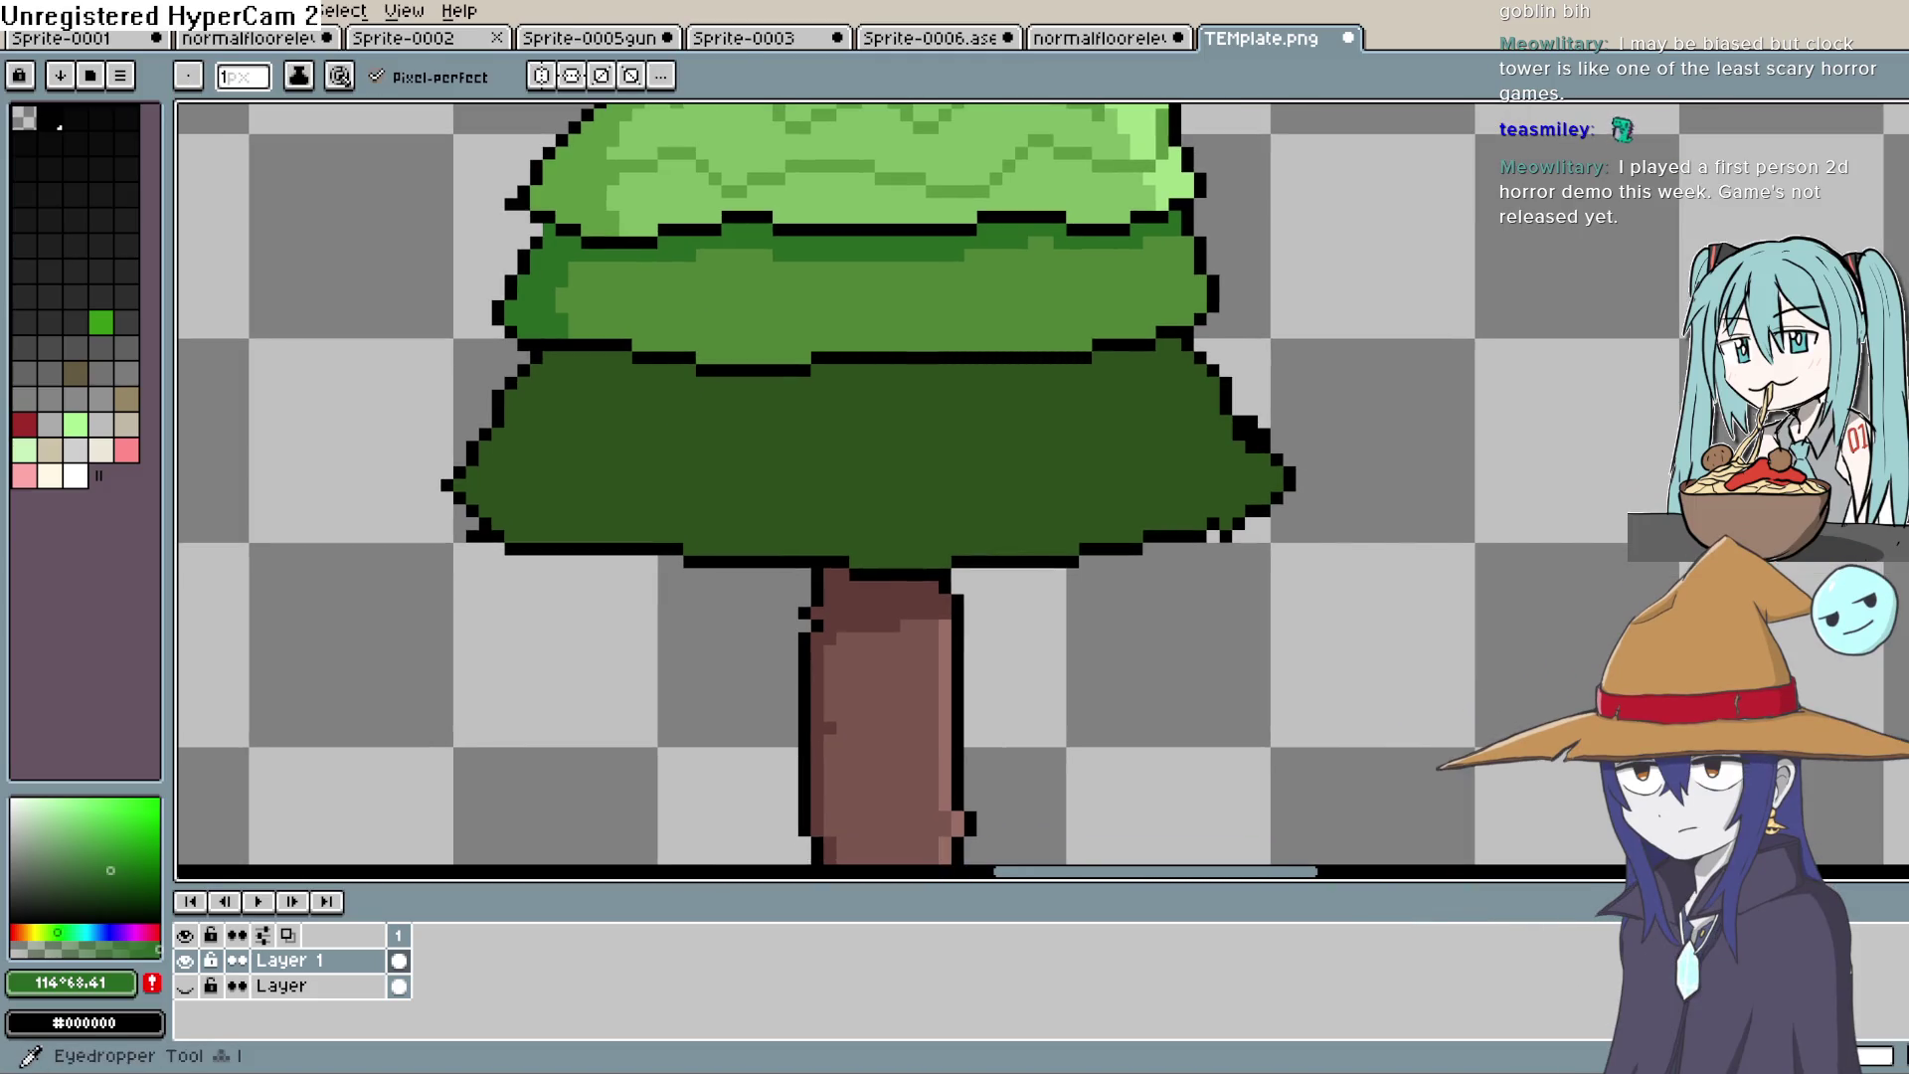
pyautogui.press('alt')
pyautogui.click(589, 384)
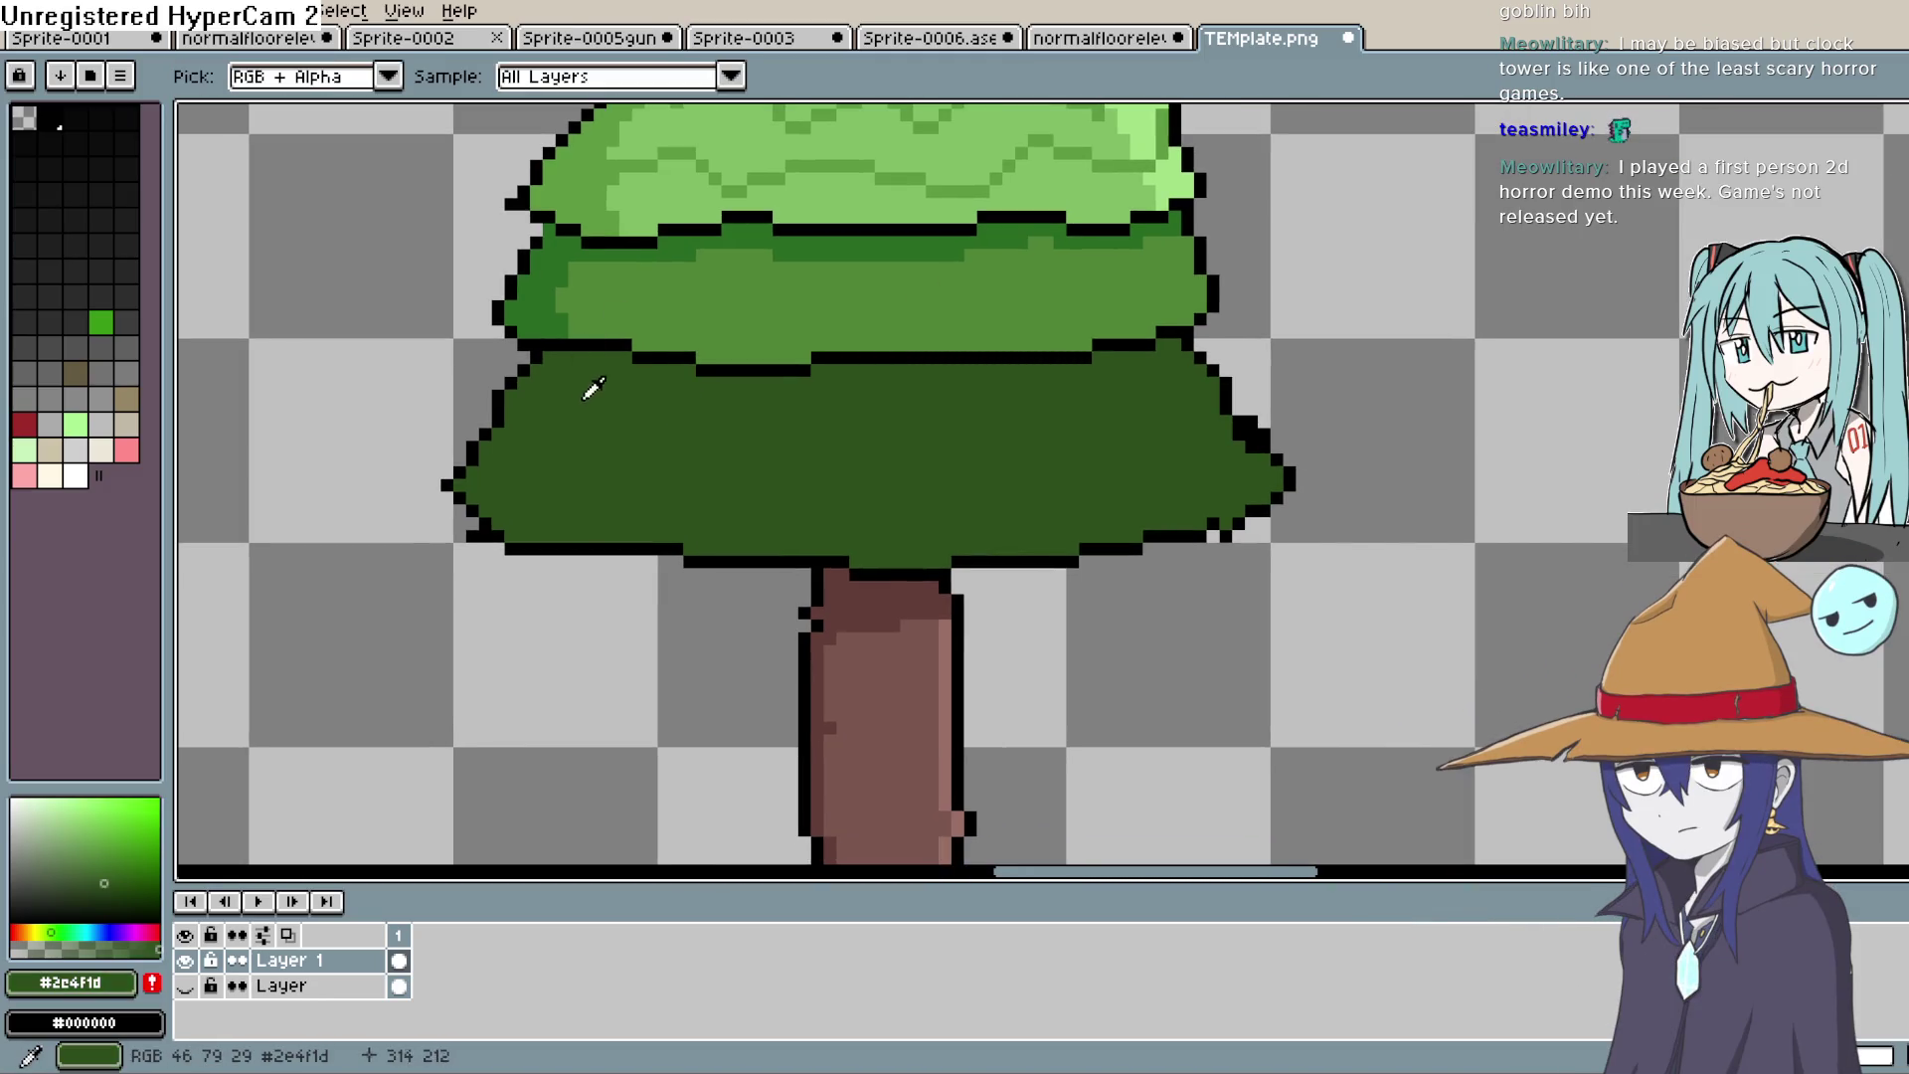
pyautogui.click(115, 896)
pyautogui.press('b')
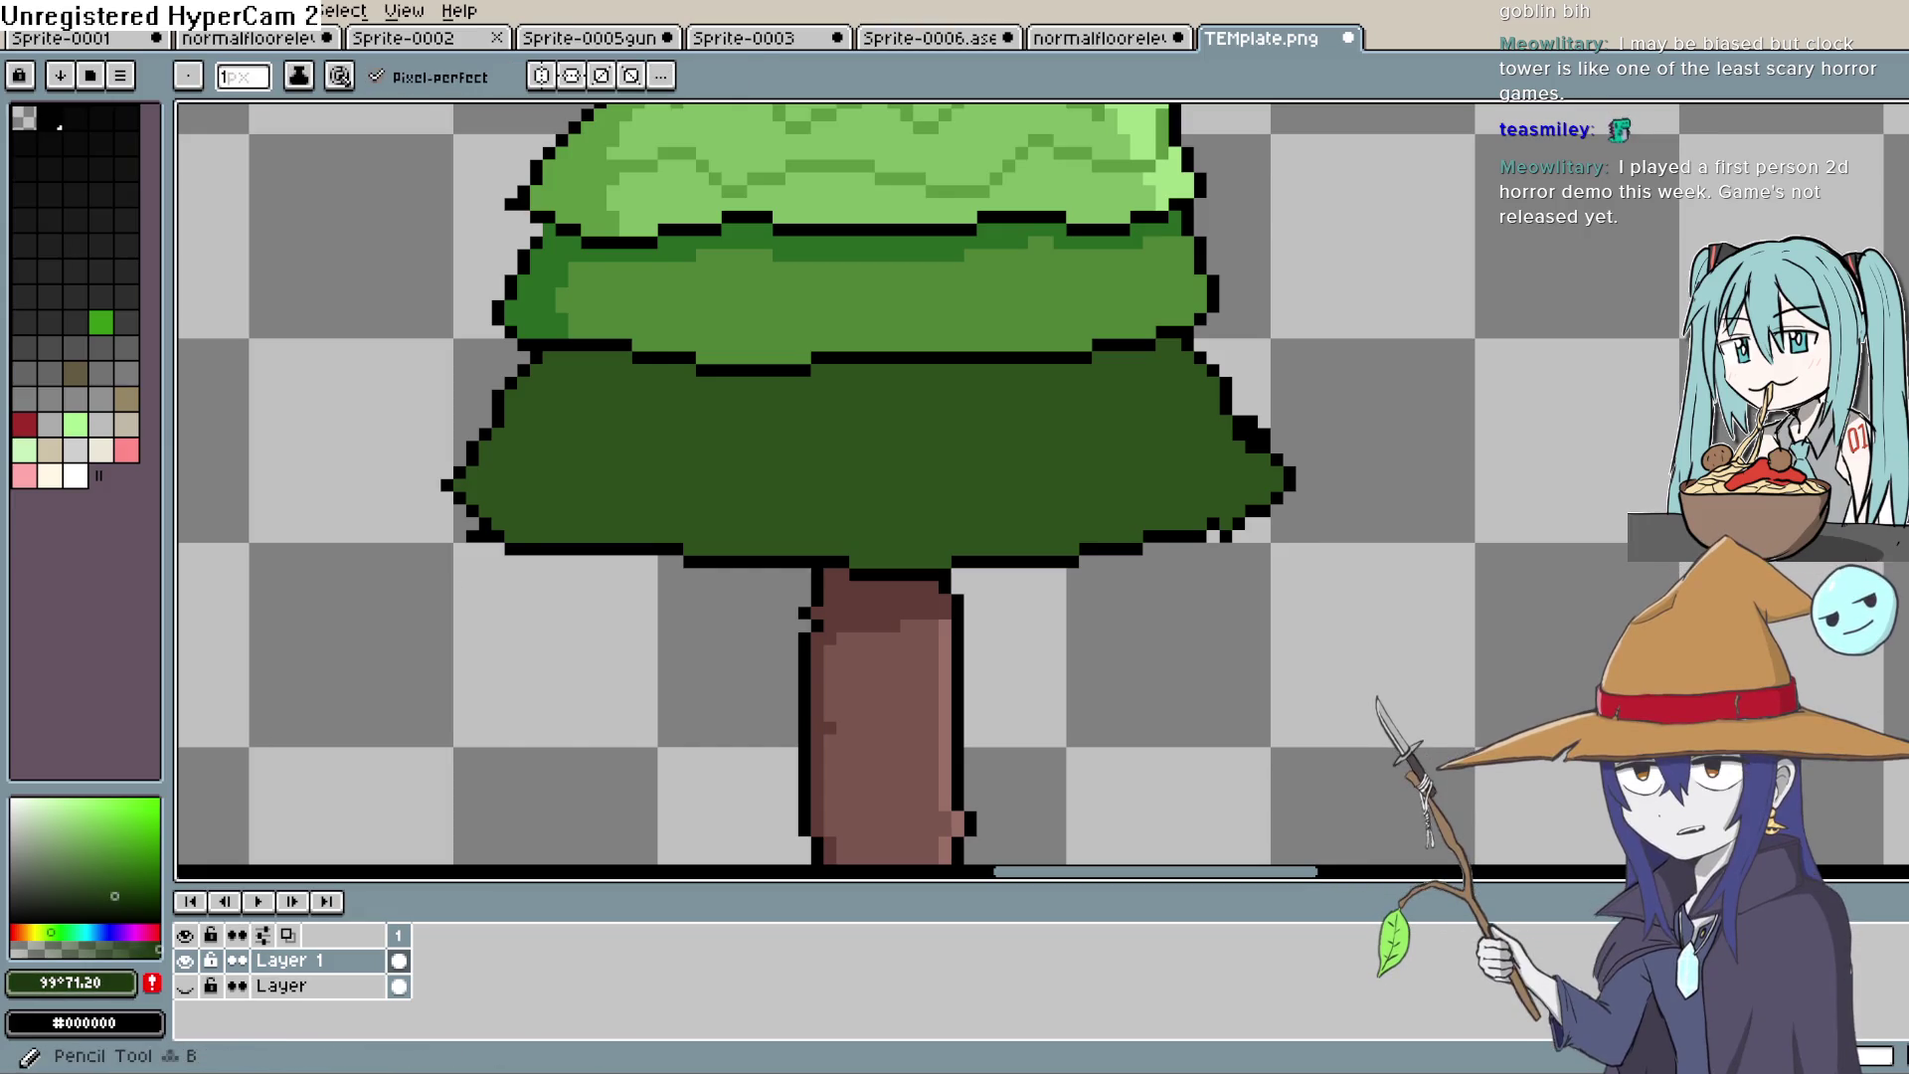
pyautogui.moveTo(575, 353)
pyautogui.mouseDown()
pyautogui.moveTo(525, 503)
pyautogui.moveTo(608, 537)
pyautogui.mouseUp()
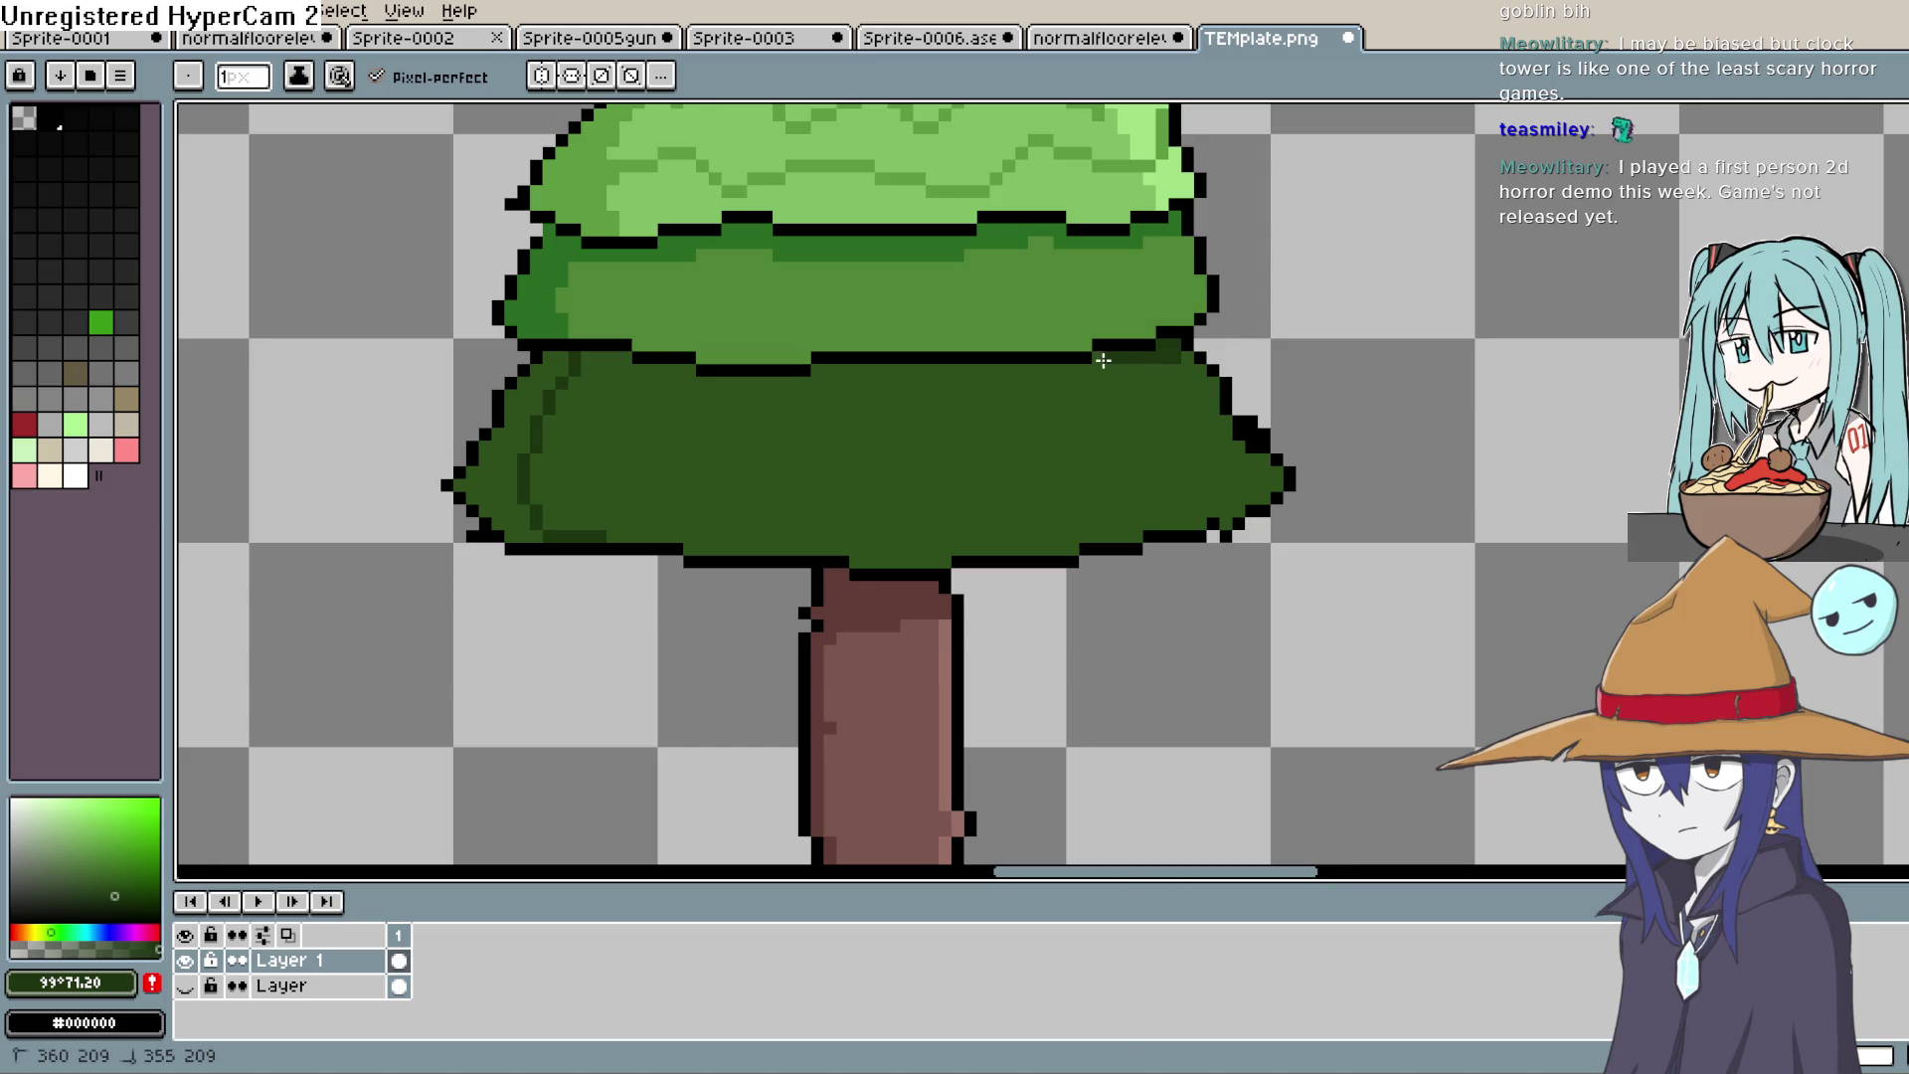
pyautogui.moveTo(1022, 374); pyautogui.dragTo(1052, 370)
pyautogui.moveTo(807, 385); pyautogui.dragTo(652, 376)
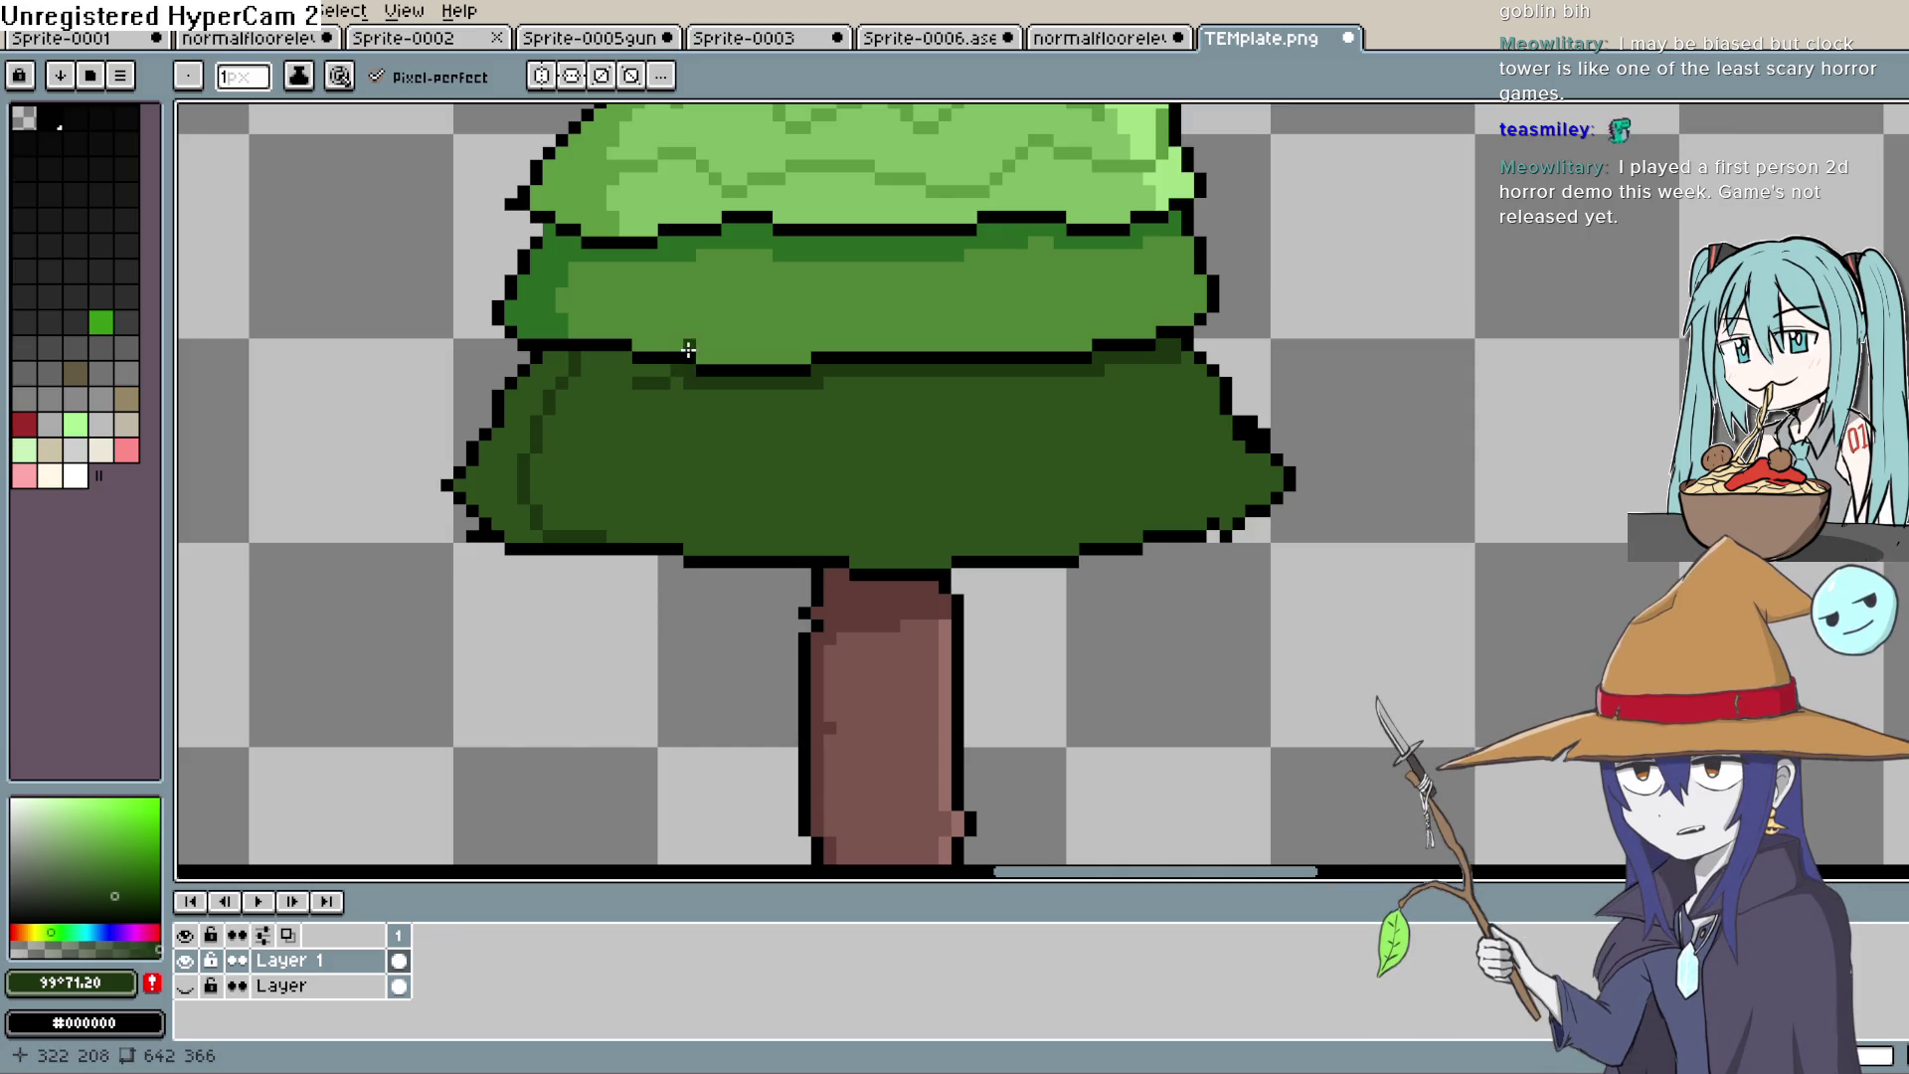
# Step: Fill the bottom tier's lighter left strip with the darker green using the Paint Bucket
pyautogui.press('space')
pyautogui.moveTo(692, 392)
pyautogui.mouseDown()
pyautogui.moveTo(869, 388)
pyautogui.moveTo(815, 350)
pyautogui.moveTo(696, 330)
pyautogui.mouseUp()
pyautogui.scroll(1, 858, 370)
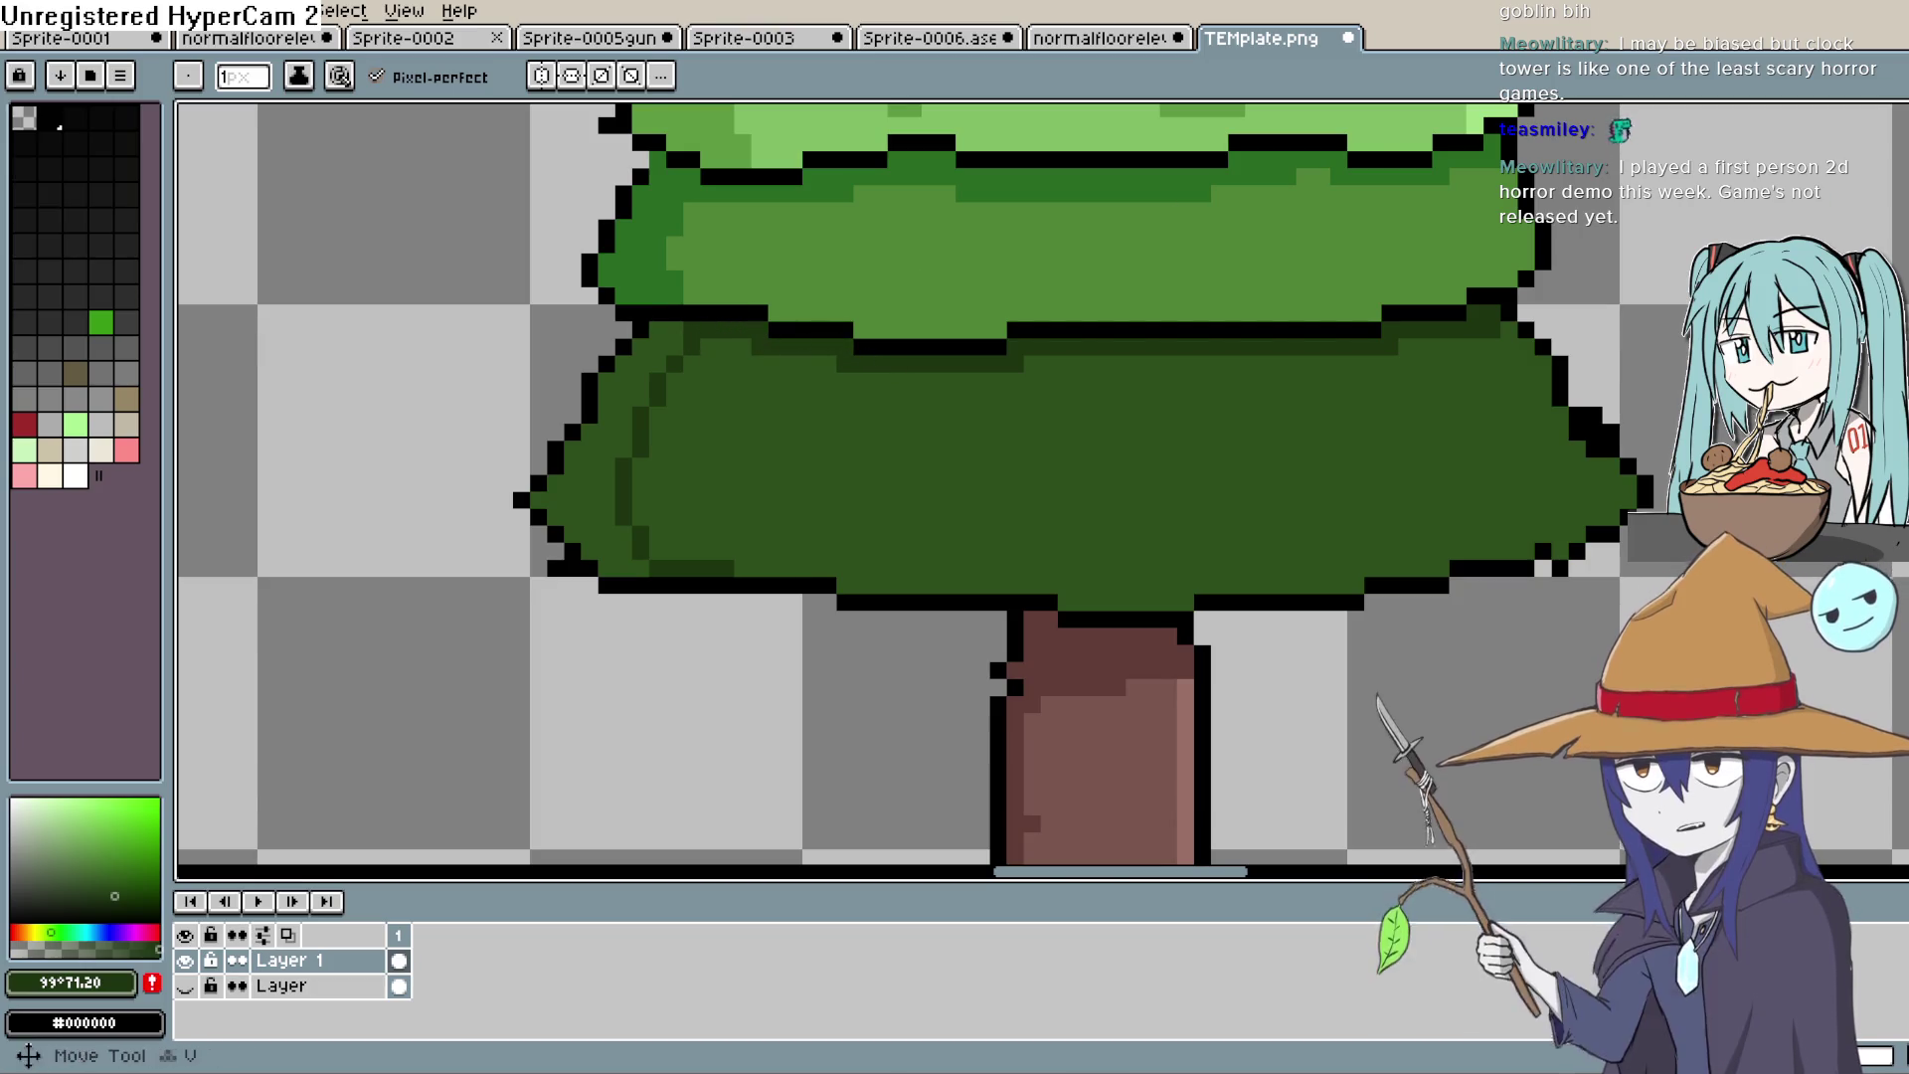
pyautogui.press('g')
pyautogui.click(656, 368)
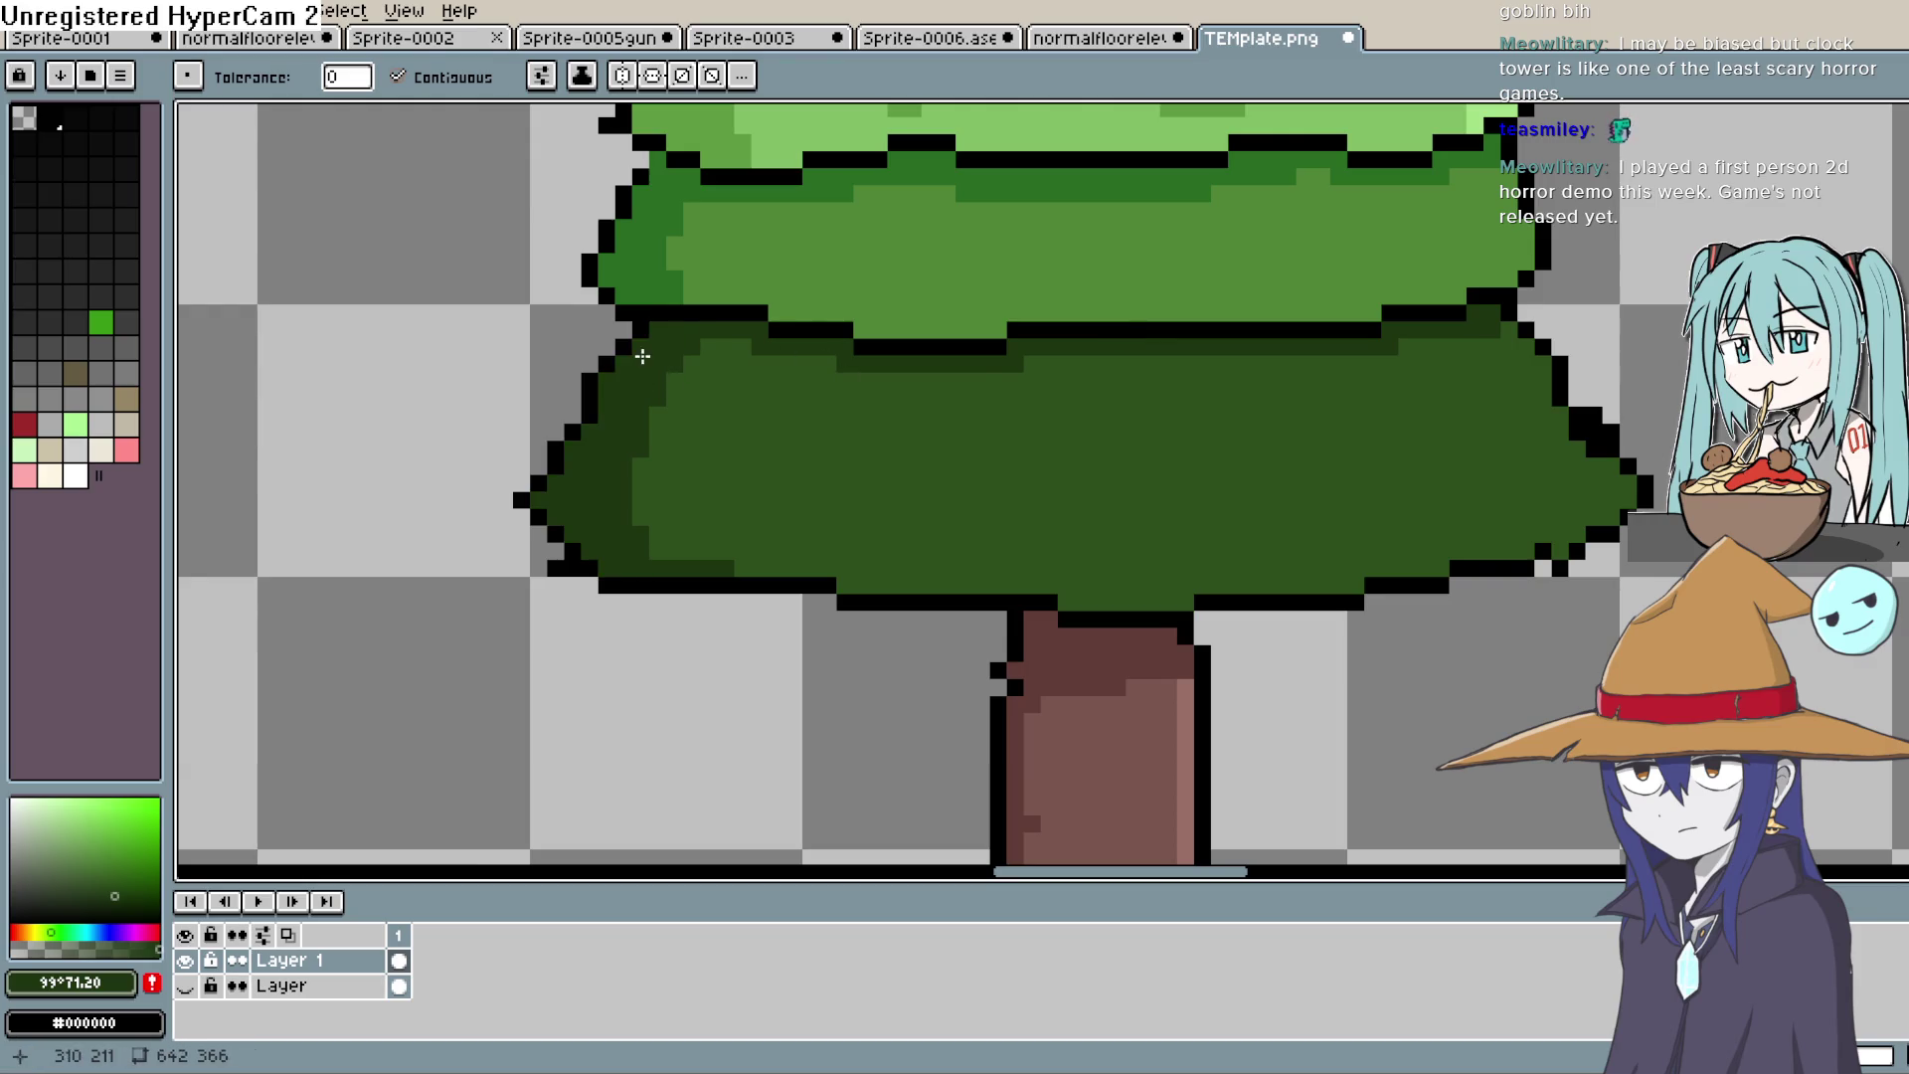
pyautogui.scroll(-3, 904, 567)
pyautogui.scroll(-2, 1161, 485)
pyautogui.scroll(4, 1215, 438)
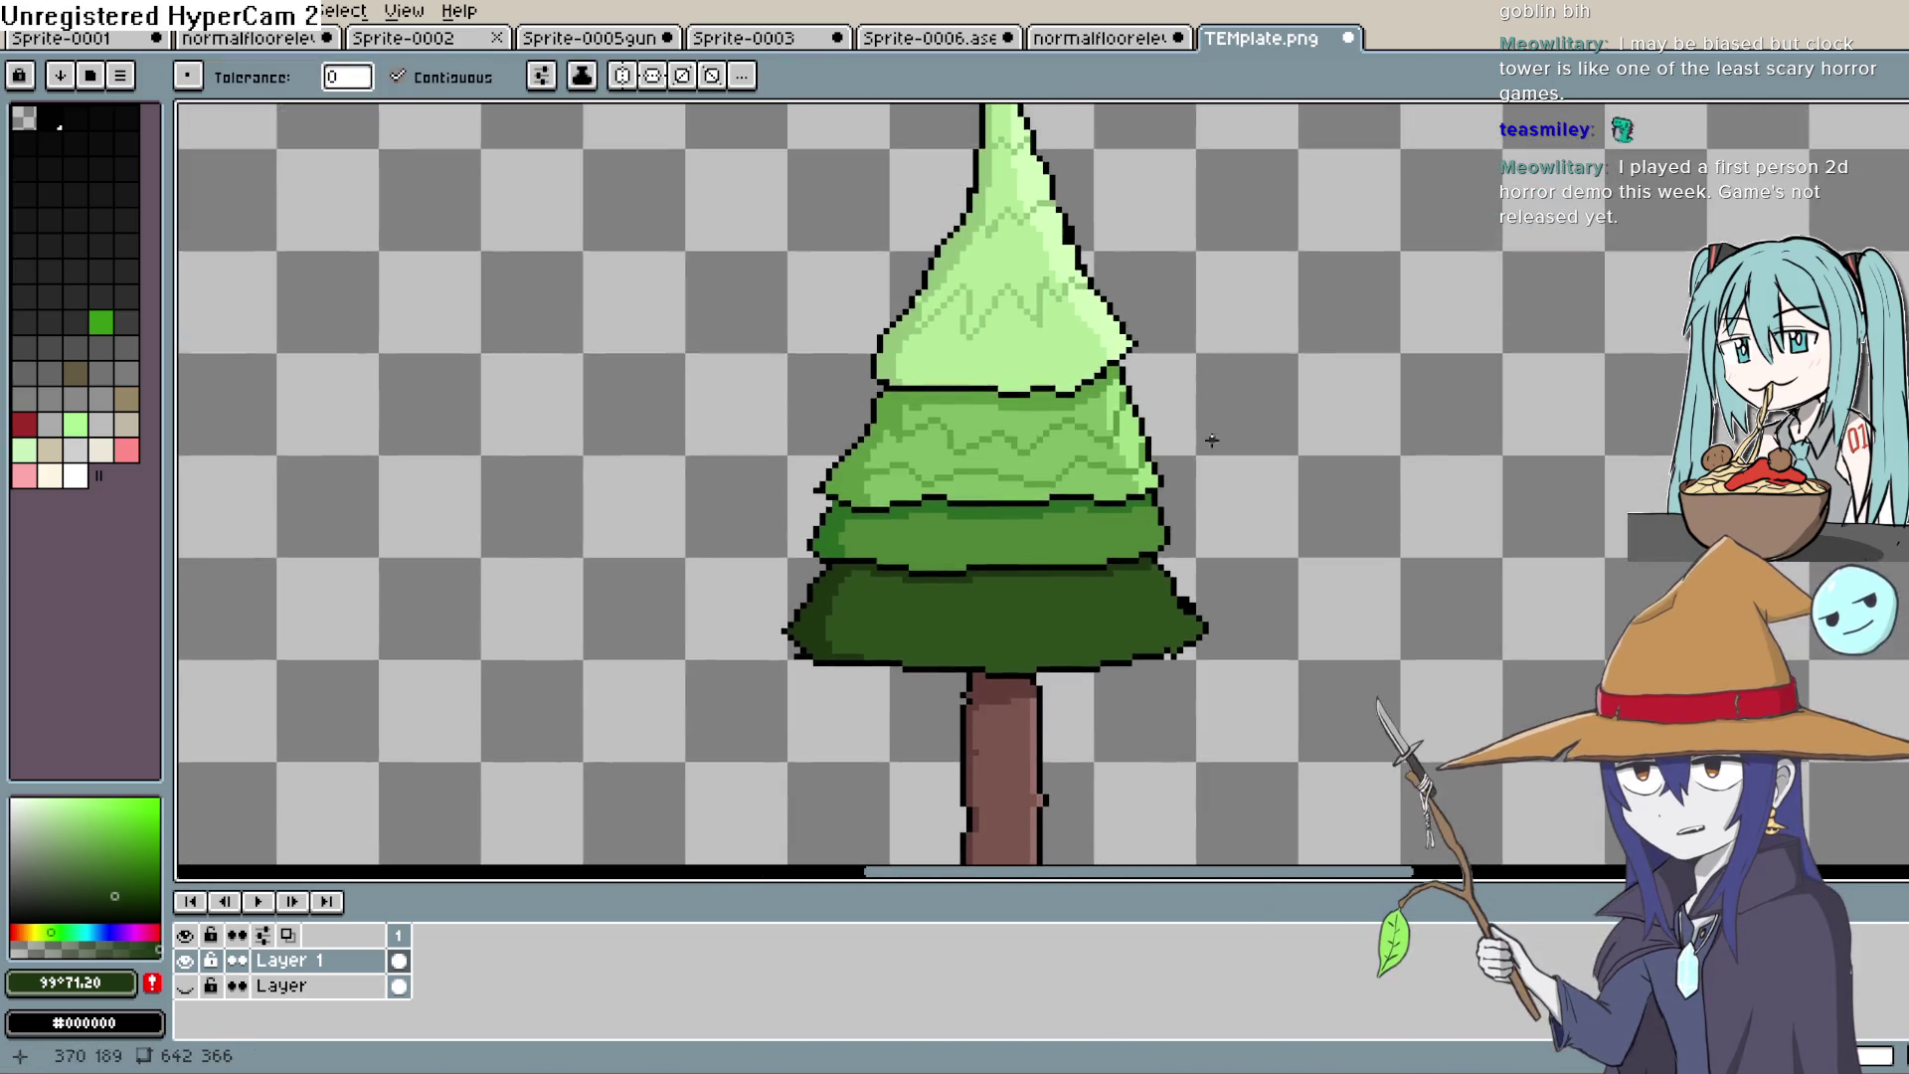
# Step: Sample the light green #81bd63 and paint over part of the second tier's zigzag pixels
pyautogui.moveTo(809, 490)
pyautogui.mouseDown()
pyautogui.moveTo(874, 528)
pyautogui.moveTo(891, 769)
pyautogui.moveTo(856, 289)
pyautogui.mouseUp()
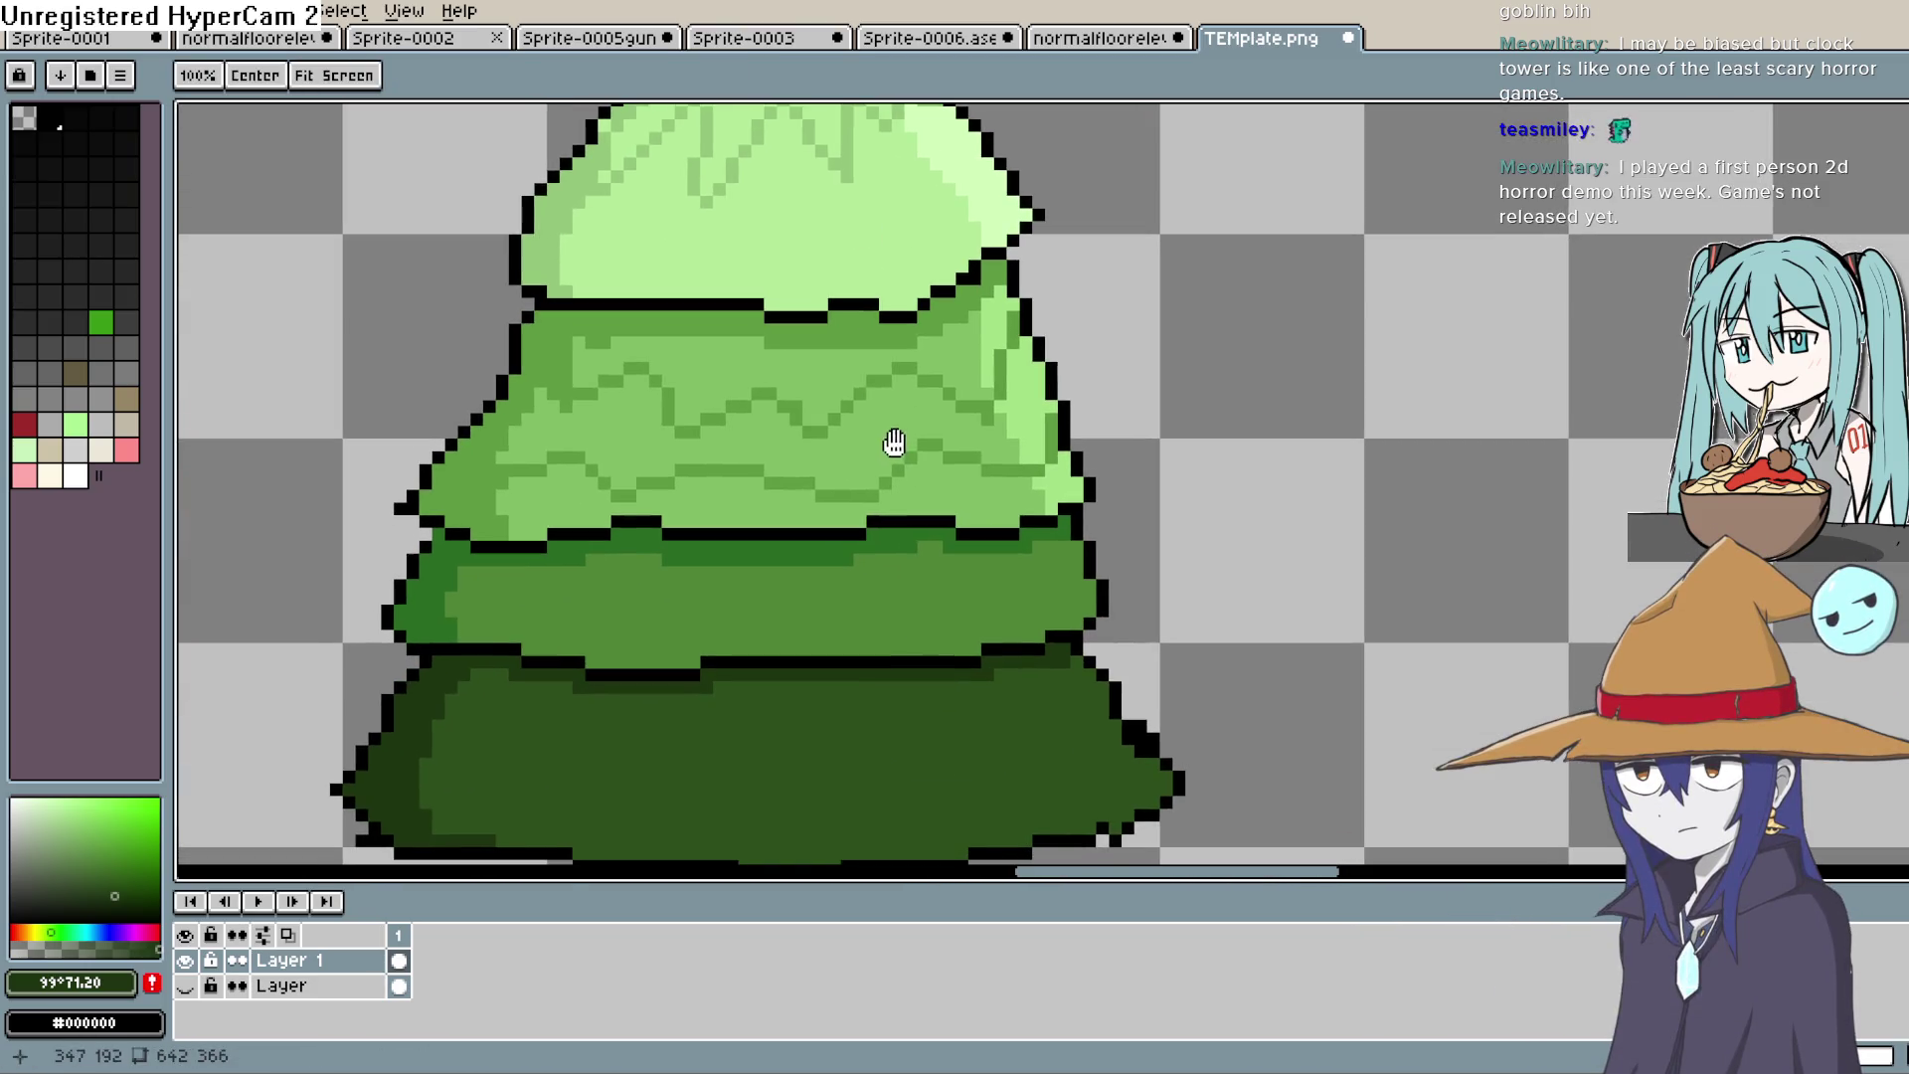
pyautogui.keyDown('alt'); pyautogui.click(899, 439); pyautogui.keyUp('alt')
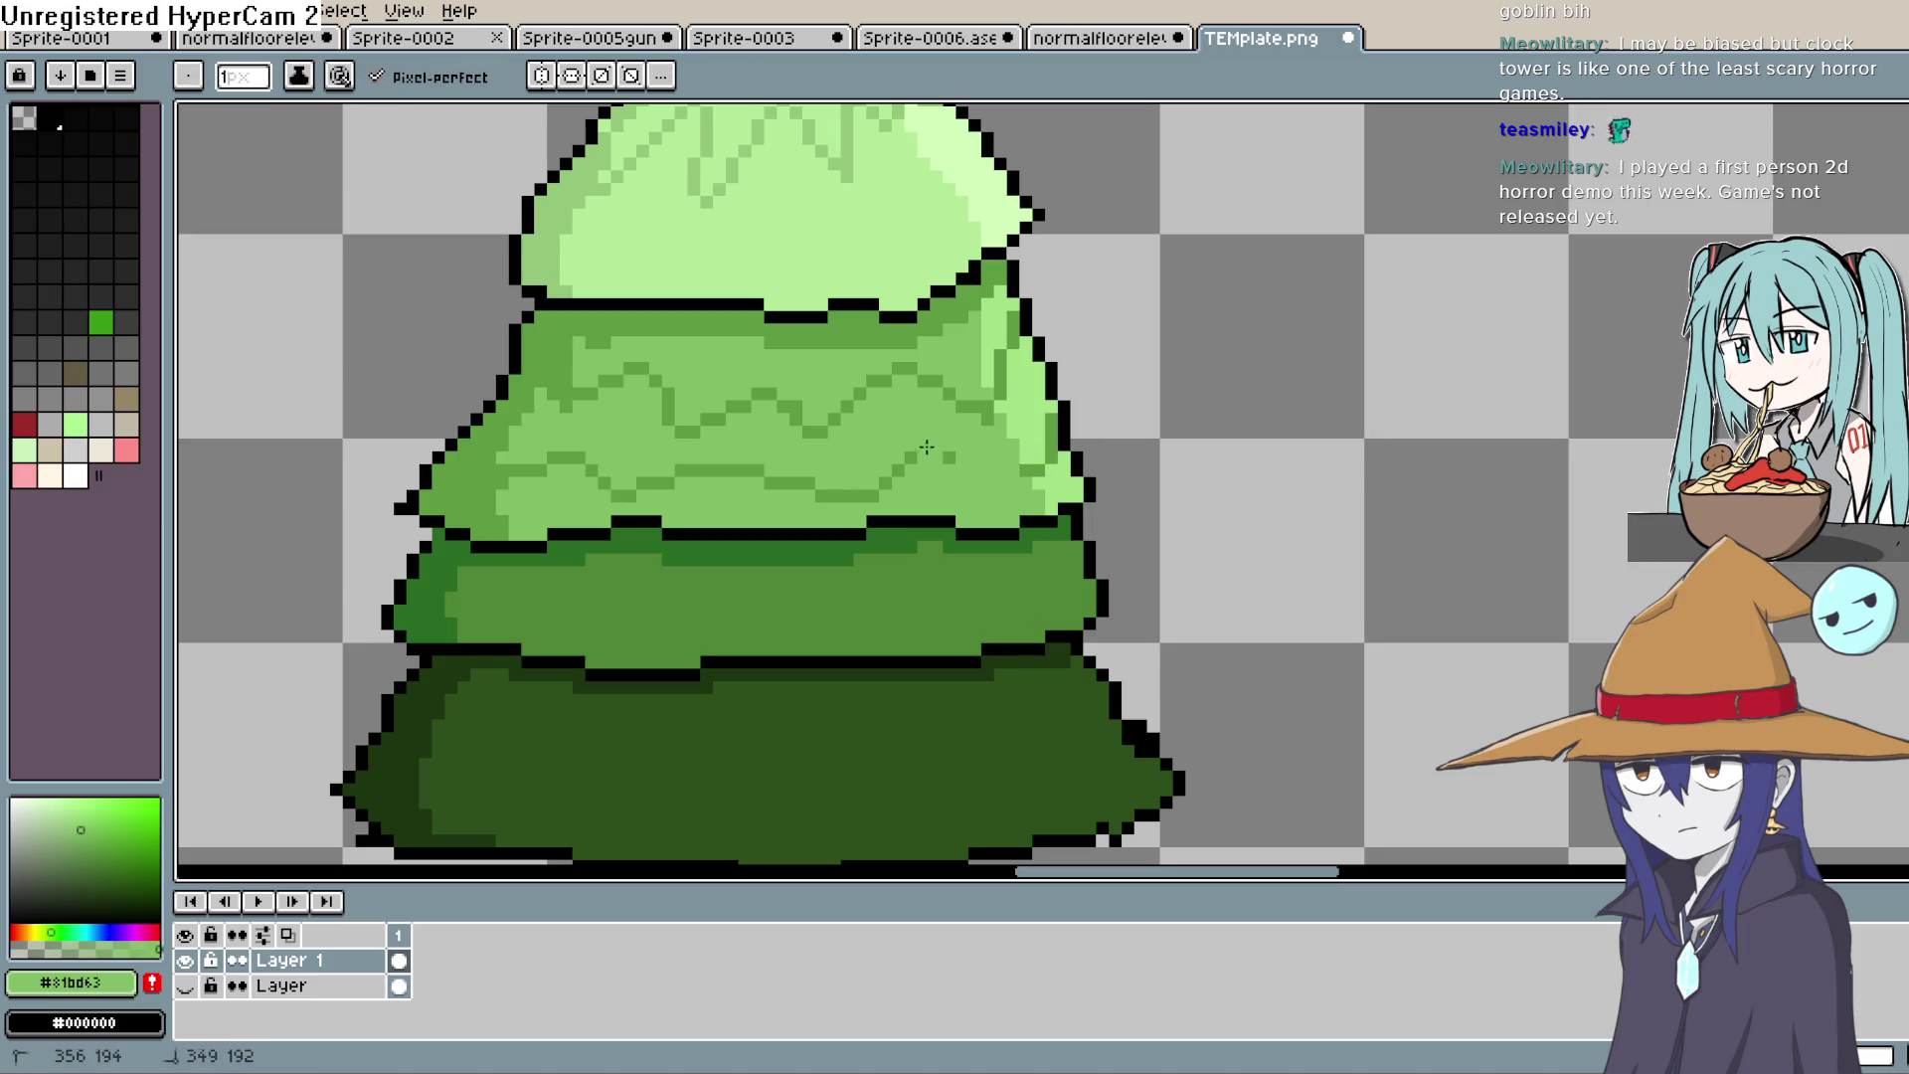
pyautogui.moveTo(901, 469)
pyautogui.mouseDown()
pyautogui.moveTo(882, 487)
pyautogui.moveTo(679, 478)
pyautogui.mouseUp()
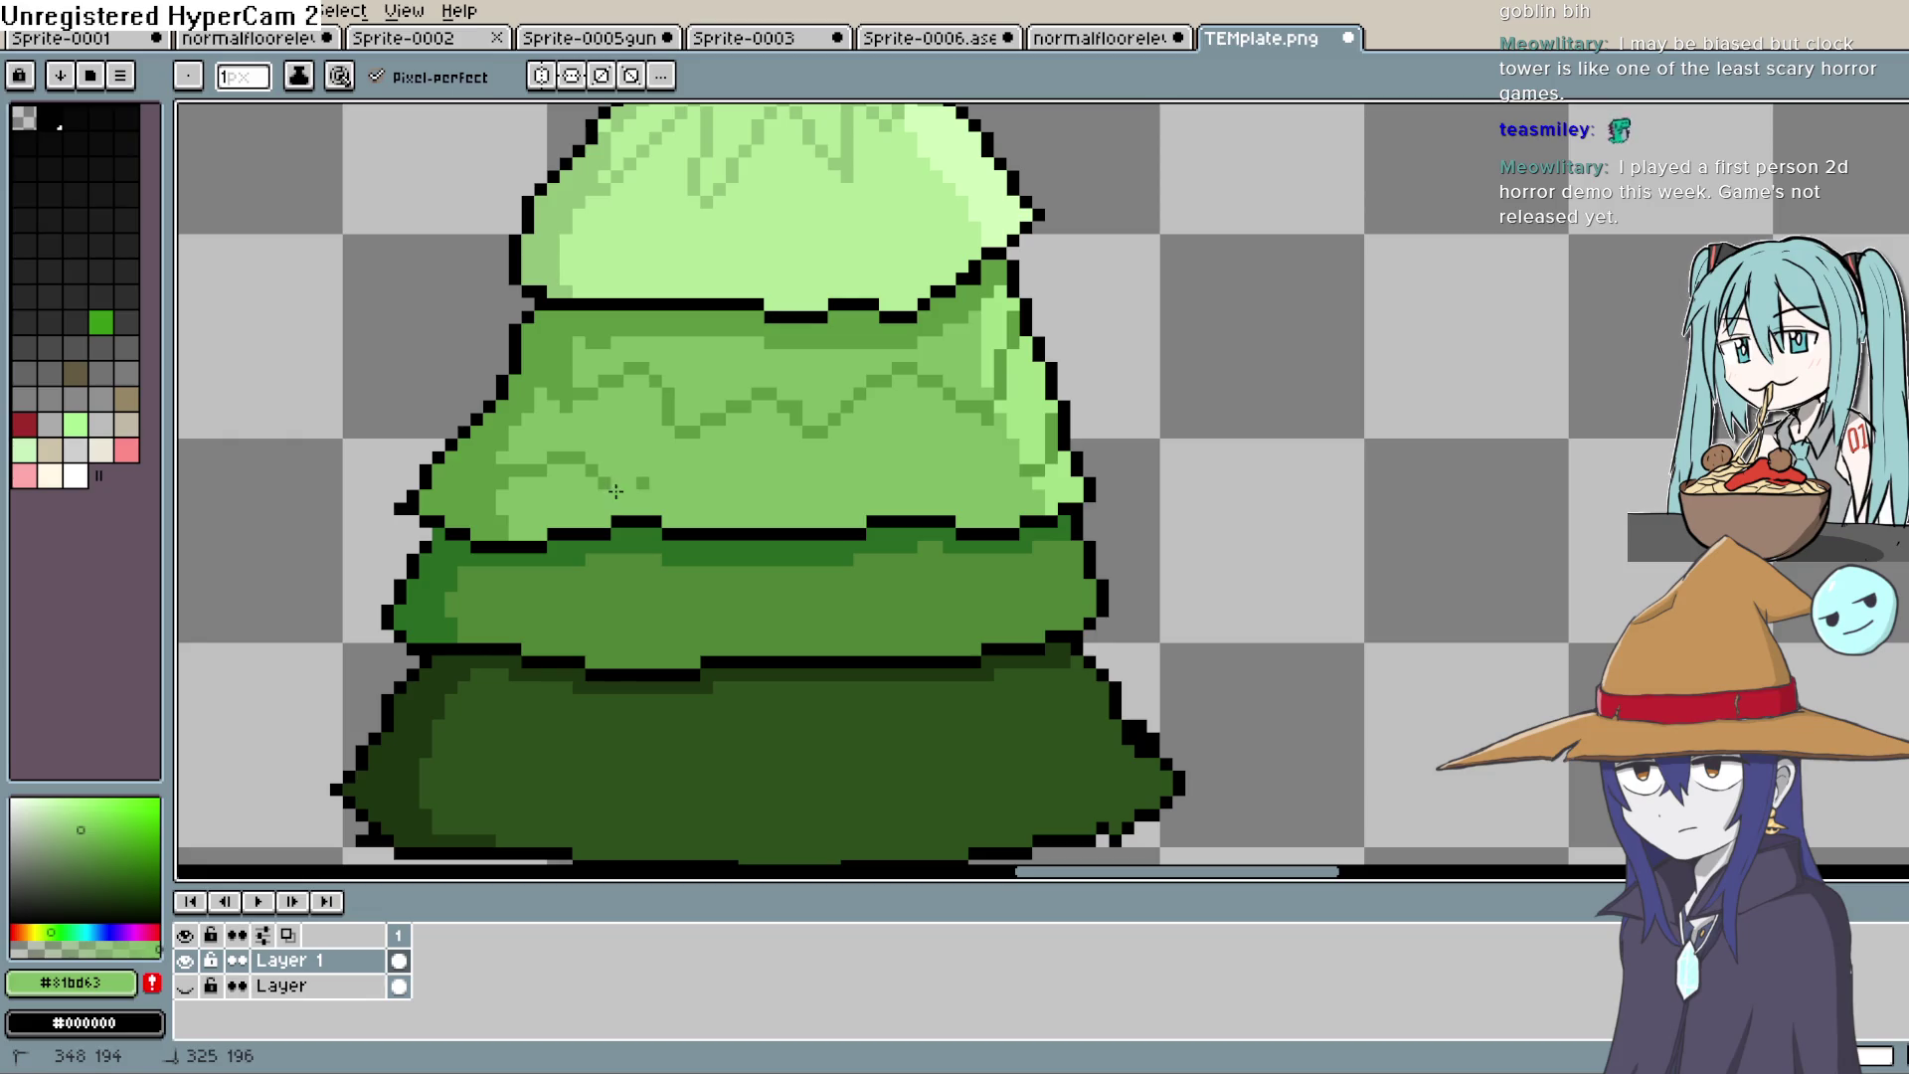
pyautogui.moveTo(552, 458); pyautogui.dragTo(502, 486)
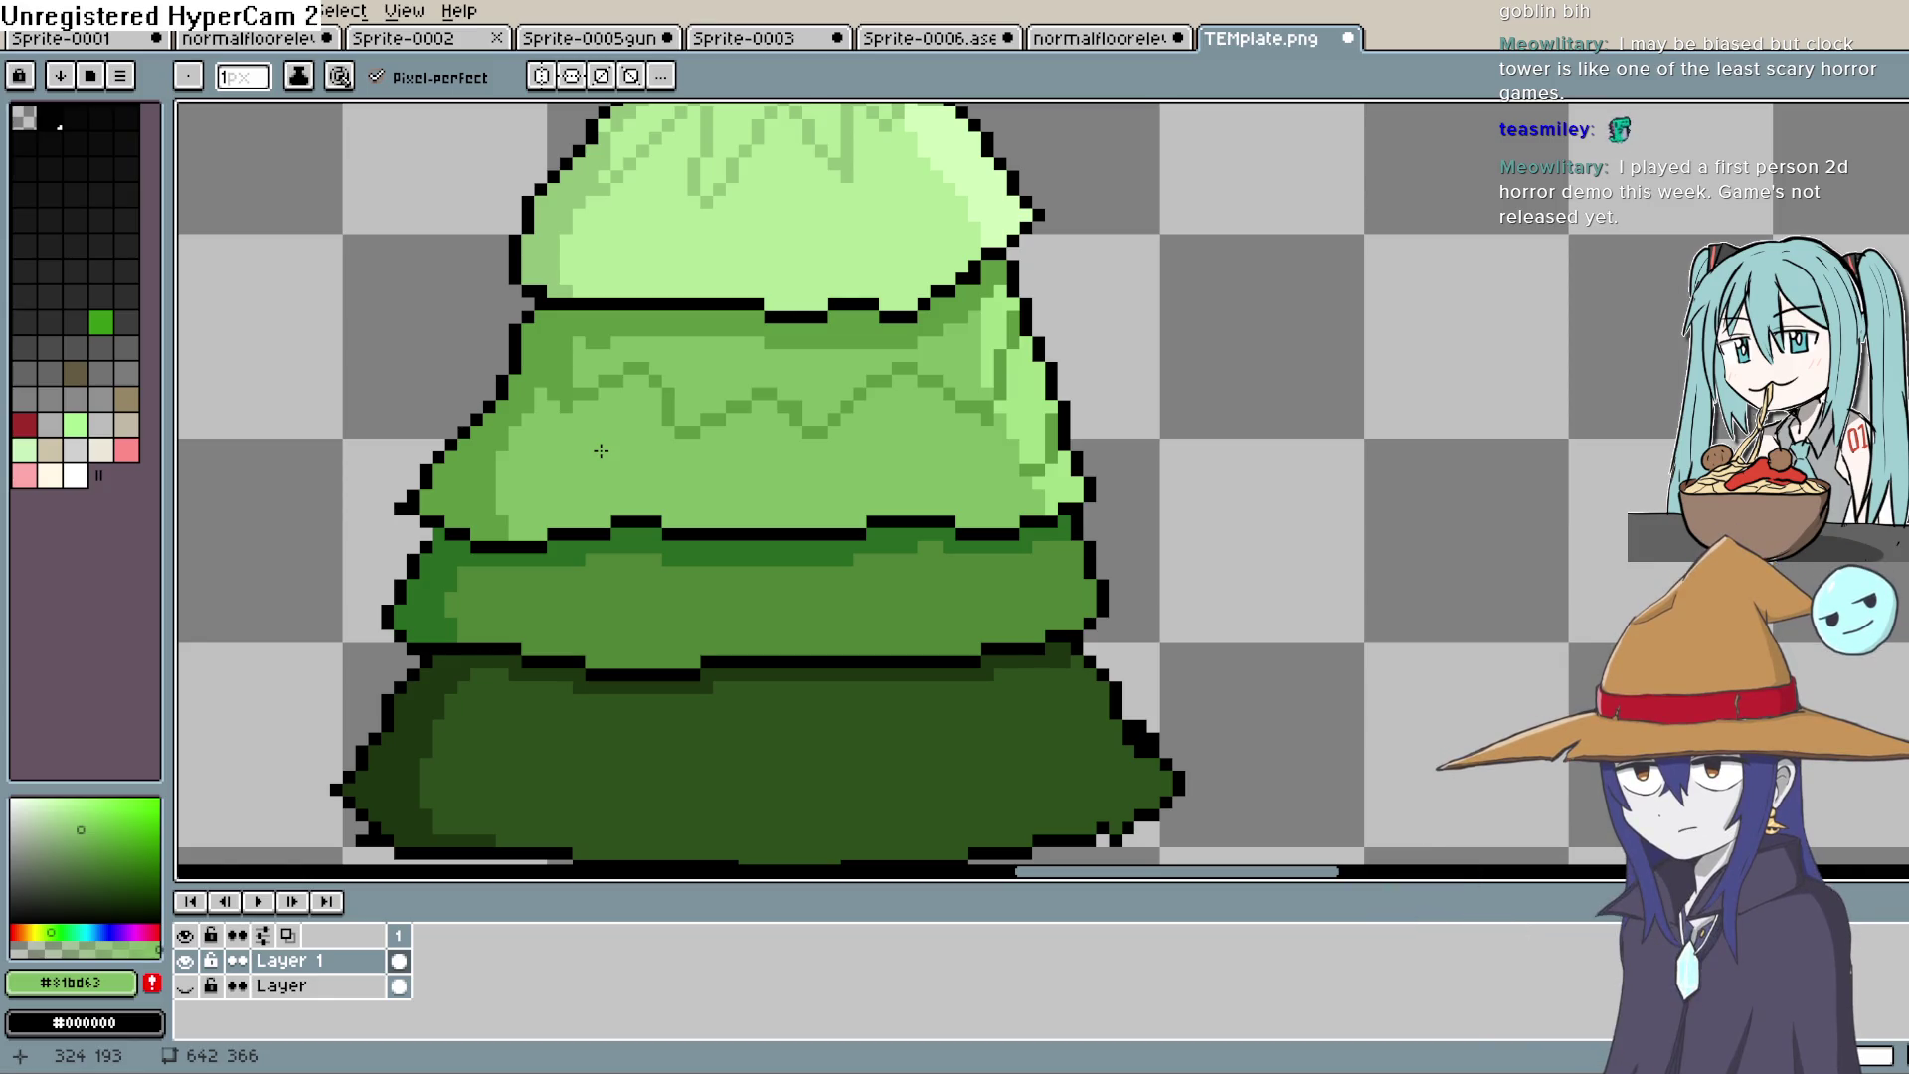
pyautogui.hscroll(-2, 1108, 439)
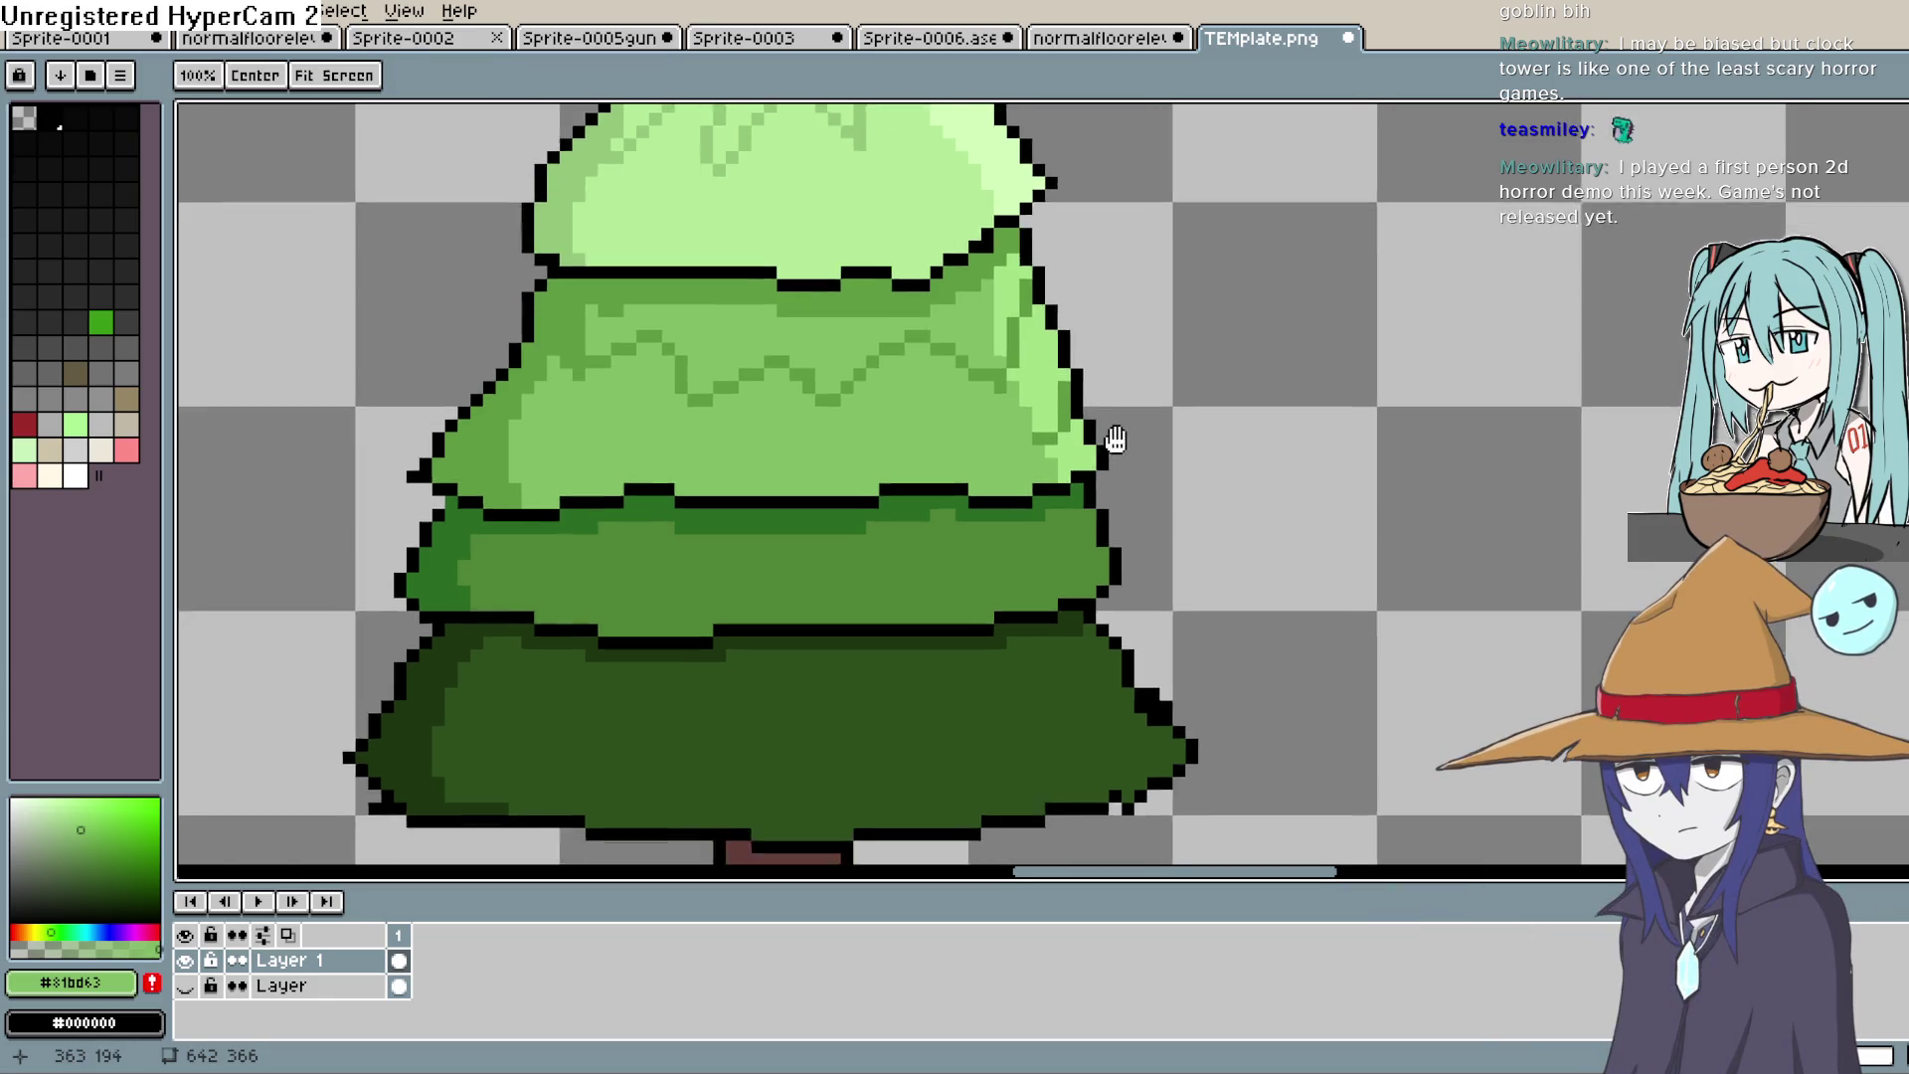
pyautogui.press('alt')
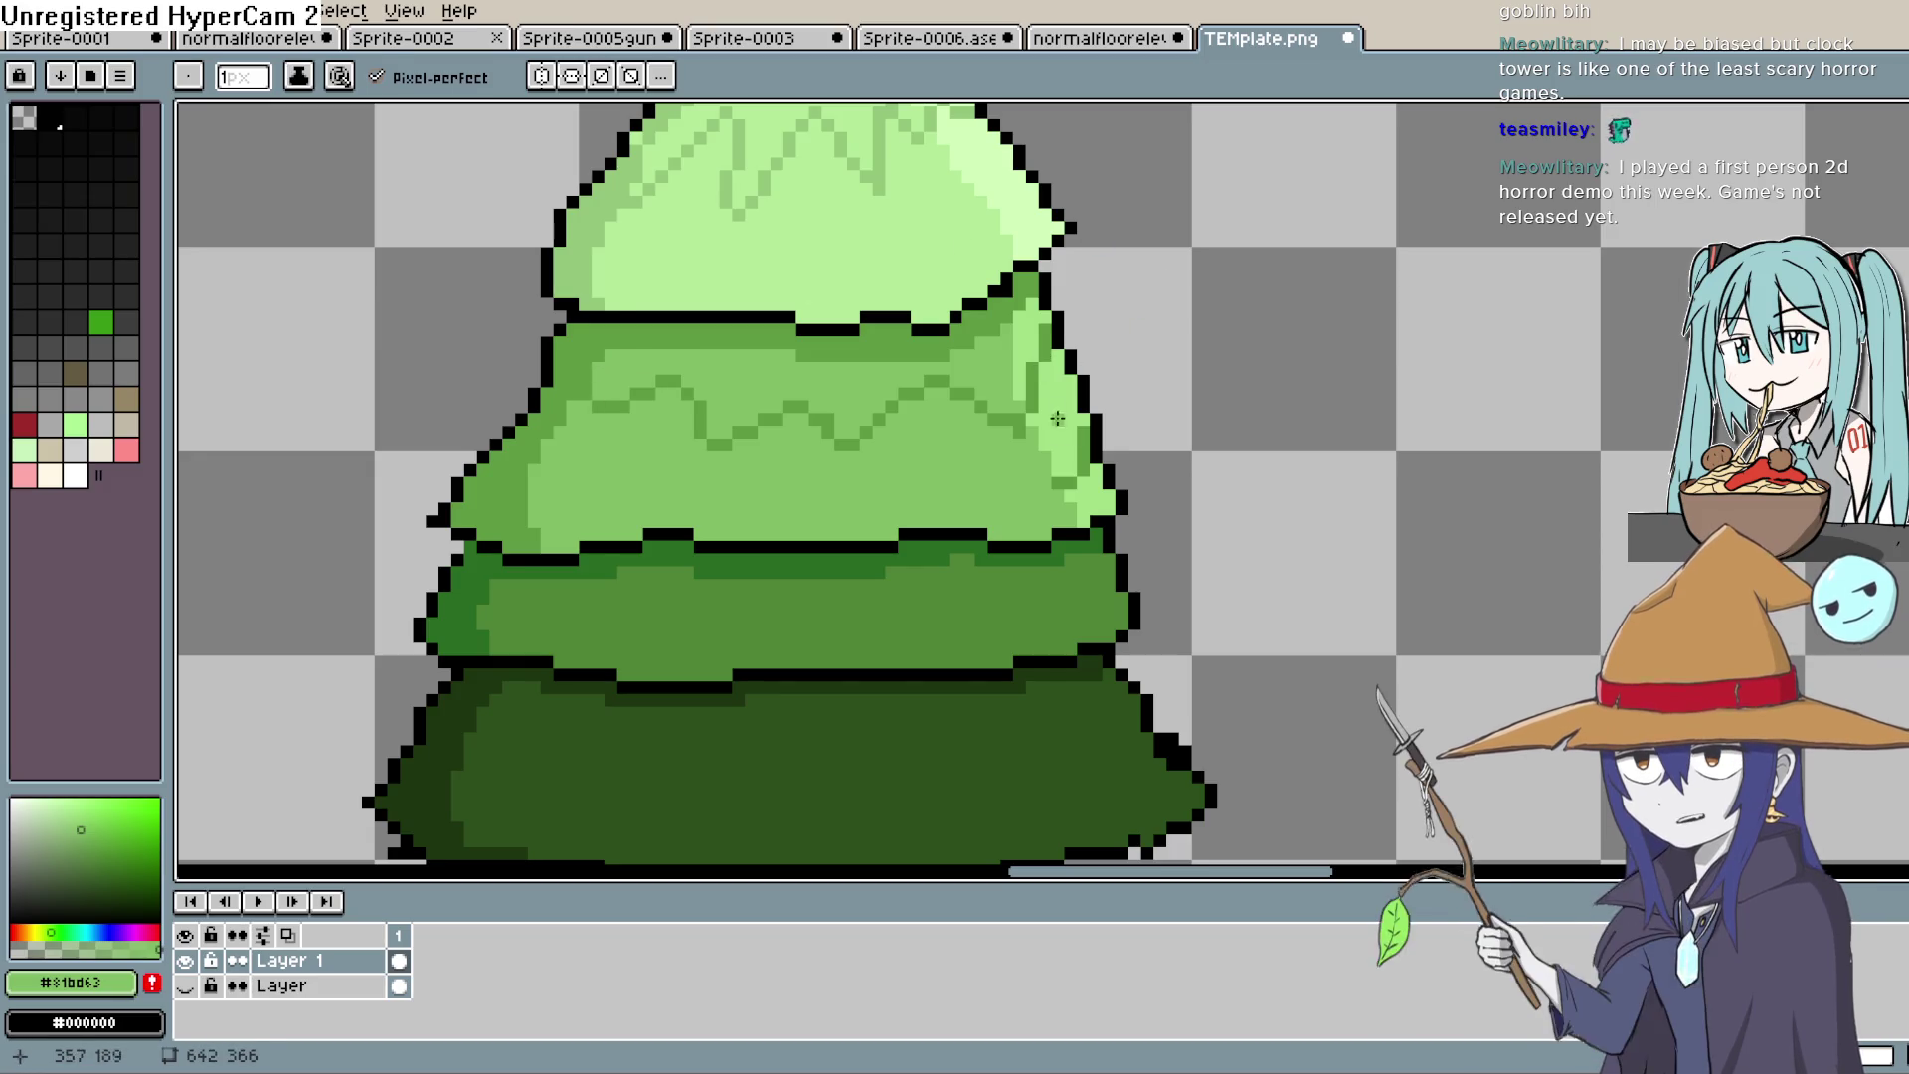
pyautogui.scroll(-5, 1107, 476)
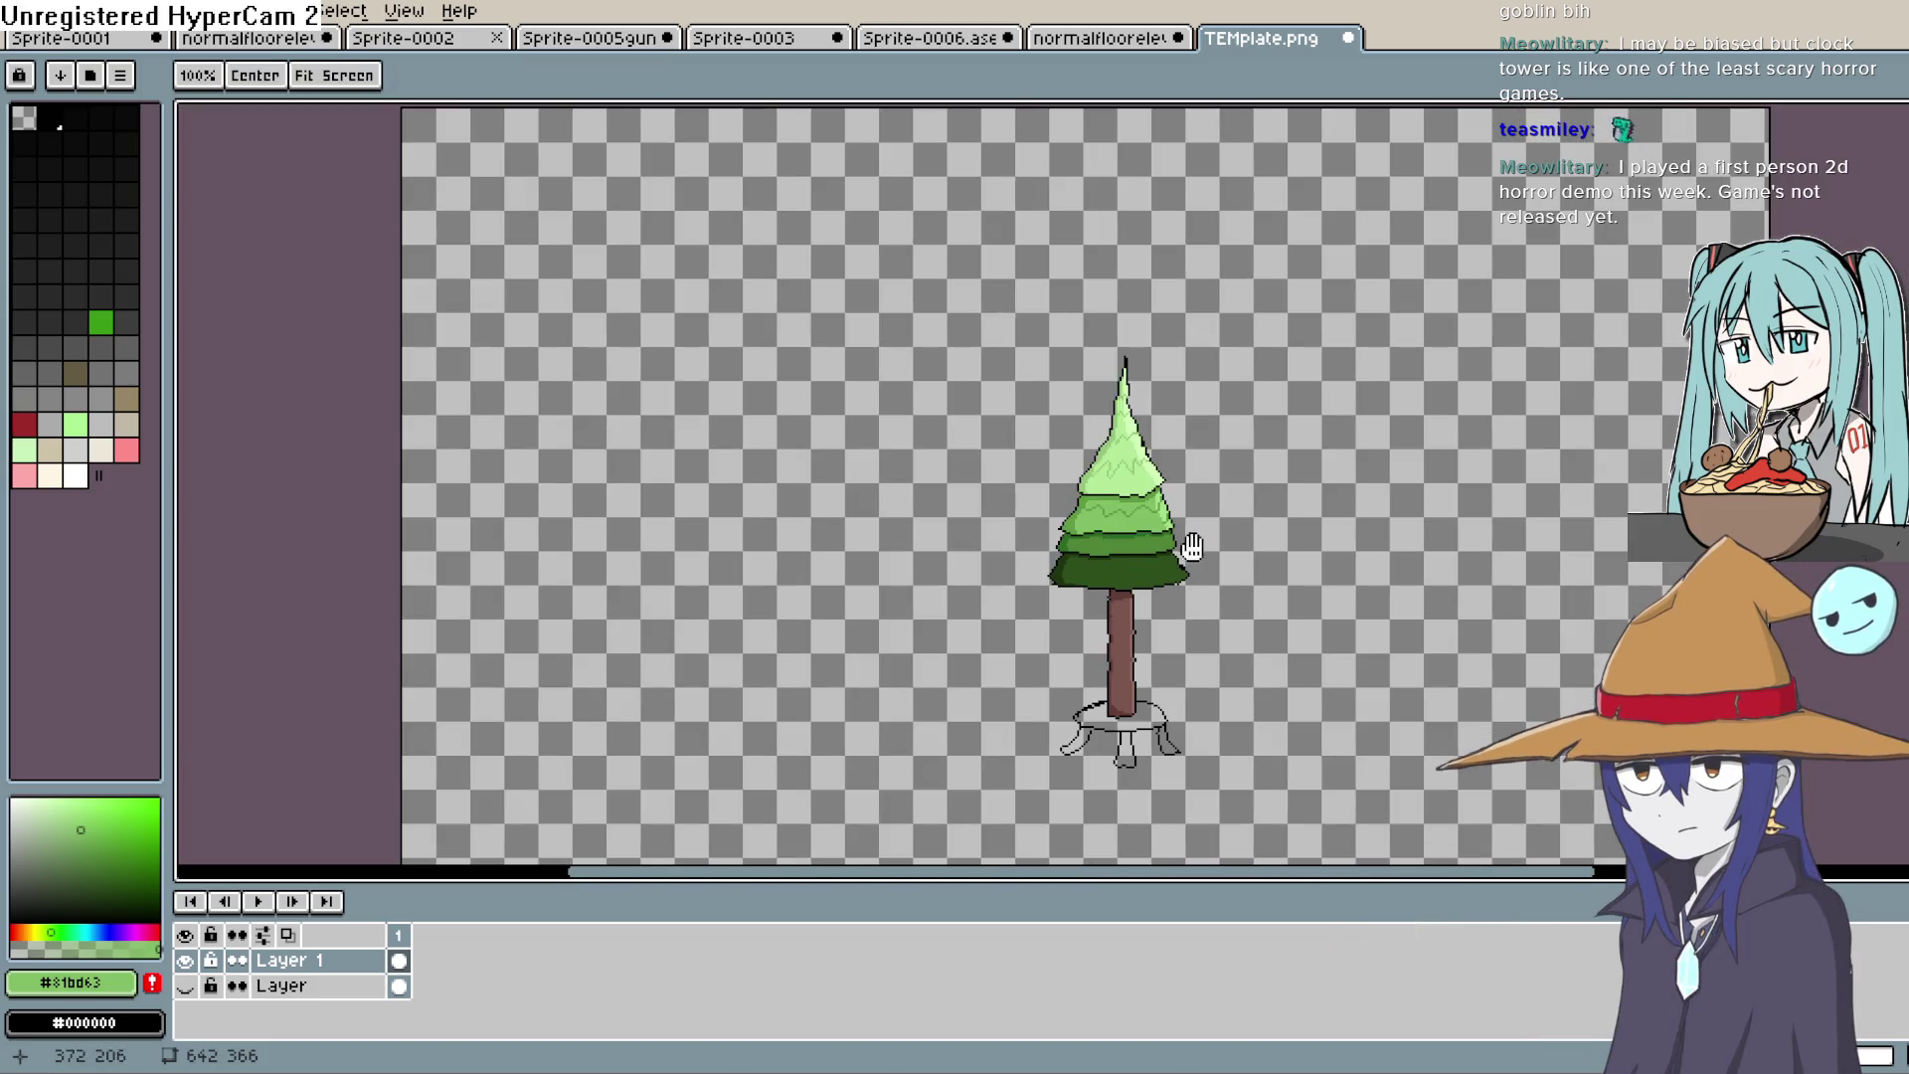
# Step: Undo the last zigzag stroke and eyedrop #5c9d41 and then #a4e085 from the tree
pyautogui.scroll(3, 1142, 453)
pyautogui.scroll(4, 1035, 349)
pyautogui.moveTo(1035, 398)
pyautogui.mouseDown()
pyautogui.moveTo(1023, 537)
pyautogui.moveTo(992, 394)
pyautogui.moveTo(1035, 432)
pyautogui.mouseUp()
pyautogui.scroll(-4, 998, 401)
pyautogui.scroll(1, 1034, 433)
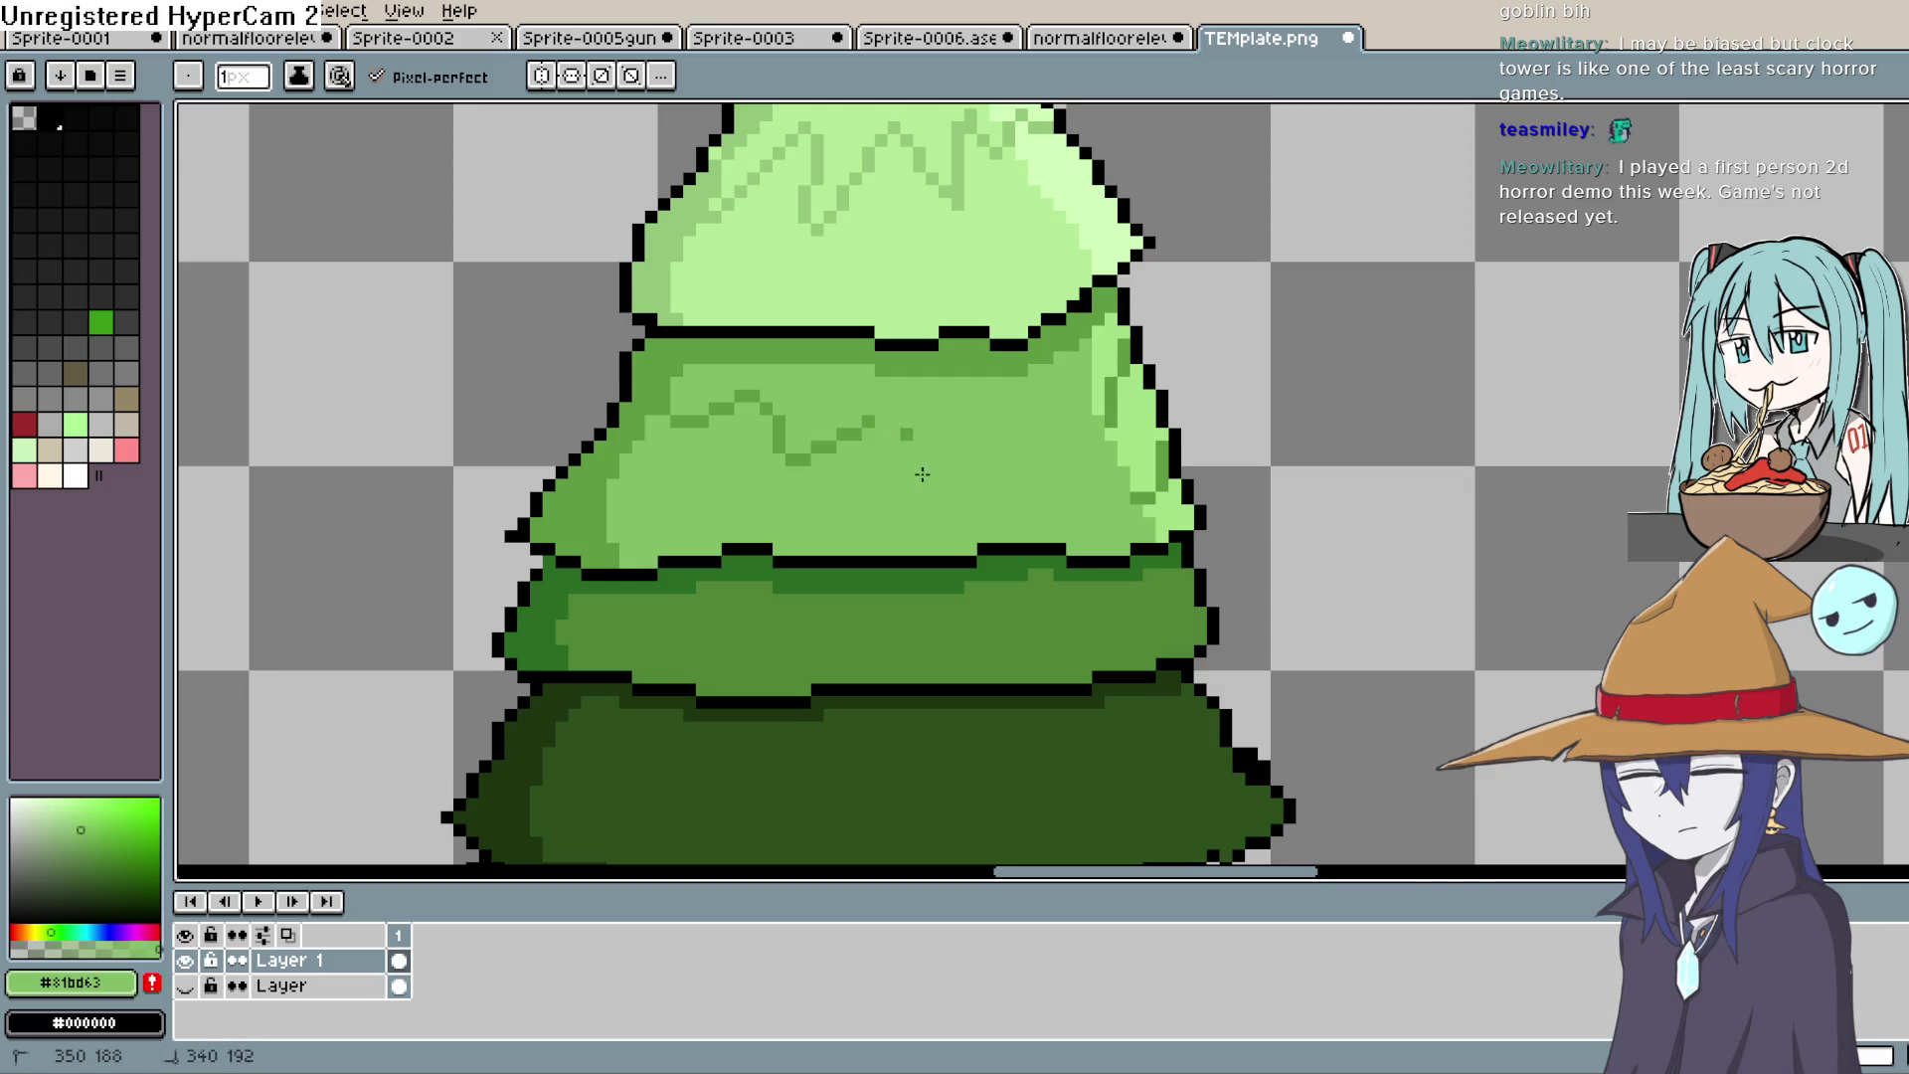
pyautogui.hotkey('ctrl', 'z')
pyautogui.hotkey('ctrl', 'z')
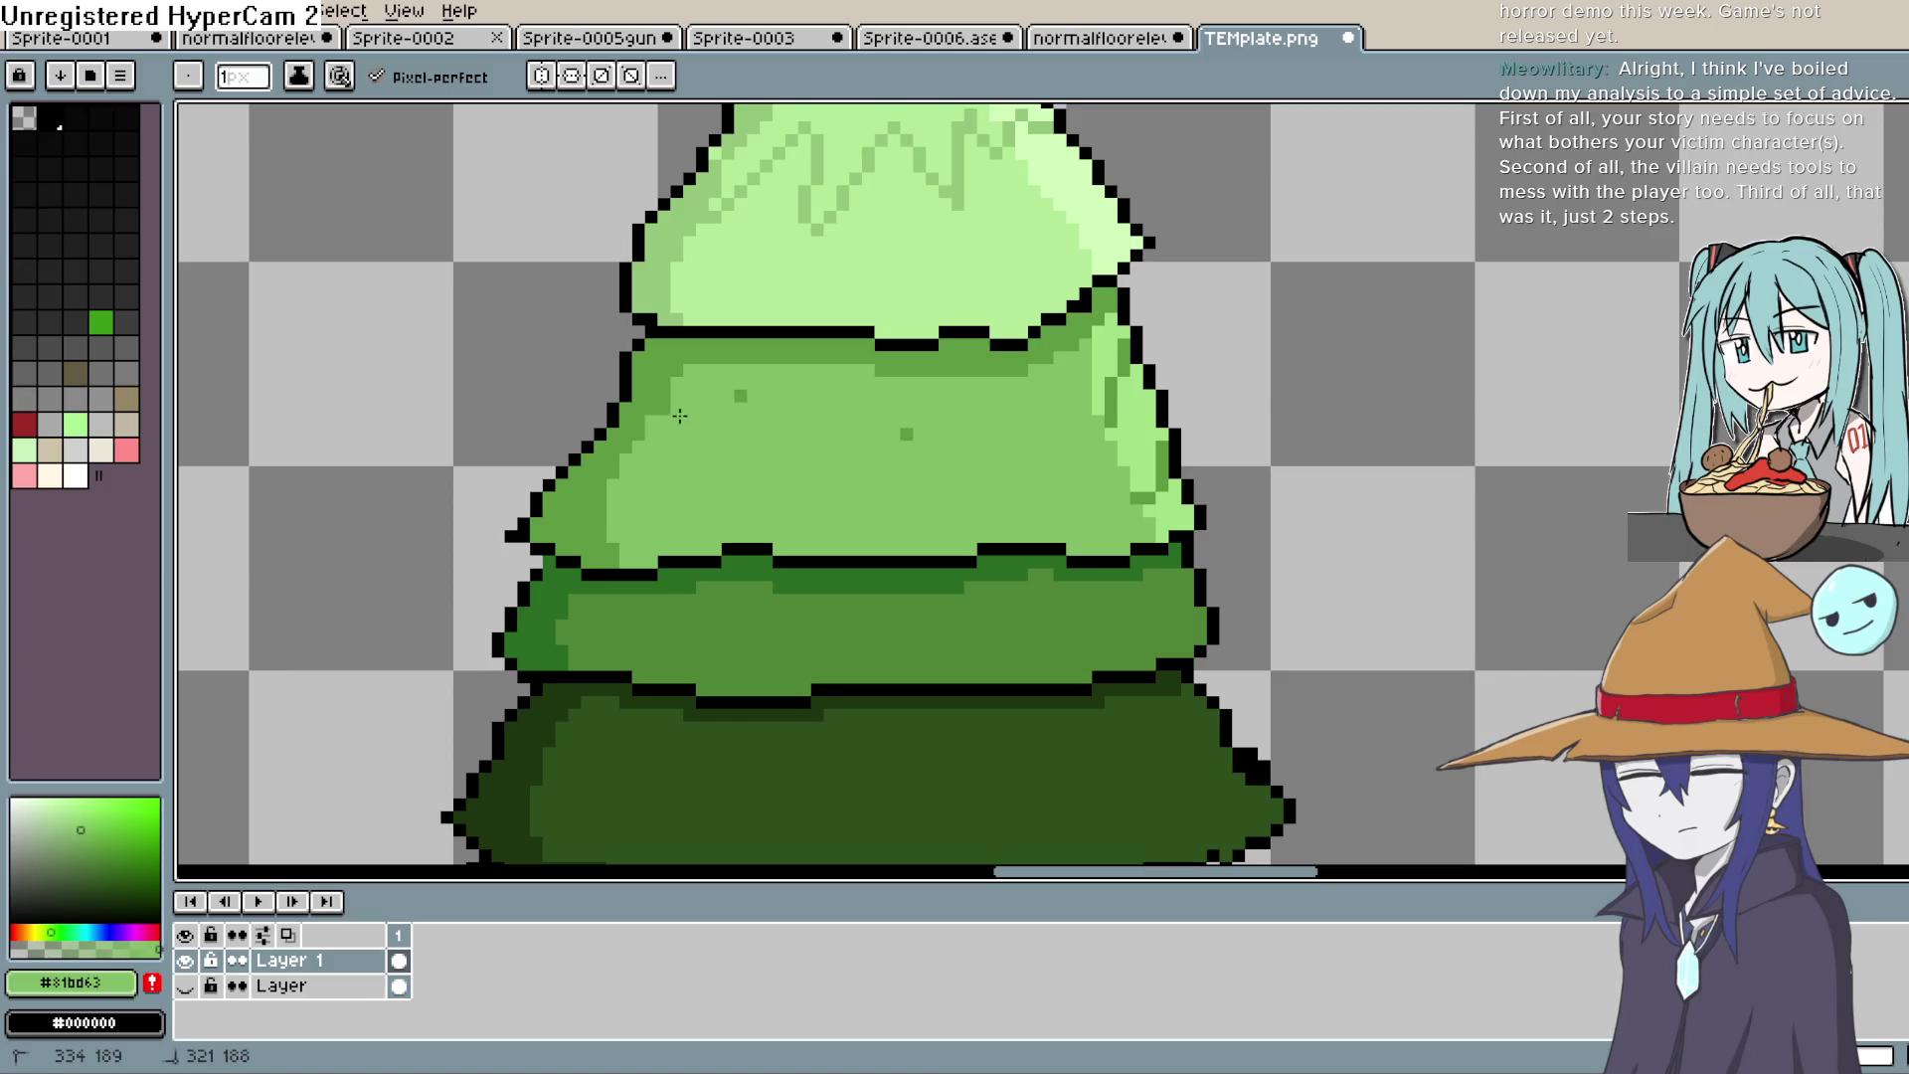
pyautogui.keyDown('alt'); pyautogui.click(729, 358); pyautogui.keyUp('alt')
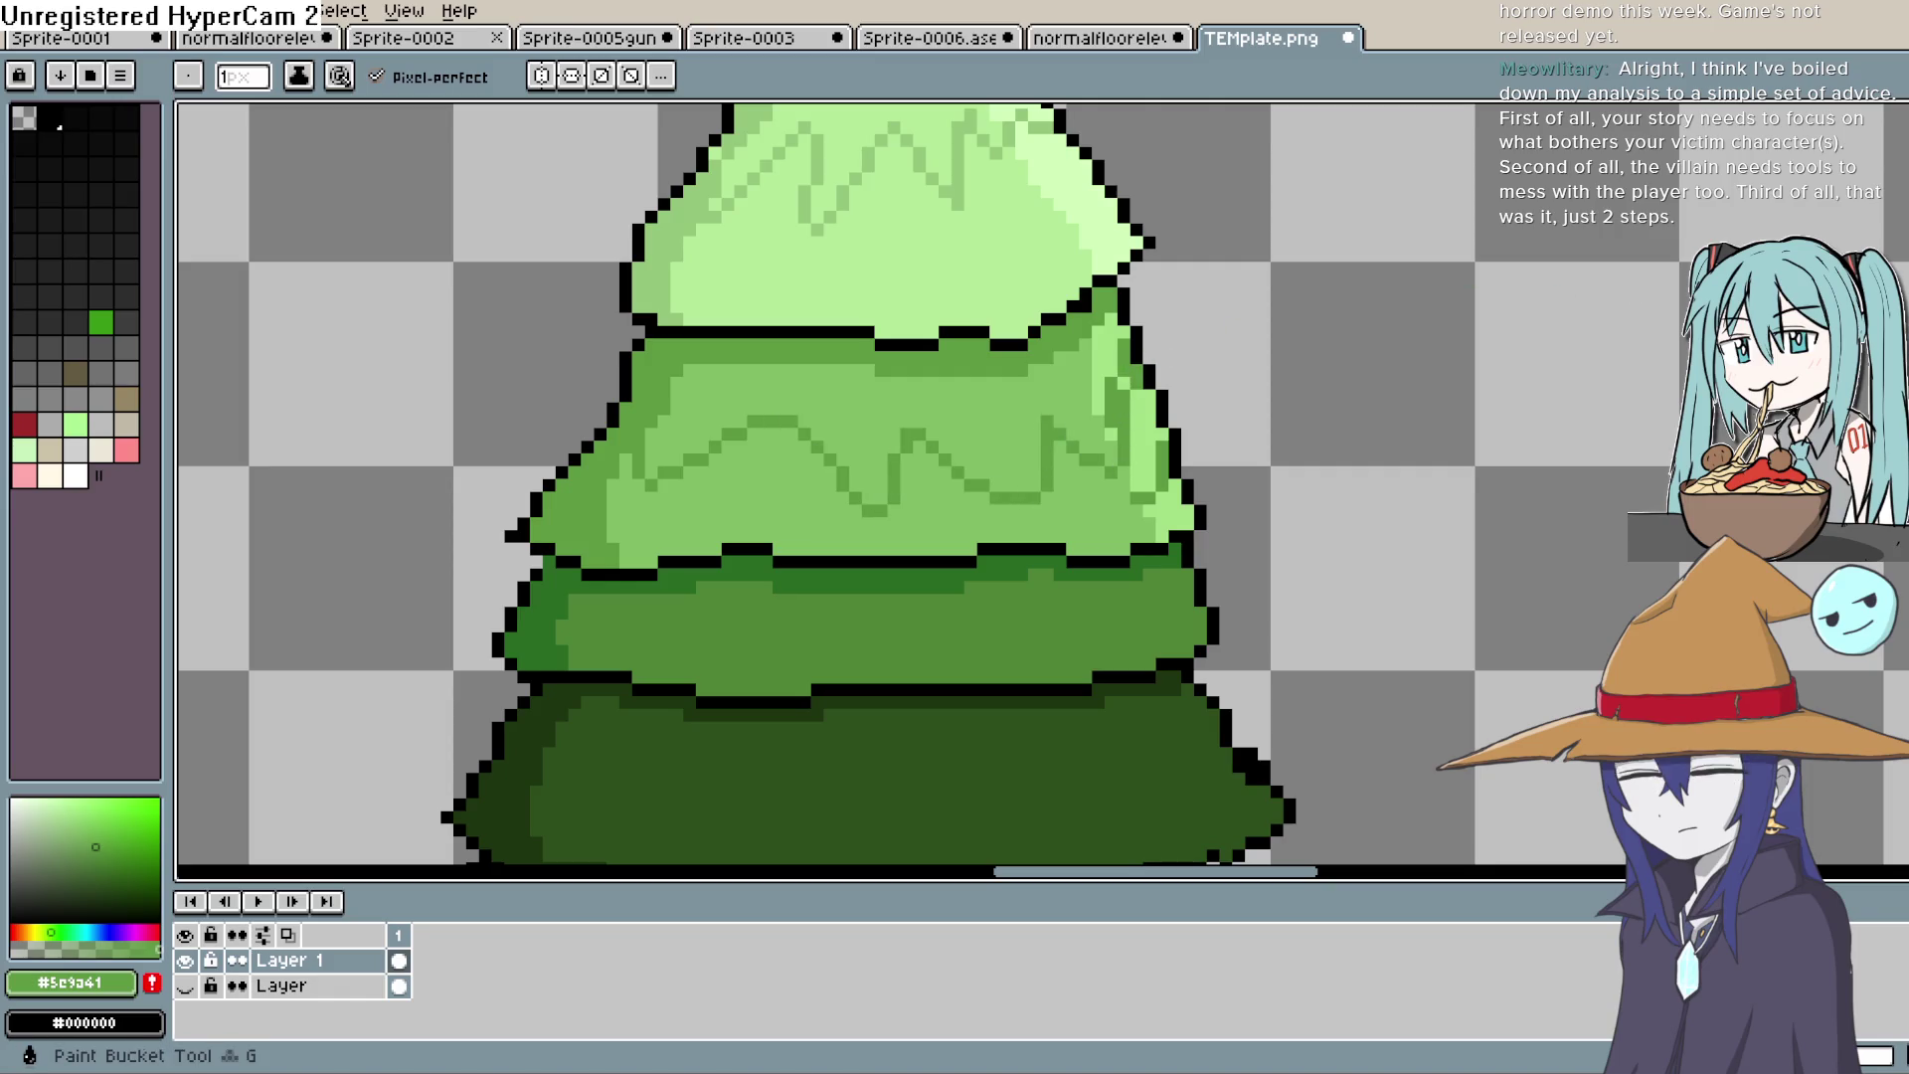
pyautogui.keyDown('alt'); pyautogui.click(1153, 442); pyautogui.keyUp('alt')
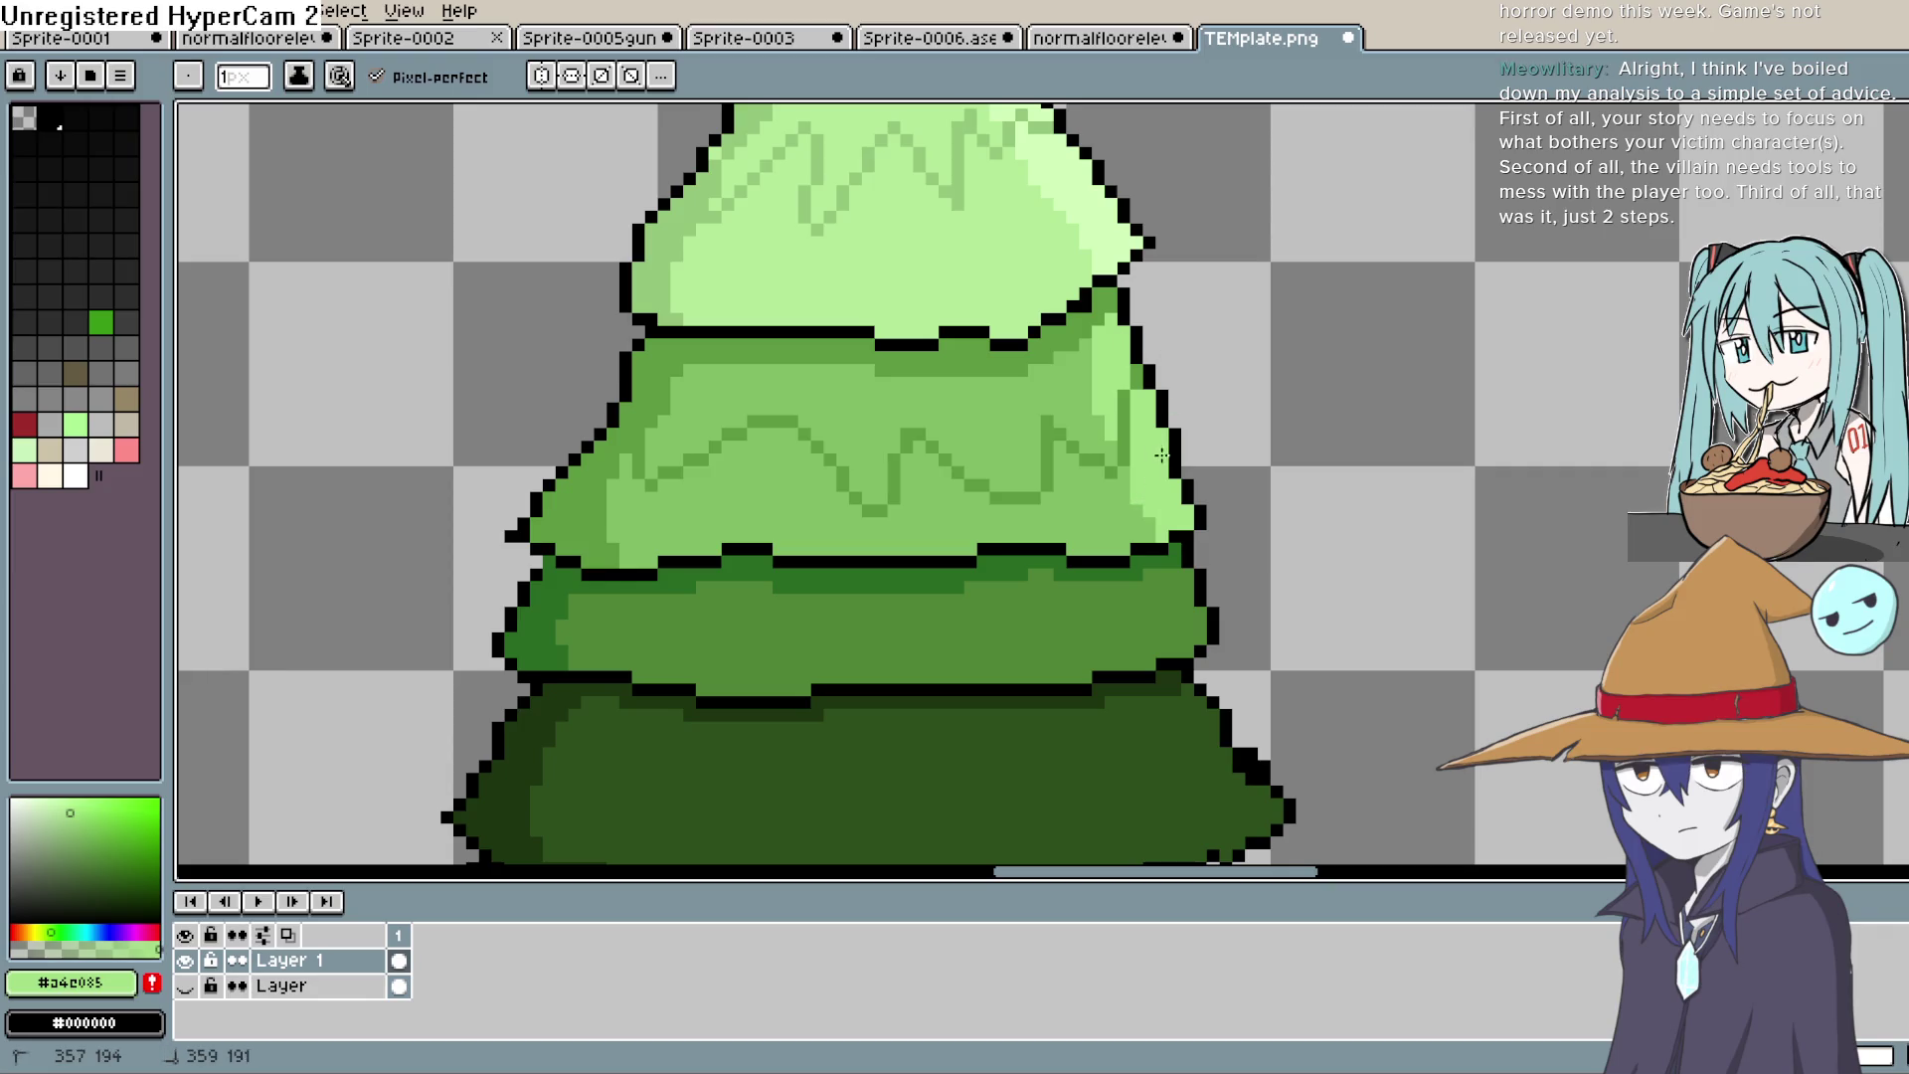
pyautogui.scroll(-5, 1251, 525)
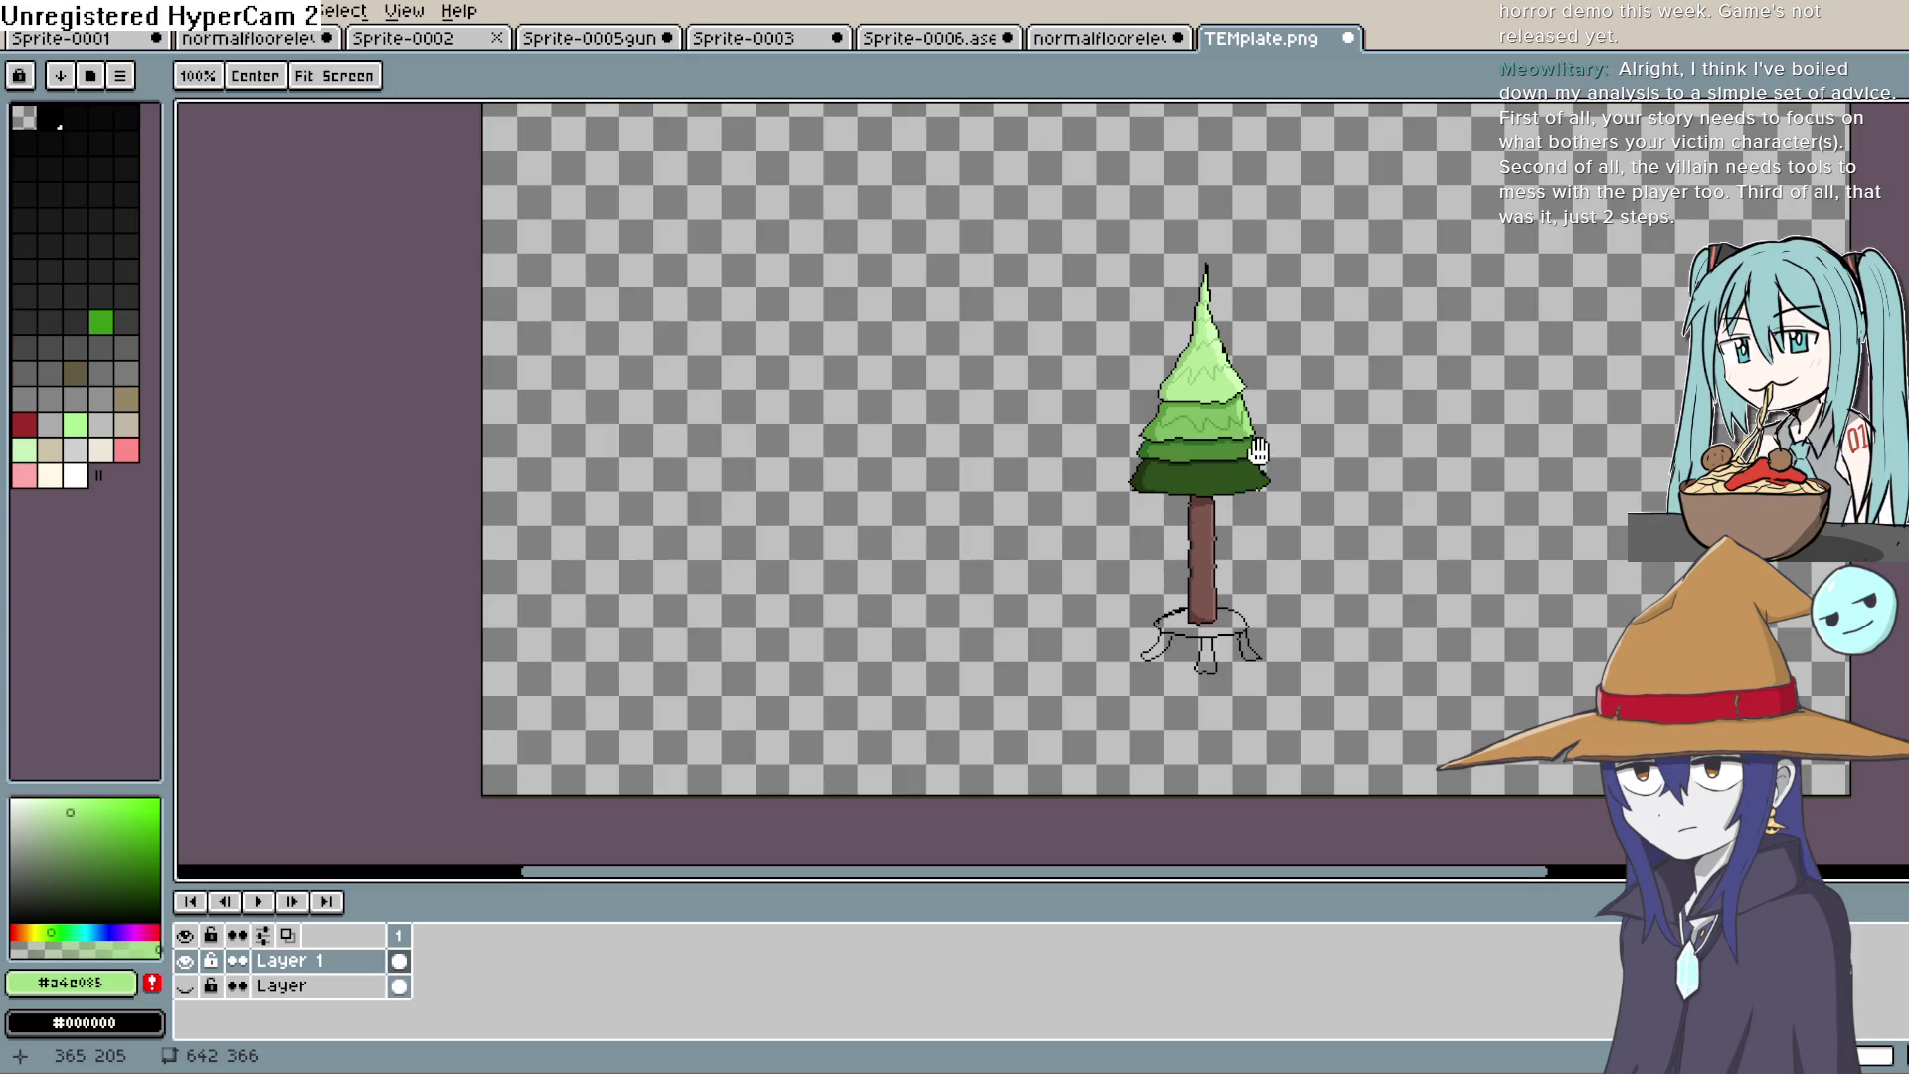
# Step: Eyedrop the darkest green #1c350f and start a zigzag line on the bottom tier
pyautogui.scroll(1, 1229, 511)
pyautogui.scroll(2, 1229, 511)
pyautogui.moveTo(1229, 511)
pyautogui.mouseDown()
pyautogui.moveTo(1193, 392)
pyautogui.moveTo(1164, 362)
pyautogui.moveTo(1146, 511)
pyautogui.mouseUp()
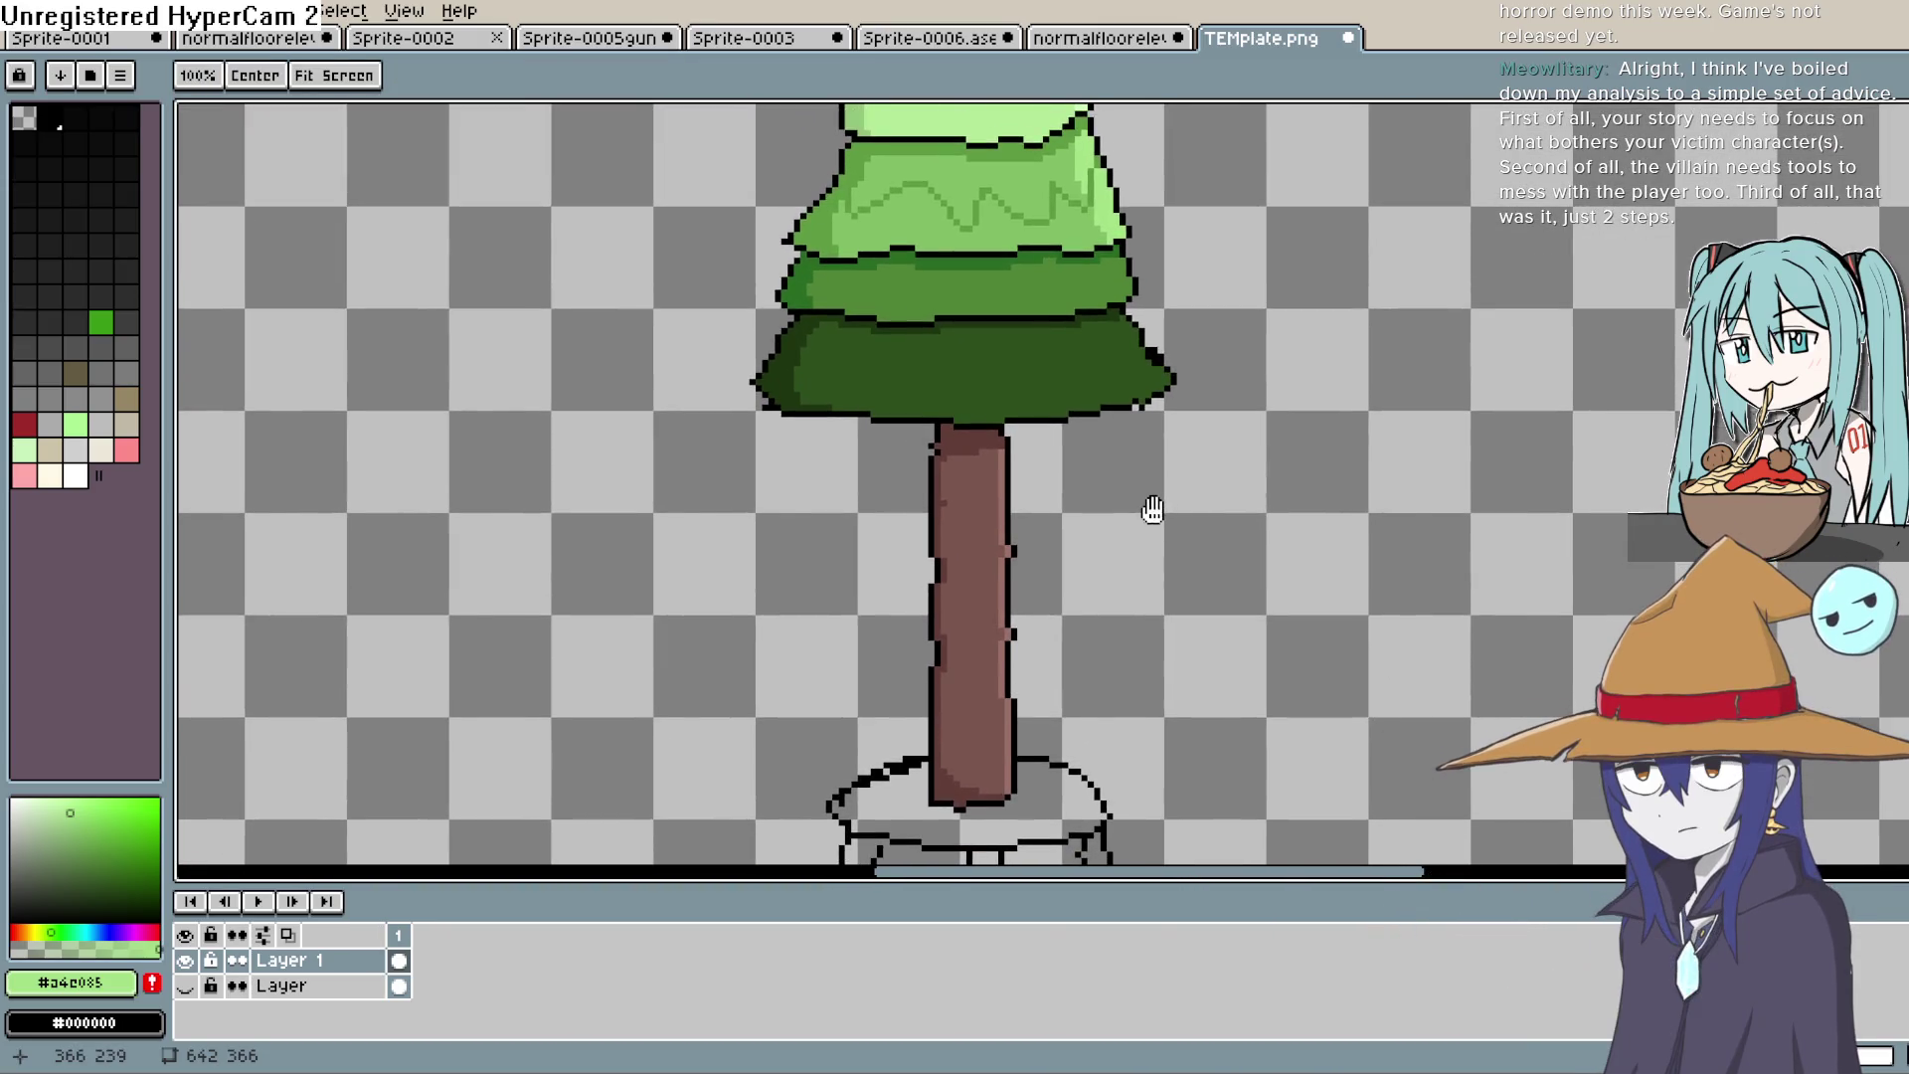
pyautogui.scroll(-3, 1153, 523)
pyautogui.scroll(2, 1143, 502)
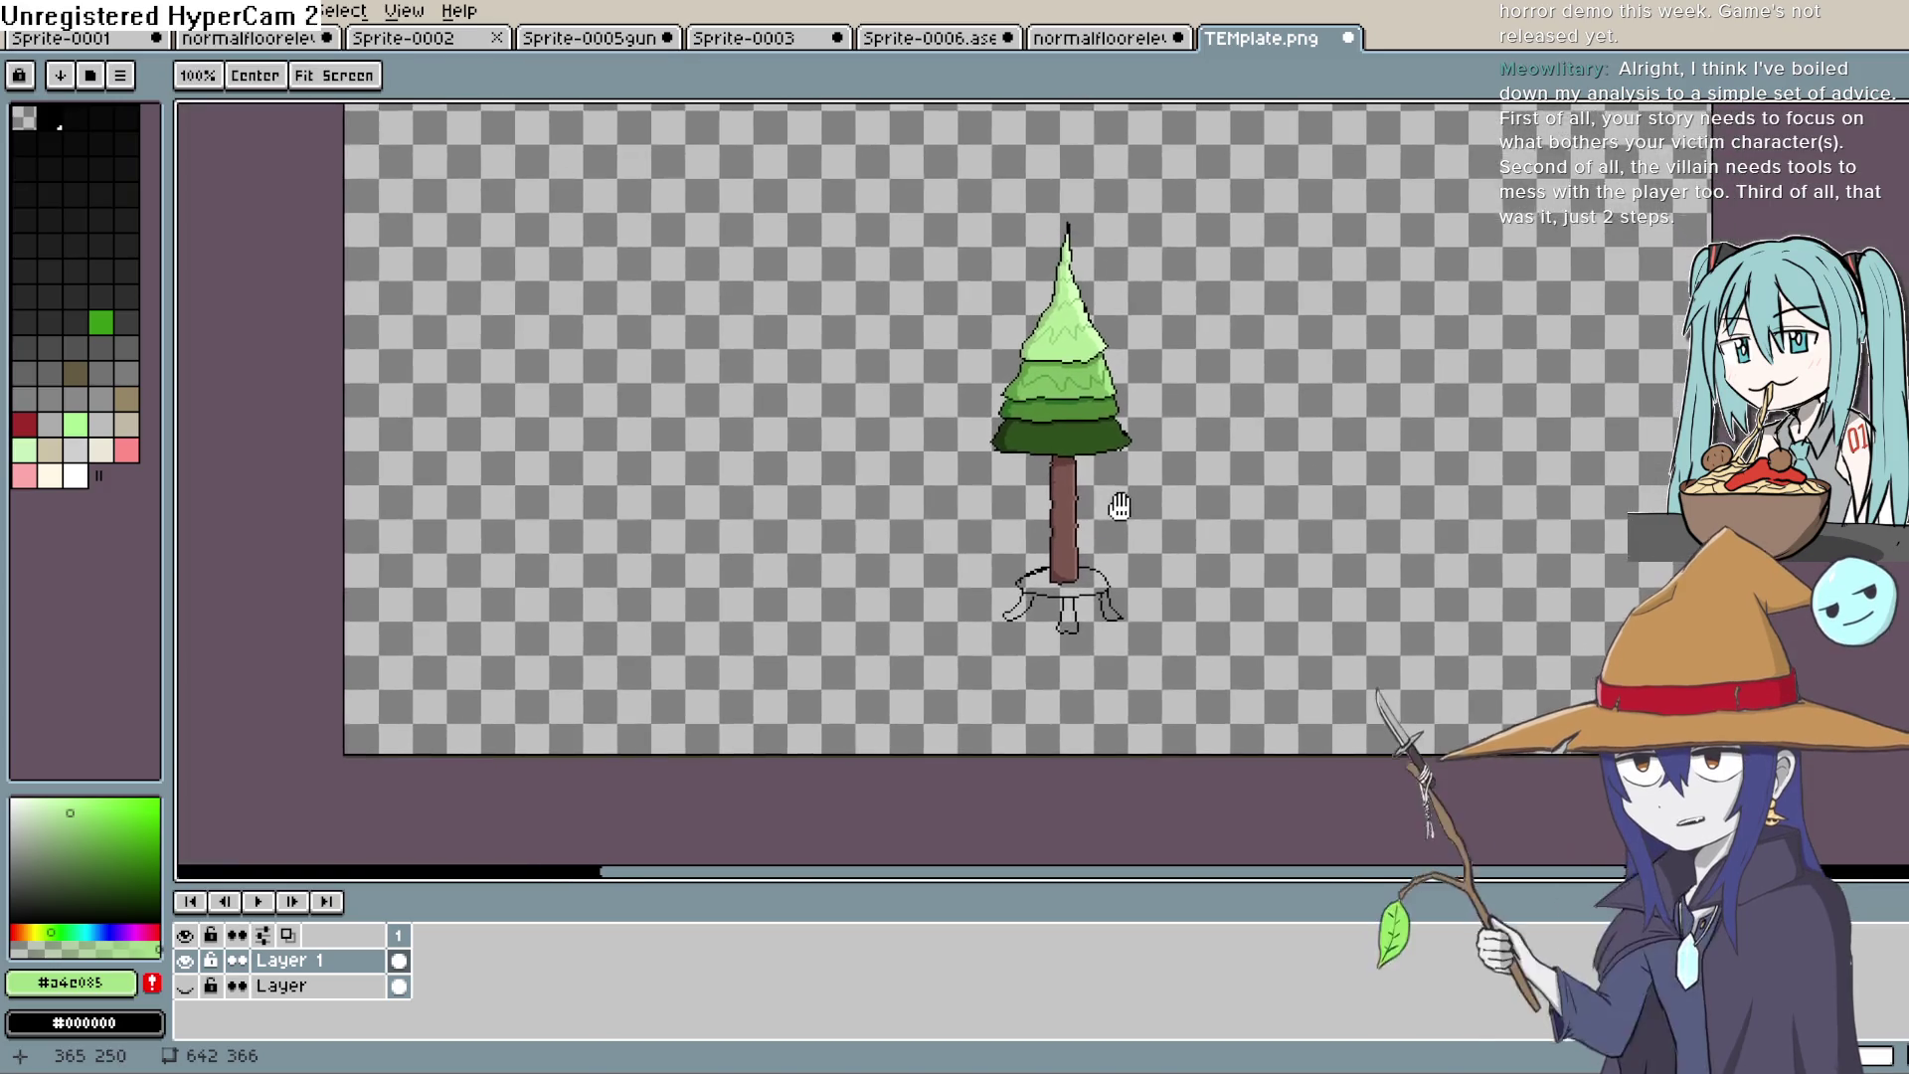
pyautogui.moveTo(1124, 490)
pyautogui.mouseDown()
pyautogui.moveTo(1112, 451)
pyautogui.moveTo(1130, 617)
pyautogui.moveTo(1124, 448)
pyautogui.mouseUp()
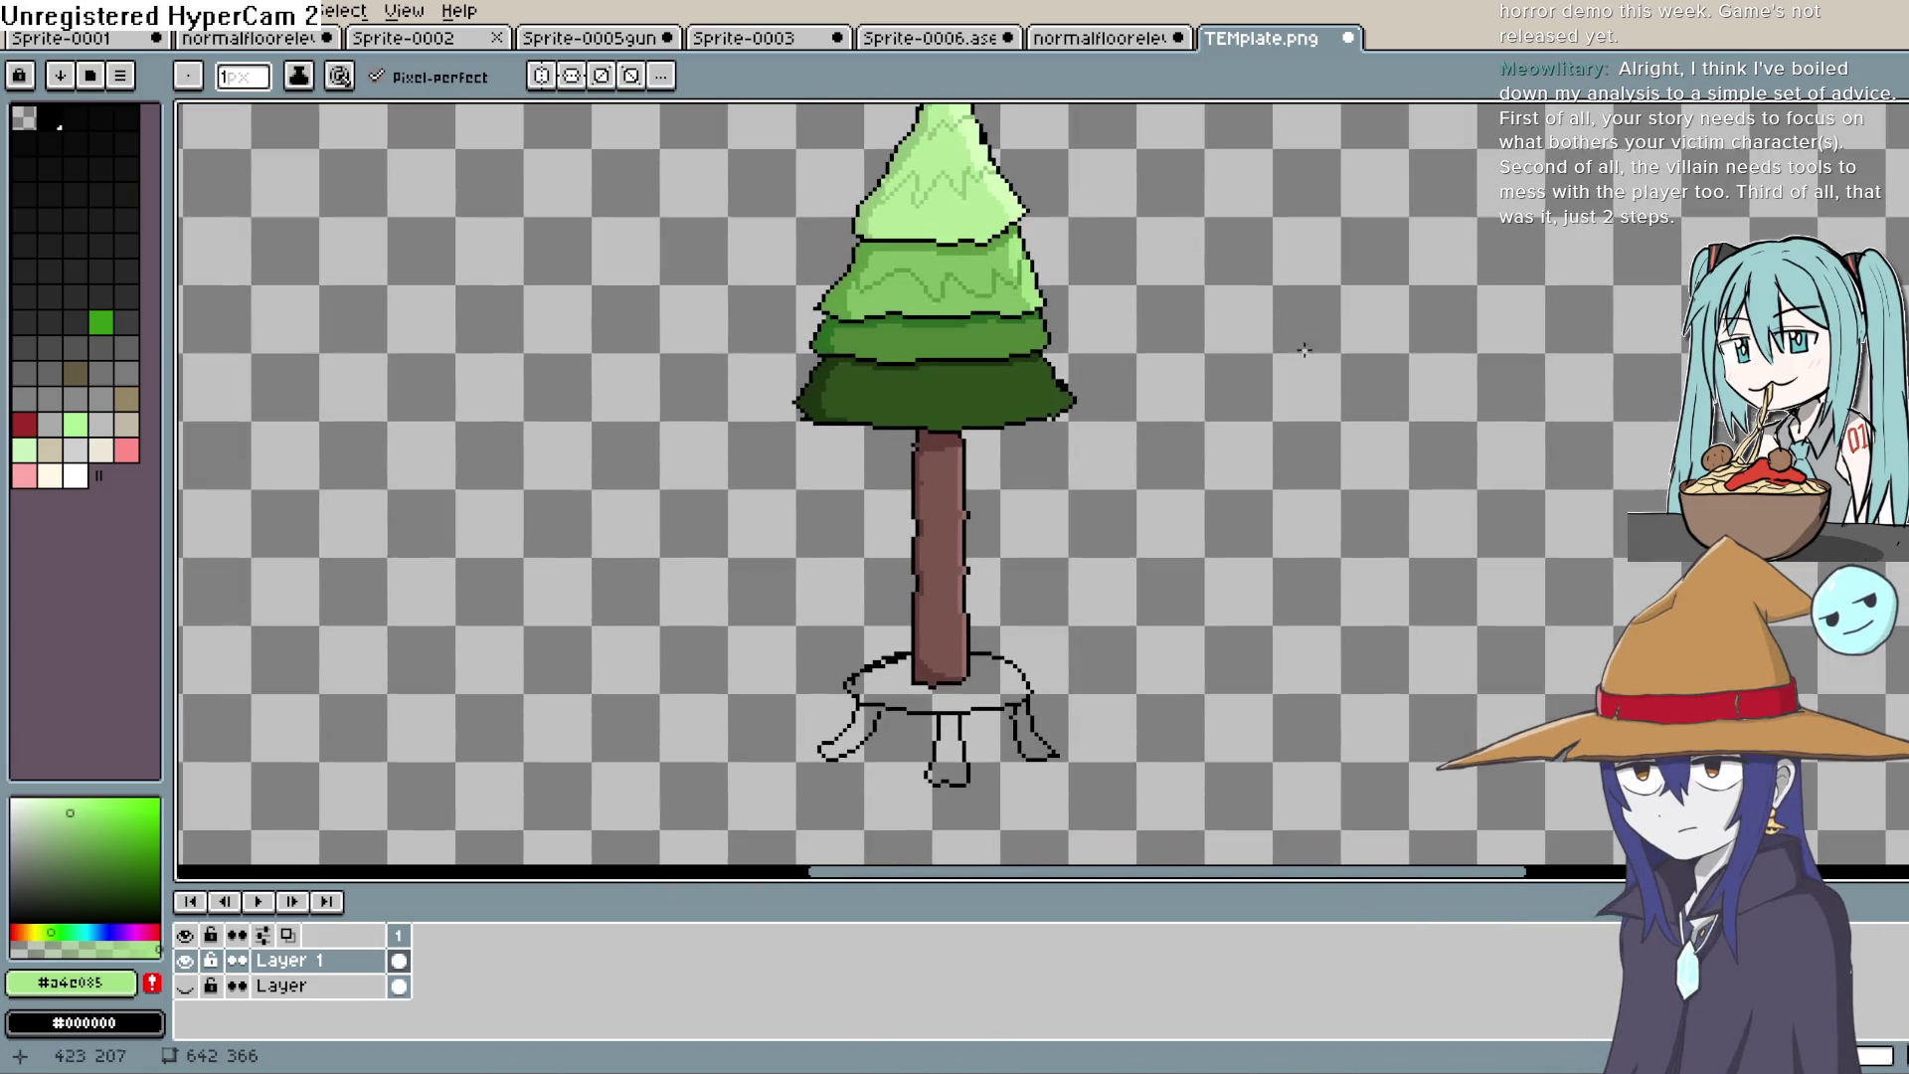
pyautogui.press('i')
pyautogui.scroll(1, 992, 350)
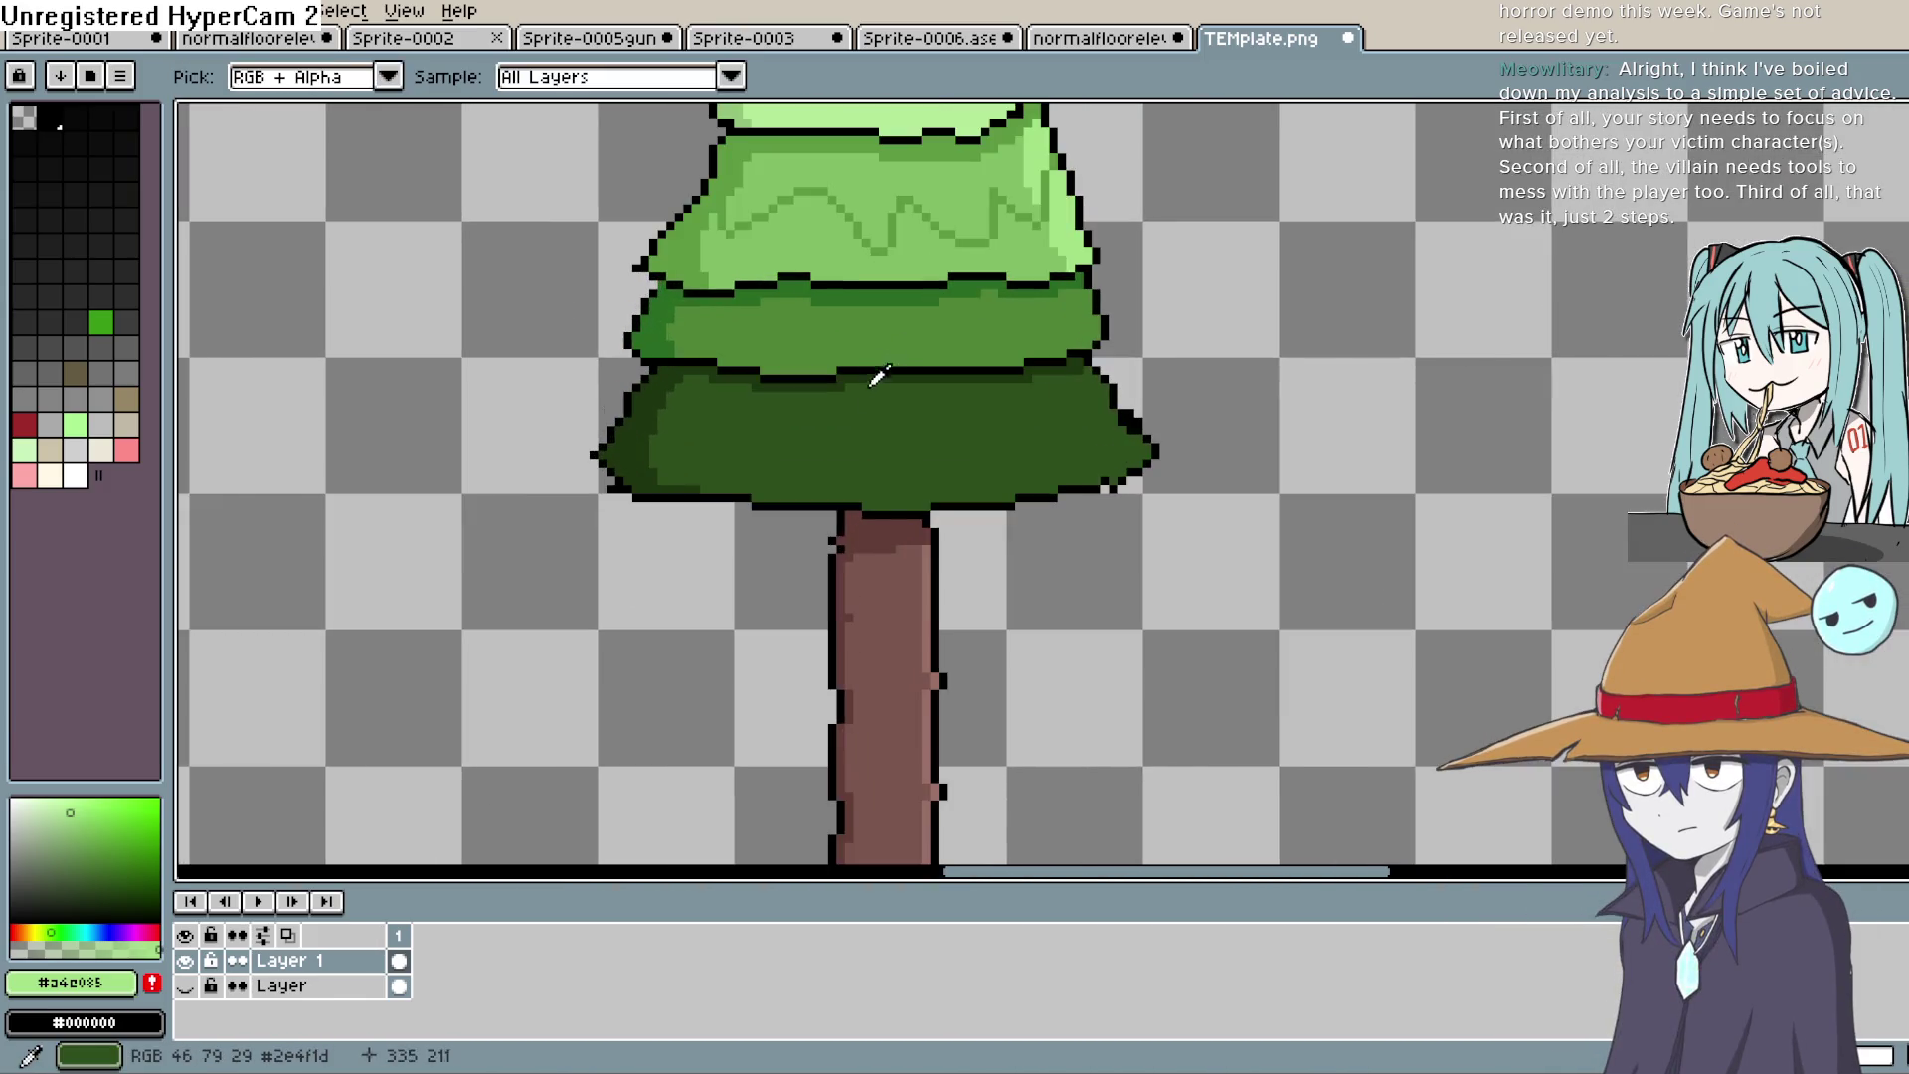
pyautogui.click(654, 394)
pyautogui.press('b')
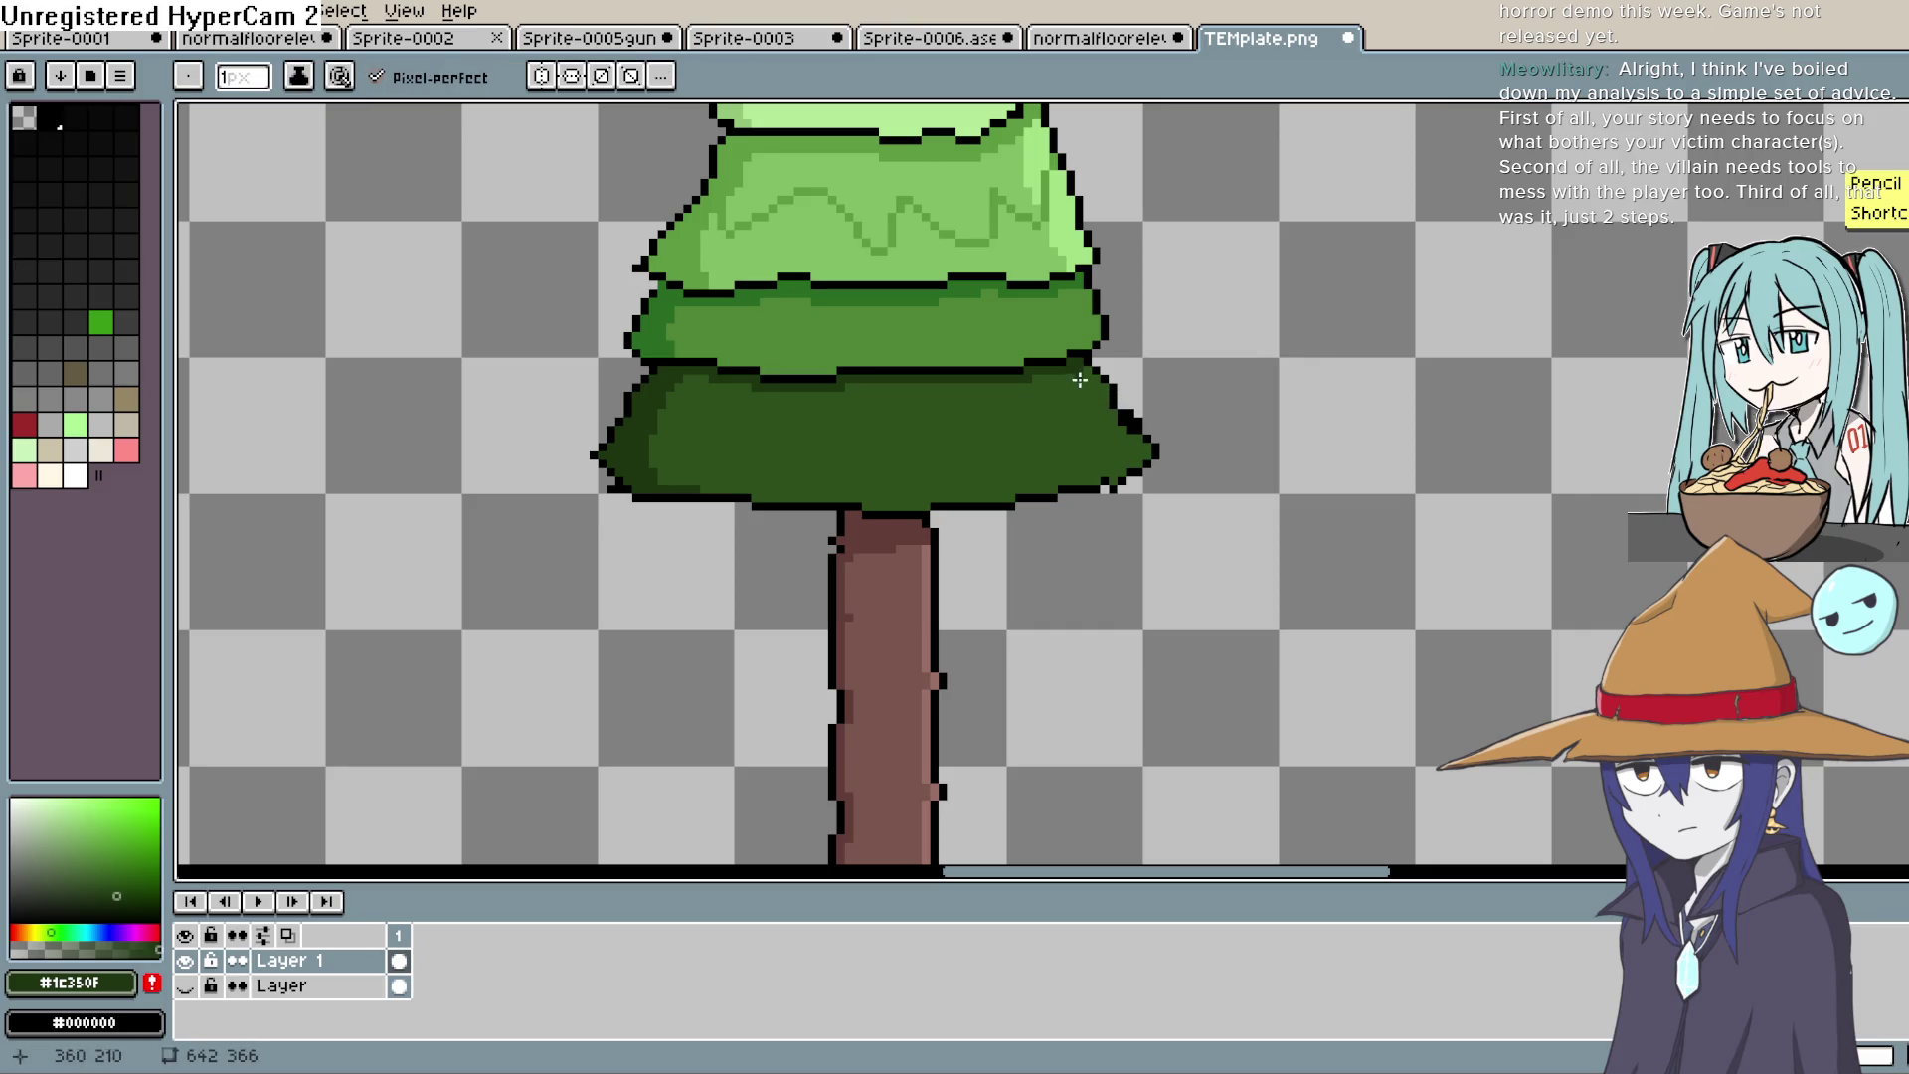
pyautogui.moveTo(647, 426); pyautogui.dragTo(671, 458)
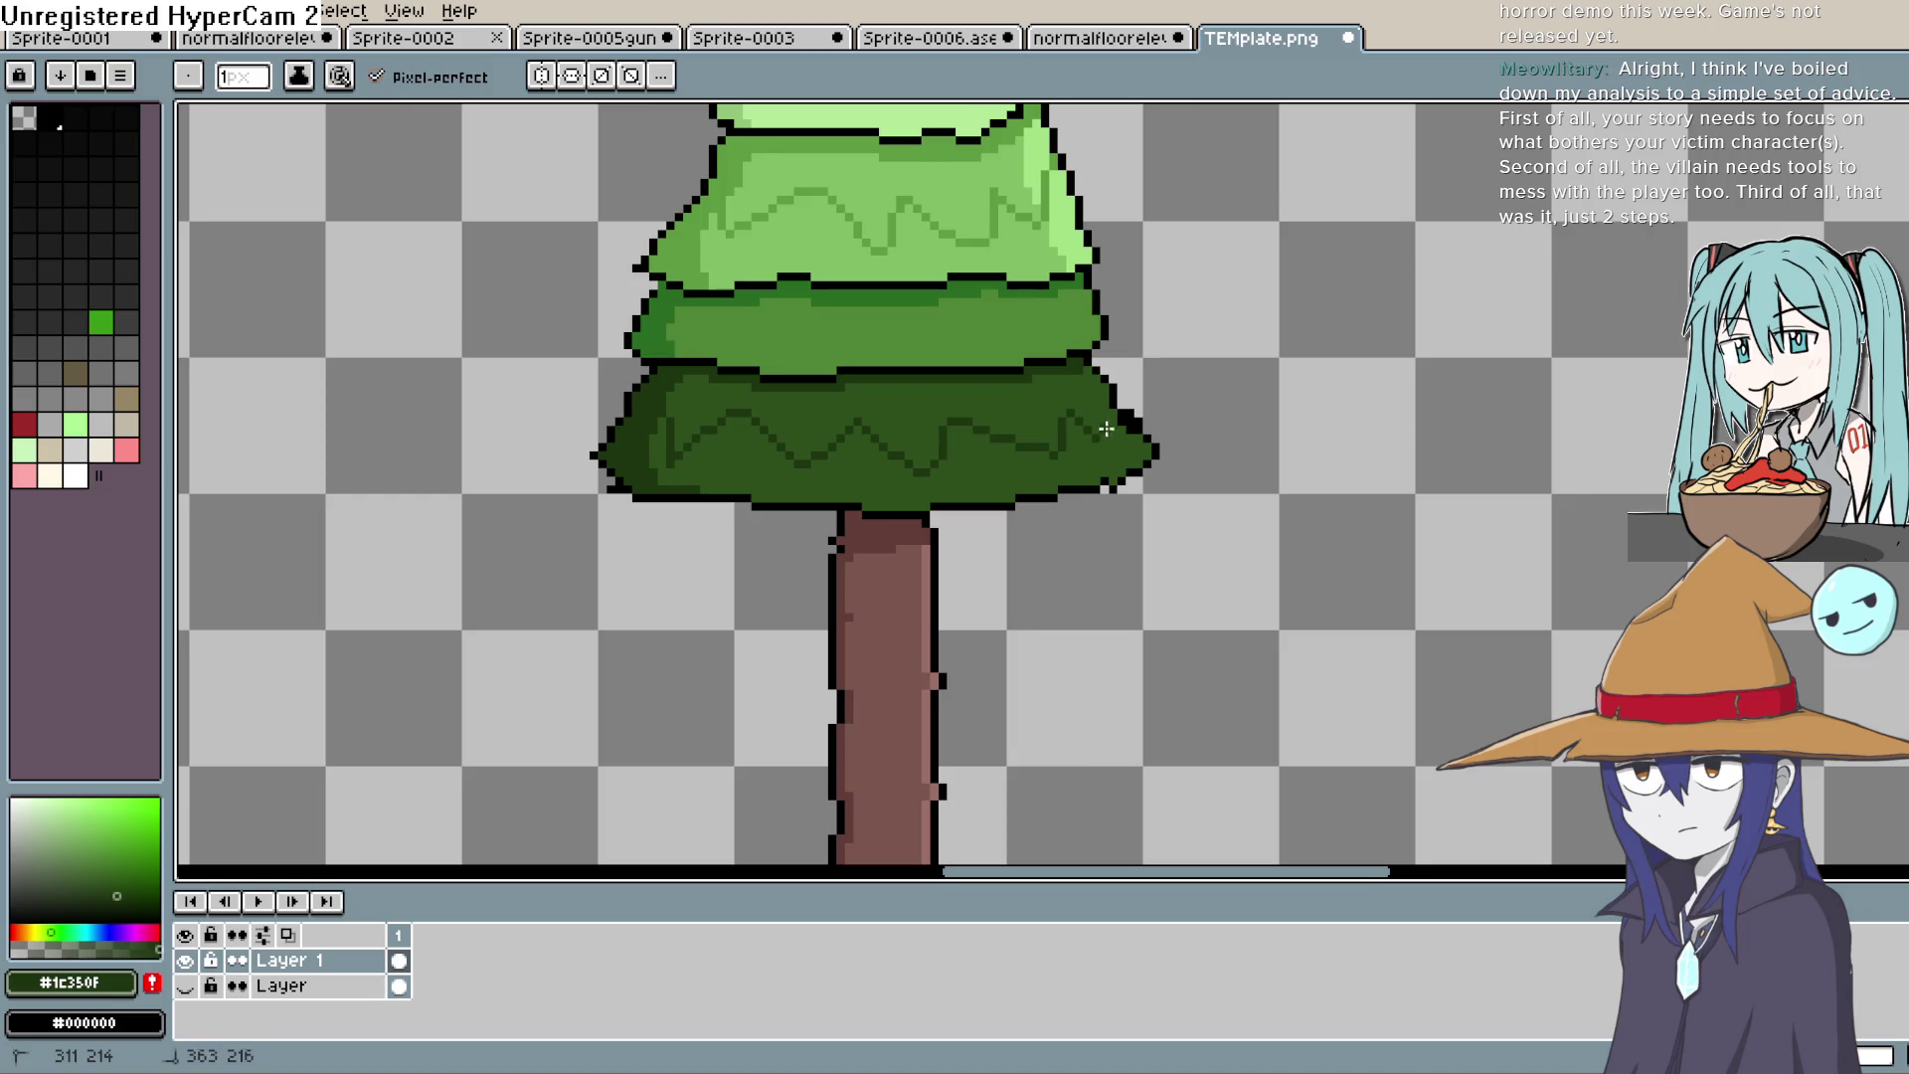
# Step: Eyedrop green #286a22 and draw a zigzag texture line across the third tier
pyautogui.press('i')
pyautogui.click(666, 315)
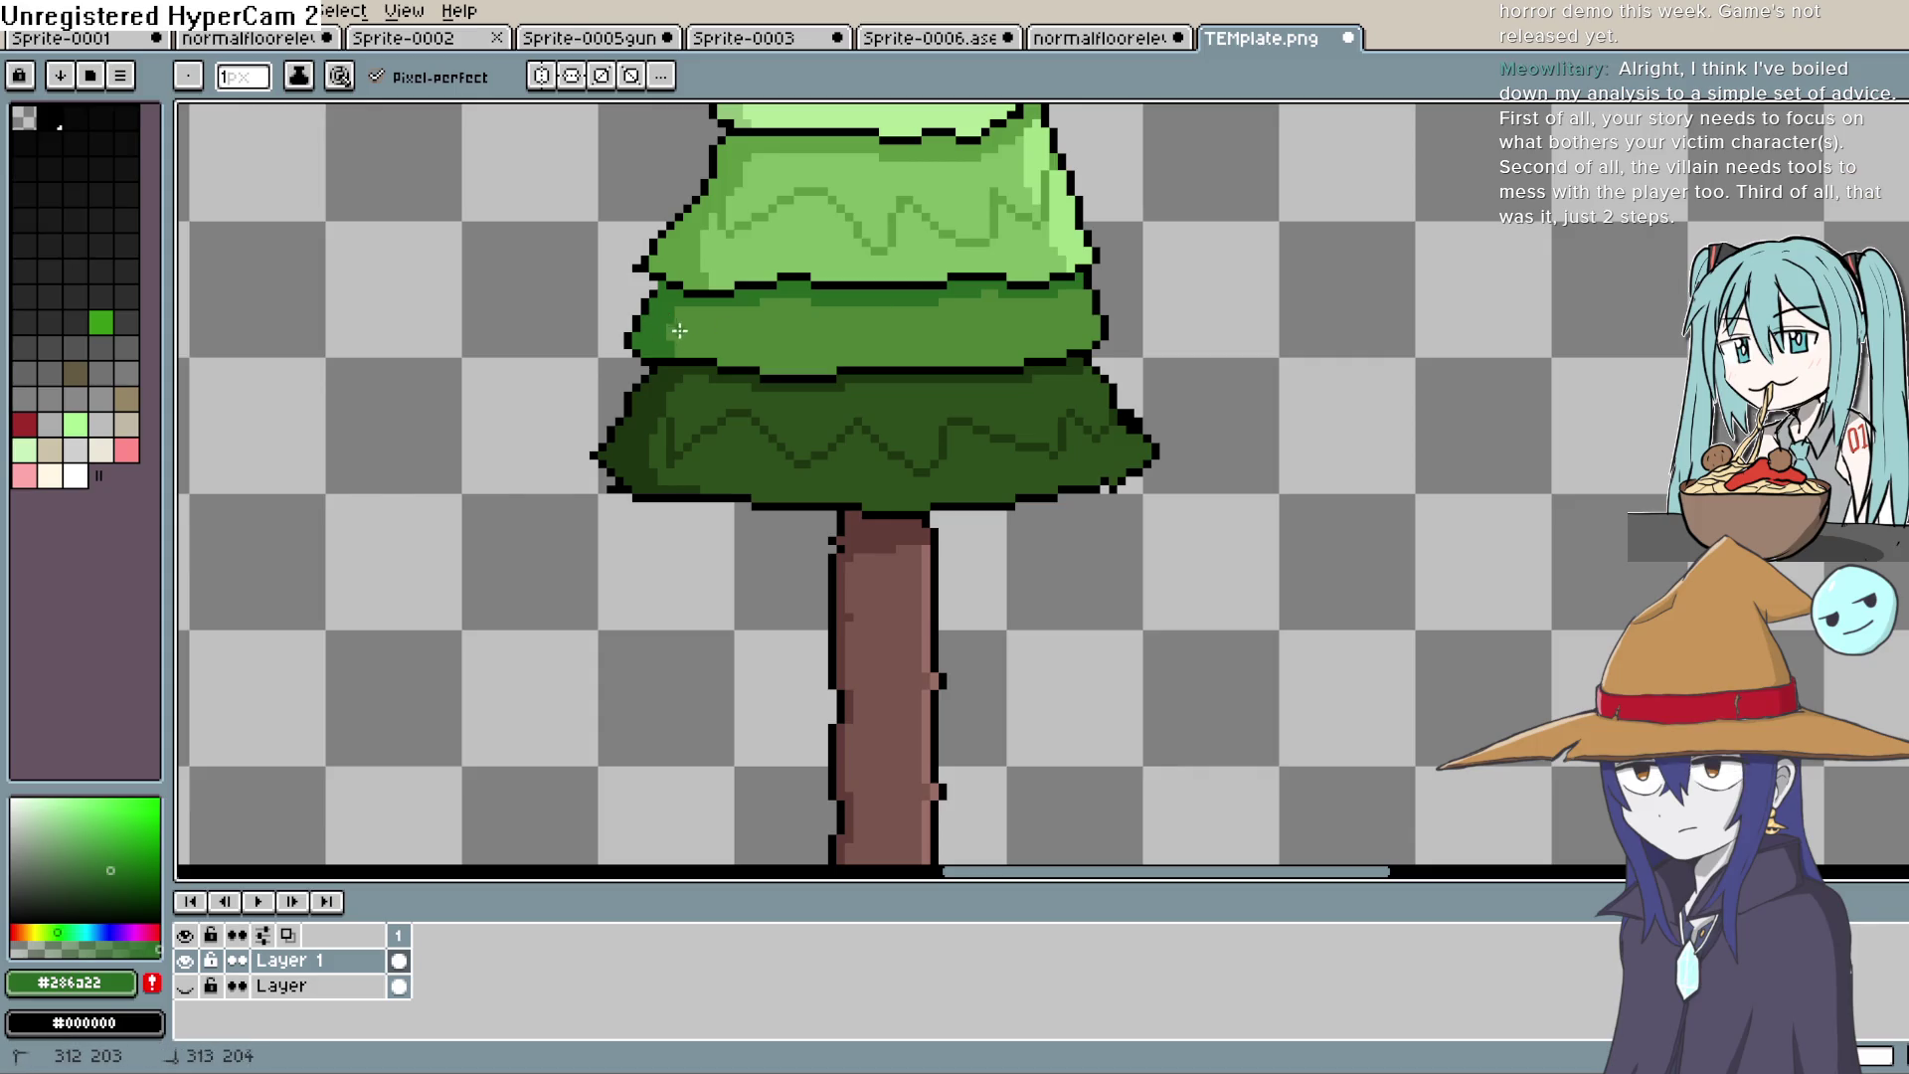
pyautogui.moveTo(755, 328); pyautogui.dragTo(1089, 316)
pyautogui.scroll(3, 1213, 535)
pyautogui.scroll(-4, 1213, 534)
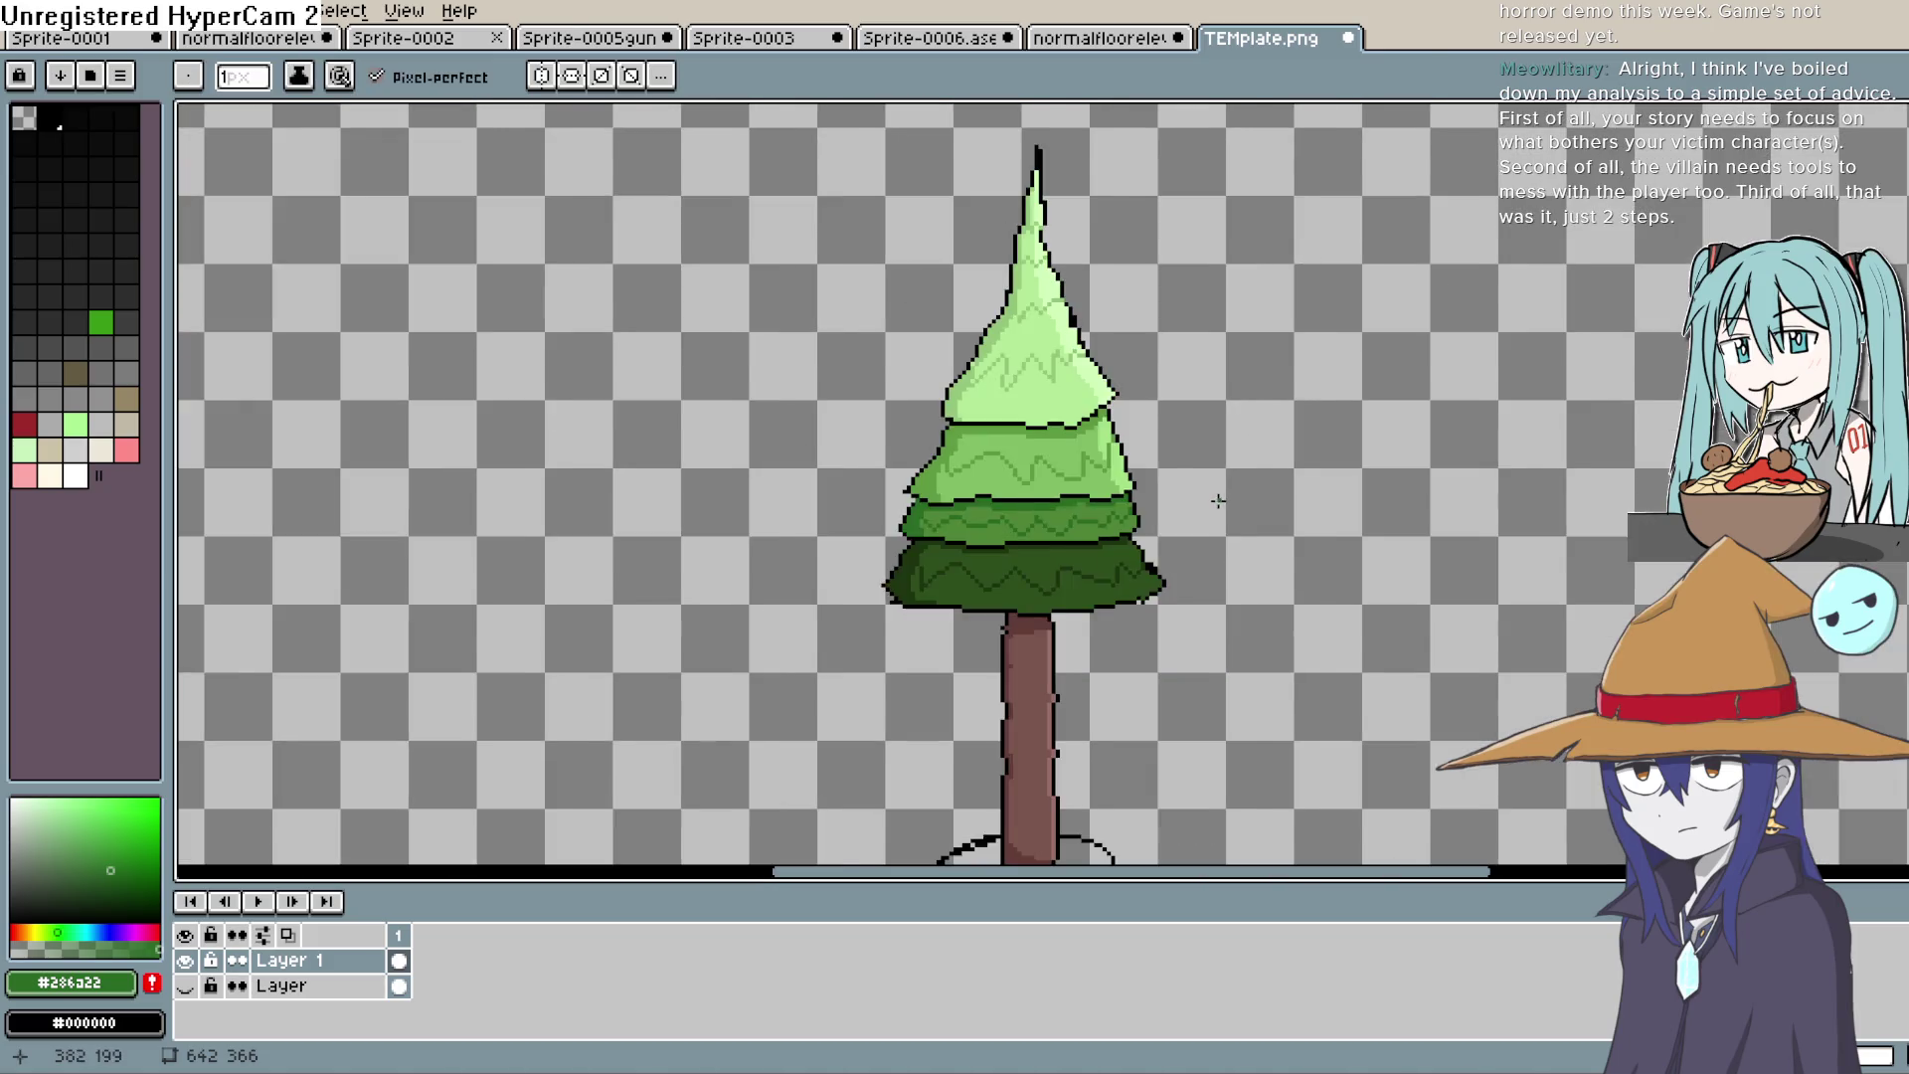
pyautogui.press('space')
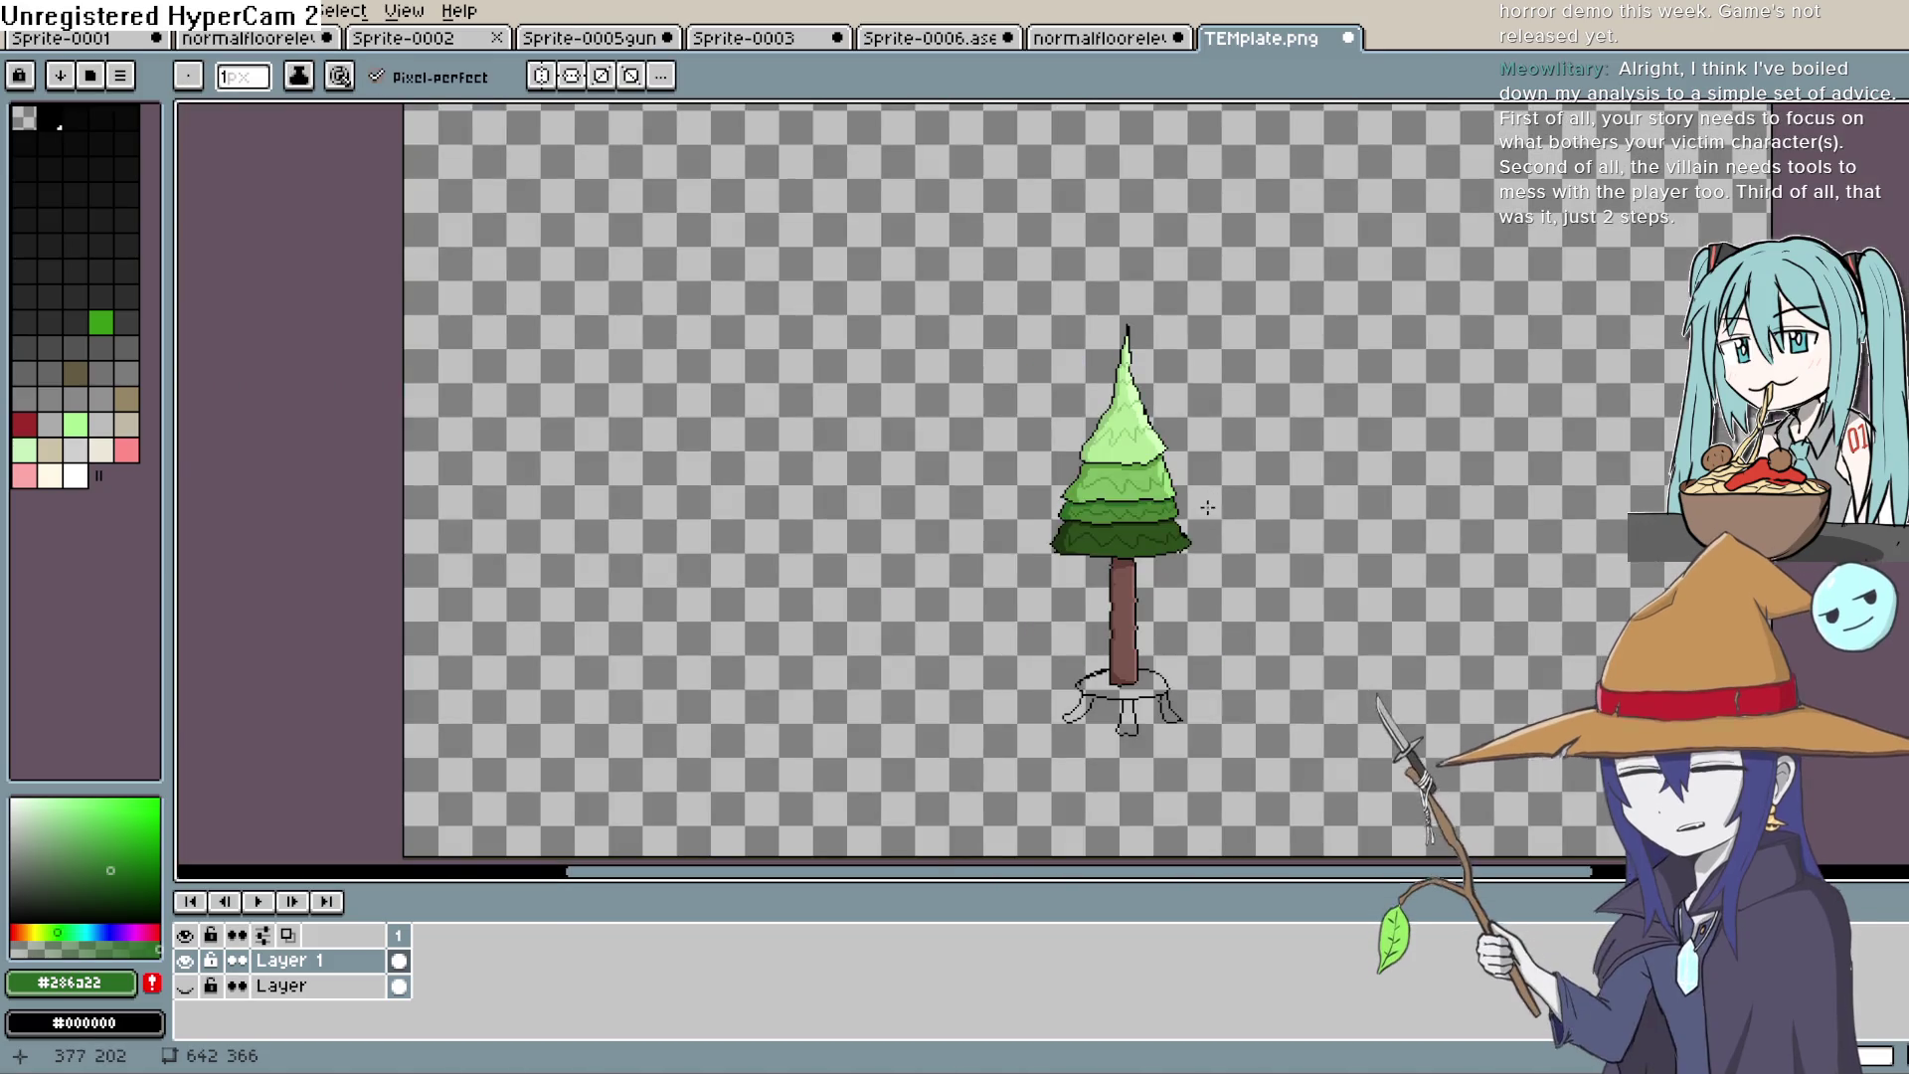
pyautogui.scroll(2, 1211, 510)
pyautogui.moveTo(1168, 503); pyautogui.dragTo(1198, 502)
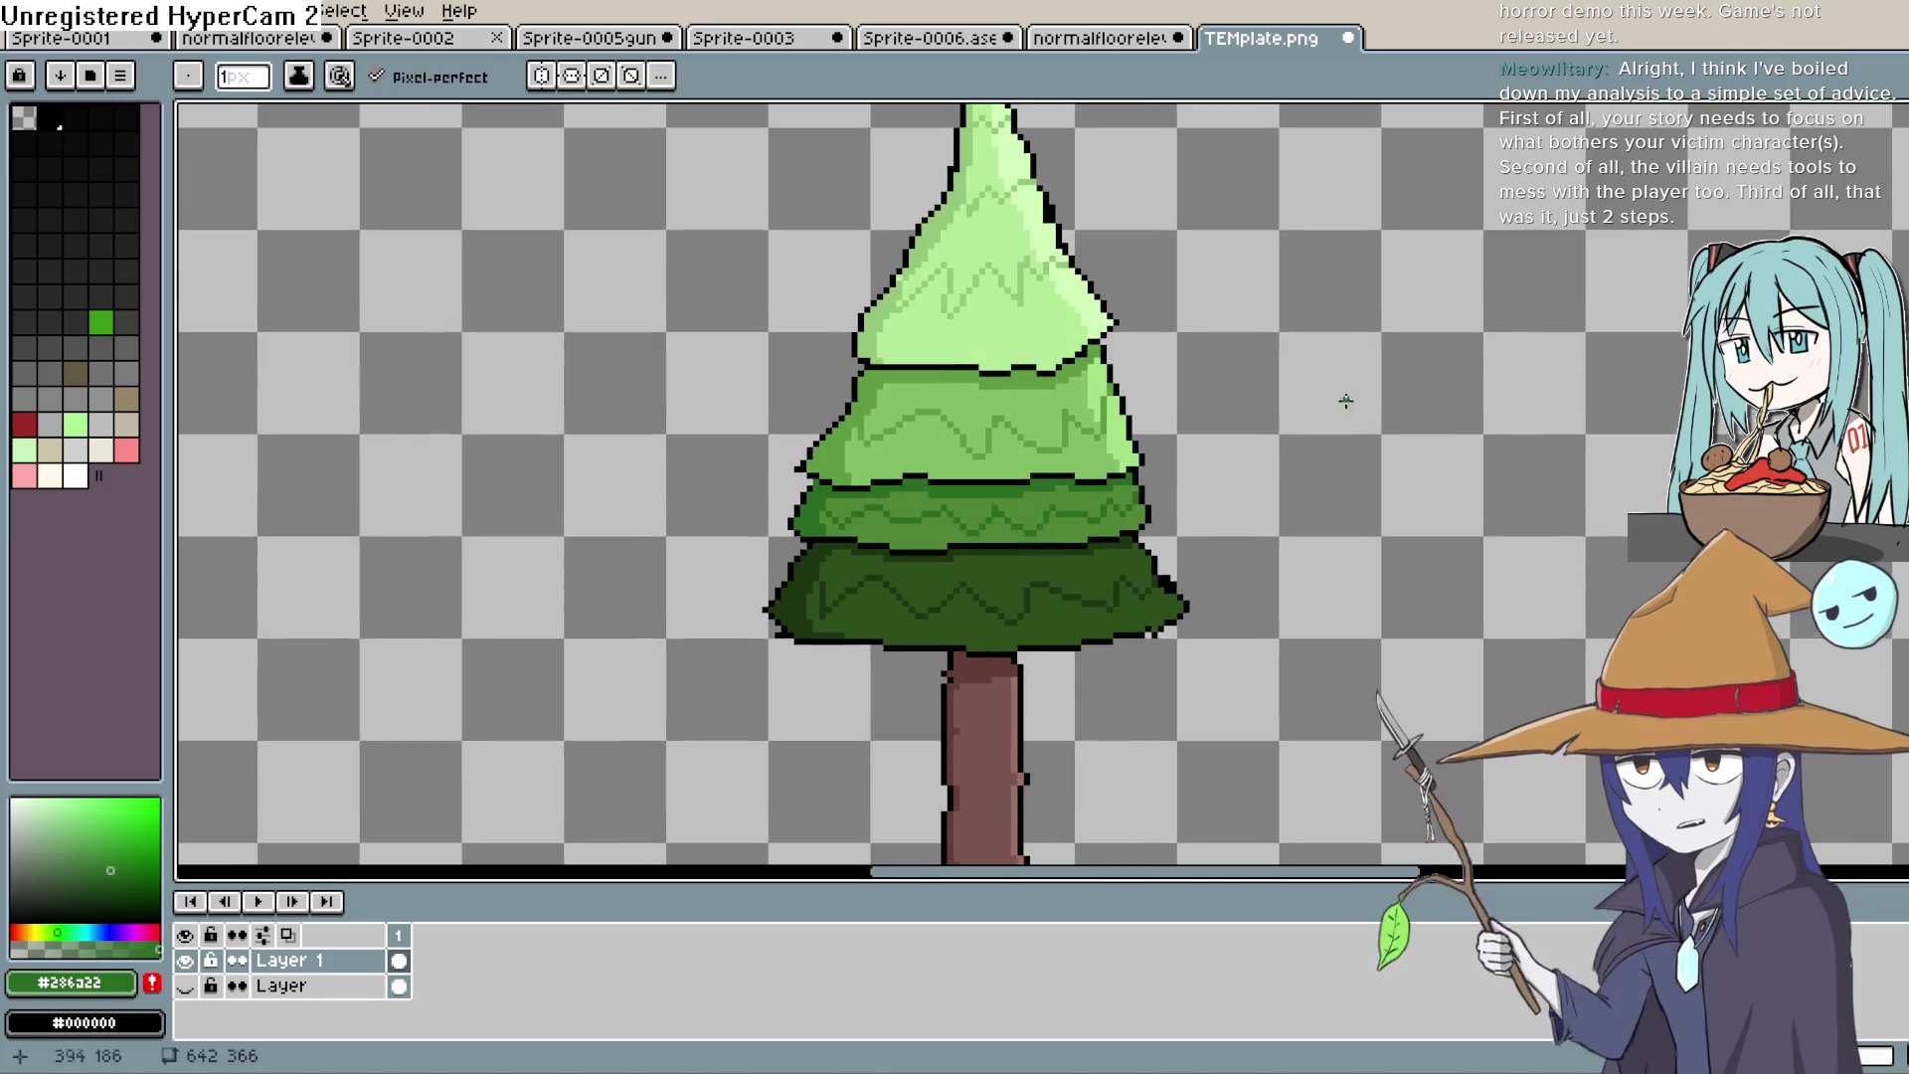
# Step: Fill the second tier band with #5e9a41, then undo to restore the third tier's zigzags
pyautogui.press('g')
pyautogui.click(1030, 396)
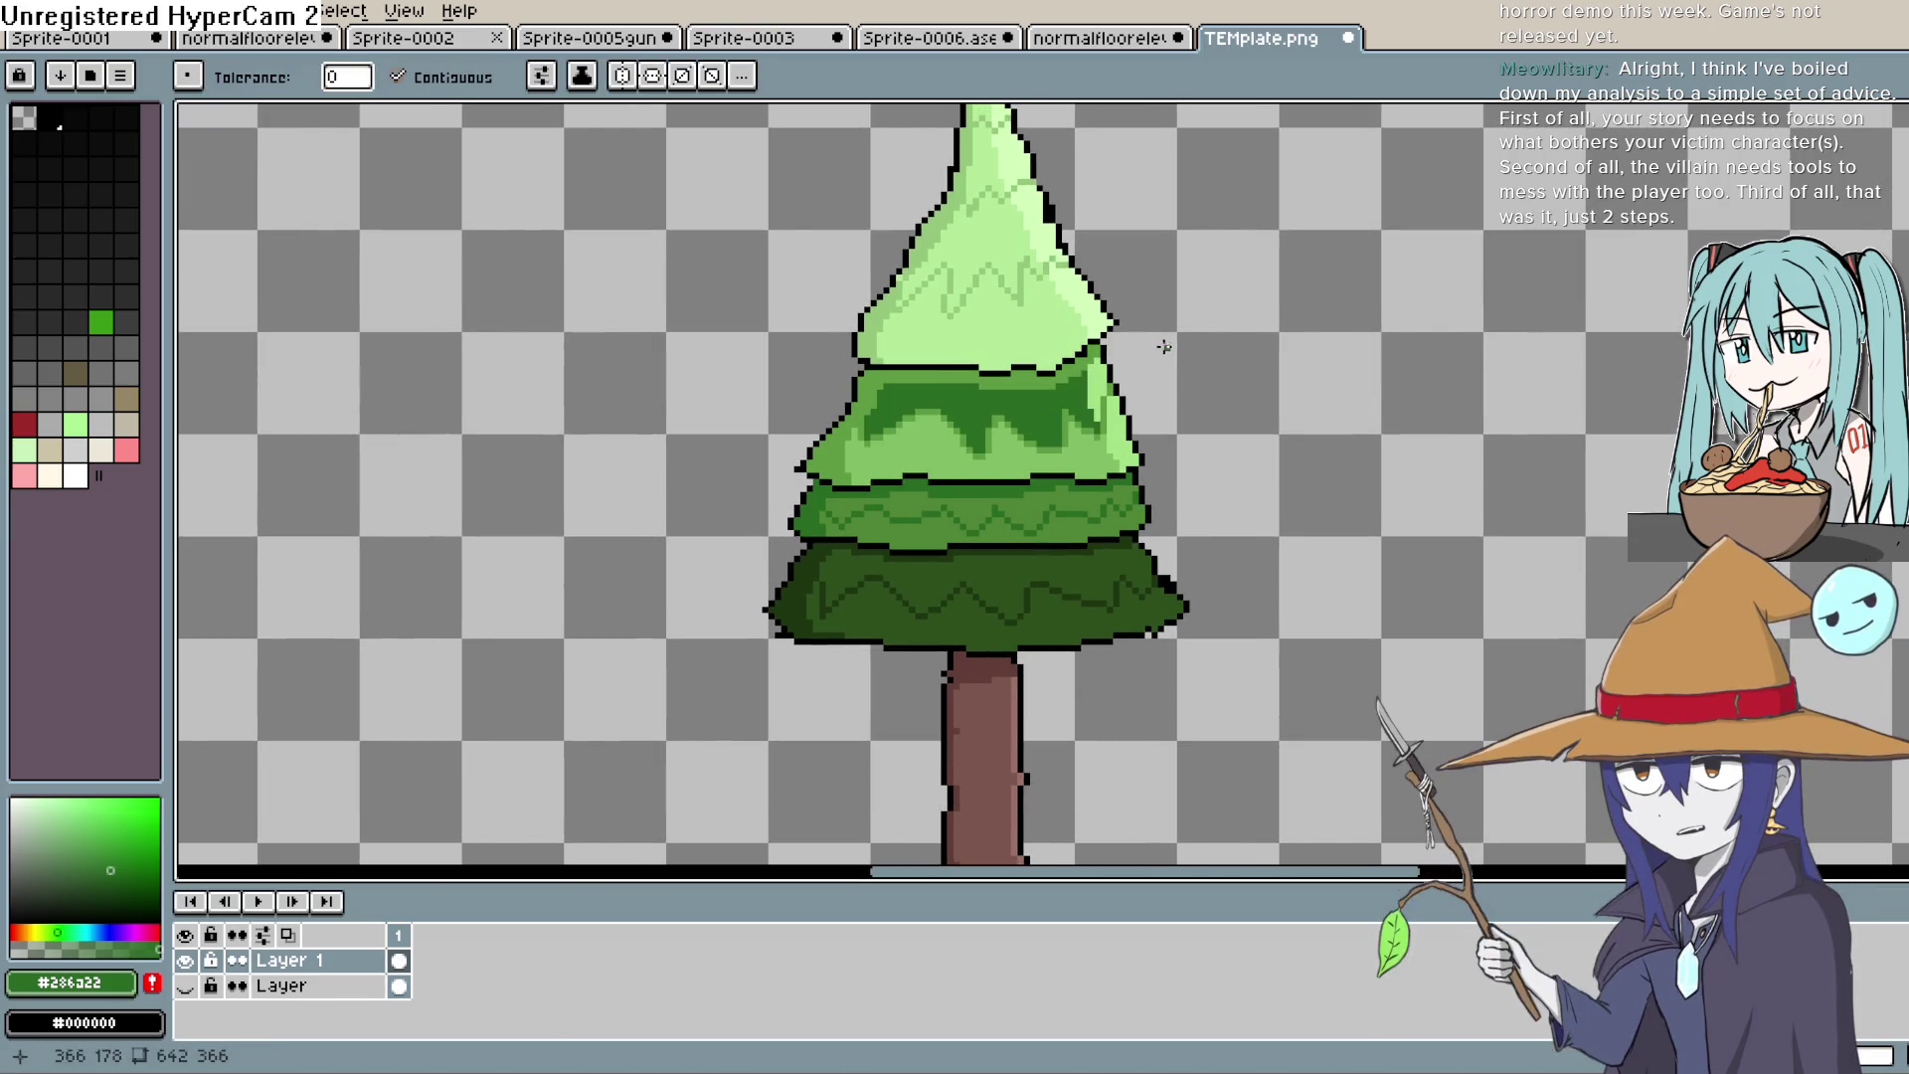
pyautogui.hotkey('ctrl', 'z')
pyautogui.press('i')
pyautogui.click(994, 367)
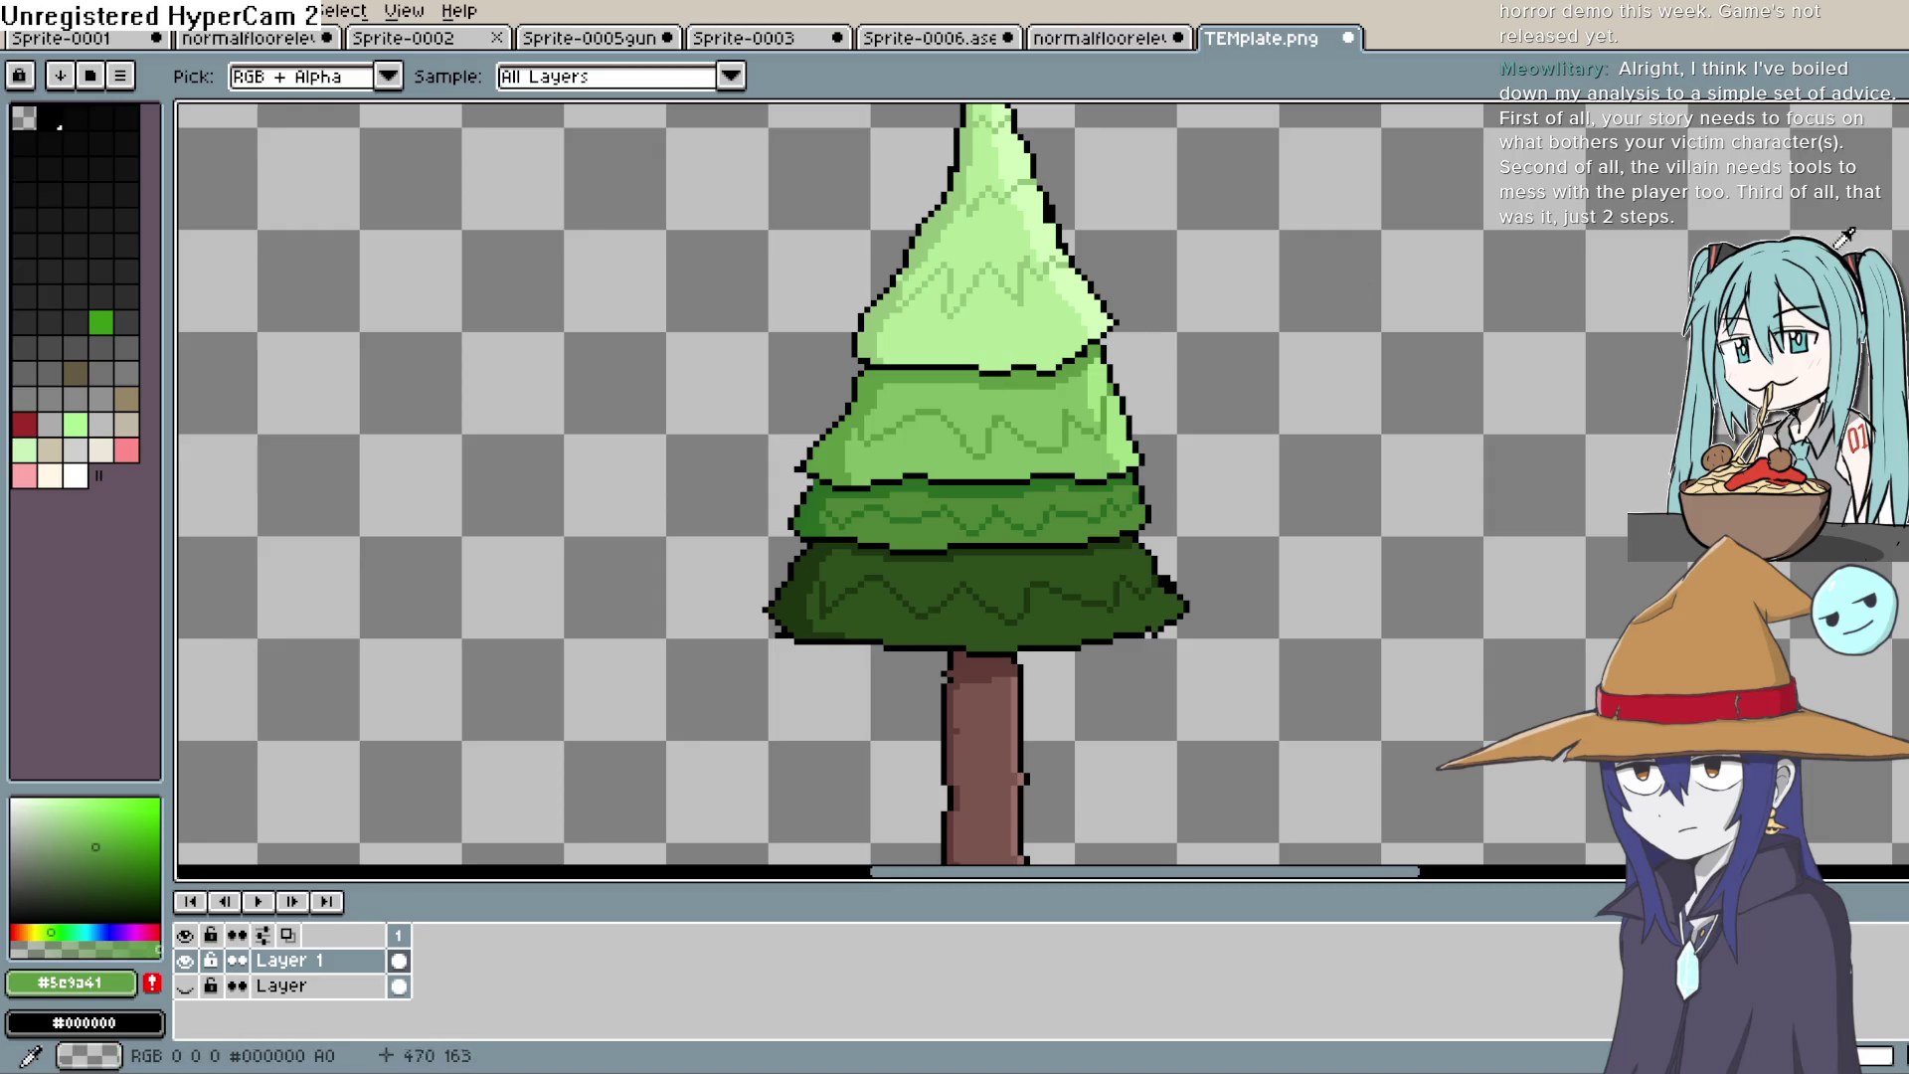
pyautogui.press('g')
pyautogui.click(1095, 383)
pyautogui.moveTo(1082, 350); pyautogui.dragTo(1084, 498)
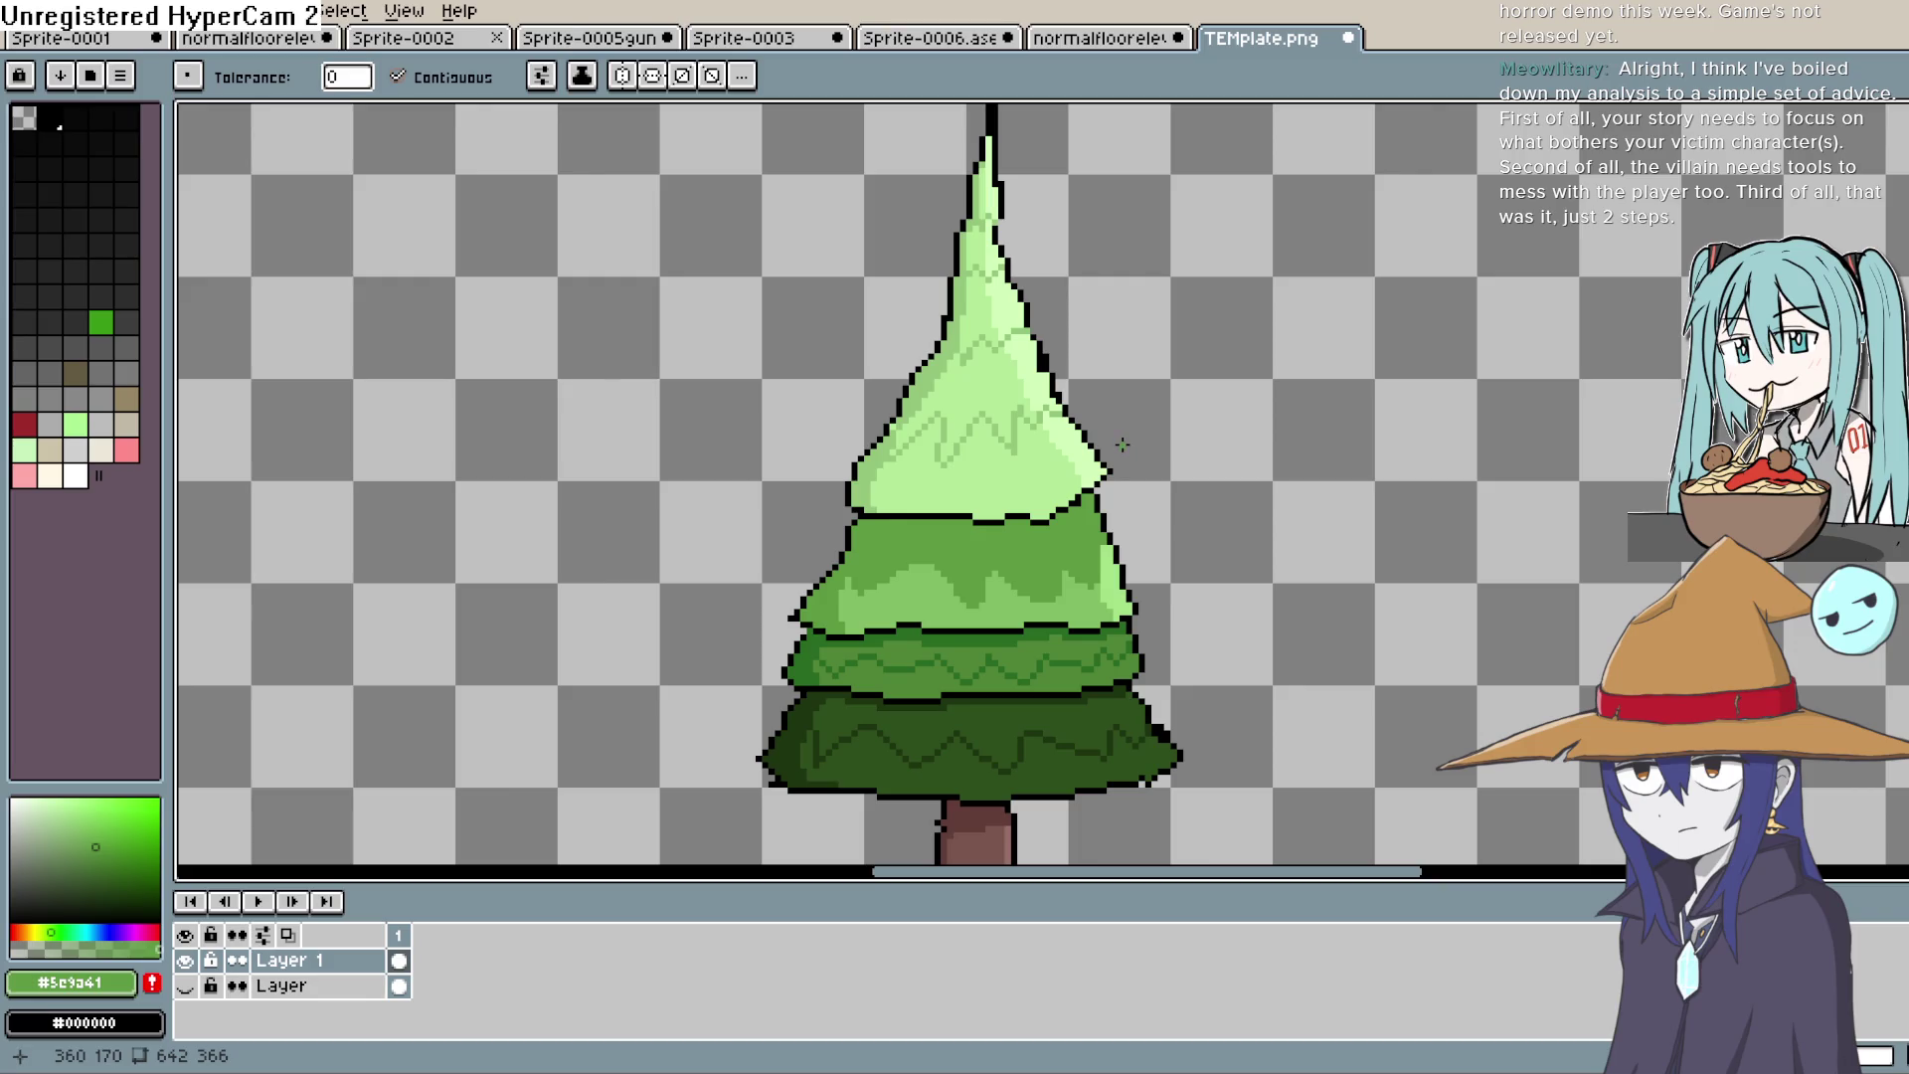
pyautogui.moveTo(1164, 482); pyautogui.dragTo(1121, 396)
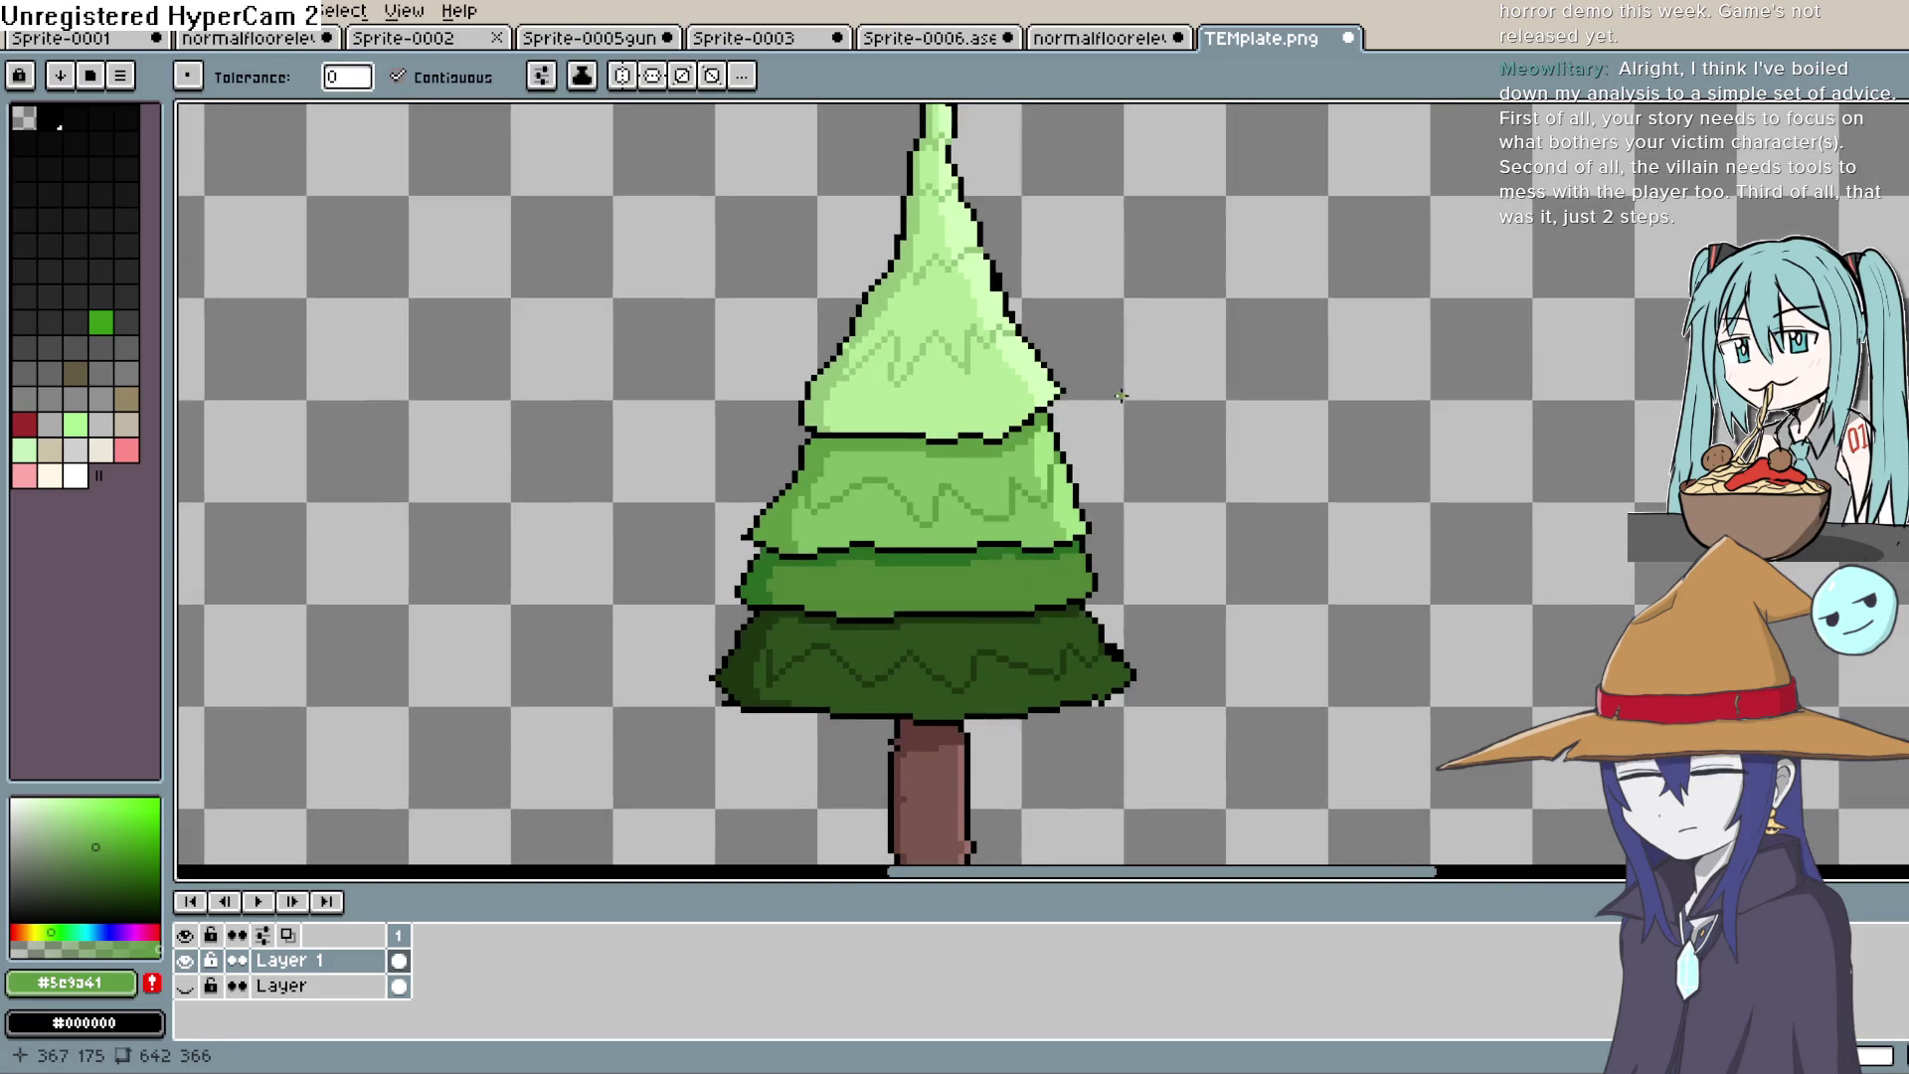
pyautogui.hotkey('ctrl', 'z')
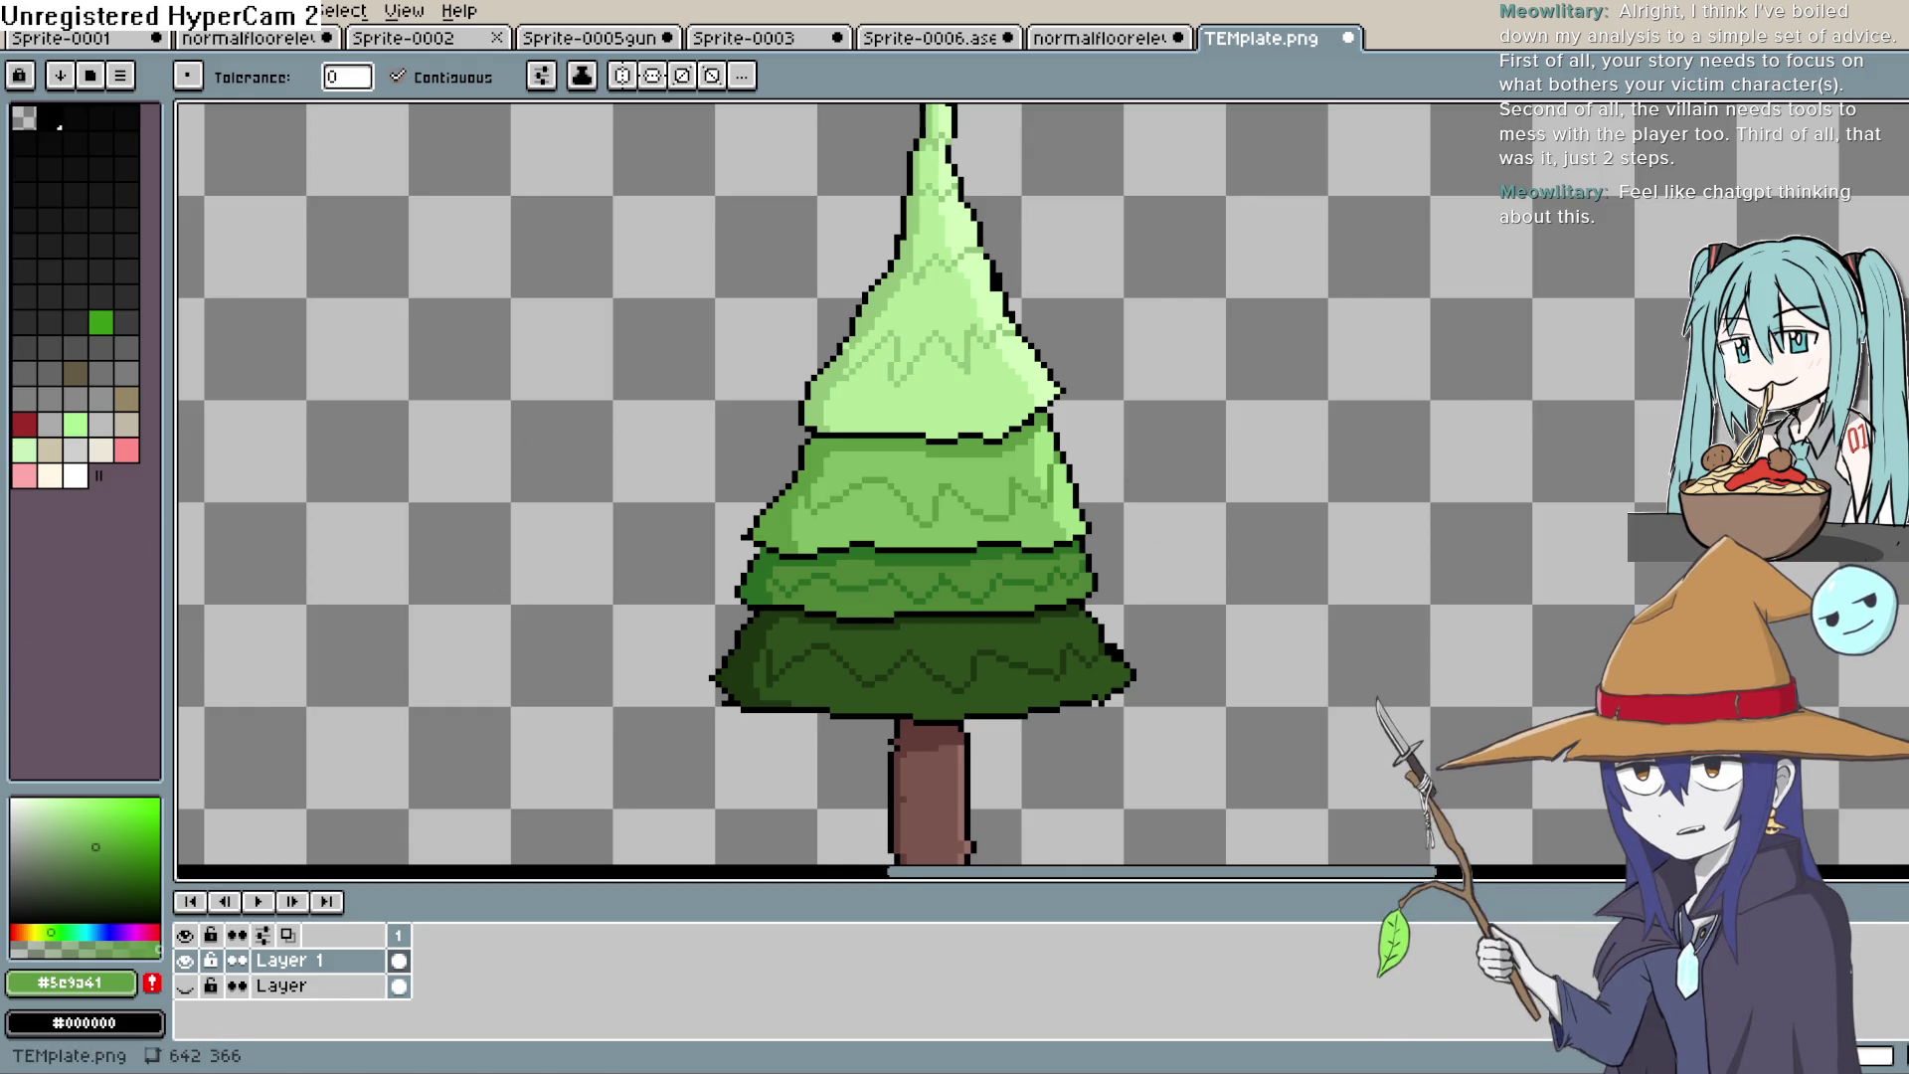
pyautogui.hotkey('alt', 'Tab')
pyautogui.scroll(2, 1153, 632)
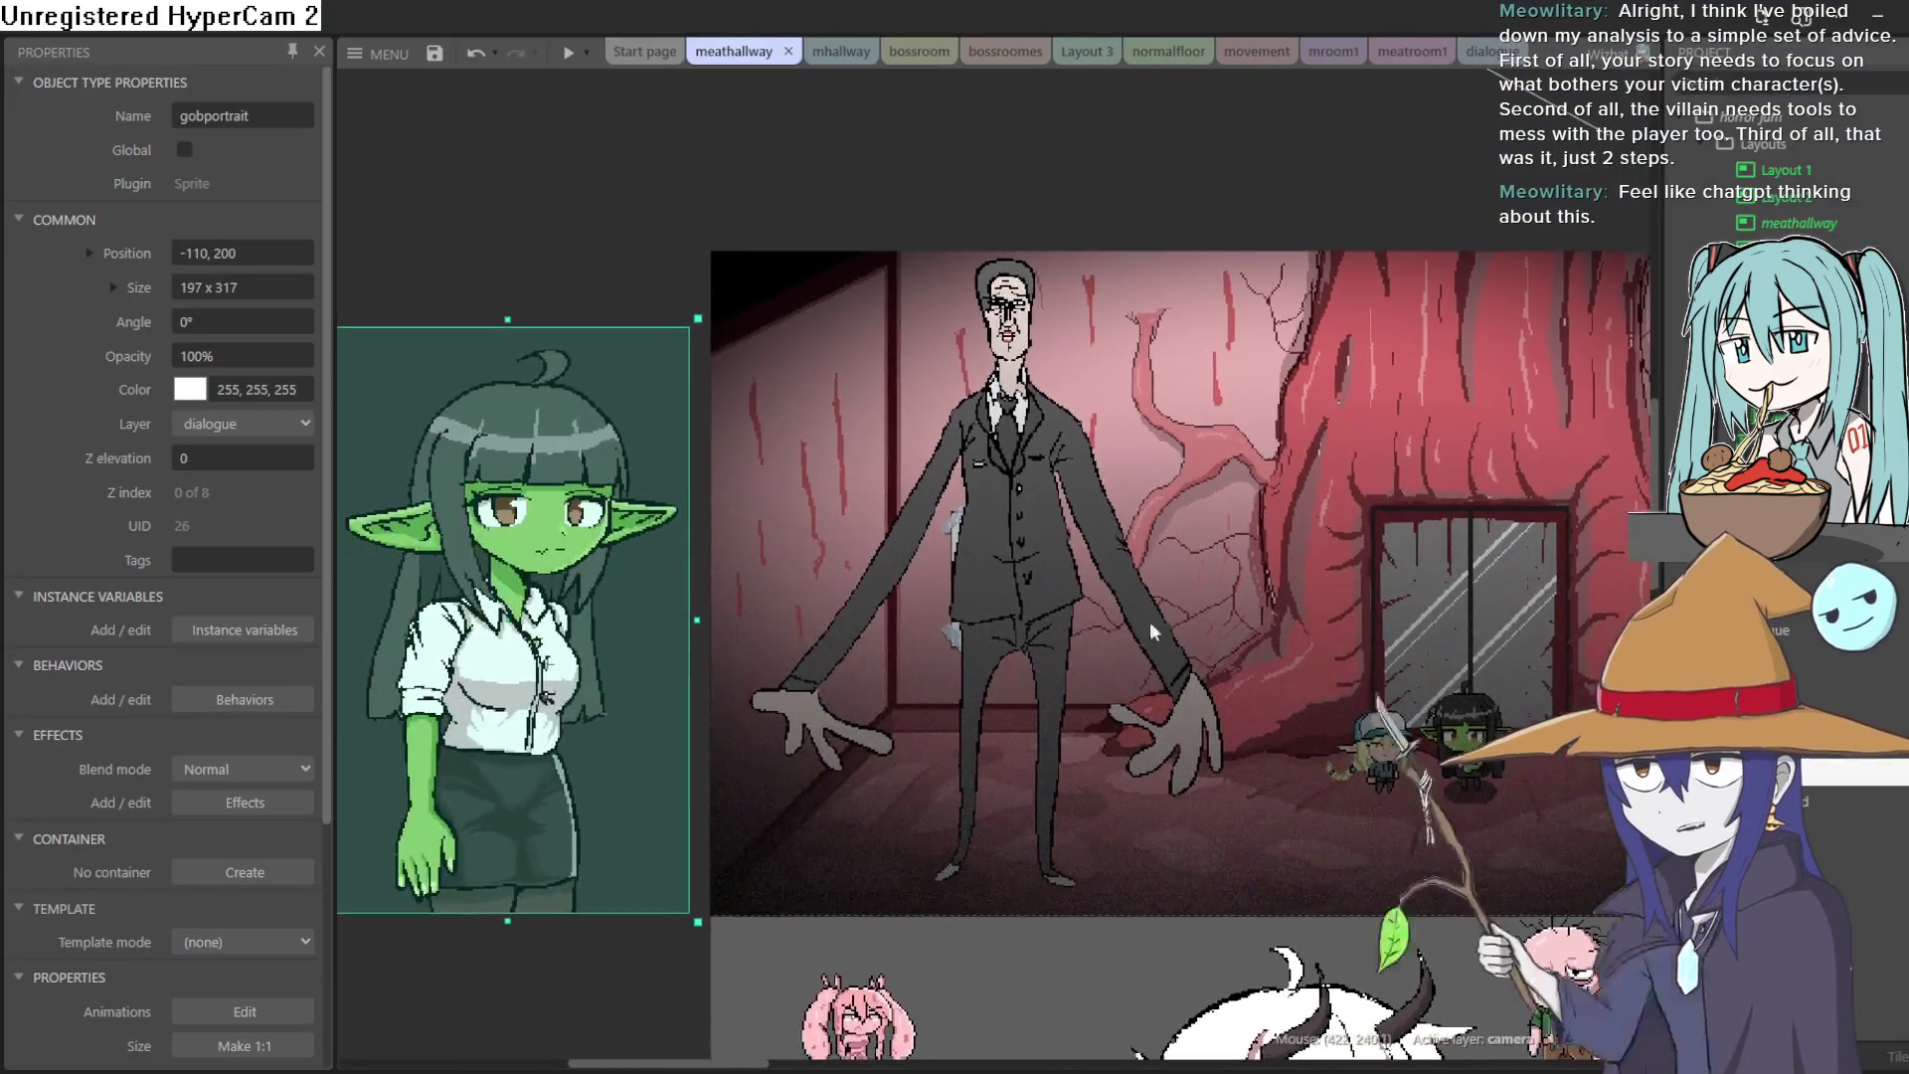
pyautogui.hscroll(-5, 1153, 632)
pyautogui.scroll(3, 1074, 714)
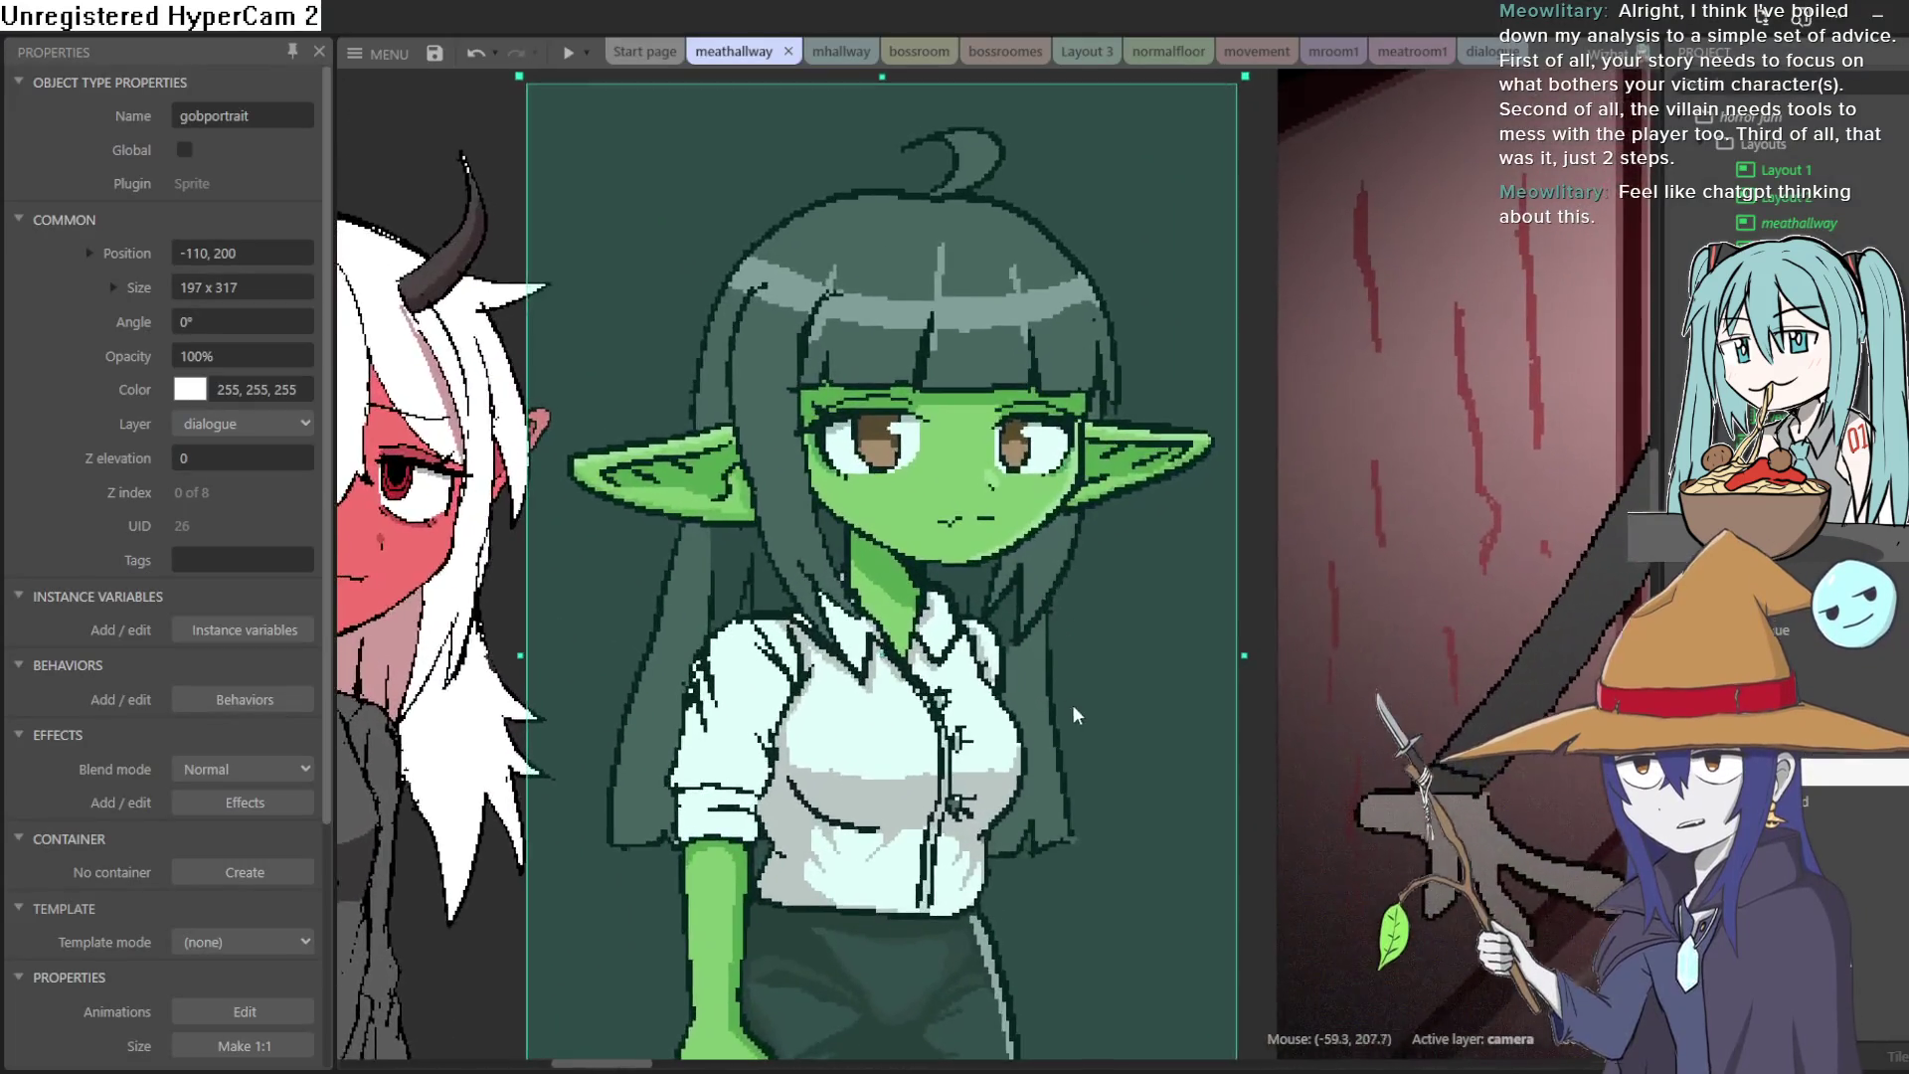
pyautogui.scroll(-3, 1151, 627)
pyautogui.scroll(2, 1170, 592)
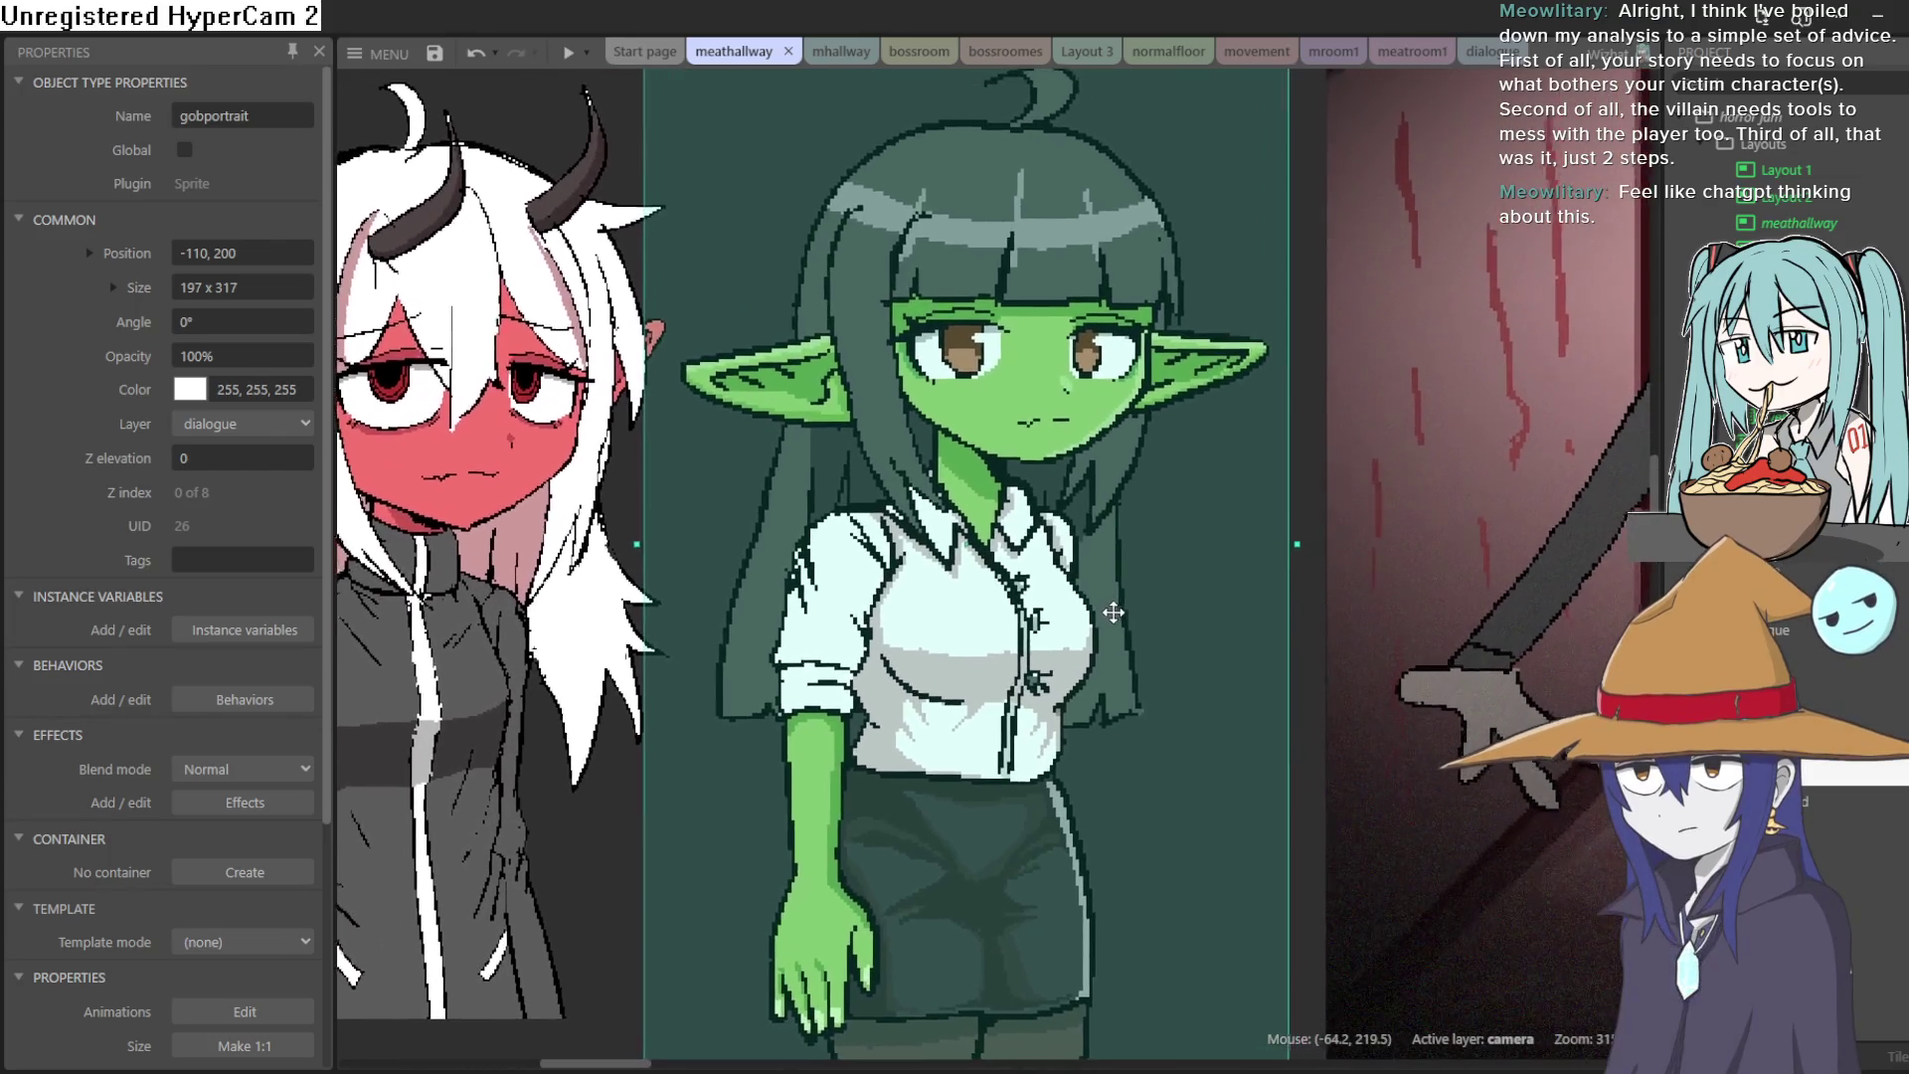
pyautogui.scroll(3, 1113, 613)
pyautogui.click(1078, 209)
pyautogui.moveTo(1097, 648)
pyautogui.mouseDown()
pyautogui.moveTo(1143, 279)
pyautogui.moveTo(1149, 326)
pyautogui.moveTo(924, 601)
pyautogui.moveTo(1099, 609)
pyautogui.moveTo(653, 591)
pyautogui.moveTo(737, 575)
pyautogui.moveTo(739, 593)
pyautogui.mouseUp()
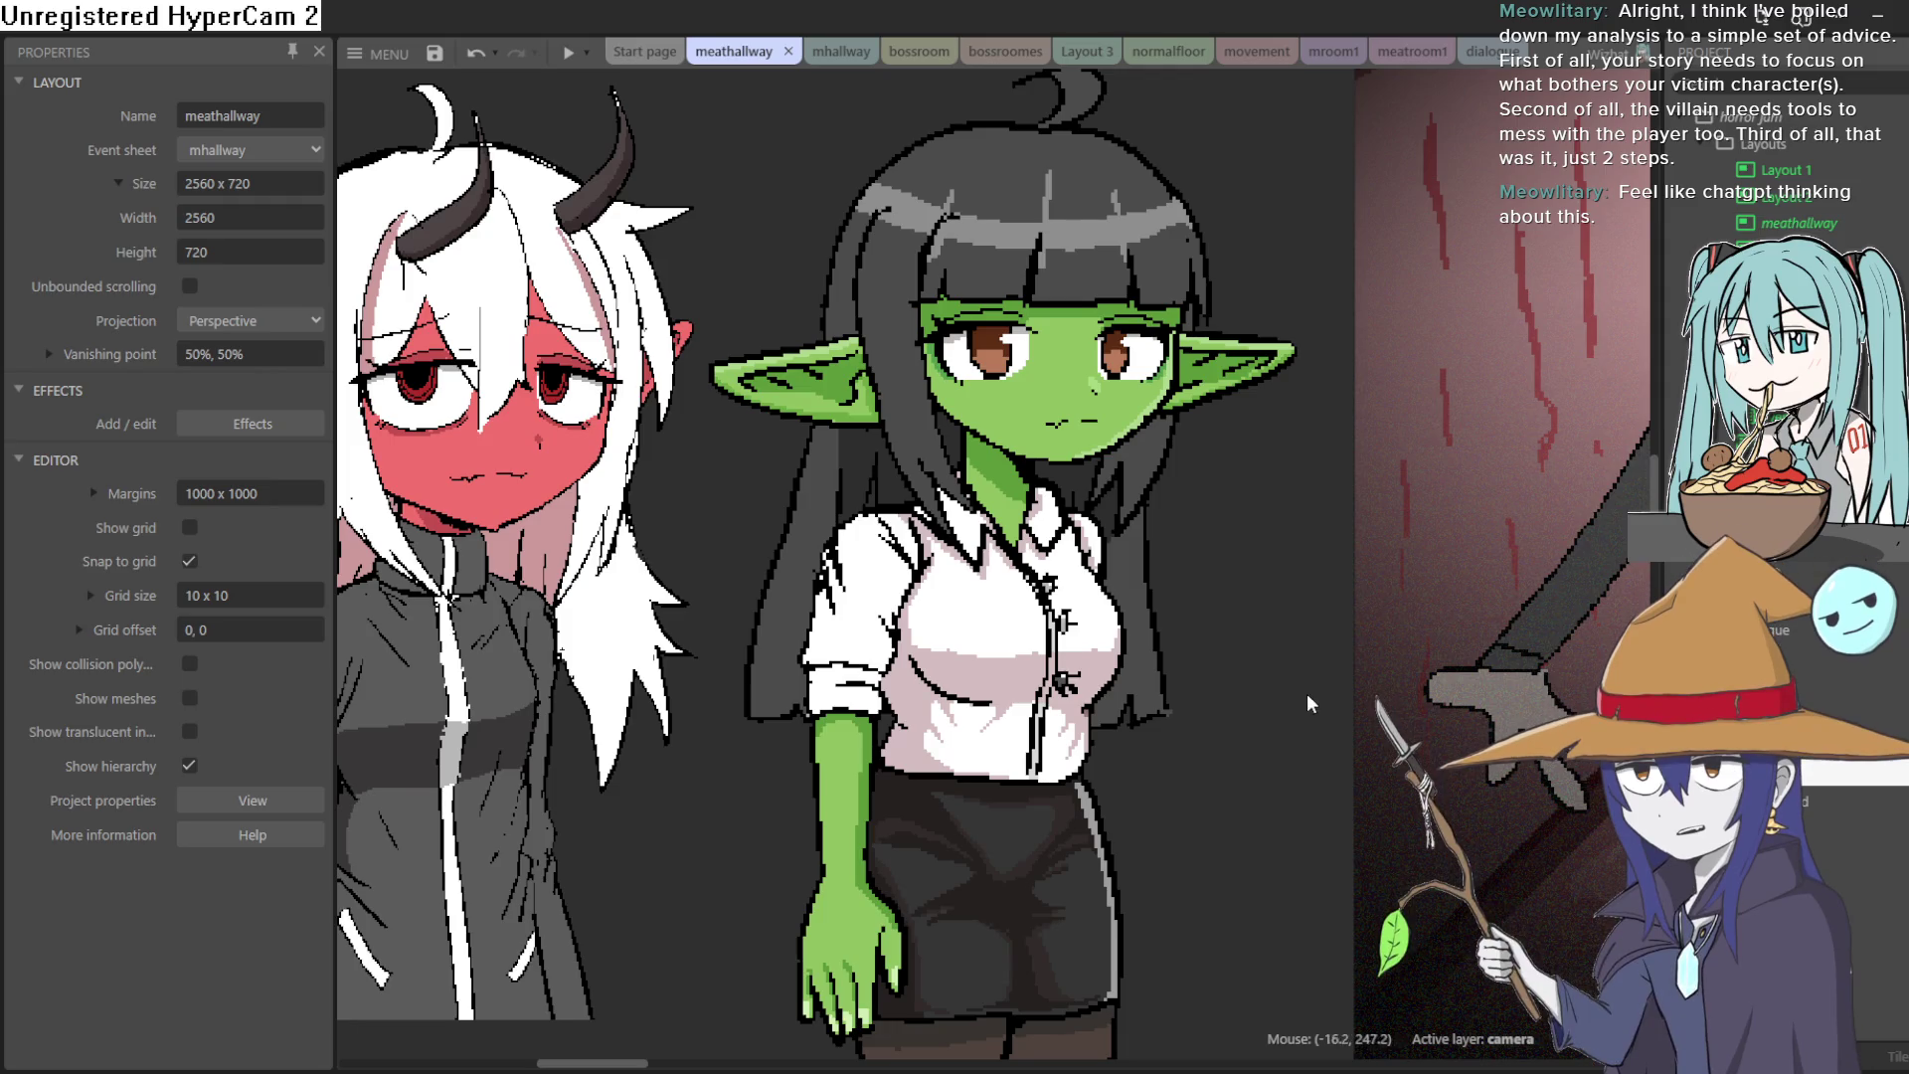
pyautogui.hscroll(5, 1156, 742)
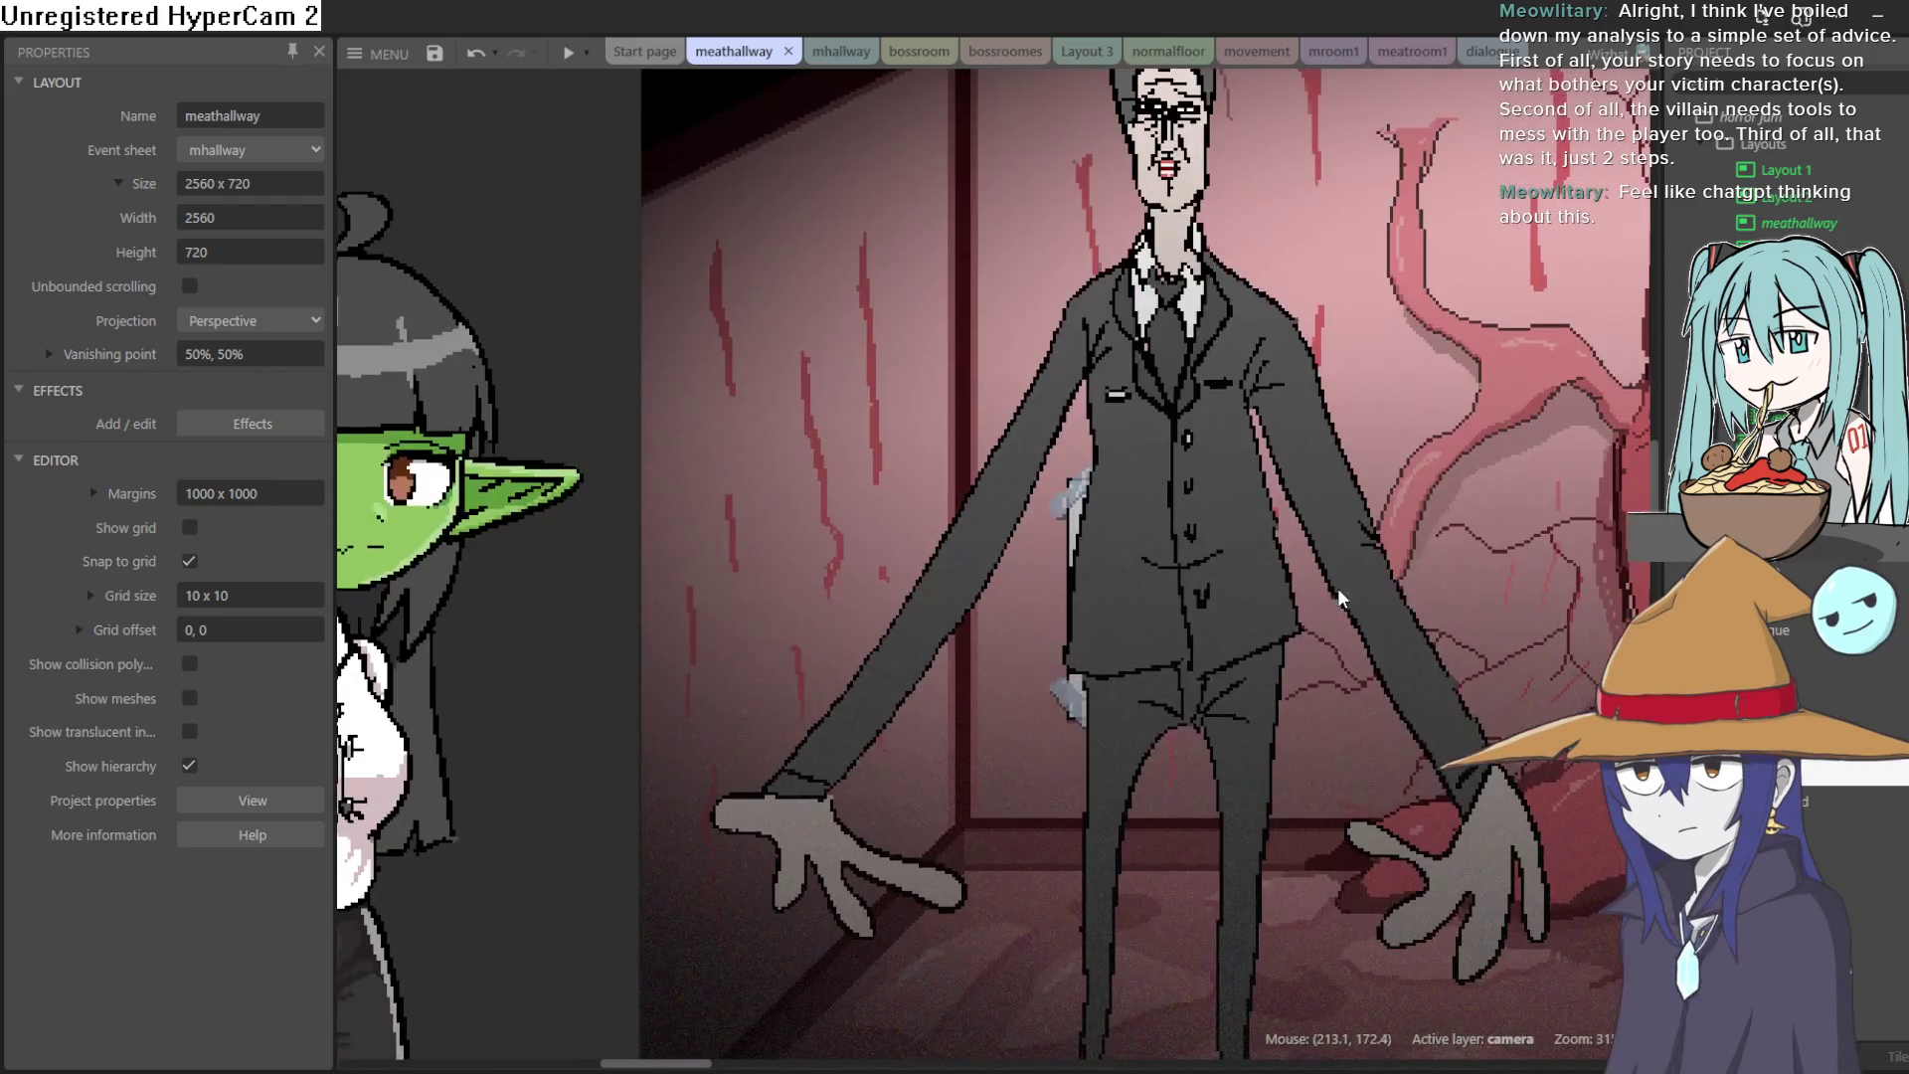
pyautogui.moveTo(1271, 663)
pyautogui.mouseDown()
pyautogui.moveTo(1213, 658)
pyautogui.moveTo(901, 525)
pyautogui.moveTo(1031, 663)
pyautogui.moveTo(1148, 621)
pyautogui.moveTo(1190, 641)
pyautogui.moveTo(1387, 625)
pyautogui.moveTo(1219, 663)
pyautogui.moveTo(1008, 624)
pyautogui.mouseUp()
pyautogui.click(916, 613)
pyautogui.scroll(2, 937, 628)
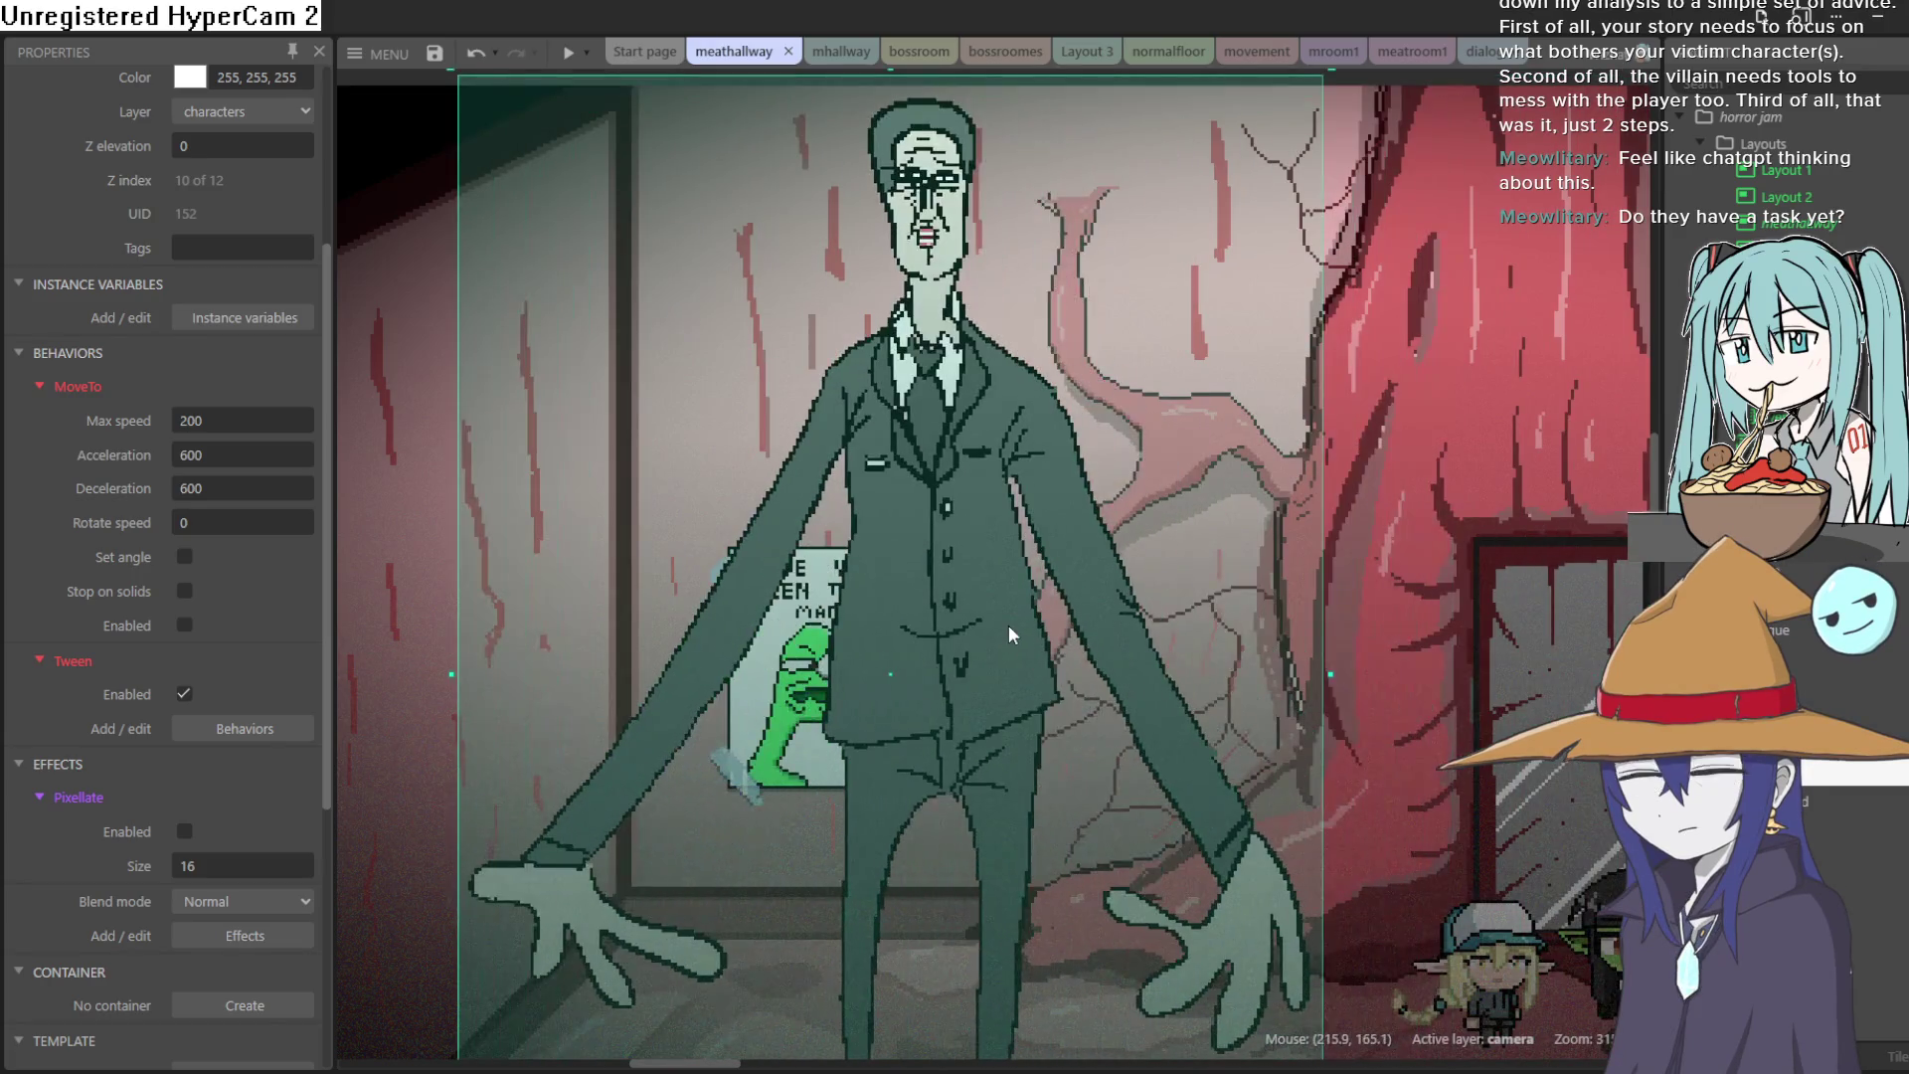
pyautogui.hscroll(-5, 642, 330)
pyautogui.click(645, 338)
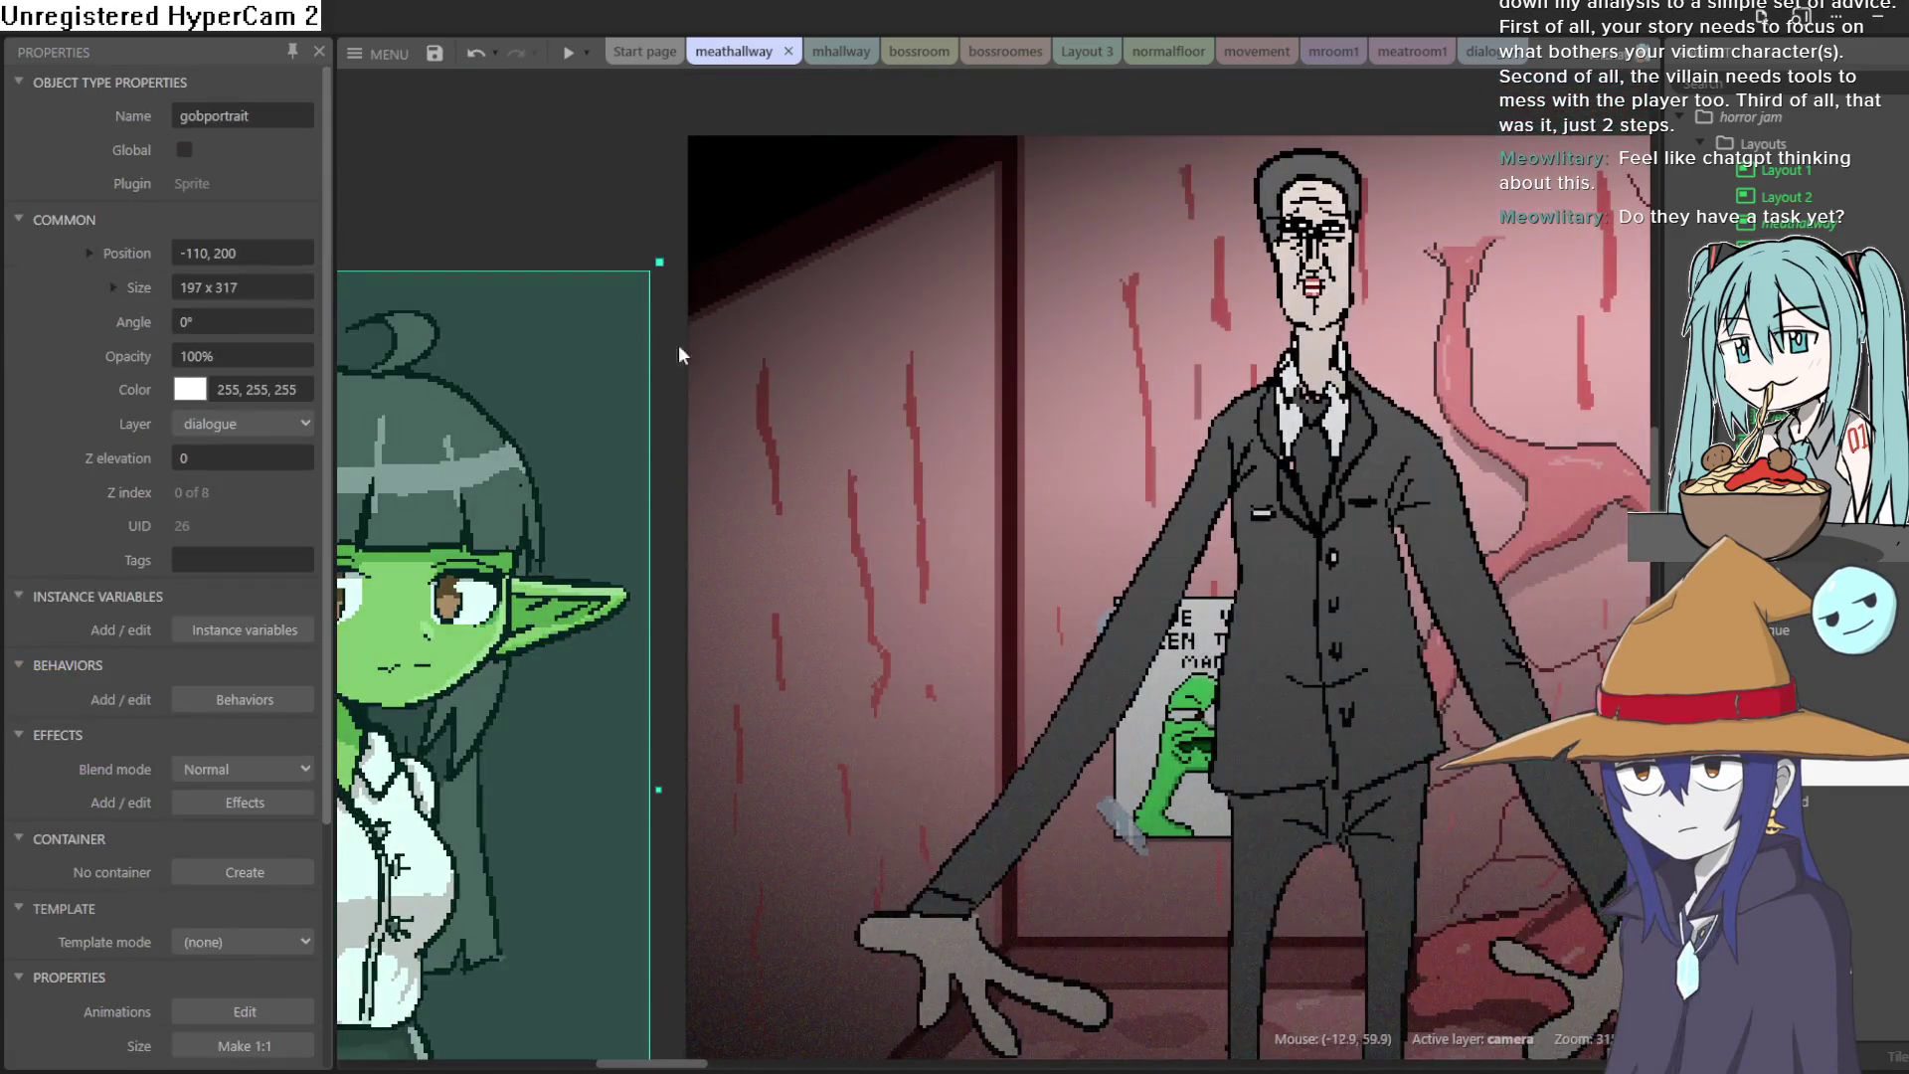
pyautogui.moveTo(904, 591); pyautogui.dragTo(1272, 516)
pyautogui.scroll(-4, 1273, 517)
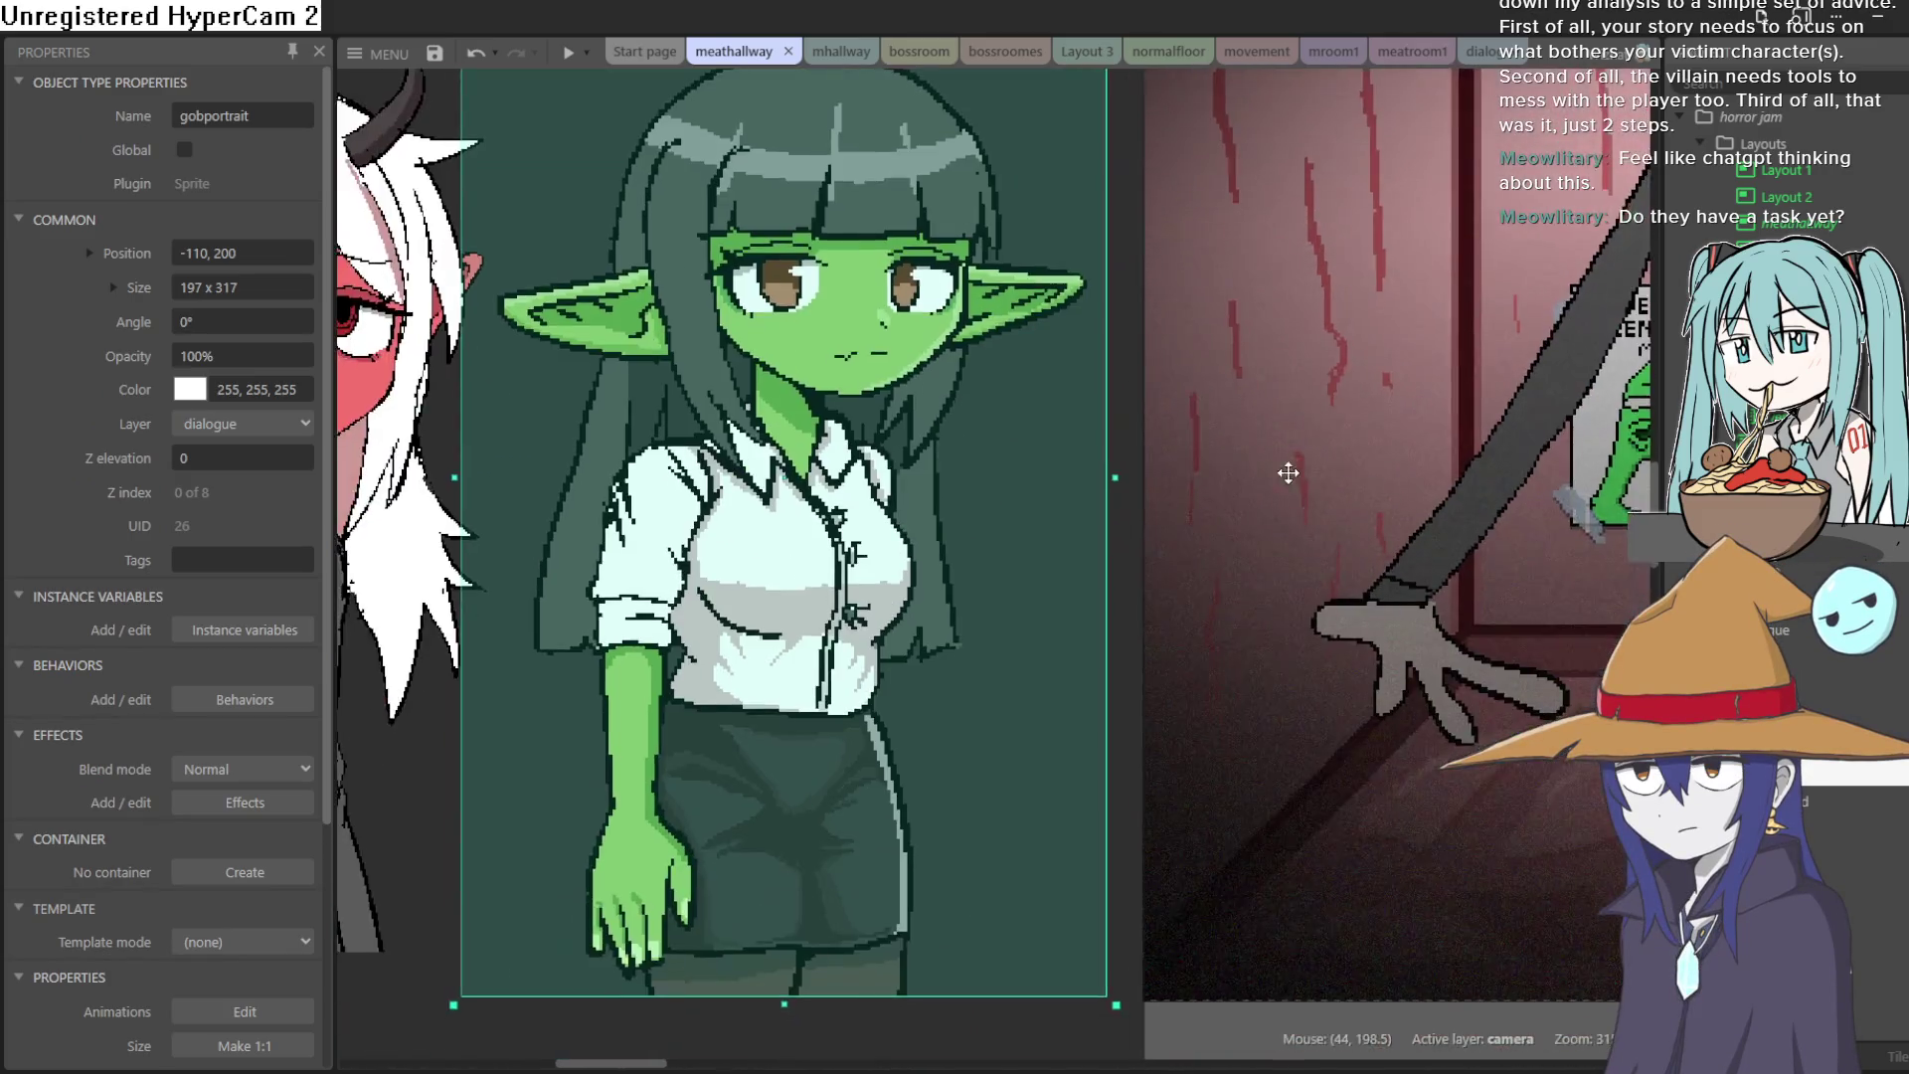
pyautogui.click(1044, 938)
pyautogui.hscroll(5, 1142, 710)
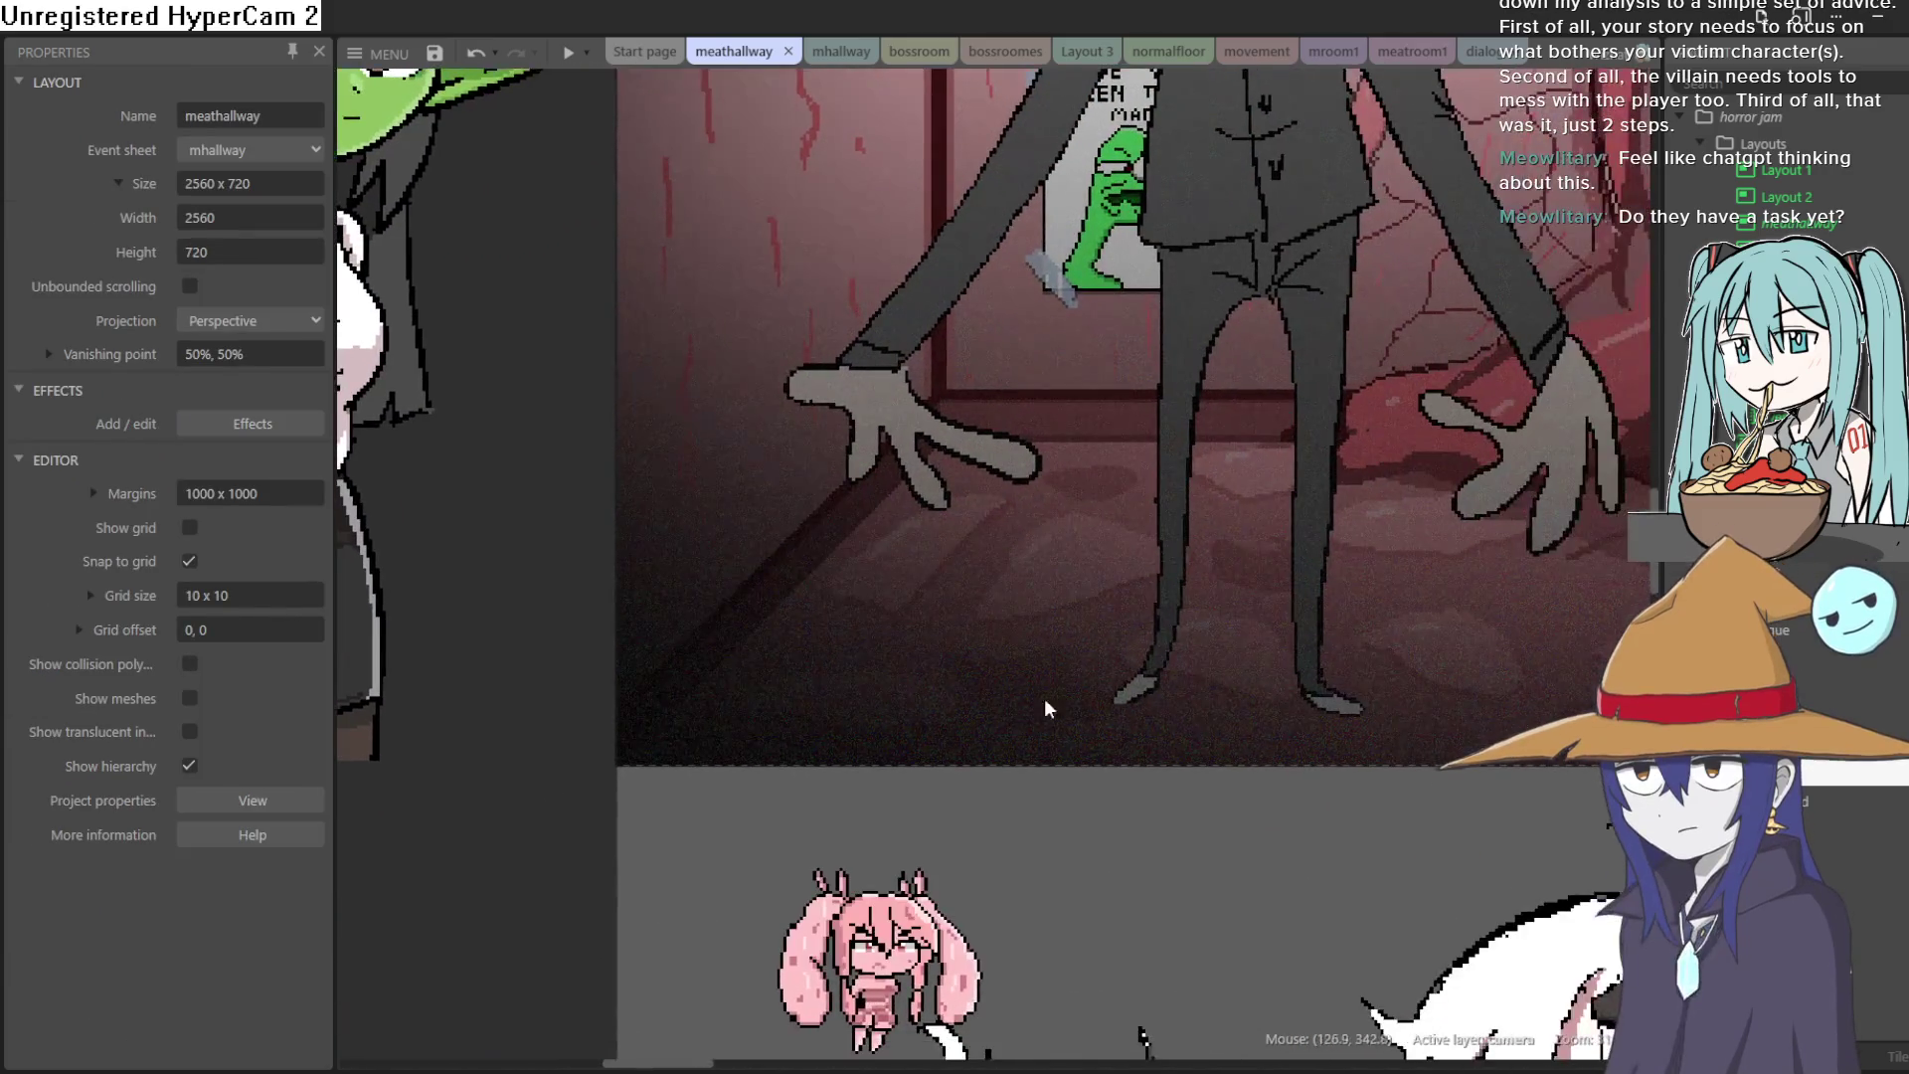
# Step: Move Sprite25, the pink rabbit-girl, beside the computer desk, deselect it, and return to Aseprite
pyautogui.scroll(-3, 1143, 772)
pyautogui.hscroll(4, 1144, 771)
pyautogui.scroll(-3, 1193, 646)
pyautogui.hscroll(10, 1154, 596)
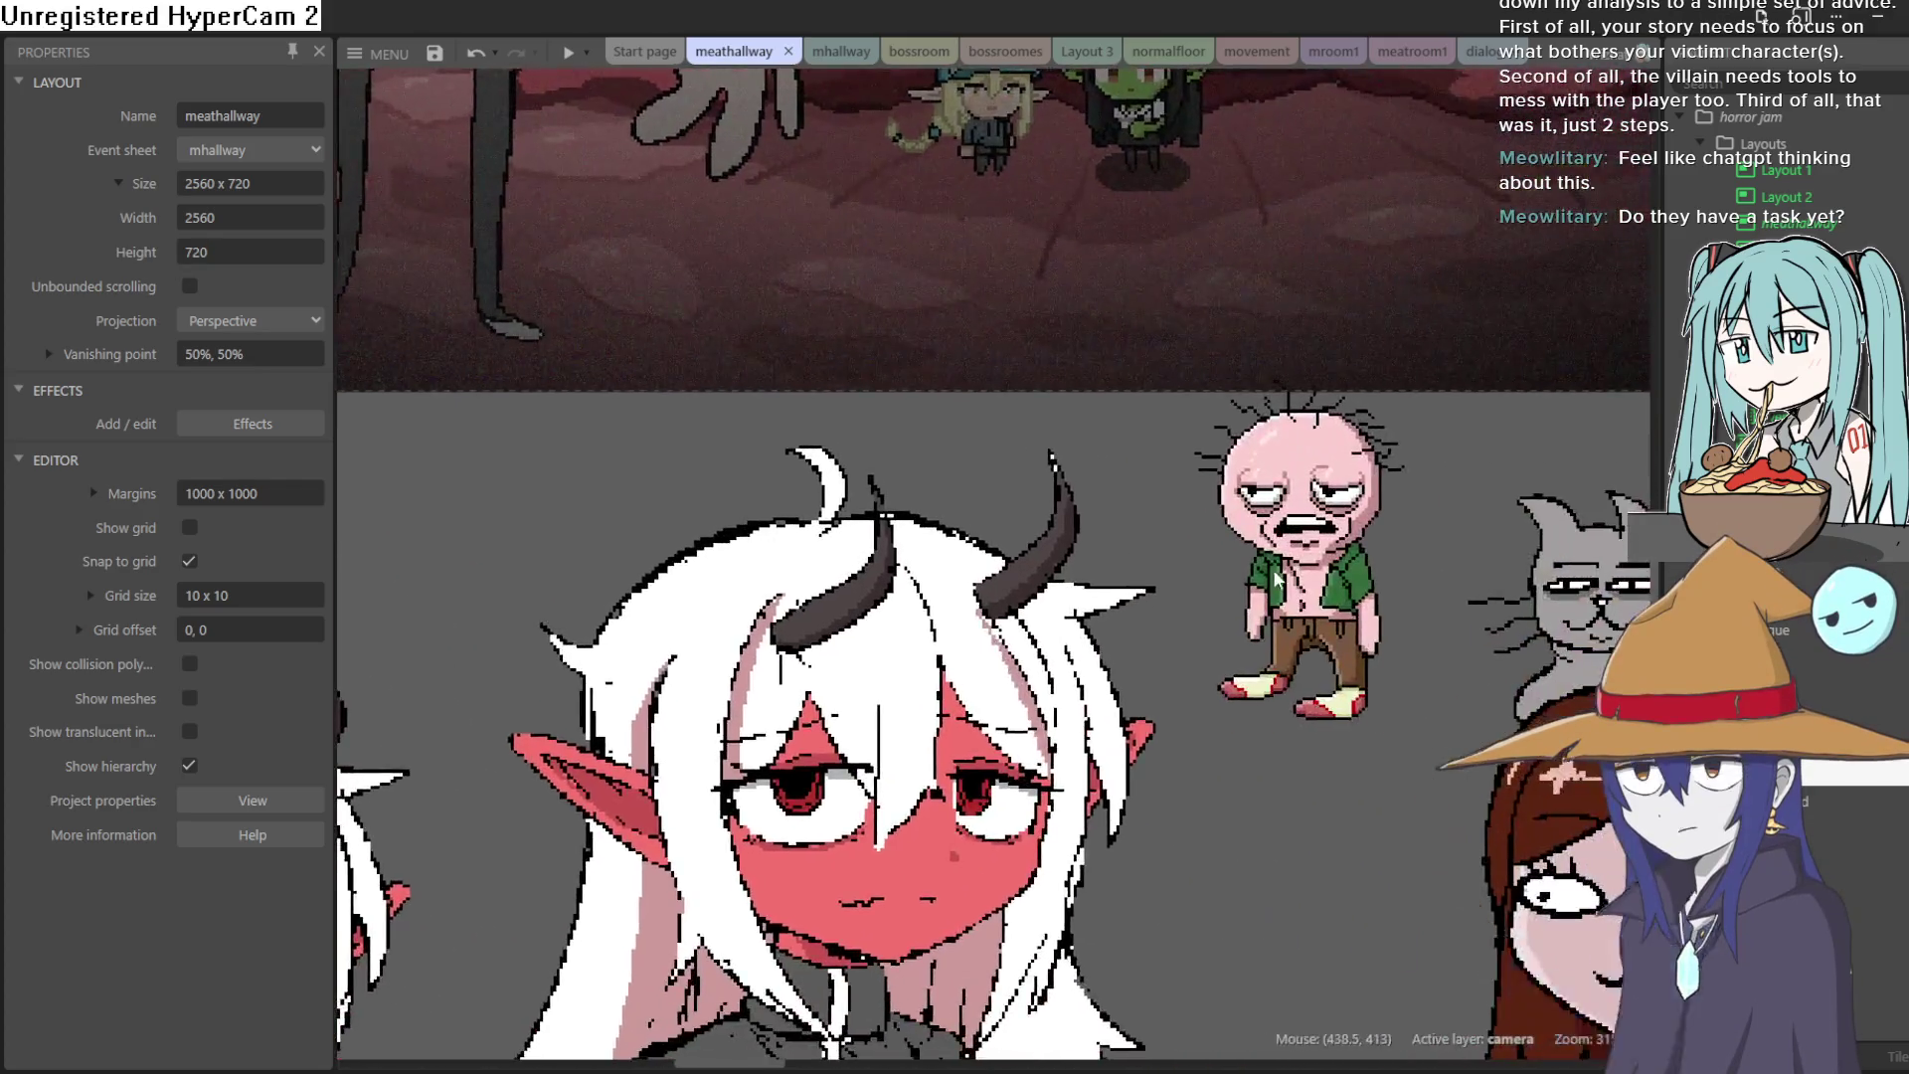
pyautogui.scroll(-2, 1089, 546)
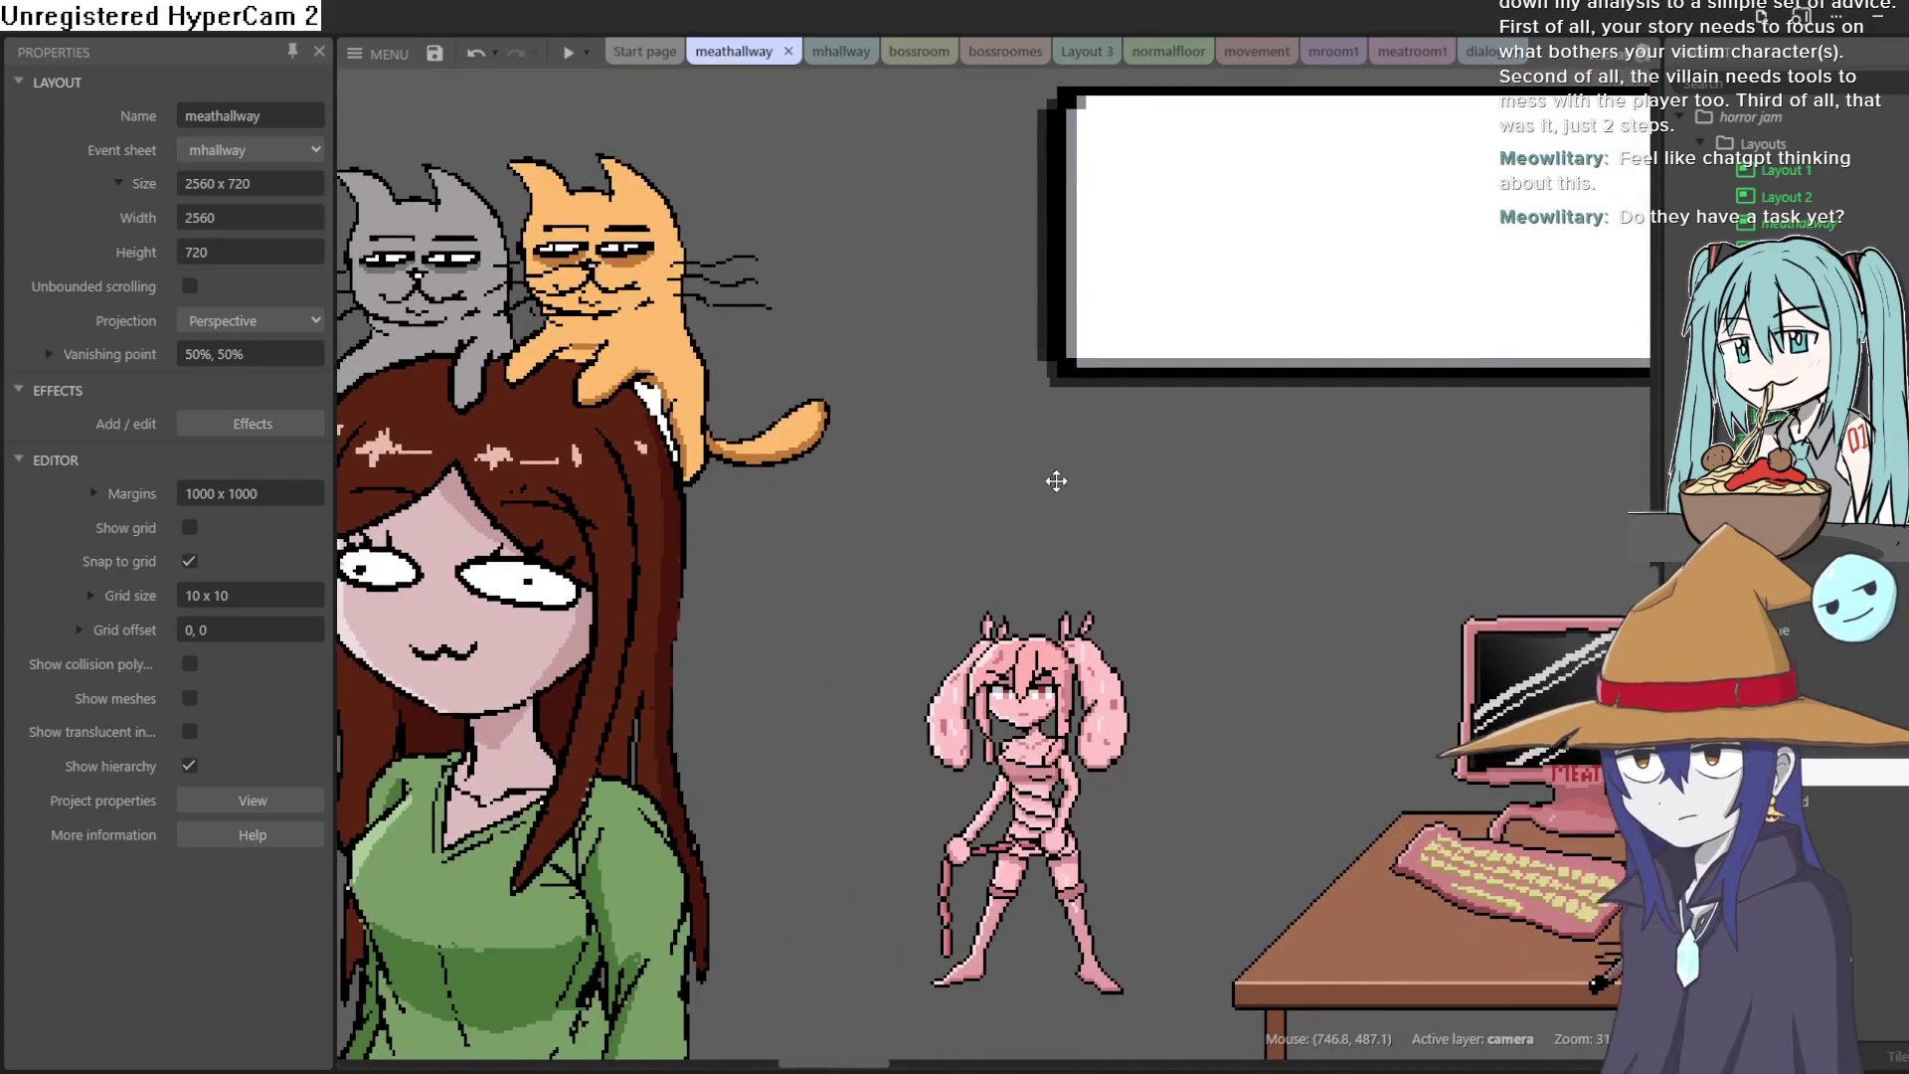
pyautogui.click(1046, 831)
pyautogui.moveTo(1045, 832); pyautogui.dragTo(943, 384)
pyautogui.moveTo(933, 331); pyautogui.dragTo(1076, 774)
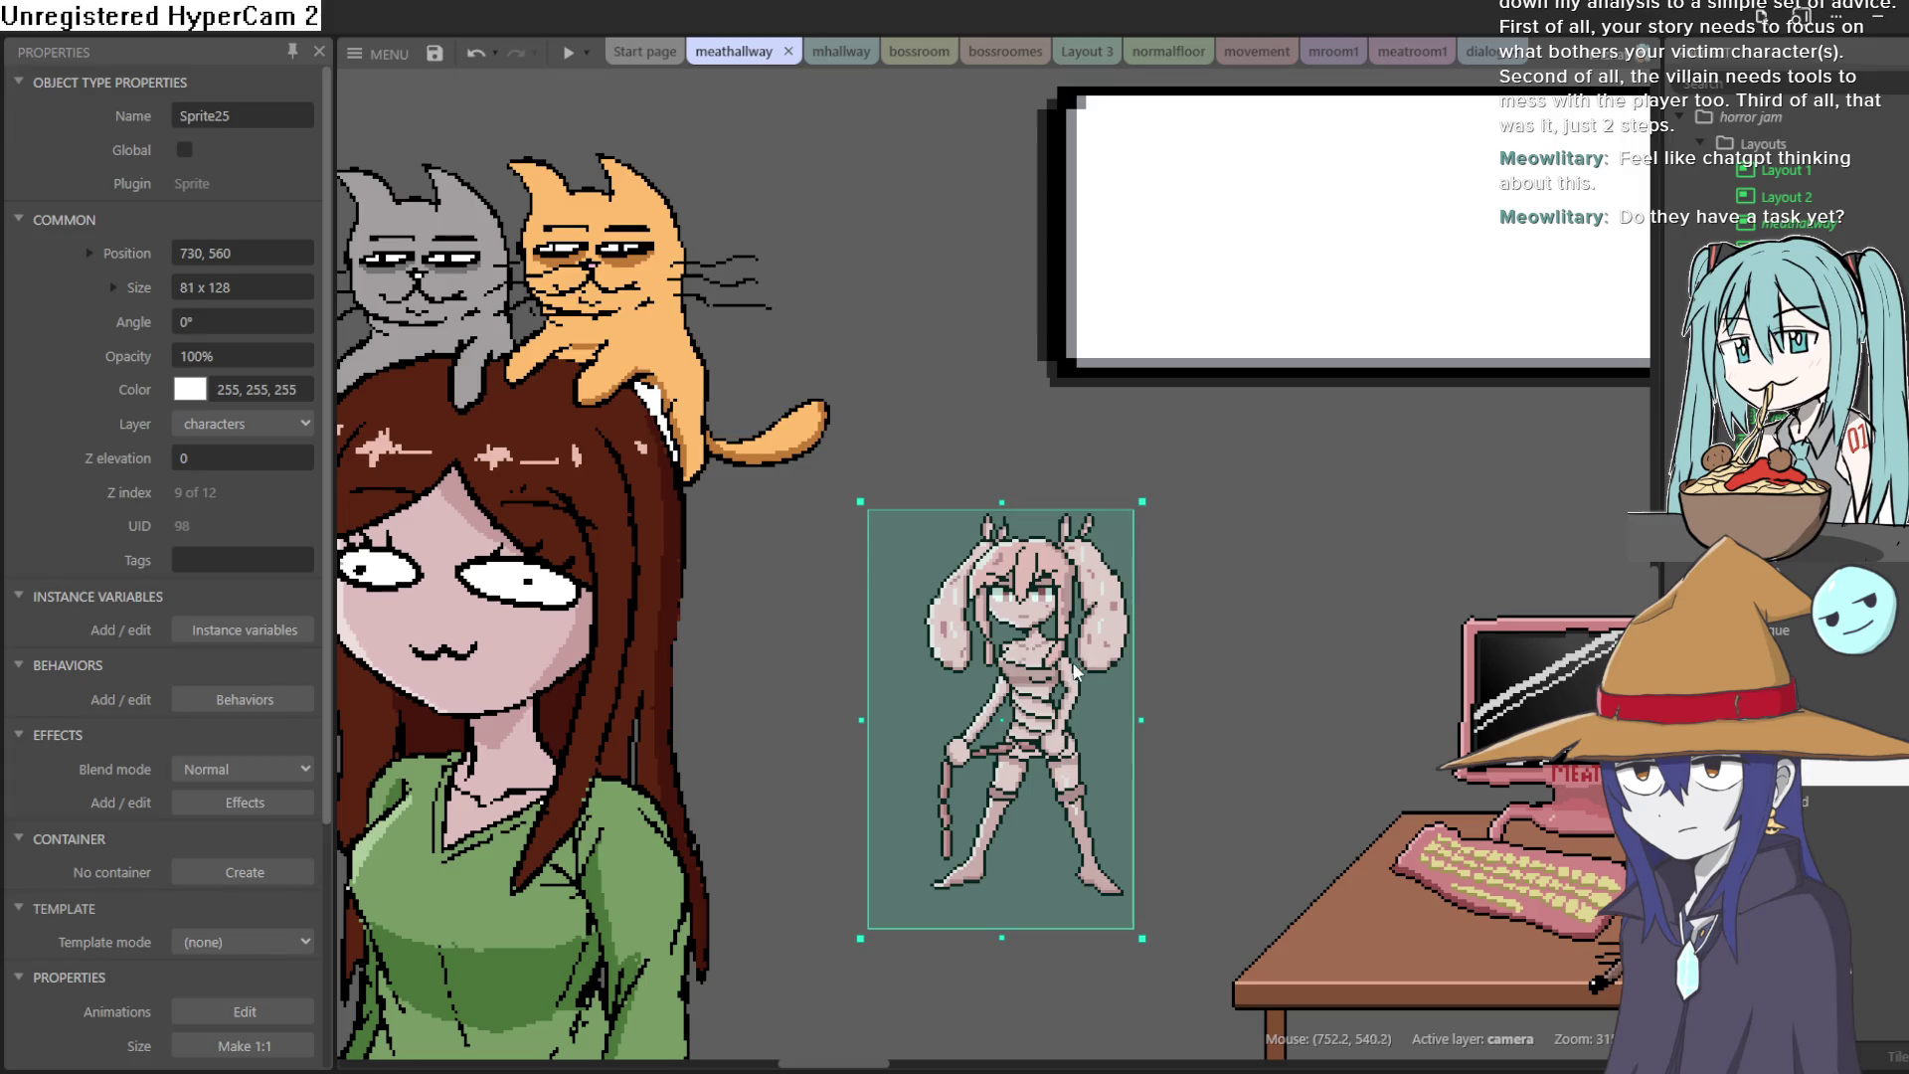
pyautogui.moveTo(1074, 671)
pyautogui.mouseDown()
pyautogui.moveTo(1611, 438)
pyautogui.moveTo(1303, 537)
pyautogui.moveTo(1346, 493)
pyautogui.moveTo(982, 587)
pyautogui.moveTo(744, 707)
pyautogui.moveTo(873, 650)
pyautogui.mouseUp()
pyautogui.click(689, 322)
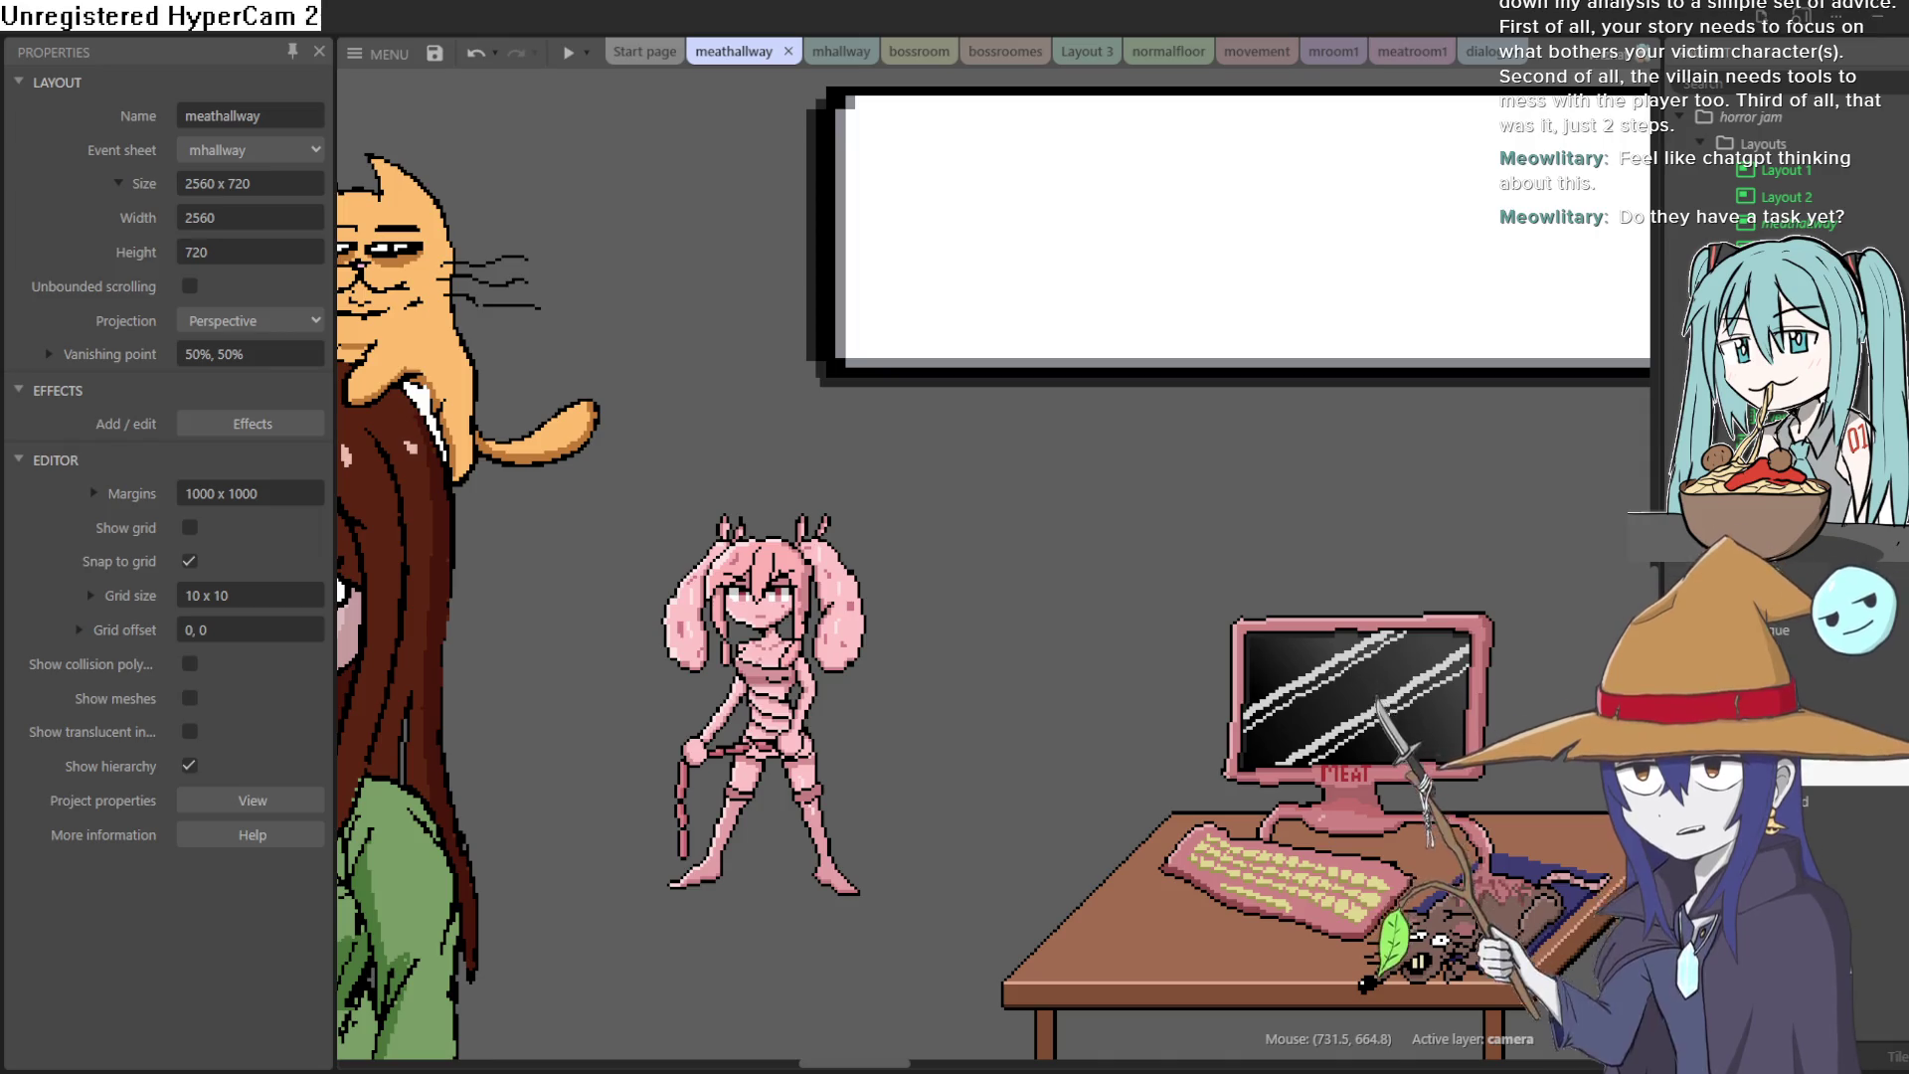
pyautogui.hotkey('alt', 'Tab')
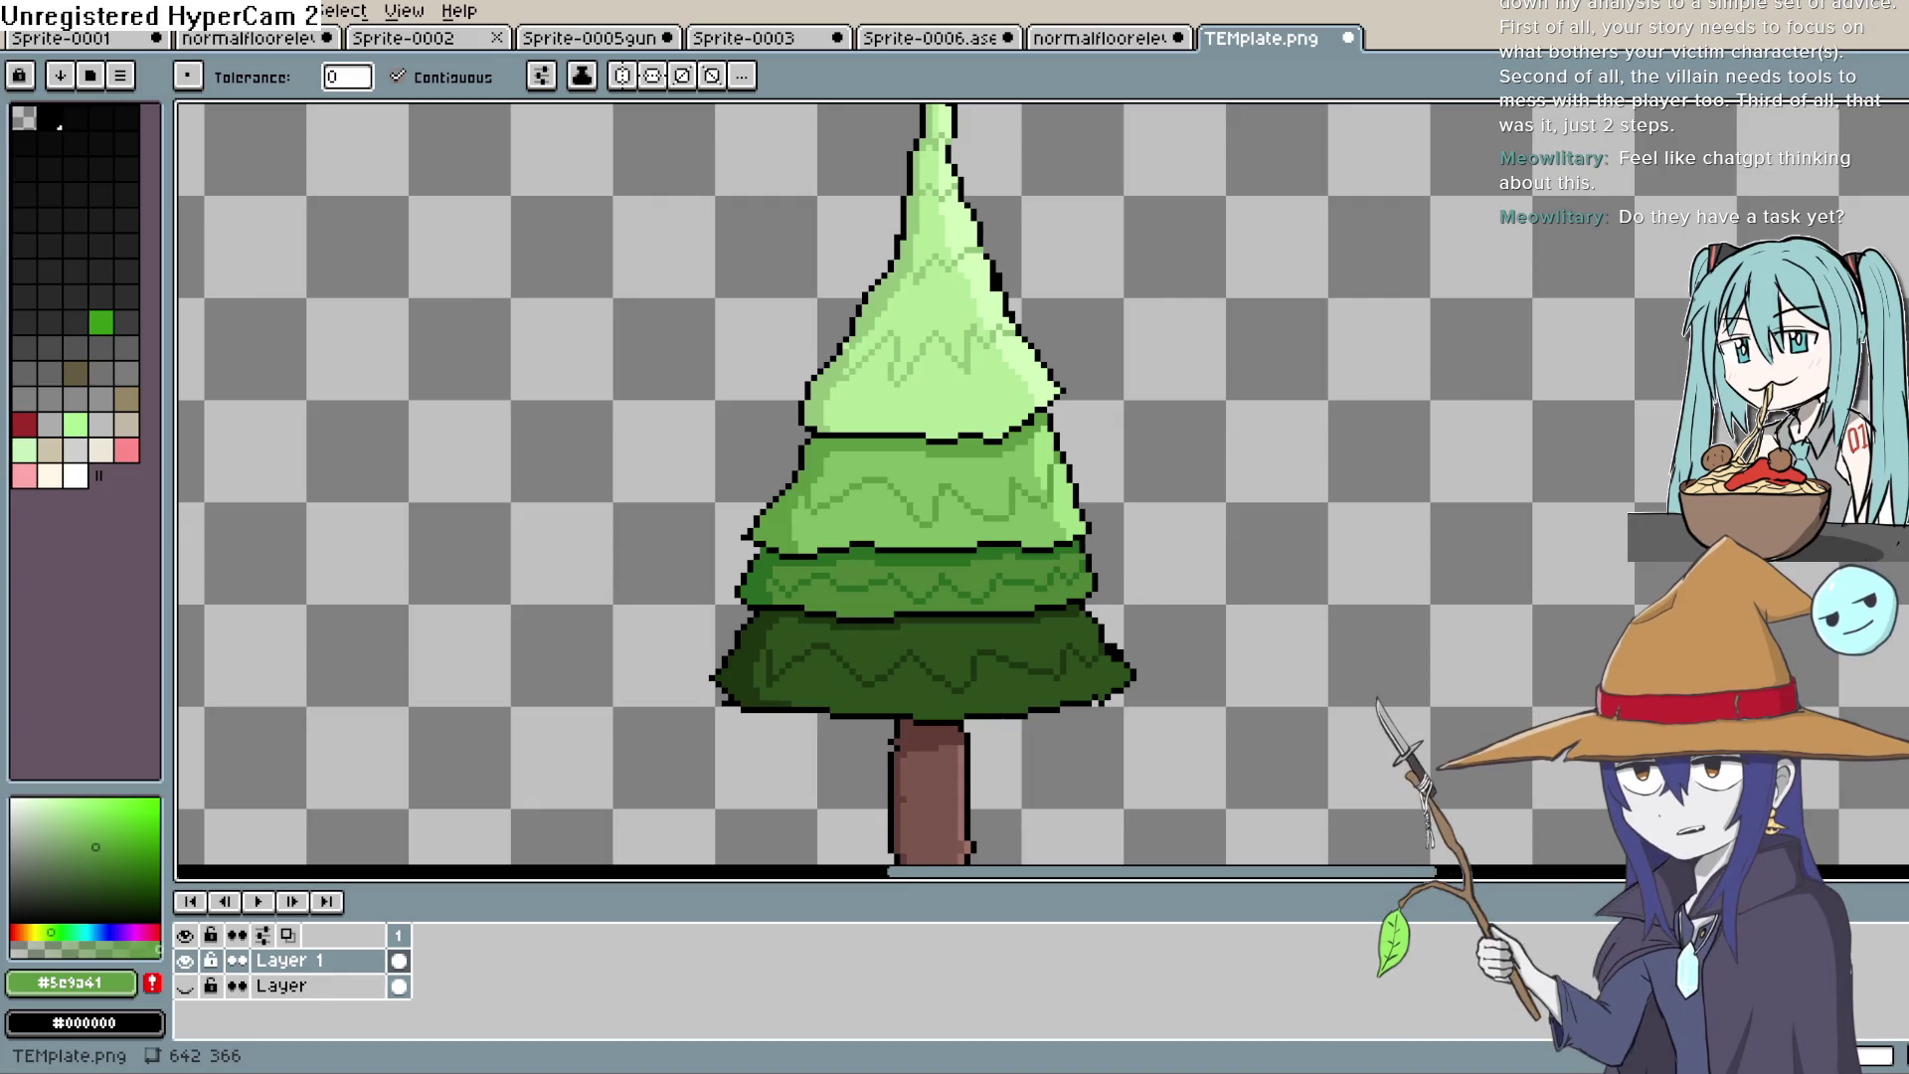
# Step: Eyedrop the trunk brown #613d37 and pencil a bark line down the trunk's left side
pyautogui.press('h')
pyautogui.moveTo(1050, 476)
pyautogui.mouseDown()
pyautogui.moveTo(1193, 319)
pyautogui.moveTo(1160, 324)
pyautogui.mouseUp()
pyautogui.press('i')
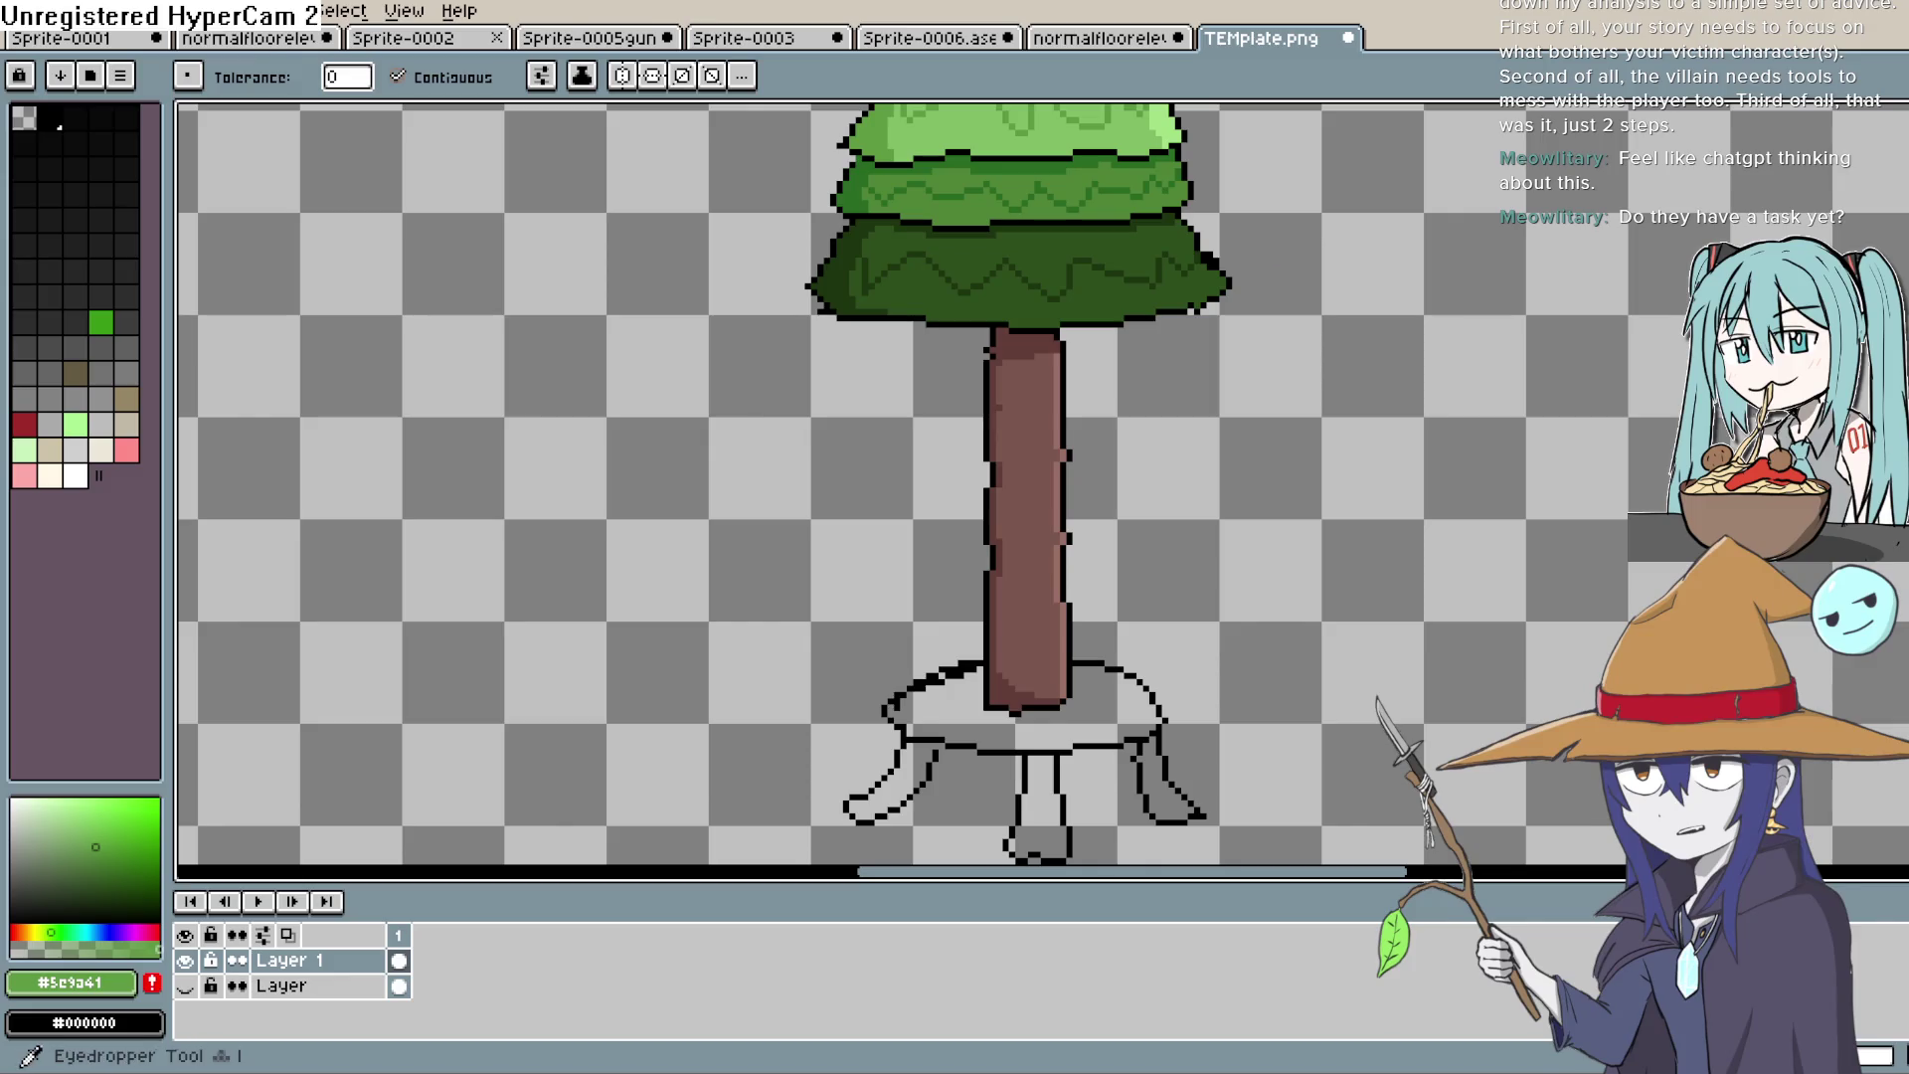
pyautogui.click(1011, 357)
pyautogui.press('b')
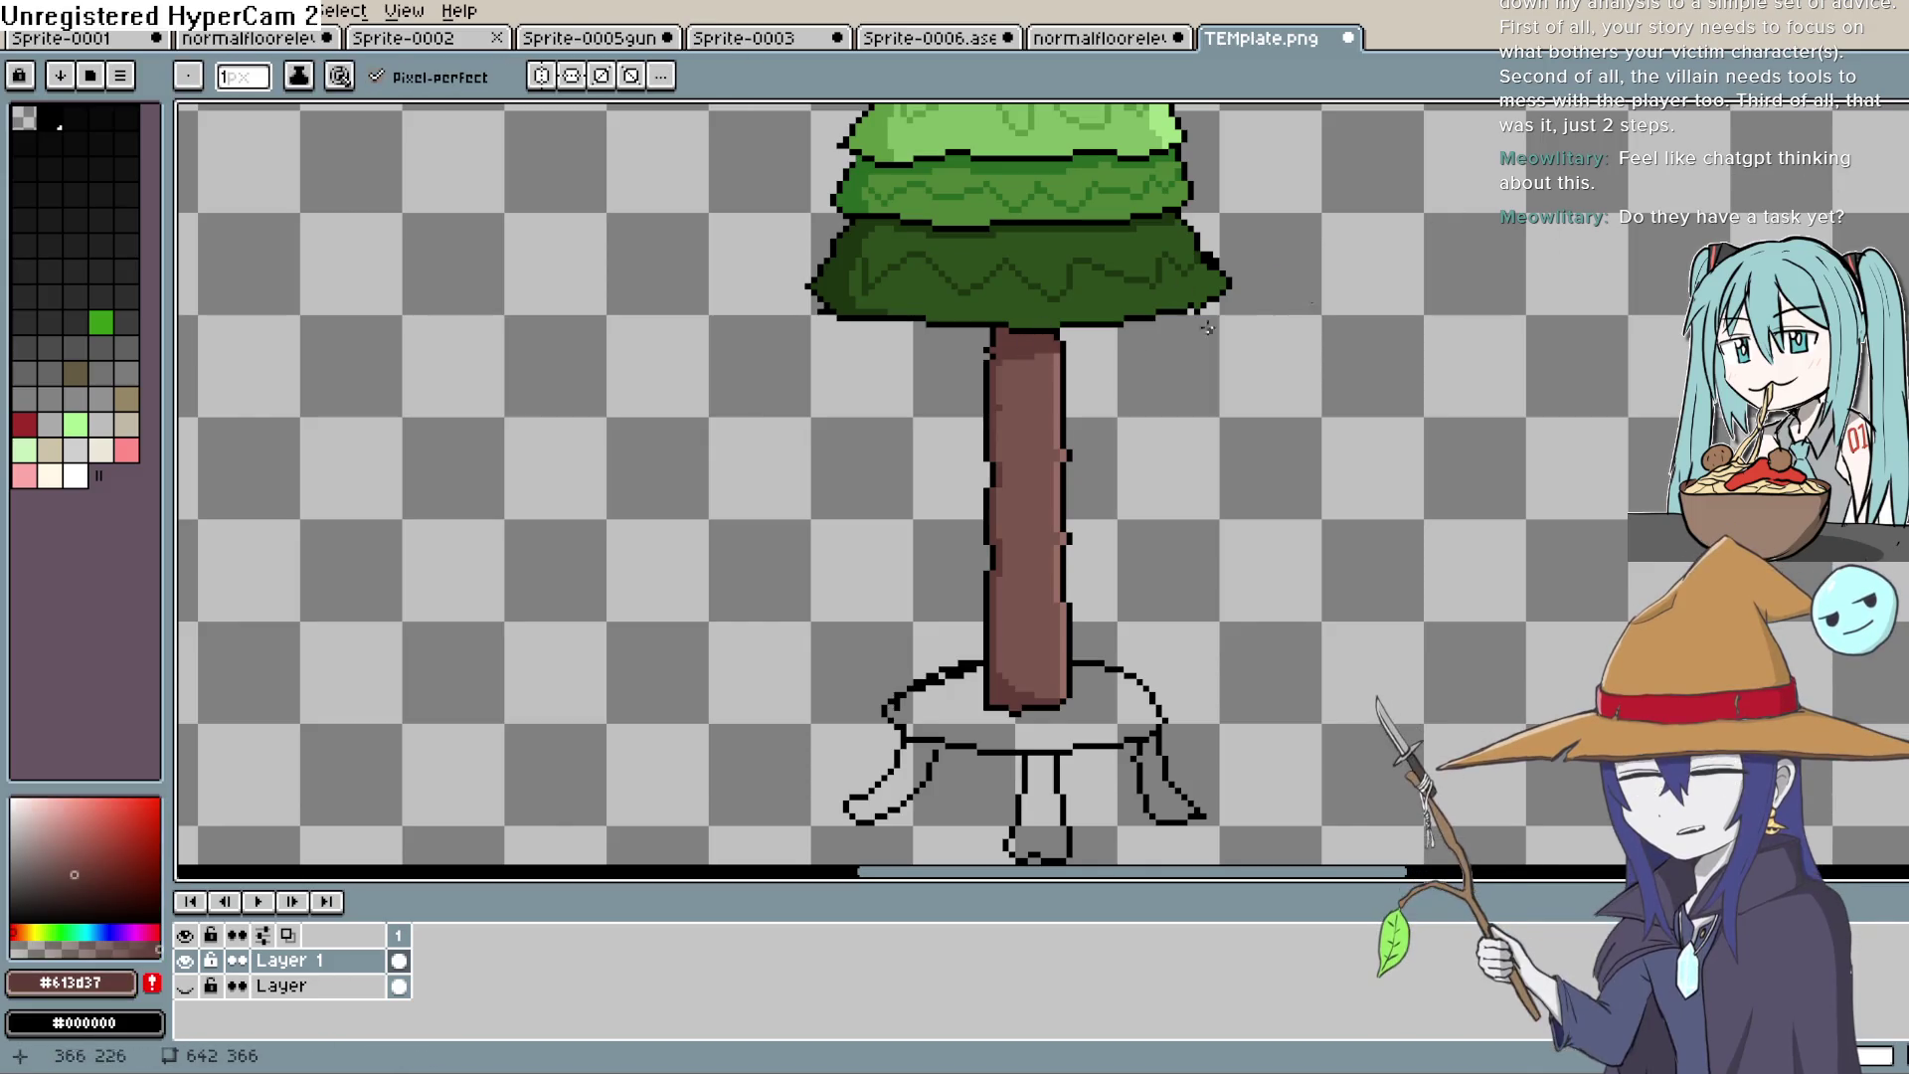
pyautogui.moveTo(1010, 357); pyautogui.dragTo(1015, 661)
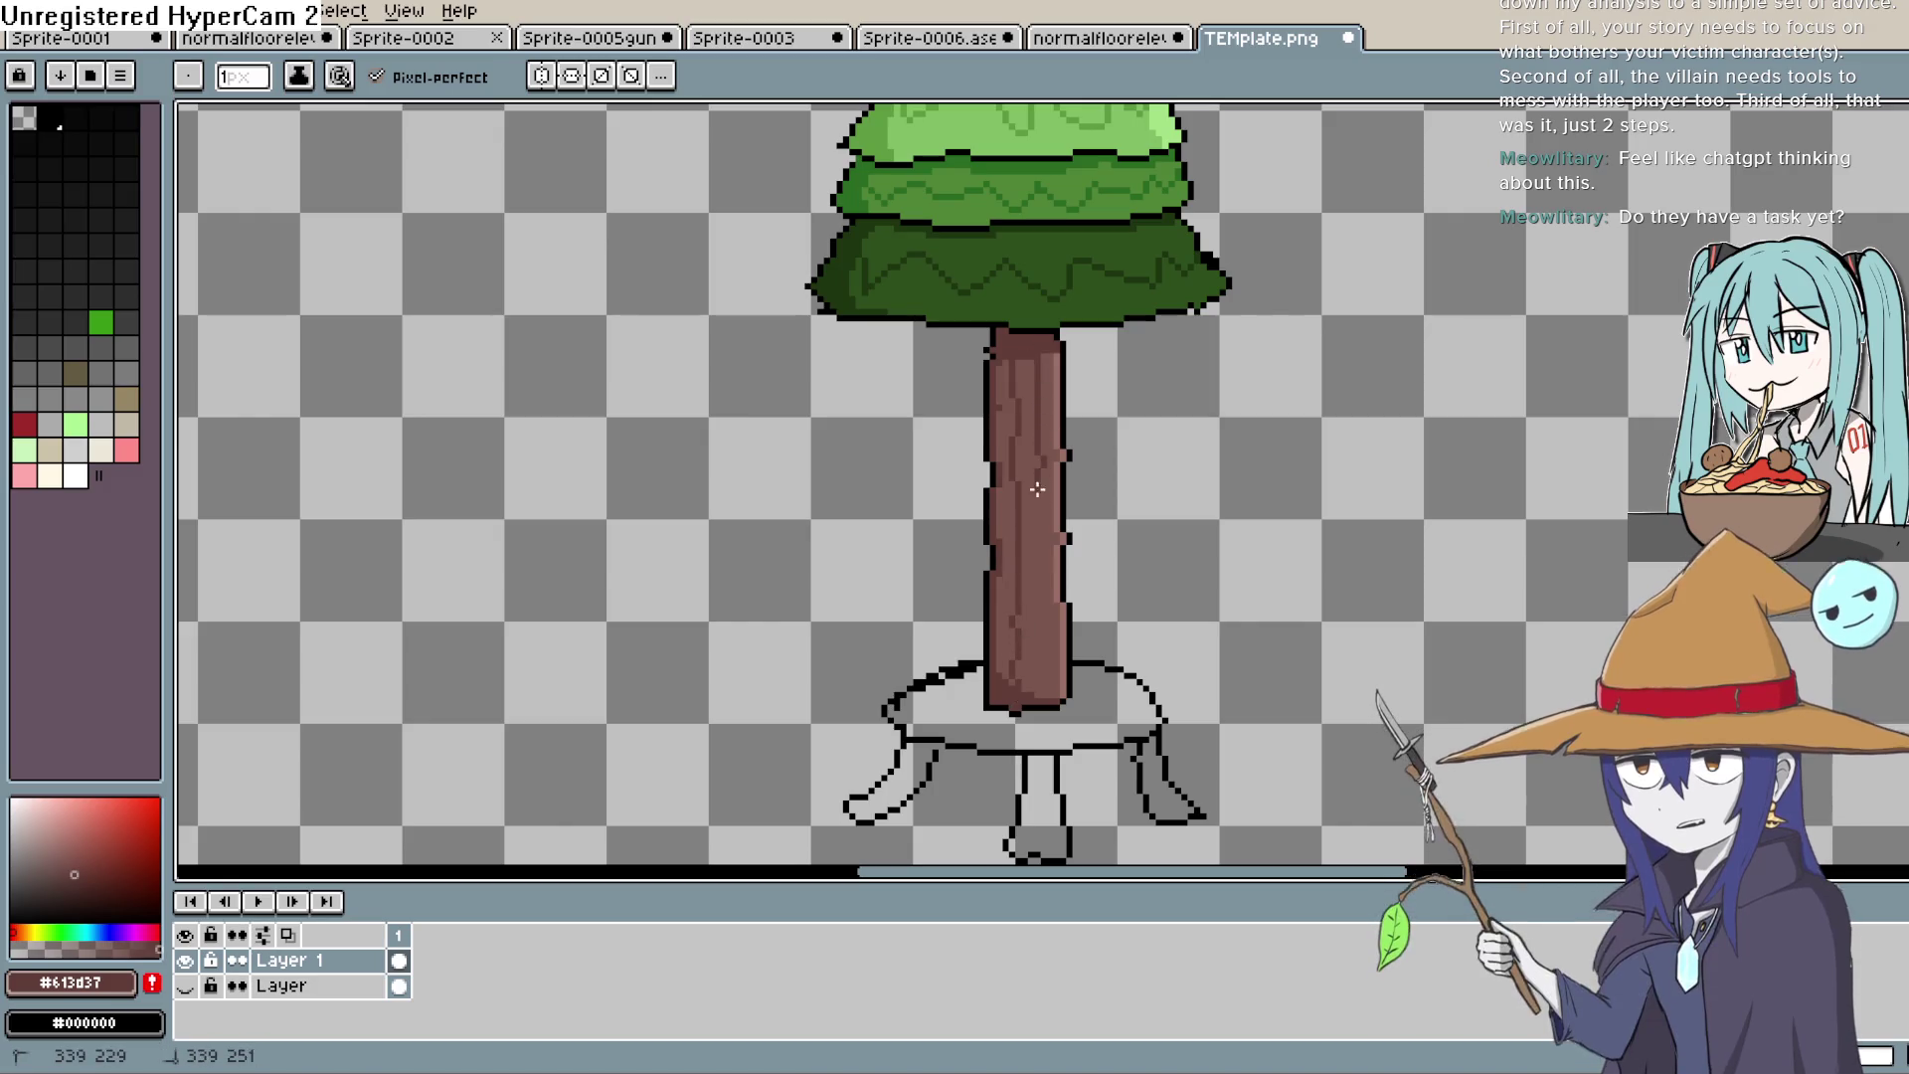
pyautogui.scroll(2, 1114, 587)
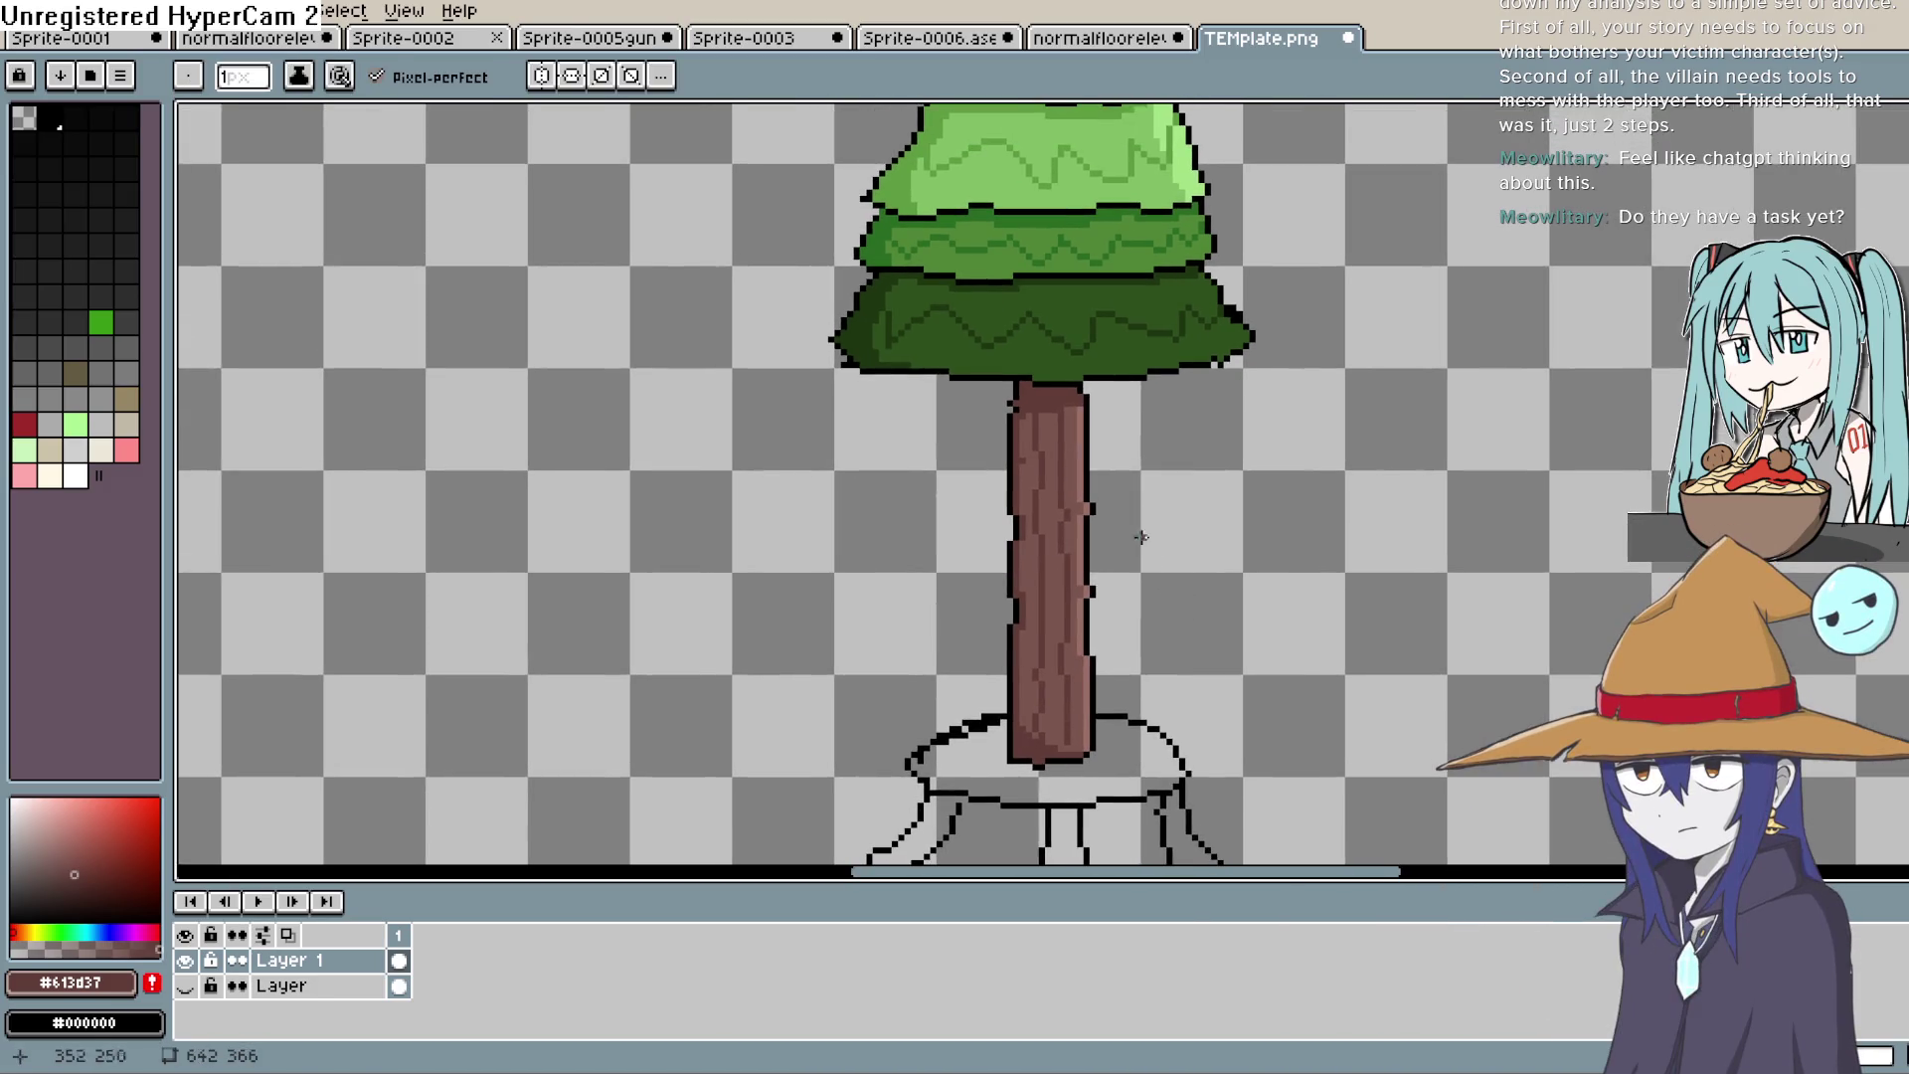
pyautogui.scroll(-3, 1278, 416)
pyautogui.scroll(2, 1273, 411)
pyautogui.scroll(3, 1012, 394)
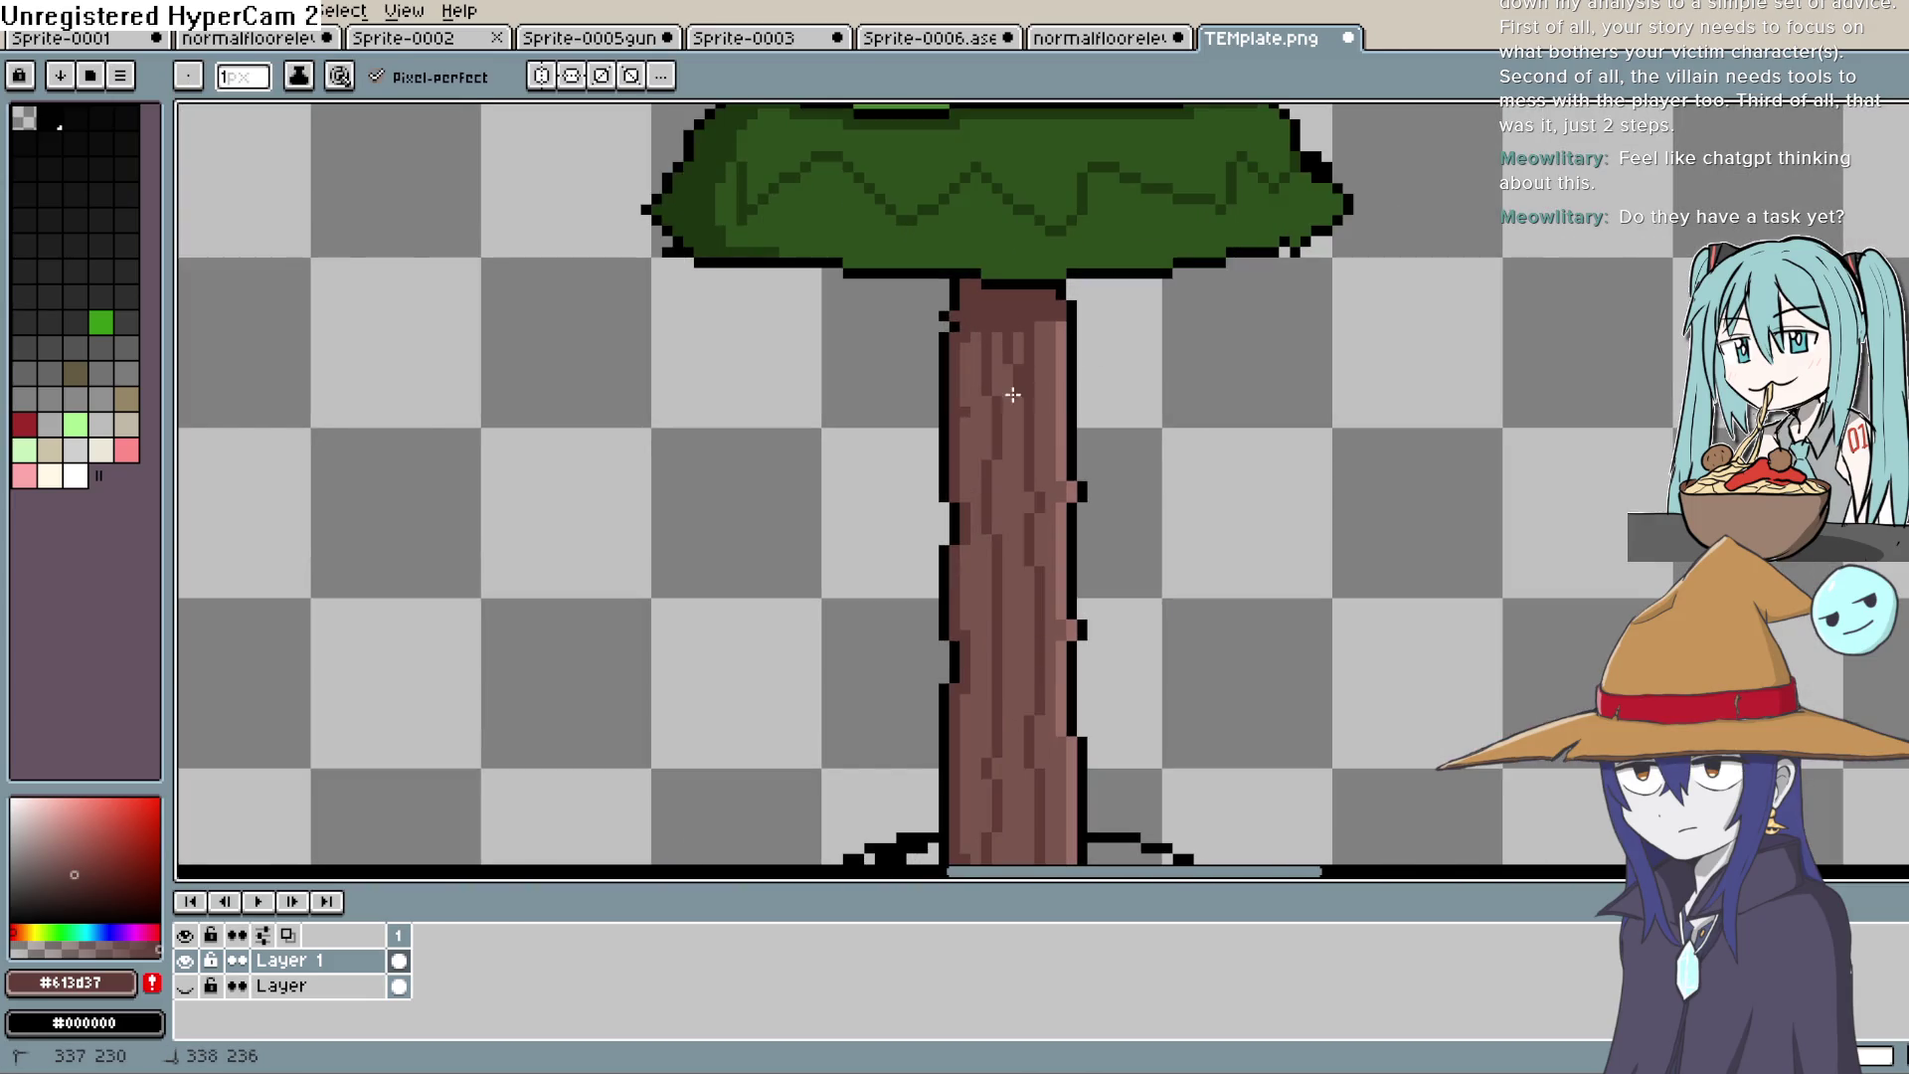
pyautogui.moveTo(1231, 408); pyautogui.dragTo(1141, 397)
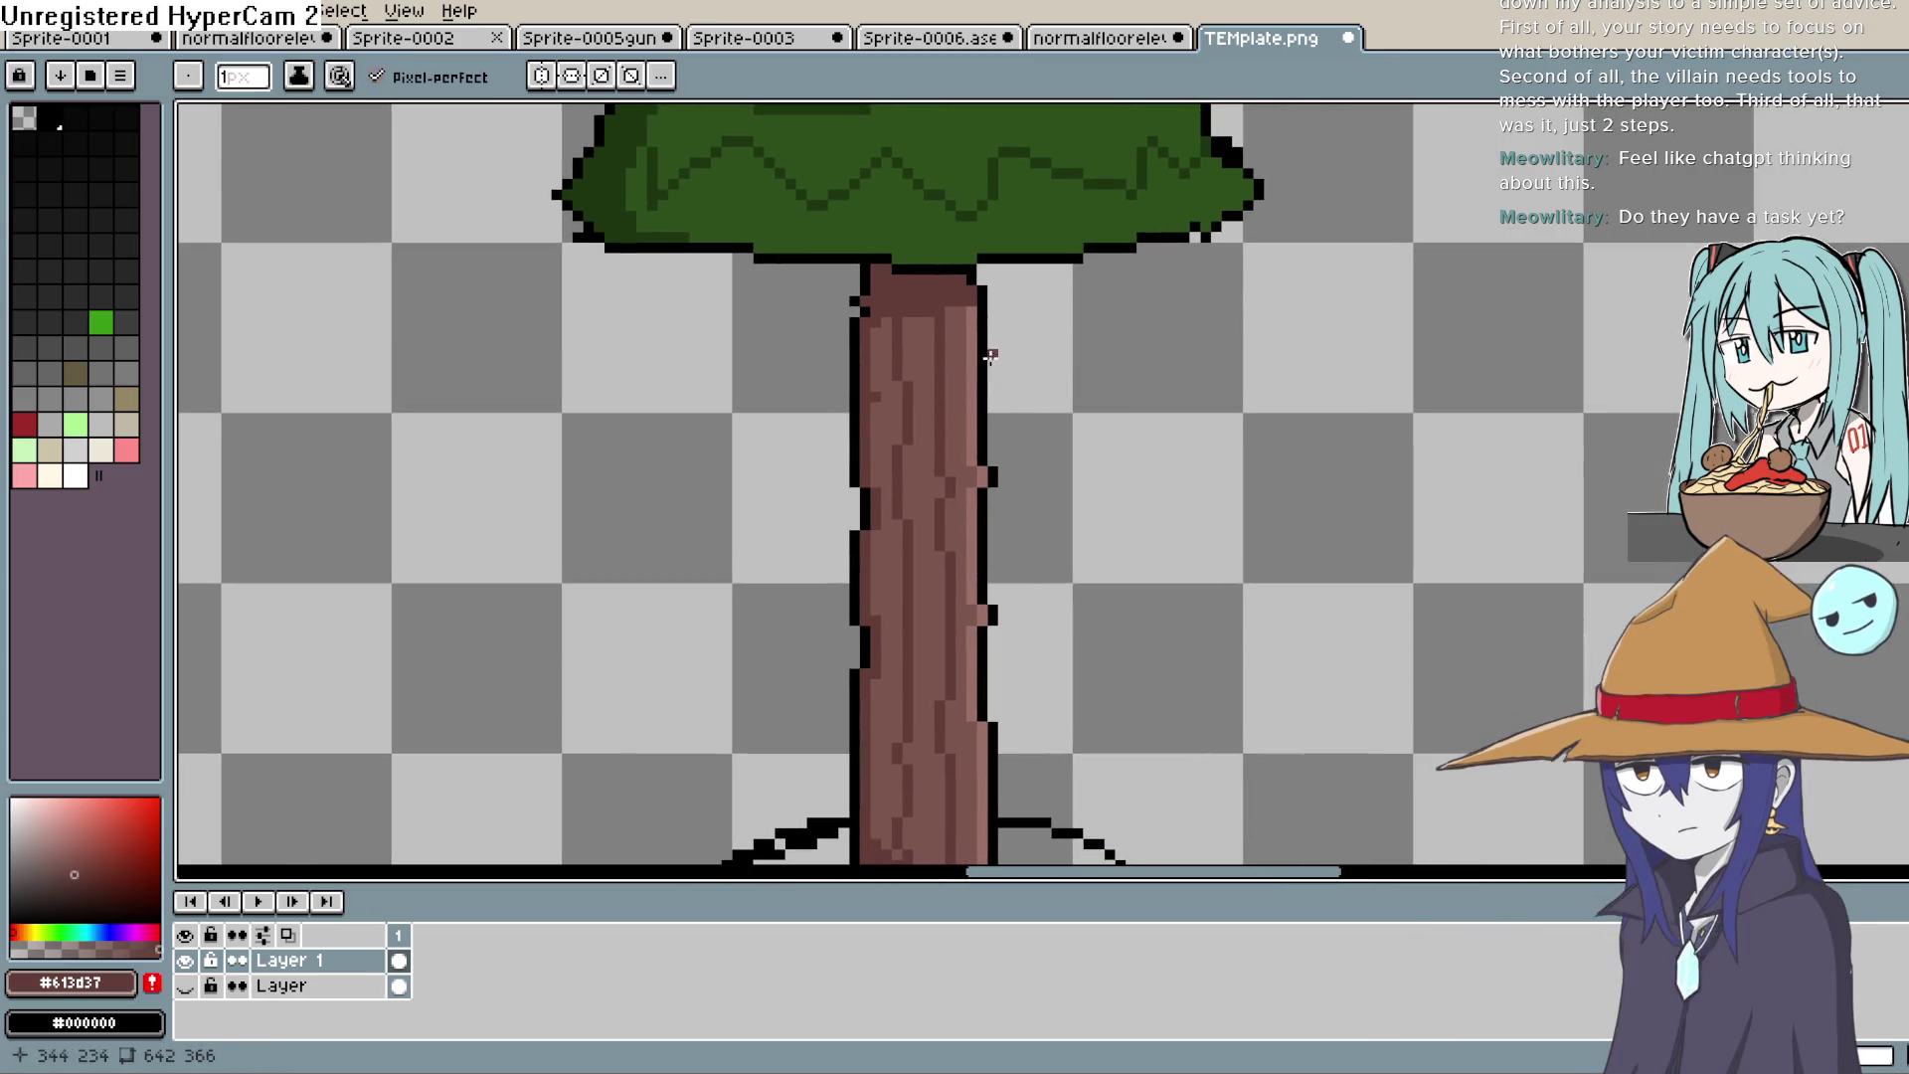
# Step: Undo a stray stroke drawn across the upper trunk and reframe the view around the trunk
pyautogui.moveTo(872, 365); pyautogui.dragTo(979, 372)
pyautogui.hotkey('ctrl', 'z')
pyautogui.moveTo(1134, 426)
pyautogui.mouseDown()
pyautogui.moveTo(1185, 468)
pyautogui.moveTo(1197, 375)
pyautogui.mouseUp()
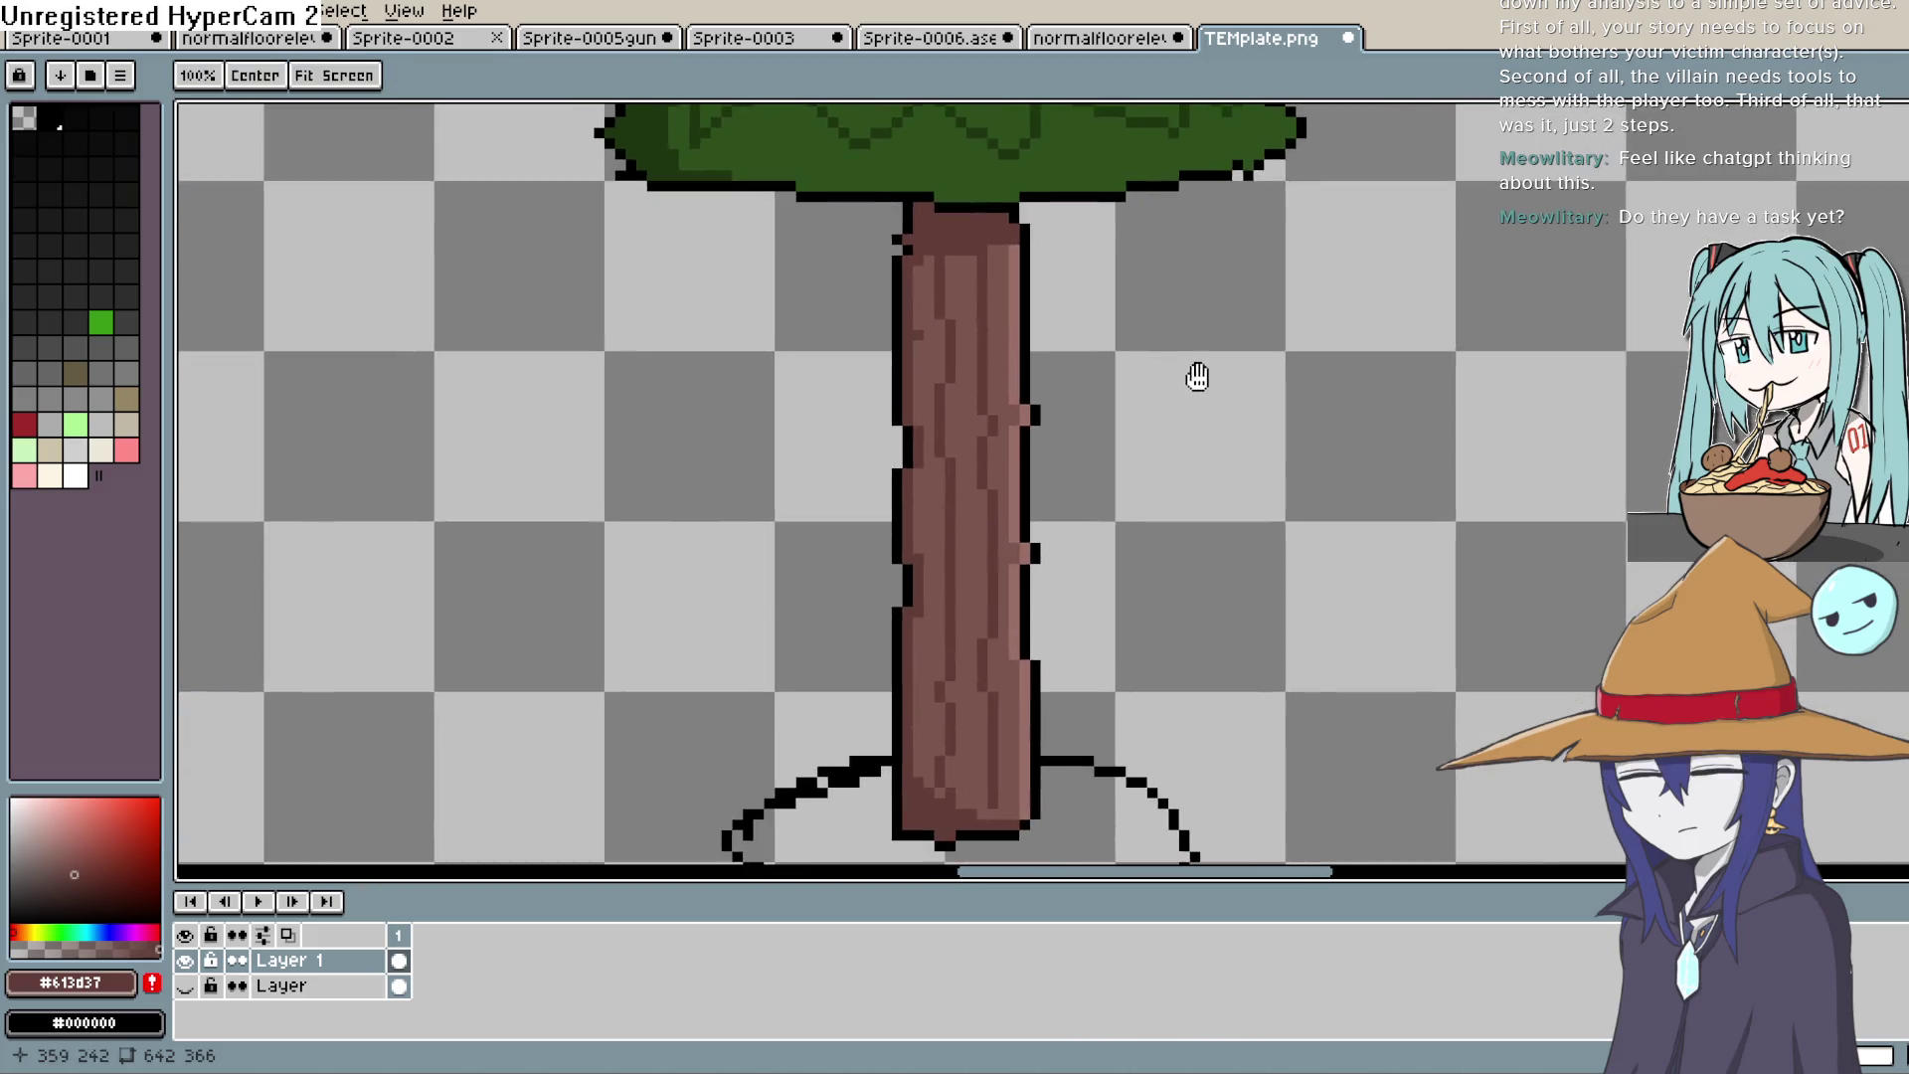
pyautogui.scroll(-3, 1197, 376)
pyautogui.scroll(3, 1220, 397)
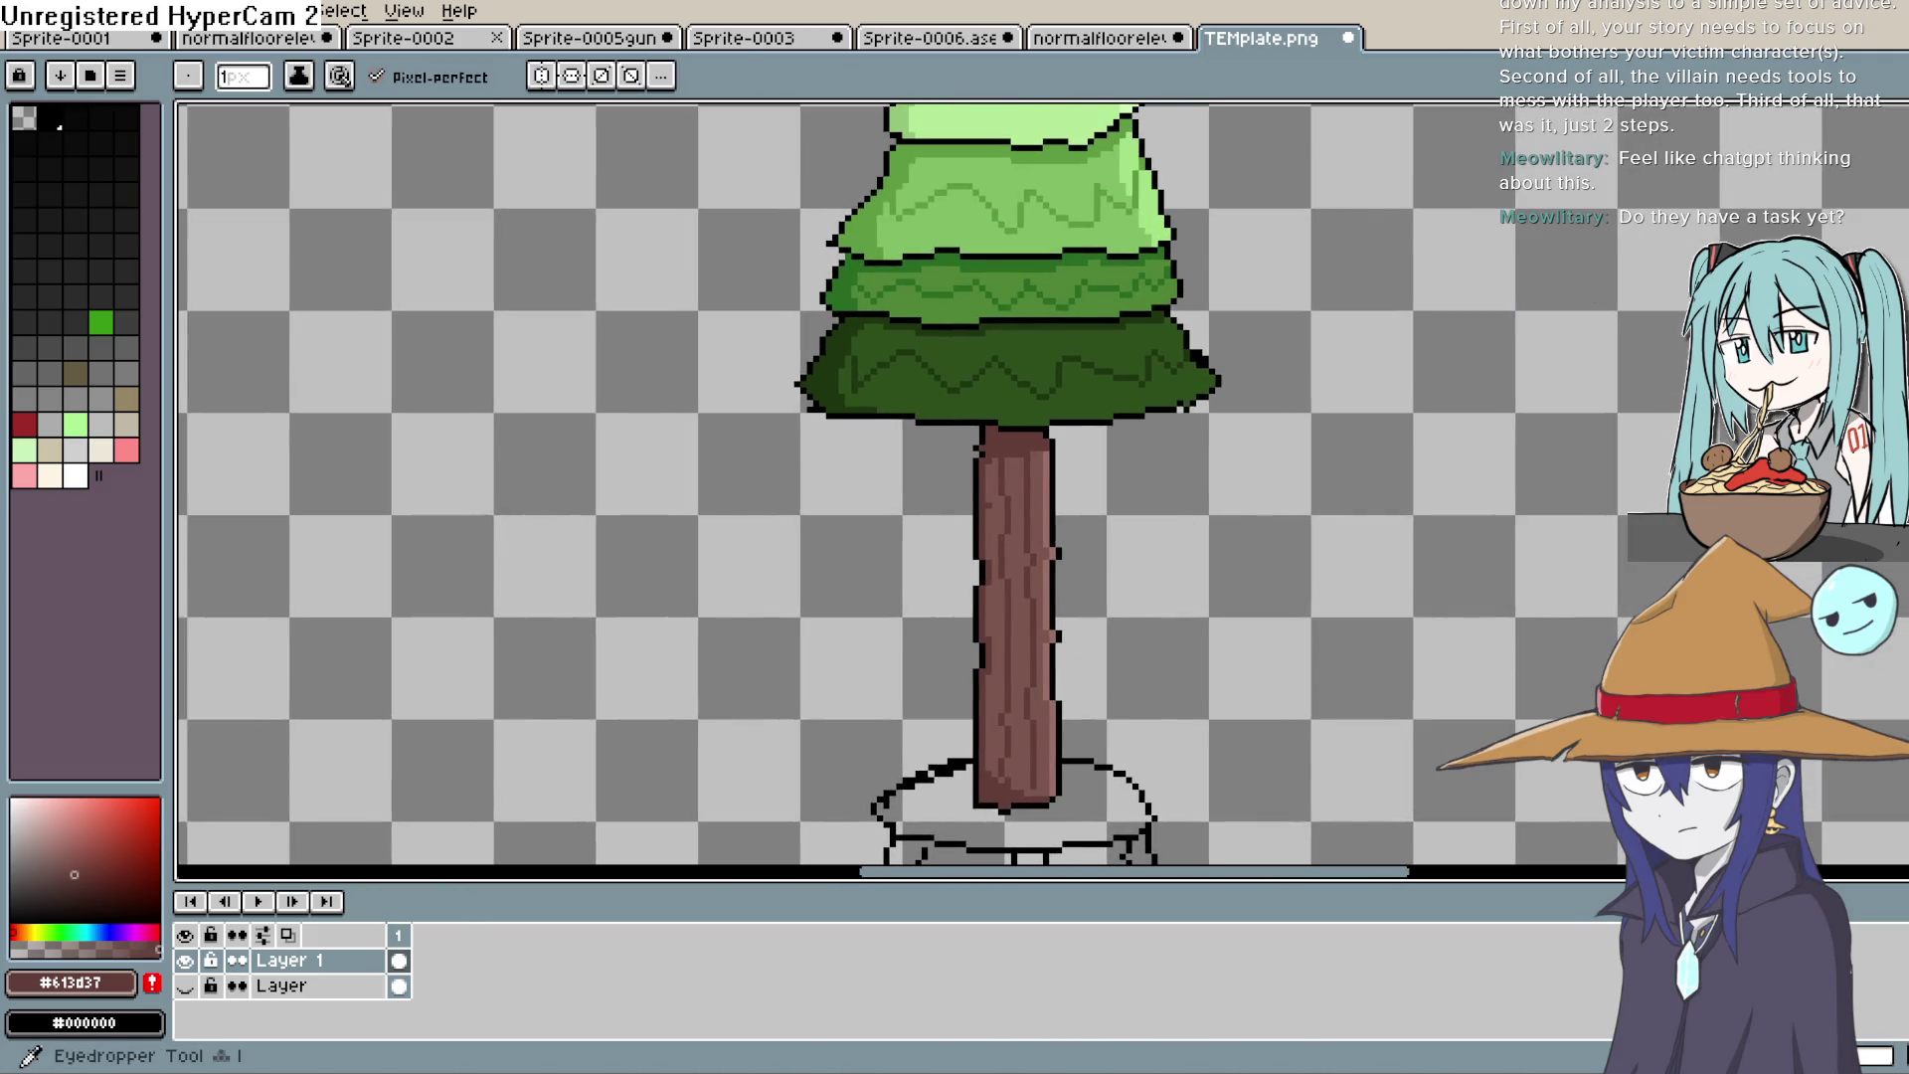
pyautogui.scroll(1, 1452, 249)
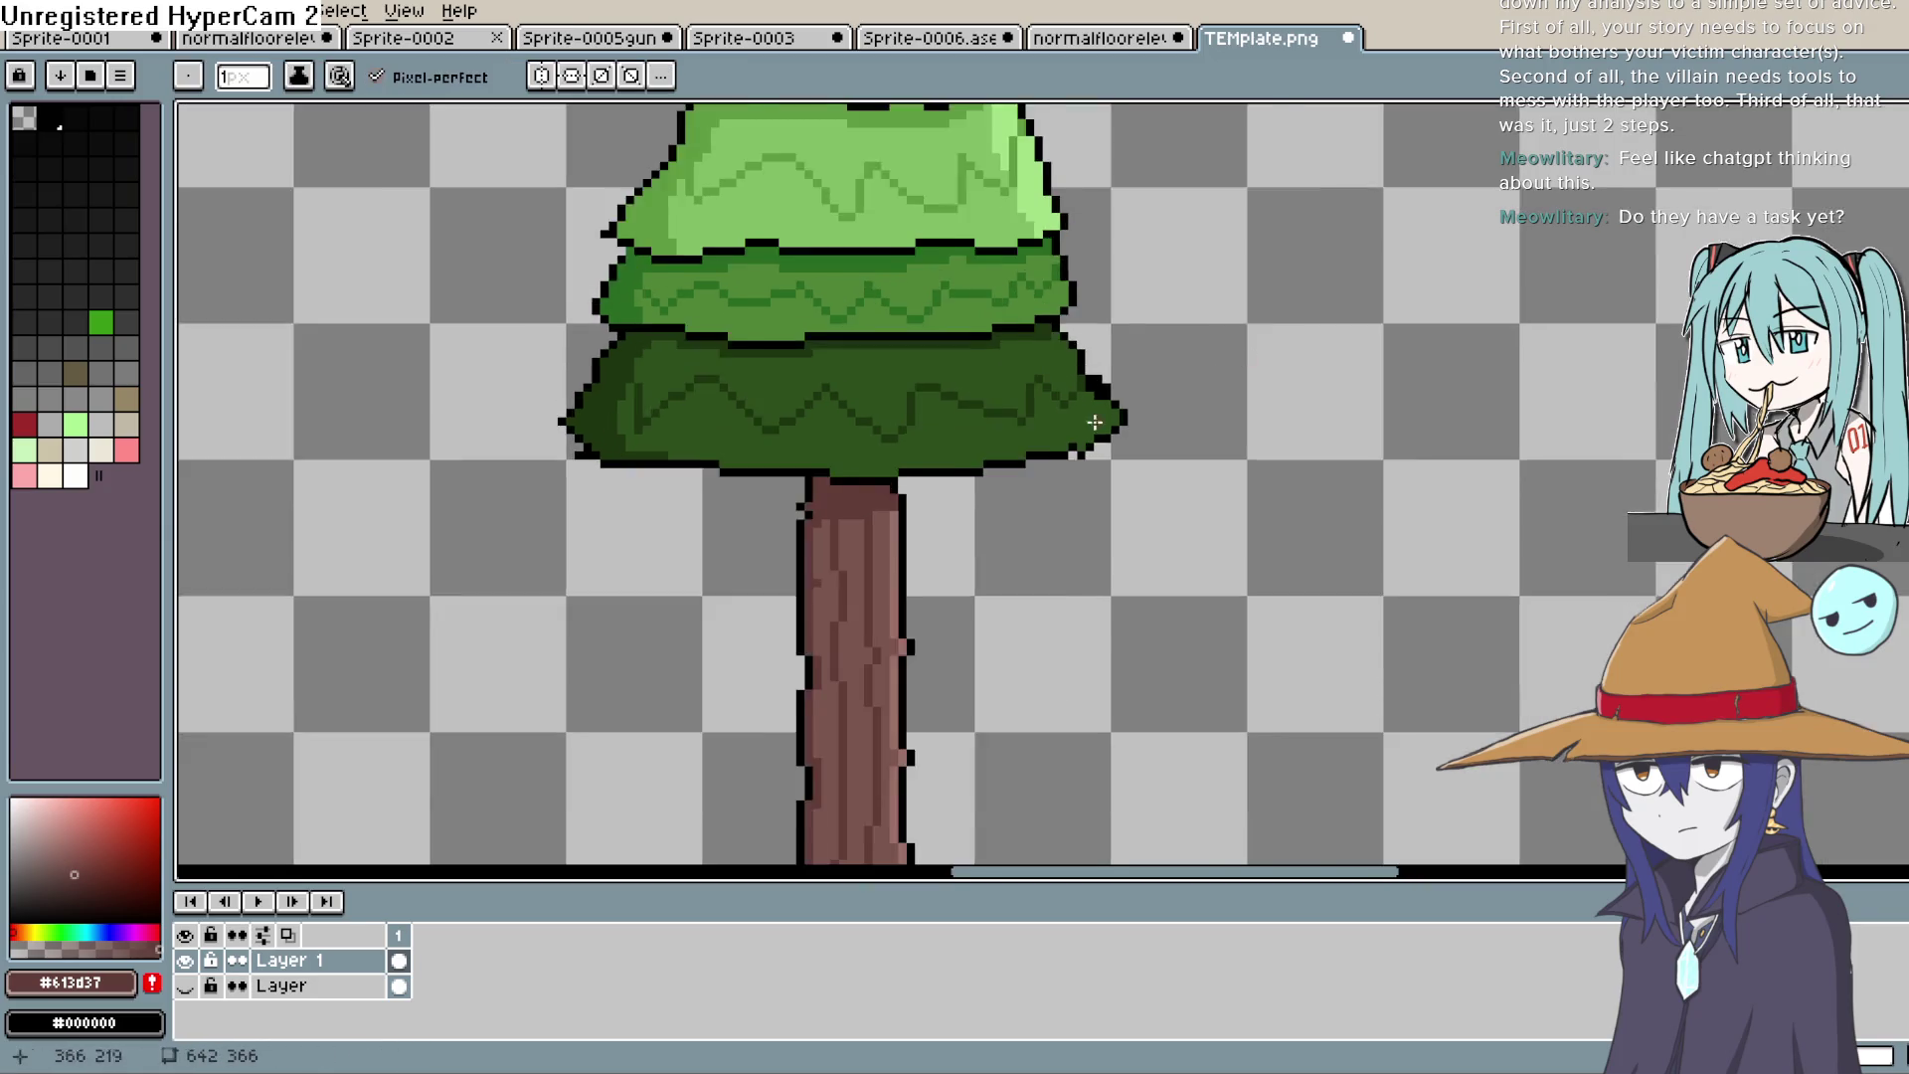
pyautogui.scroll(1, 995, 468)
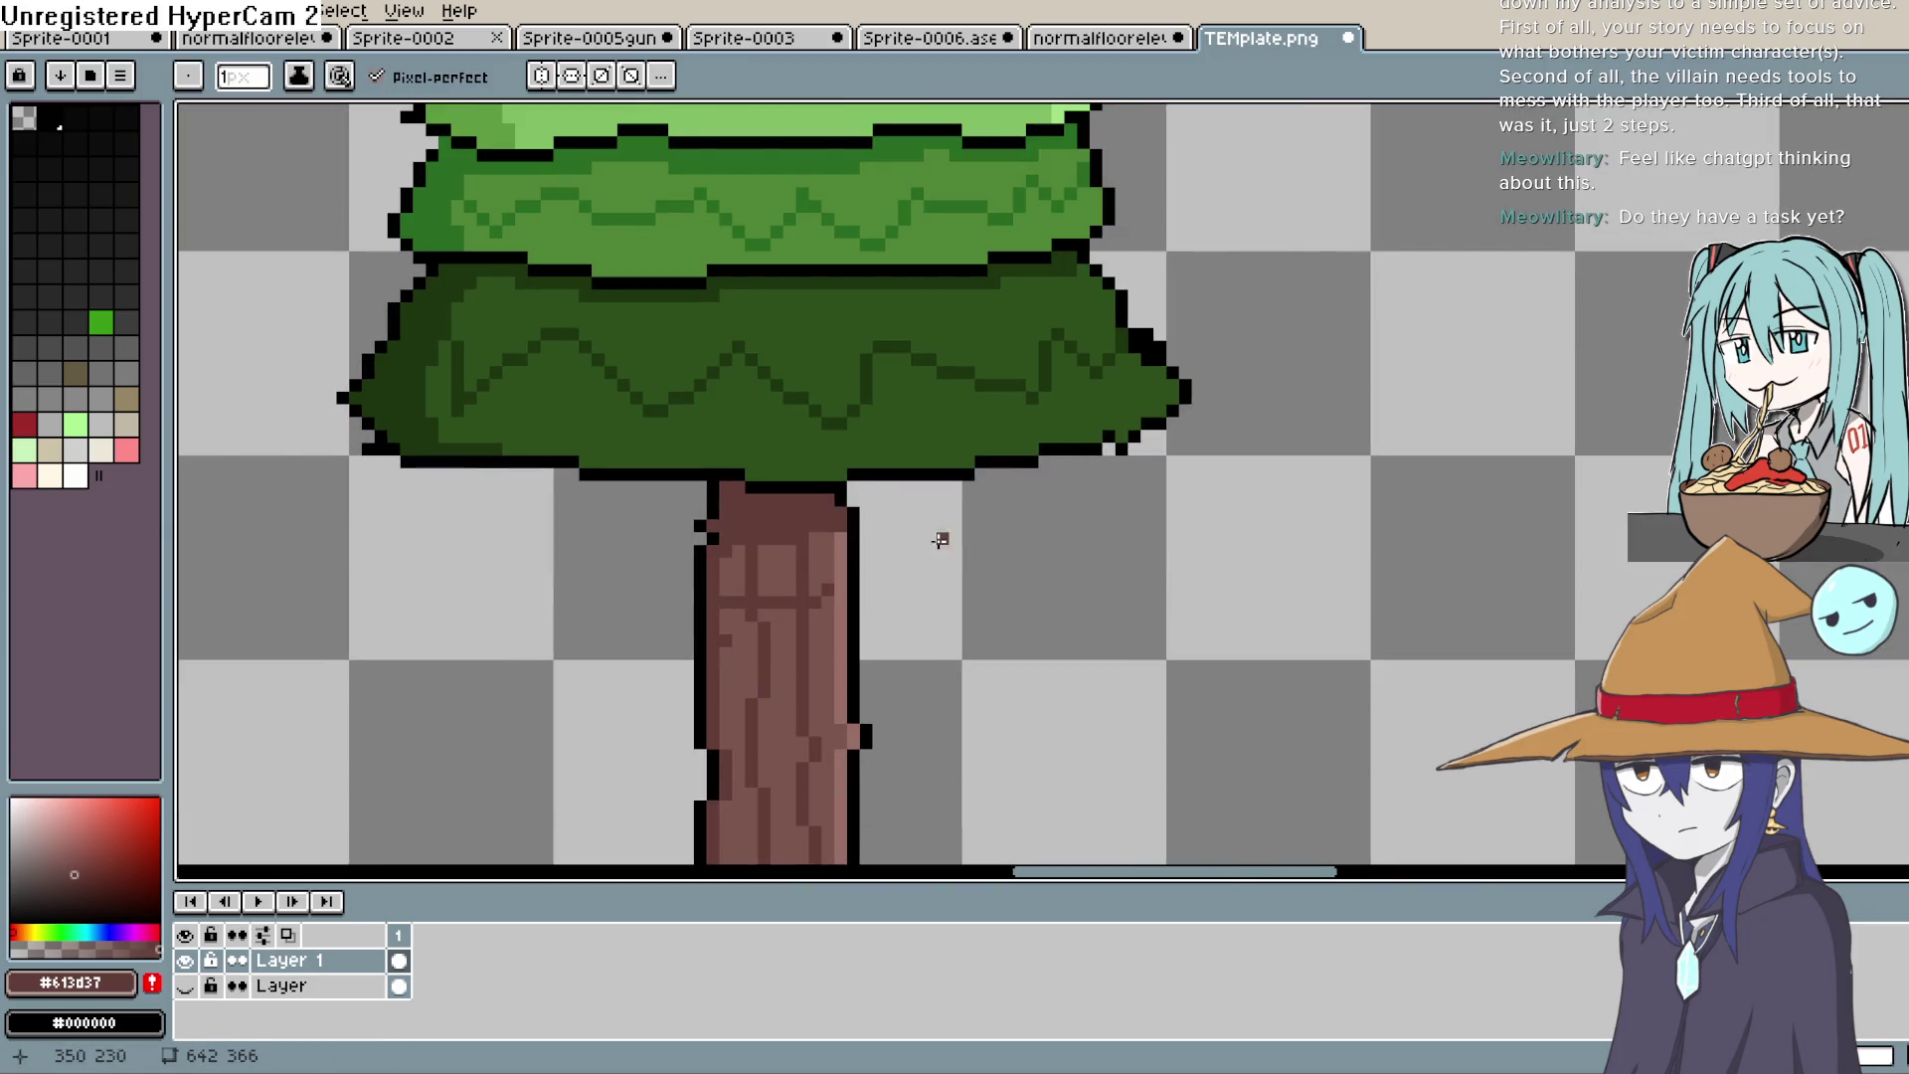
pyautogui.press('g')
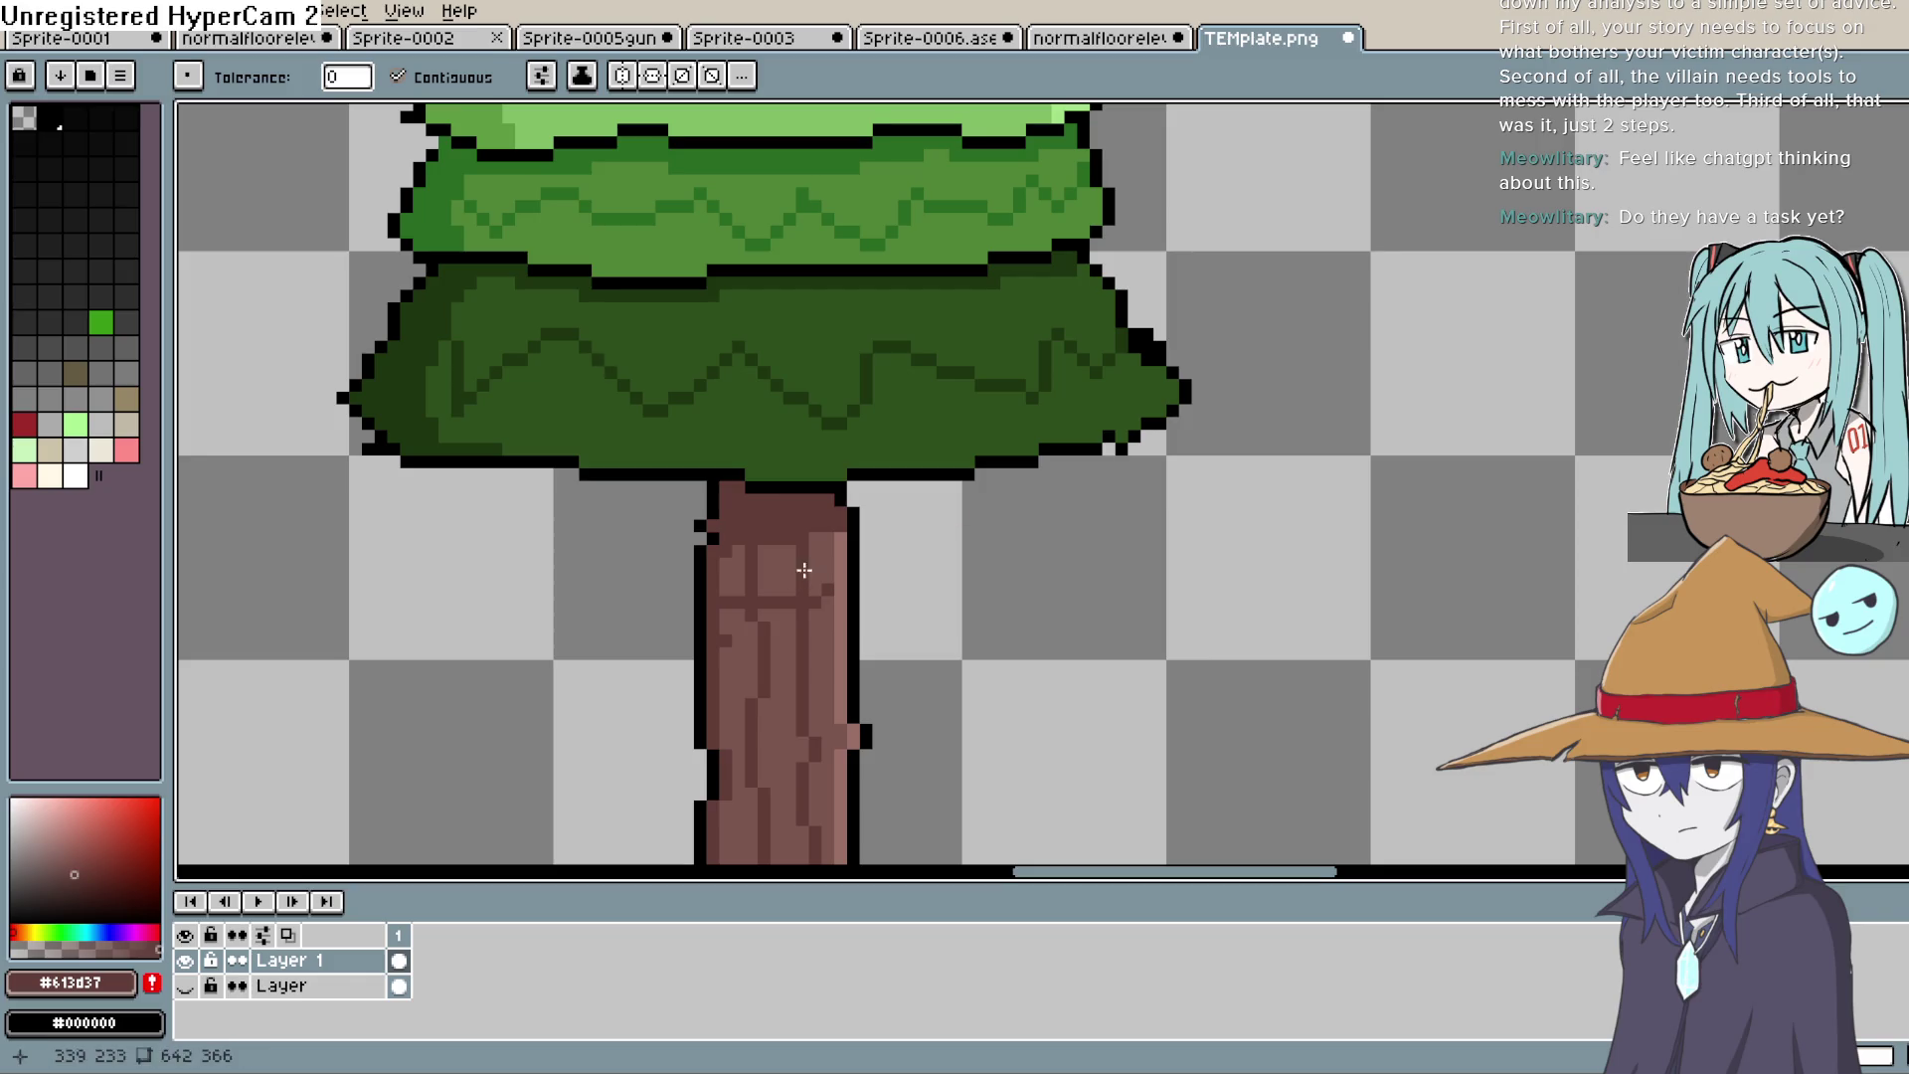